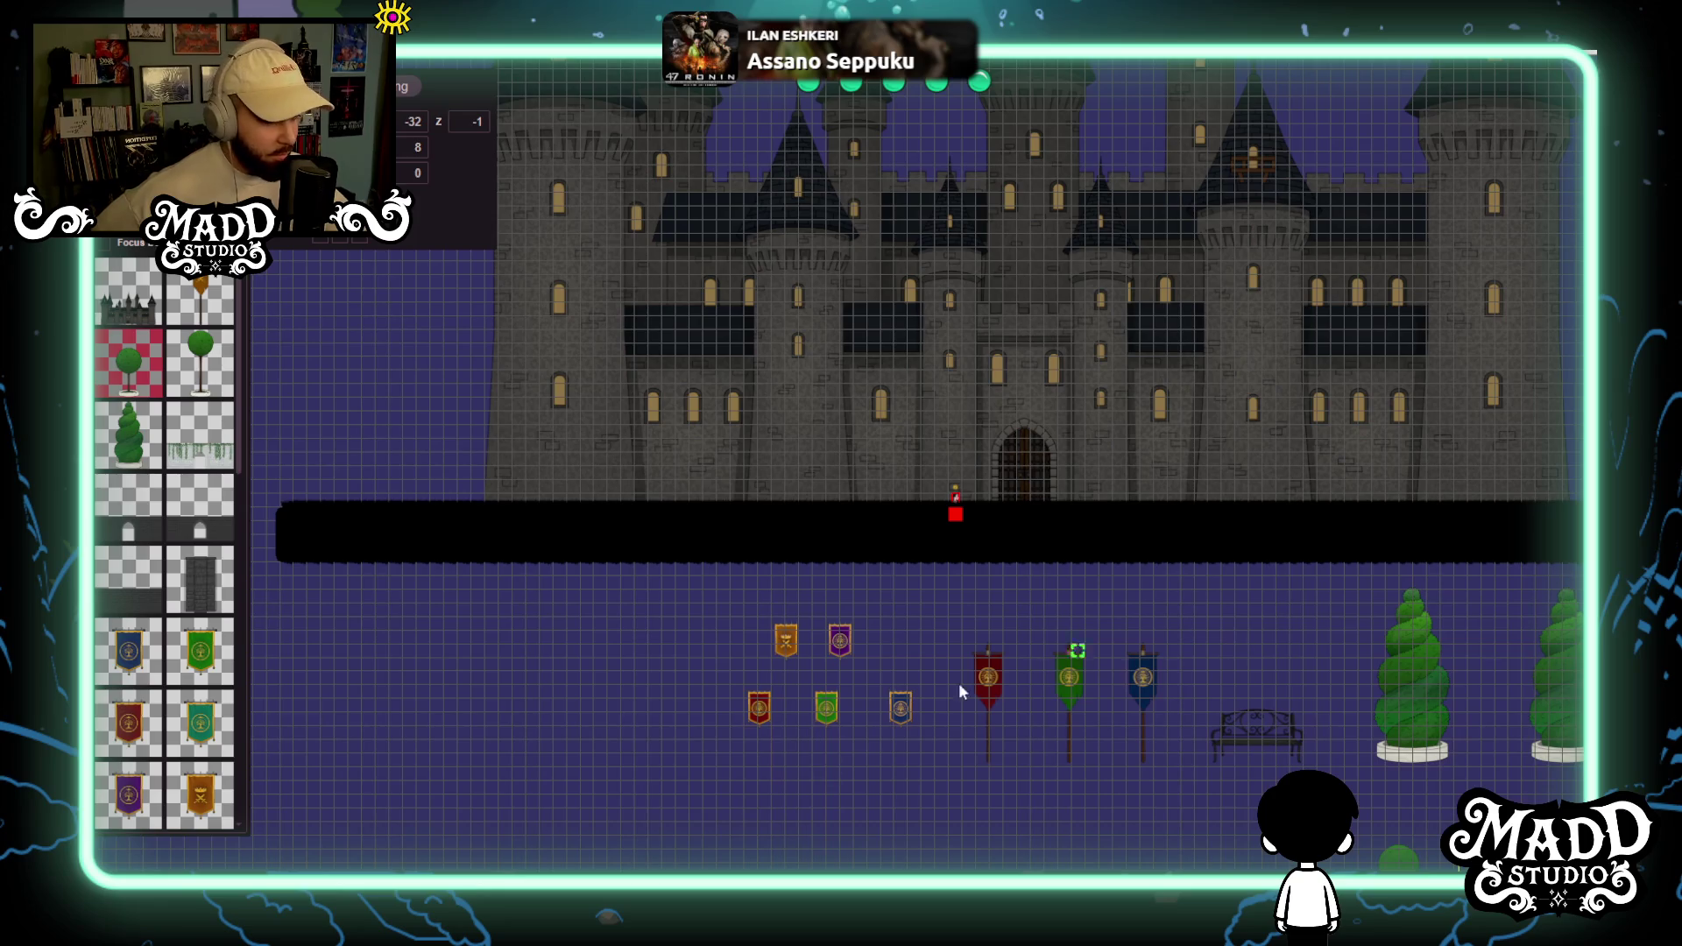
Drag the spiral topiary from the lower area onto the castle front, left of the gate.
{"action": "left_click_drag", "start_coordinate": [1280, 680], "coordinate": [1089, 675]}
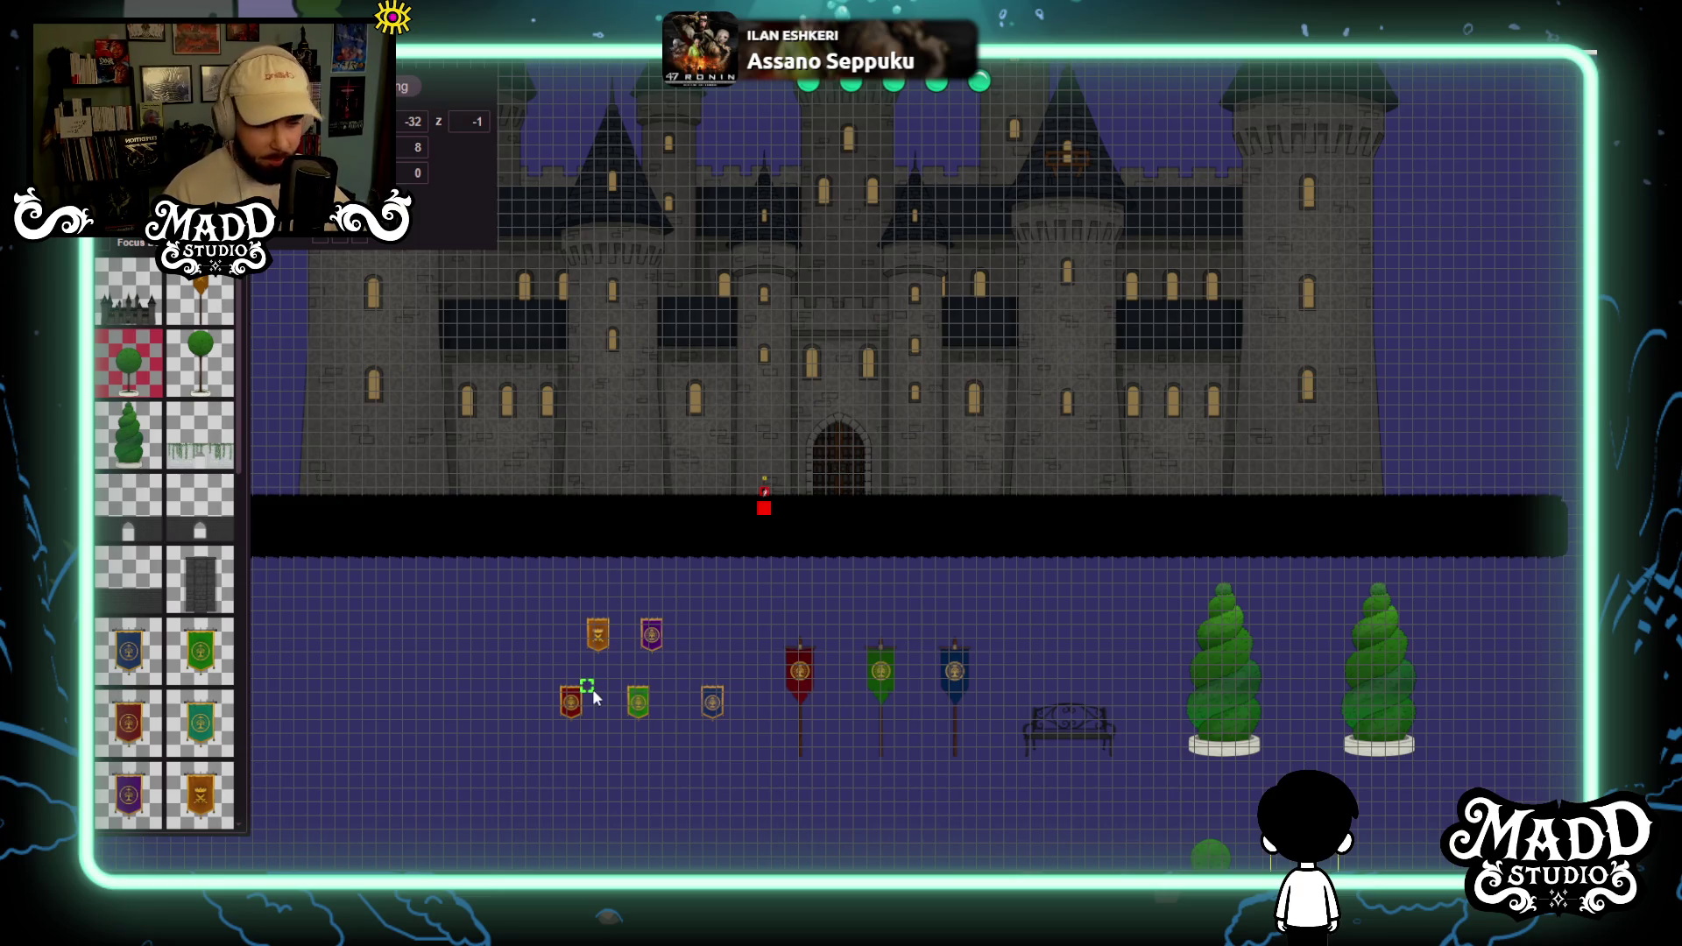
{"action": "scroll", "coordinate": [596, 675], "scroll_direction": "up", "scroll_amount": 2}
{"action": "mouse_move", "coordinate": [617, 643]}
{"action": "left_mouse_down"}
{"action": "mouse_move", "coordinate": [788, 686]}
{"action": "mouse_move", "coordinate": [817, 722]}
{"action": "mouse_move", "coordinate": [745, 591]}
{"action": "mouse_move", "coordinate": [729, 521]}
{"action": "left_mouse_up"}
{"action": "mouse_move", "coordinate": [1489, 740]}
{"action": "left_mouse_down"}
{"action": "mouse_move", "coordinate": [653, 226]}
{"action": "mouse_move", "coordinate": [653, 297]}
{"action": "left_mouse_up"}
{"action": "scroll", "coordinate": [775, 500], "scroll_direction": "up", "scroll_amount": 2}
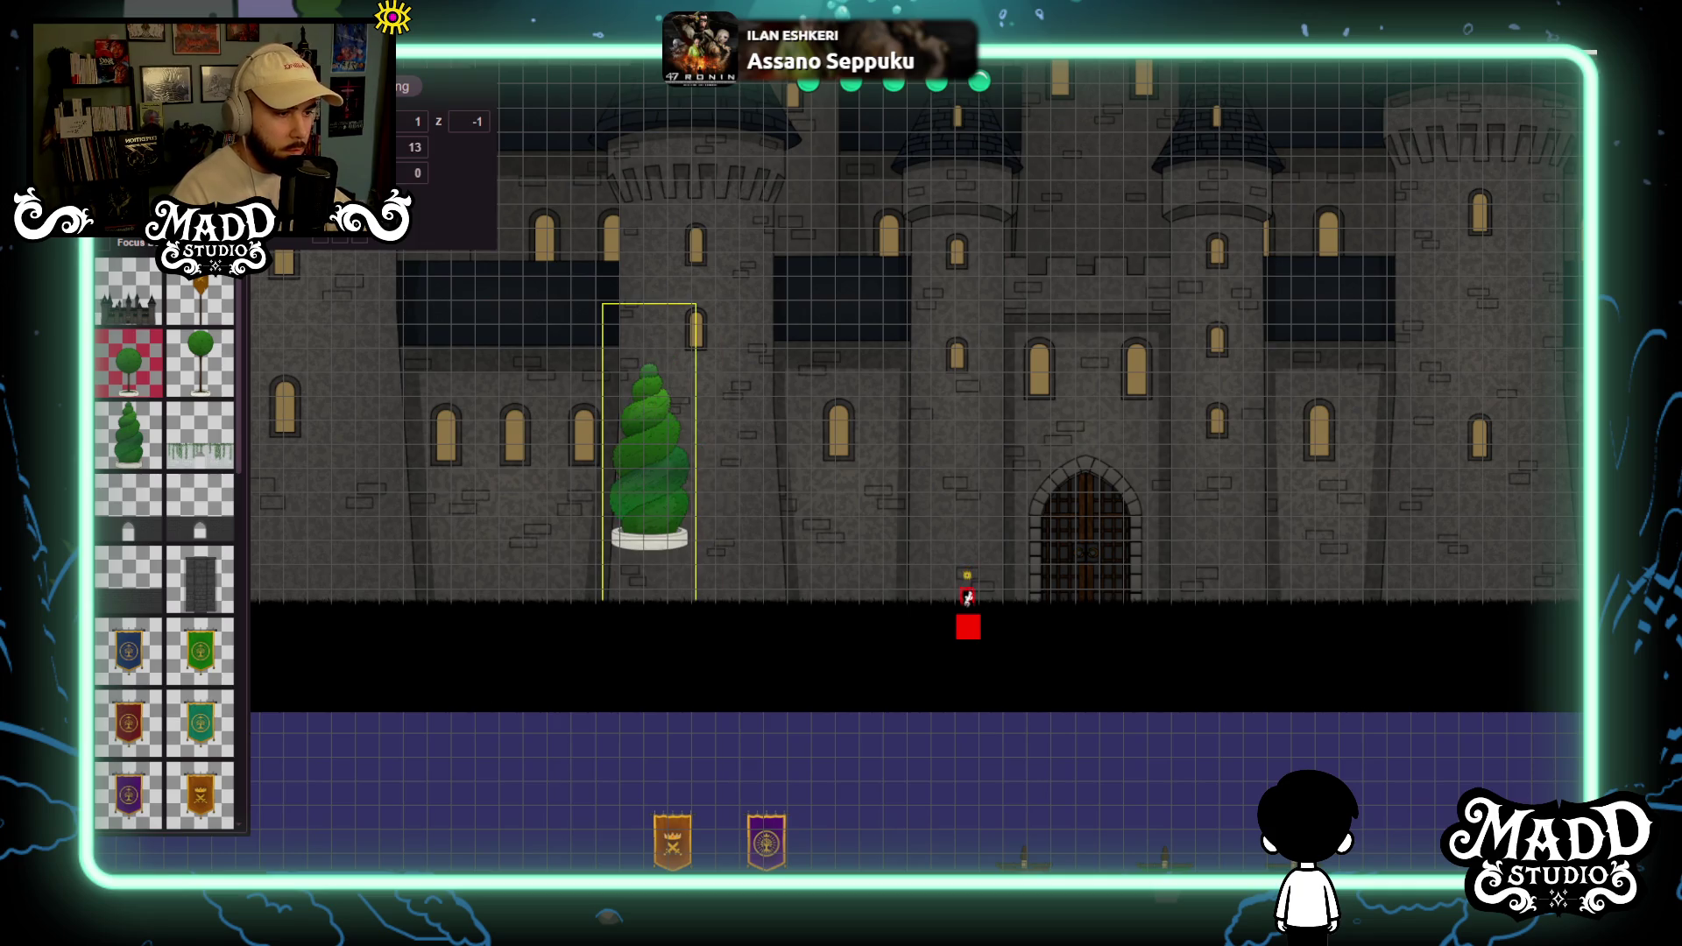
Set the topiary's Y position to 18 so it rests on the ground line.
{"action": "left_click", "coordinate": [421, 149]}
{"action": "key", "text": "BackSpace"}
{"action": "type", "text": "6"}
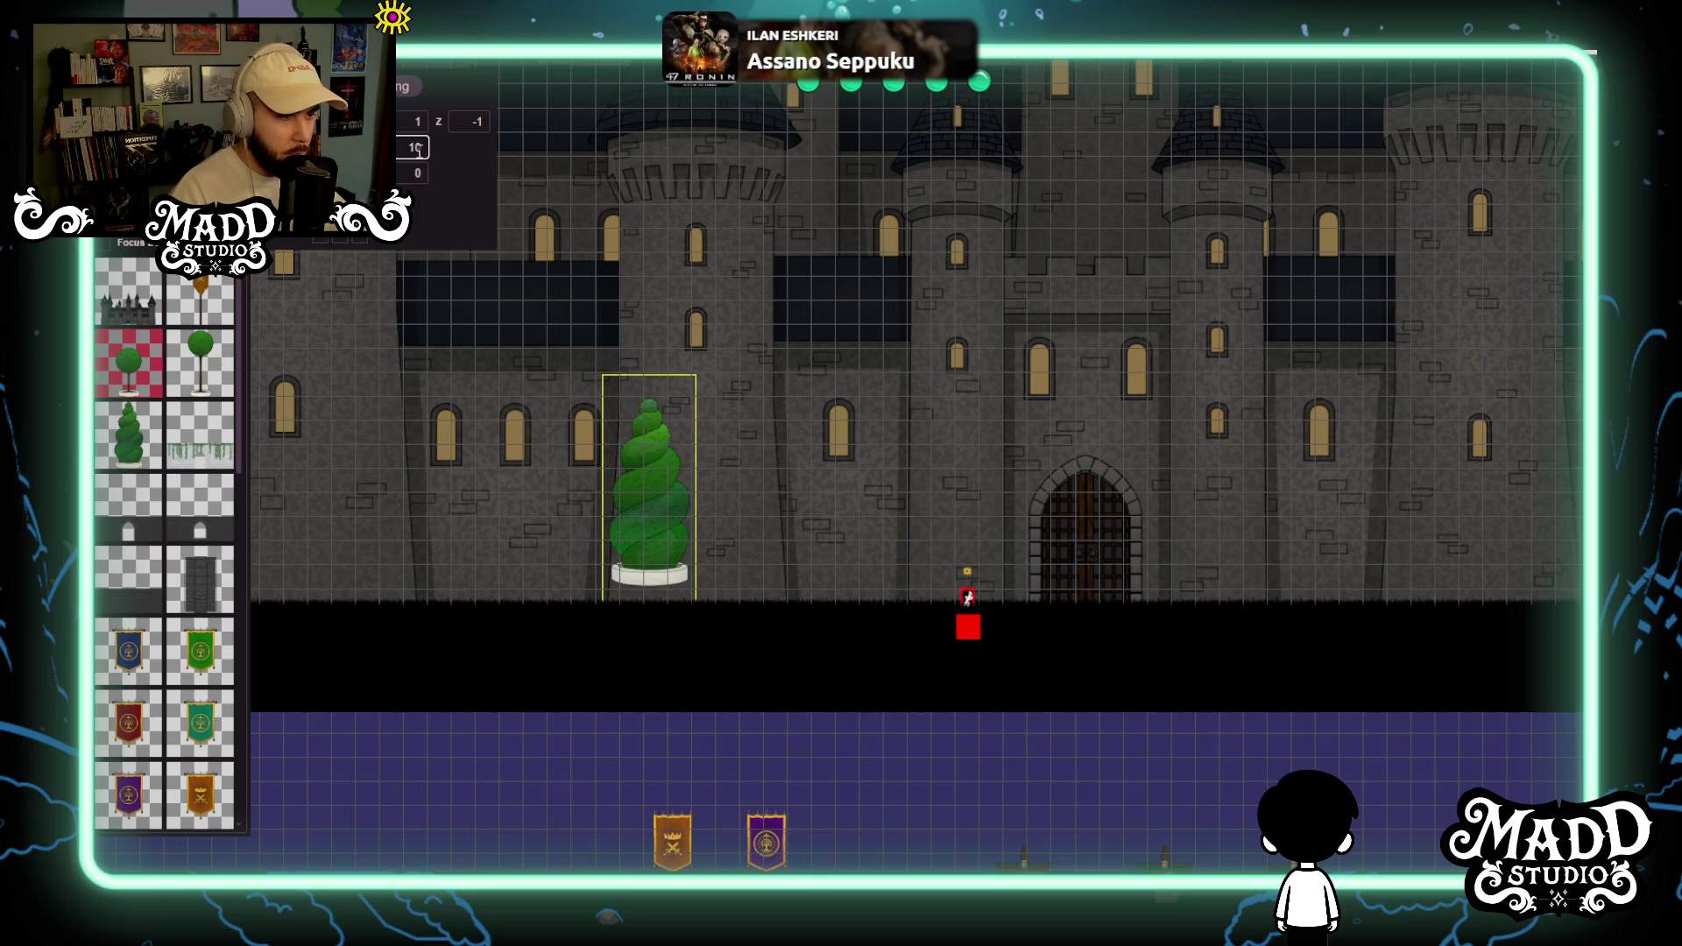
{"action": "key", "text": "BackSpace"}
{"action": "type", "text": "8"}
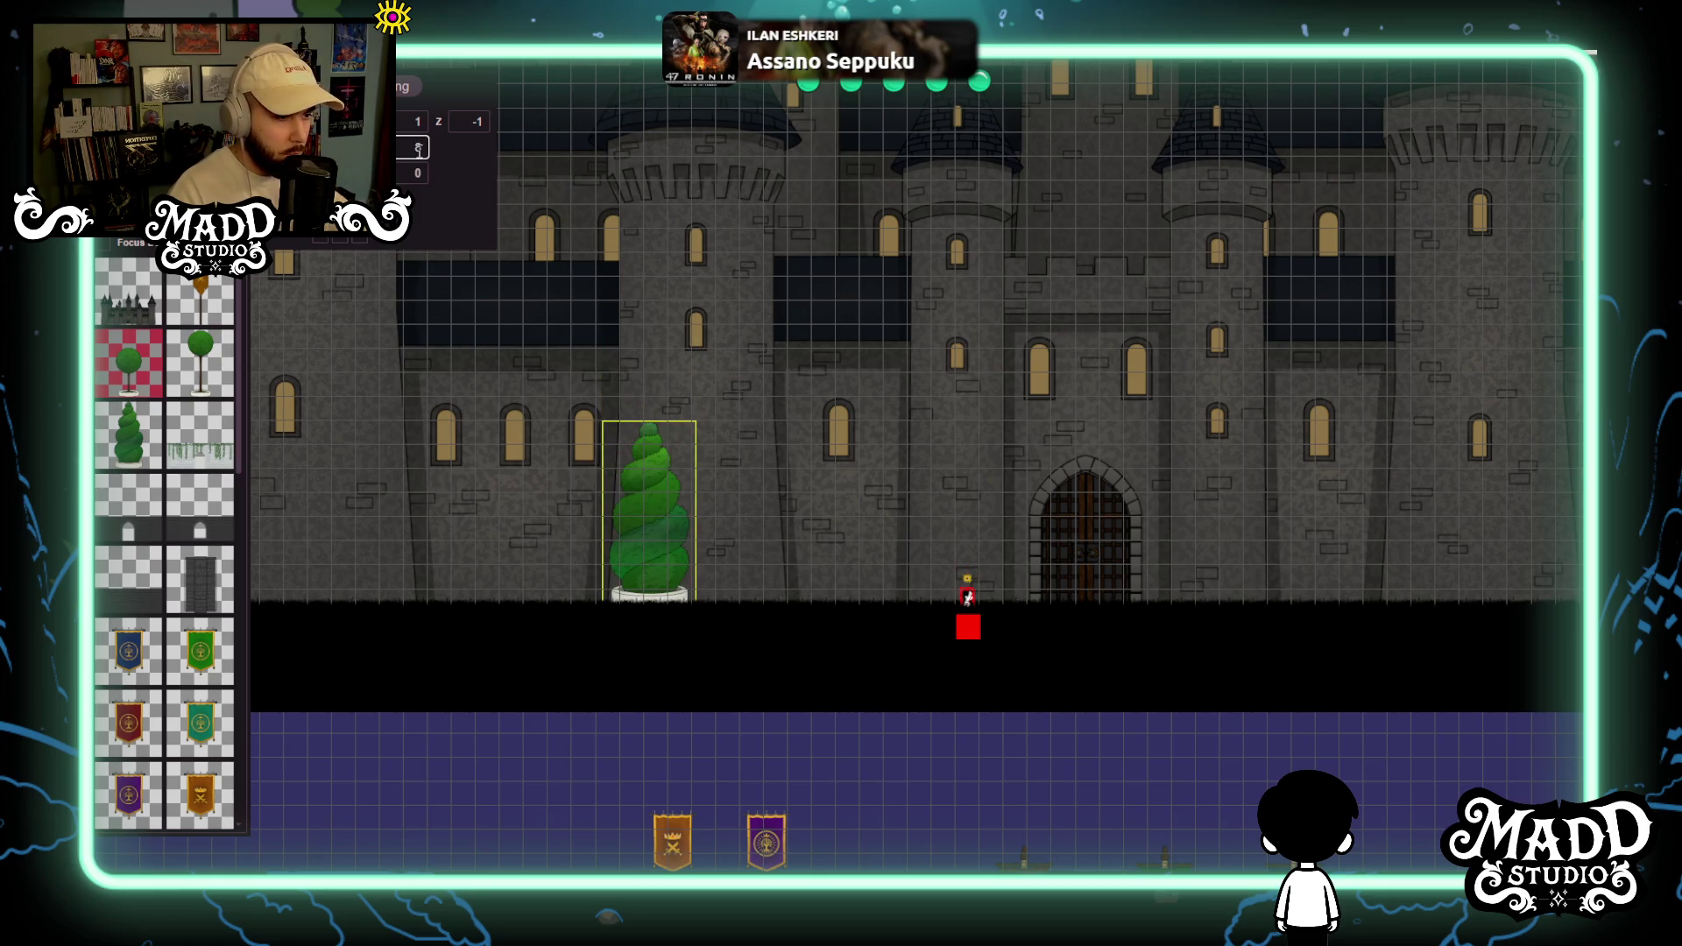
{"action": "scroll", "coordinate": [915, 633], "scroll_direction": "up", "scroll_amount": 3}
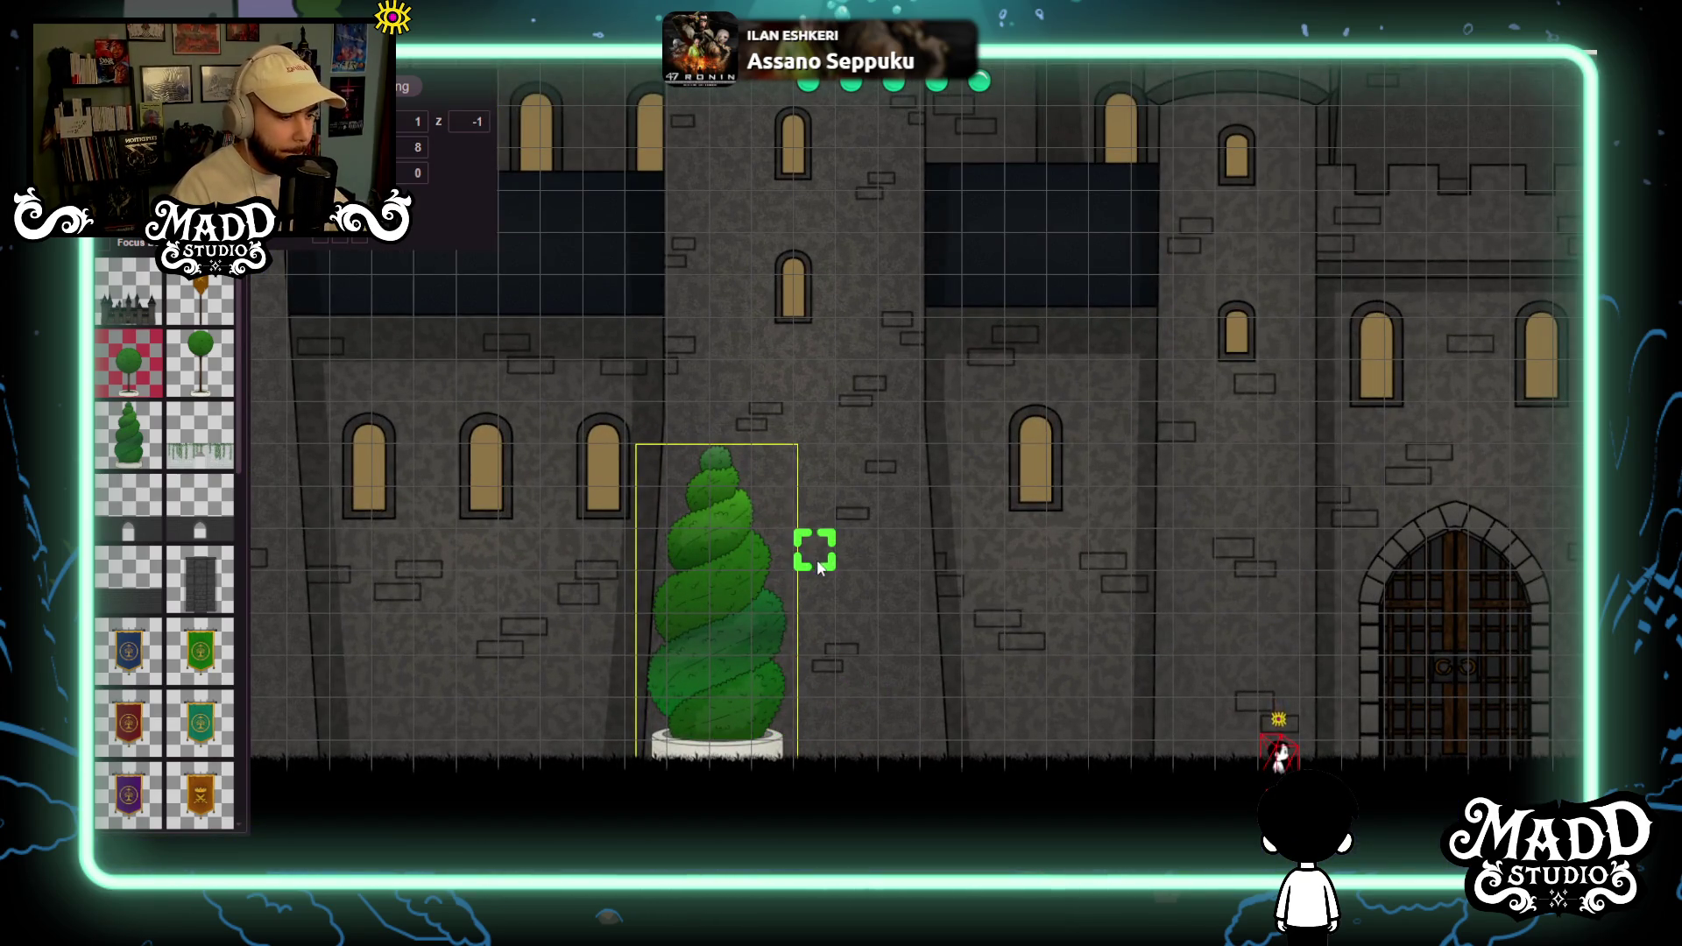
{"action": "scroll", "coordinate": [815, 552], "scroll_direction": "down", "scroll_amount": 2}
{"action": "scroll", "coordinate": [753, 550], "scroll_direction": "down", "scroll_amount": 3}
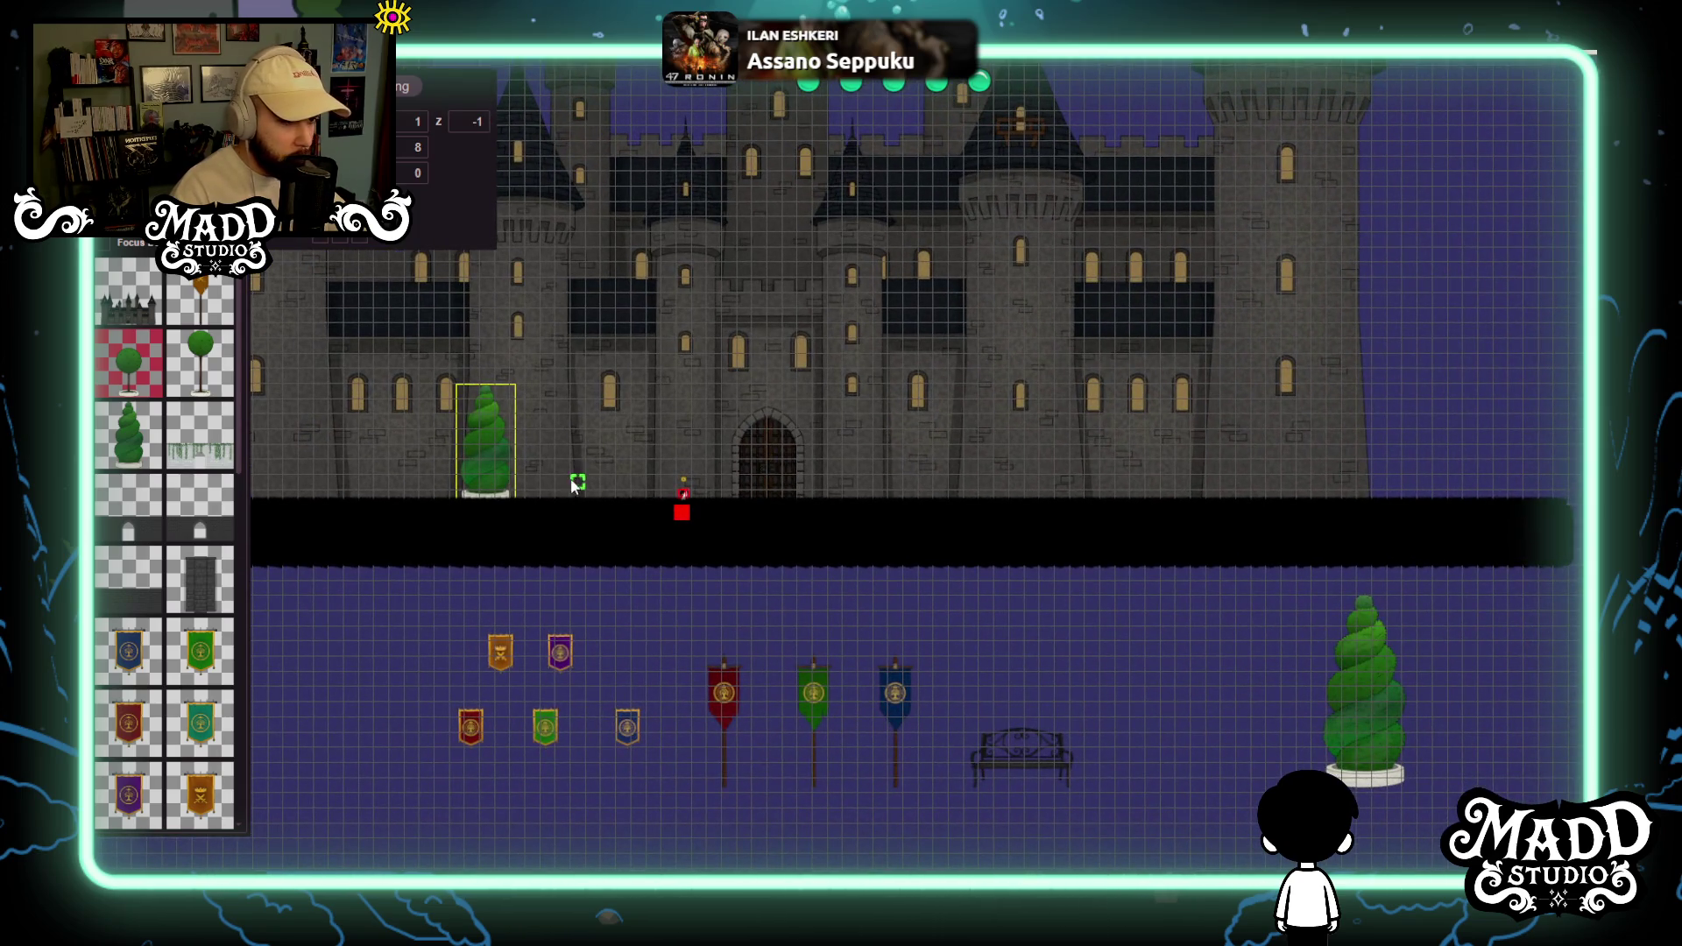
Slide the topiary right and hang the red and green pole banners by the gate.
{"action": "mouse_move", "coordinate": [491, 472]}
{"action": "left_mouse_down"}
{"action": "mouse_move", "coordinate": [608, 473]}
{"action": "mouse_move", "coordinate": [536, 466]}
{"action": "left_mouse_up"}
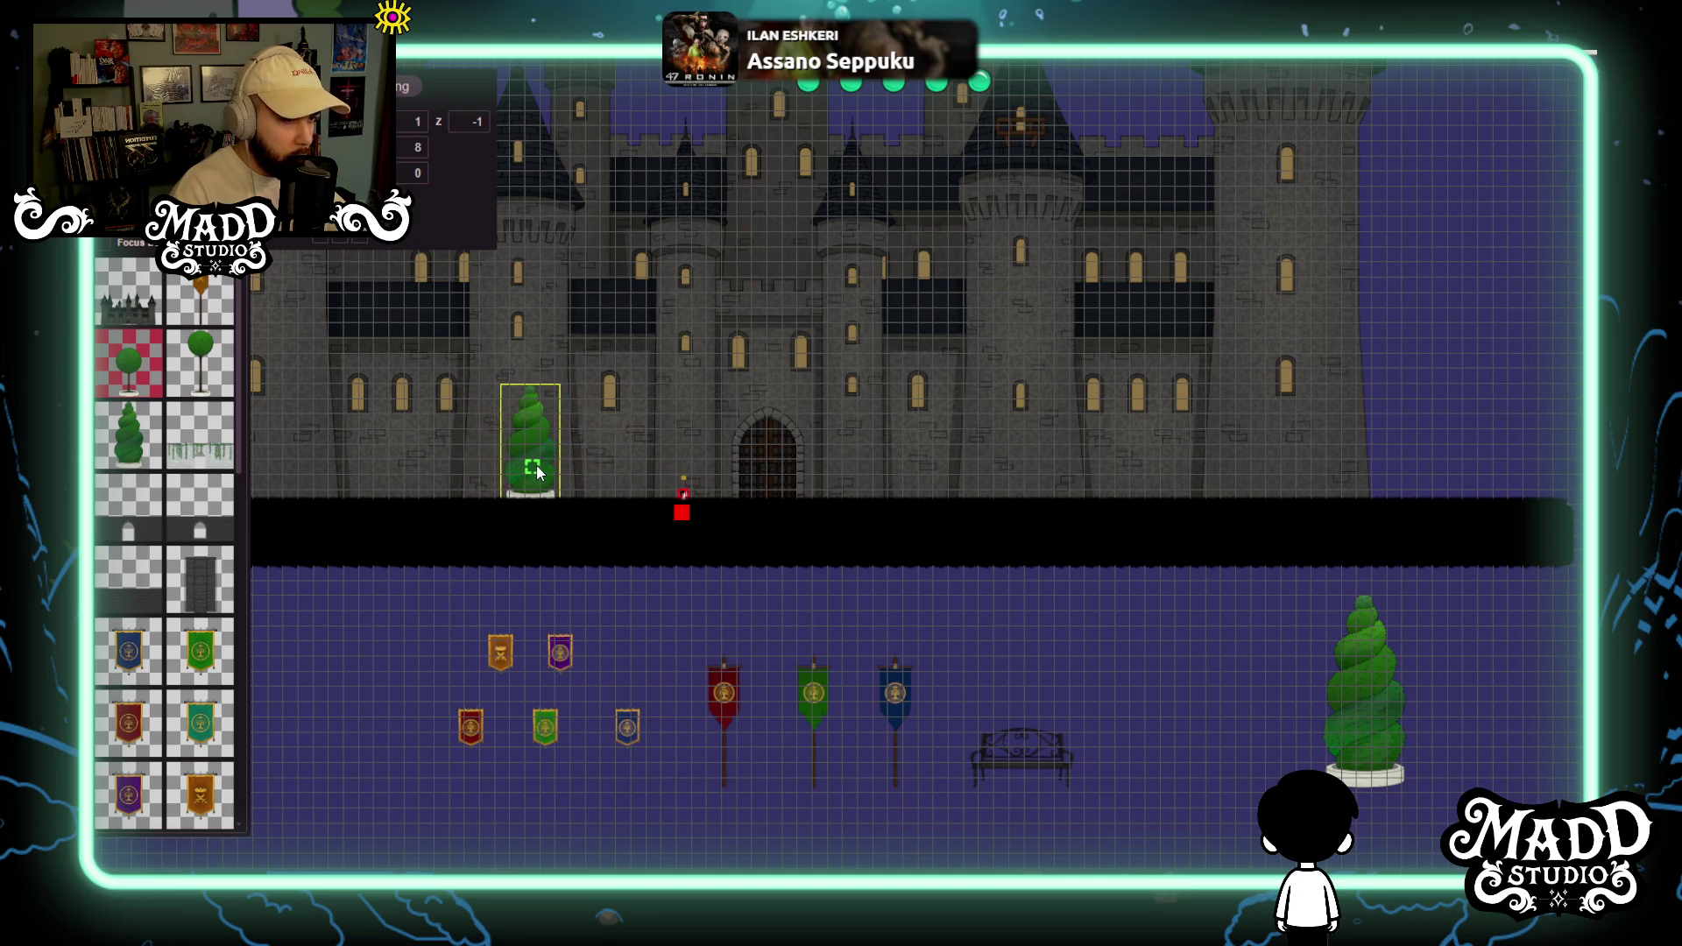
{"action": "scroll", "coordinate": [727, 687], "scroll_direction": "up", "scroll_amount": 1}
{"action": "mouse_move", "coordinate": [670, 819]}
{"action": "left_mouse_down"}
{"action": "mouse_move", "coordinate": [638, 581]}
{"action": "mouse_move", "coordinate": [650, 414]}
{"action": "mouse_move", "coordinate": [648, 429]}
{"action": "left_mouse_up"}
{"action": "mouse_move", "coordinate": [795, 801]}
{"action": "left_mouse_down"}
{"action": "mouse_move", "coordinate": [795, 444]}
{"action": "mouse_move", "coordinate": [811, 424]}
{"action": "left_mouse_up"}
{"action": "scroll", "coordinate": [800, 612], "scroll_direction": "down", "scroll_amount": 2}
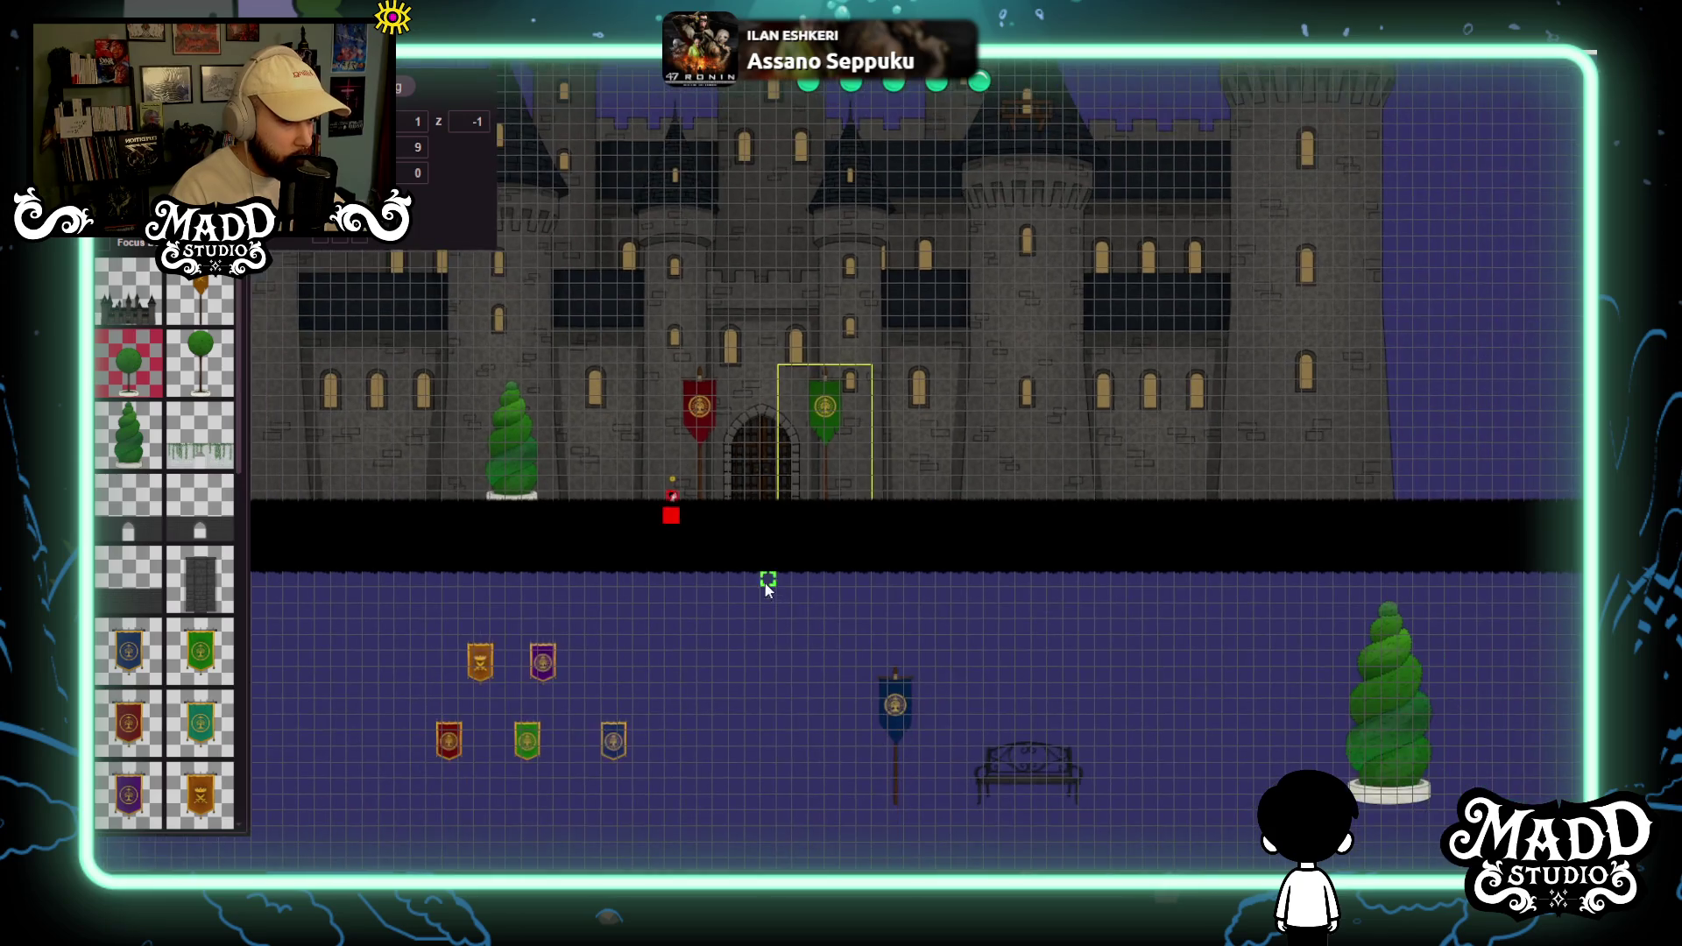
Shift the green banner right and place a narrowed bench left of the topiary.
{"action": "left_click_drag", "start_coordinate": [766, 582], "coordinate": [916, 574]}
{"action": "mouse_move", "coordinate": [1185, 765]}
{"action": "left_mouse_down"}
{"action": "mouse_move", "coordinate": [450, 465]}
{"action": "mouse_move", "coordinate": [517, 461]}
{"action": "left_mouse_up"}
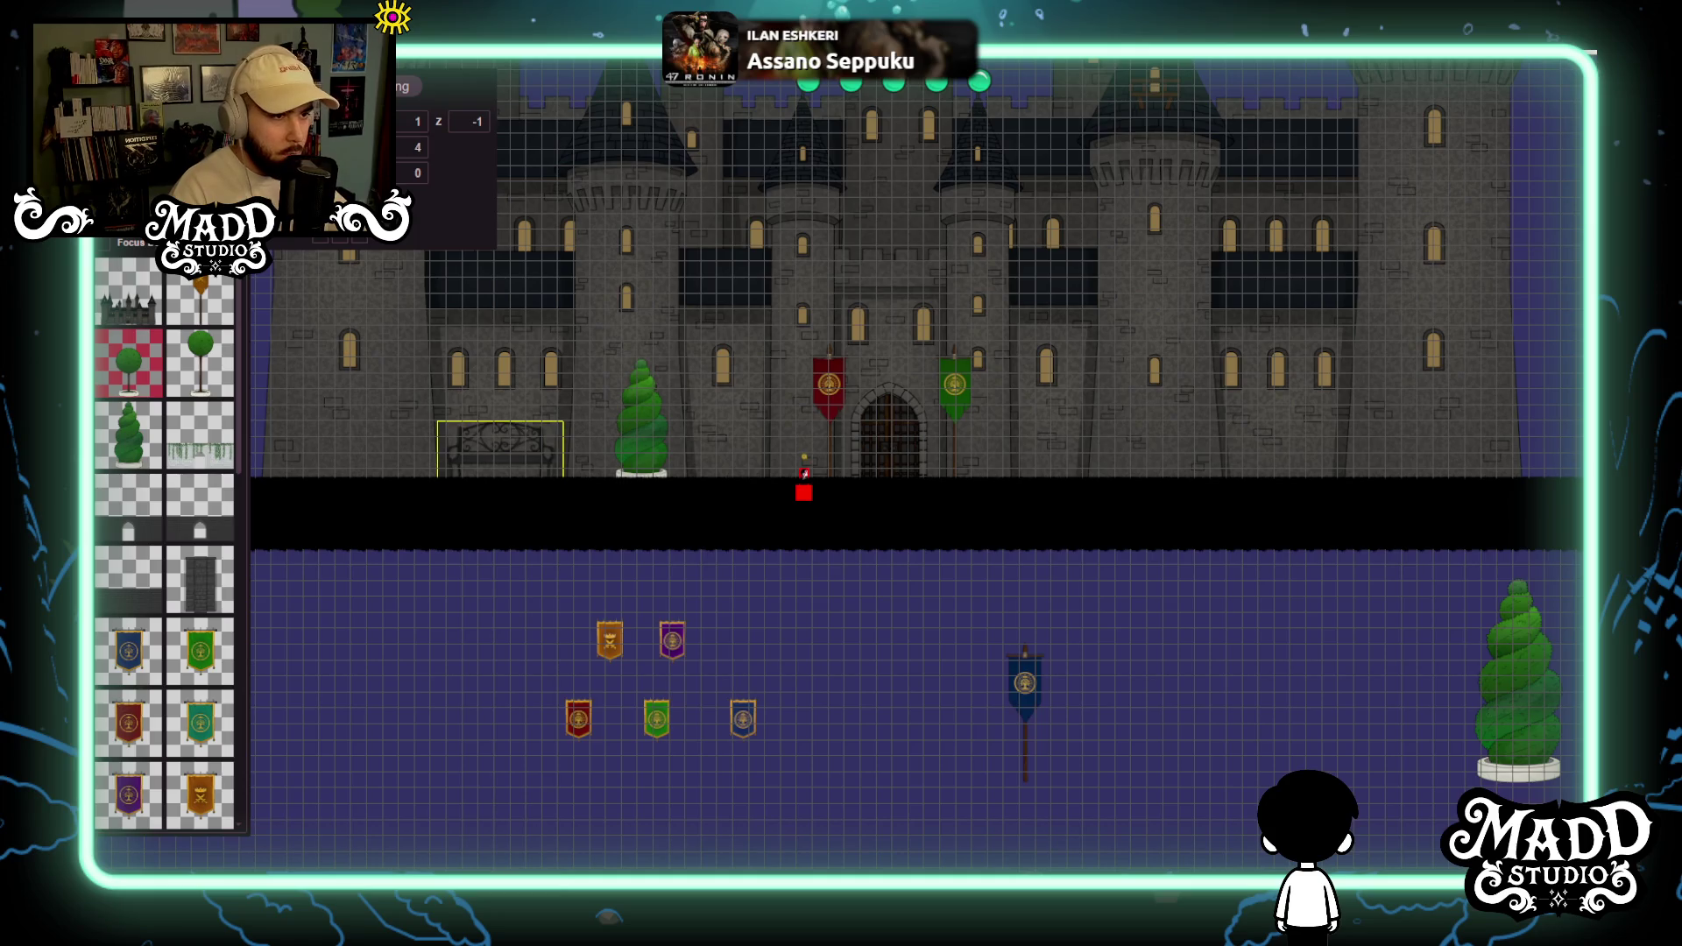
{"action": "key", "text": "Return"}
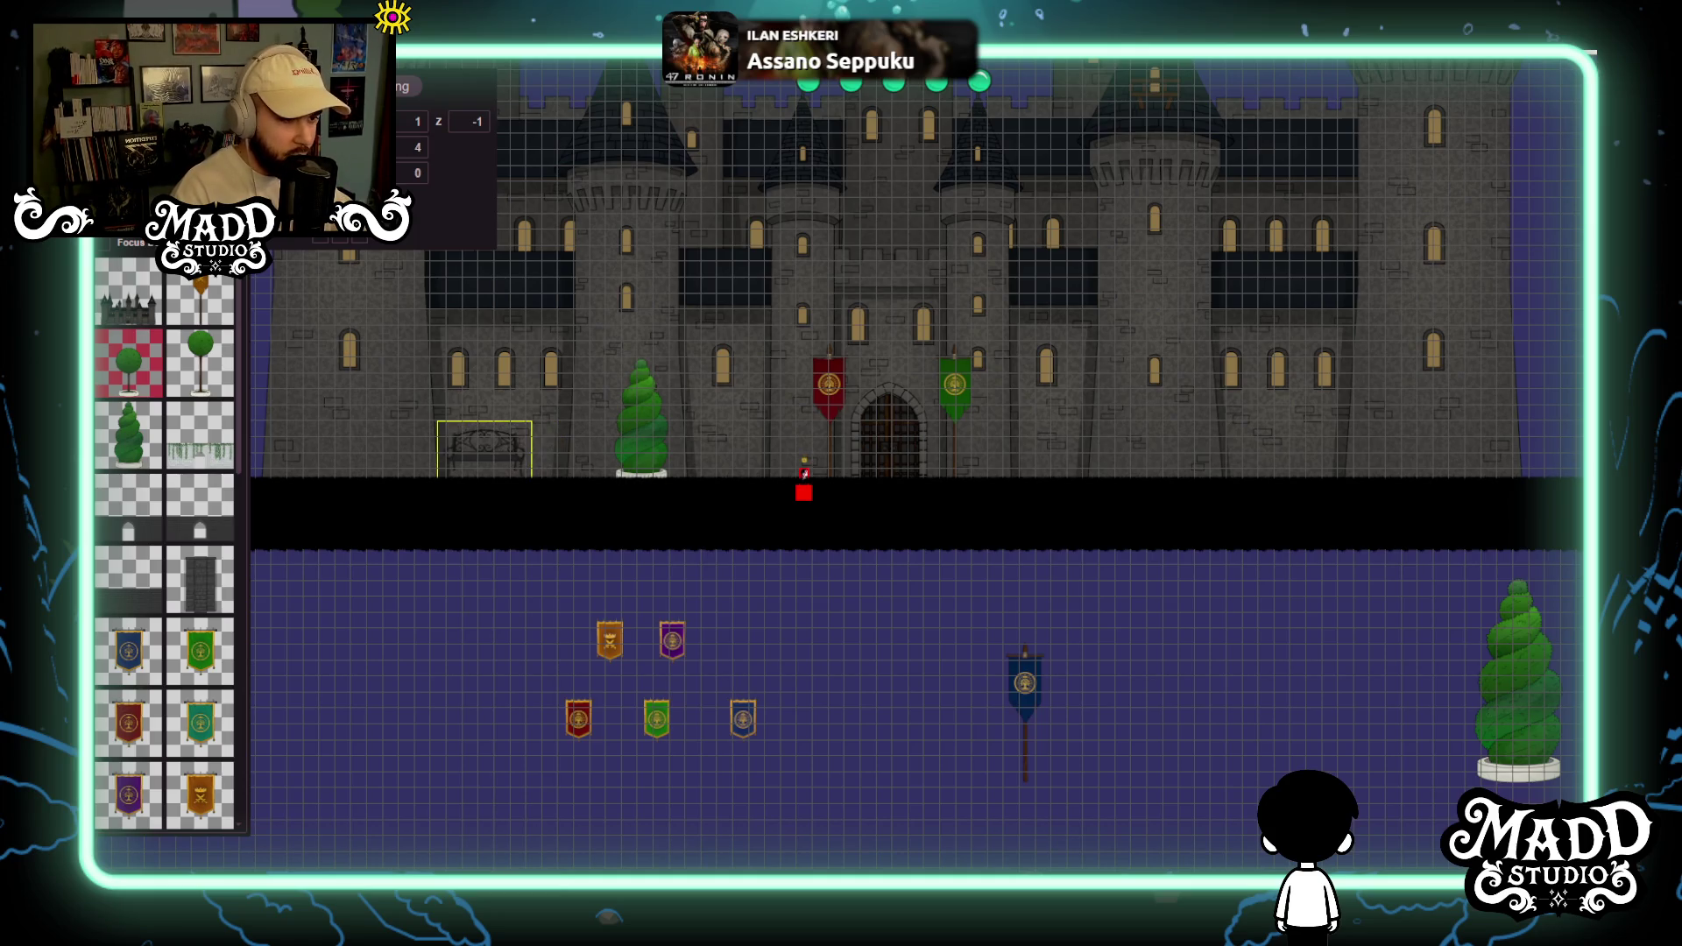
Lower the bench one grid step so it sits on the ground line.
{"action": "scroll", "coordinate": [554, 429], "scroll_direction": "up", "scroll_amount": 3}
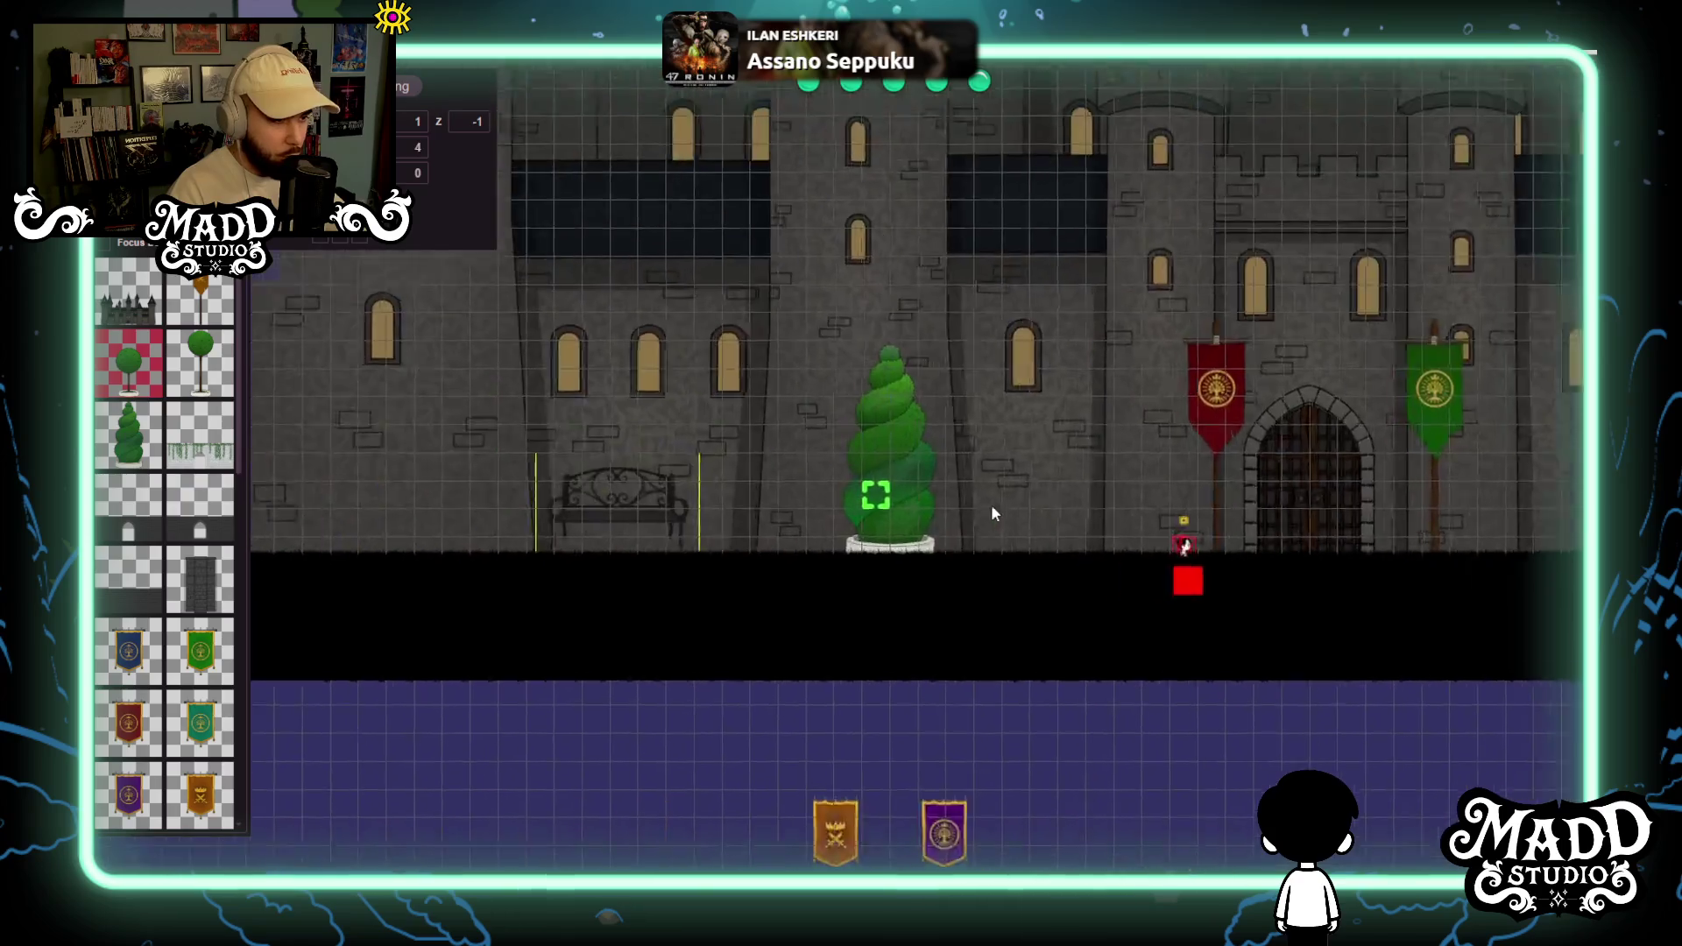
{"action": "mouse_move", "coordinate": [767, 500]}
{"action": "left_mouse_down"}
{"action": "mouse_move", "coordinate": [770, 528]}
{"action": "mouse_move", "coordinate": [793, 528]}
{"action": "mouse_move", "coordinate": [793, 502]}
{"action": "mouse_move", "coordinate": [786, 517]}
{"action": "left_mouse_up"}
{"action": "scroll", "coordinate": [785, 517], "scroll_direction": "up", "scroll_amount": 5}
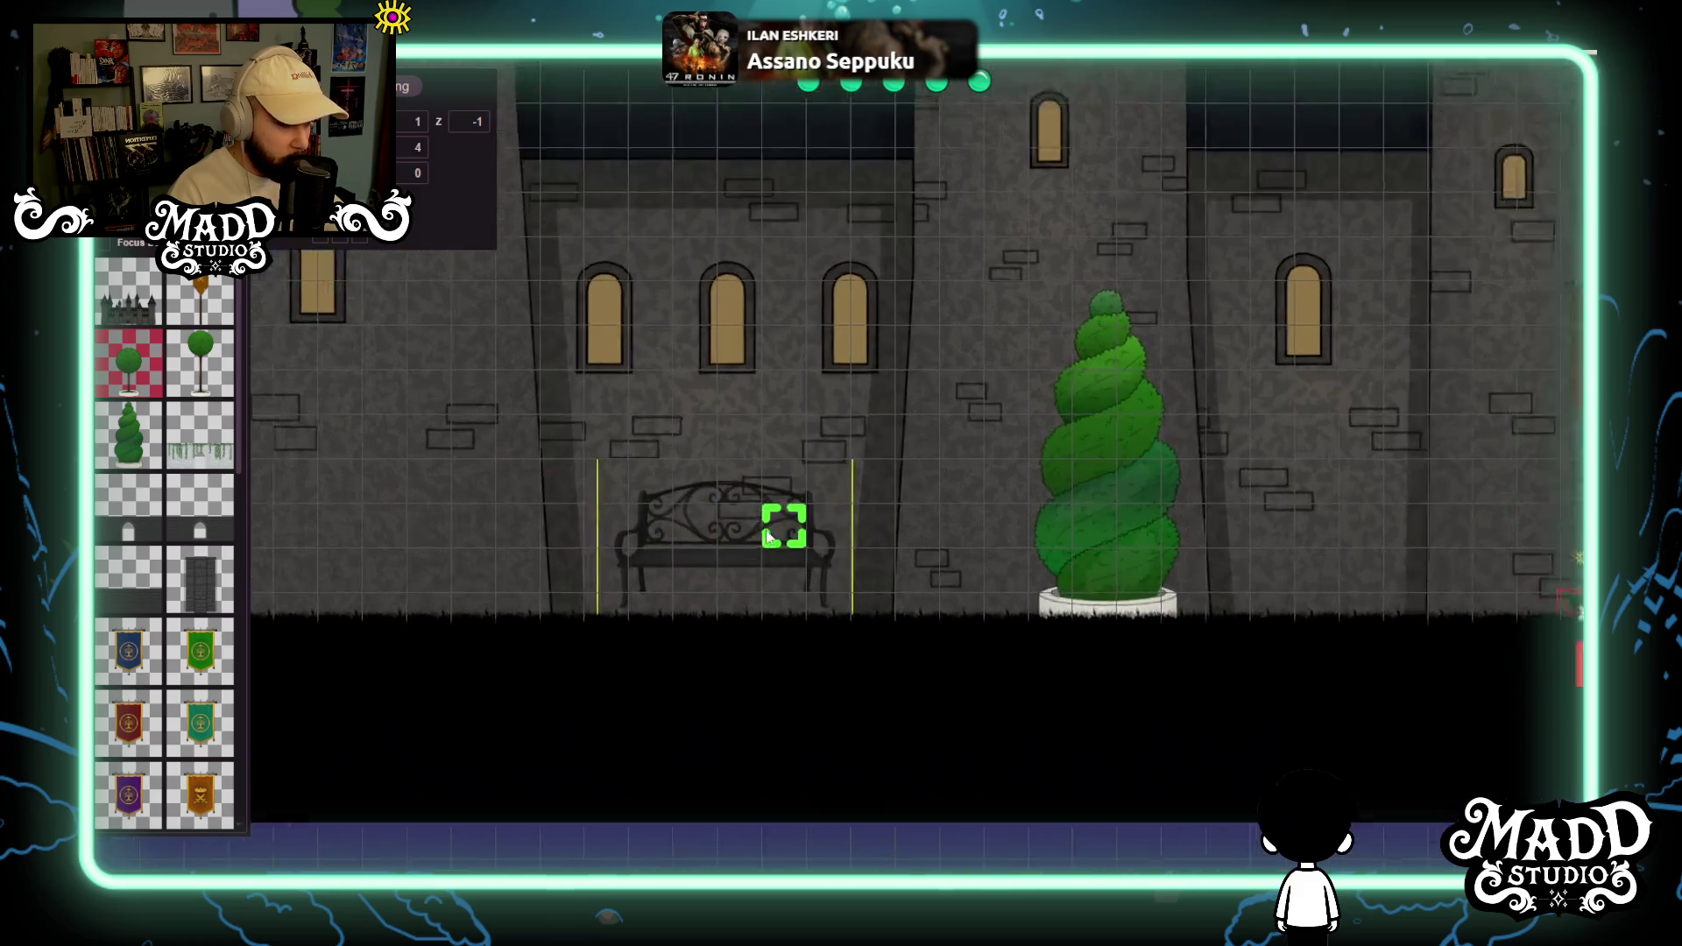
{"action": "left_click_drag", "start_coordinate": [793, 517], "coordinate": [806, 596]}
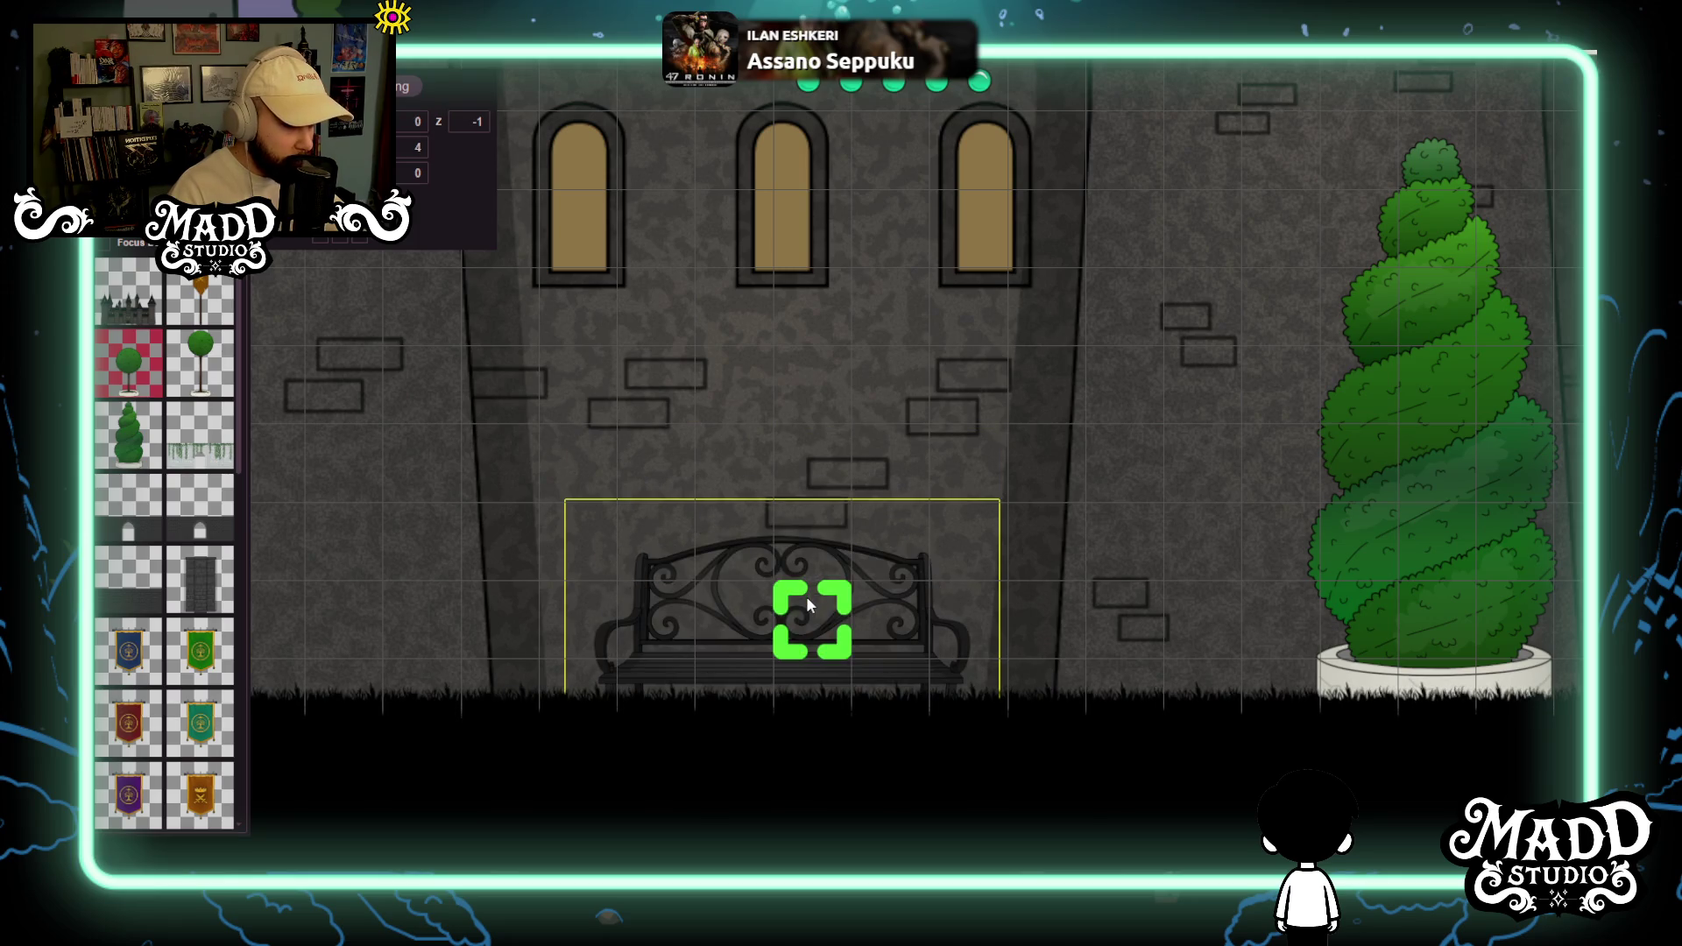
{"action": "scroll", "coordinate": [880, 523], "scroll_direction": "down", "scroll_amount": 5}
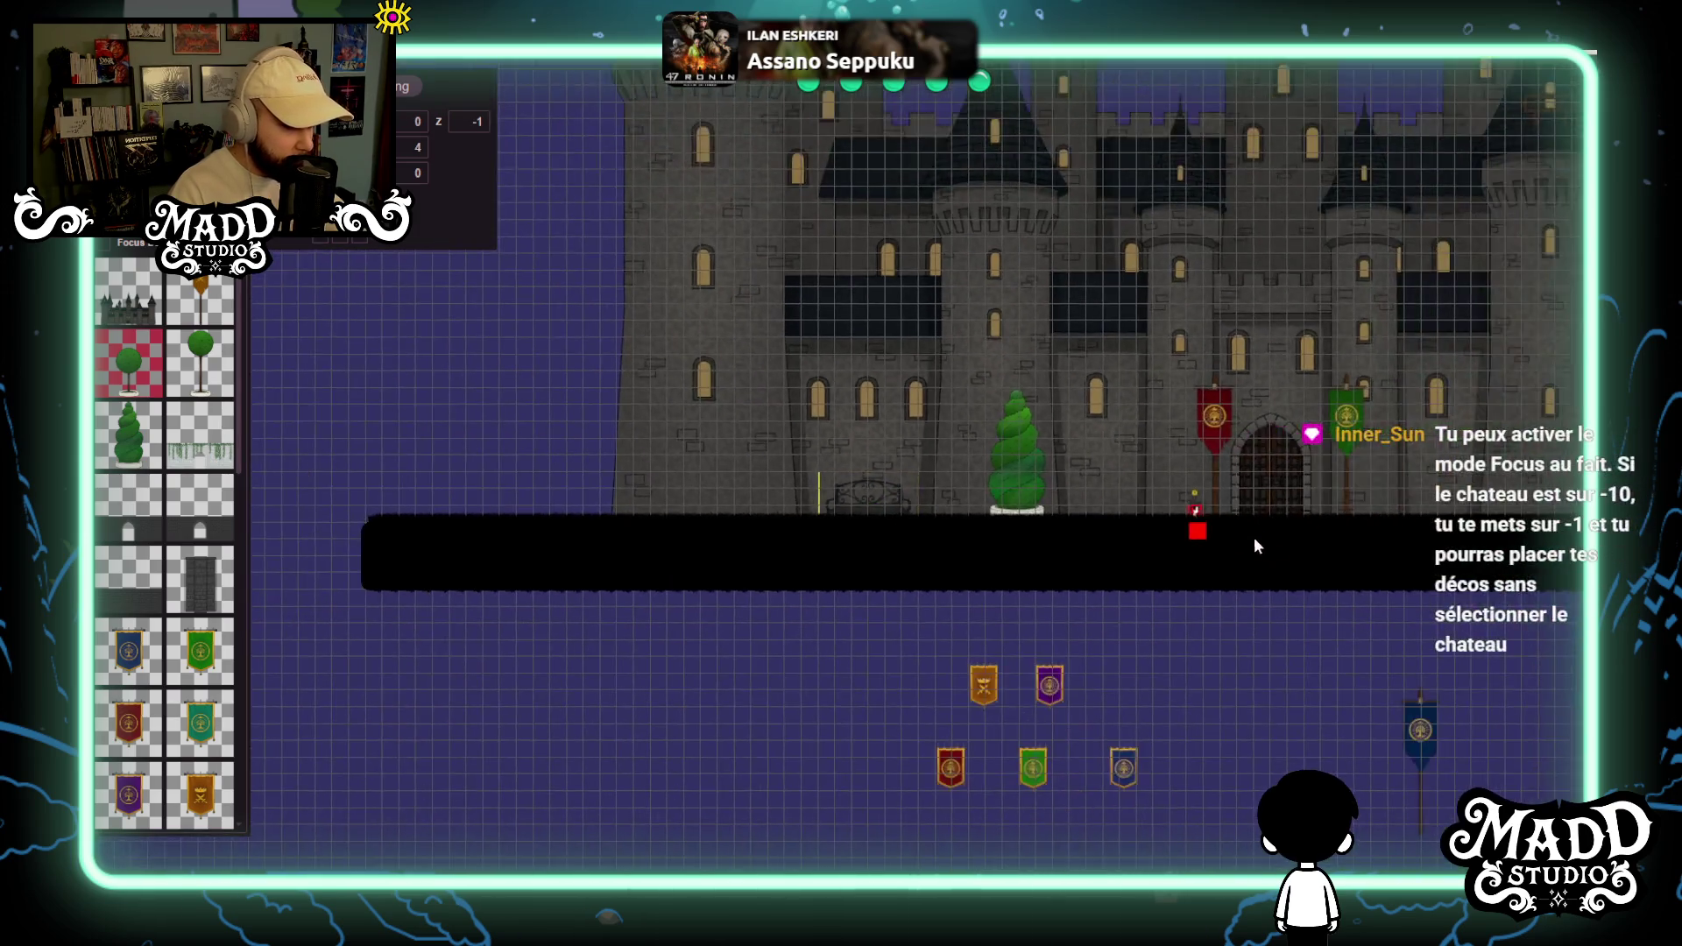
Set the far-right spiral topiary's Y to 18 and move it onto the castle's right side.
{"action": "left_click_drag", "start_coordinate": [1254, 538], "coordinate": [728, 476]}
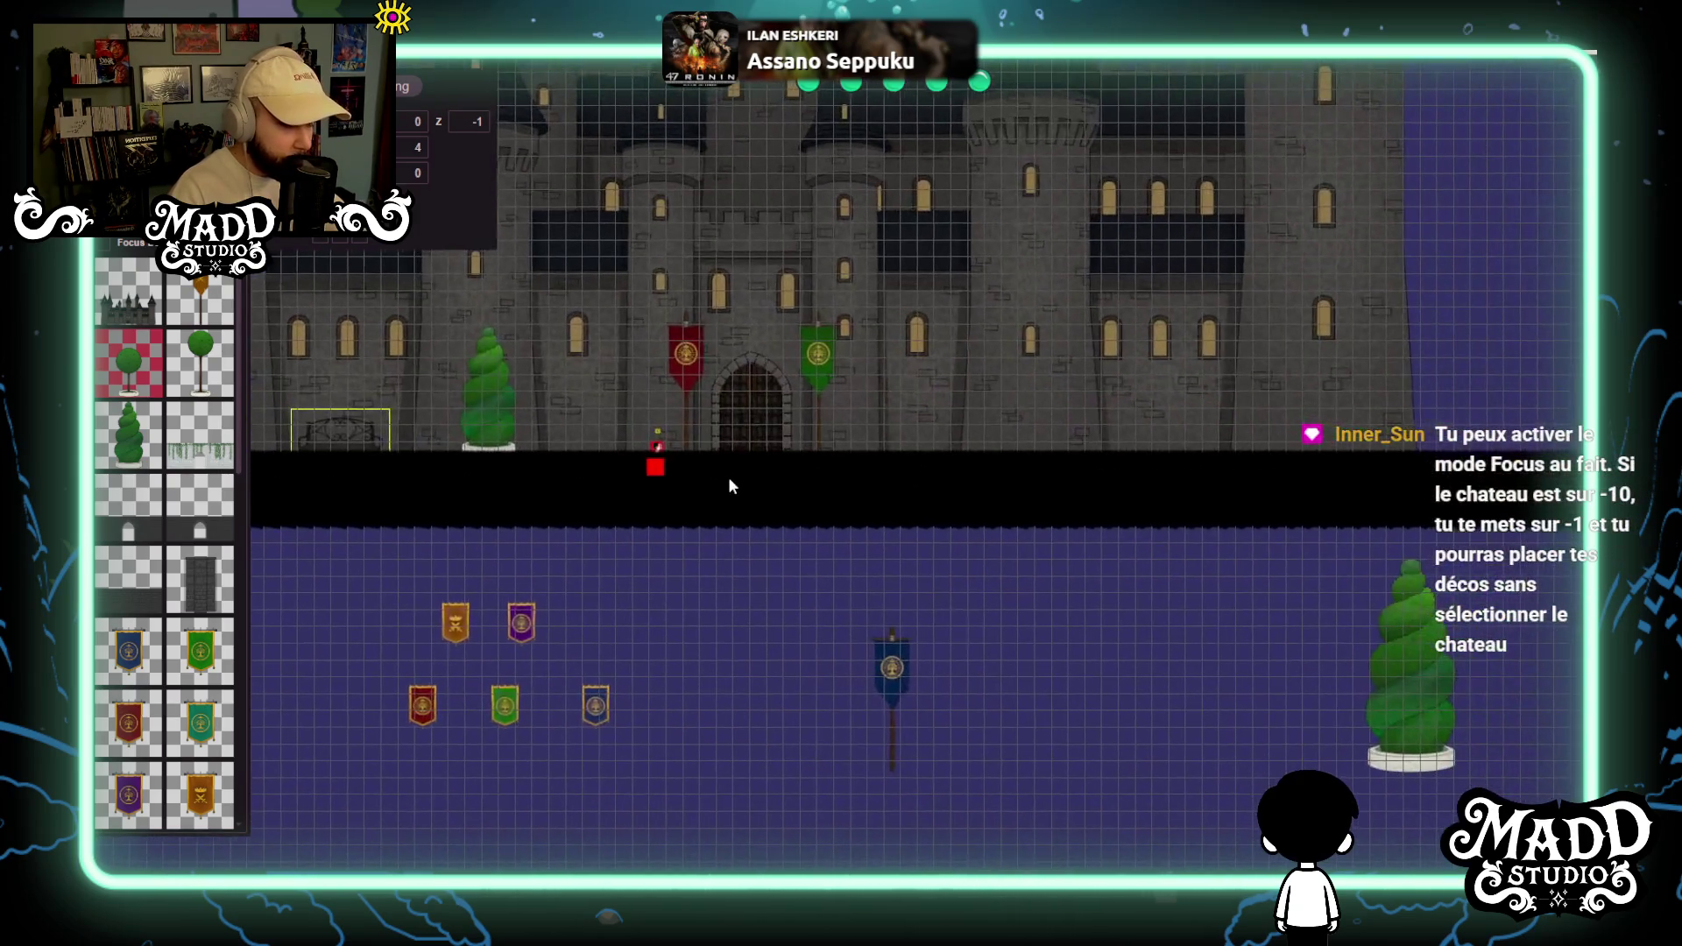
{"action": "left_click_drag", "start_coordinate": [977, 619], "coordinate": [1157, 621]}
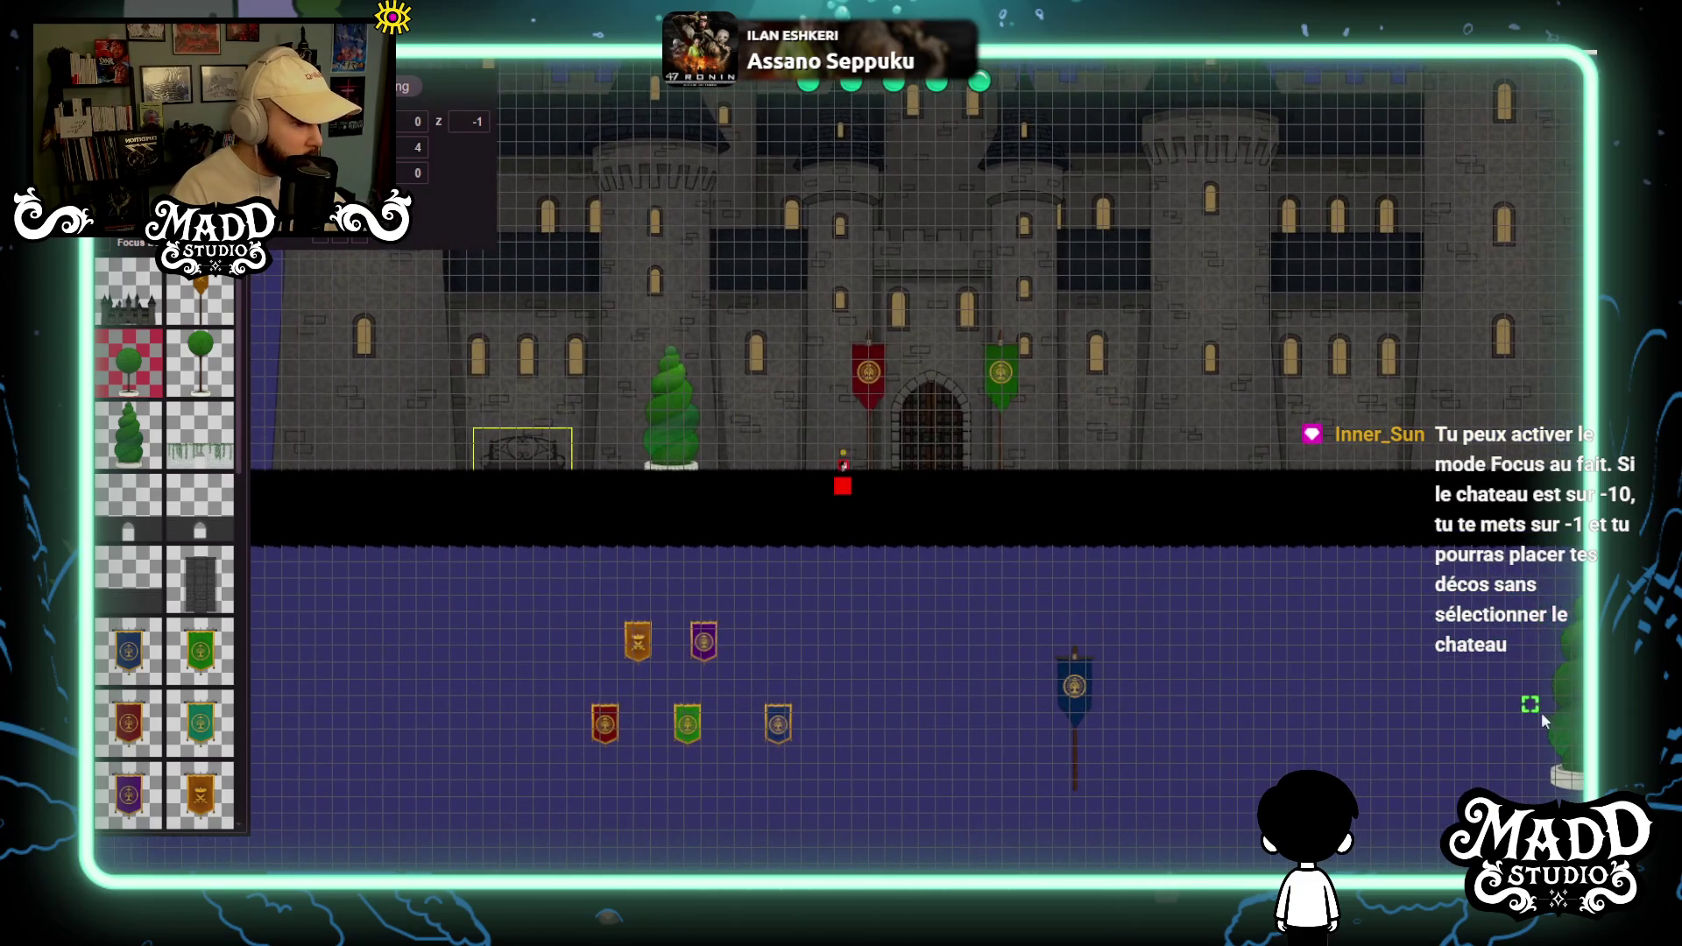
{"action": "left_click", "coordinate": [663, 435]}
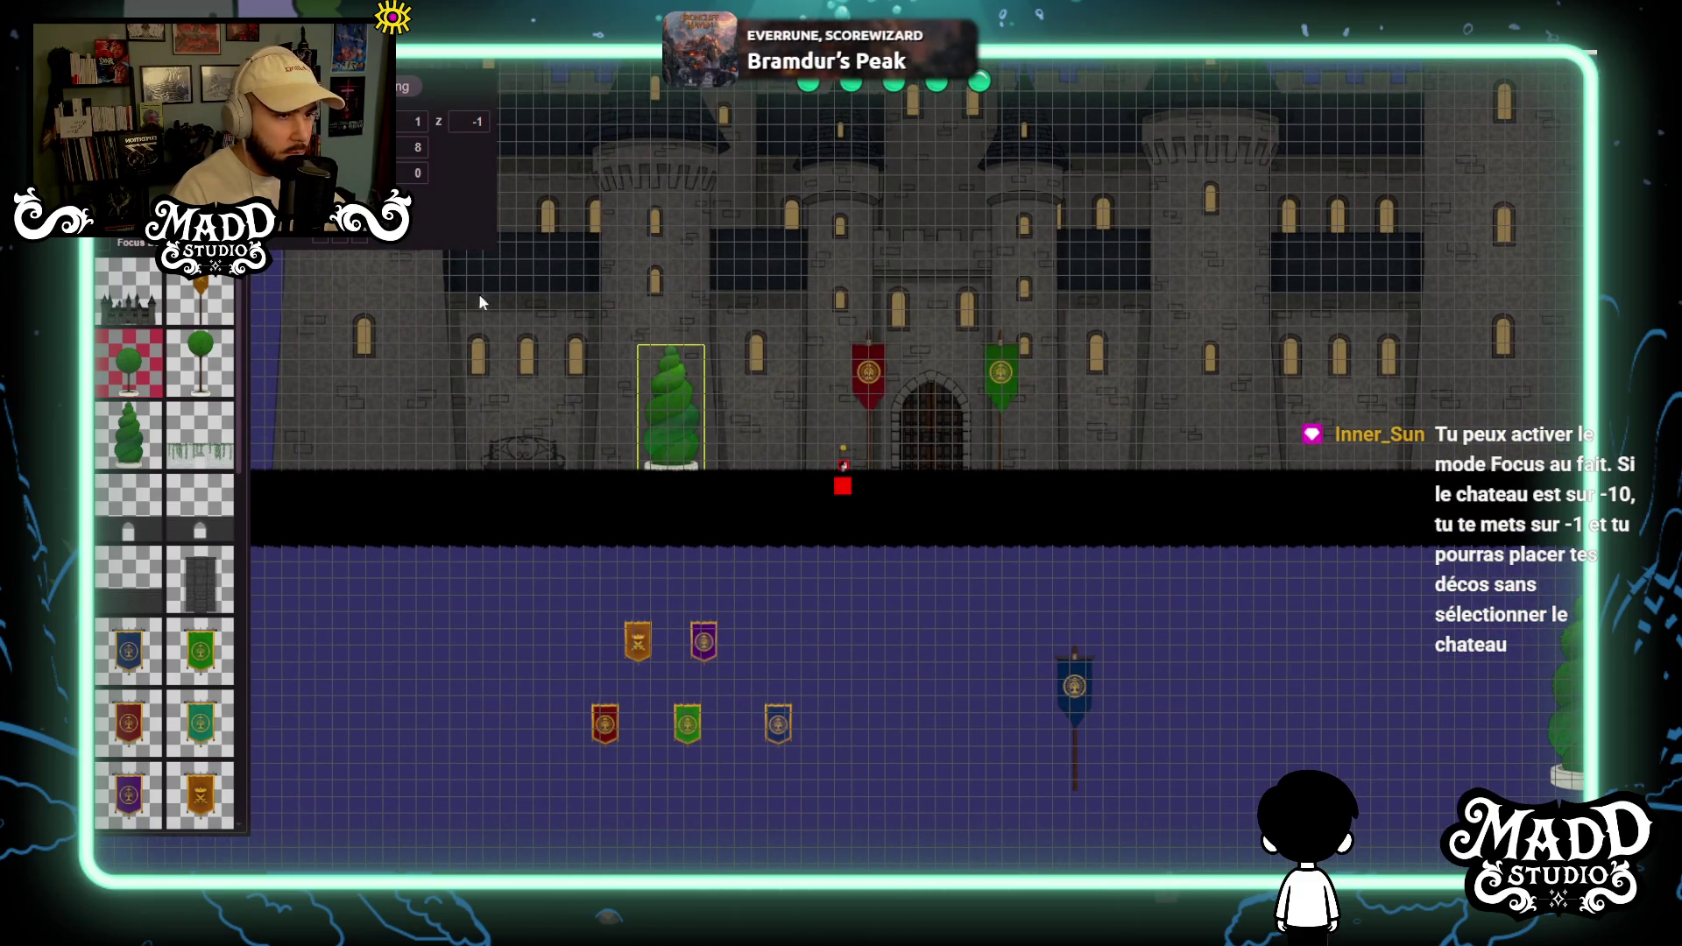
{"action": "left_click", "coordinate": [1564, 692]}
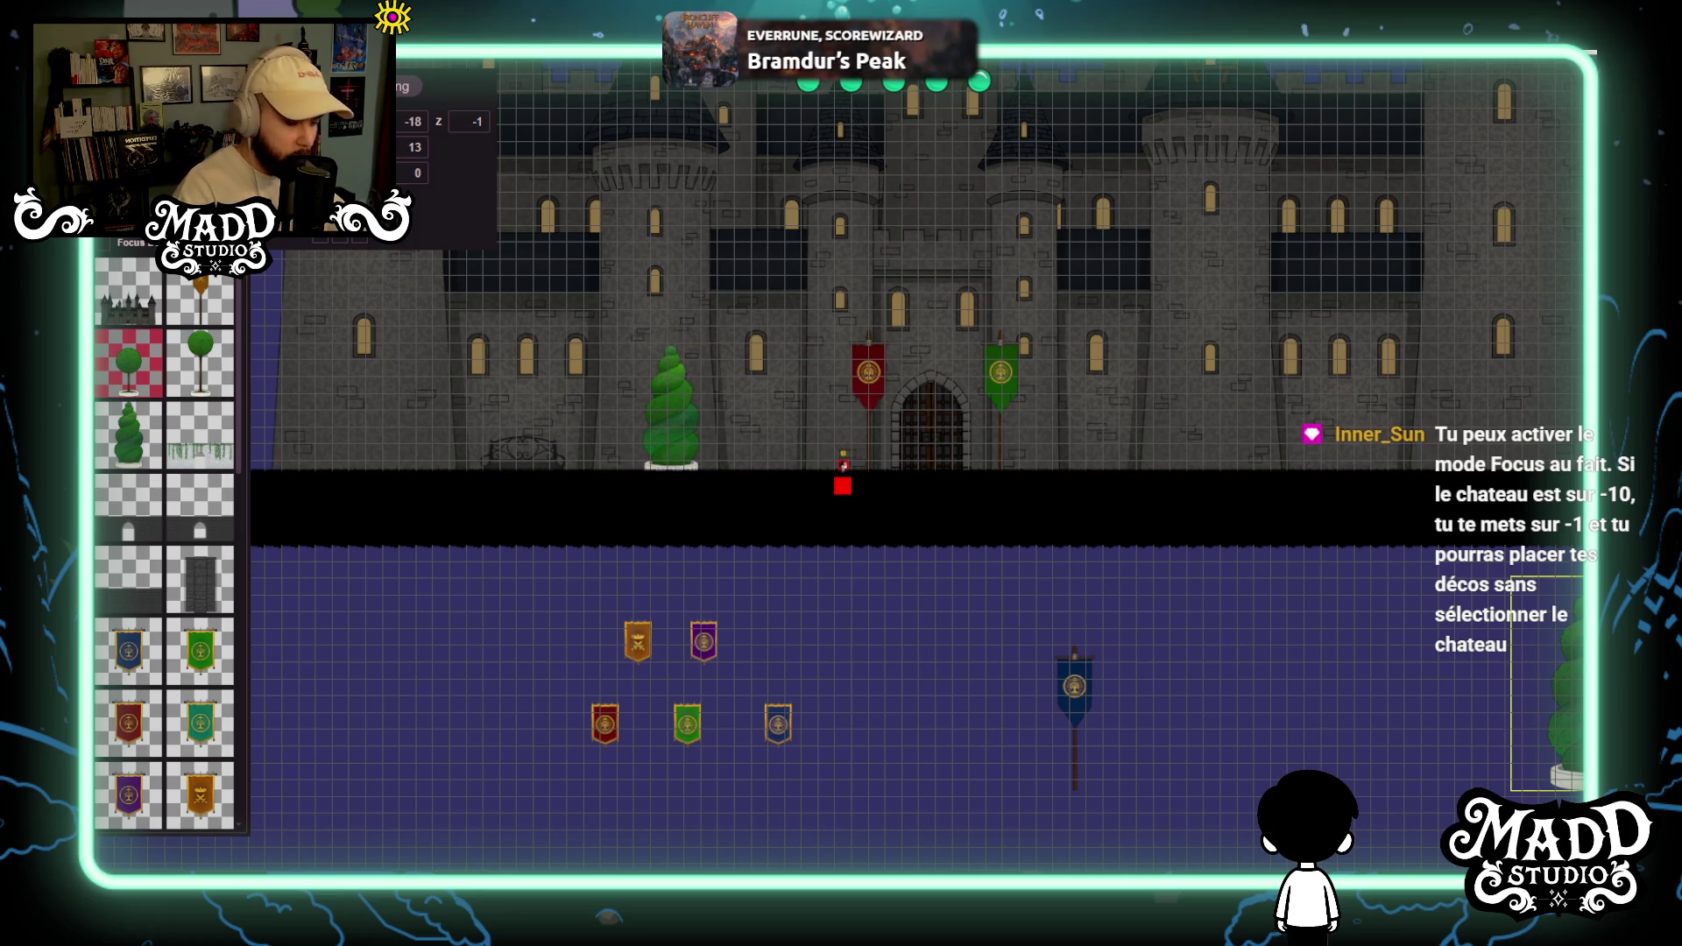
{"action": "double_click", "coordinate": [419, 147]}
{"action": "type", "text": "1"}
{"action": "key", "text": "BackSpace"}
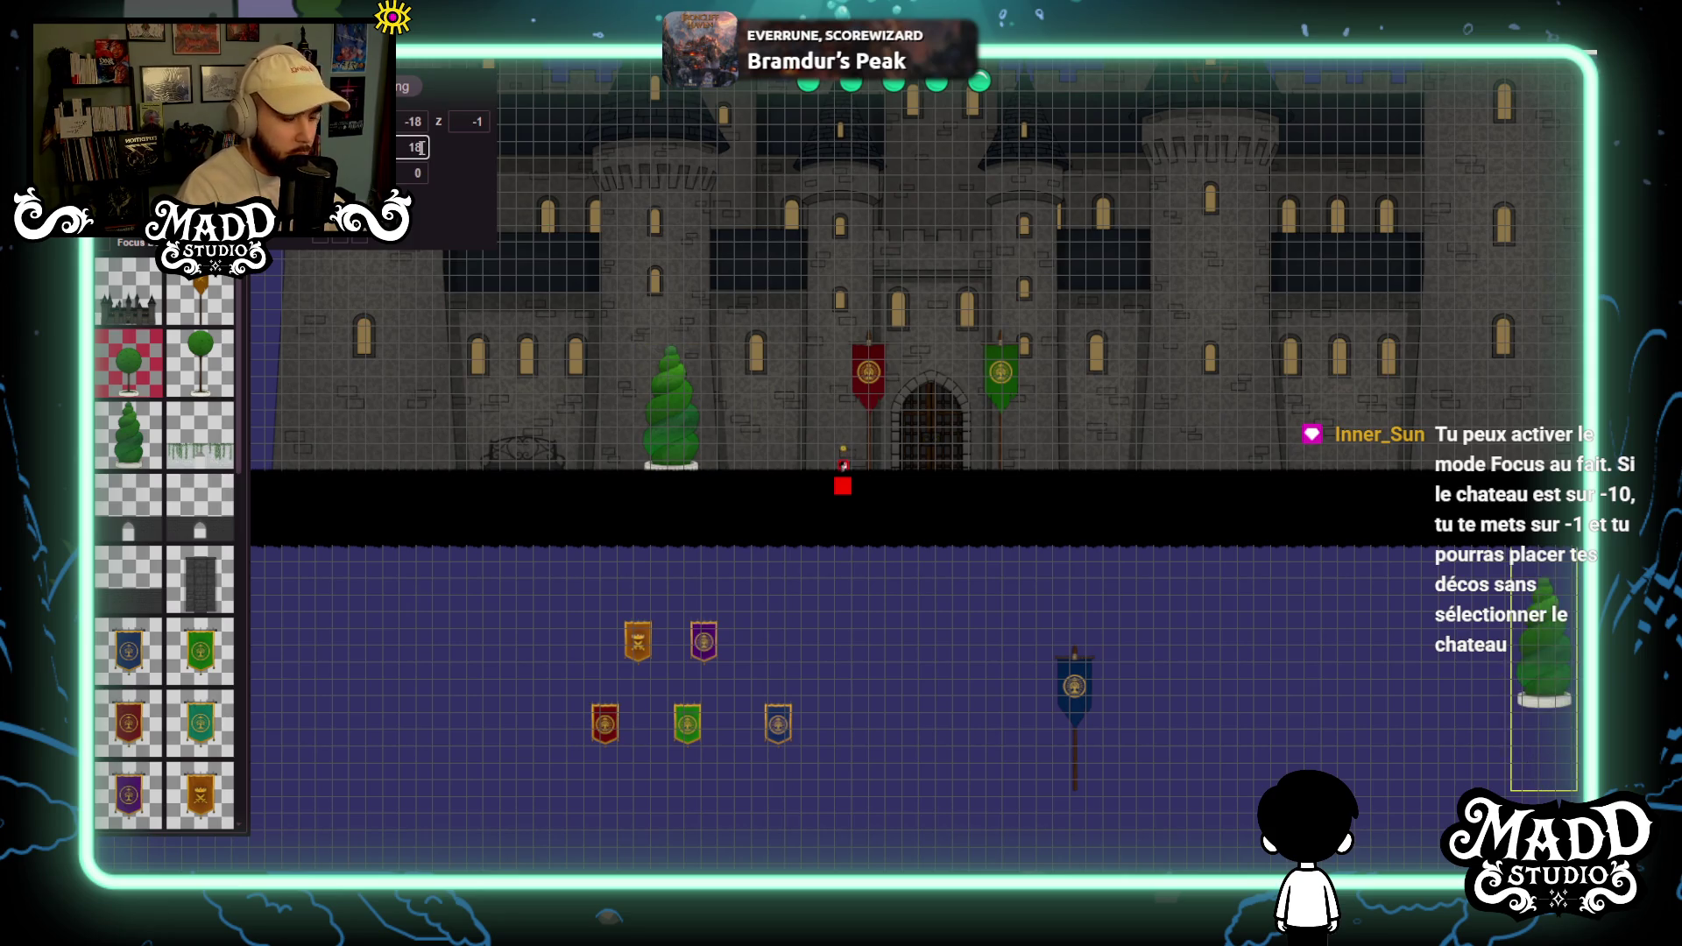
{"action": "type", "text": "8"}
{"action": "mouse_move", "coordinate": [1556, 765]}
{"action": "left_mouse_down"}
{"action": "mouse_move", "coordinate": [1083, 460]}
{"action": "mouse_move", "coordinate": [1196, 442]}
{"action": "left_mouse_up"}
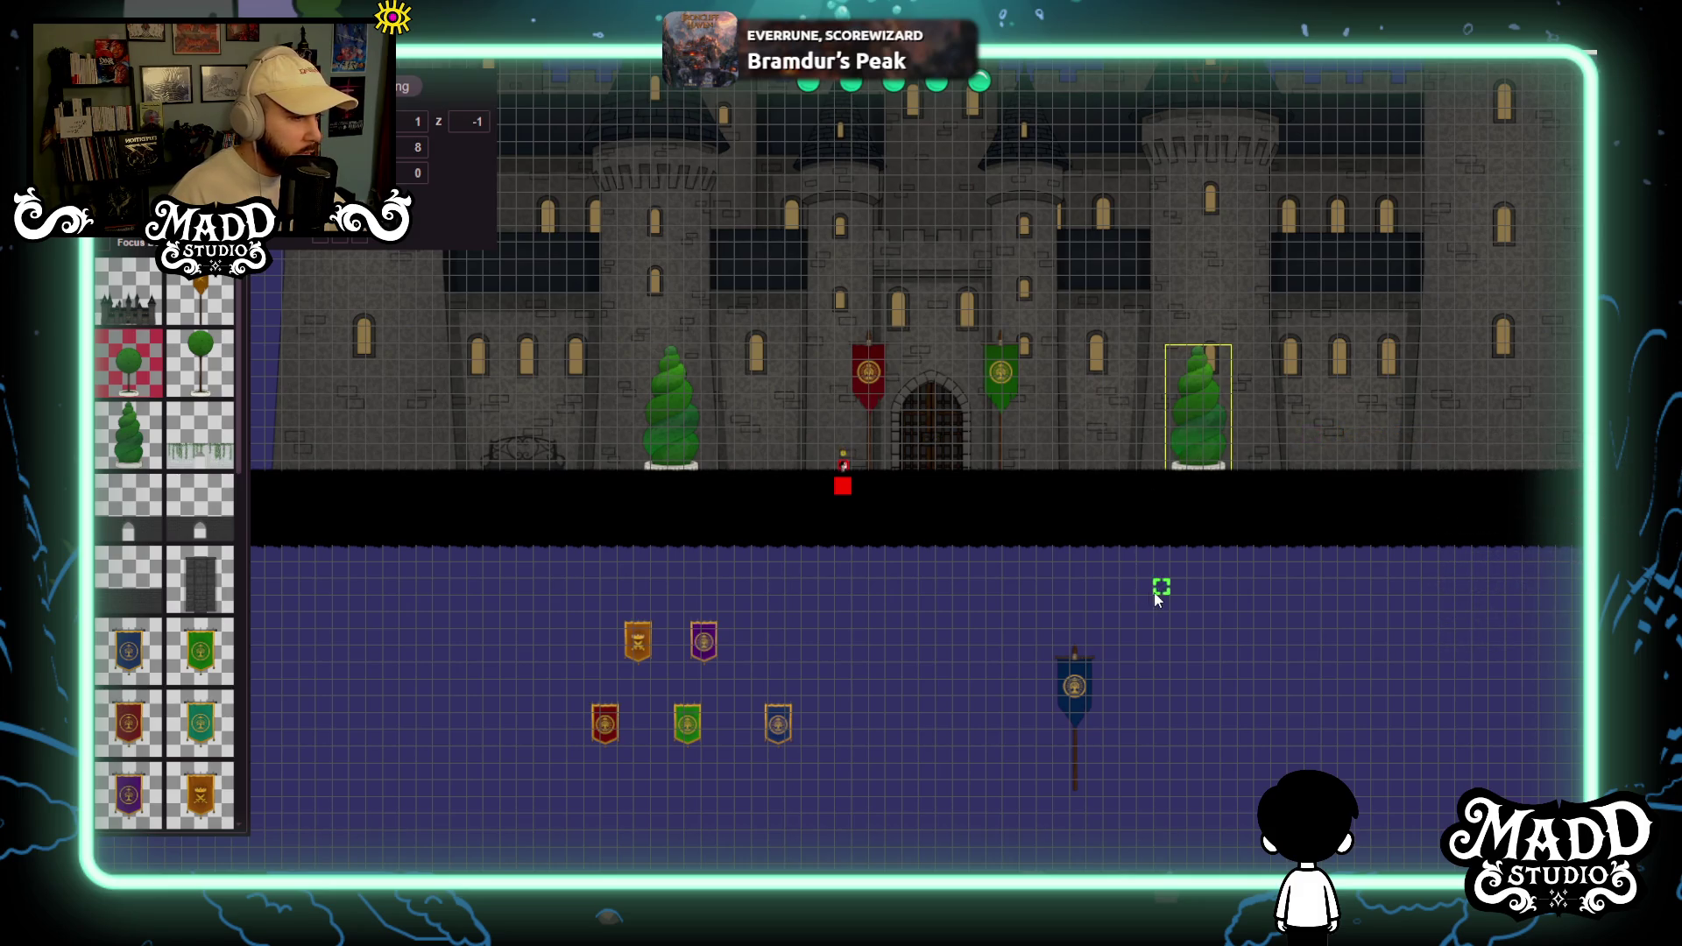
{"action": "scroll", "coordinate": [1166, 631], "scroll_direction": "up", "scroll_amount": 2}
Hang the red flag banner on the castle's upper wall.
{"action": "mouse_move", "coordinate": [638, 794]}
{"action": "left_mouse_down"}
{"action": "mouse_move", "coordinate": [649, 487]}
{"action": "mouse_move", "coordinate": [773, 331]}
{"action": "left_mouse_up"}
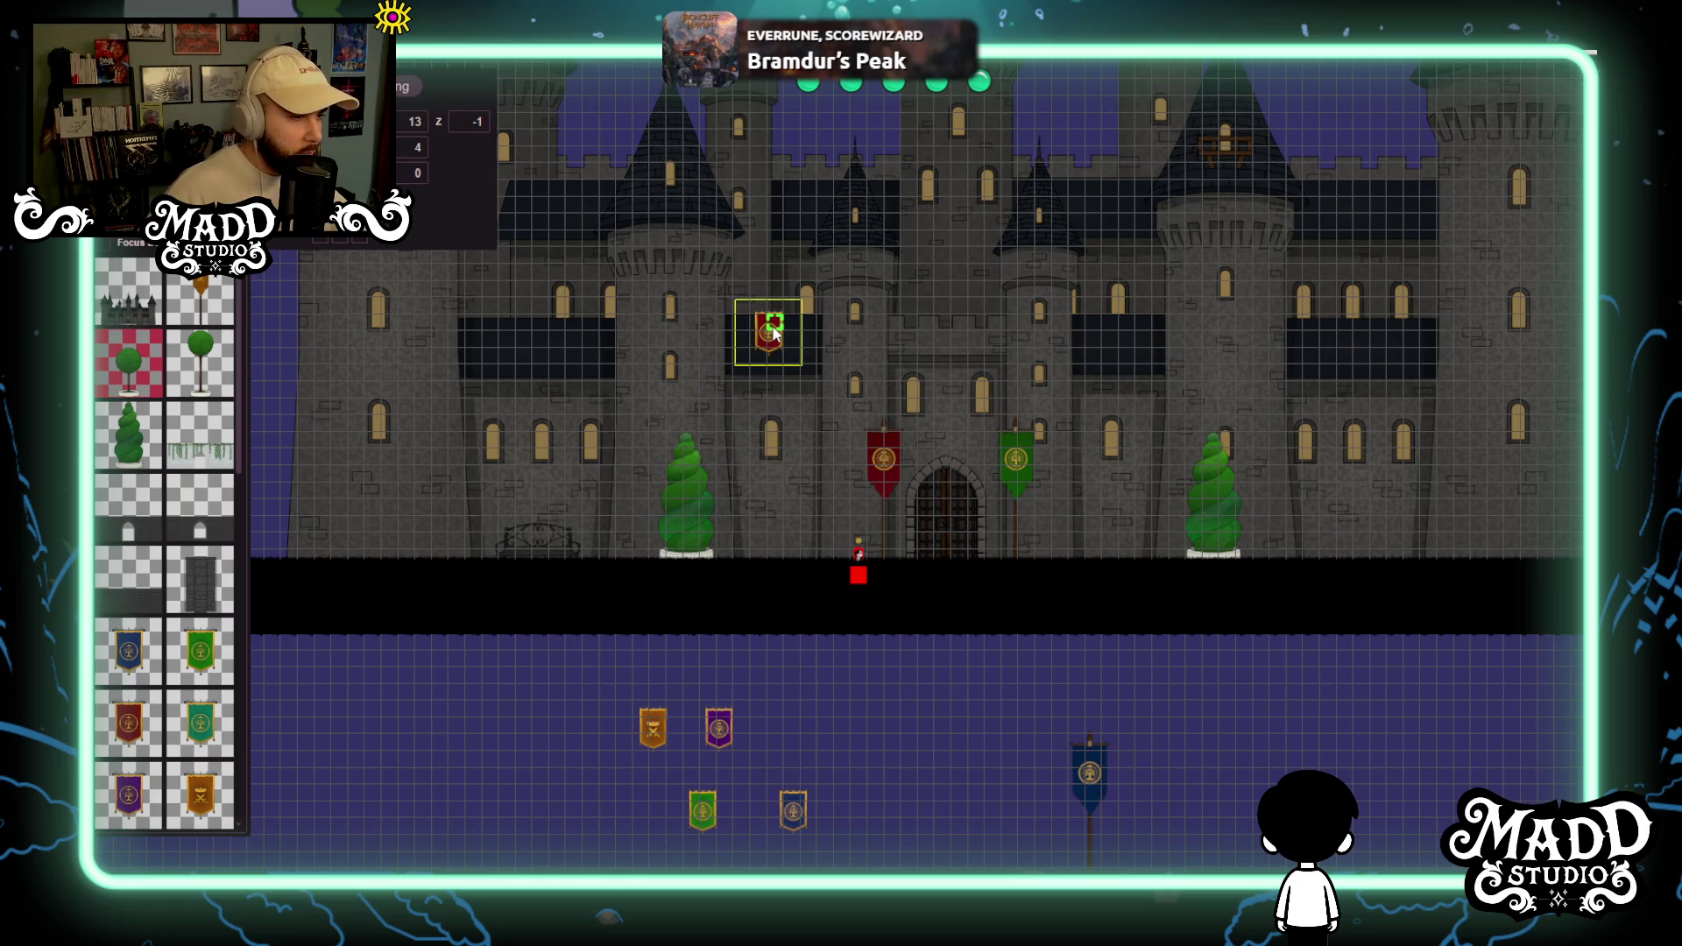
{"action": "scroll", "coordinate": [774, 332], "scroll_direction": "up", "scroll_amount": 8}
{"action": "scroll", "coordinate": [770, 329], "scroll_direction": "down", "scroll_amount": 4}
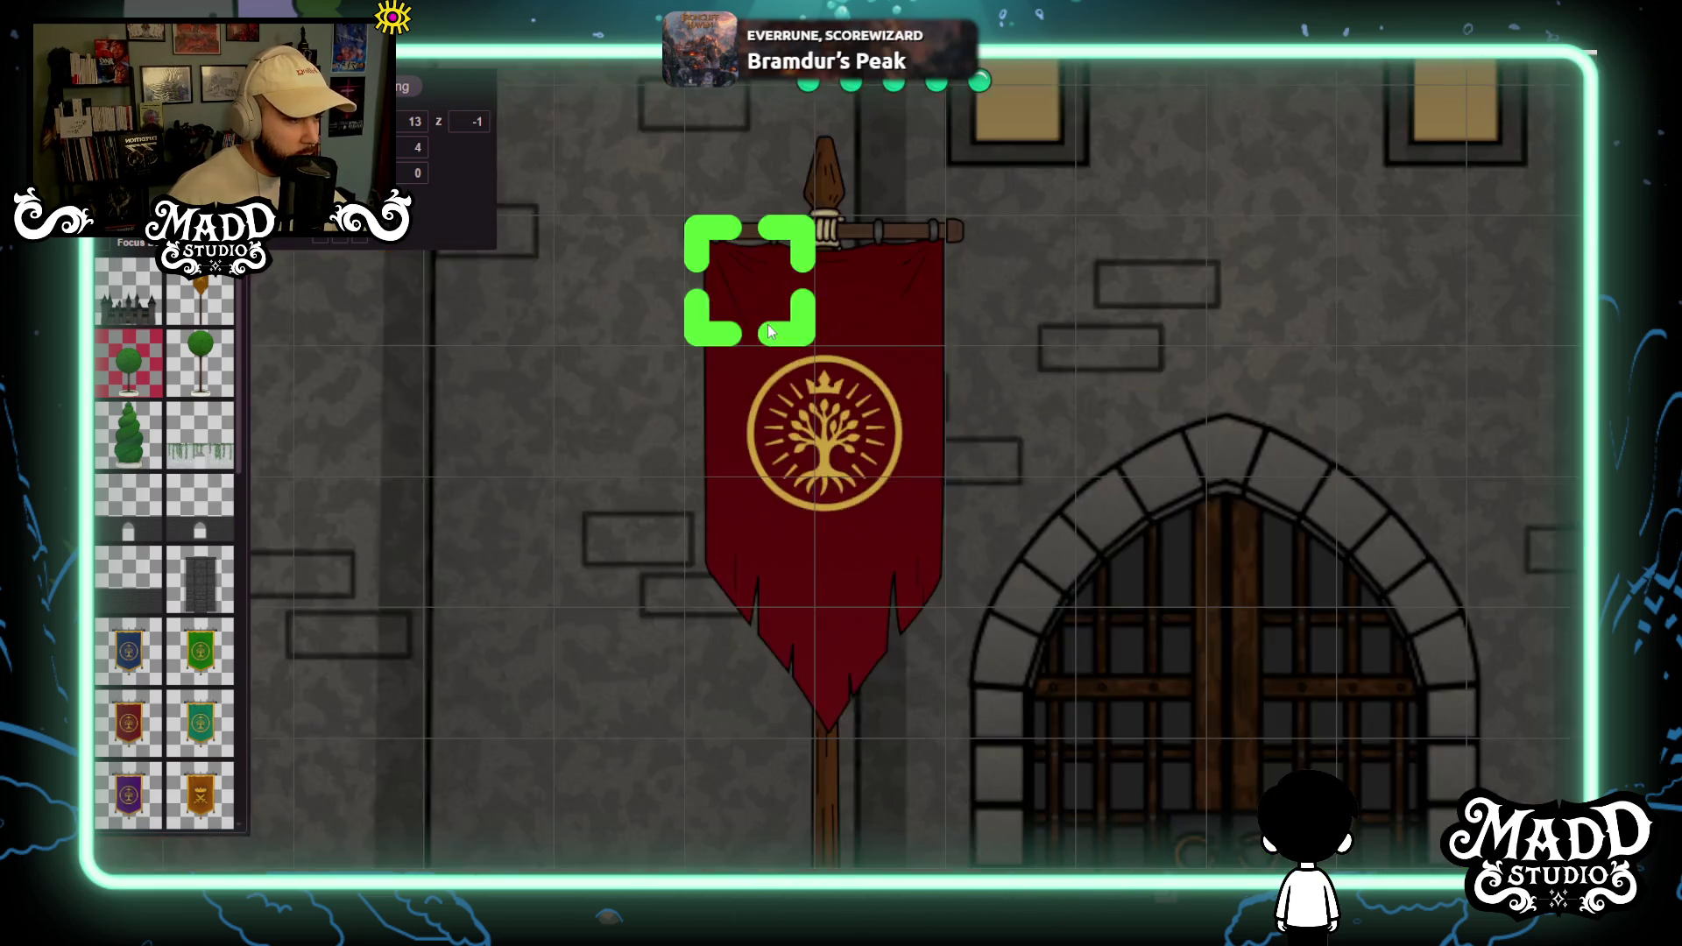
{"action": "scroll", "coordinate": [768, 331], "scroll_direction": "down", "scroll_amount": 5}
{"action": "scroll", "coordinate": [751, 338], "scroll_direction": "up", "scroll_amount": 3}
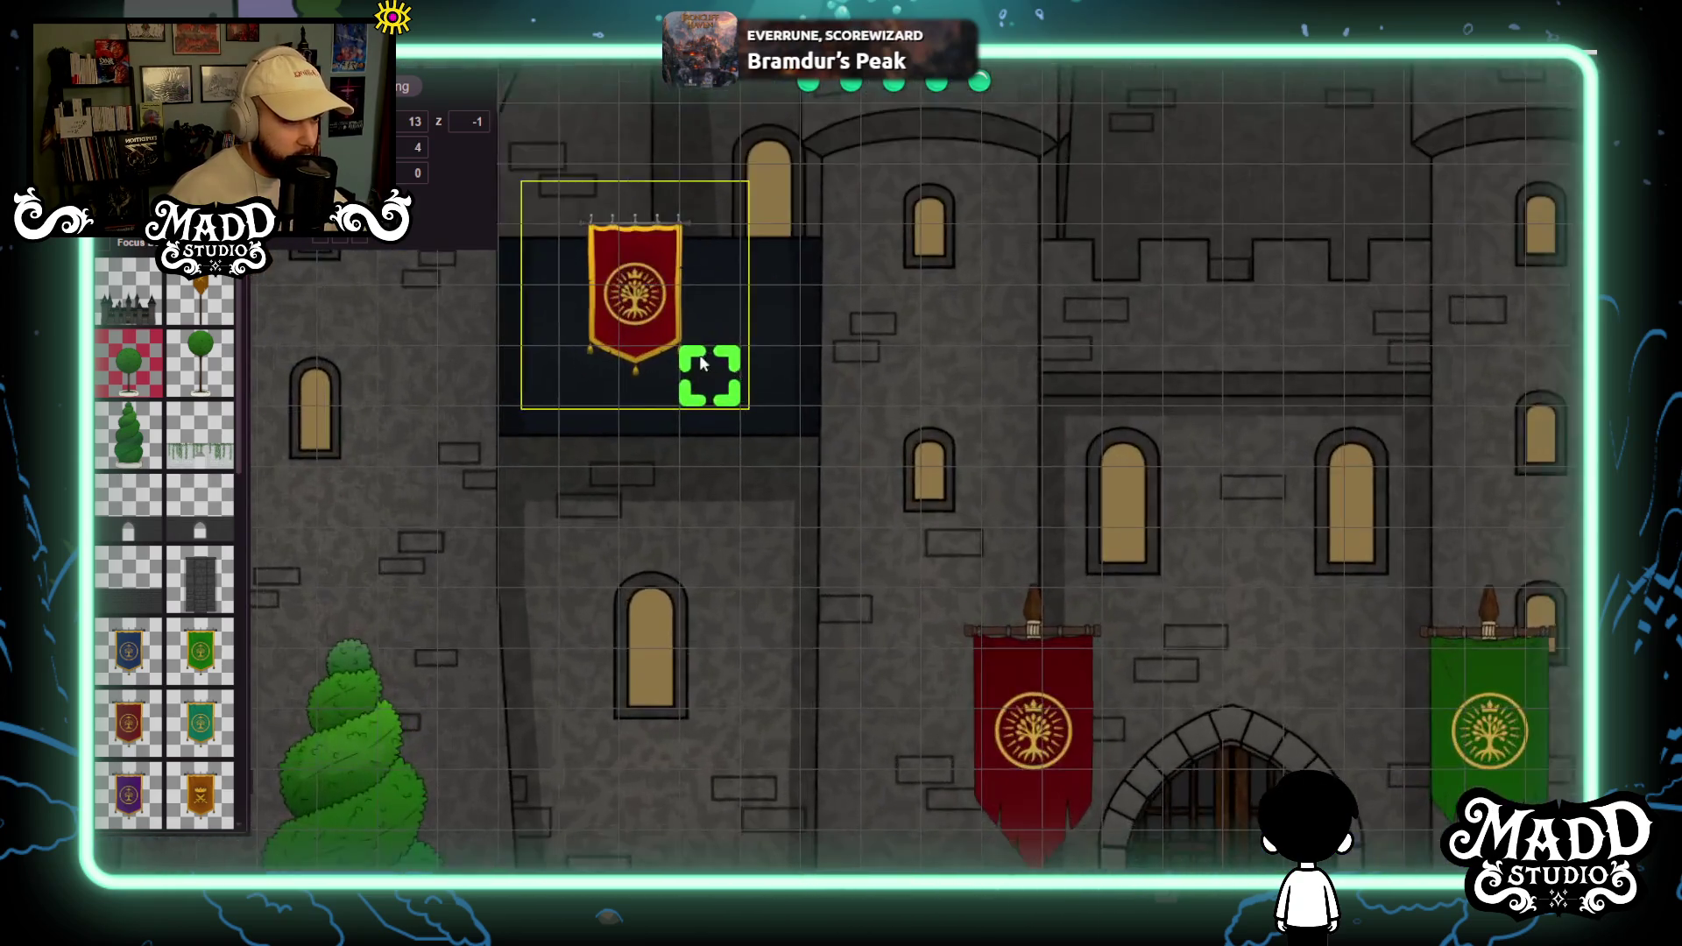
{"action": "scroll", "coordinate": [701, 364], "scroll_direction": "up", "scroll_amount": 2}
{"action": "key", "text": "f"}
{"action": "mouse_move", "coordinate": [831, 419]}
{"action": "left_mouse_down"}
{"action": "mouse_move", "coordinate": [913, 497]}
{"action": "mouse_move", "coordinate": [790, 398]}
{"action": "left_mouse_up"}
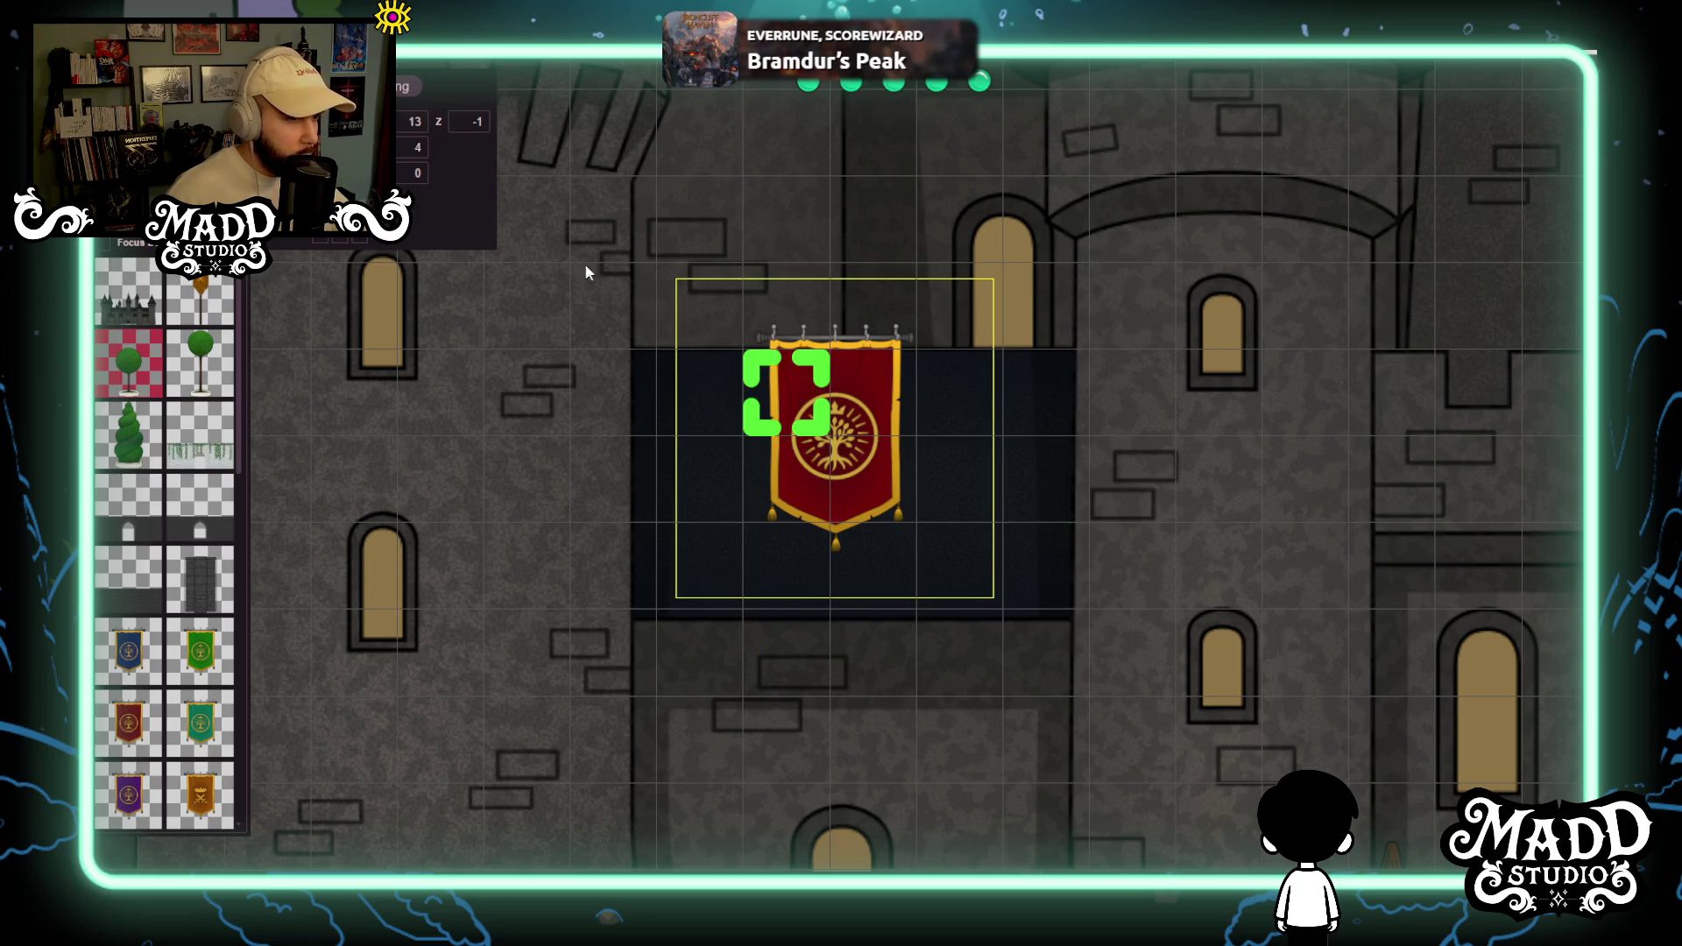
{"action": "scroll", "coordinate": [970, 470], "scroll_direction": "down", "scroll_amount": 6}
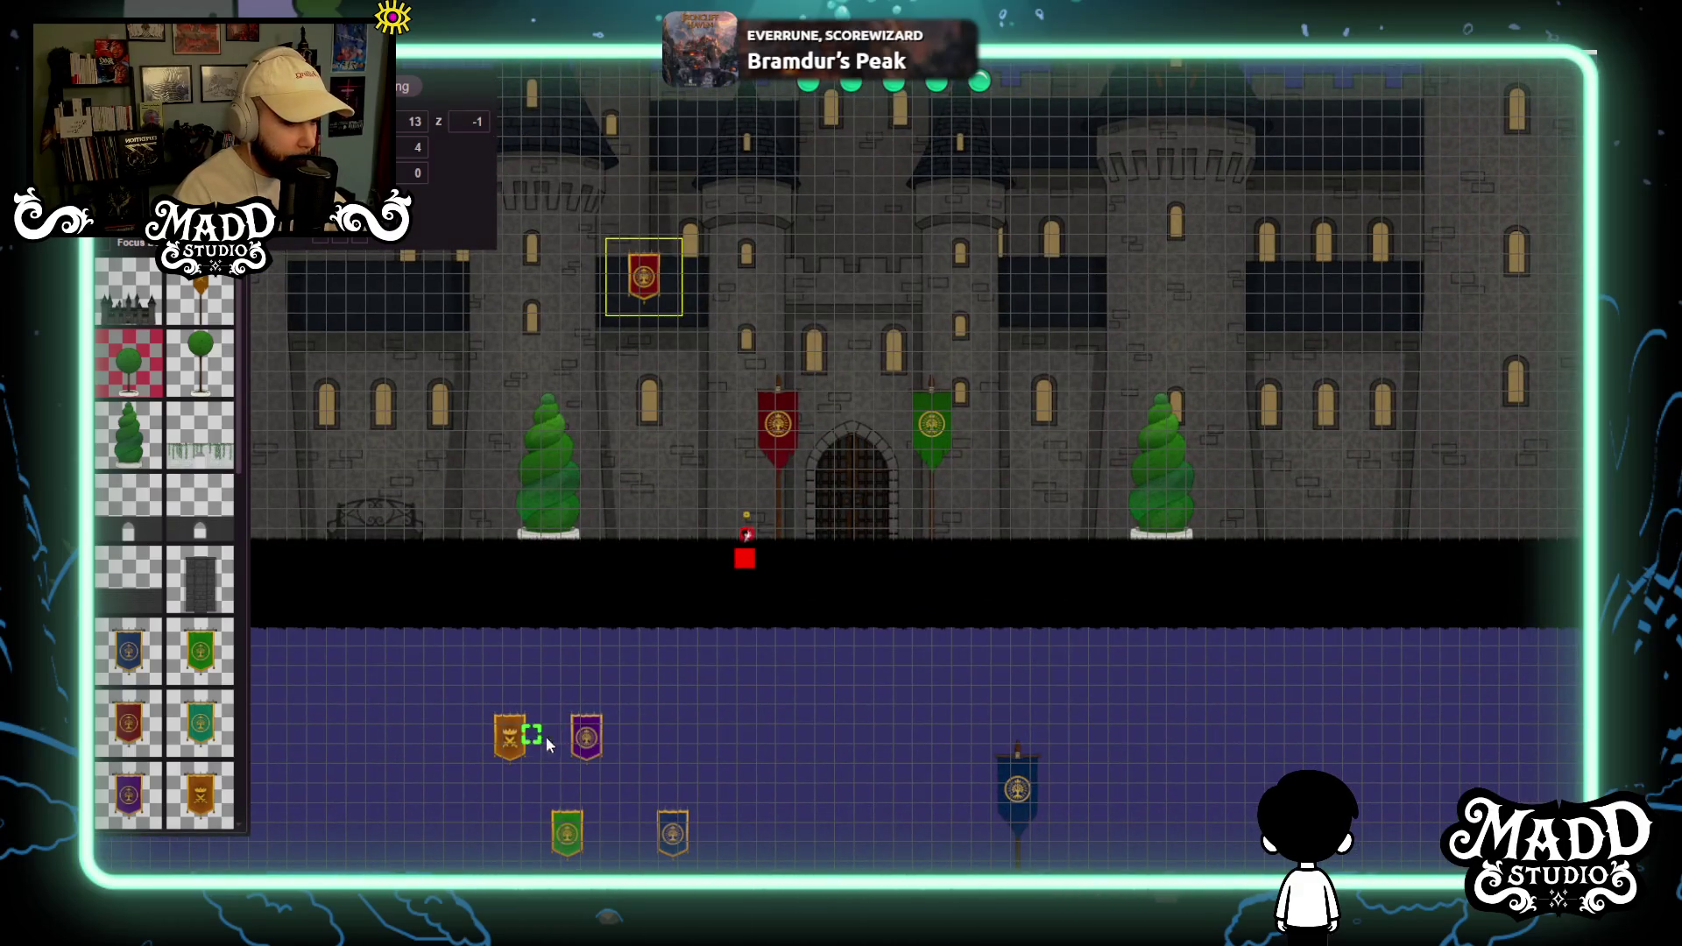
Hang the orange, purple and blue banners along the wall, blue left and purple right.
{"action": "left_click", "coordinate": [584, 743]}
{"action": "mouse_move", "coordinate": [516, 736]}
{"action": "left_mouse_down"}
{"action": "mouse_move", "coordinate": [1051, 306]}
{"action": "mouse_move", "coordinate": [1068, 275]}
{"action": "left_mouse_up"}
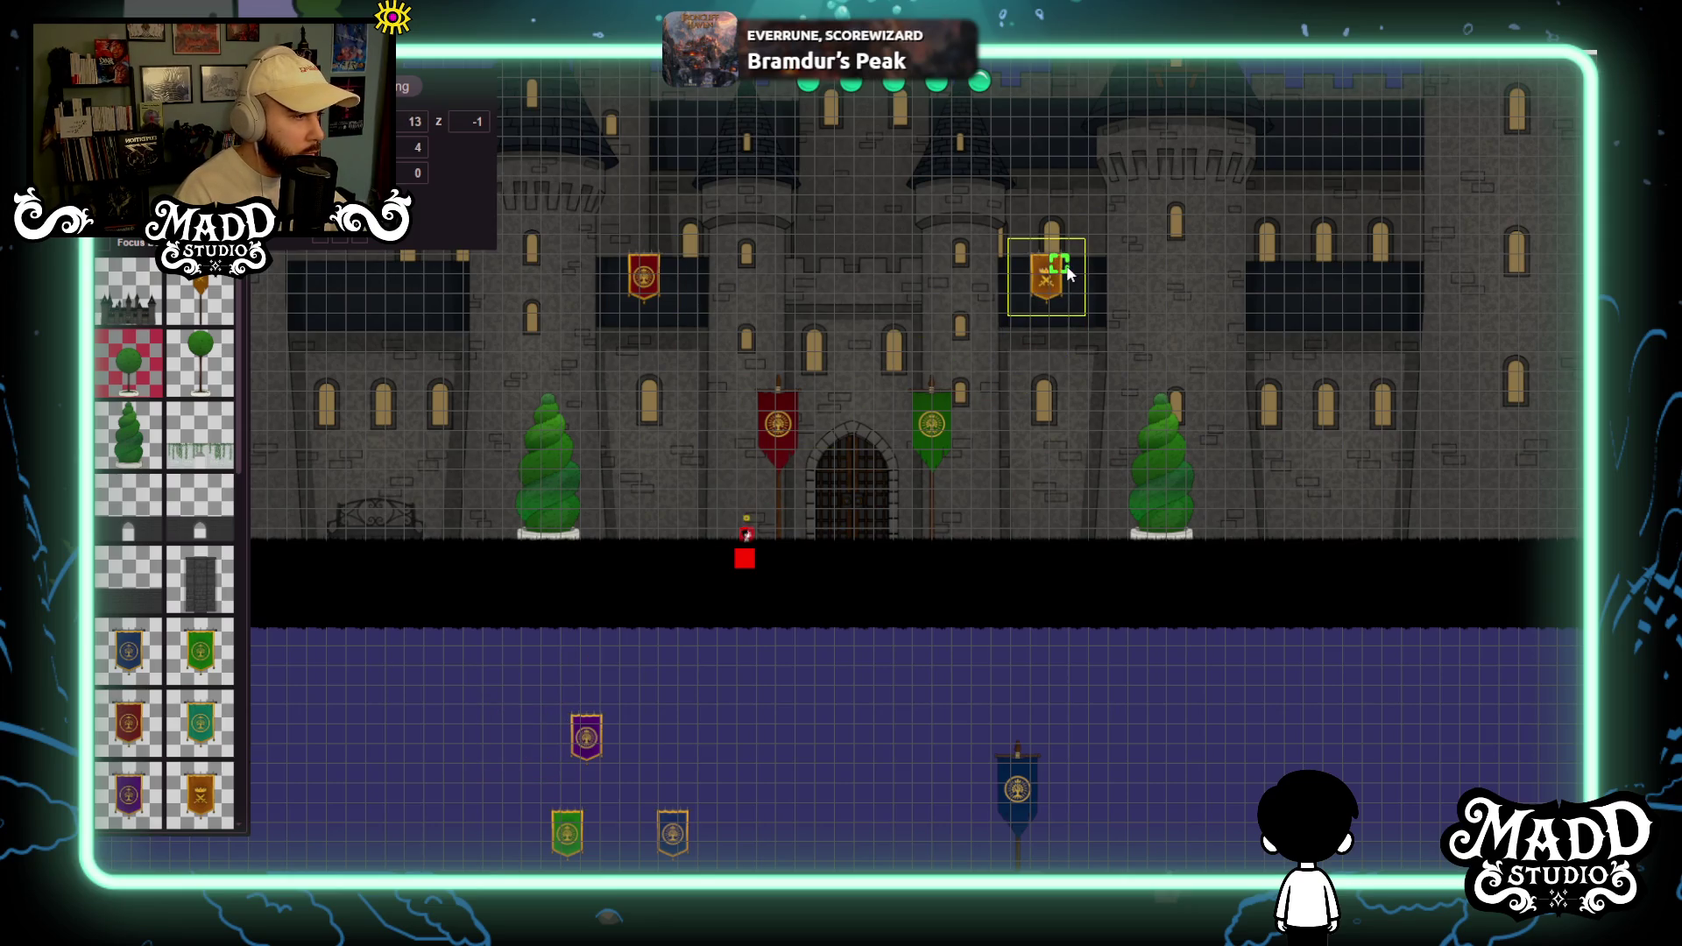
{"action": "mouse_move", "coordinate": [585, 745]}
{"action": "left_mouse_down"}
{"action": "mouse_move", "coordinate": [1295, 351]}
{"action": "mouse_move", "coordinate": [1294, 263]}
{"action": "left_mouse_up"}
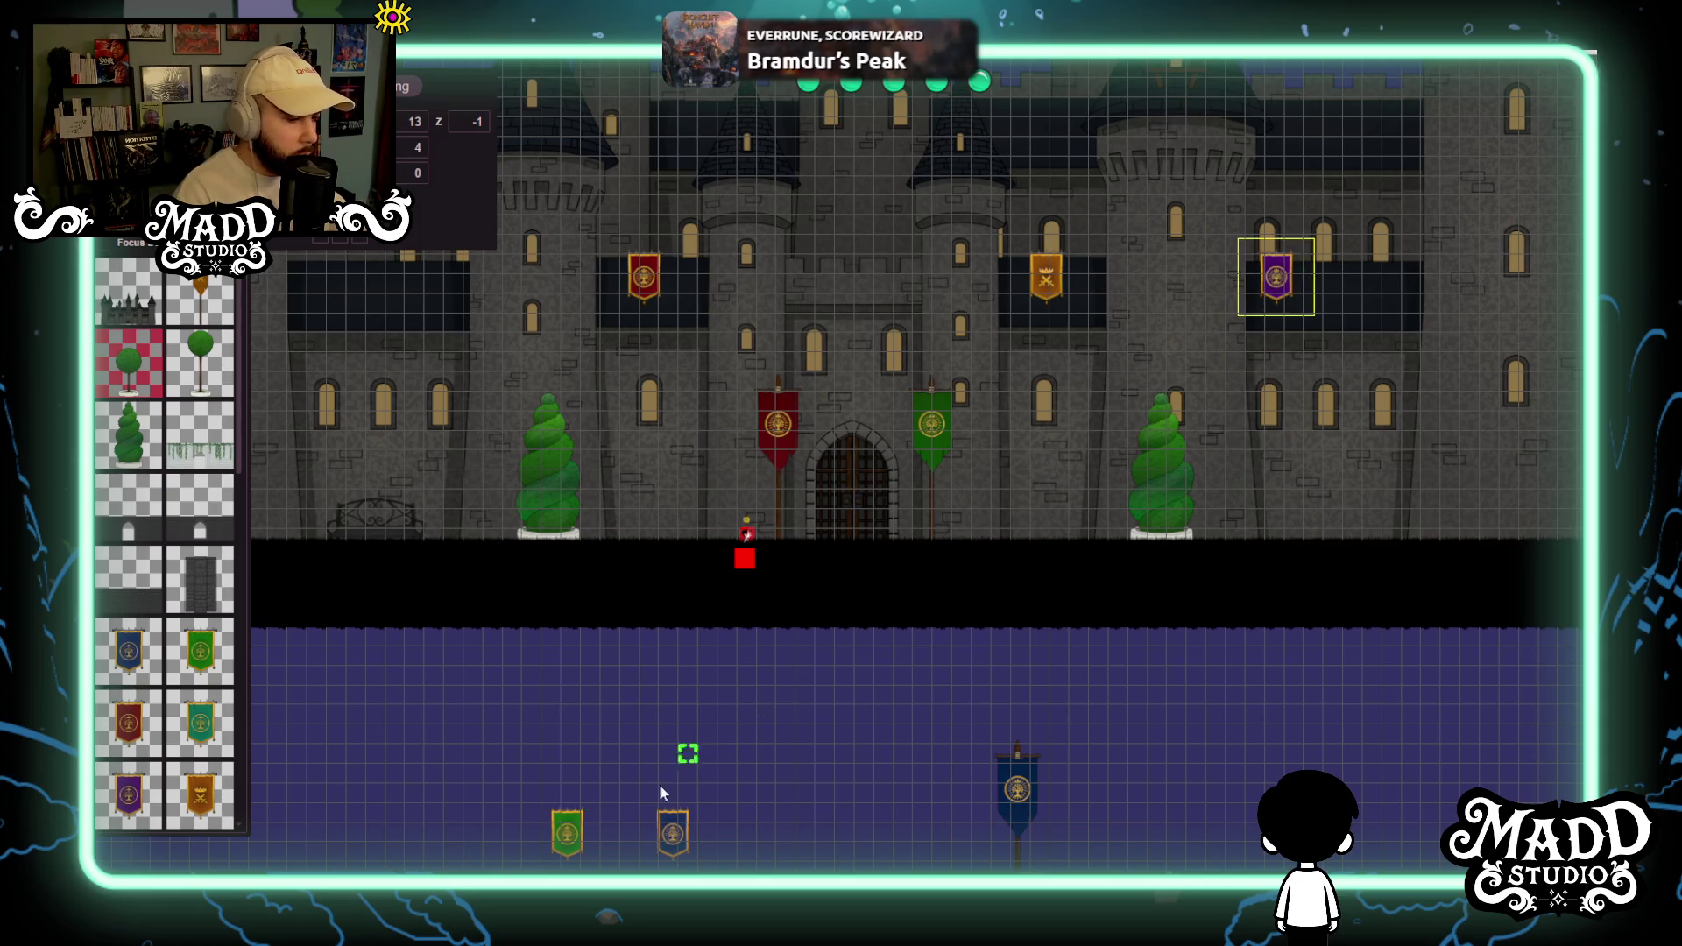
{"action": "mouse_move", "coordinate": [828, 807]}
{"action": "left_mouse_down"}
{"action": "mouse_move", "coordinate": [554, 266]}
{"action": "mouse_move", "coordinate": [588, 246]}
{"action": "left_mouse_up"}
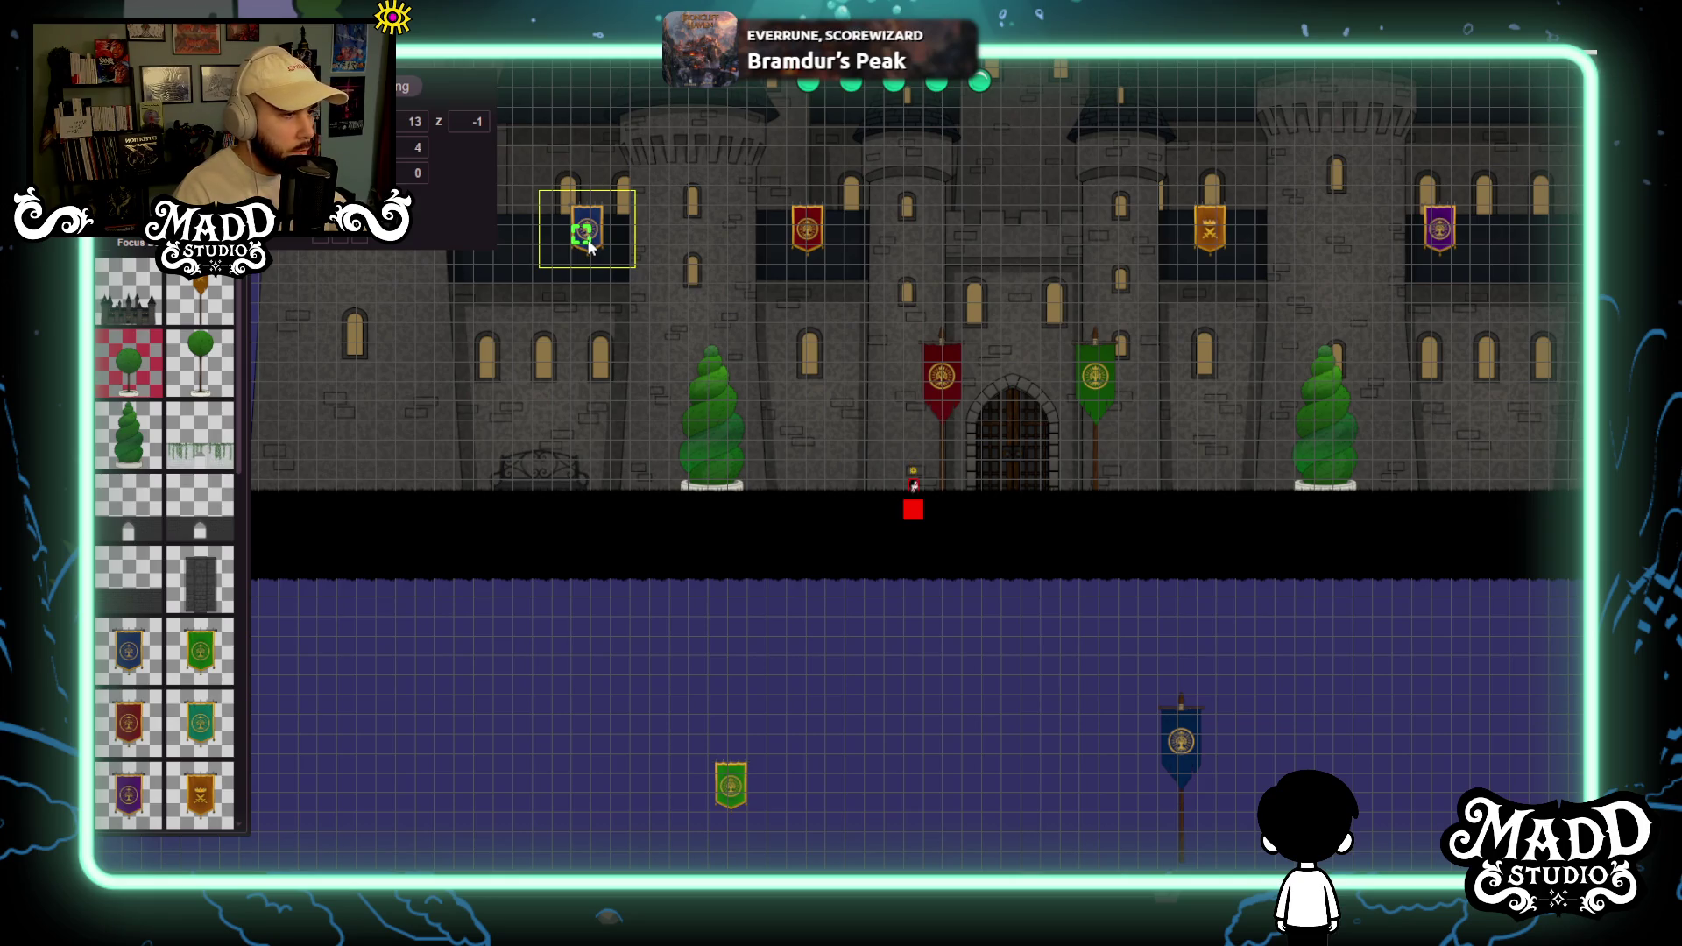
{"action": "left_click_drag", "start_coordinate": [594, 245], "coordinate": [582, 237]}
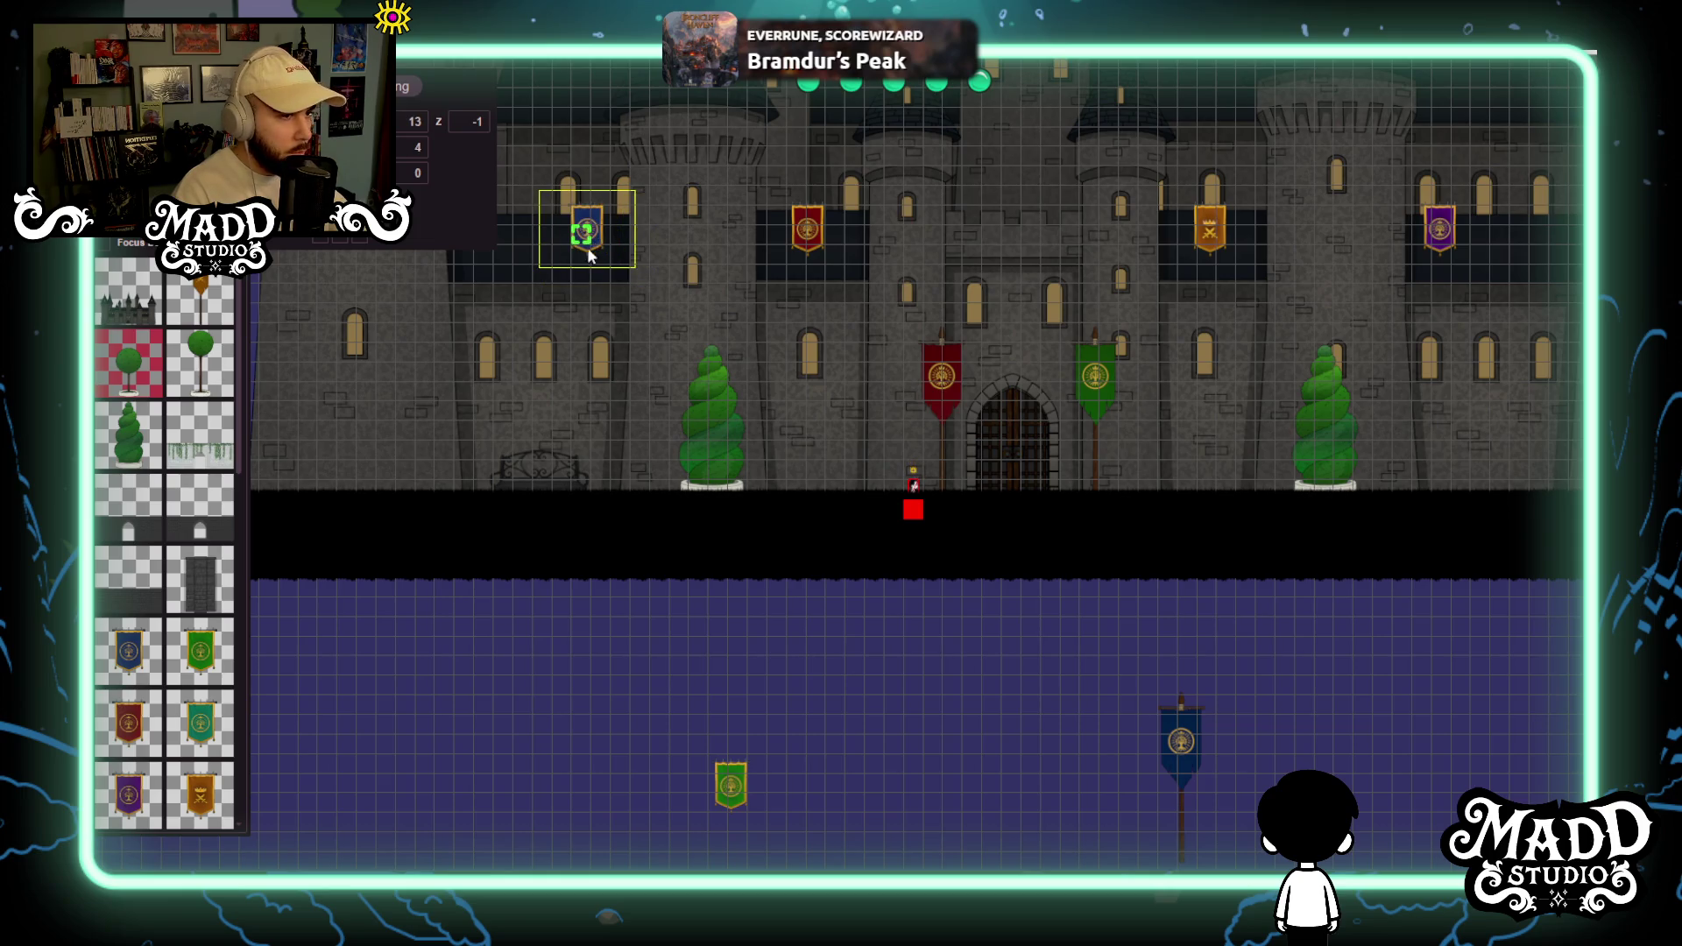
Delete the green wall banner, push blue further left and purple further right, and zoom out.
{"action": "mouse_move", "coordinate": [879, 804]}
{"action": "left_mouse_down"}
{"action": "mouse_move", "coordinate": [618, 297]}
{"action": "mouse_move", "coordinate": [619, 265]}
{"action": "left_mouse_up"}
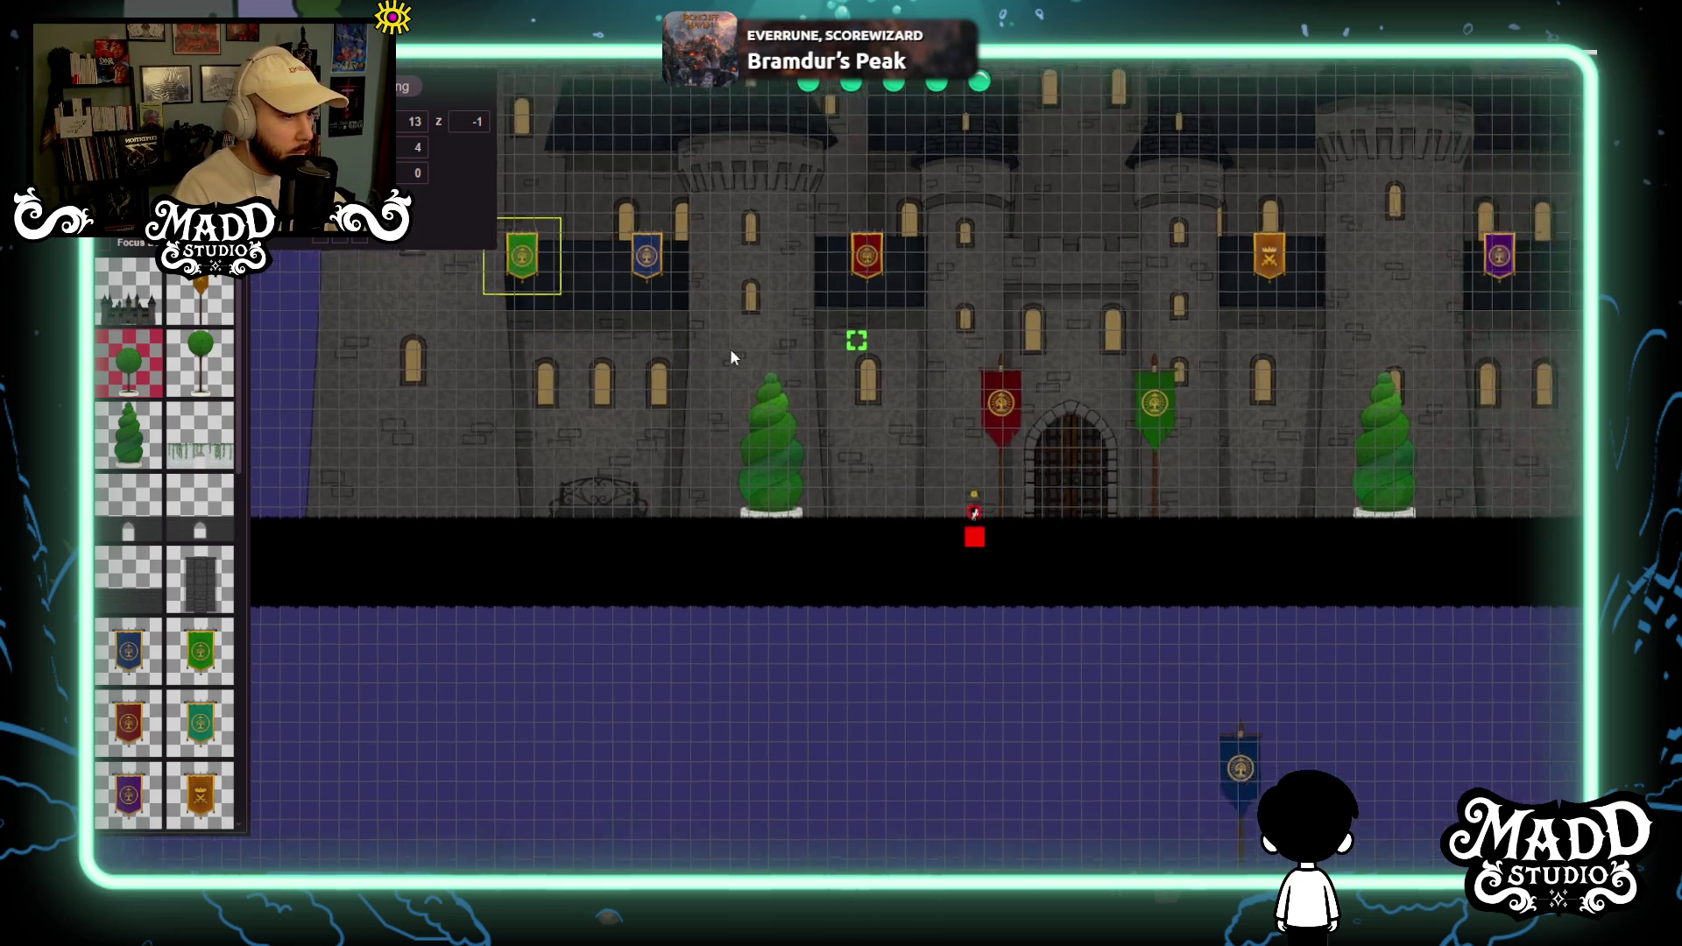
{"action": "key", "text": "Delete"}
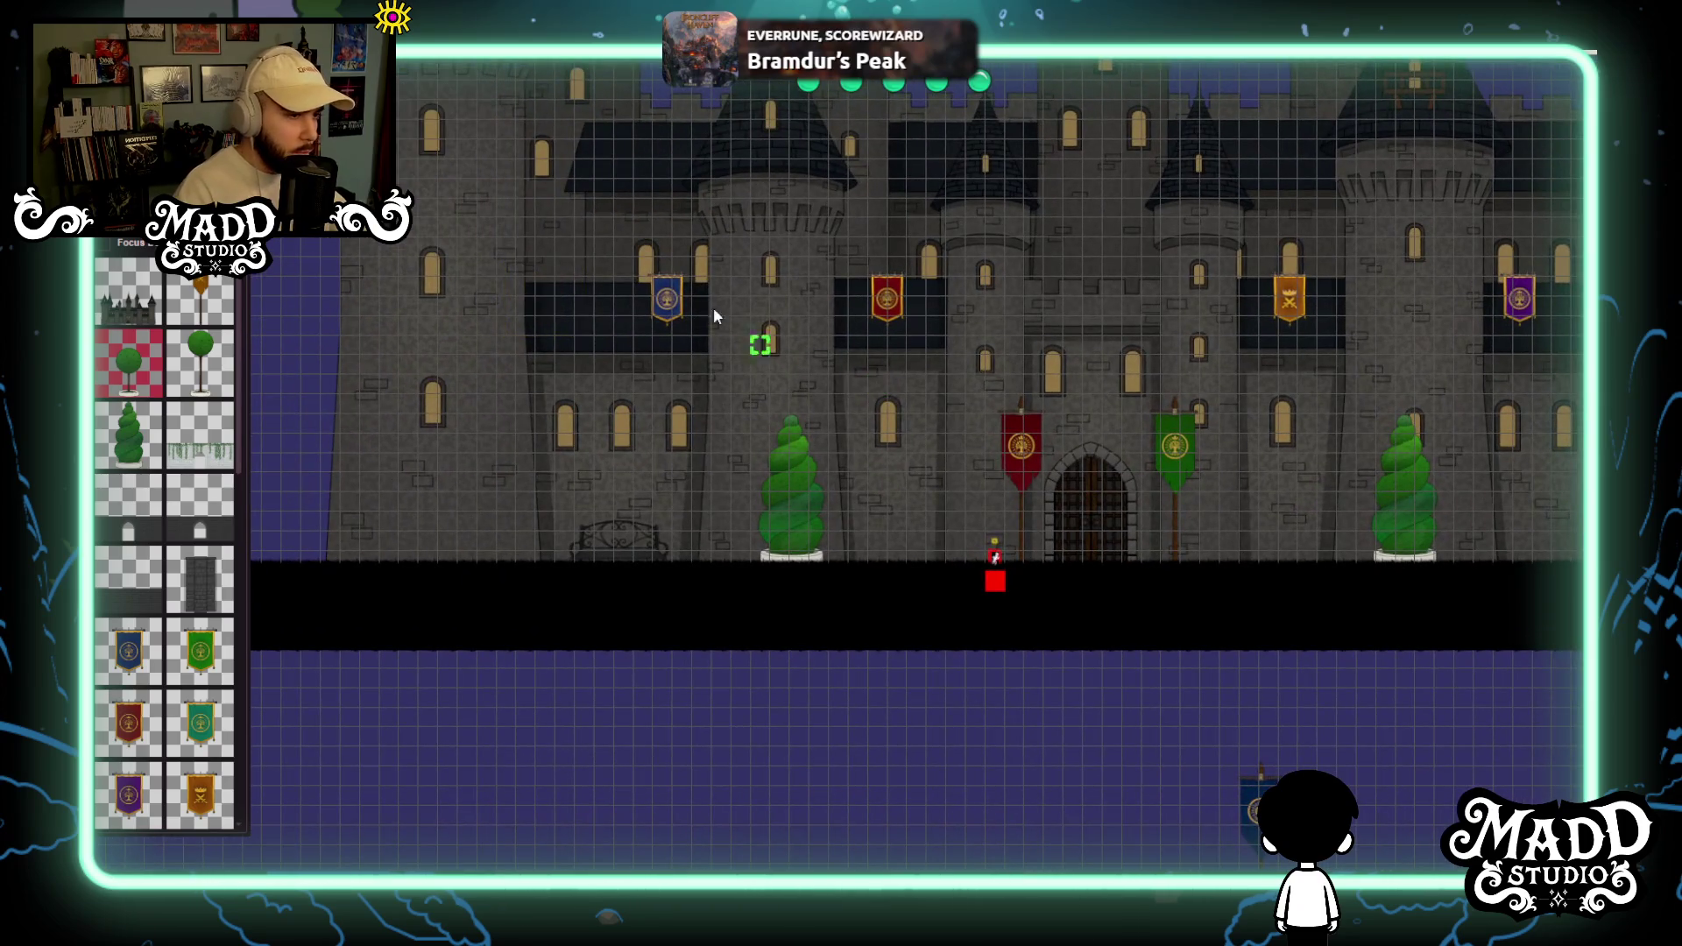
{"action": "left_click", "coordinate": [666, 305]}
{"action": "left_click_drag", "start_coordinate": [668, 307], "coordinate": [611, 307]}
{"action": "left_click_drag", "start_coordinate": [1166, 309], "coordinate": [1219, 313]}
{"action": "mouse_move", "coordinate": [920, 610]}
{"action": "left_mouse_down"}
{"action": "mouse_move", "coordinate": [1018, 412]}
{"action": "mouse_move", "coordinate": [1074, 427]}
{"action": "mouse_move", "coordinate": [986, 624]}
{"action": "left_mouse_up"}
{"action": "scroll", "coordinate": [1016, 418], "scroll_direction": "down", "scroll_amount": 3}
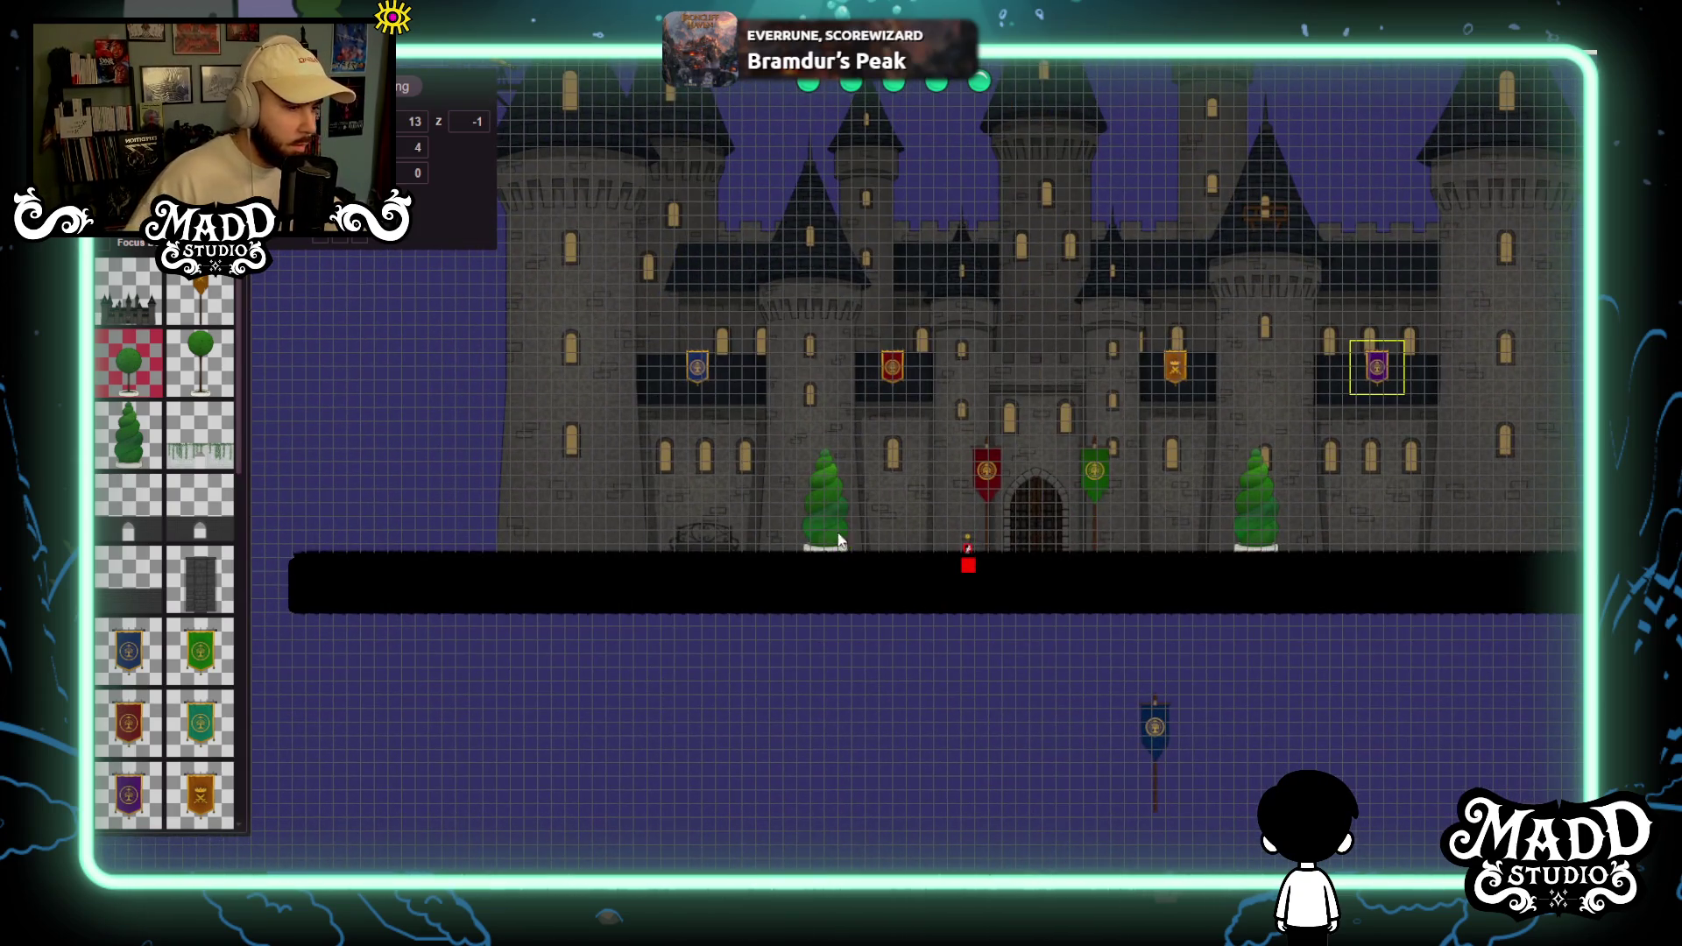
Move the tall blue pole banner from the water to the ground at the castle's far left front.
{"action": "left_click_drag", "start_coordinate": [349, 421], "coordinate": [631, 459]}
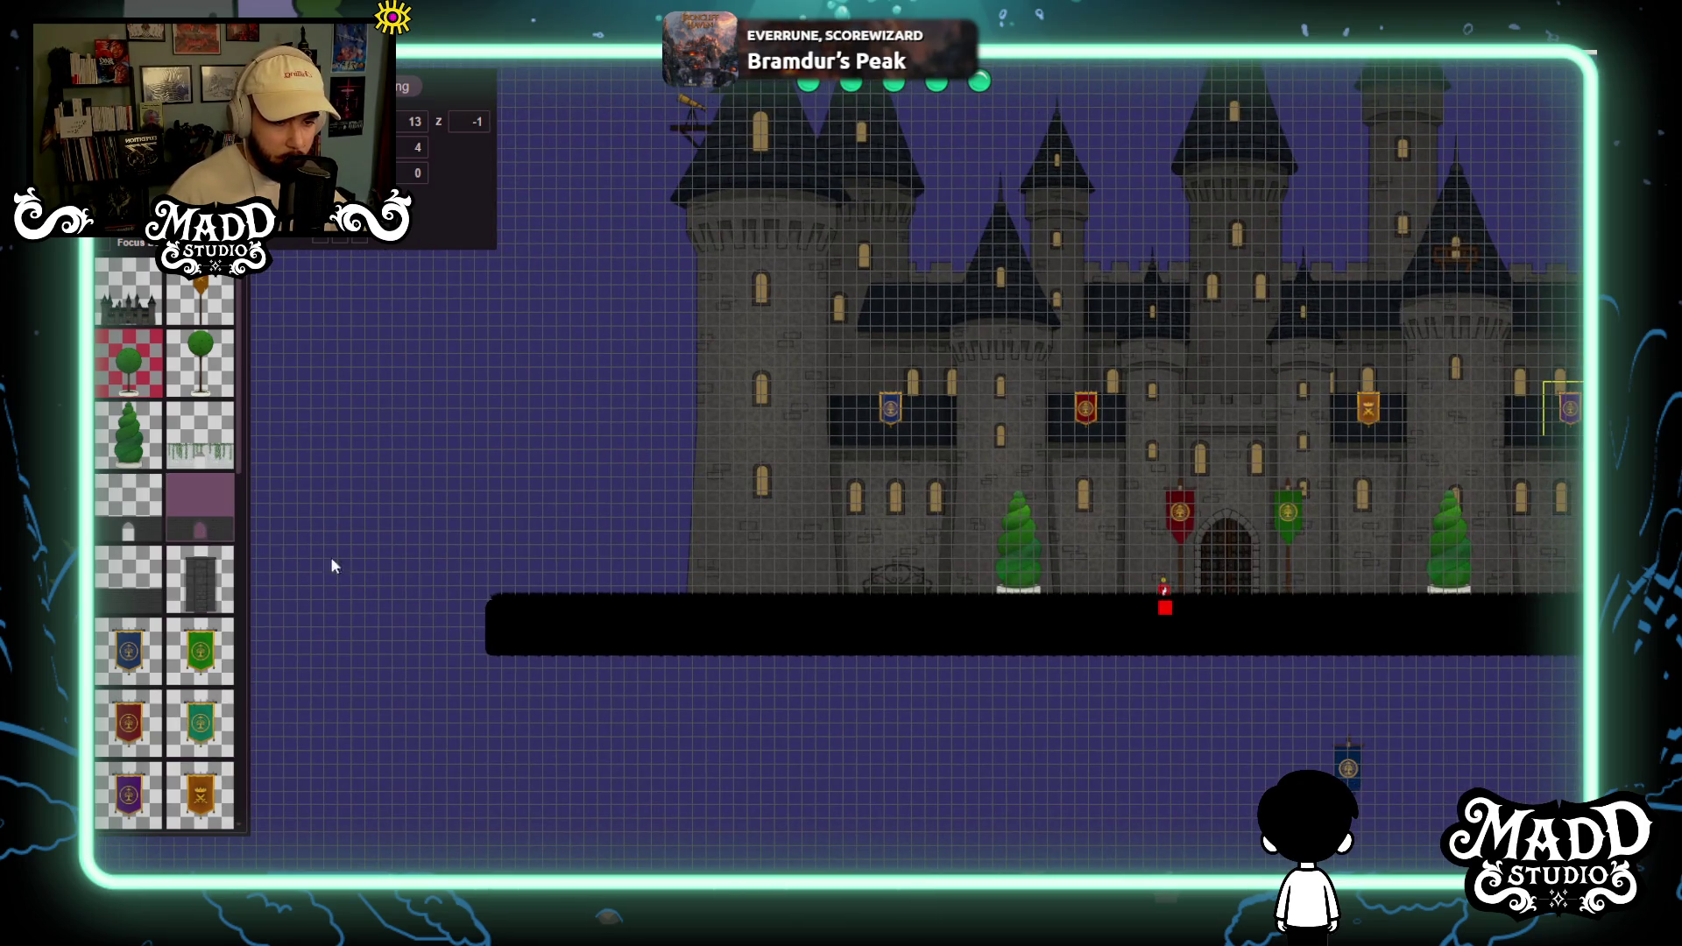
{"action": "left_click_drag", "start_coordinate": [846, 646], "coordinate": [693, 671]}
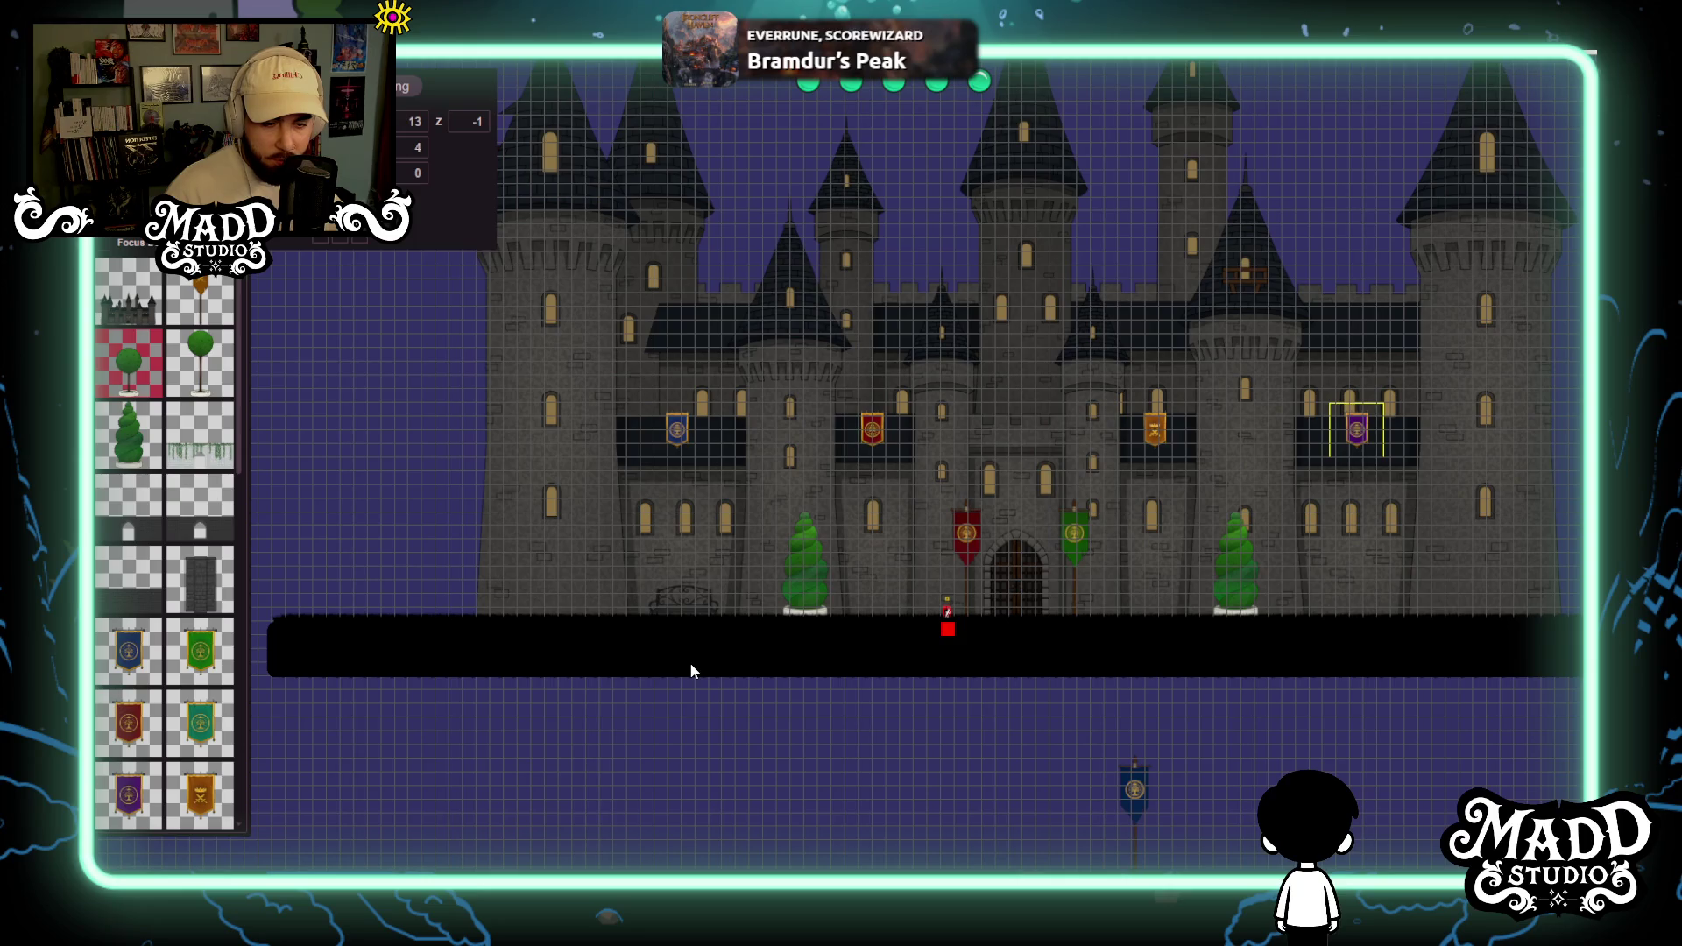
{"action": "left_click_drag", "start_coordinate": [921, 582], "coordinate": [733, 556]}
{"action": "scroll", "coordinate": [802, 561], "scroll_direction": "up", "scroll_amount": 5}
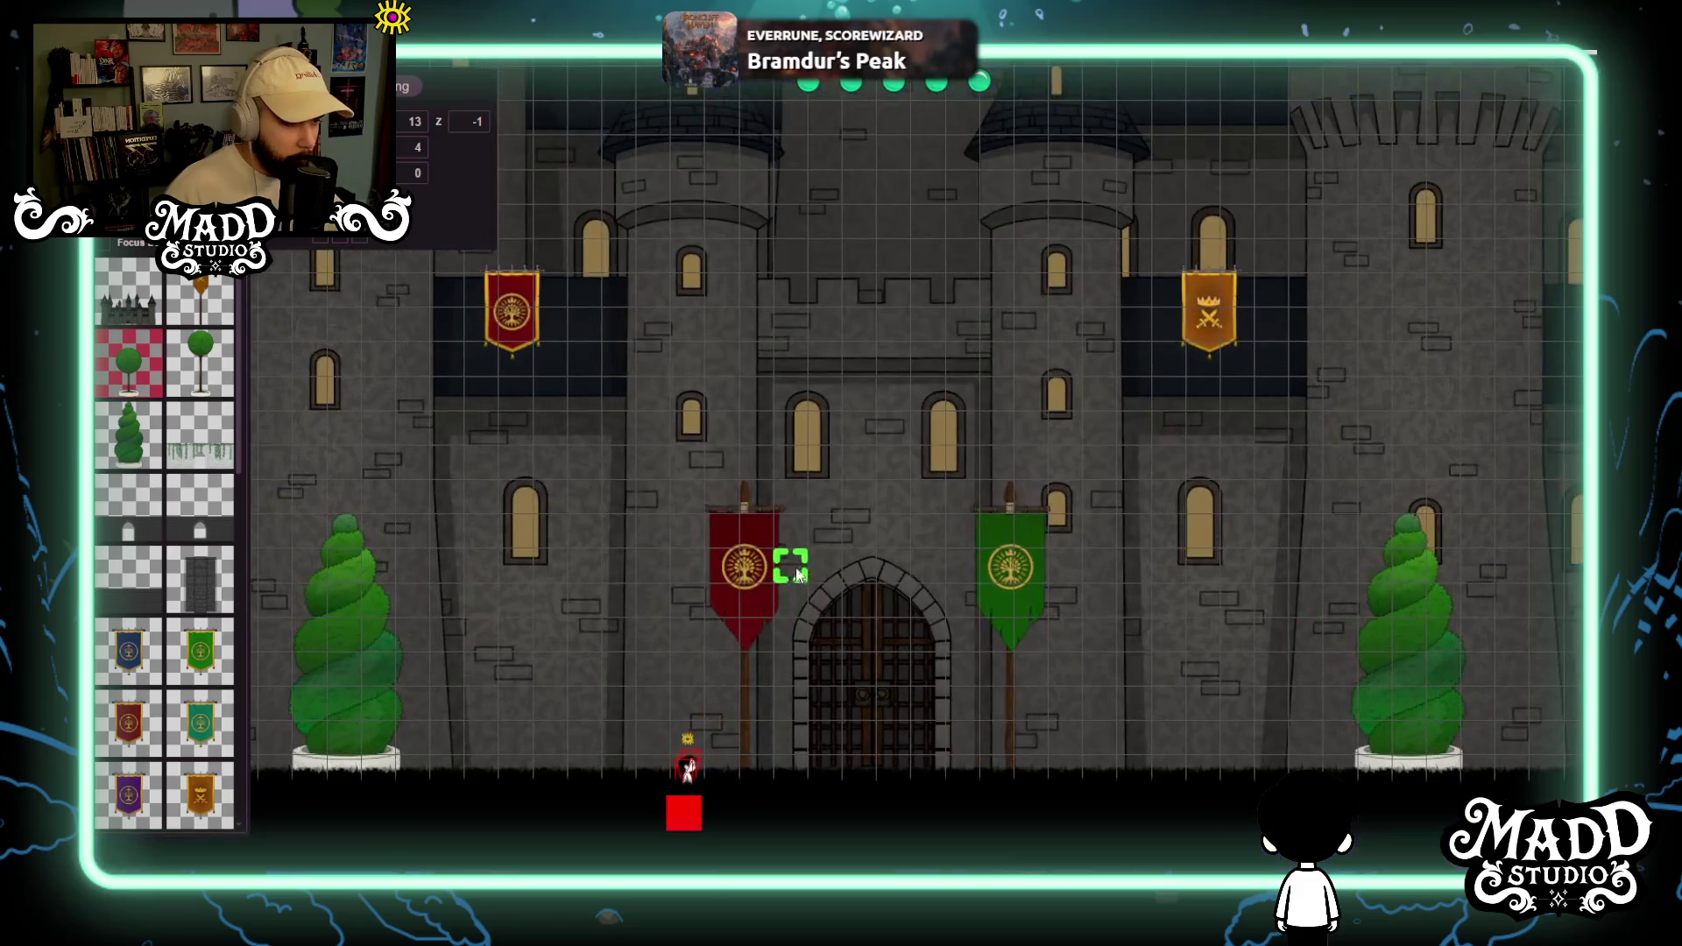
{"action": "mouse_move", "coordinate": [618, 577]}
{"action": "left_mouse_down"}
{"action": "mouse_move", "coordinate": [860, 530]}
{"action": "mouse_move", "coordinate": [905, 503]}
{"action": "mouse_move", "coordinate": [725, 485]}
{"action": "left_mouse_up"}
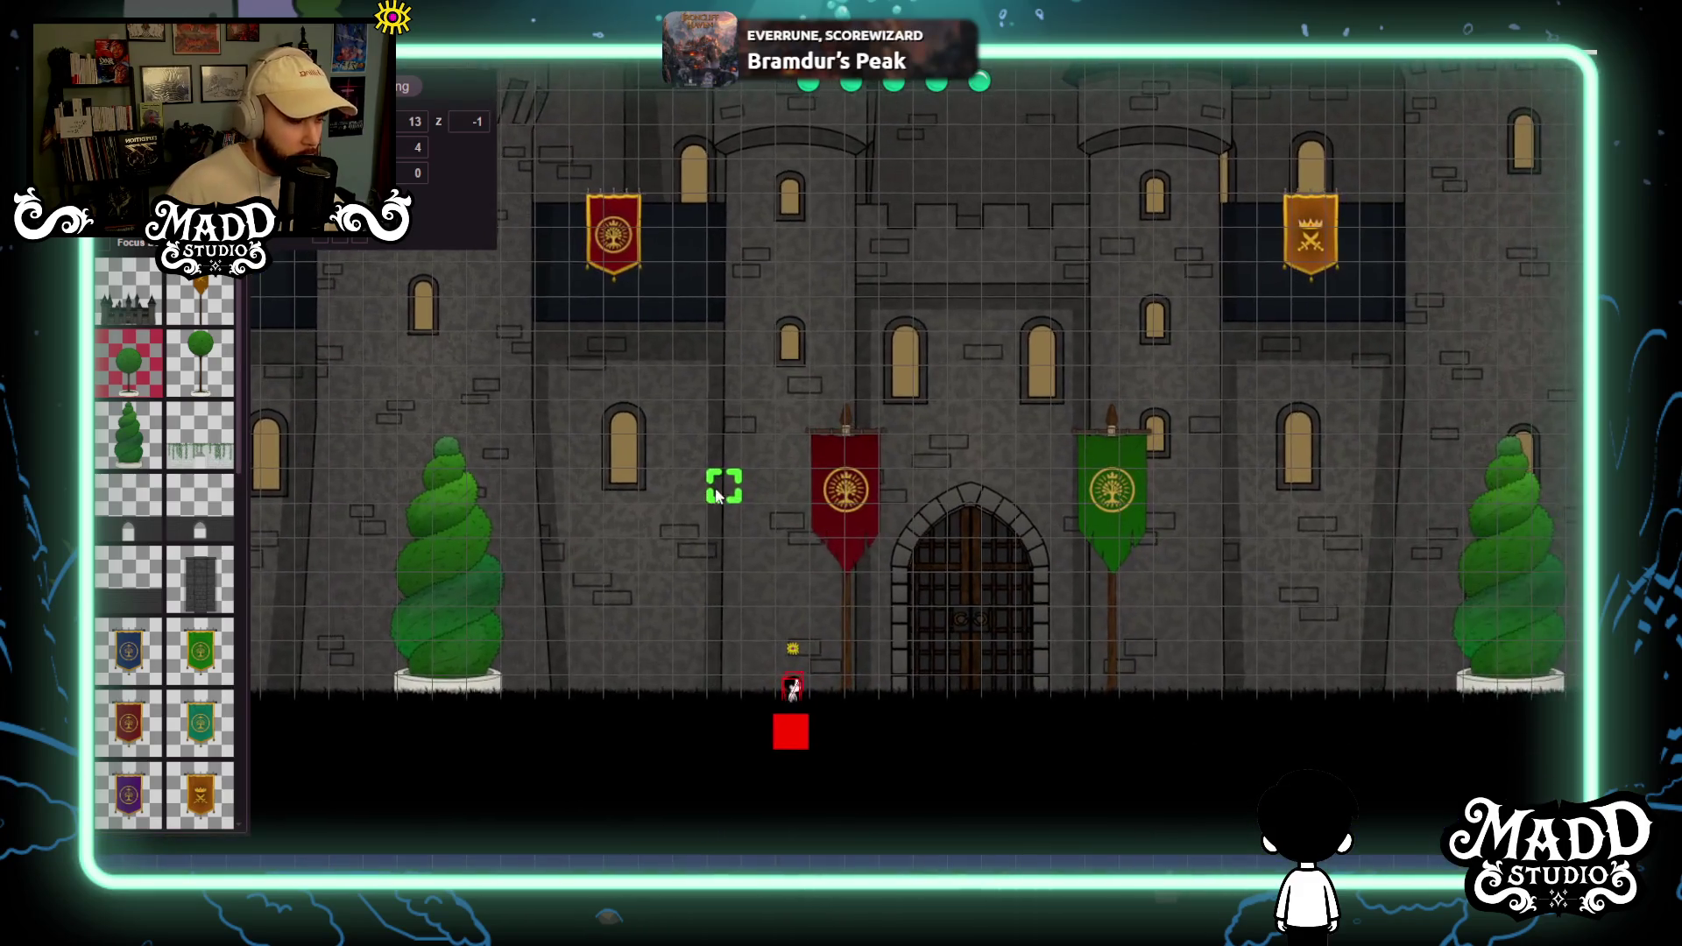
{"action": "scroll", "coordinate": [896, 565], "scroll_direction": "down", "scroll_amount": 2}
{"action": "scroll", "coordinate": [894, 563], "scroll_direction": "down", "scroll_amount": 2}
{"action": "left_click_drag", "start_coordinate": [889, 560], "coordinate": [678, 495]}
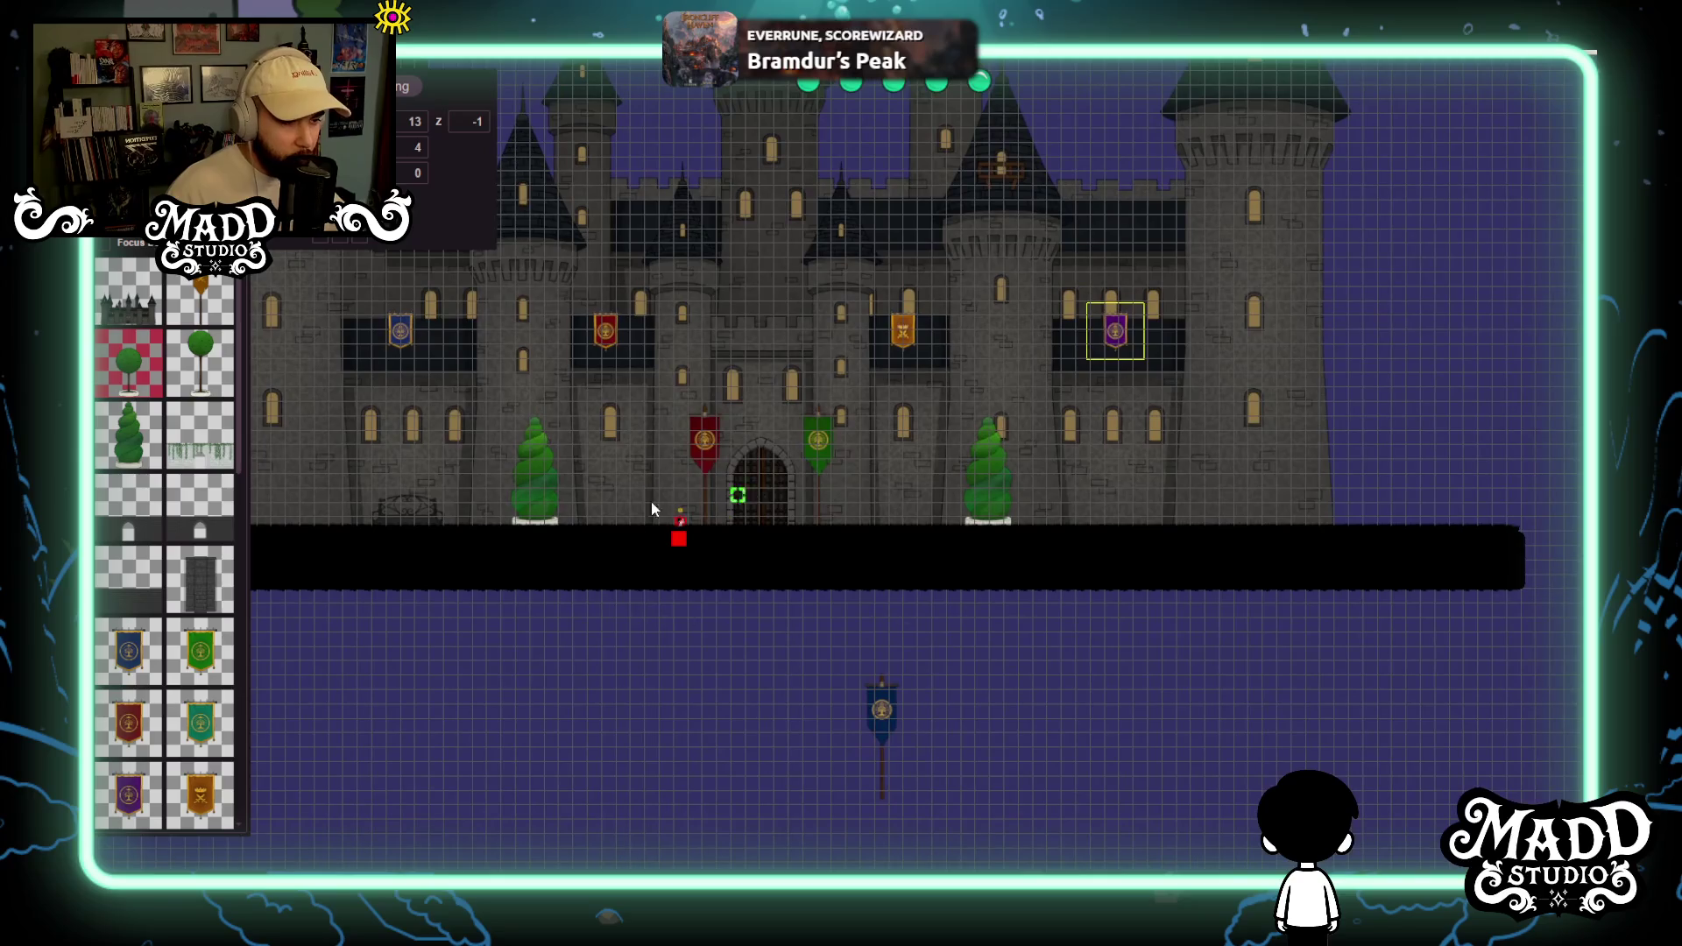
{"action": "left_click_drag", "start_coordinate": [578, 613], "coordinate": [685, 663]}
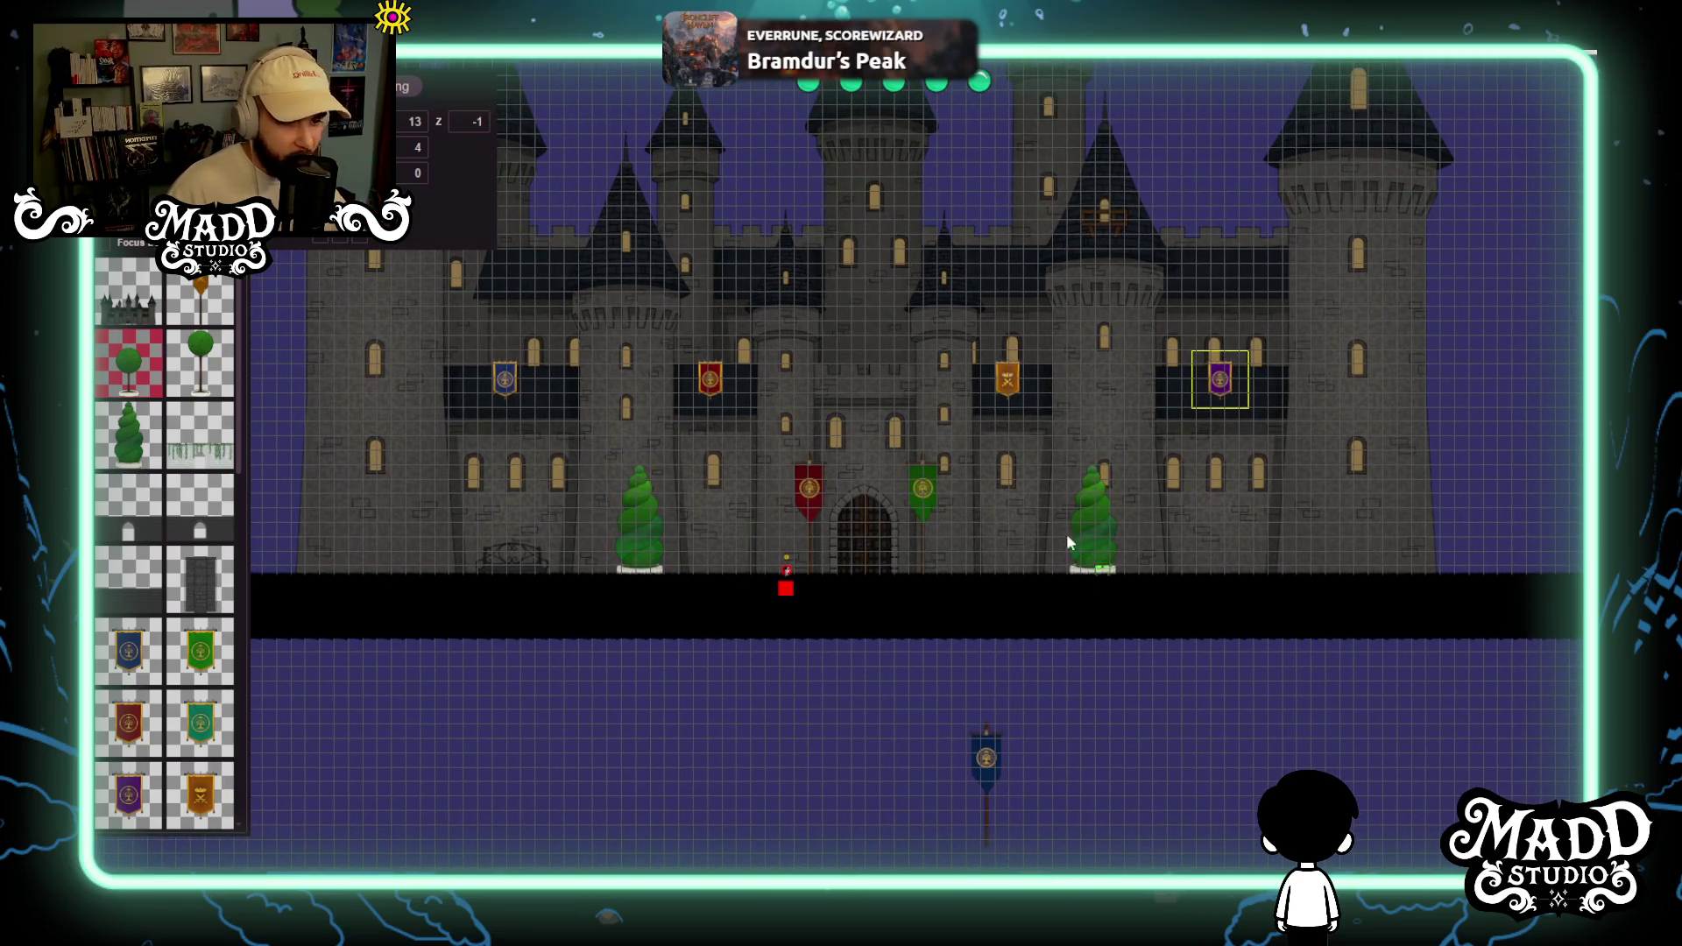
{"action": "scroll", "coordinate": [786, 653], "scroll_direction": "down", "scroll_amount": 2}
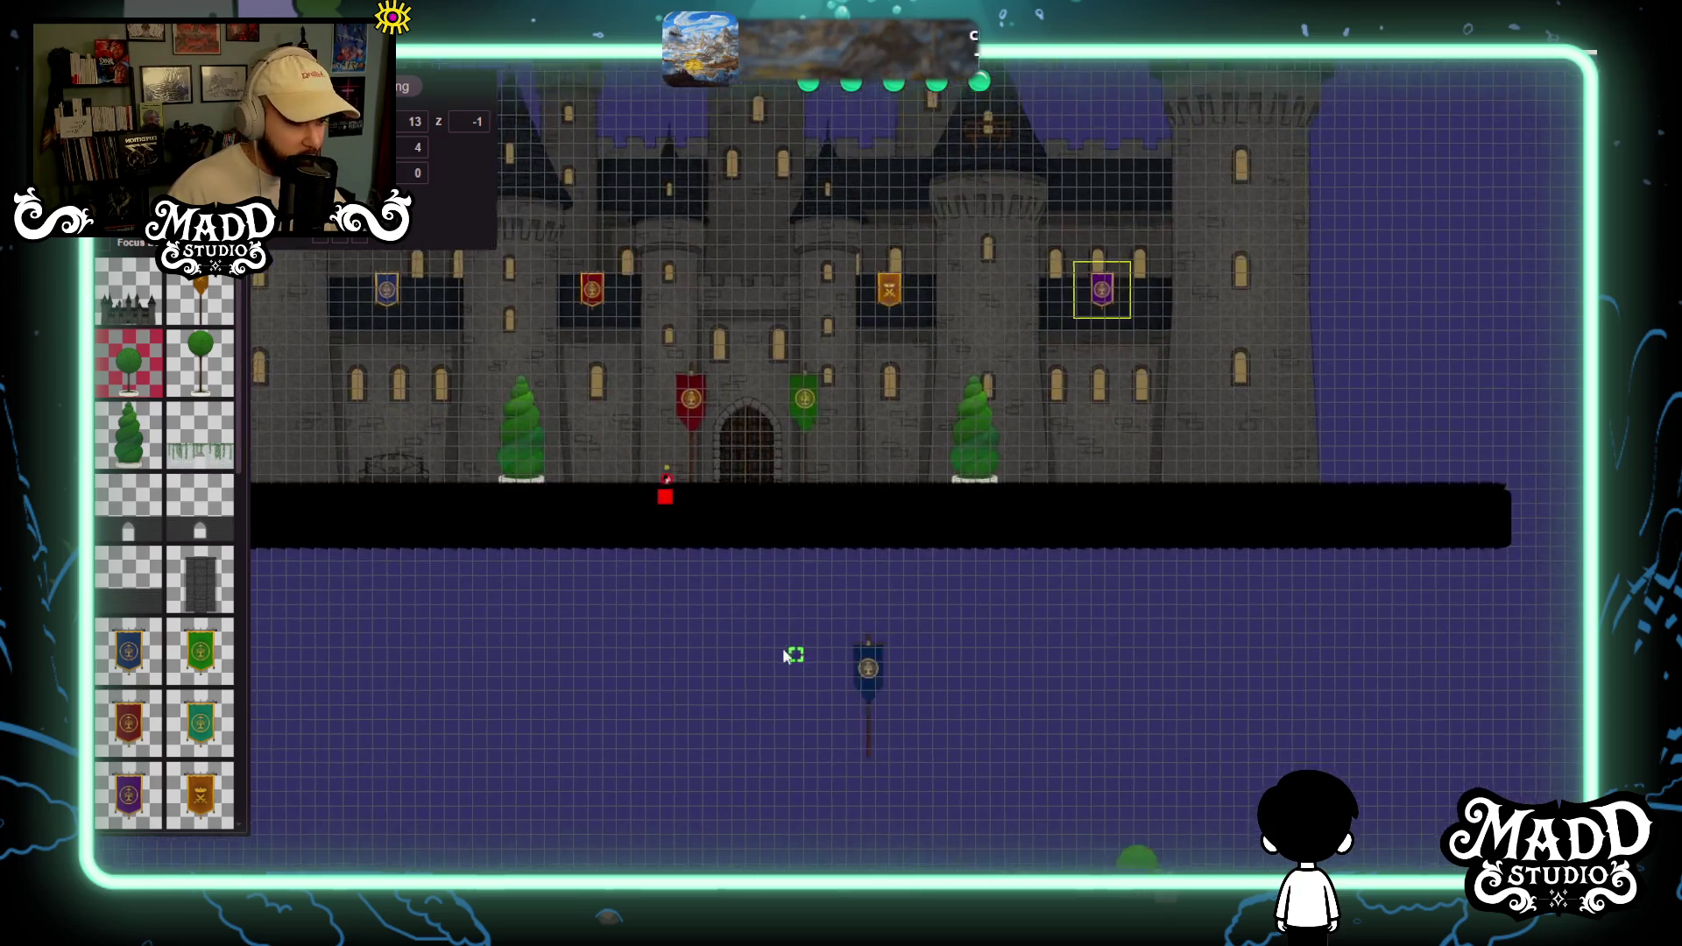
{"action": "scroll", "coordinate": [1007, 760], "scroll_direction": "up", "scroll_amount": 2}
{"action": "mouse_move", "coordinate": [1015, 798]}
{"action": "left_mouse_down"}
{"action": "mouse_move", "coordinate": [858, 696]}
{"action": "mouse_move", "coordinate": [360, 519]}
{"action": "mouse_move", "coordinate": [447, 523]}
{"action": "mouse_move", "coordinate": [430, 523]}
{"action": "left_mouse_up"}
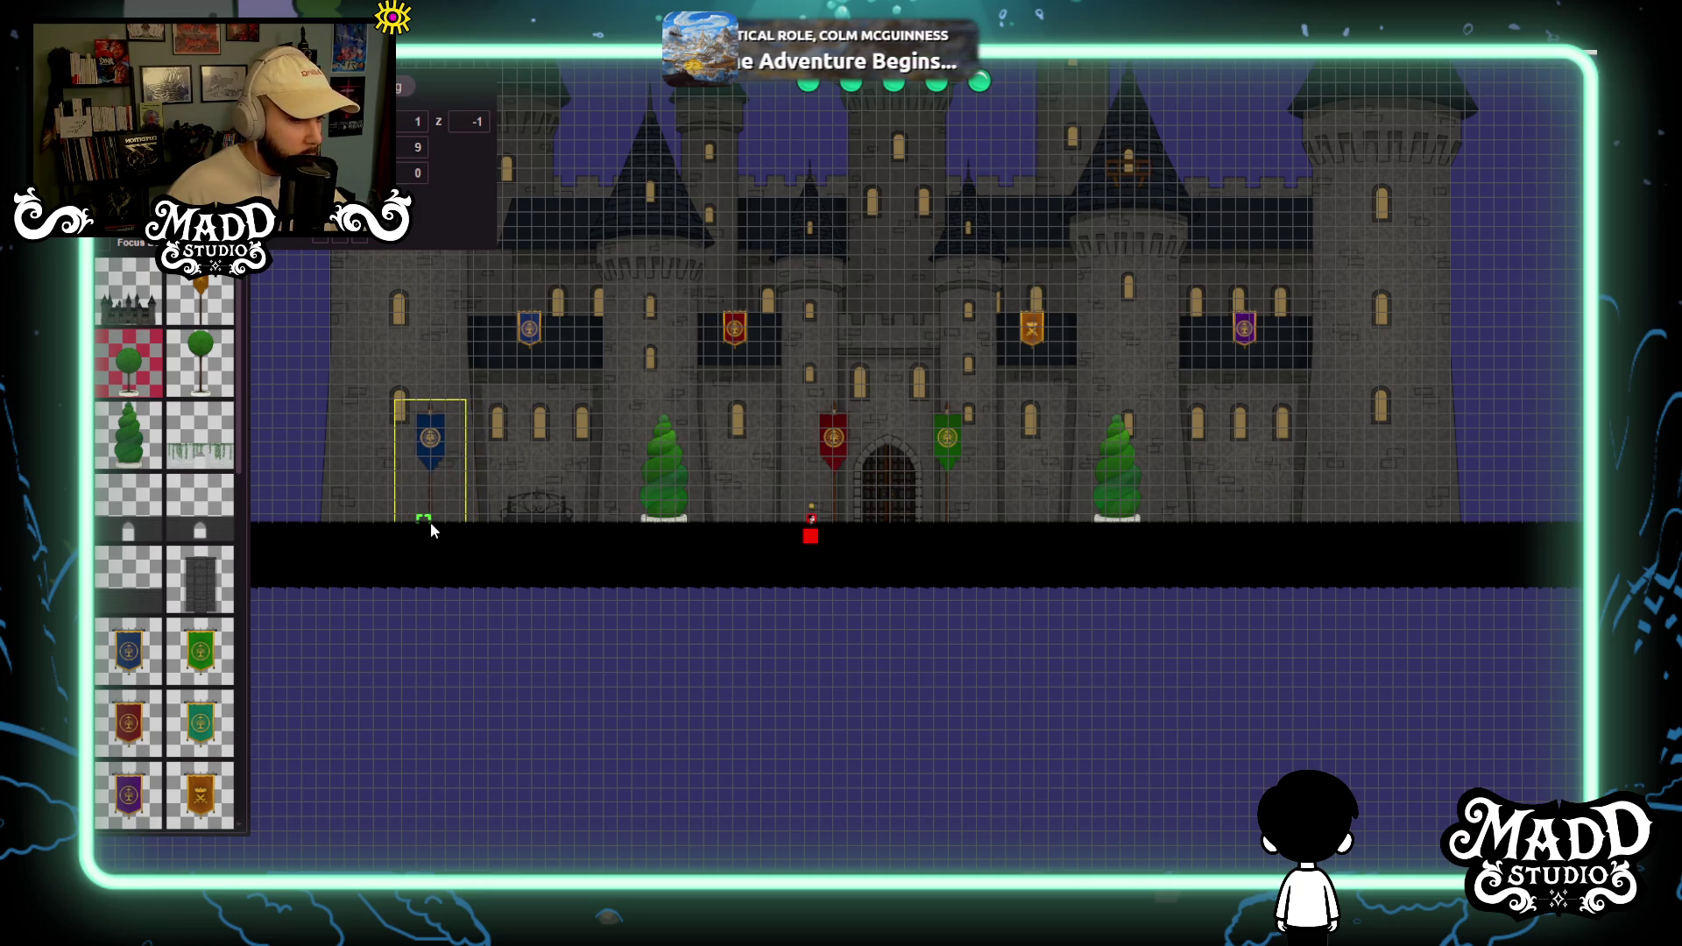
{"action": "scroll", "coordinate": [175, 510], "scroll_direction": "down", "scroll_amount": 5}
{"action": "scroll", "coordinate": [175, 510], "scroll_direction": "down", "scroll_amount": 5}
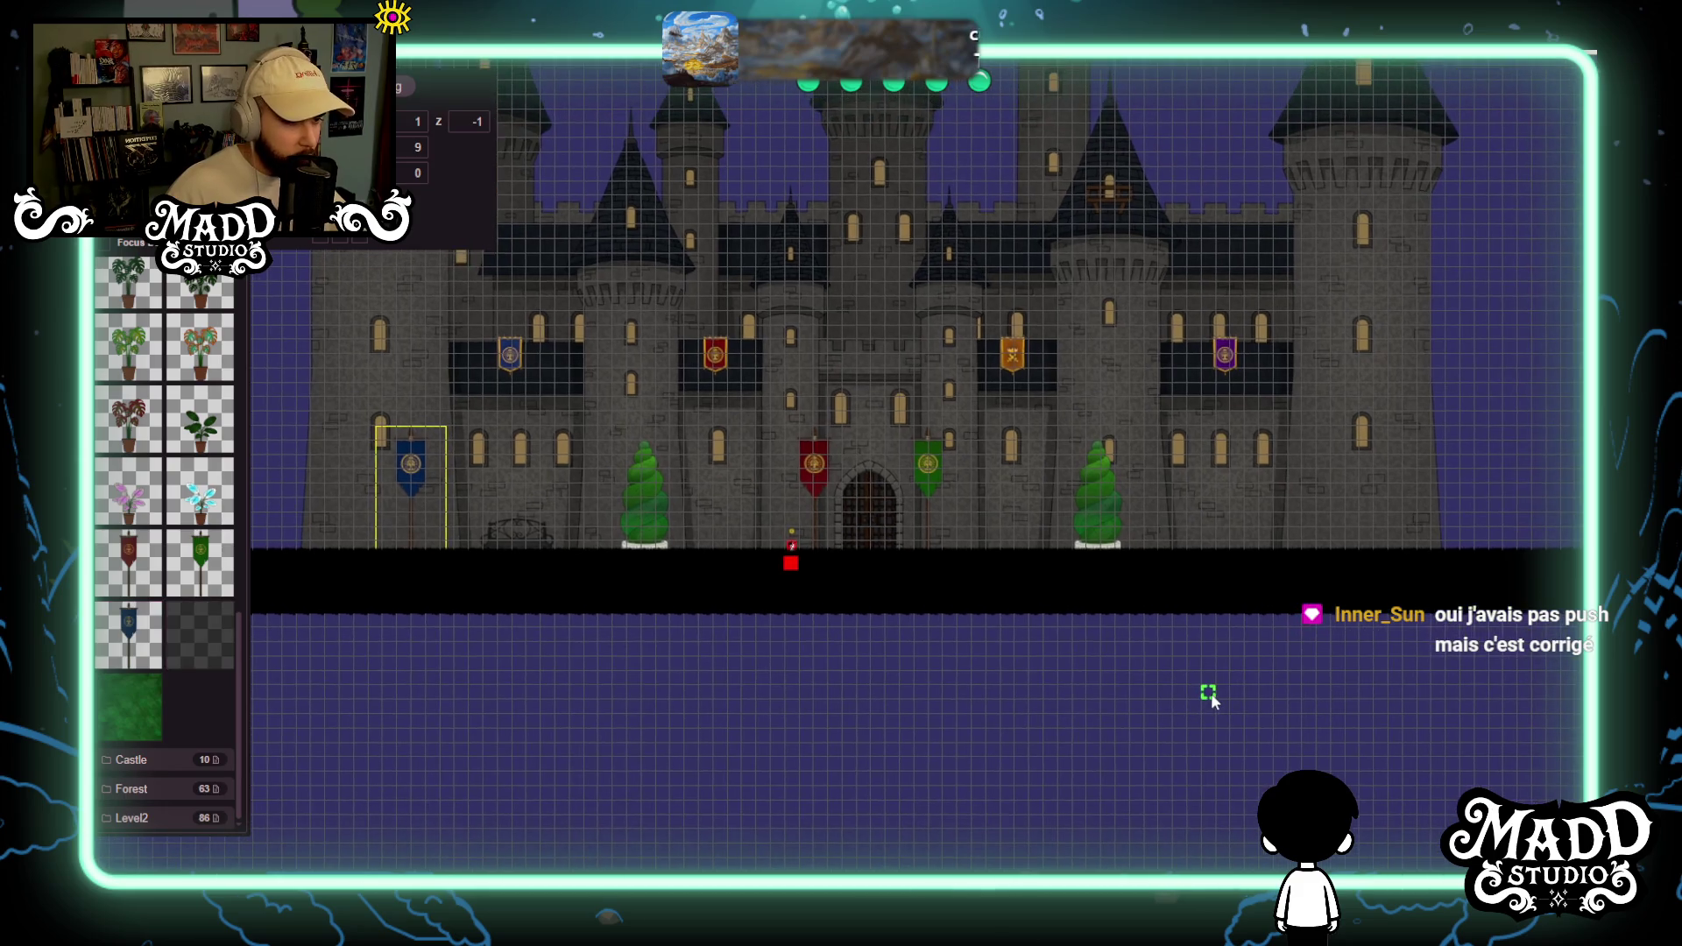
Move two potted trees up near the castle and add a small potted tree beside them.
{"action": "mouse_move", "coordinate": [1210, 692]}
{"action": "left_mouse_down"}
{"action": "mouse_move", "coordinate": [1109, 676]}
{"action": "mouse_move", "coordinate": [909, 488]}
{"action": "mouse_move", "coordinate": [1300, 545]}
{"action": "left_mouse_up"}
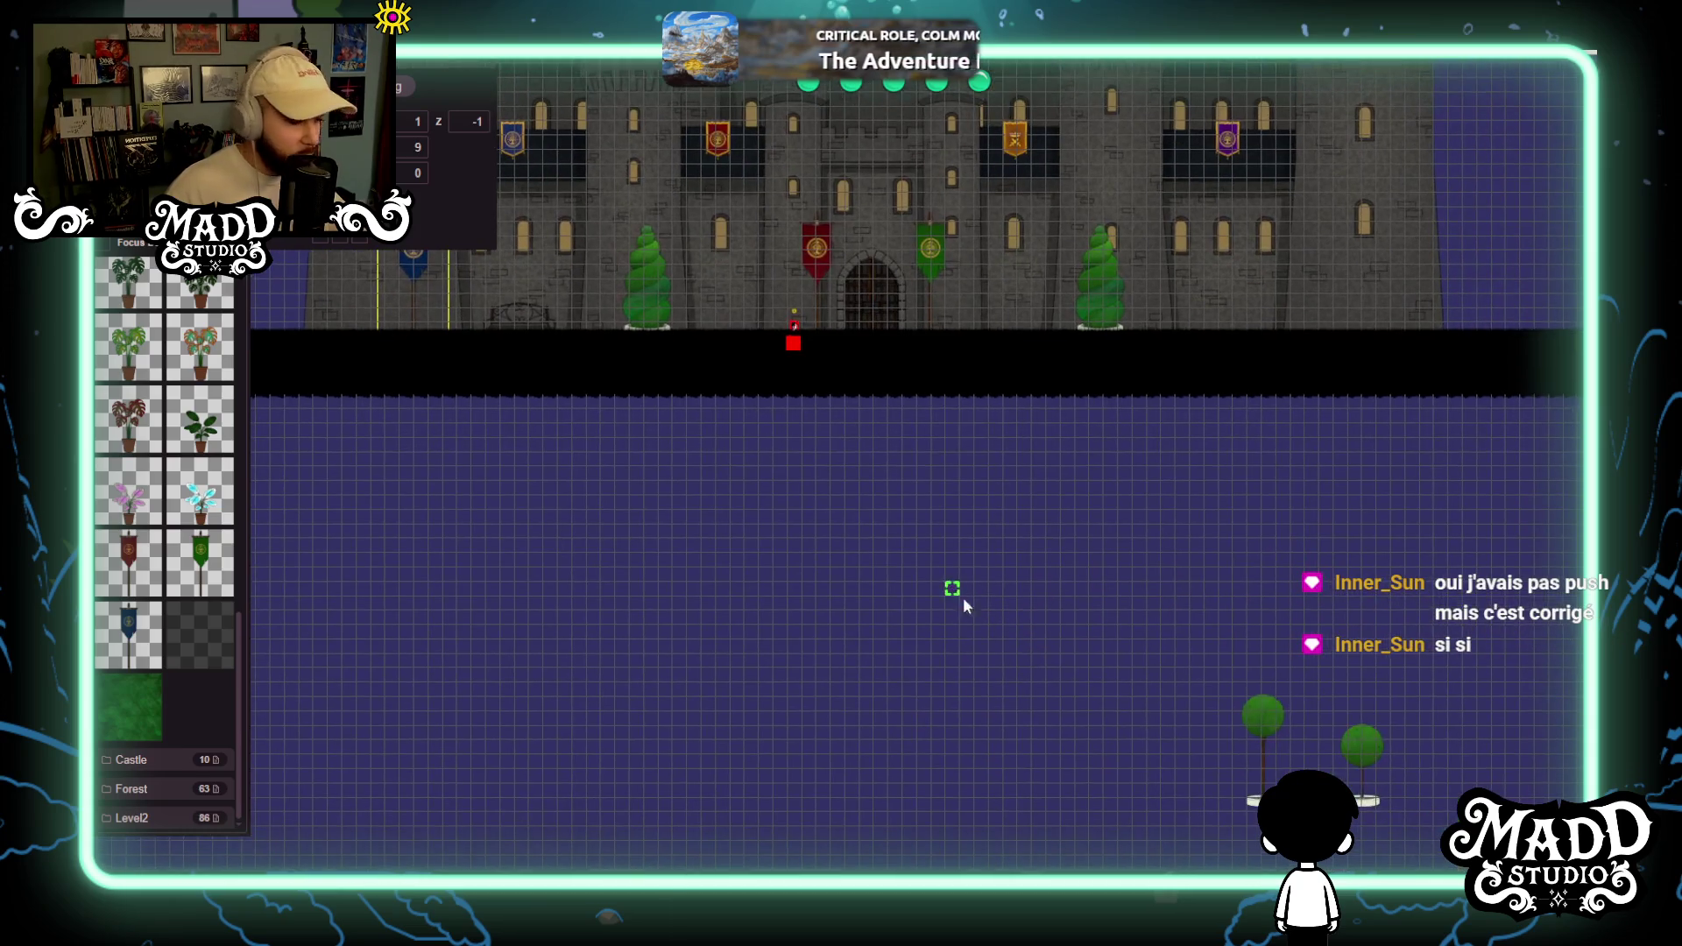
{"action": "left_click_drag", "start_coordinate": [1268, 787], "coordinate": [730, 604]}
{"action": "left_click_drag", "start_coordinate": [1361, 803], "coordinate": [855, 503]}
{"action": "left_click", "coordinate": [107, 243]}
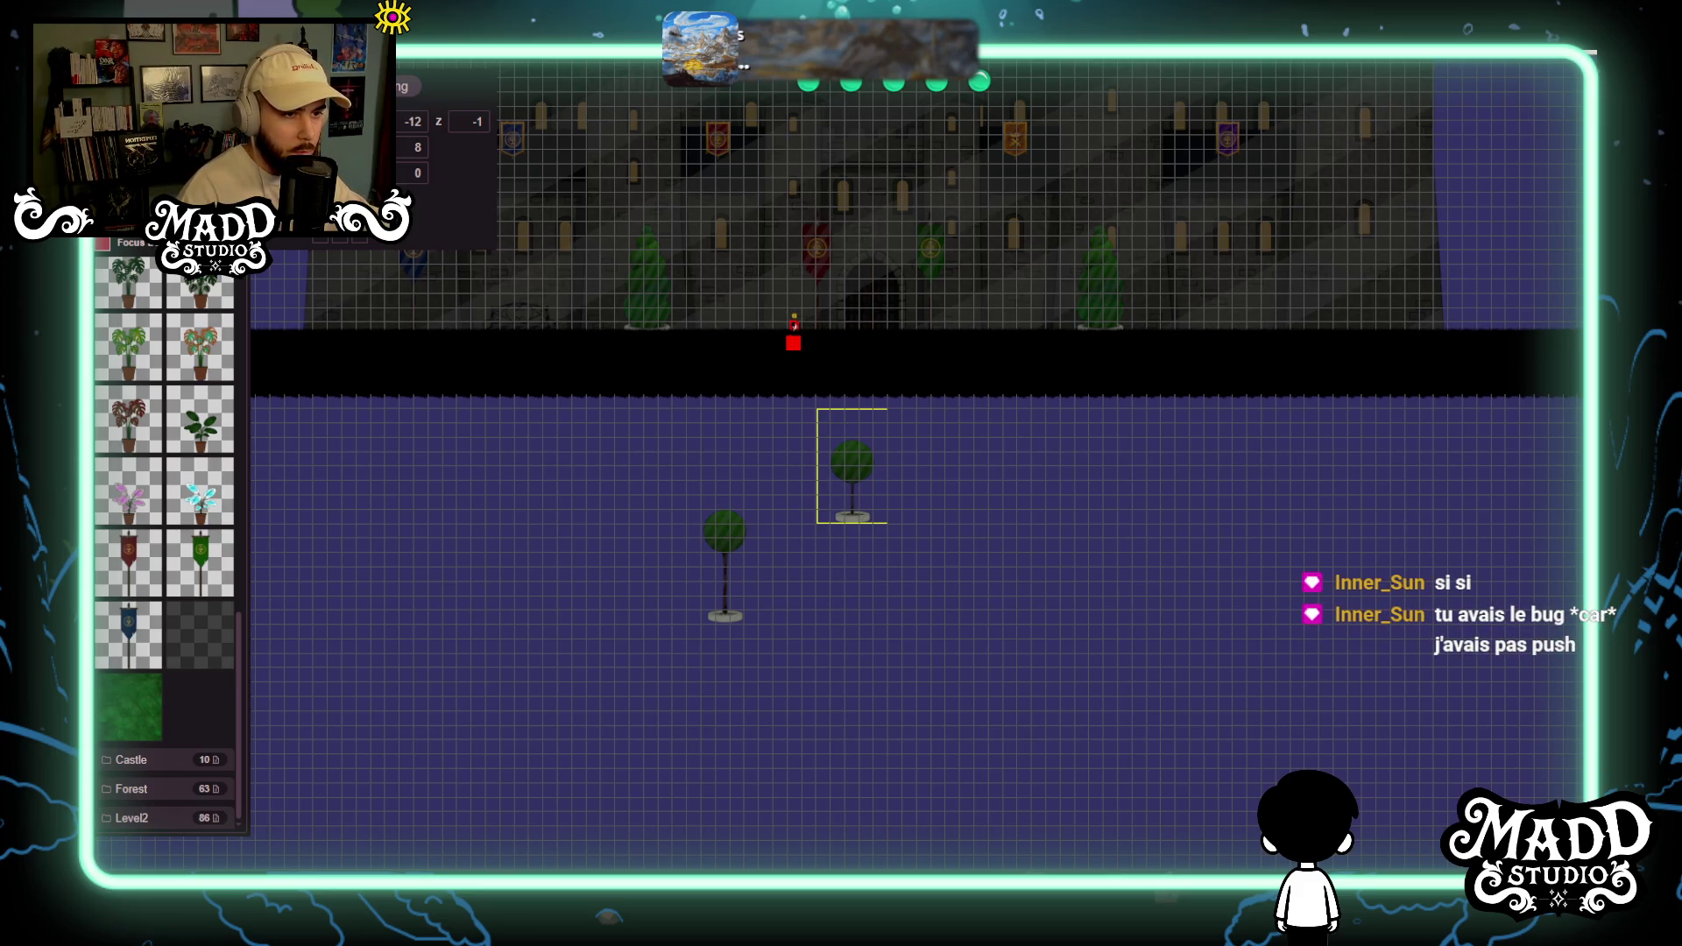
{"action": "mouse_move", "coordinate": [876, 517]}
{"action": "left_mouse_down"}
{"action": "mouse_move", "coordinate": [969, 552]}
{"action": "mouse_move", "coordinate": [1089, 646]}
{"action": "mouse_move", "coordinate": [1125, 624]}
{"action": "left_mouse_up"}
{"action": "left_click", "coordinate": [1192, 526]}
{"action": "mouse_move", "coordinate": [1207, 499]}
{"action": "left_mouse_down"}
{"action": "mouse_move", "coordinate": [1253, 580]}
{"action": "mouse_move", "coordinate": [1160, 657]}
{"action": "mouse_move", "coordinate": [1031, 688]}
{"action": "mouse_move", "coordinate": [922, 645]}
{"action": "left_mouse_up"}
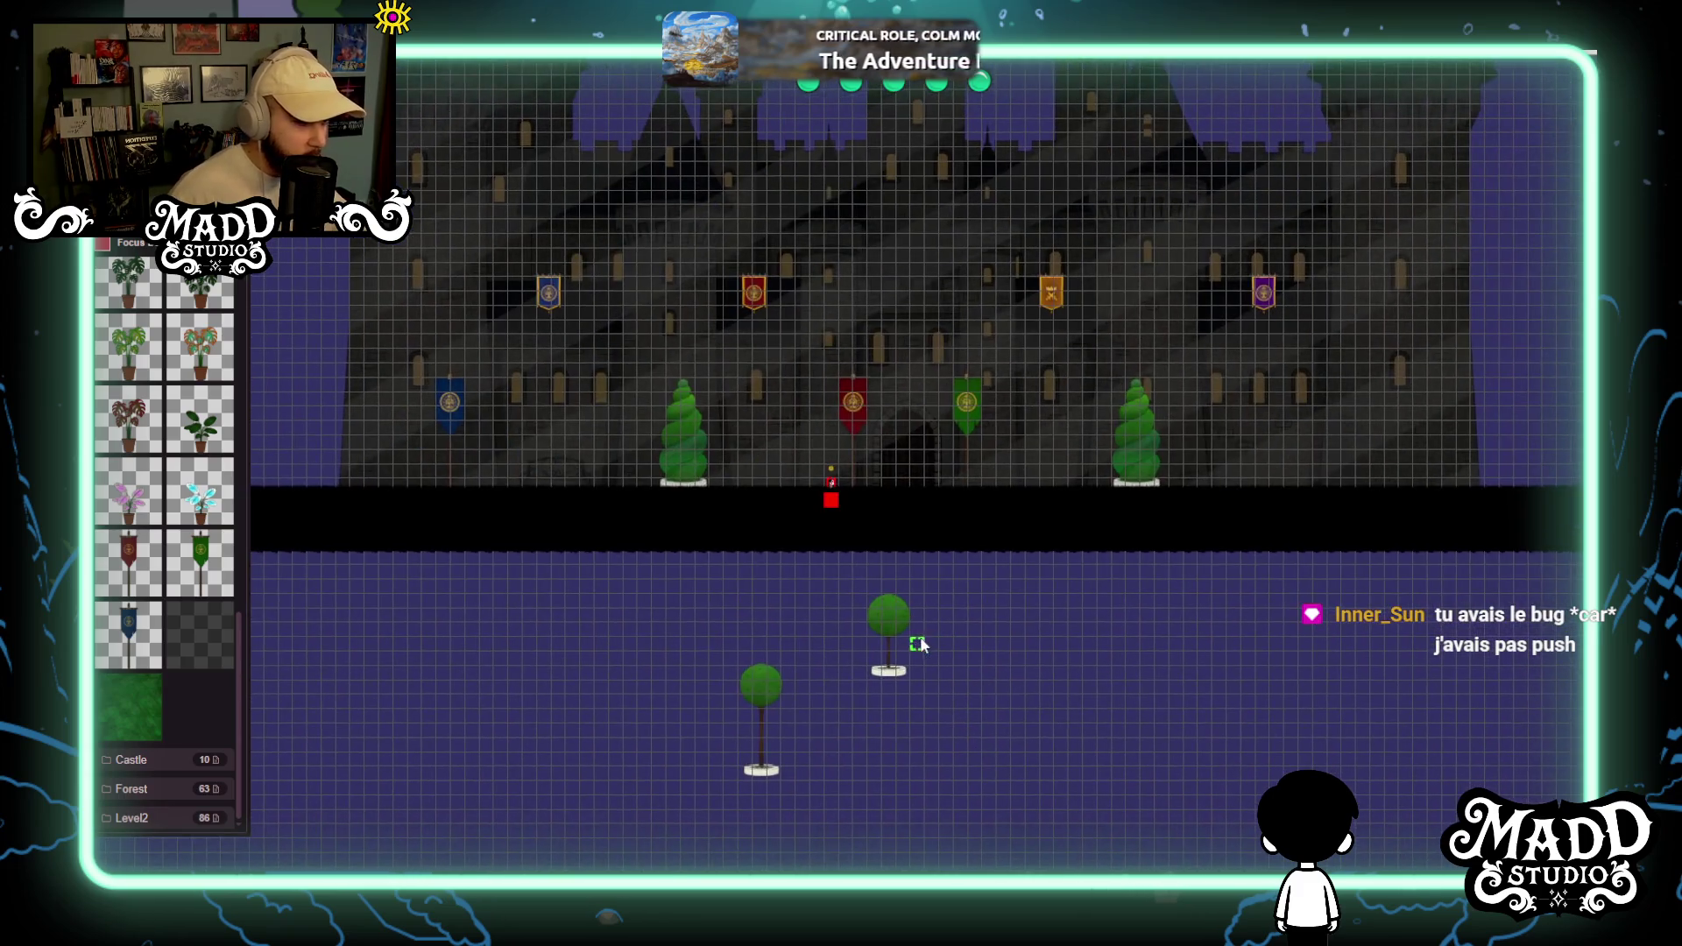
{"action": "left_click", "coordinate": [755, 707]}
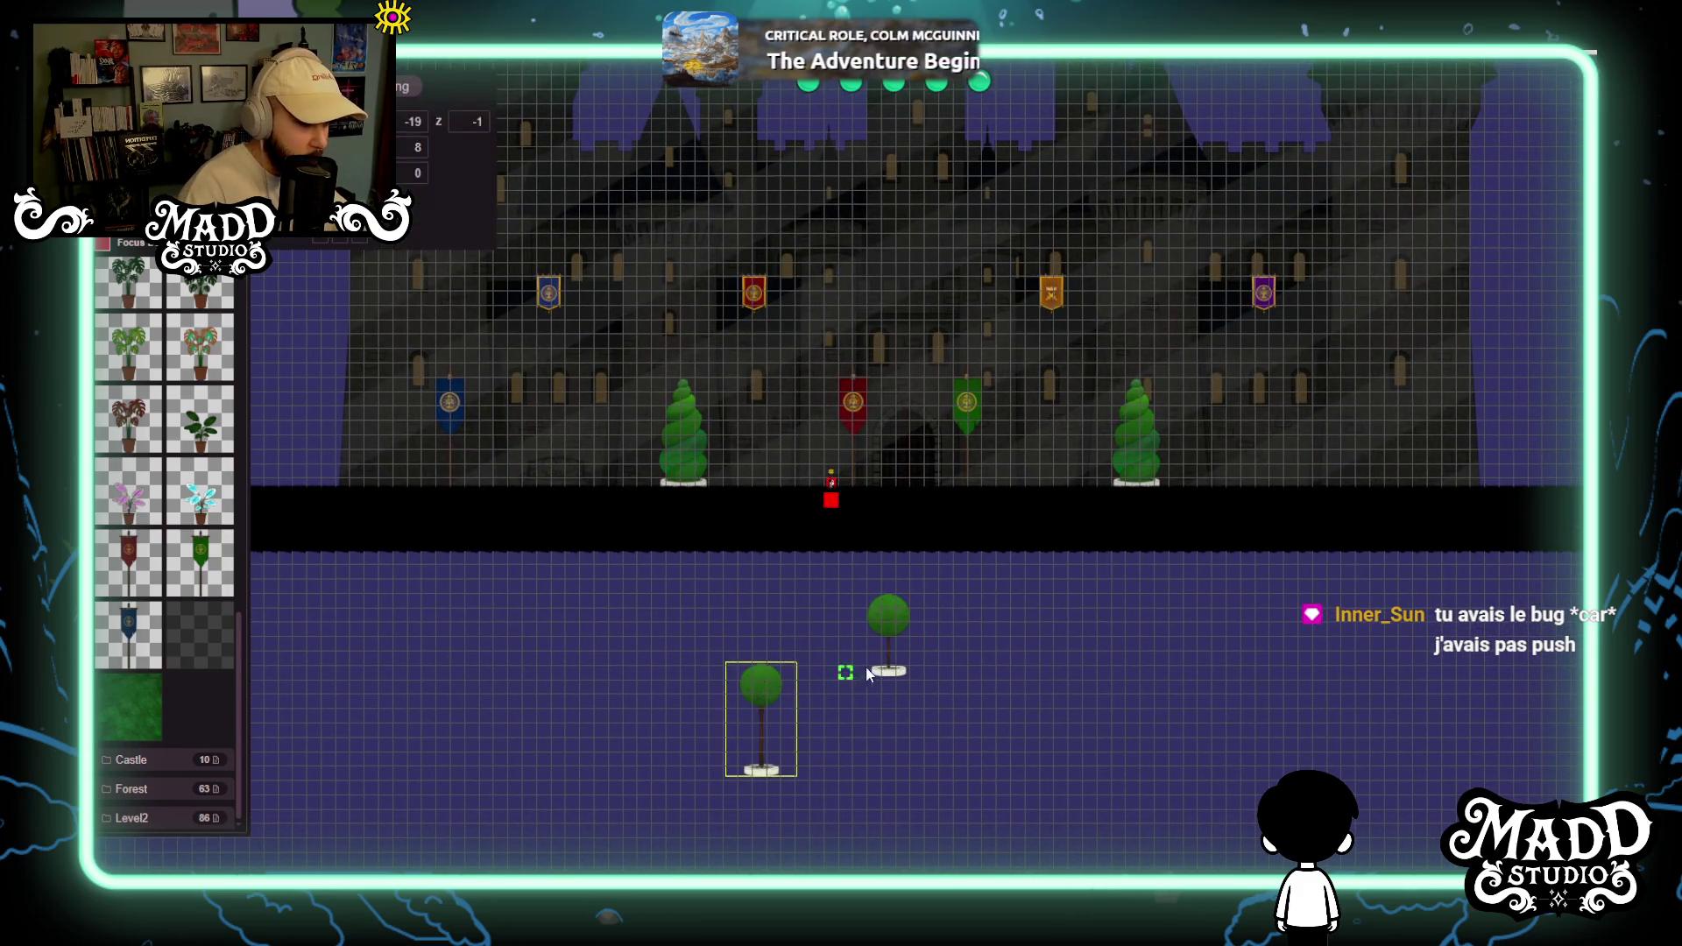
Start a playtest of the level and zoom in and out to check it.
{"action": "key", "text": "p"}
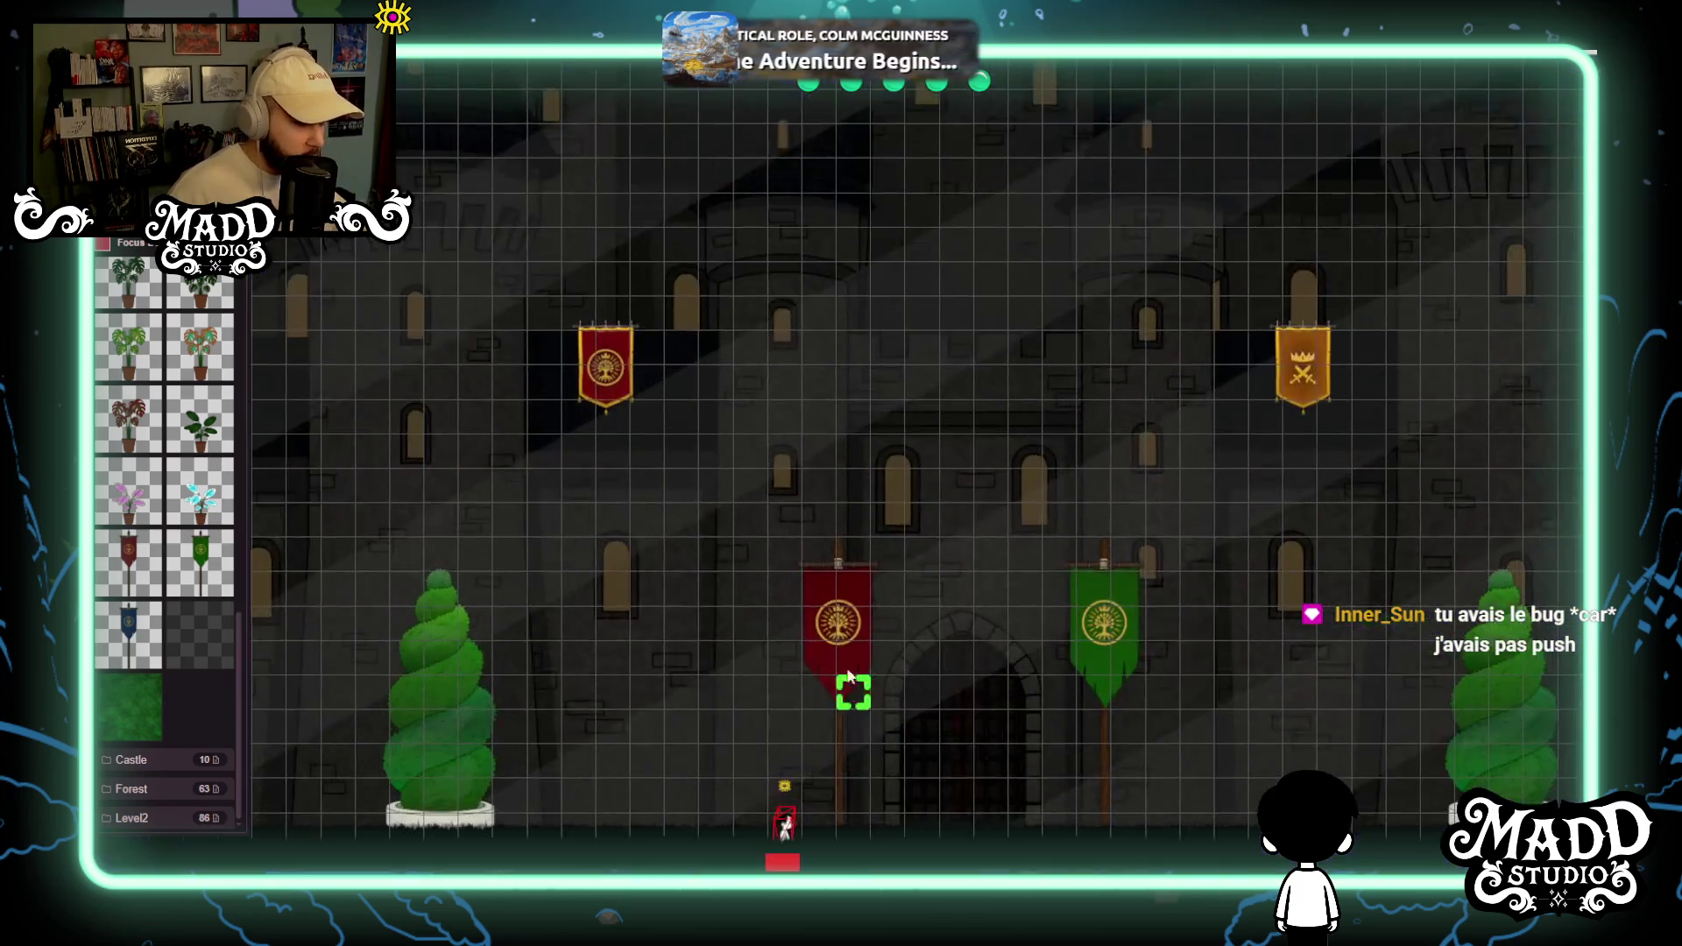
{"action": "scroll", "coordinate": [120, 557], "scroll_direction": "up", "scroll_amount": 3}
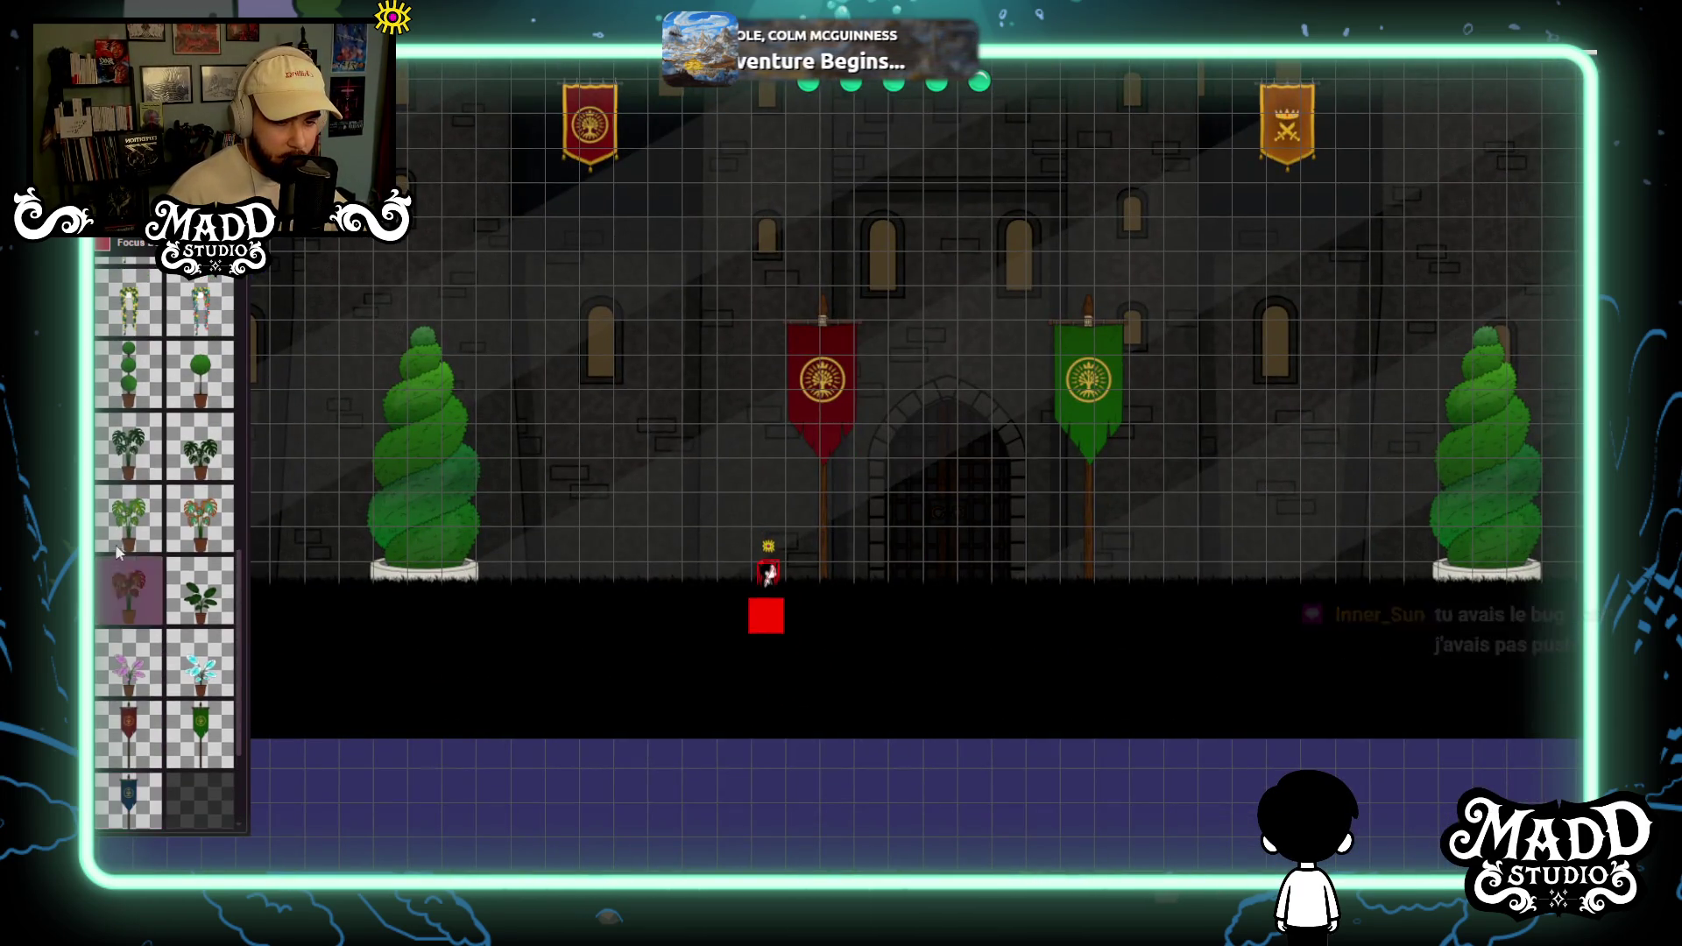
{"action": "scroll", "coordinate": [175, 565], "scroll_direction": "up", "scroll_amount": 2}
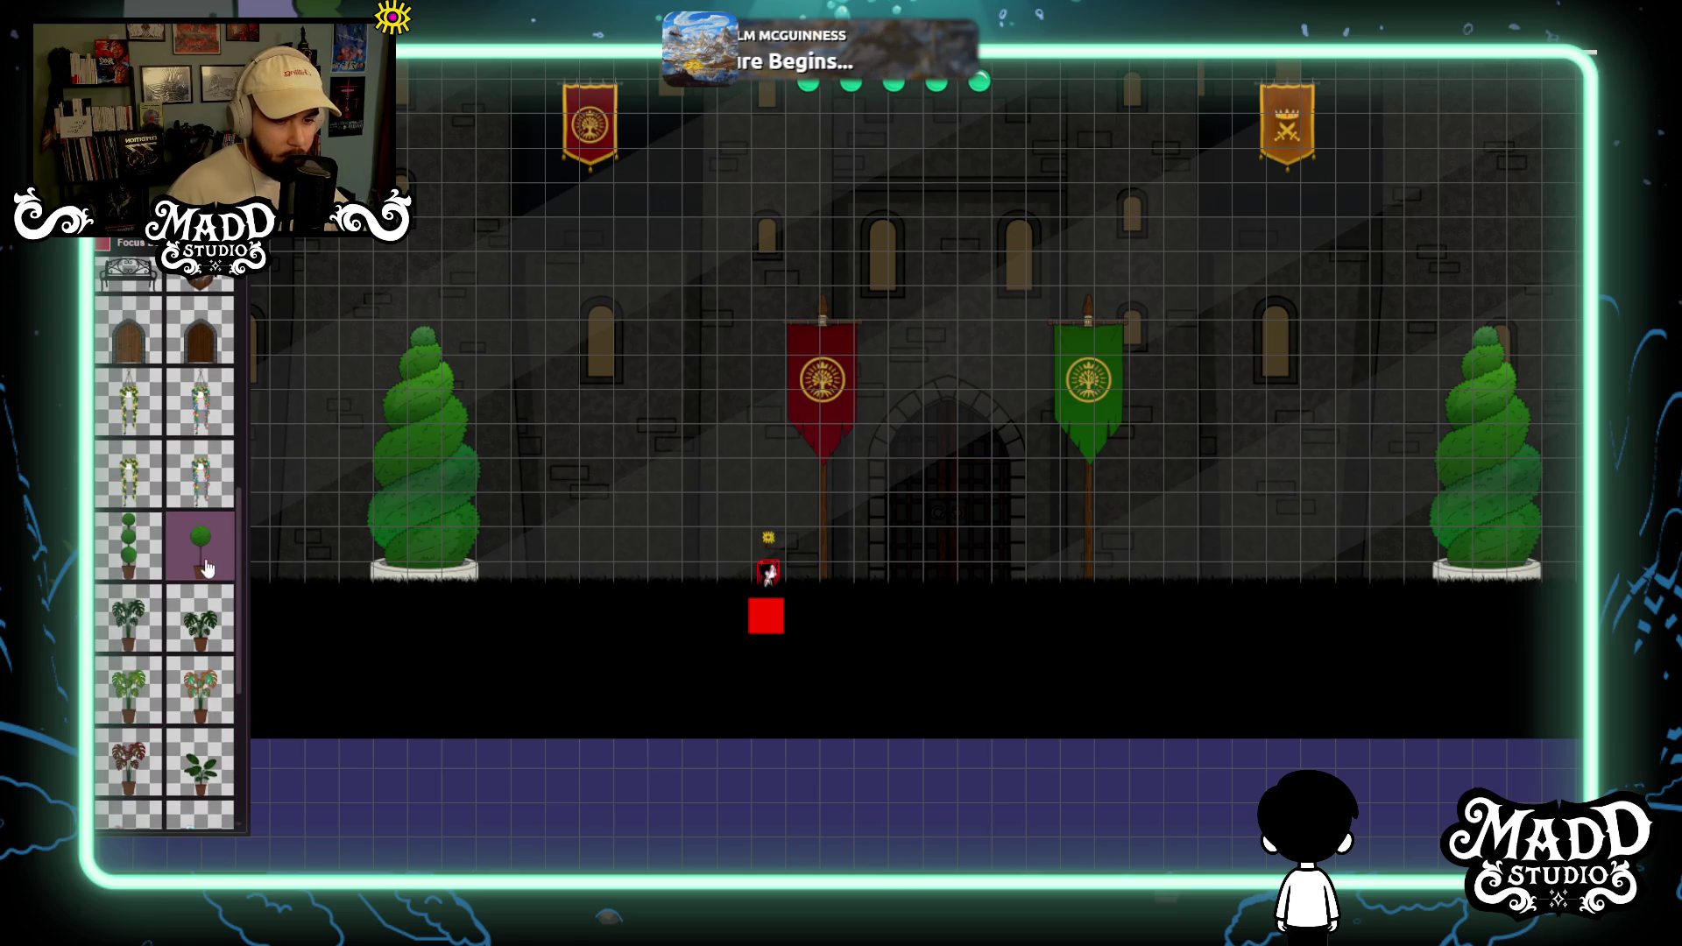
{"action": "scroll", "coordinate": [207, 568], "scroll_direction": "up", "scroll_amount": 2}
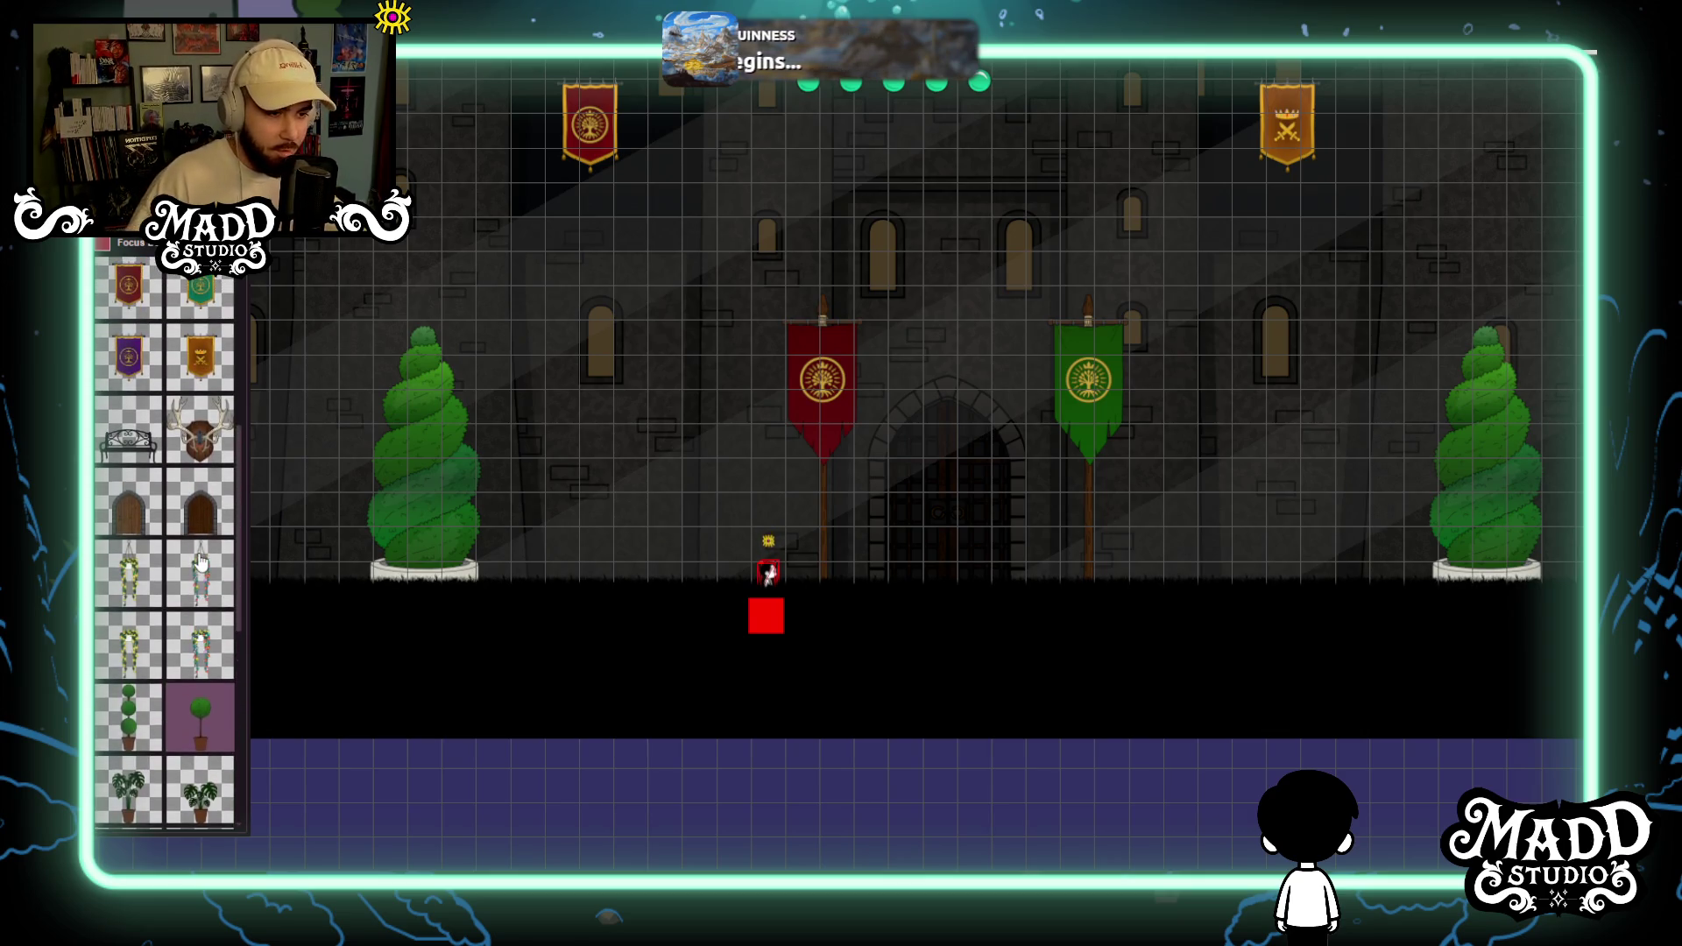
{"action": "scroll", "coordinate": [188, 508], "scroll_direction": "down", "scroll_amount": 2}
{"action": "scroll", "coordinate": [171, 471], "scroll_direction": "down", "scroll_amount": 1}
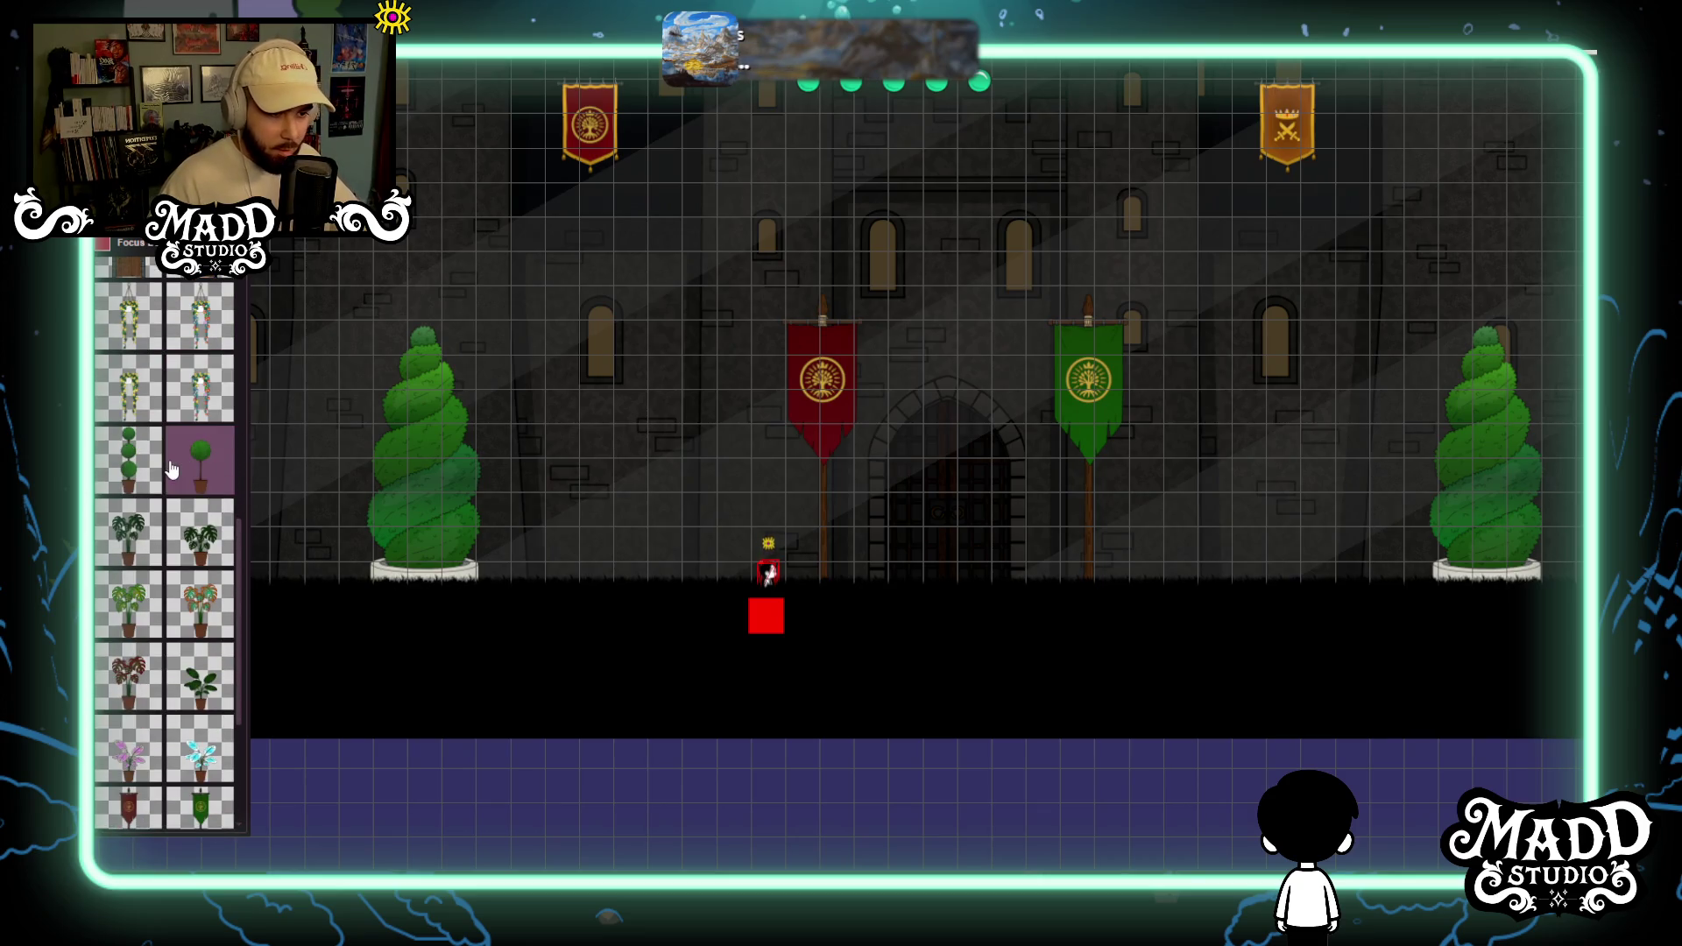
{"action": "scroll", "coordinate": [175, 491], "scroll_direction": "up", "scroll_amount": 5}
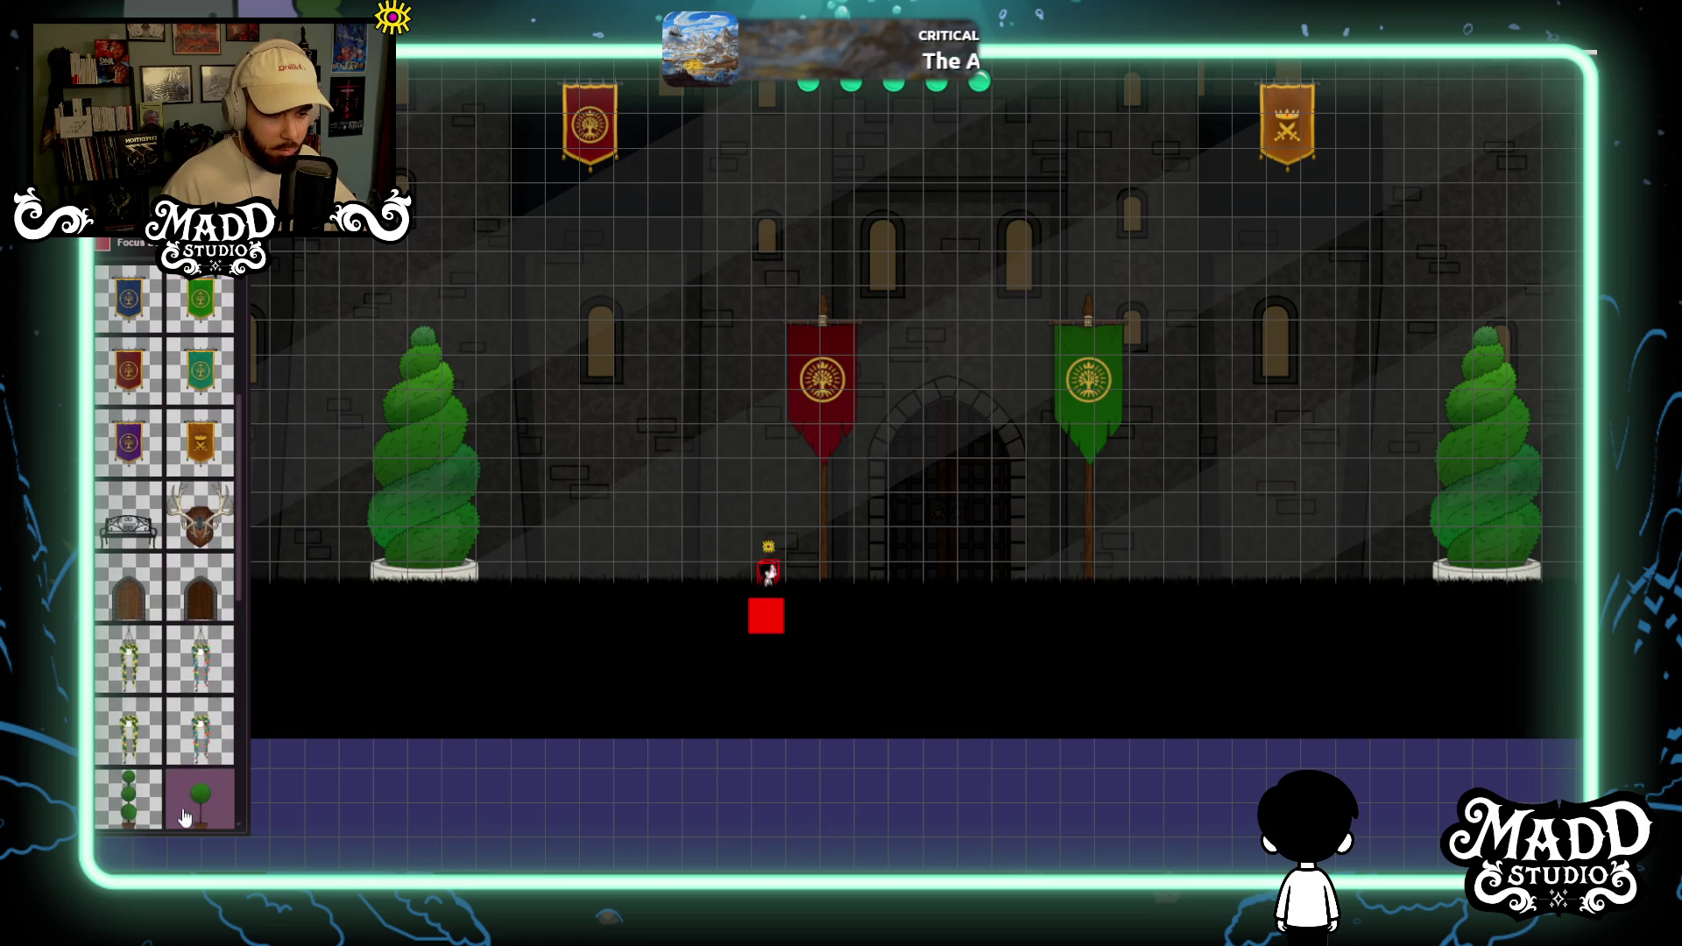
{"action": "scroll", "coordinate": [186, 725], "scroll_direction": "up", "scroll_amount": 5}
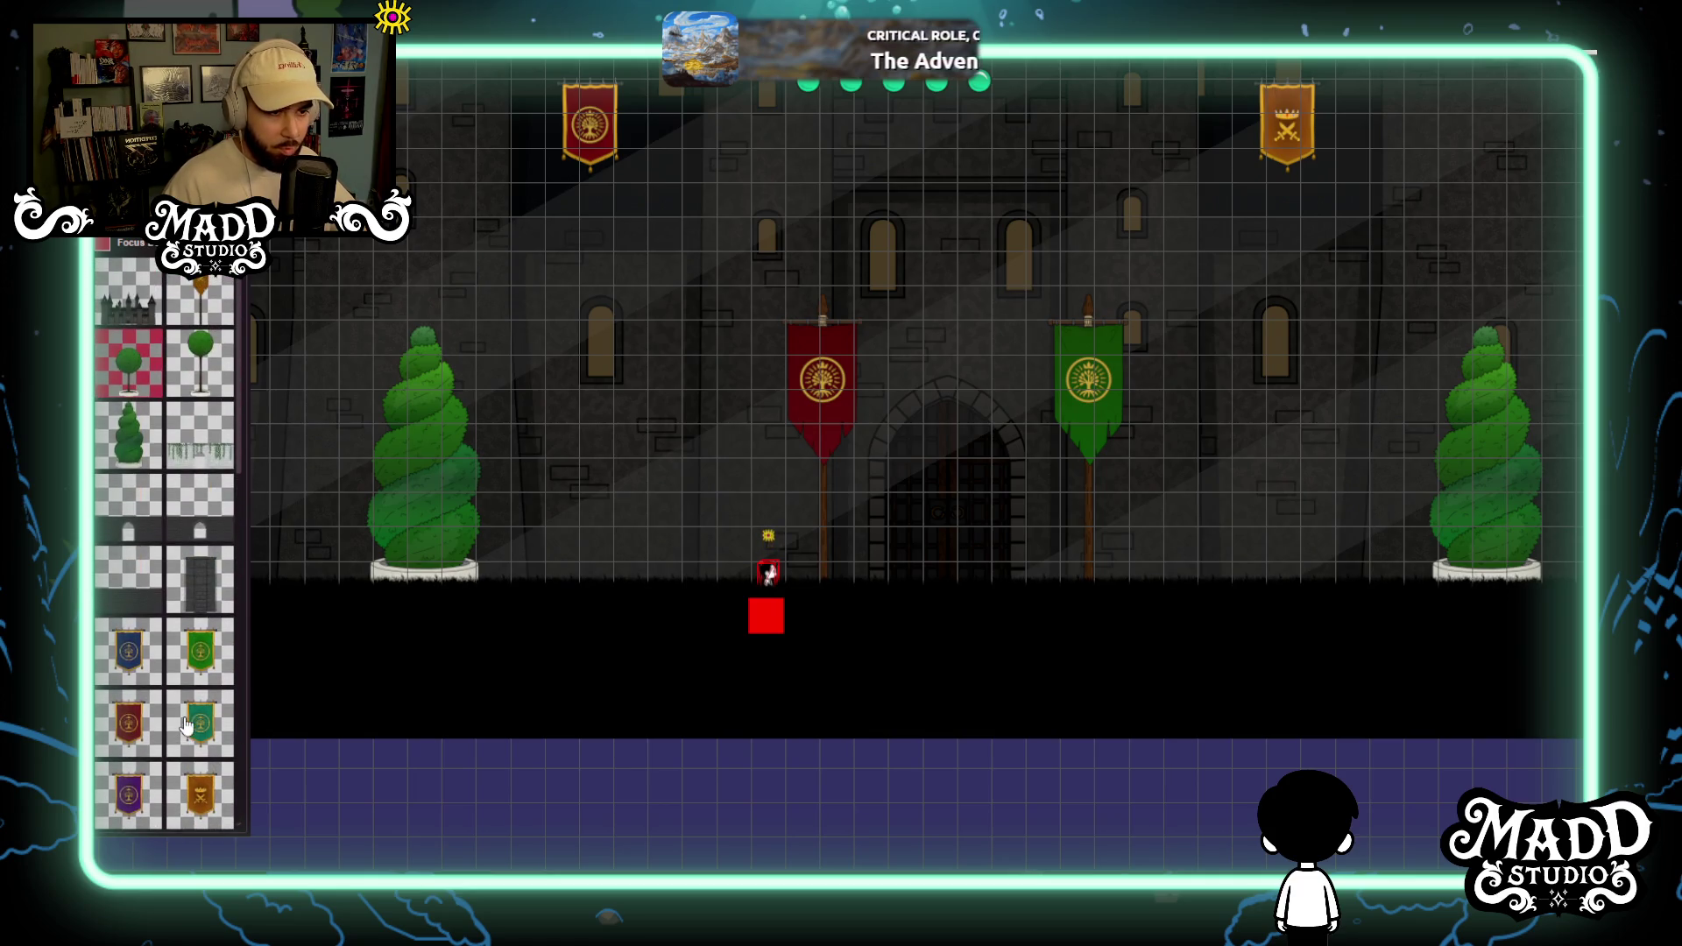
{"action": "scroll", "coordinate": [207, 587], "scroll_direction": "up", "scroll_amount": 5}
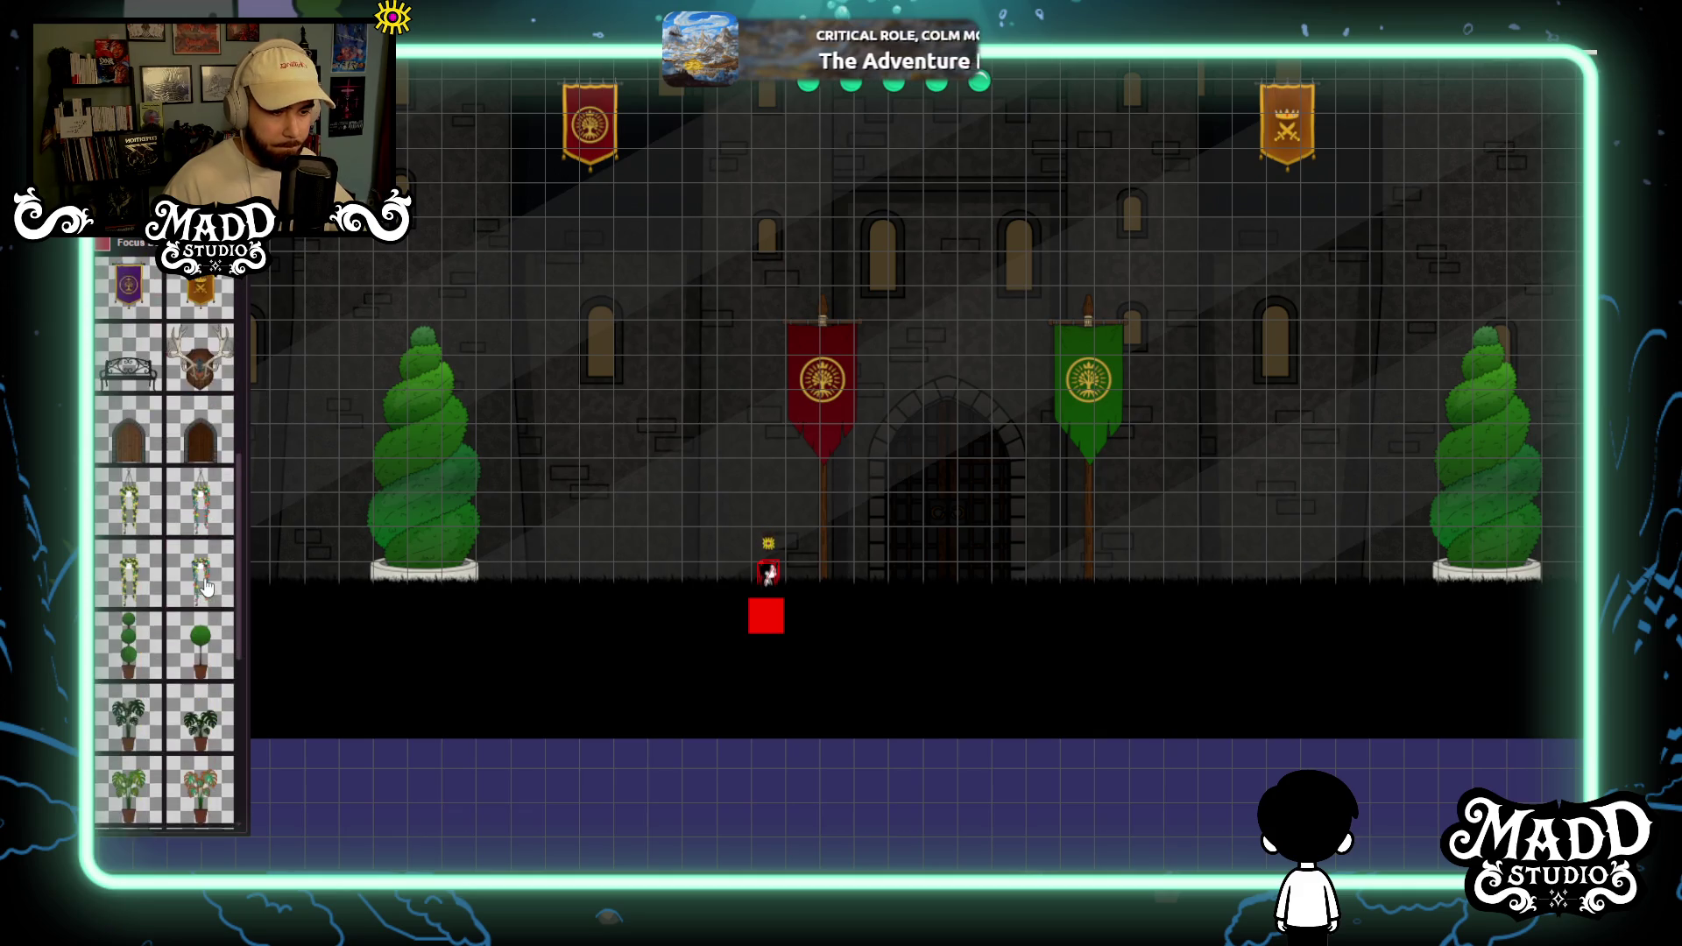
{"action": "scroll", "coordinate": [197, 579], "scroll_direction": "down", "scroll_amount": 5}
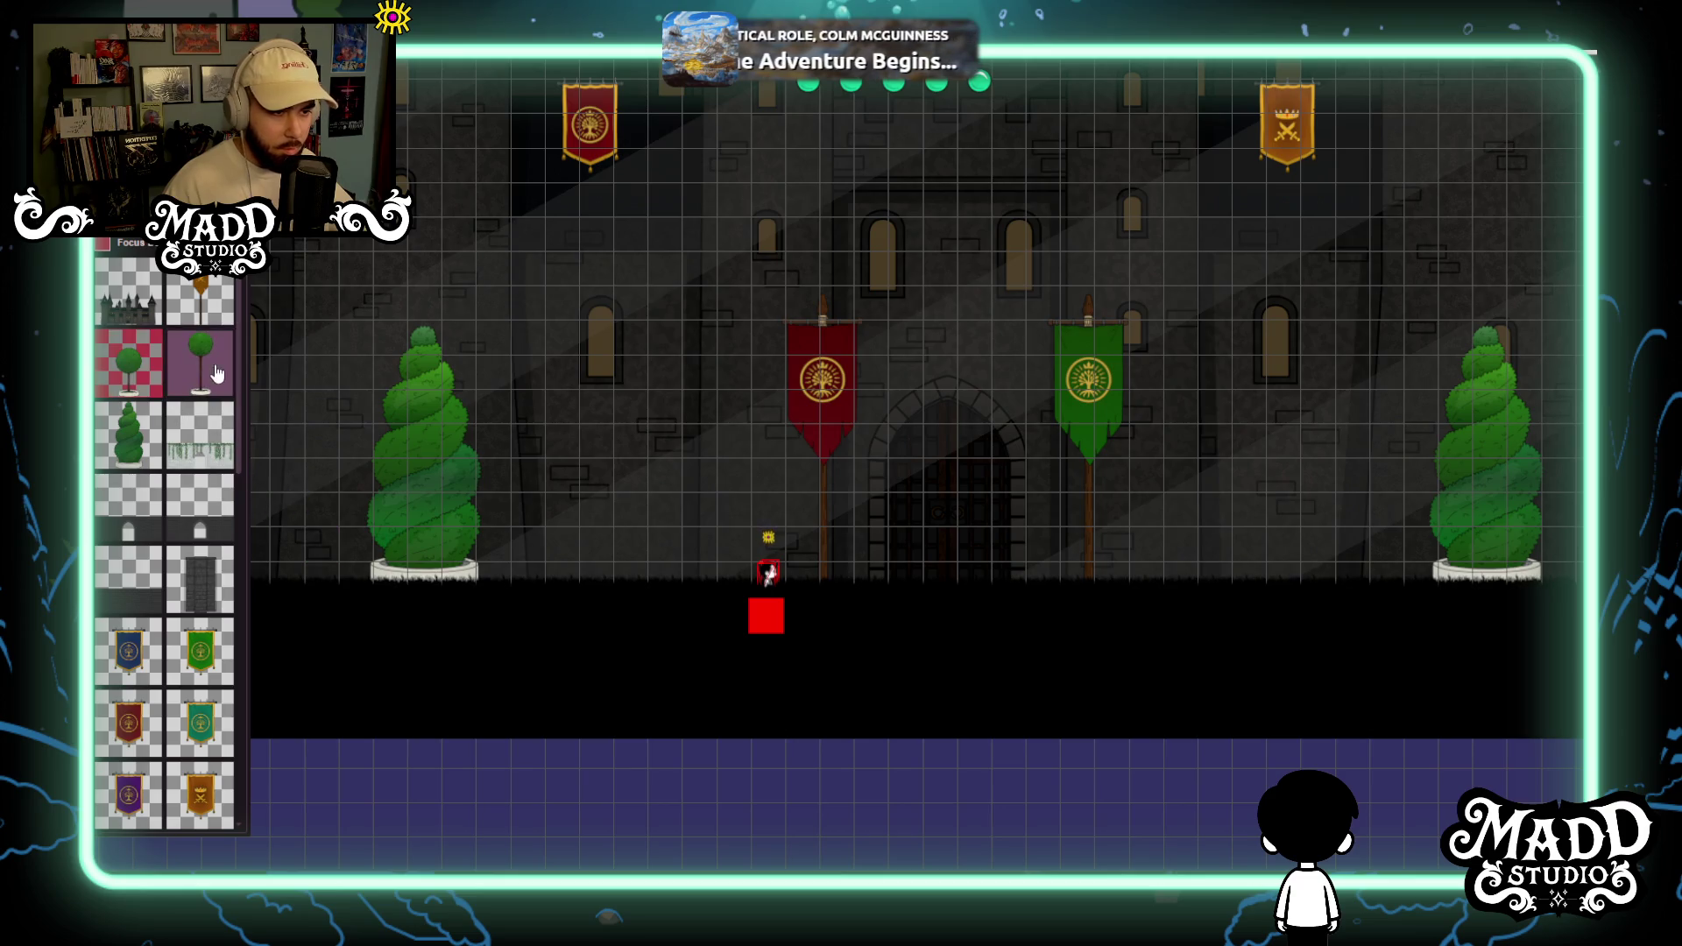
Place and enlarge two round trees right of the left topiary, toward the gate.
{"action": "left_click", "coordinate": [200, 362]}
{"action": "left_click_drag", "start_coordinate": [841, 481], "coordinate": [1150, 473]}
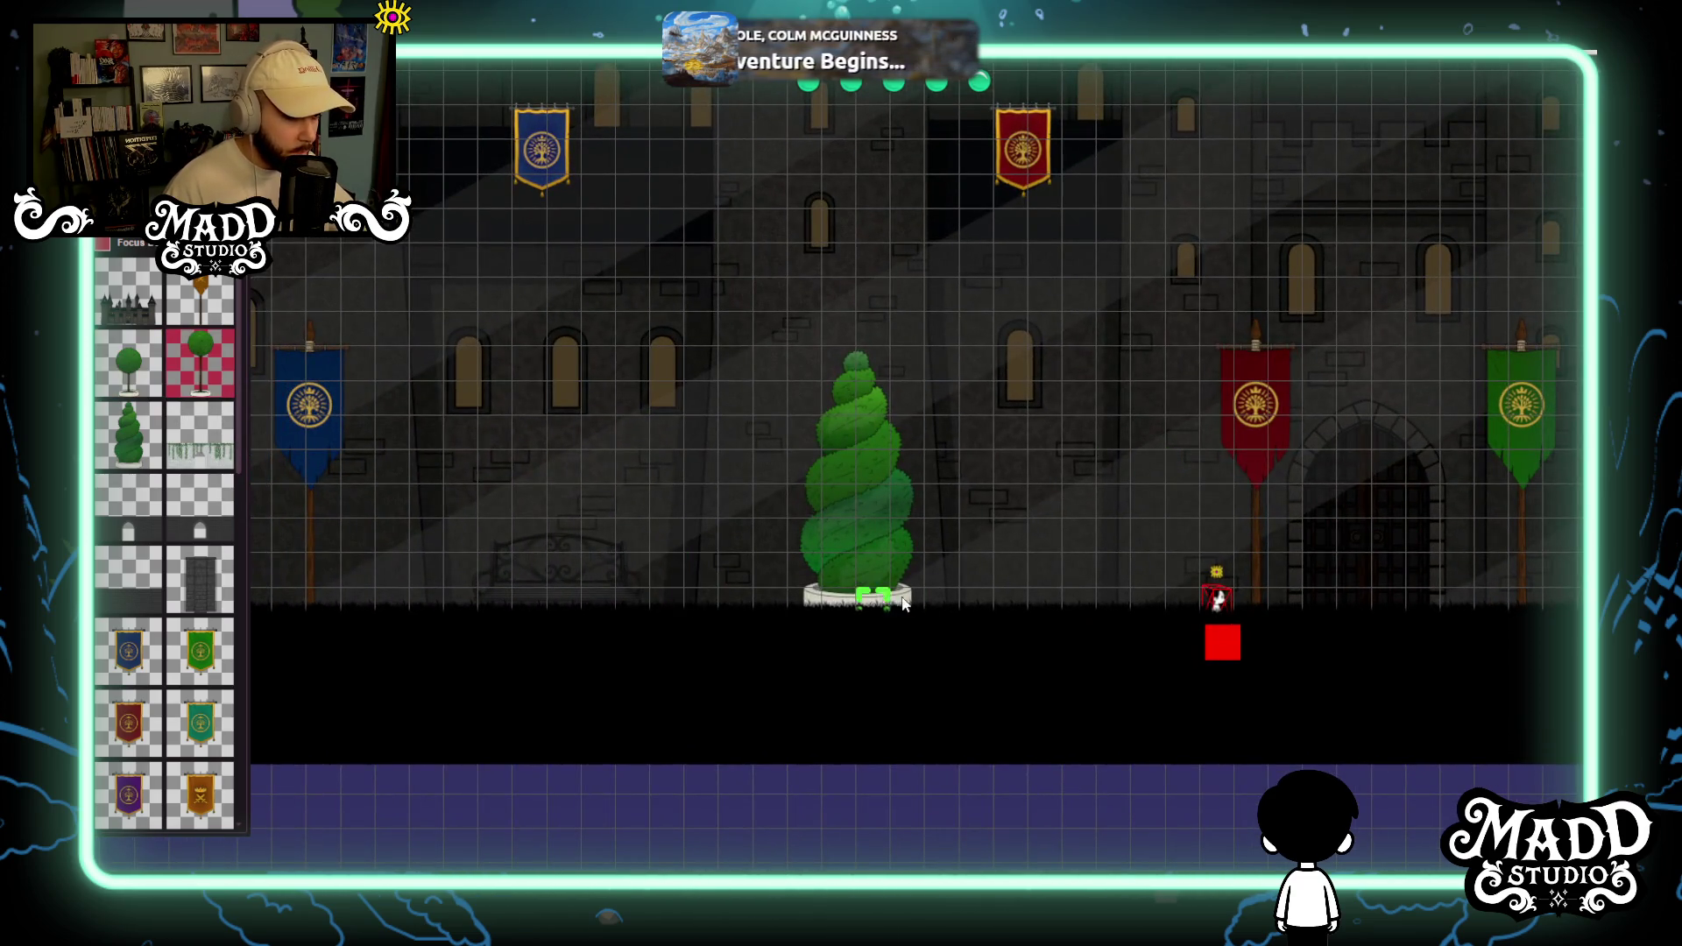
{"action": "key", "text": "Right"}
{"action": "left_click", "coordinate": [761, 582]}
{"action": "left_click_drag", "start_coordinate": [769, 586], "coordinate": [843, 459]}
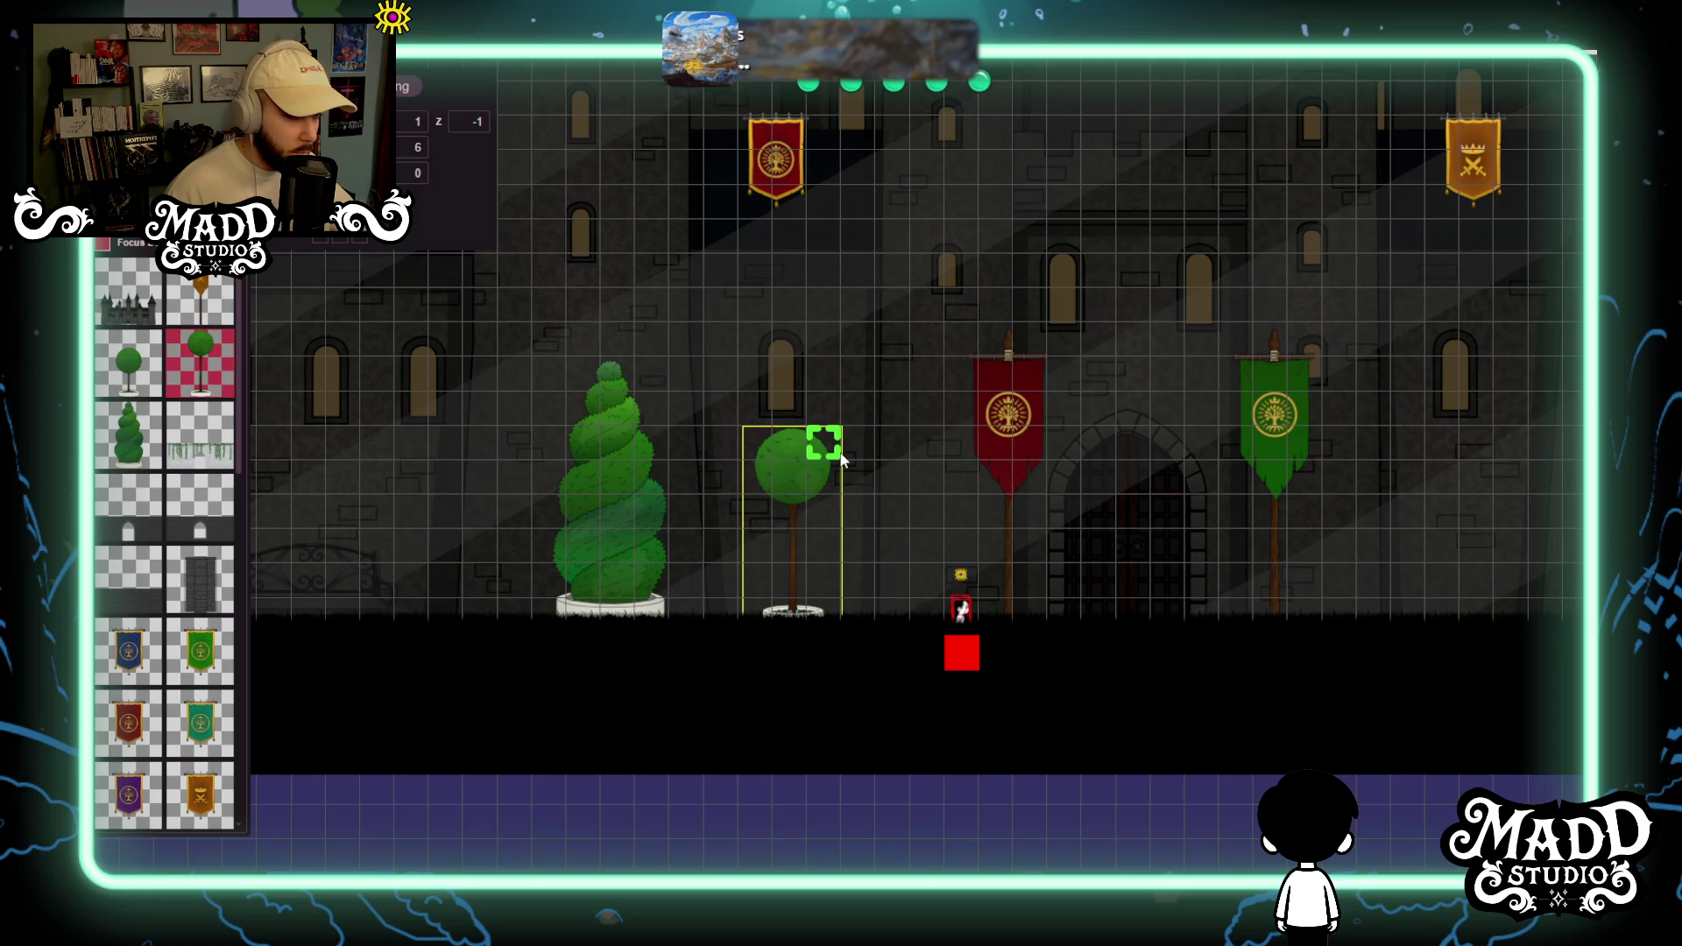
{"action": "left_click", "coordinate": [129, 363]}
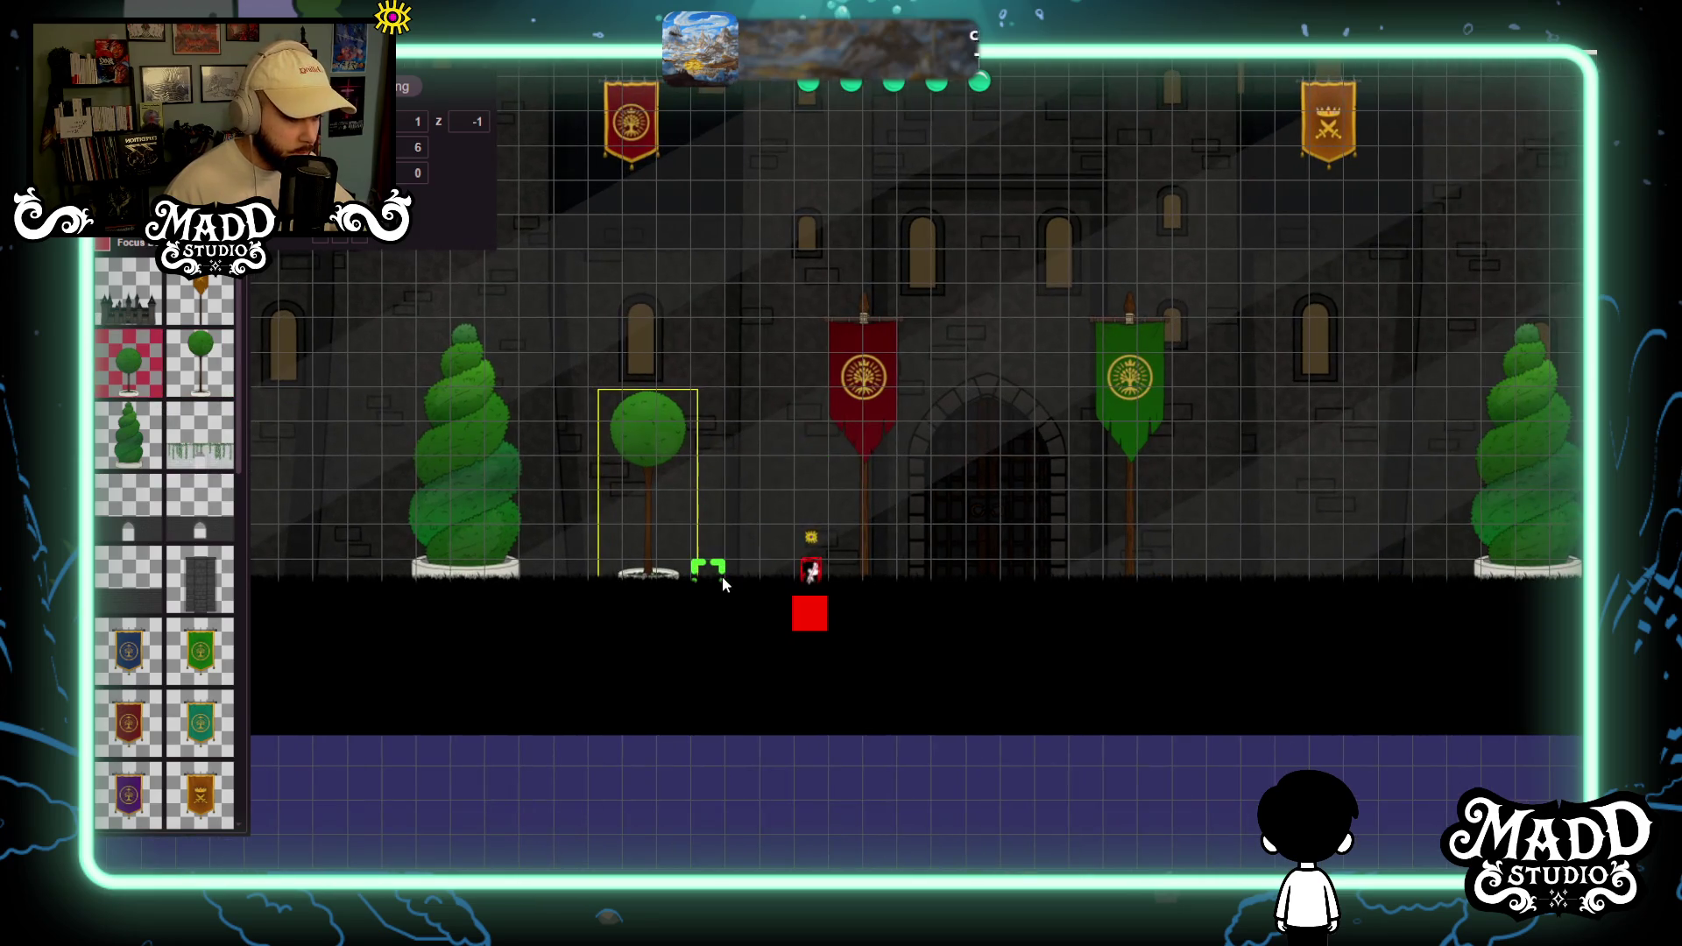
{"action": "left_click_drag", "start_coordinate": [733, 569], "coordinate": [824, 426]}
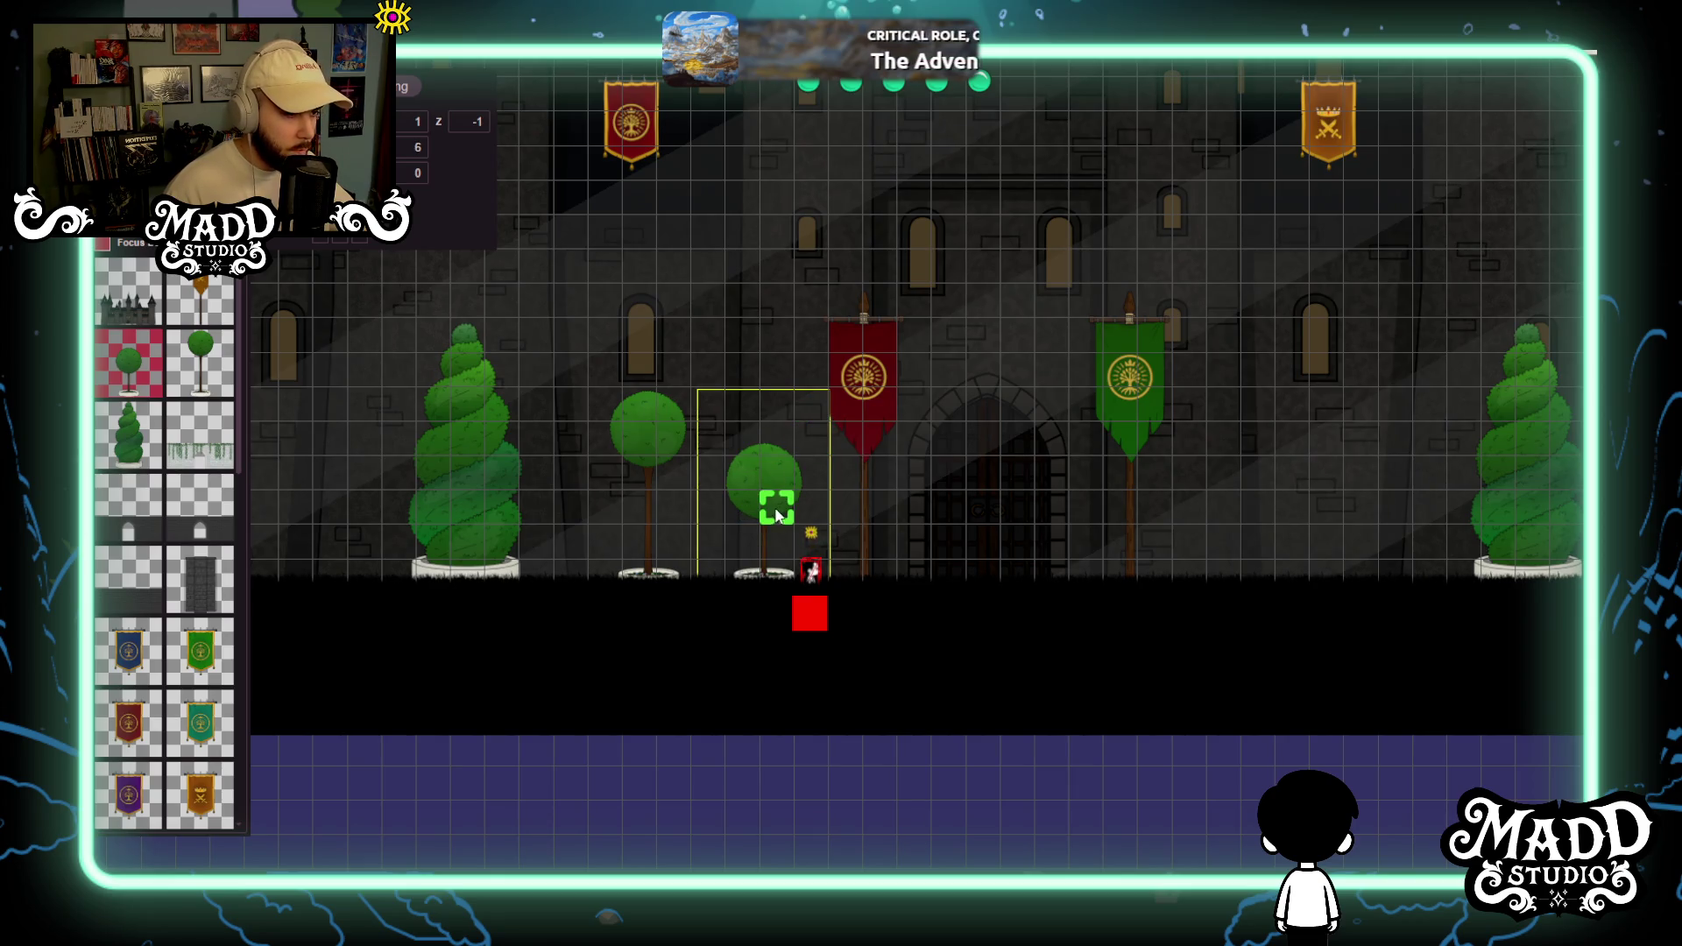
Adjust the green gate banner and add an enlarged small round tree just right of it.
{"action": "left_click_drag", "start_coordinate": [983, 702], "coordinate": [734, 618]}
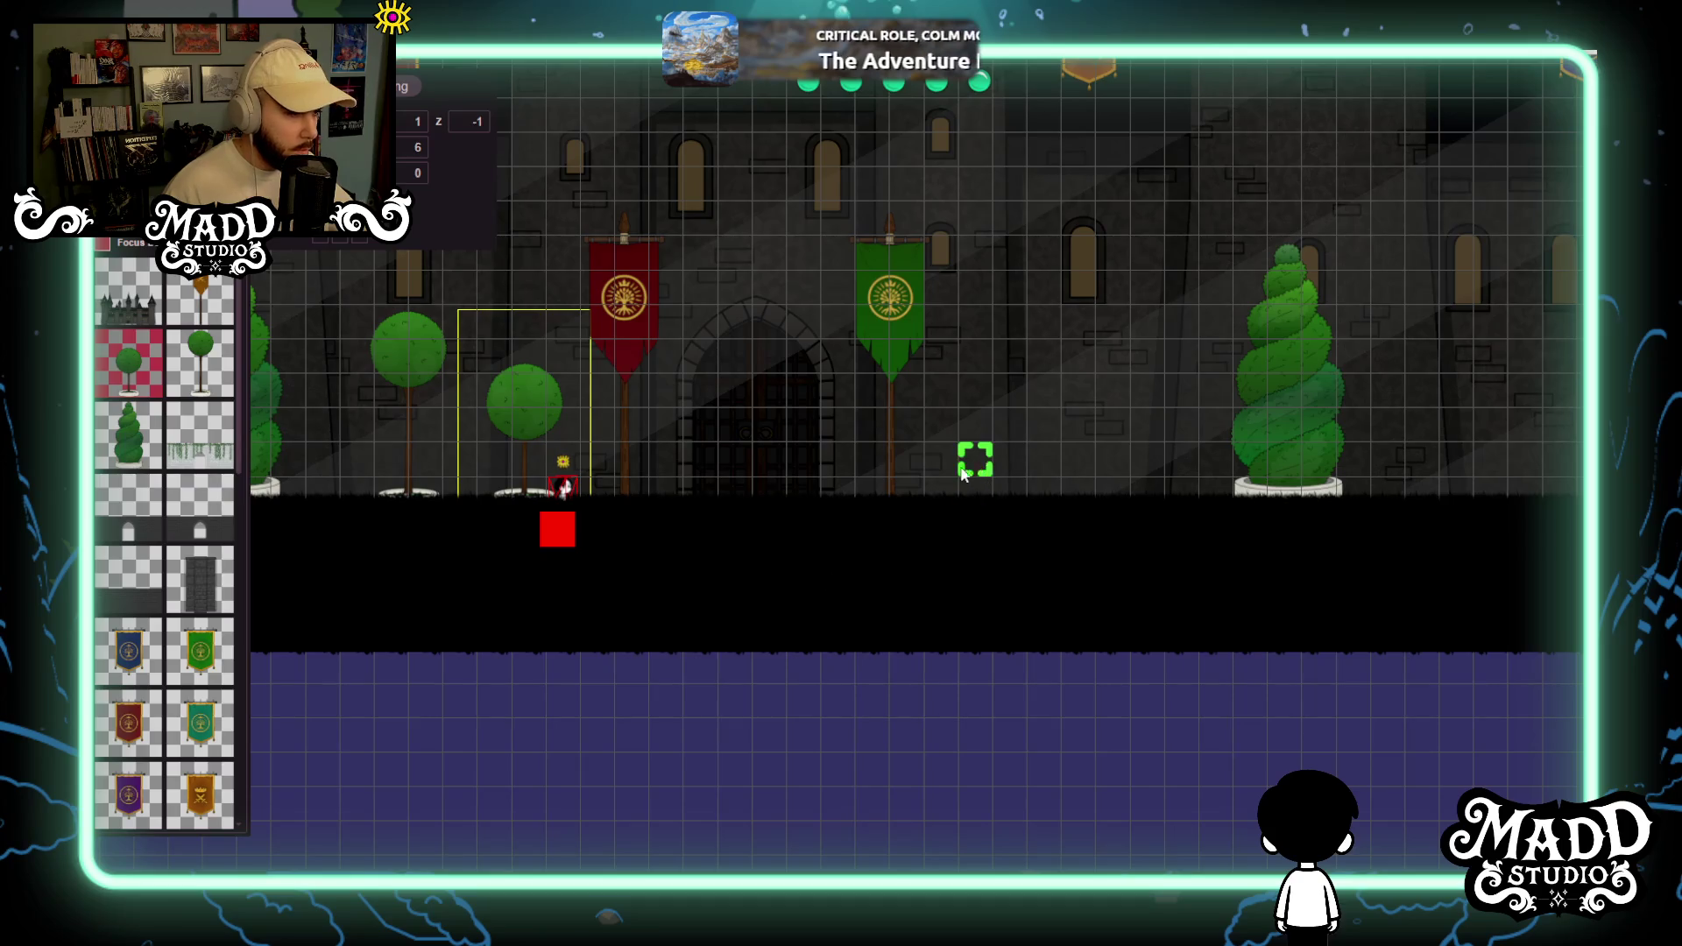
{"action": "mouse_move", "coordinate": [961, 492]}
{"action": "left_mouse_down"}
{"action": "mouse_move", "coordinate": [1018, 400]}
{"action": "mouse_move", "coordinate": [1018, 467]}
{"action": "mouse_move", "coordinate": [988, 497]}
{"action": "left_mouse_up"}
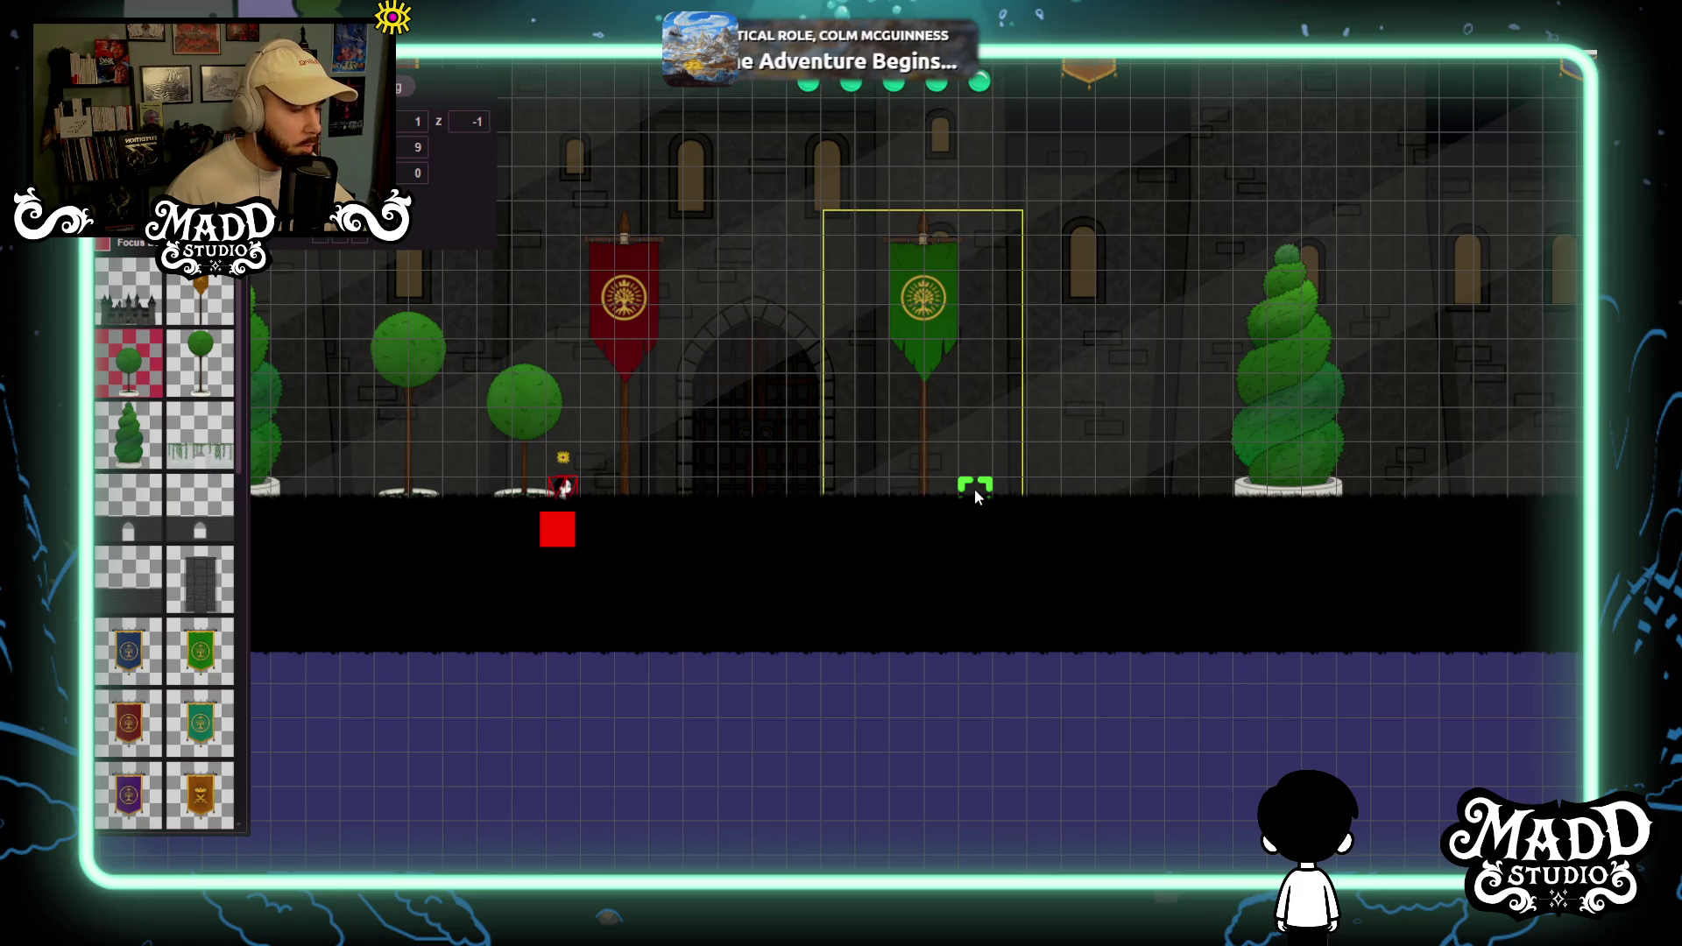
{"action": "left_click_drag", "start_coordinate": [972, 496], "coordinate": [940, 496]}
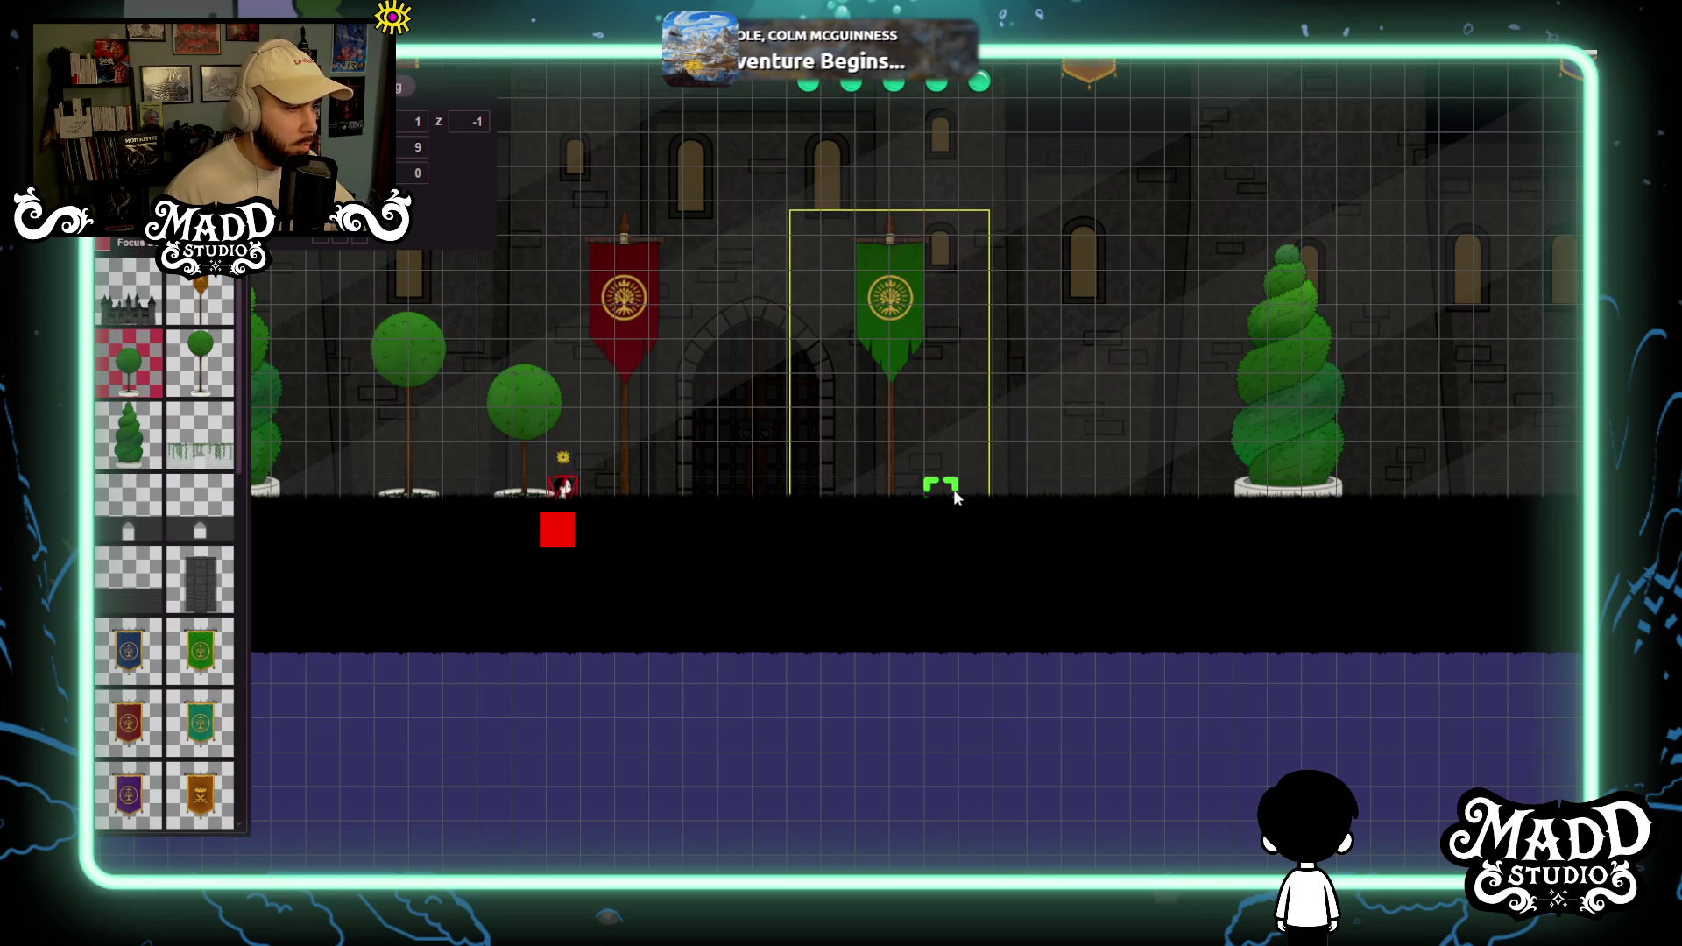
{"action": "left_click_drag", "start_coordinate": [908, 702], "coordinate": [936, 722]}
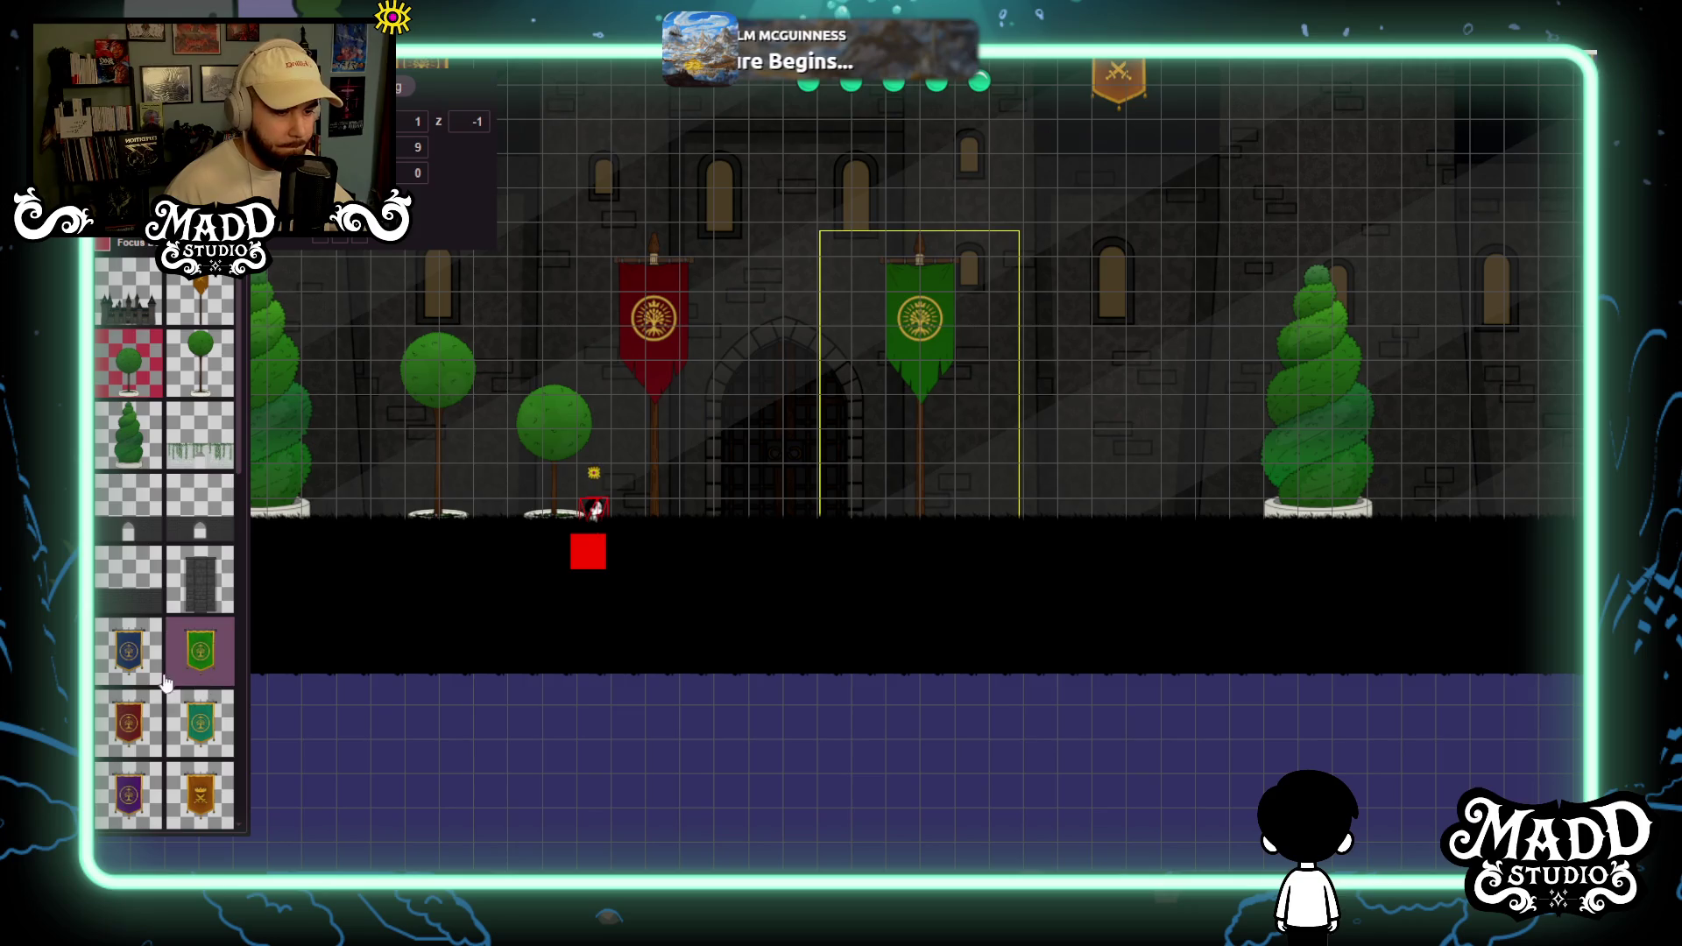
{"action": "left_click", "coordinate": [1083, 504]}
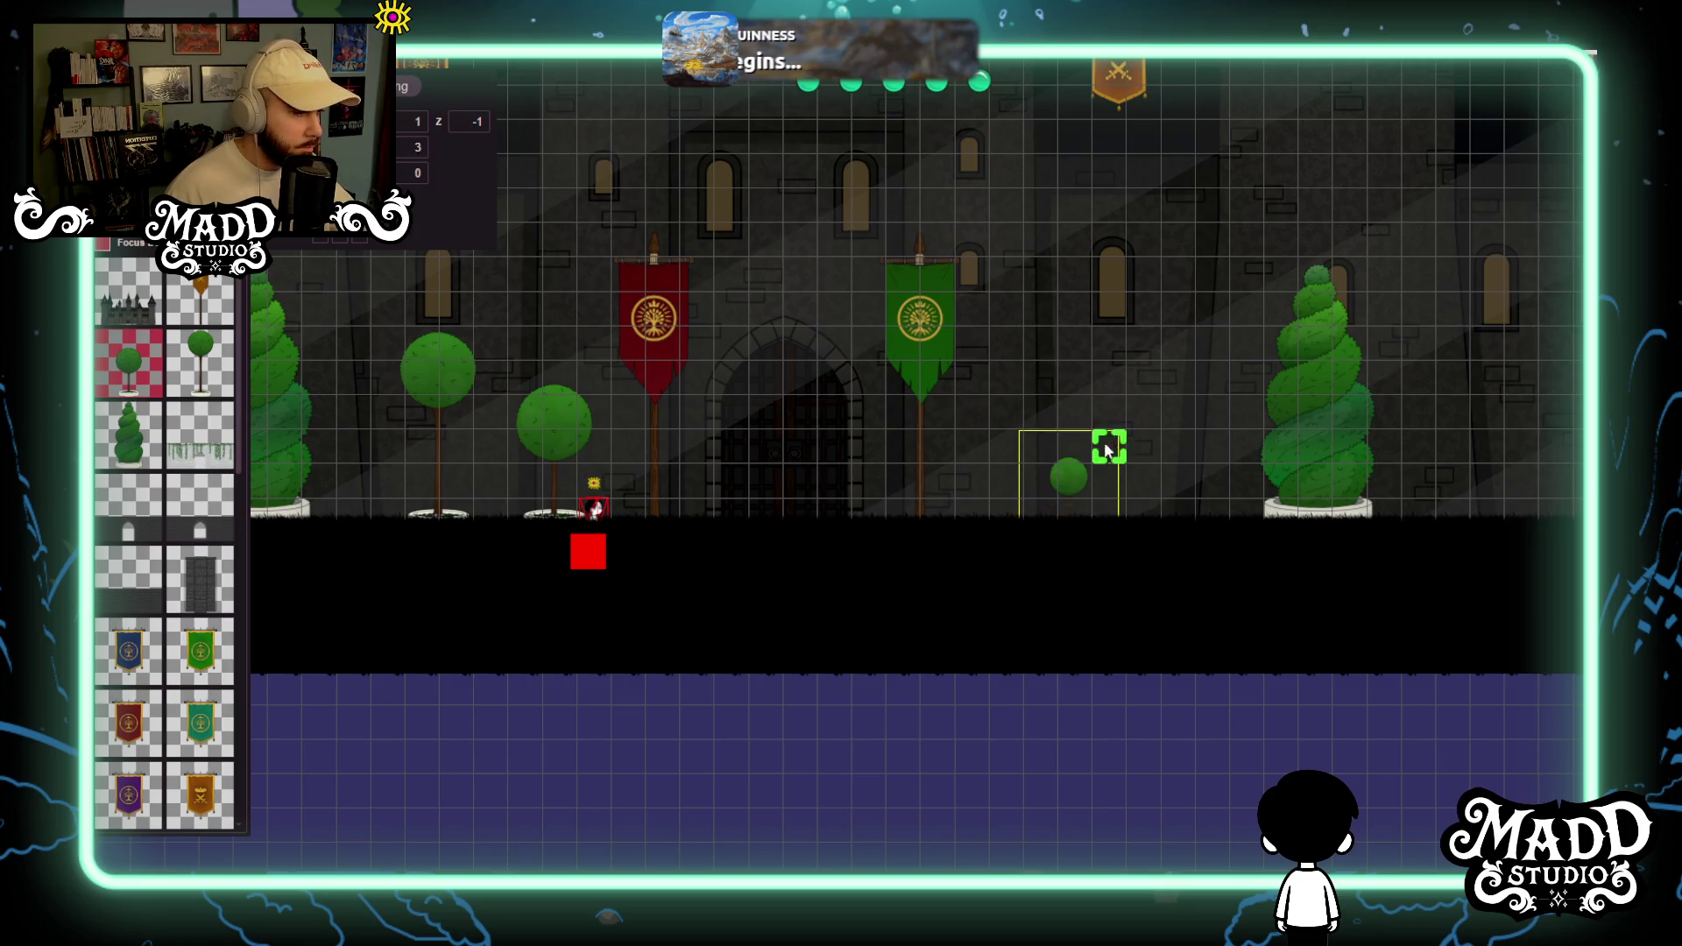
{"action": "left_click_drag", "start_coordinate": [1134, 379], "coordinate": [1153, 359]}
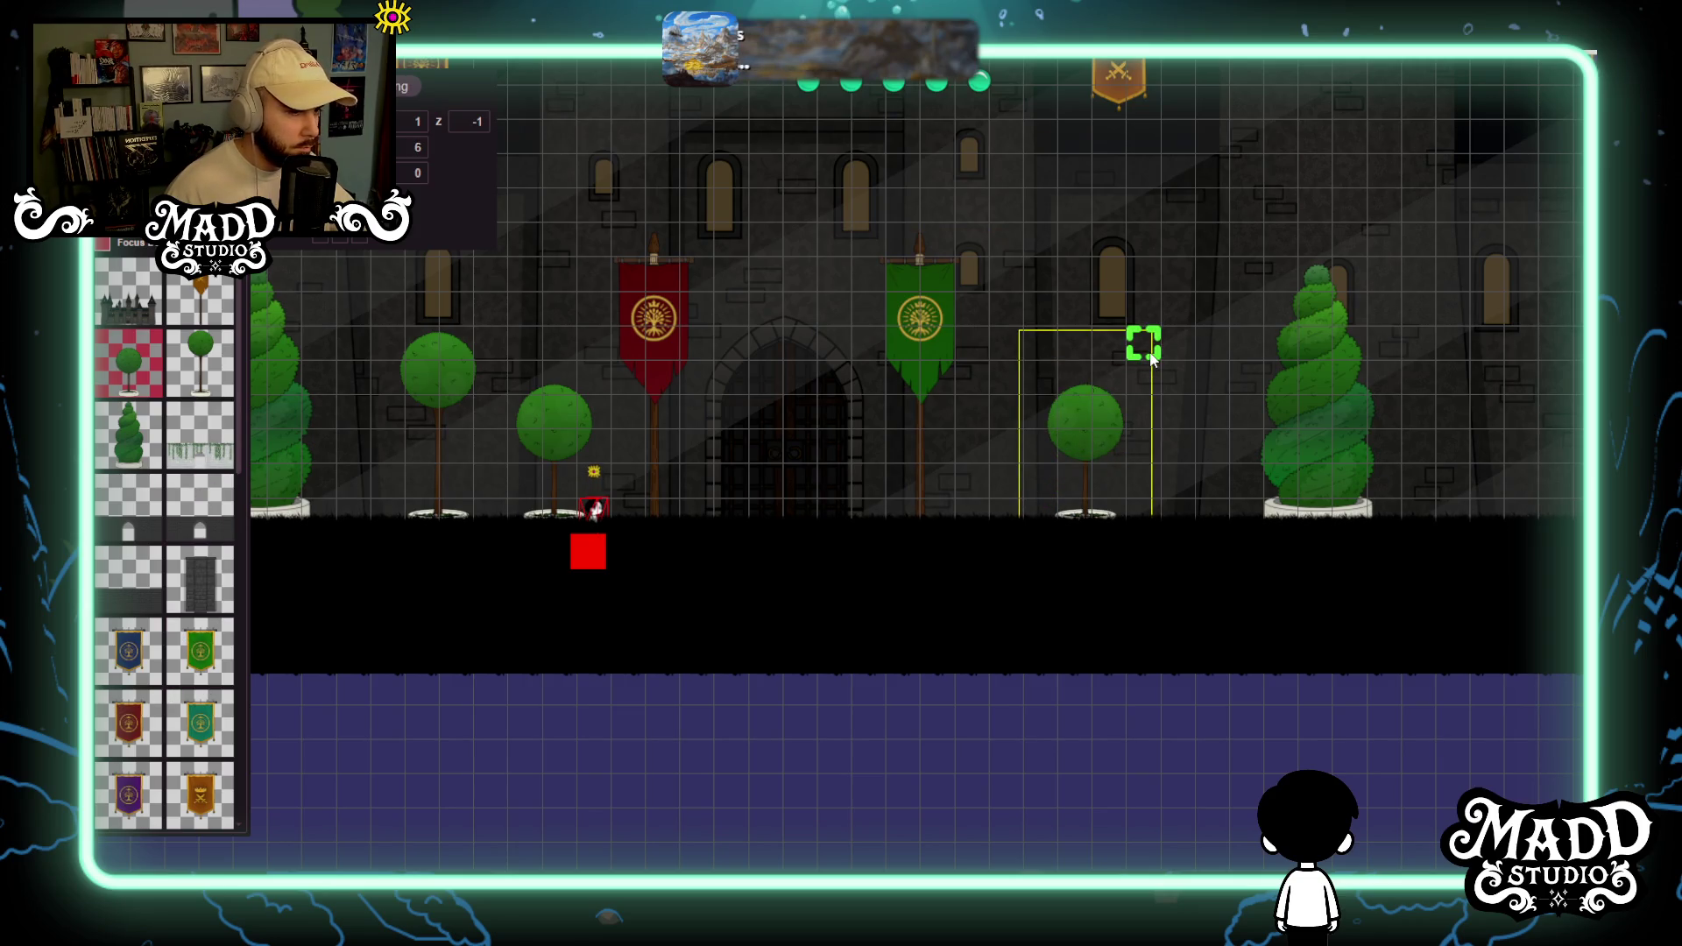
{"action": "left_click_drag", "start_coordinate": [1108, 444], "coordinate": [1056, 442]}
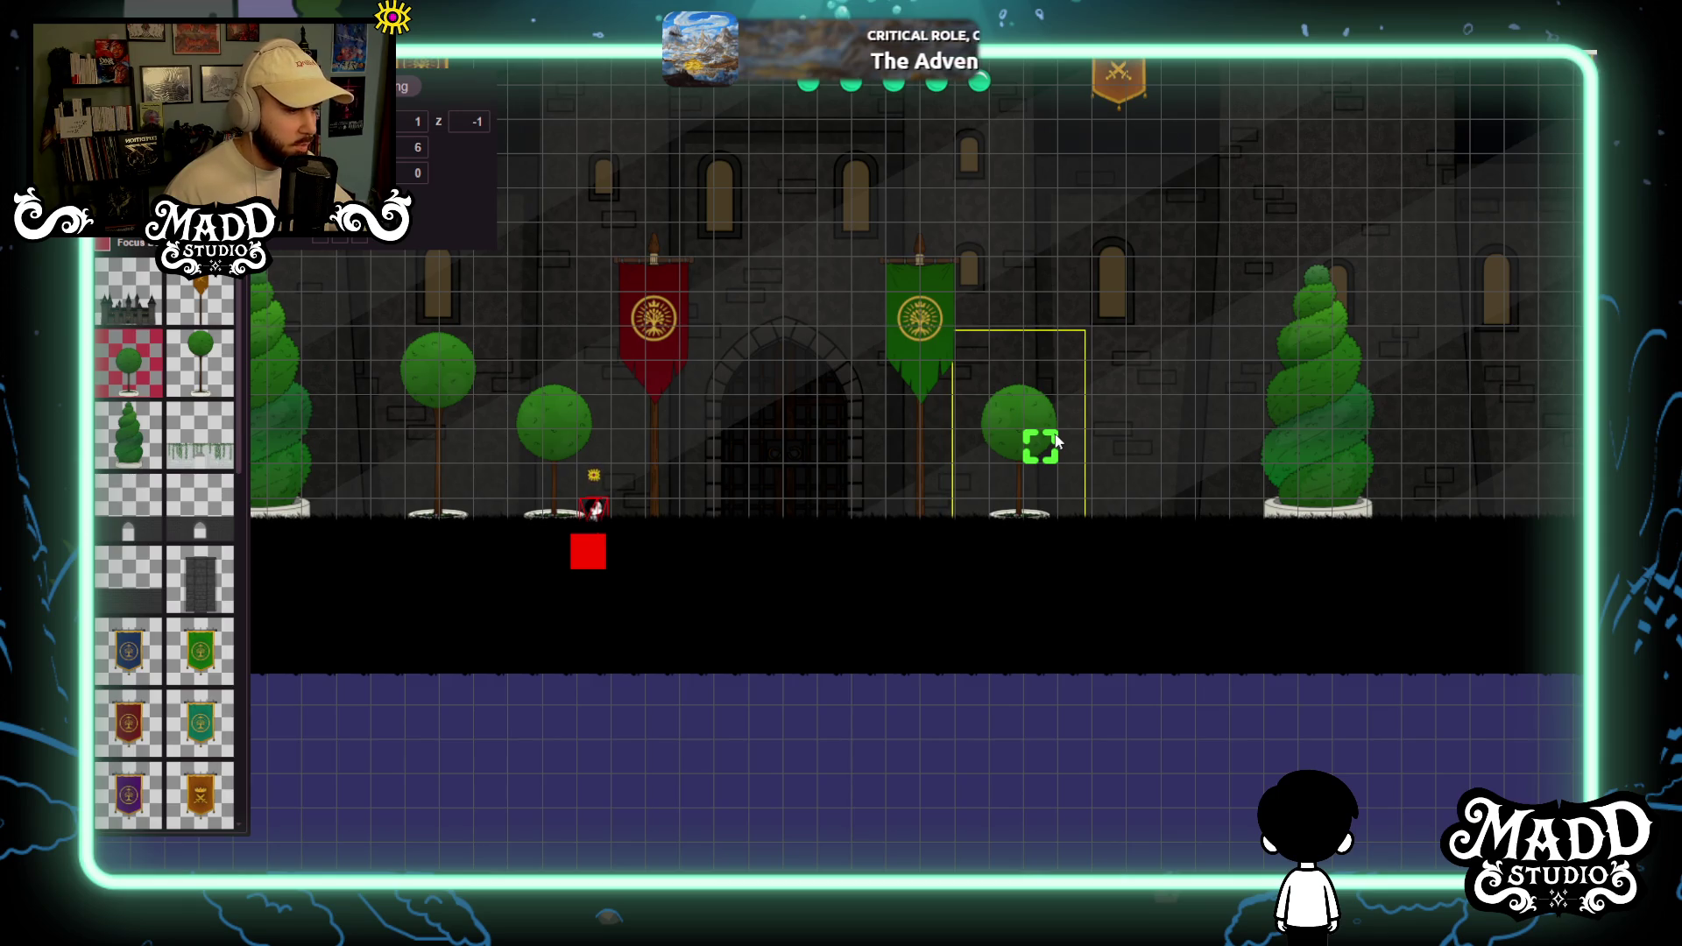
Add an enlarged tall round tree beside it, then zoom out over the facade.
{"action": "left_click", "coordinate": [200, 363]}
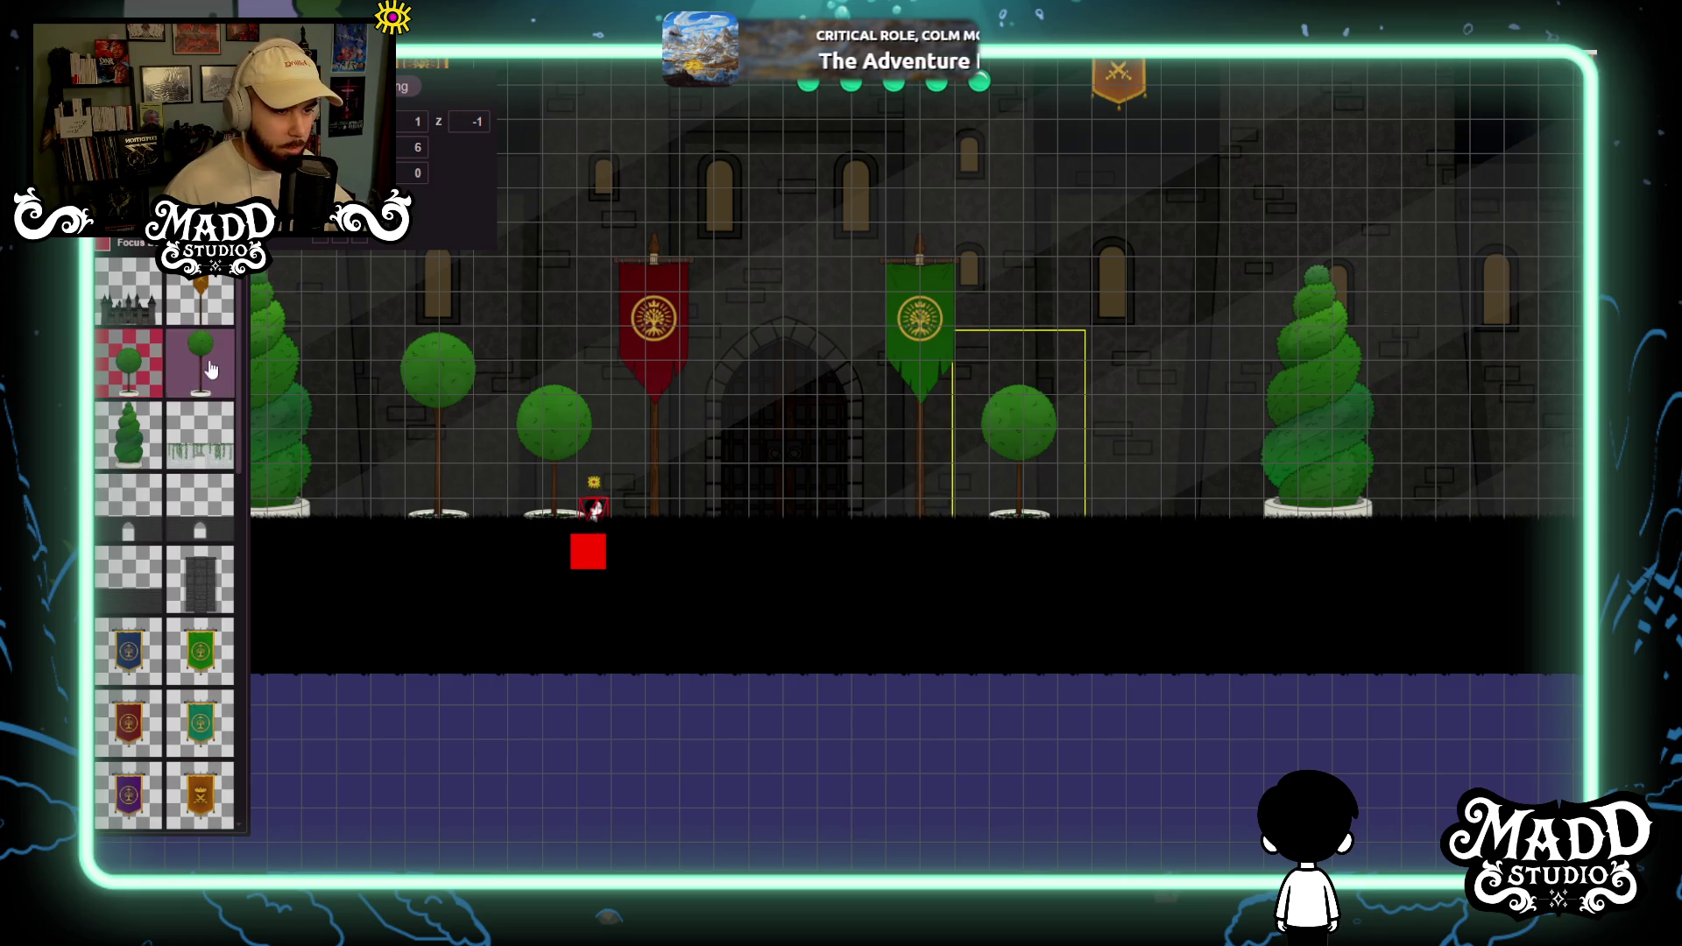
{"action": "mouse_move", "coordinate": [1119, 509]}
{"action": "left_mouse_down"}
{"action": "mouse_move", "coordinate": [1201, 336]}
{"action": "mouse_move", "coordinate": [1203, 368]}
{"action": "left_mouse_up"}
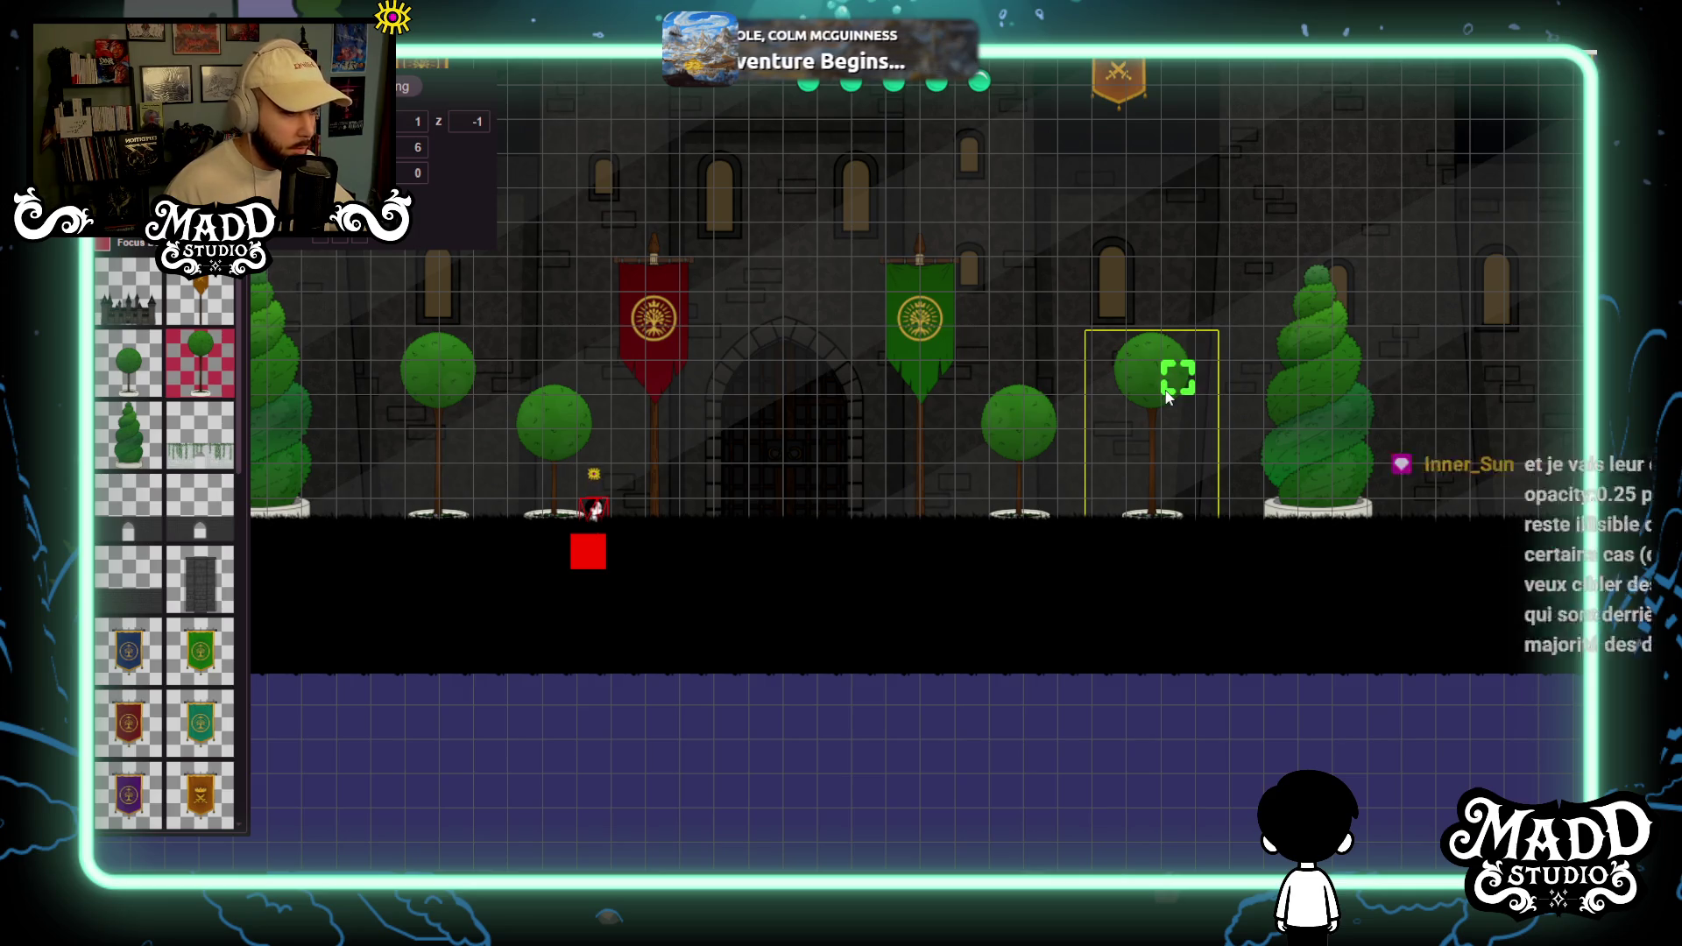
{"action": "mouse_move", "coordinate": [1166, 396]}
{"action": "left_mouse_down"}
{"action": "mouse_move", "coordinate": [1142, 396]}
{"action": "mouse_move", "coordinate": [1166, 398]}
{"action": "left_mouse_up"}
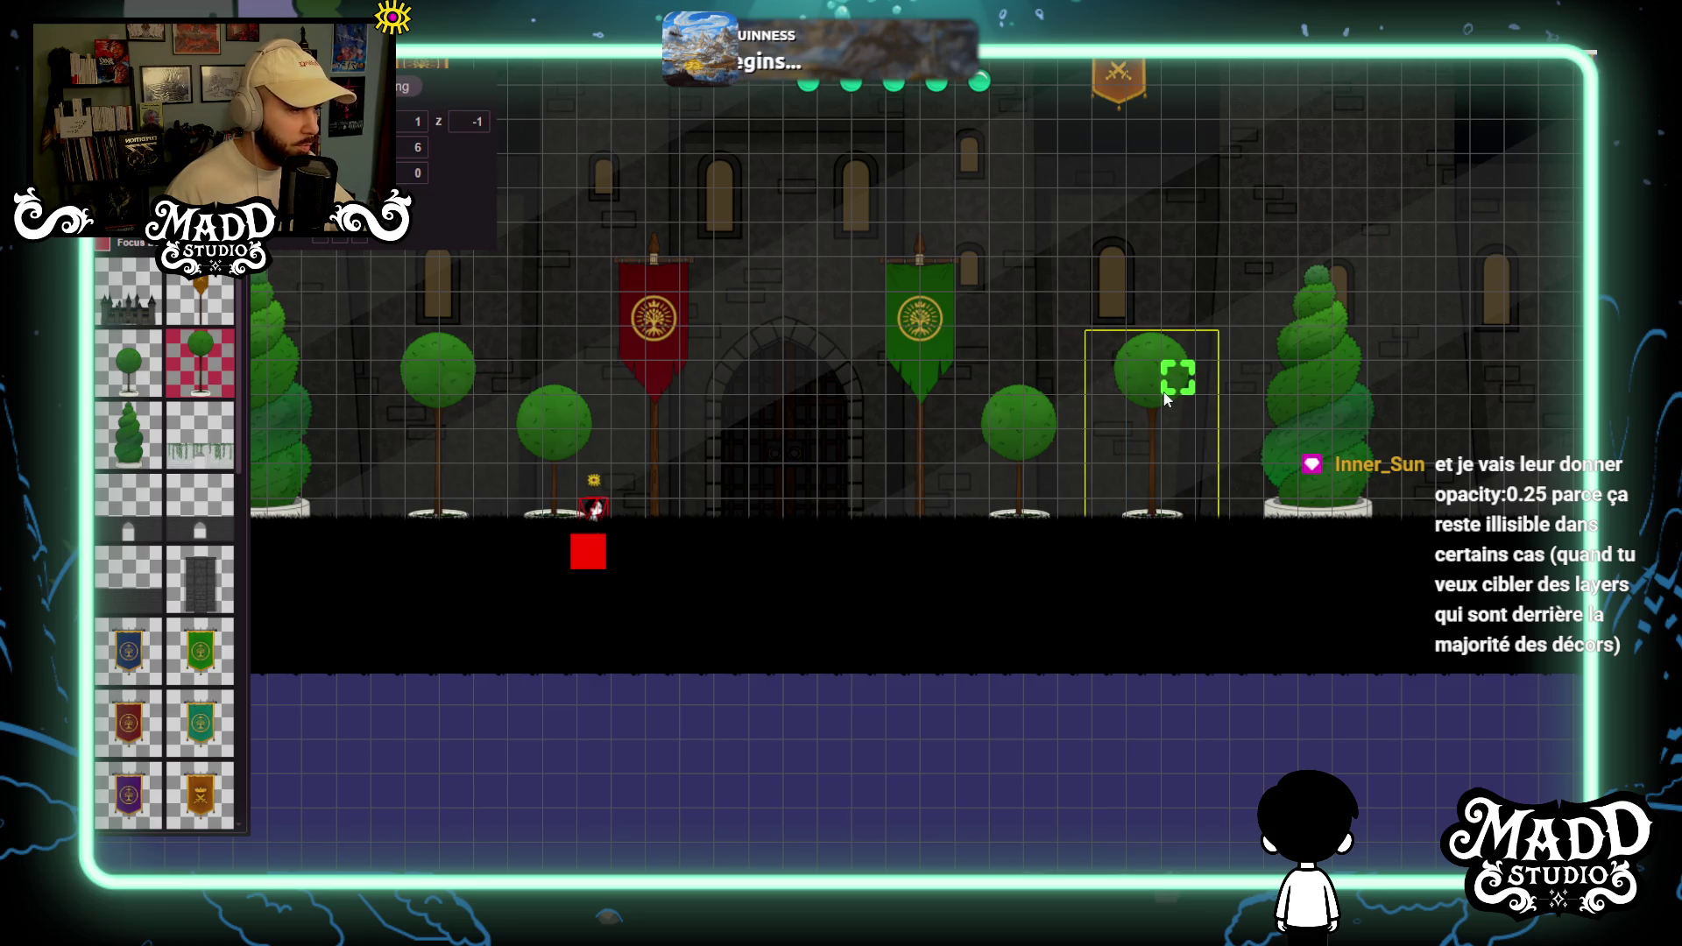
{"action": "mouse_move", "coordinate": [874, 596]}
{"action": "left_mouse_down"}
{"action": "mouse_move", "coordinate": [1079, 589]}
{"action": "mouse_move", "coordinate": [1346, 618]}
{"action": "mouse_move", "coordinate": [1283, 645]}
{"action": "mouse_move", "coordinate": [908, 649]}
{"action": "left_mouse_up"}
{"action": "scroll", "coordinate": [853, 608], "scroll_direction": "down", "scroll_amount": 5}
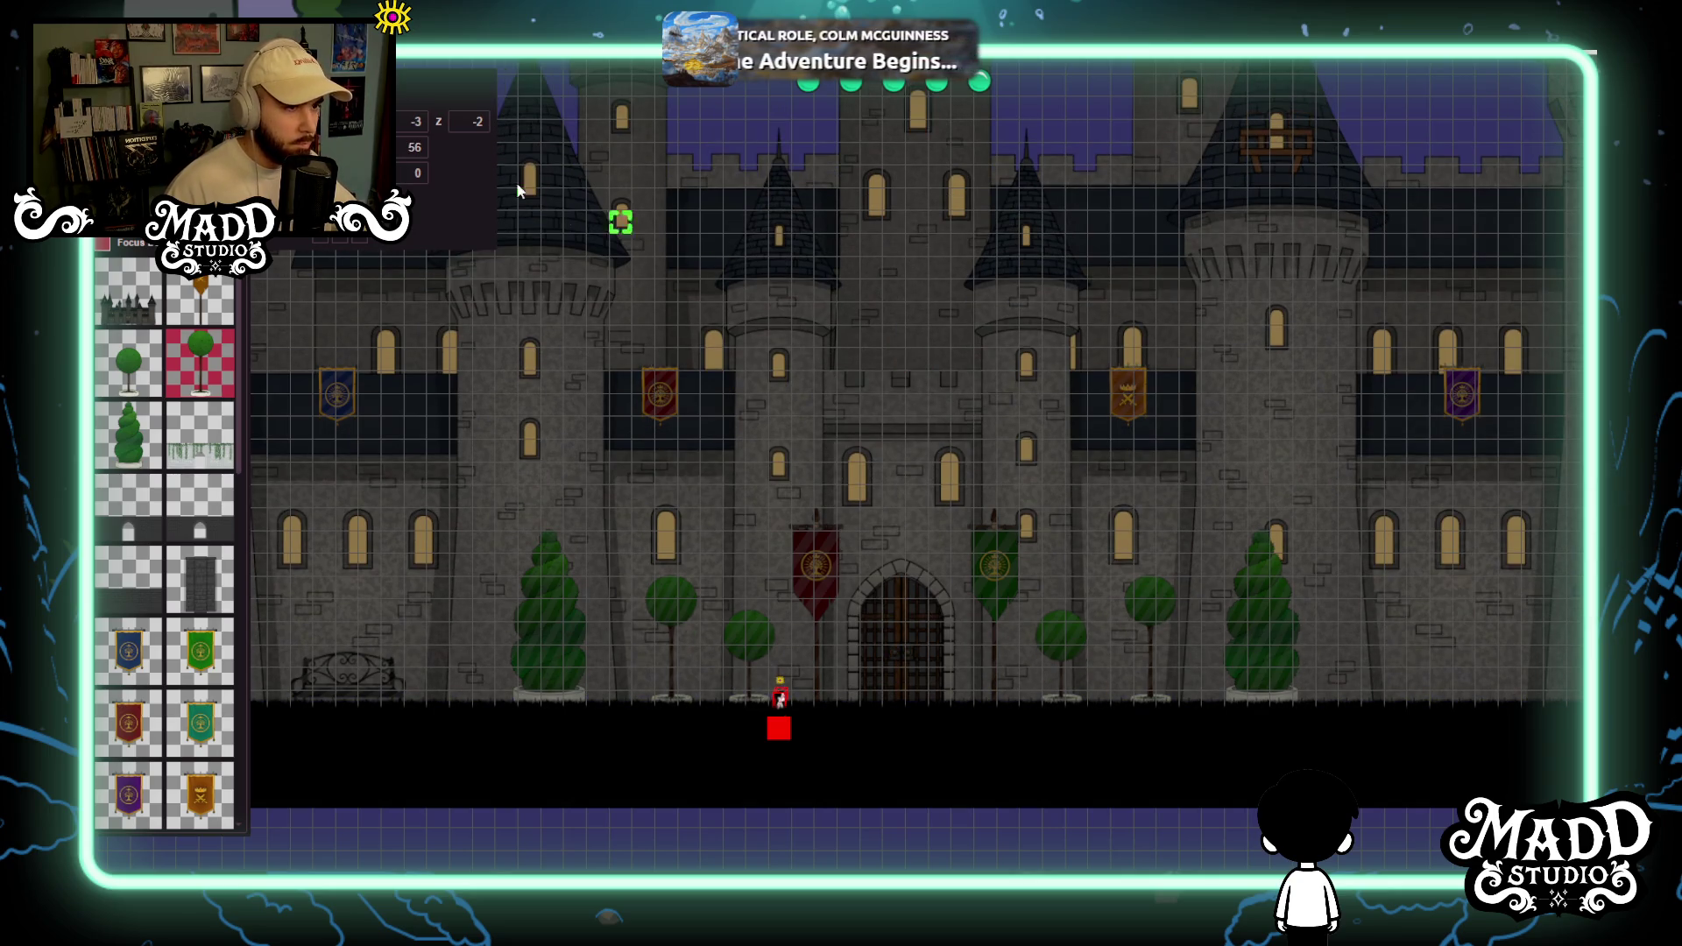
Set the castle backdrop's z depth to -3, nudge it down slightly, and zoom onto the gate.
{"action": "left_click", "coordinate": [482, 121]}
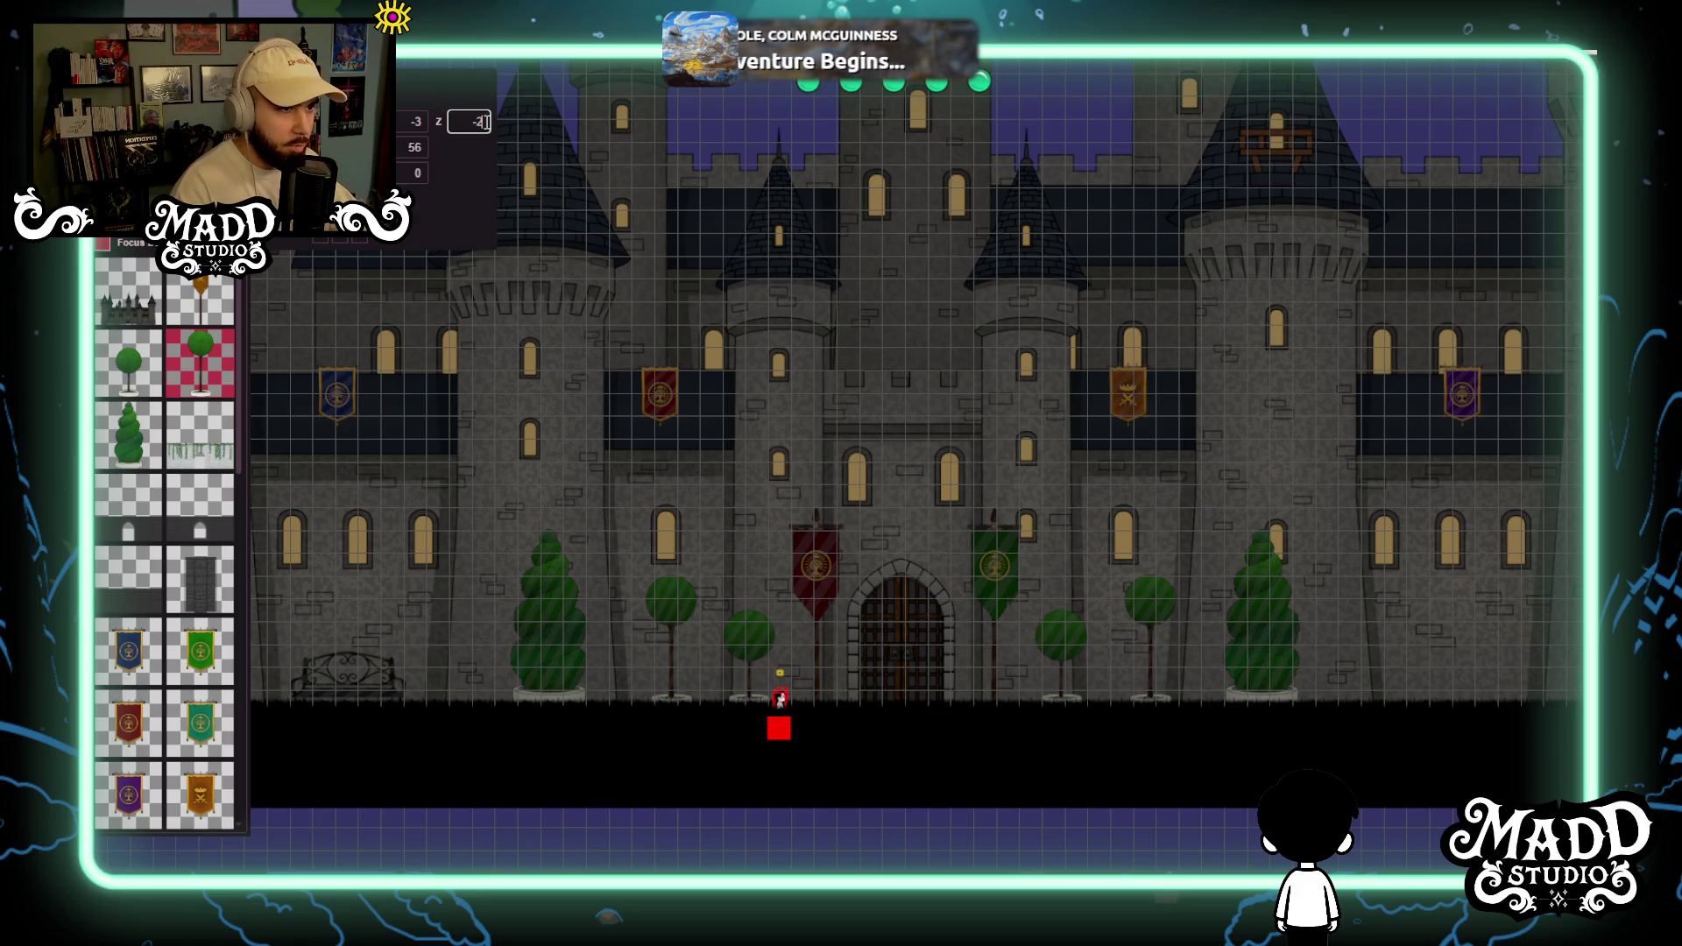
{"action": "key", "text": "BackSpace"}
{"action": "key", "text": "BackSpace"}
{"action": "type", "text": "4"}
{"action": "type", "text": "-"}
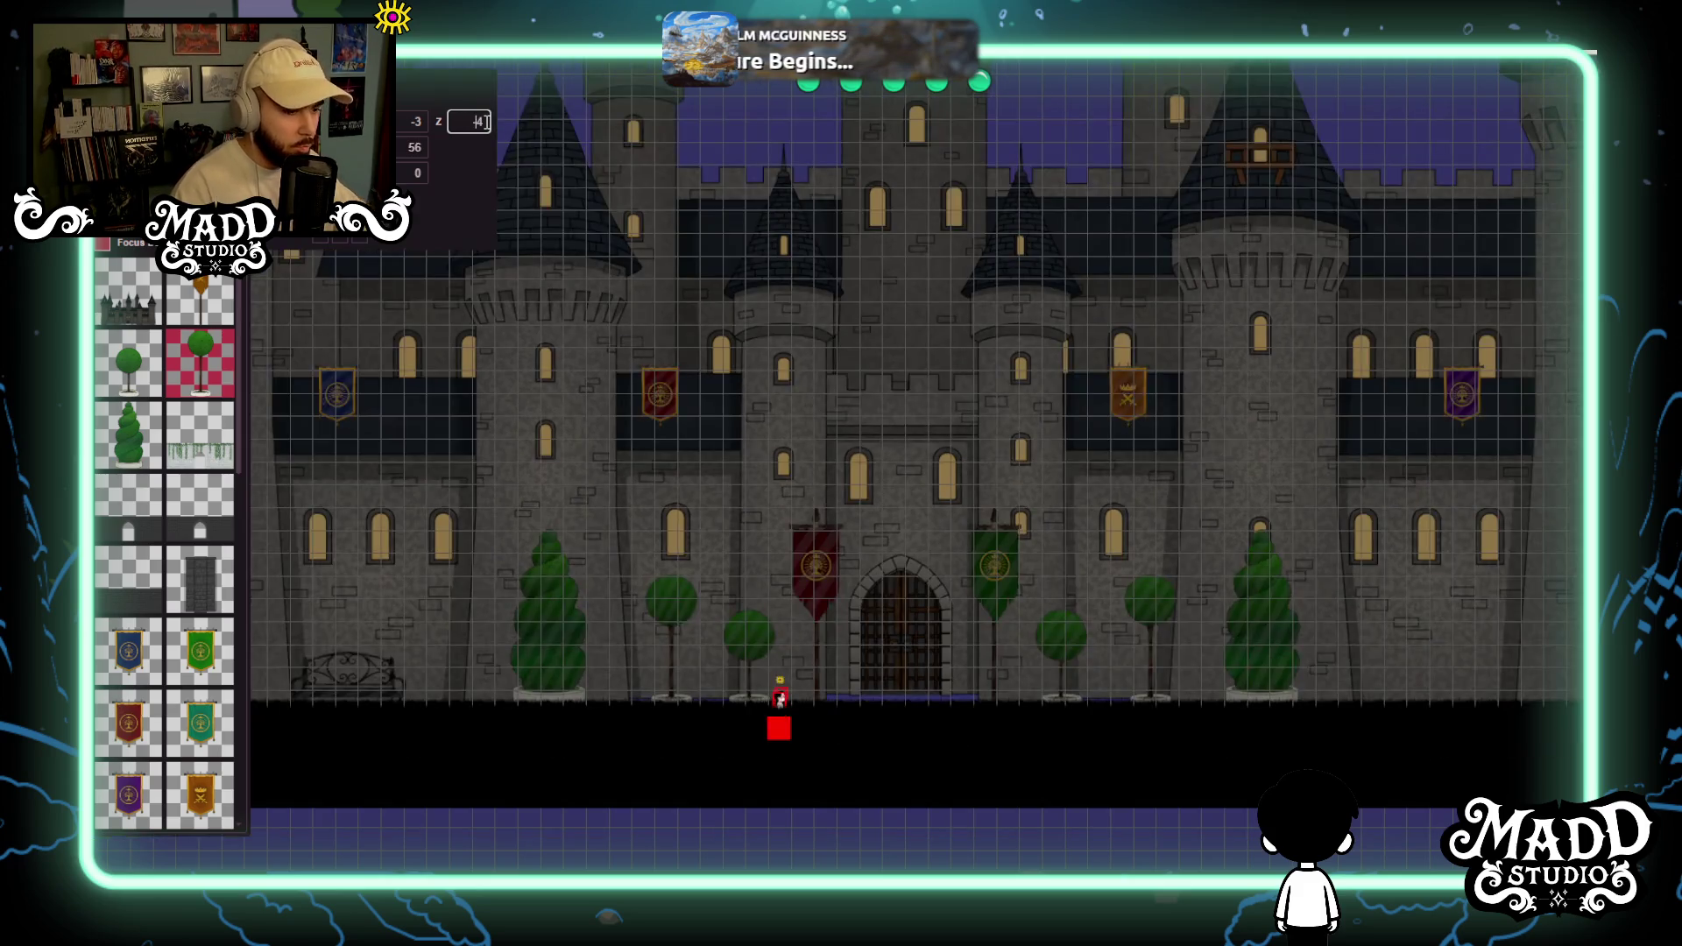
{"action": "left_click_drag", "start_coordinate": [950, 230], "coordinate": [951, 267]}
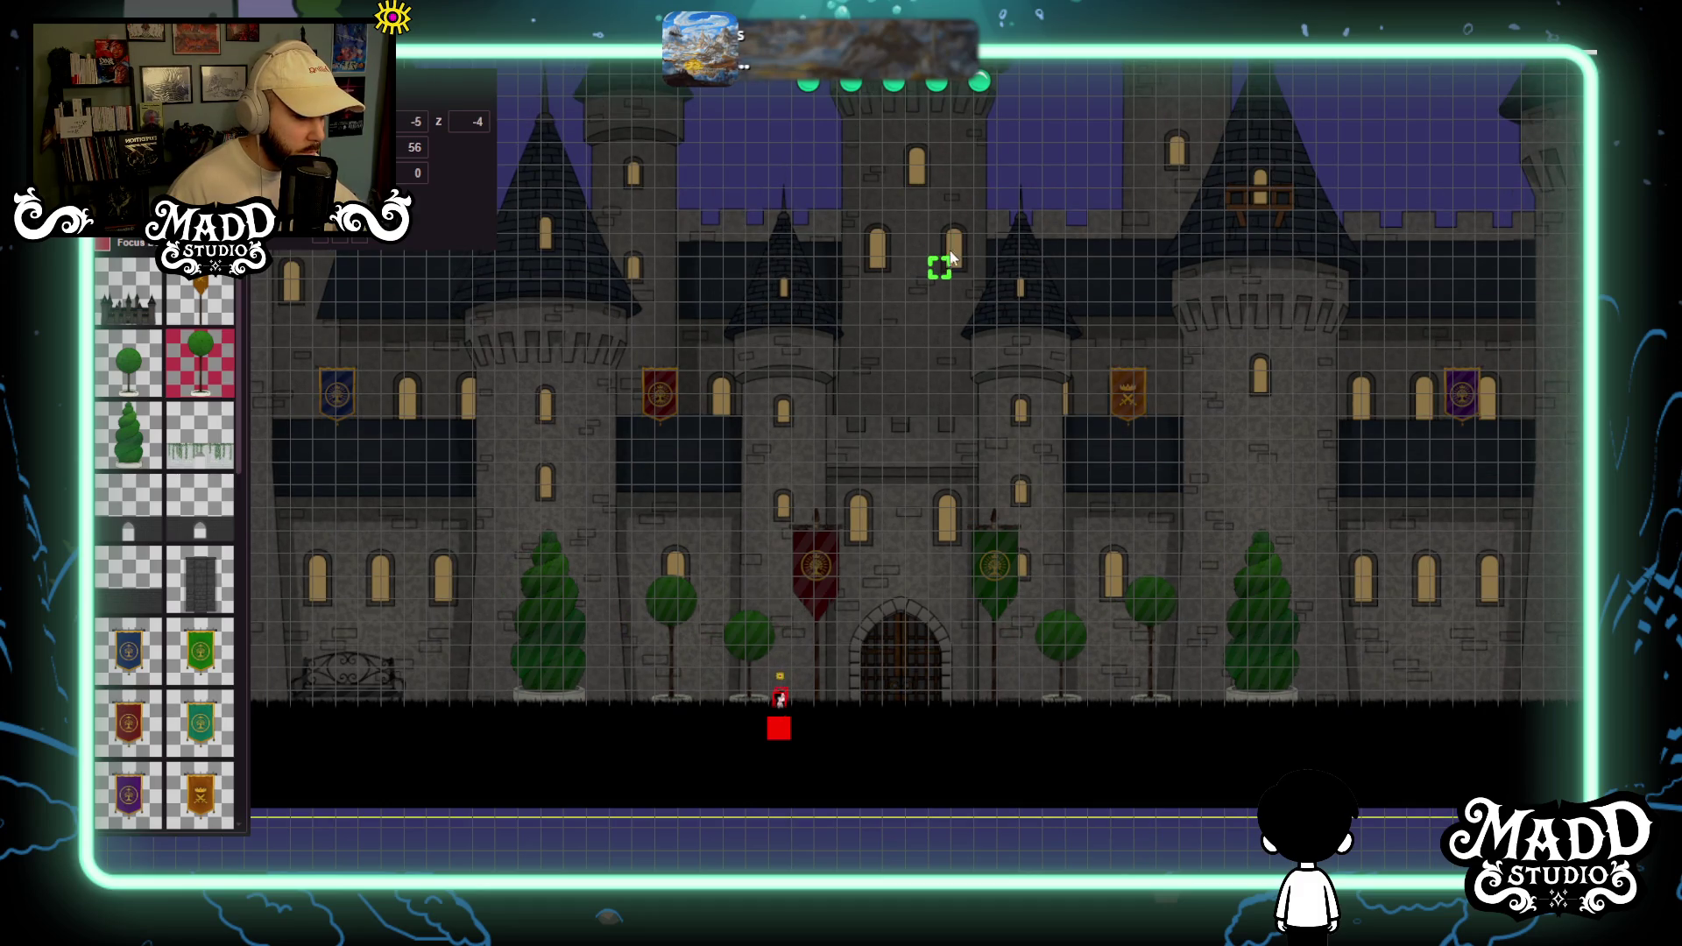
{"action": "scroll", "coordinate": [964, 727], "scroll_direction": "up", "scroll_amount": 5}
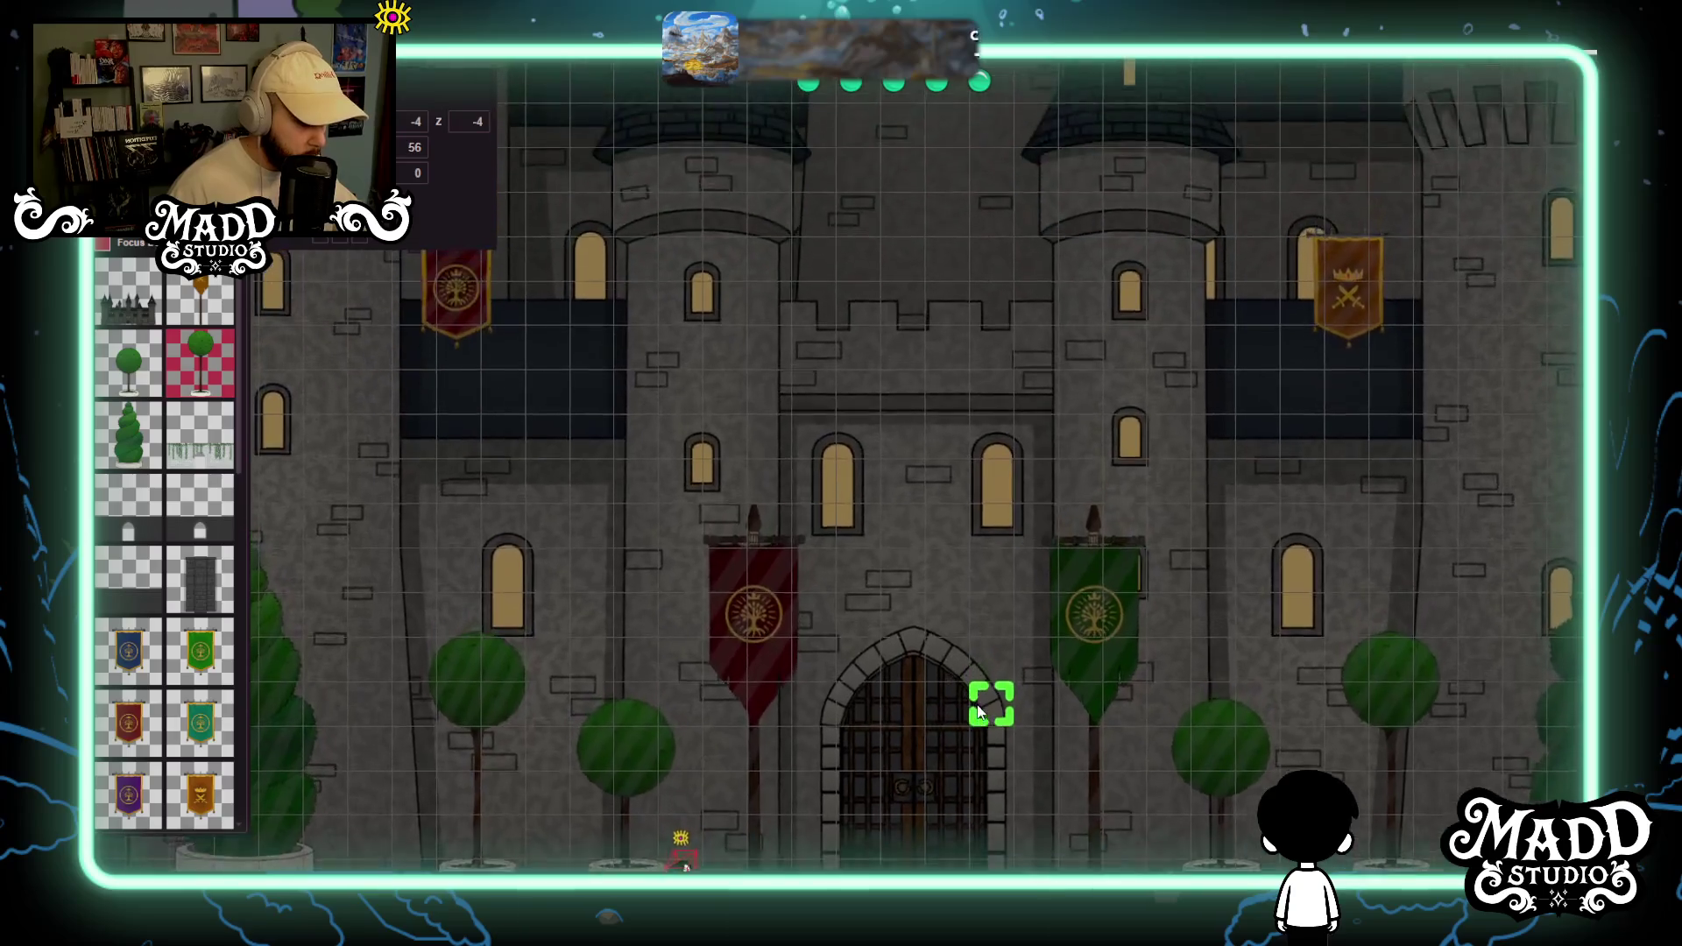
{"action": "mouse_move", "coordinate": [979, 712]}
{"action": "left_mouse_down"}
{"action": "mouse_move", "coordinate": [1068, 447]}
{"action": "mouse_move", "coordinate": [1495, 519]}
{"action": "mouse_move", "coordinate": [887, 504]}
{"action": "mouse_move", "coordinate": [658, 553]}
{"action": "mouse_move", "coordinate": [1208, 513]}
{"action": "mouse_move", "coordinate": [1176, 515]}
{"action": "left_mouse_up"}
{"action": "scroll", "coordinate": [996, 677], "scroll_direction": "up", "scroll_amount": 3}
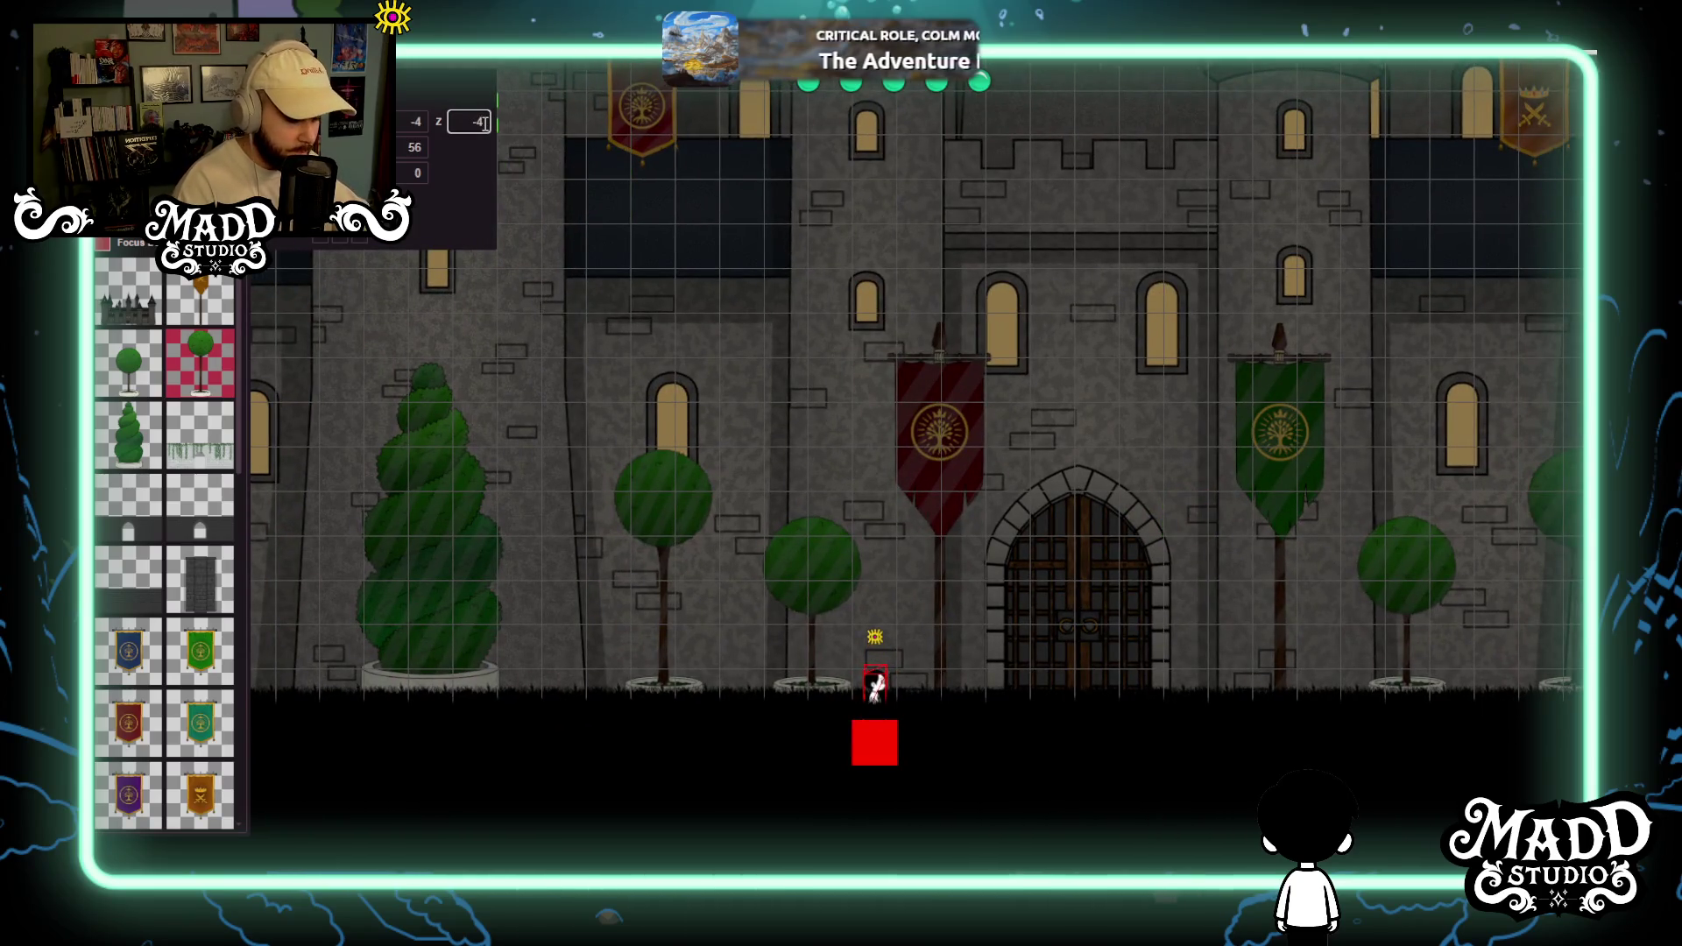
{"action": "key", "text": "BackSpace"}
{"action": "type", "text": "3"}
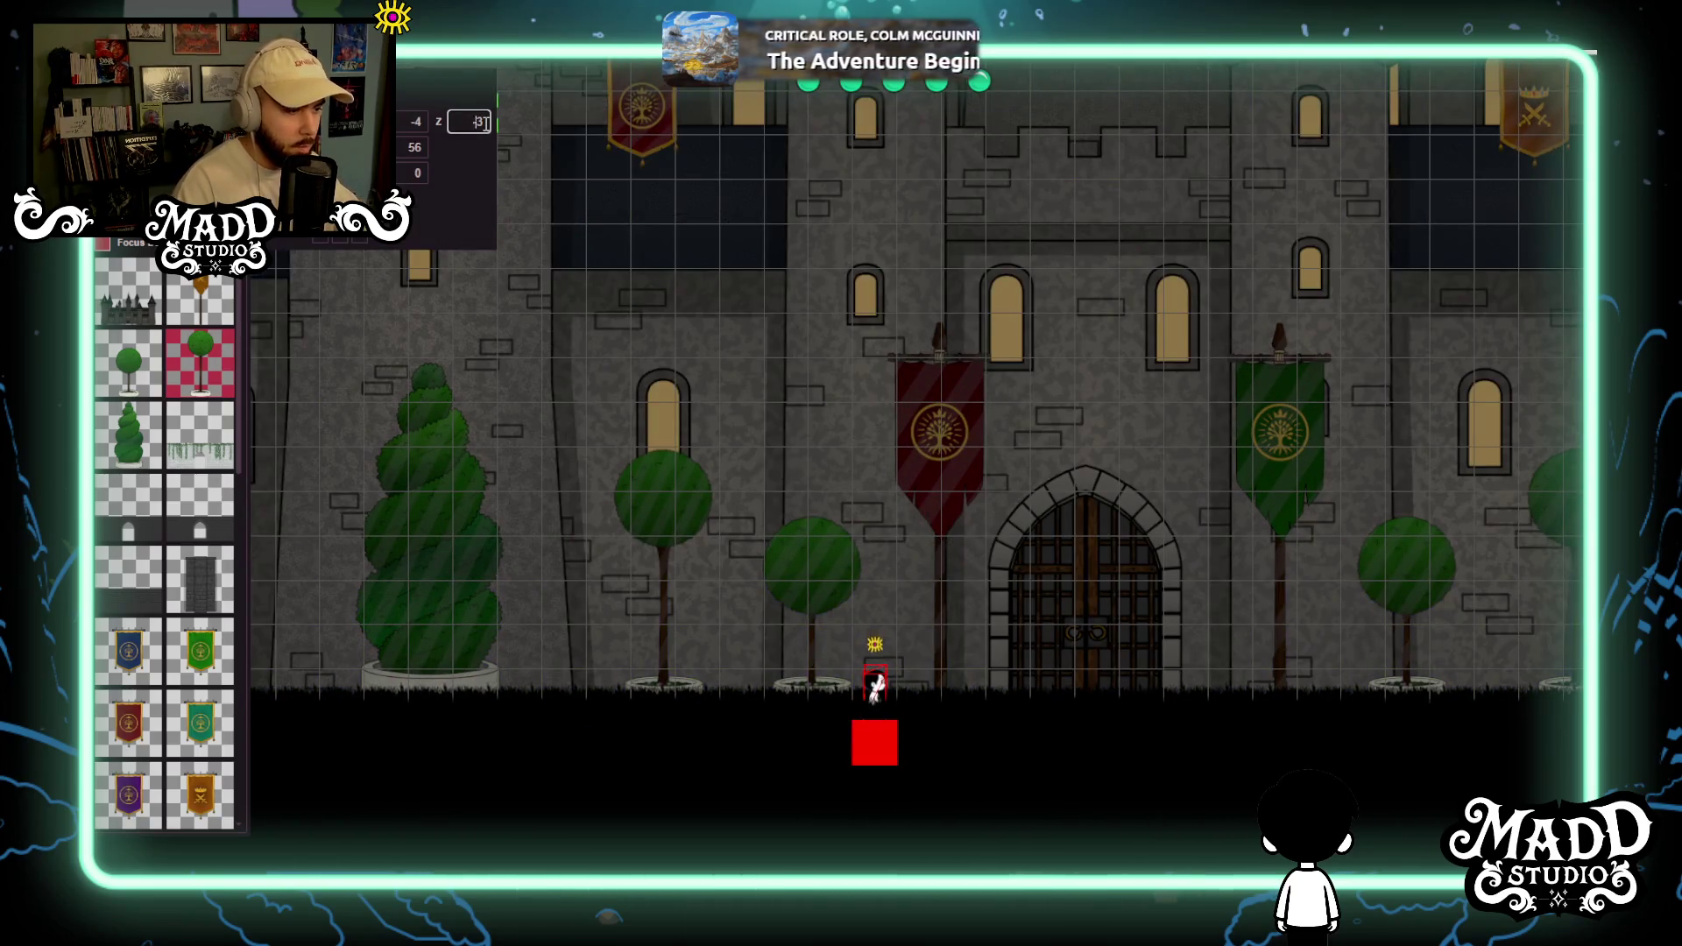
{"action": "mouse_move", "coordinate": [1289, 552]}
{"action": "left_mouse_down"}
{"action": "mouse_move", "coordinate": [1140, 562]}
{"action": "mouse_move", "coordinate": [1130, 583]}
{"action": "mouse_move", "coordinate": [1221, 430]}
{"action": "left_mouse_up"}
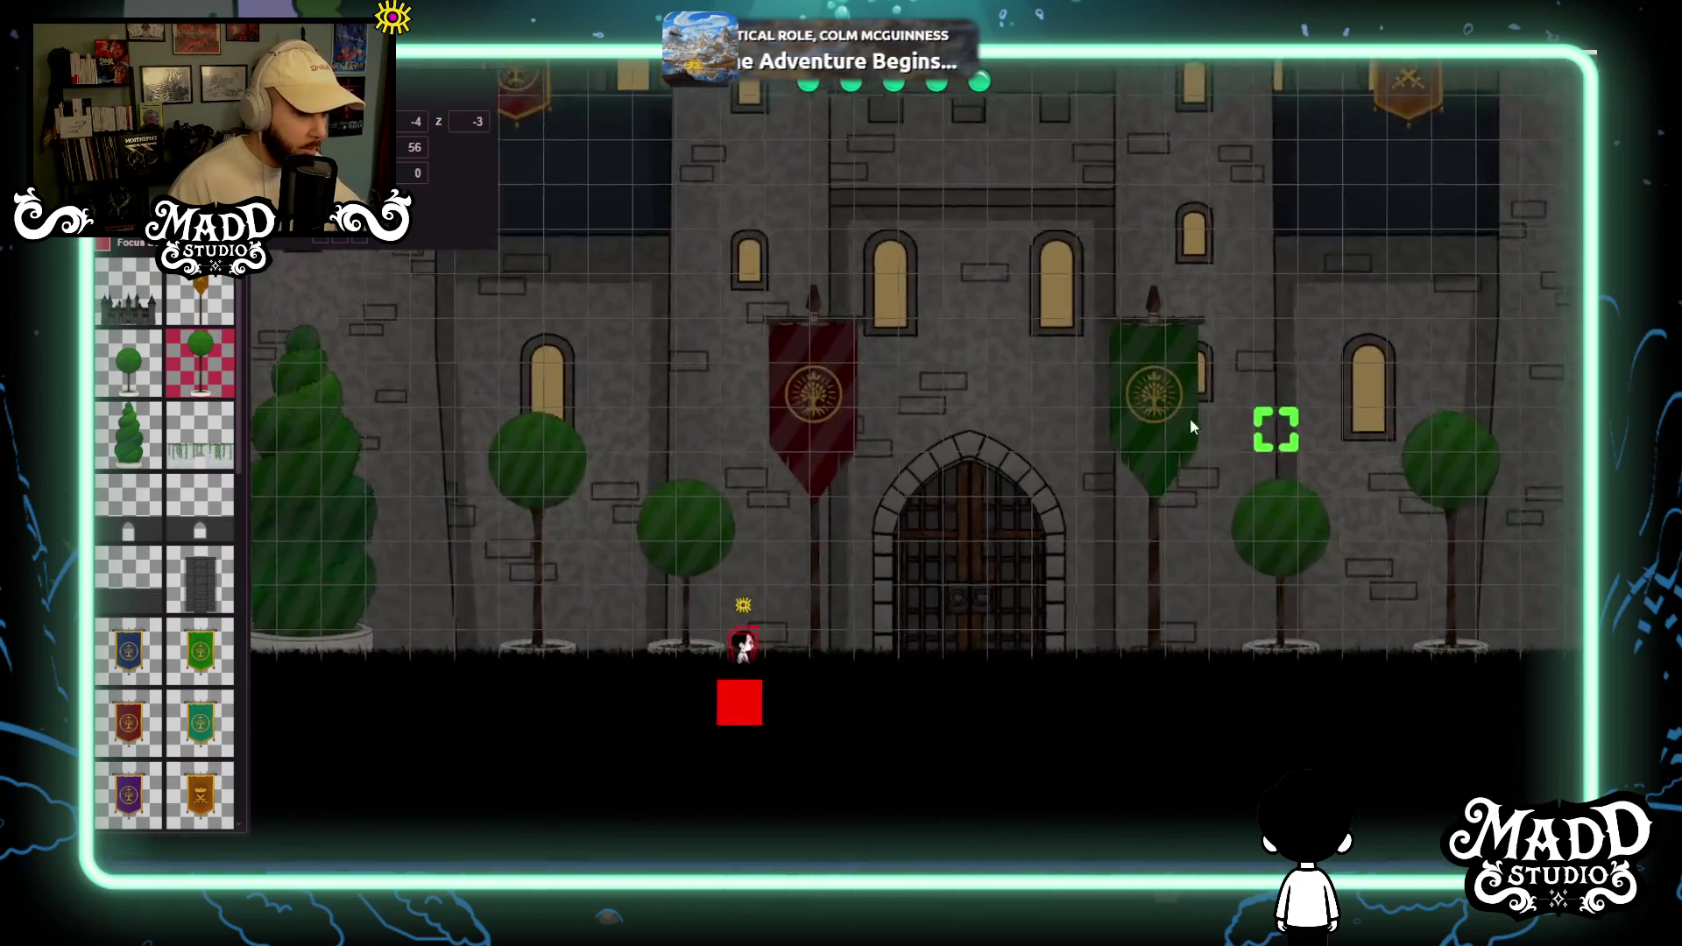
Pan across the castle towers and upper banners up close with the arrow and WASD keys.
{"action": "key", "text": "Right"}
{"action": "key", "text": "Left"}
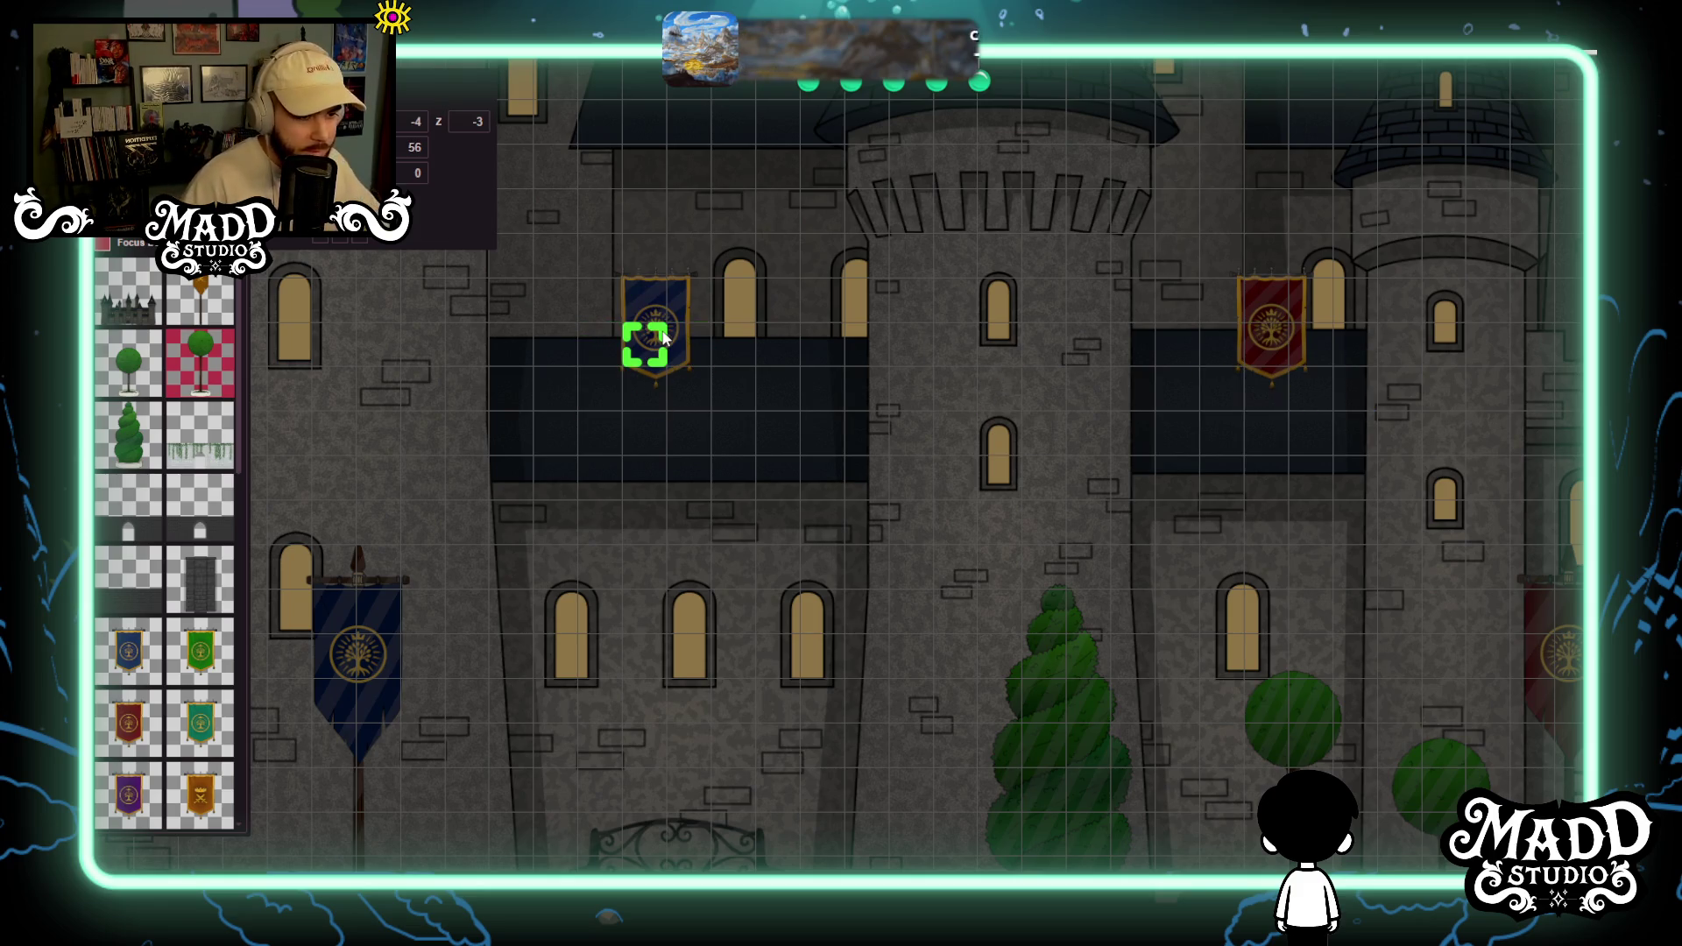
{"action": "key", "text": "d"}
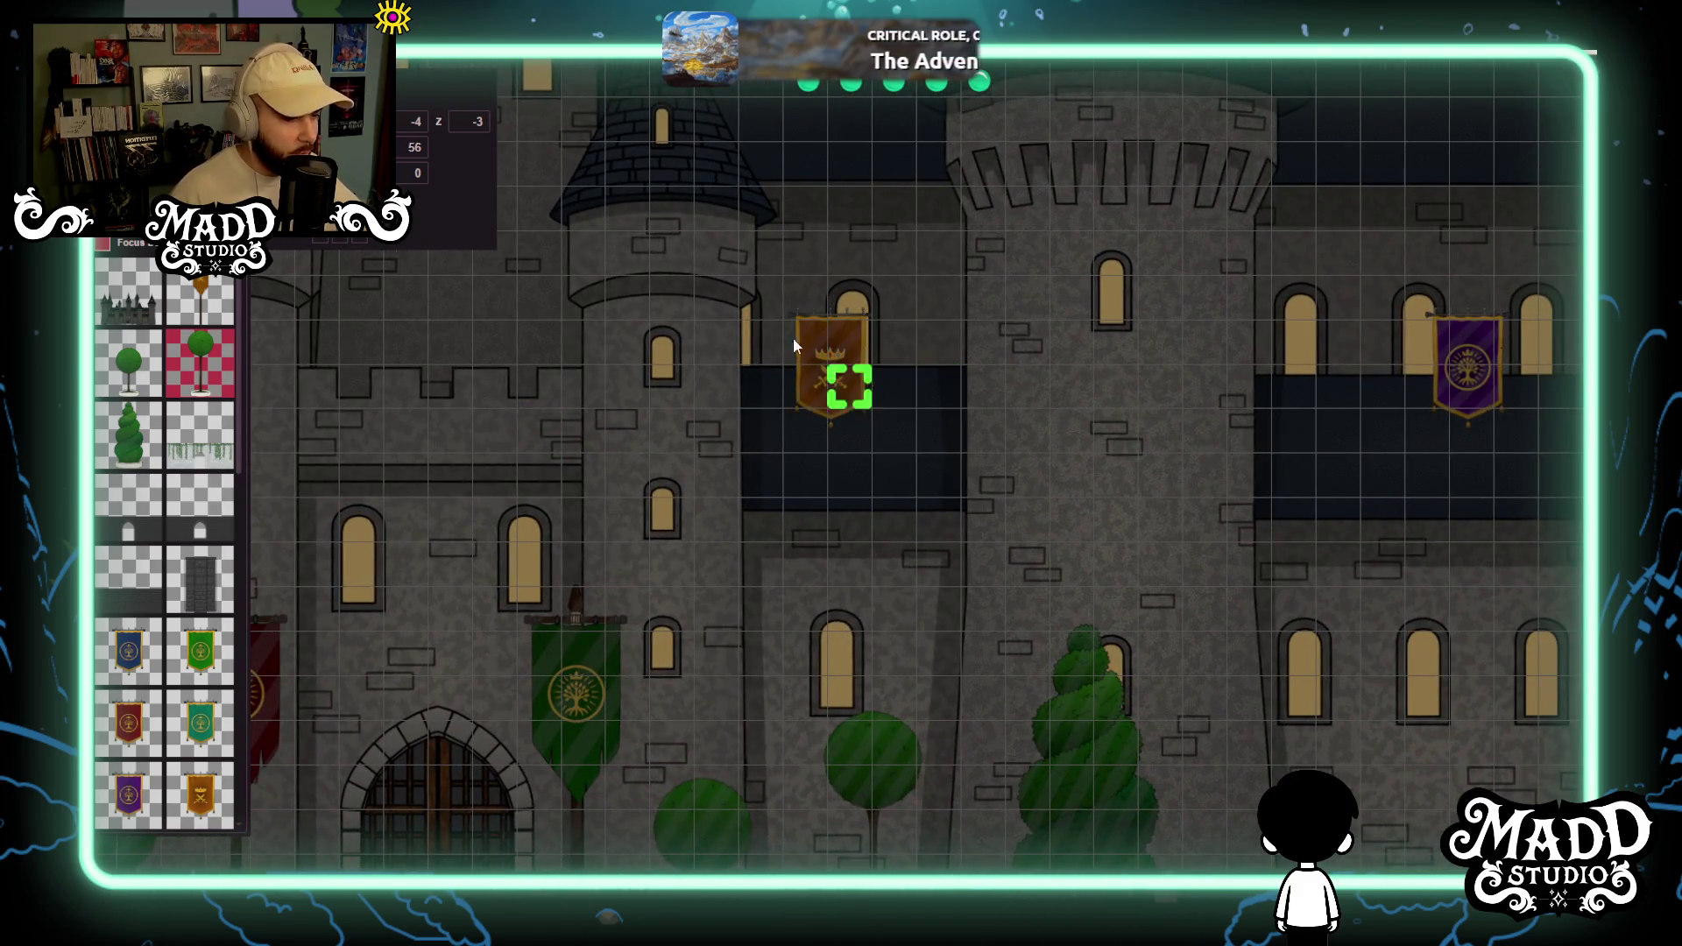
{"action": "key", "text": "d"}
{"action": "key", "text": "w"}
{"action": "key", "text": "w"}
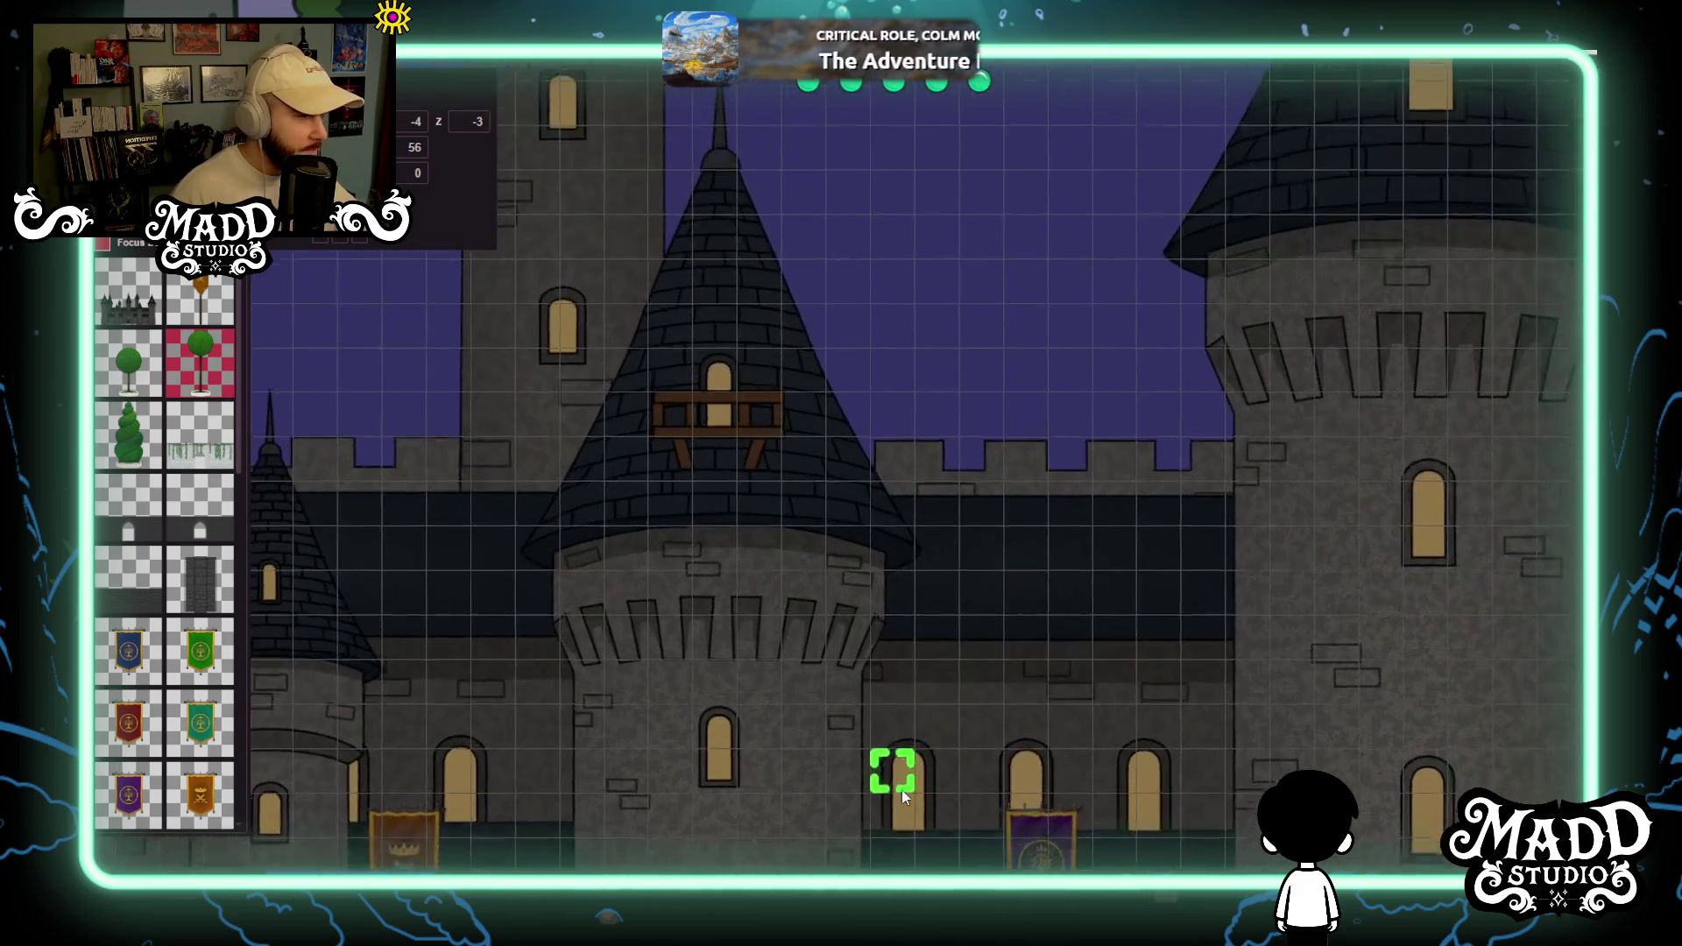
{"action": "key", "text": "d"}
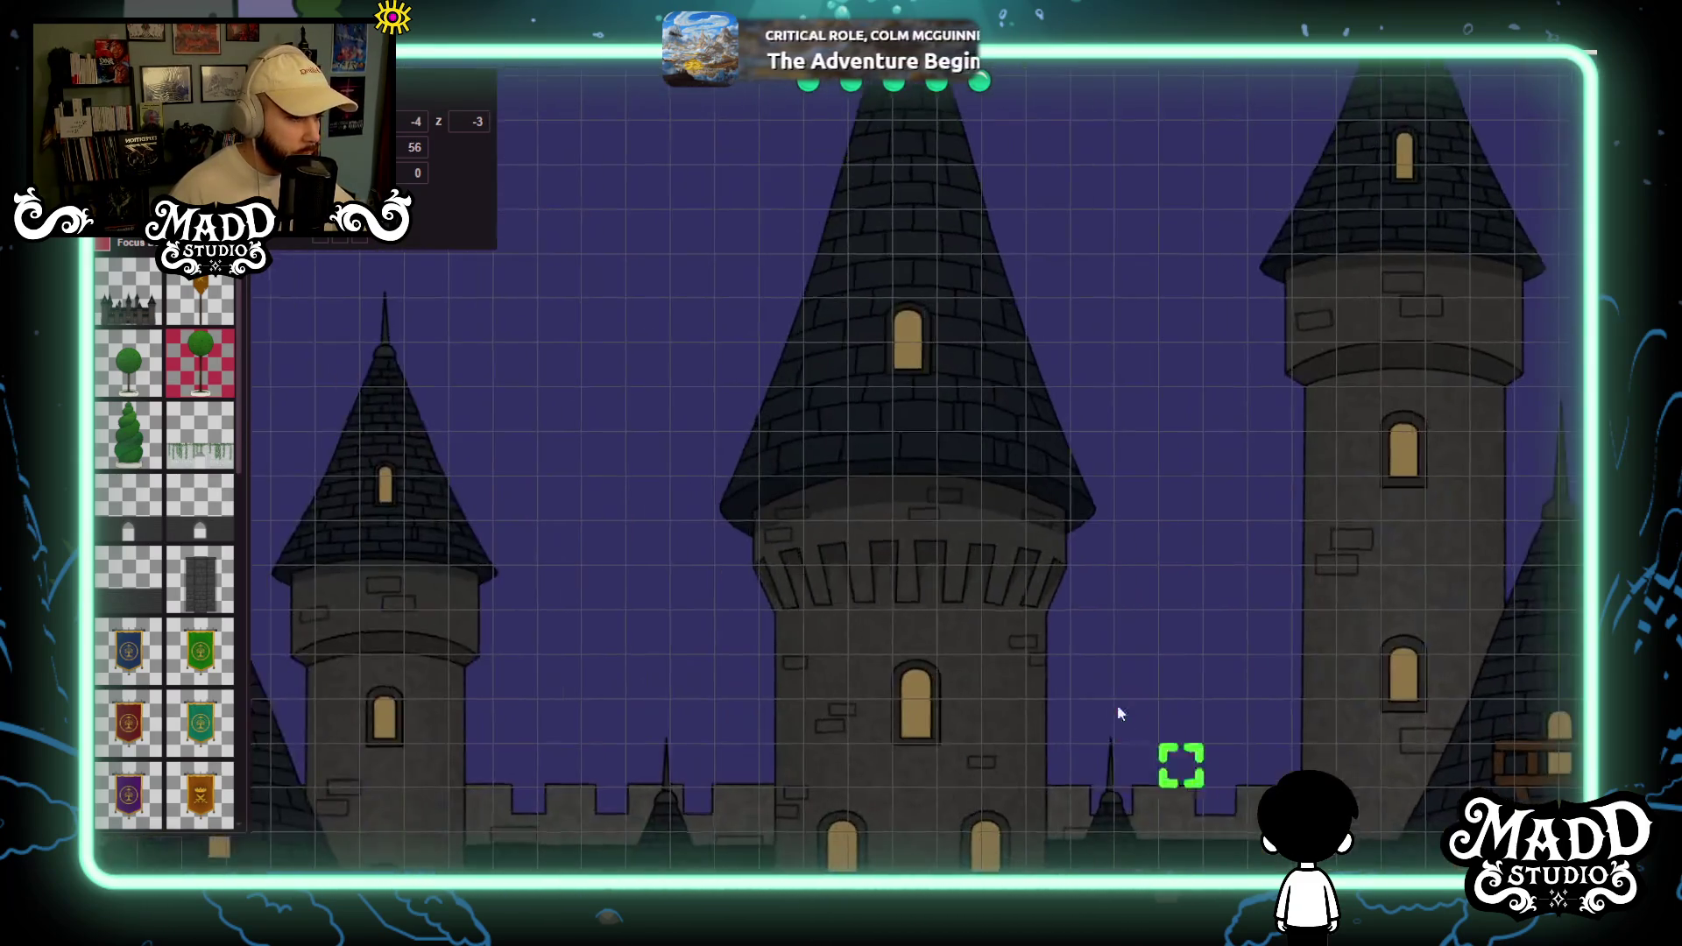
{"action": "key", "text": "a"}
{"action": "key", "text": "w"}
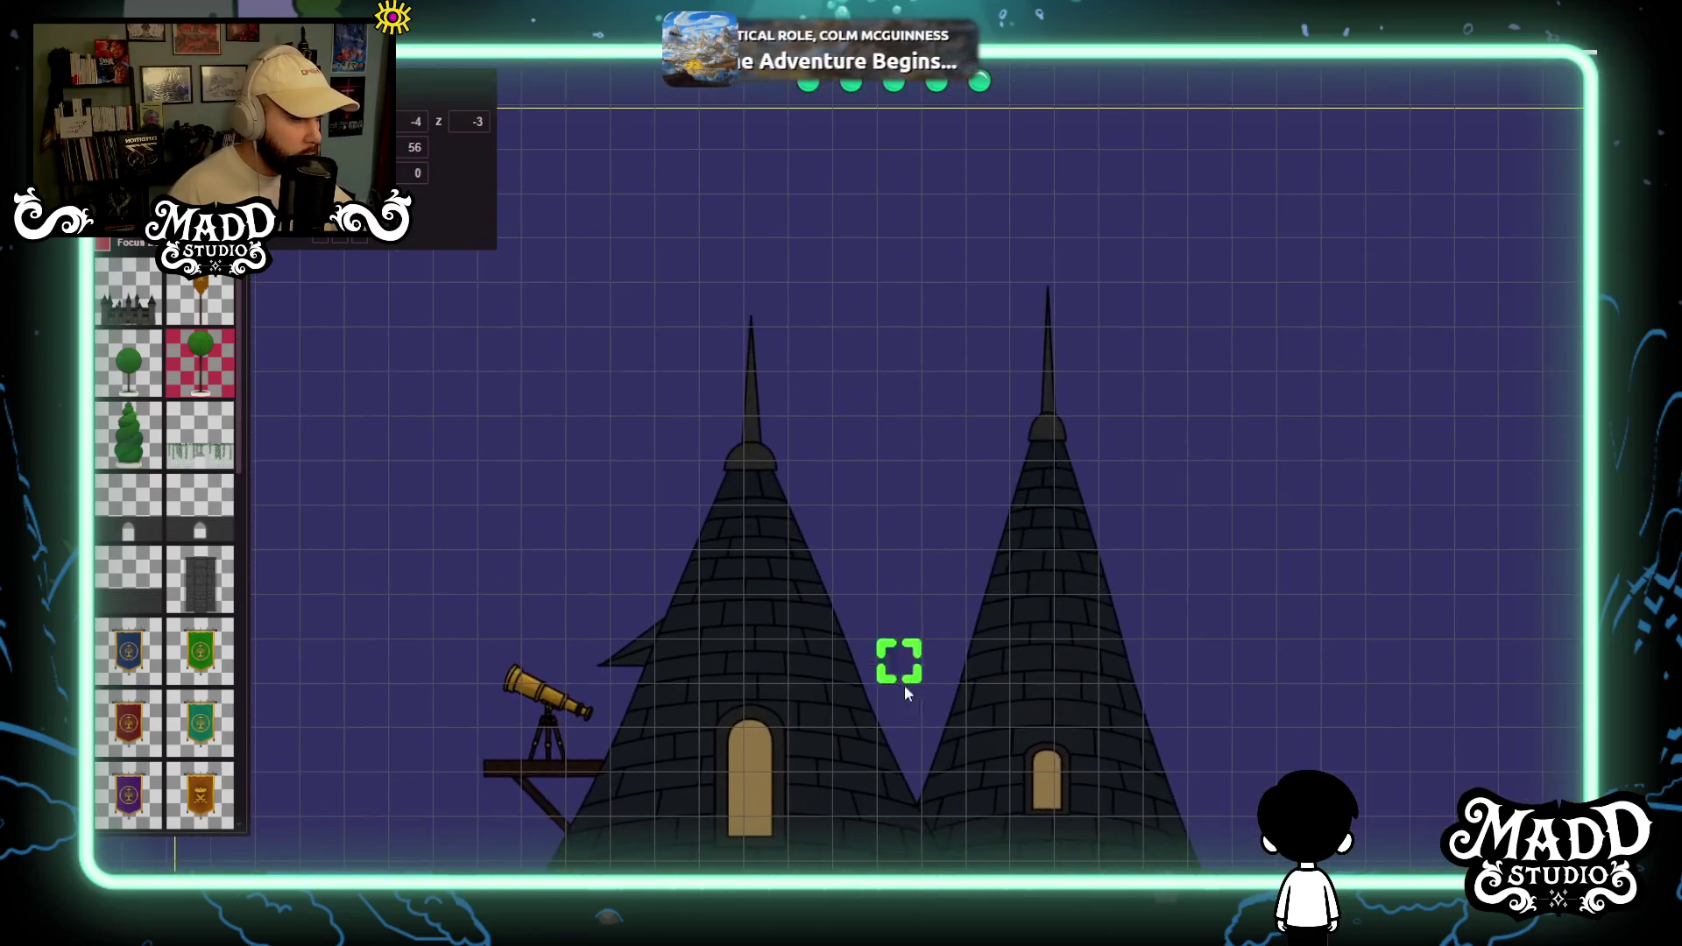
{"action": "key", "text": "d"}
{"action": "key", "text": "s"}
Zoom out to frame the whole castle facade from ground to towers.
{"action": "scroll", "coordinate": [907, 127], "scroll_direction": "down", "scroll_amount": 2}
{"action": "key", "text": "s"}
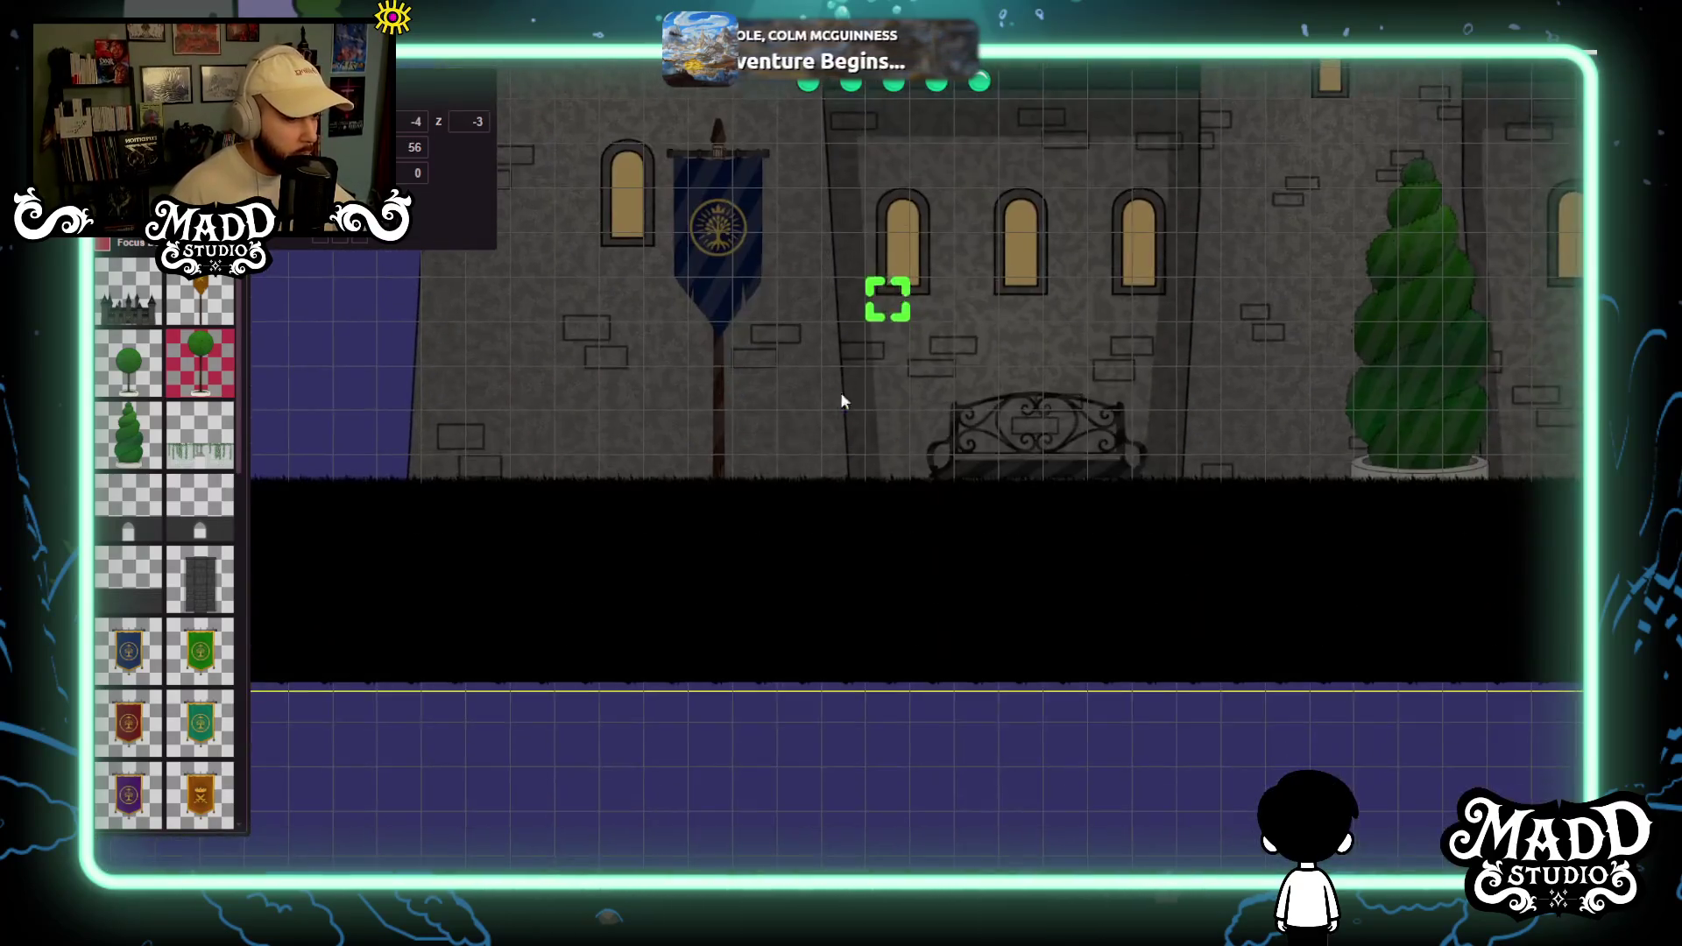
{"action": "scroll", "coordinate": [1324, 422], "scroll_direction": "down", "scroll_amount": 3}
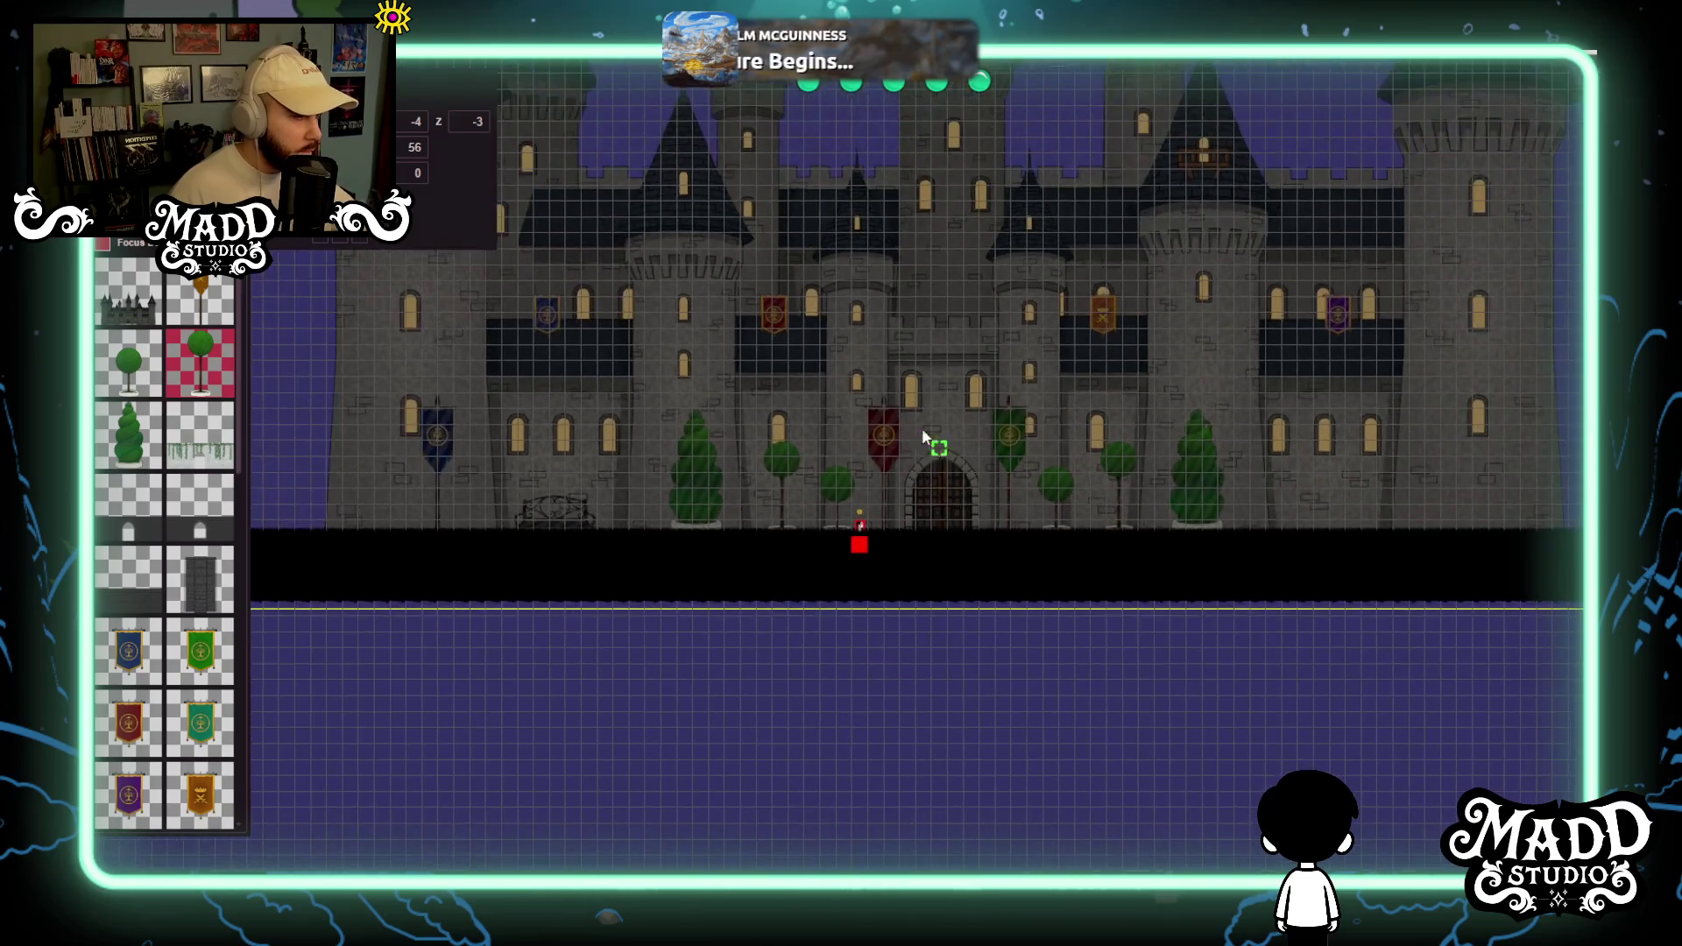
{"action": "key", "text": "w"}
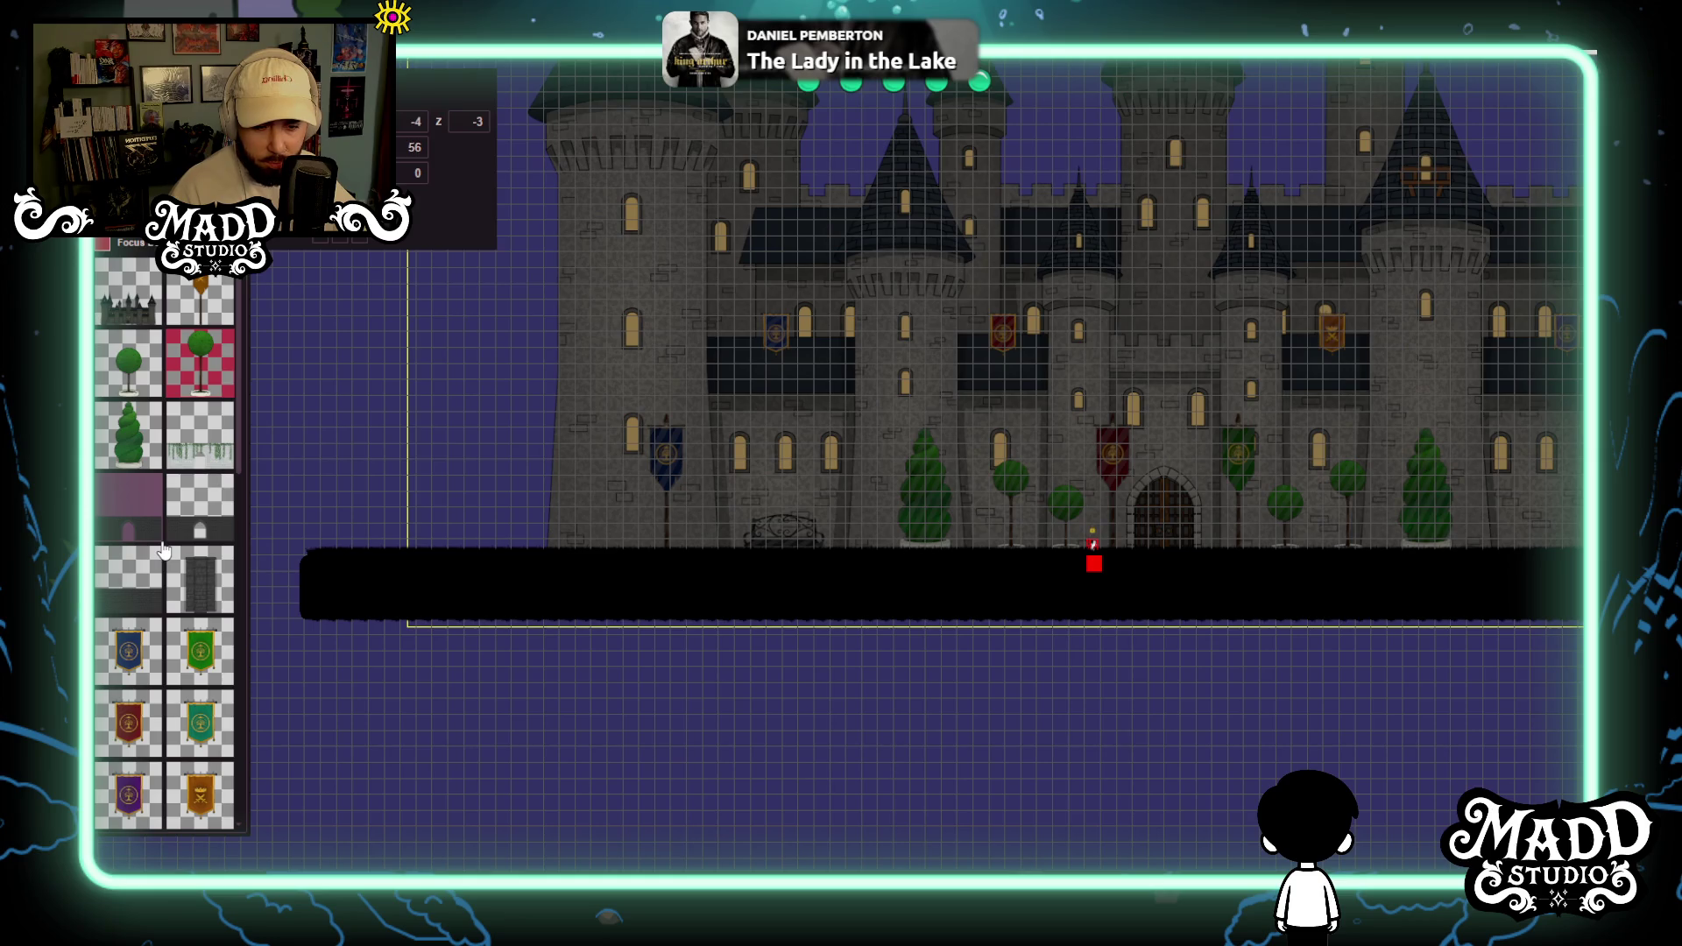
Open the Forest folder at the bottom of the asset palette, showing fences, bear, trees, bushes and deer.
{"action": "scroll", "coordinate": [517, 494], "scroll_direction": "up", "scroll_amount": 3}
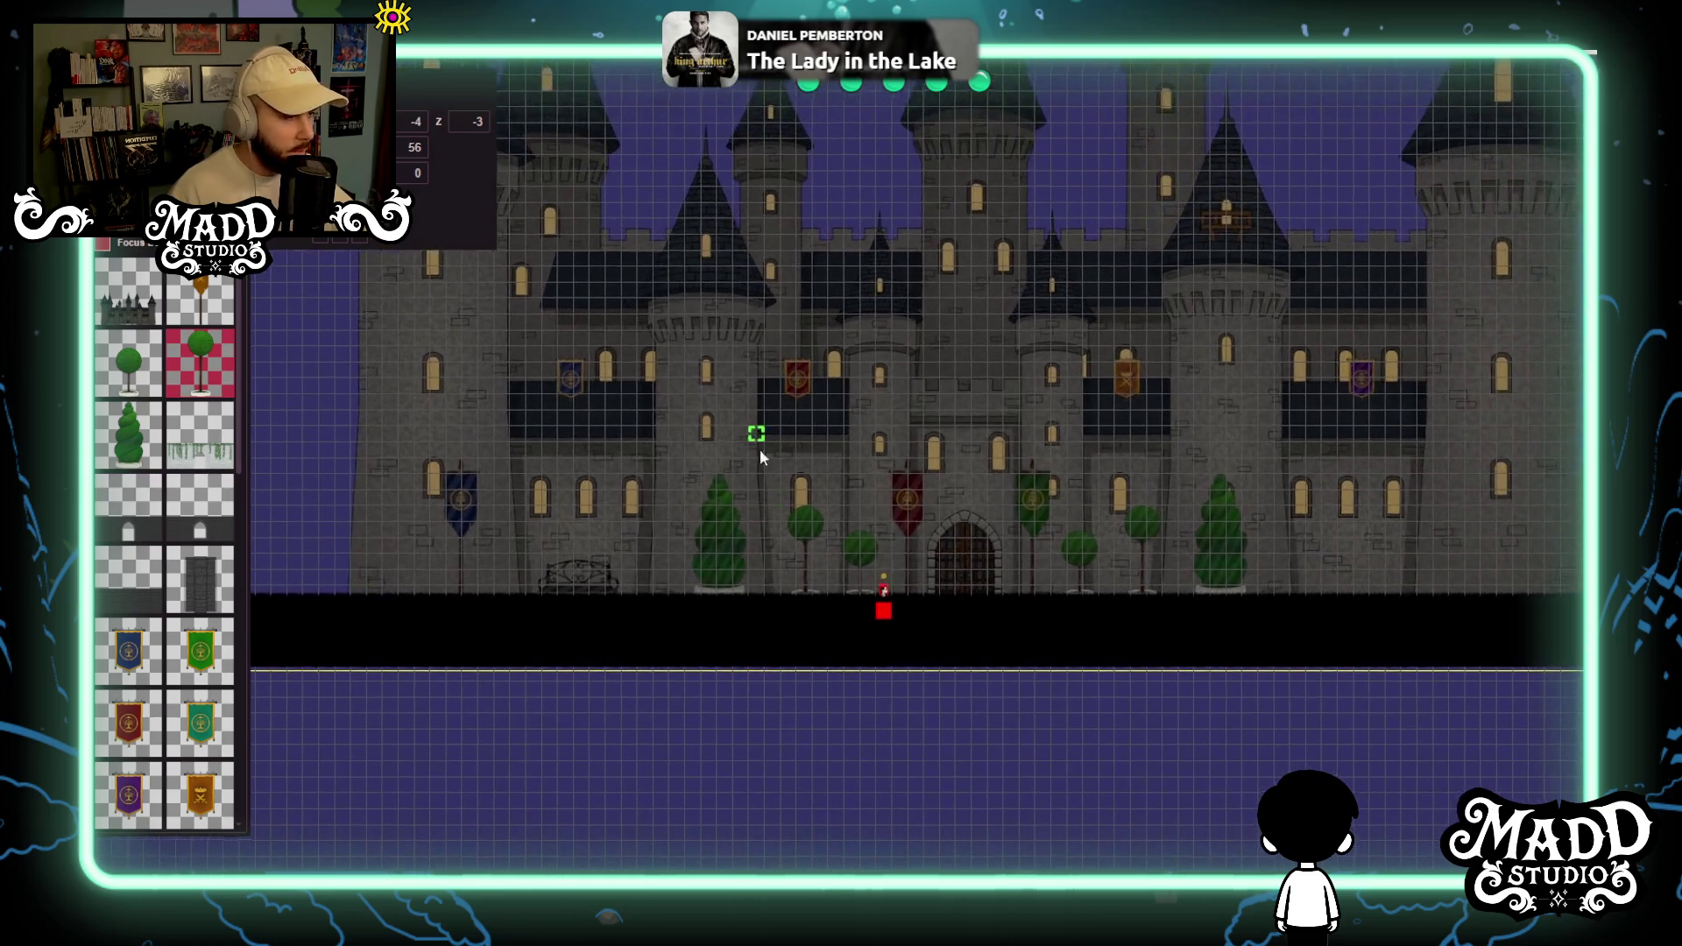
{"action": "scroll", "coordinate": [437, 498], "scroll_direction": "down", "scroll_amount": 3}
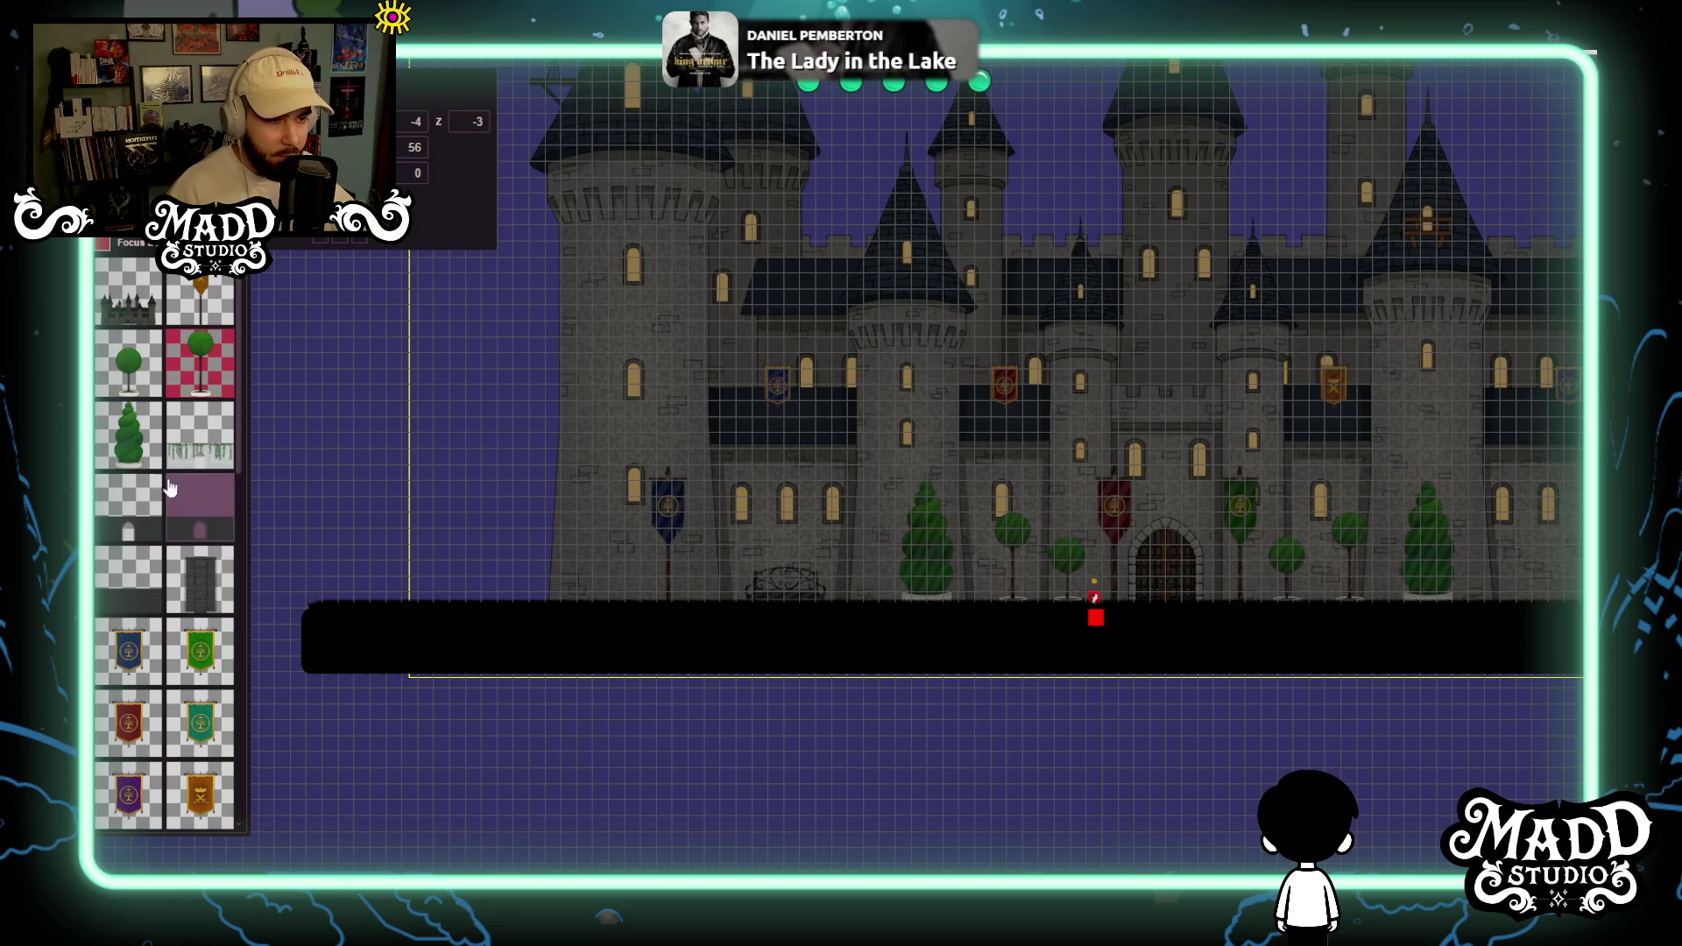
{"action": "scroll", "coordinate": [154, 403], "scroll_direction": "down", "scroll_amount": 10}
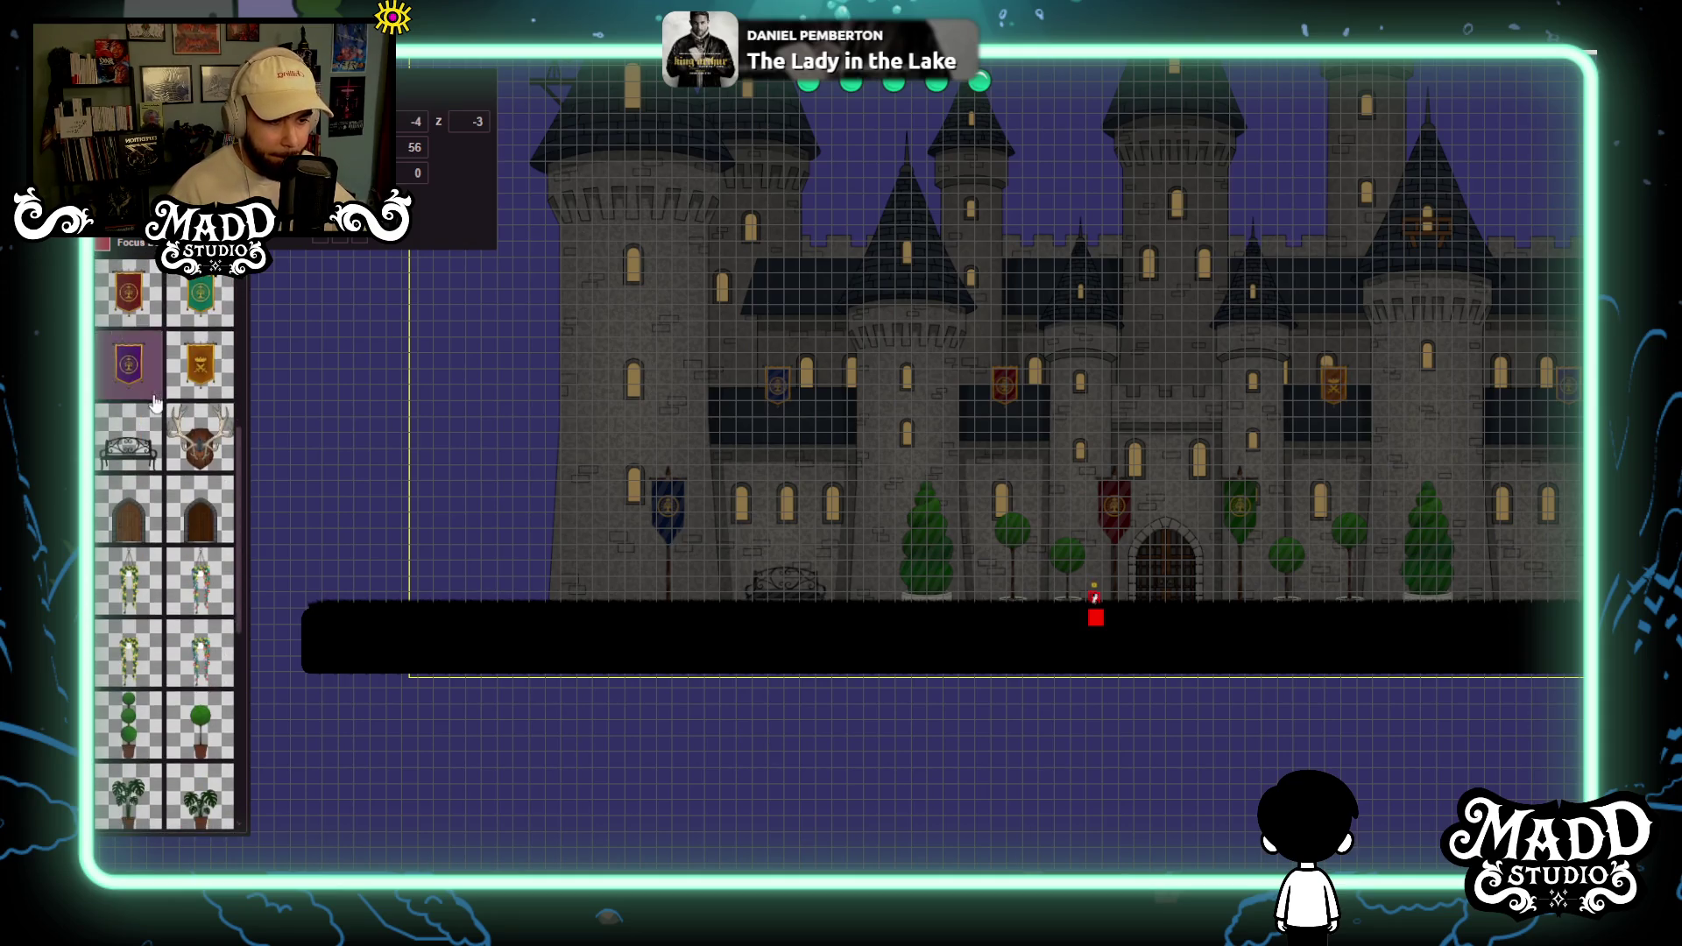
{"action": "scroll", "coordinate": [154, 525], "scroll_direction": "down", "scroll_amount": 5}
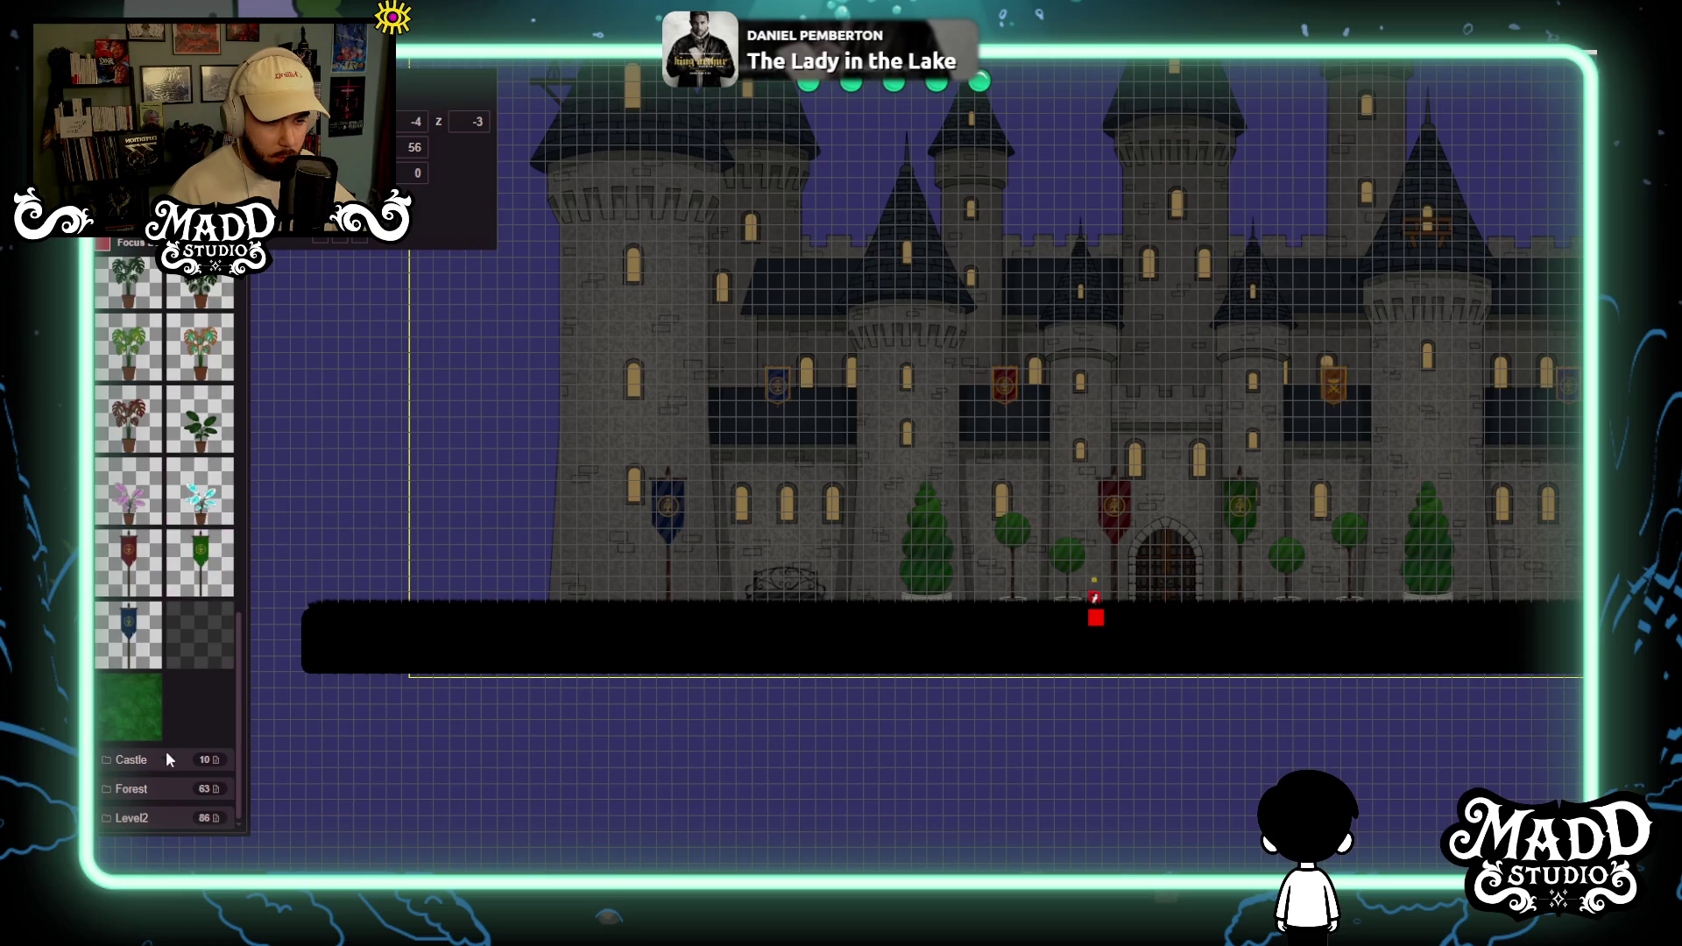
{"action": "left_click", "coordinate": [131, 789]}
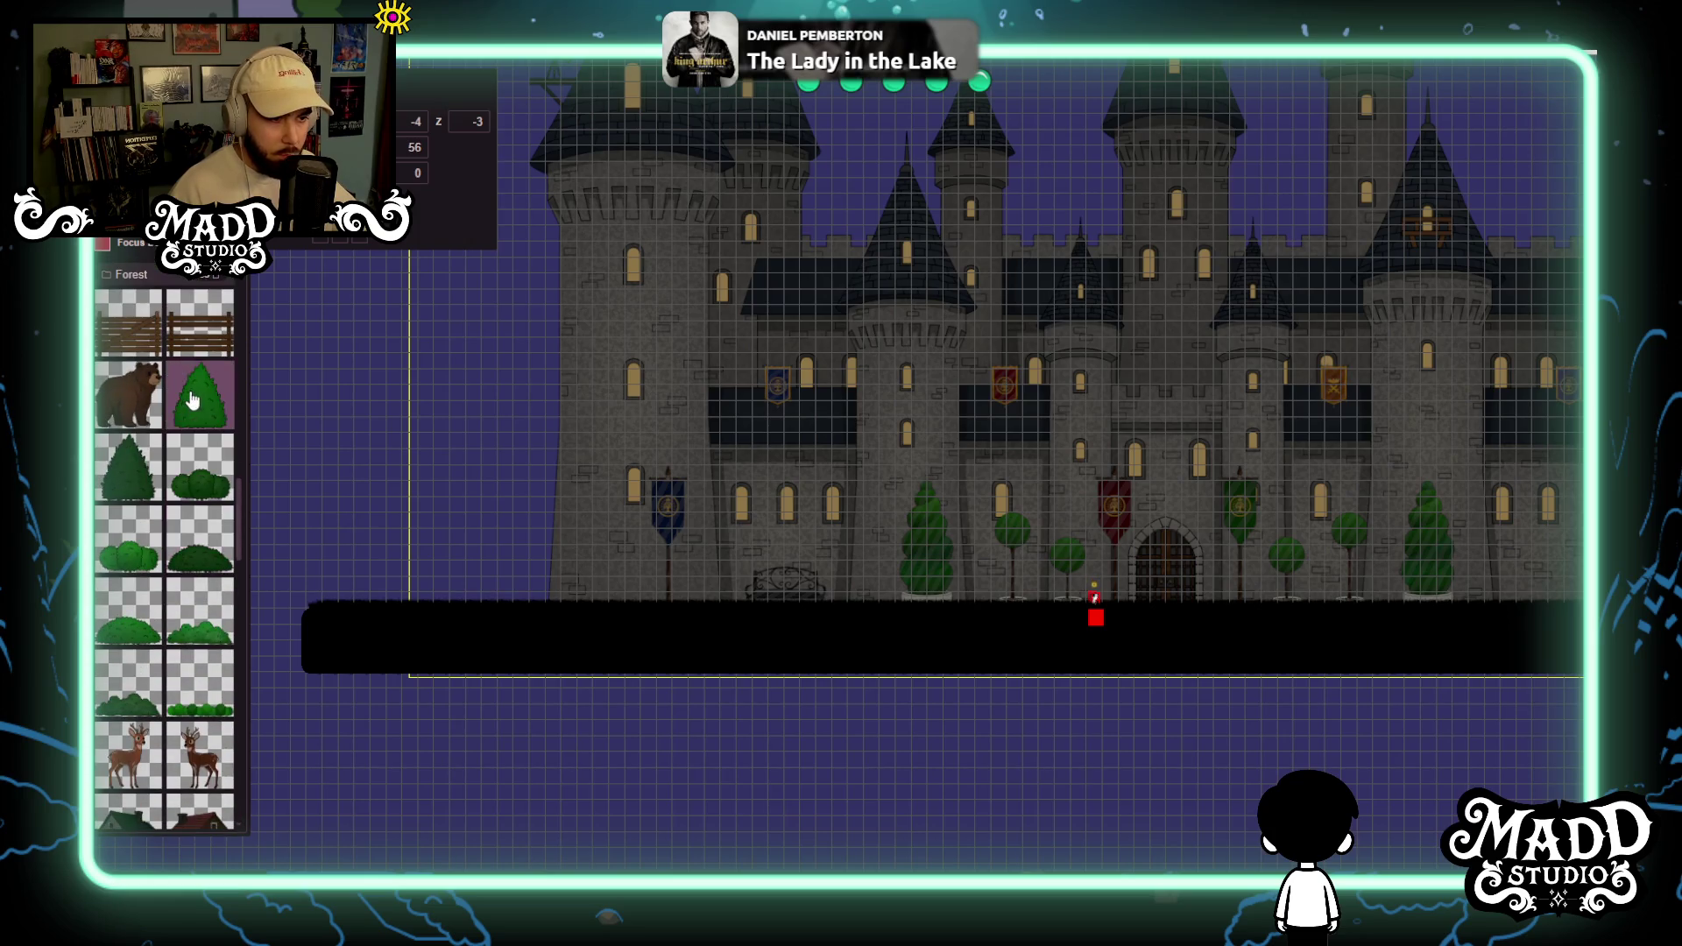
{"action": "left_click_drag", "start_coordinate": [518, 480], "coordinate": [450, 474]}
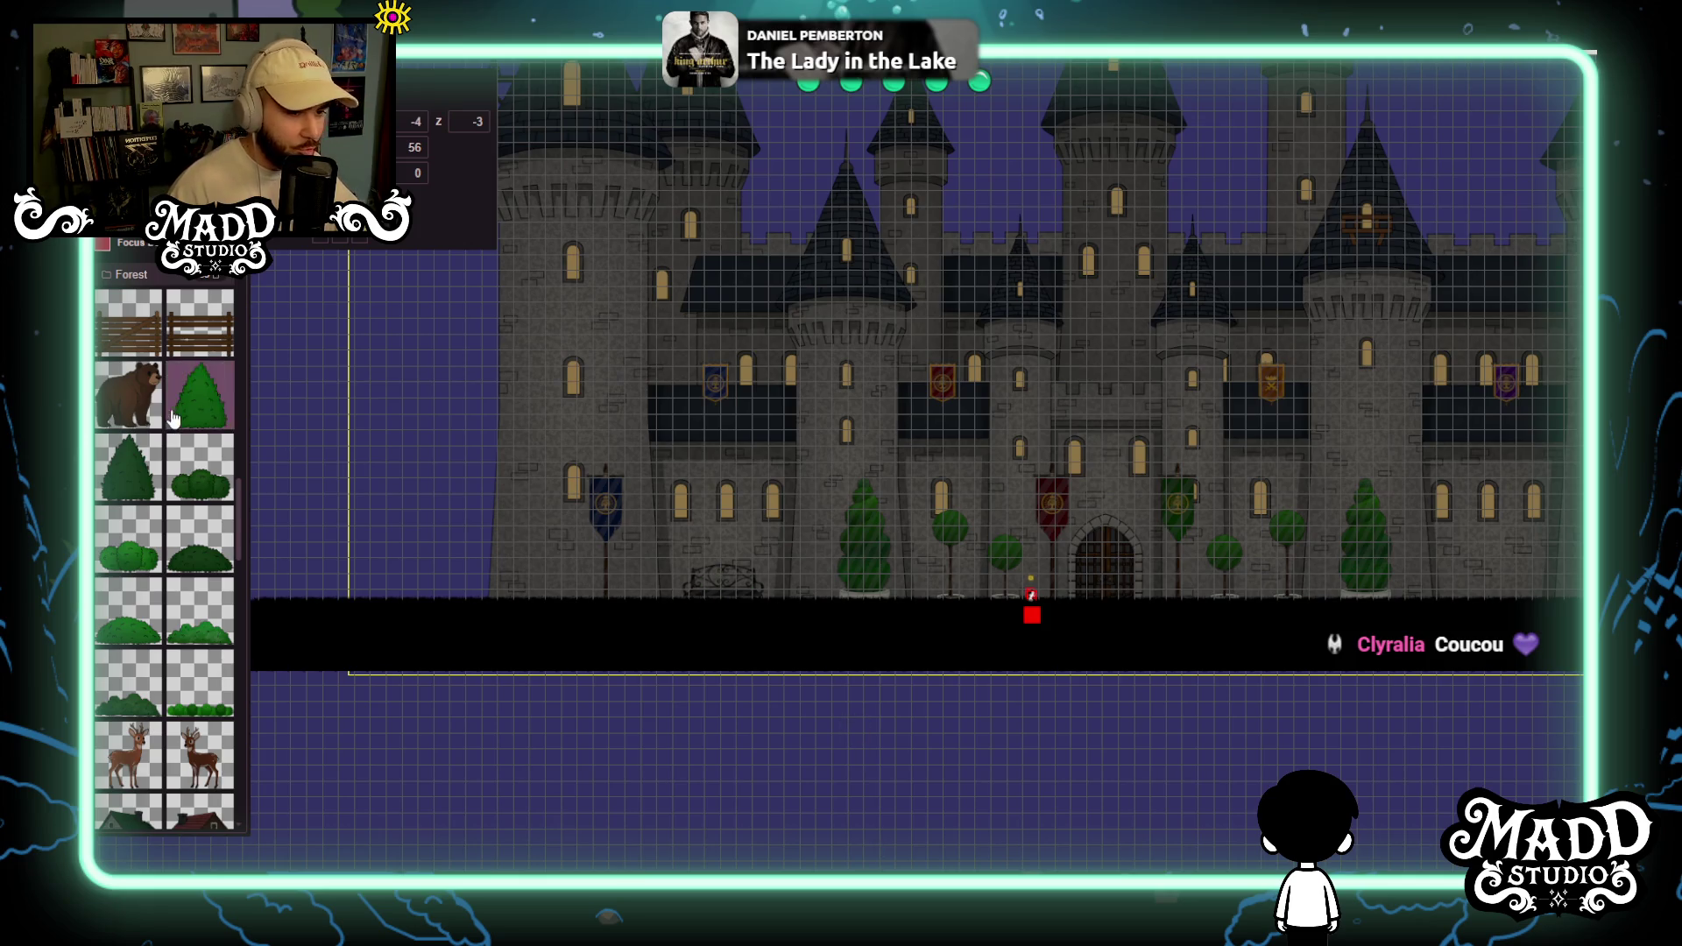
Draw a bush strip along the castle floor and shift it left under the blue banner.
{"action": "left_click", "coordinate": [192, 697]}
{"action": "scroll", "coordinate": [618, 591], "scroll_direction": "up", "scroll_amount": 5}
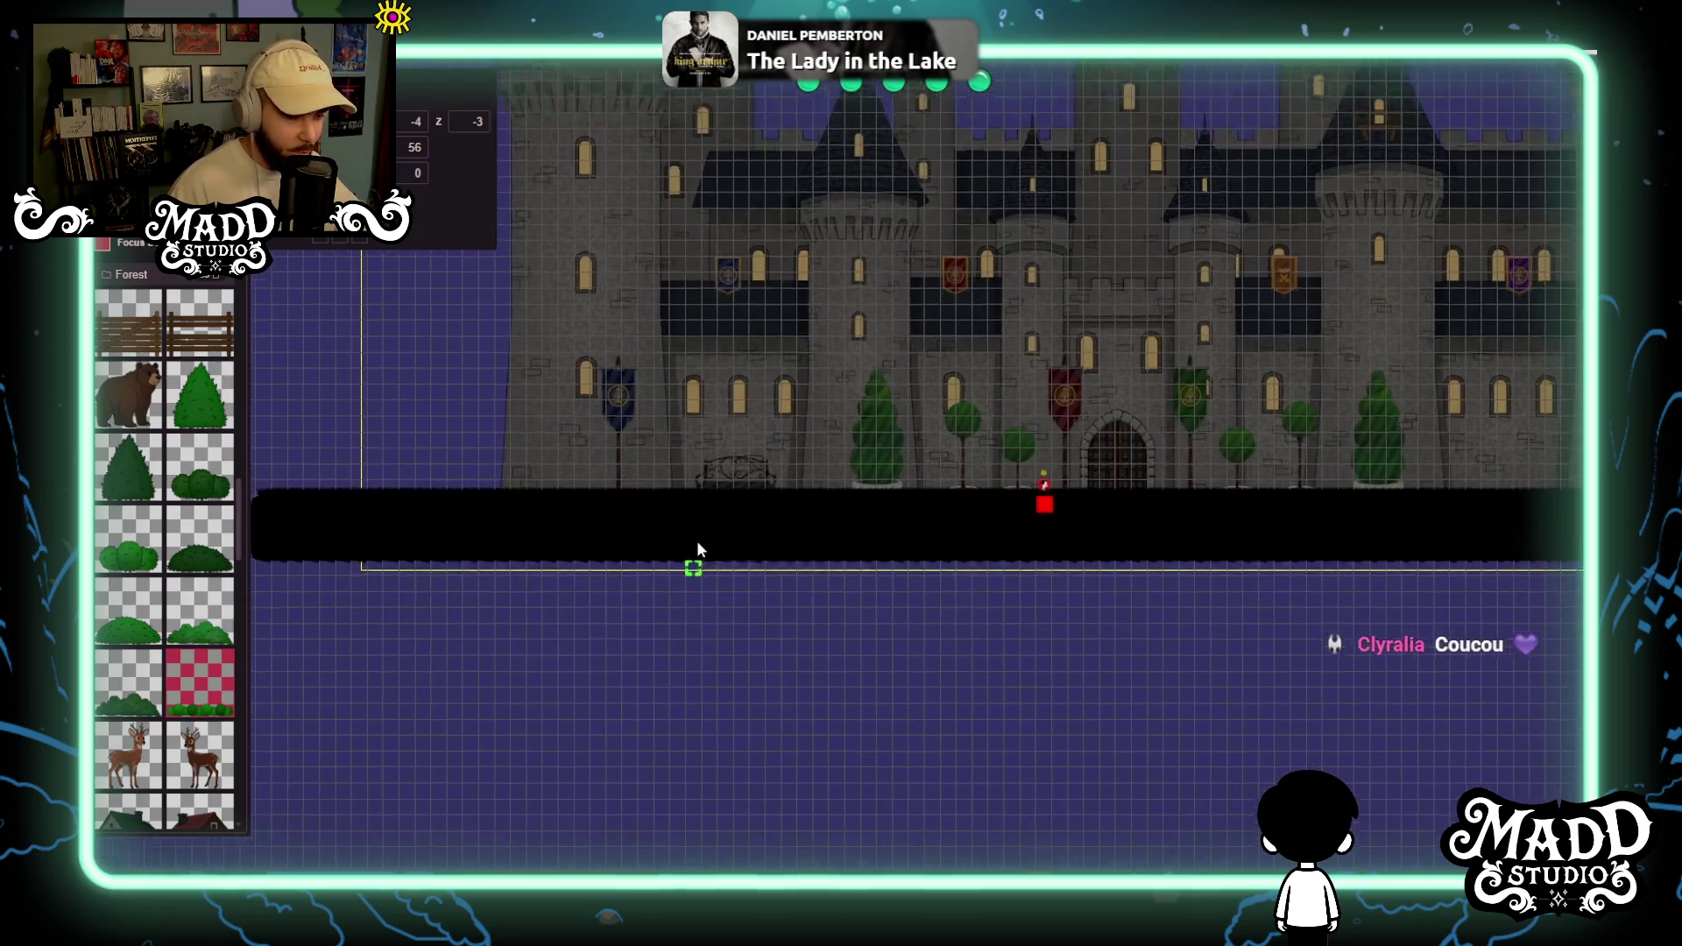
{"action": "scroll", "coordinate": [620, 596], "scroll_direction": "down", "scroll_amount": 2}
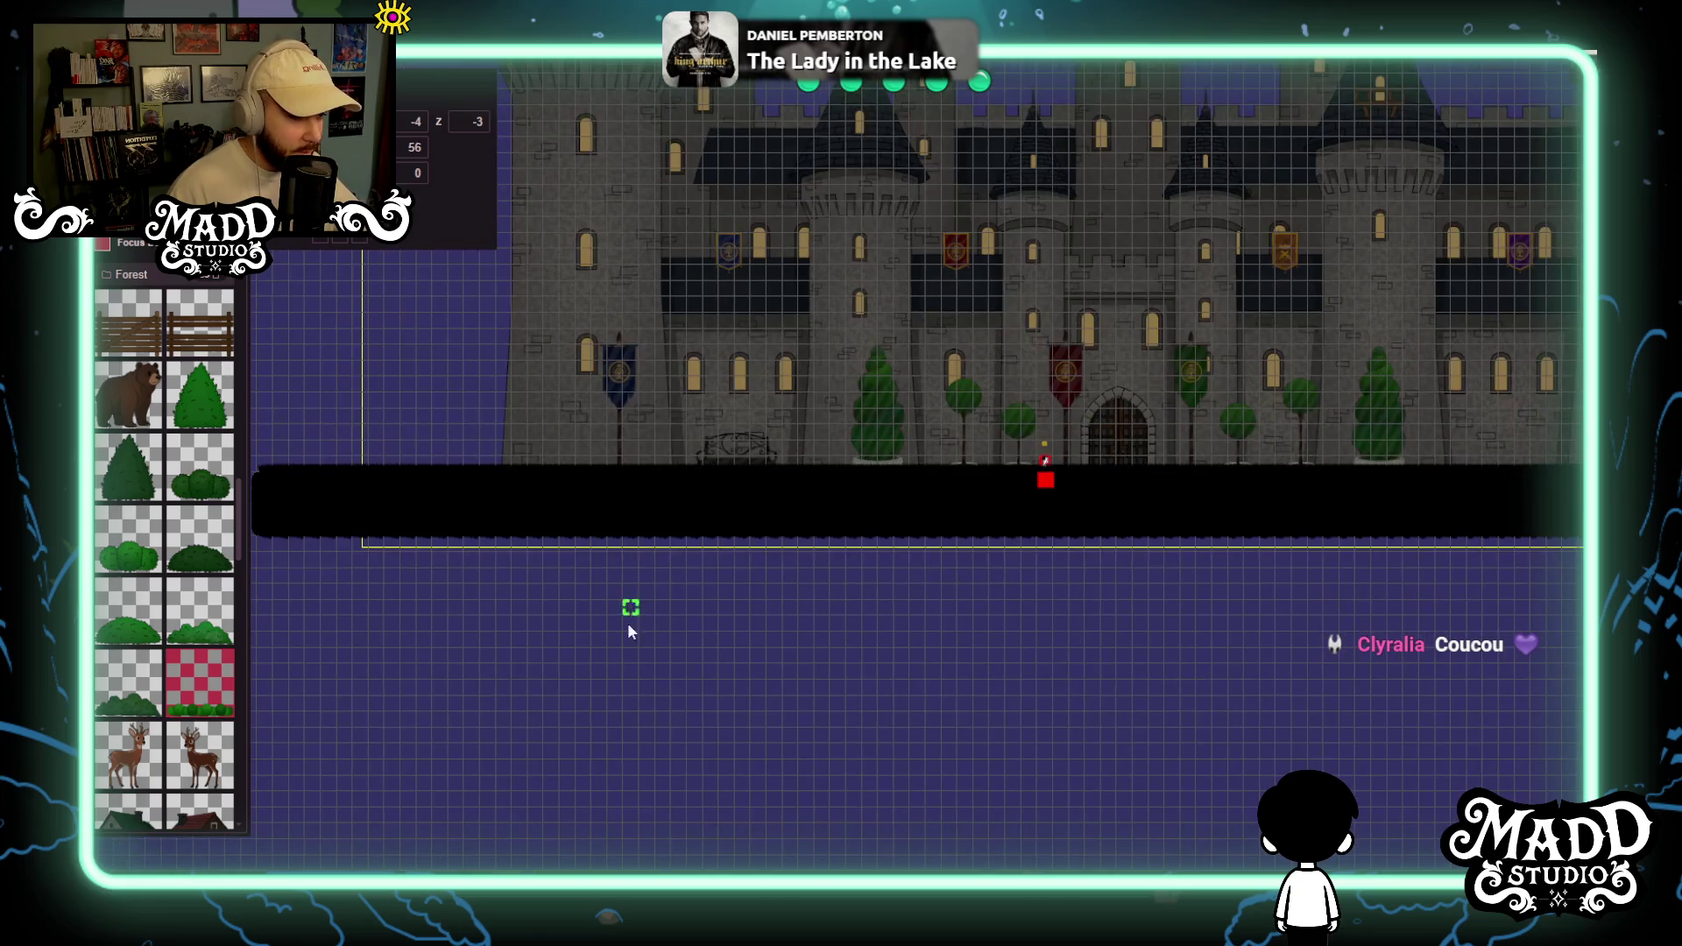
{"action": "scroll", "coordinate": [647, 594], "scroll_direction": "up", "scroll_amount": 4}
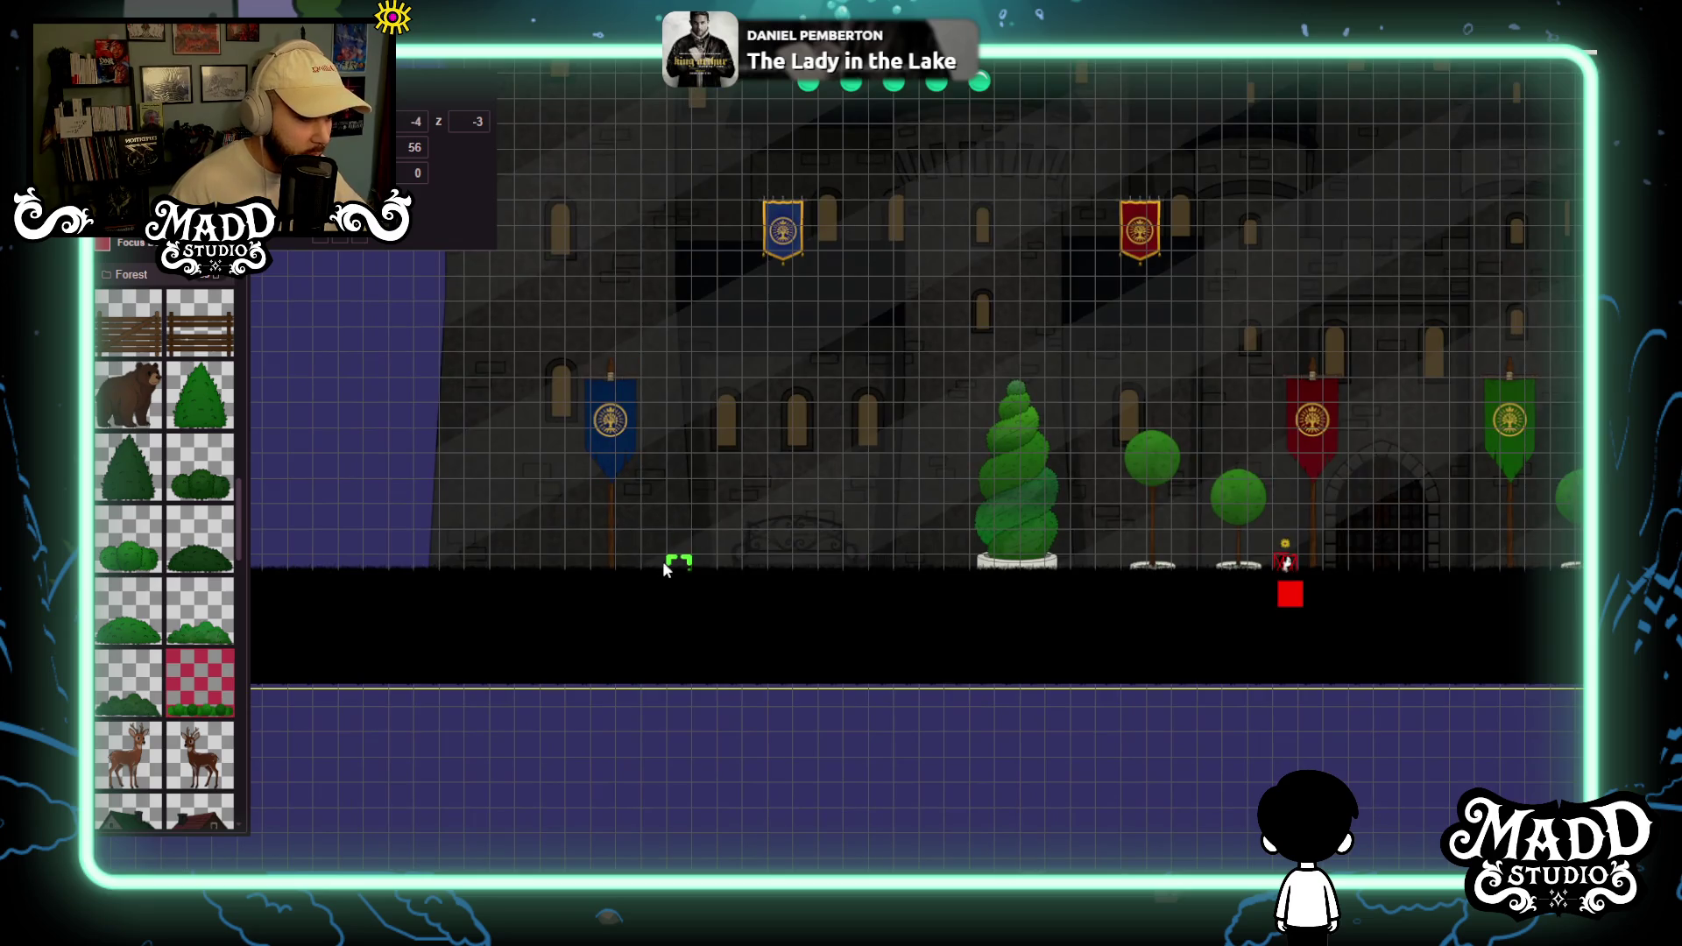
{"action": "left_click", "coordinate": [660, 565]}
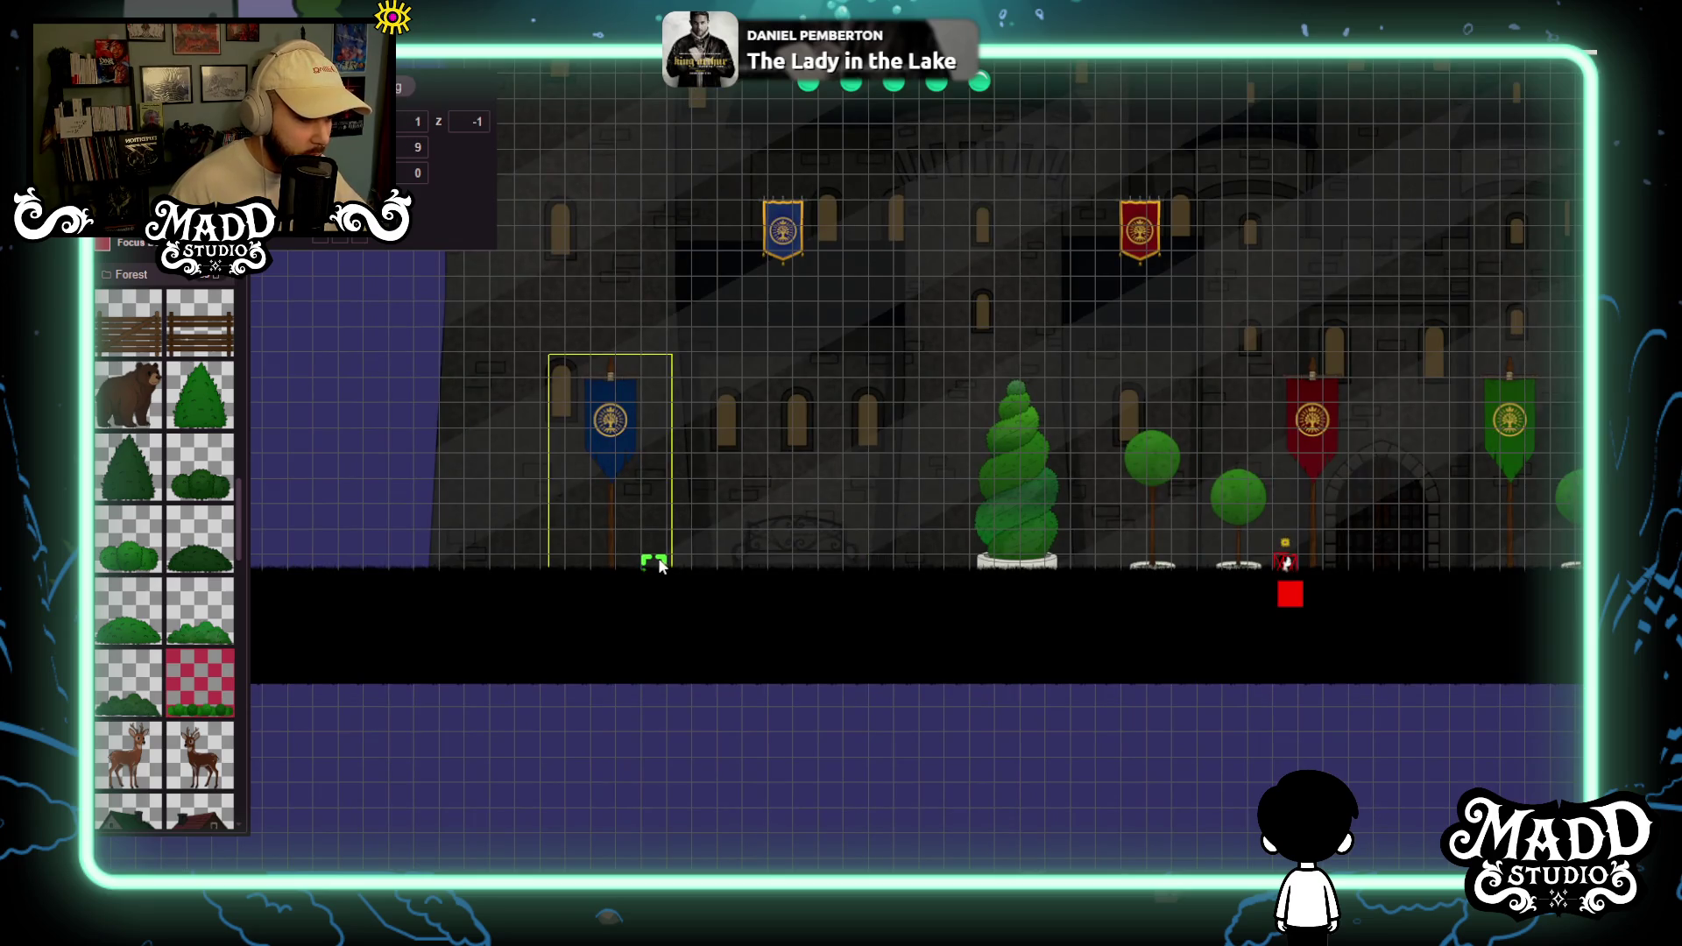
{"action": "mouse_move", "coordinate": [689, 567]}
{"action": "left_mouse_down"}
{"action": "mouse_move", "coordinate": [751, 514]}
{"action": "mouse_move", "coordinate": [964, 515]}
{"action": "mouse_move", "coordinate": [981, 500]}
{"action": "left_mouse_up"}
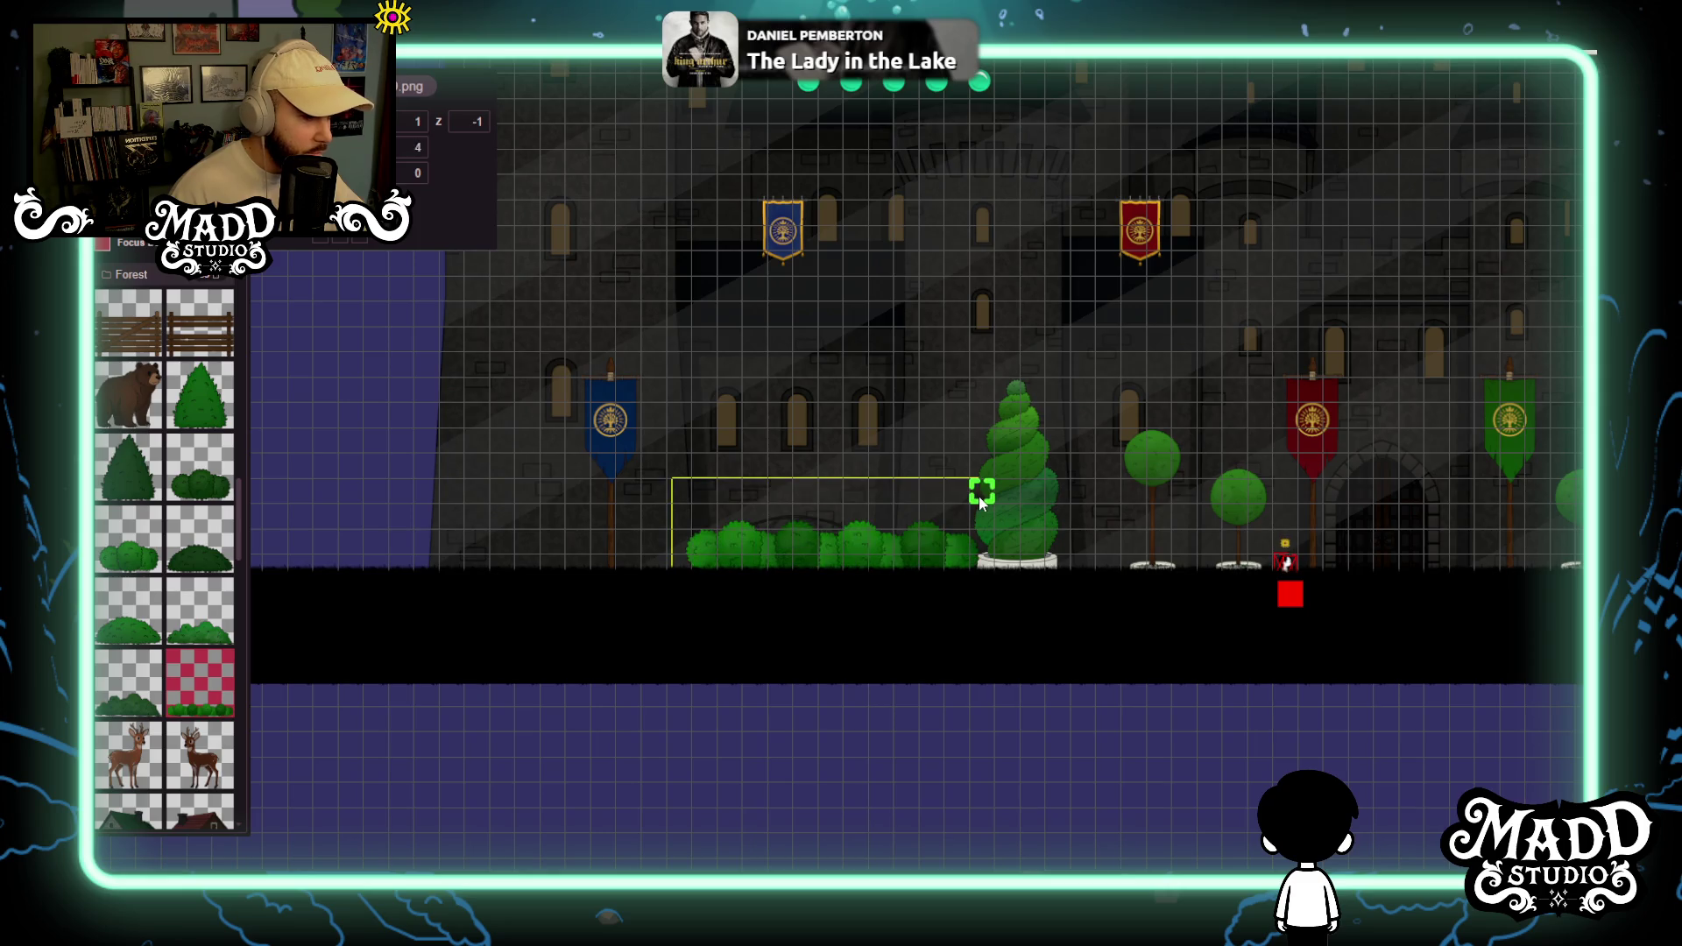
{"action": "left_click_drag", "start_coordinate": [900, 550], "coordinate": [638, 549]}
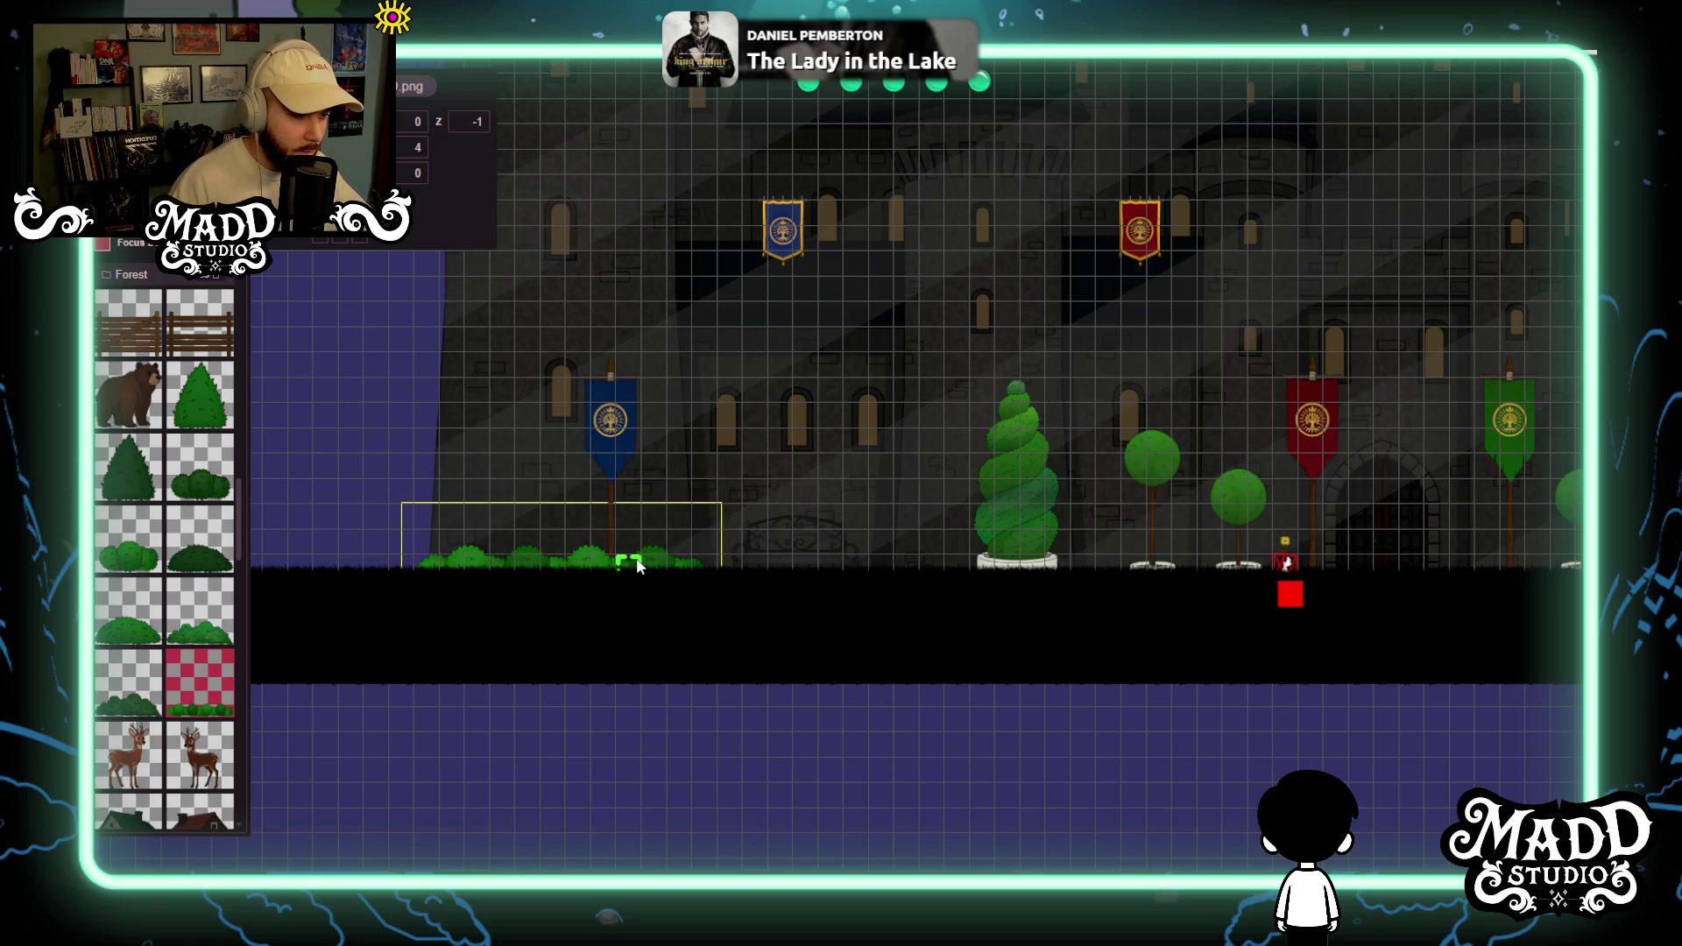
Draw three more bush rows on the purple ground below the castle floor.
{"action": "scroll", "coordinate": [701, 566], "scroll_direction": "up", "scroll_amount": 5}
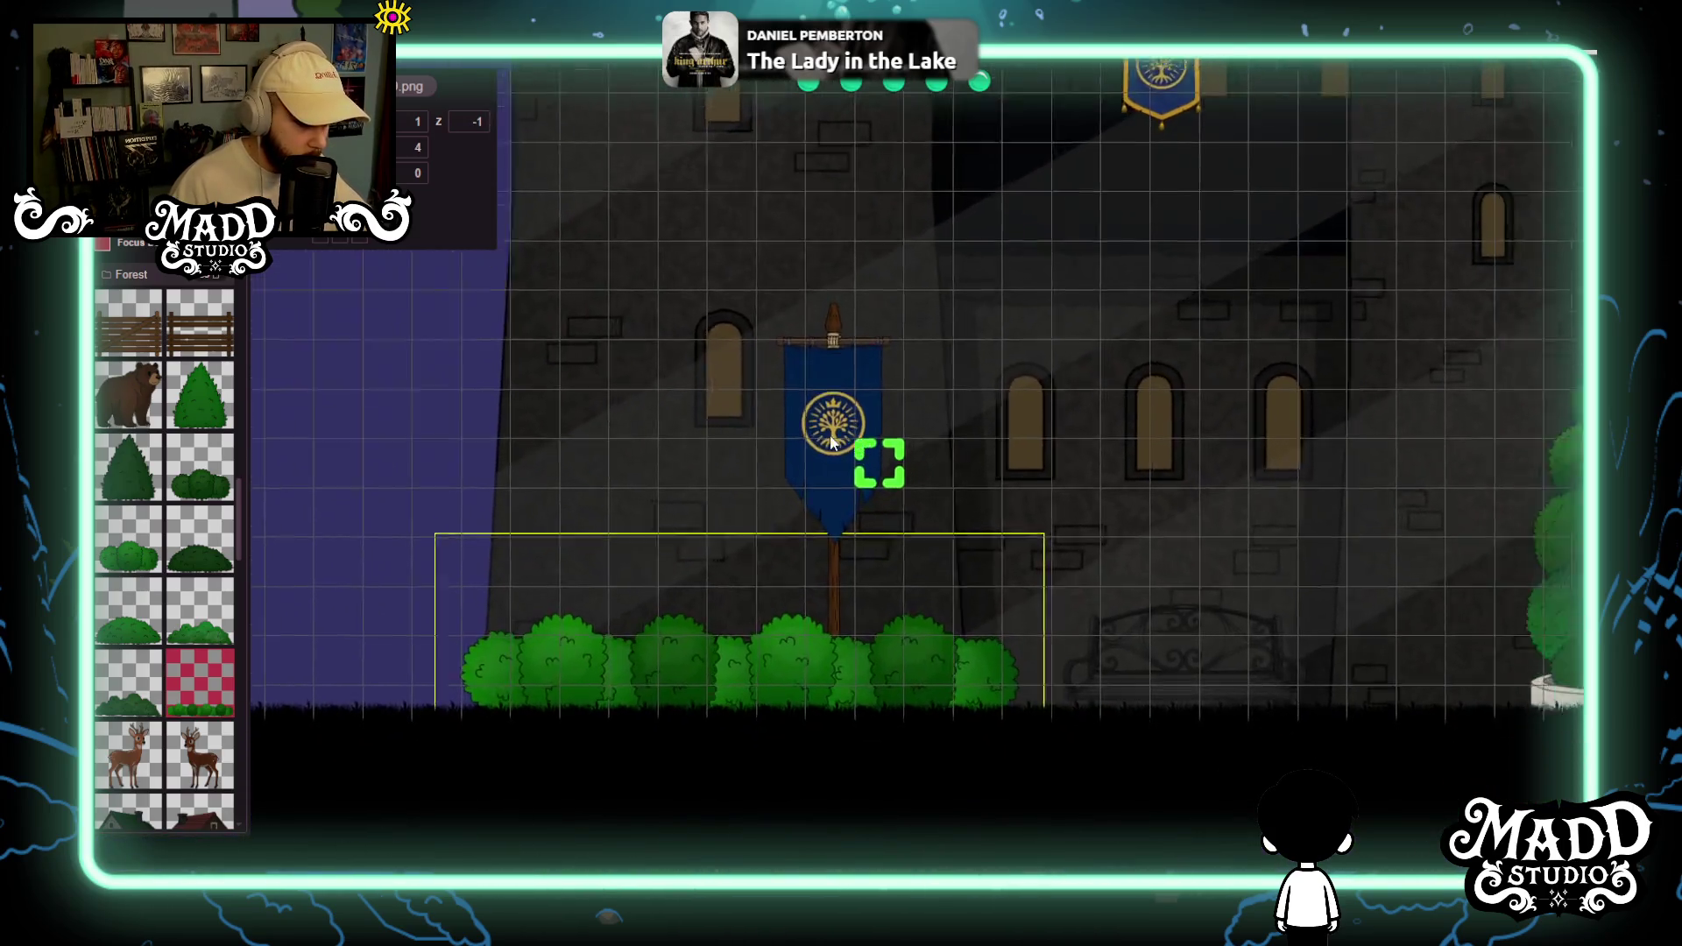
{"action": "mouse_move", "coordinate": [832, 442]}
{"action": "left_mouse_down"}
{"action": "mouse_move", "coordinate": [550, 395]}
{"action": "mouse_move", "coordinate": [508, 602]}
{"action": "mouse_move", "coordinate": [508, 432]}
{"action": "left_mouse_up"}
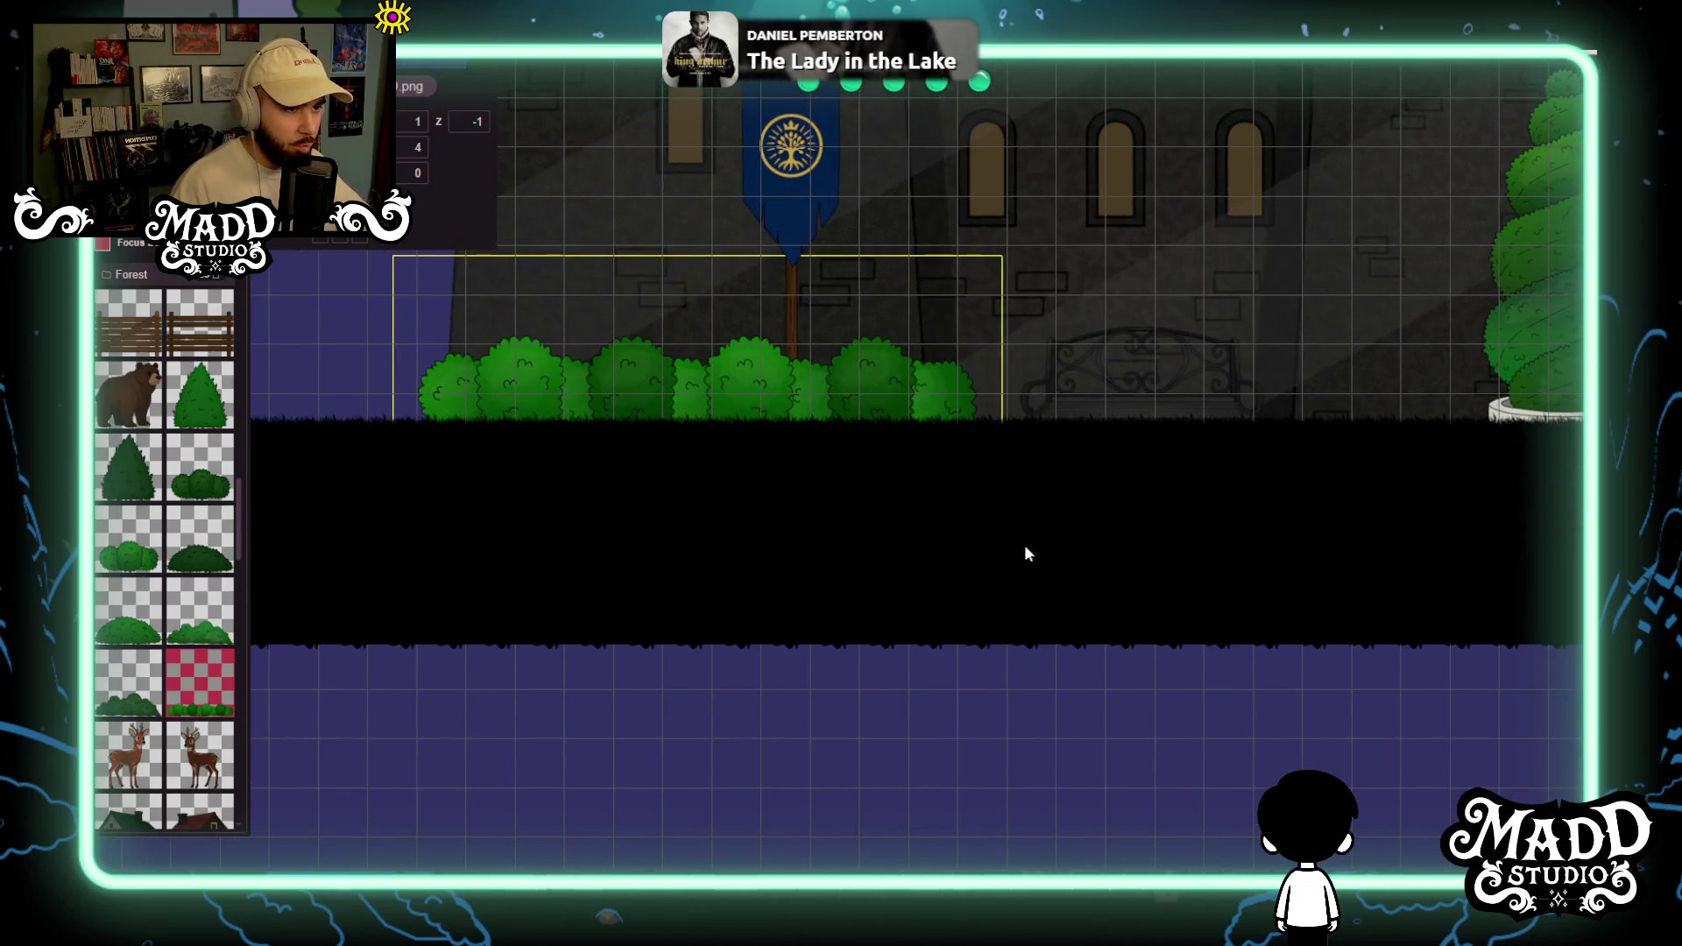
{"action": "left_click_drag", "start_coordinate": [1248, 569], "coordinate": [943, 406]}
{"action": "scroll", "coordinate": [943, 429], "scroll_direction": "down", "scroll_amount": 2}
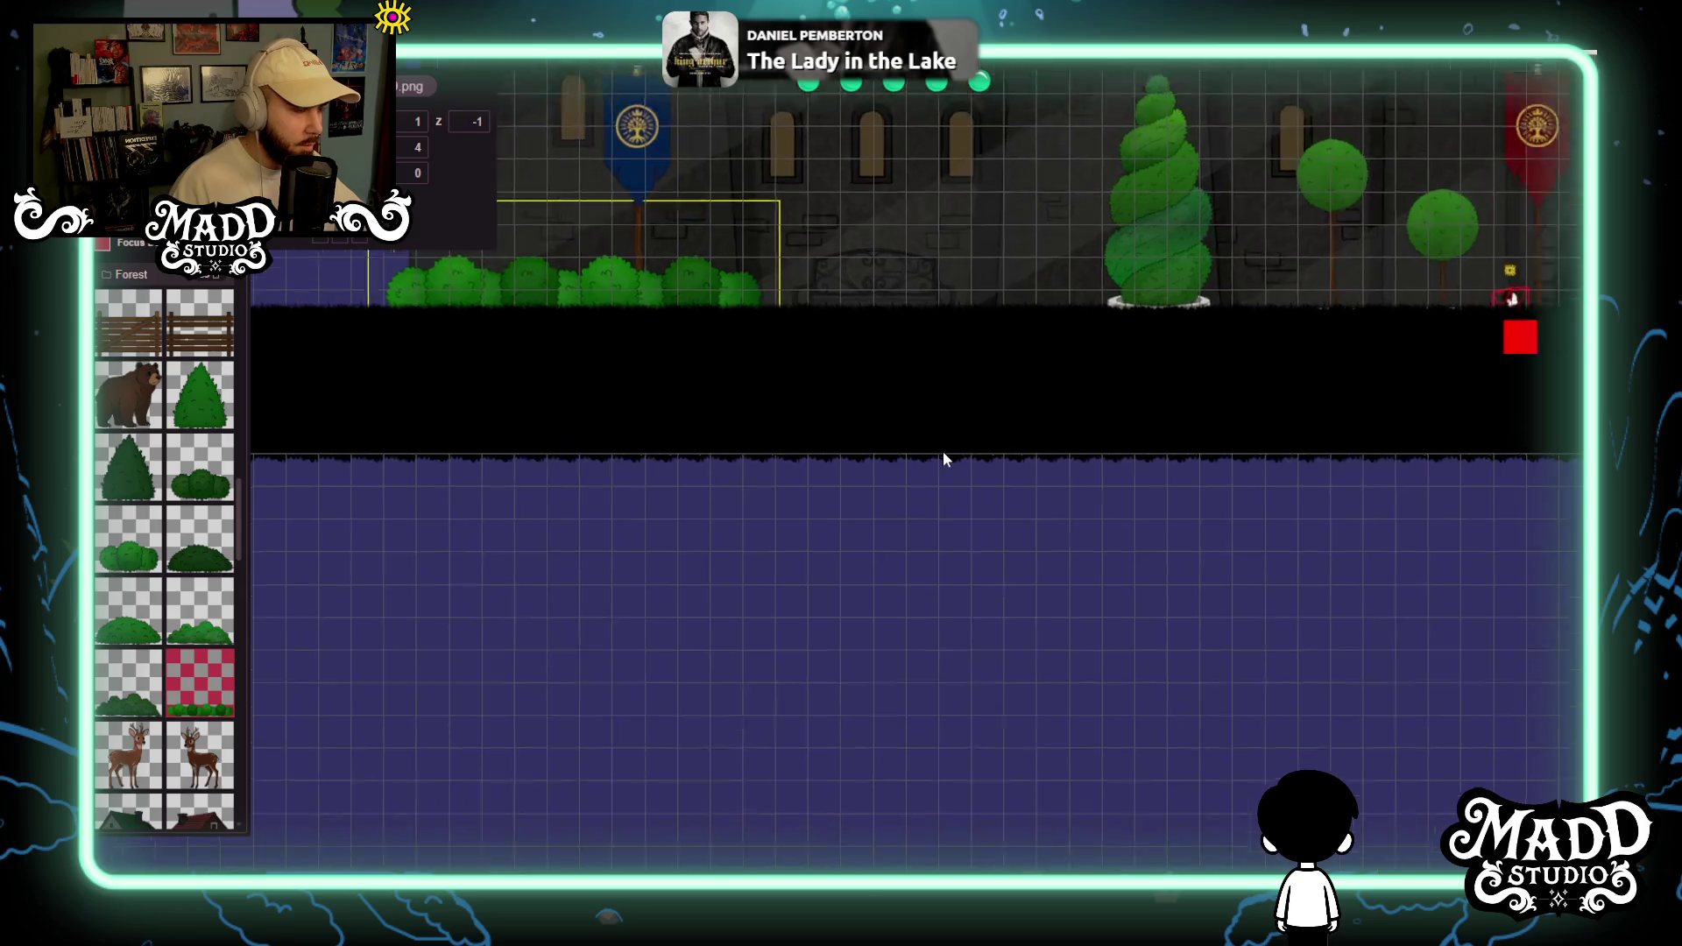
{"action": "mouse_move", "coordinate": [807, 657]}
{"action": "left_mouse_down"}
{"action": "mouse_move", "coordinate": [1139, 555]}
{"action": "mouse_move", "coordinate": [1128, 580]}
{"action": "mouse_move", "coordinate": [1138, 553]}
{"action": "mouse_move", "coordinate": [1122, 595]}
{"action": "mouse_move", "coordinate": [1314, 500]}
{"action": "mouse_move", "coordinate": [1314, 525]}
{"action": "mouse_move", "coordinate": [1342, 531]}
{"action": "left_mouse_up"}
{"action": "mouse_move", "coordinate": [738, 712]}
{"action": "left_mouse_down"}
{"action": "mouse_move", "coordinate": [1085, 596]}
{"action": "mouse_move", "coordinate": [1060, 594]}
{"action": "mouse_move", "coordinate": [1062, 572]}
{"action": "mouse_move", "coordinate": [1092, 638]}
{"action": "left_mouse_up"}
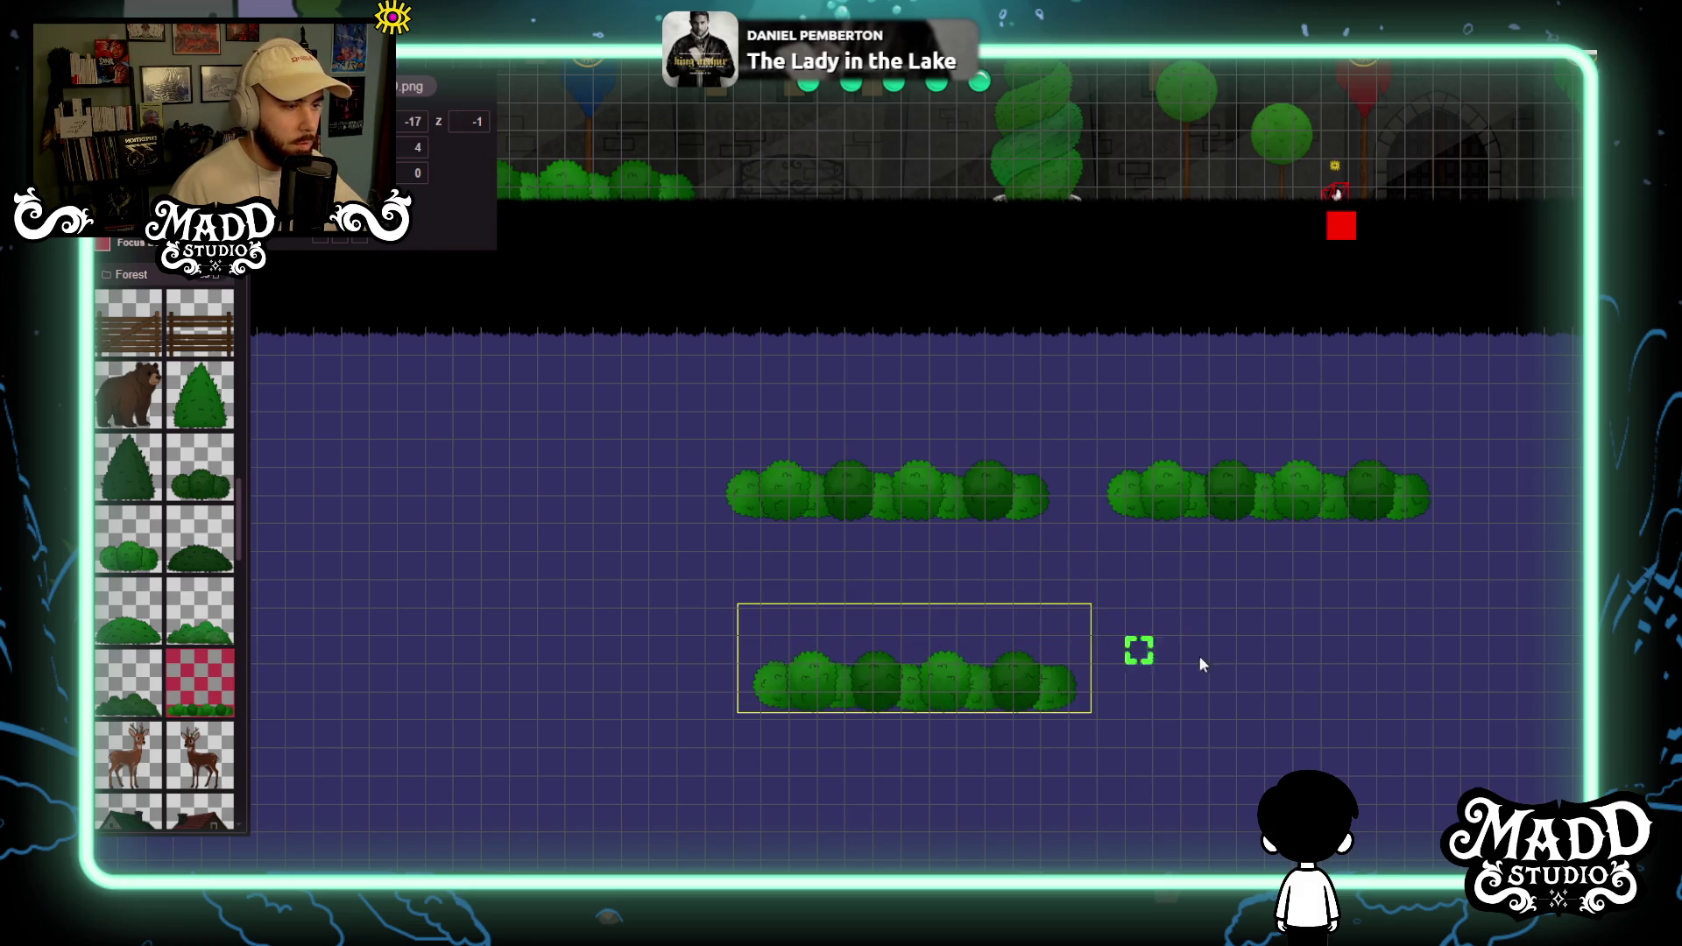
{"action": "mouse_move", "coordinate": [977, 651]}
{"action": "left_mouse_down"}
{"action": "mouse_move", "coordinate": [1101, 589]}
{"action": "mouse_move", "coordinate": [1299, 565]}
{"action": "left_mouse_up"}
Select one of the bush rows on the lower ground.
{"action": "scroll", "coordinate": [1107, 702], "scroll_direction": "up", "scroll_amount": 3}
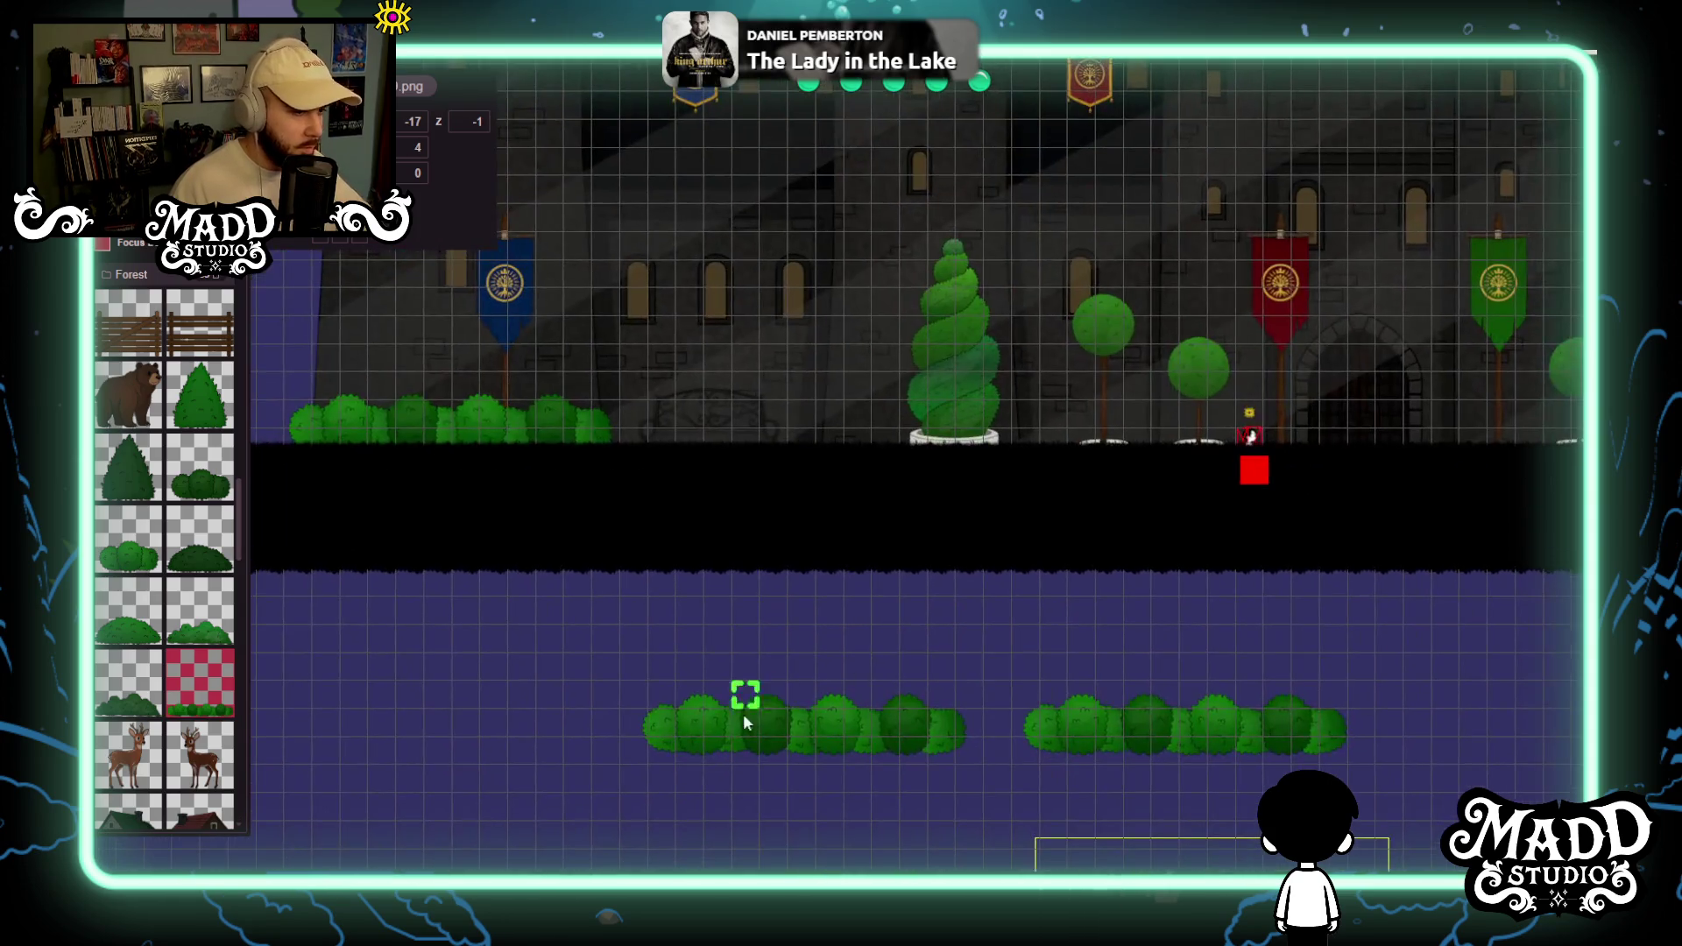
{"action": "scroll", "coordinate": [833, 631], "scroll_direction": "left", "scroll_amount": 2}
{"action": "scroll", "coordinate": [833, 631], "scroll_direction": "up", "scroll_amount": 1}
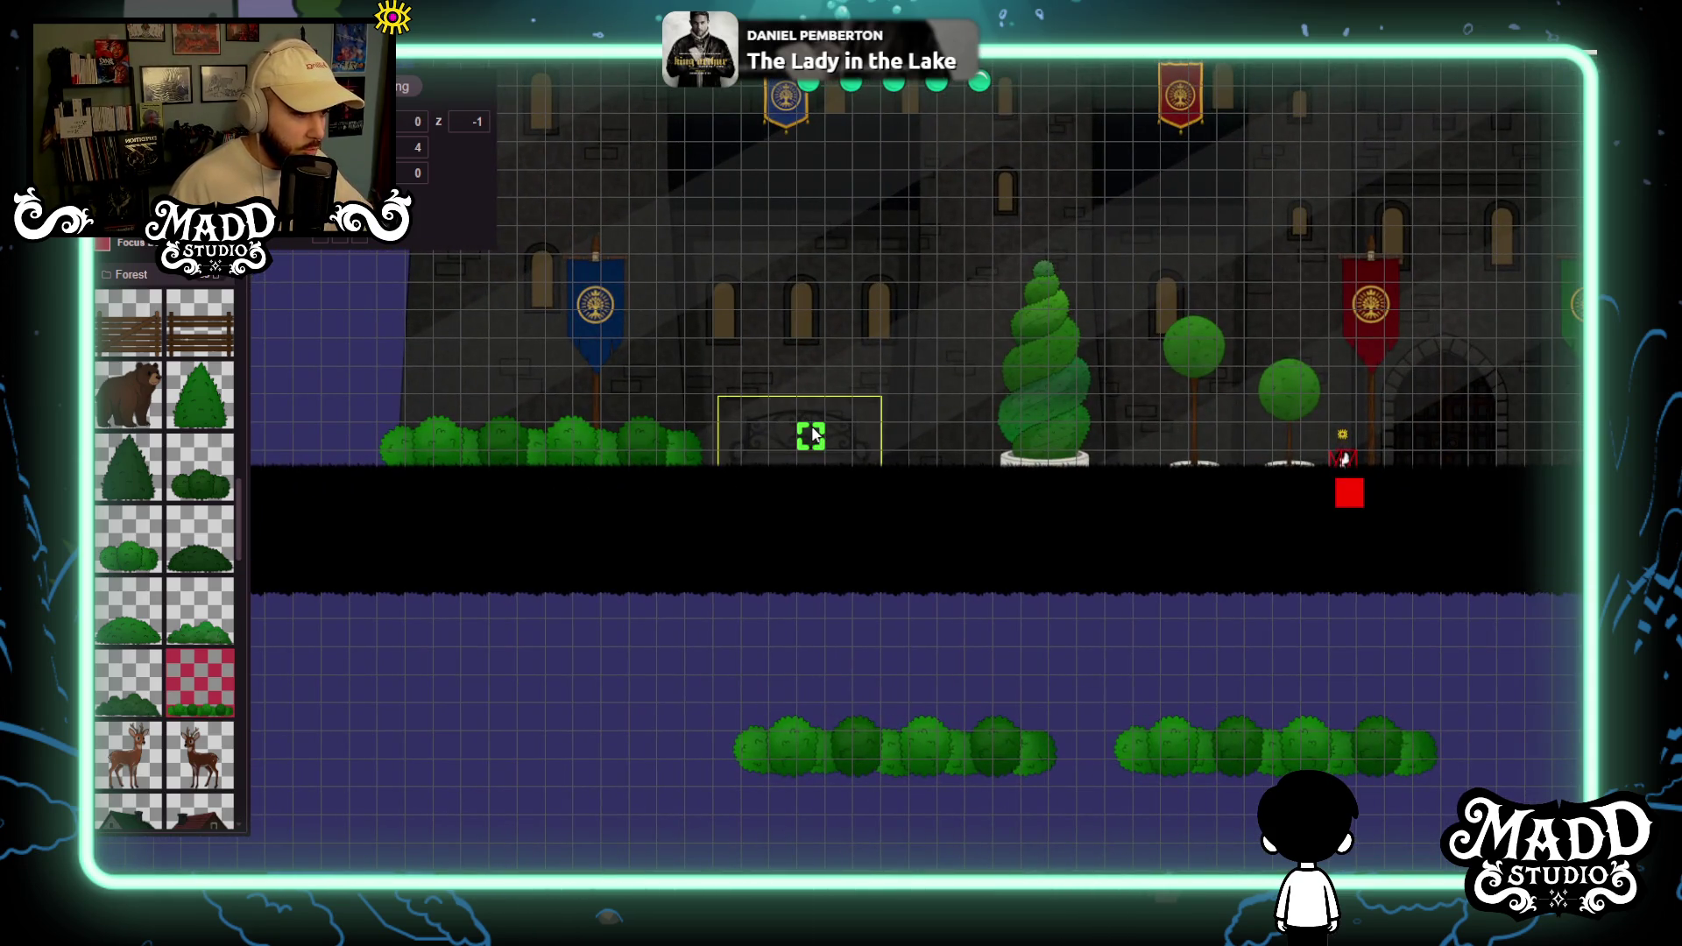
{"action": "scroll", "coordinate": [995, 534], "scroll_direction": "down", "scroll_amount": 2}
{"action": "scroll", "coordinate": [995, 534], "scroll_direction": "right", "scroll_amount": 1}
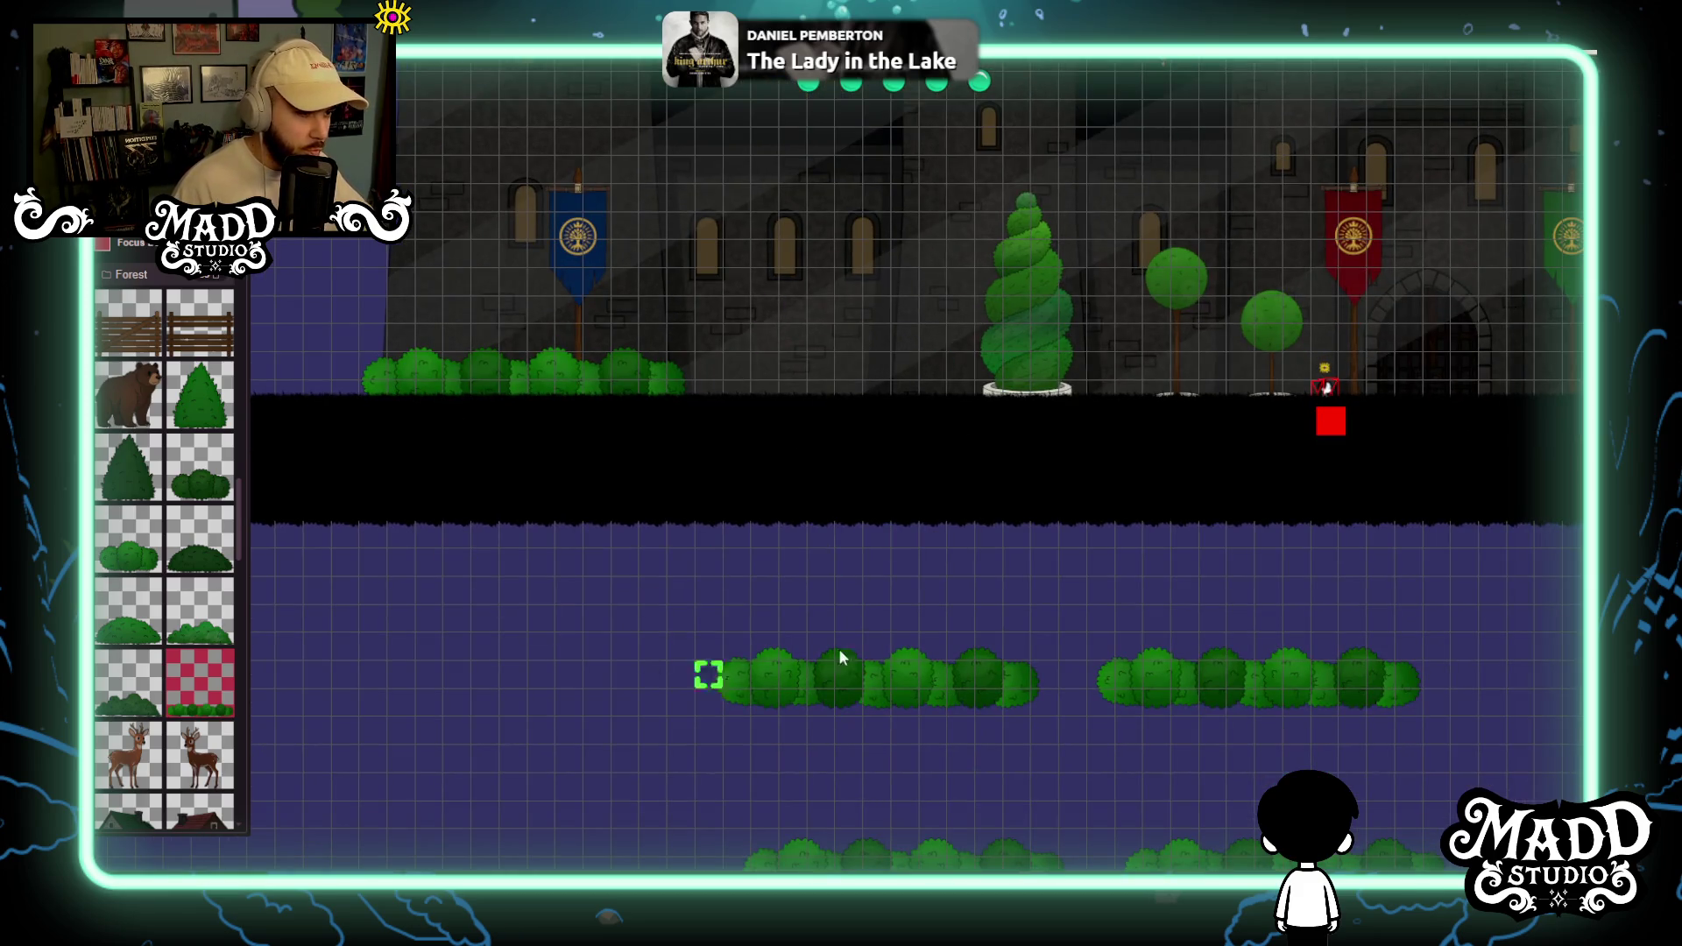
{"action": "left_click", "coordinate": [866, 654]}
Move the bush row up onto the castle floor and nudge it a grid cell left.
{"action": "mouse_move", "coordinate": [866, 654]}
{"action": "left_mouse_down"}
{"action": "mouse_move", "coordinate": [855, 408]}
{"action": "mouse_move", "coordinate": [848, 387]}
{"action": "mouse_move", "coordinate": [826, 395]}
{"action": "left_mouse_up"}
{"action": "scroll", "coordinate": [825, 393], "scroll_direction": "up", "scroll_amount": 5}
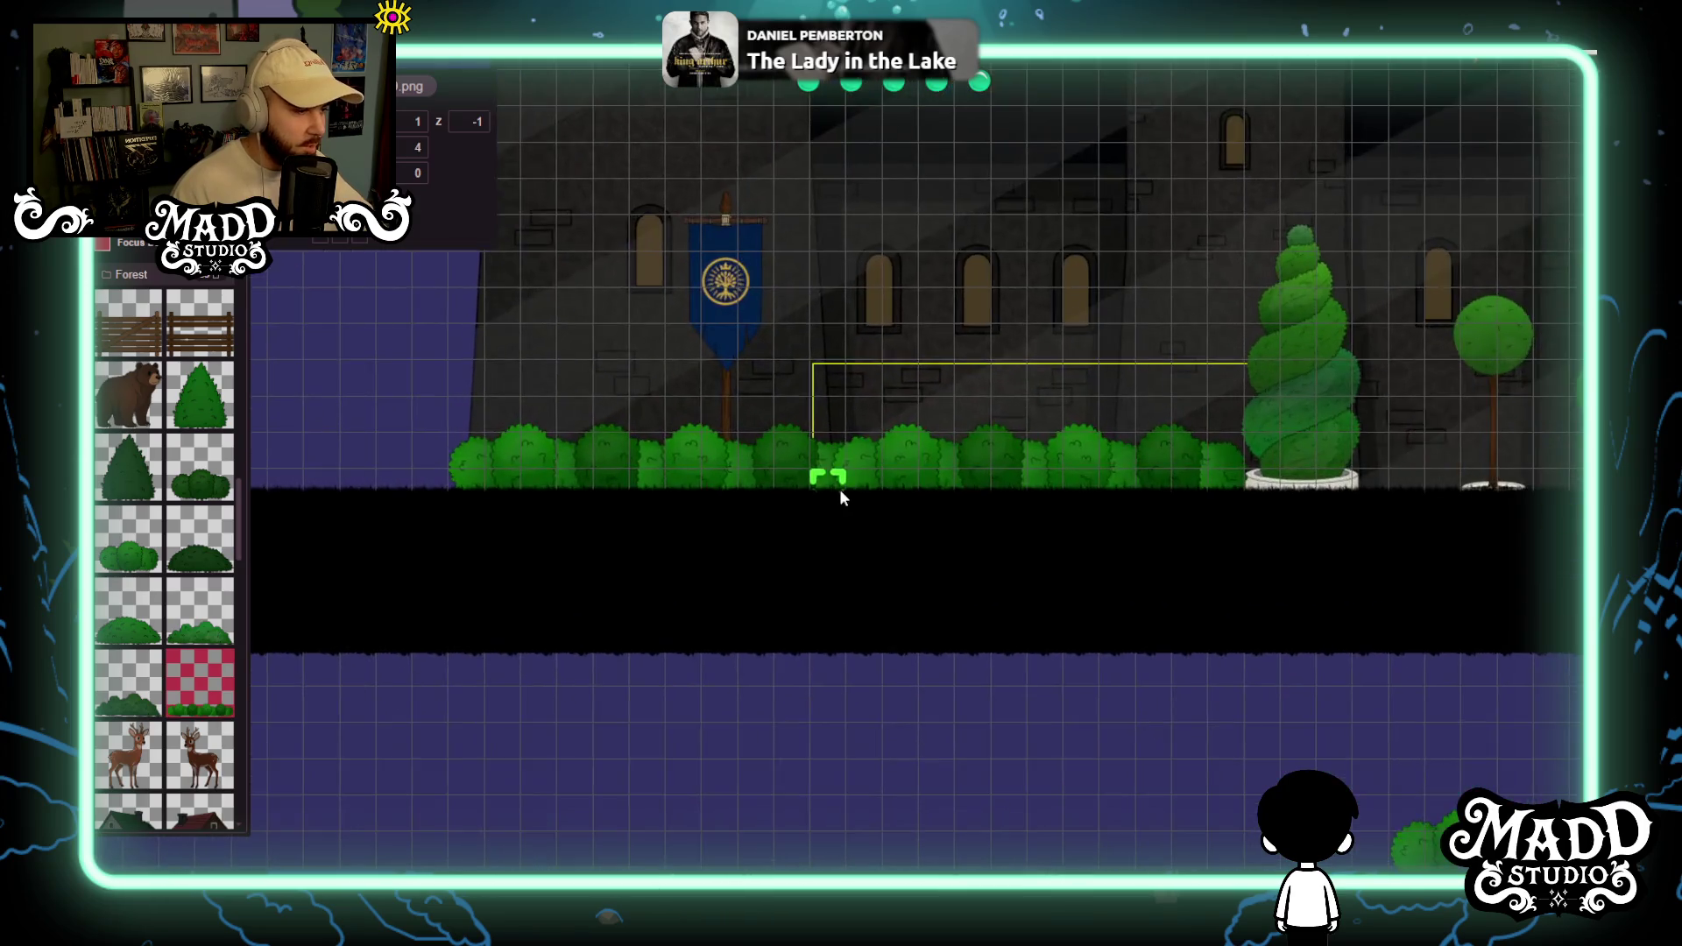
{"action": "scroll", "coordinate": [822, 617], "scroll_direction": "down", "scroll_amount": 4}
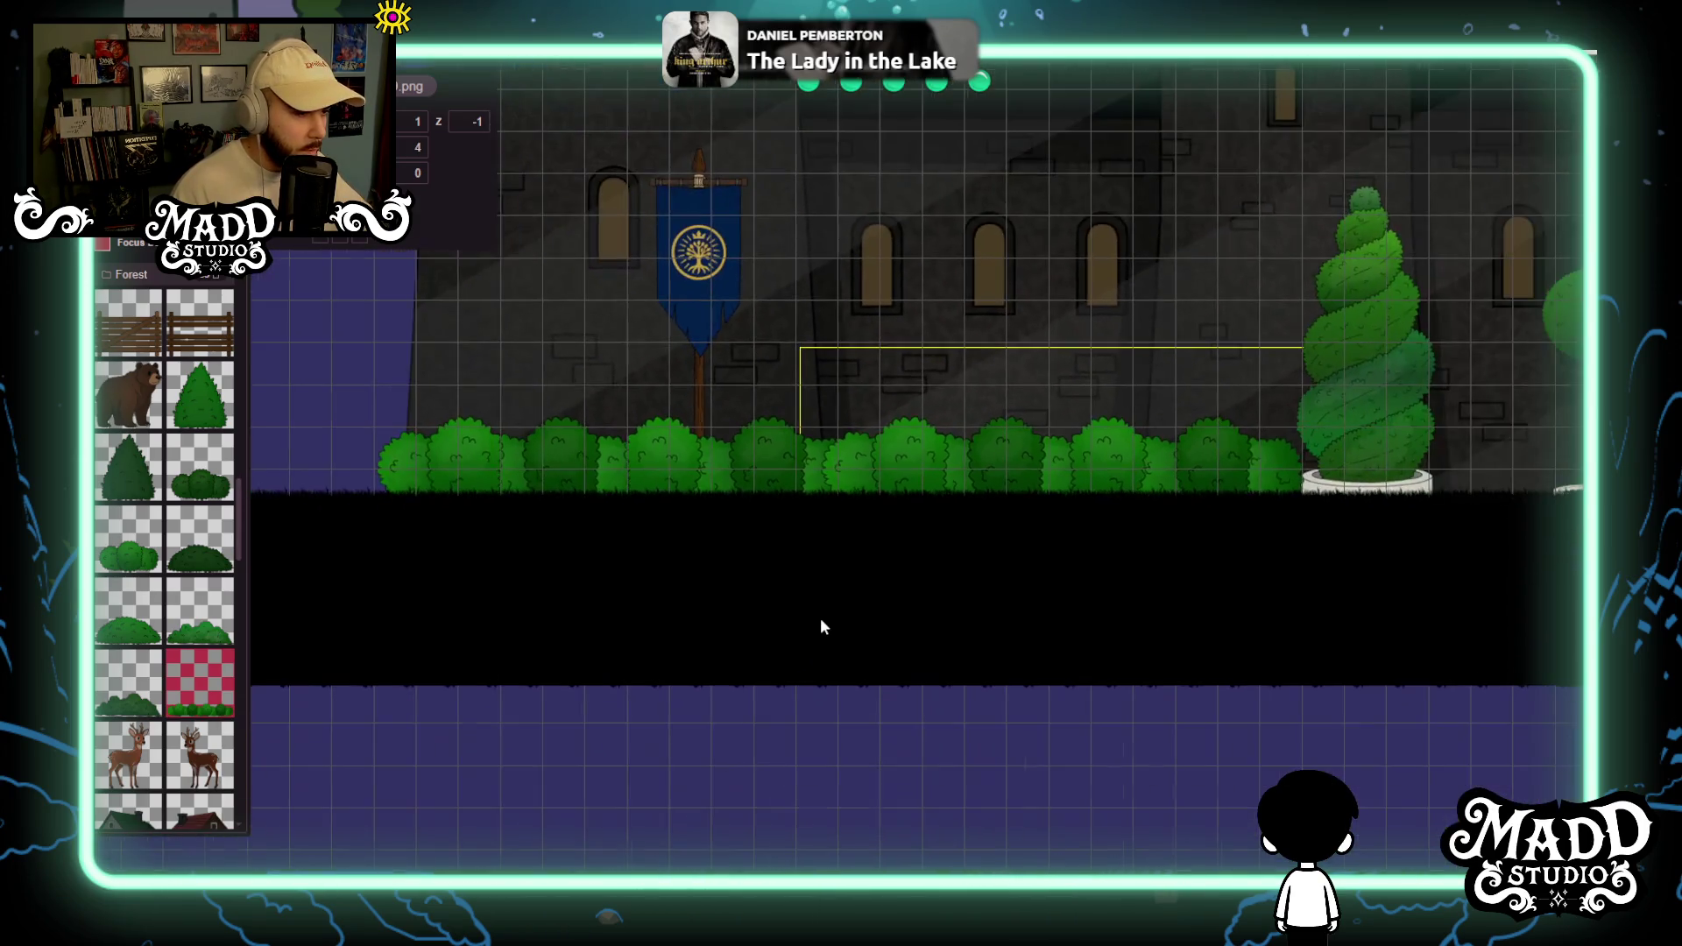
{"action": "scroll", "coordinate": [822, 617], "scroll_direction": "up", "scroll_amount": 4}
{"action": "scroll", "coordinate": [786, 559], "scroll_direction": "down", "scroll_amount": 3}
{"action": "scroll", "coordinate": [945, 800], "scroll_direction": "up", "scroll_amount": 4}
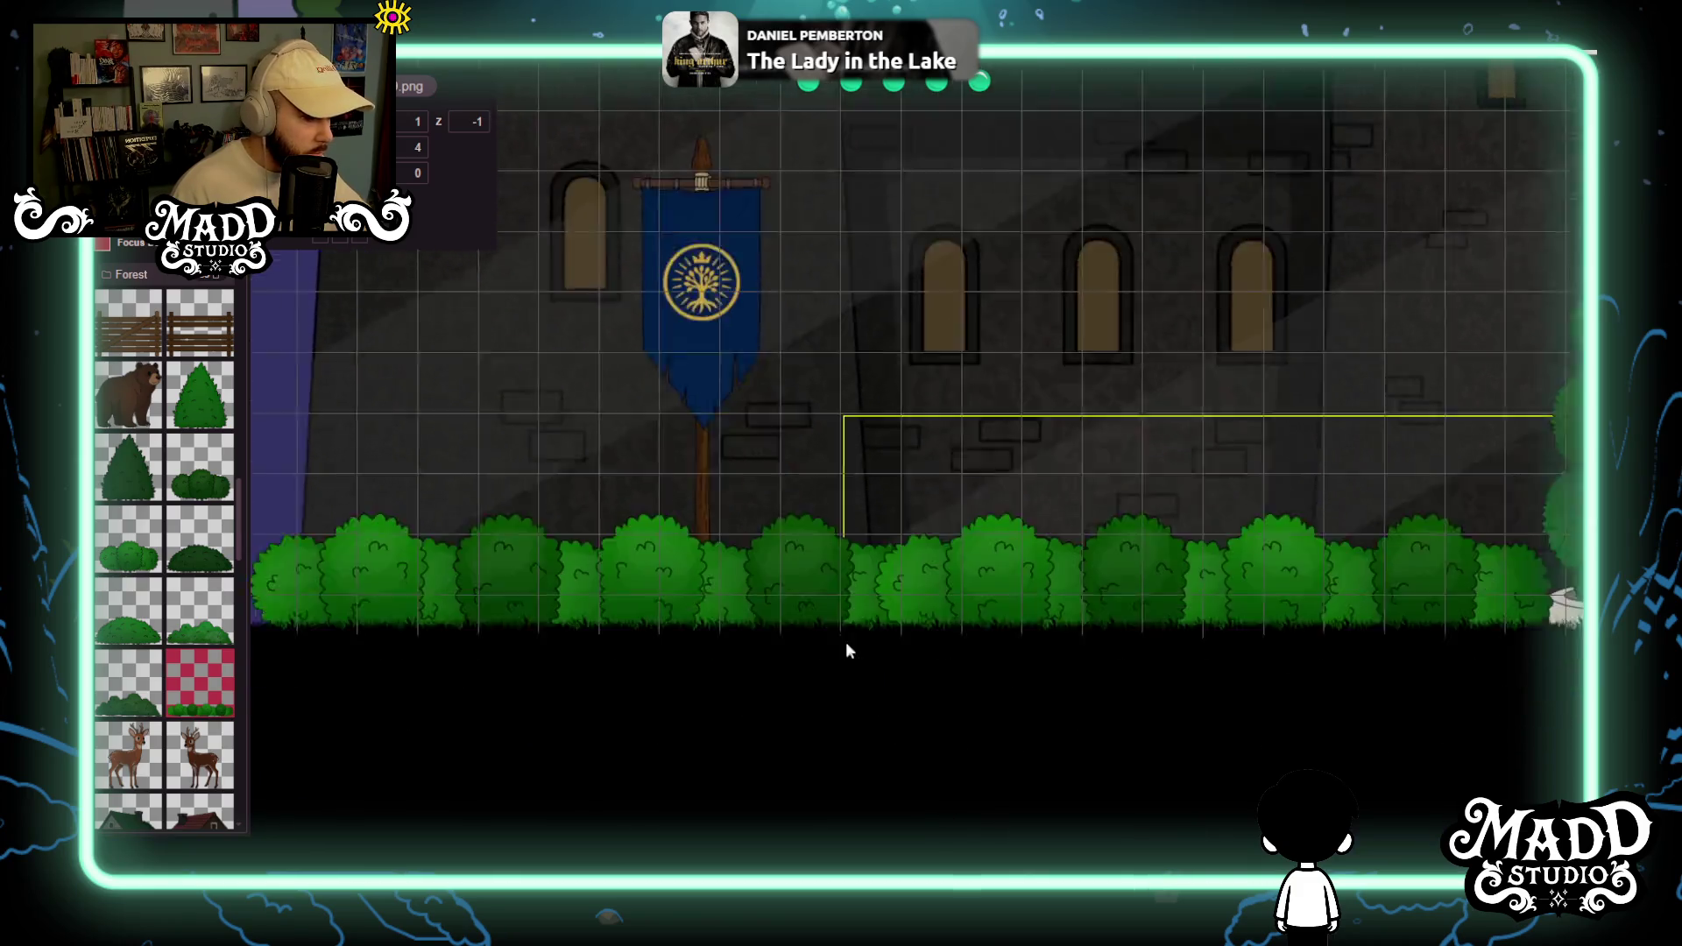
{"action": "scroll", "coordinate": [792, 603], "scroll_direction": "up", "scroll_amount": 5}
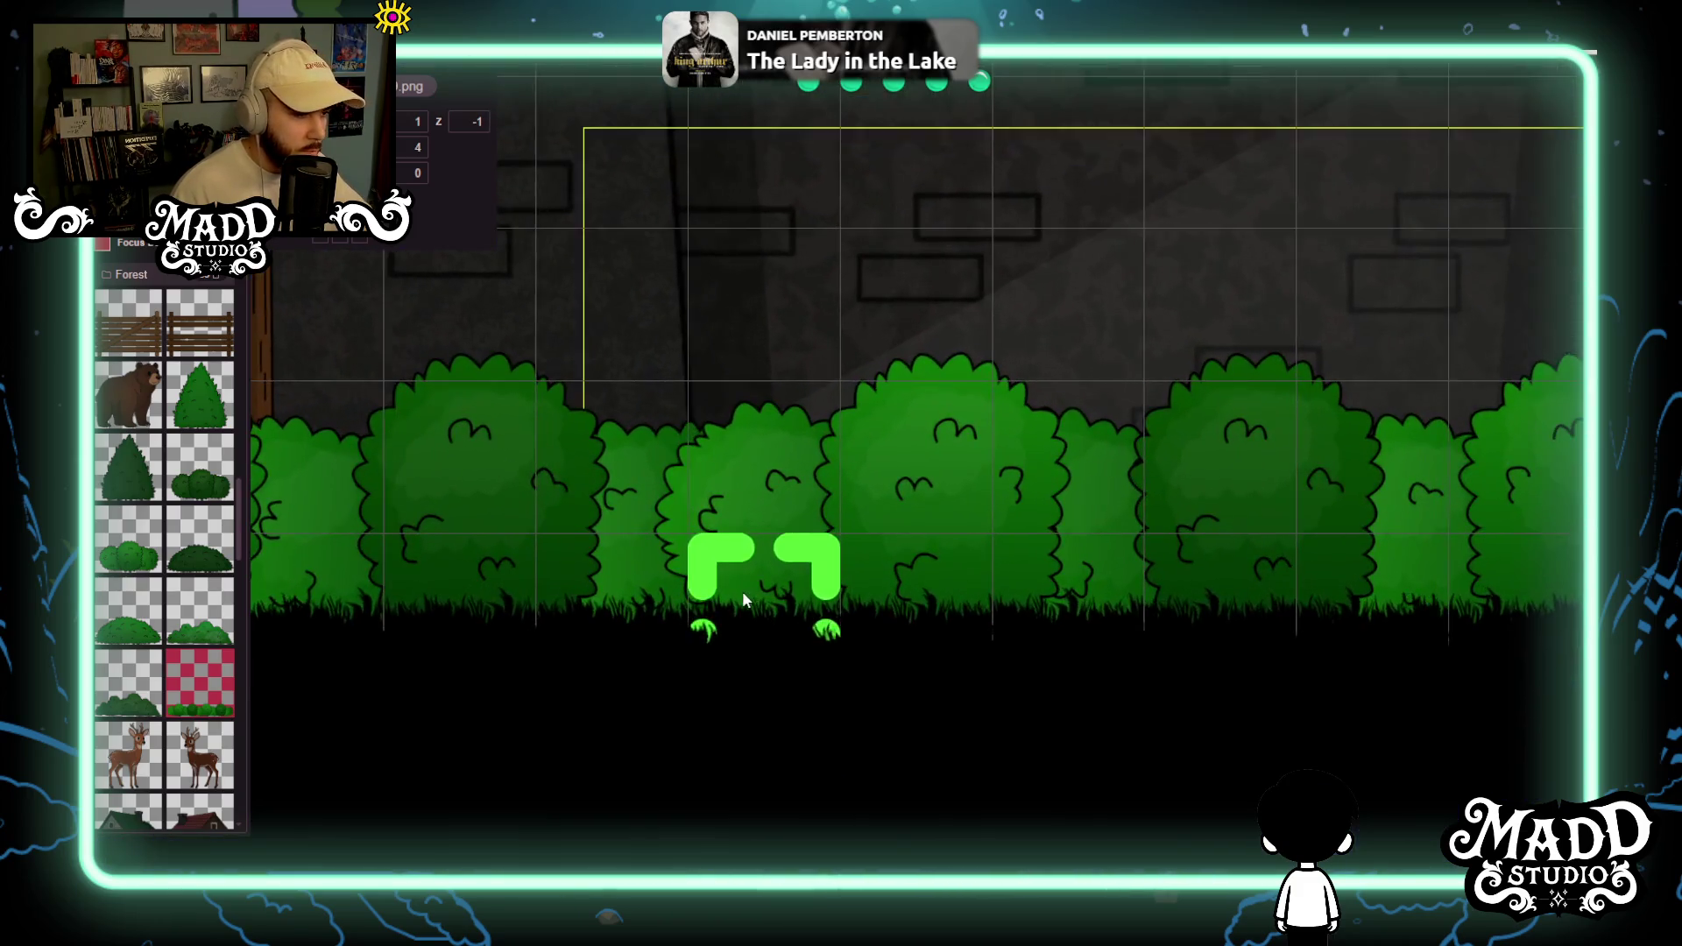
{"action": "scroll", "coordinate": [630, 613], "scroll_direction": "down", "scroll_amount": 6}
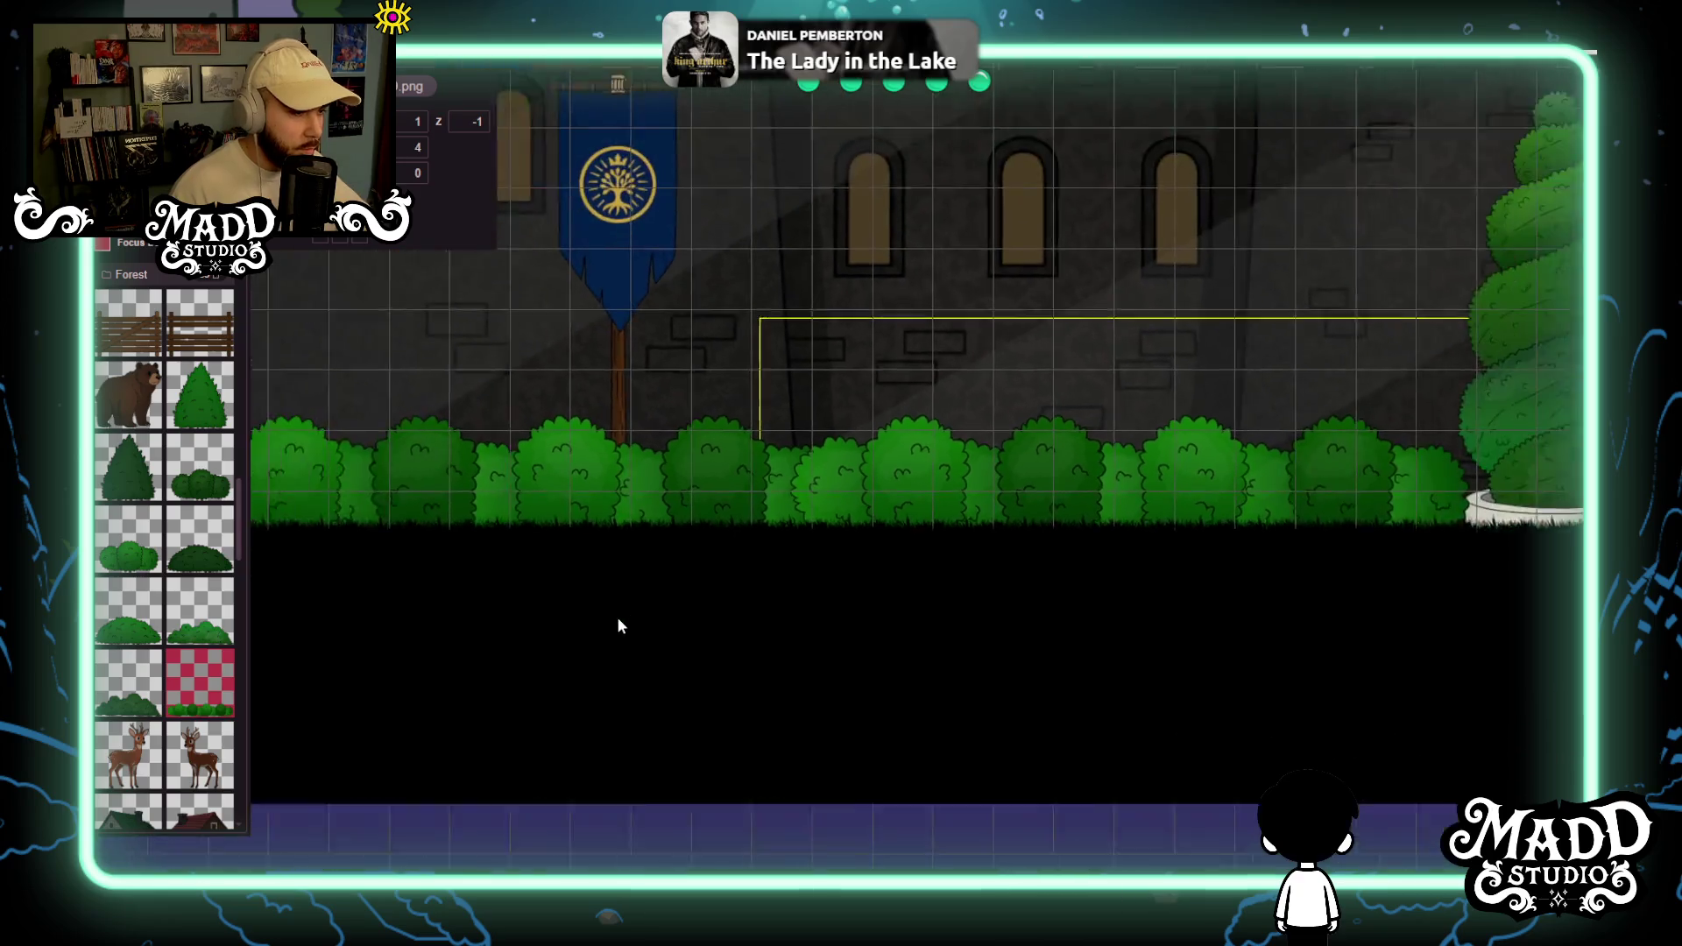
{"action": "mouse_move", "coordinate": [1119, 506]}
{"action": "left_mouse_down"}
{"action": "mouse_move", "coordinate": [1172, 468]}
{"action": "mouse_move", "coordinate": [1066, 469]}
{"action": "left_mouse_up"}
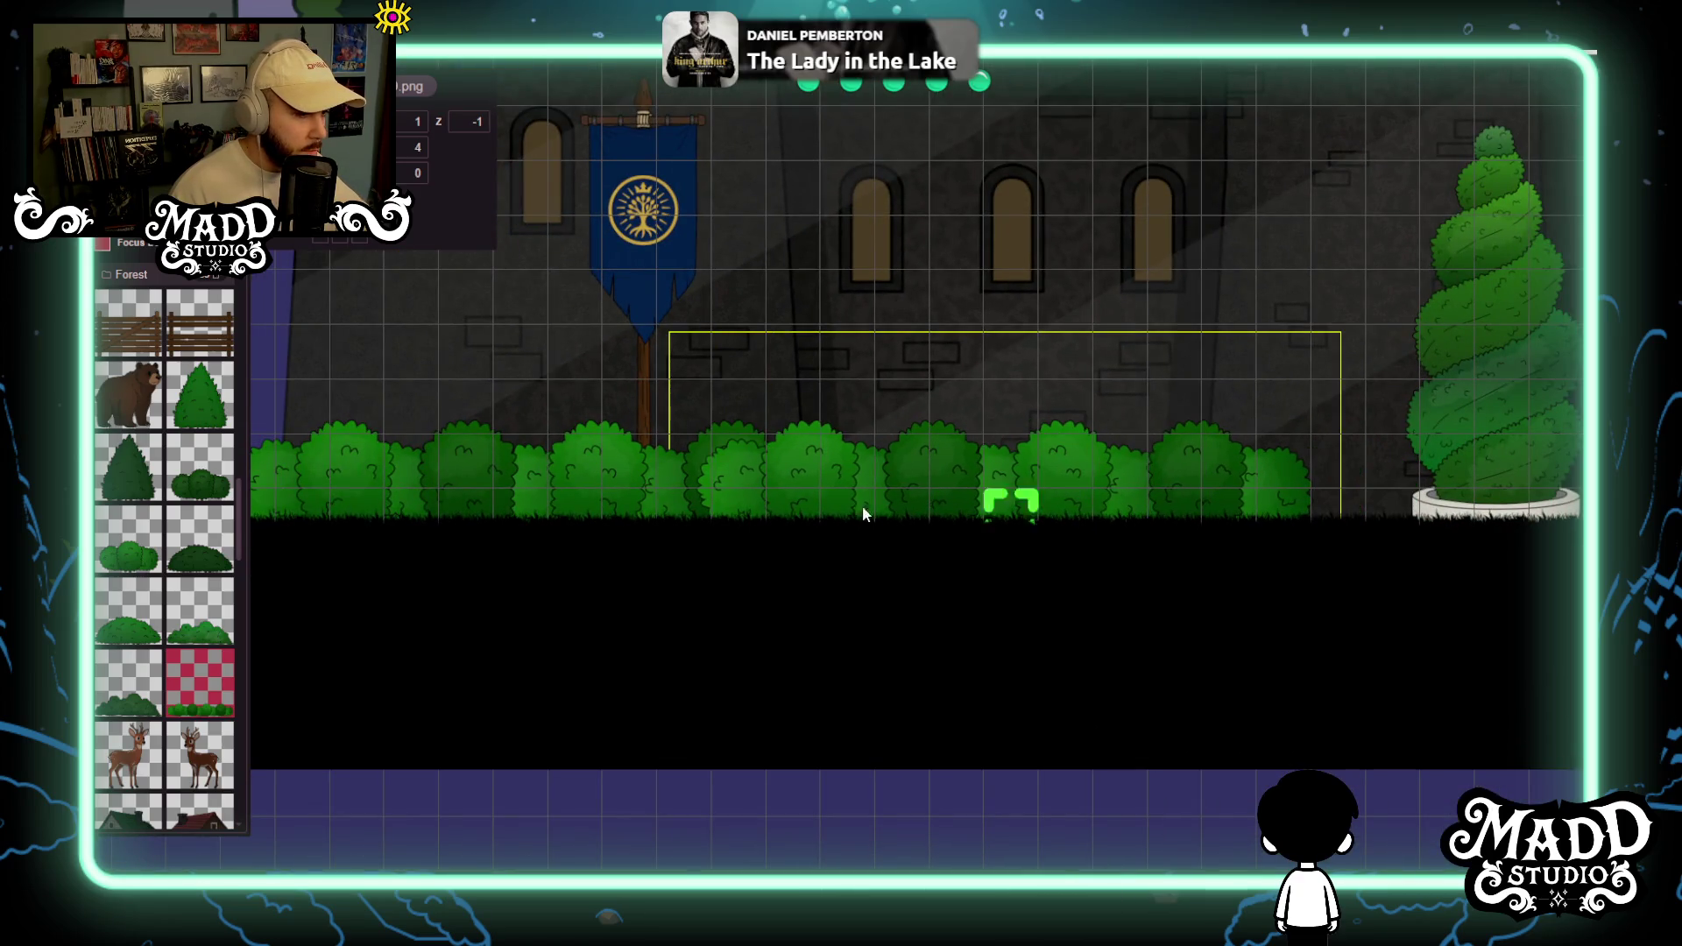
{"action": "scroll", "coordinate": [1066, 469], "scroll_direction": "up", "scroll_amount": 2}
{"action": "scroll", "coordinate": [736, 530], "scroll_direction": "down", "scroll_amount": 4}
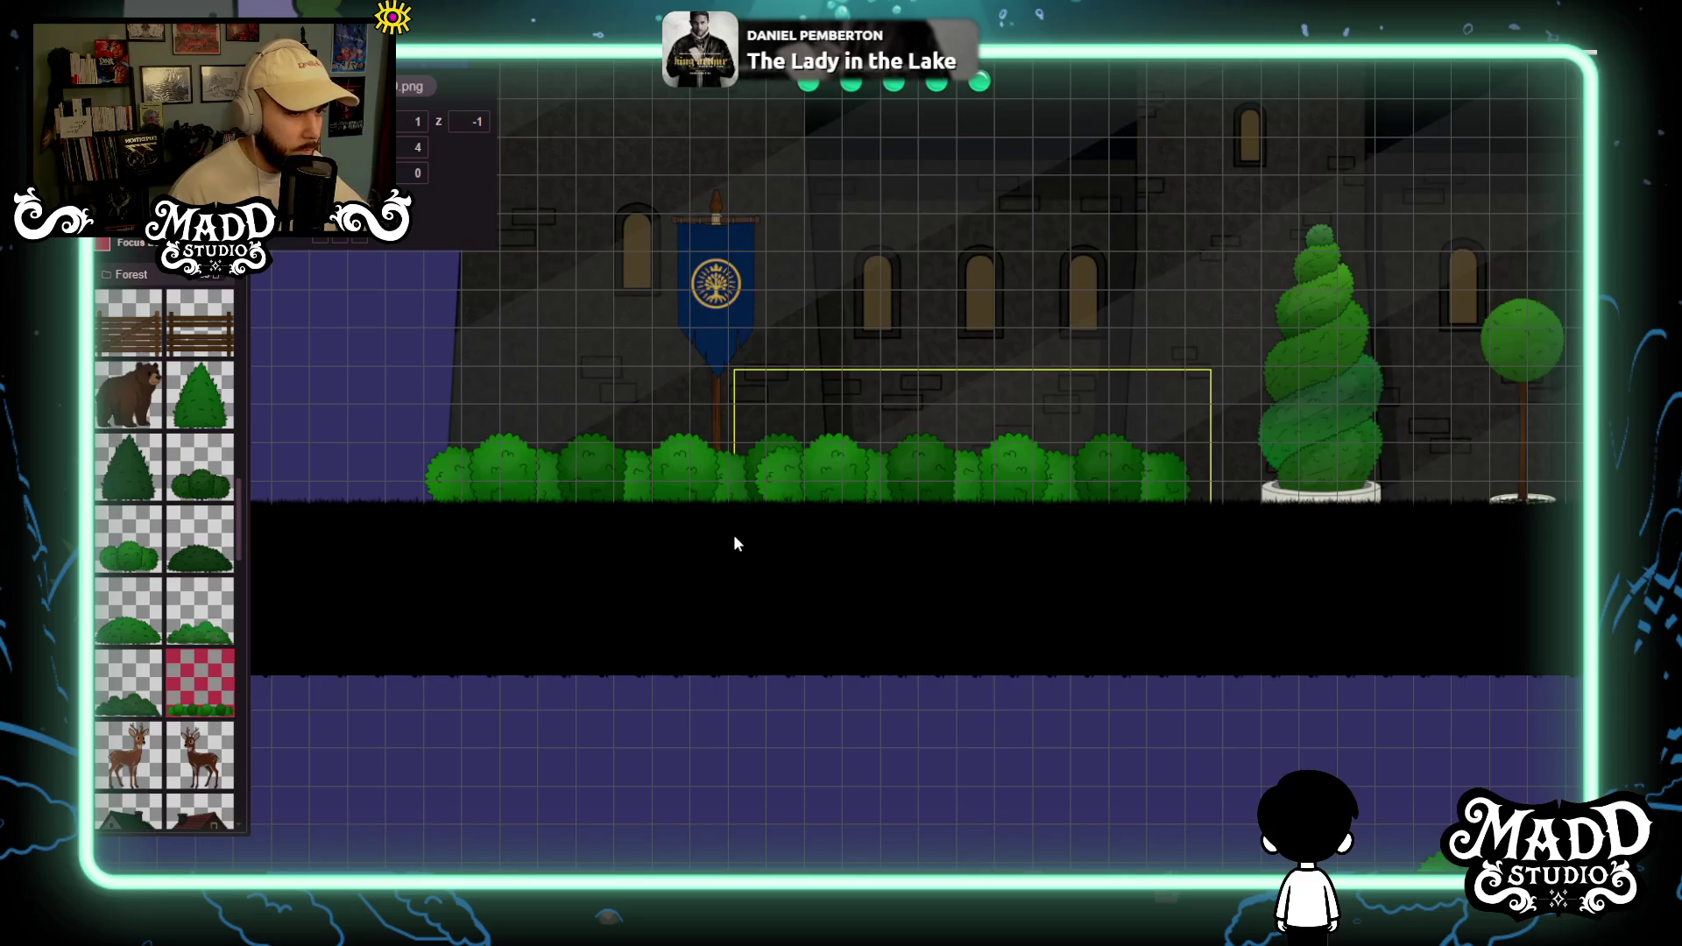
{"action": "scroll", "coordinate": [801, 528], "scroll_direction": "up", "scroll_amount": 4}
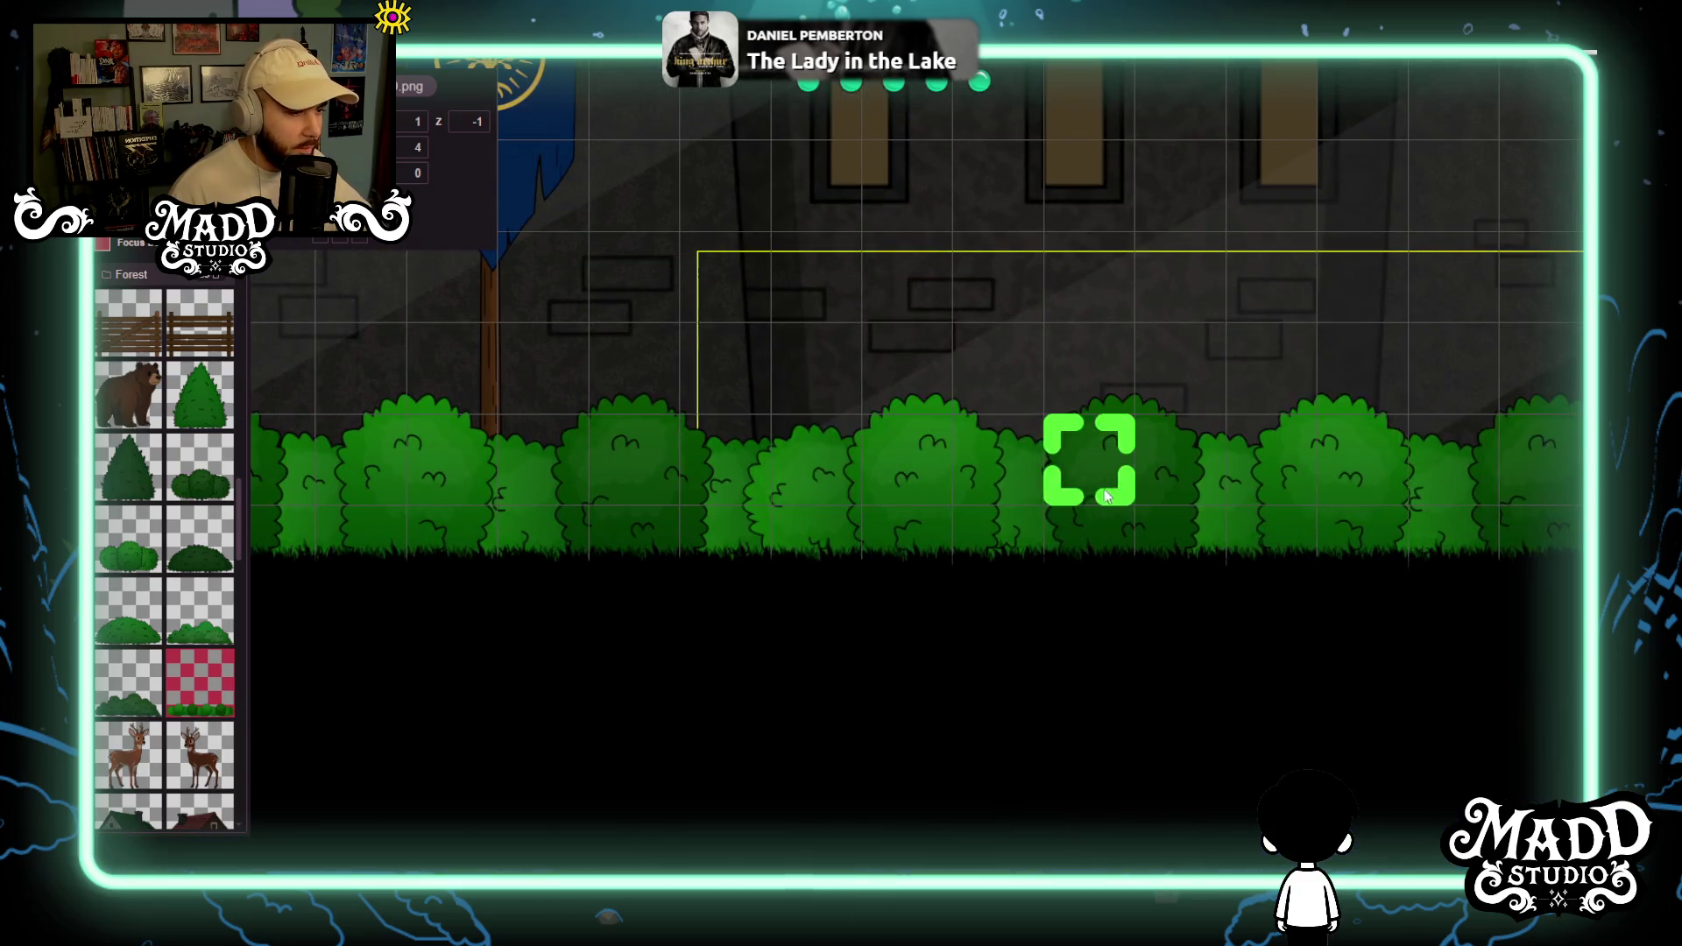
{"action": "left_click_drag", "start_coordinate": [1159, 501], "coordinate": [1128, 502]}
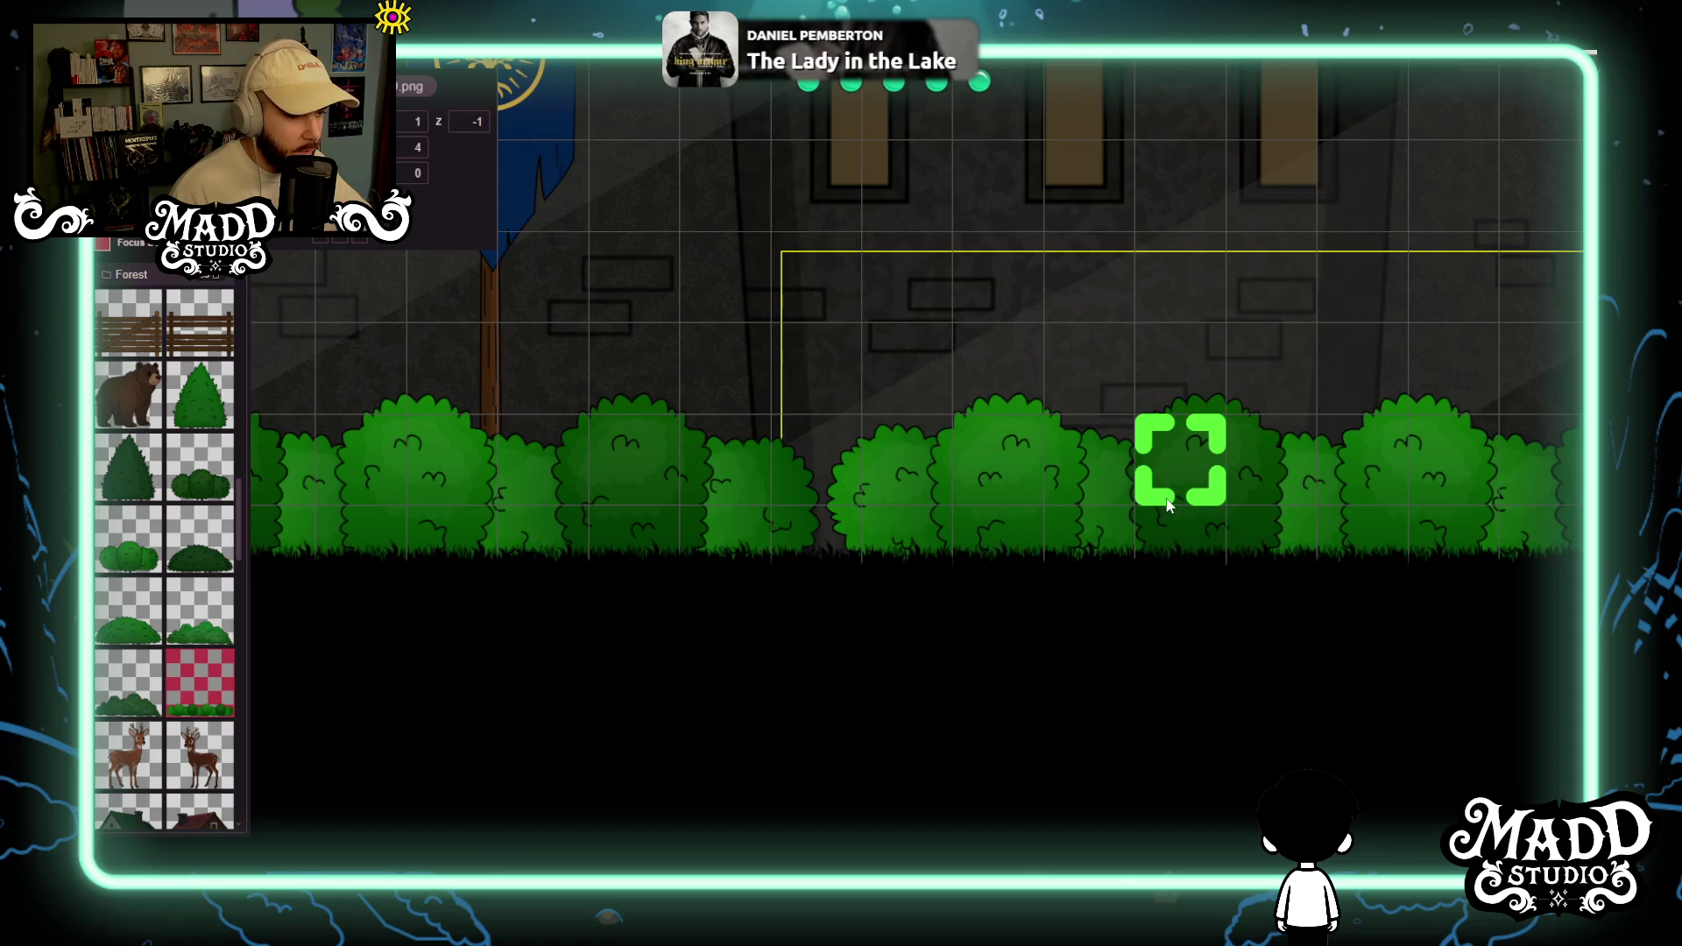
Move a spare bush row from the lower ground up into the hedge line.
{"action": "scroll", "coordinate": [728, 578], "scroll_direction": "down", "scroll_amount": 3}
{"action": "scroll", "coordinate": [756, 556], "scroll_direction": "down", "scroll_amount": 5}
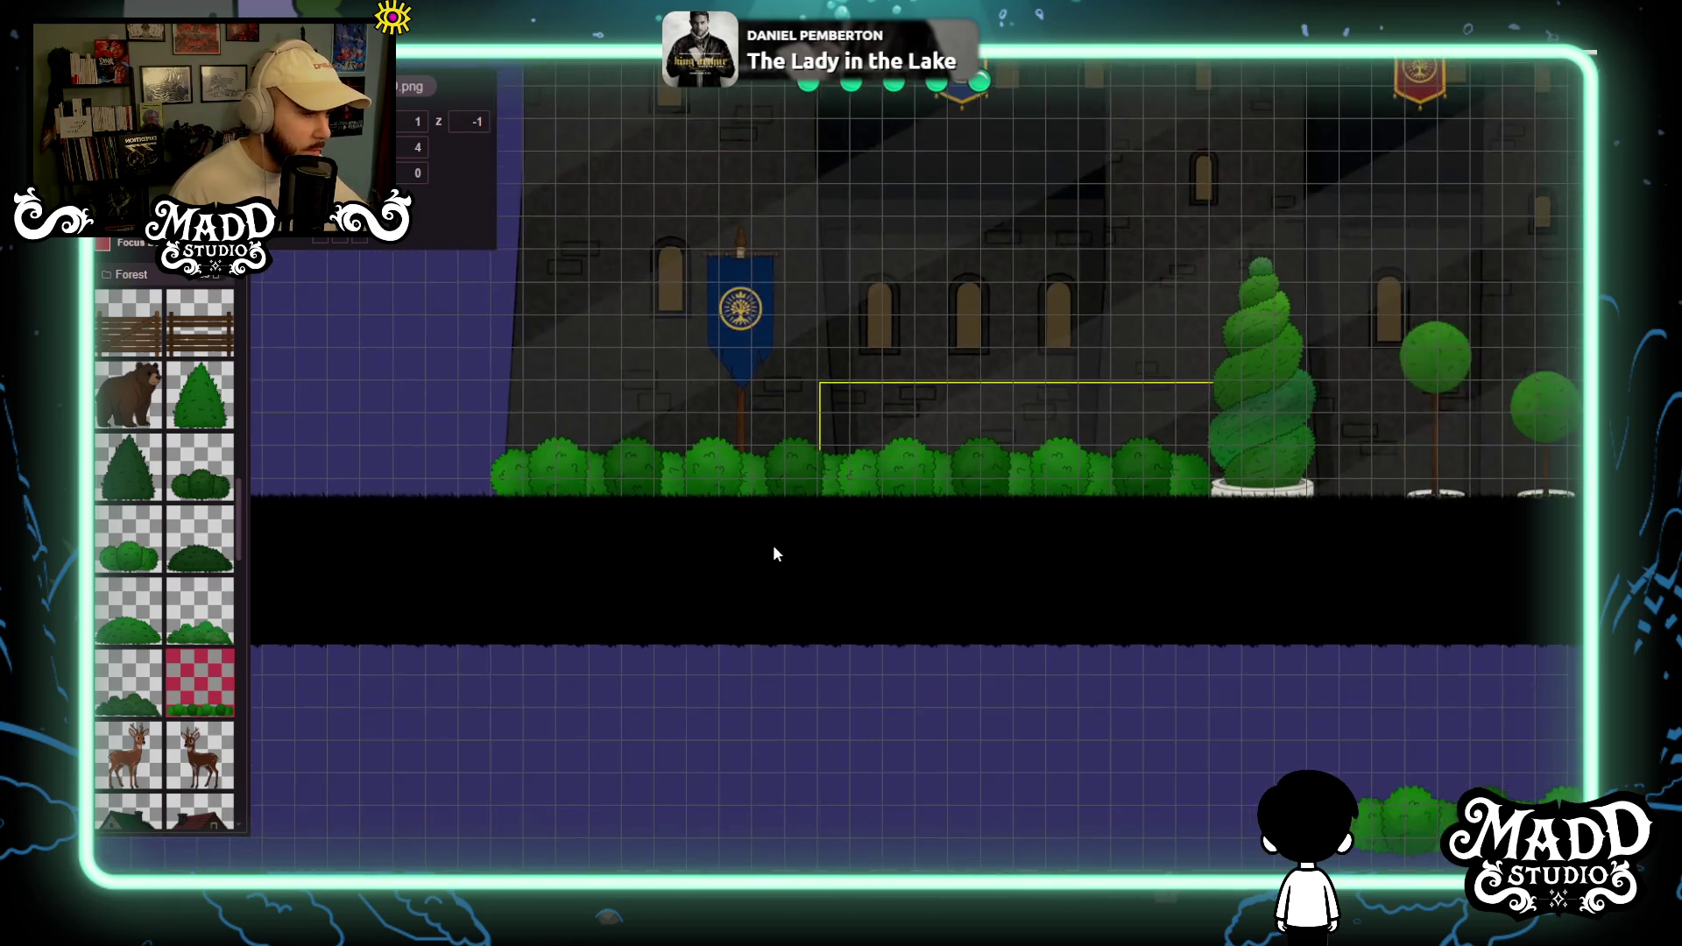
{"action": "scroll", "coordinate": [755, 522], "scroll_direction": "up", "scroll_amount": 6}
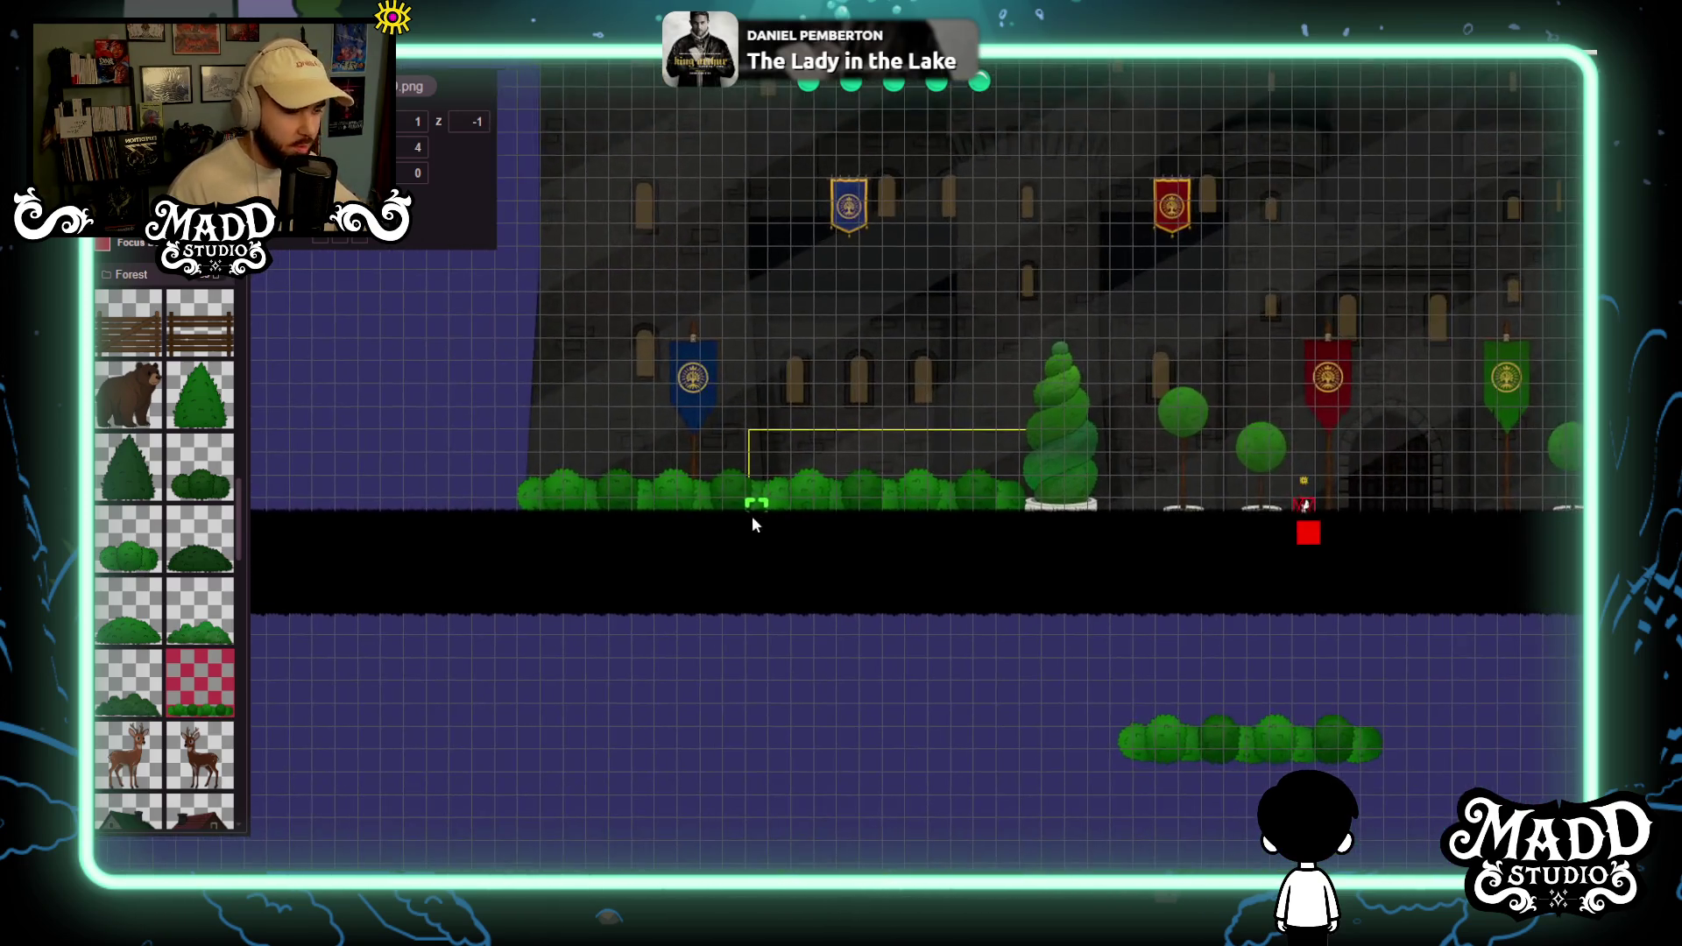
{"action": "scroll", "coordinate": [915, 561], "scroll_direction": "down", "scroll_amount": 4}
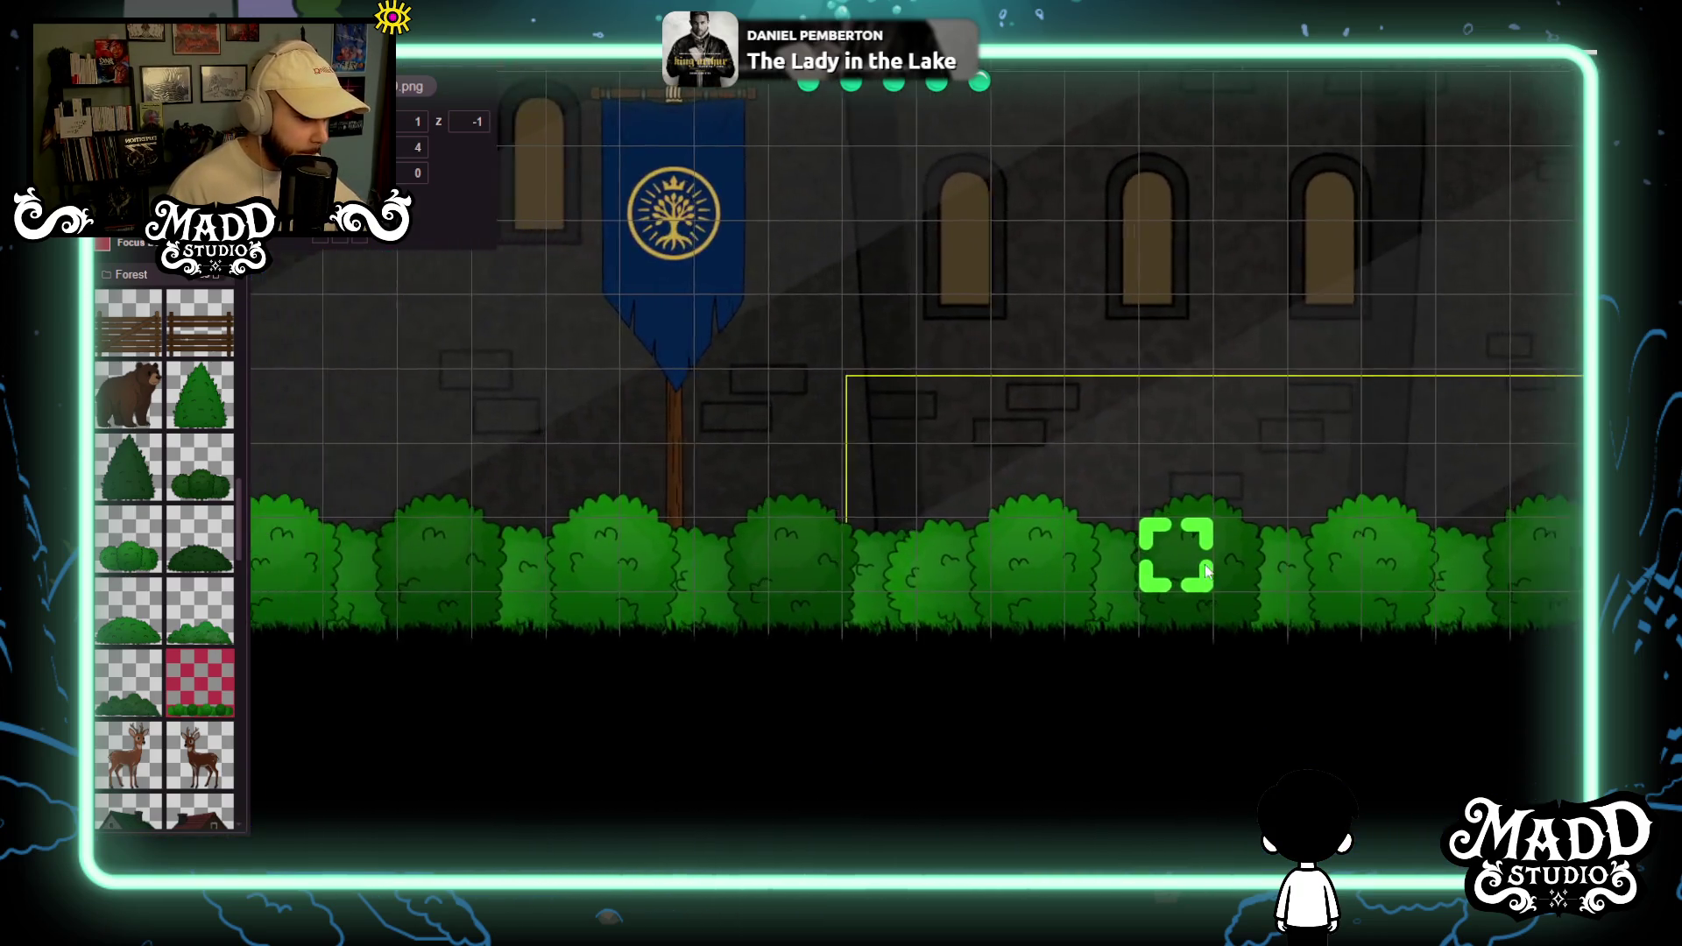
{"action": "scroll", "coordinate": [1305, 569], "scroll_direction": "up", "scroll_amount": 2}
{"action": "scroll", "coordinate": [1124, 568], "scroll_direction": "up", "scroll_amount": 5}
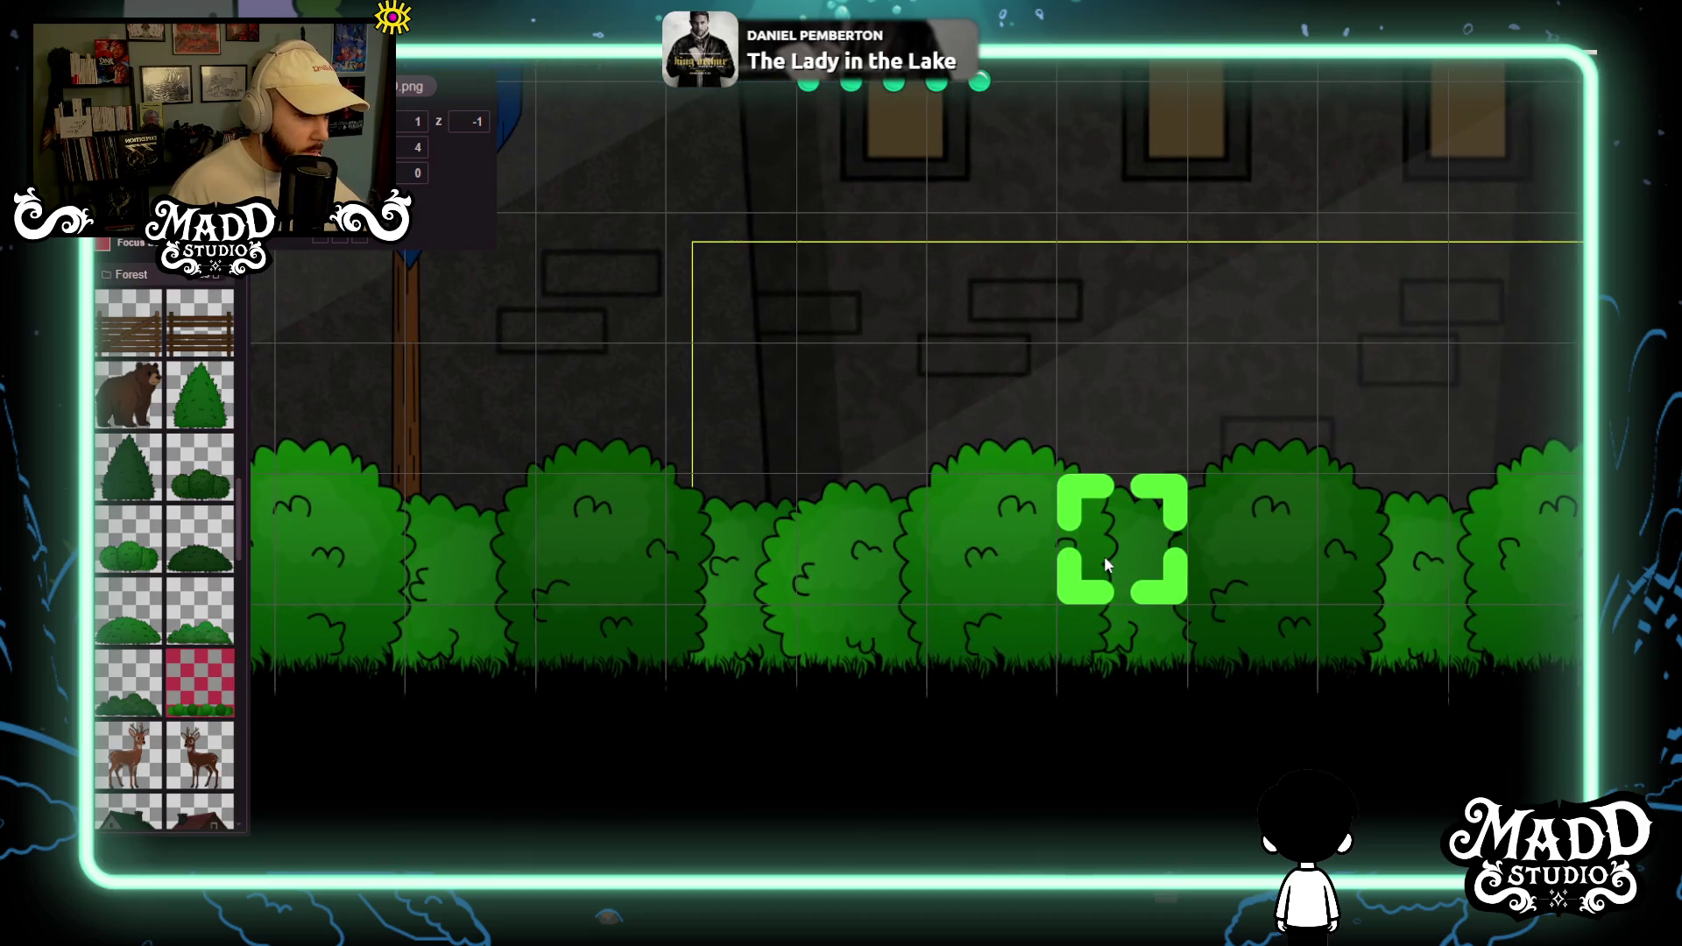
{"action": "scroll", "coordinate": [1107, 563], "scroll_direction": "down", "scroll_amount": 5}
{"action": "scroll", "coordinate": [1104, 555], "scroll_direction": "down", "scroll_amount": 3}
{"action": "mouse_move", "coordinate": [1150, 556]}
{"action": "left_mouse_down"}
{"action": "mouse_move", "coordinate": [882, 556]}
{"action": "mouse_move", "coordinate": [767, 518]}
{"action": "left_mouse_up"}
{"action": "mouse_move", "coordinate": [933, 762]}
{"action": "left_mouse_down"}
{"action": "mouse_move", "coordinate": [818, 451]}
{"action": "mouse_move", "coordinate": [797, 448]}
{"action": "left_mouse_up"}
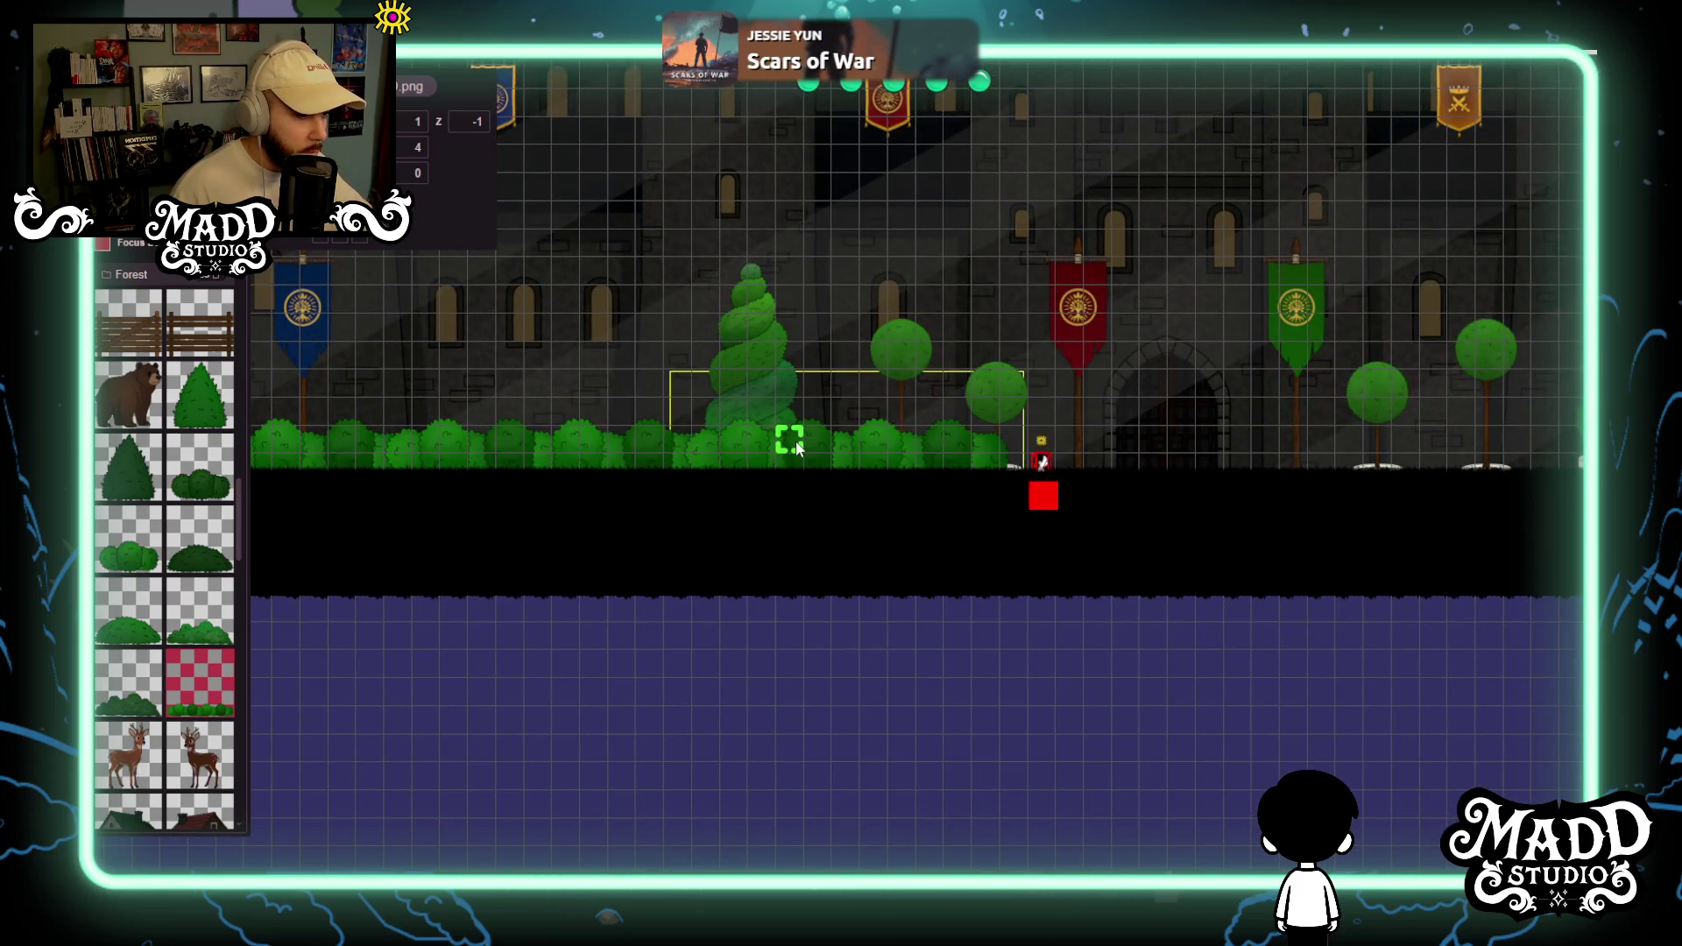
{"action": "scroll", "coordinate": [771, 447], "scroll_direction": "up", "scroll_amount": 3}
{"action": "scroll", "coordinate": [744, 458], "scroll_direction": "down", "scroll_amount": 1}
{"action": "scroll", "coordinate": [1191, 636], "scroll_direction": "up", "scroll_amount": 3}
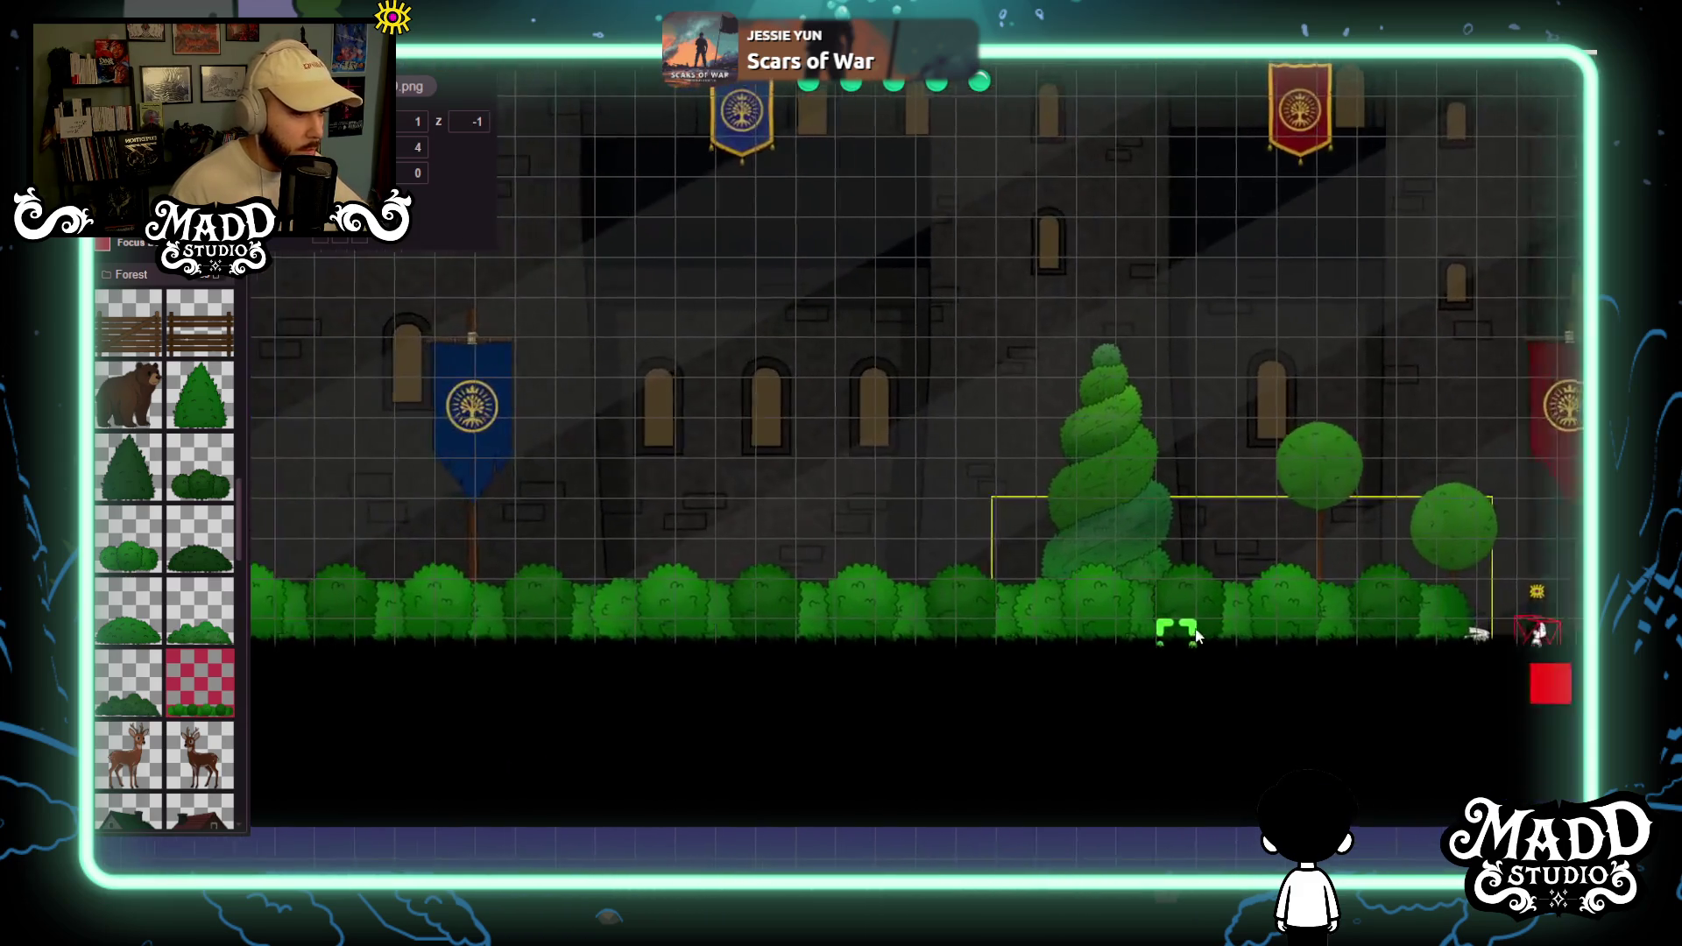
Frame the castle wall above the hedge and select the small round tree beside the topiary.
{"action": "left_click_drag", "start_coordinate": [1192, 636], "coordinate": [868, 634]}
{"action": "scroll", "coordinate": [864, 637], "scroll_direction": "up", "scroll_amount": 2}
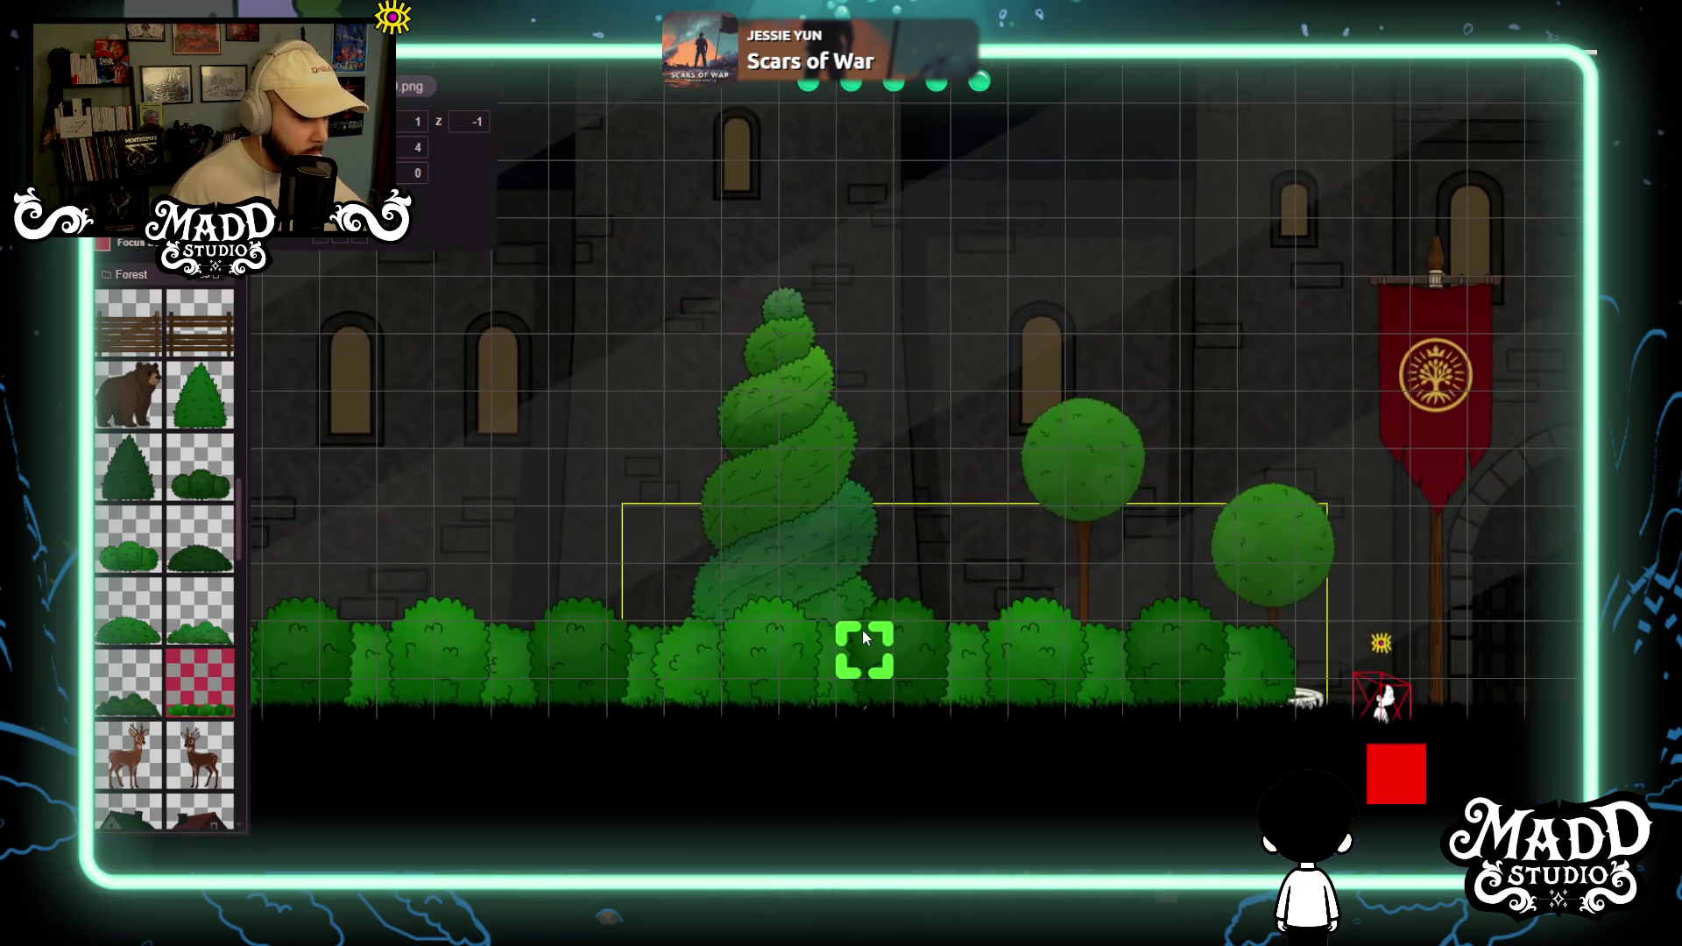
{"action": "scroll", "coordinate": [864, 637], "scroll_direction": "up", "scroll_amount": 2}
{"action": "scroll", "coordinate": [864, 637], "scroll_direction": "down", "scroll_amount": 4}
{"action": "scroll", "coordinate": [876, 649], "scroll_direction": "down", "scroll_amount": 2}
{"action": "mouse_move", "coordinate": [1002, 687]}
{"action": "left_mouse_down"}
{"action": "mouse_move", "coordinate": [864, 552]}
{"action": "mouse_move", "coordinate": [754, 517]}
{"action": "left_mouse_up"}
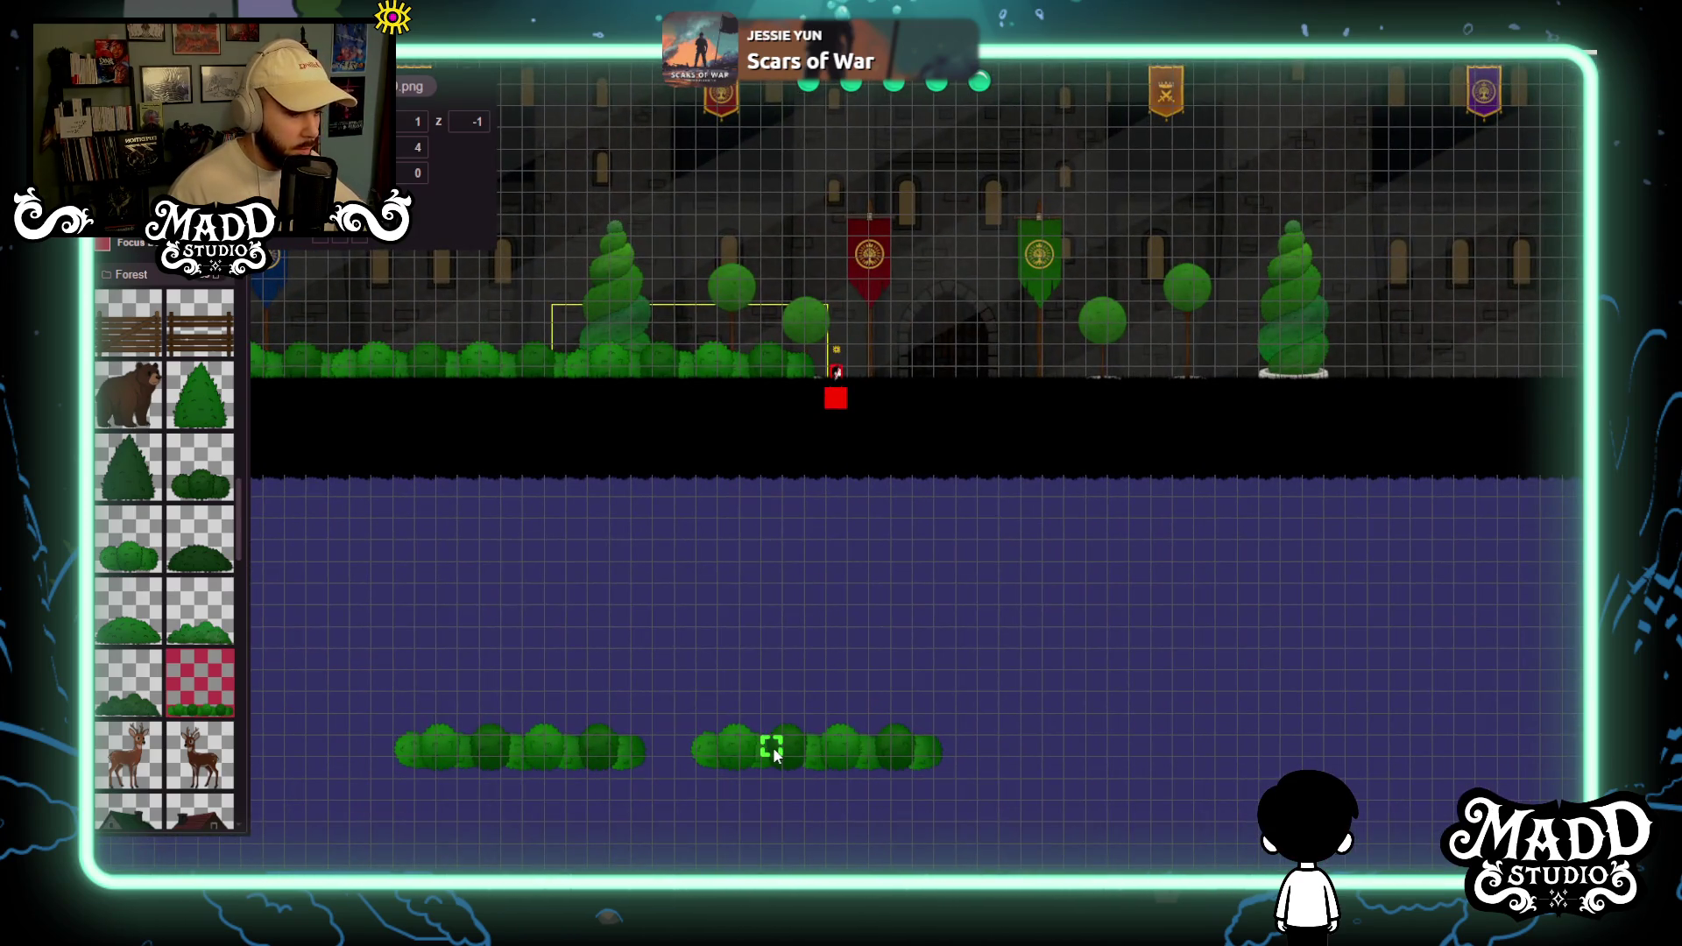
{"action": "mouse_move", "coordinate": [903, 435]}
{"action": "left_mouse_down"}
{"action": "mouse_move", "coordinate": [894, 762]}
{"action": "mouse_move", "coordinate": [912, 661]}
{"action": "left_mouse_up"}
{"action": "scroll", "coordinate": [911, 340], "scroll_direction": "up", "scroll_amount": 2}
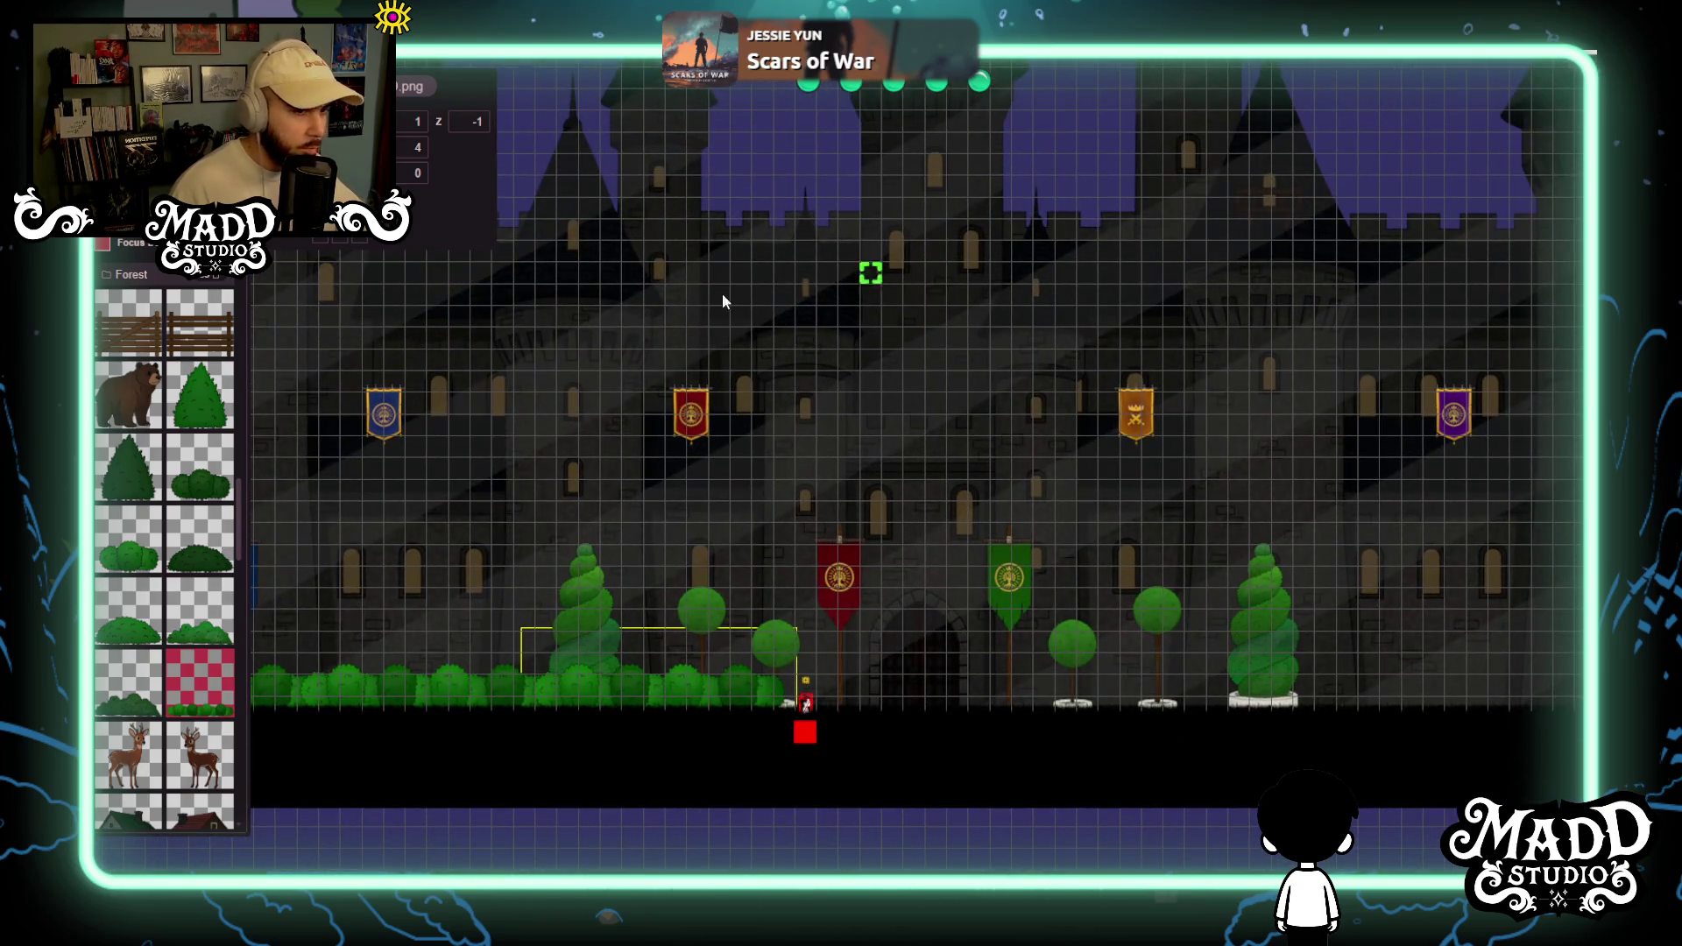
{"action": "scroll", "coordinate": [881, 480], "scroll_direction": "down", "scroll_amount": 3}
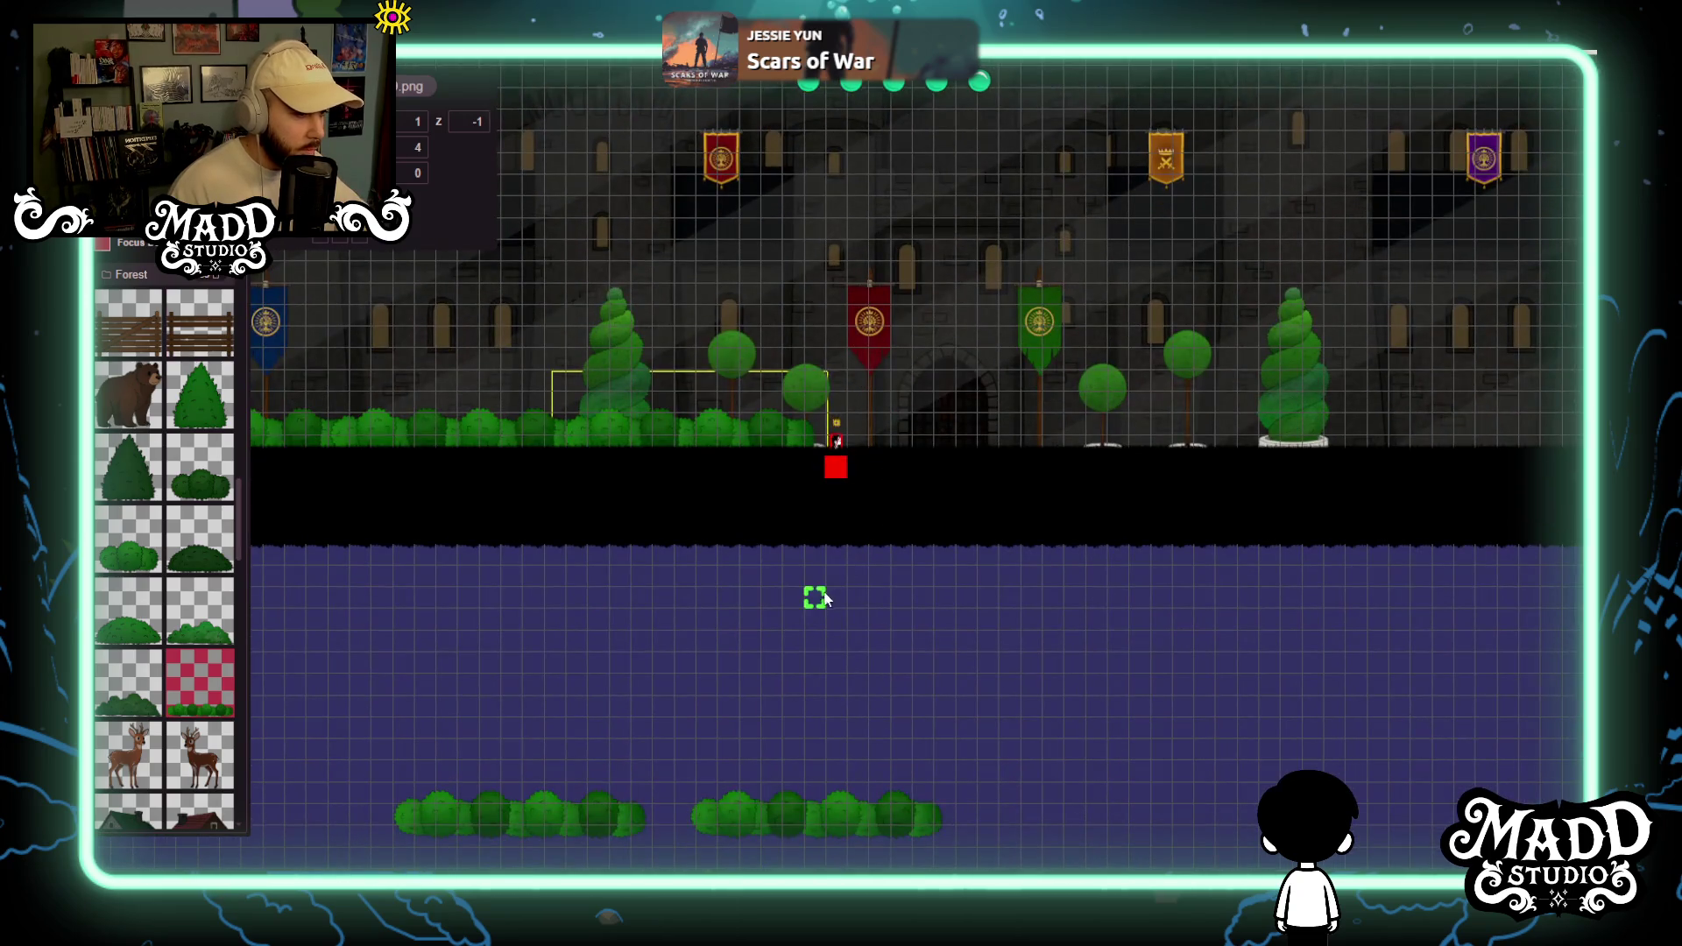
{"action": "left_click", "coordinate": [730, 359]}
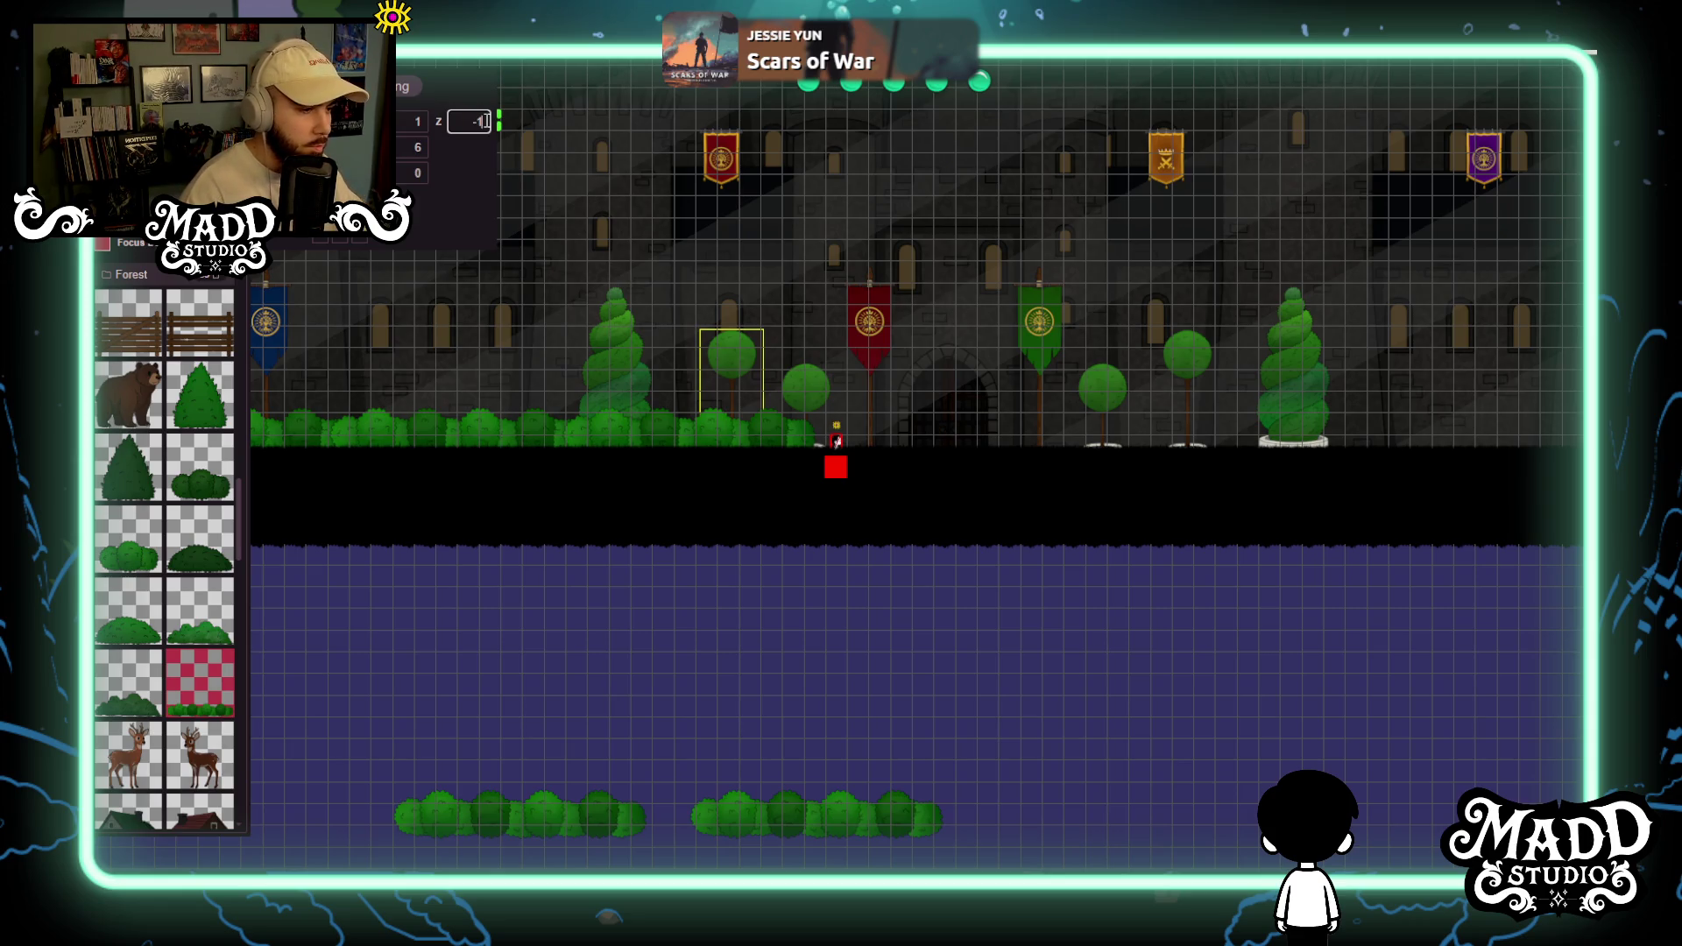
Set the hedge in front of the castle to depth -2.
{"action": "scroll", "coordinate": [770, 488], "scroll_direction": "left", "scroll_amount": 5}
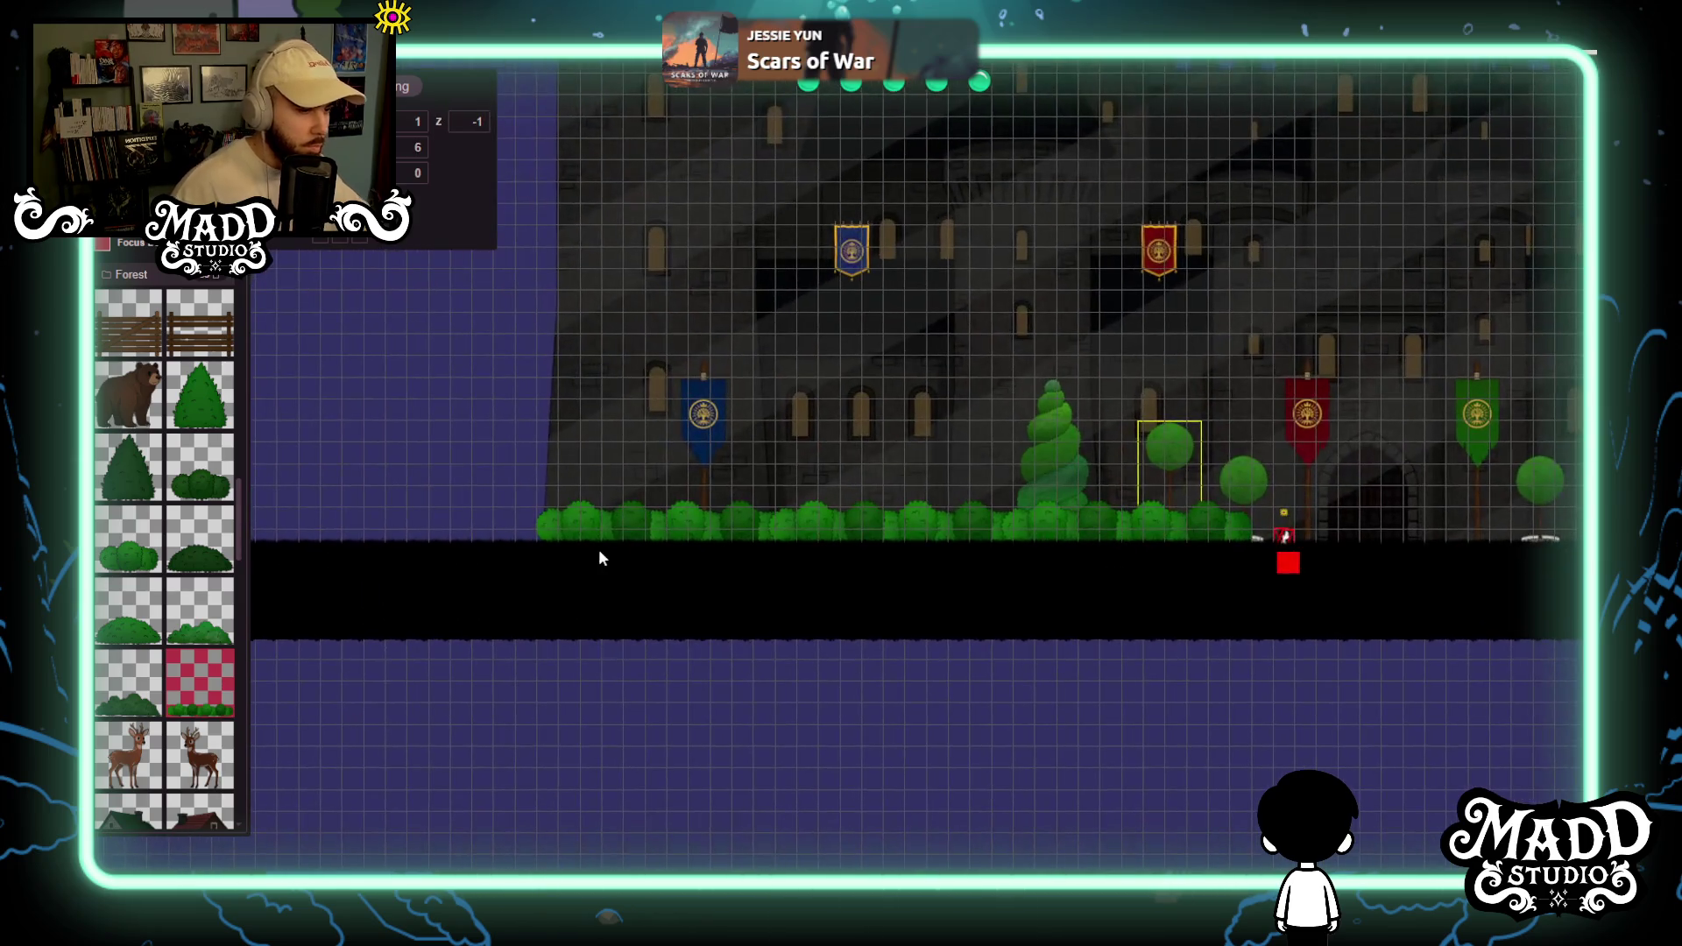
{"action": "left_click", "coordinate": [619, 525]}
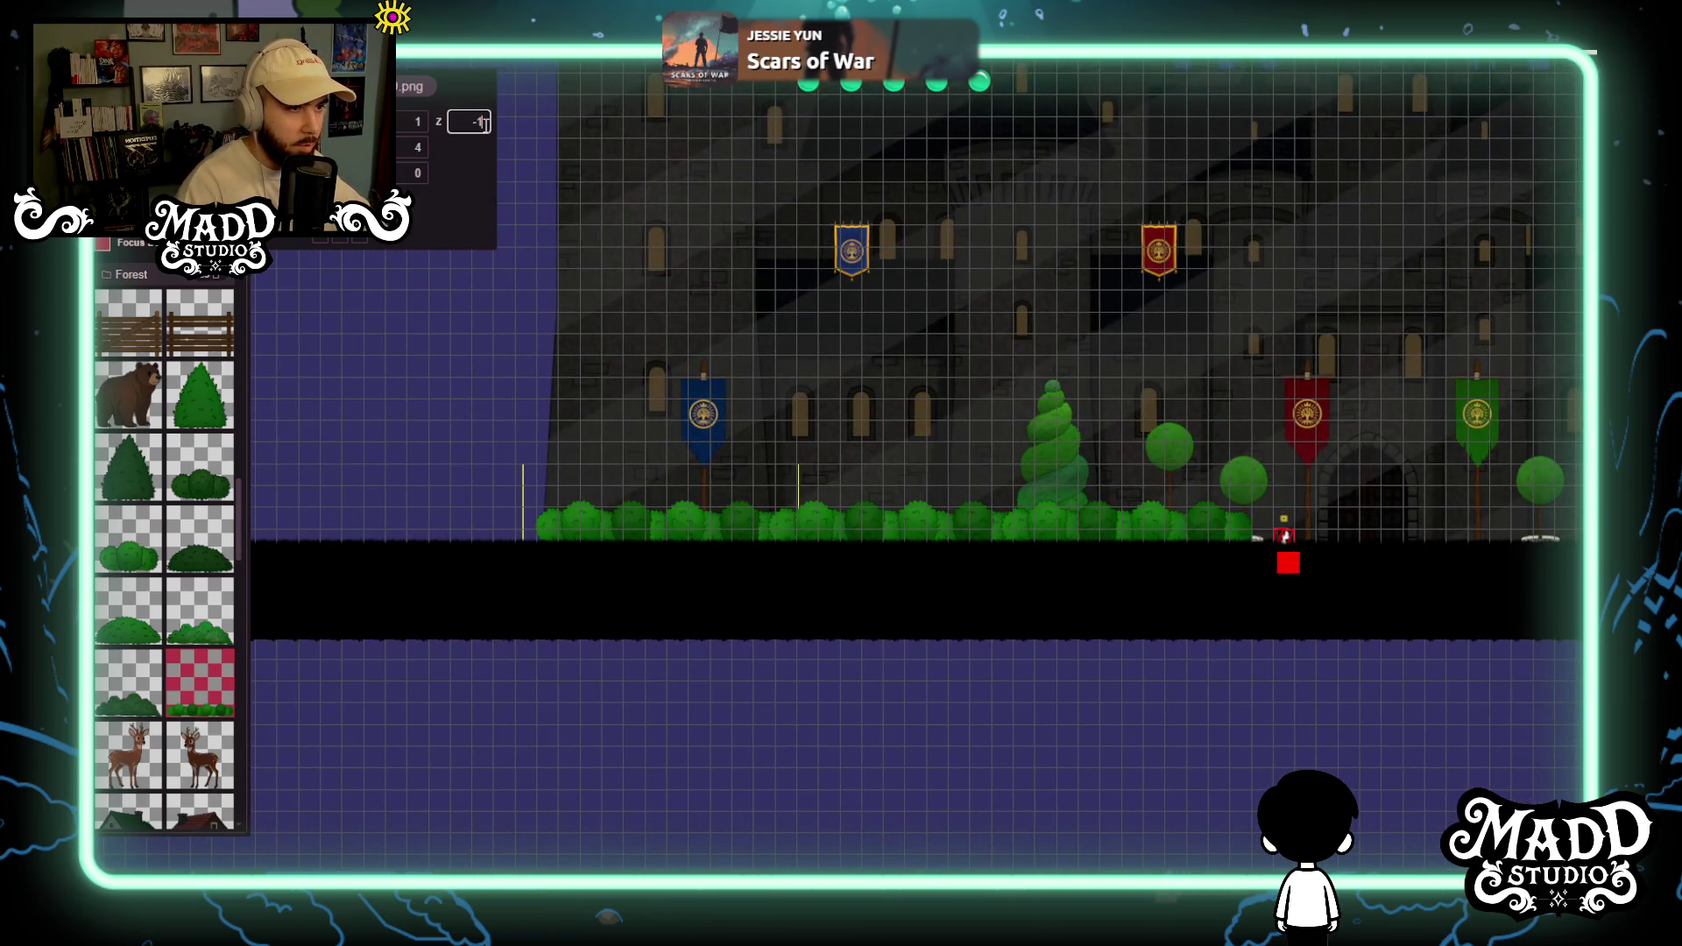
{"action": "type", "text": "2"}
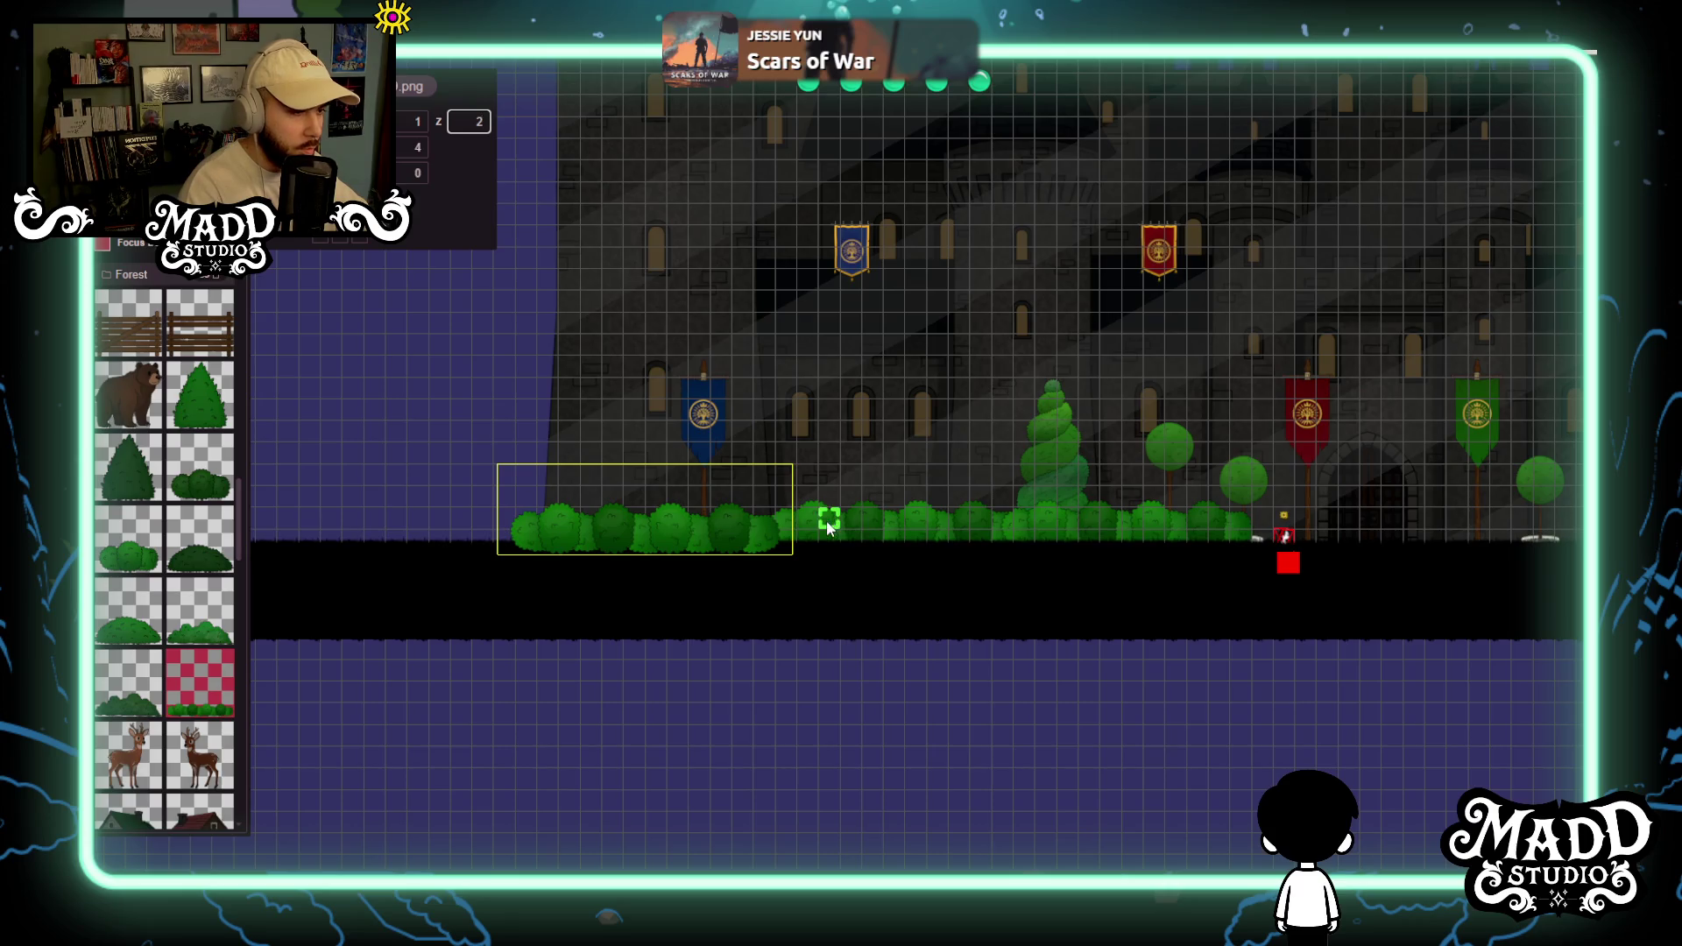
{"action": "key", "text": "BackSpace"}
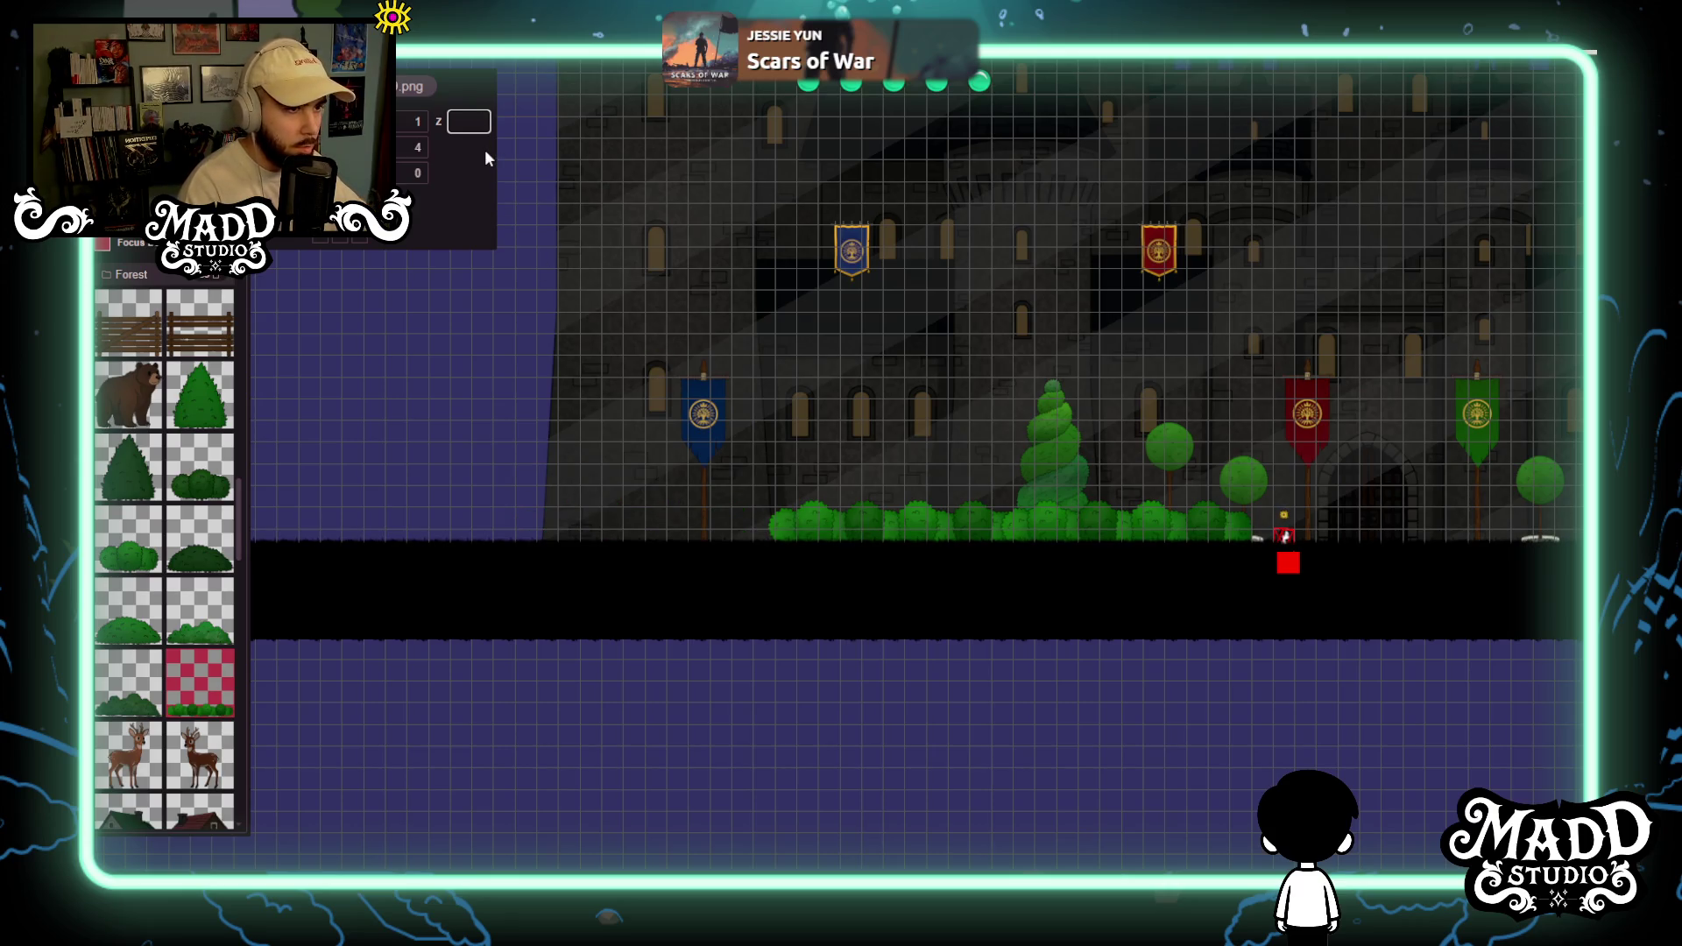
{"action": "type", "text": "2"}
{"action": "key", "text": "ctrl+z"}
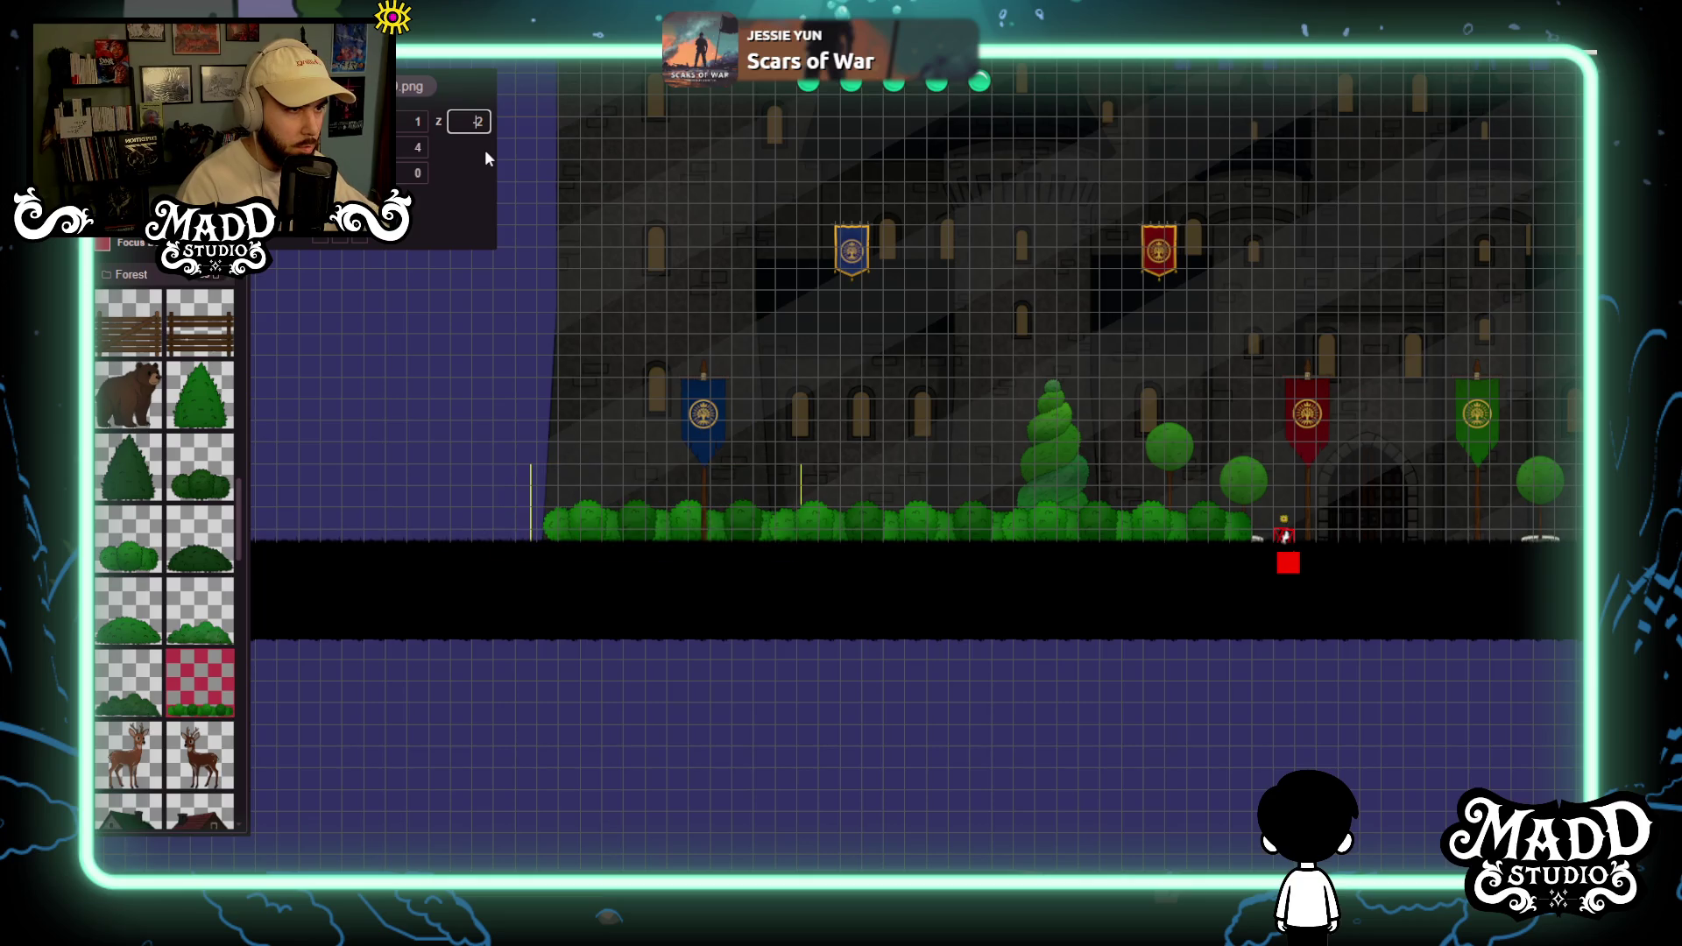
{"action": "left_click", "coordinate": [480, 123]}
{"action": "type", "text": "2"}
{"action": "key", "text": "Left"}
{"action": "key", "text": "BackSpace"}
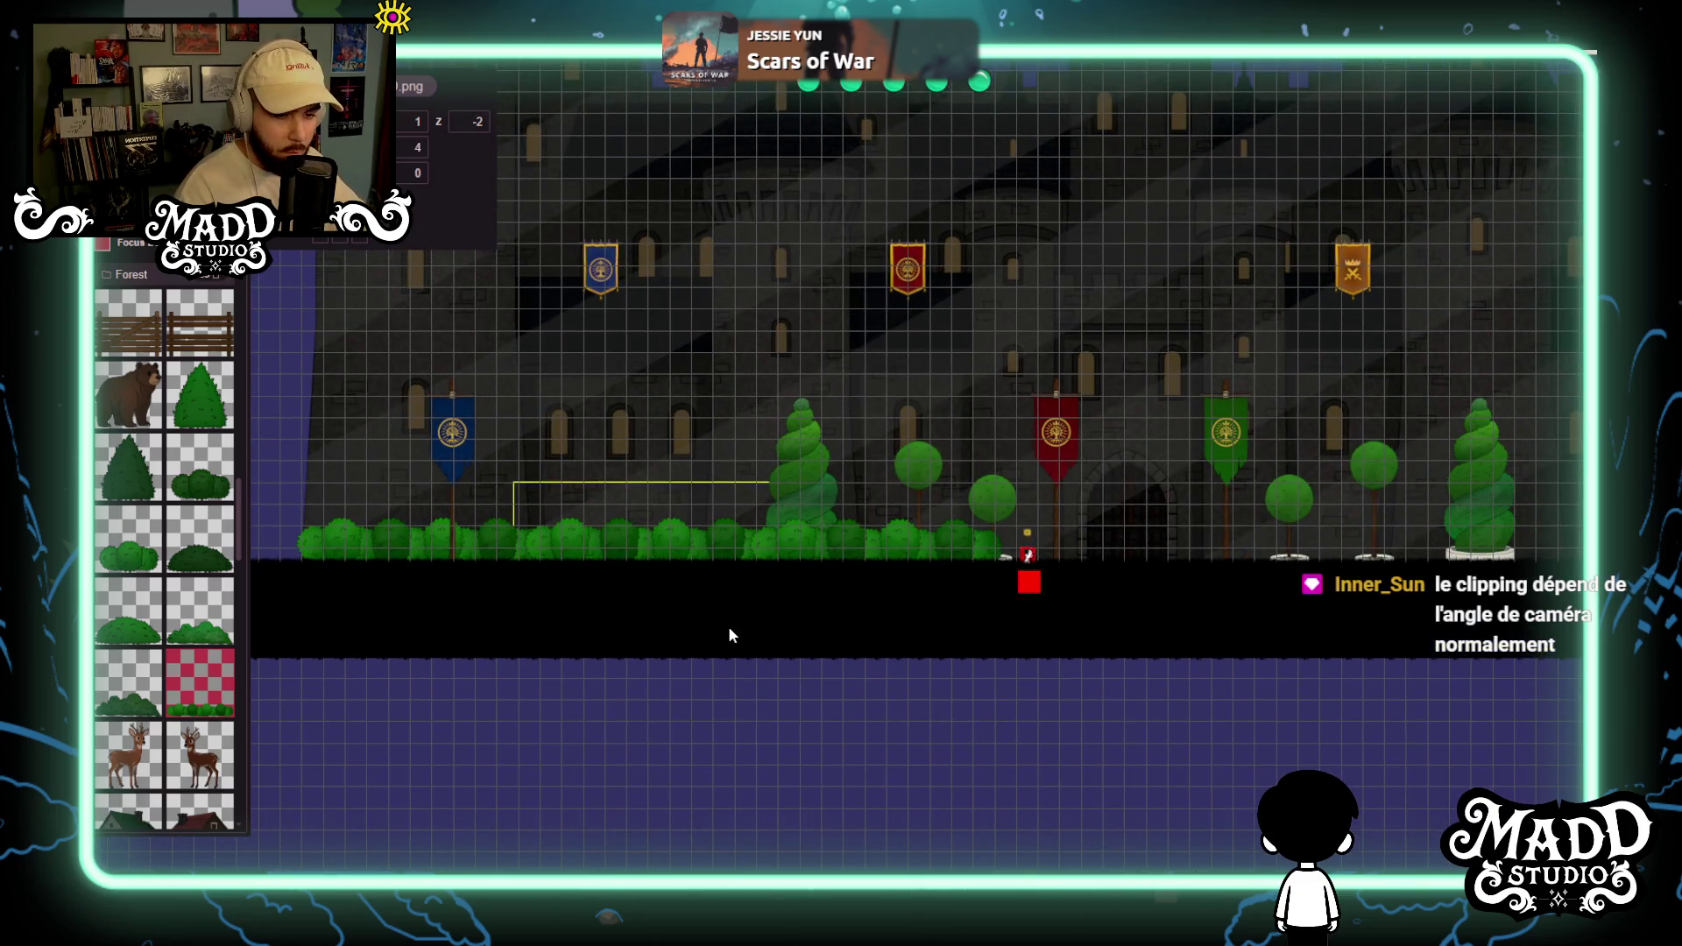
Set the hedge section behind the round trees near the red banner to depth -2 too.
{"action": "scroll", "coordinate": [766, 592], "scroll_direction": "up", "scroll_amount": 2}
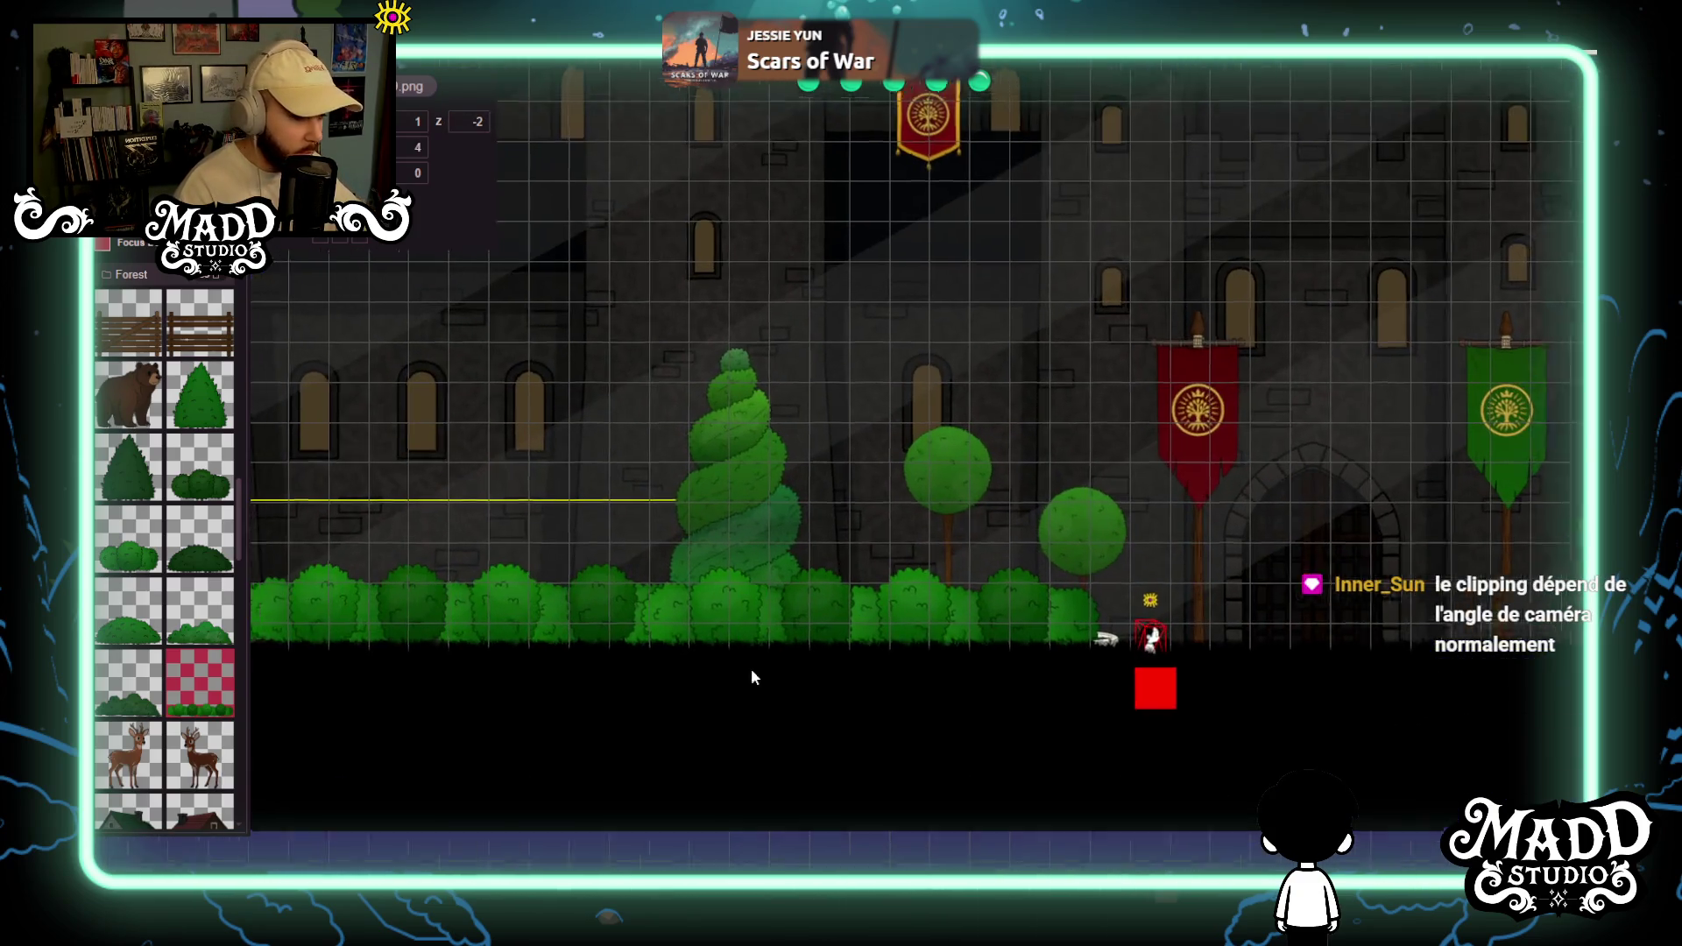
{"action": "left_click_drag", "start_coordinate": [741, 667], "coordinate": [1053, 669]}
{"action": "scroll", "coordinate": [812, 659], "scroll_direction": "up", "scroll_amount": 2}
{"action": "scroll", "coordinate": [753, 701], "scroll_direction": "down", "scroll_amount": 1}
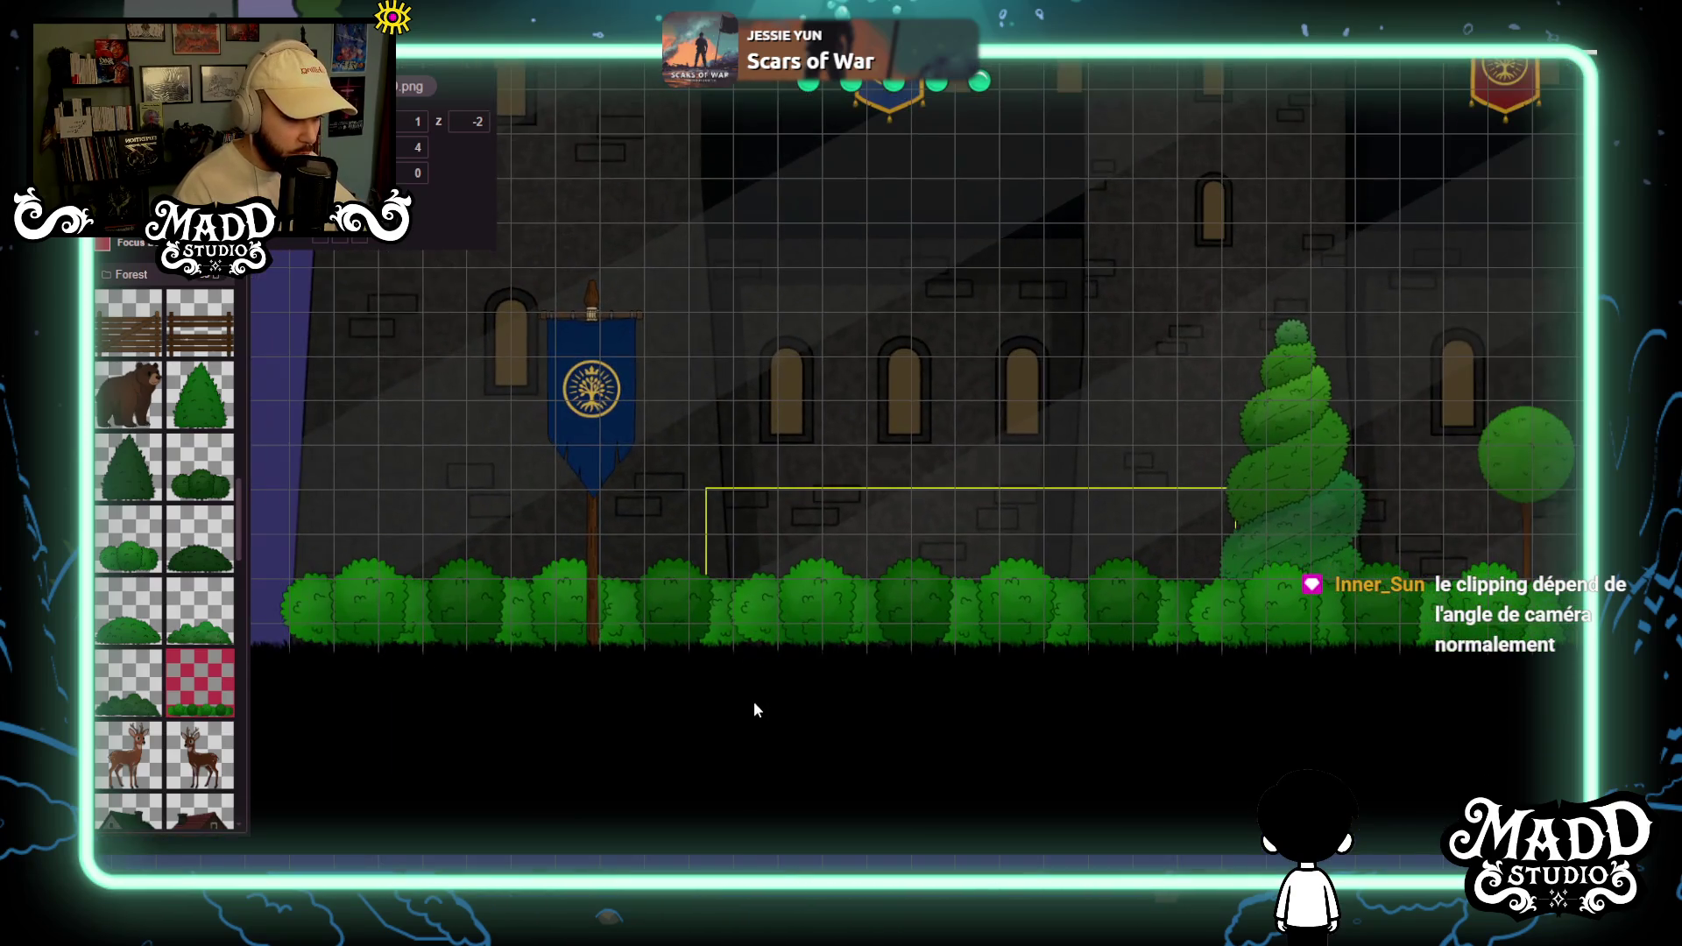
{"action": "scroll", "coordinate": [759, 706], "scroll_direction": "up", "scroll_amount": 3}
{"action": "scroll", "coordinate": [766, 715], "scroll_direction": "down", "scroll_amount": 1}
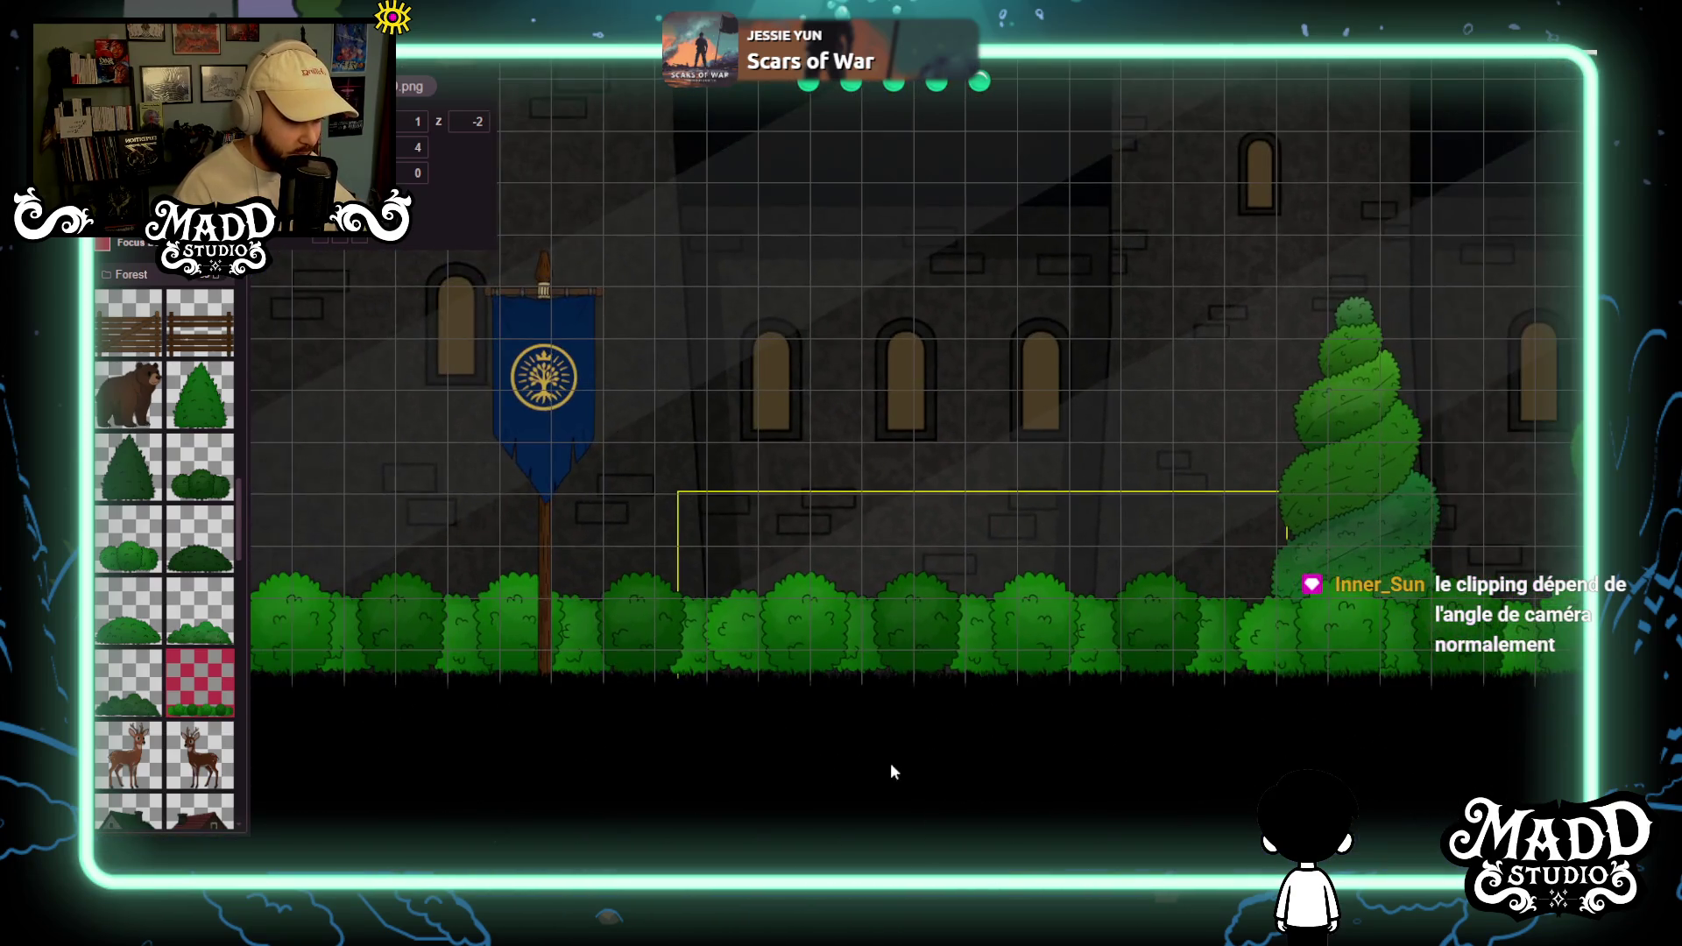
{"action": "left_click_drag", "start_coordinate": [870, 758], "coordinate": [906, 605]}
{"action": "scroll", "coordinate": [906, 605], "scroll_direction": "right", "scroll_amount": 5}
{"action": "left_click", "coordinate": [1165, 487]}
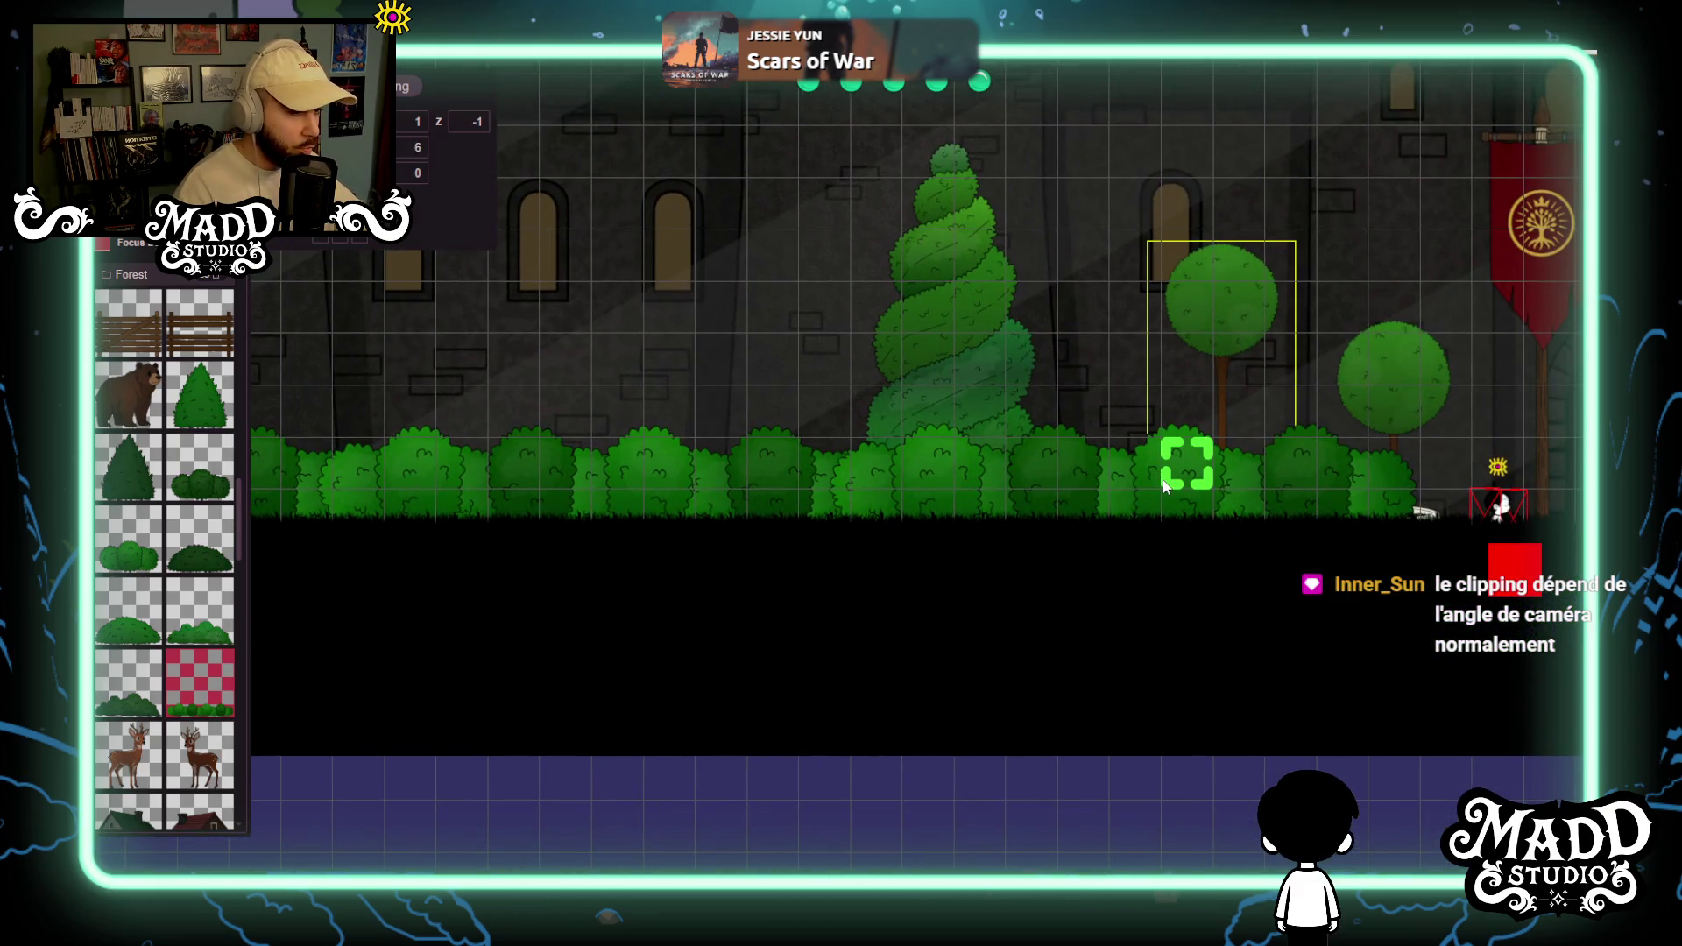
{"action": "left_click", "coordinate": [1128, 503]}
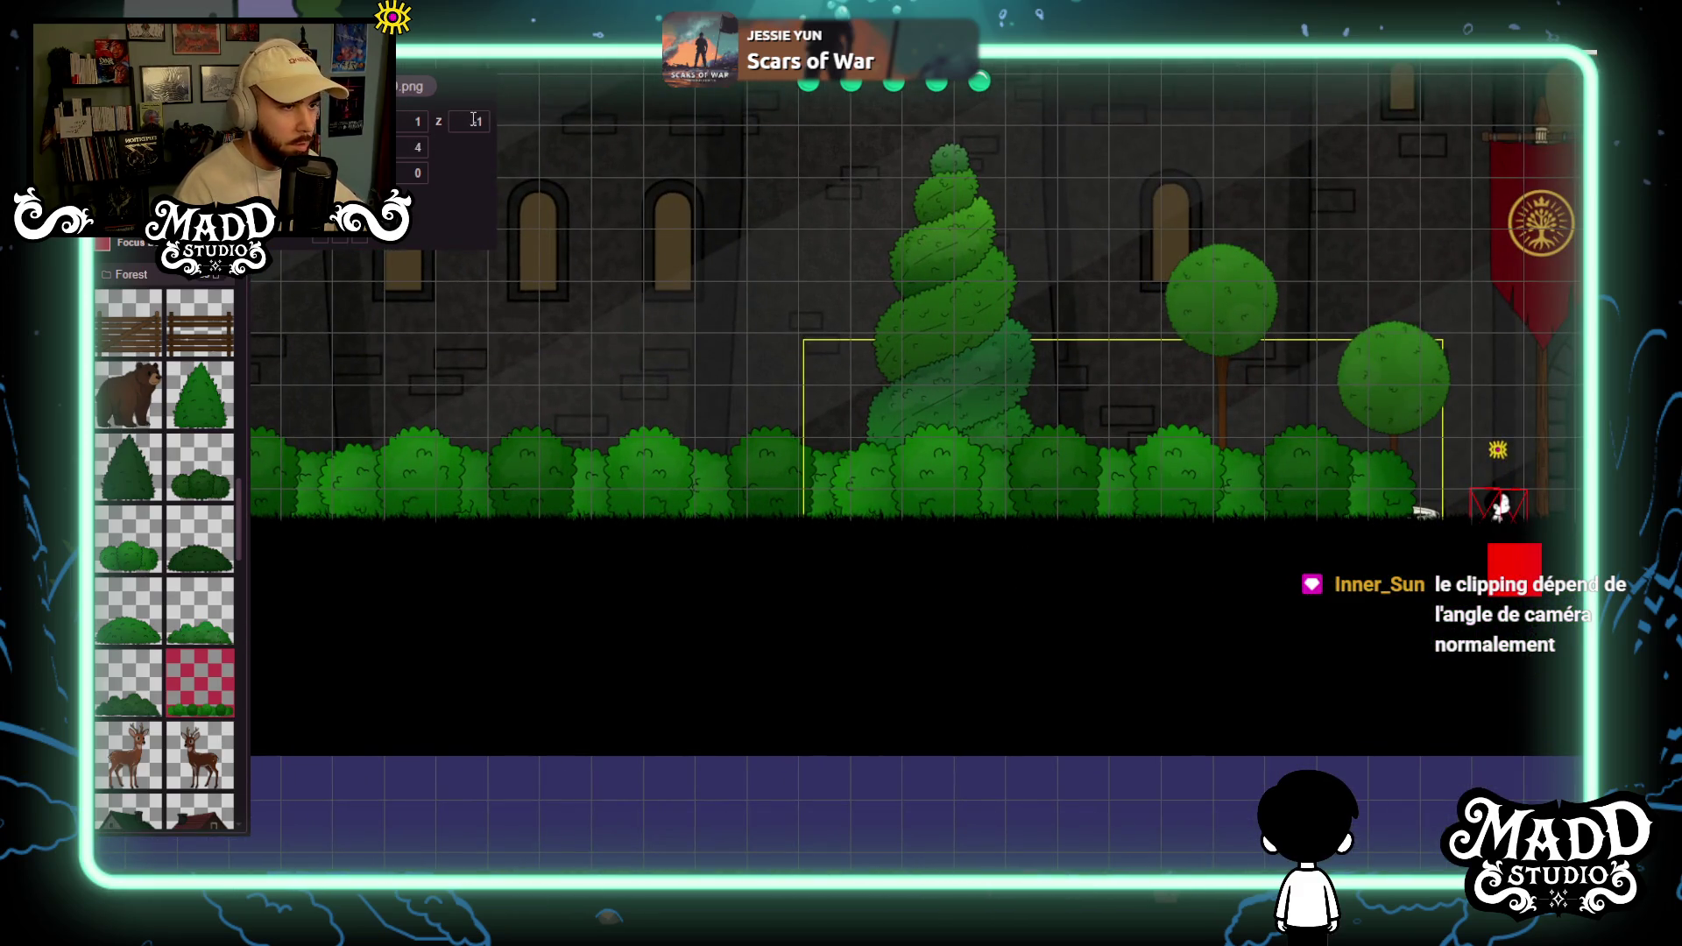
{"action": "type", "text": "2"}
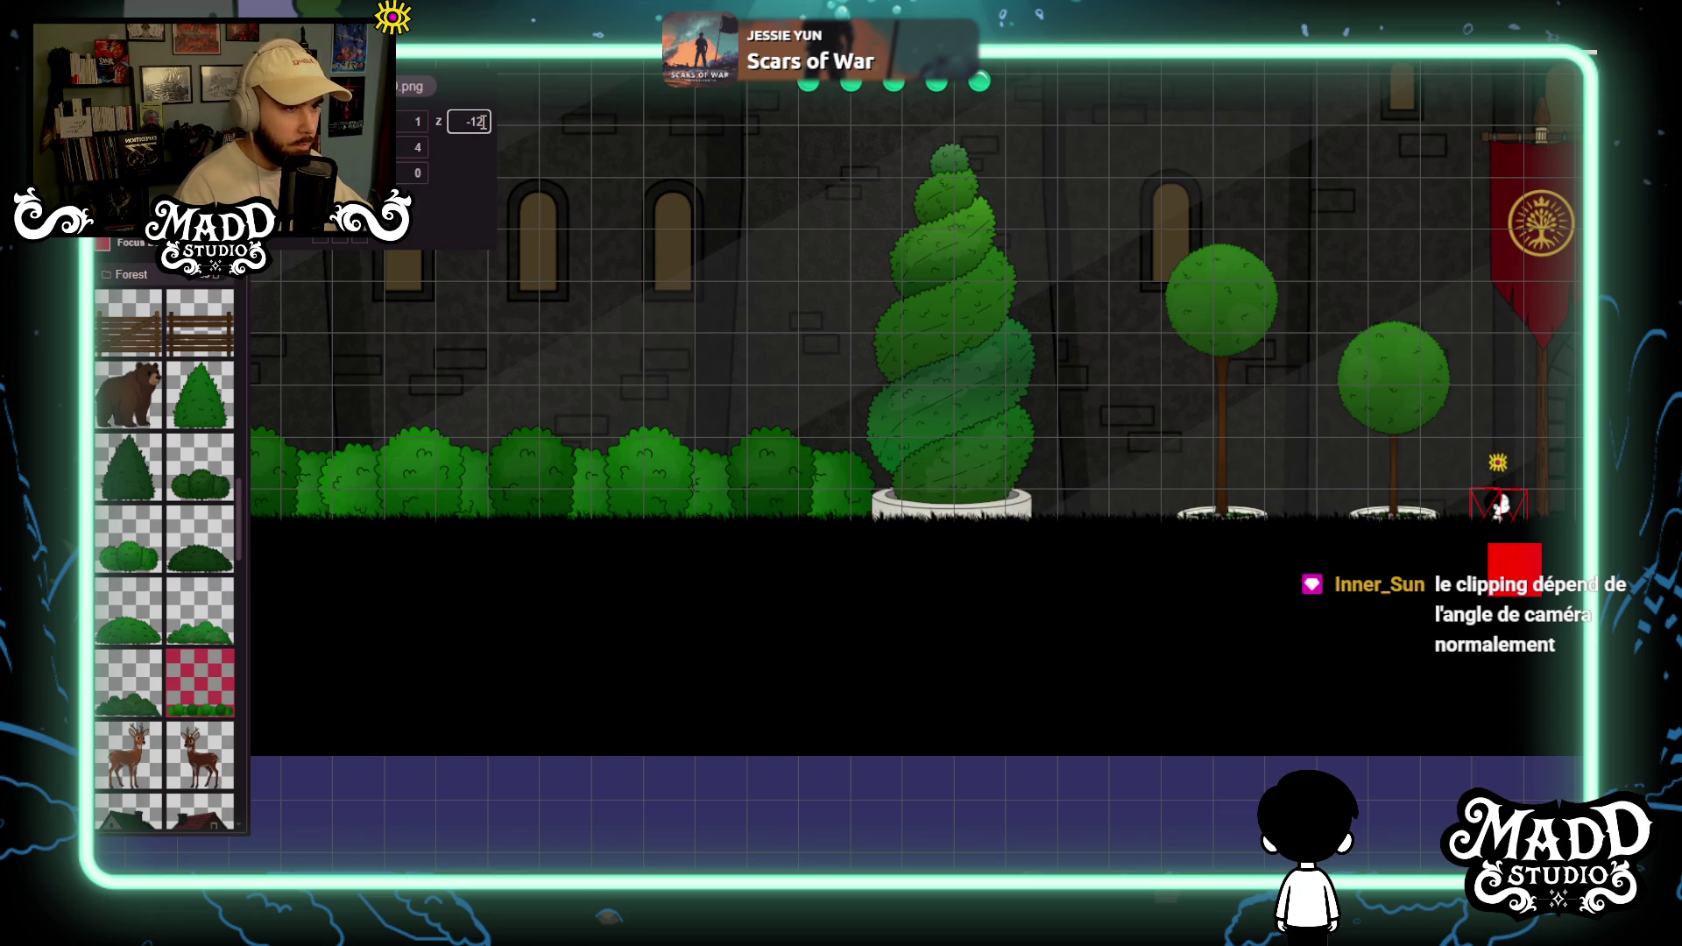
{"action": "key", "text": "BackSpace"}
{"action": "scroll", "coordinate": [1006, 601], "scroll_direction": "up", "scroll_amount": 3}
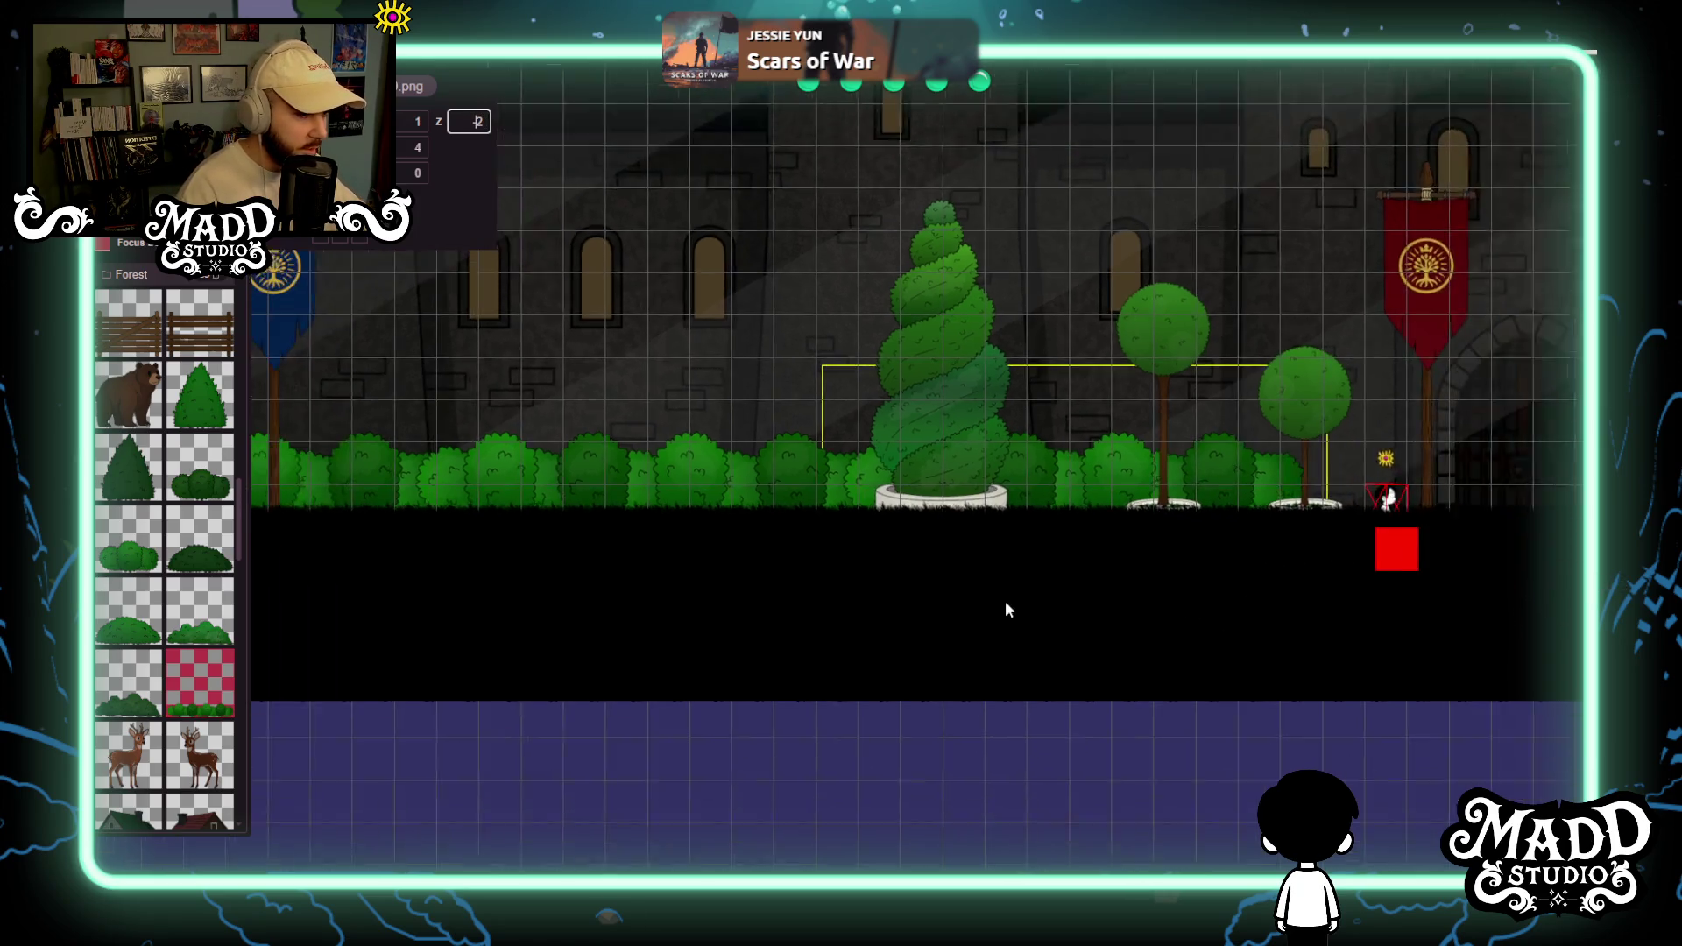
{"action": "scroll", "coordinate": [843, 568], "scroll_direction": "up", "scroll_amount": 1}
{"action": "scroll", "coordinate": [728, 601], "scroll_direction": "down", "scroll_amount": 1}
{"action": "left_click_drag", "start_coordinate": [747, 596], "coordinate": [1201, 620]}
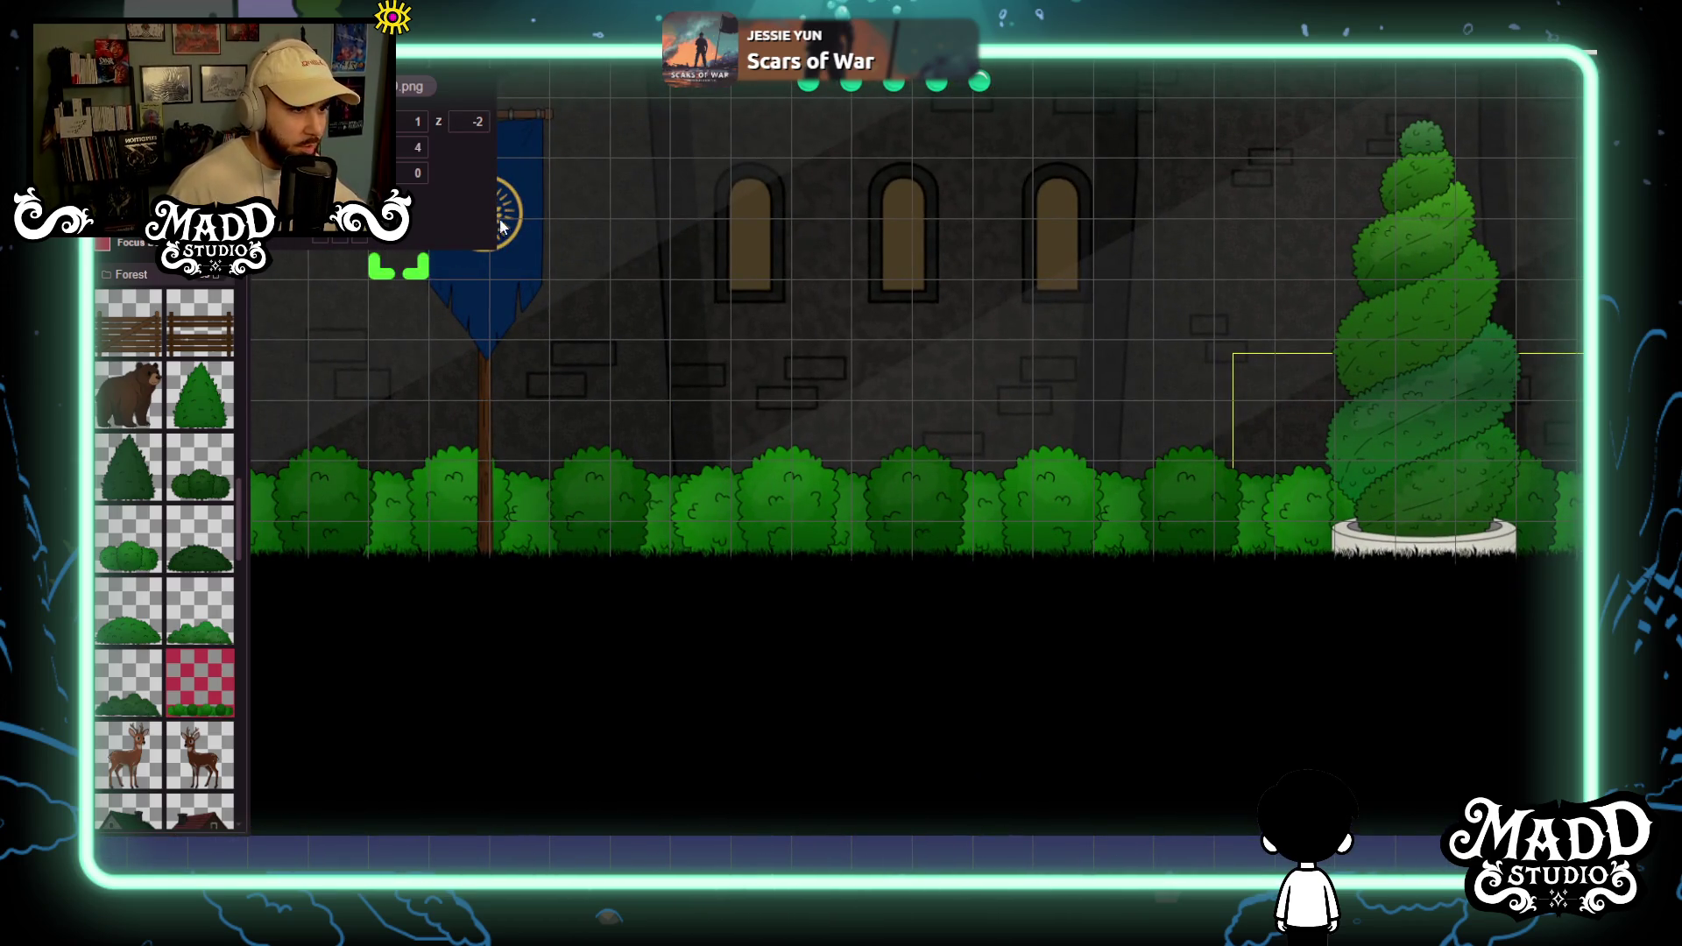
Move the two spare bush rows up and to the right, giving them depth -2.
{"action": "left_click_drag", "start_coordinate": [964, 536], "coordinate": [882, 528]}
{"action": "scroll", "coordinate": [882, 536], "scroll_direction": "right", "scroll_amount": 5}
{"action": "scroll", "coordinate": [1065, 547], "scroll_direction": "down", "scroll_amount": 2}
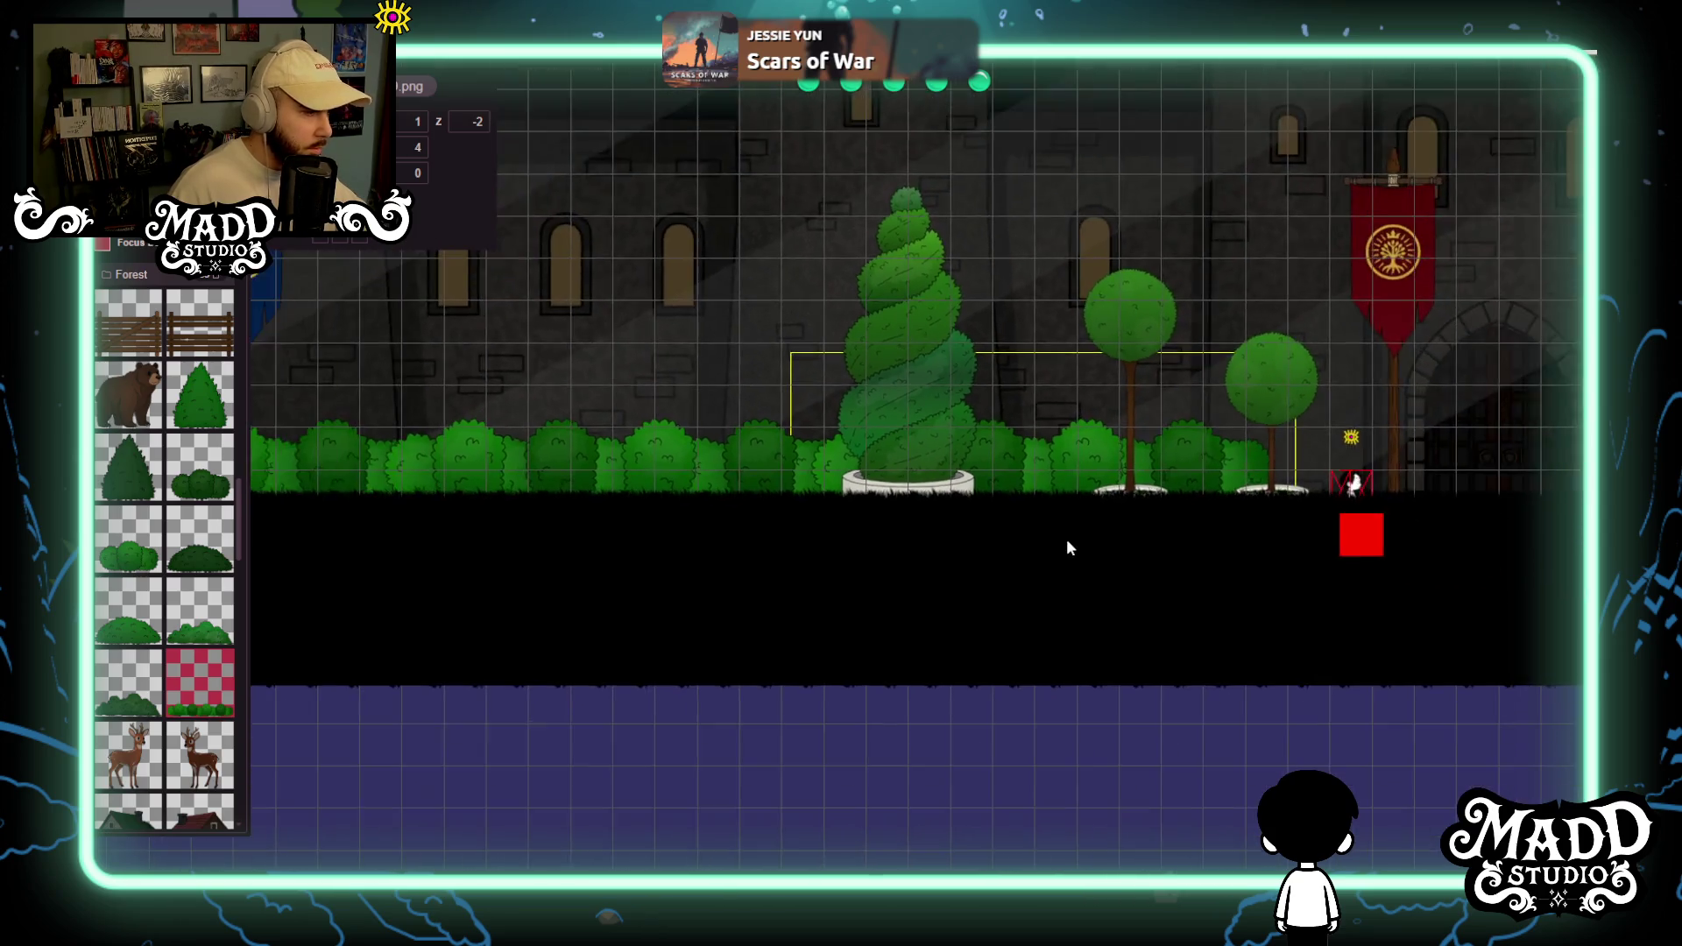
{"action": "scroll", "coordinate": [1066, 548], "scroll_direction": "down", "scroll_amount": 2}
{"action": "scroll", "coordinate": [1034, 603], "scroll_direction": "up", "scroll_amount": 1}
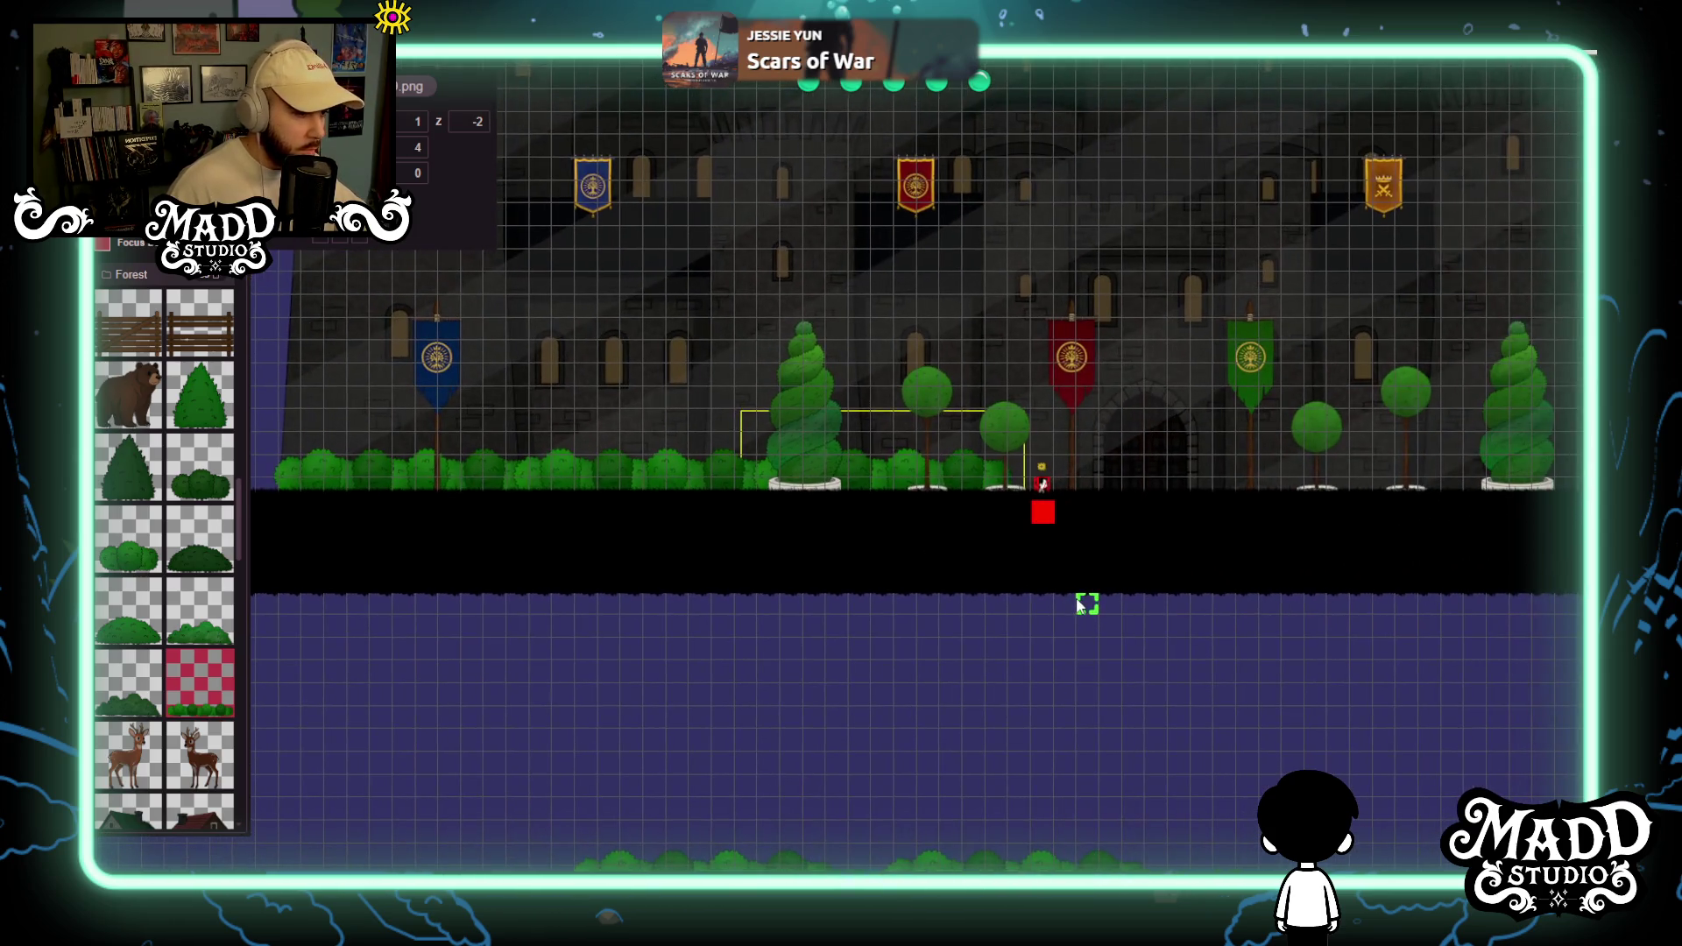
{"action": "left_click_drag", "start_coordinate": [1034, 603], "coordinate": [766, 547]}
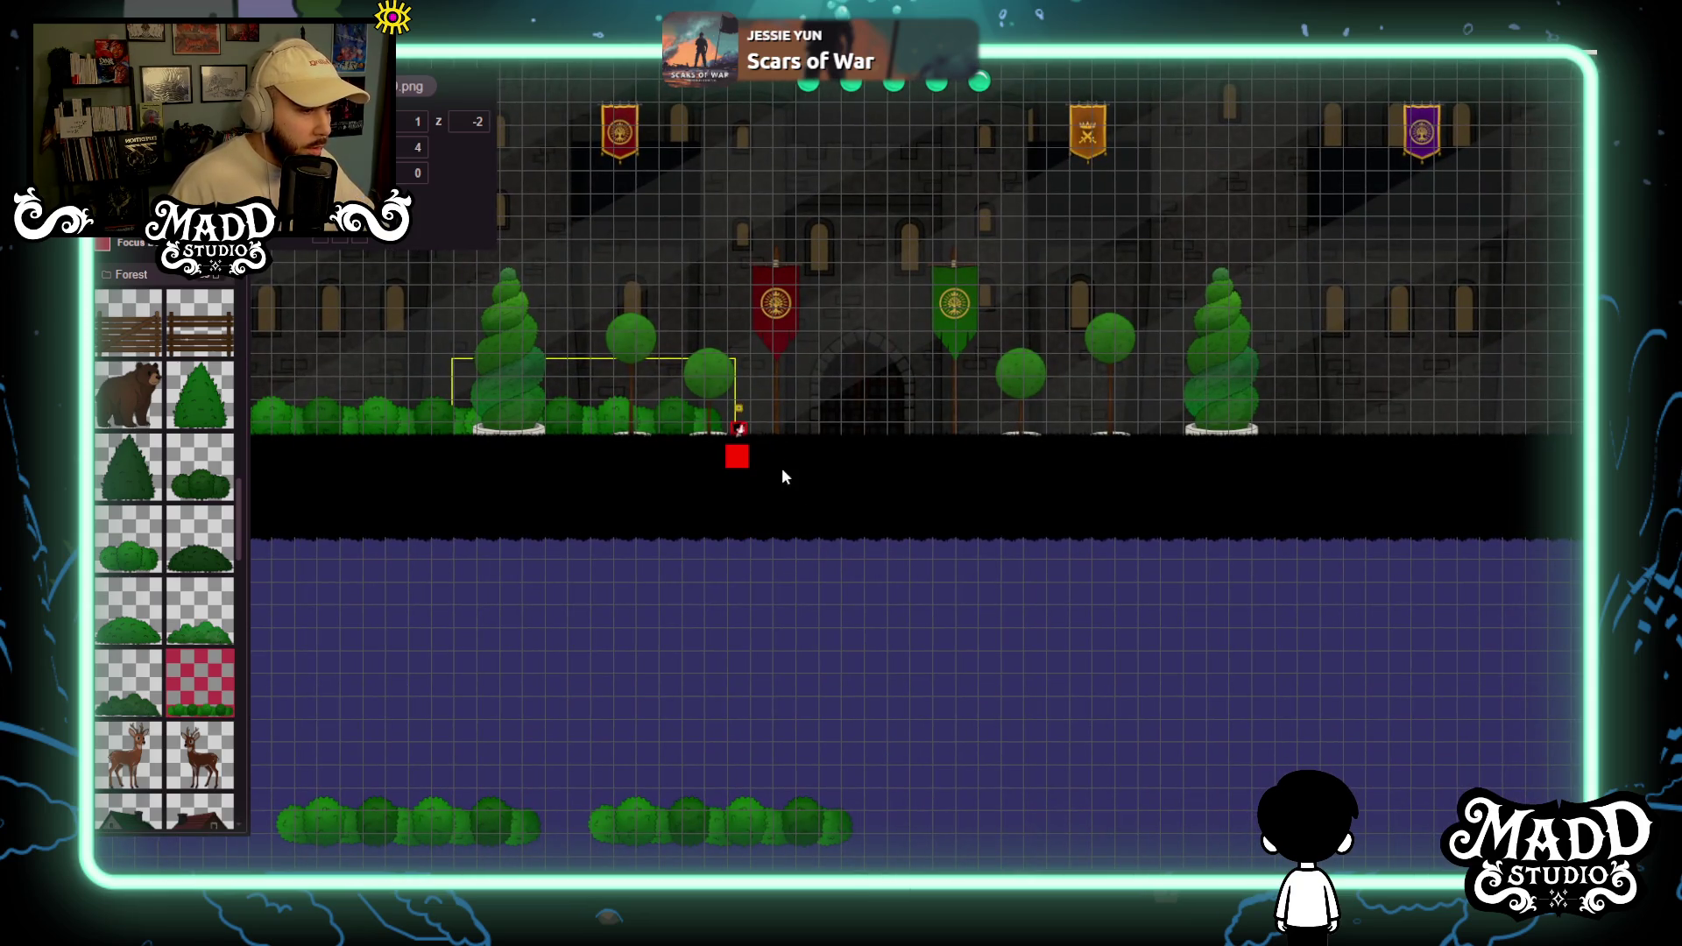
{"action": "mouse_move", "coordinate": [434, 816]}
{"action": "left_mouse_down"}
{"action": "mouse_move", "coordinate": [1350, 662]}
{"action": "mouse_move", "coordinate": [1145, 638]}
{"action": "mouse_move", "coordinate": [1124, 614]}
{"action": "mouse_move", "coordinate": [1112, 470]}
{"action": "mouse_move", "coordinate": [1096, 688]}
{"action": "left_mouse_up"}
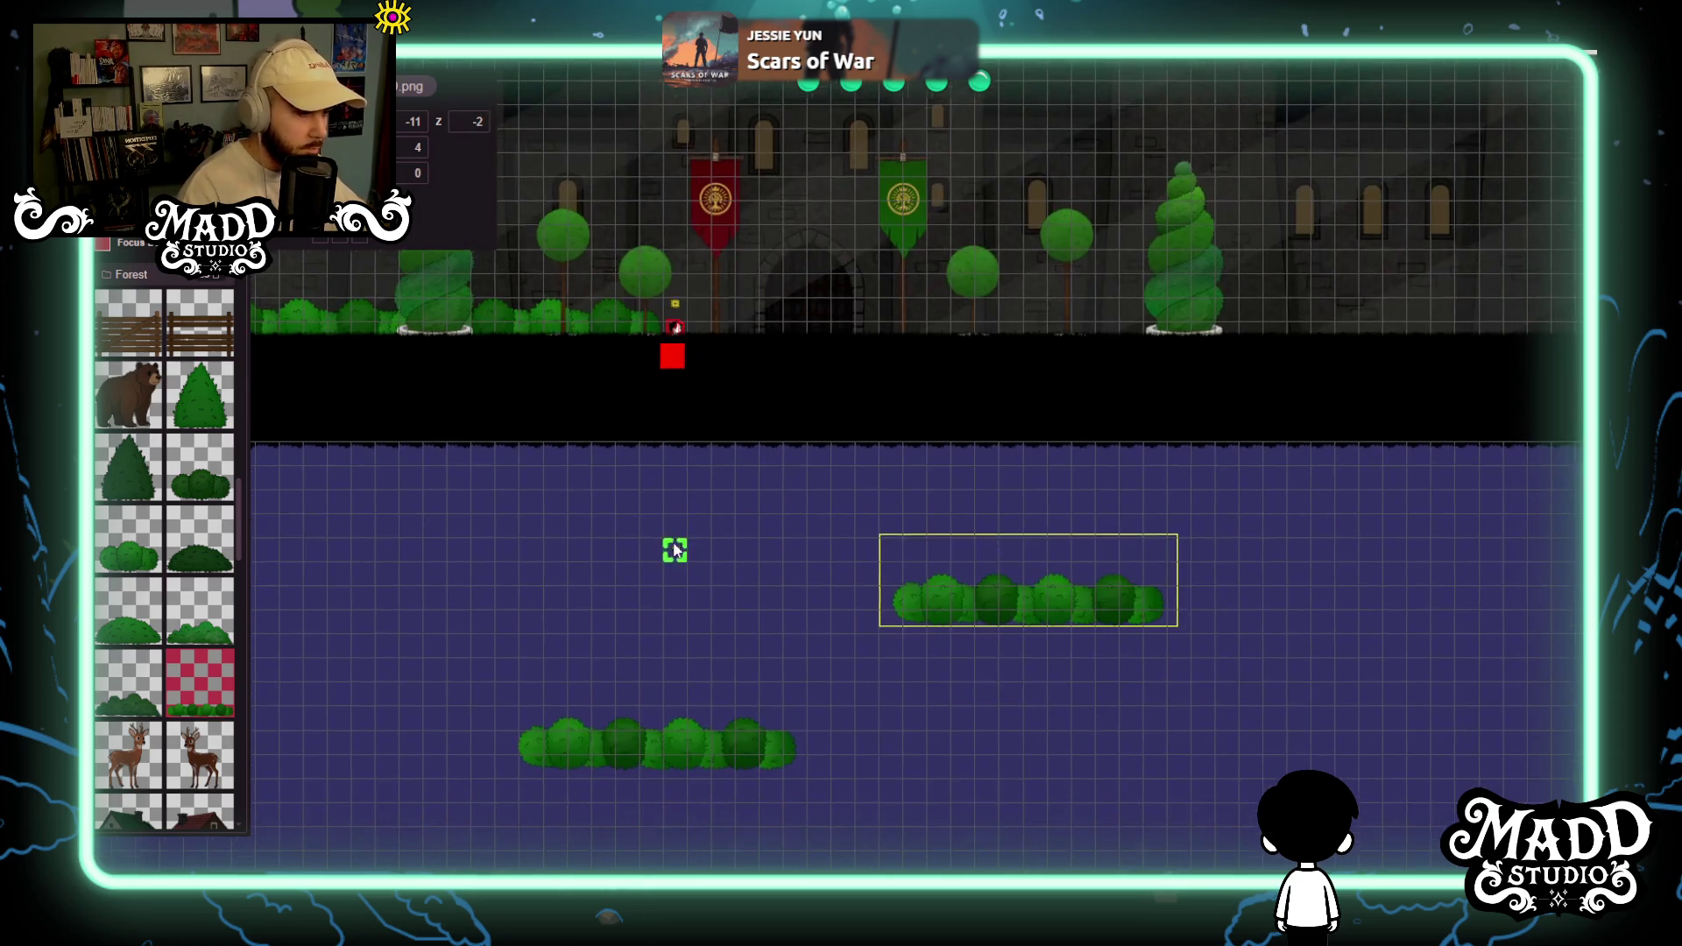
{"action": "mouse_move", "coordinate": [676, 744]}
{"action": "left_mouse_down"}
{"action": "mouse_move", "coordinate": [1082, 691]}
{"action": "mouse_move", "coordinate": [1066, 692]}
{"action": "left_mouse_up"}
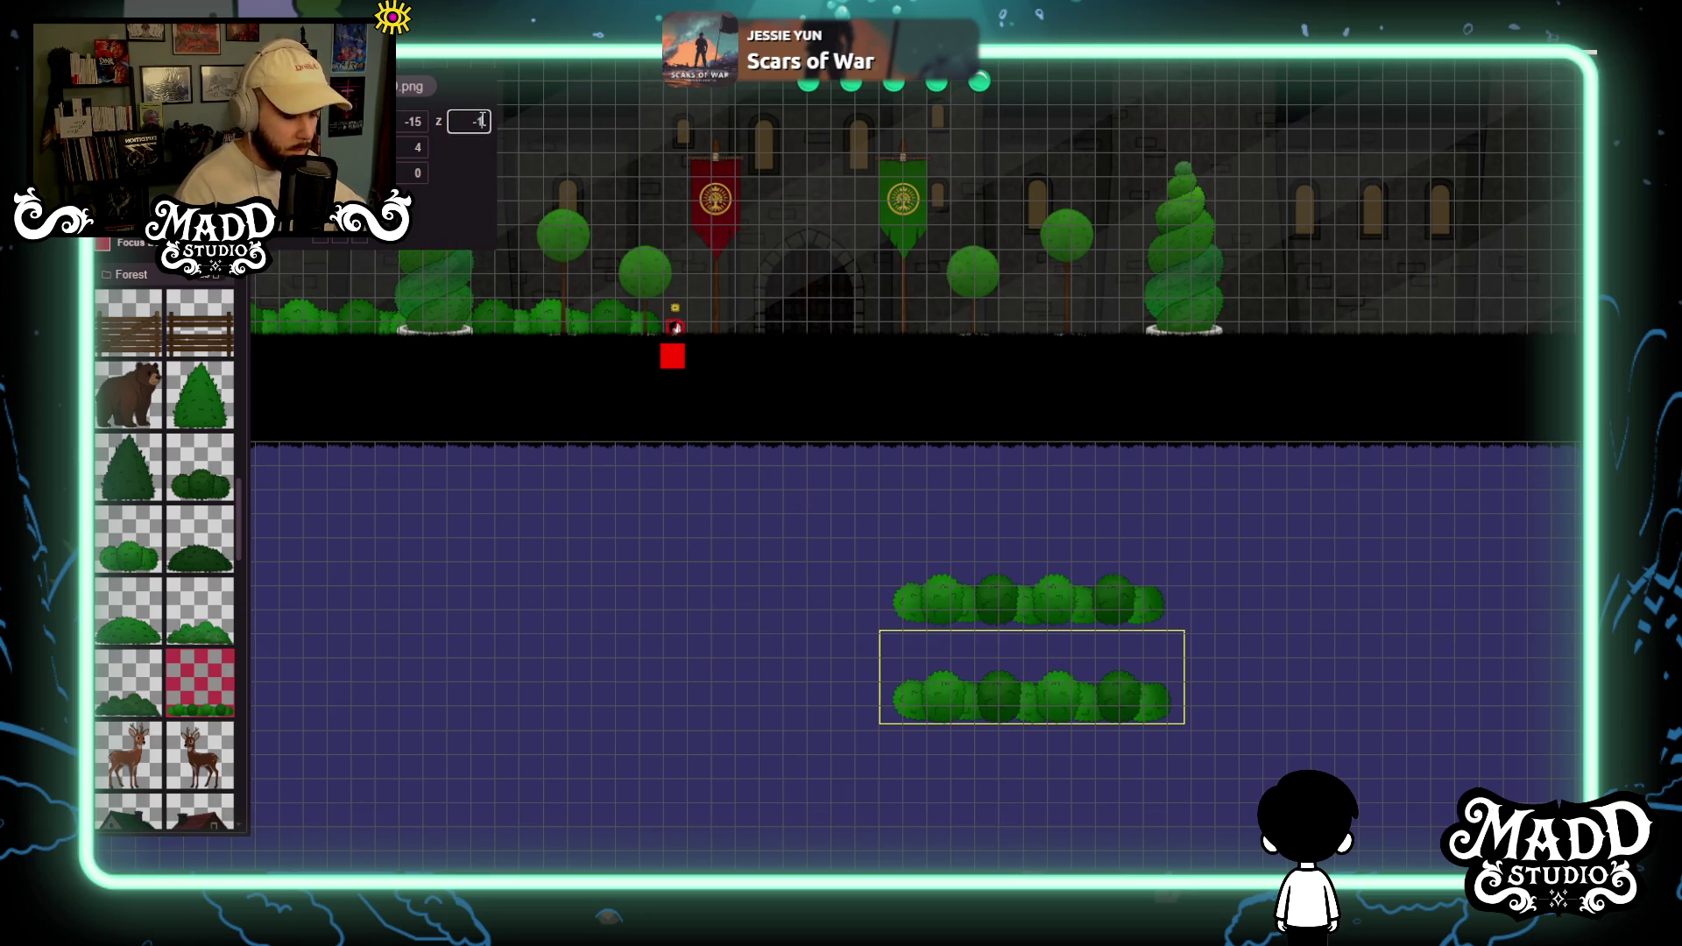
{"action": "type", "text": "2"}
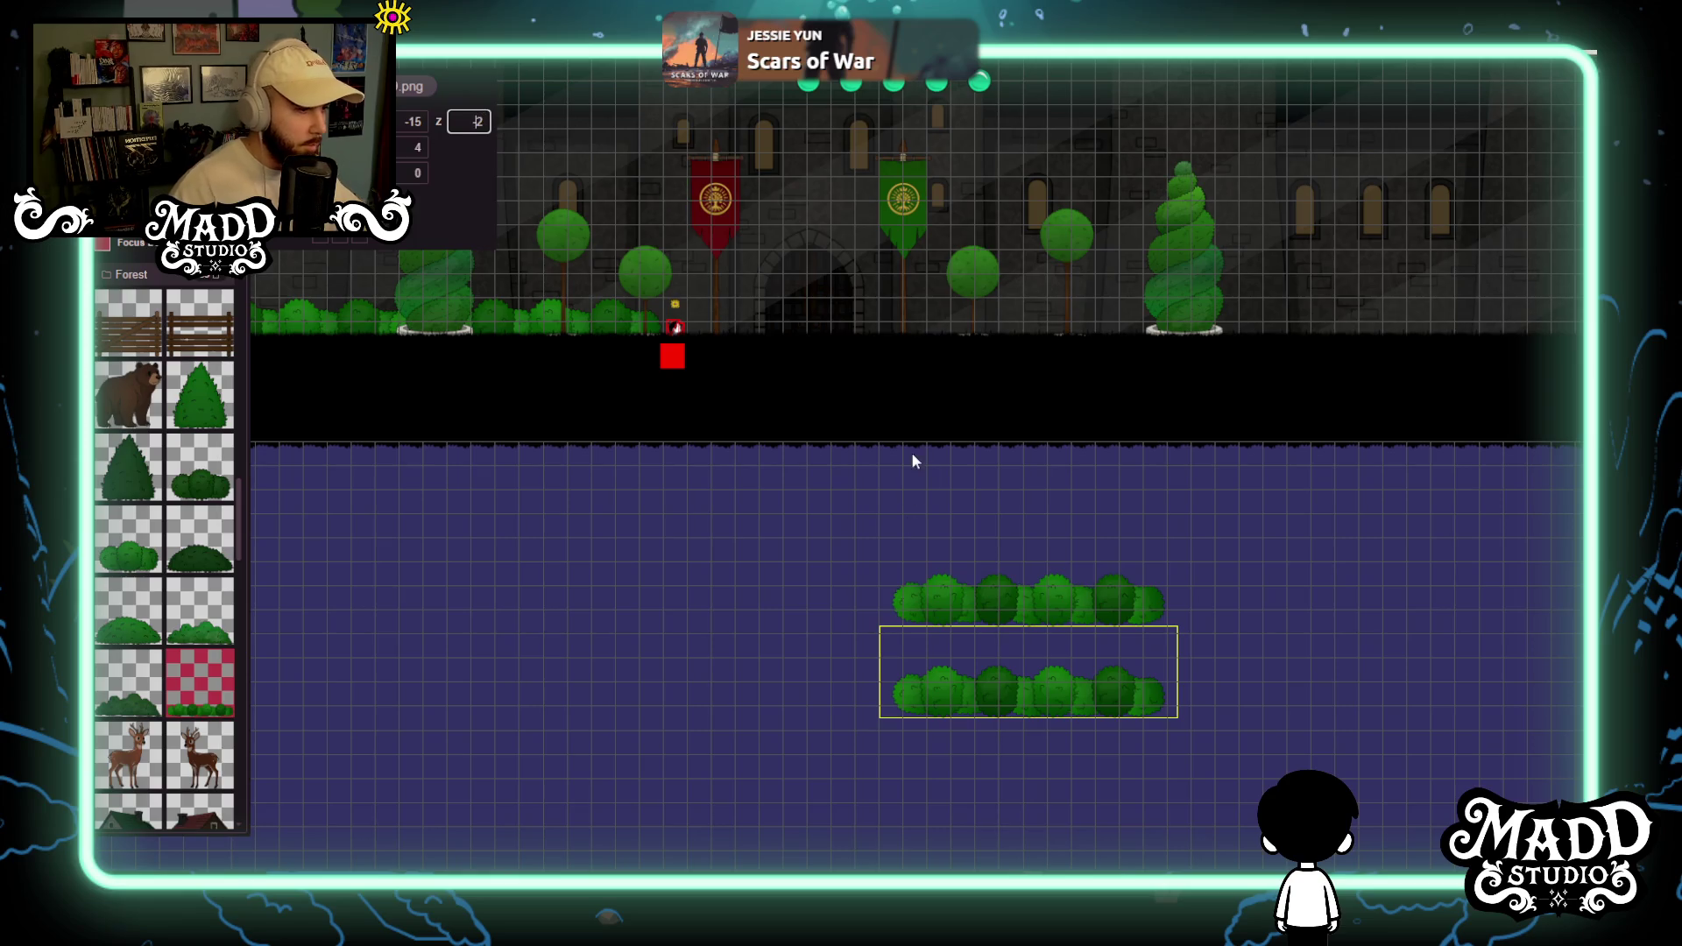
Carry the lower bush row up into the hedge at the facade's right end.
{"action": "left_click_drag", "start_coordinate": [914, 460], "coordinate": [955, 613]}
{"action": "mouse_move", "coordinate": [1047, 775]}
{"action": "left_mouse_down"}
{"action": "mouse_move", "coordinate": [1086, 422]}
{"action": "mouse_move", "coordinate": [1052, 386]}
{"action": "mouse_move", "coordinate": [1036, 396]}
{"action": "mouse_move", "coordinate": [1132, 402]}
{"action": "left_mouse_up"}
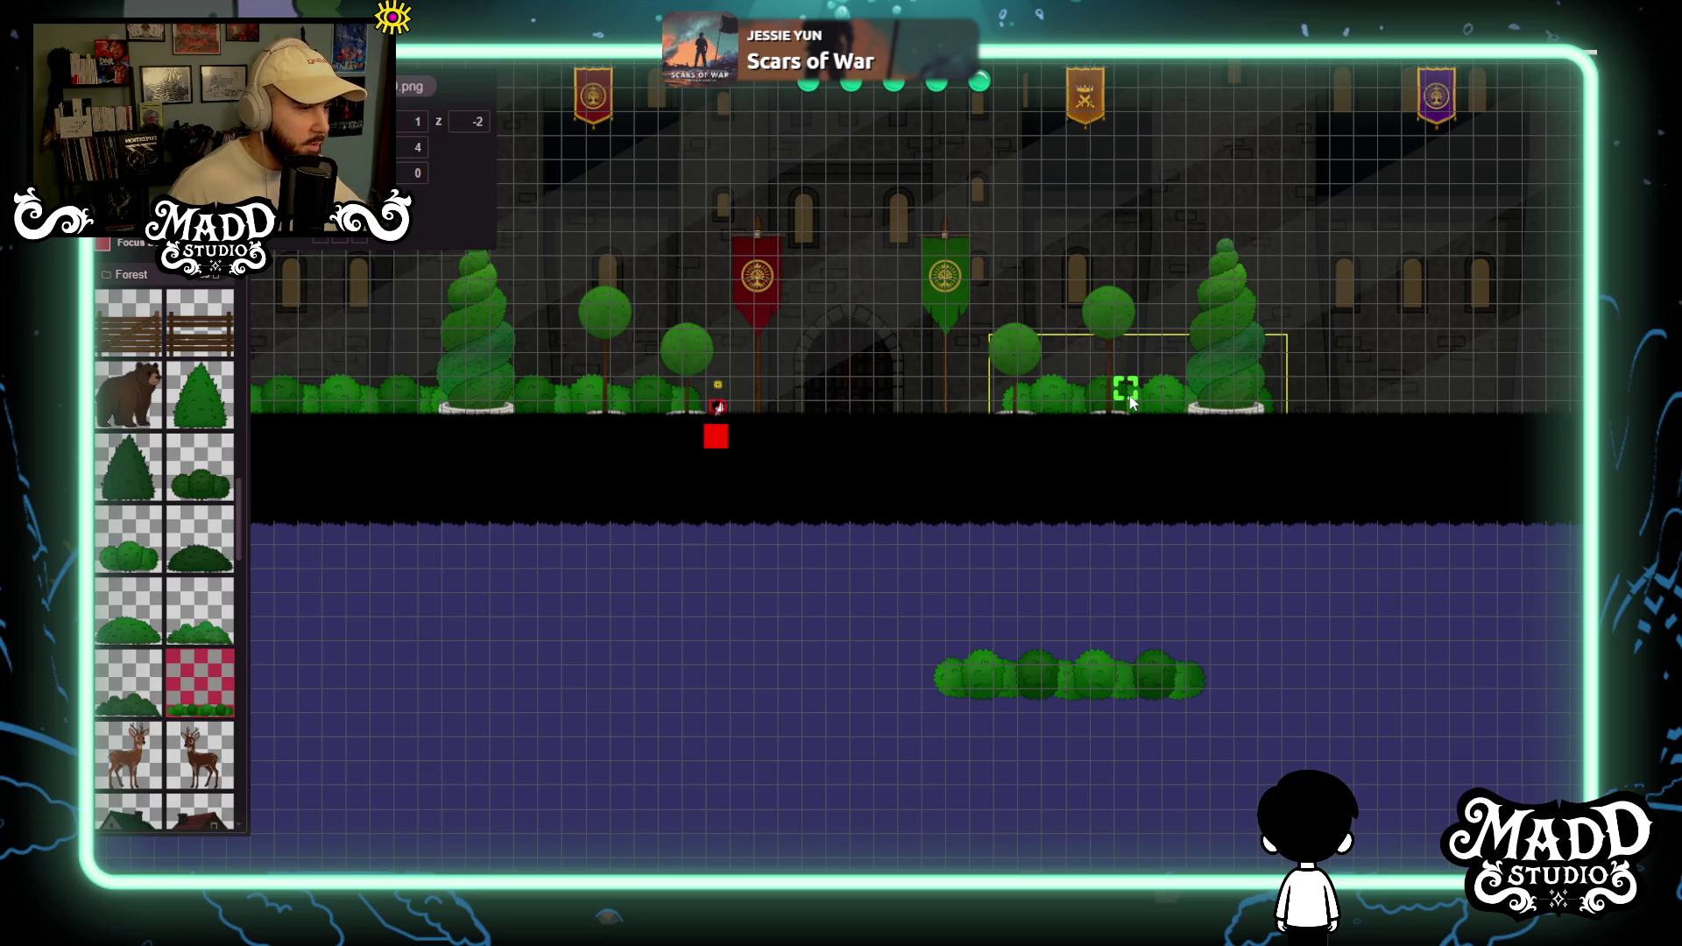
{"action": "mouse_move", "coordinate": [1122, 416]}
{"action": "left_mouse_down"}
{"action": "mouse_move", "coordinate": [864, 526]}
{"action": "mouse_move", "coordinate": [724, 709]}
{"action": "mouse_move", "coordinate": [1090, 469]}
{"action": "mouse_move", "coordinate": [1086, 402]}
{"action": "mouse_move", "coordinate": [1067, 410]}
{"action": "left_mouse_up"}
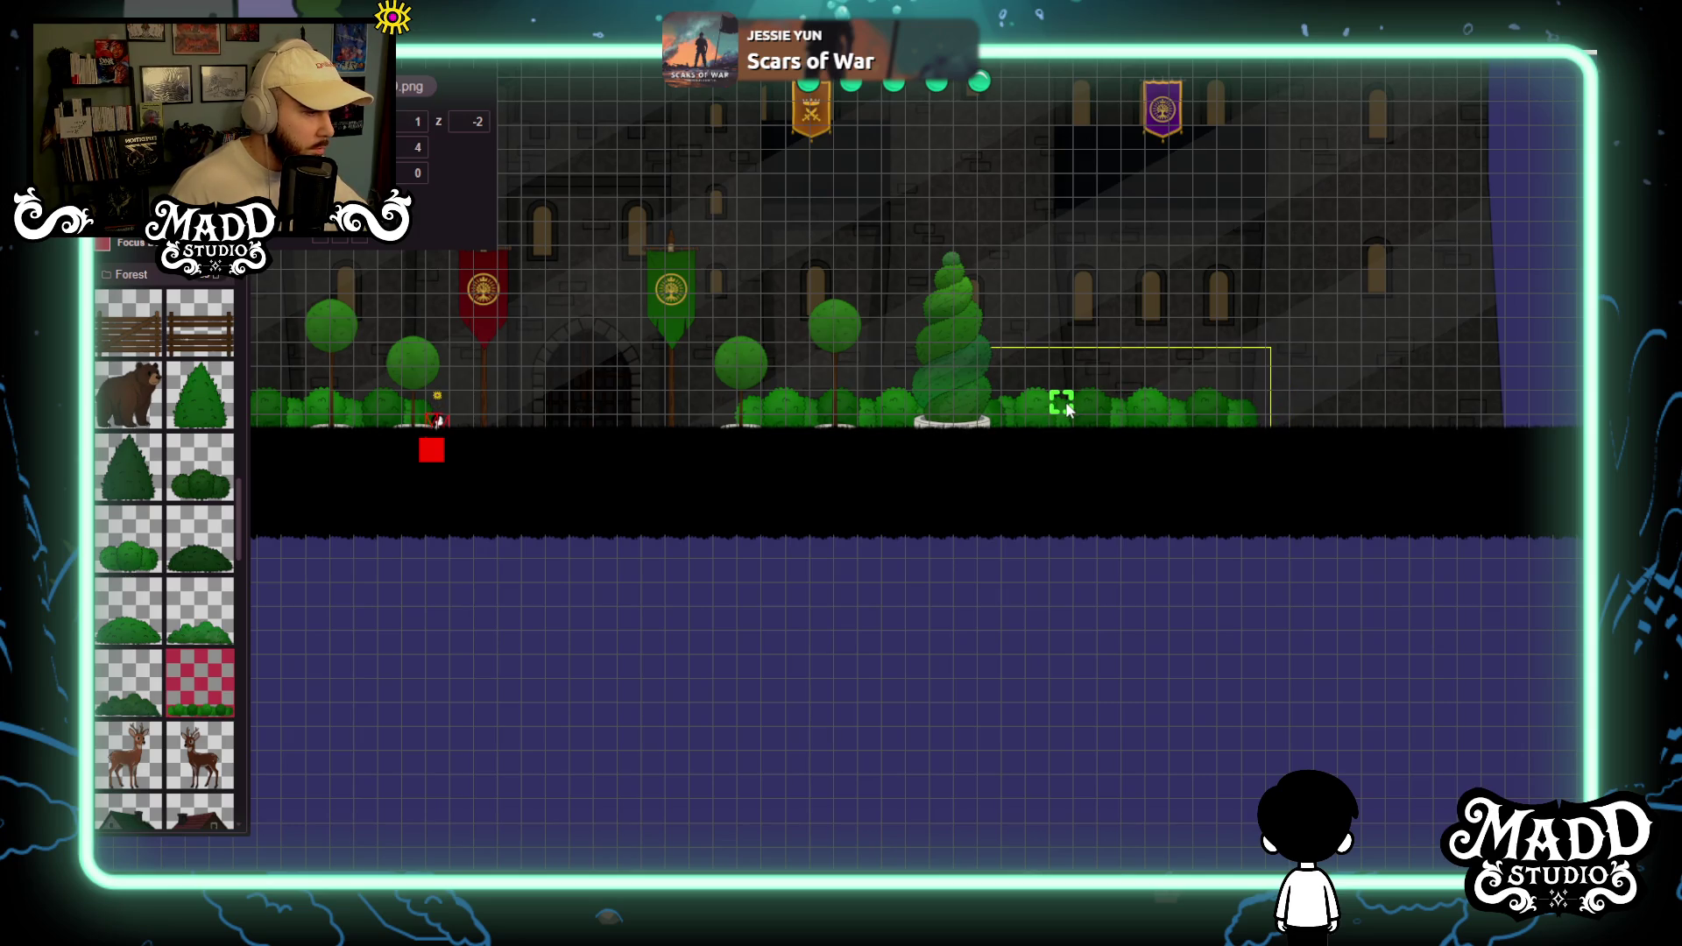
{"action": "left_click_drag", "start_coordinate": [1108, 691], "coordinate": [778, 580]}
{"action": "mouse_move", "coordinate": [825, 653]}
{"action": "left_mouse_down"}
{"action": "mouse_move", "coordinate": [947, 574]}
{"action": "mouse_move", "coordinate": [1113, 557]}
{"action": "mouse_move", "coordinate": [1111, 578]}
{"action": "mouse_move", "coordinate": [1007, 634]}
{"action": "mouse_move", "coordinate": [897, 649]}
{"action": "mouse_move", "coordinate": [1109, 438]}
{"action": "mouse_move", "coordinate": [1183, 323]}
{"action": "mouse_move", "coordinate": [1163, 299]}
{"action": "left_mouse_up"}
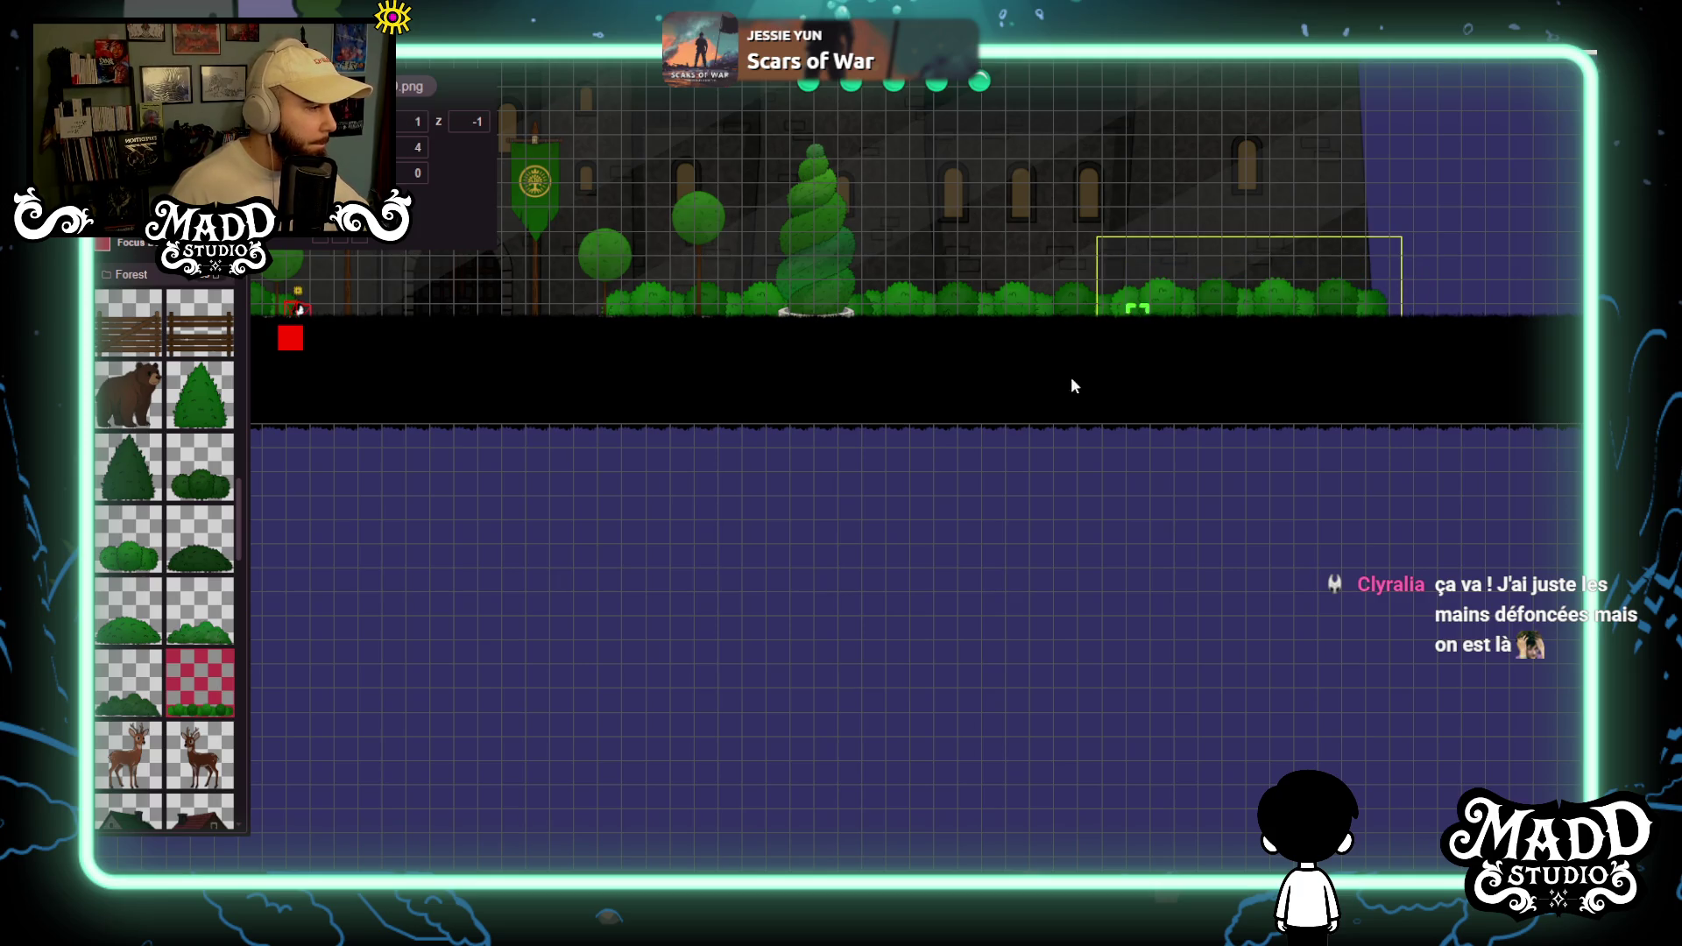
{"action": "scroll", "coordinate": [1073, 386], "scroll_direction": "down", "scroll_amount": 3}
{"action": "left_click_drag", "start_coordinate": [926, 599], "coordinate": [938, 724]}
{"action": "mouse_move", "coordinate": [854, 684]}
{"action": "left_mouse_down"}
{"action": "mouse_move", "coordinate": [856, 785]}
{"action": "mouse_move", "coordinate": [854, 762]}
{"action": "left_mouse_up"}
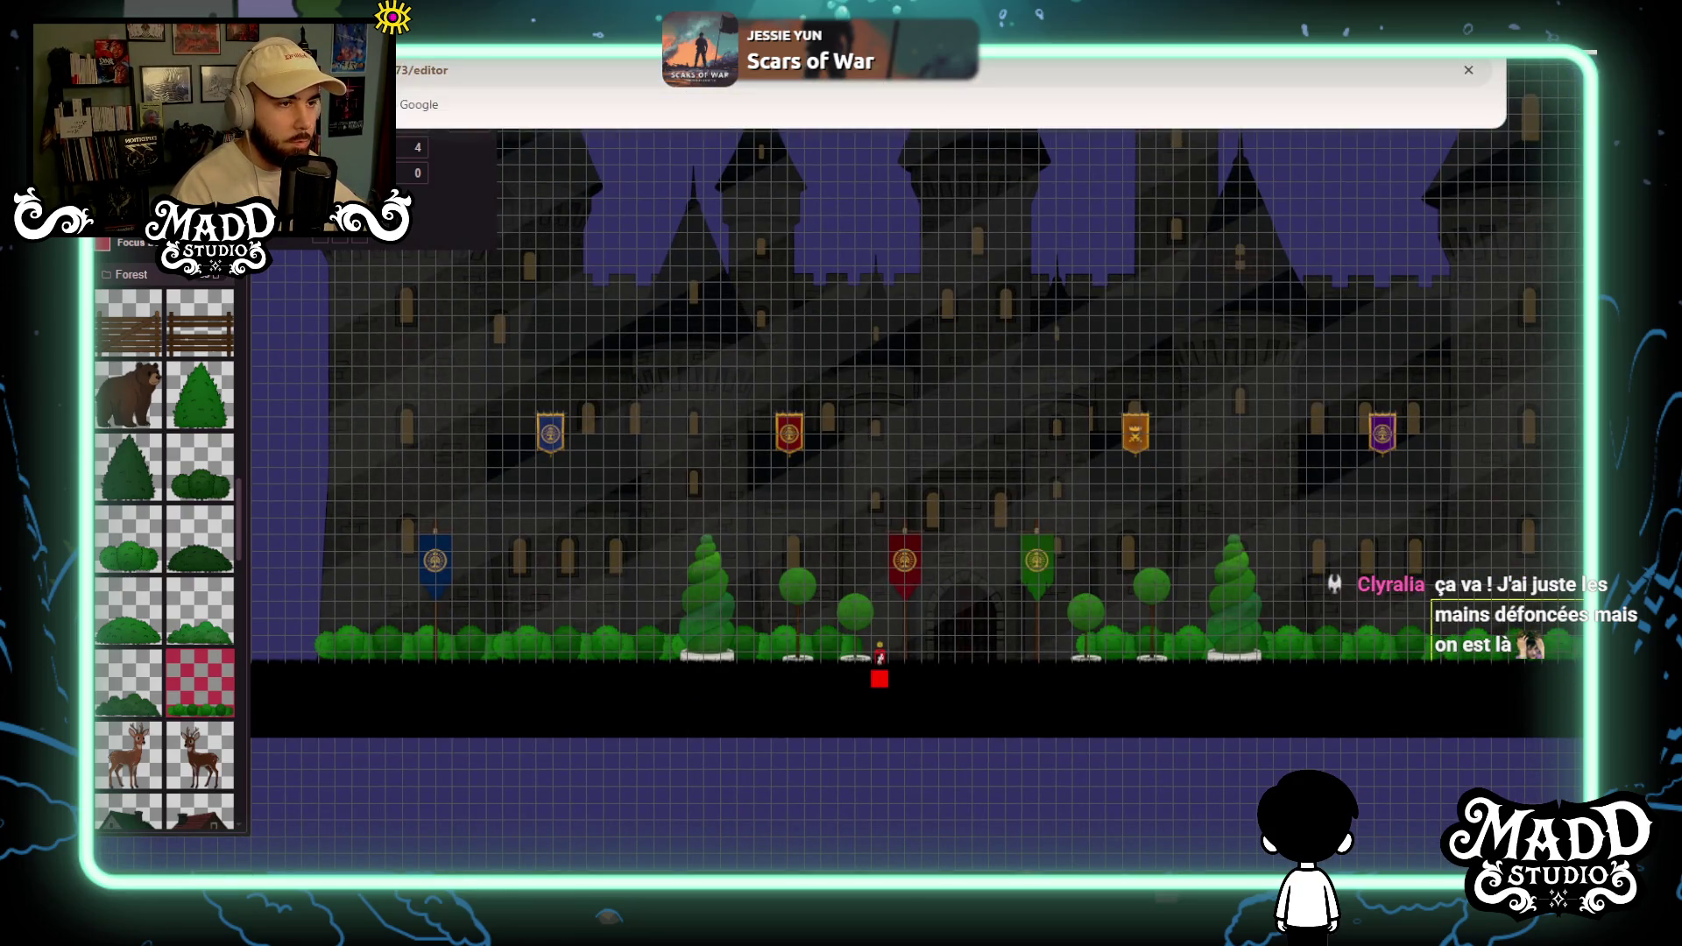
{"action": "key", "text": "F5"}
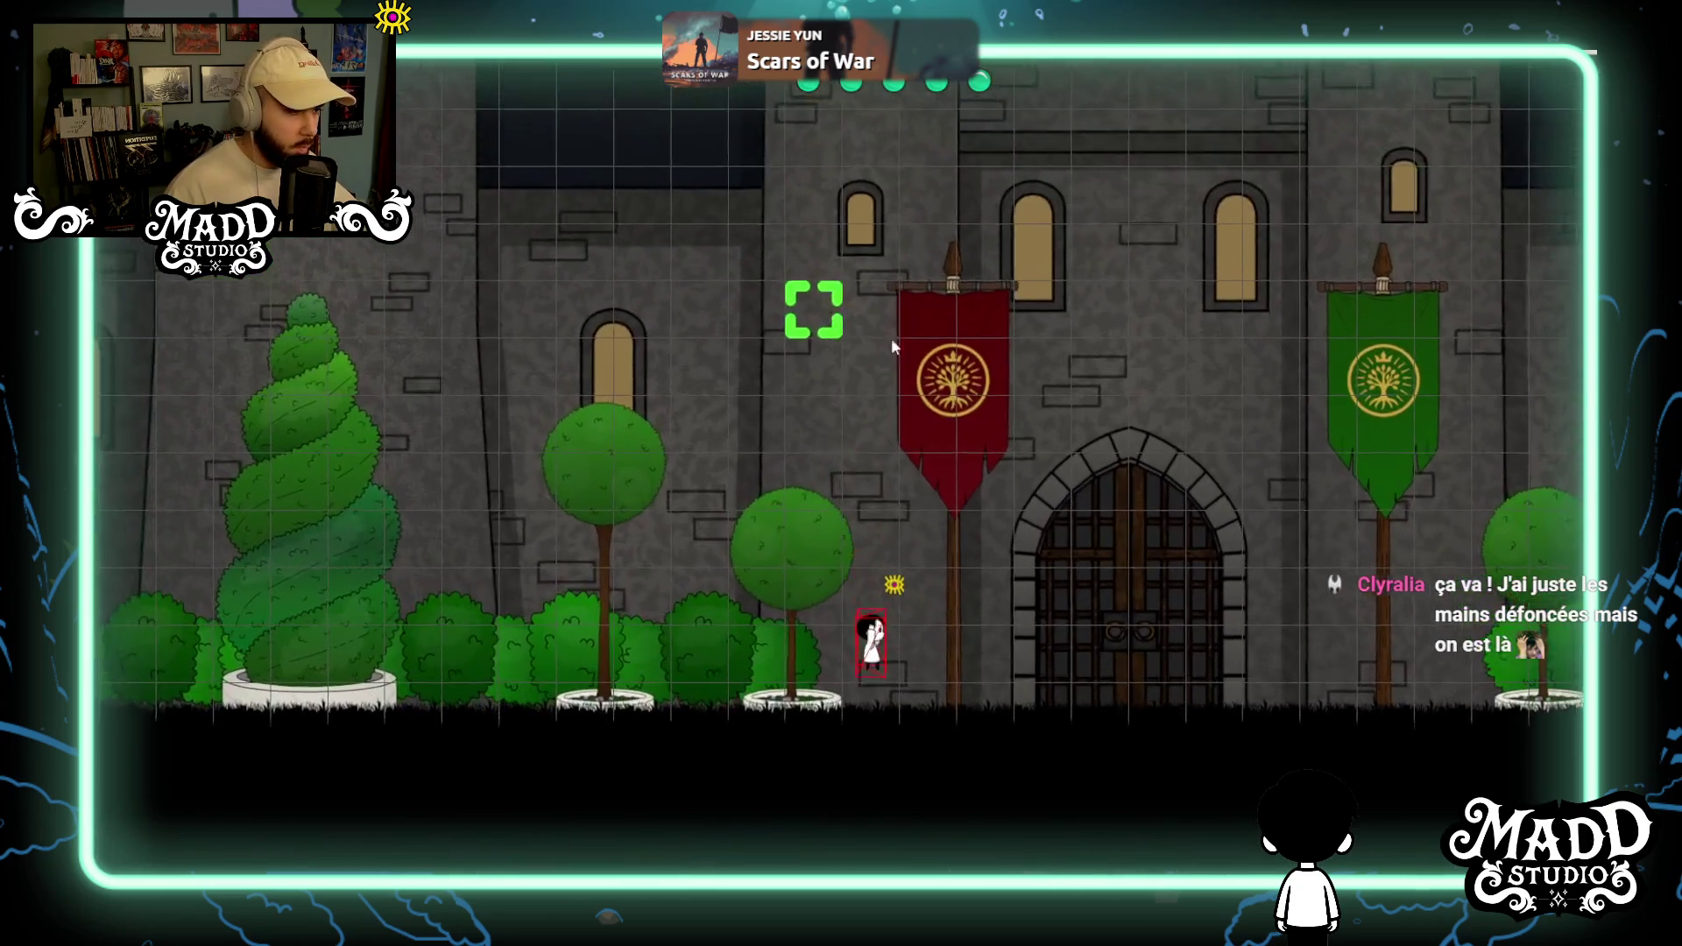
Walk the character left past the banner, then right past the gate and topiaries to the hedge's end.
{"action": "key", "text": "Left"}
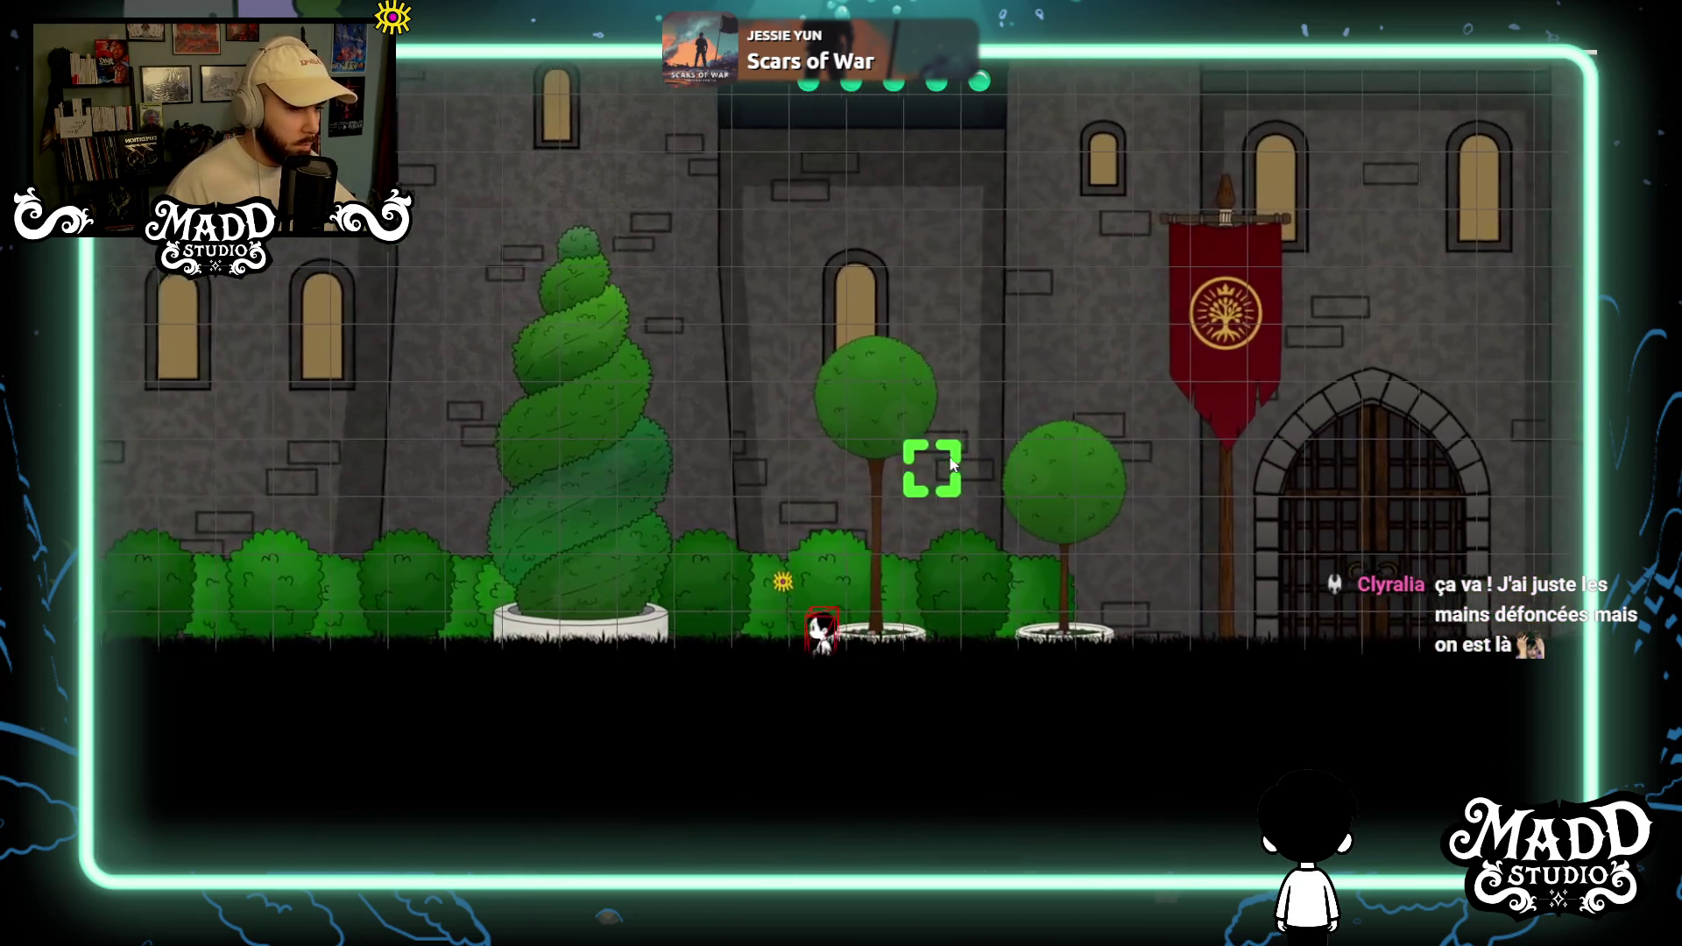
{"action": "key", "text": "Left"}
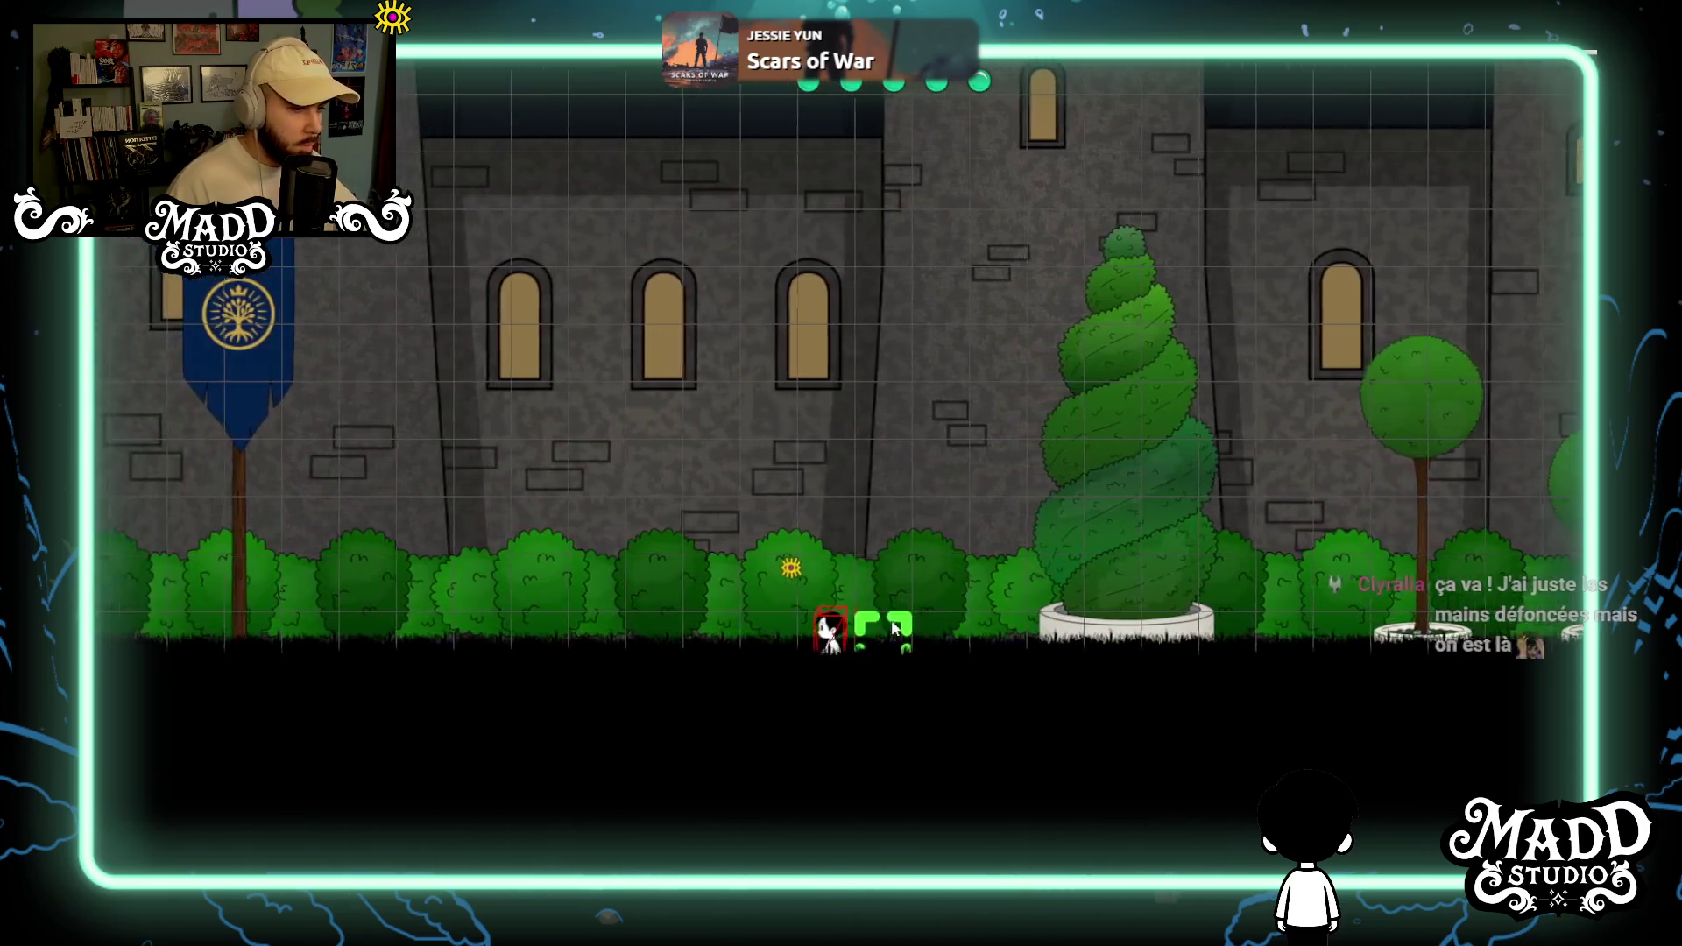
{"action": "key", "text": "Left"}
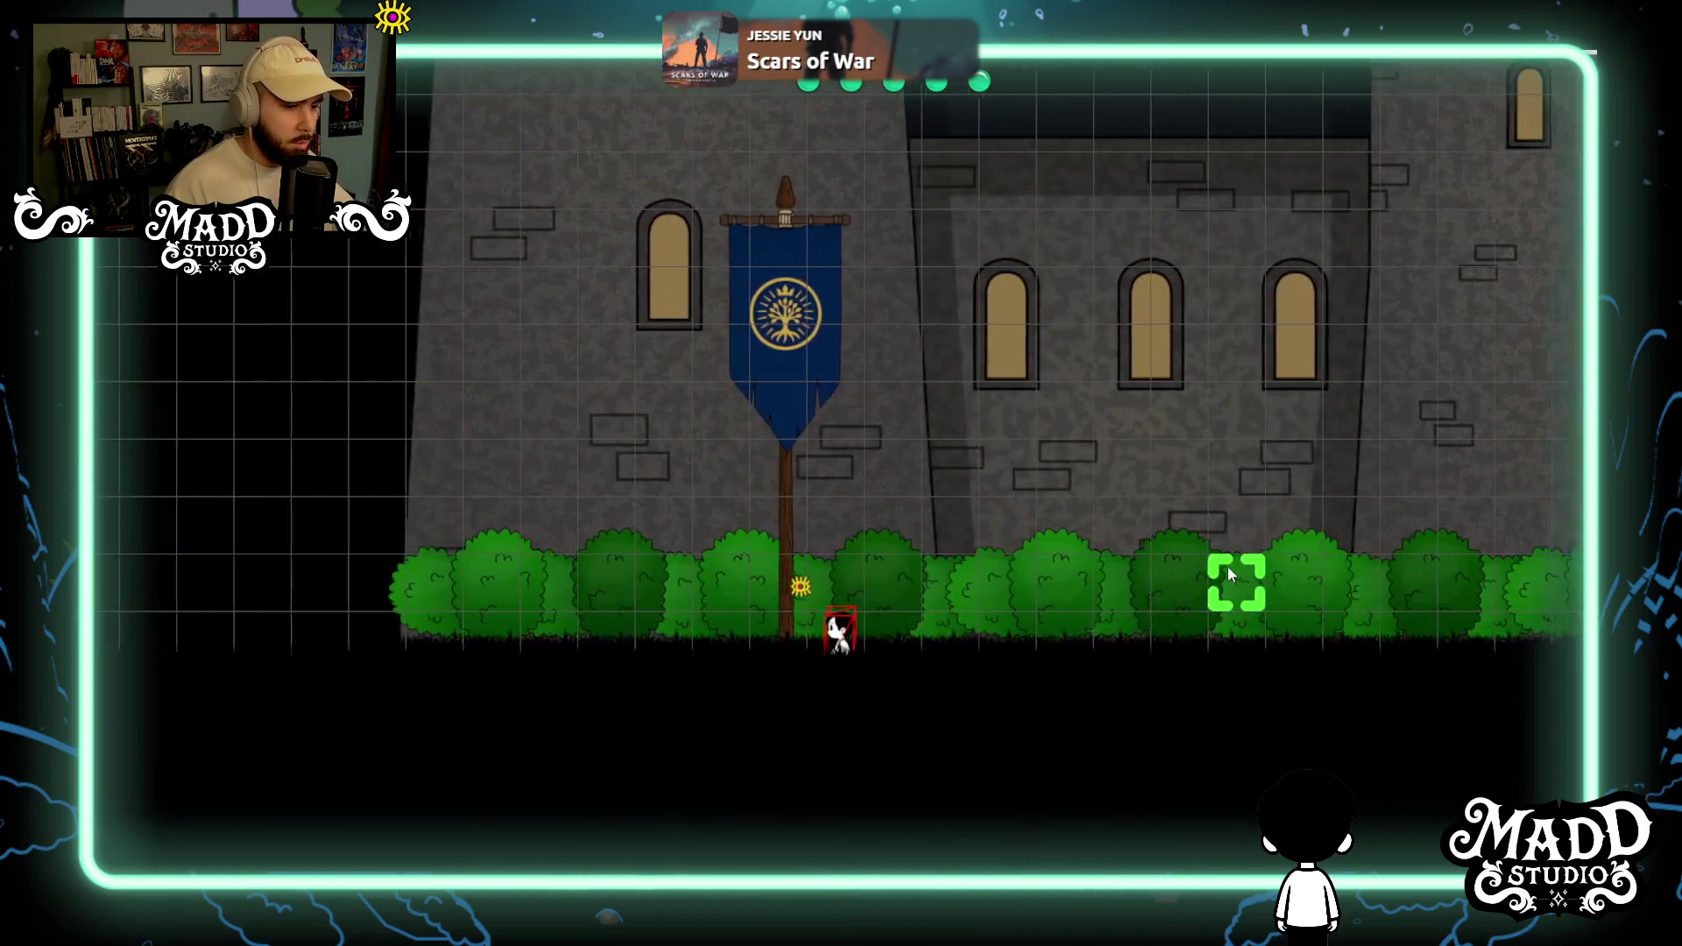
{"action": "key", "text": "Right"}
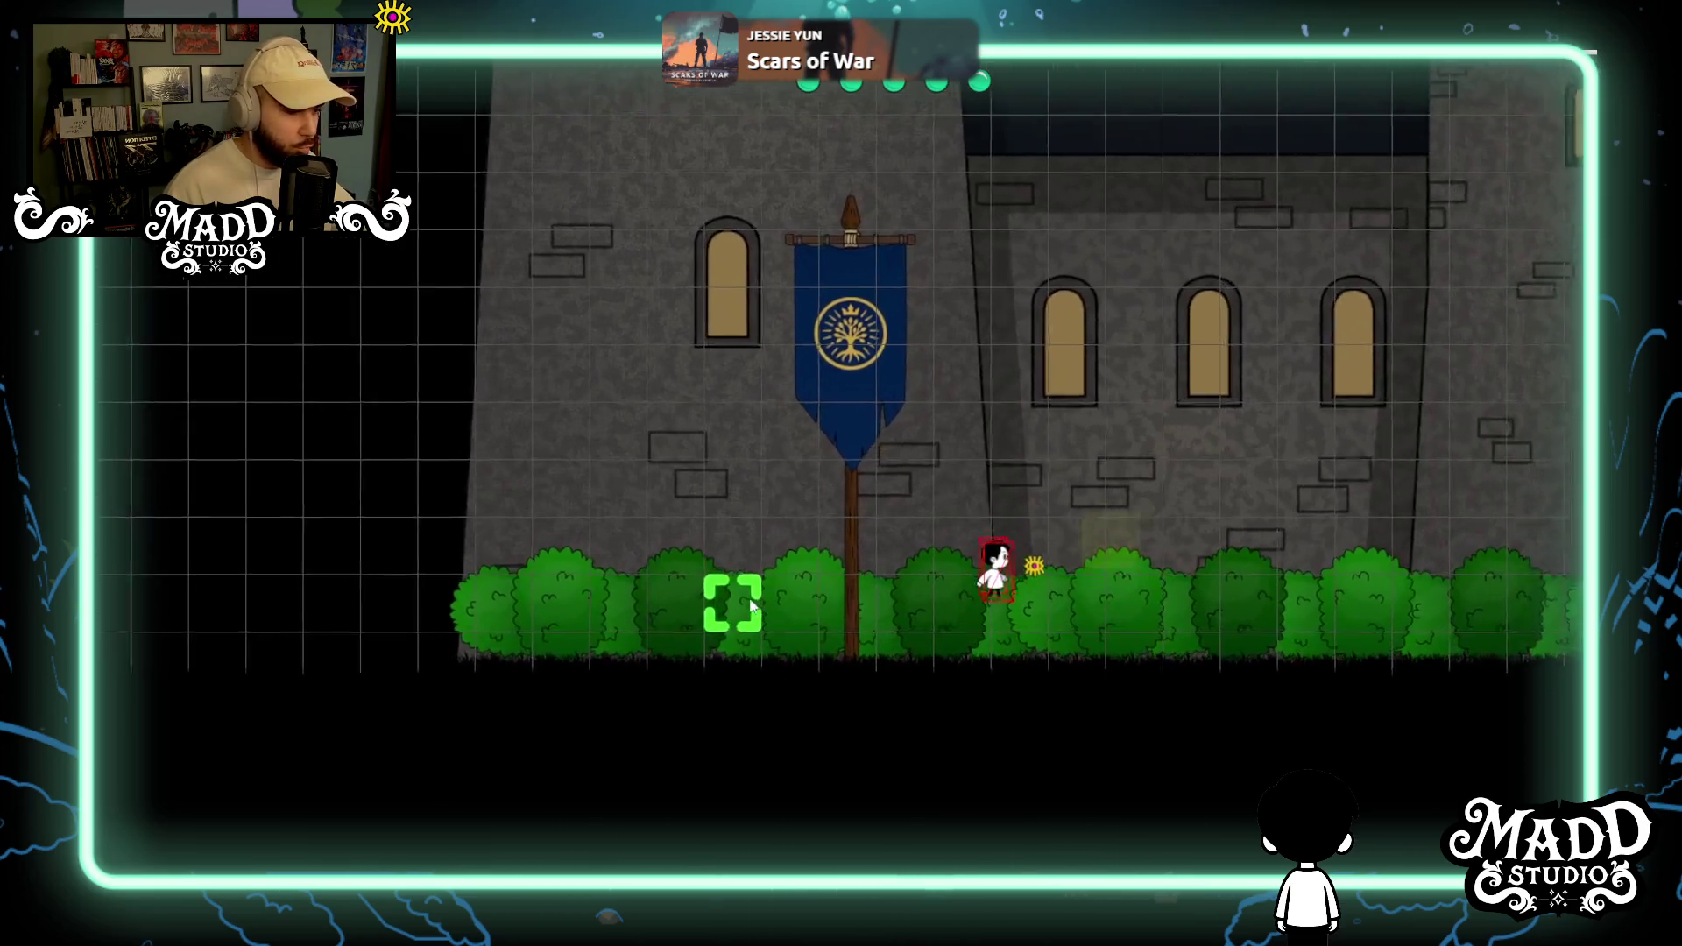
{"action": "key", "text": "Right"}
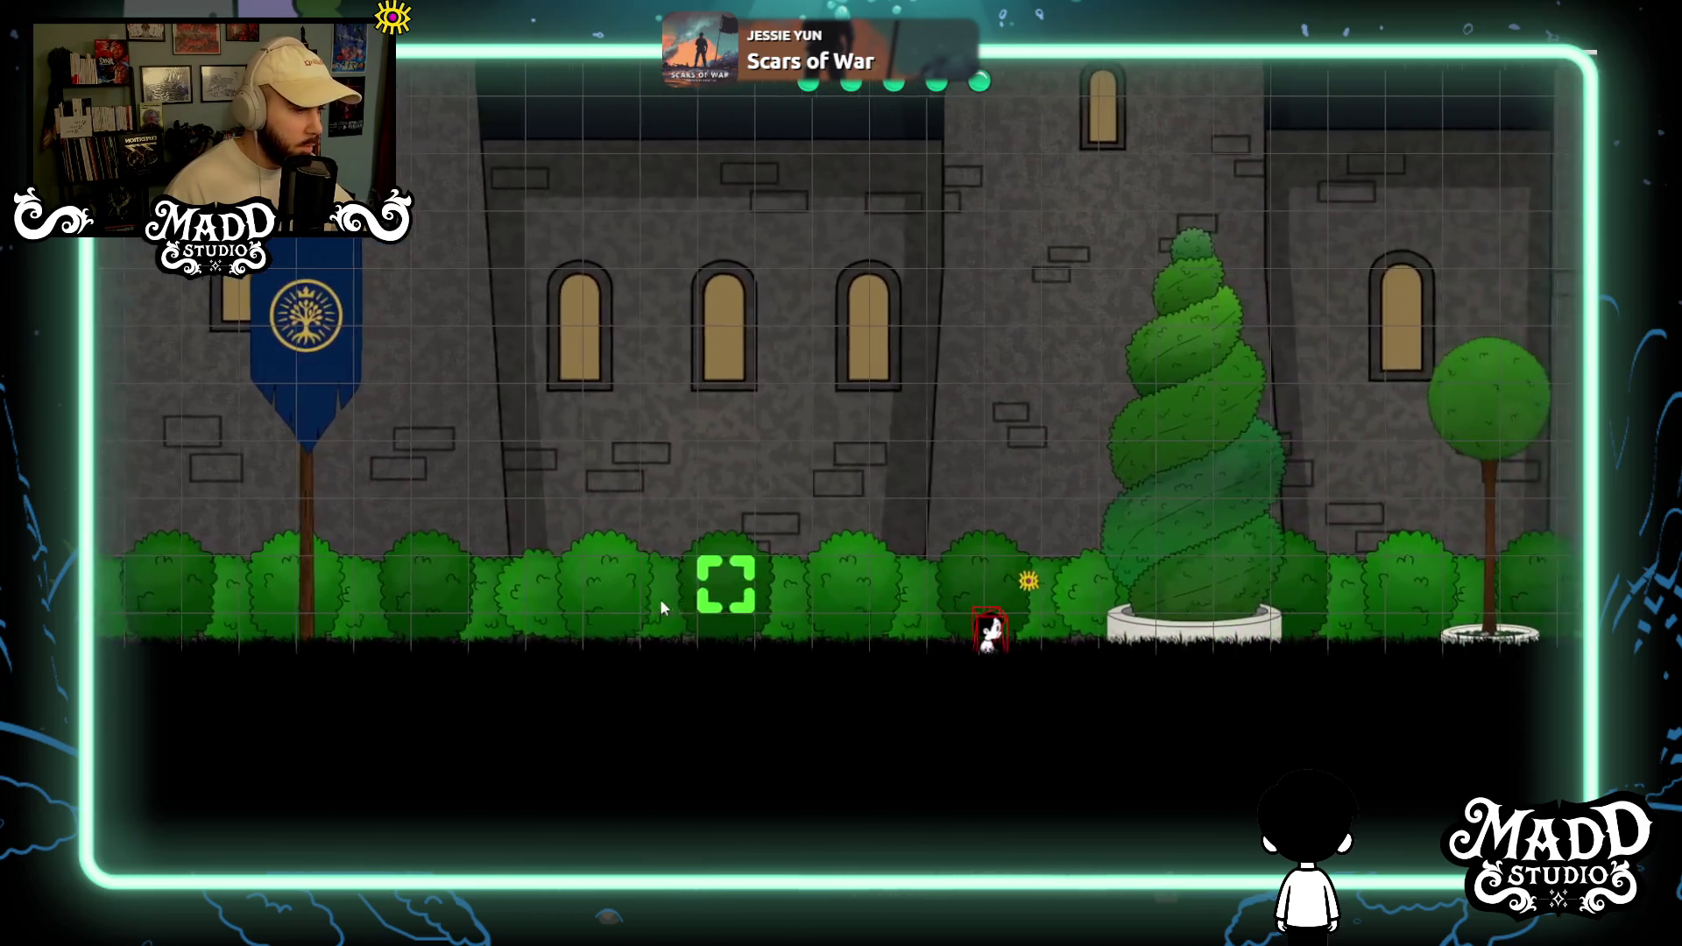
{"action": "key", "text": "Right"}
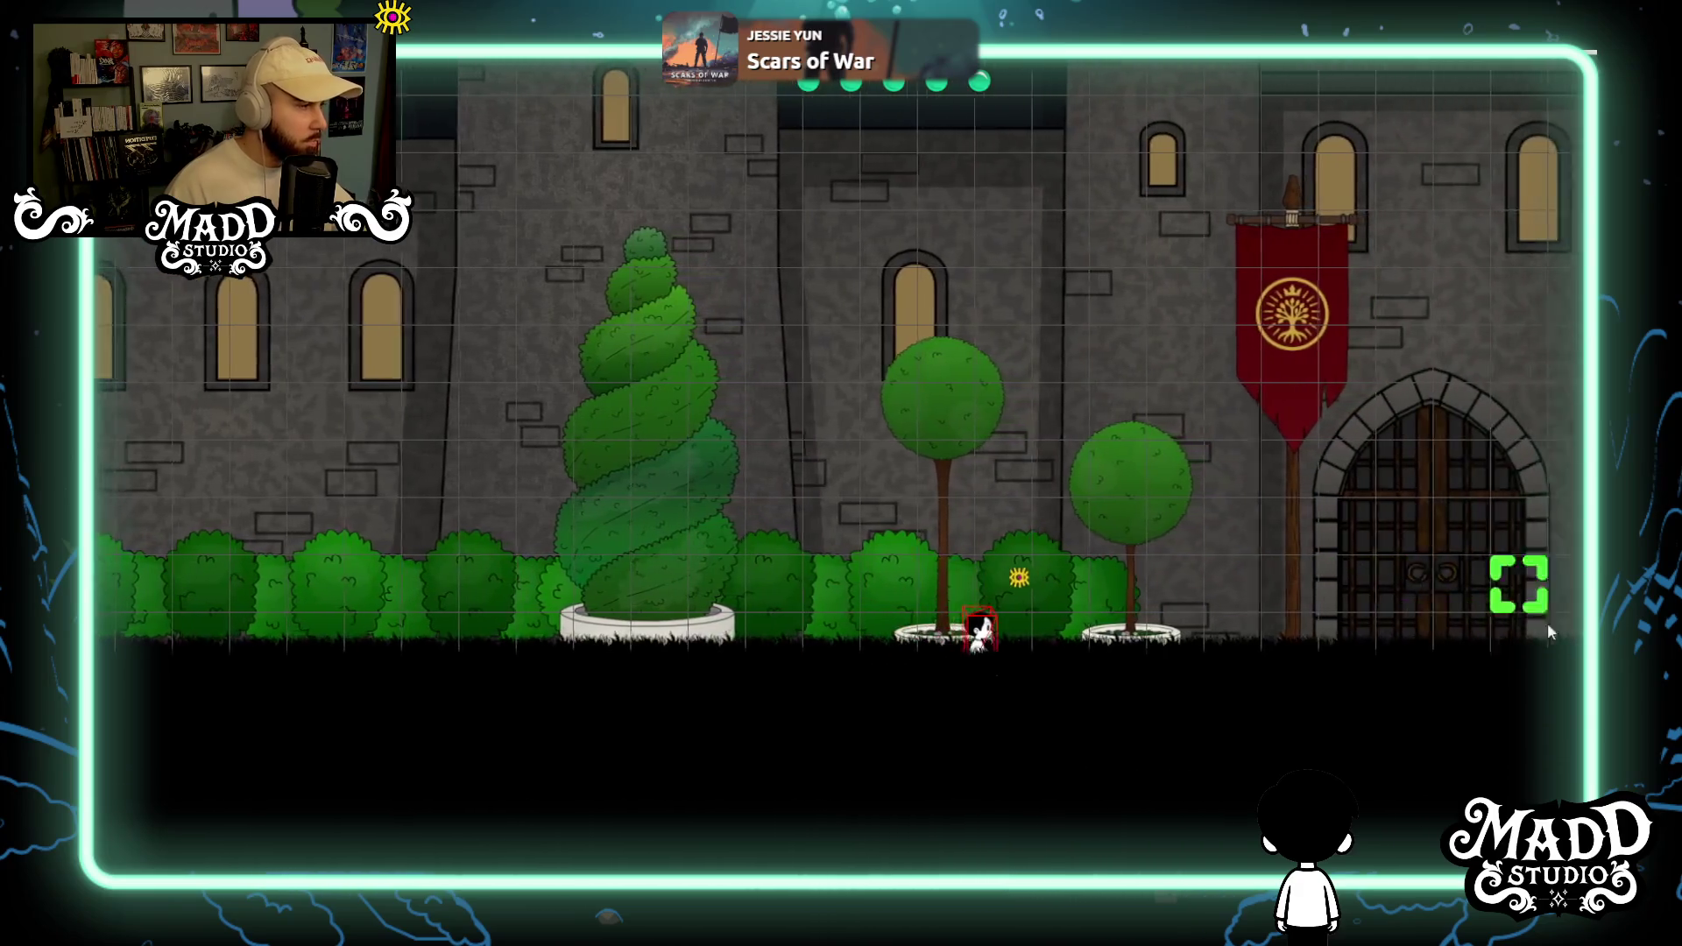
{"action": "key", "text": "Right"}
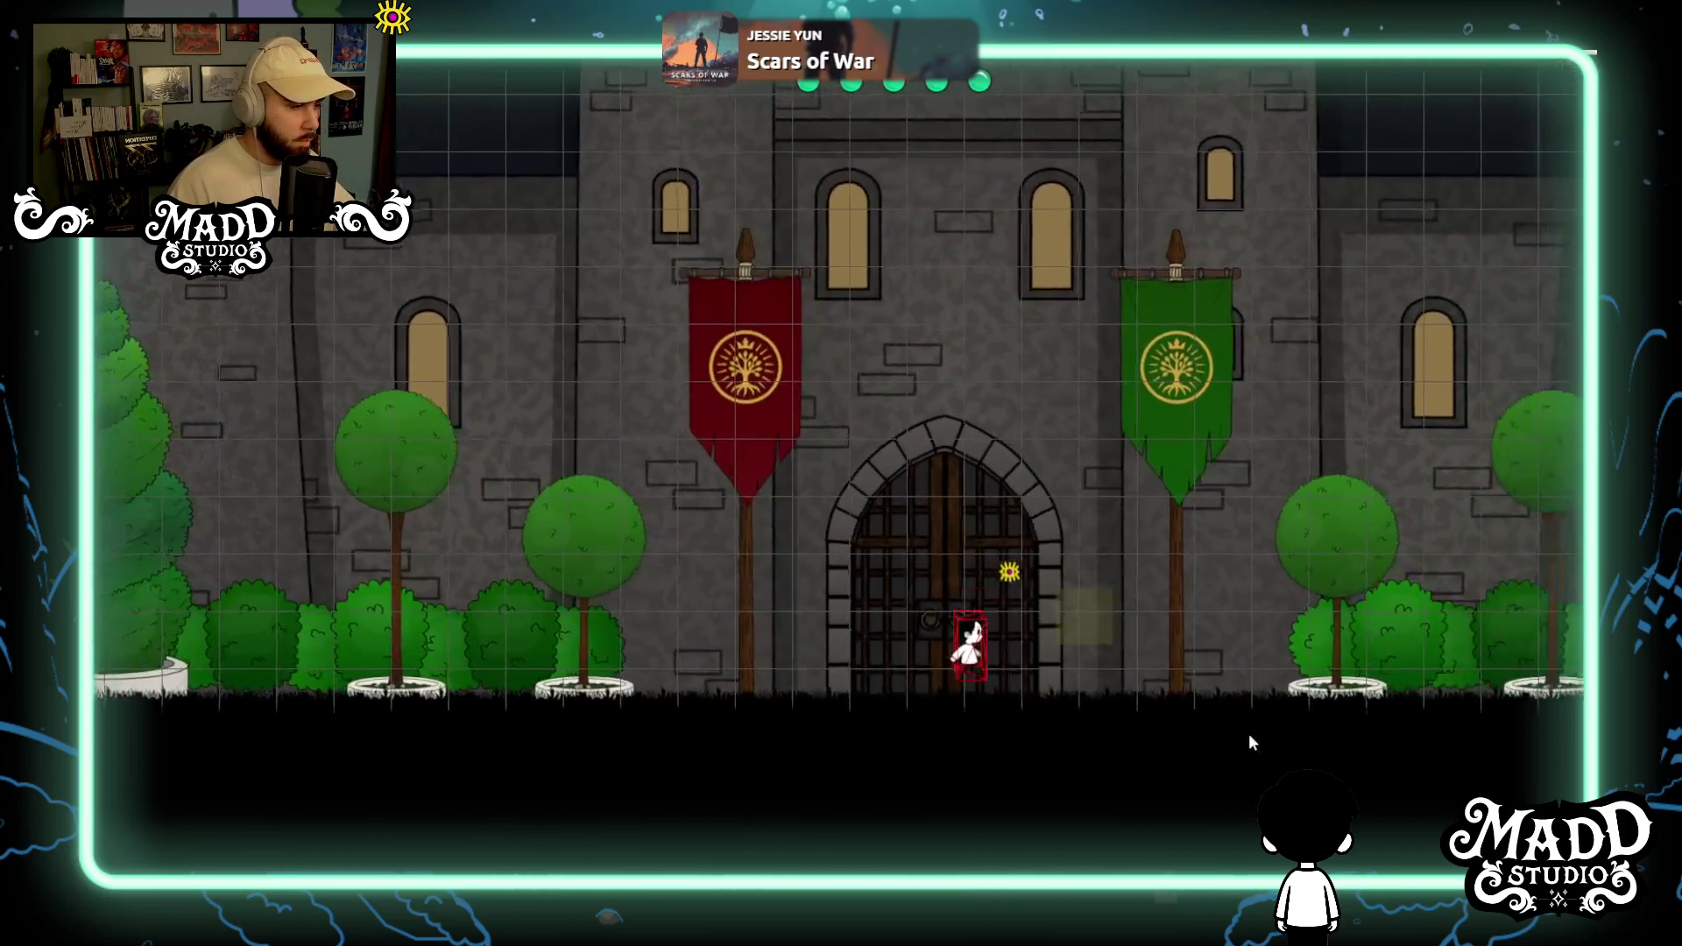
{"action": "key", "text": "Up"}
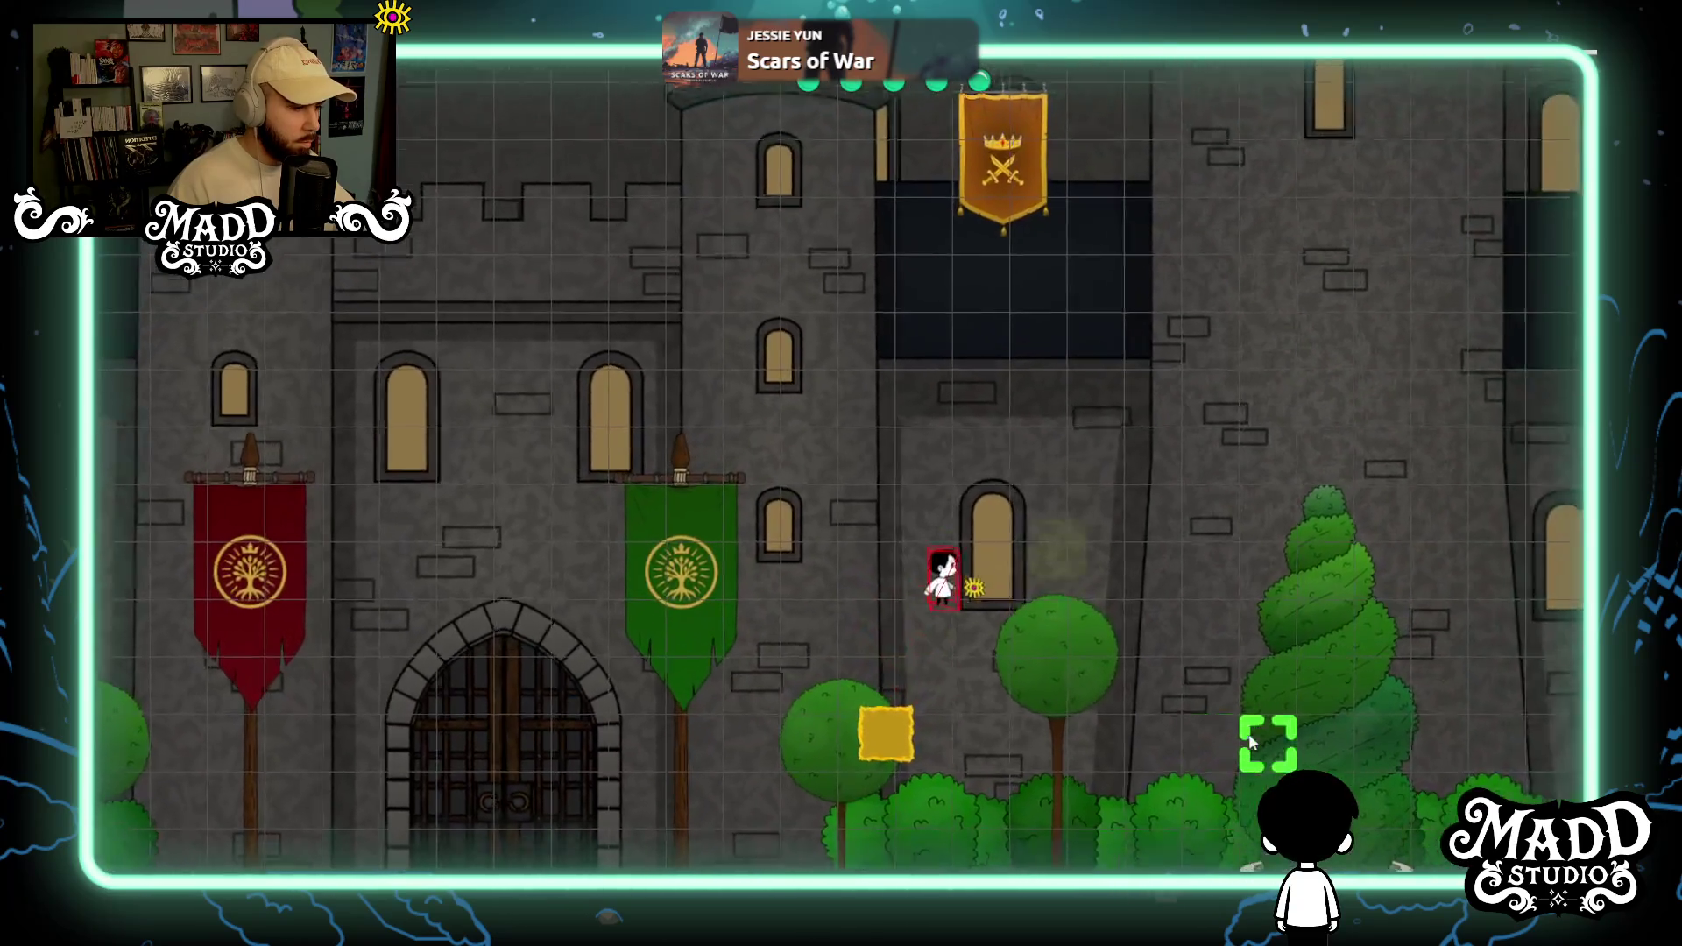
{"action": "key", "text": "Right"}
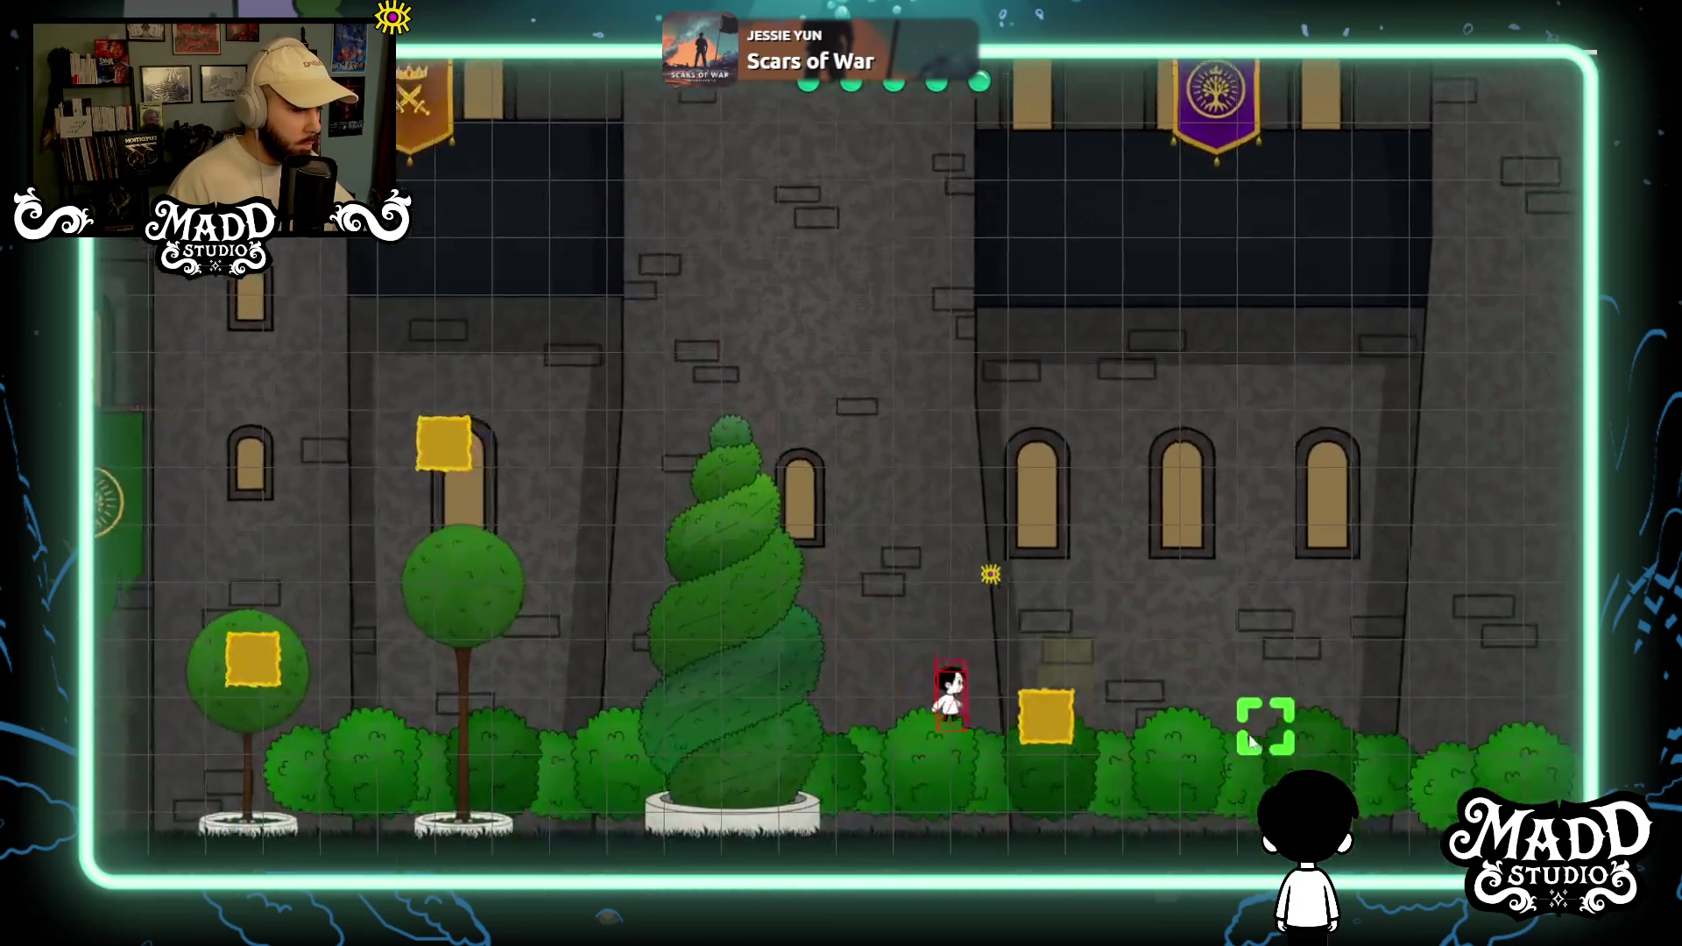
{"action": "key", "text": "Left"}
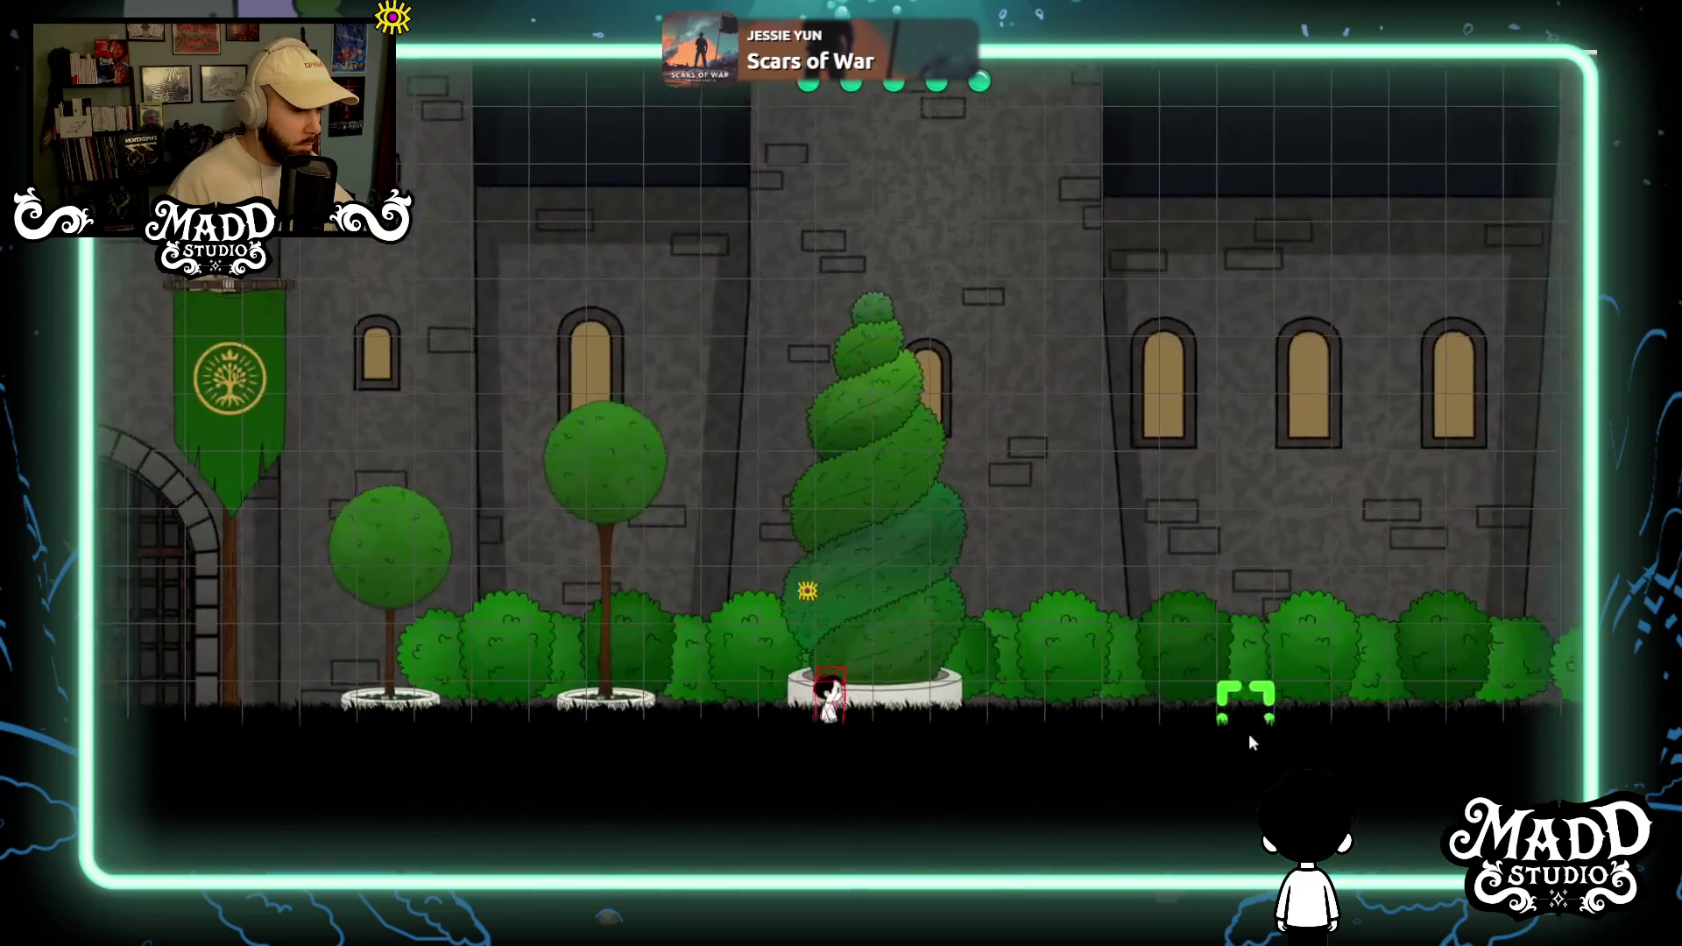
{"action": "key", "text": "Right"}
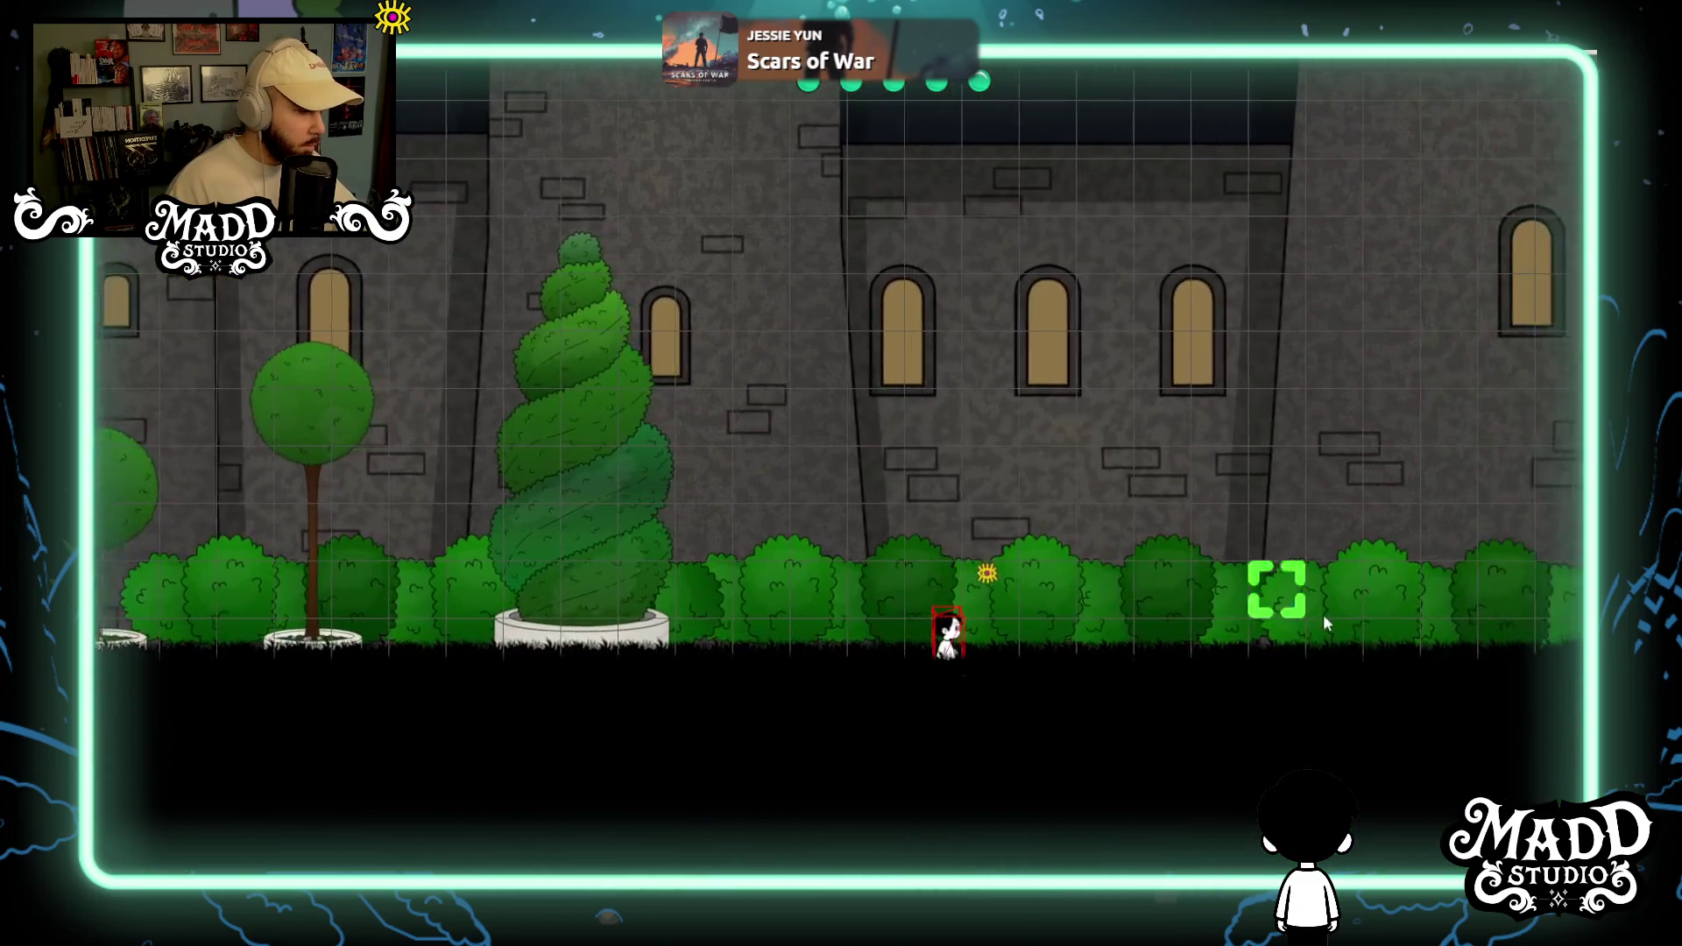
{"action": "key", "text": "Right"}
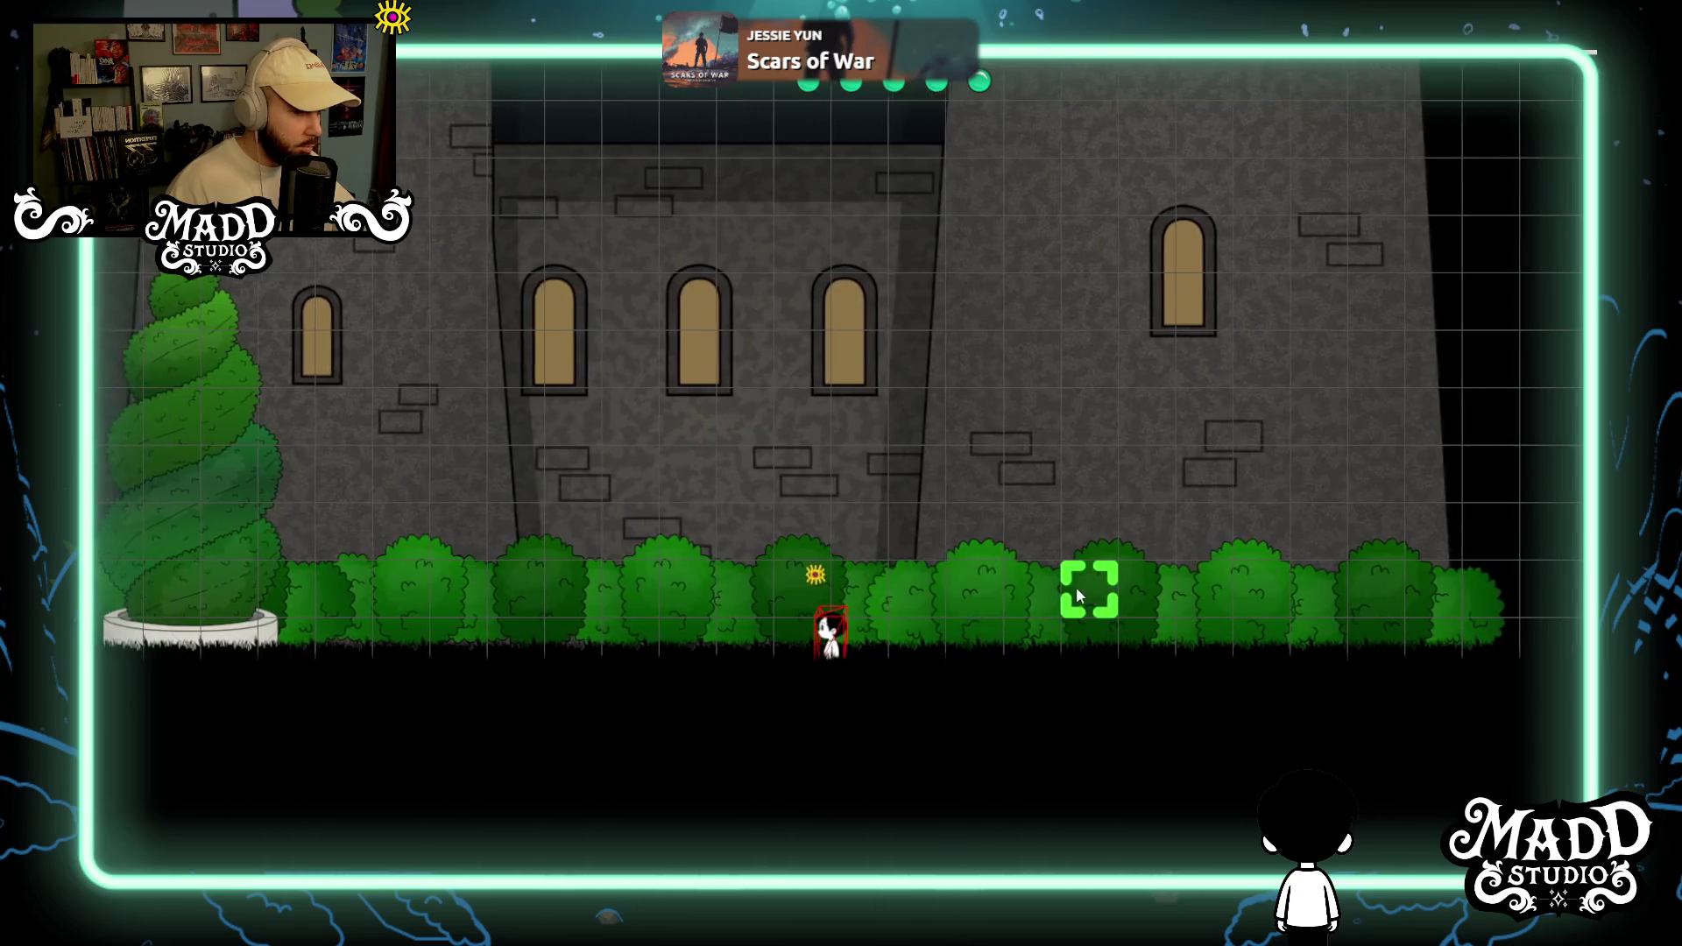
{"action": "key", "text": "Right"}
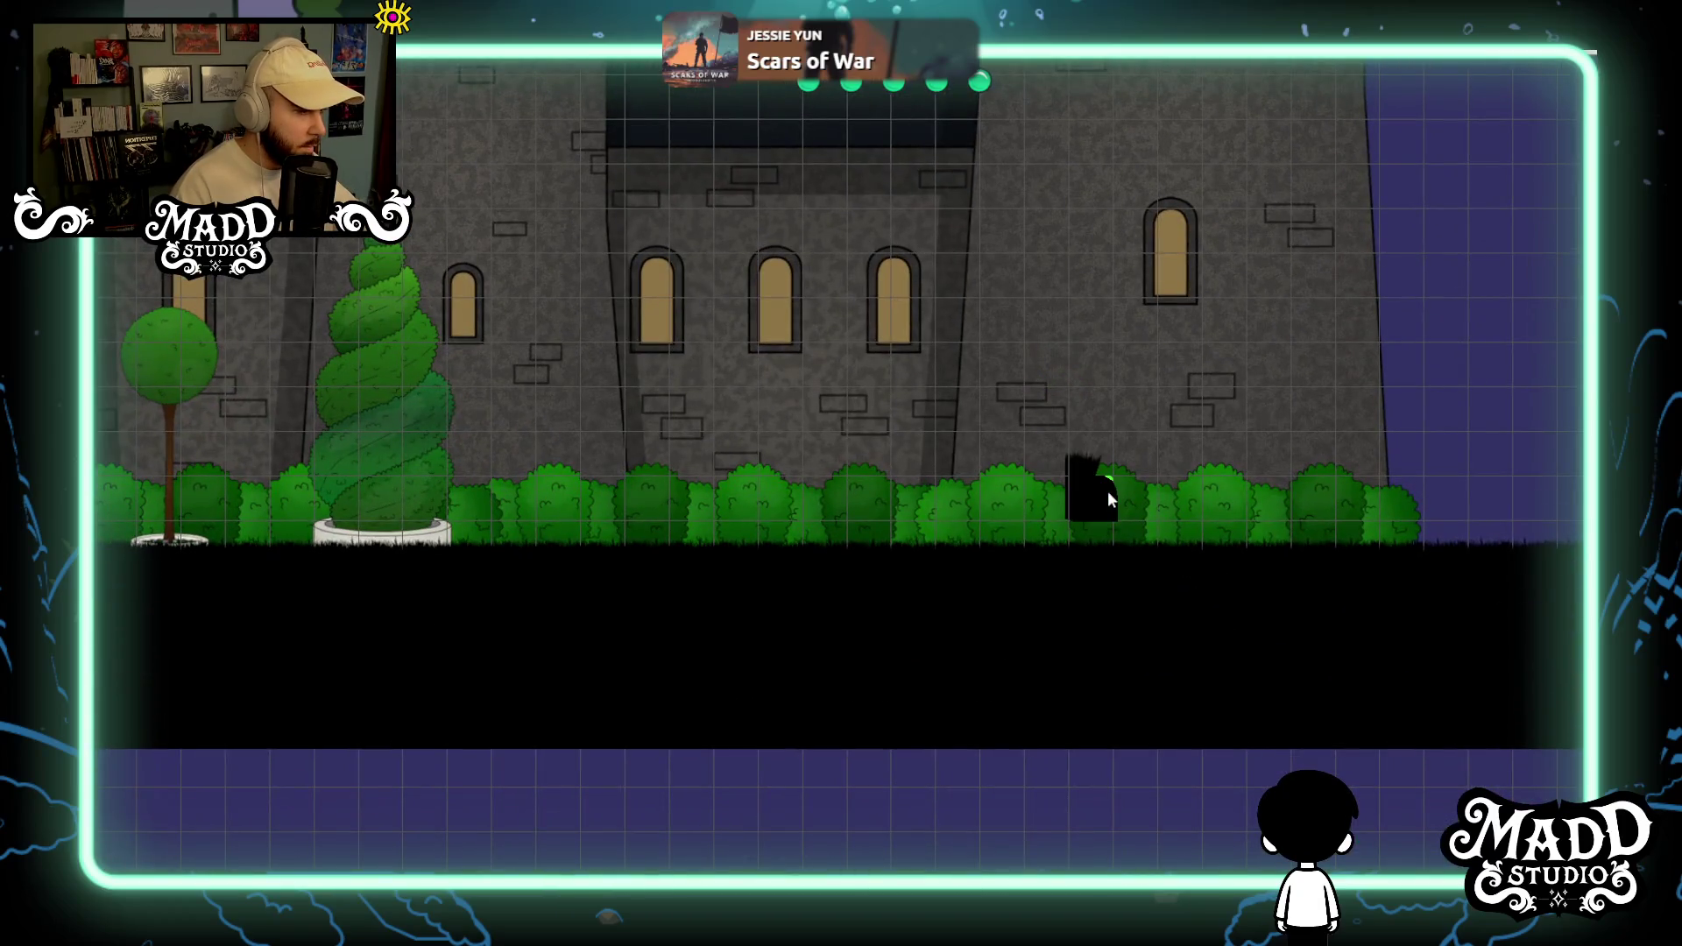
{"action": "key", "text": "Tab"}
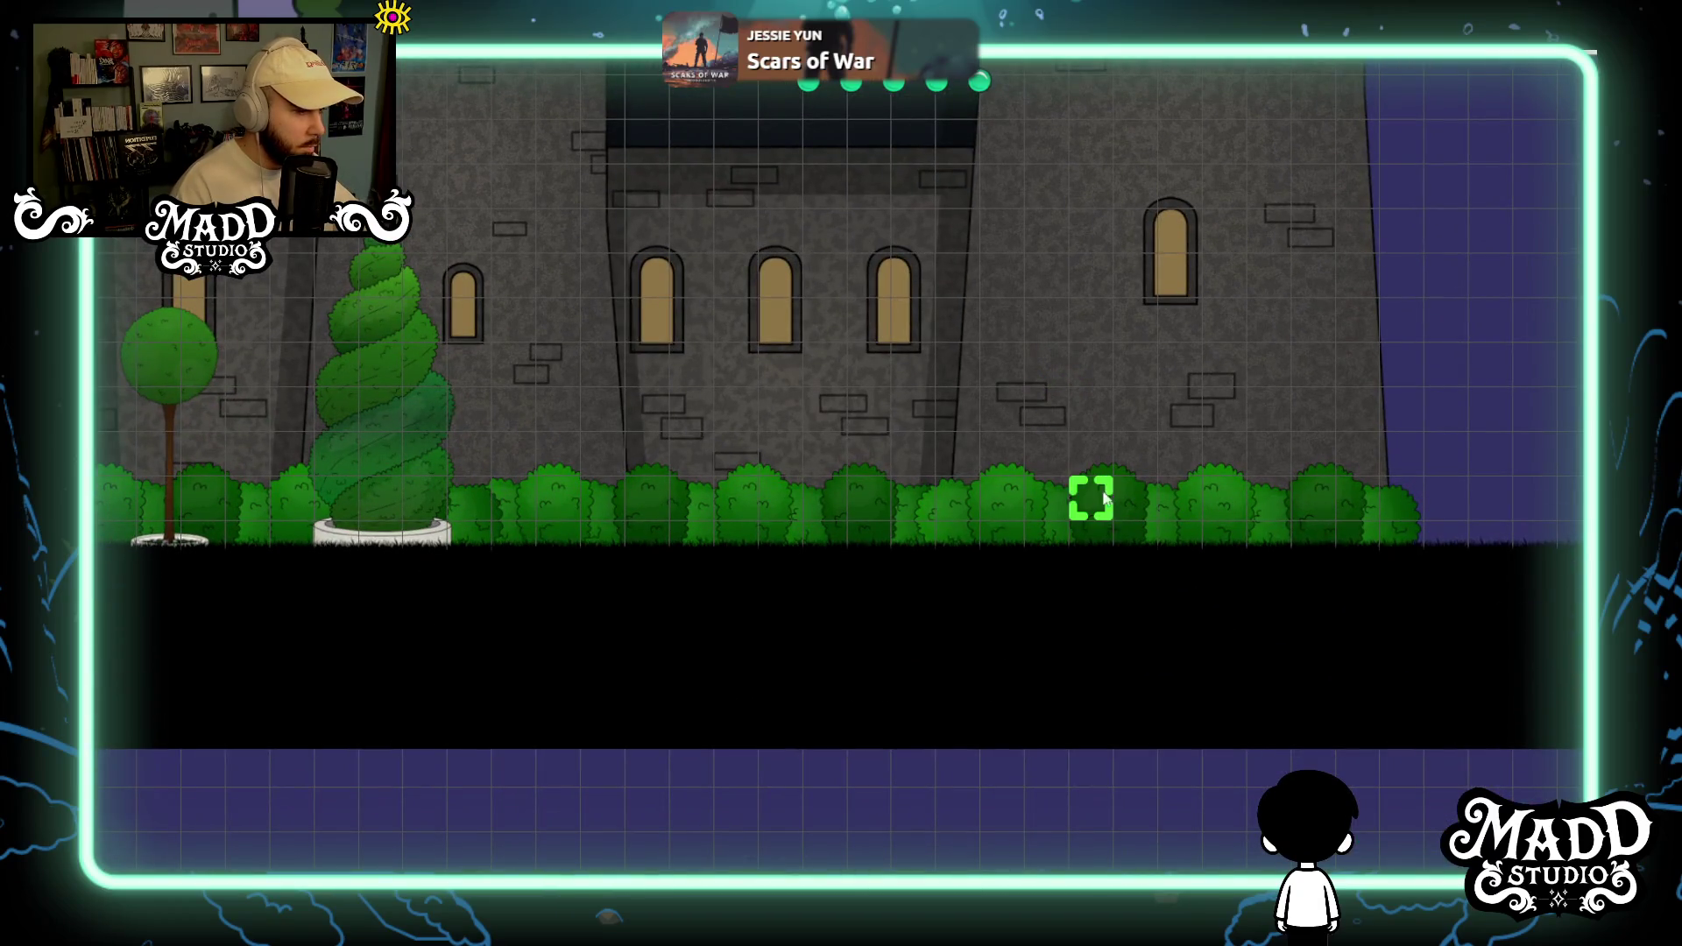
Give the right-end hedge section depth -2 and drop it one grid cell lower.
{"action": "left_click", "coordinate": [1198, 518]}
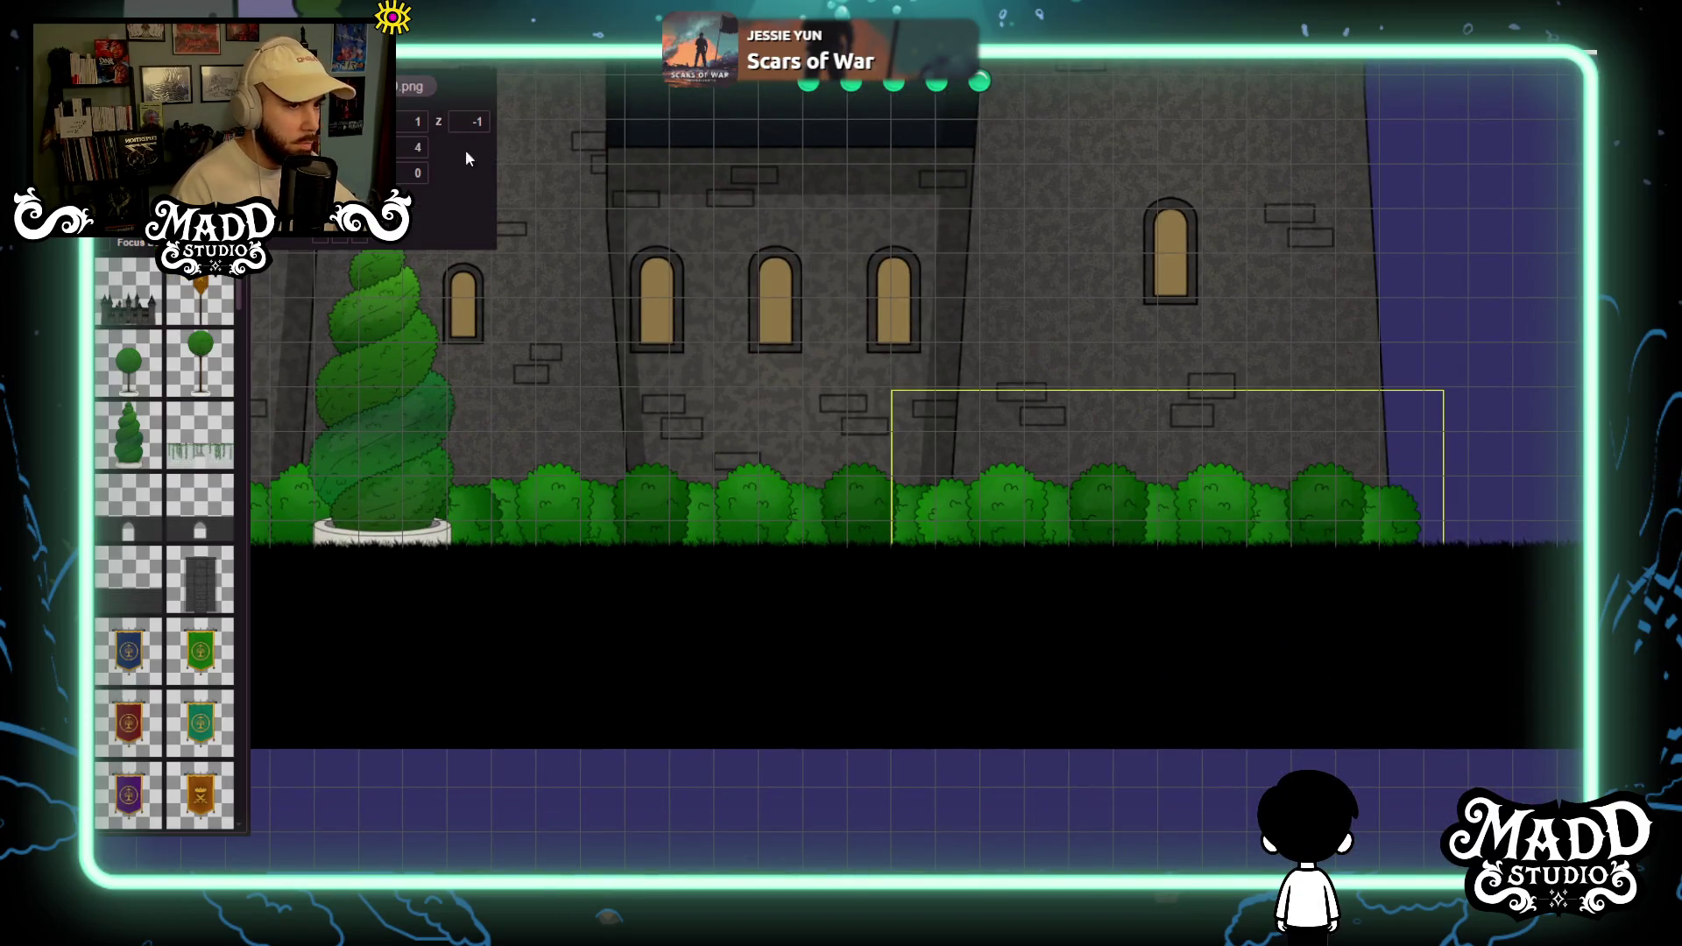
{"action": "key", "text": "BackSpace"}
{"action": "type", "text": "2"}
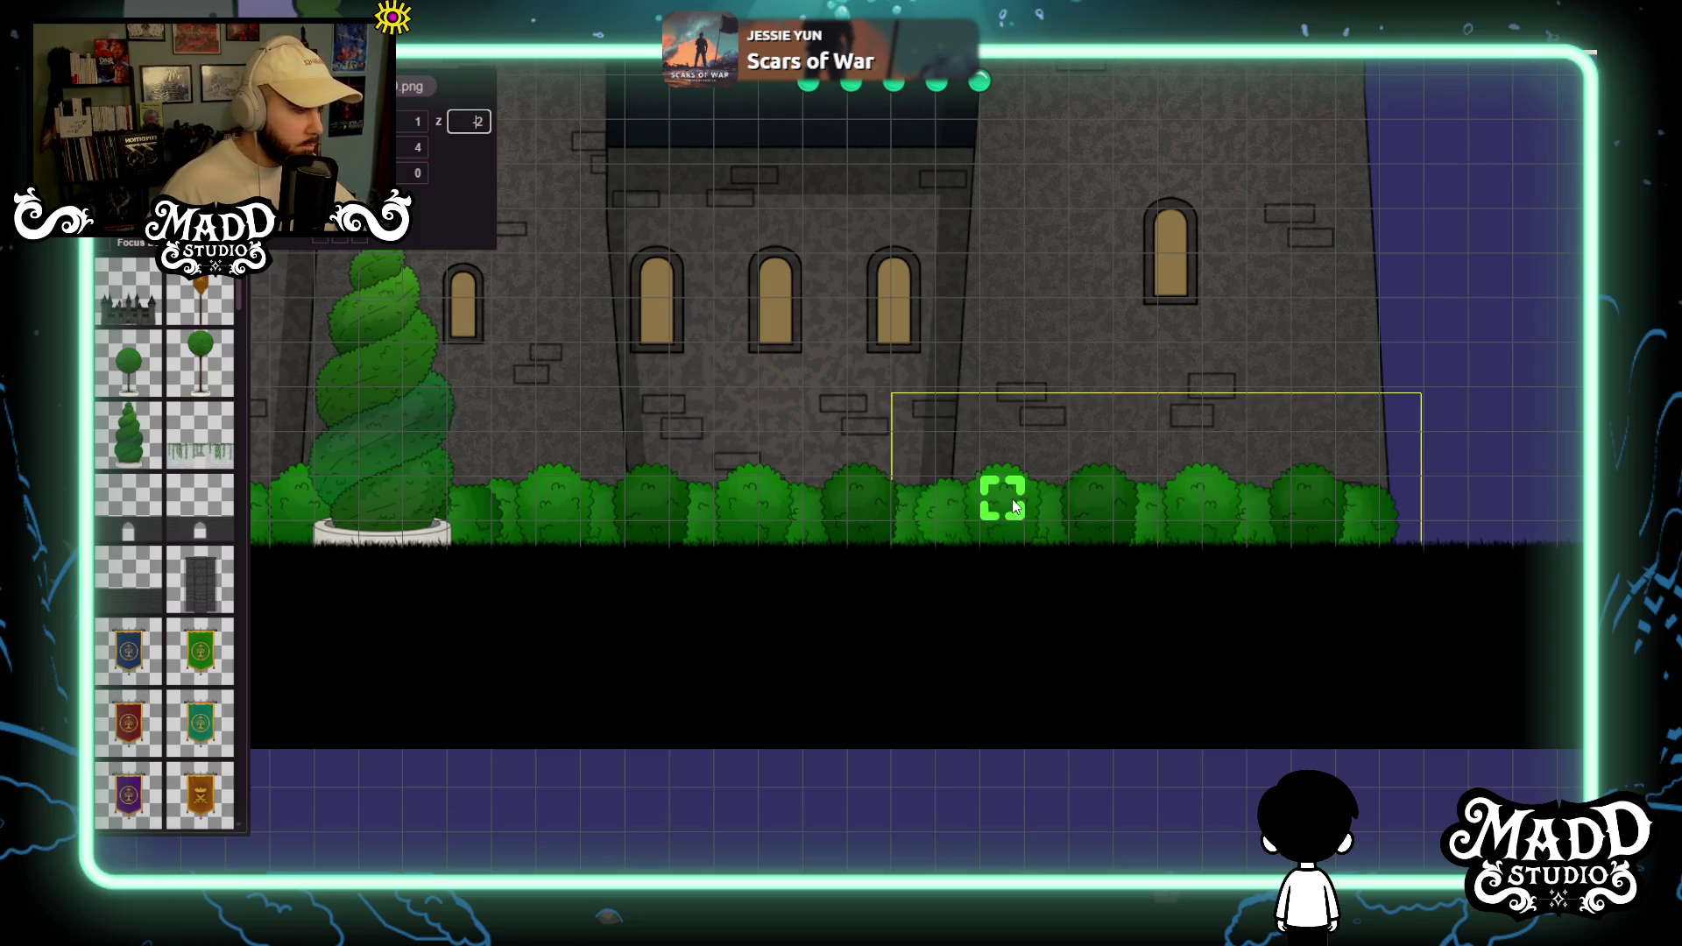
{"action": "left_click_drag", "start_coordinate": [1017, 524], "coordinate": [1018, 531]}
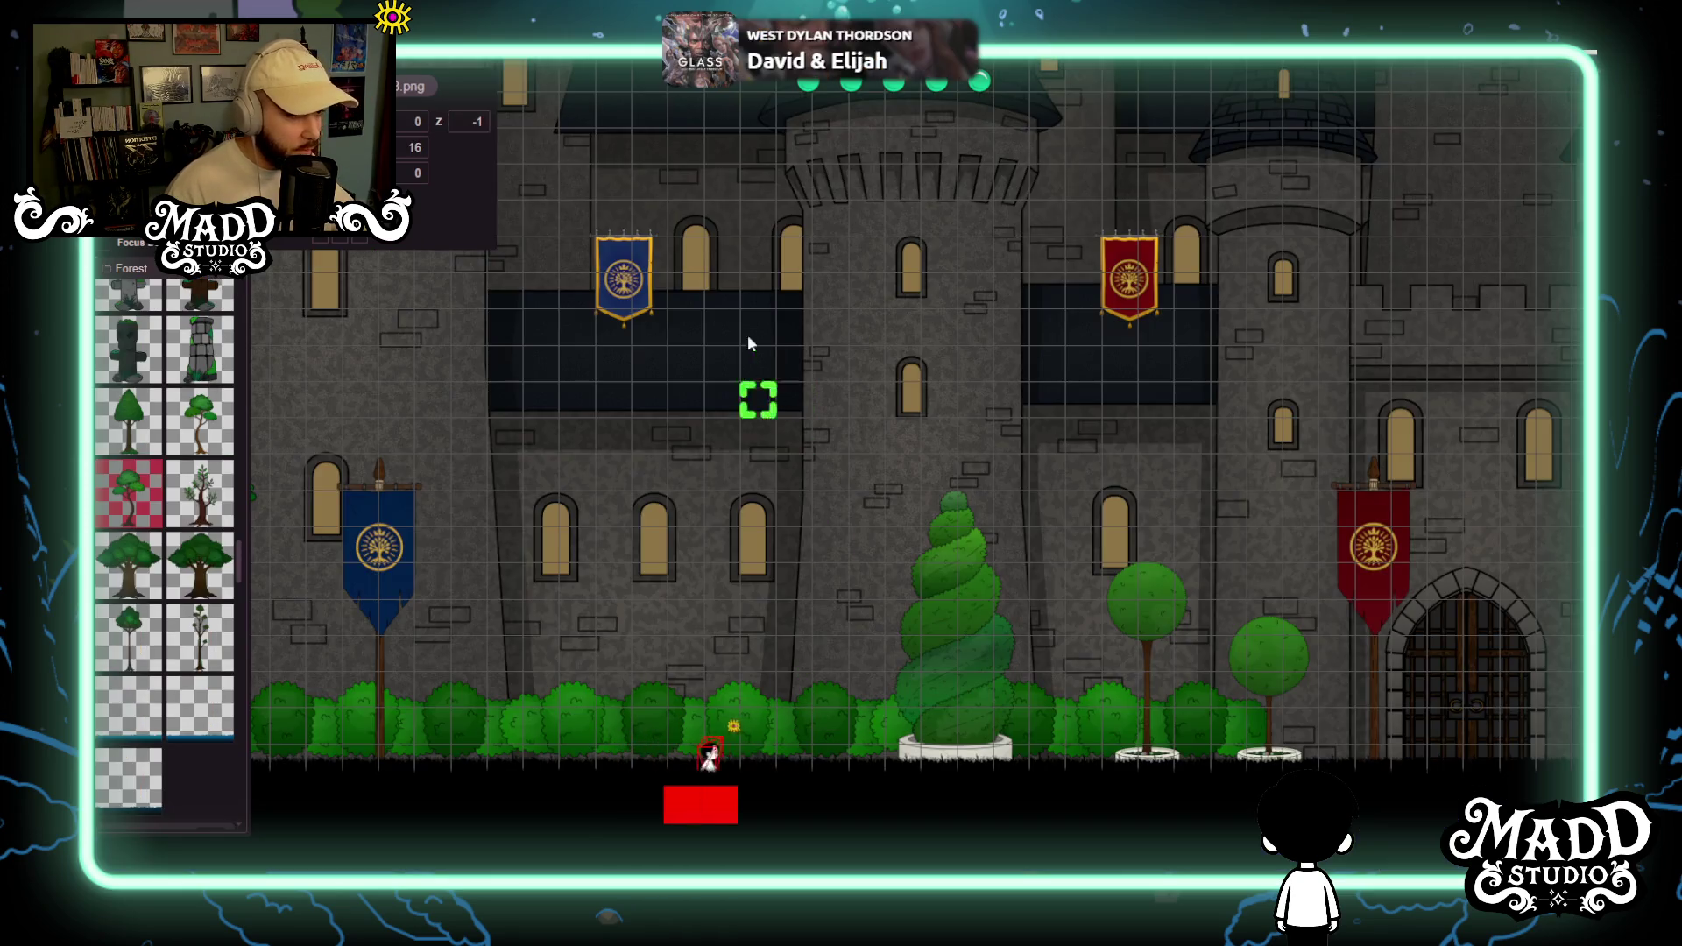
Zoom out and pan to frame the whole castle, walking the character right and back left.
{"action": "key", "text": "Right"}
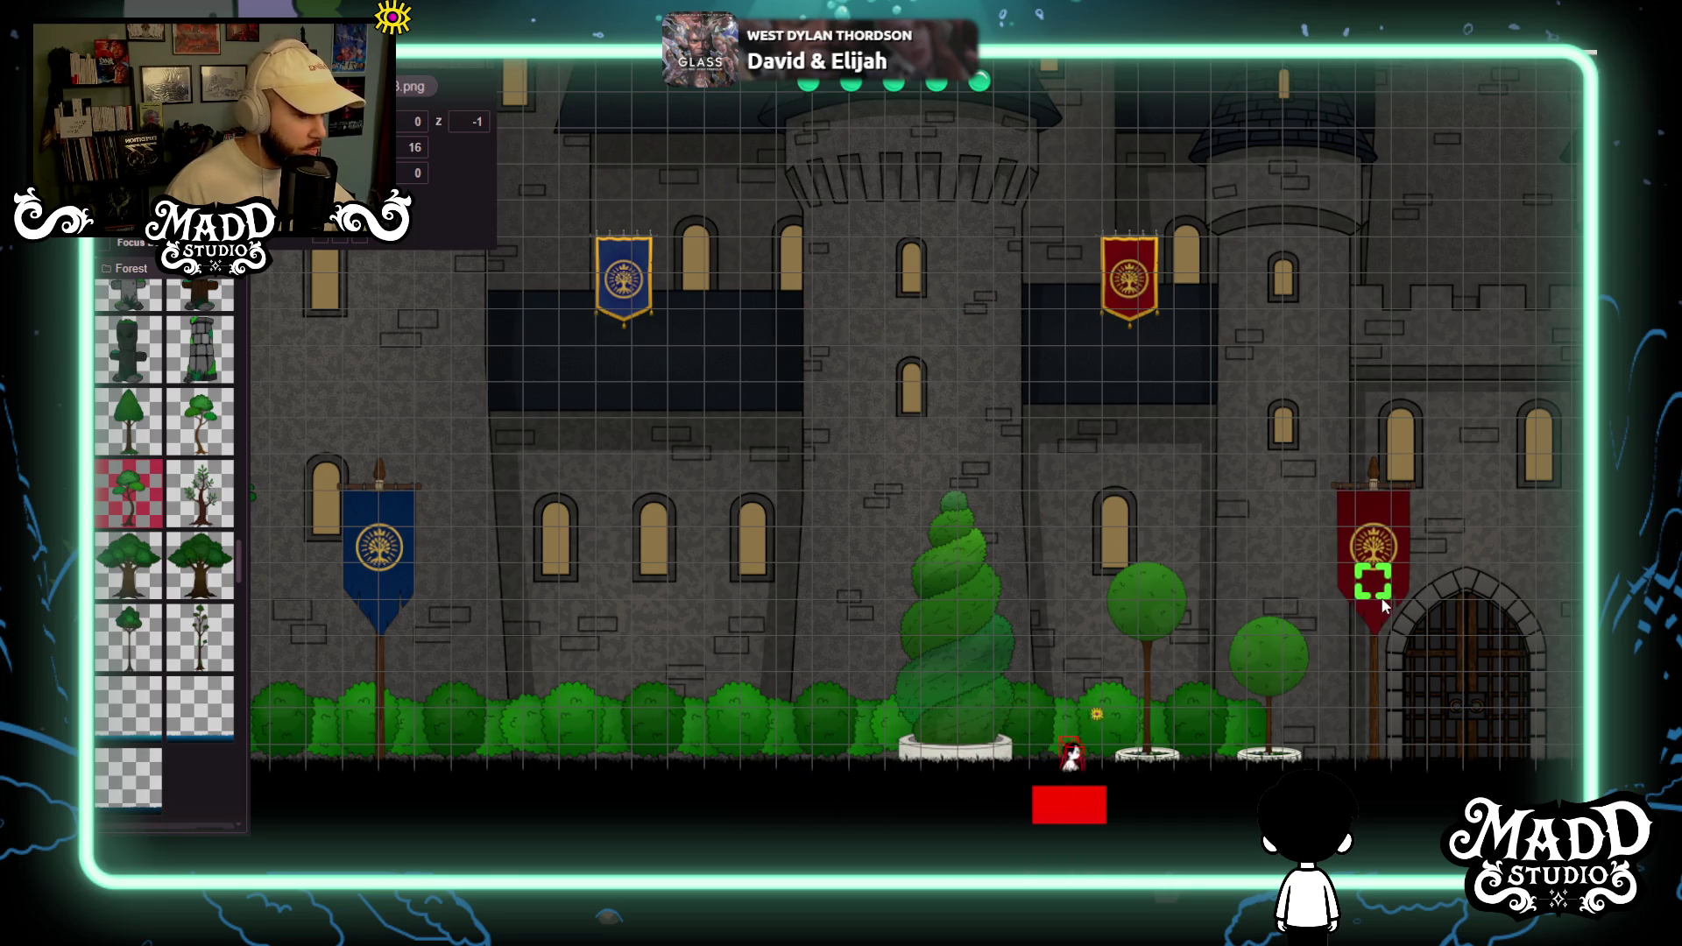
{"action": "scroll", "coordinate": [1350, 590], "scroll_direction": "down", "scroll_amount": 5}
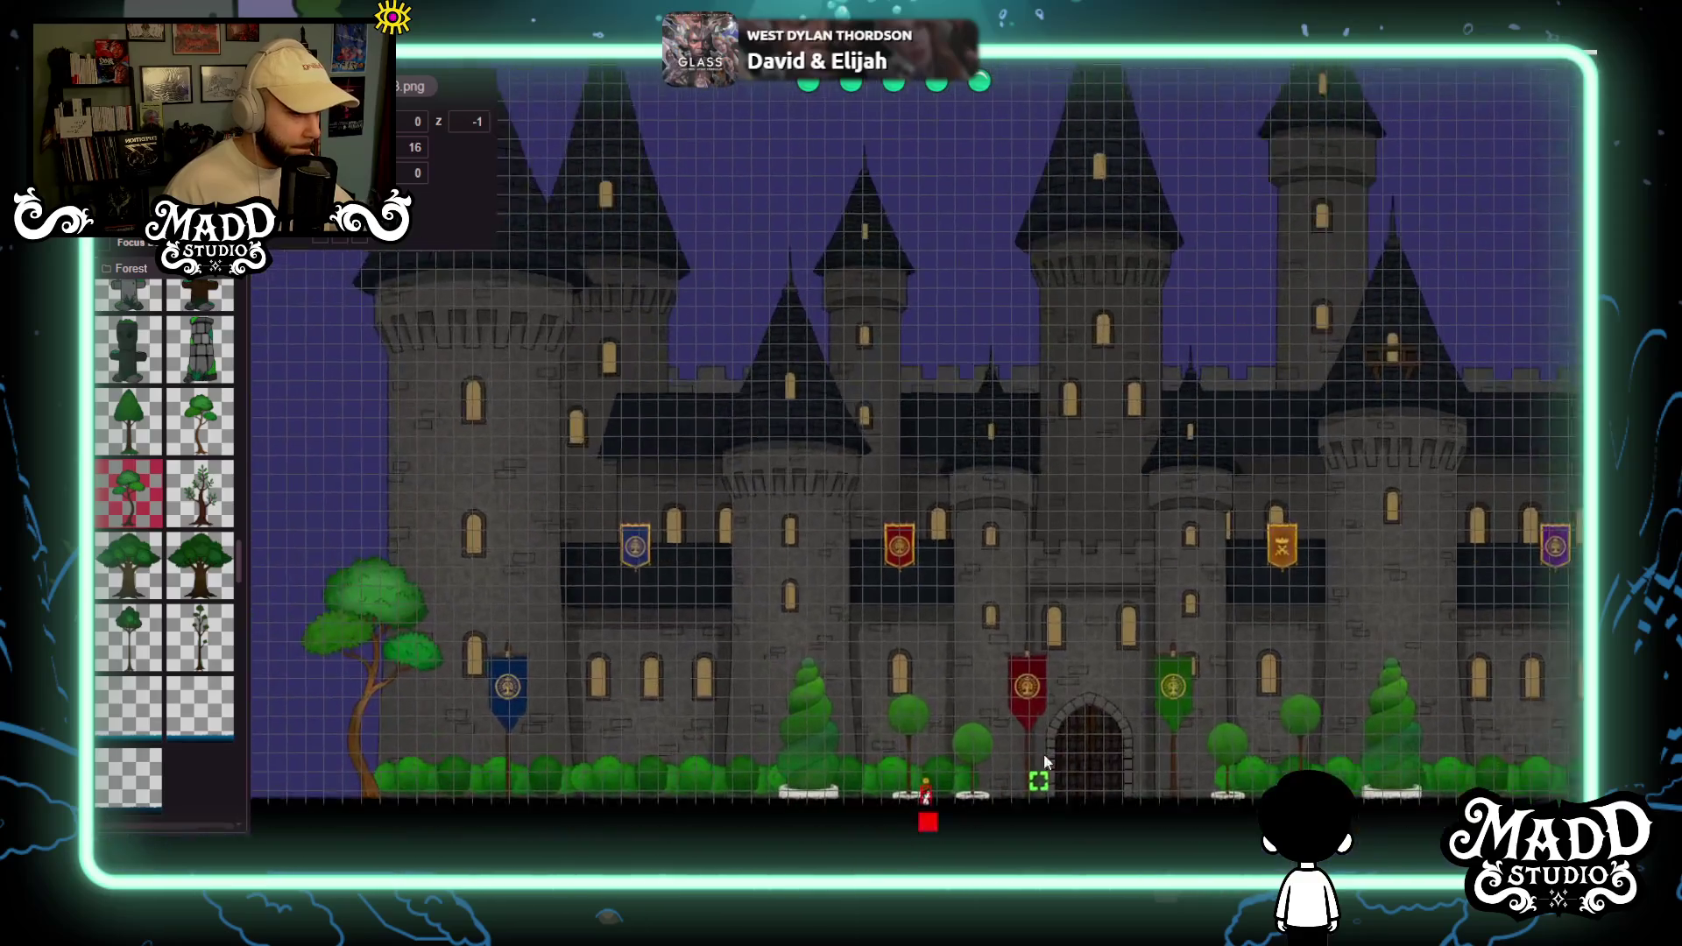
{"action": "left_click_drag", "start_coordinate": [1045, 762], "coordinate": [1021, 711]}
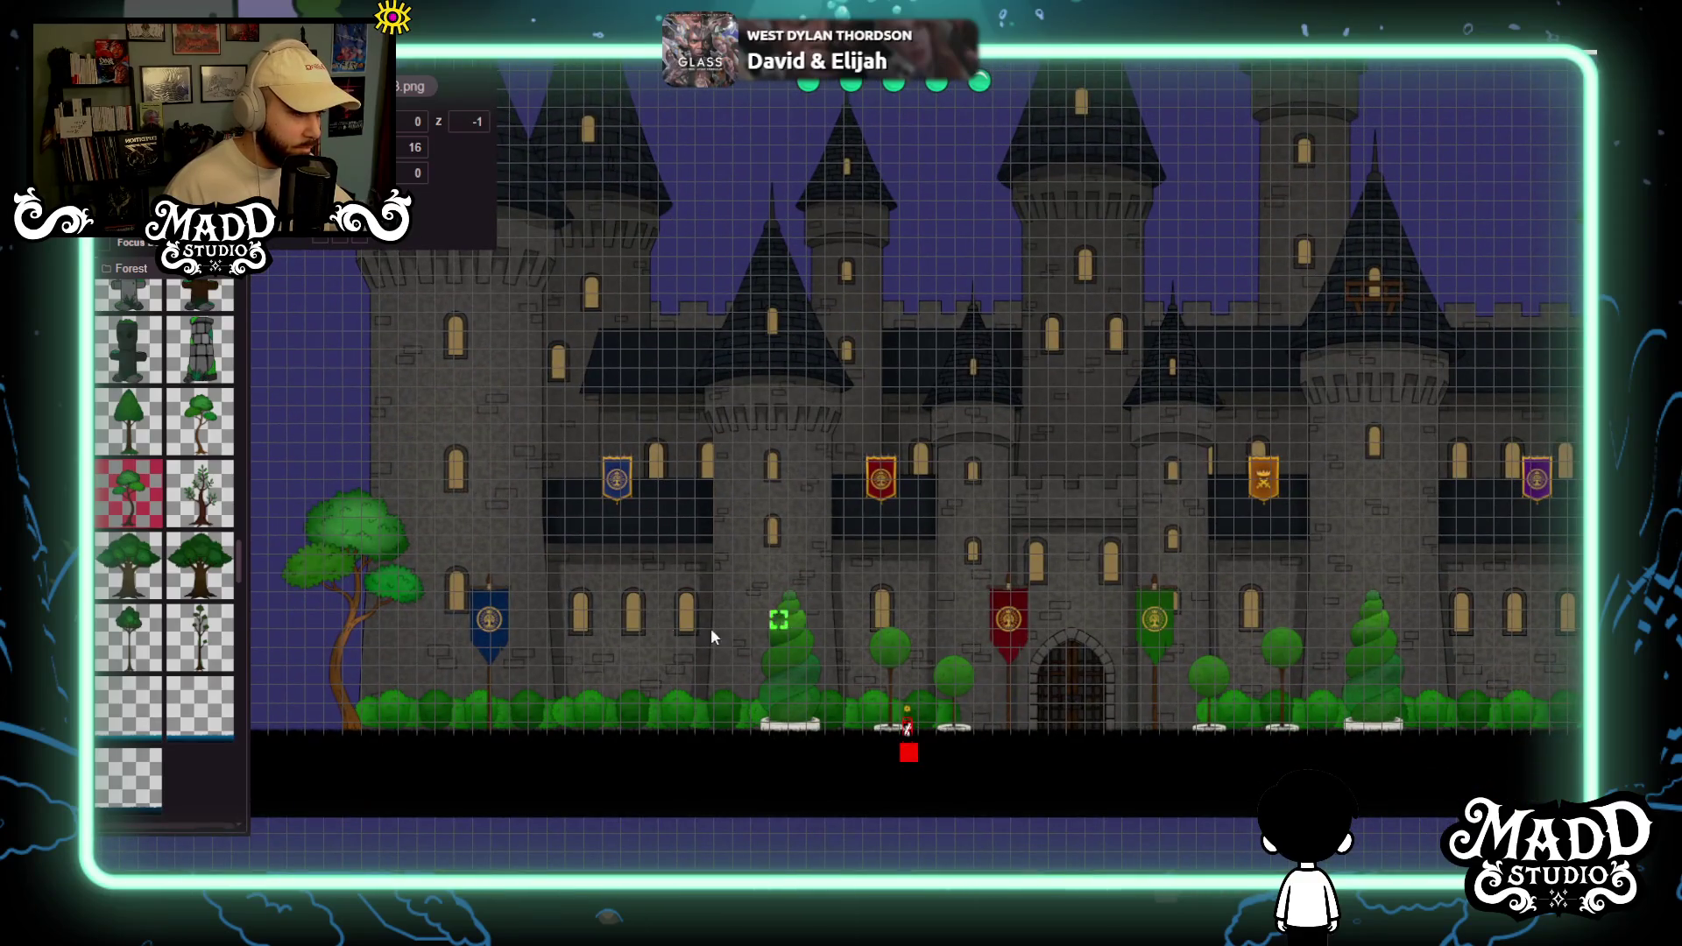
{"action": "scroll", "coordinate": [799, 677], "scroll_direction": "up", "scroll_amount": 5}
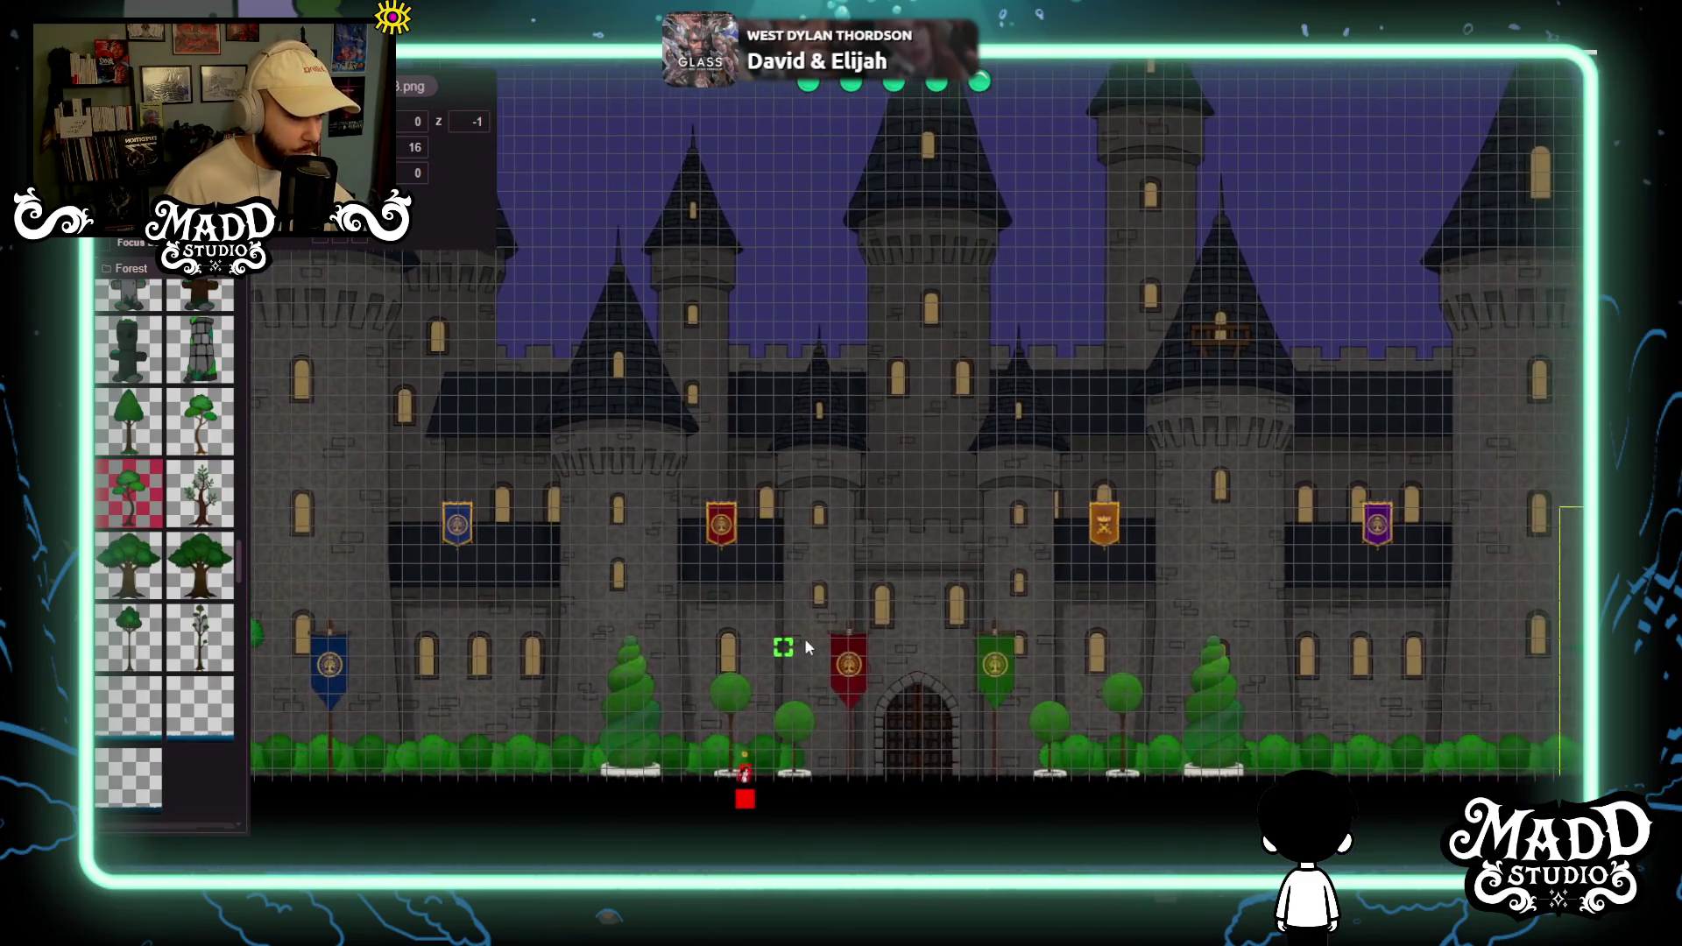
{"action": "scroll", "coordinate": [713, 640], "scroll_direction": "down", "scroll_amount": 1}
{"action": "scroll", "coordinate": [759, 630], "scroll_direction": "up", "scroll_amount": 3}
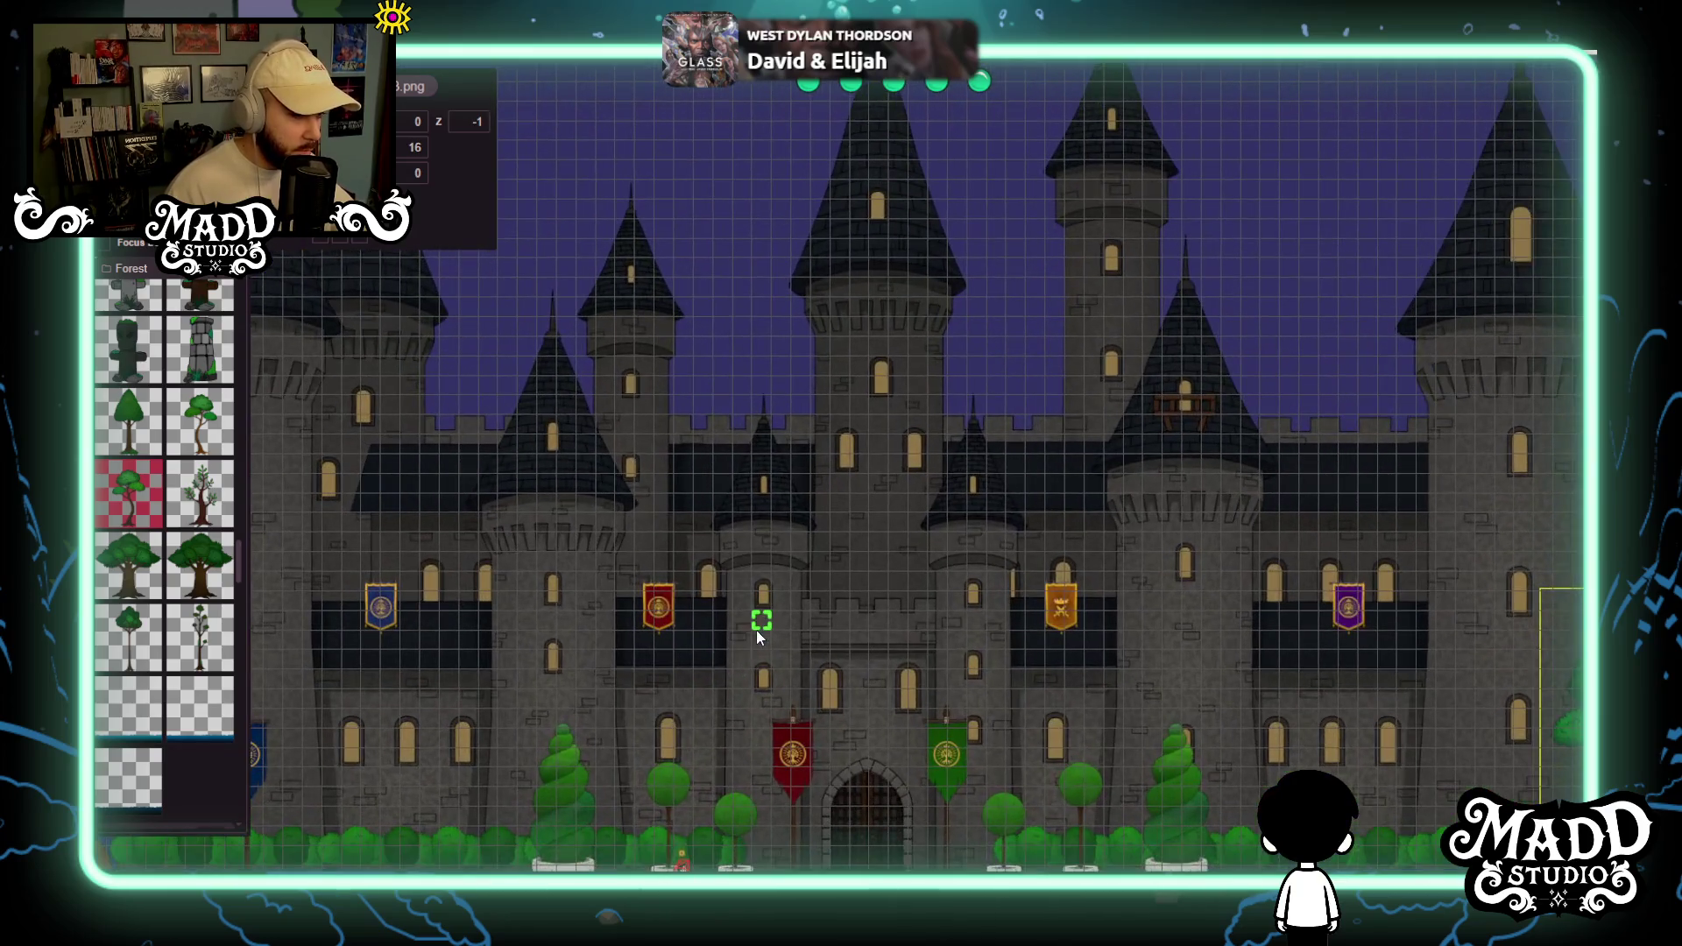
{"action": "mouse_move", "coordinate": [759, 639]}
{"action": "left_mouse_down"}
{"action": "mouse_move", "coordinate": [767, 451]}
{"action": "mouse_move", "coordinate": [774, 509]}
{"action": "left_mouse_up"}
{"action": "scroll", "coordinate": [763, 526], "scroll_direction": "up", "scroll_amount": 2}
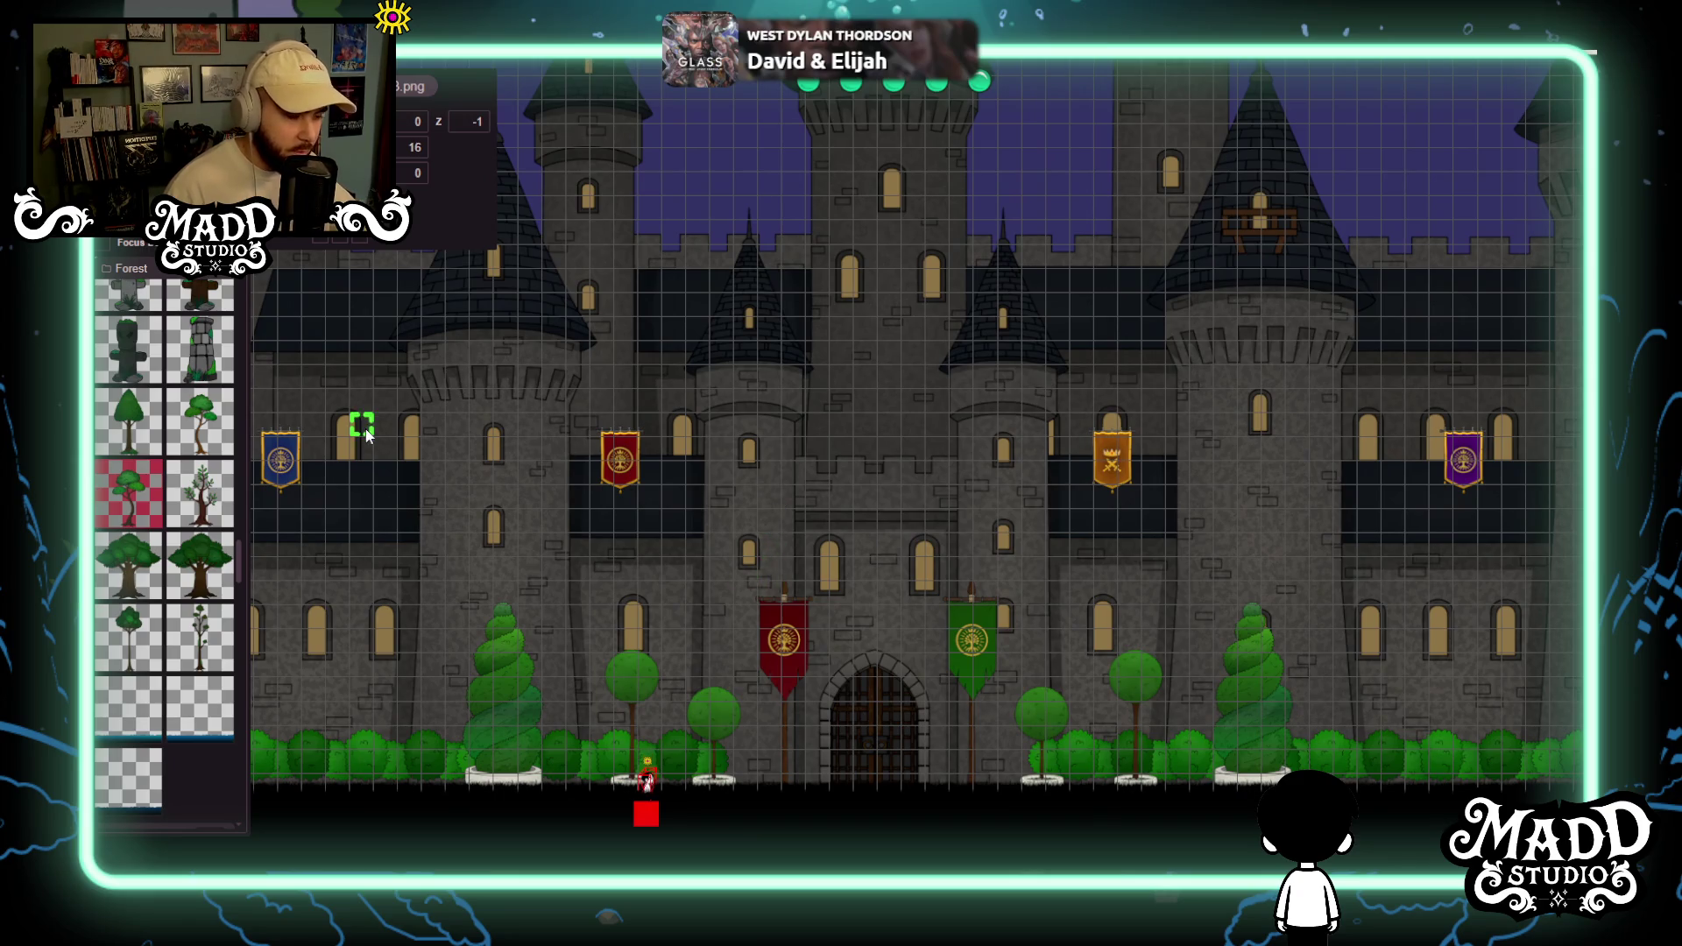
{"action": "left_click_drag", "start_coordinate": [703, 749], "coordinate": [777, 717]}
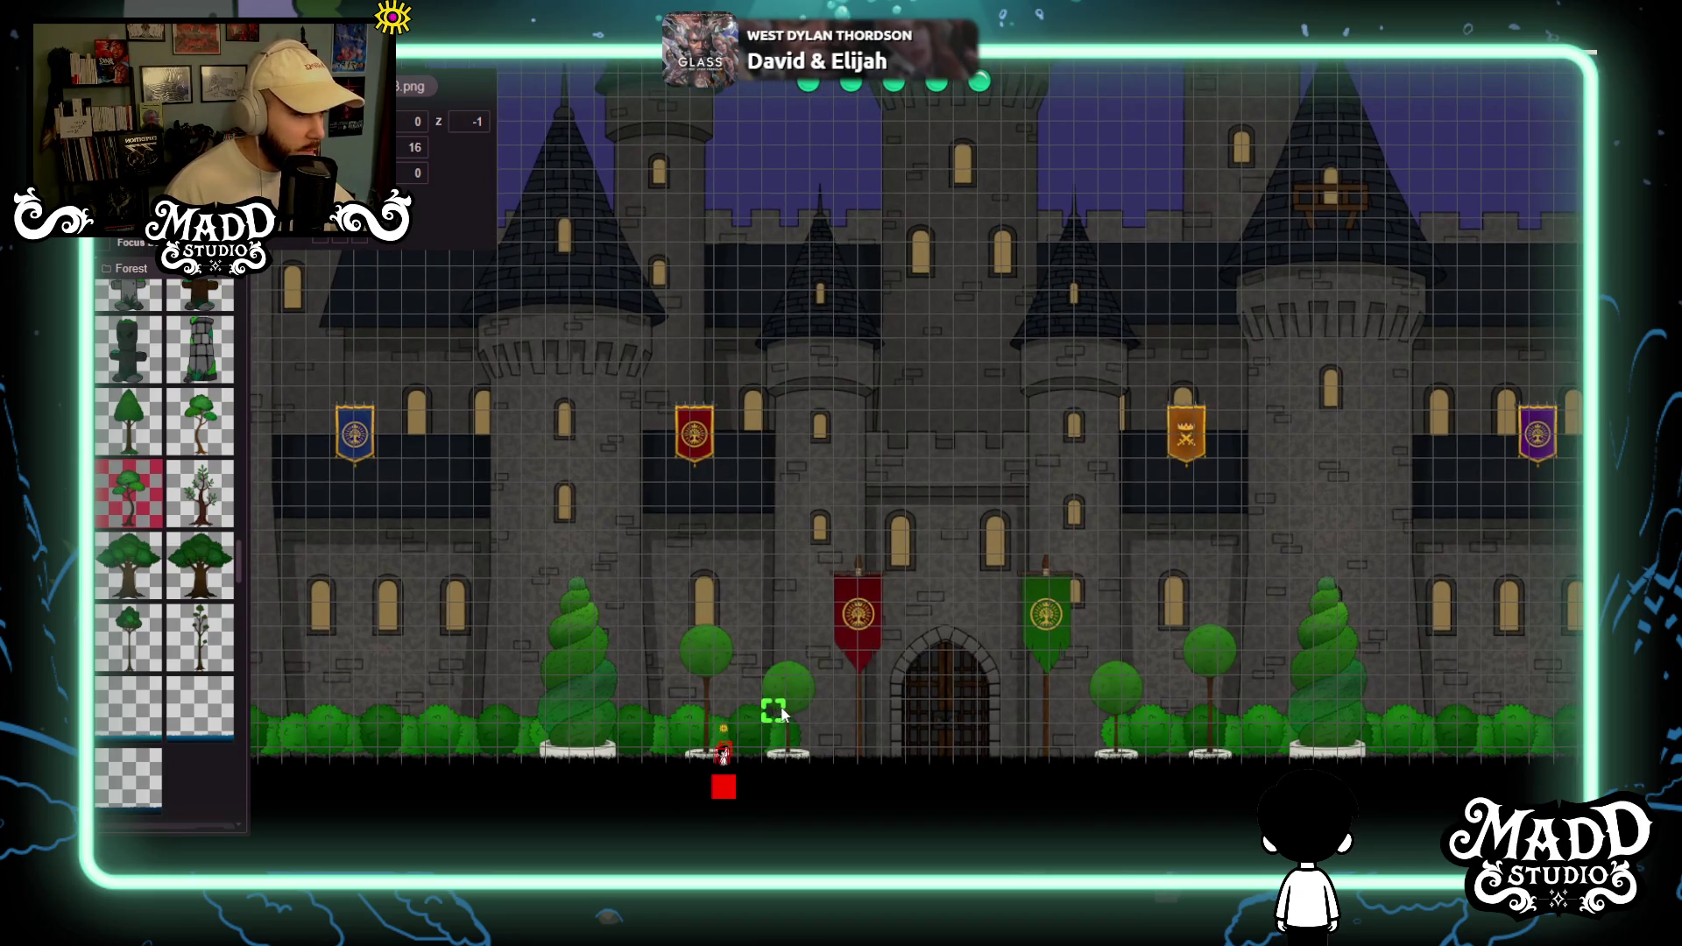
{"action": "key", "text": "Right"}
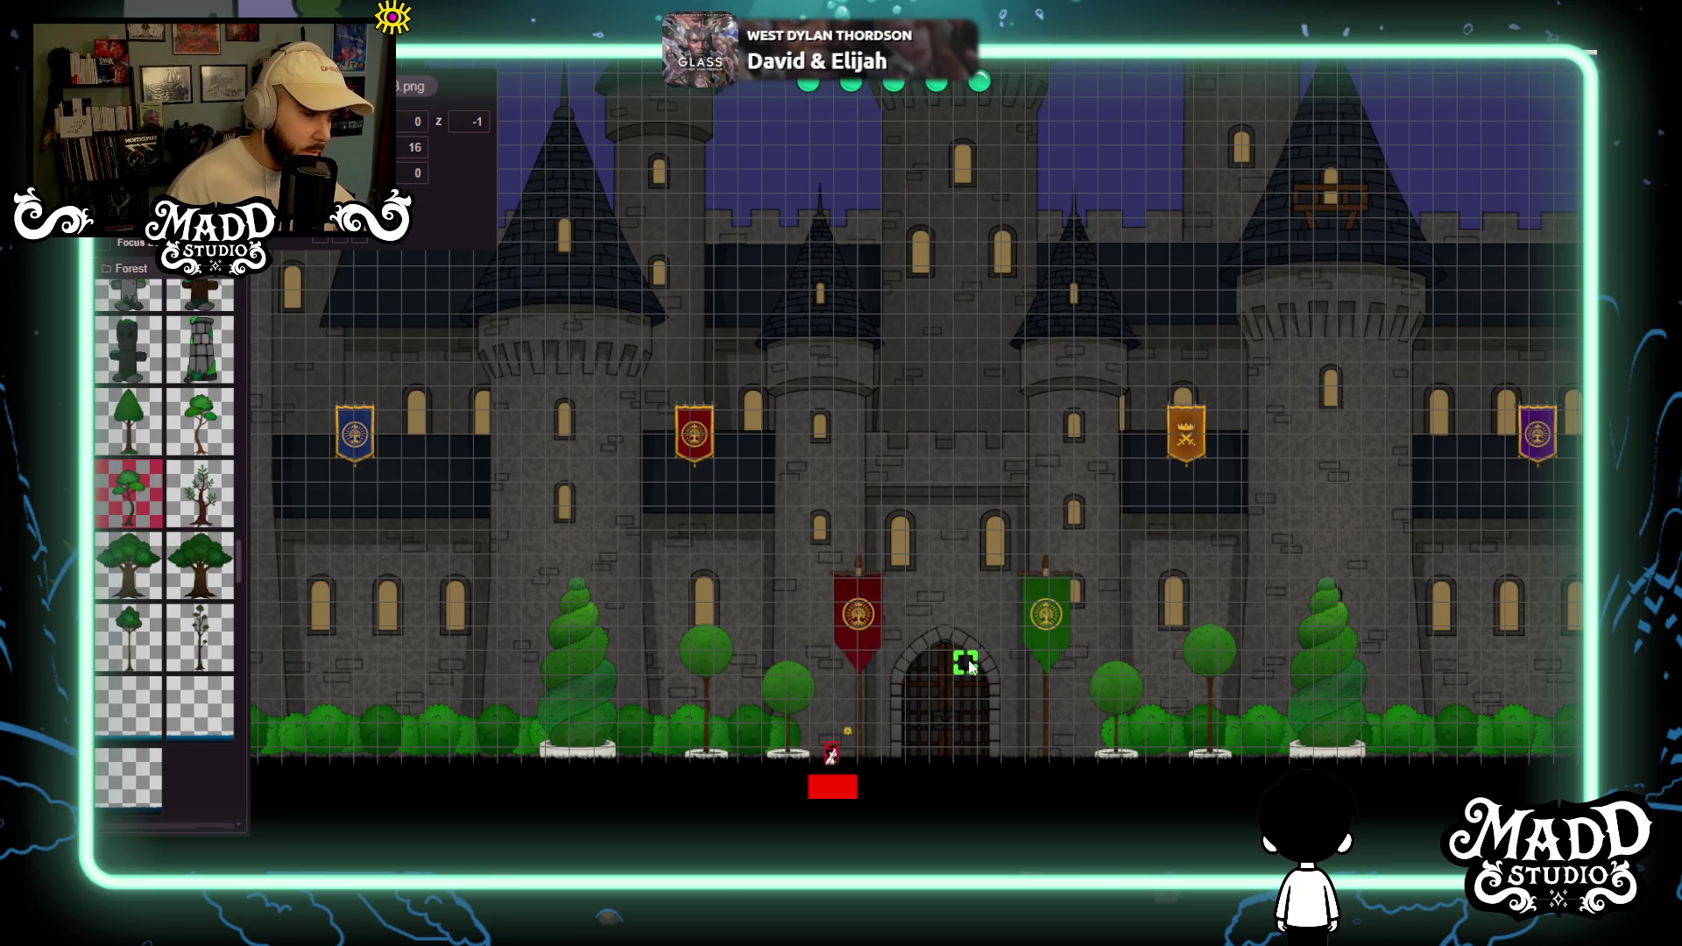
{"action": "key", "text": "Left"}
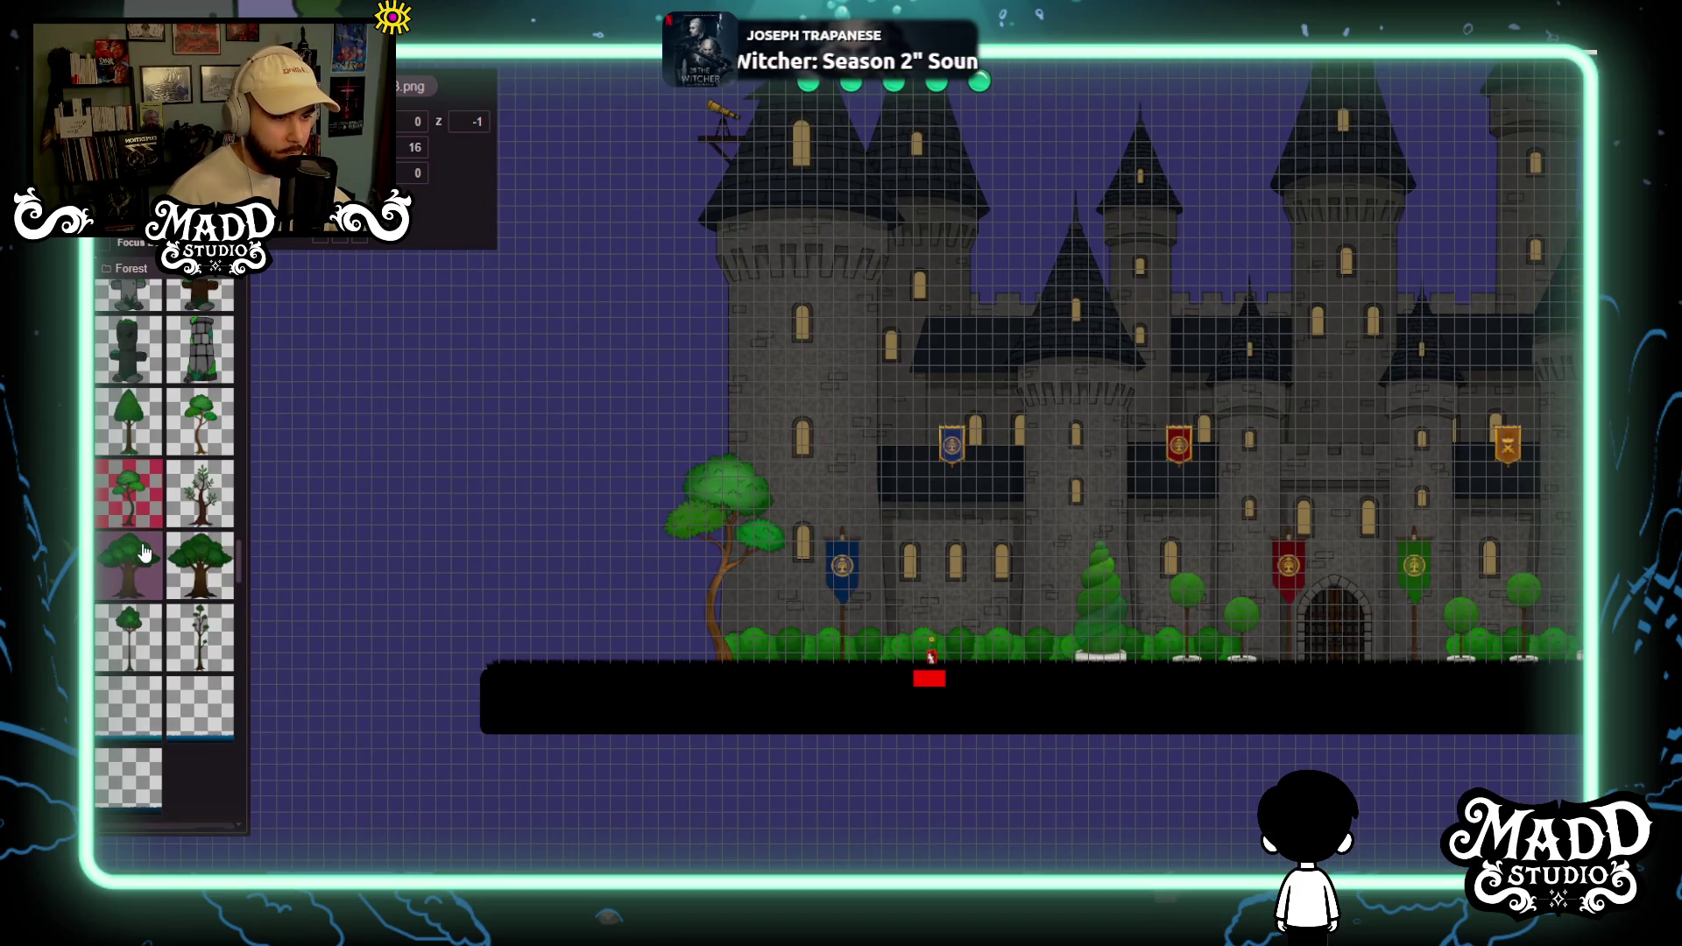
Widen the conifer, move it beside the castle's left edge and set its depth to -4.
{"action": "scroll", "coordinate": [144, 552], "scroll_direction": "down", "scroll_amount": 10}
{"action": "scroll", "coordinate": [144, 552], "scroll_direction": "down", "scroll_amount": 15}
{"action": "scroll", "coordinate": [145, 552], "scroll_direction": "up", "scroll_amount": 20}
{"action": "scroll", "coordinate": [145, 552], "scroll_direction": "up", "scroll_amount": 6}
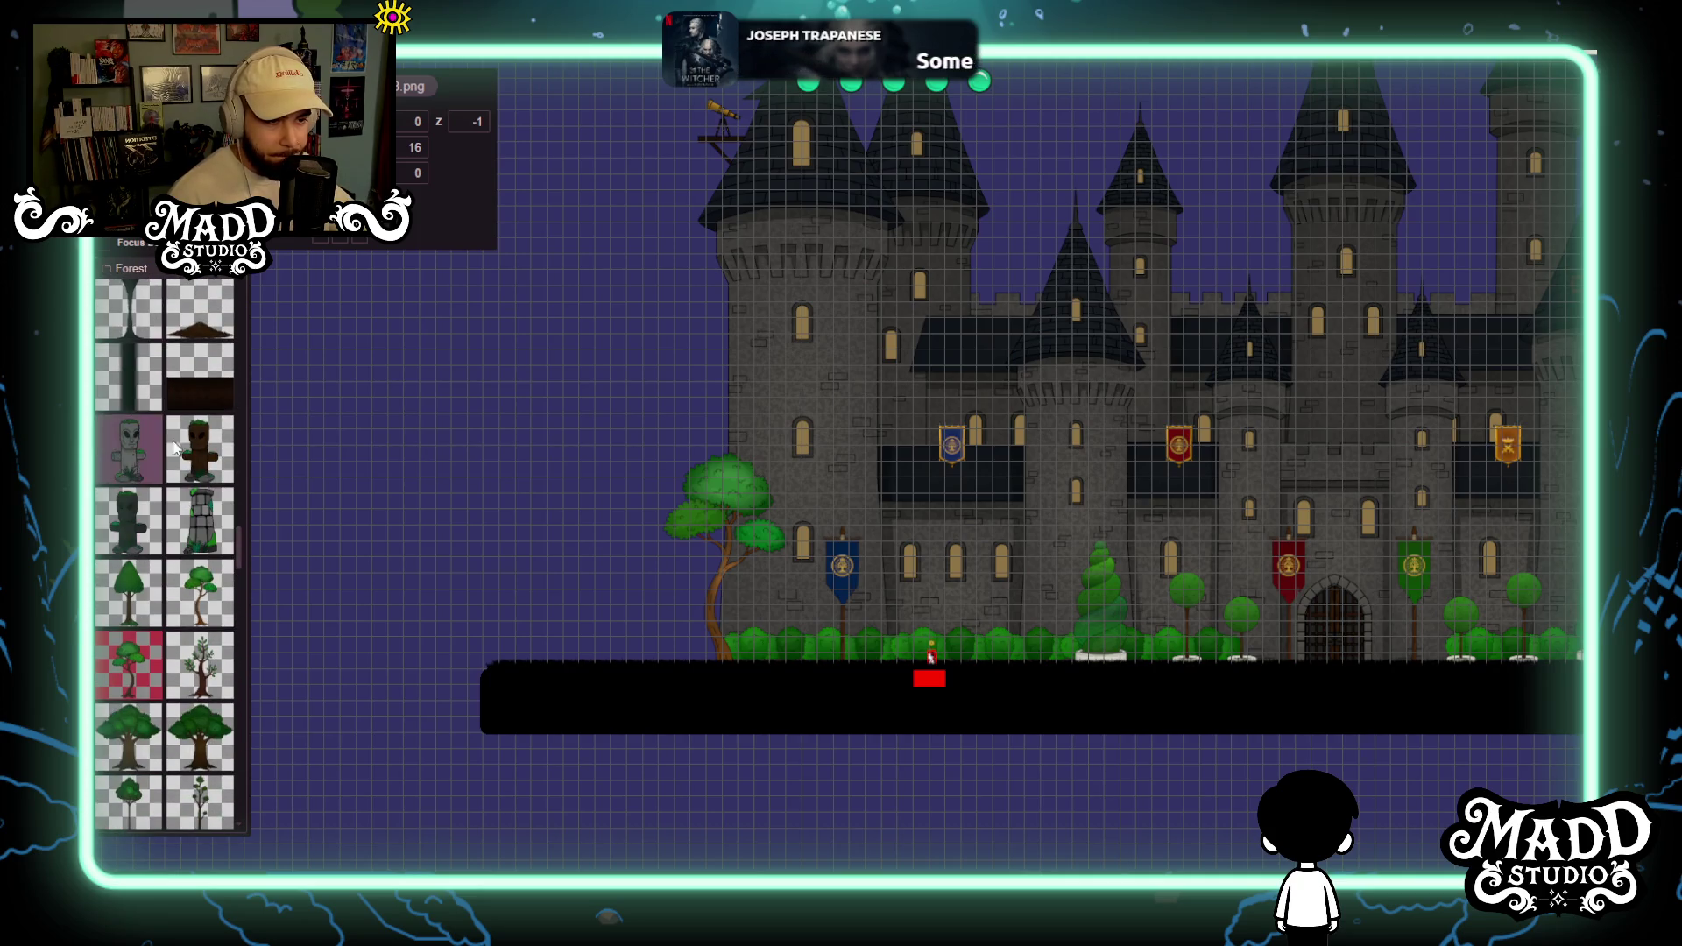
{"action": "scroll", "coordinate": [214, 764], "scroll_direction": "down", "scroll_amount": 1}
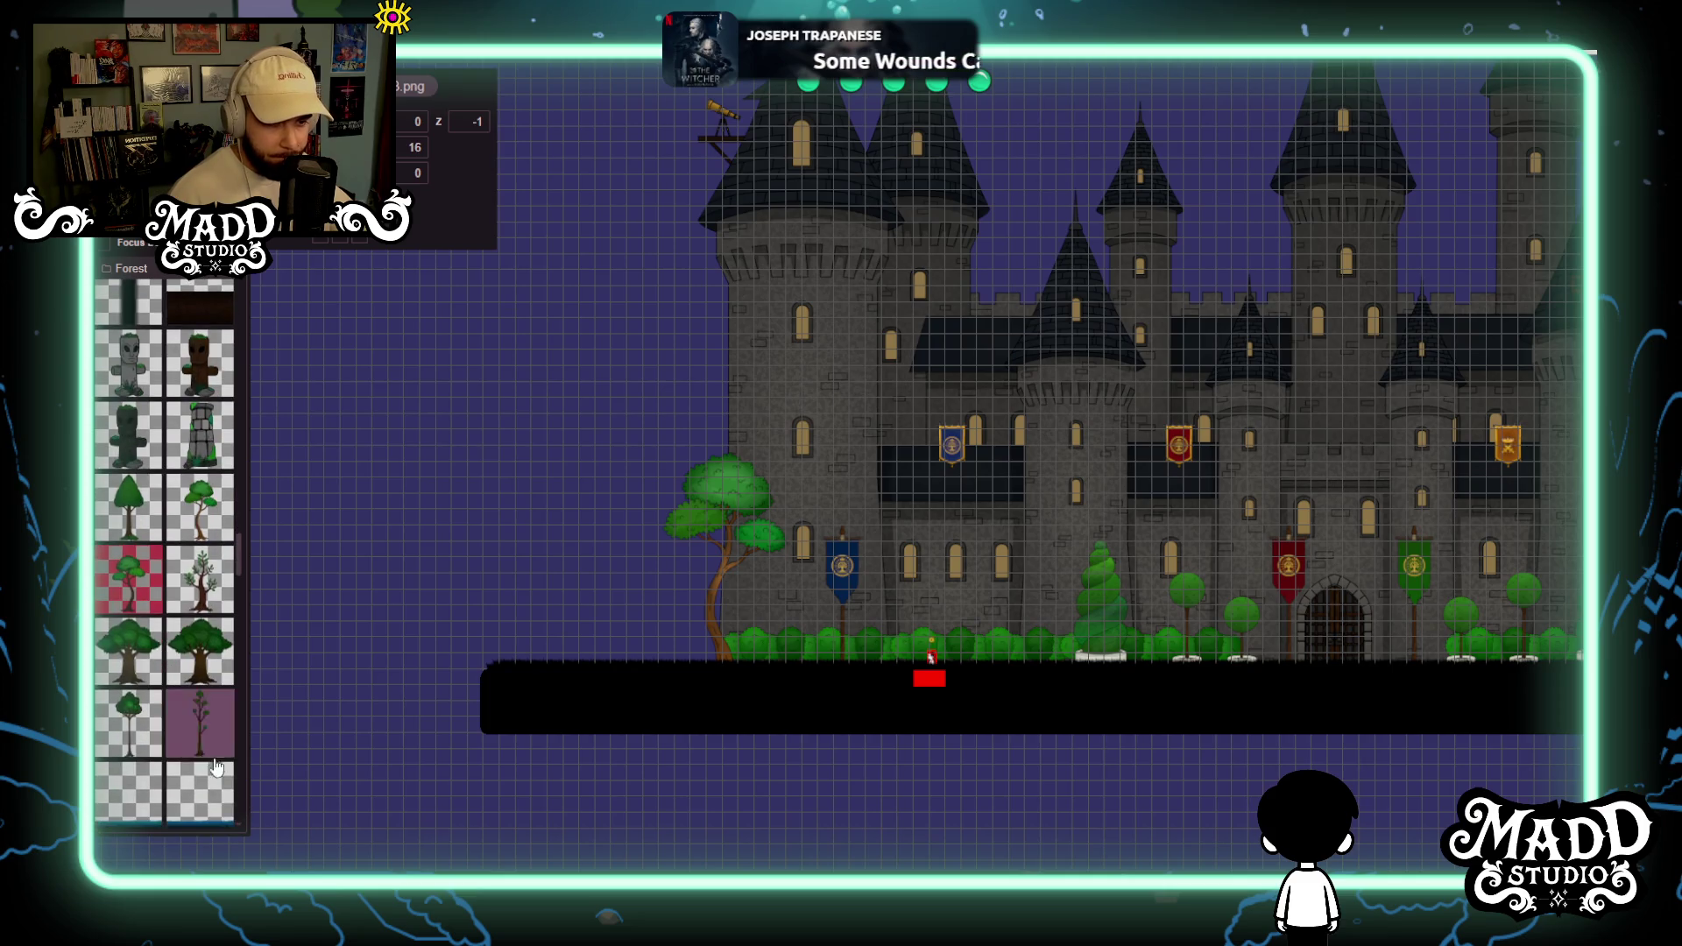
{"action": "scroll", "coordinate": [692, 701], "scroll_direction": "down", "scroll_amount": 2}
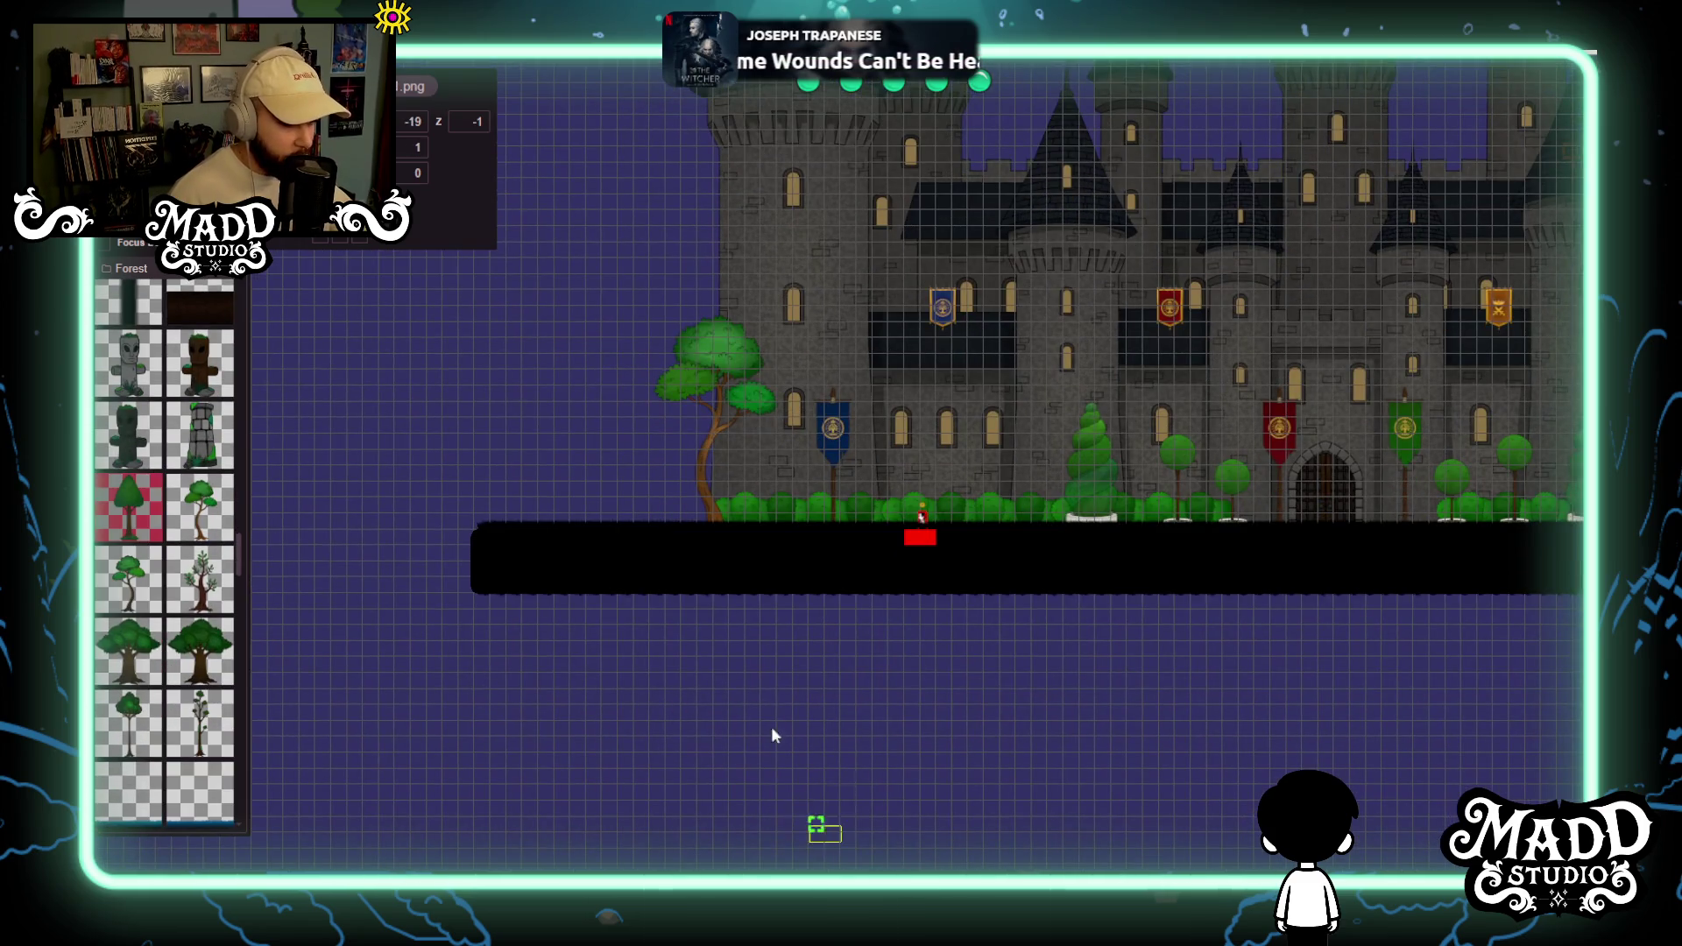
{"action": "left_click_drag", "start_coordinate": [705, 653], "coordinate": [691, 653]}
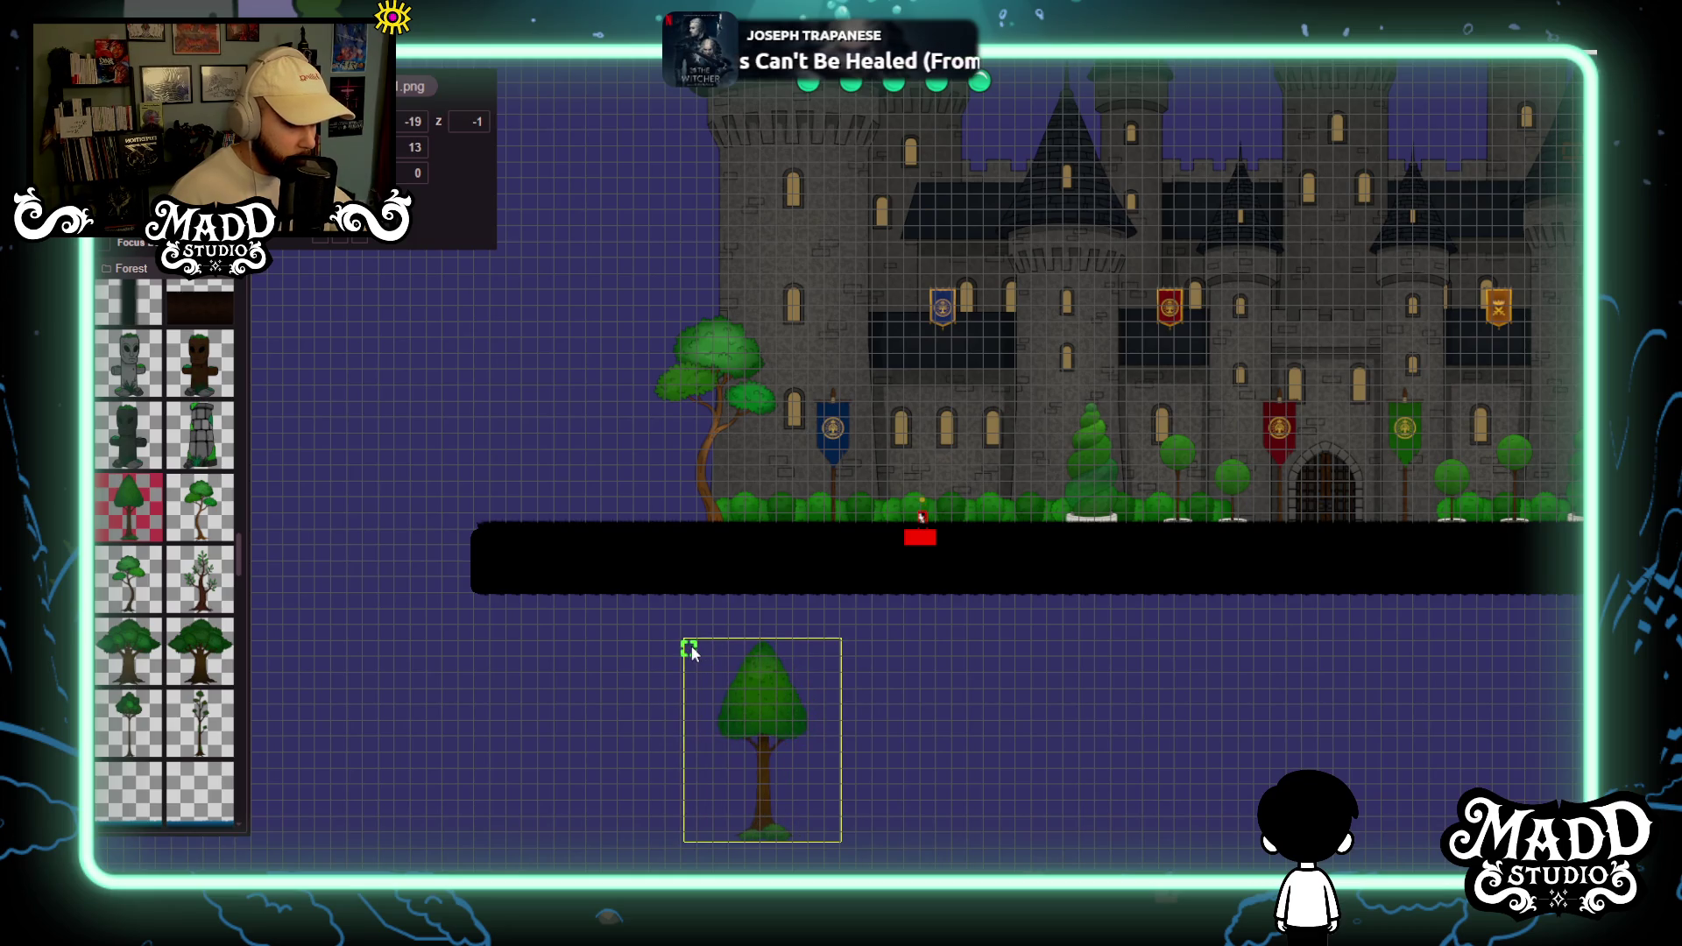
{"action": "left_click_drag", "start_coordinate": [752, 768], "coordinate": [718, 506]}
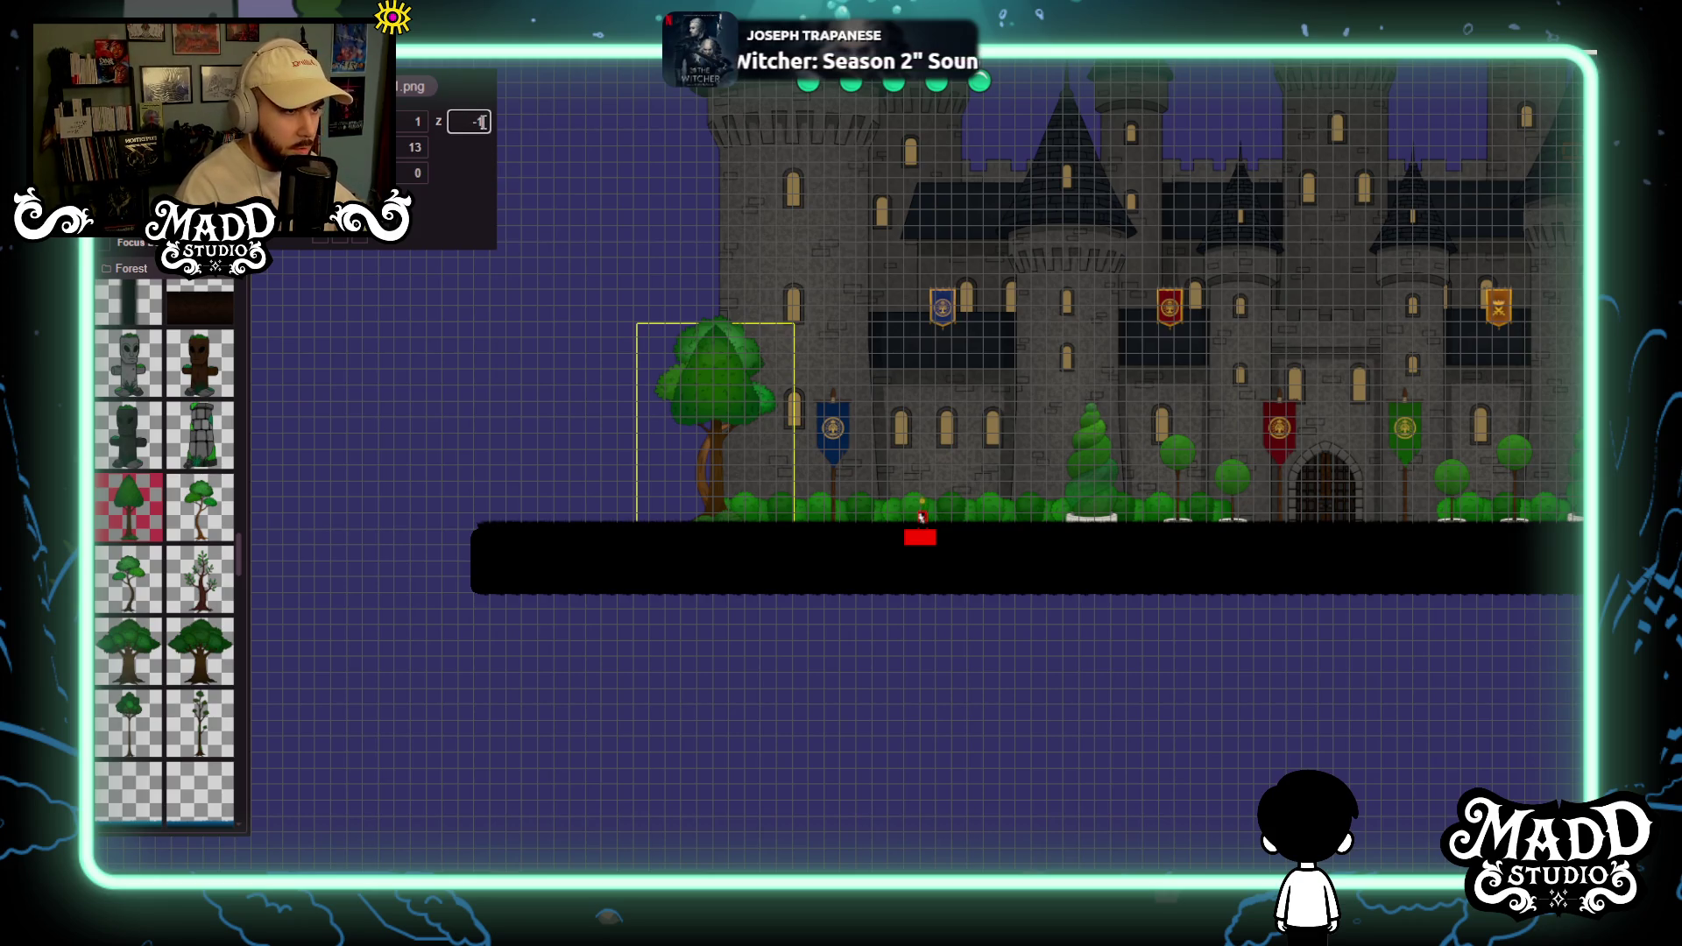
{"action": "type", "text": "4"}
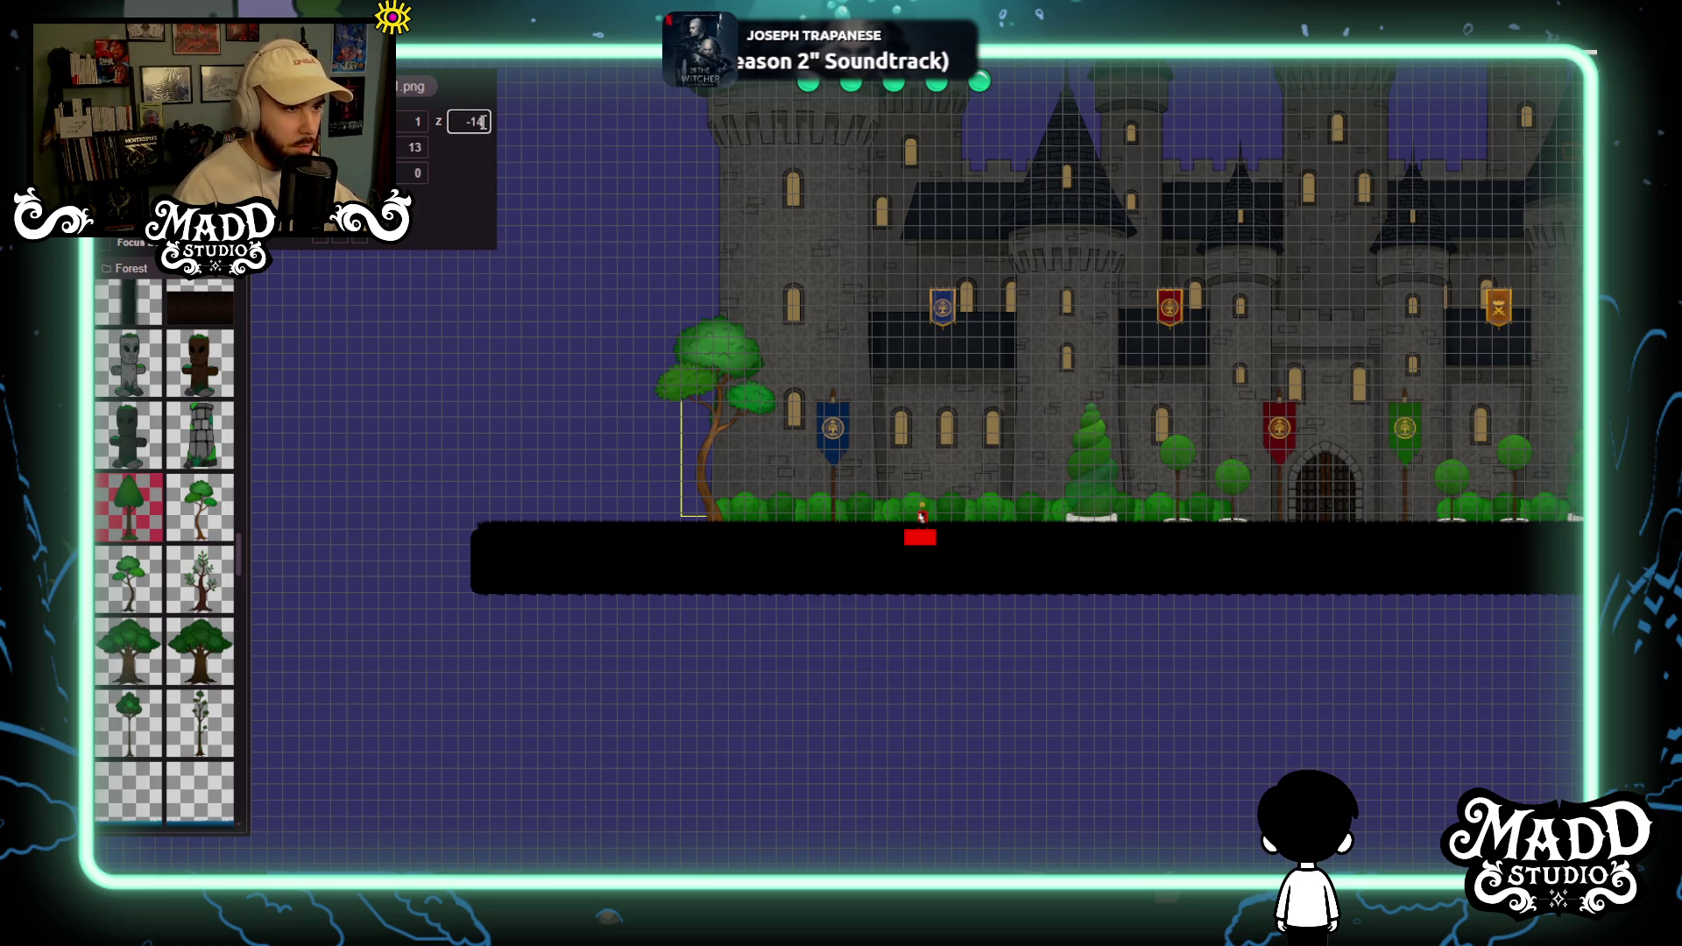
{"action": "mouse_move", "coordinate": [642, 411]}
{"action": "left_mouse_down"}
{"action": "mouse_move", "coordinate": [681, 406]}
{"action": "mouse_move", "coordinate": [965, 489]}
{"action": "mouse_move", "coordinate": [1406, 549]}
{"action": "mouse_move", "coordinate": [1414, 650]}
{"action": "mouse_move", "coordinate": [1445, 680]}
{"action": "left_mouse_up"}
{"action": "scroll", "coordinate": [829, 461], "scroll_direction": "up", "scroll_amount": 3}
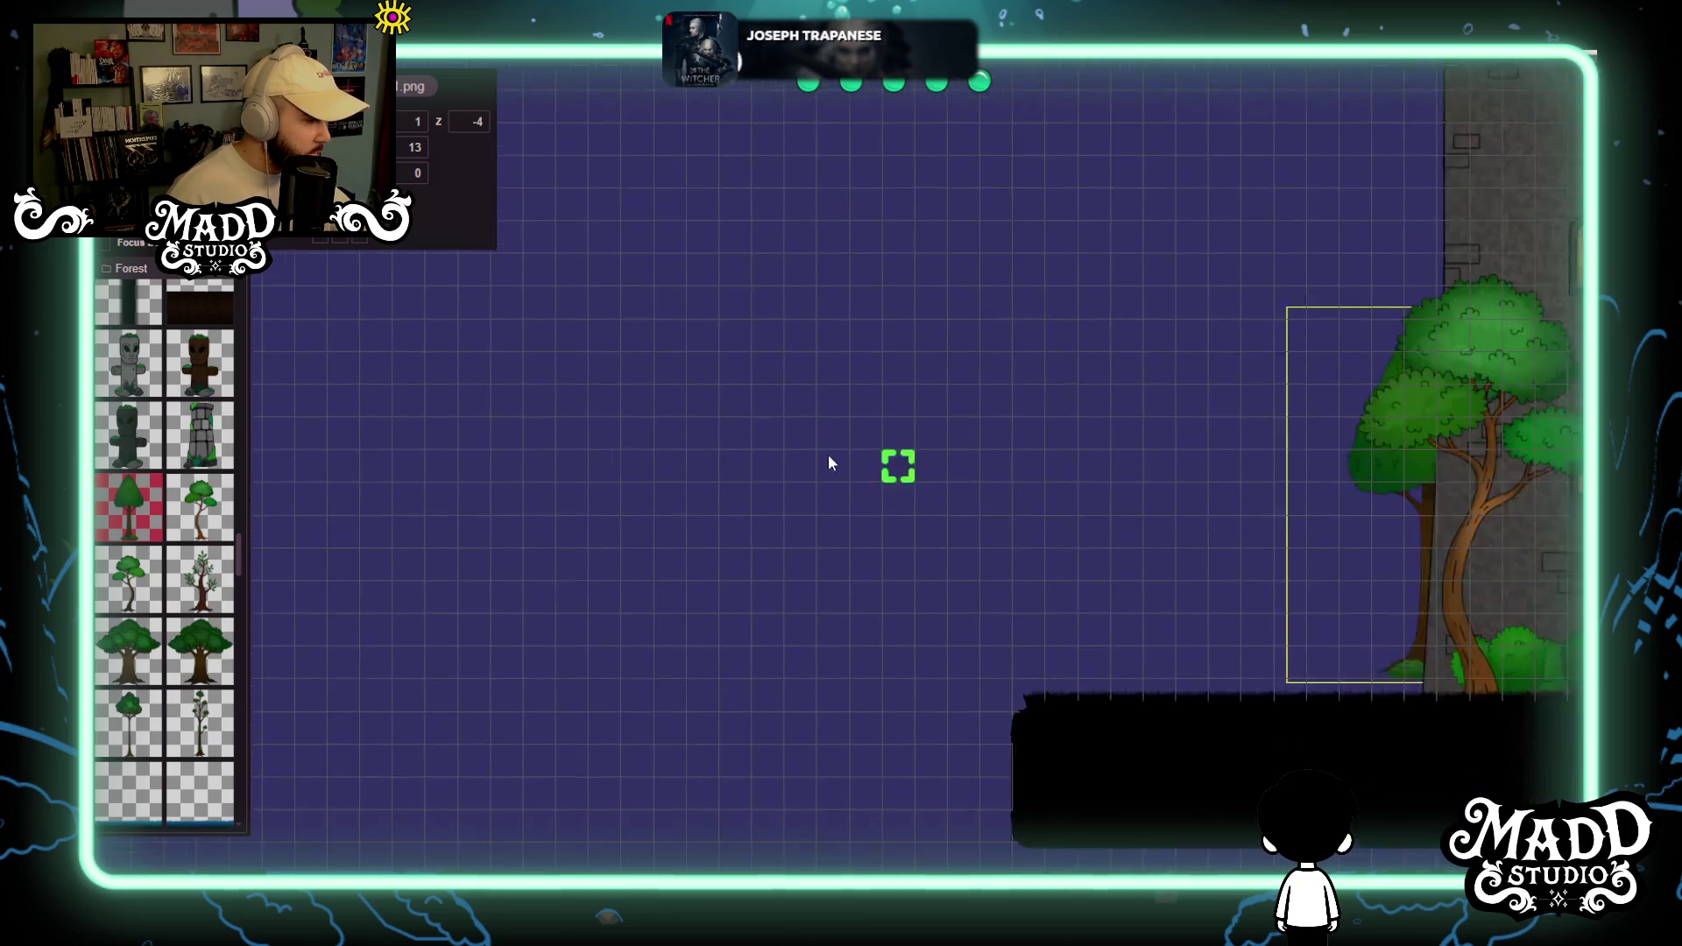
Raise the leafy tree at the castle's left edge one grid cell and turn on Focus to dim the background.
{"action": "left_click", "coordinate": [1095, 335]}
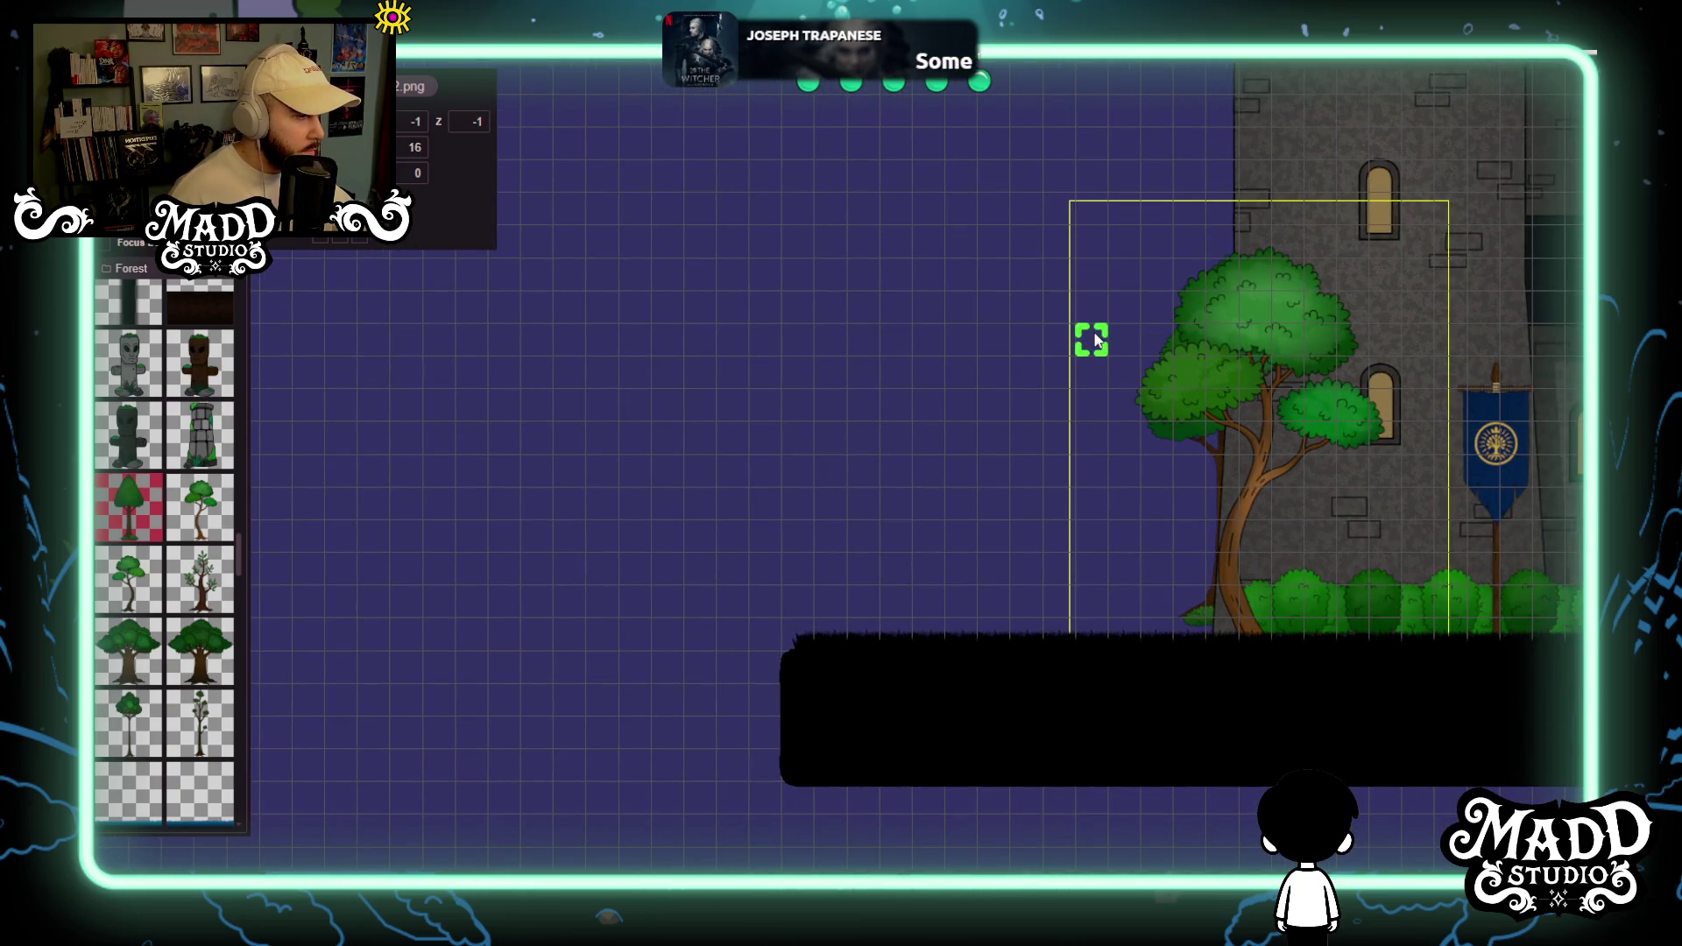
{"action": "left_click_drag", "start_coordinate": [1096, 330], "coordinate": [1067, 318]}
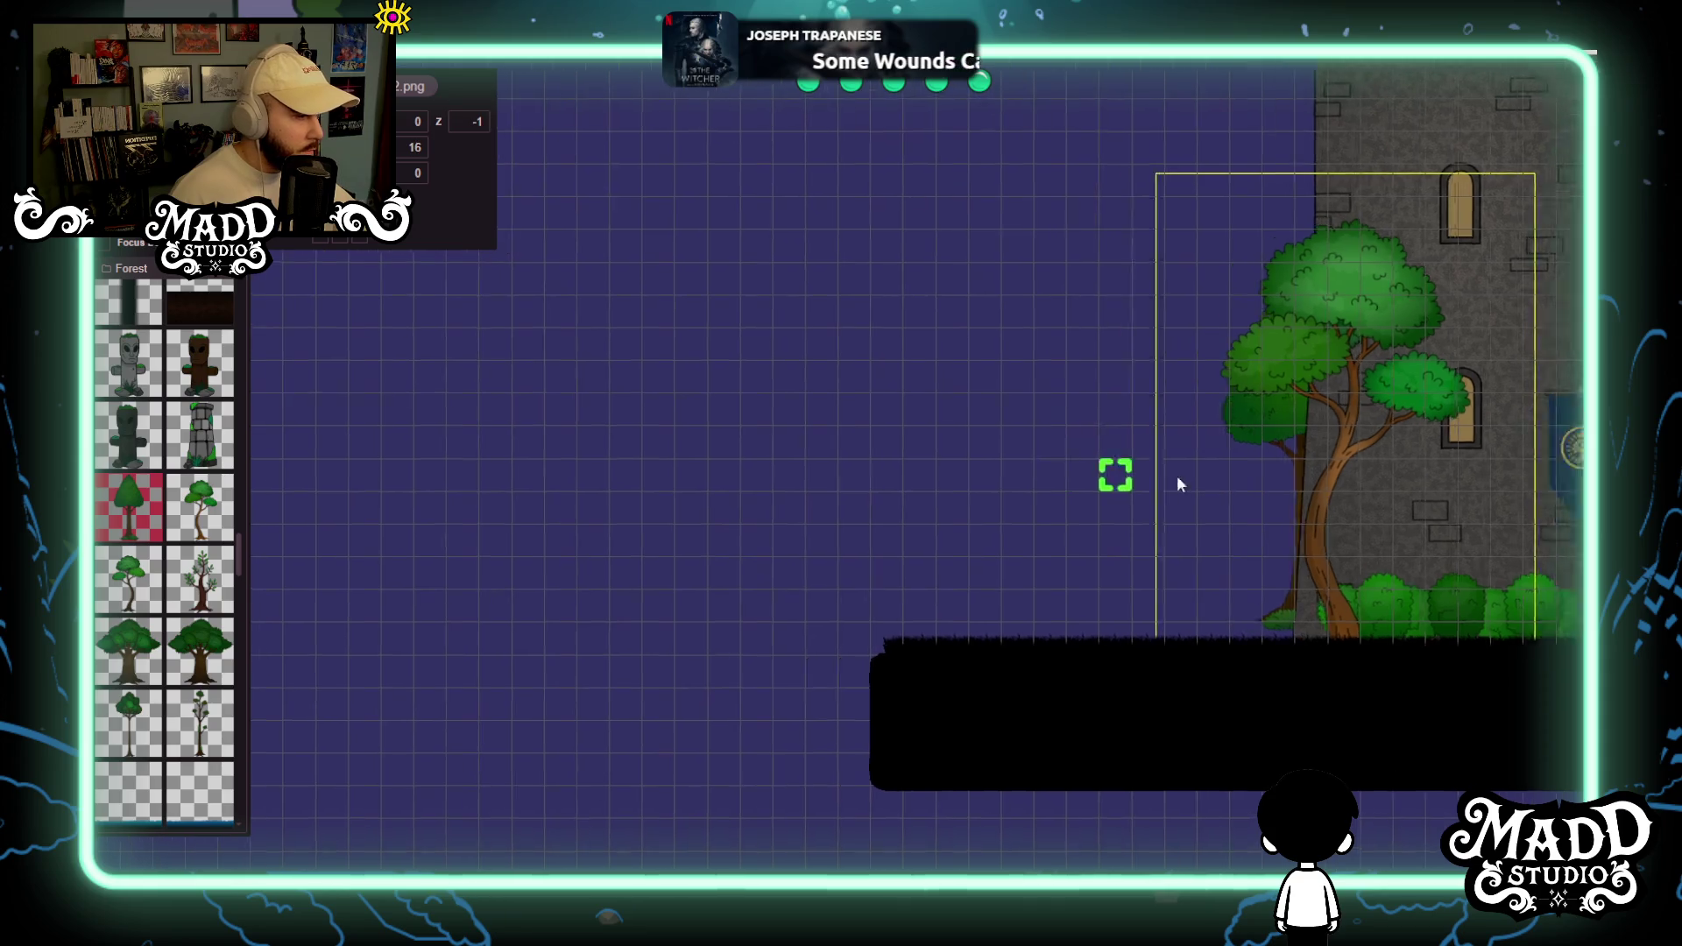
{"action": "left_click", "coordinate": [104, 245]}
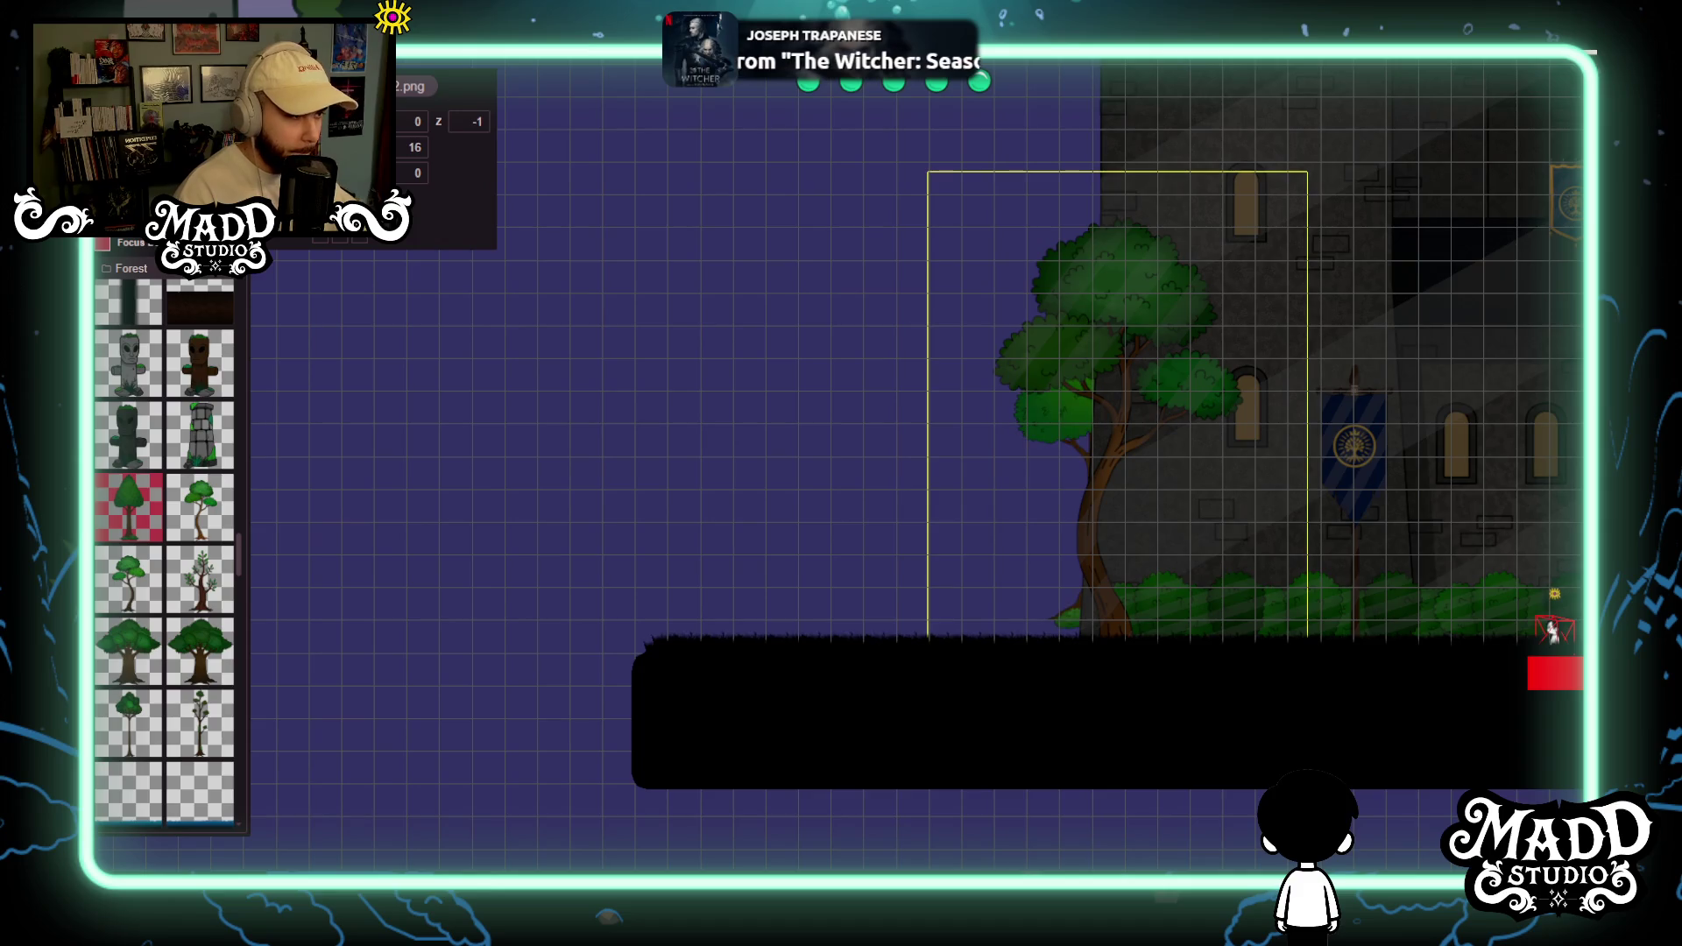
Place a second leafy tree beside it, lowered and fitted against the first tree.
{"action": "left_click", "coordinate": [1023, 447]}
{"action": "mouse_move", "coordinate": [1010, 447]}
{"action": "left_mouse_down"}
{"action": "mouse_move", "coordinate": [1005, 506]}
{"action": "mouse_move", "coordinate": [1005, 474]}
{"action": "left_mouse_up"}
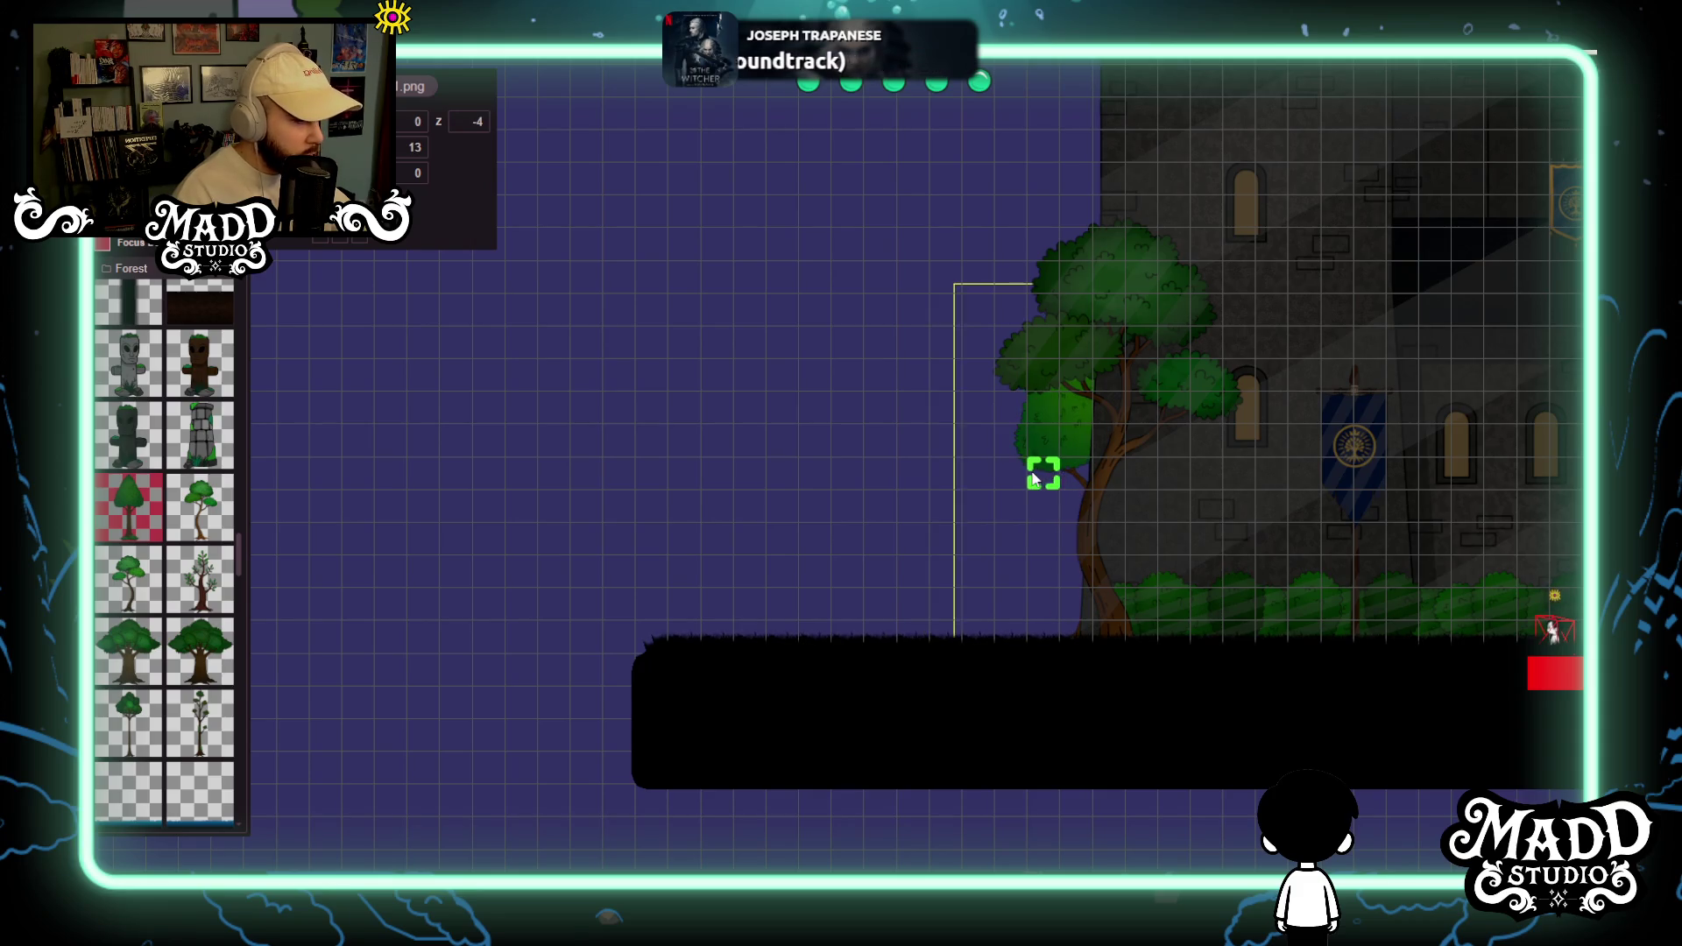
{"action": "mouse_move", "coordinate": [869, 563]}
{"action": "left_mouse_down"}
{"action": "mouse_move", "coordinate": [1306, 684]}
{"action": "mouse_move", "coordinate": [1168, 596]}
{"action": "mouse_move", "coordinate": [806, 561]}
{"action": "left_mouse_up"}
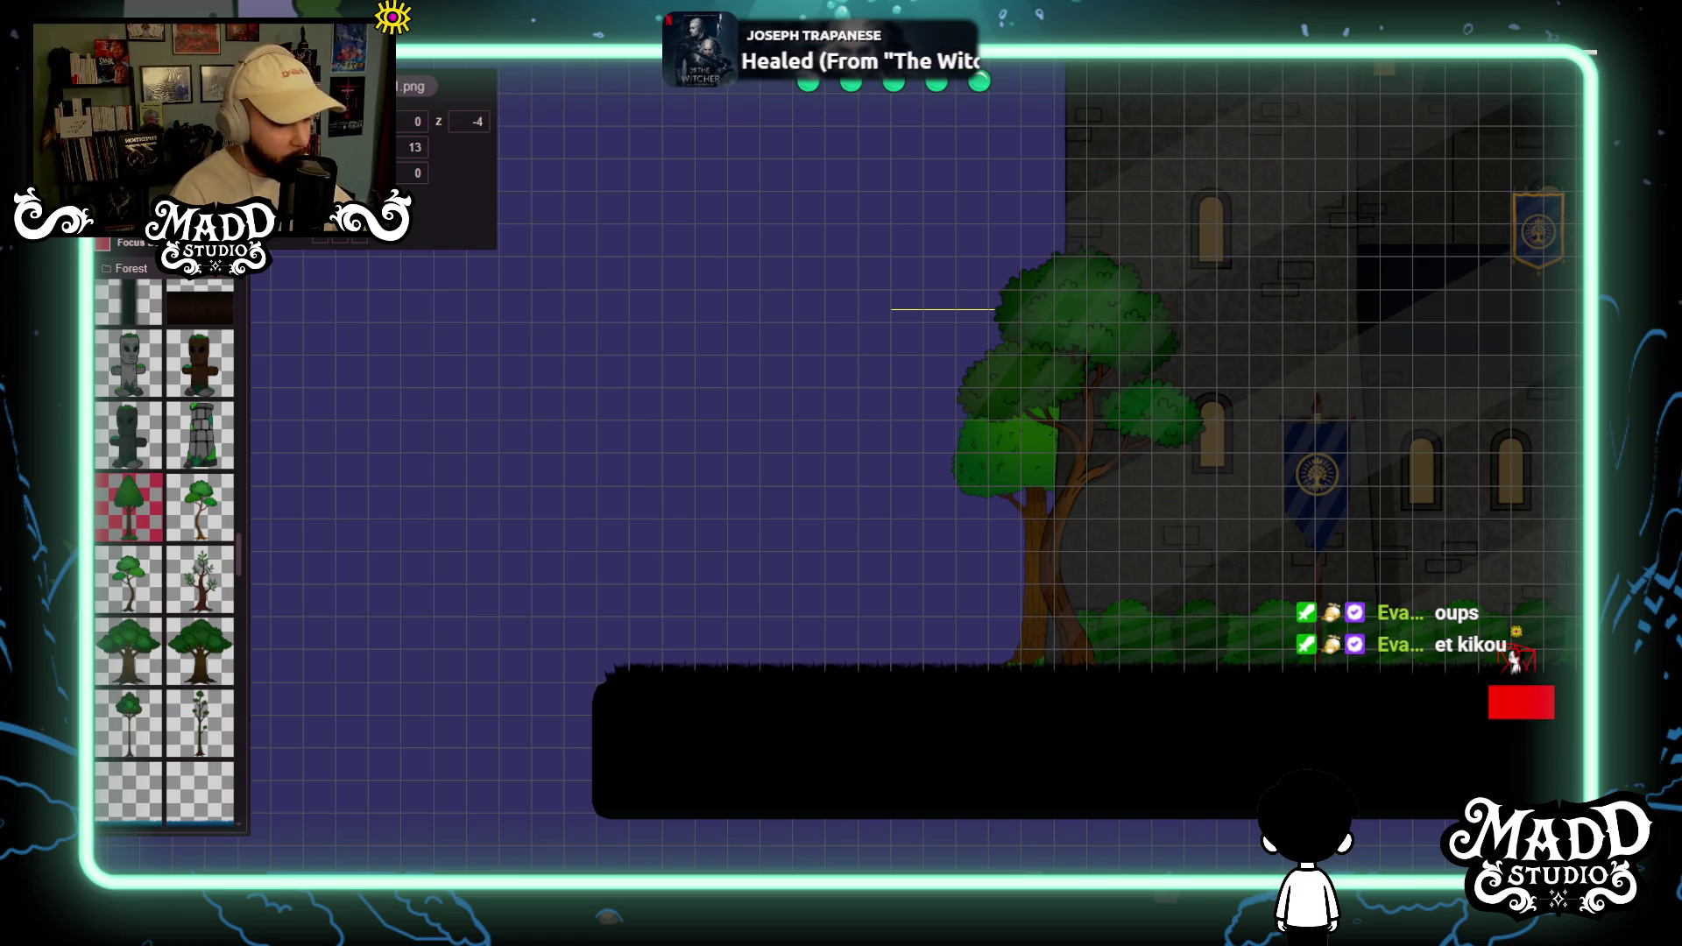
{"action": "mouse_move", "coordinate": [790, 676]}
{"action": "left_mouse_down"}
{"action": "mouse_move", "coordinate": [1086, 701]}
{"action": "mouse_move", "coordinate": [1537, 694]}
{"action": "mouse_move", "coordinate": [491, 668]}
{"action": "mouse_move", "coordinate": [1244, 697]}
{"action": "left_mouse_up"}
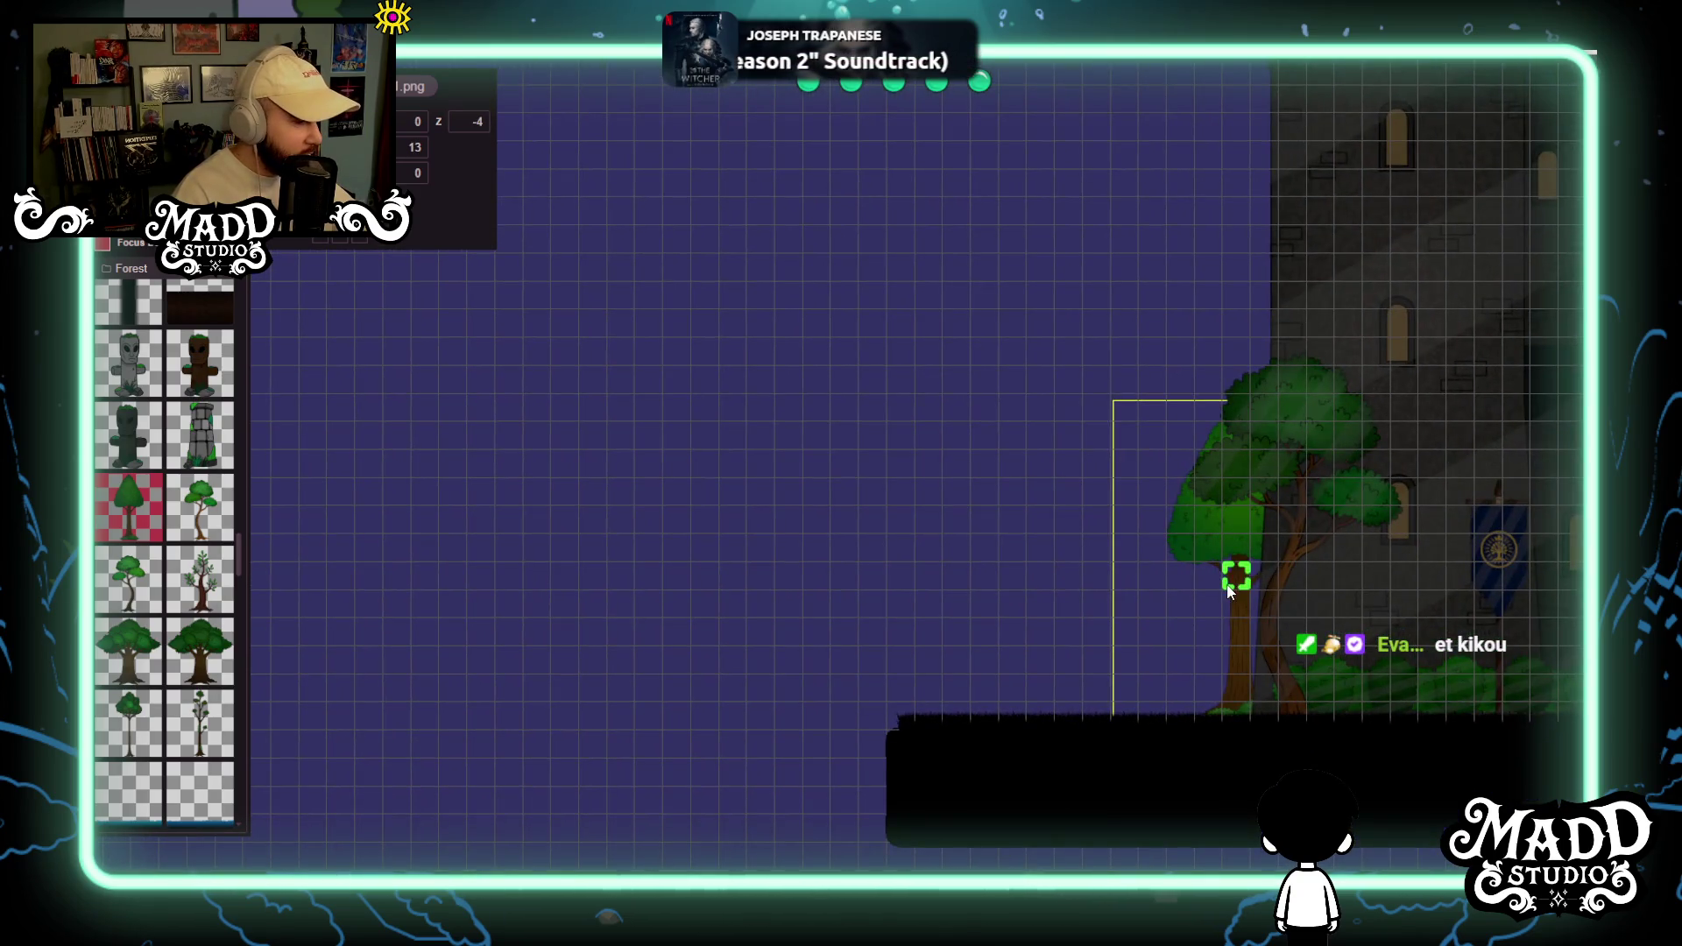
{"action": "mouse_move", "coordinate": [1206, 576]}
{"action": "left_mouse_down"}
{"action": "mouse_move", "coordinate": [1092, 570]}
{"action": "mouse_move", "coordinate": [1206, 582]}
{"action": "mouse_move", "coordinate": [1075, 692]}
{"action": "mouse_move", "coordinate": [714, 720]}
{"action": "mouse_move", "coordinate": [1386, 588]}
{"action": "left_mouse_up"}
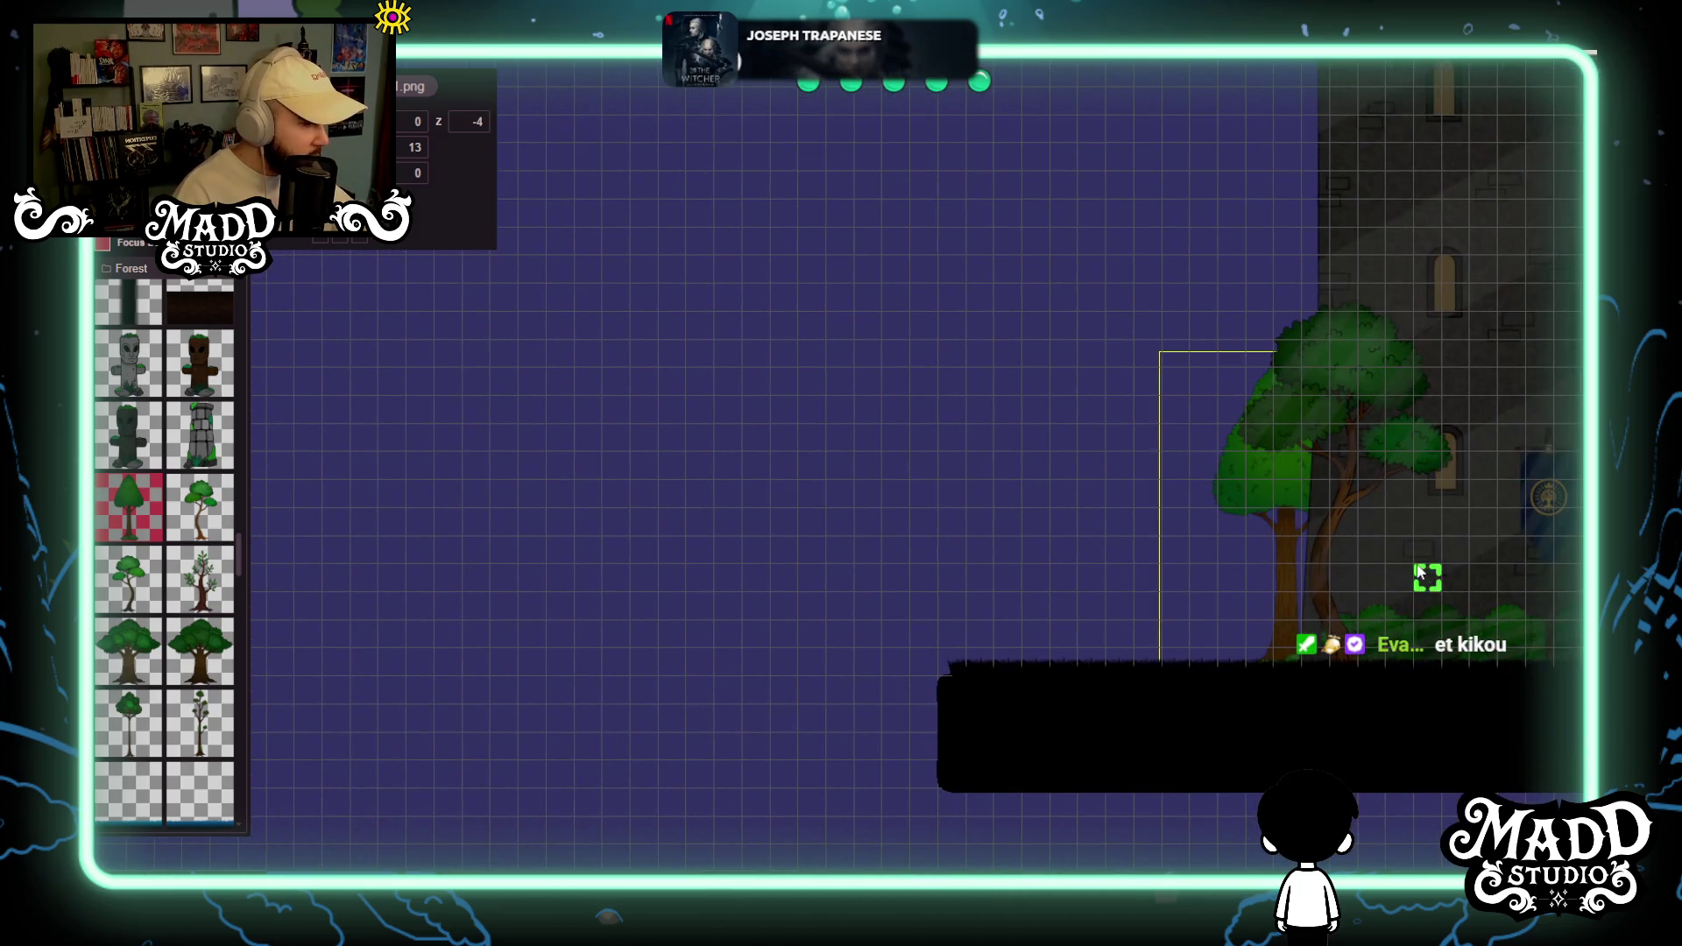
{"action": "mouse_move", "coordinate": [1248, 510]}
{"action": "left_mouse_down"}
{"action": "mouse_move", "coordinate": [1254, 532]}
{"action": "mouse_move", "coordinate": [1262, 491]}
{"action": "mouse_move", "coordinate": [736, 578]}
{"action": "mouse_move", "coordinate": [841, 665]}
{"action": "mouse_move", "coordinate": [633, 673]}
{"action": "mouse_move", "coordinate": [1266, 618]}
{"action": "left_mouse_up"}
Add a pine tree beside the left edge tree and move it back behind the castle.
{"action": "mouse_move", "coordinate": [1047, 530]}
{"action": "left_mouse_down"}
{"action": "mouse_move", "coordinate": [927, 537]}
{"action": "mouse_move", "coordinate": [1108, 537]}
{"action": "mouse_move", "coordinate": [518, 563]}
{"action": "left_mouse_up"}
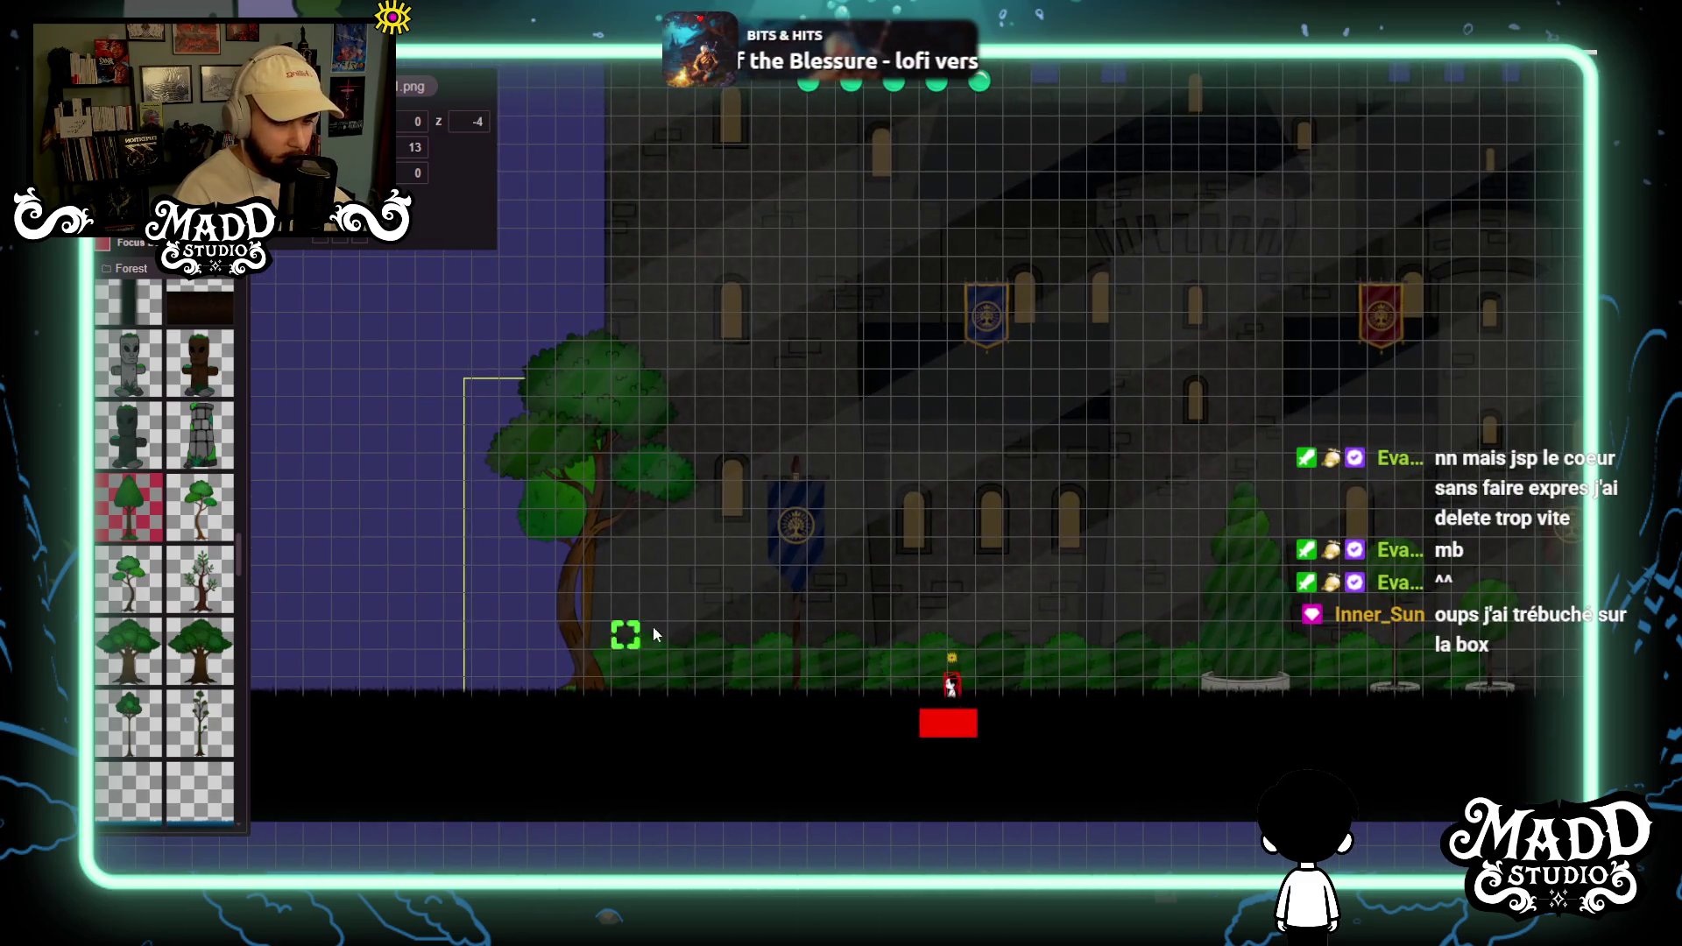
{"action": "left_click_drag", "start_coordinate": [761, 645], "coordinate": [1183, 640]}
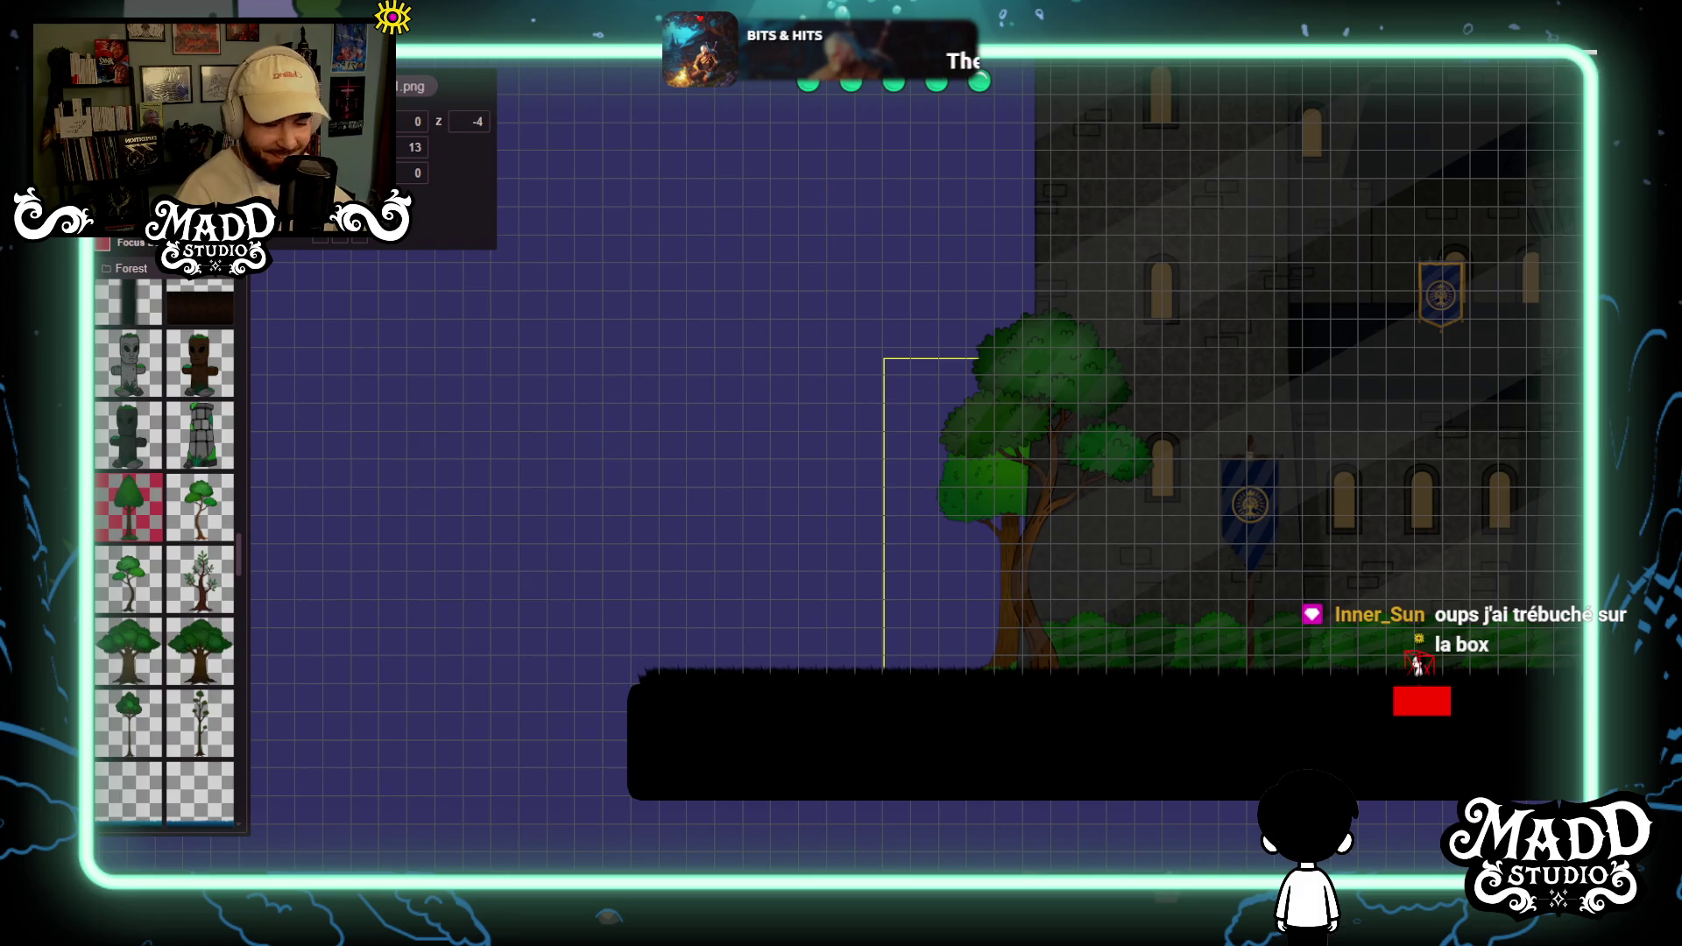
{"action": "mouse_move", "coordinate": [954, 653]}
{"action": "left_mouse_down"}
{"action": "mouse_move", "coordinate": [867, 581]}
{"action": "mouse_move", "coordinate": [642, 525]}
{"action": "mouse_move", "coordinate": [1288, 586]}
{"action": "mouse_move", "coordinate": [968, 588]}
{"action": "left_mouse_up"}
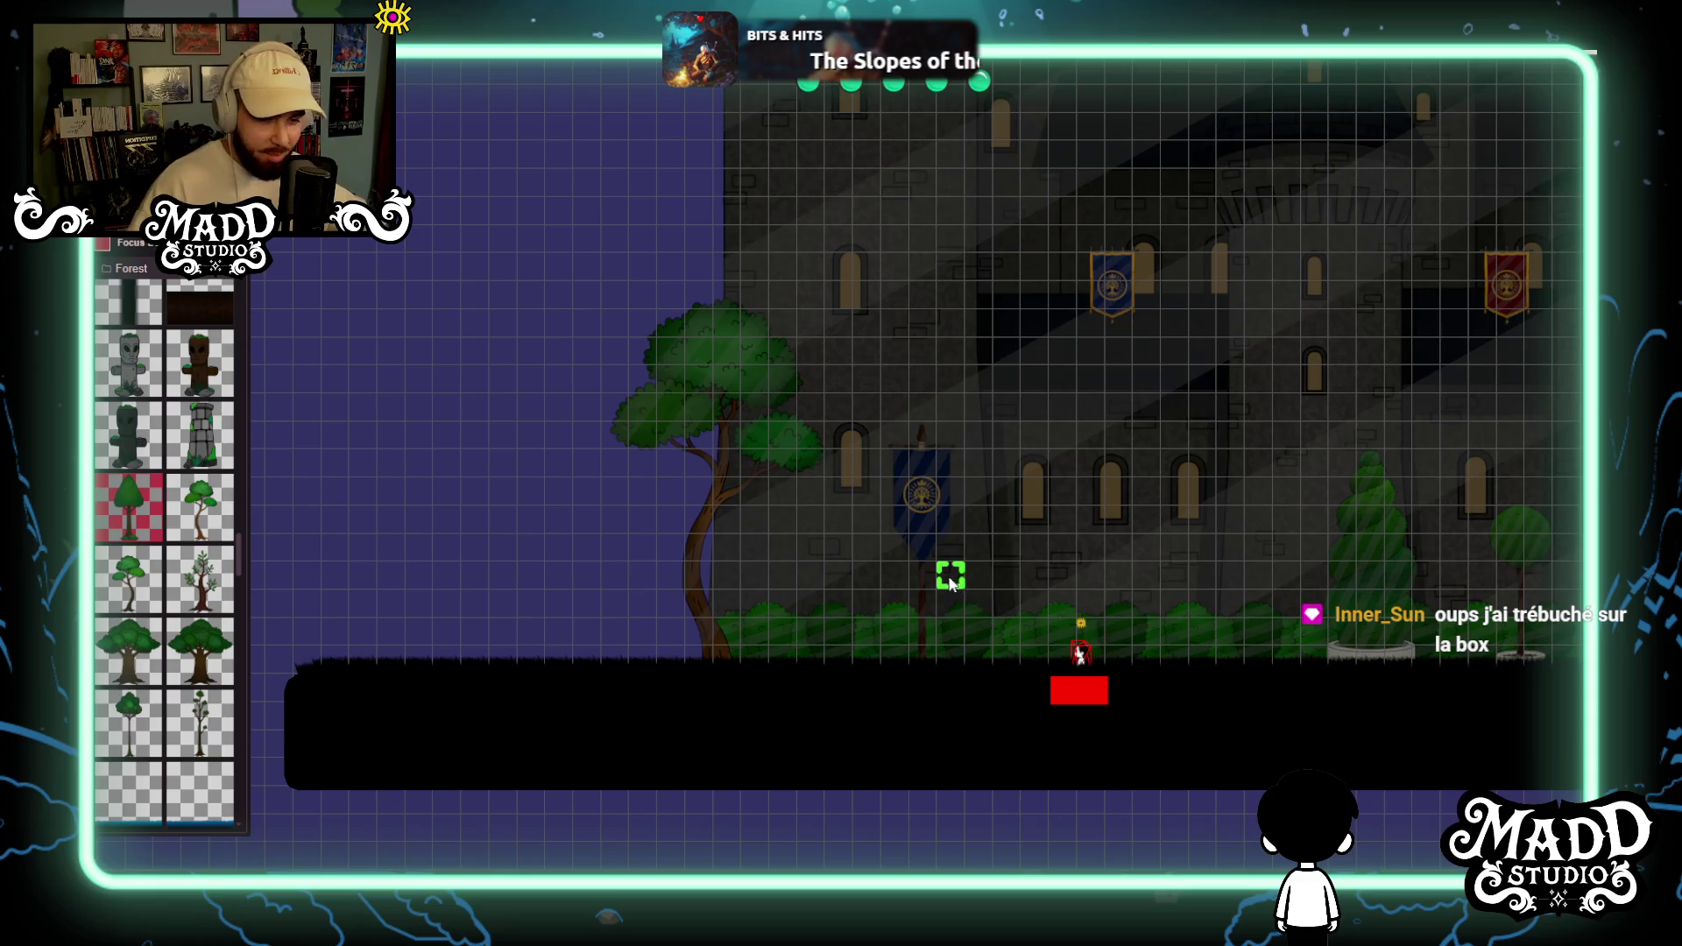
{"action": "scroll", "coordinate": [1049, 507], "scroll_direction": "right", "scroll_amount": 5}
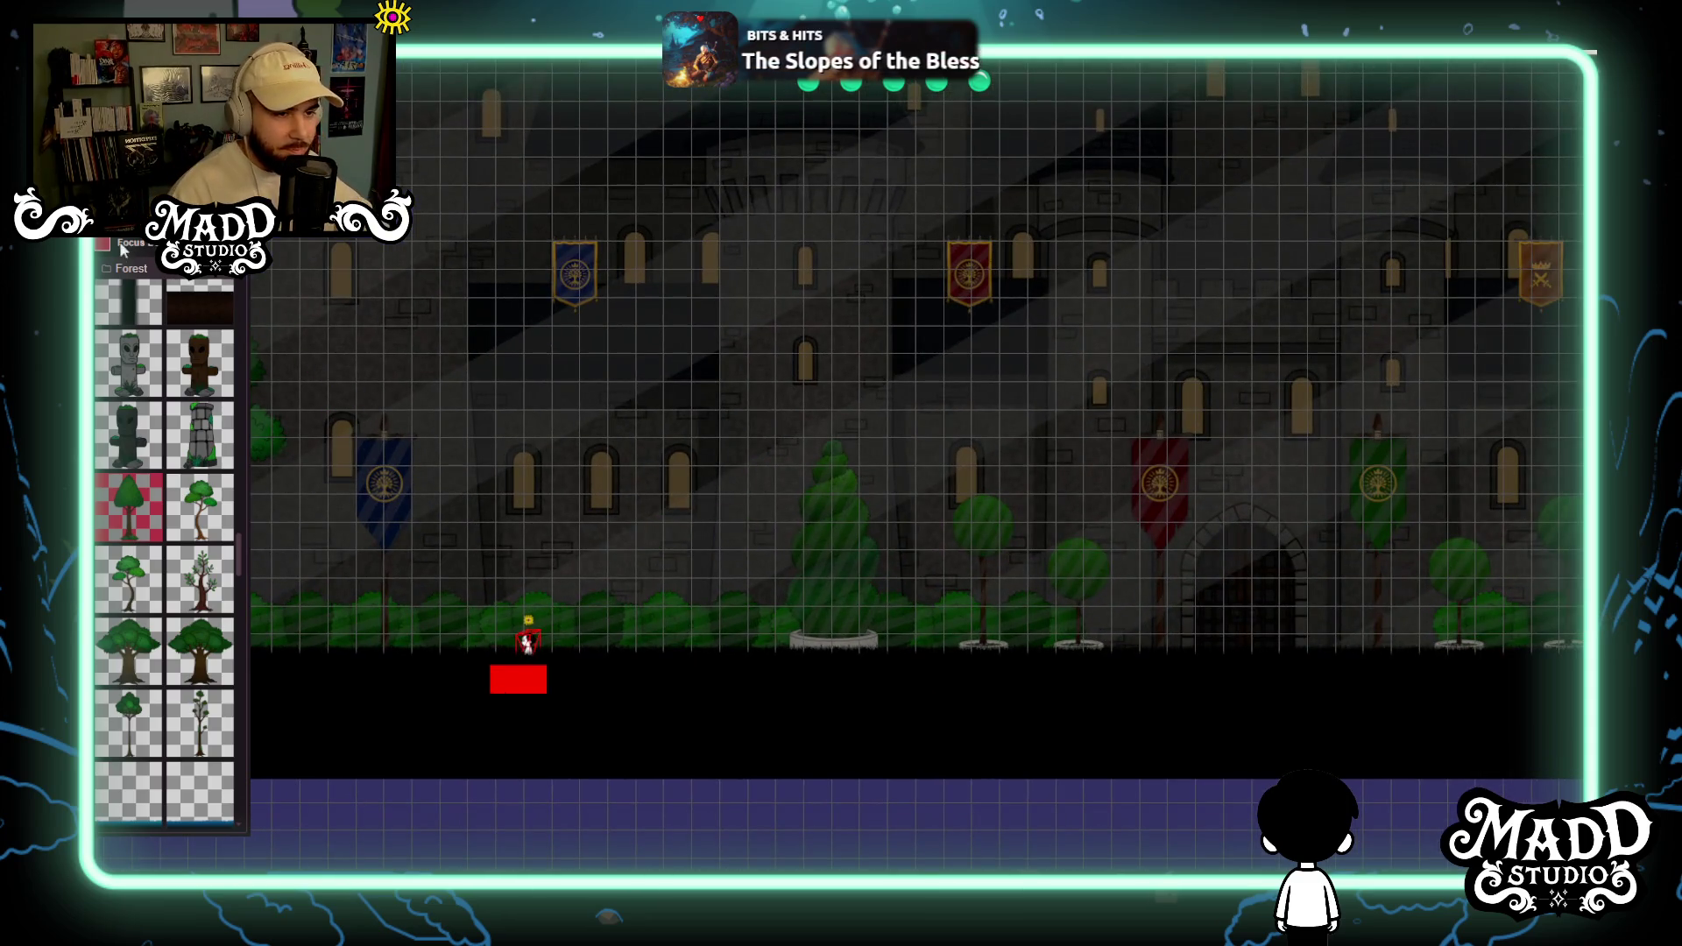
Turn off Focus and drop the spiral topiary one grid cell so its pot sits on the ground.
{"action": "left_click", "coordinate": [102, 245]}
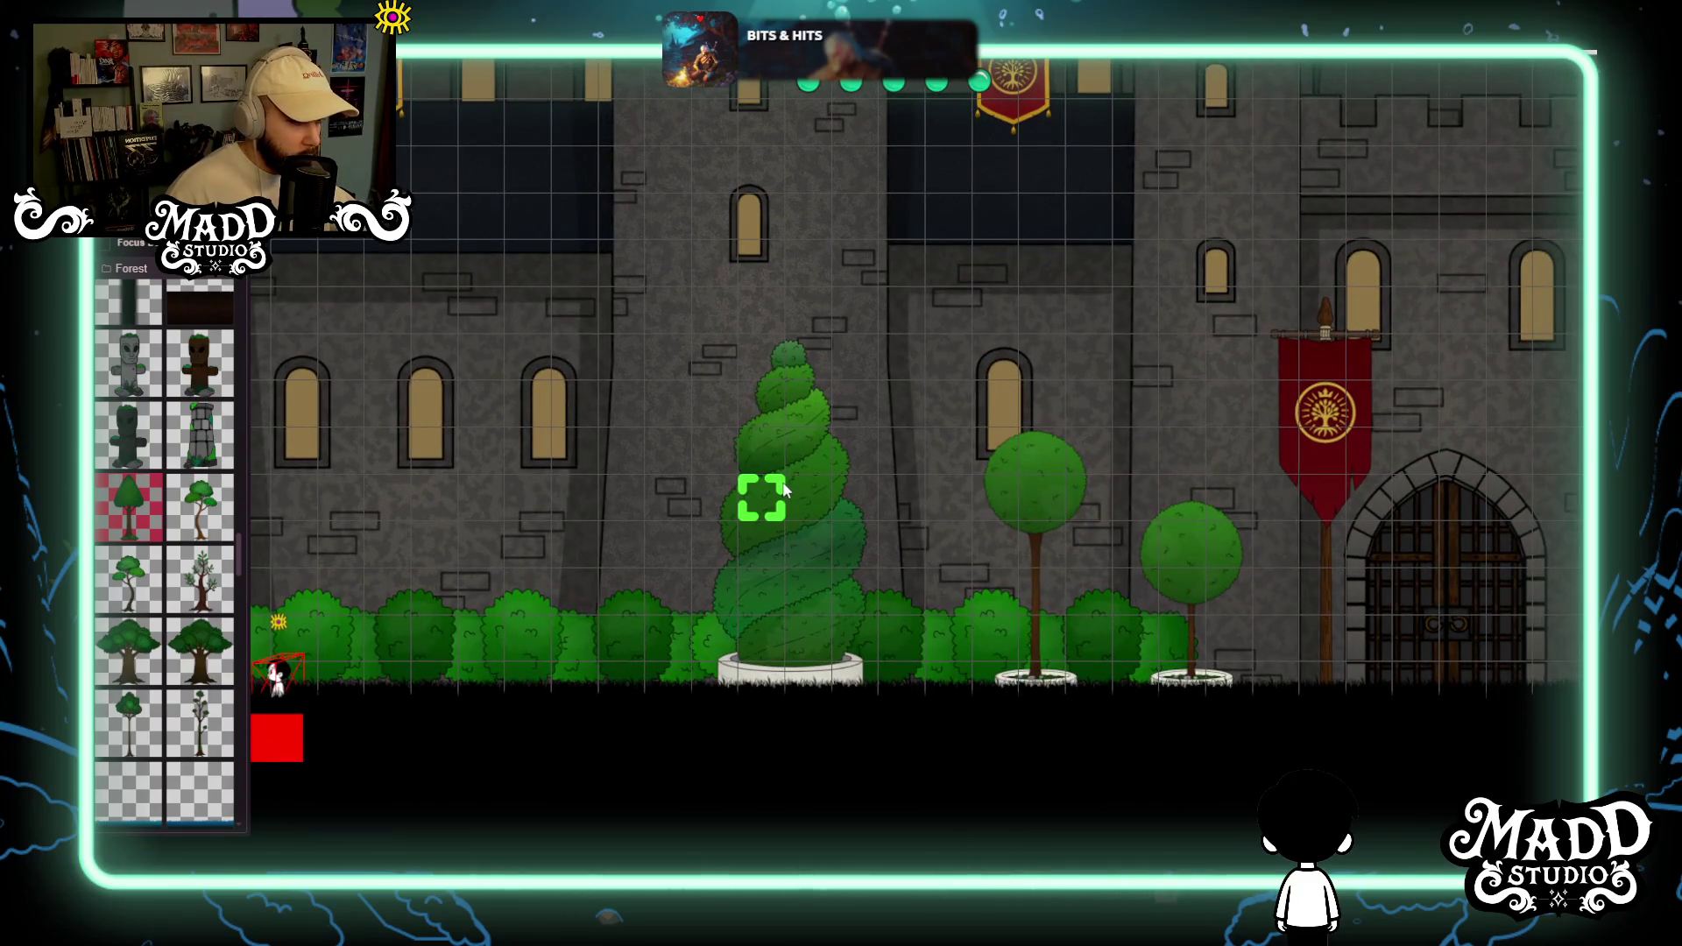
{"action": "mouse_move", "coordinate": [785, 490]}
{"action": "left_mouse_down"}
{"action": "mouse_move", "coordinate": [767, 496]}
{"action": "mouse_move", "coordinate": [804, 451]}
{"action": "mouse_move", "coordinate": [804, 496]}
{"action": "left_mouse_up"}
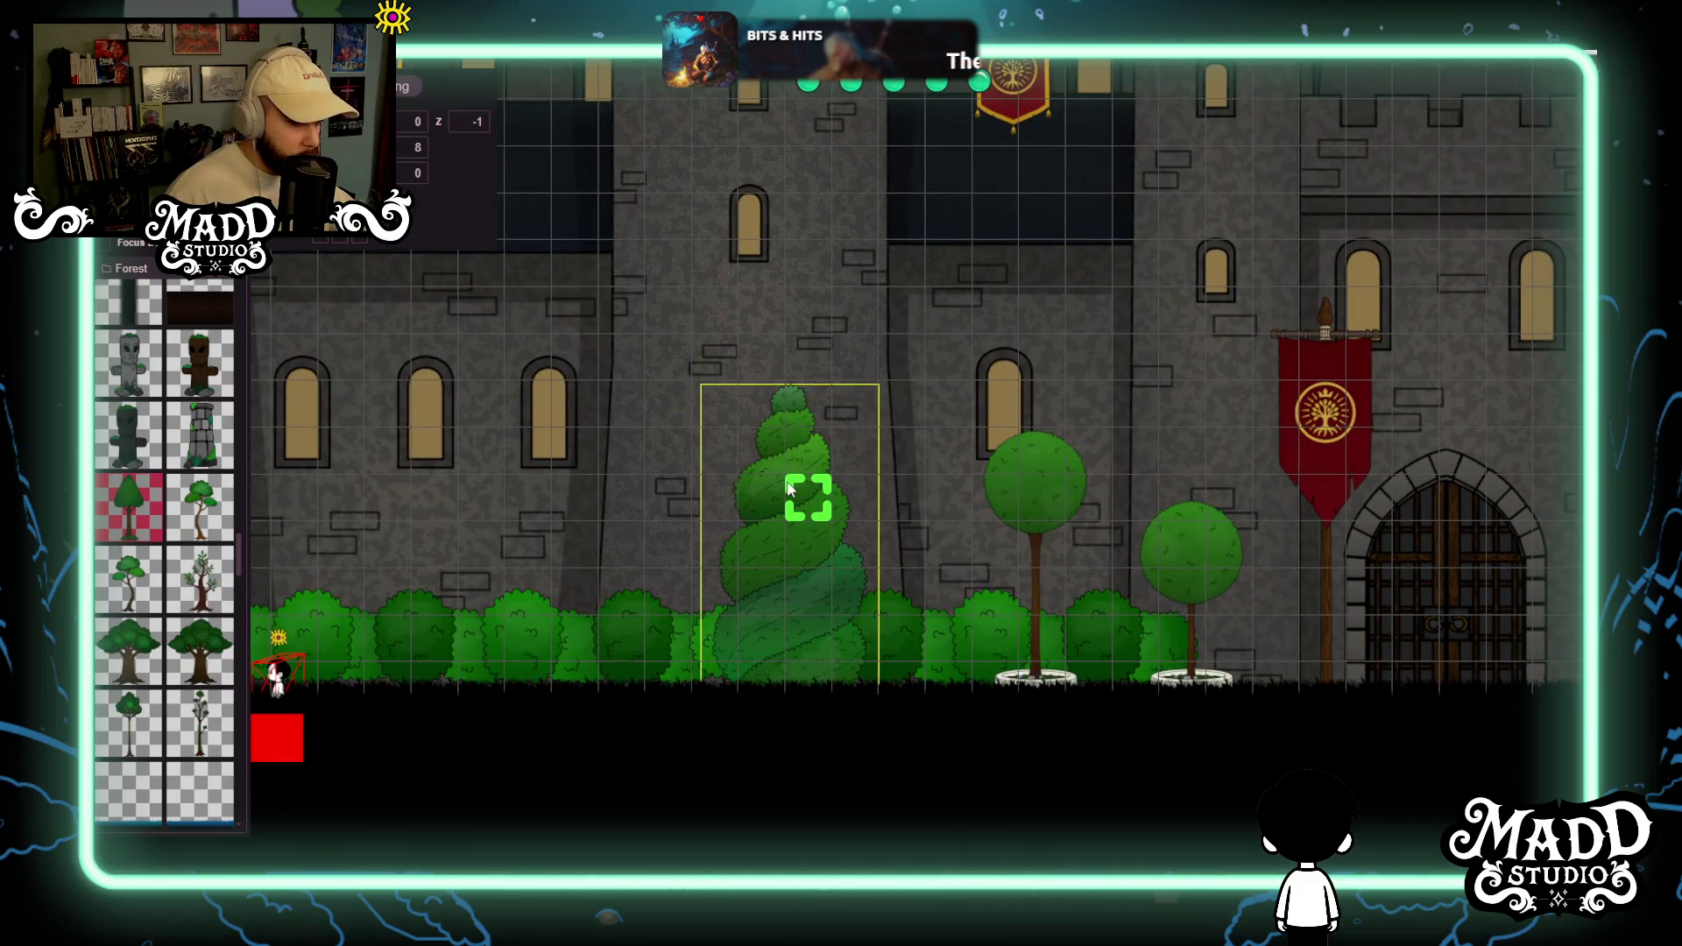
Drop the round trees and spiral topiary near the gate onto the ground, restoring the moved green banner.
{"action": "left_click_drag", "start_coordinate": [1039, 486], "coordinate": [1040, 536]}
{"action": "left_click", "coordinate": [1187, 561]}
{"action": "key", "text": "Right"}
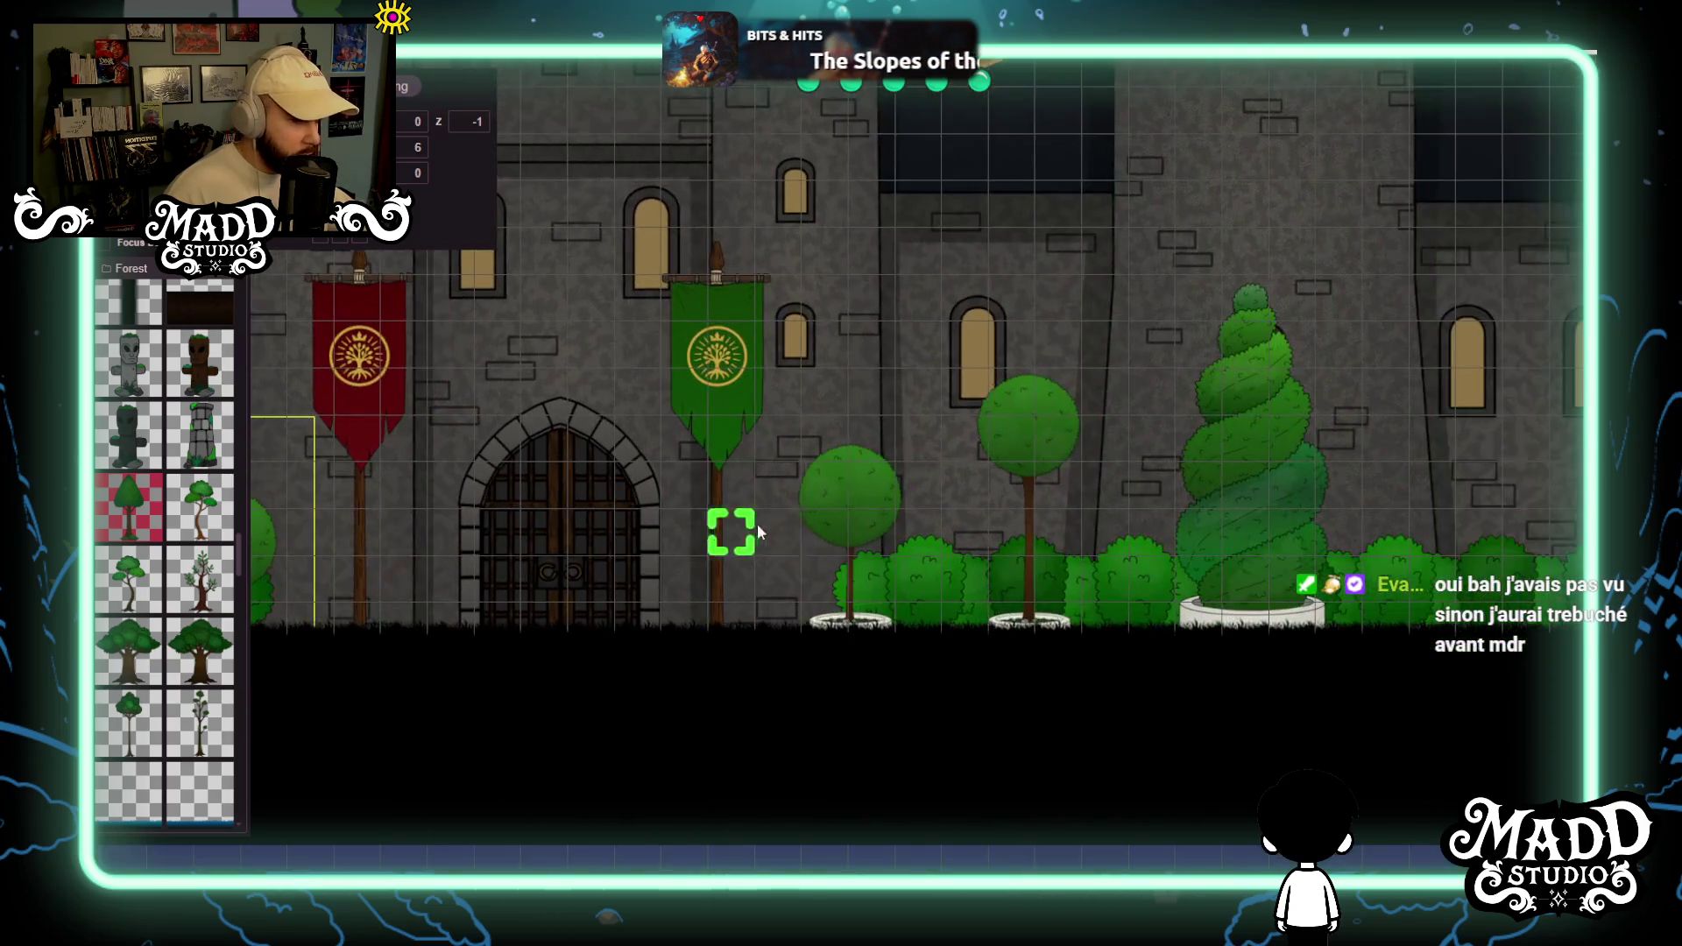
{"action": "mouse_move", "coordinate": [830, 506]}
{"action": "left_mouse_down"}
{"action": "mouse_move", "coordinate": [827, 528]}
{"action": "mouse_move", "coordinate": [868, 481]}
{"action": "mouse_move", "coordinate": [912, 481]}
{"action": "left_mouse_up"}
{"action": "left_click", "coordinate": [1029, 448]}
{"action": "left_click_drag", "start_coordinate": [1029, 449], "coordinate": [1029, 493]}
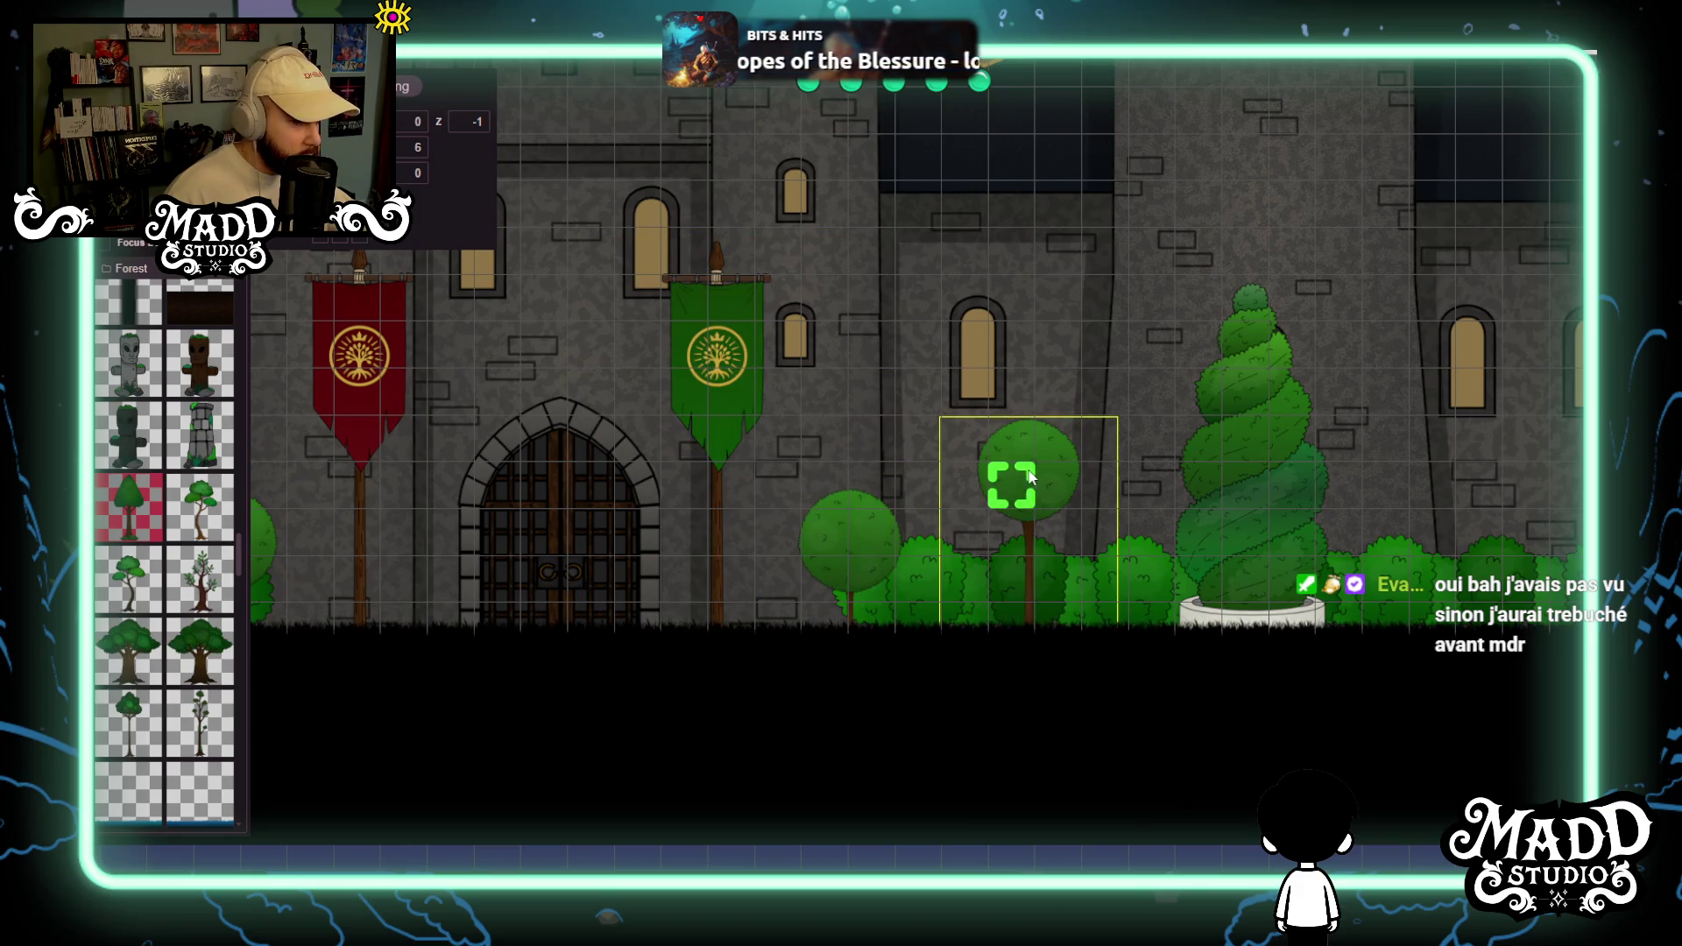
{"action": "left_click_drag", "start_coordinate": [1244, 430], "coordinate": [1251, 478]}
Zoom out and pan across the castle front toward its right end to review it.
{"action": "scroll", "coordinate": [1250, 478], "scroll_direction": "down", "scroll_amount": 5}
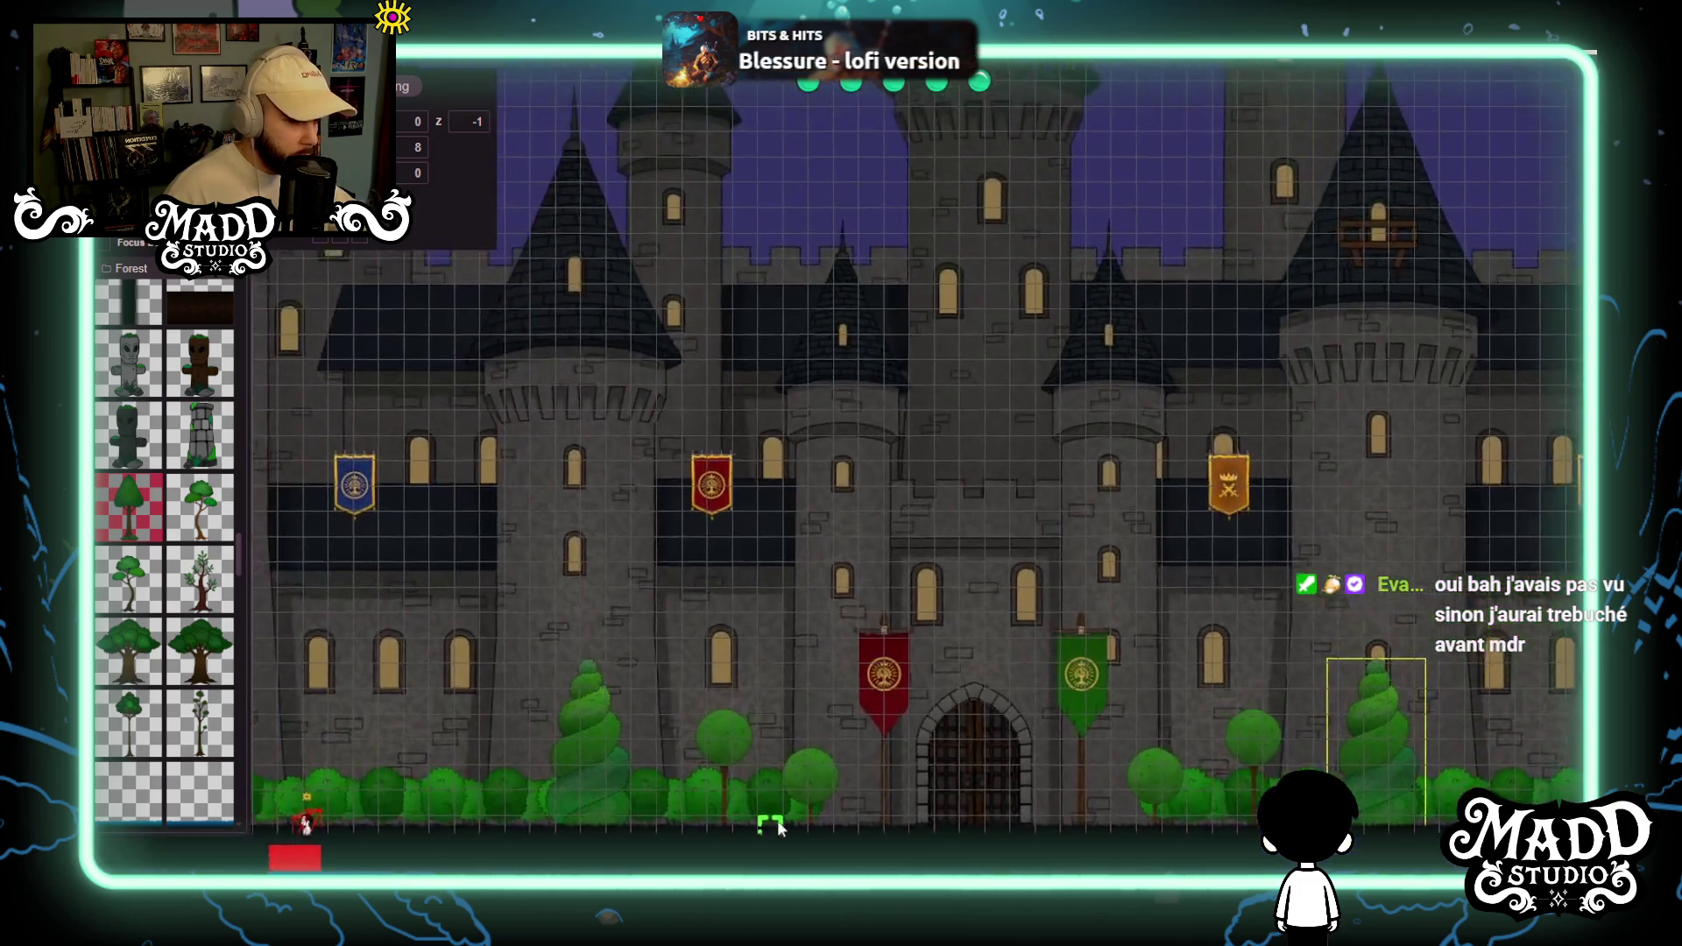
{"action": "mouse_move", "coordinate": [779, 825]}
{"action": "left_mouse_down"}
{"action": "mouse_move", "coordinate": [936, 710]}
{"action": "mouse_move", "coordinate": [880, 607]}
{"action": "left_mouse_up"}
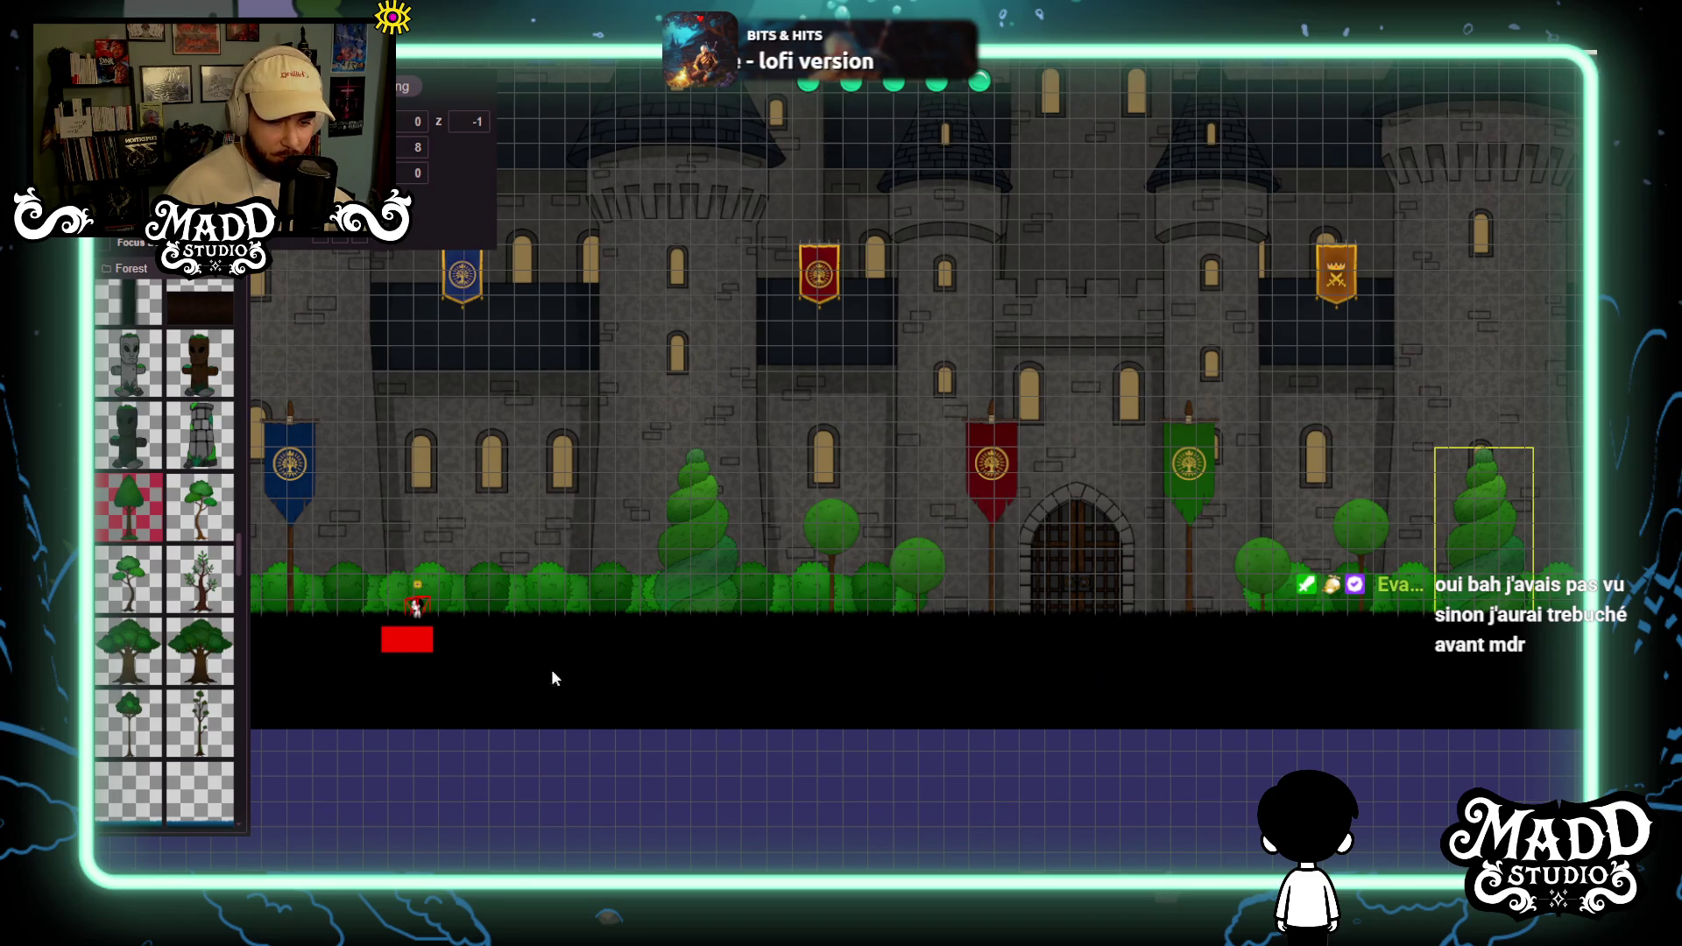
{"action": "left_click_drag", "start_coordinate": [405, 638], "coordinate": [787, 621]}
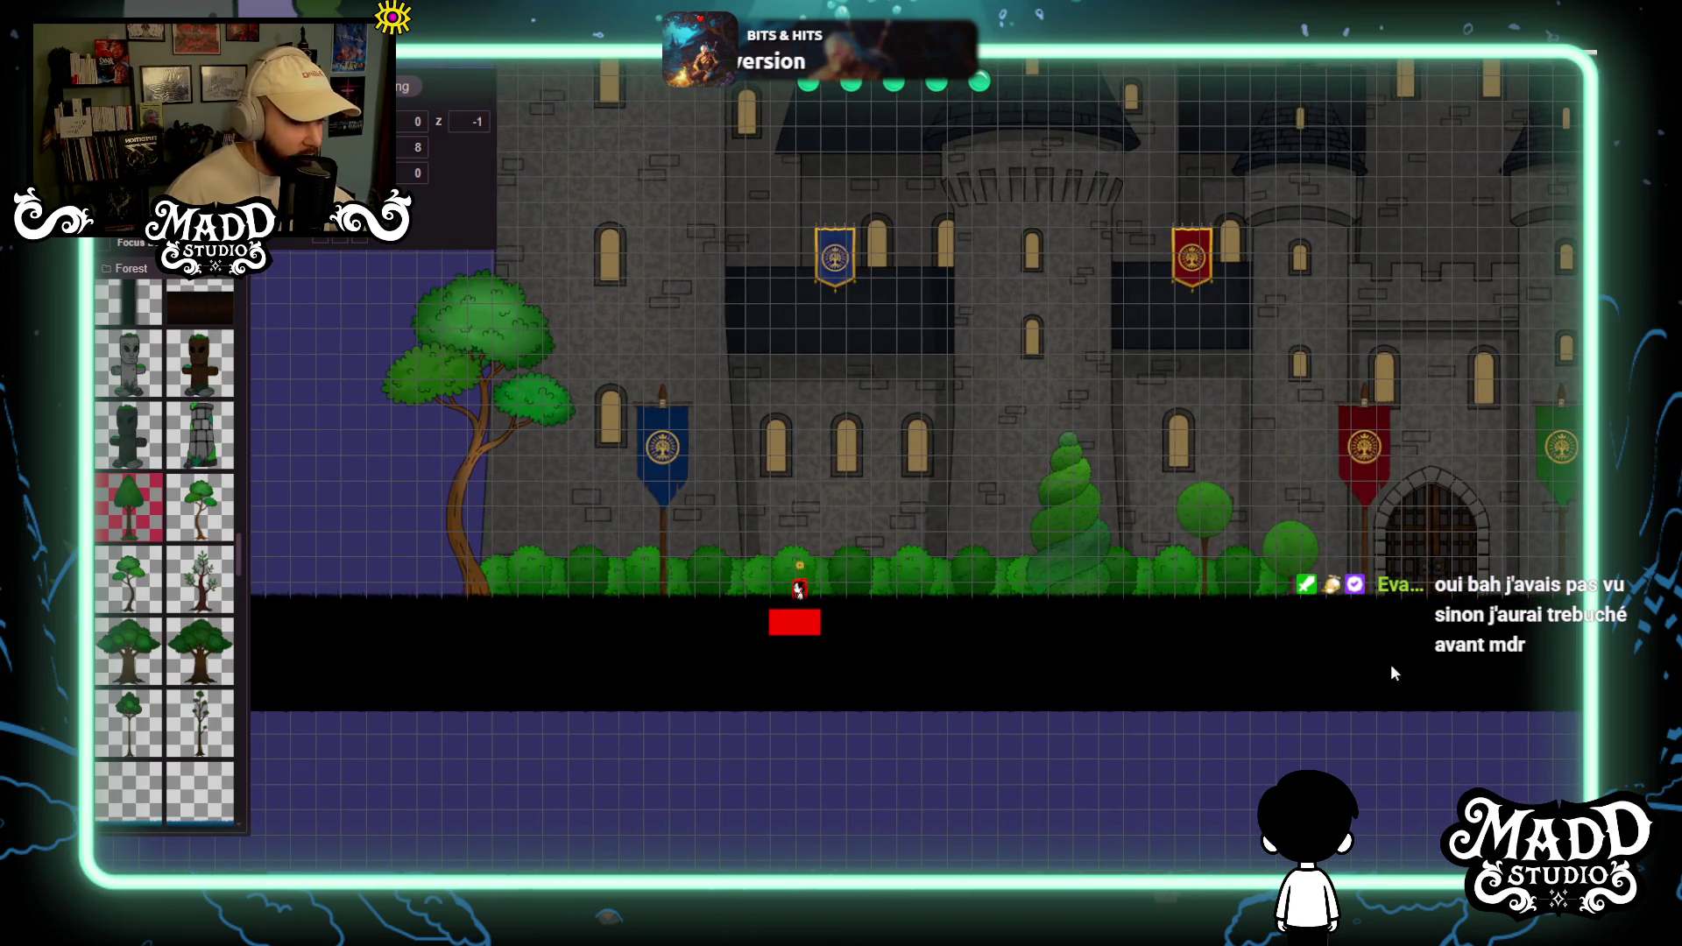
{"action": "scroll", "coordinate": [1412, 627], "scroll_direction": "right", "scroll_amount": 2}
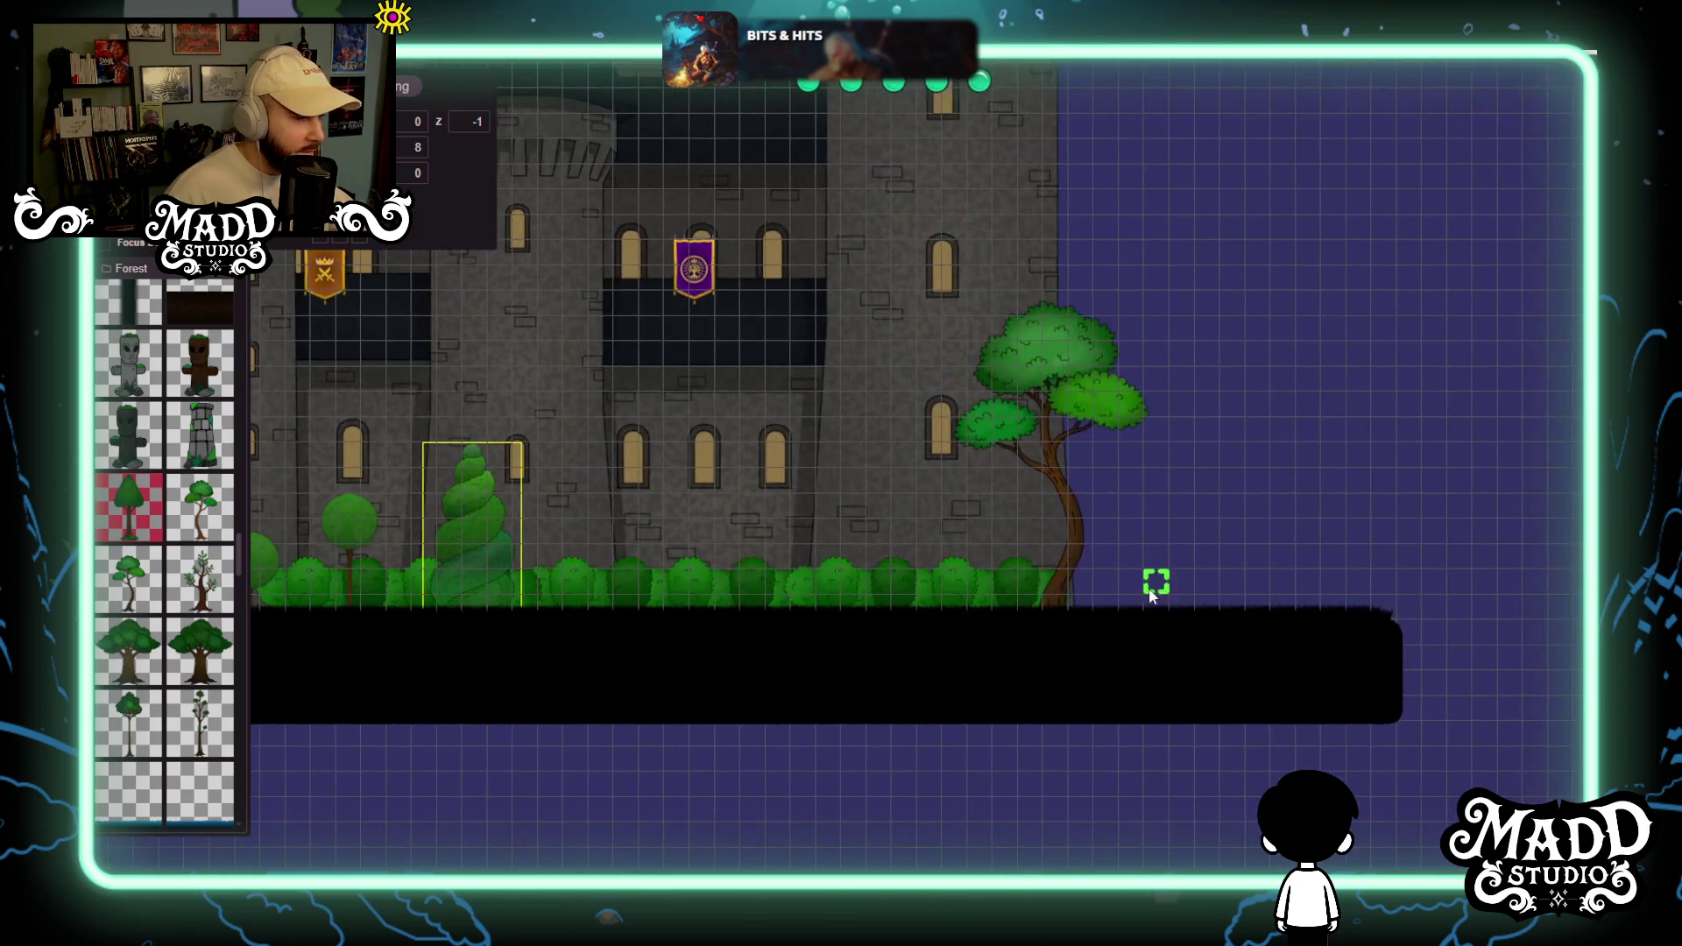
Zoom in and centre the view on the castle gate.
{"action": "scroll", "coordinate": [1380, 638], "scroll_direction": "down", "scroll_amount": 3}
{"action": "scroll", "coordinate": [1284, 578], "scroll_direction": "up", "scroll_amount": 3}
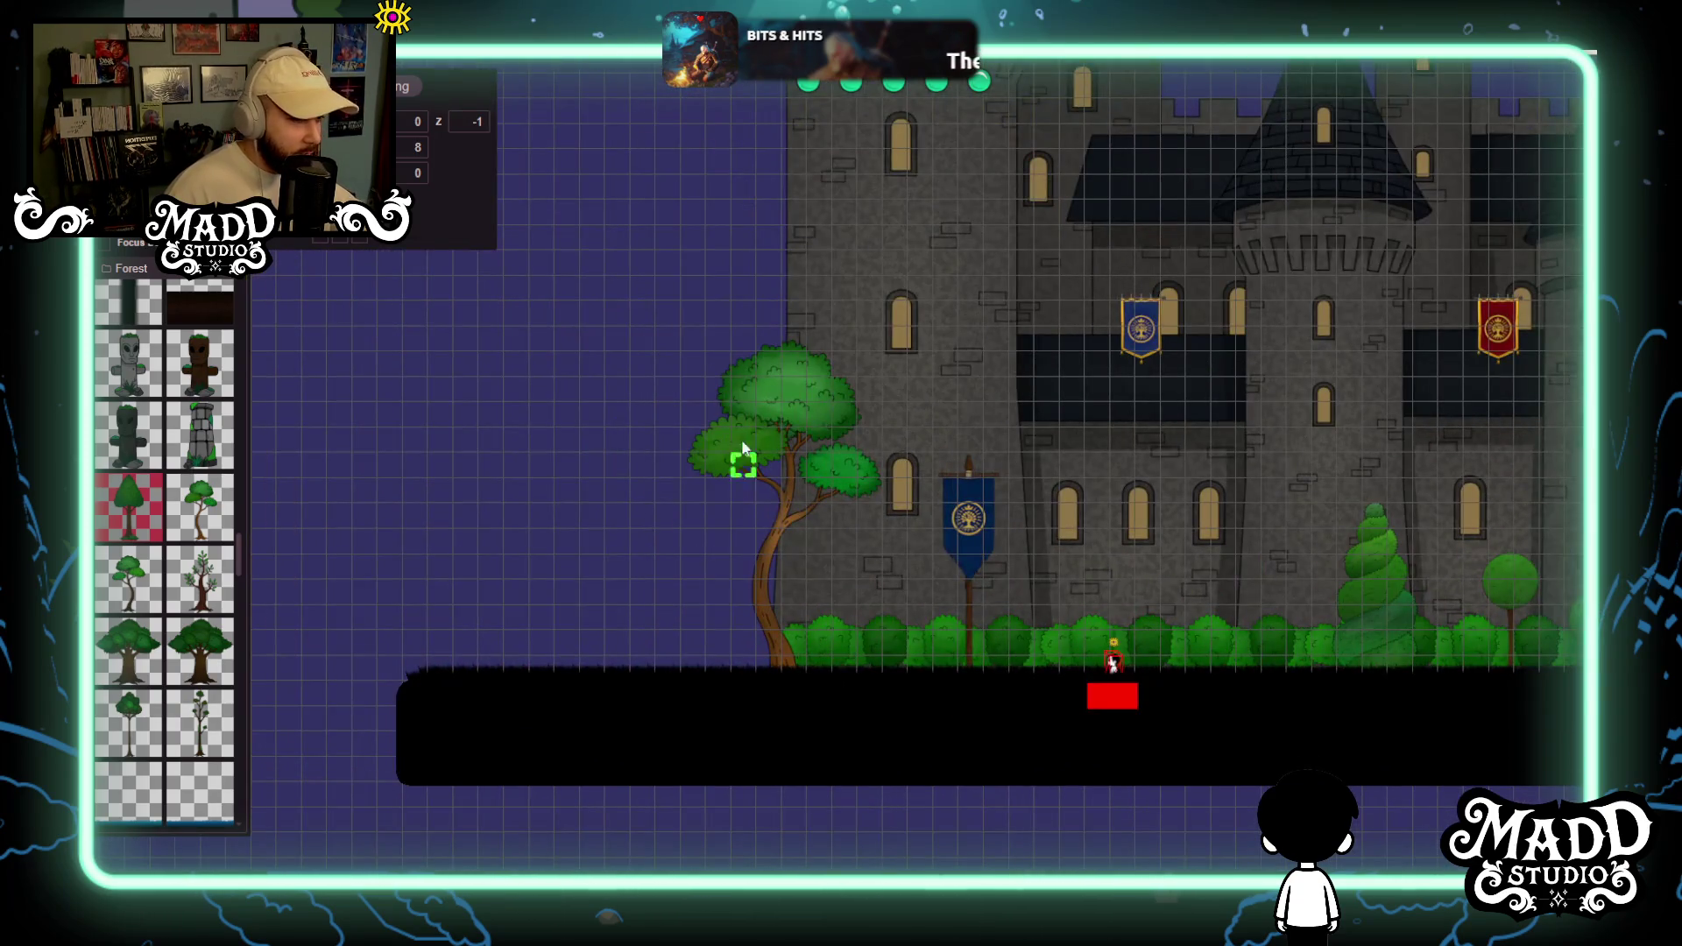
{"action": "scroll", "coordinate": [767, 487], "scroll_direction": "down", "scroll_amount": 2}
{"action": "scroll", "coordinate": [844, 590], "scroll_direction": "up", "scroll_amount": 3}
{"action": "scroll", "coordinate": [844, 591], "scroll_direction": "down", "scroll_amount": 2}
{"action": "scroll", "coordinate": [1012, 609], "scroll_direction": "up", "scroll_amount": 2}
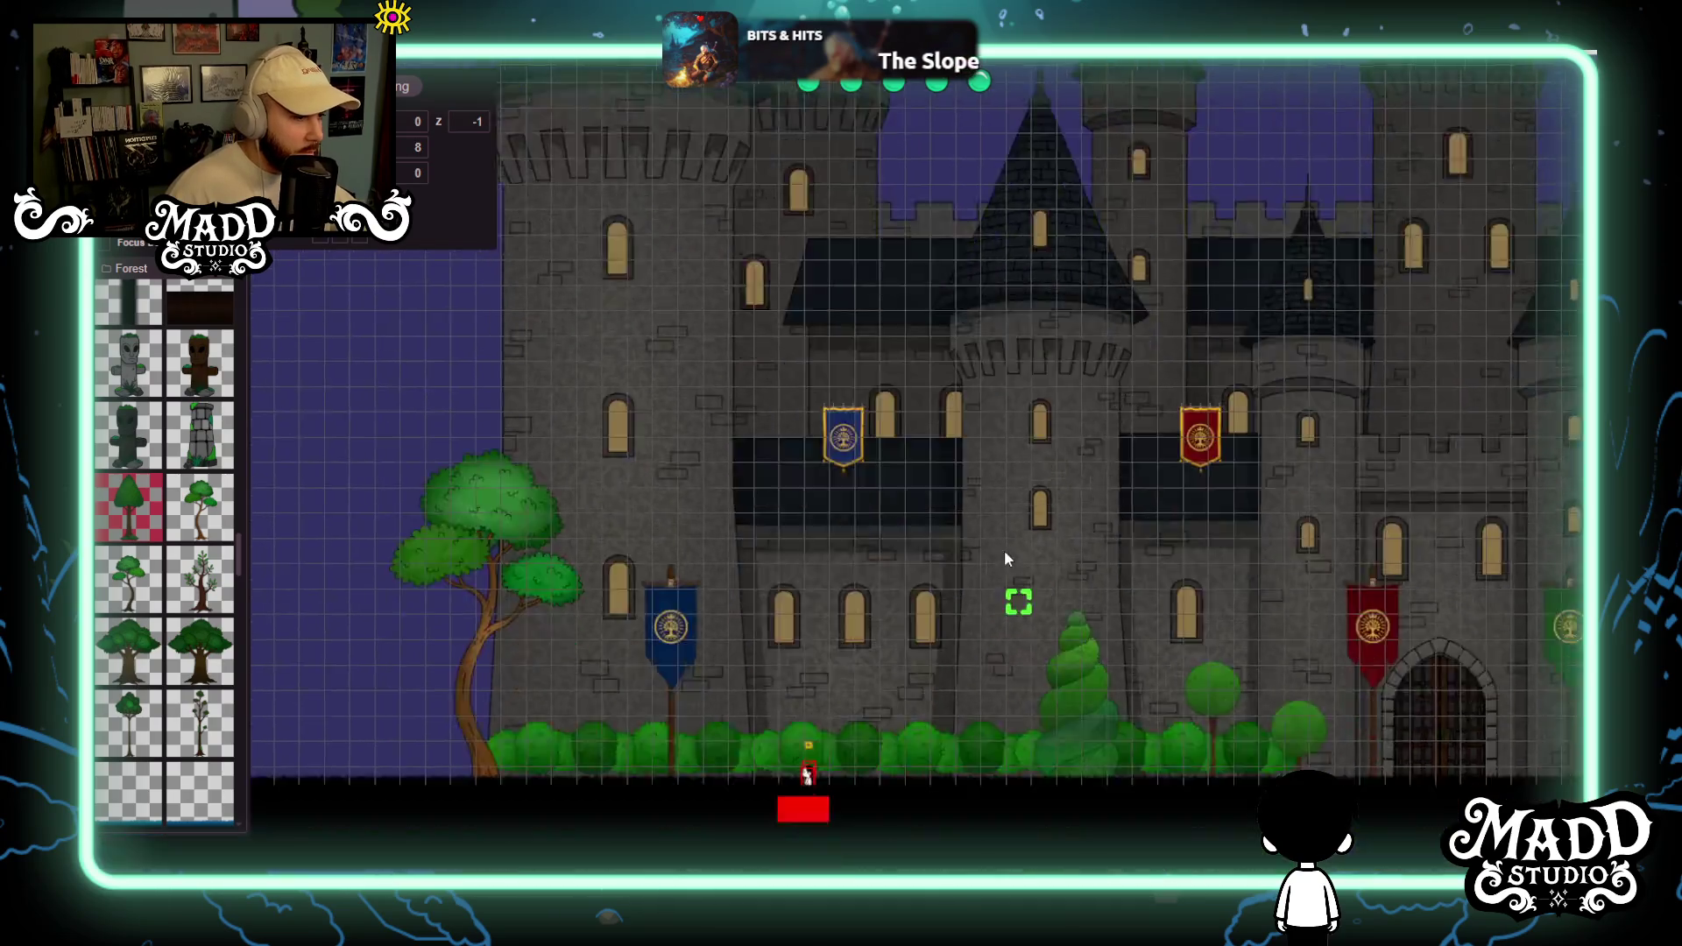
{"action": "scroll", "coordinate": [701, 368], "scroll_direction": "up", "scroll_amount": 3}
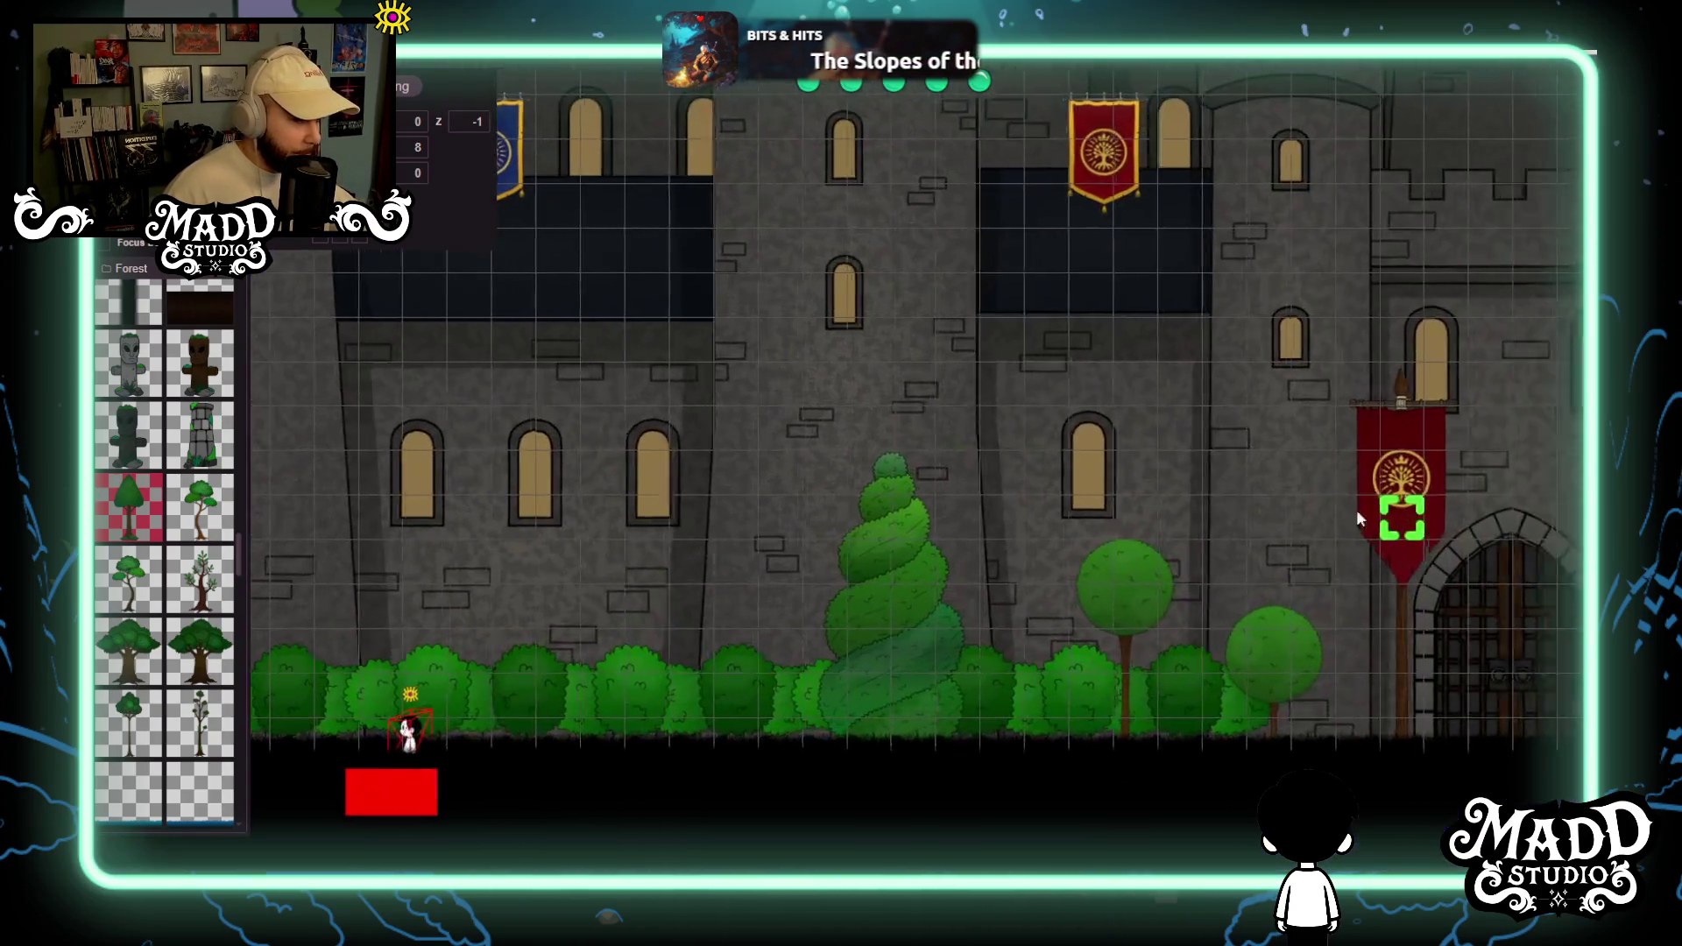
{"action": "scroll", "coordinate": [1359, 519], "scroll_direction": "down", "scroll_amount": 2}
{"action": "left_click_drag", "start_coordinate": [1276, 466], "coordinate": [946, 465]}
{"action": "scroll", "coordinate": [1122, 465], "scroll_direction": "down", "scroll_amount": 2}
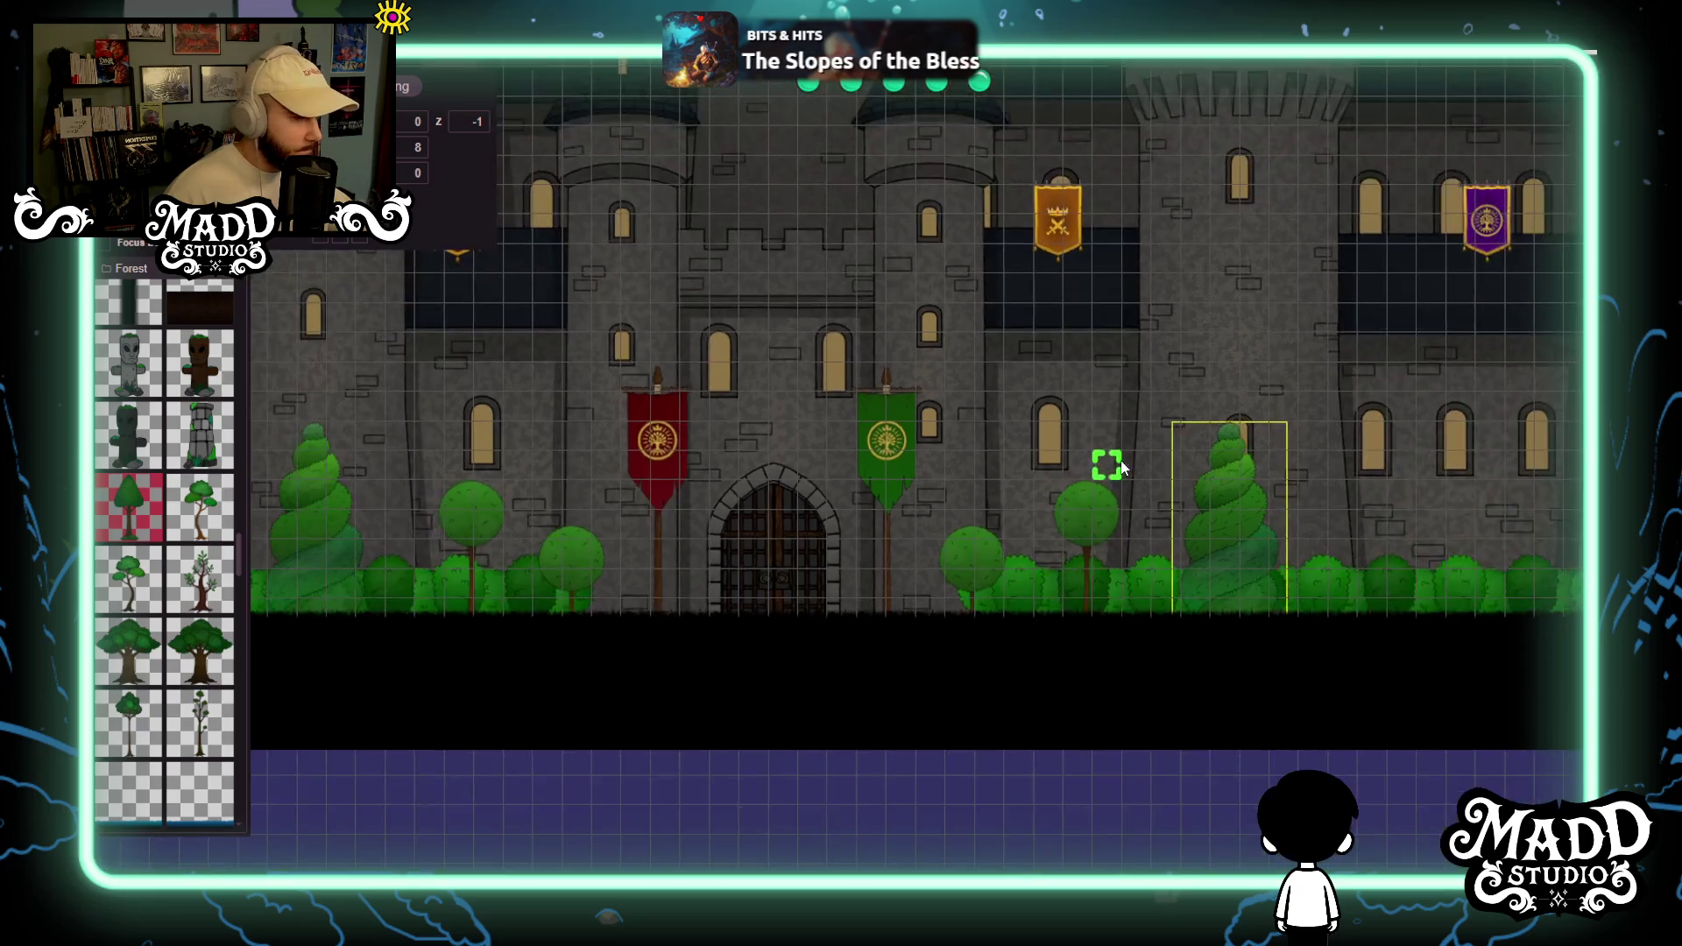
{"action": "scroll", "coordinate": [1123, 469], "scroll_direction": "down", "scroll_amount": 2}
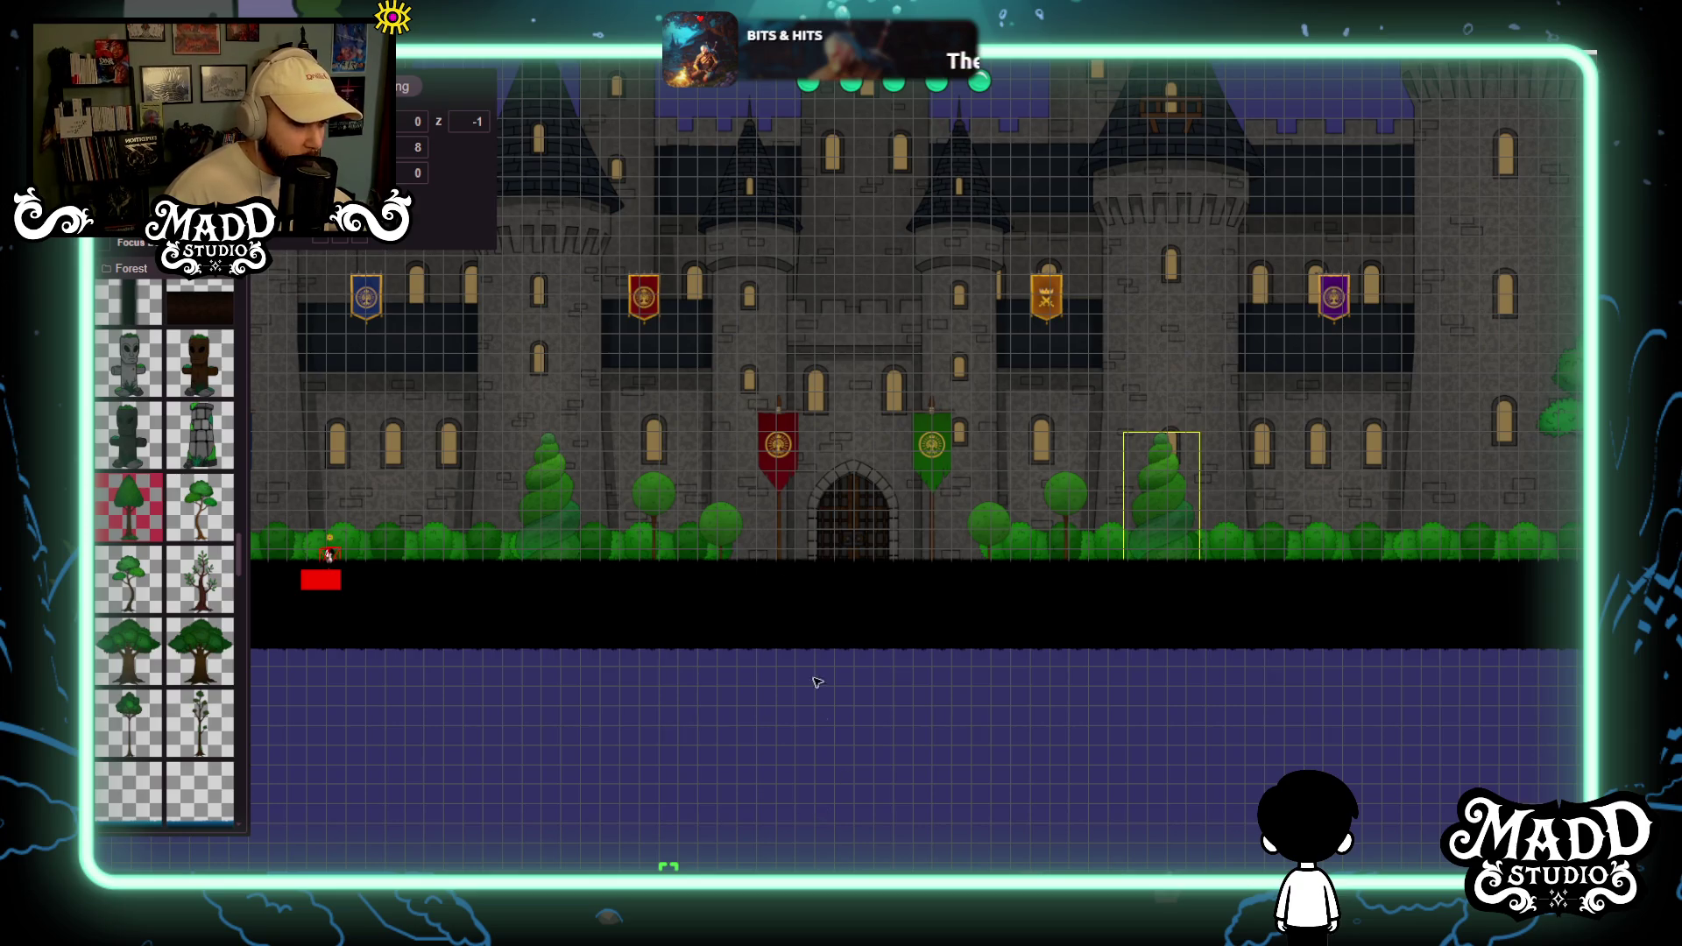
Pan along the facade to frame the left end's leafy tree and blue banner at the castle base.
{"action": "scroll", "coordinate": [827, 560], "scroll_direction": "left", "scroll_amount": 5}
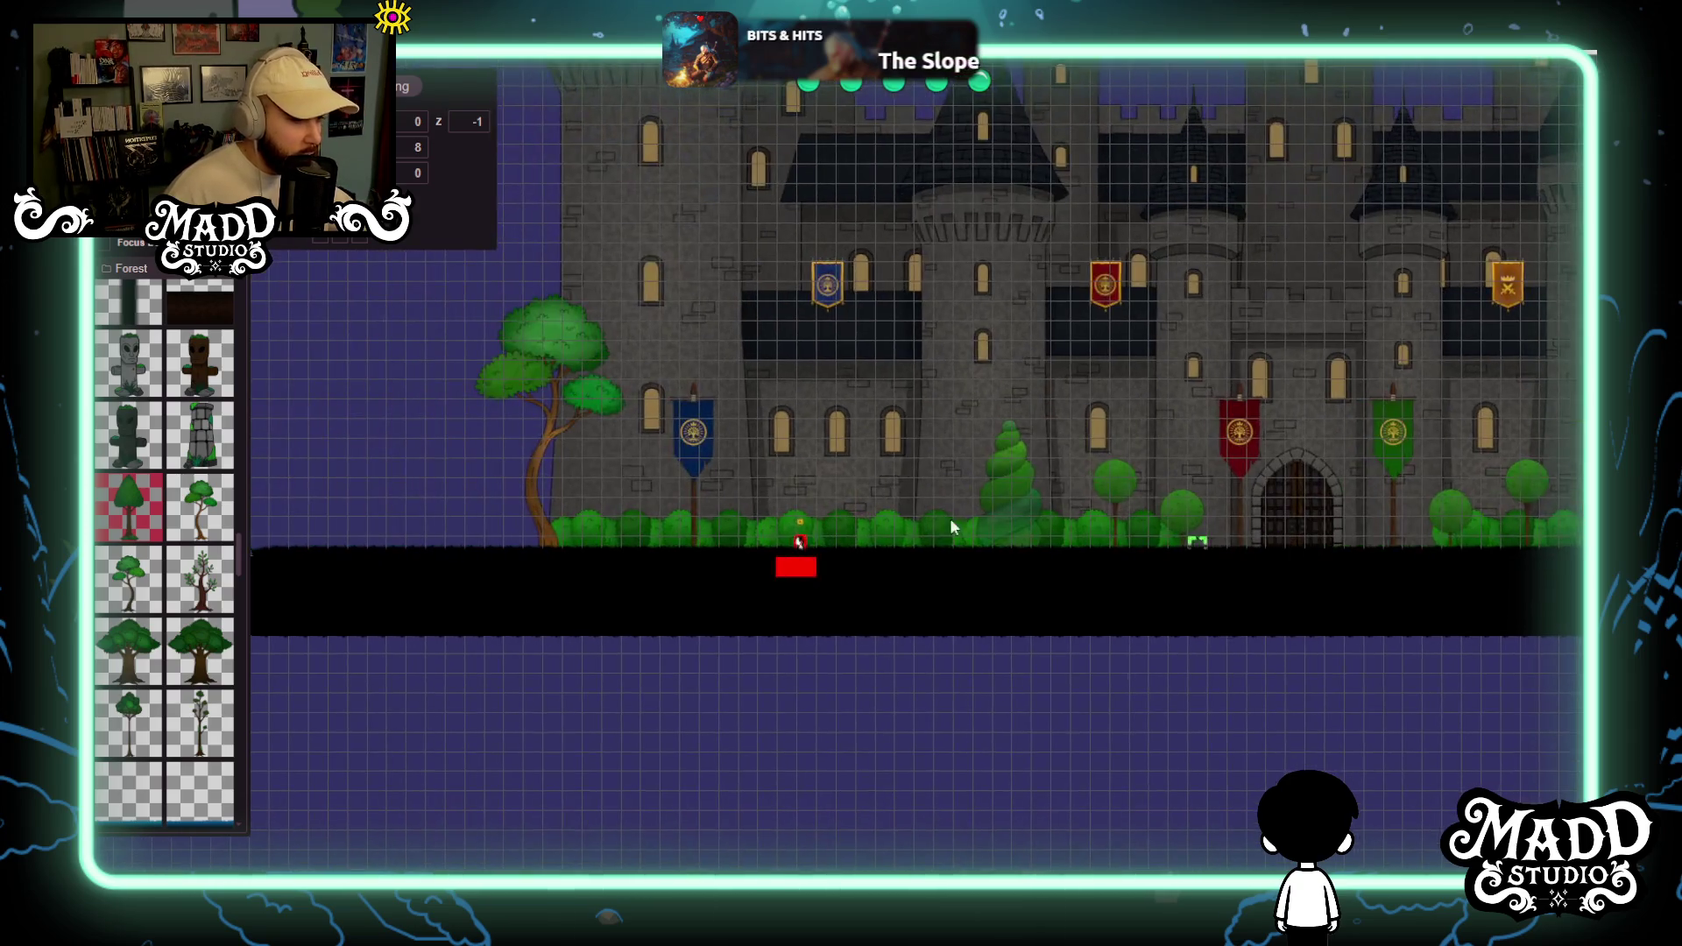
{"action": "scroll", "coordinate": [1121, 547], "scroll_direction": "right", "scroll_amount": 5}
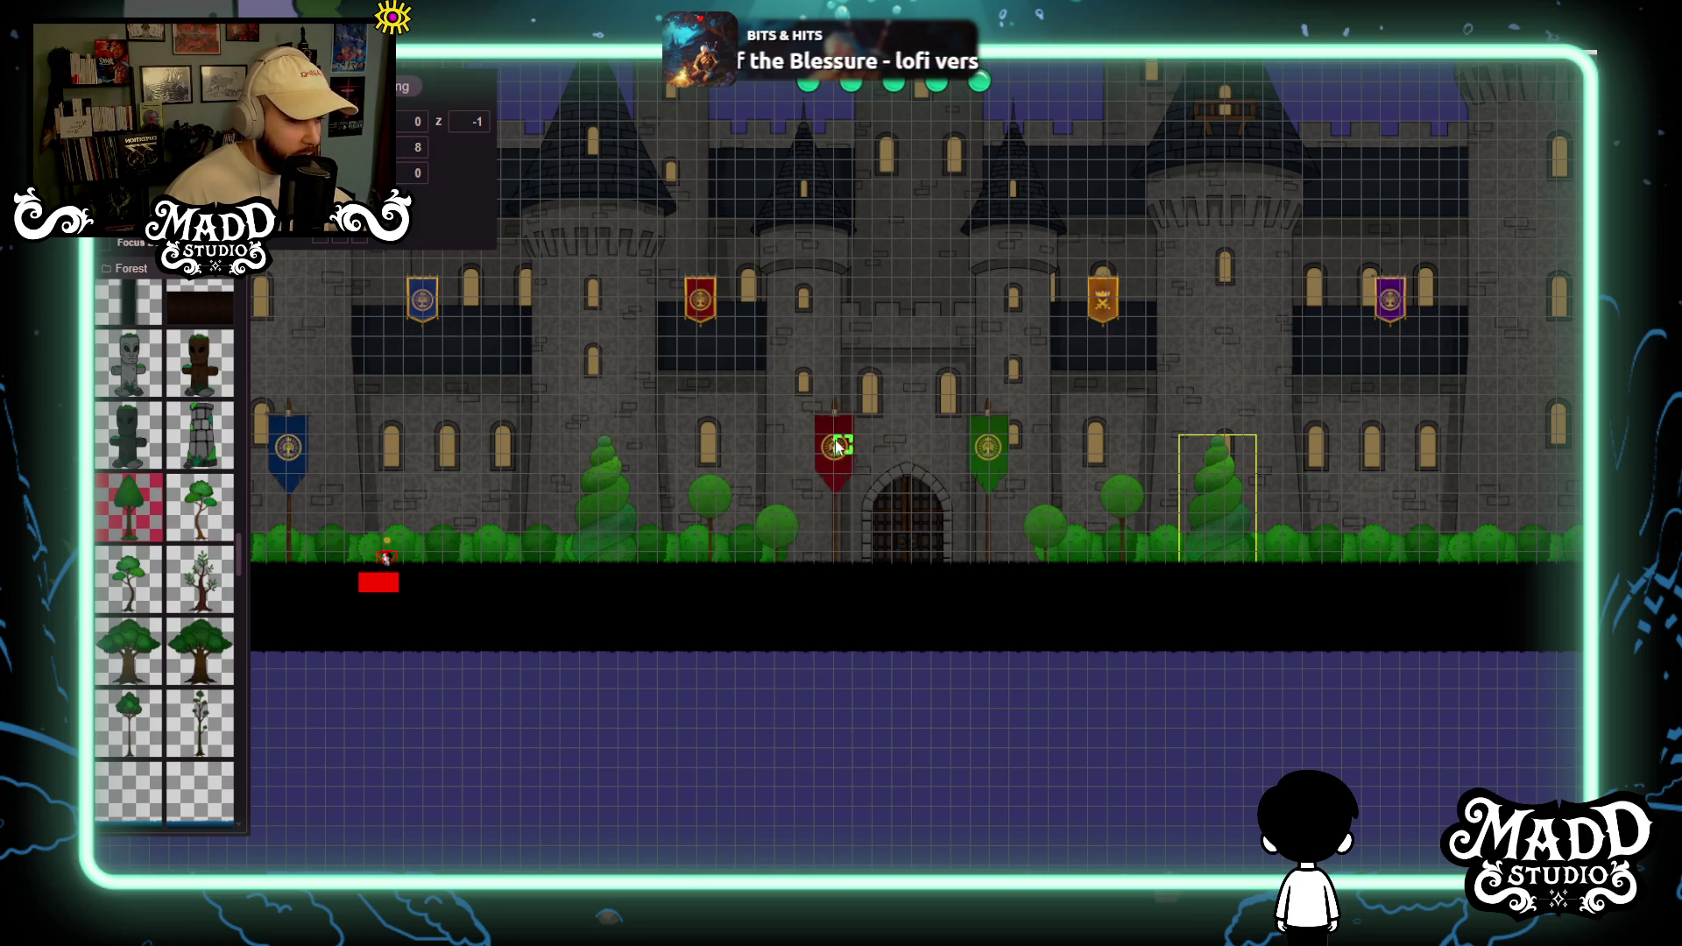
{"action": "left_click_drag", "start_coordinate": [1047, 575], "coordinate": [964, 601]}
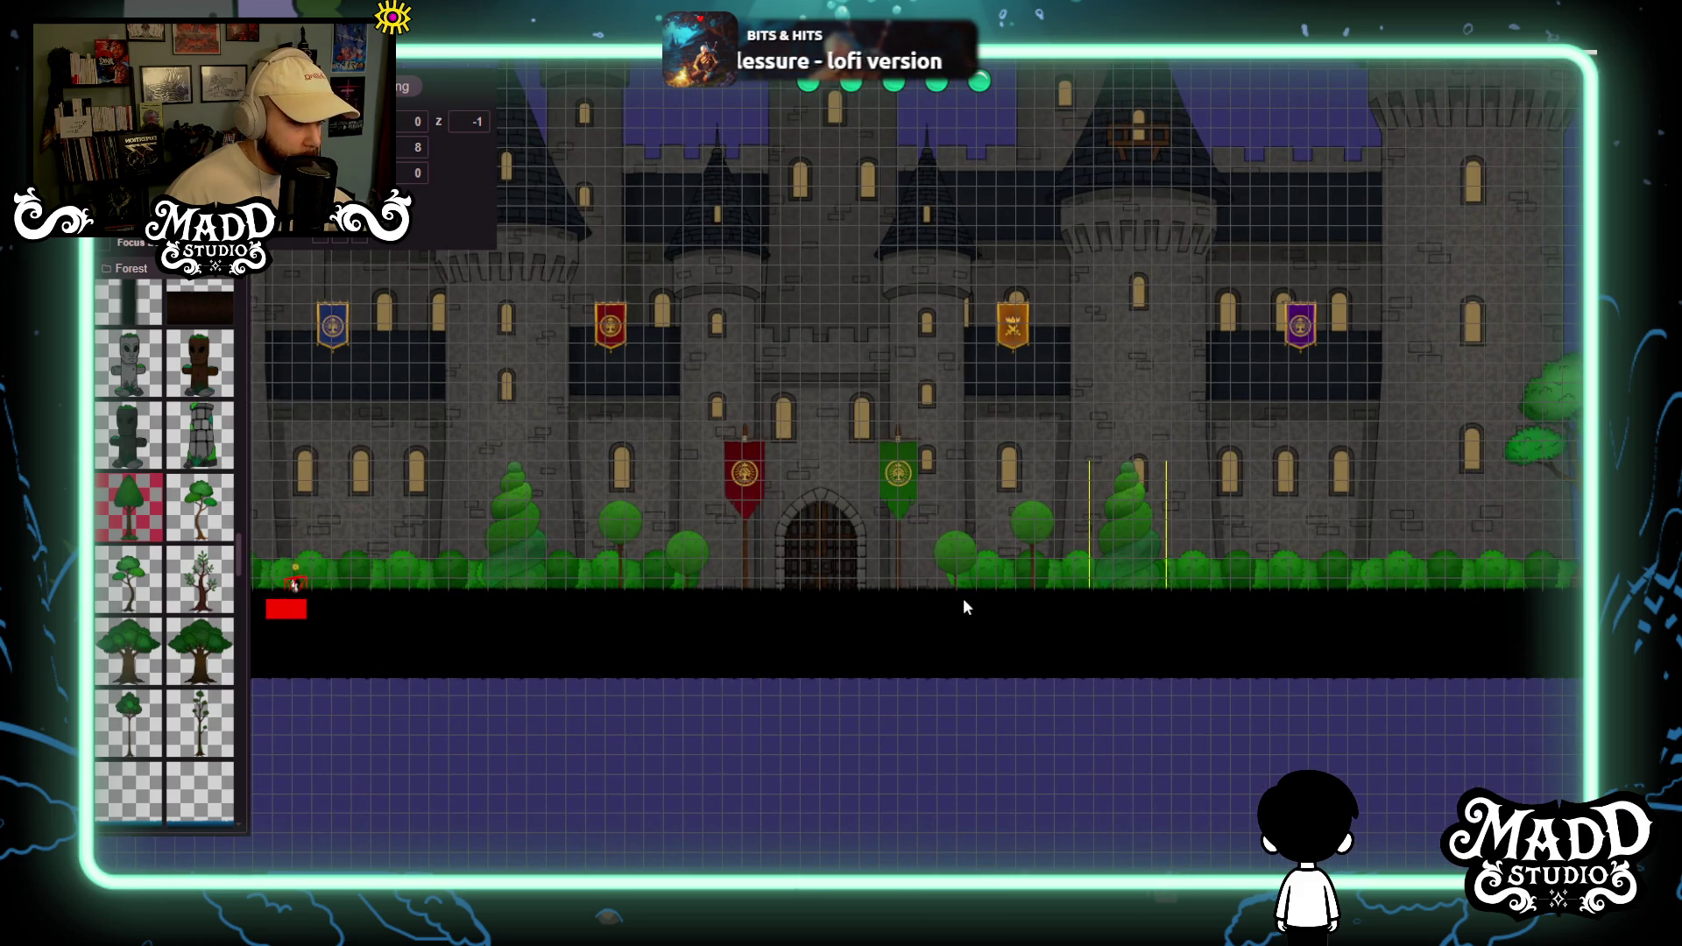
{"action": "scroll", "coordinate": [797, 601], "scroll_direction": "up", "scroll_amount": 5}
{"action": "scroll", "coordinate": [771, 629], "scroll_direction": "down", "scroll_amount": 3}
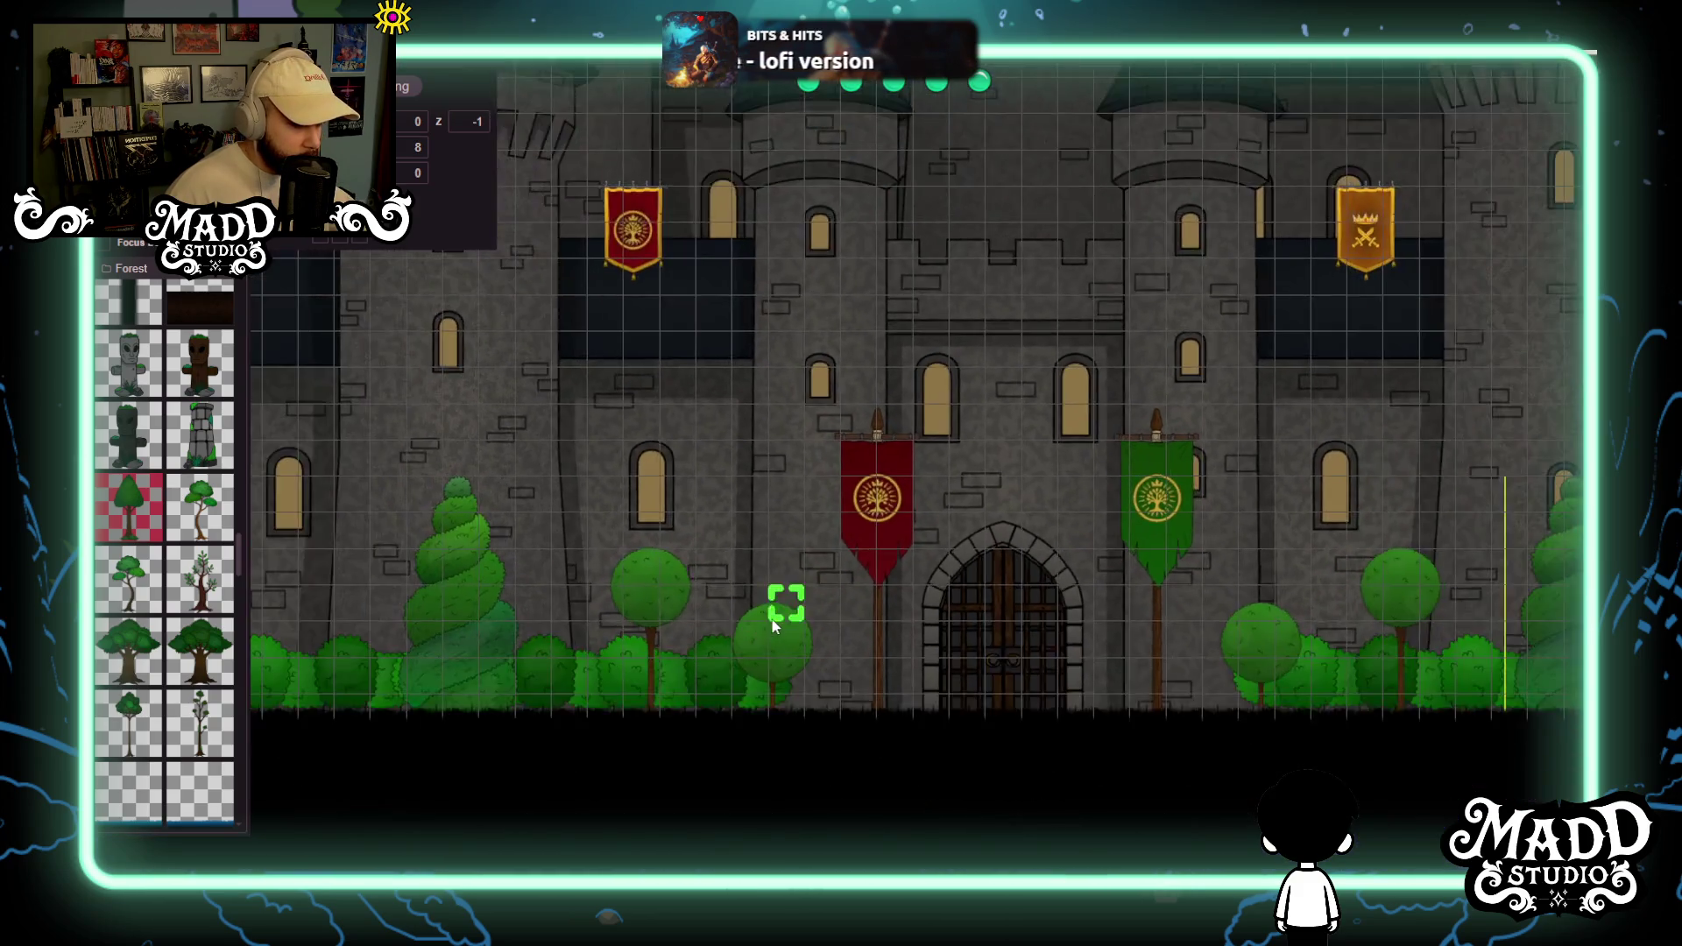
{"action": "mouse_move", "coordinate": [771, 628]}
{"action": "left_mouse_down"}
{"action": "mouse_move", "coordinate": [1034, 610]}
{"action": "mouse_move", "coordinate": [672, 661]}
{"action": "mouse_move", "coordinate": [1139, 601]}
{"action": "mouse_move", "coordinate": [661, 598]}
{"action": "mouse_move", "coordinate": [708, 616]}
{"action": "left_mouse_up"}
{"action": "scroll", "coordinate": [707, 610], "scroll_direction": "down", "scroll_amount": 4}
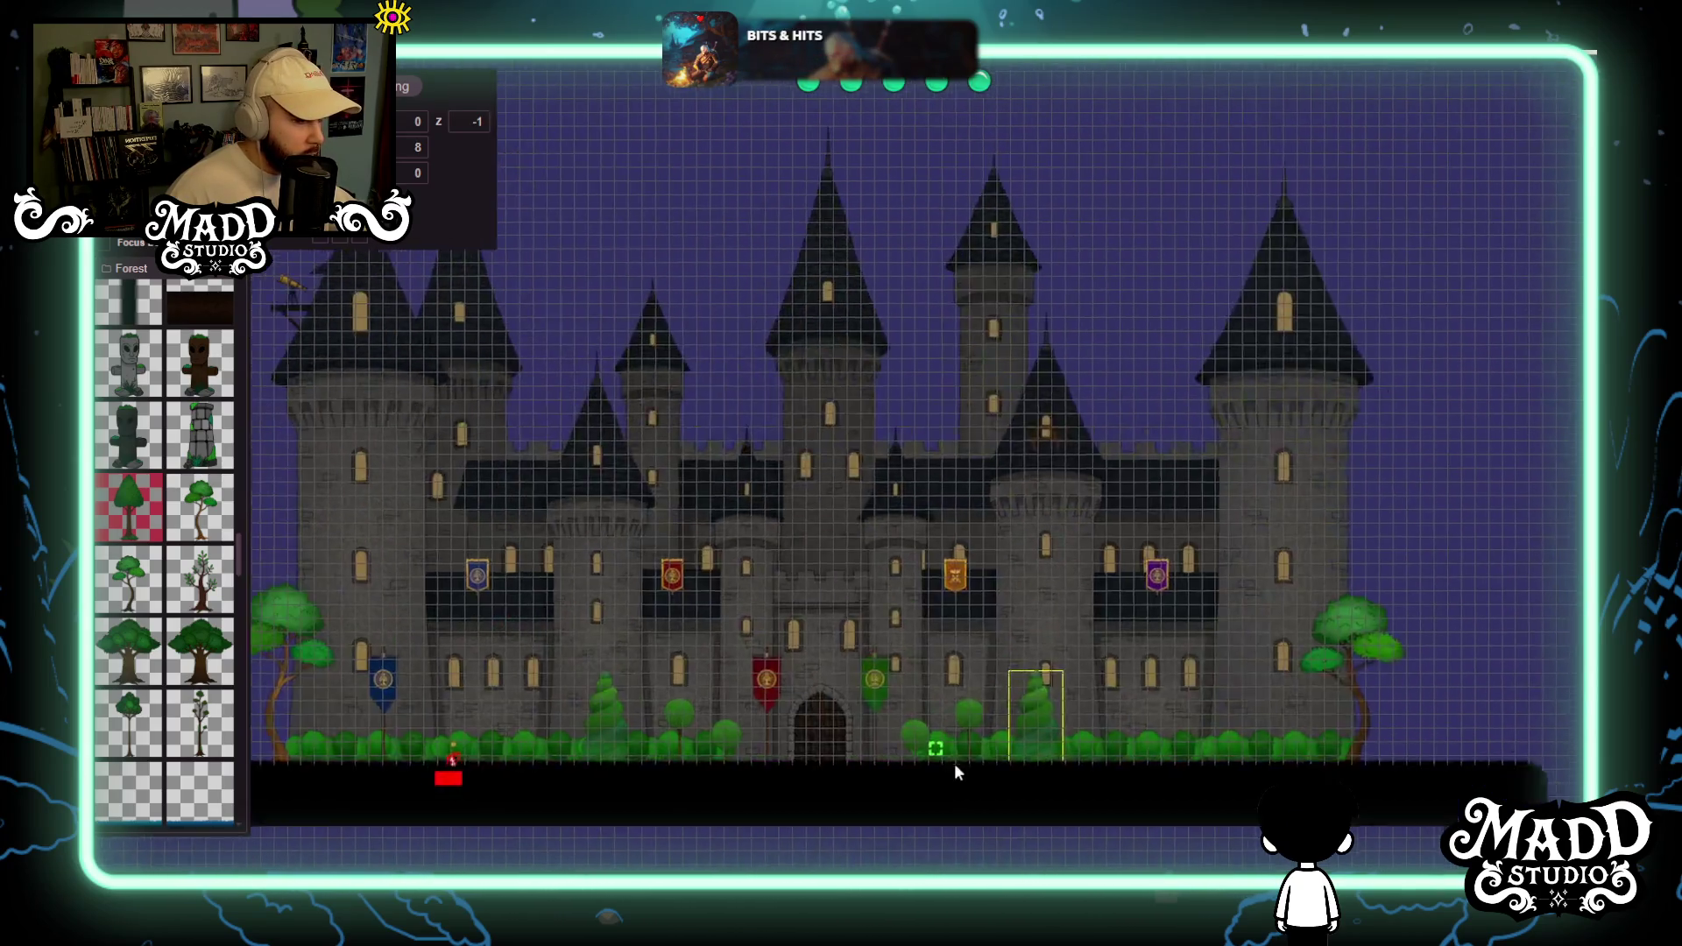
{"action": "scroll", "coordinate": [902, 753], "scroll_direction": "up", "scroll_amount": 5}
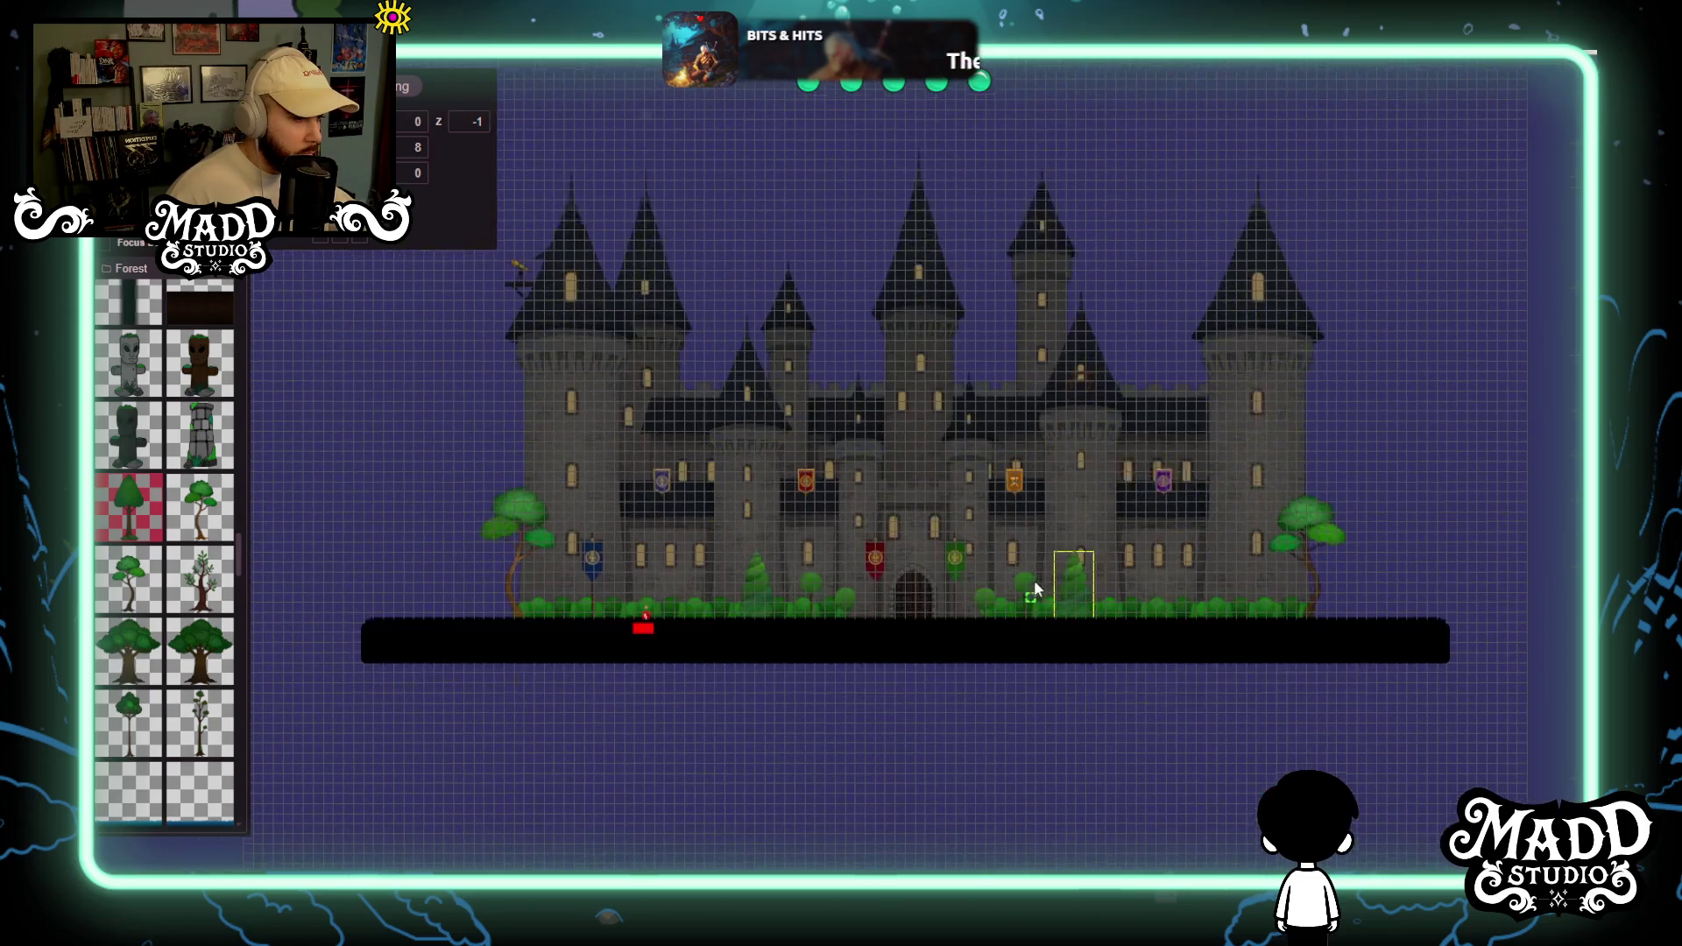
{"action": "scroll", "coordinate": [740, 621], "scroll_direction": "down", "scroll_amount": 3}
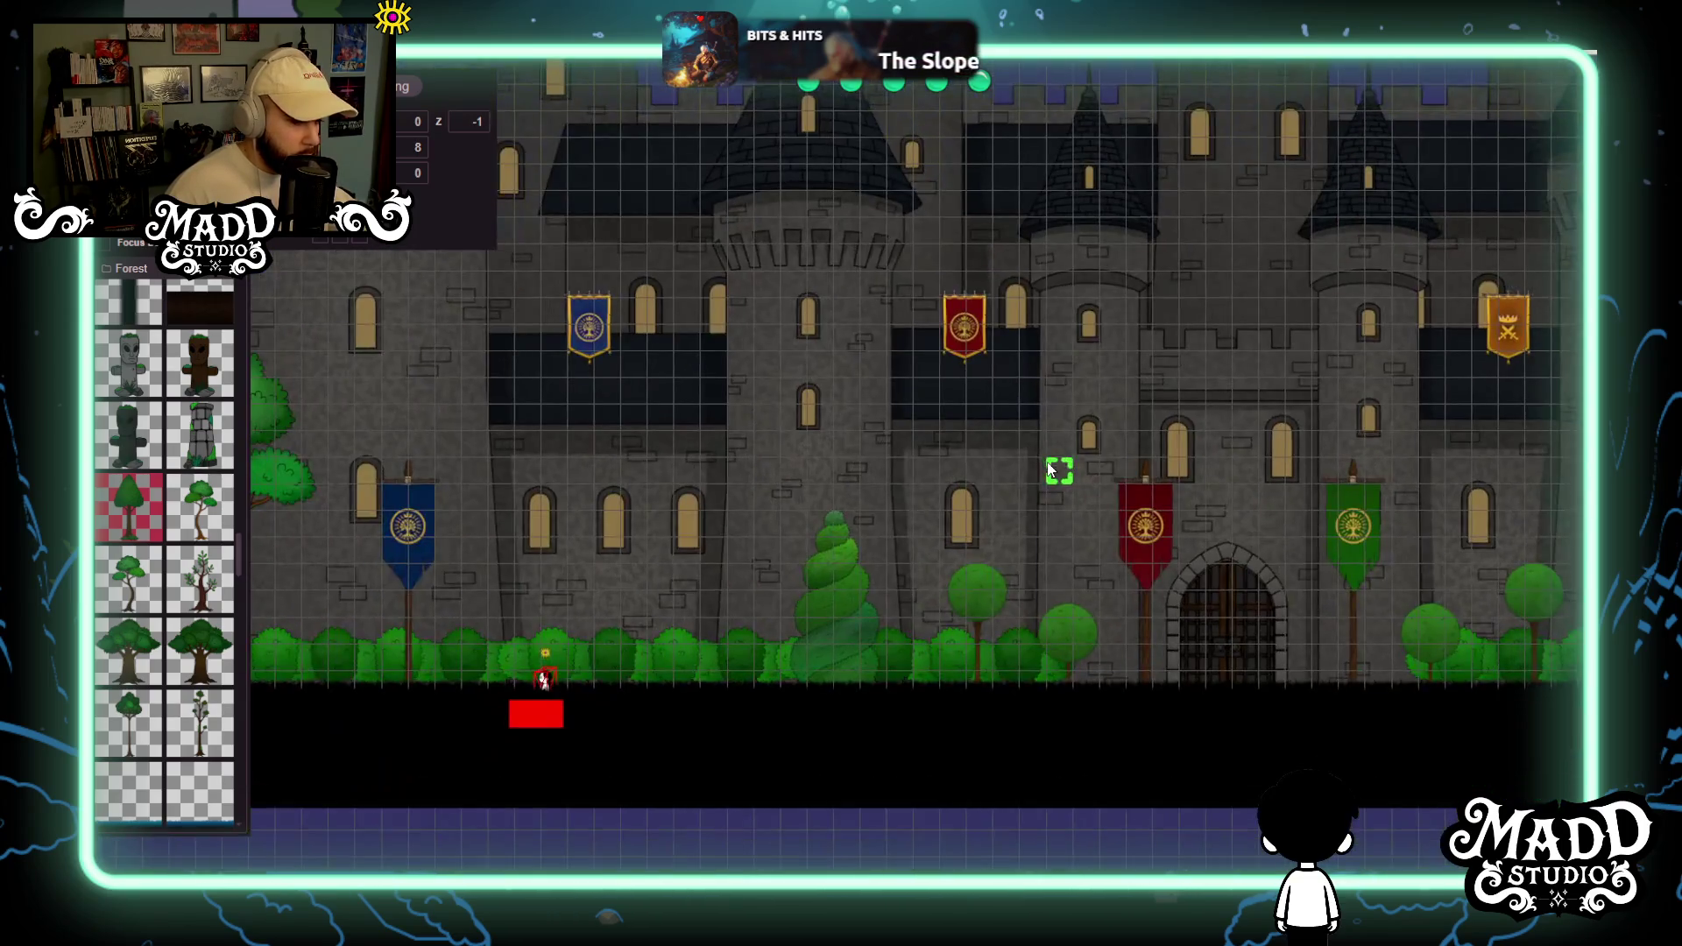
{"action": "scroll", "coordinate": [961, 638], "scroll_direction": "up", "scroll_amount": 5}
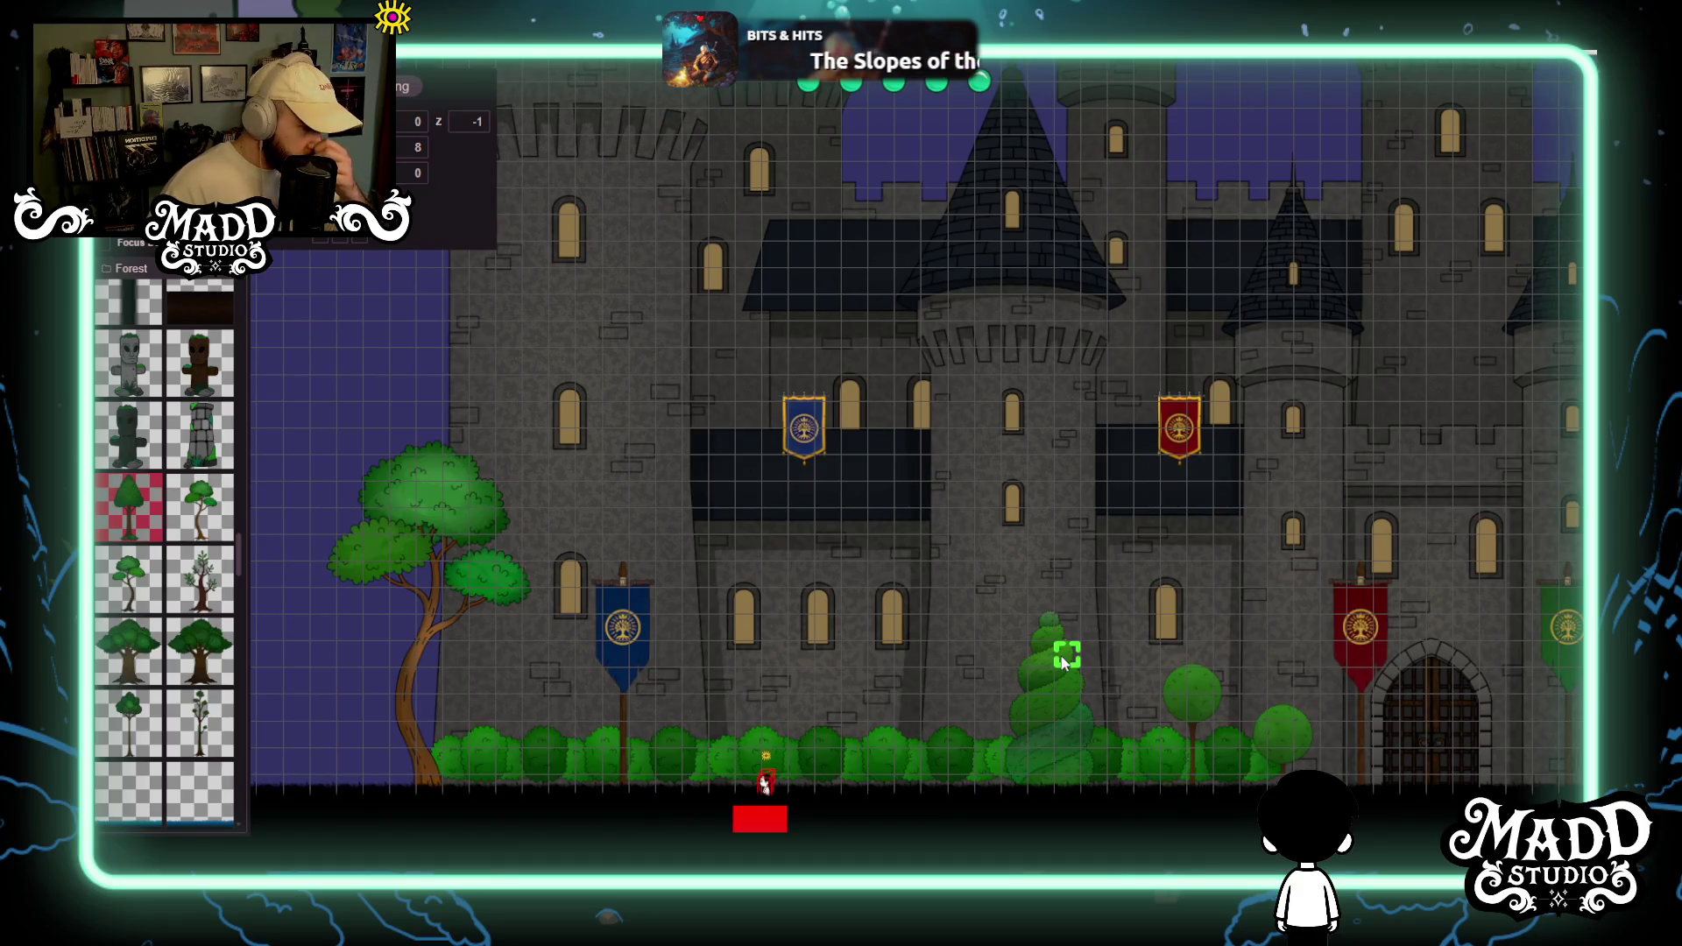
{"action": "scroll", "coordinate": [916, 799], "scroll_direction": "up", "scroll_amount": 5}
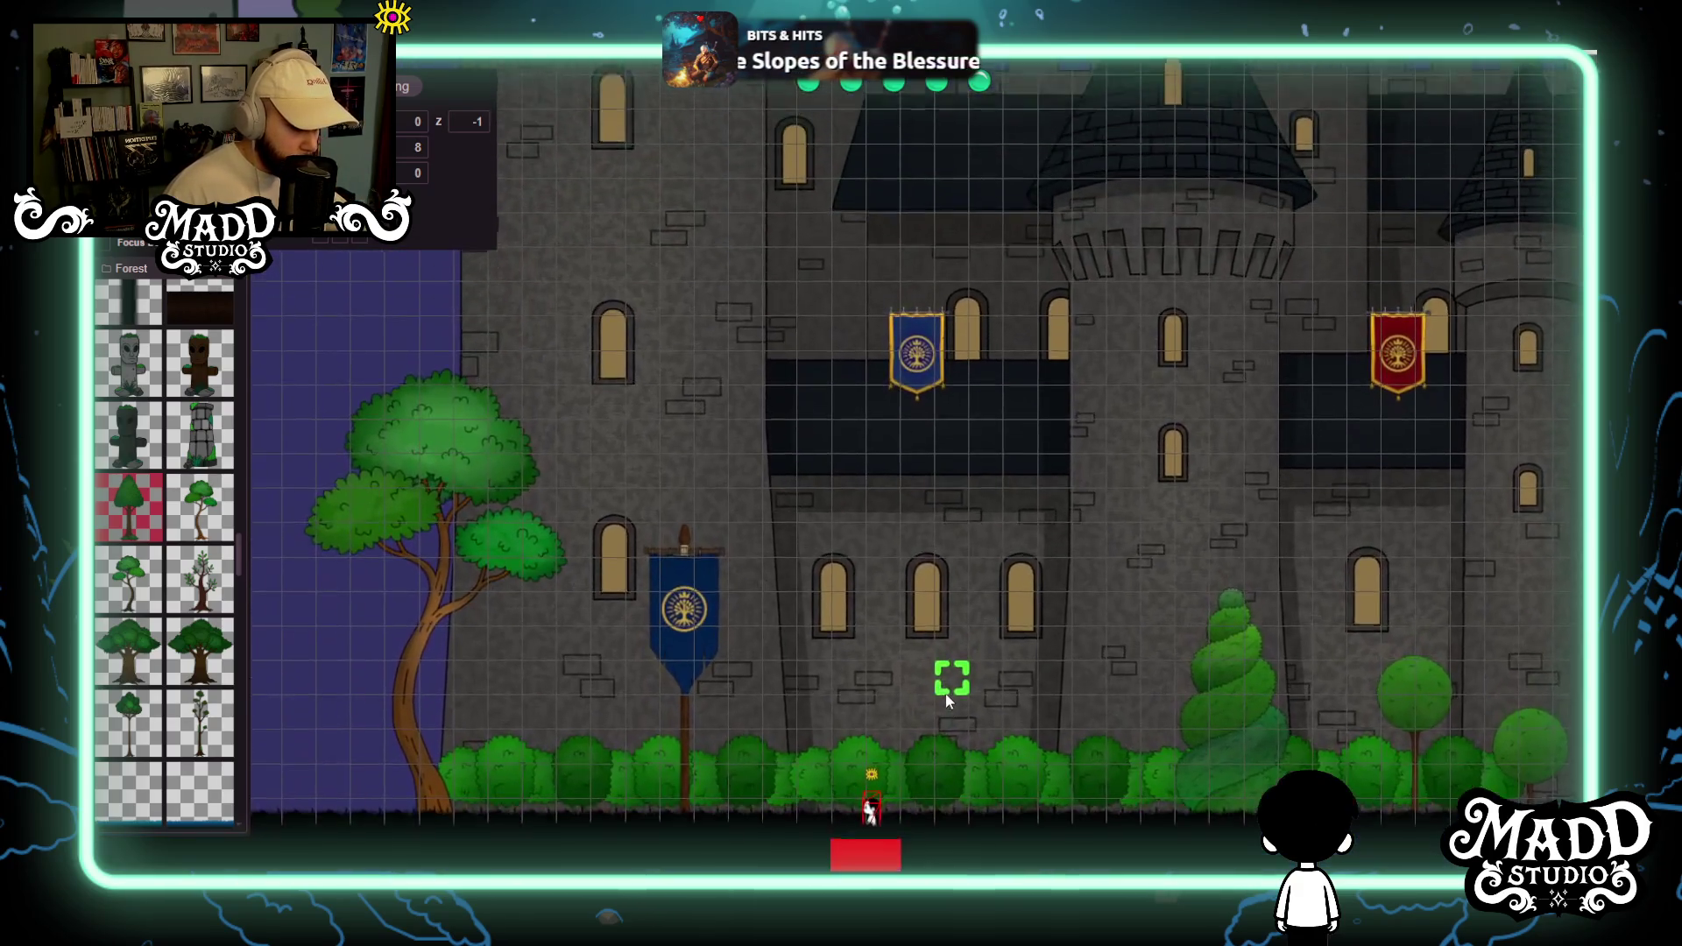
{"action": "left_click_drag", "start_coordinate": [946, 701], "coordinate": [989, 513]}
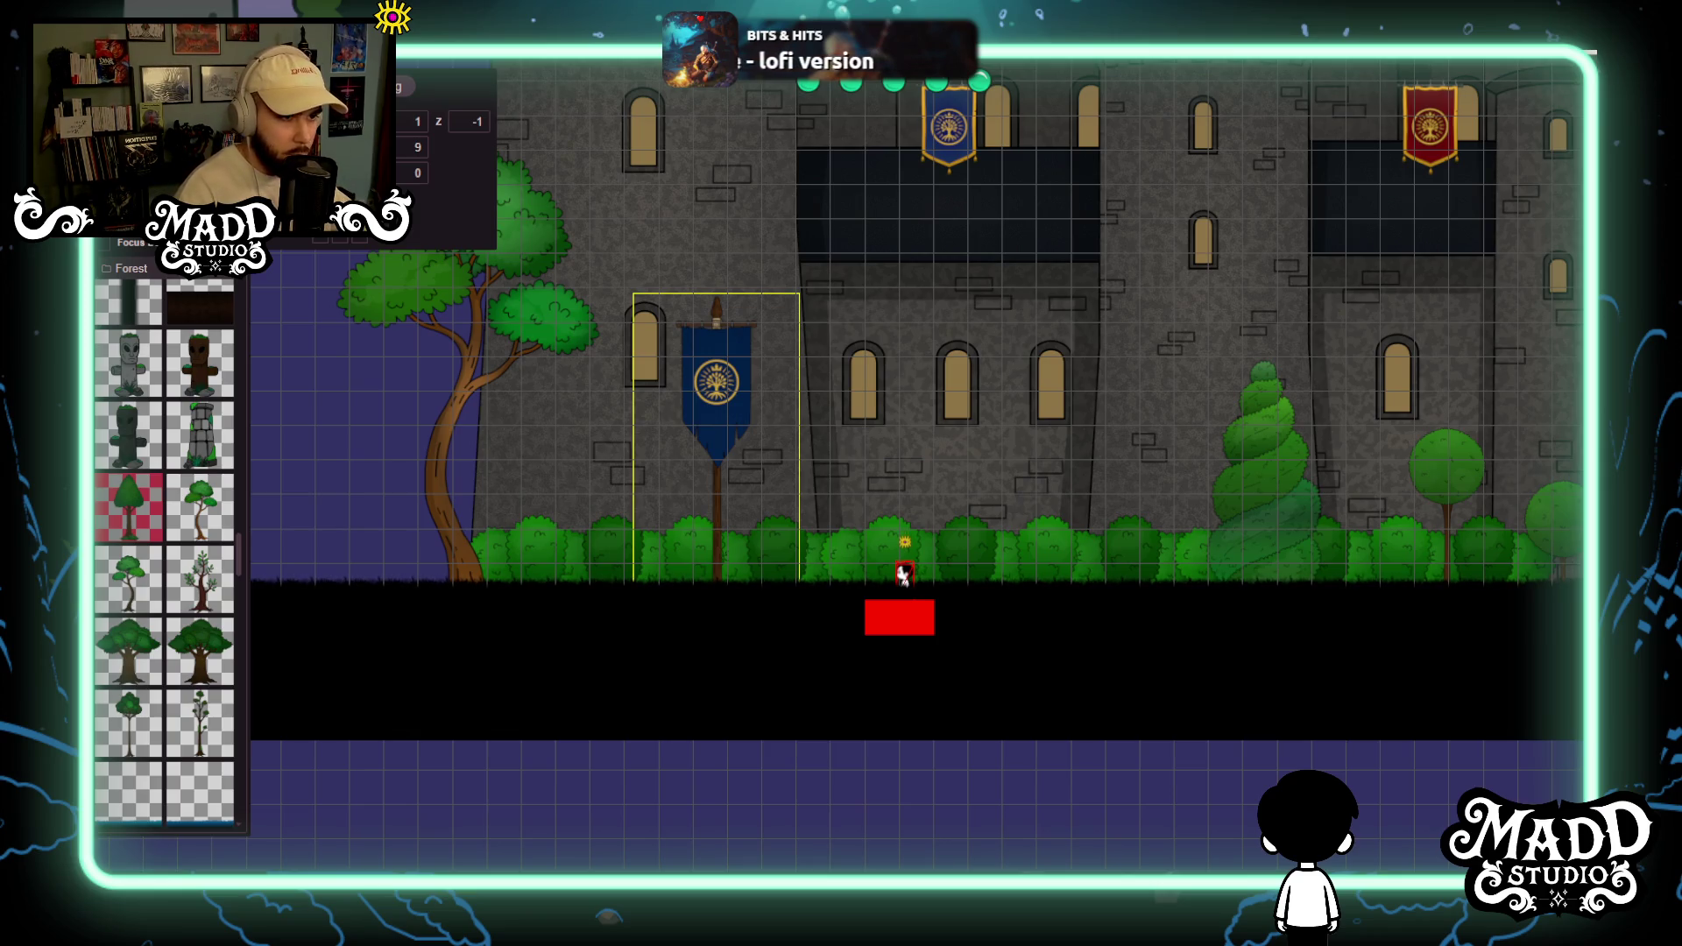
Turn on Focus with the hedge row as the editable layer and lower the left hedge section one cell.
{"action": "left_click", "coordinate": [103, 244]}
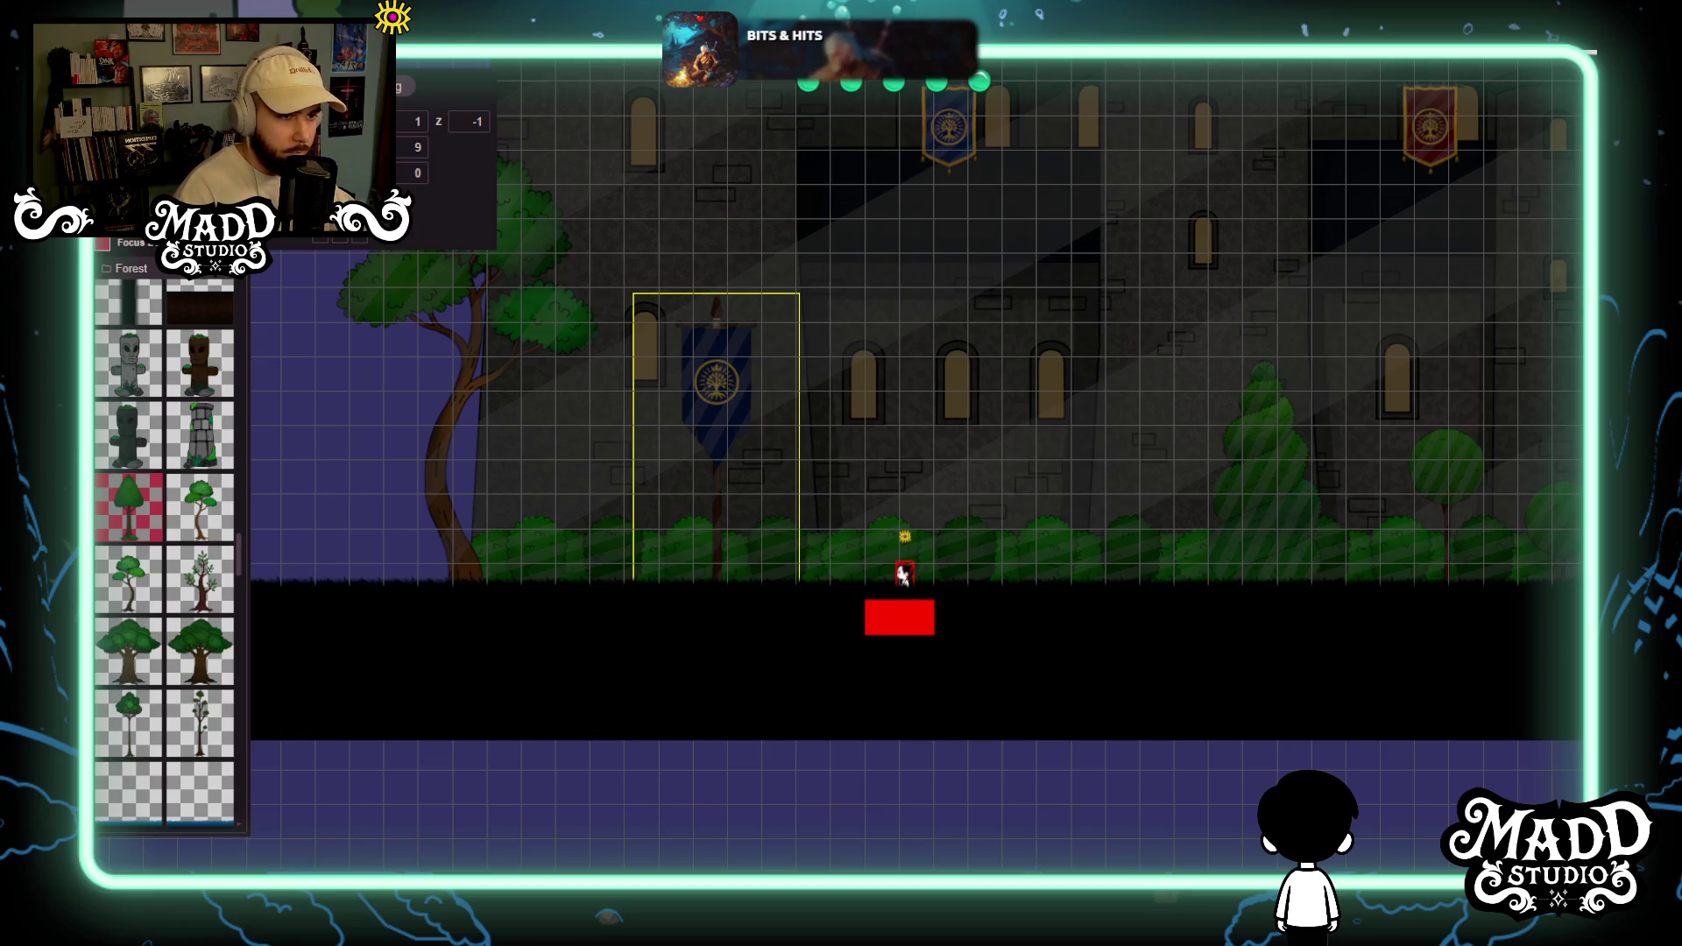
{"action": "left_click", "coordinate": [904, 575]}
{"action": "left_click", "coordinate": [581, 552]}
{"action": "left_click_drag", "start_coordinate": [601, 568], "coordinate": [603, 575]}
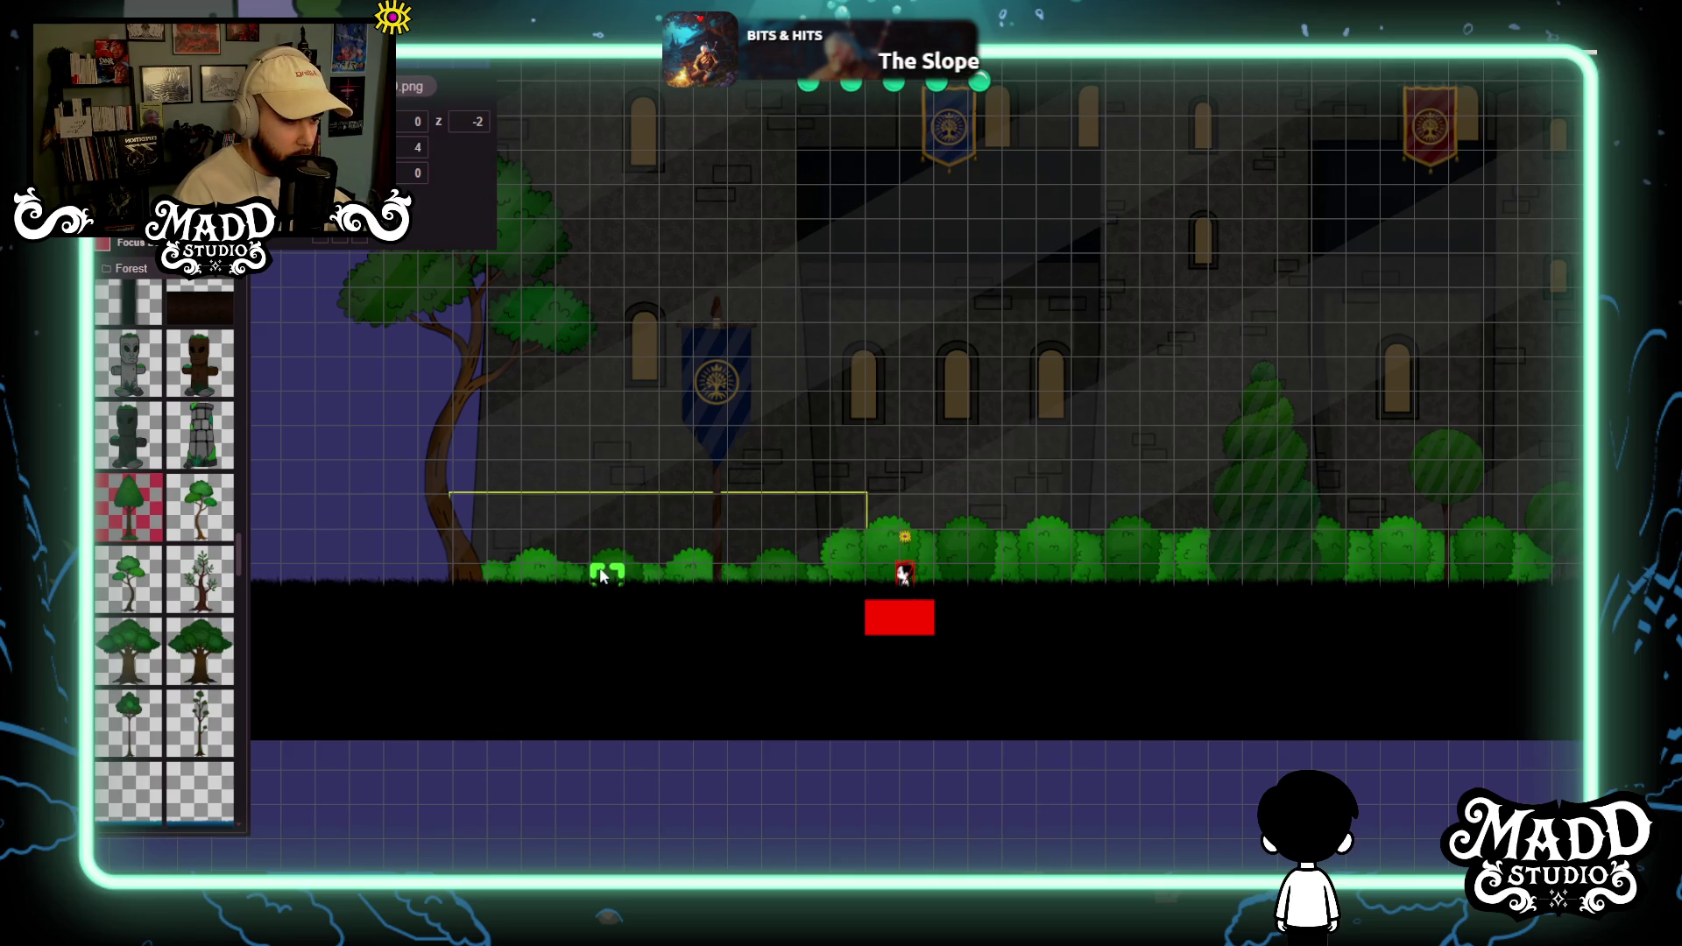
Lower the middle and right hedge sections one grid cell to match.
{"action": "left_click", "coordinate": [996, 558]}
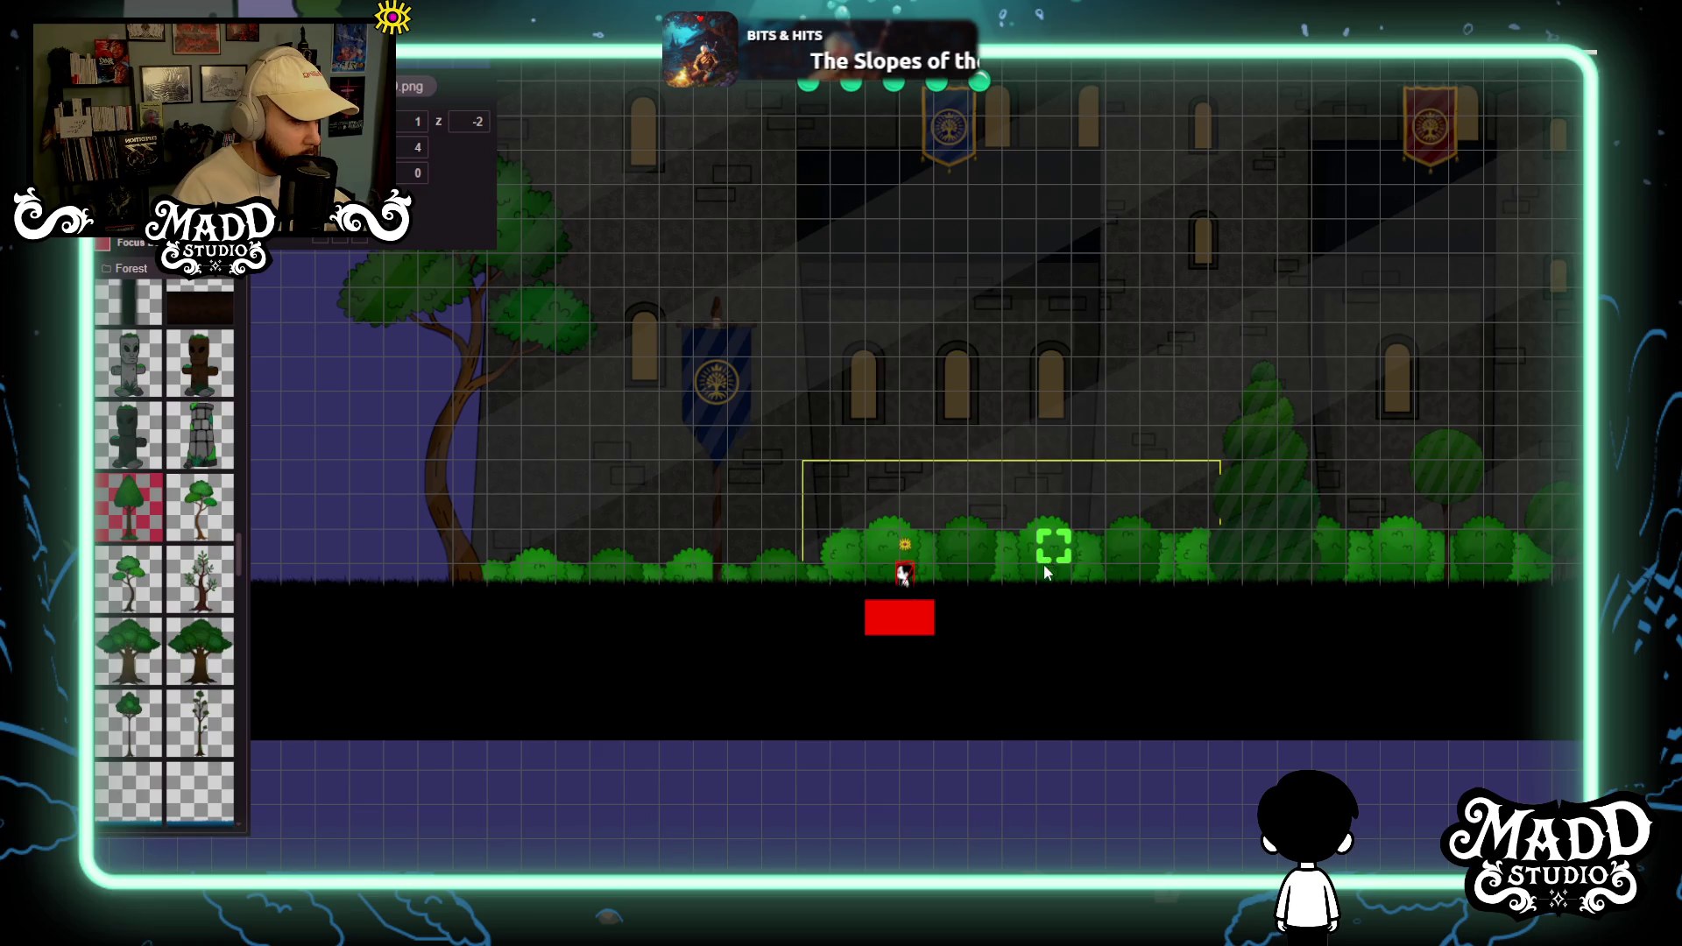
{"action": "left_click_drag", "start_coordinate": [1048, 570], "coordinate": [473, 581]}
{"action": "left_click", "coordinate": [734, 585]}
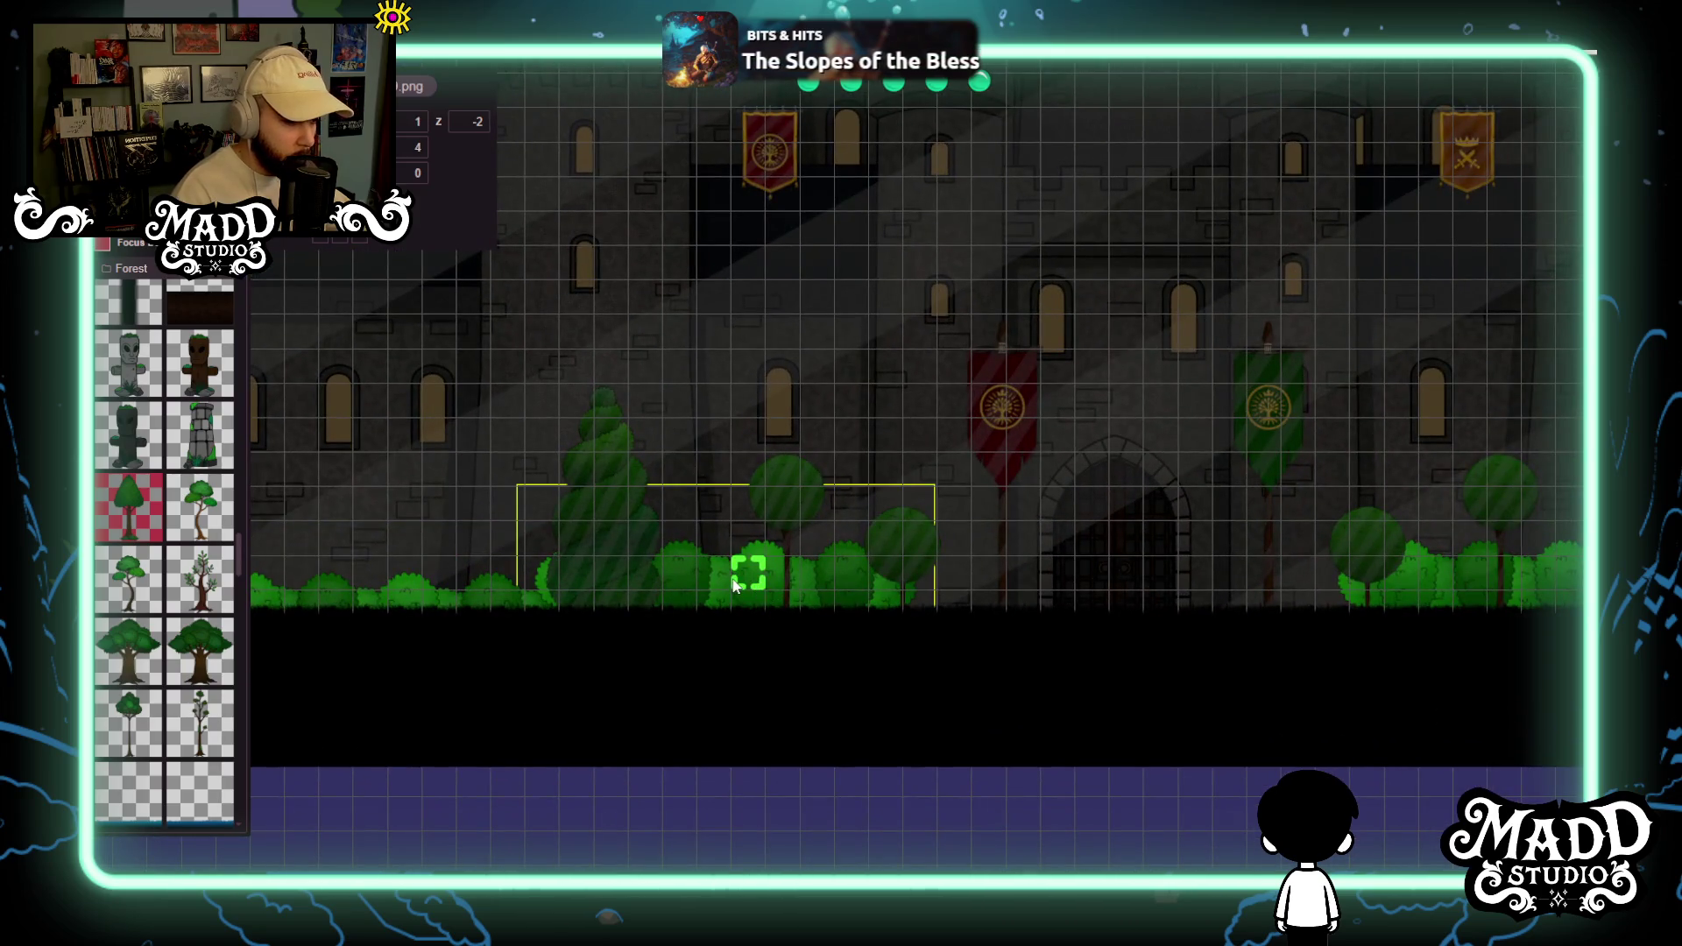
{"action": "left_click_drag", "start_coordinate": [1070, 593], "coordinate": [609, 595]}
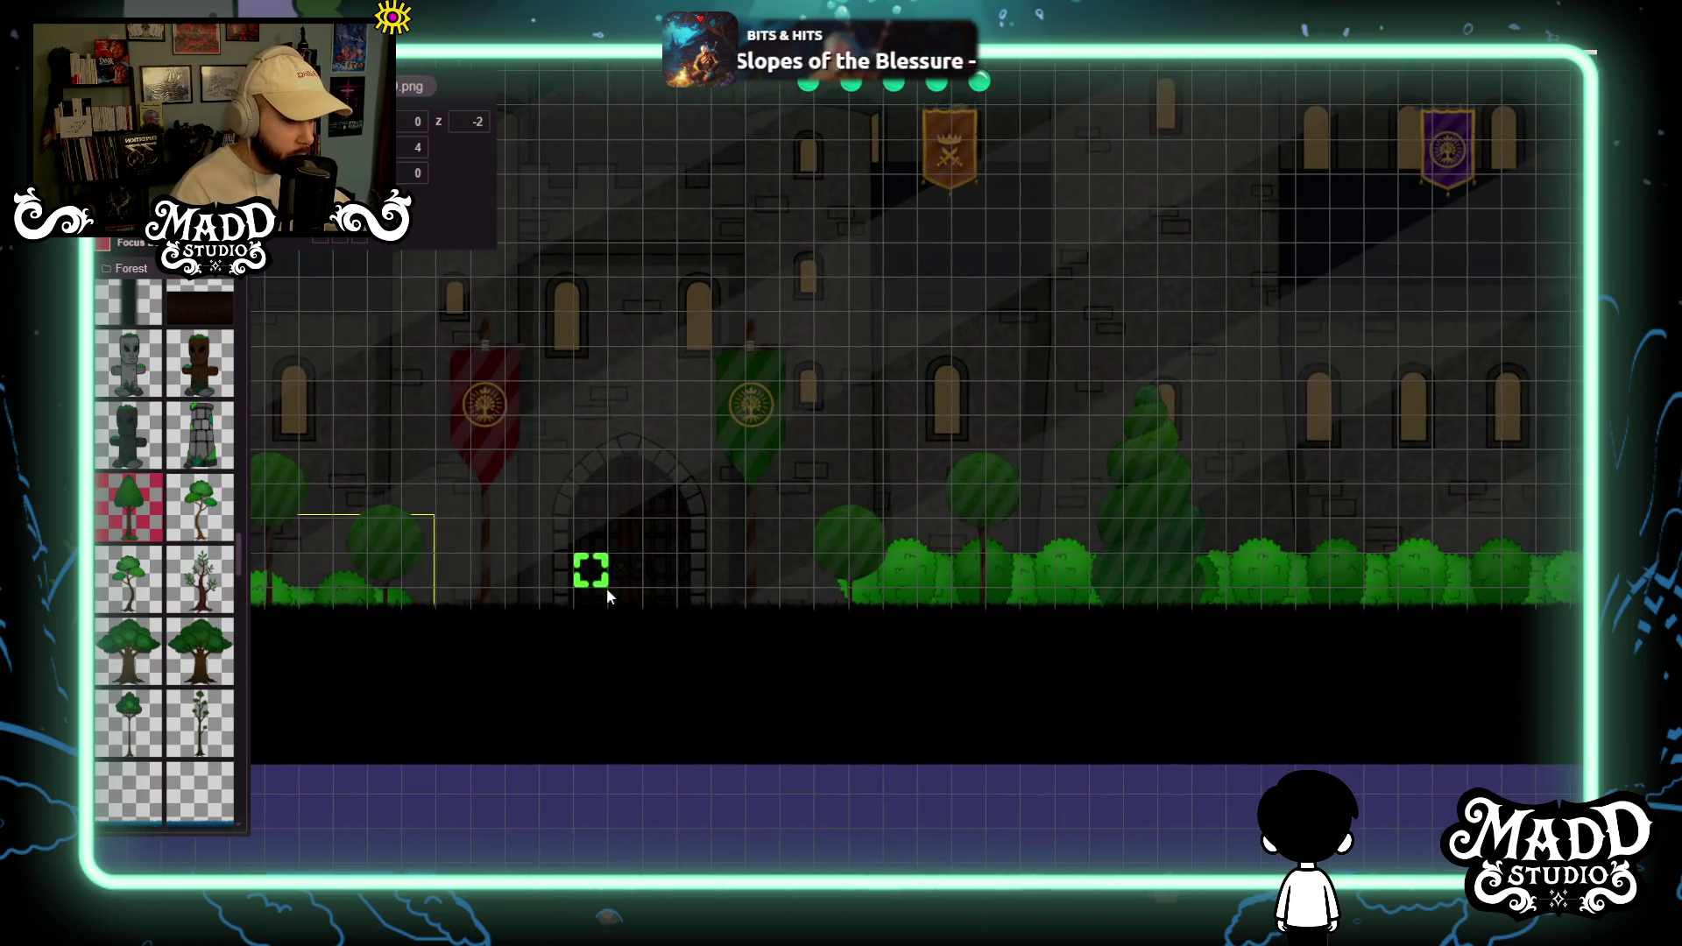
{"action": "left_click", "coordinate": [929, 580]}
{"action": "left_click", "coordinate": [1305, 589]}
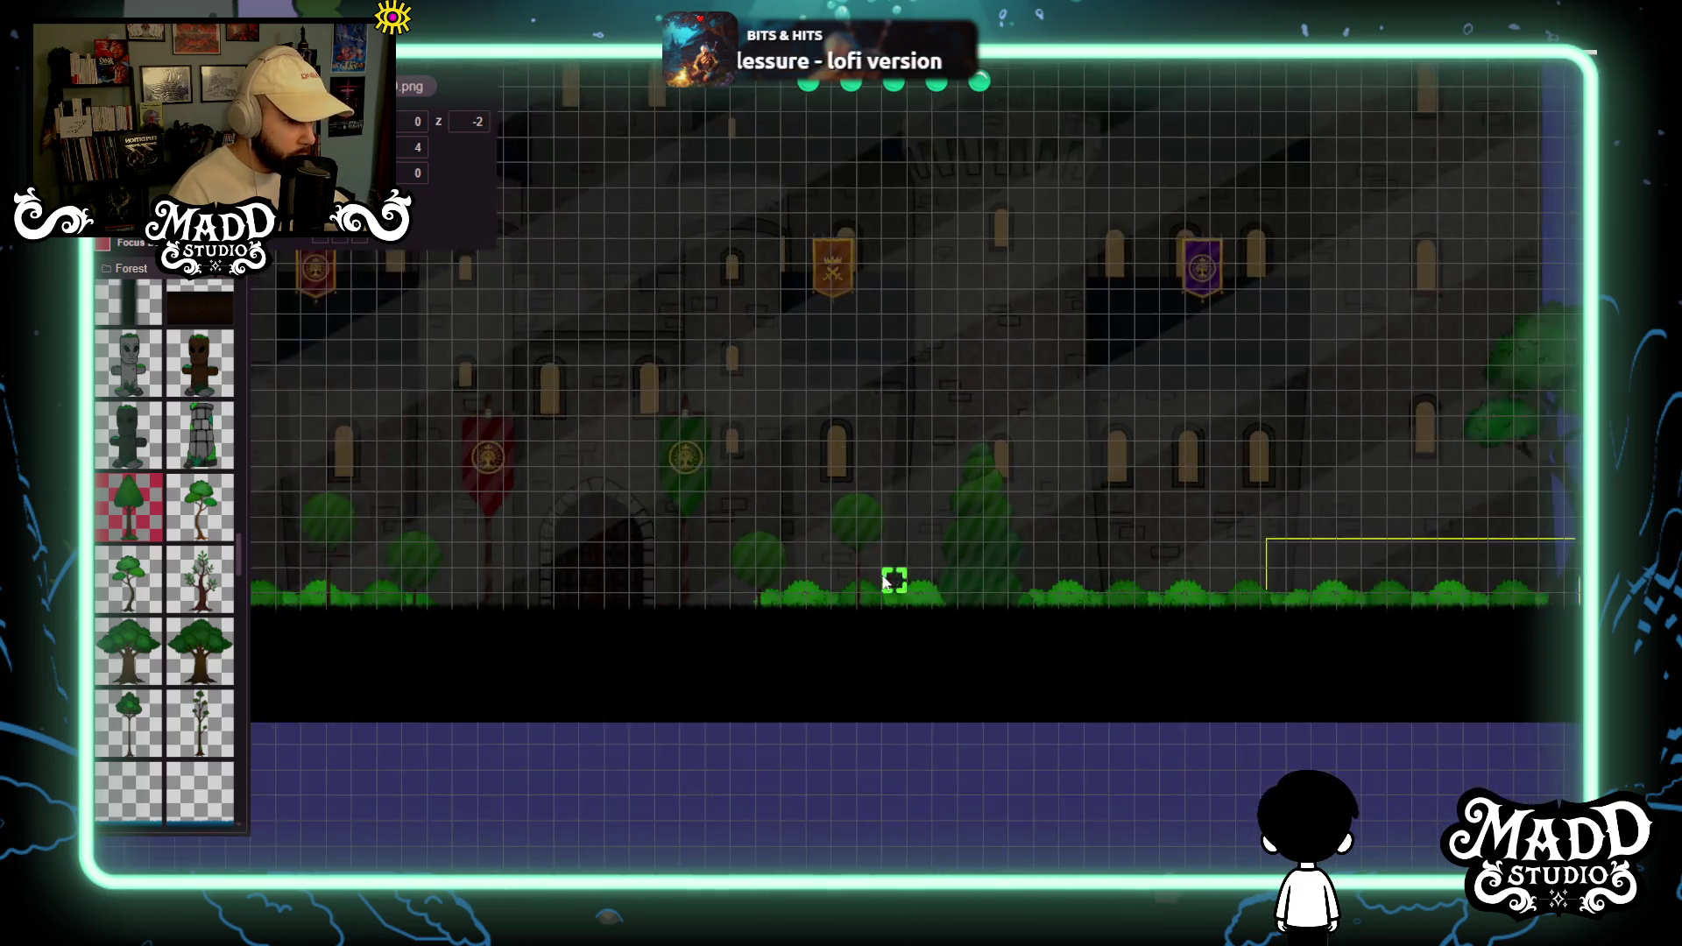
{"action": "scroll", "coordinate": [906, 597], "scroll_direction": "up", "scroll_amount": 3}
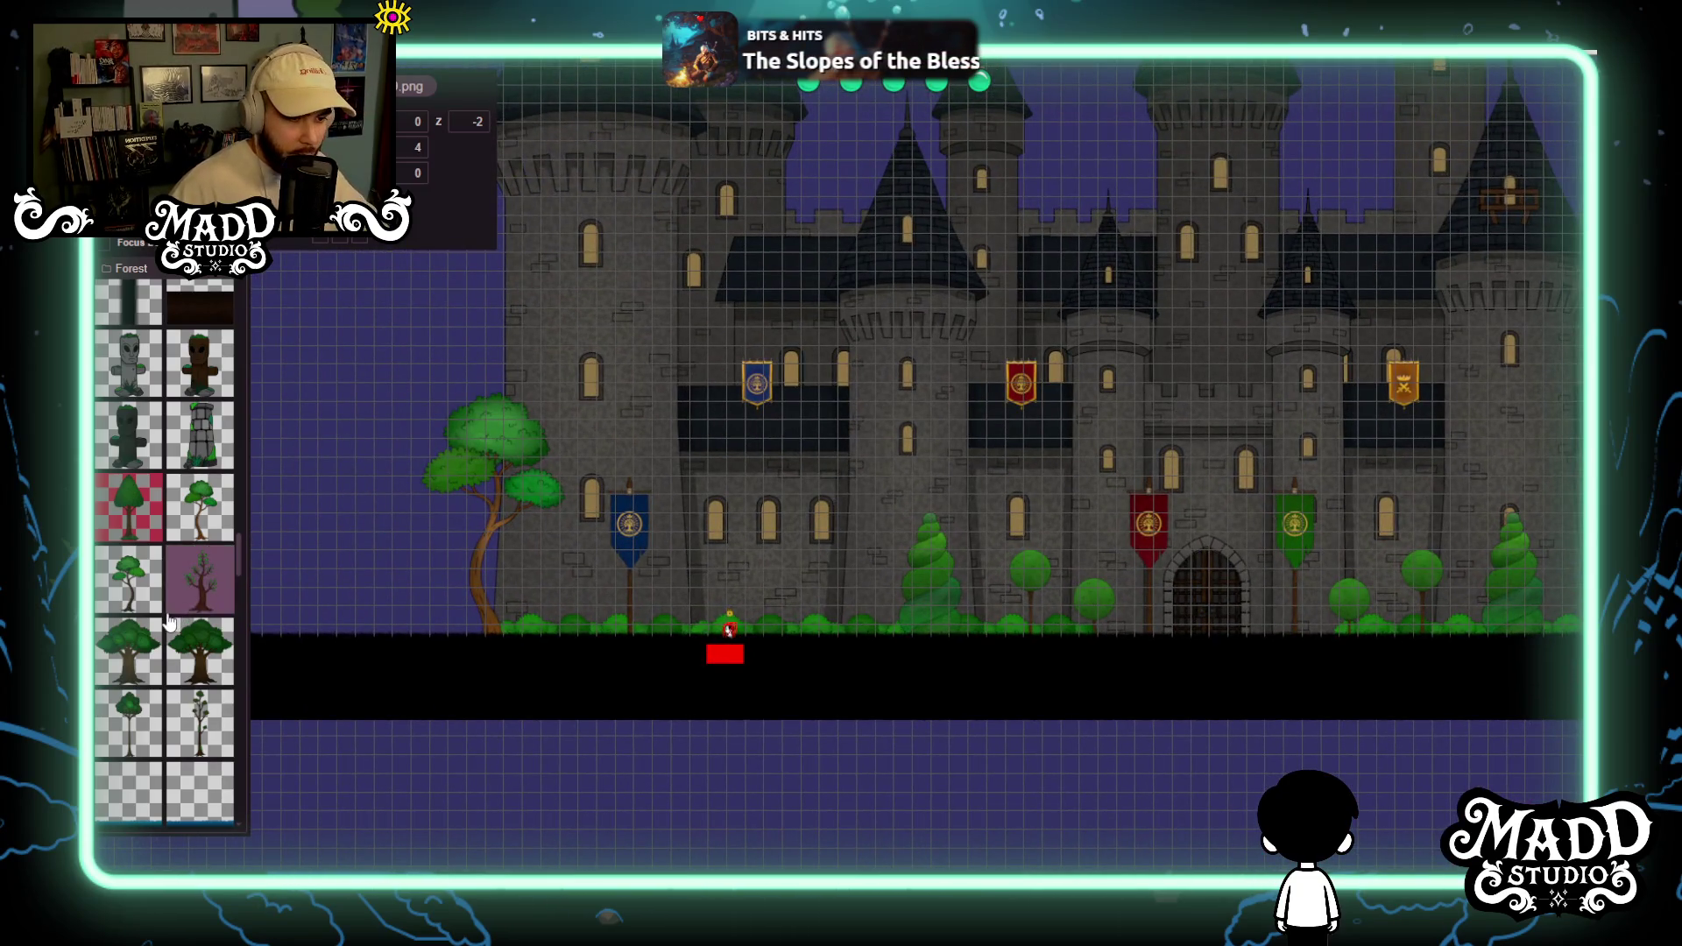
Zoom out over the full facade and scroll the Forest palette to the bush, pine and deer tiles.
{"action": "scroll", "coordinate": [169, 602], "scroll_direction": "down", "scroll_amount": 2}
{"action": "scroll", "coordinate": [169, 602], "scroll_direction": "up", "scroll_amount": 5}
{"action": "scroll", "coordinate": [169, 603], "scroll_direction": "down", "scroll_amount": 10}
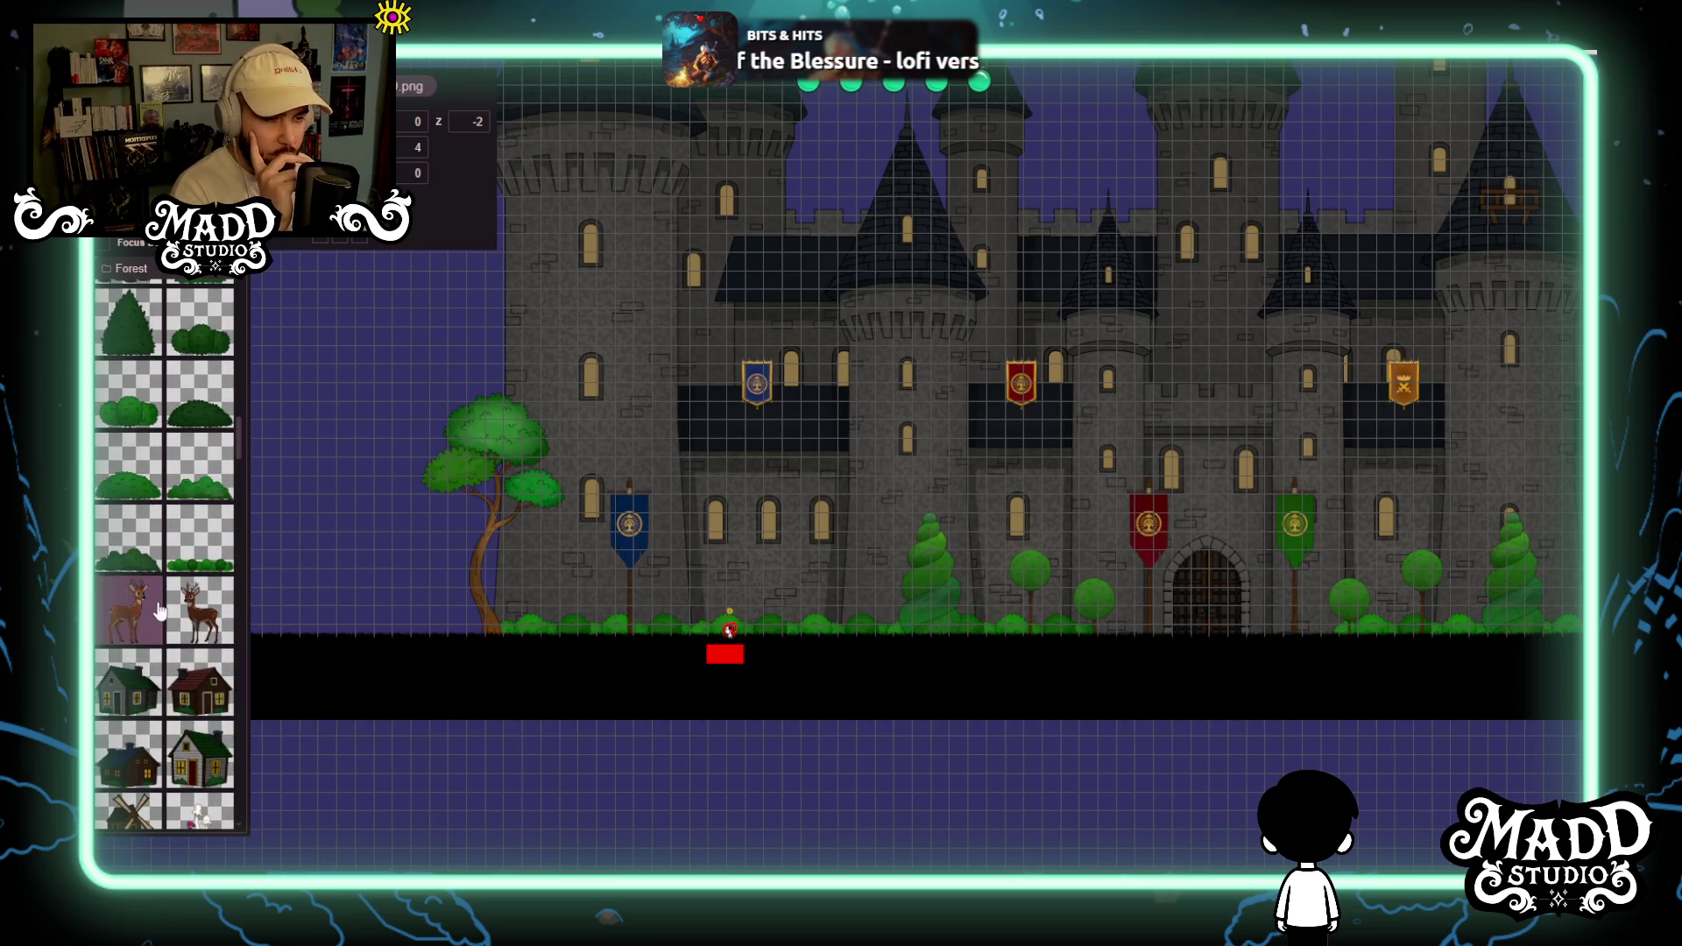
{"action": "scroll", "coordinate": [158, 610], "scroll_direction": "up", "scroll_amount": 3}
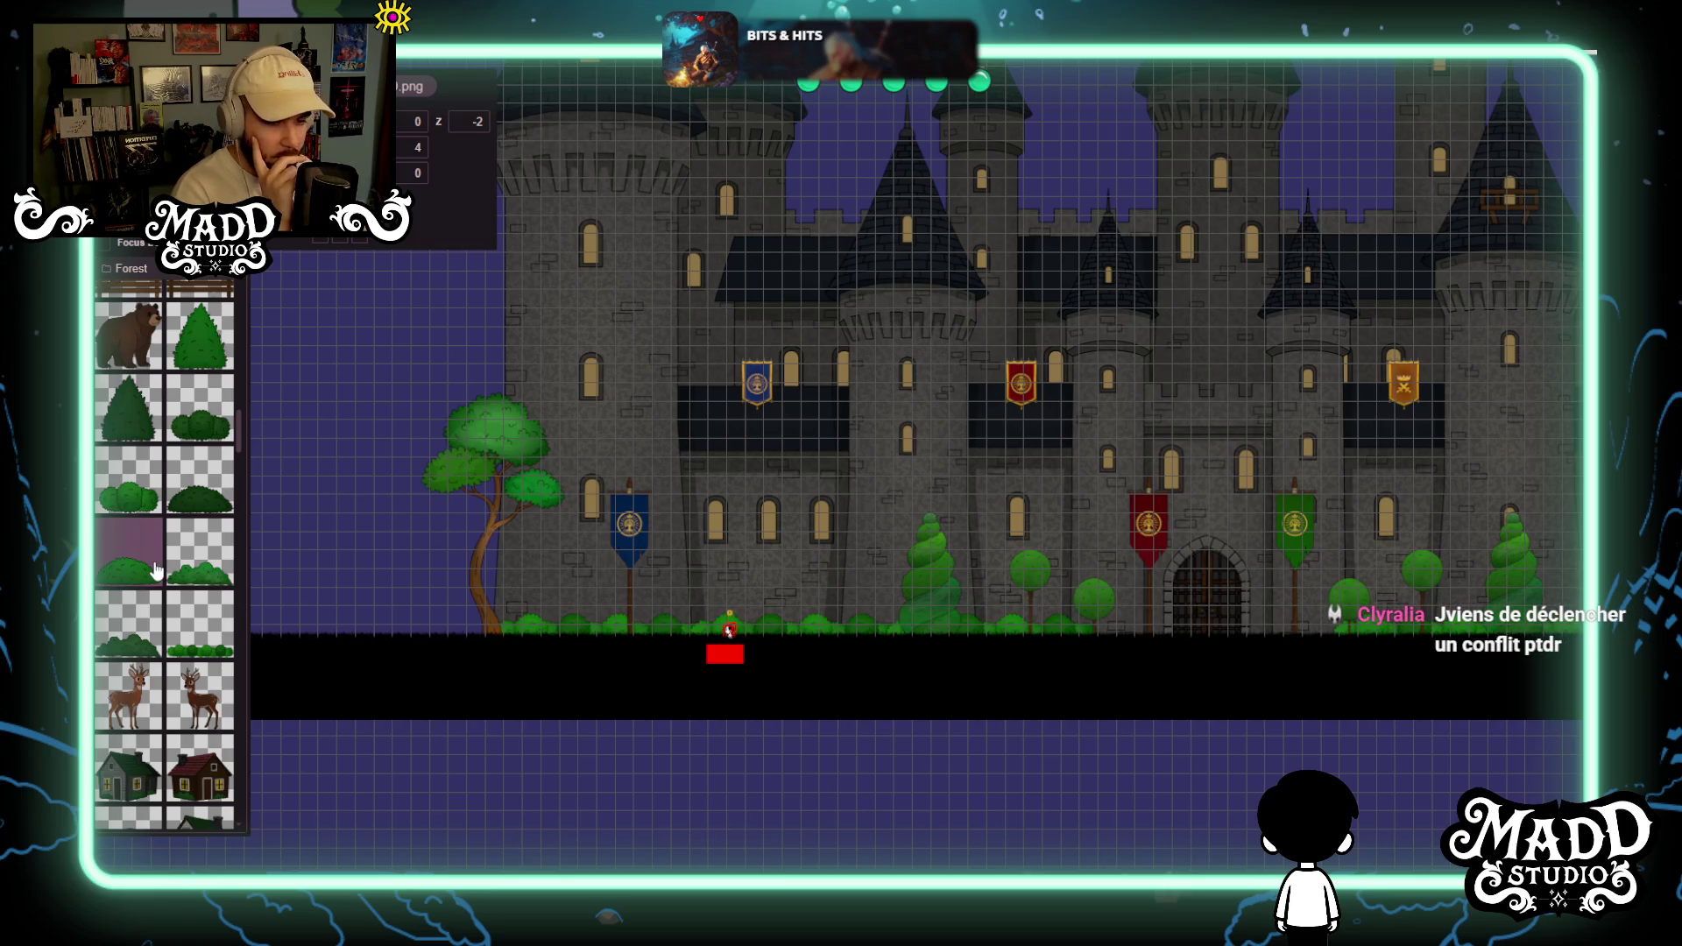
{"action": "scroll", "coordinate": [612, 725], "scroll_direction": "up", "scroll_amount": 3}
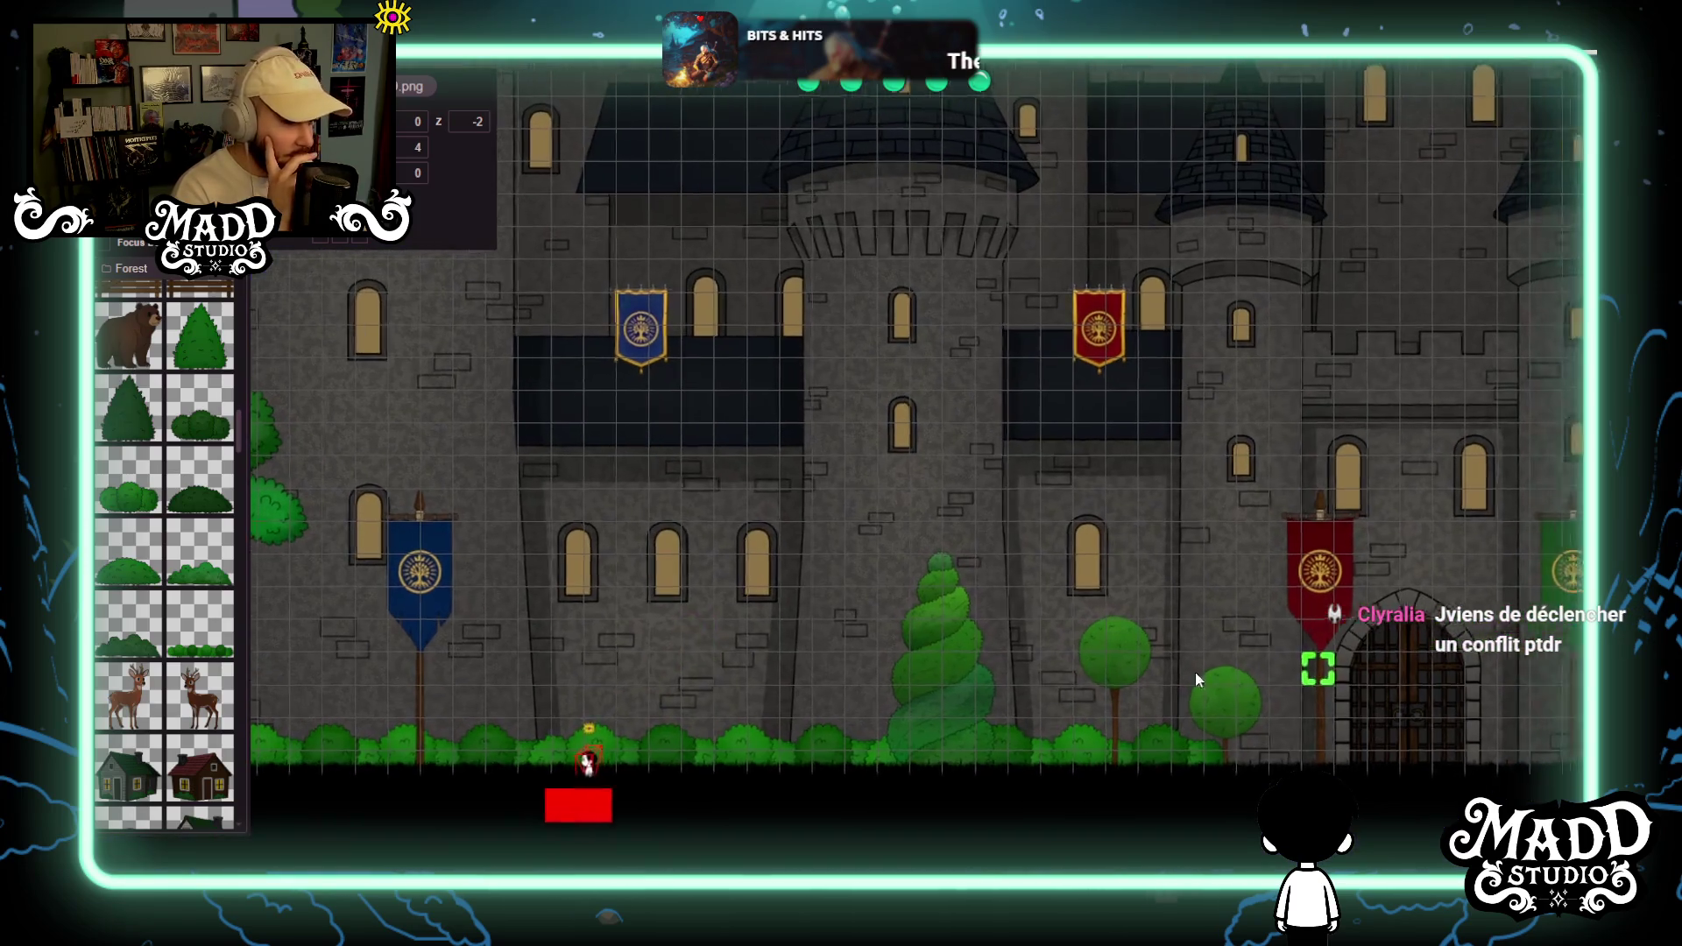
Pick the pine bush tile, draw a trial pine bush below the facade, then delete it.
{"action": "scroll", "coordinate": [1245, 684], "scroll_direction": "down", "scroll_amount": 3}
{"action": "scroll", "coordinate": [980, 609], "scroll_direction": "up", "scroll_amount": 3}
{"action": "mouse_move", "coordinate": [778, 587]}
{"action": "left_mouse_down"}
{"action": "mouse_move", "coordinate": [436, 632]}
{"action": "mouse_move", "coordinate": [716, 590]}
{"action": "left_mouse_up"}
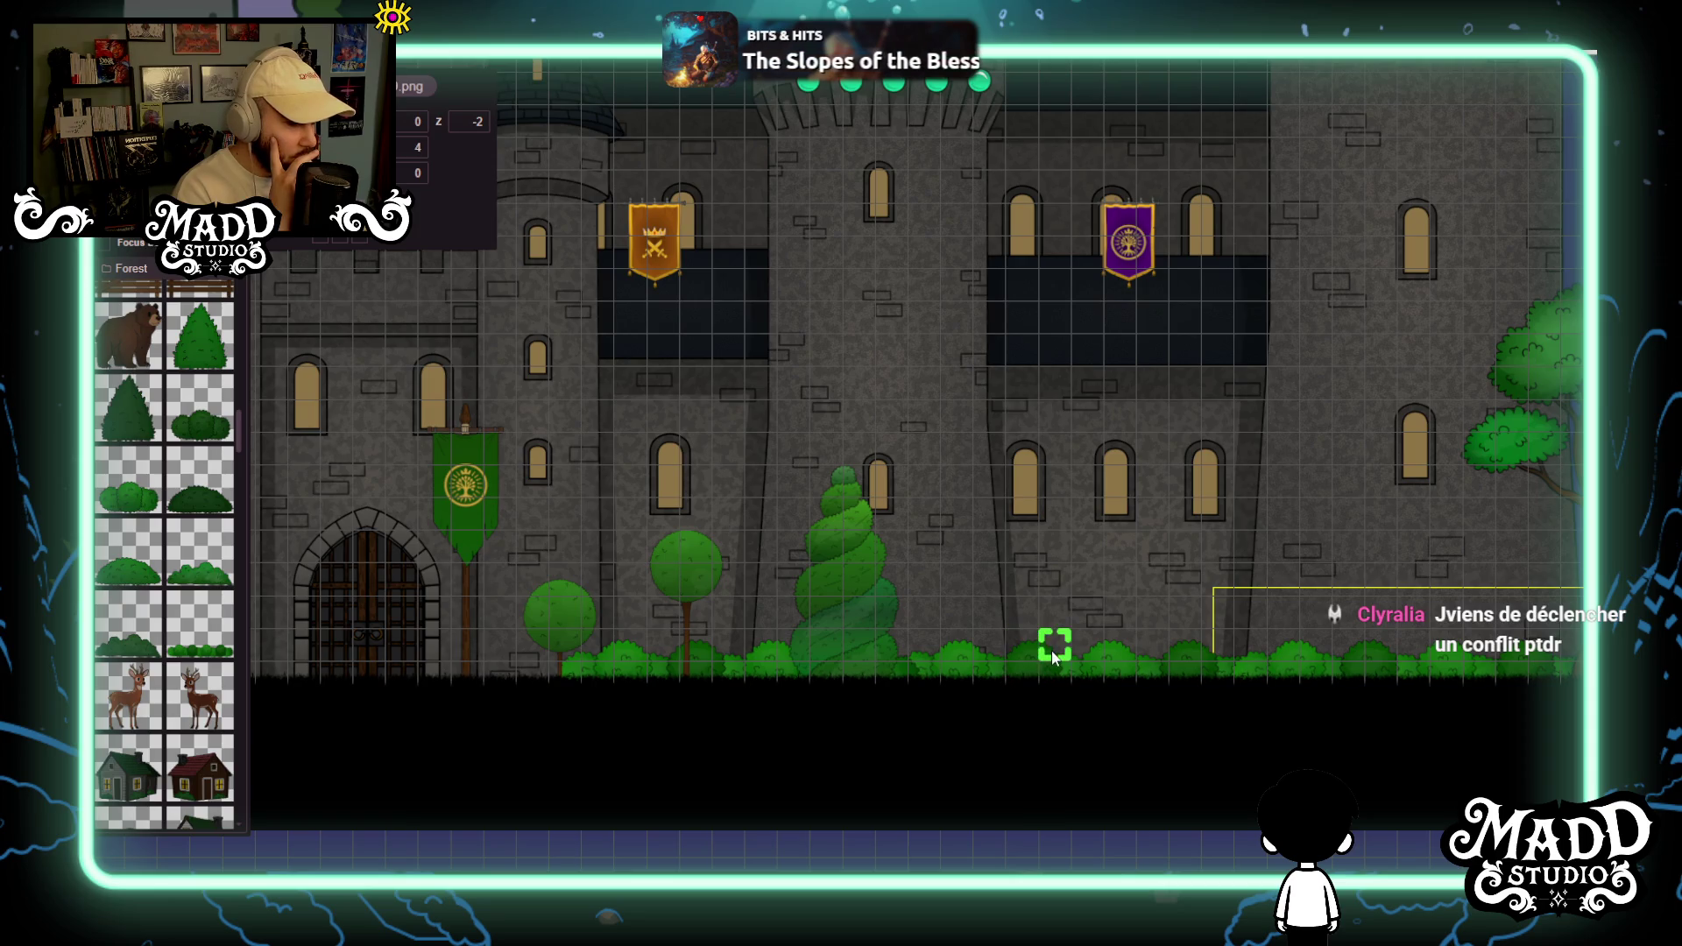
{"action": "left_click", "coordinate": [199, 335]}
{"action": "scroll", "coordinate": [967, 685], "scroll_direction": "down", "scroll_amount": 5}
{"action": "left_click_drag", "start_coordinate": [916, 764], "coordinate": [964, 689]}
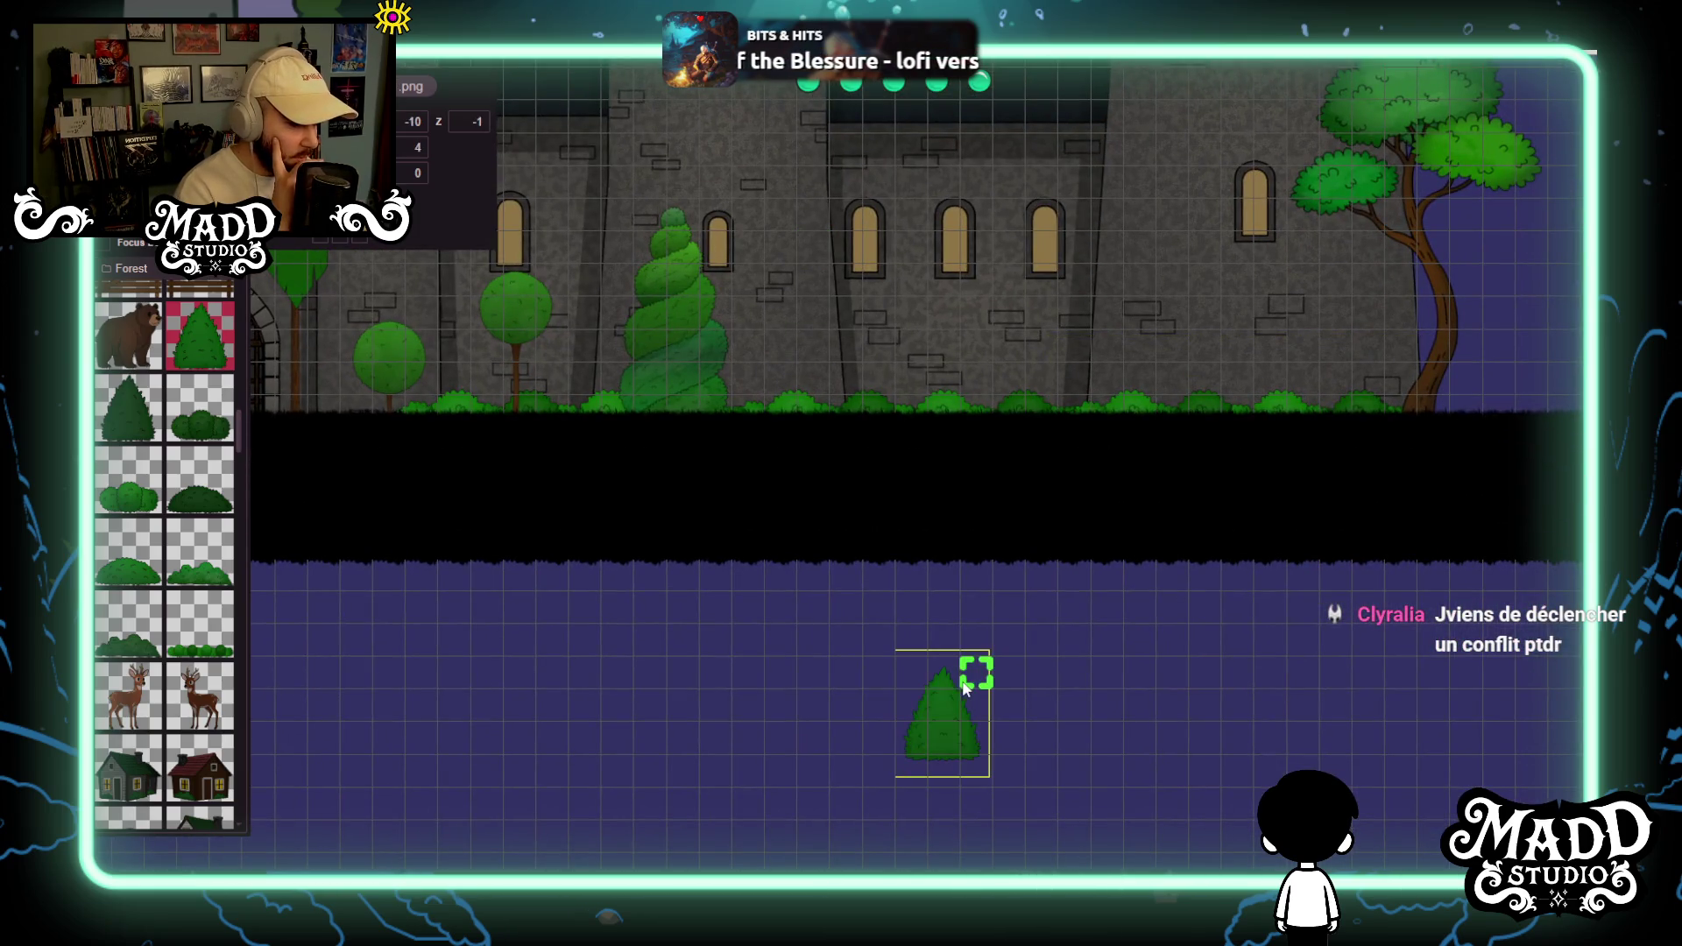
{"action": "mouse_move", "coordinate": [934, 743]}
{"action": "left_mouse_down"}
{"action": "mouse_move", "coordinate": [937, 424]}
{"action": "mouse_move", "coordinate": [934, 739]}
{"action": "left_mouse_up"}
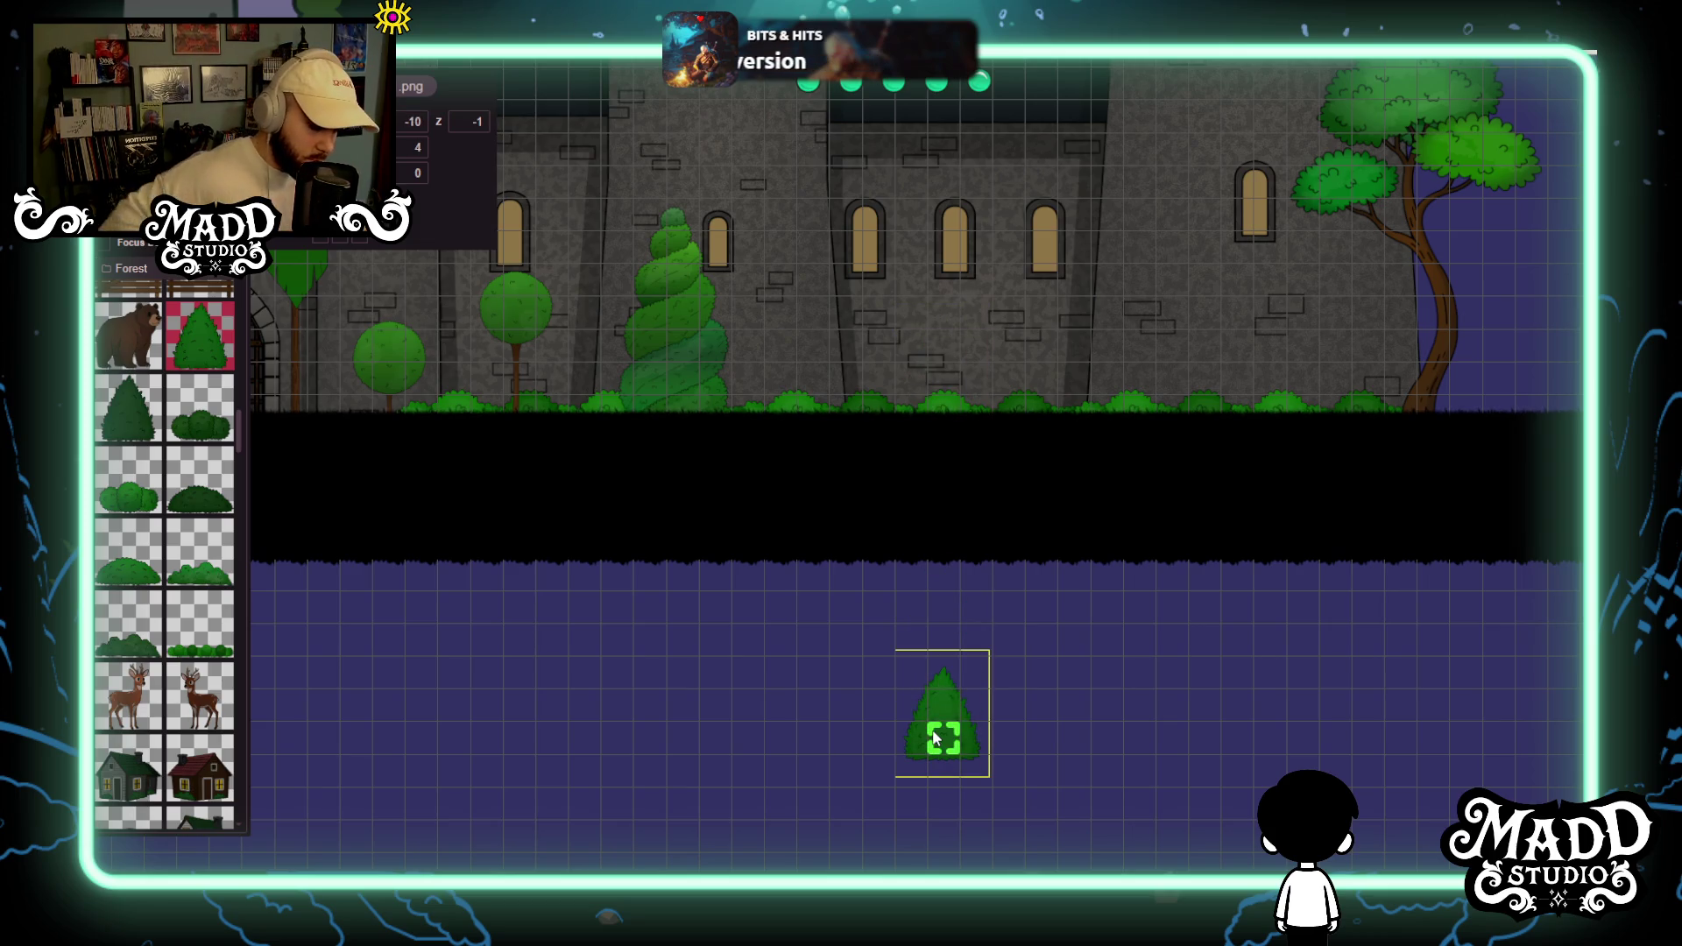
{"action": "key", "text": "Delete"}
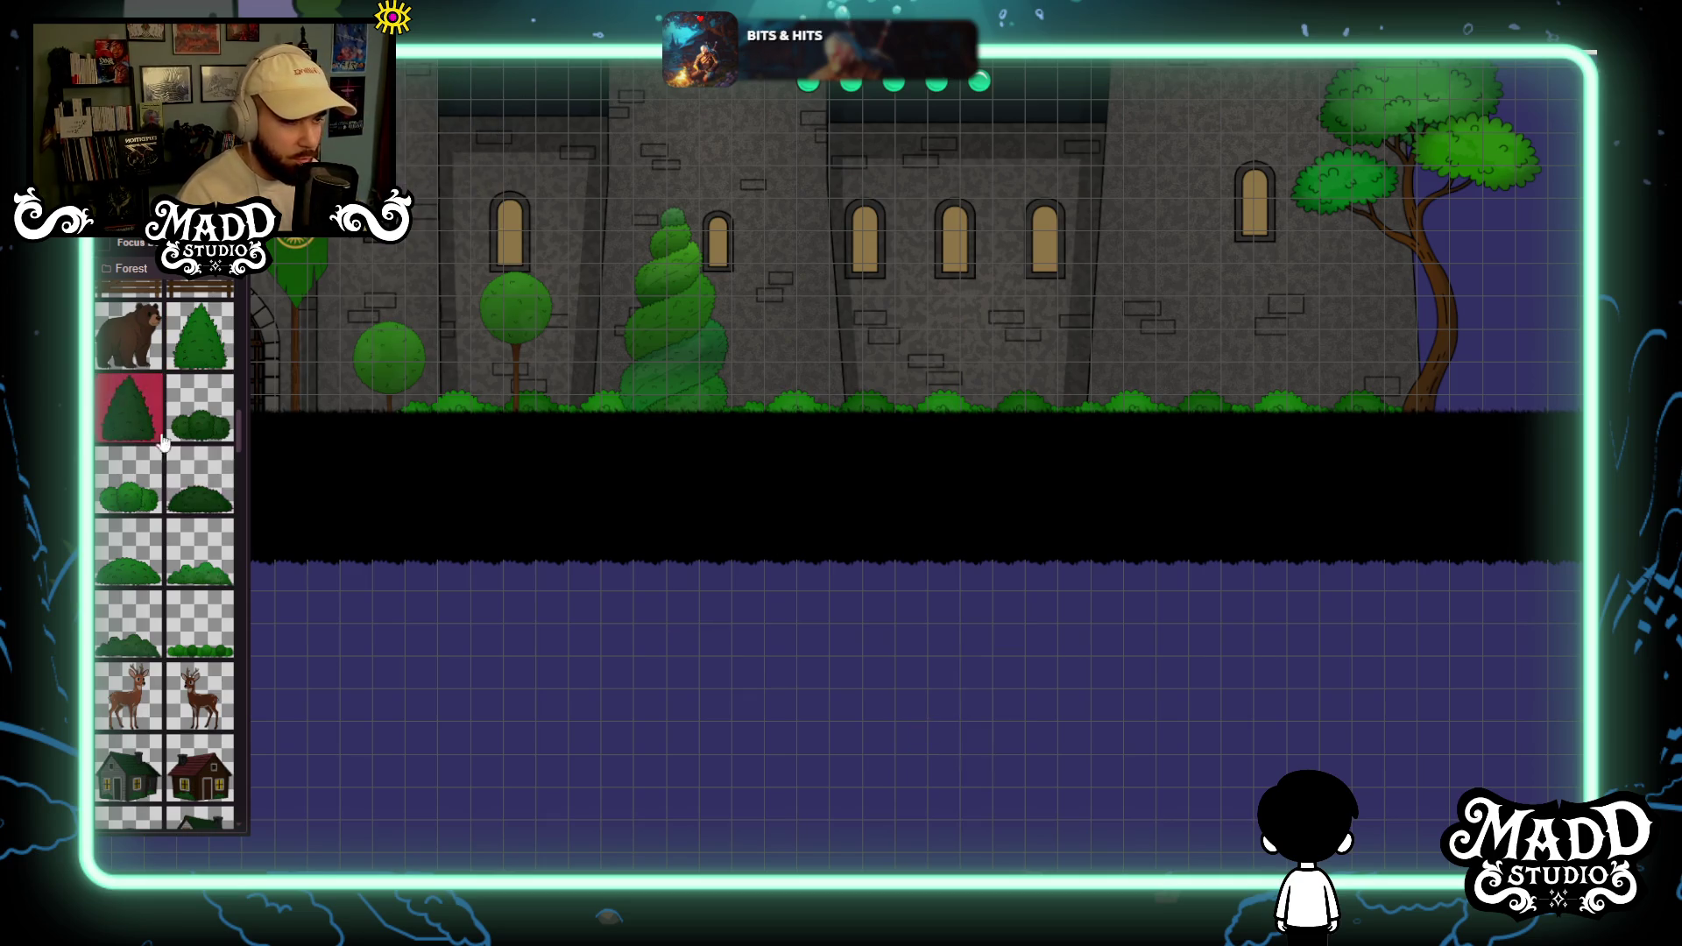
Switch to the taller pine tile and set a pine on the ground line near the right end.
{"action": "left_click", "coordinate": [935, 718]}
{"action": "left_click_drag", "start_coordinate": [1074, 575], "coordinate": [978, 408]}
{"action": "scroll", "coordinate": [931, 602], "scroll_direction": "up", "scroll_amount": 3}
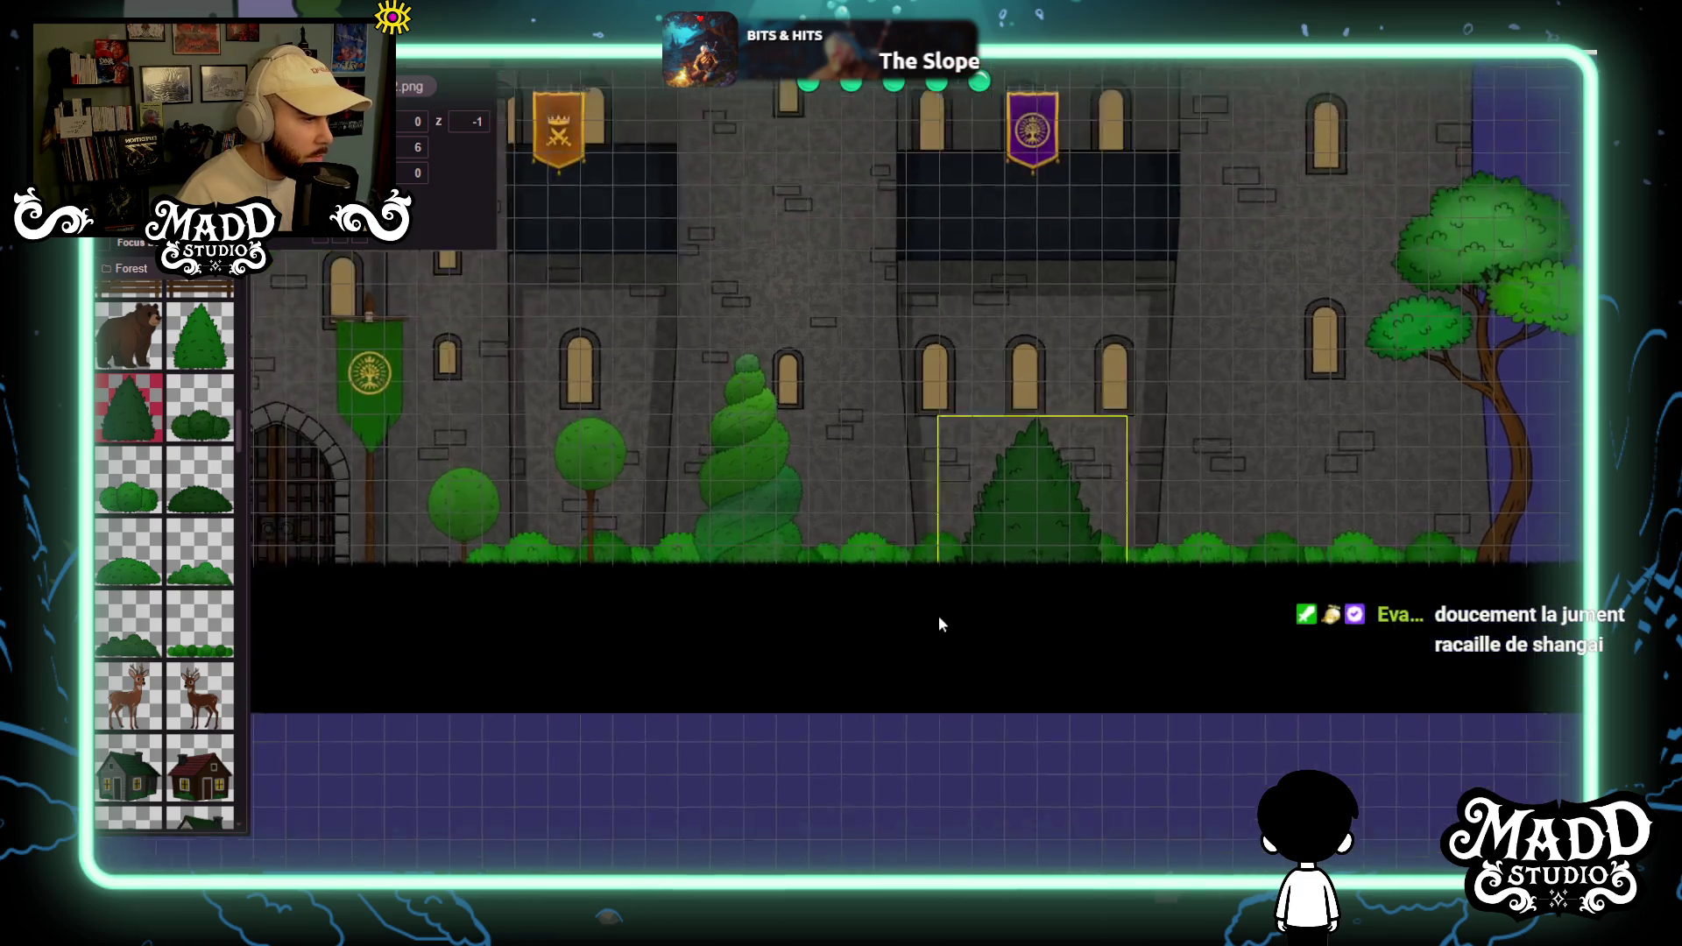
Place another pine and move it onto the ground line beside the blue banner at the left end.
{"action": "left_click_drag", "start_coordinate": [782, 686], "coordinate": [1259, 665]}
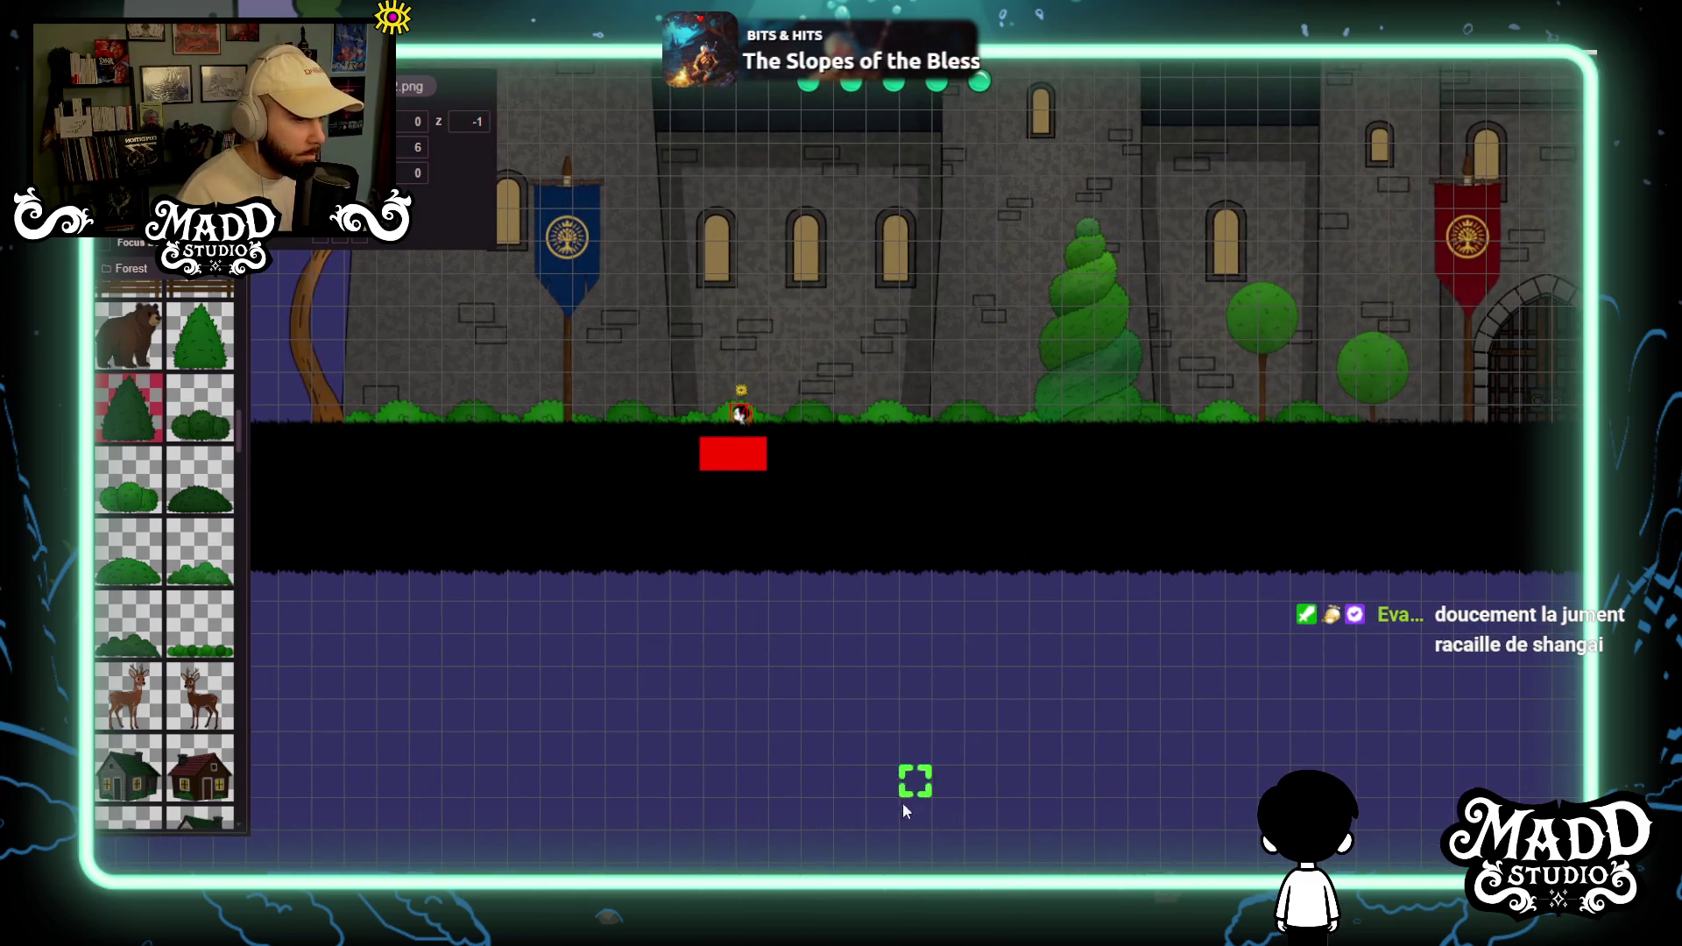
{"action": "left_click", "coordinate": [912, 781]}
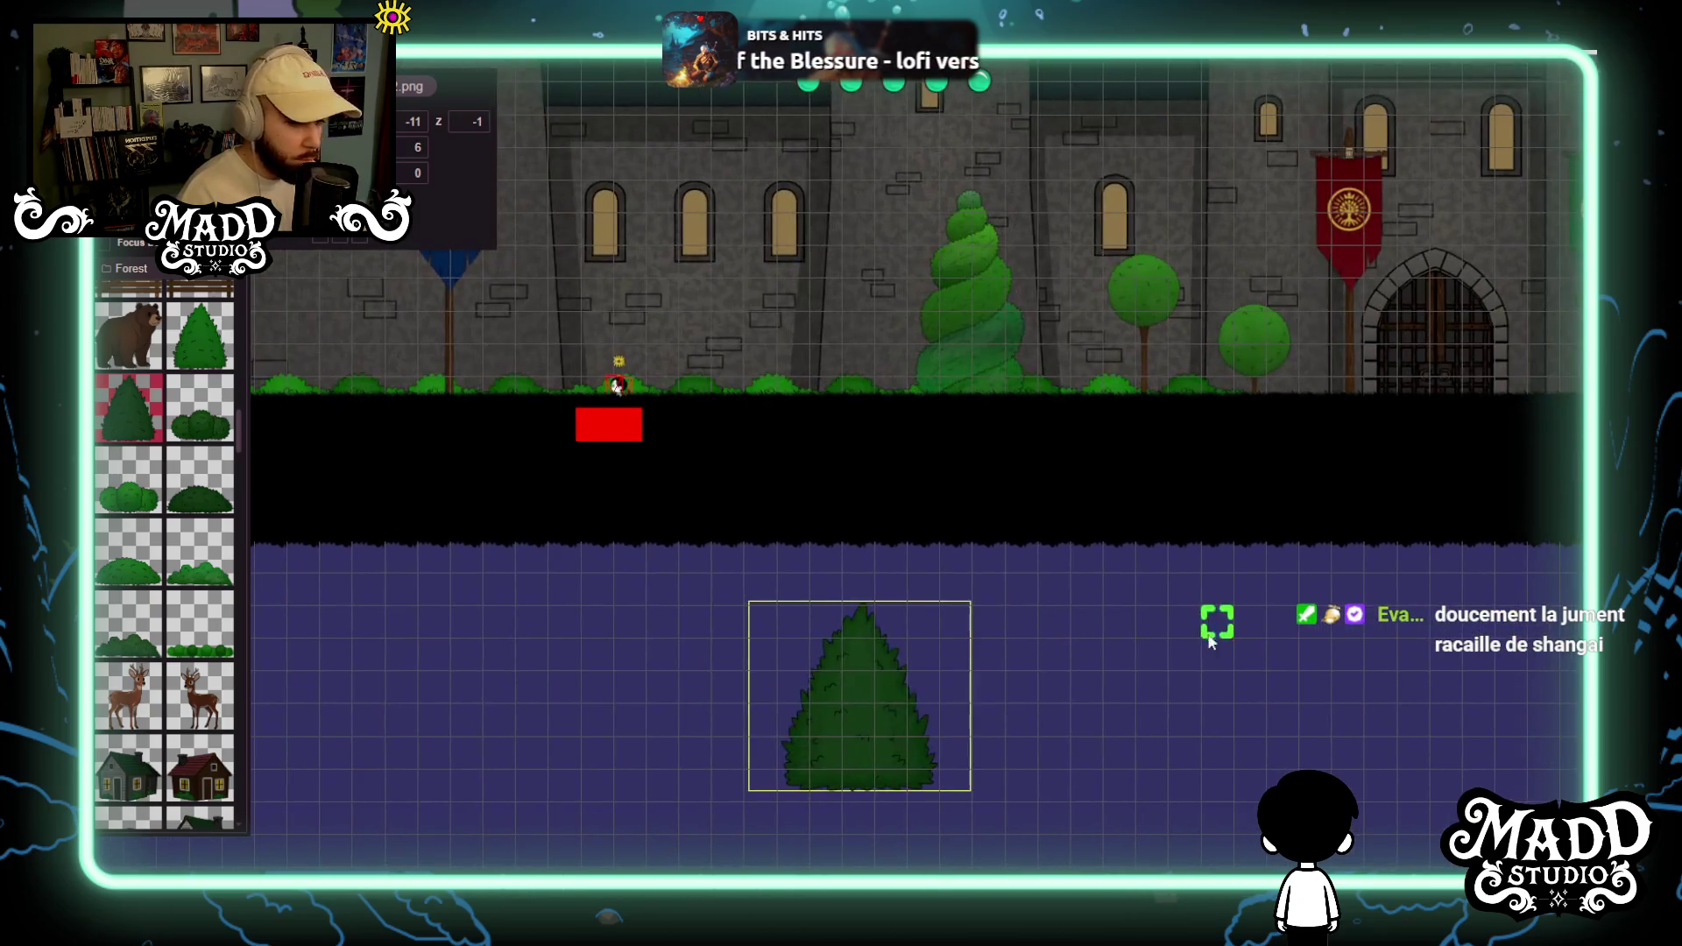
{"action": "left_click_drag", "start_coordinate": [951, 685], "coordinate": [1069, 745]}
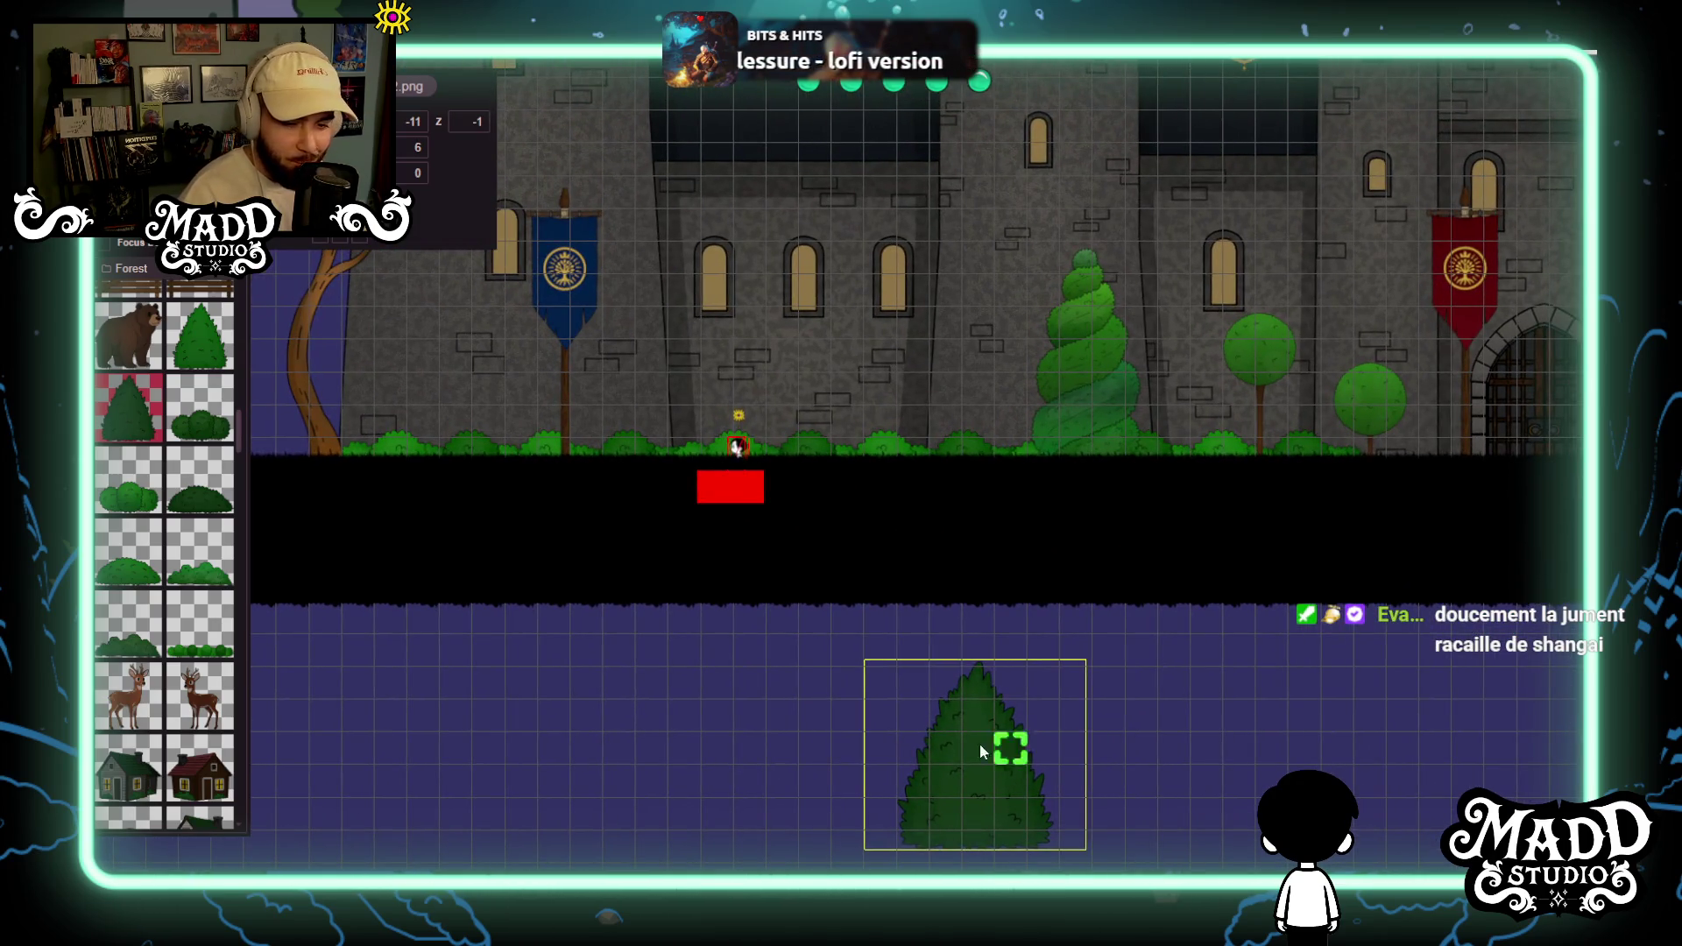
{"action": "mouse_move", "coordinate": [960, 799]}
{"action": "left_mouse_down"}
{"action": "mouse_move", "coordinate": [787, 514]}
{"action": "mouse_move", "coordinate": [786, 454]}
{"action": "left_mouse_up"}
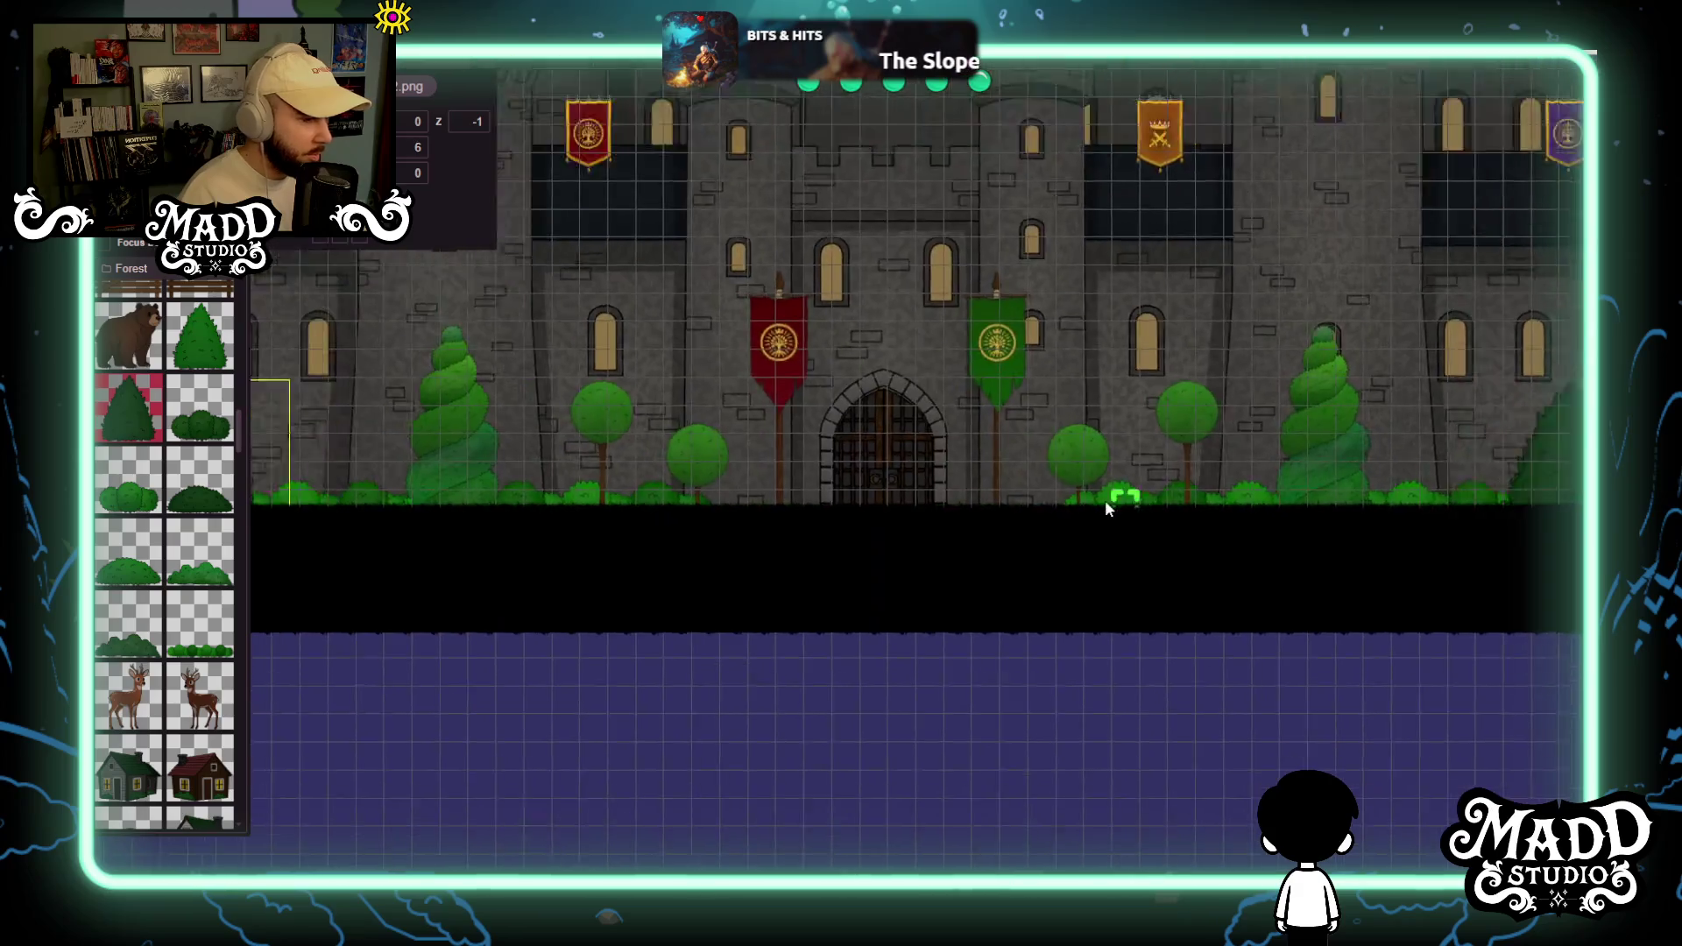
{"action": "left_click_drag", "start_coordinate": [1098, 492], "coordinate": [1161, 576]}
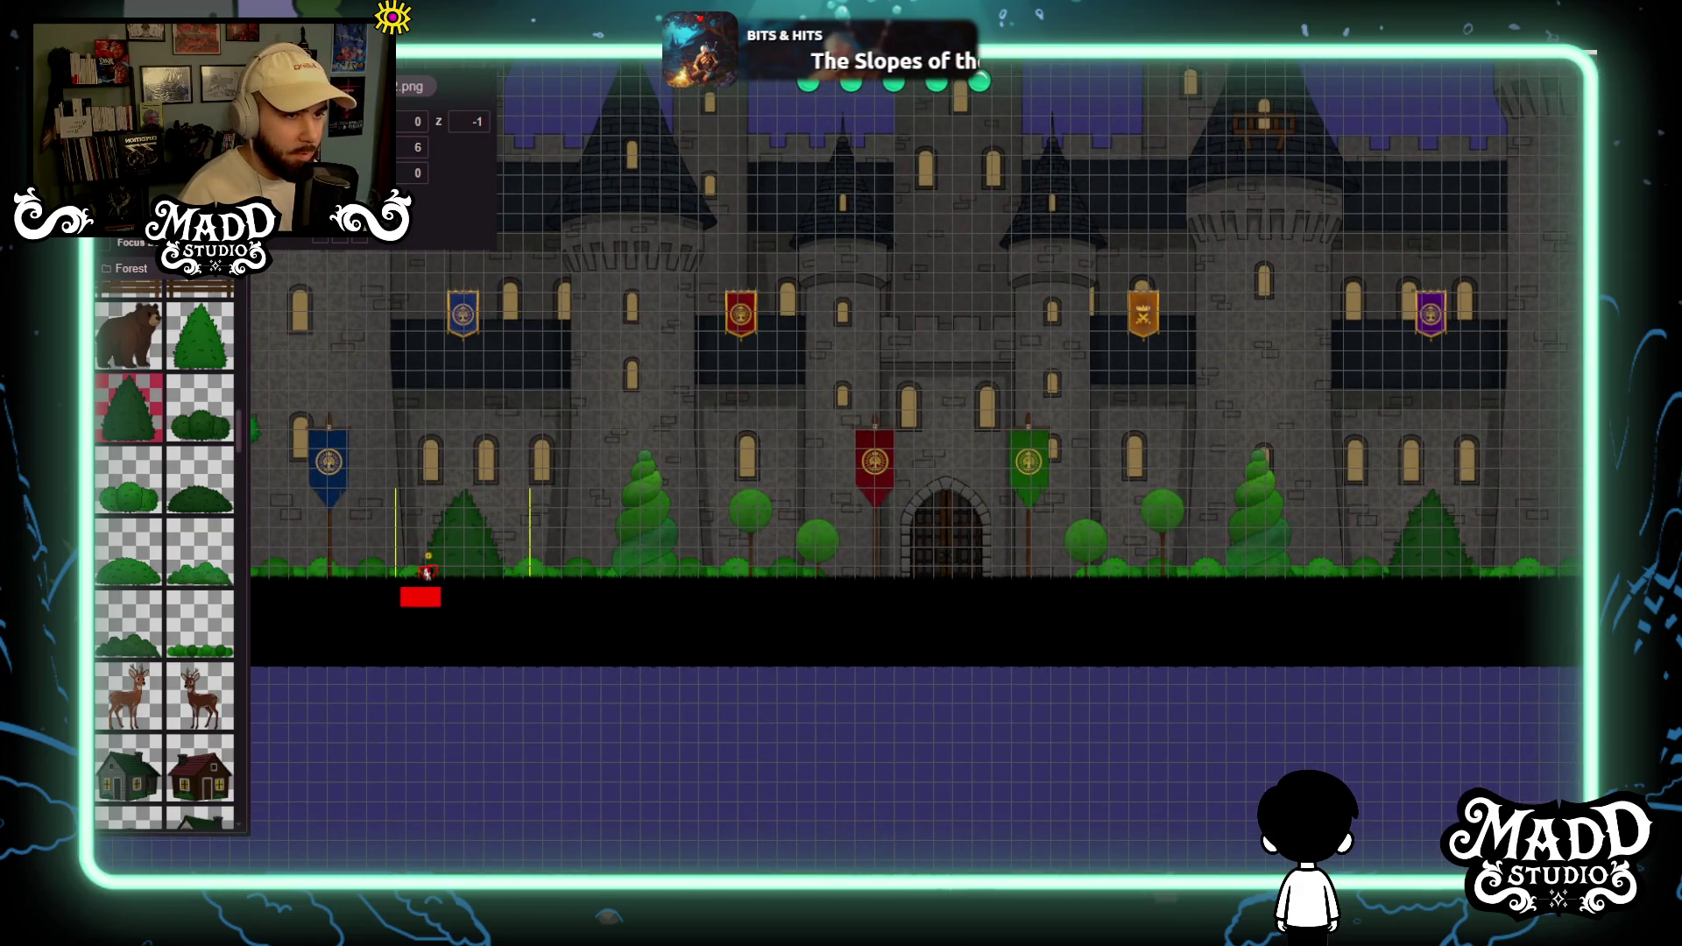
{"action": "left_click_drag", "start_coordinate": [514, 380], "coordinate": [738, 477]}
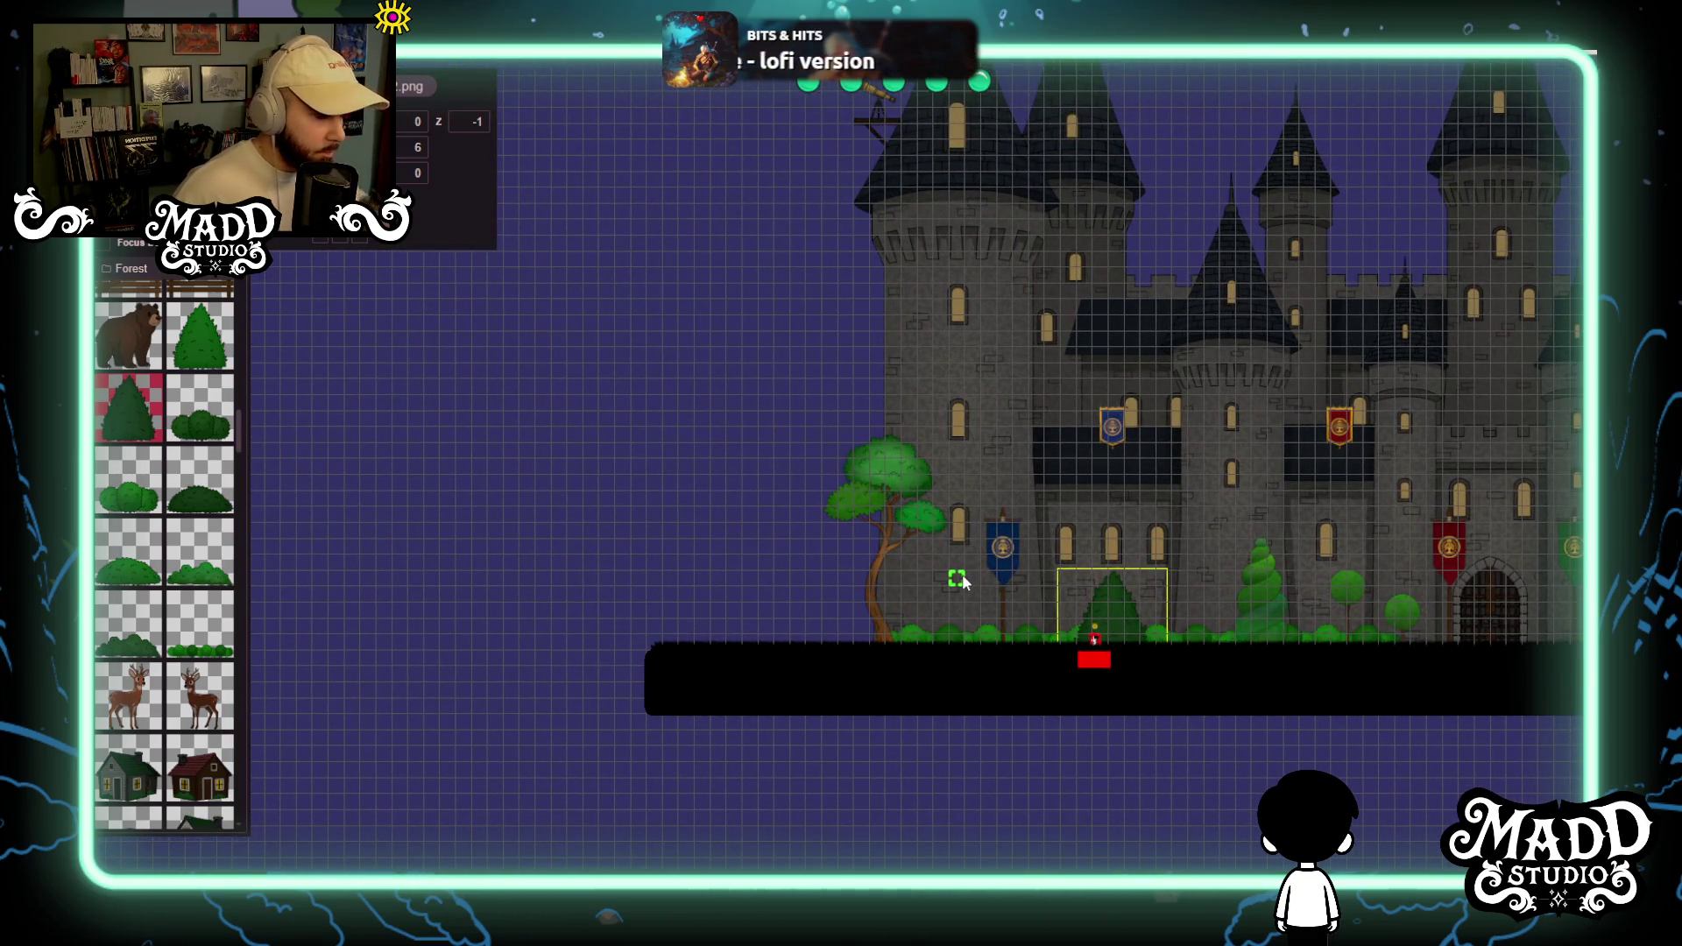
{"action": "mouse_move", "coordinate": [1124, 472]}
{"action": "left_mouse_down"}
{"action": "mouse_move", "coordinate": [846, 424]}
{"action": "mouse_move", "coordinate": [712, 473]}
{"action": "left_mouse_up"}
{"action": "scroll", "coordinate": [909, 605], "scroll_direction": "up", "scroll_amount": 5}
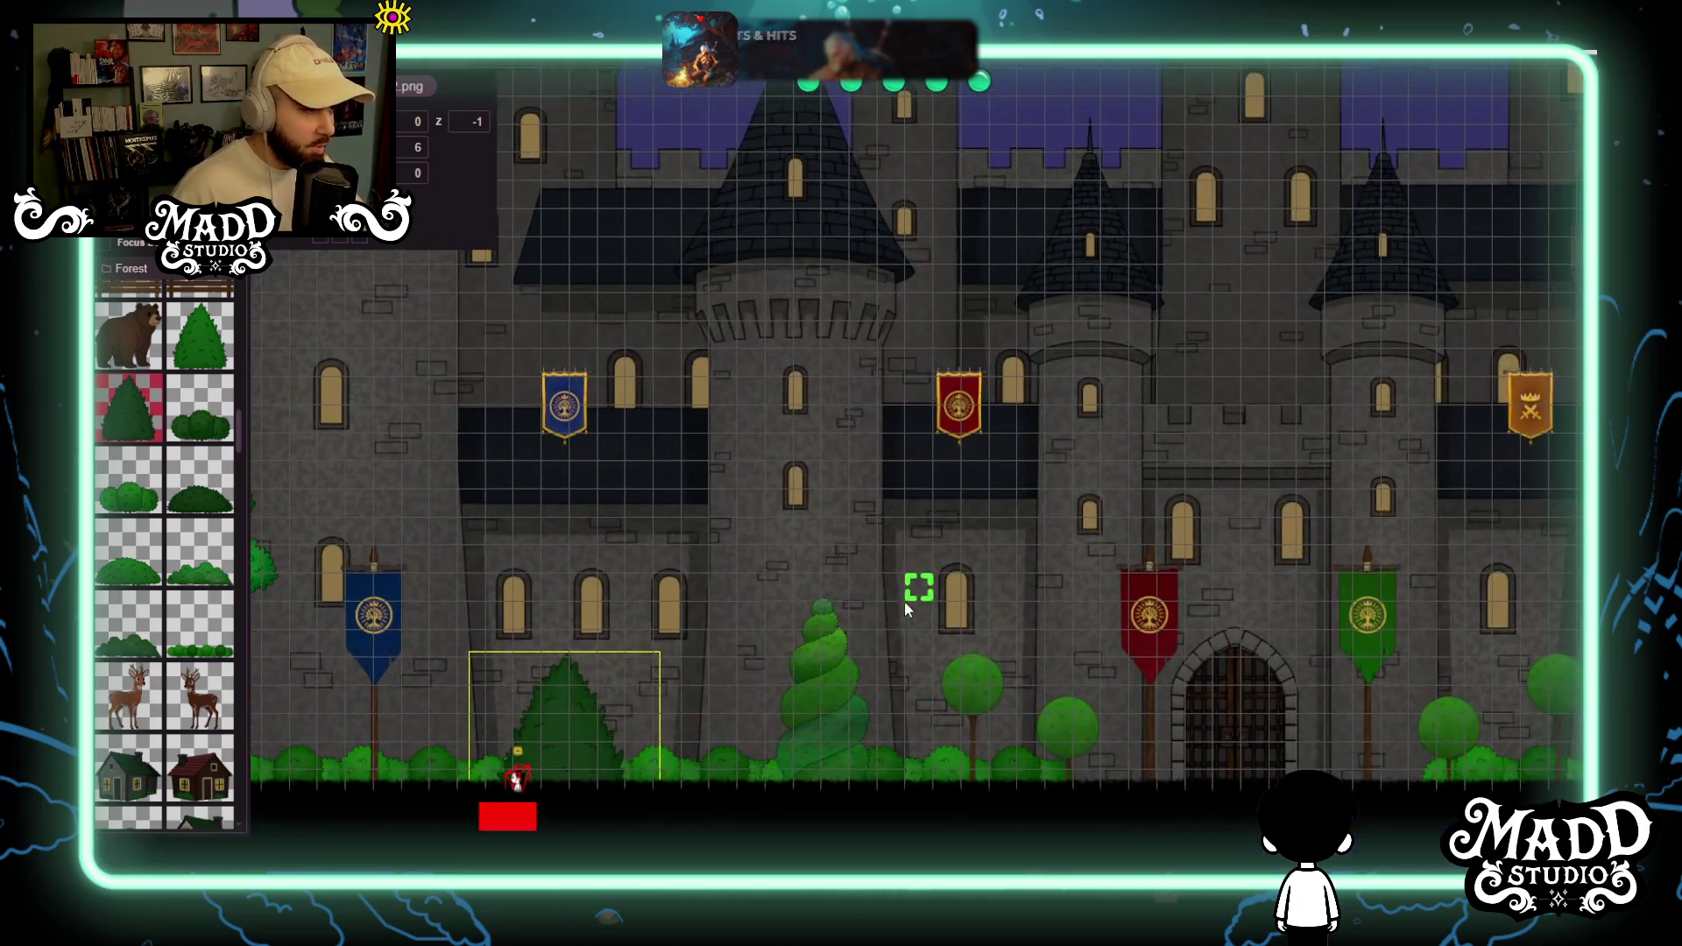
{"action": "scroll", "coordinate": [909, 609], "scroll_direction": "down", "scroll_amount": 3}
{"action": "scroll", "coordinate": [909, 604], "scroll_direction": "down", "scroll_amount": 2}
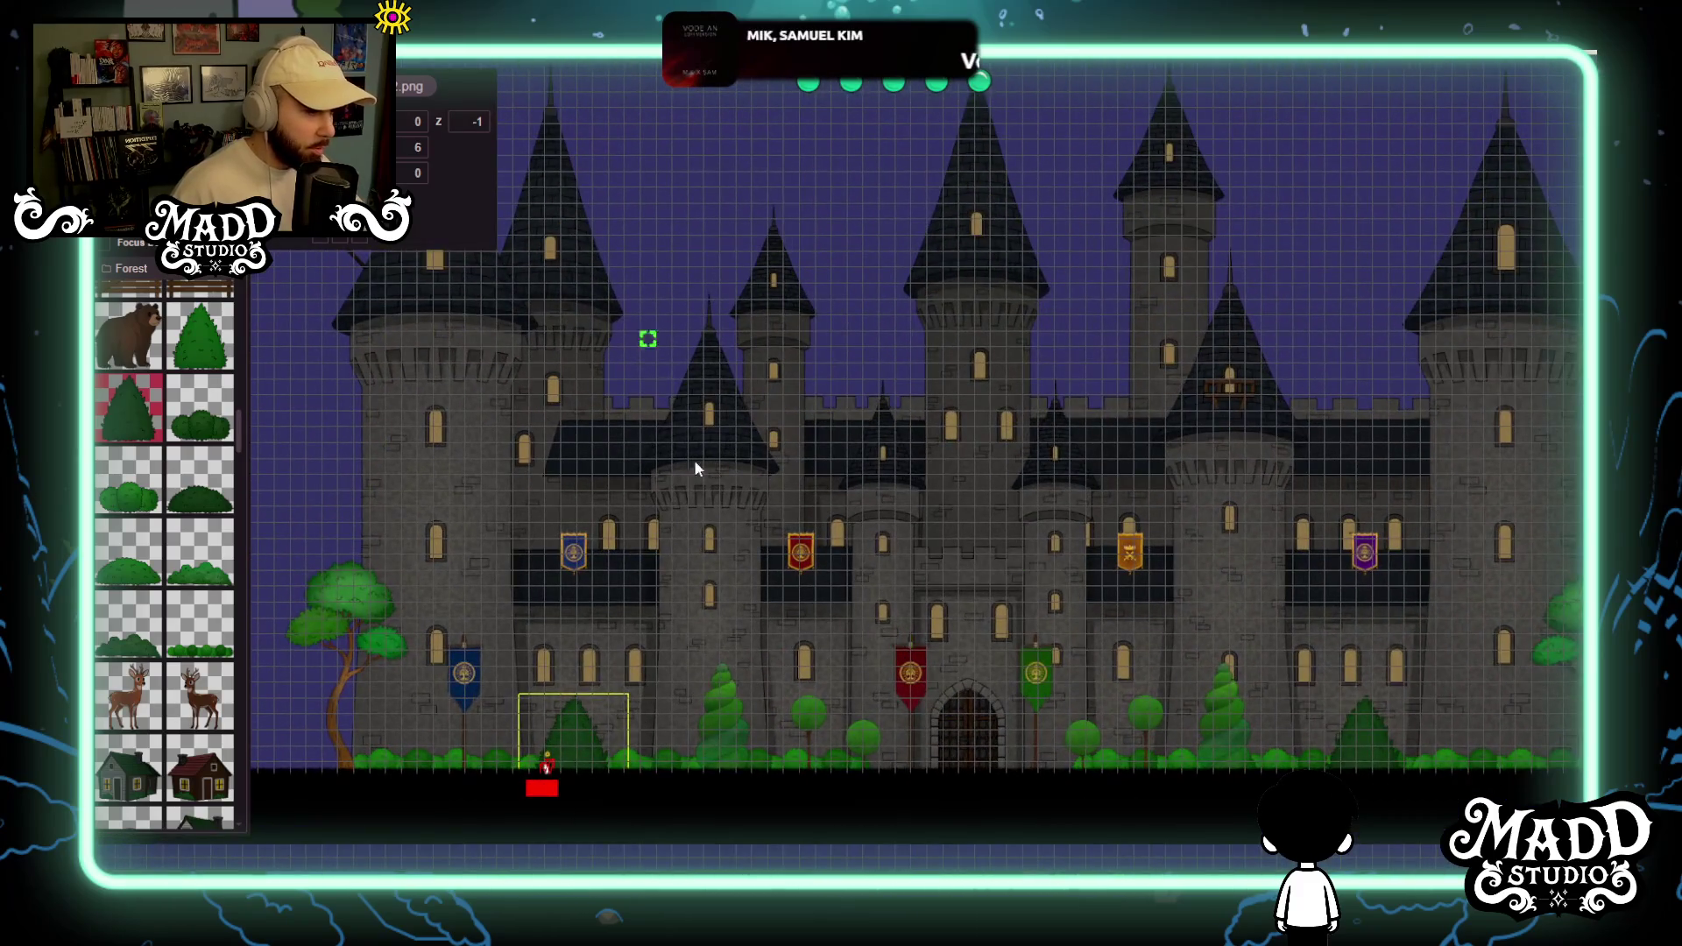
{"action": "mouse_move", "coordinate": [1003, 623]}
{"action": "left_mouse_down"}
{"action": "mouse_move", "coordinate": [886, 627]}
{"action": "mouse_move", "coordinate": [964, 650]}
{"action": "left_mouse_up"}
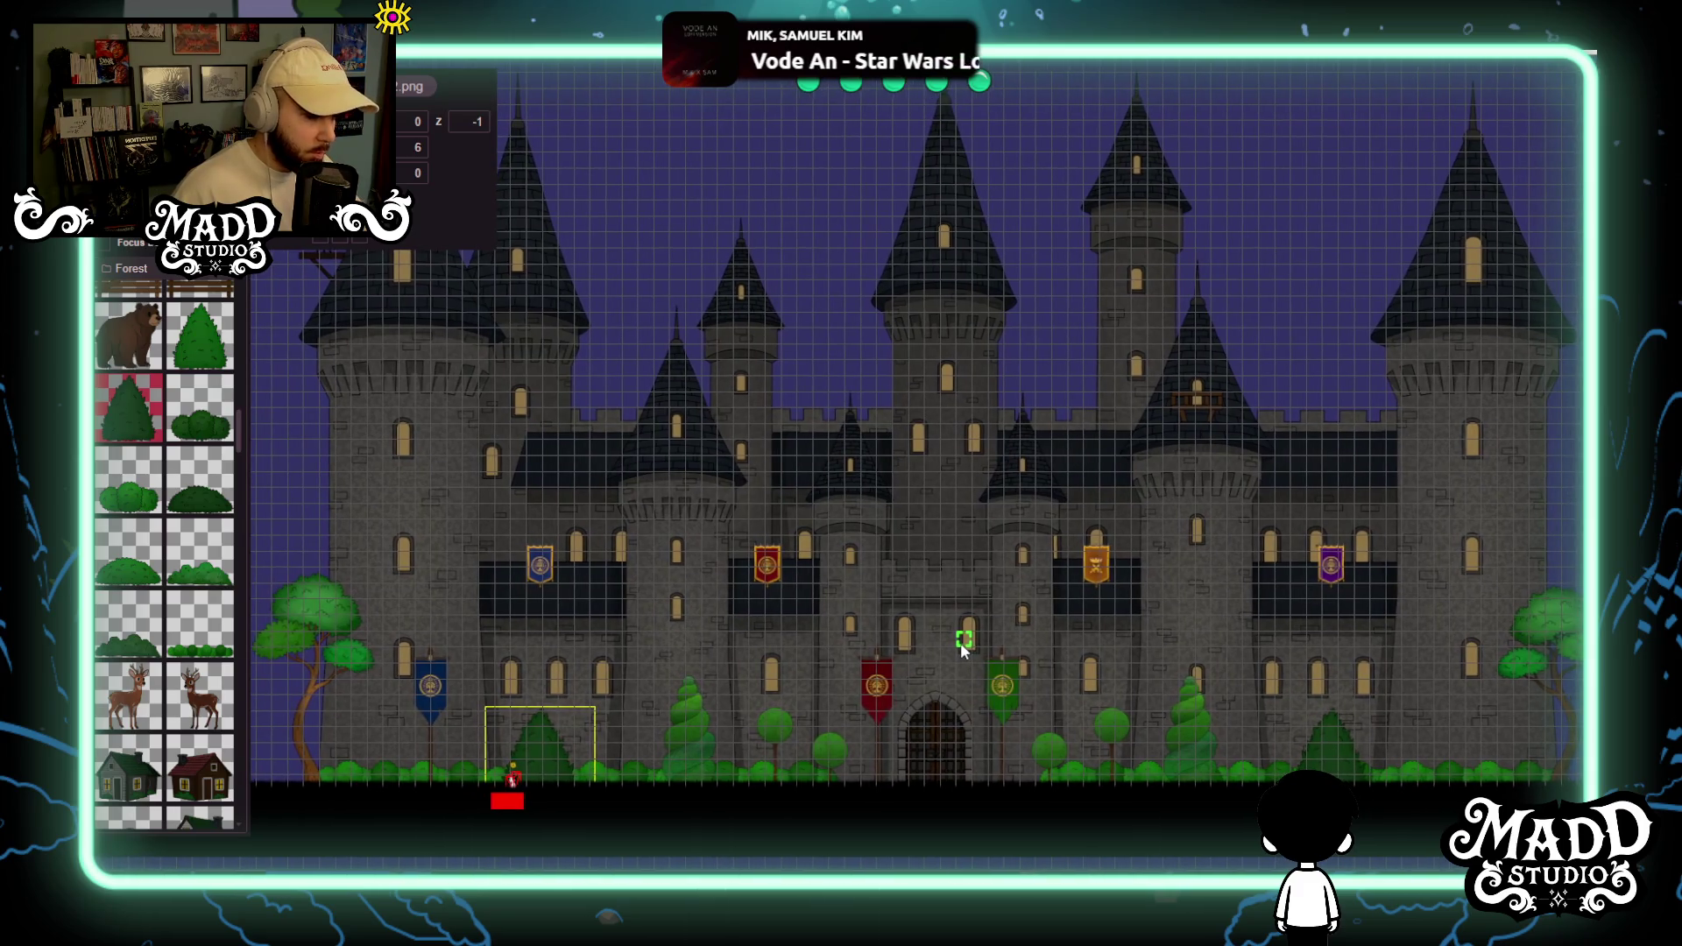
{"action": "scroll", "coordinate": [962, 648], "scroll_direction": "down", "scroll_amount": 3}
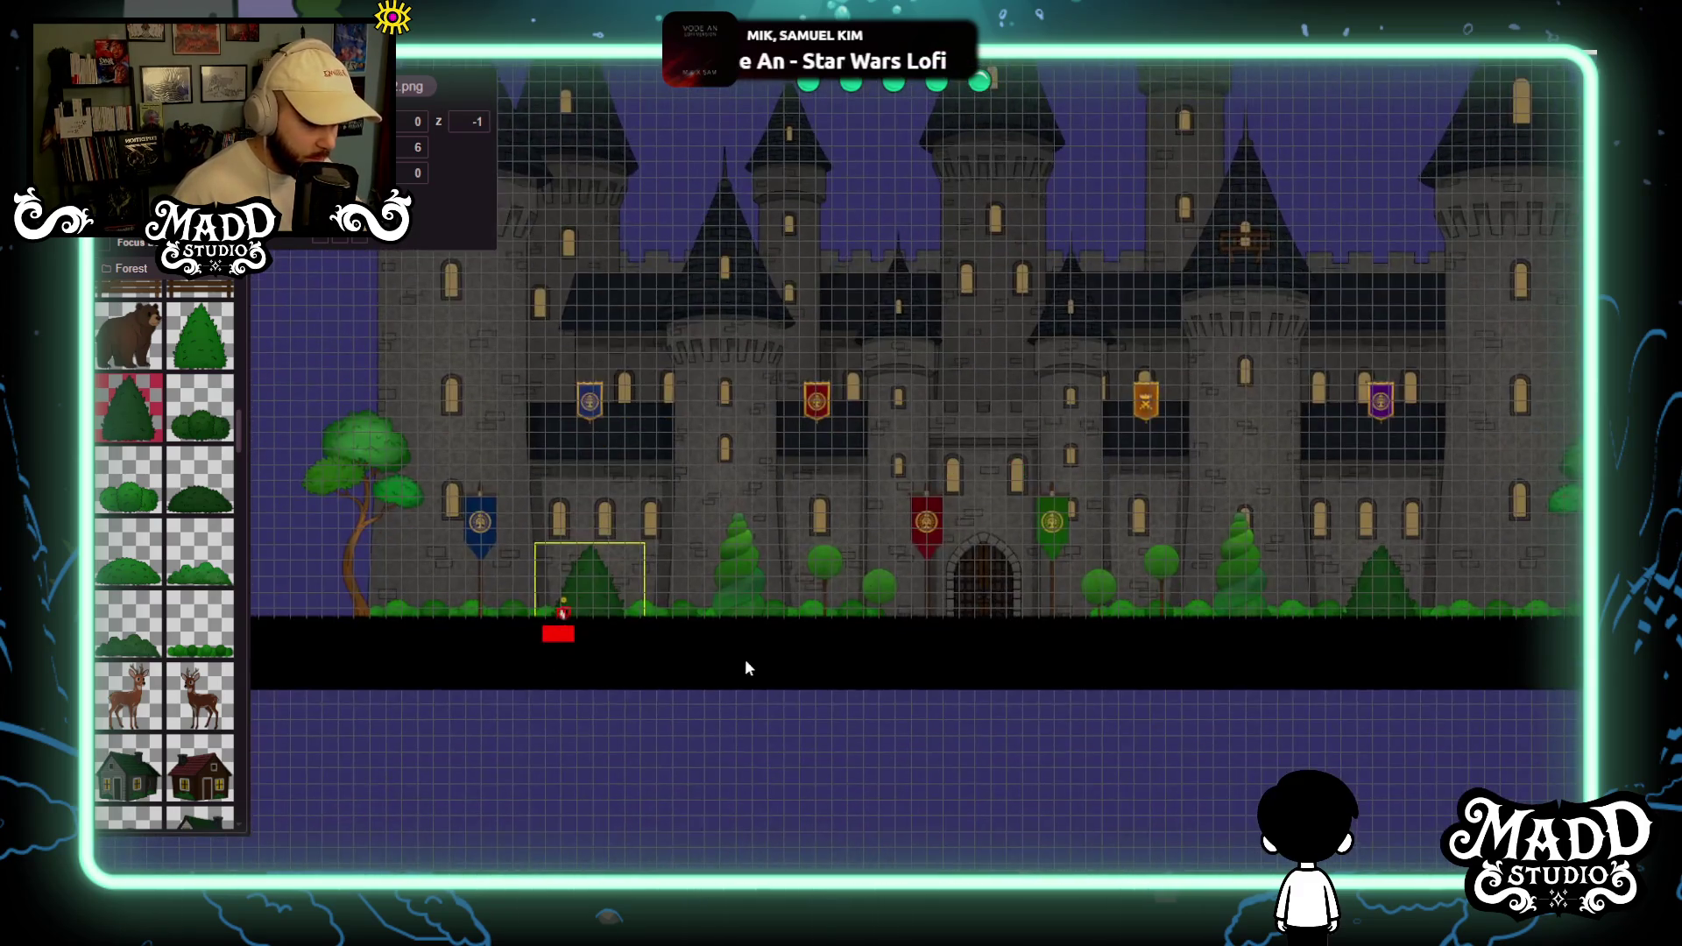
{"action": "scroll", "coordinate": [955, 585], "scroll_direction": "up", "scroll_amount": 5}
{"action": "scroll", "coordinate": [1142, 597], "scroll_direction": "down", "scroll_amount": 5}
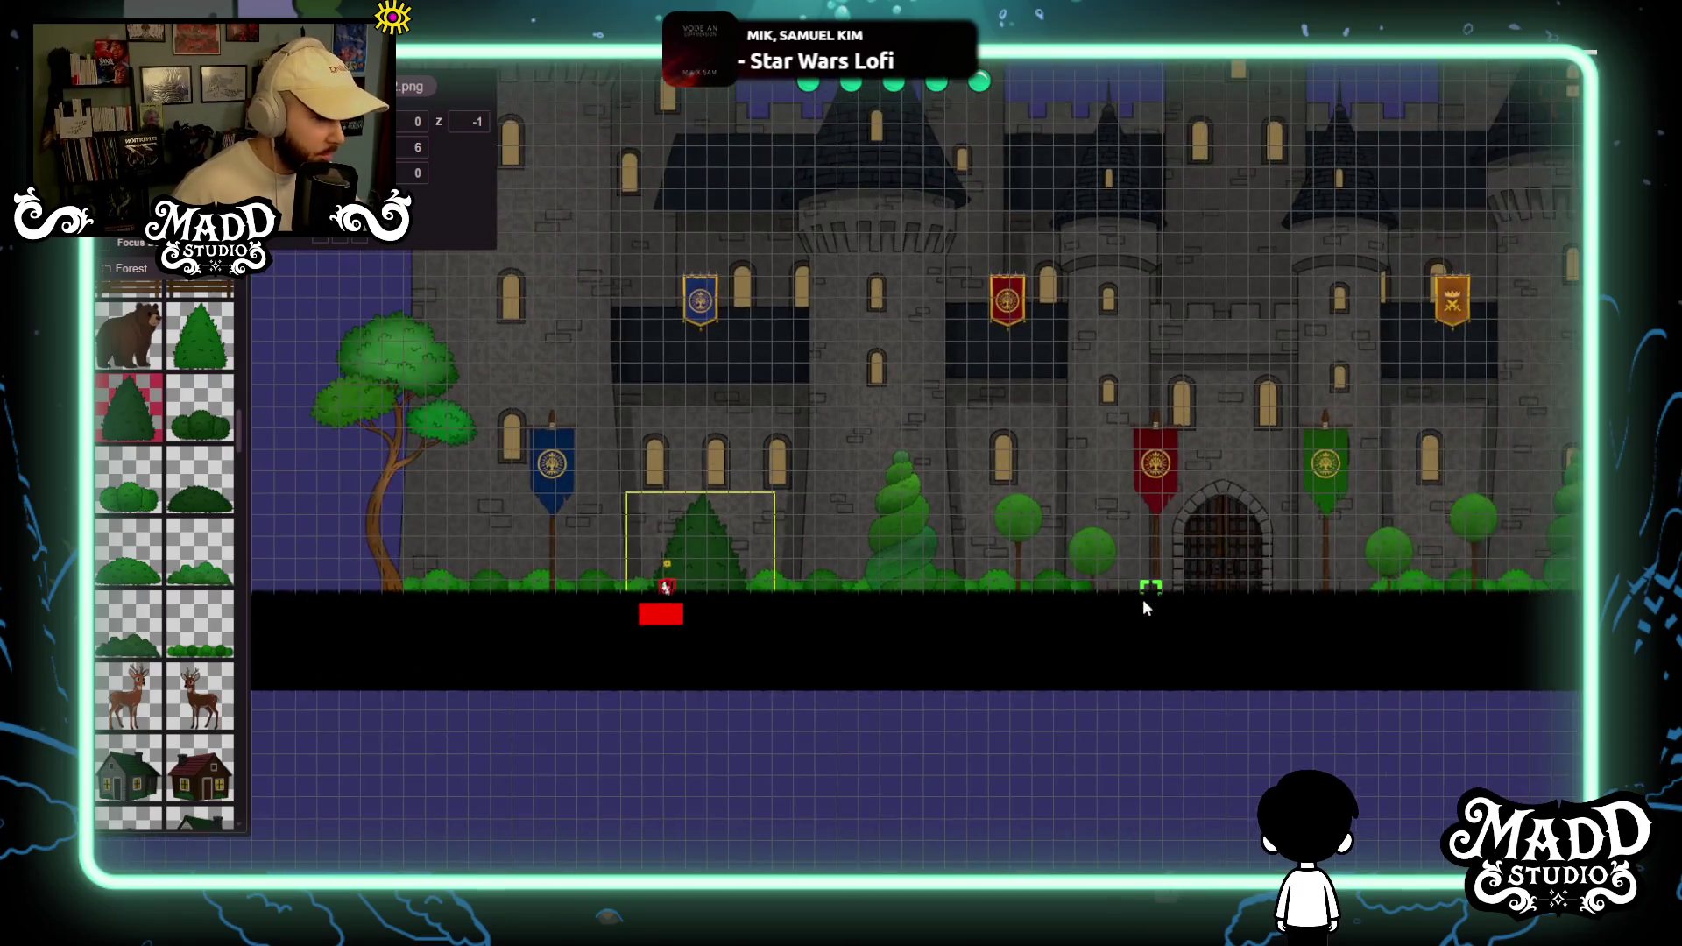
{"action": "scroll", "coordinate": [909, 585], "scroll_direction": "up", "scroll_amount": 3}
{"action": "mouse_move", "coordinate": [827, 619]}
{"action": "left_mouse_down"}
{"action": "mouse_move", "coordinate": [1223, 631]}
{"action": "mouse_move", "coordinate": [966, 649]}
{"action": "mouse_move", "coordinate": [976, 659]}
{"action": "mouse_move", "coordinate": [1113, 605]}
{"action": "mouse_move", "coordinate": [675, 569]}
{"action": "mouse_move", "coordinate": [969, 582]}
{"action": "left_mouse_up"}
{"action": "scroll", "coordinate": [940, 561], "scroll_direction": "up", "scroll_amount": 5}
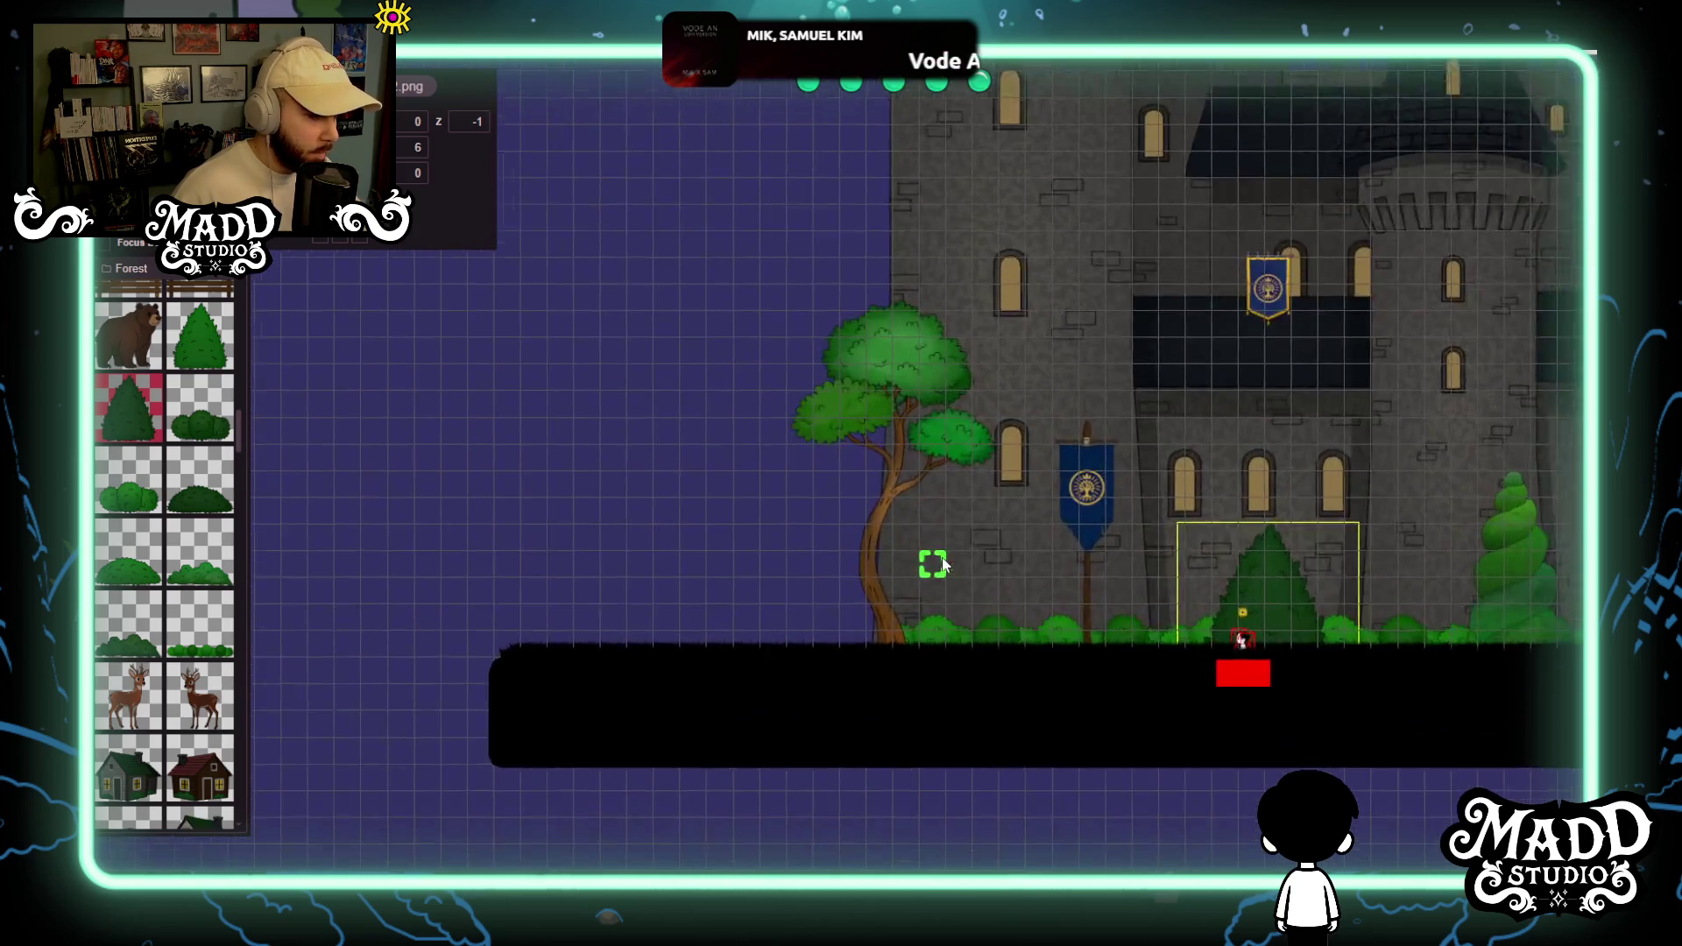
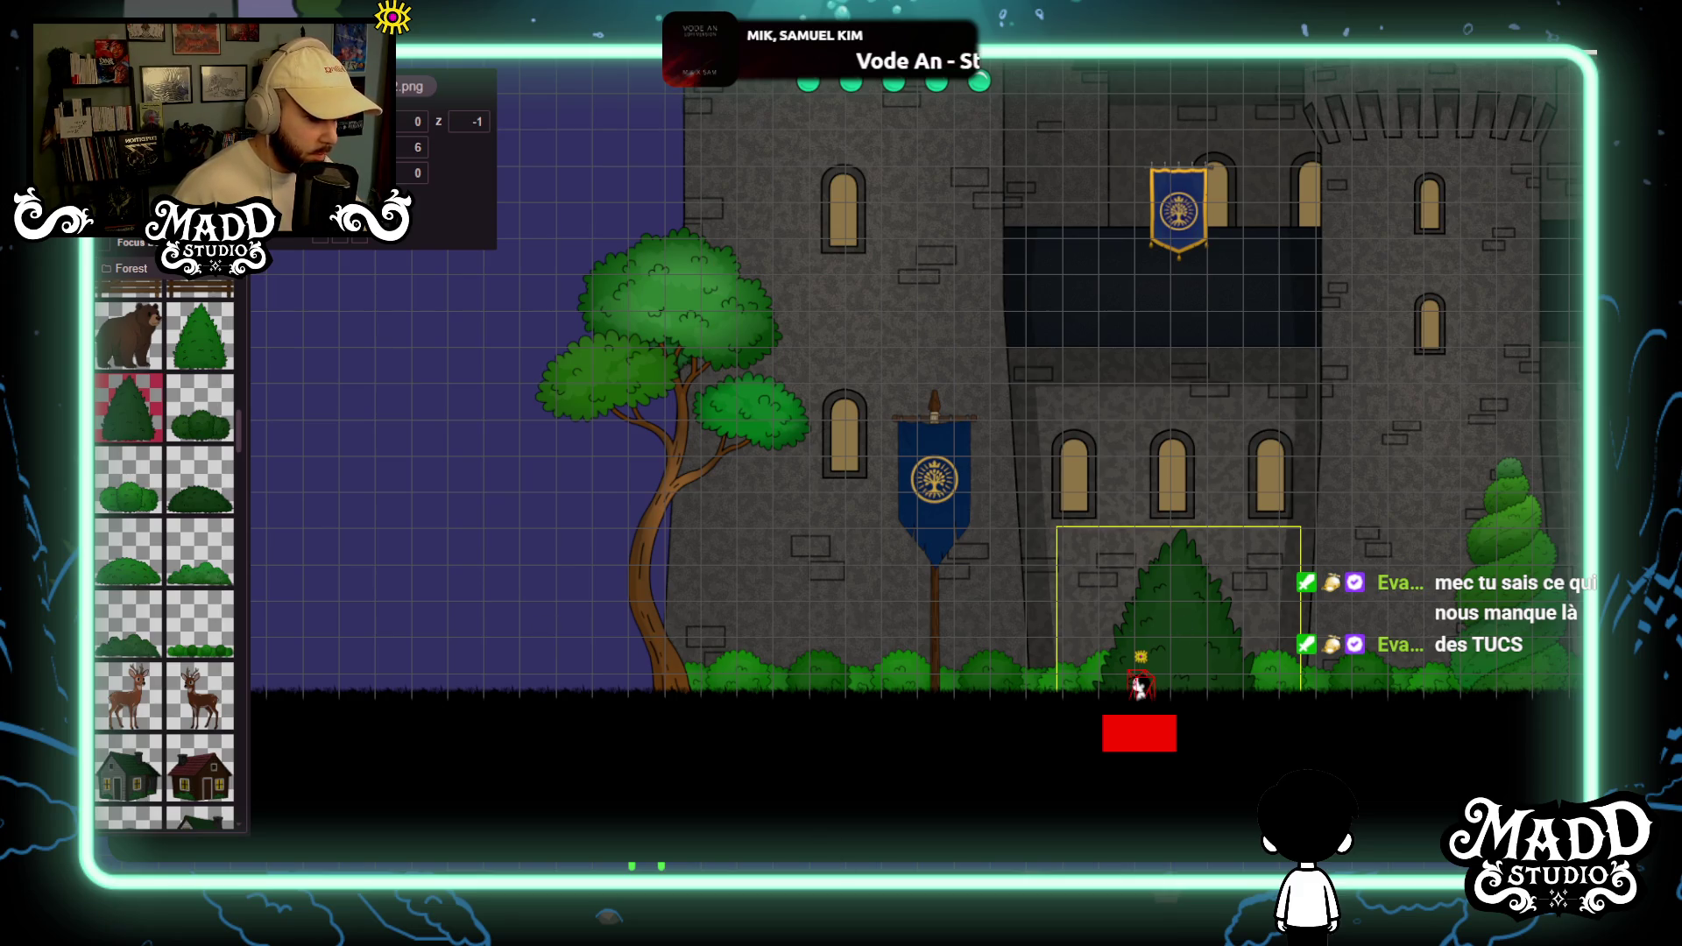
Drag the small twin-towered castle from the Castle folder left of the big castle, nudging it up-left.
{"action": "scroll", "coordinate": [683, 552], "scroll_direction": "down", "scroll_amount": 3}
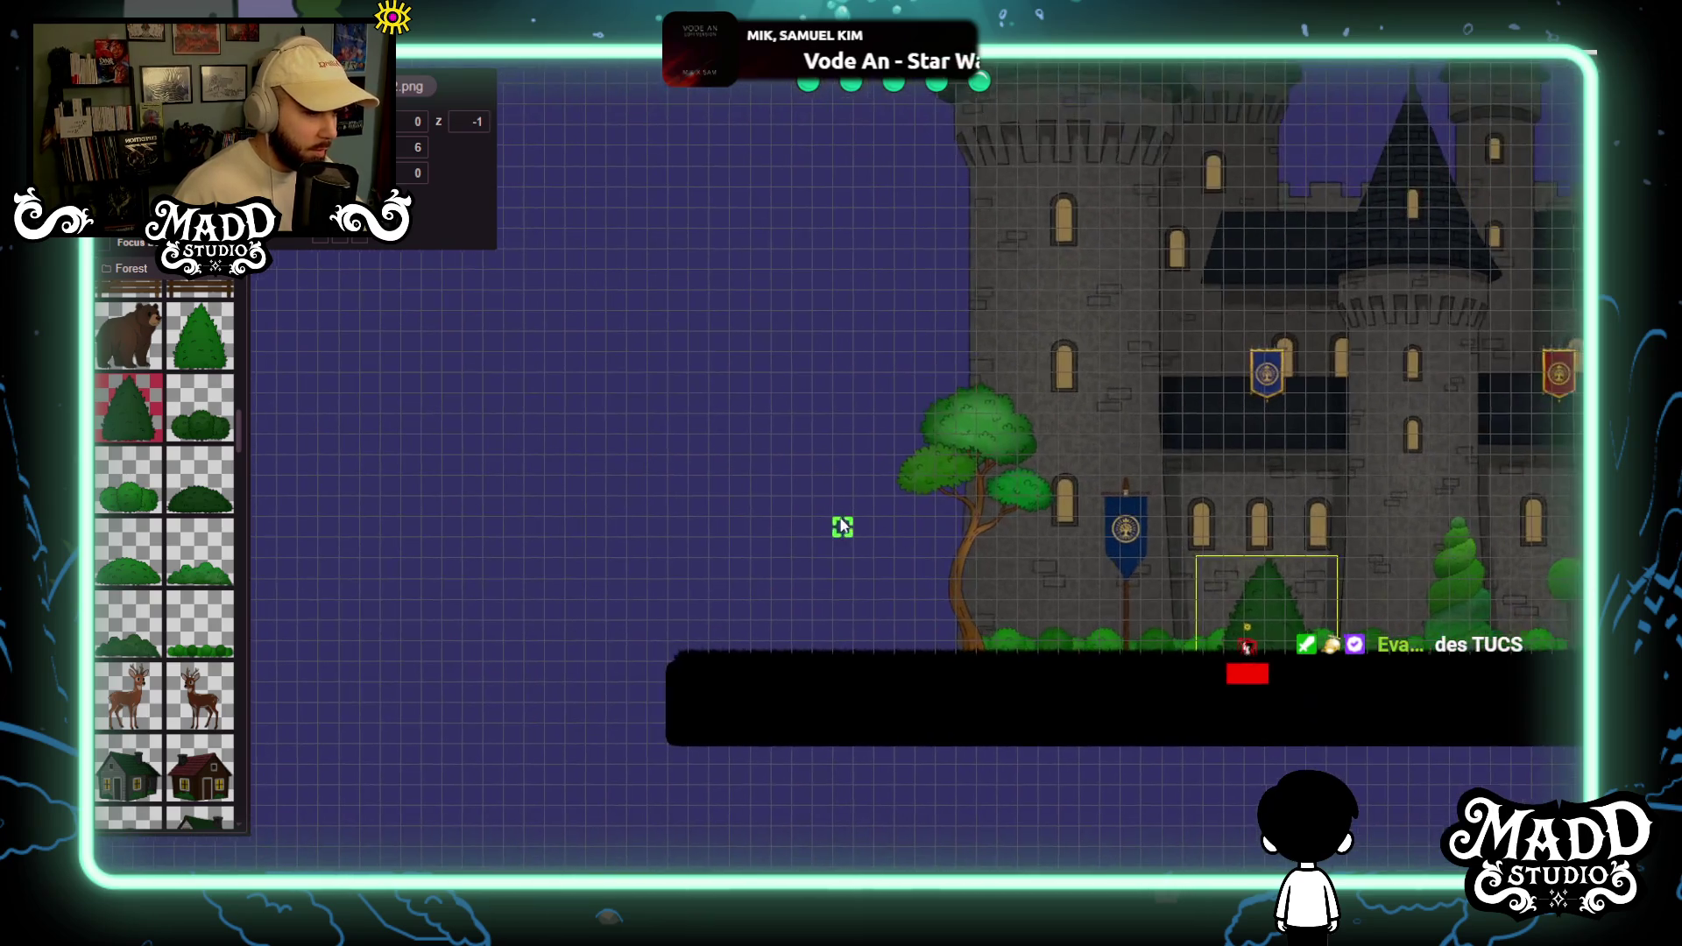
{"action": "scroll", "coordinate": [169, 546], "scroll_direction": "down", "scroll_amount": 5}
{"action": "scroll", "coordinate": [169, 543], "scroll_direction": "down", "scroll_amount": 15}
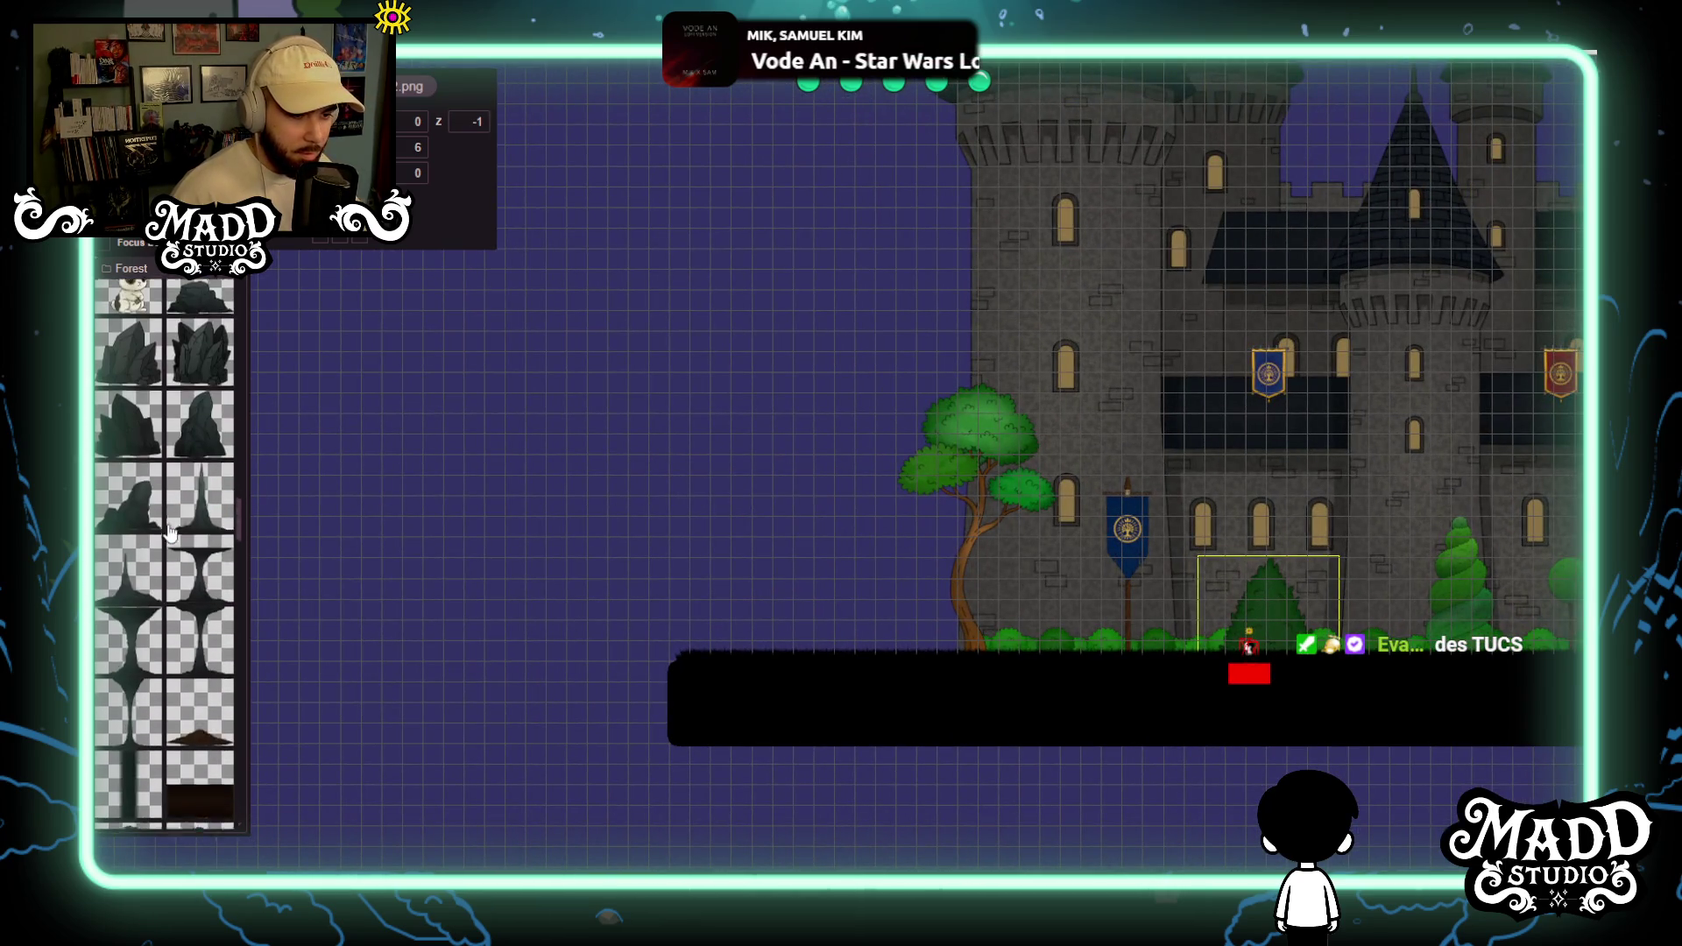
{"action": "scroll", "coordinate": [170, 535], "scroll_direction": "down", "scroll_amount": 15}
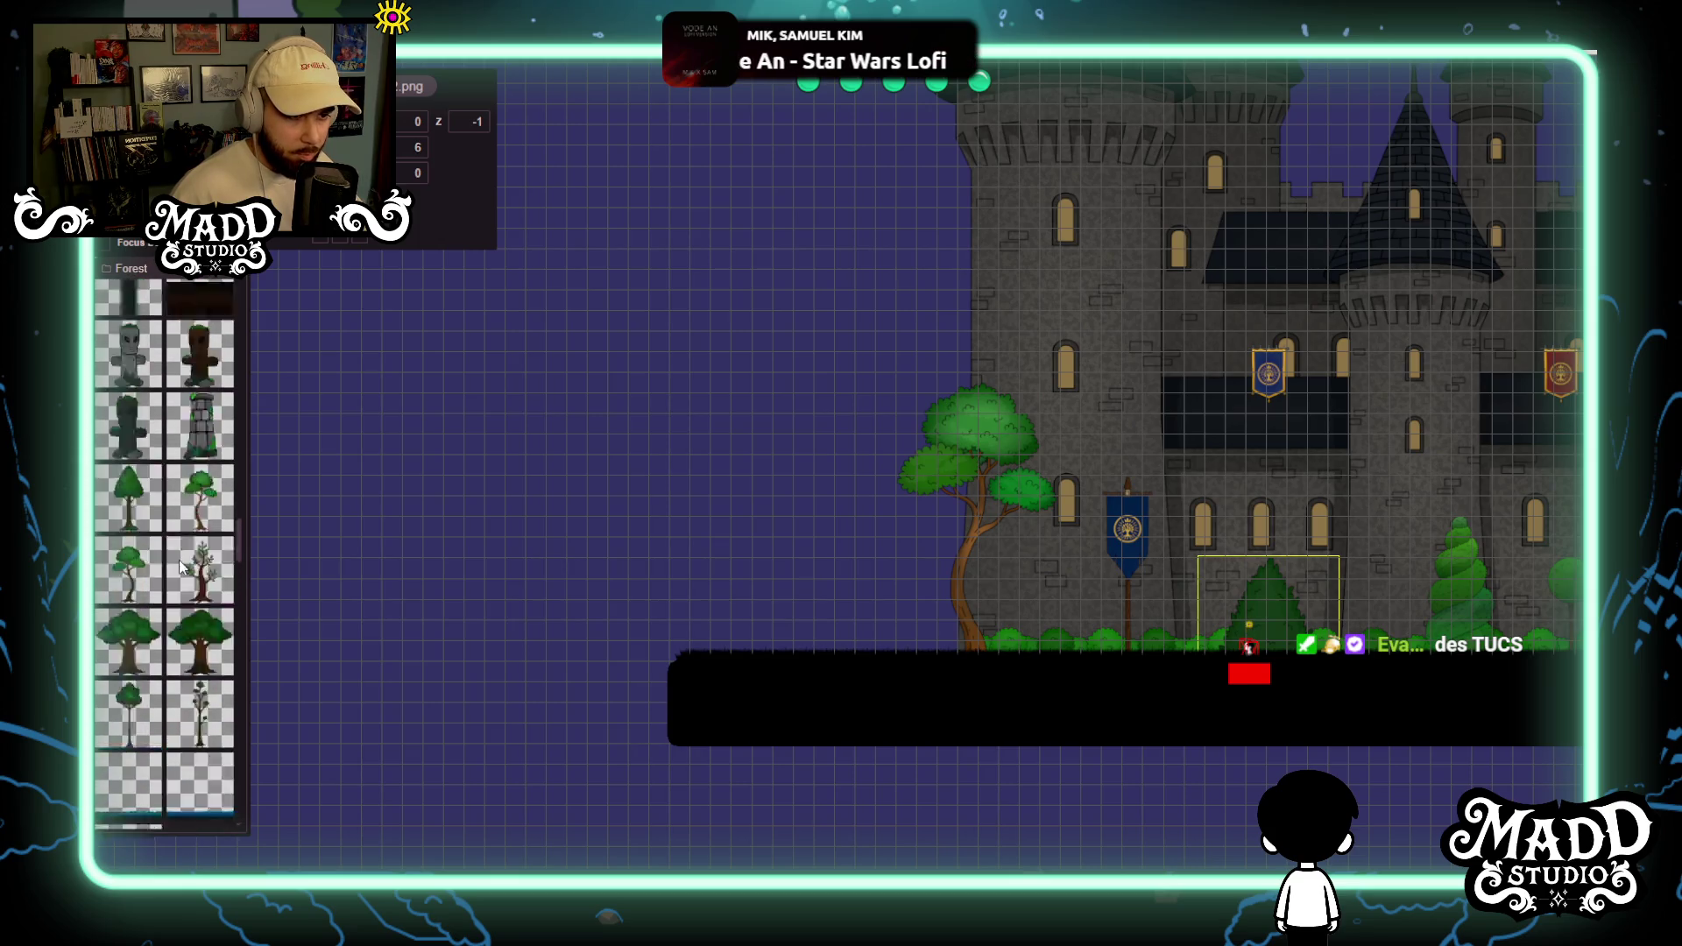
{"action": "scroll", "coordinate": [172, 607], "scroll_direction": "down", "scroll_amount": 5}
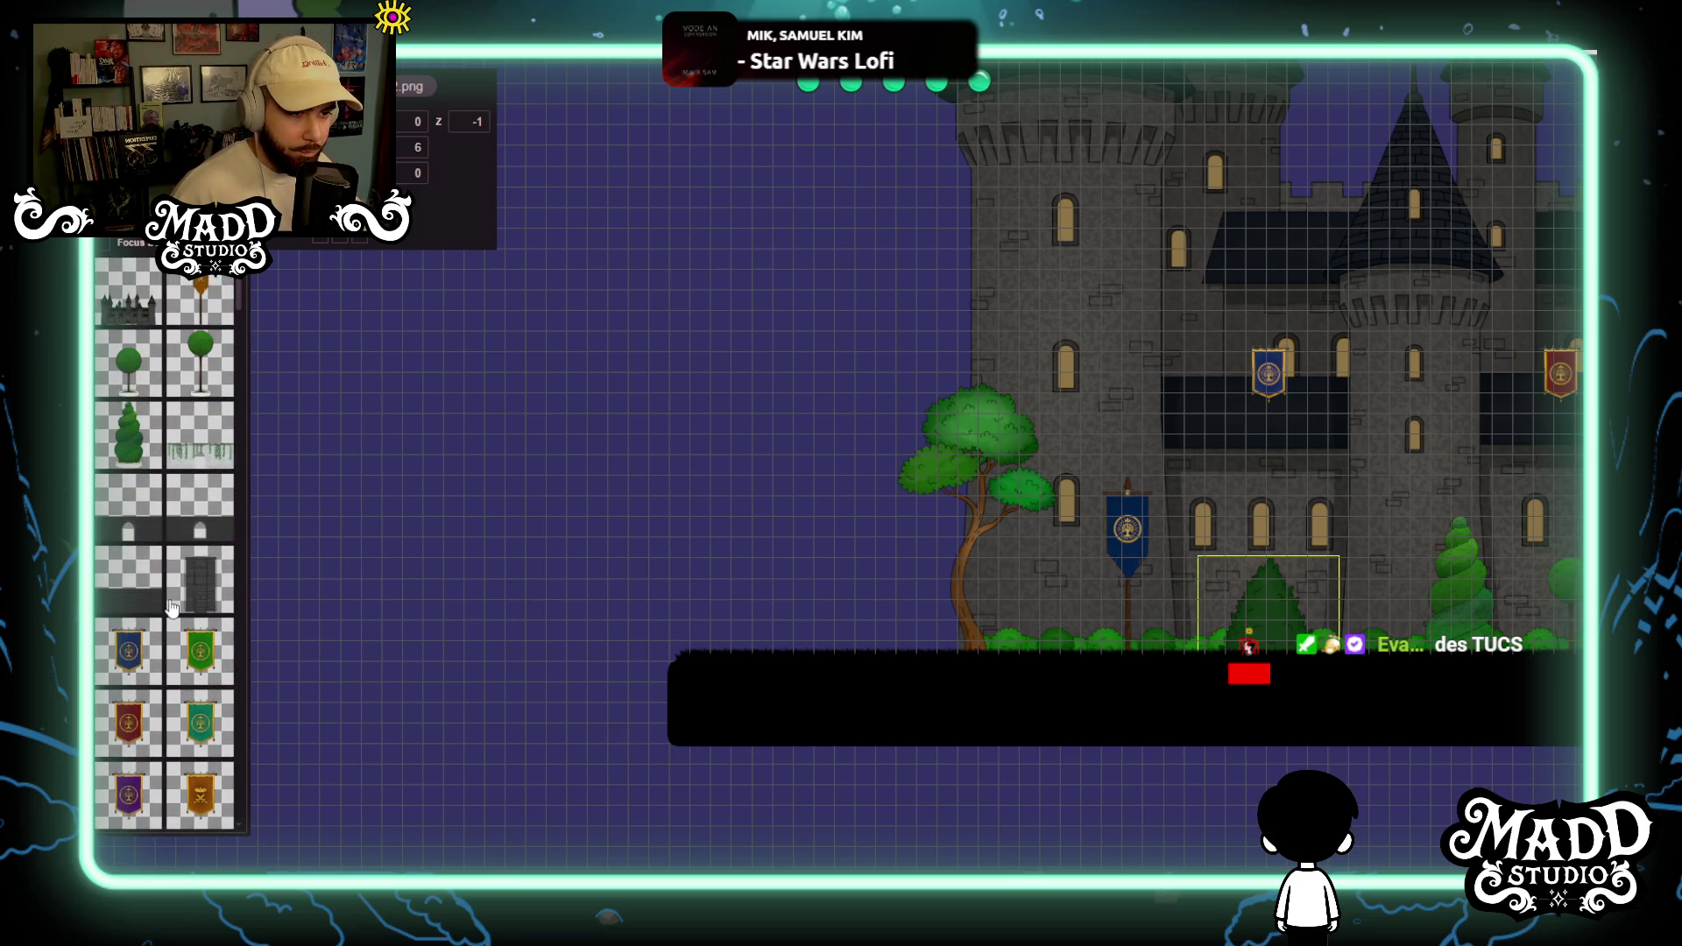
{"action": "scroll", "coordinate": [172, 607], "scroll_direction": "down", "scroll_amount": 4}
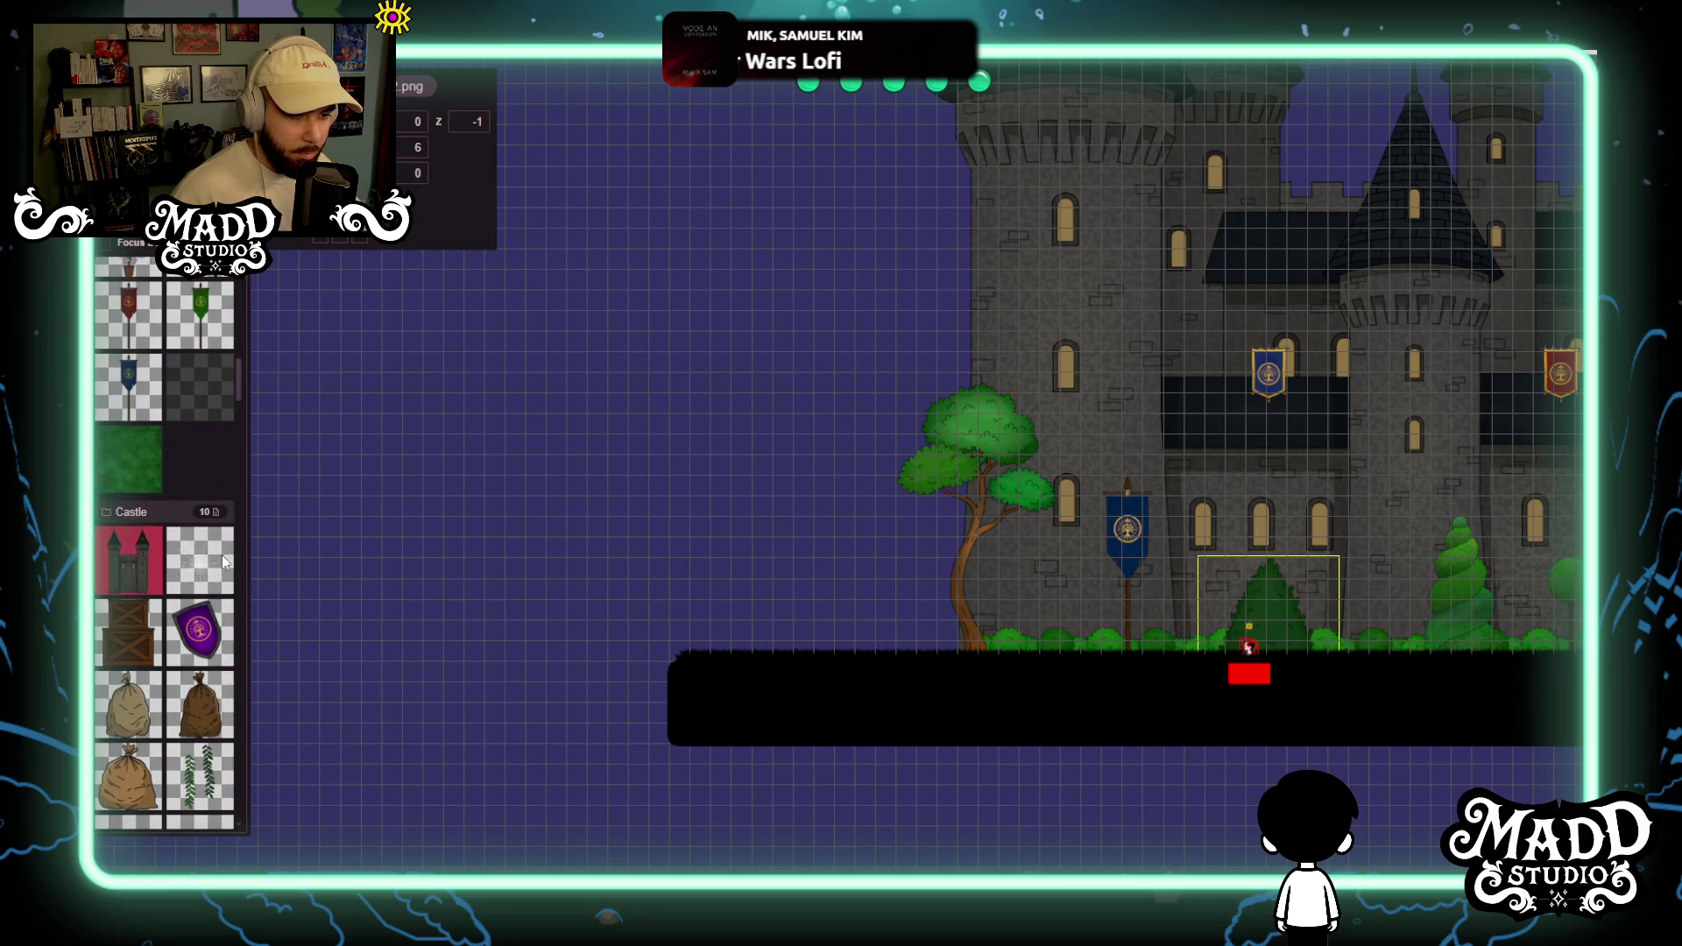
{"action": "scroll", "coordinate": [728, 450], "scroll_direction": "down", "scroll_amount": 3}
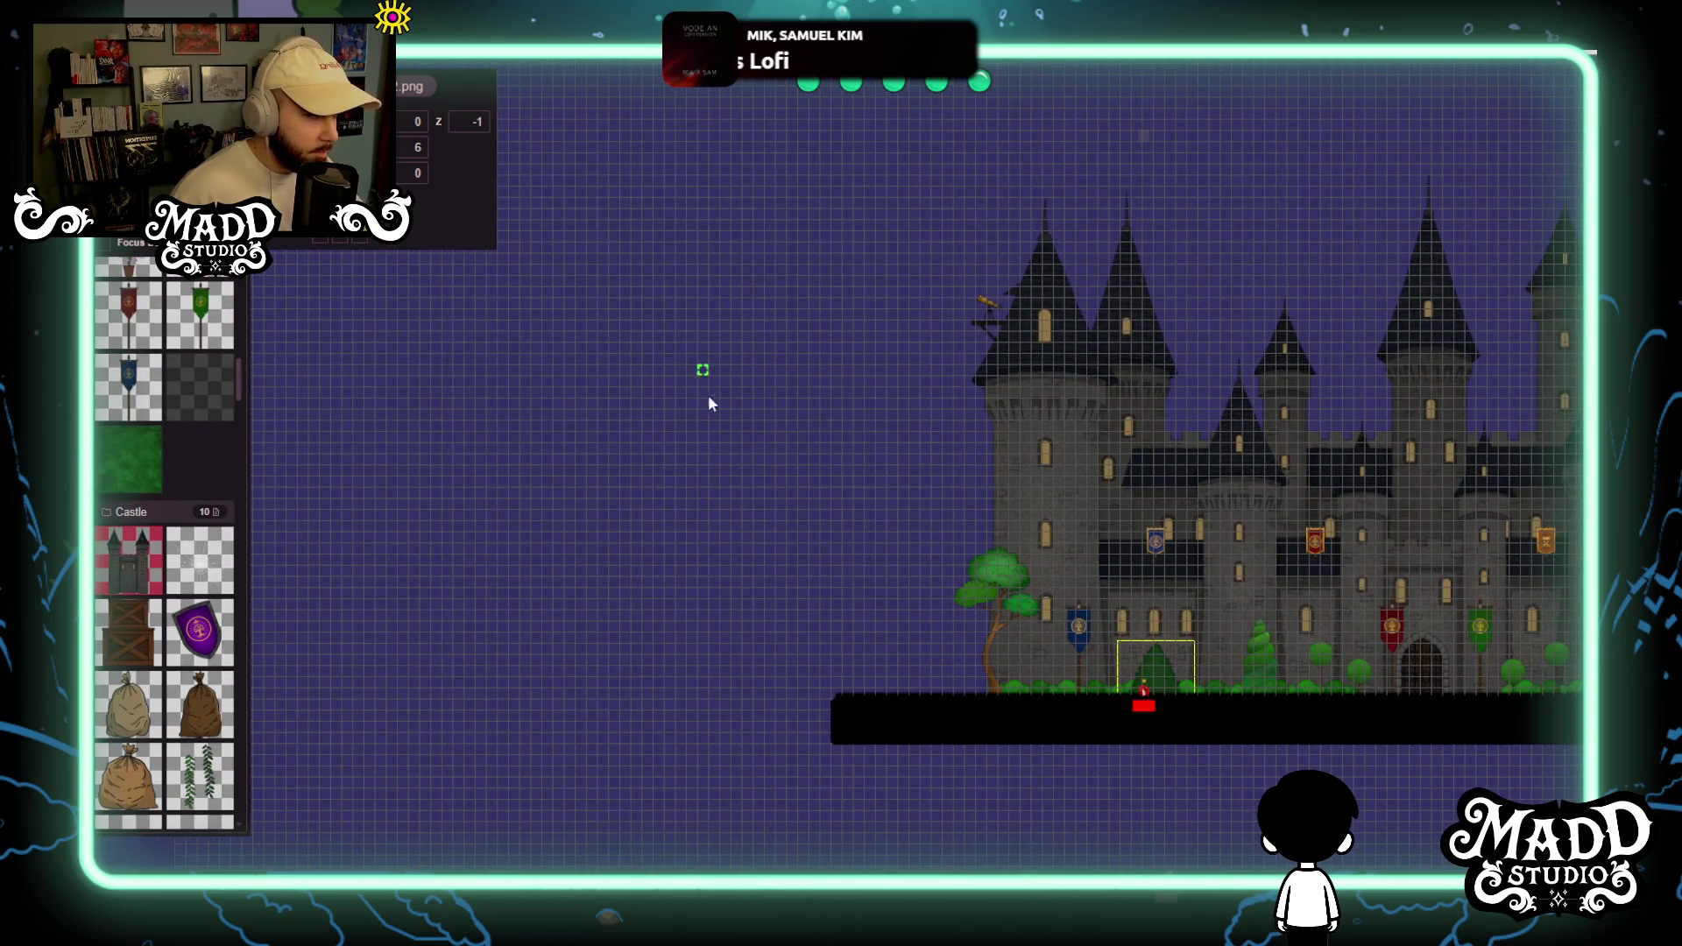
{"action": "left_click_drag", "start_coordinate": [736, 414], "coordinate": [957, 742]}
{"action": "mouse_move", "coordinate": [846, 640]}
{"action": "left_mouse_down"}
{"action": "mouse_move", "coordinate": [771, 560]}
{"action": "mouse_move", "coordinate": [823, 607]}
{"action": "mouse_move", "coordinate": [824, 634]}
{"action": "left_mouse_up"}
Set the small castle's depth (z) to -20.
{"action": "left_click", "coordinate": [483, 121]}
{"action": "type", "text": "0"}
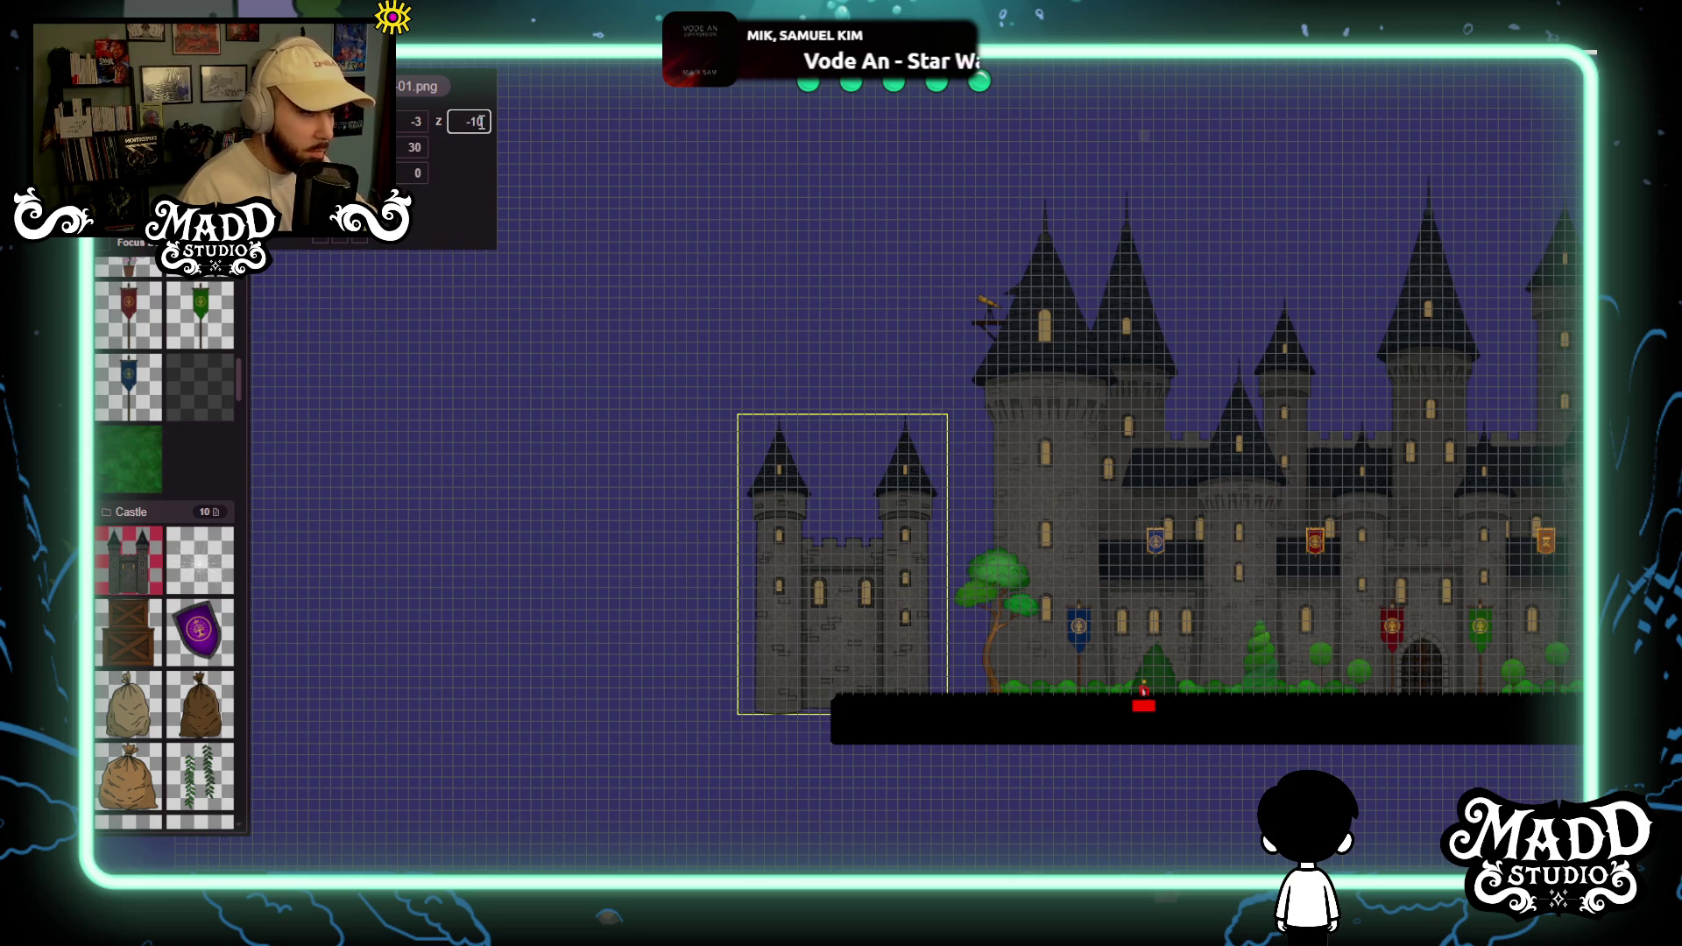
{"action": "key", "text": "BackSpace"}
{"action": "type", "text": "5"}
{"action": "scroll", "coordinate": [828, 682], "scroll_direction": "up", "scroll_amount": 1}
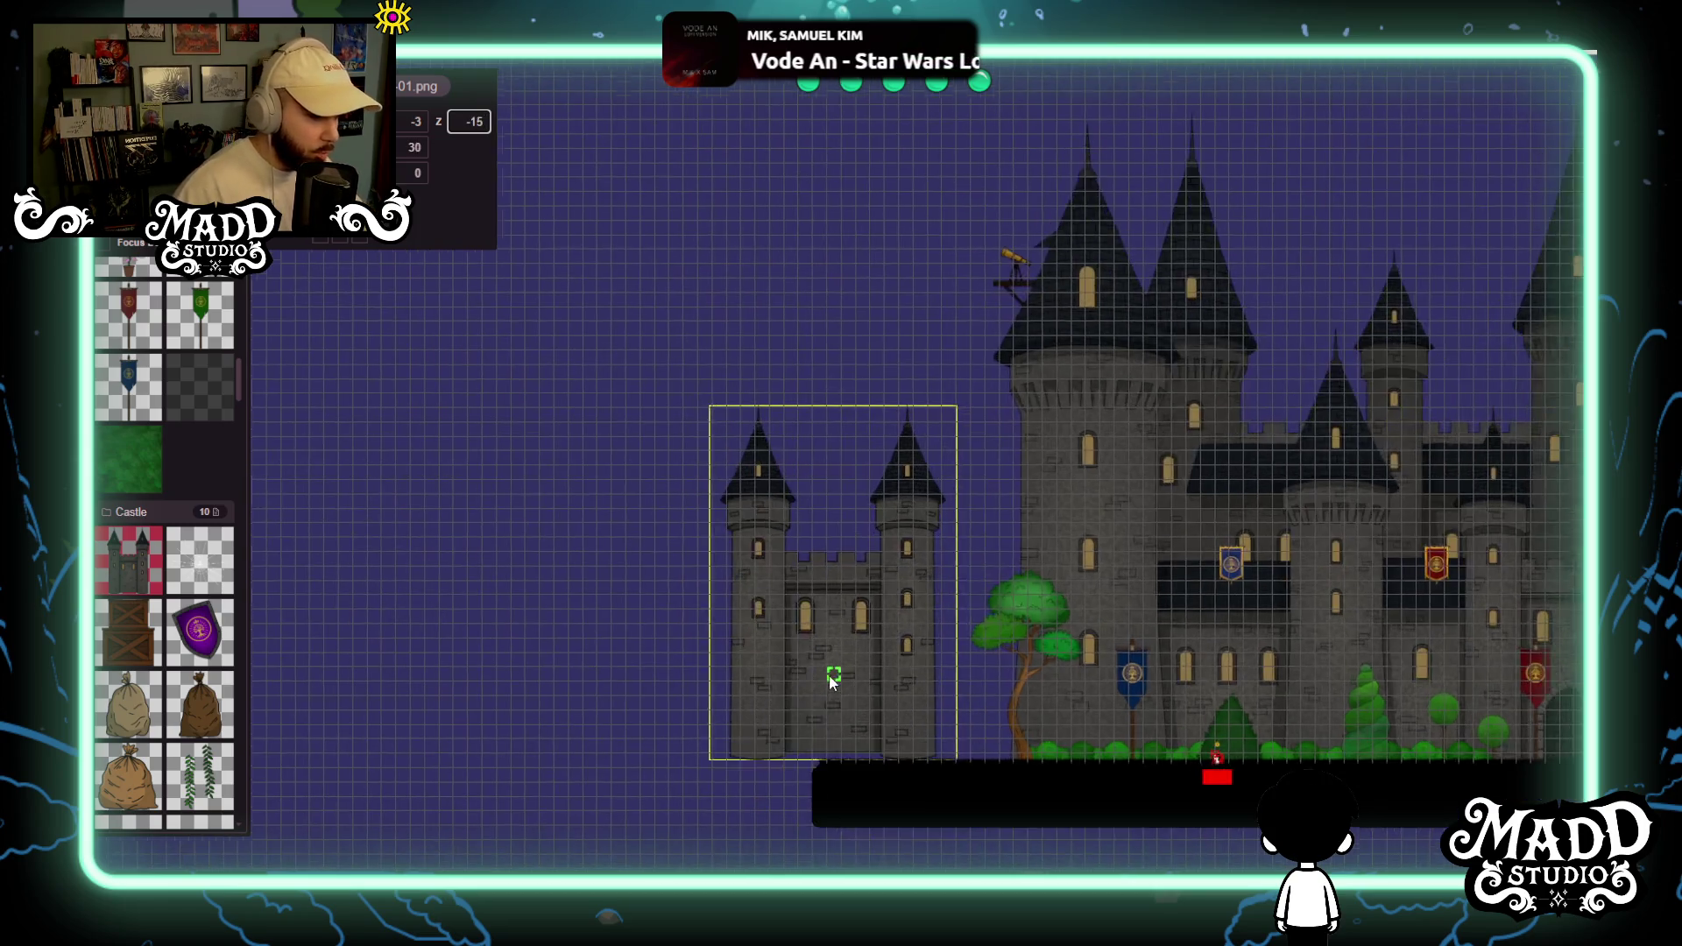
{"action": "scroll", "coordinate": [828, 682], "scroll_direction": "up", "scroll_amount": 2}
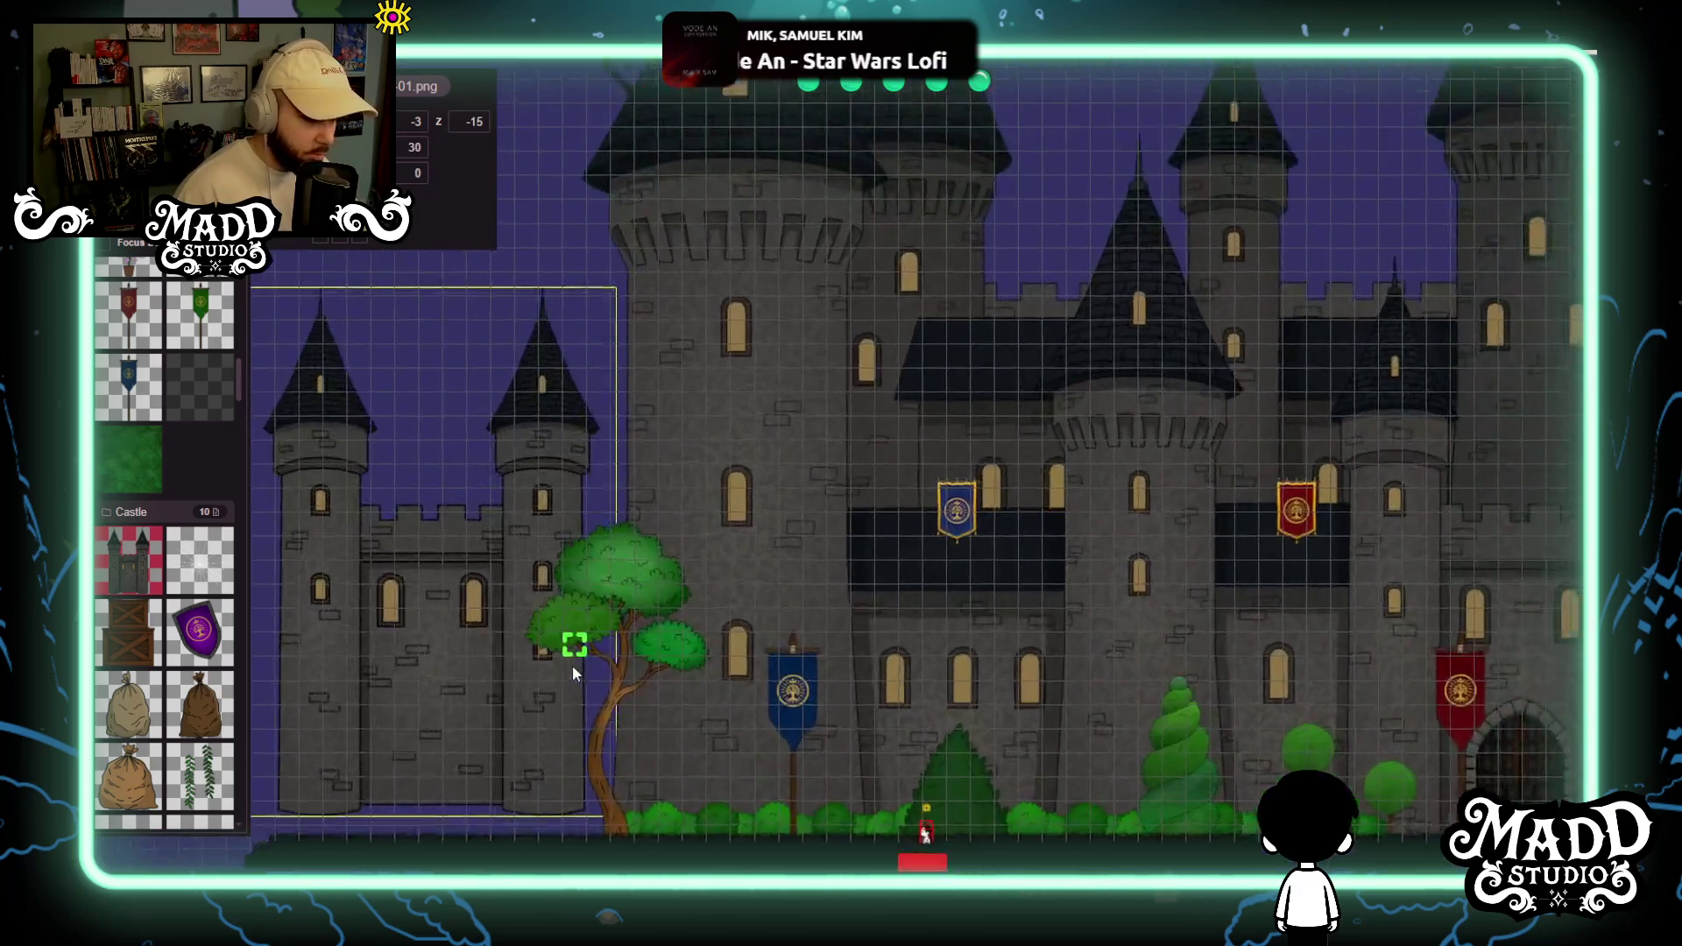
{"action": "mouse_move", "coordinate": [573, 669]}
{"action": "left_mouse_down"}
{"action": "mouse_move", "coordinate": [425, 695]}
{"action": "mouse_move", "coordinate": [1056, 675]}
{"action": "mouse_move", "coordinate": [1113, 534]}
{"action": "left_mouse_up"}
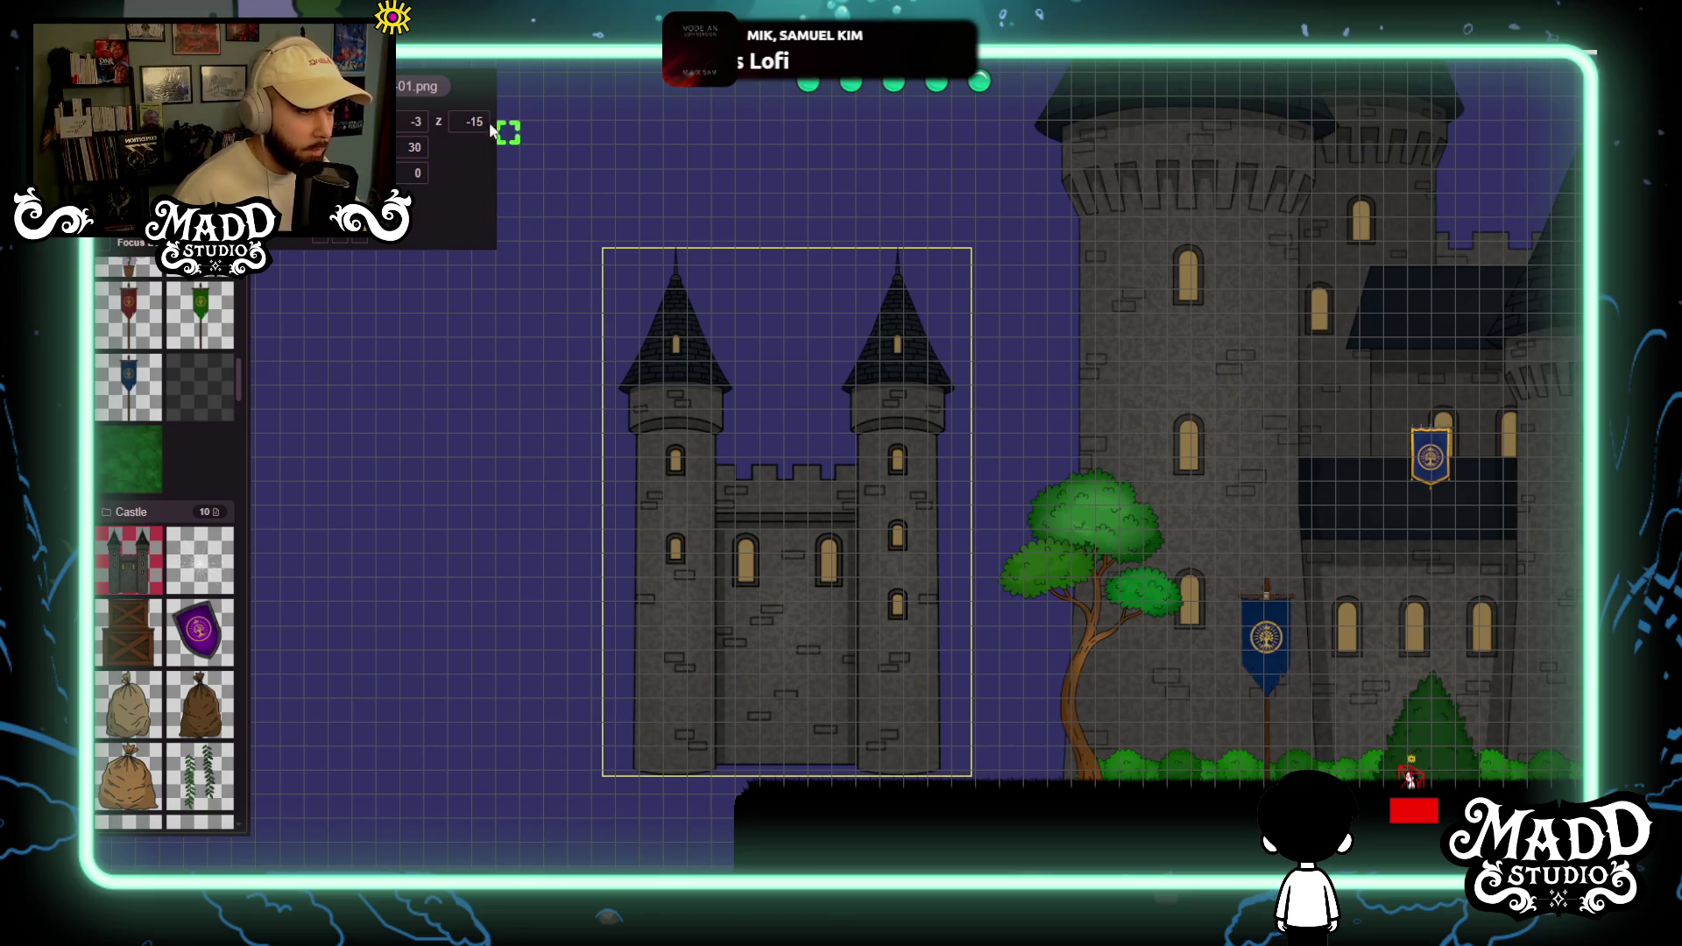
{"action": "scroll", "coordinate": [475, 121], "scroll_direction": "down", "scroll_amount": 10}
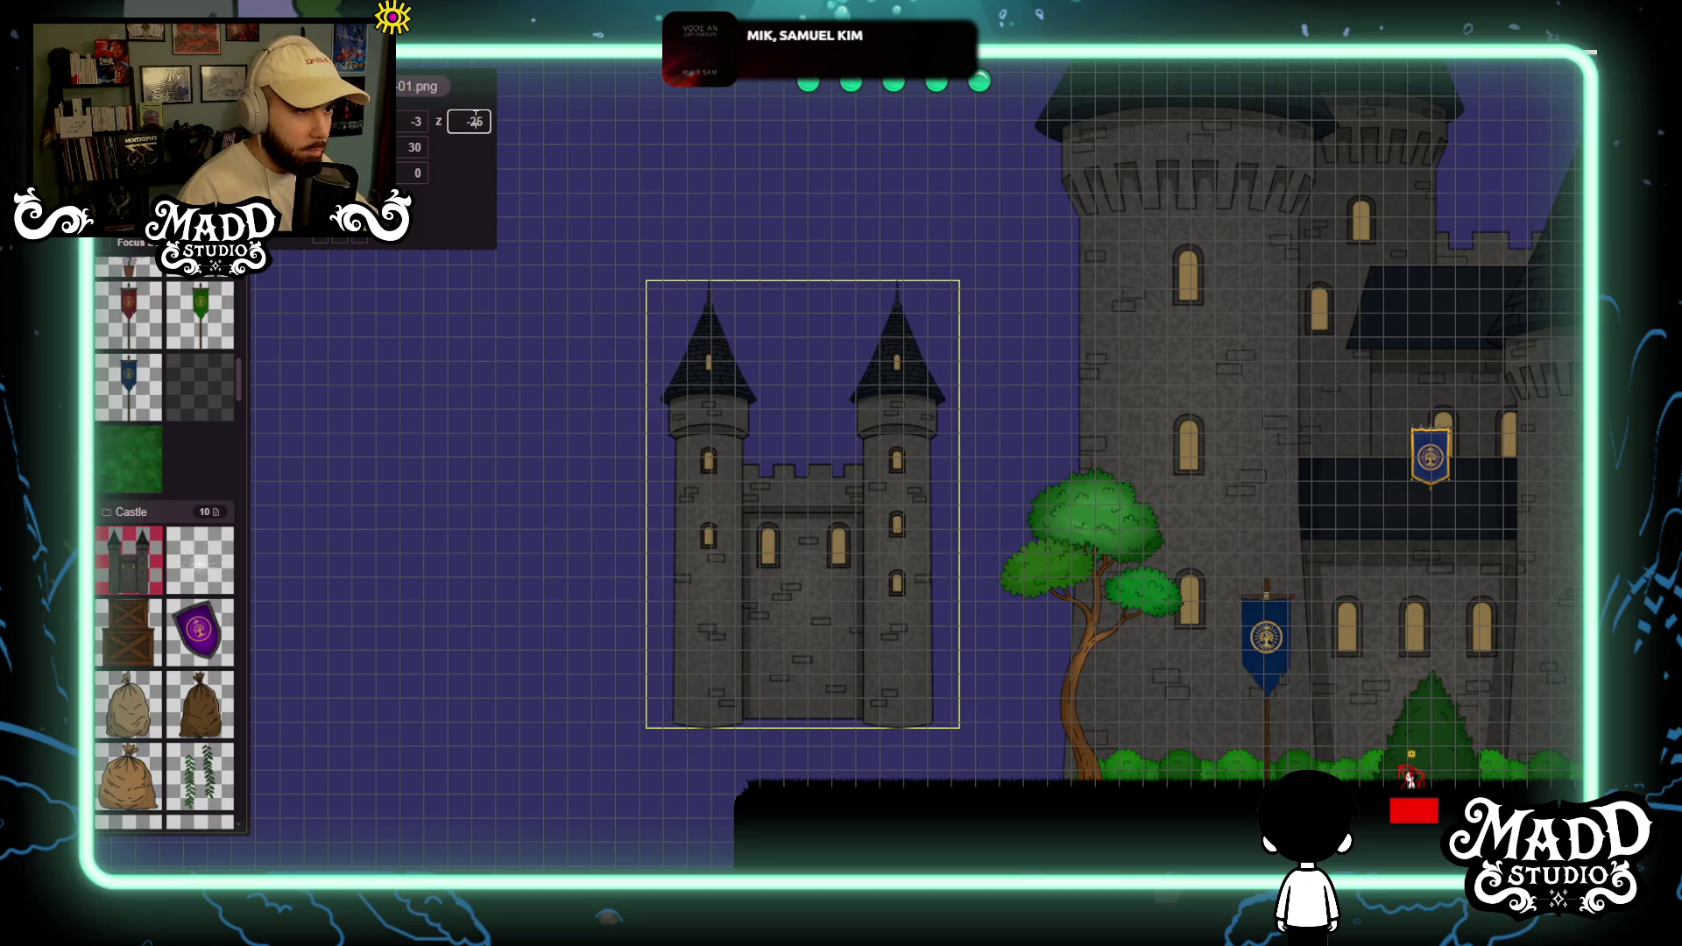
{"action": "key", "text": "BackSpace"}
{"action": "type", "text": "0"}
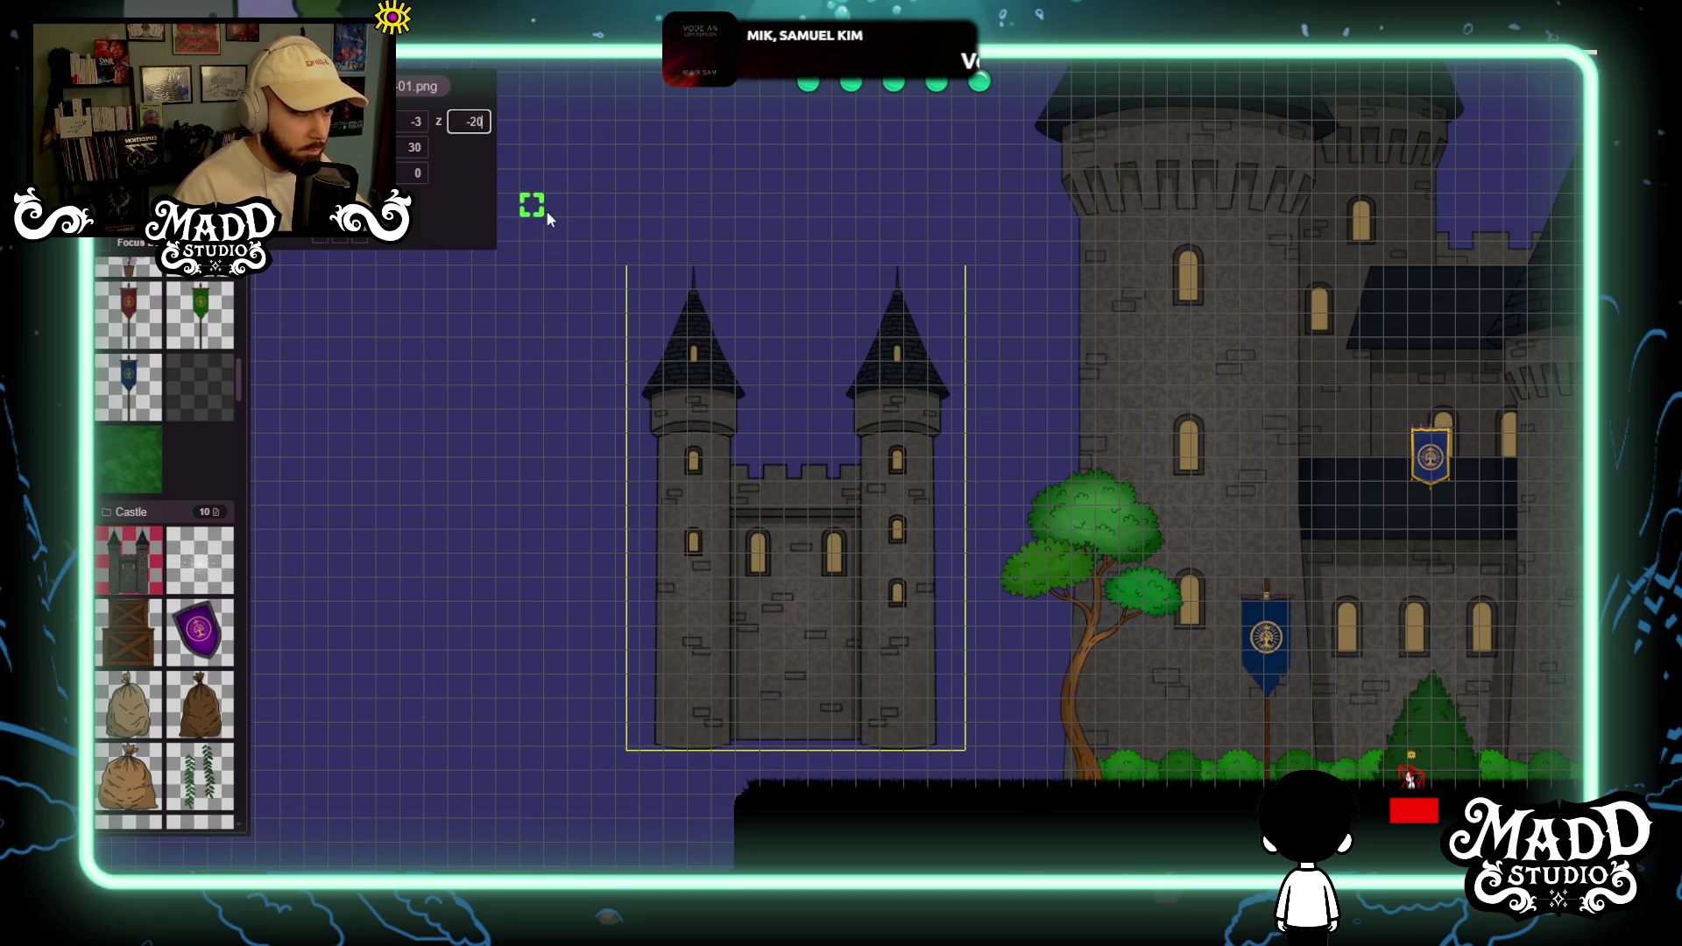
{"action": "scroll", "coordinate": [1069, 706], "scroll_direction": "down", "scroll_amount": 3}
Frame the view on the small castle and turn on Focus to dim the scenery under stripes.
{"action": "mouse_move", "coordinate": [1104, 719]}
{"action": "left_mouse_down"}
{"action": "mouse_move", "coordinate": [1002, 810]}
{"action": "mouse_move", "coordinate": [832, 792]}
{"action": "mouse_move", "coordinate": [713, 728]}
{"action": "mouse_move", "coordinate": [514, 692]}
{"action": "mouse_move", "coordinate": [484, 660]}
{"action": "mouse_move", "coordinate": [1257, 671]}
{"action": "mouse_move", "coordinate": [754, 661]}
{"action": "mouse_move", "coordinate": [713, 701]}
{"action": "mouse_move", "coordinate": [601, 711]}
{"action": "left_mouse_up"}
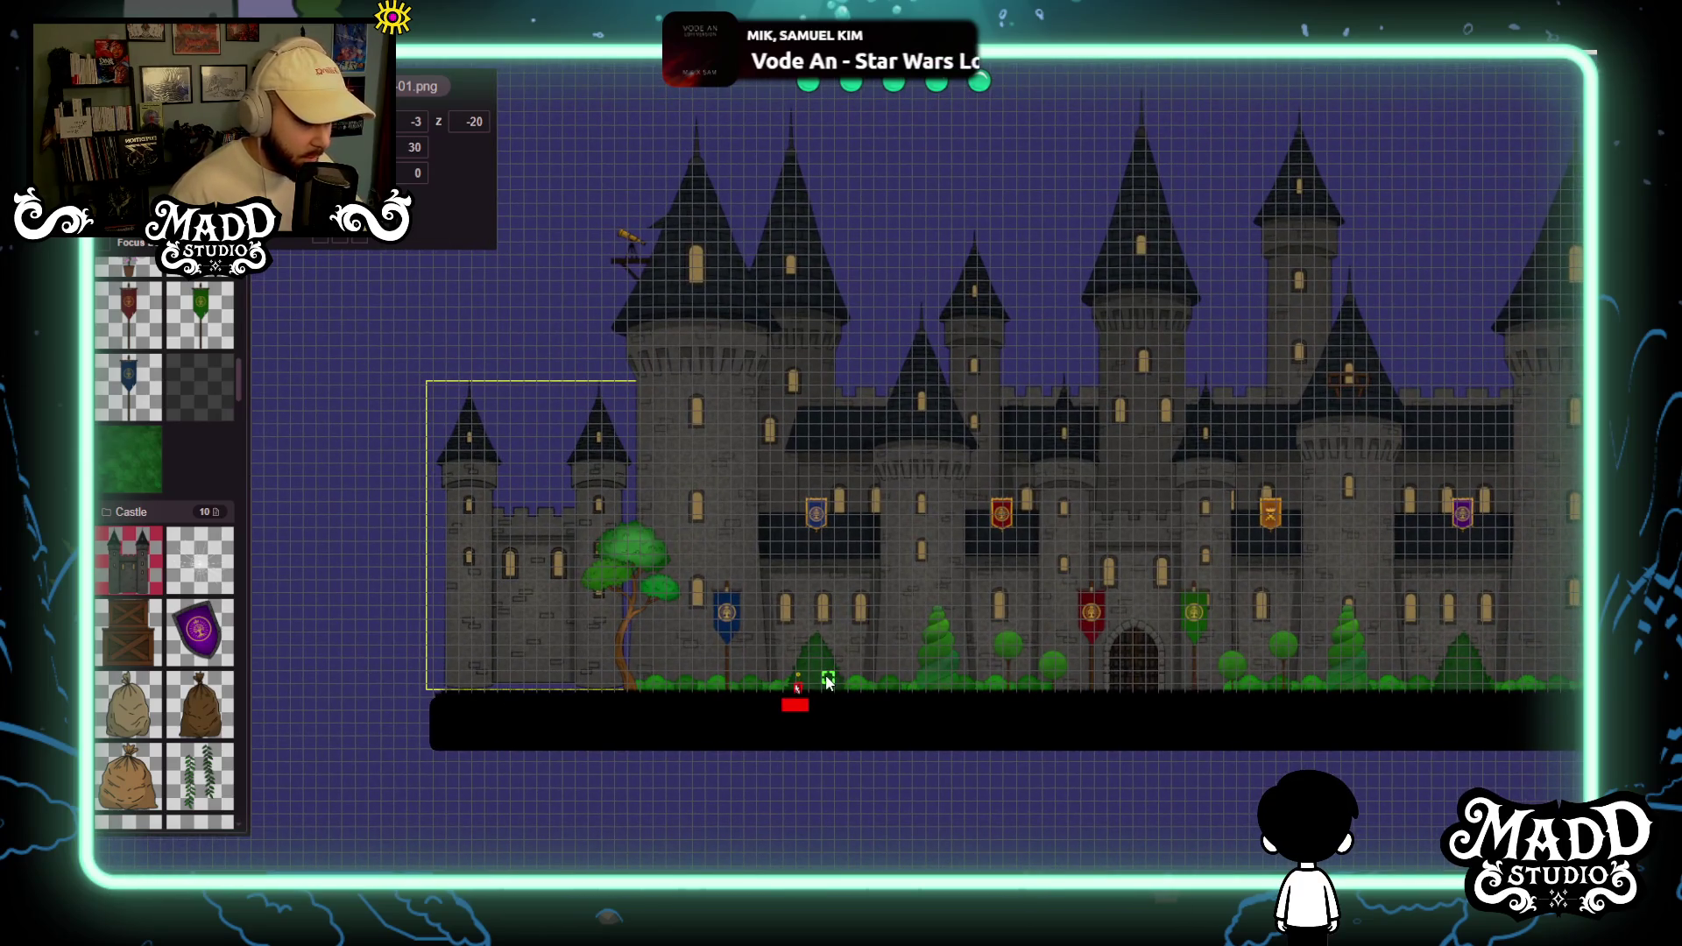
{"action": "mouse_move", "coordinate": [855, 717]}
{"action": "left_mouse_down"}
{"action": "mouse_move", "coordinate": [1127, 708]}
{"action": "mouse_move", "coordinate": [1097, 555]}
{"action": "mouse_move", "coordinate": [1028, 682]}
{"action": "left_mouse_up"}
{"action": "left_click", "coordinate": [902, 649]}
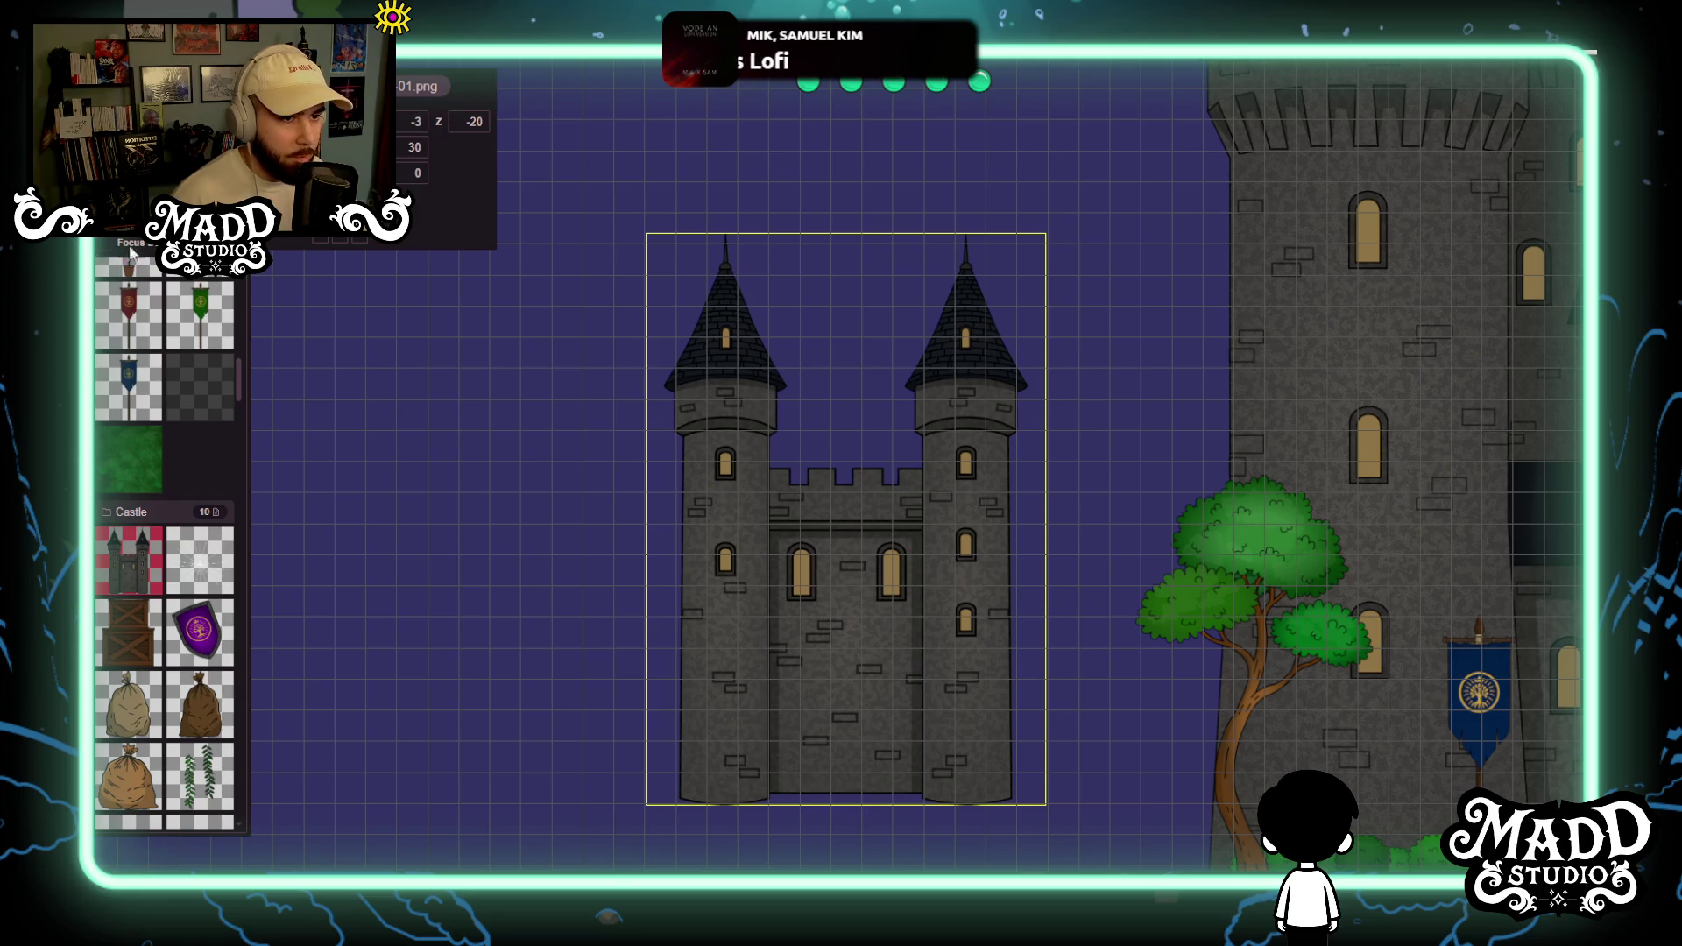
{"action": "left_click", "coordinate": [101, 247]}
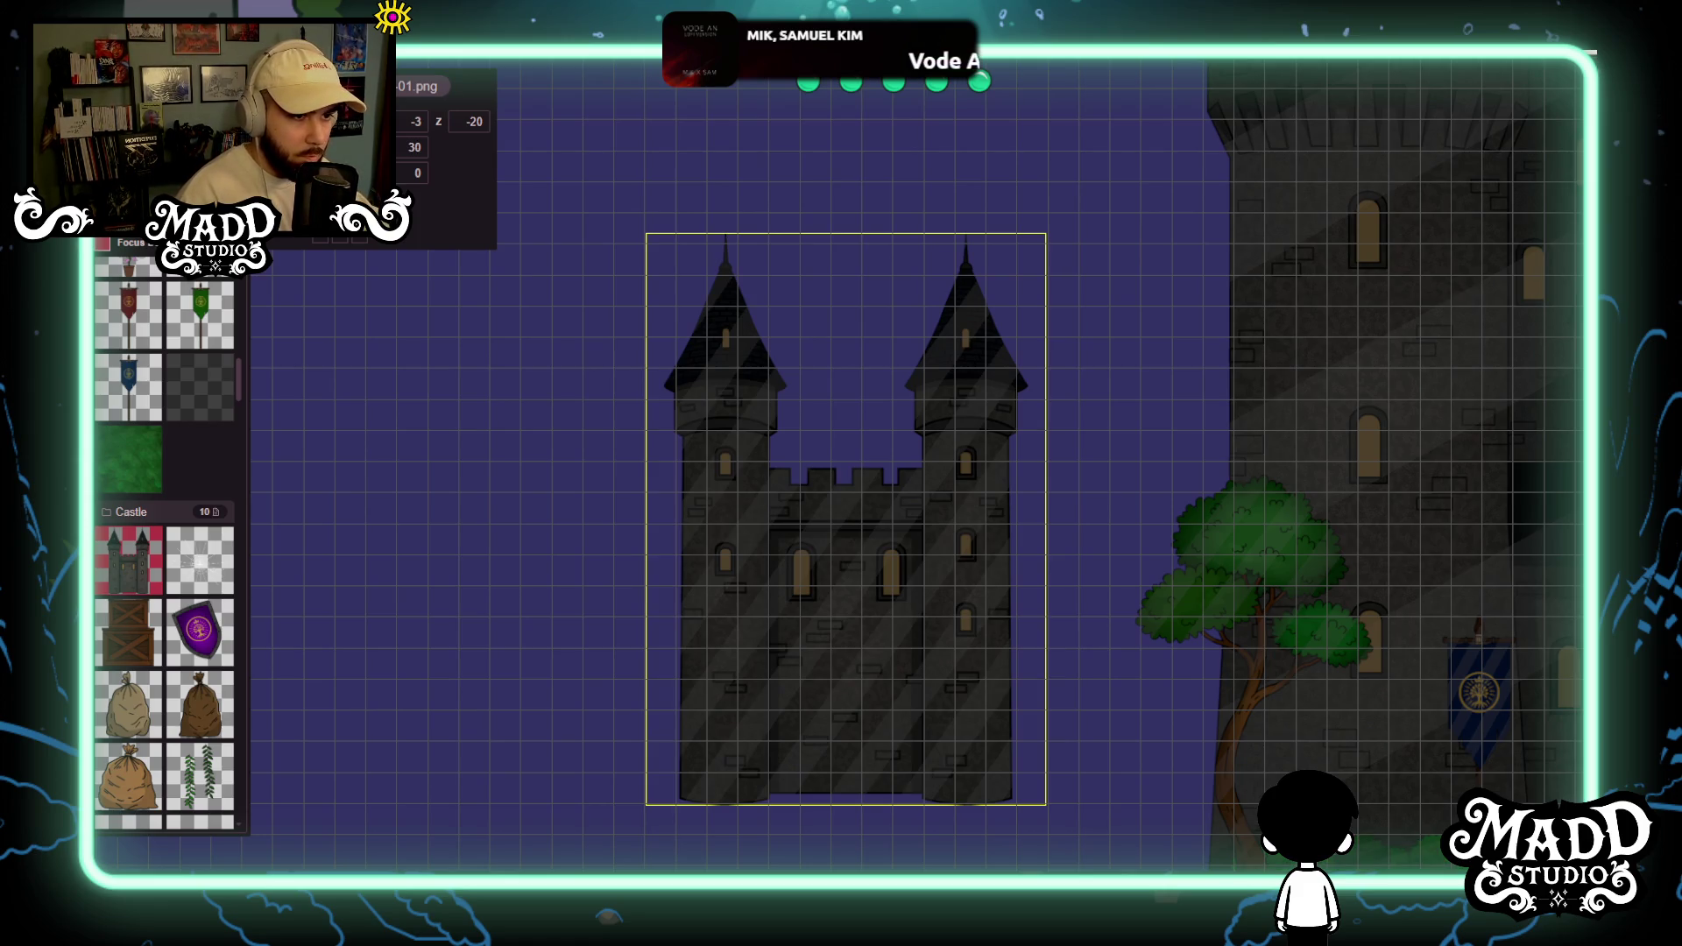
Add two cone trees from the Forest folder at depth -15, left of the small castle.
{"action": "mouse_move", "coordinate": [833, 721]}
{"action": "left_mouse_down"}
{"action": "mouse_move", "coordinate": [843, 579]}
{"action": "mouse_move", "coordinate": [828, 634]}
{"action": "left_mouse_up"}
{"action": "scroll", "coordinate": [169, 566], "scroll_direction": "down", "scroll_amount": 10}
{"action": "scroll", "coordinate": [169, 565], "scroll_direction": "down", "scroll_amount": 5}
{"action": "scroll", "coordinate": [169, 541], "scroll_direction": "down", "scroll_amount": 10}
{"action": "scroll", "coordinate": [171, 542], "scroll_direction": "down", "scroll_amount": 10}
{"action": "mouse_move", "coordinate": [129, 335]}
{"action": "left_mouse_down"}
{"action": "mouse_move", "coordinate": [585, 736]}
{"action": "mouse_move", "coordinate": [690, 698]}
{"action": "mouse_move", "coordinate": [814, 453]}
{"action": "mouse_move", "coordinate": [906, 329]}
{"action": "mouse_move", "coordinate": [897, 401]}
{"action": "mouse_move", "coordinate": [916, 391]}
{"action": "left_mouse_up"}
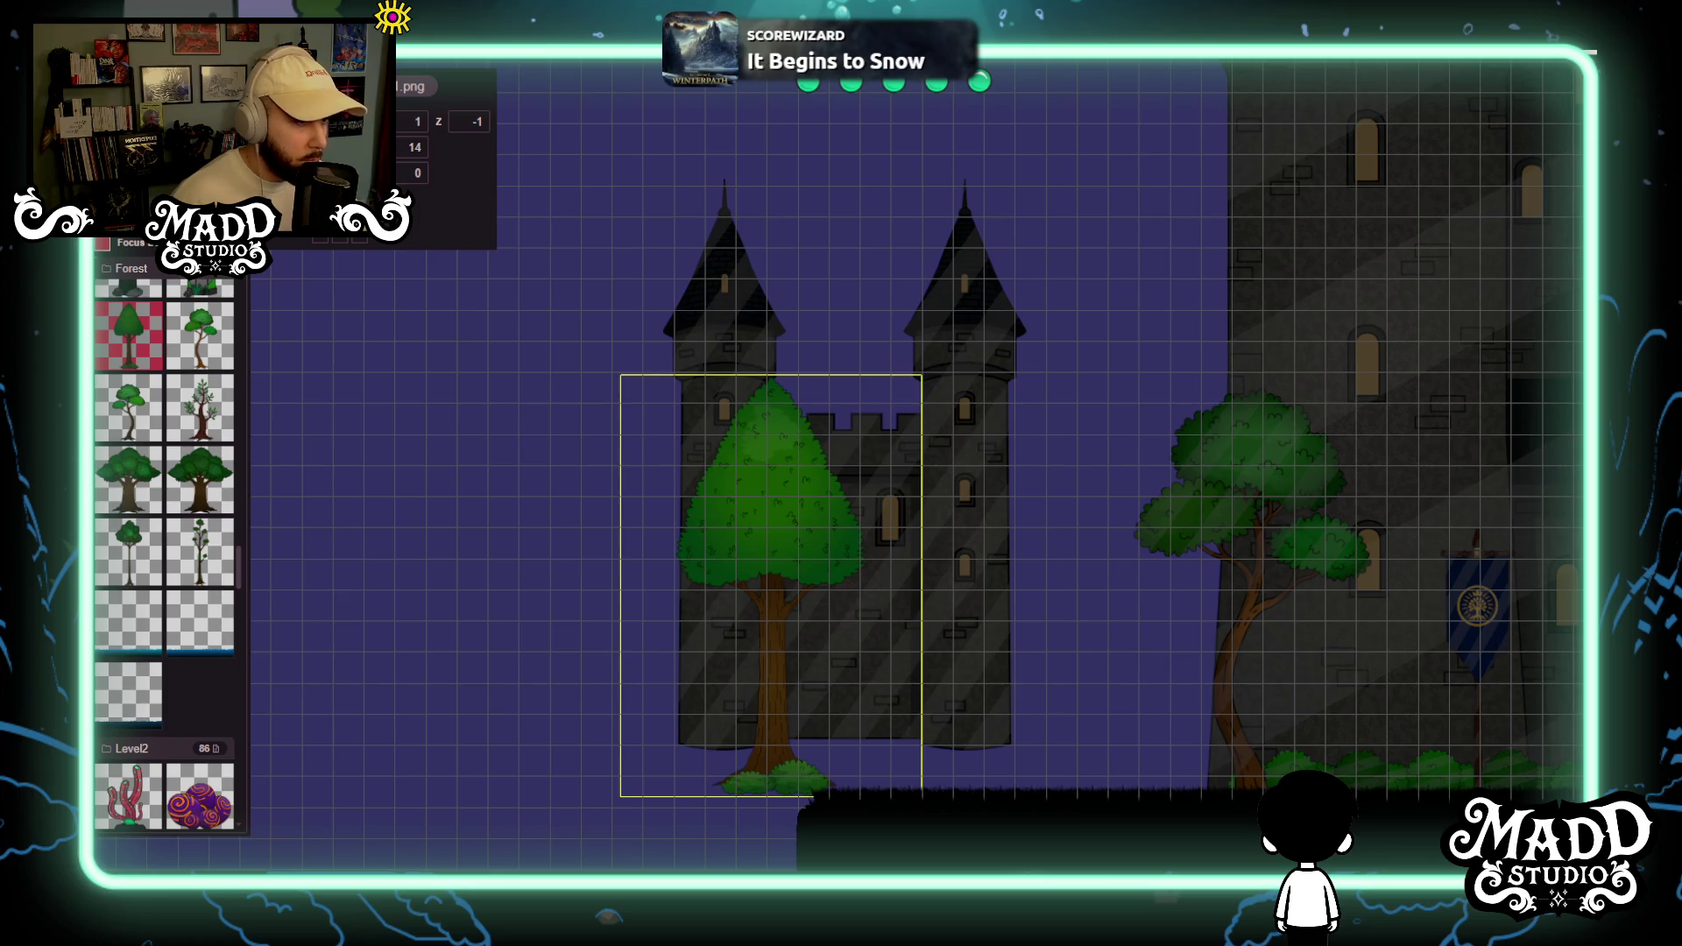
{"action": "type", "text": "5"}
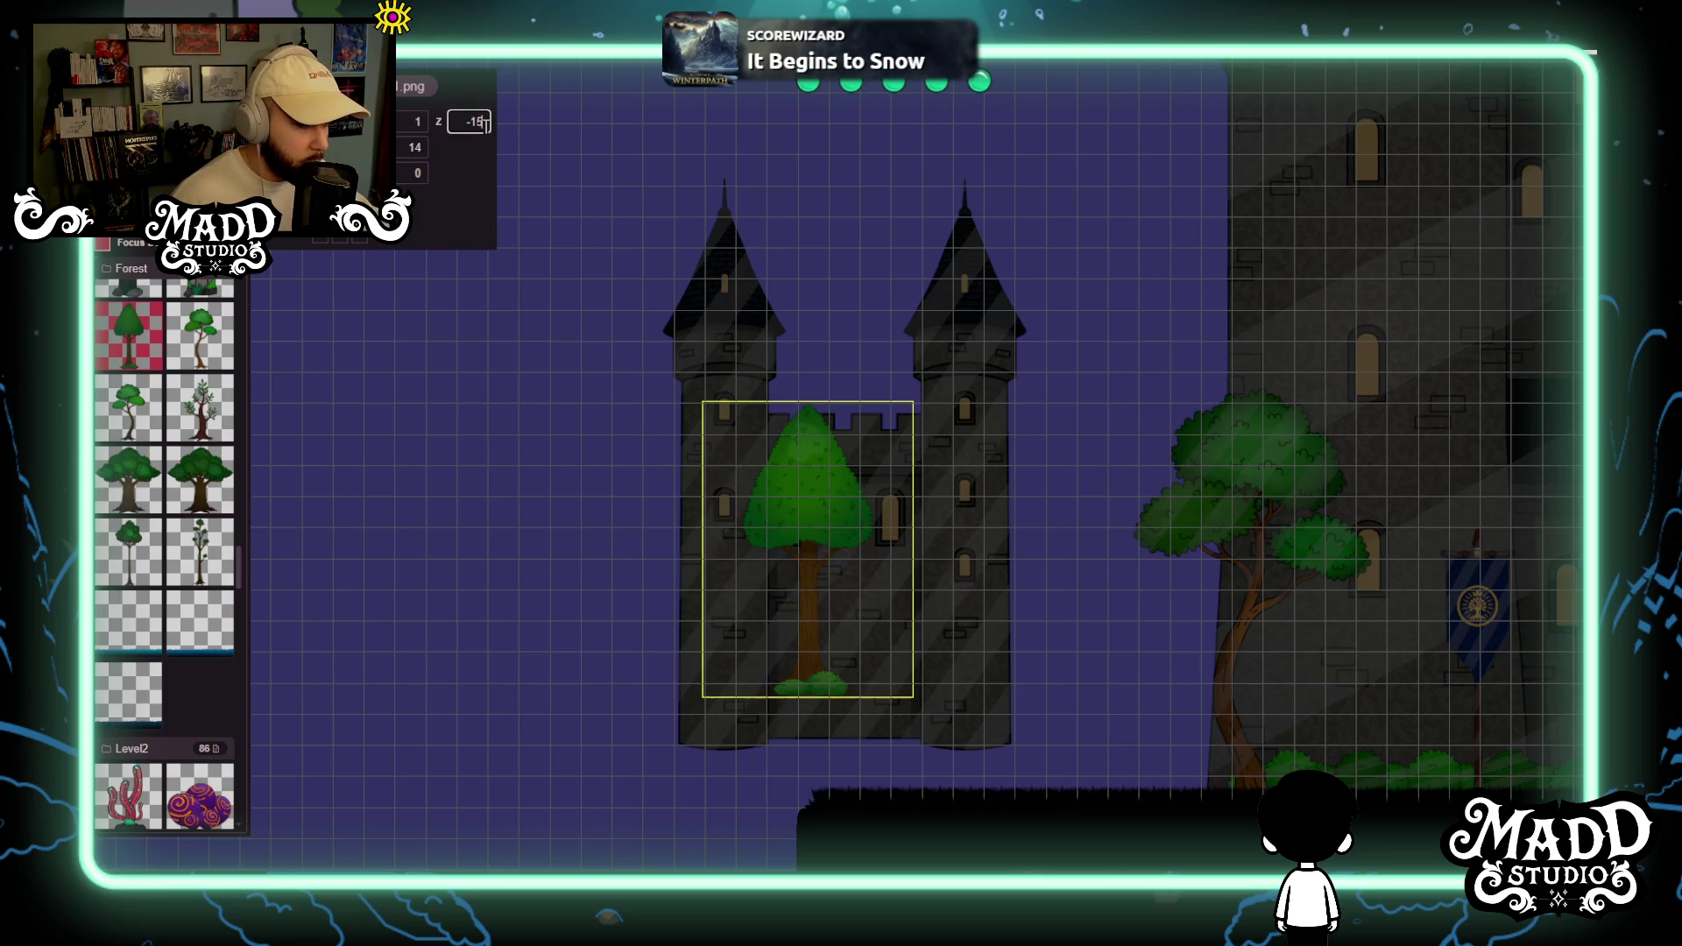
{"action": "mouse_move", "coordinate": [777, 493]}
{"action": "left_mouse_down"}
{"action": "mouse_move", "coordinate": [811, 541]}
{"action": "mouse_move", "coordinate": [718, 605]}
{"action": "mouse_move", "coordinate": [540, 606]}
{"action": "left_mouse_up"}
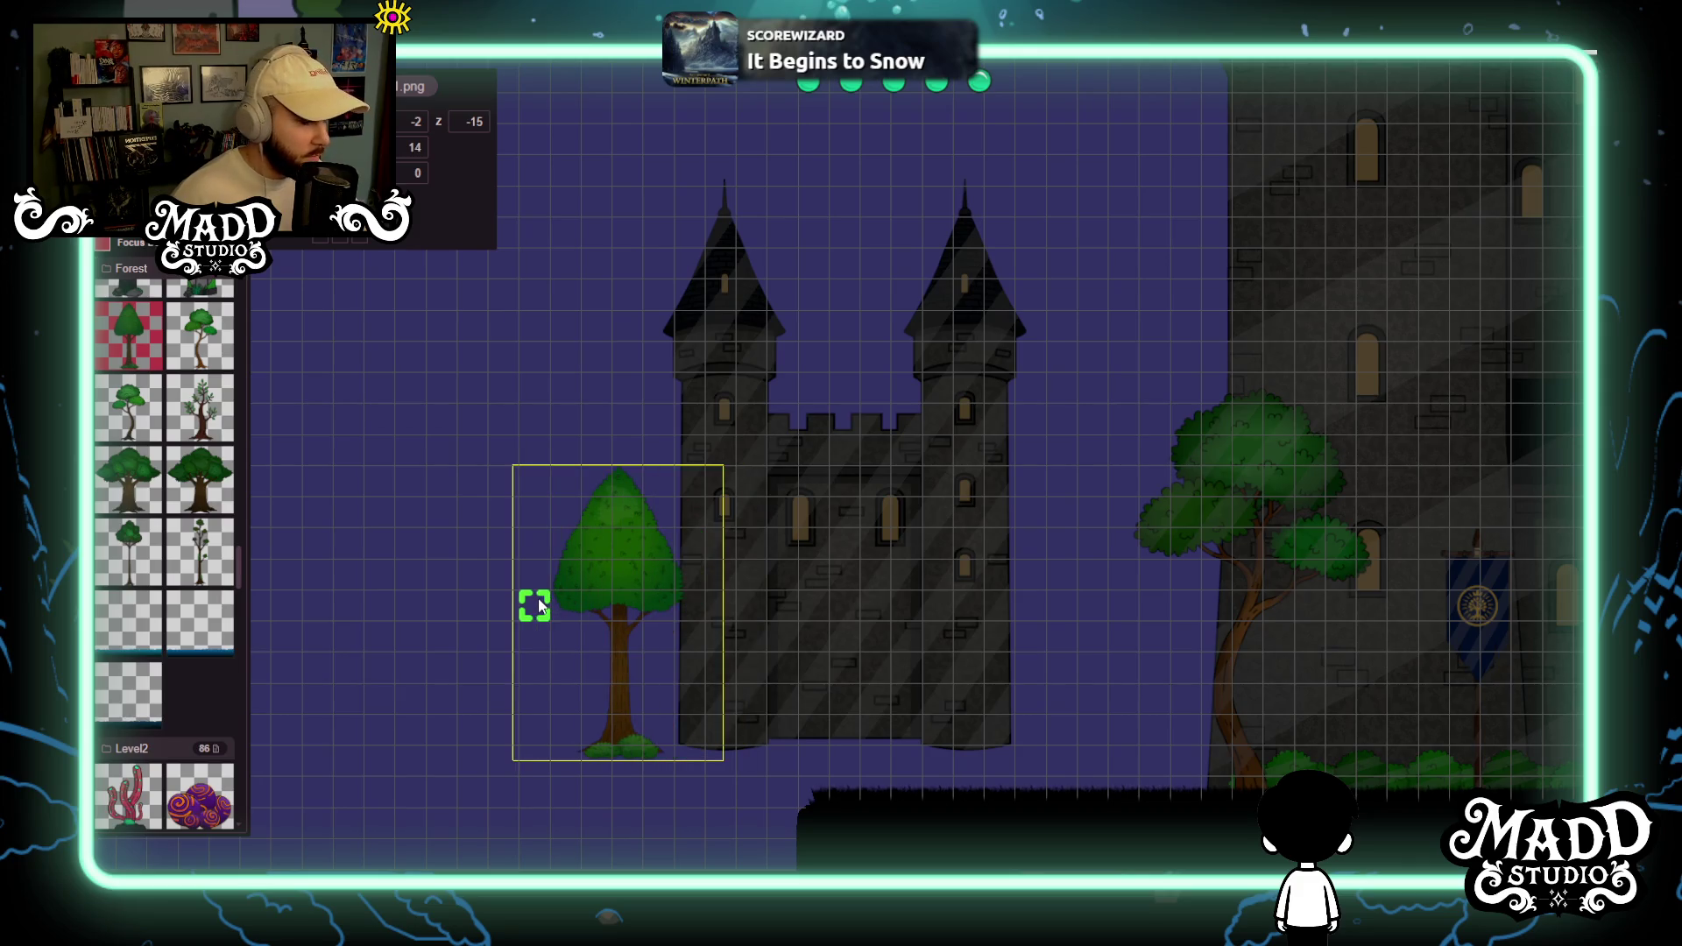
{"action": "mouse_move", "coordinate": [686, 703]}
{"action": "left_mouse_down"}
{"action": "mouse_move", "coordinate": [868, 601]}
{"action": "mouse_move", "coordinate": [1027, 612]}
{"action": "left_mouse_up"}
{"action": "mouse_move", "coordinate": [468, 714]}
{"action": "left_mouse_down"}
{"action": "mouse_move", "coordinate": [687, 398]}
{"action": "mouse_move", "coordinate": [688, 369]}
{"action": "mouse_move", "coordinate": [719, 390]}
{"action": "mouse_move", "coordinate": [770, 386]}
{"action": "mouse_move", "coordinate": [742, 387]}
{"action": "mouse_move", "coordinate": [729, 315]}
{"action": "left_mouse_up"}
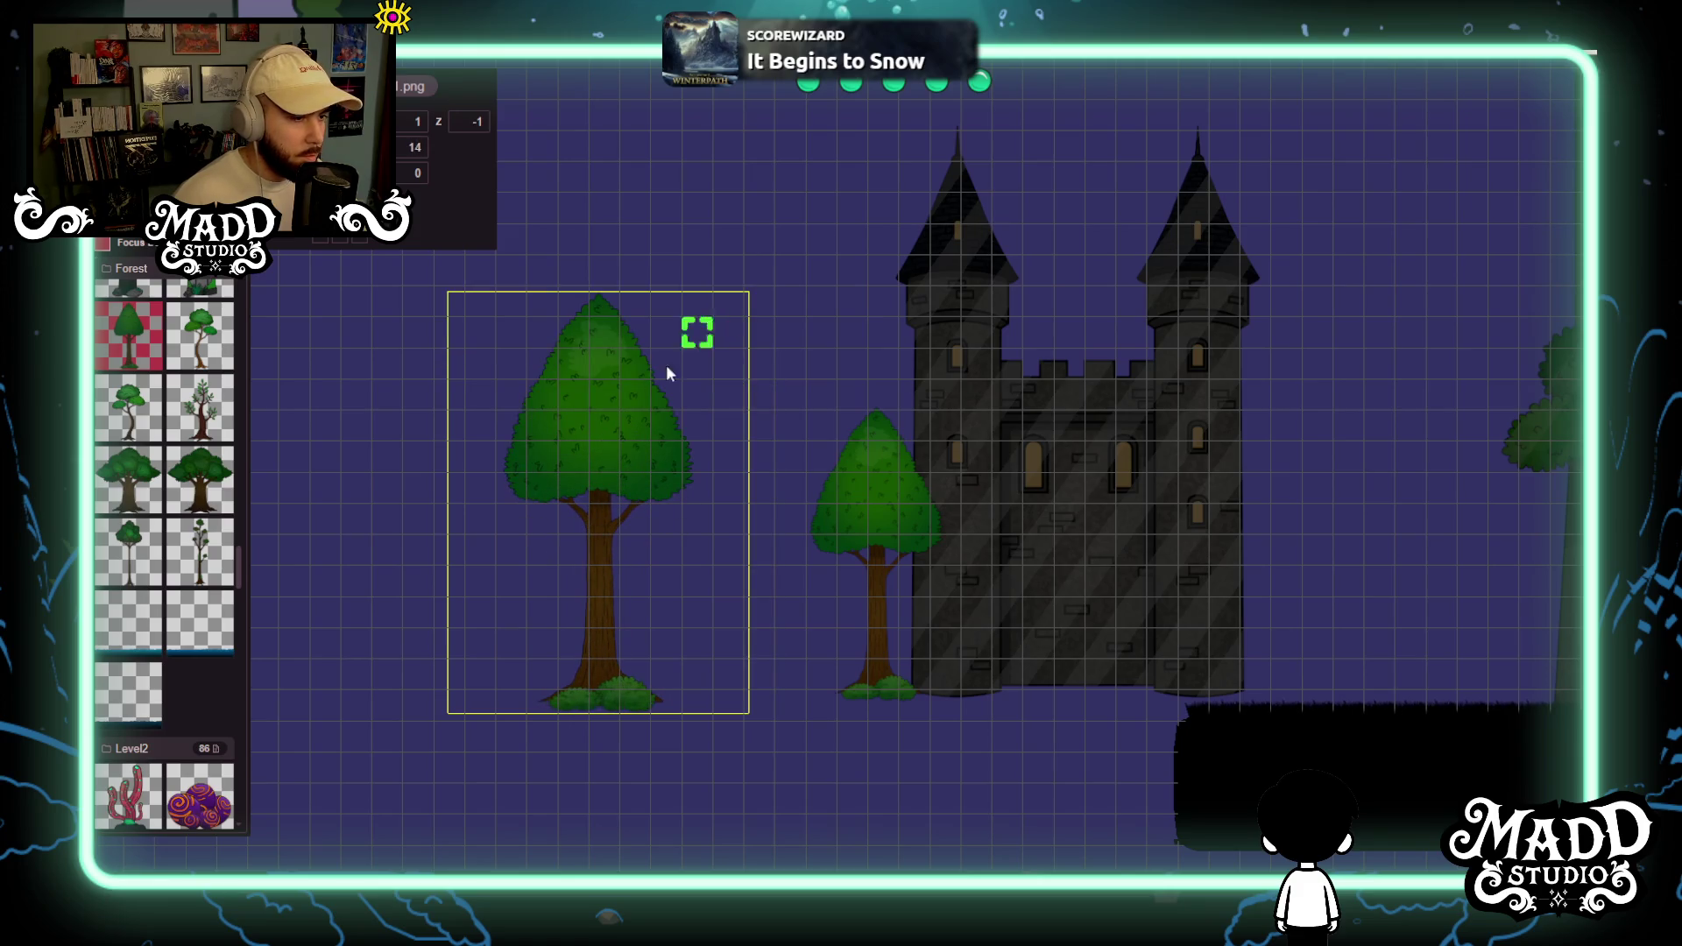
Set the second cone tree to depth -15 and move it onto the castle.
{"action": "type", "text": "5"}
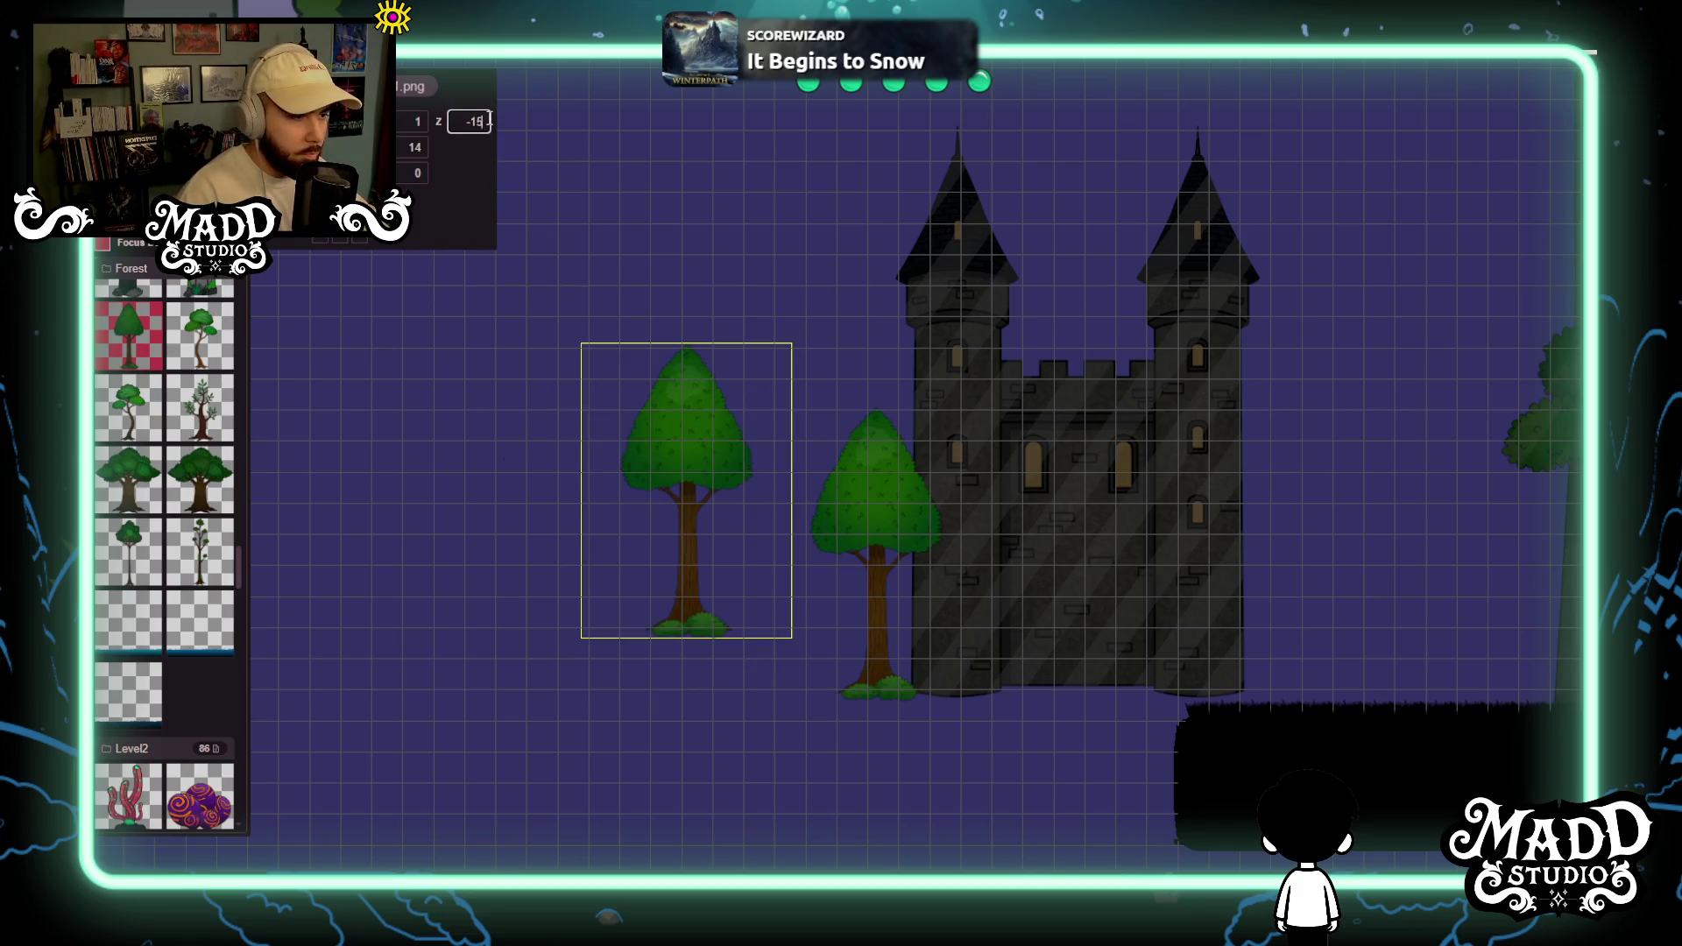
{"action": "mouse_move", "coordinate": [740, 486]}
{"action": "left_mouse_down"}
{"action": "mouse_move", "coordinate": [1075, 522]}
{"action": "mouse_move", "coordinate": [1118, 552]}
{"action": "mouse_move", "coordinate": [1354, 552]}
{"action": "mouse_move", "coordinate": [1272, 555]}
{"action": "left_mouse_up"}
{"action": "left_click_drag", "start_coordinate": [1412, 604], "coordinate": [543, 582]}
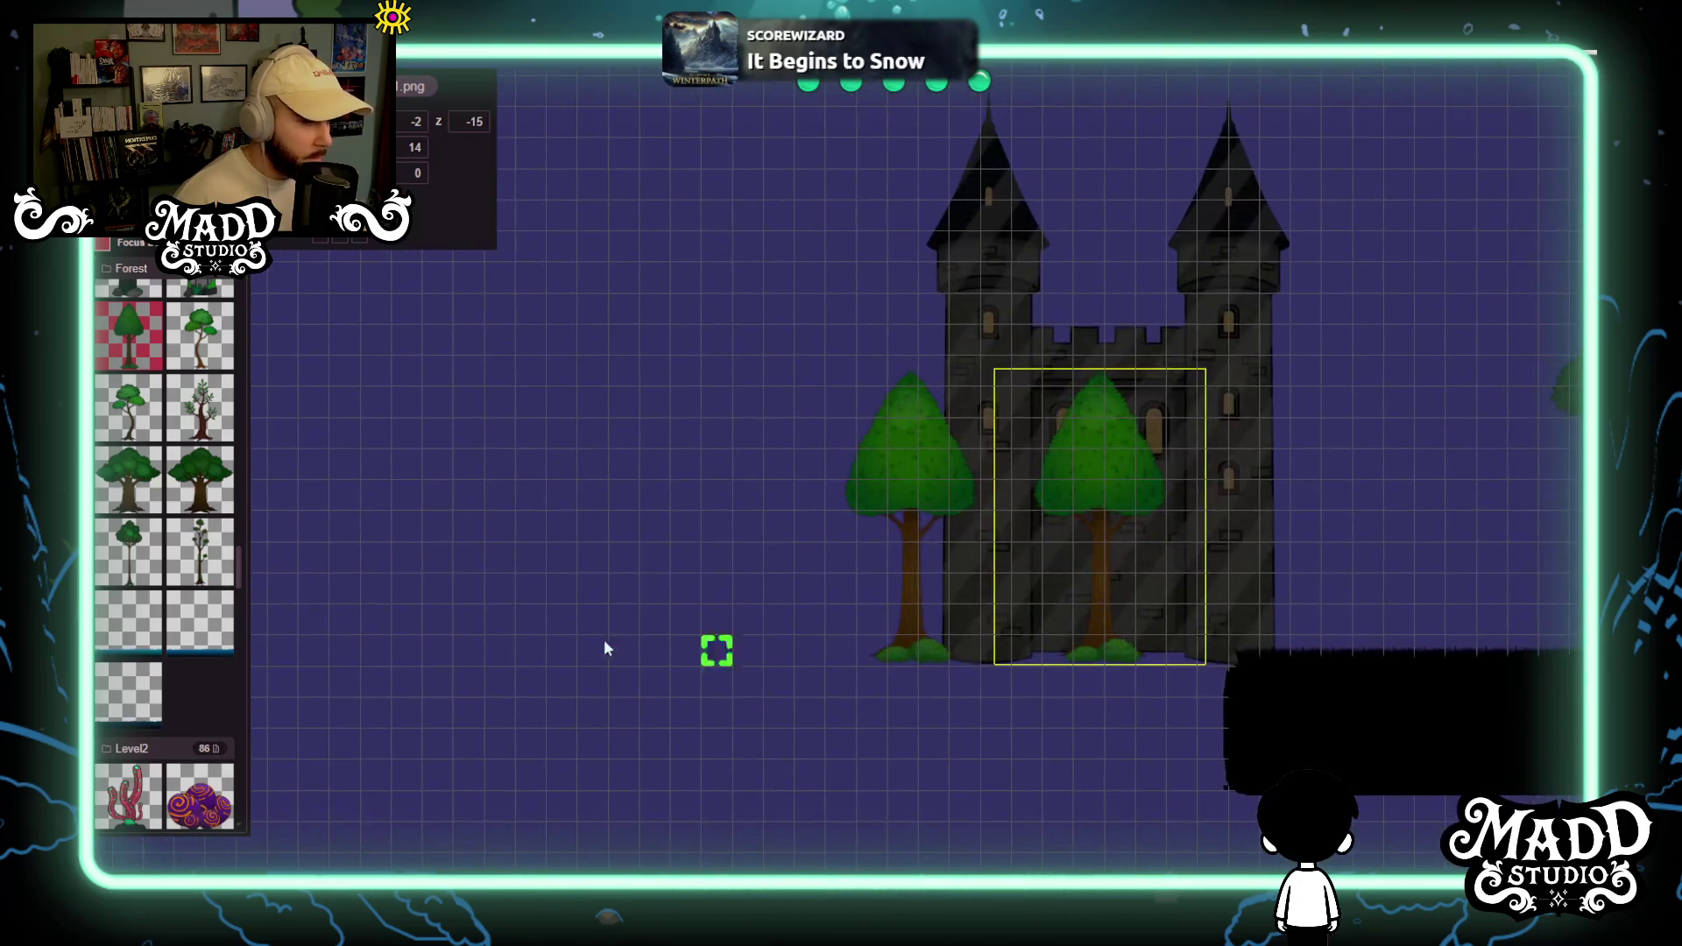
Add a third, enlarged cone tree at depth -15 beside the castle's right tower.
{"action": "left_click", "coordinate": [500, 653]}
{"action": "mouse_move", "coordinate": [717, 433]}
{"action": "left_mouse_down"}
{"action": "mouse_move", "coordinate": [777, 352]}
{"action": "mouse_move", "coordinate": [668, 353]}
{"action": "mouse_move", "coordinate": [676, 379]}
{"action": "mouse_move", "coordinate": [657, 374]}
{"action": "mouse_move", "coordinate": [789, 380]}
{"action": "mouse_move", "coordinate": [789, 235]}
{"action": "left_mouse_up"}
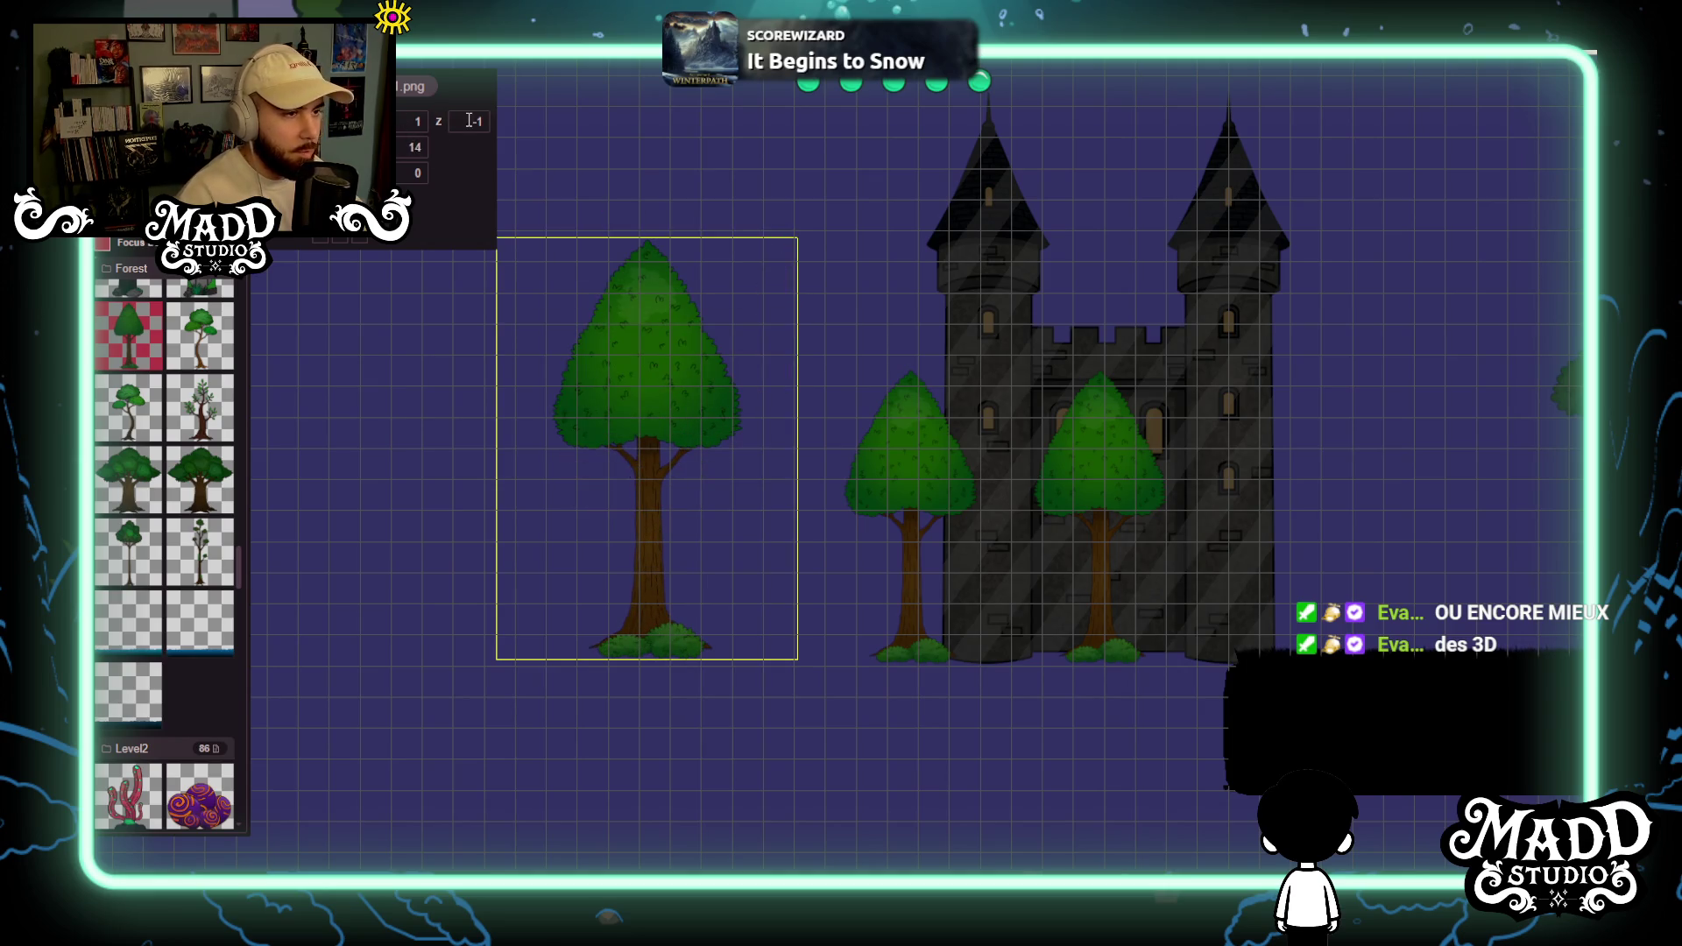
{"action": "type", "text": "5"}
{"action": "mouse_move", "coordinate": [686, 473]}
{"action": "left_mouse_down"}
{"action": "mouse_move", "coordinate": [1242, 465]}
{"action": "mouse_move", "coordinate": [1562, 535]}
{"action": "mouse_move", "coordinate": [687, 529]}
{"action": "mouse_move", "coordinate": [1051, 537]}
{"action": "mouse_move", "coordinate": [1217, 586]}
{"action": "left_mouse_up"}
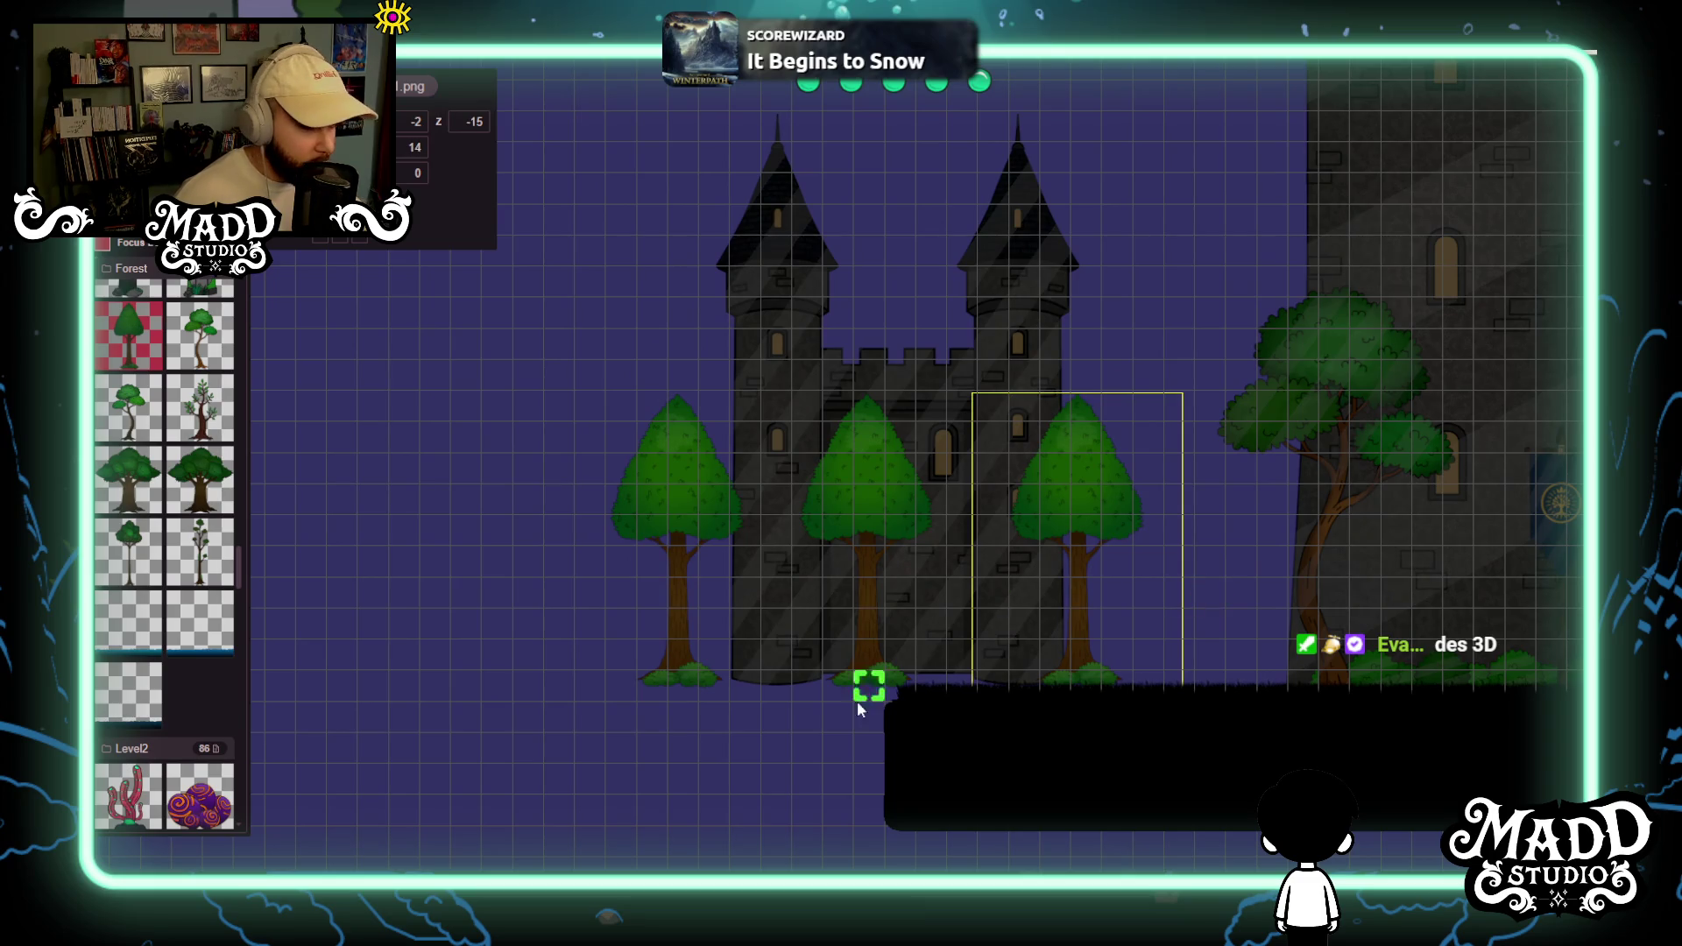
{"action": "scroll", "coordinate": [862, 699], "scroll_direction": "down", "scroll_amount": 5}
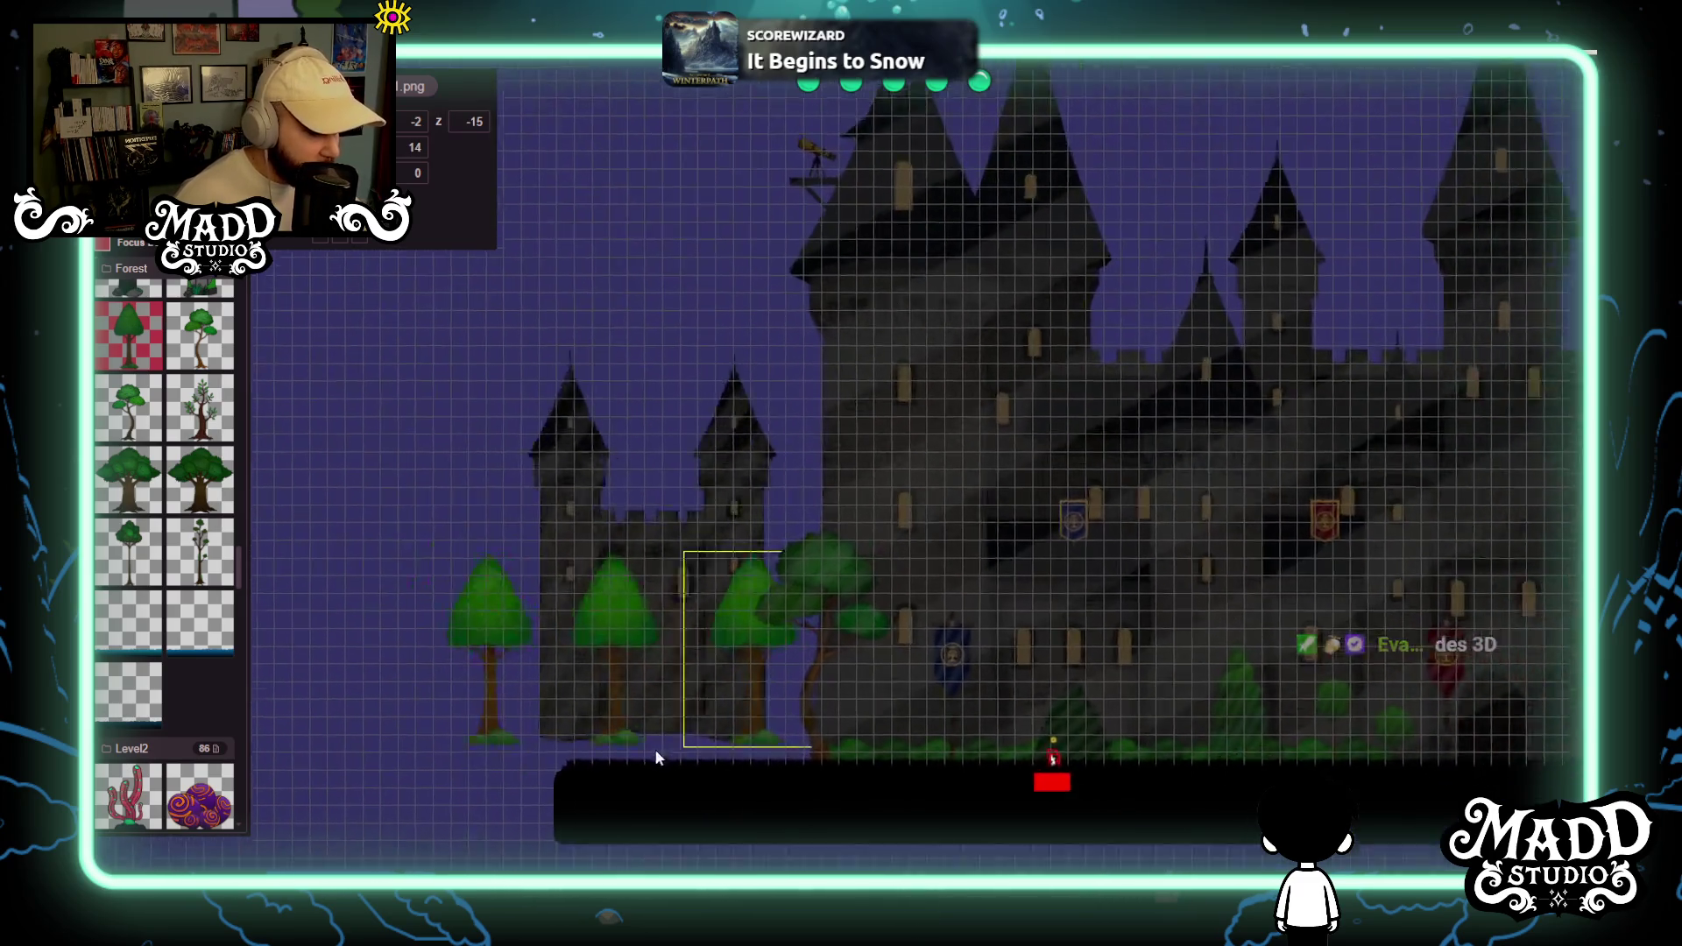
{"action": "mouse_move", "coordinate": [659, 758]}
{"action": "left_mouse_down"}
{"action": "mouse_move", "coordinate": [545, 680]}
{"action": "mouse_move", "coordinate": [1022, 683]}
{"action": "mouse_move", "coordinate": [931, 770]}
{"action": "left_mouse_up"}
{"action": "scroll", "coordinate": [819, 749], "scroll_direction": "up", "scroll_amount": 3}
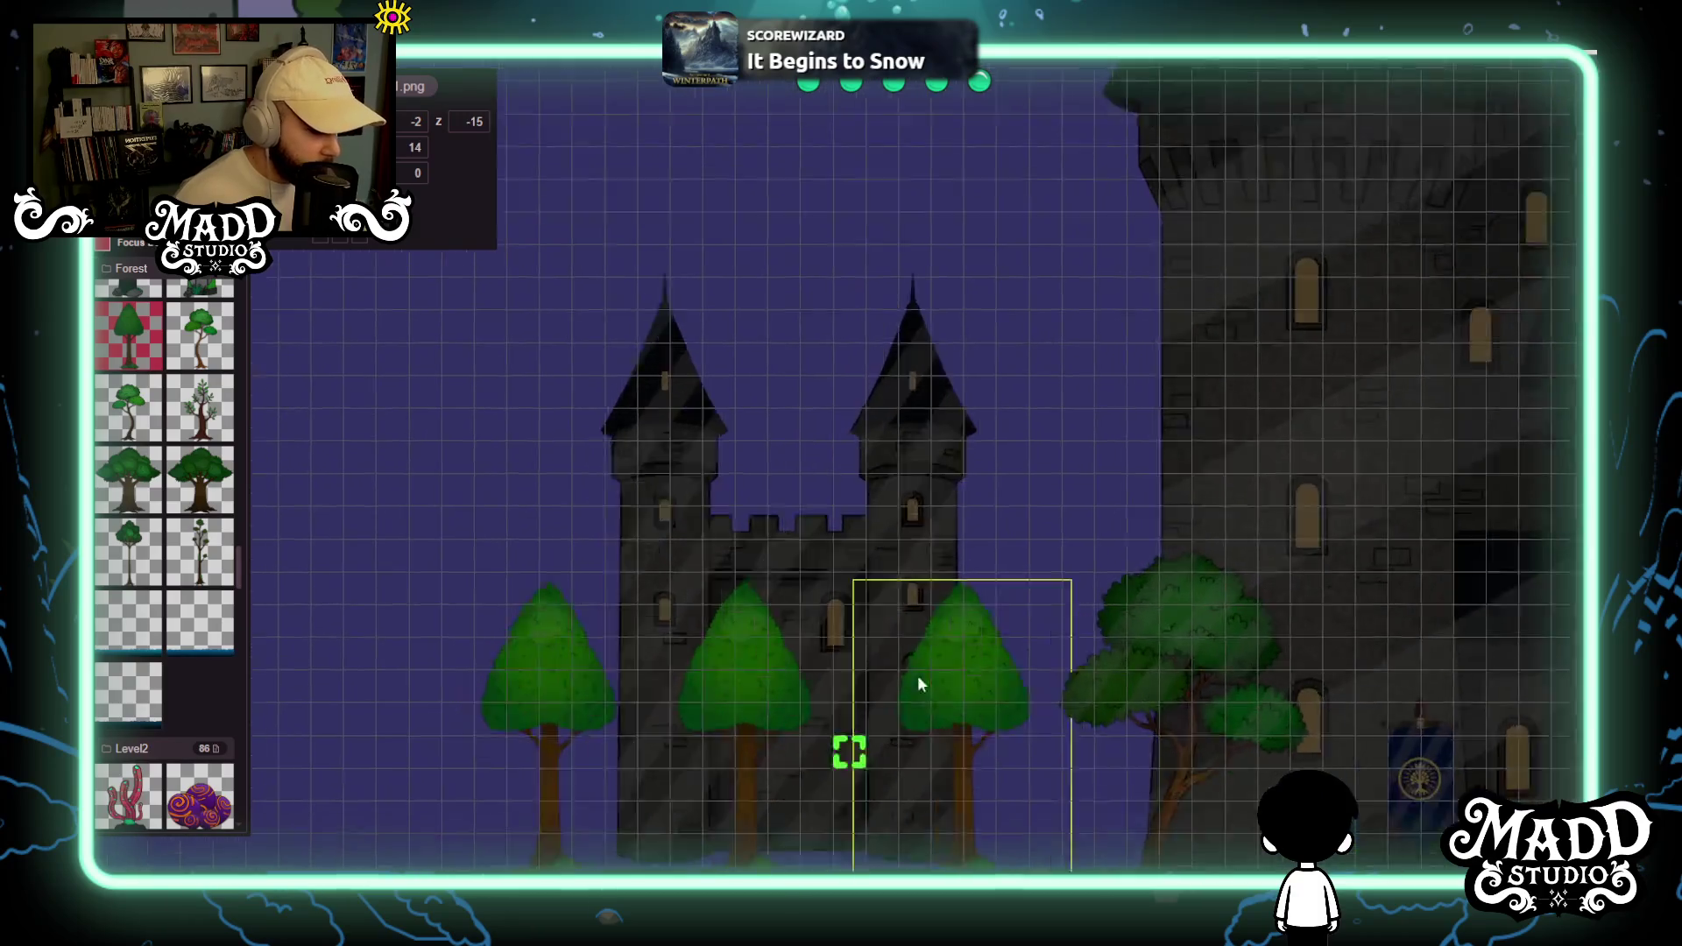
{"action": "scroll", "coordinate": [892, 697], "scroll_direction": "up", "scroll_amount": 2}
{"action": "mouse_move", "coordinate": [480, 692]}
{"action": "left_mouse_down"}
{"action": "mouse_move", "coordinate": [650, 613]}
{"action": "mouse_move", "coordinate": [488, 613]}
{"action": "mouse_move", "coordinate": [302, 701]}
{"action": "mouse_move", "coordinate": [702, 641]}
{"action": "left_mouse_up"}
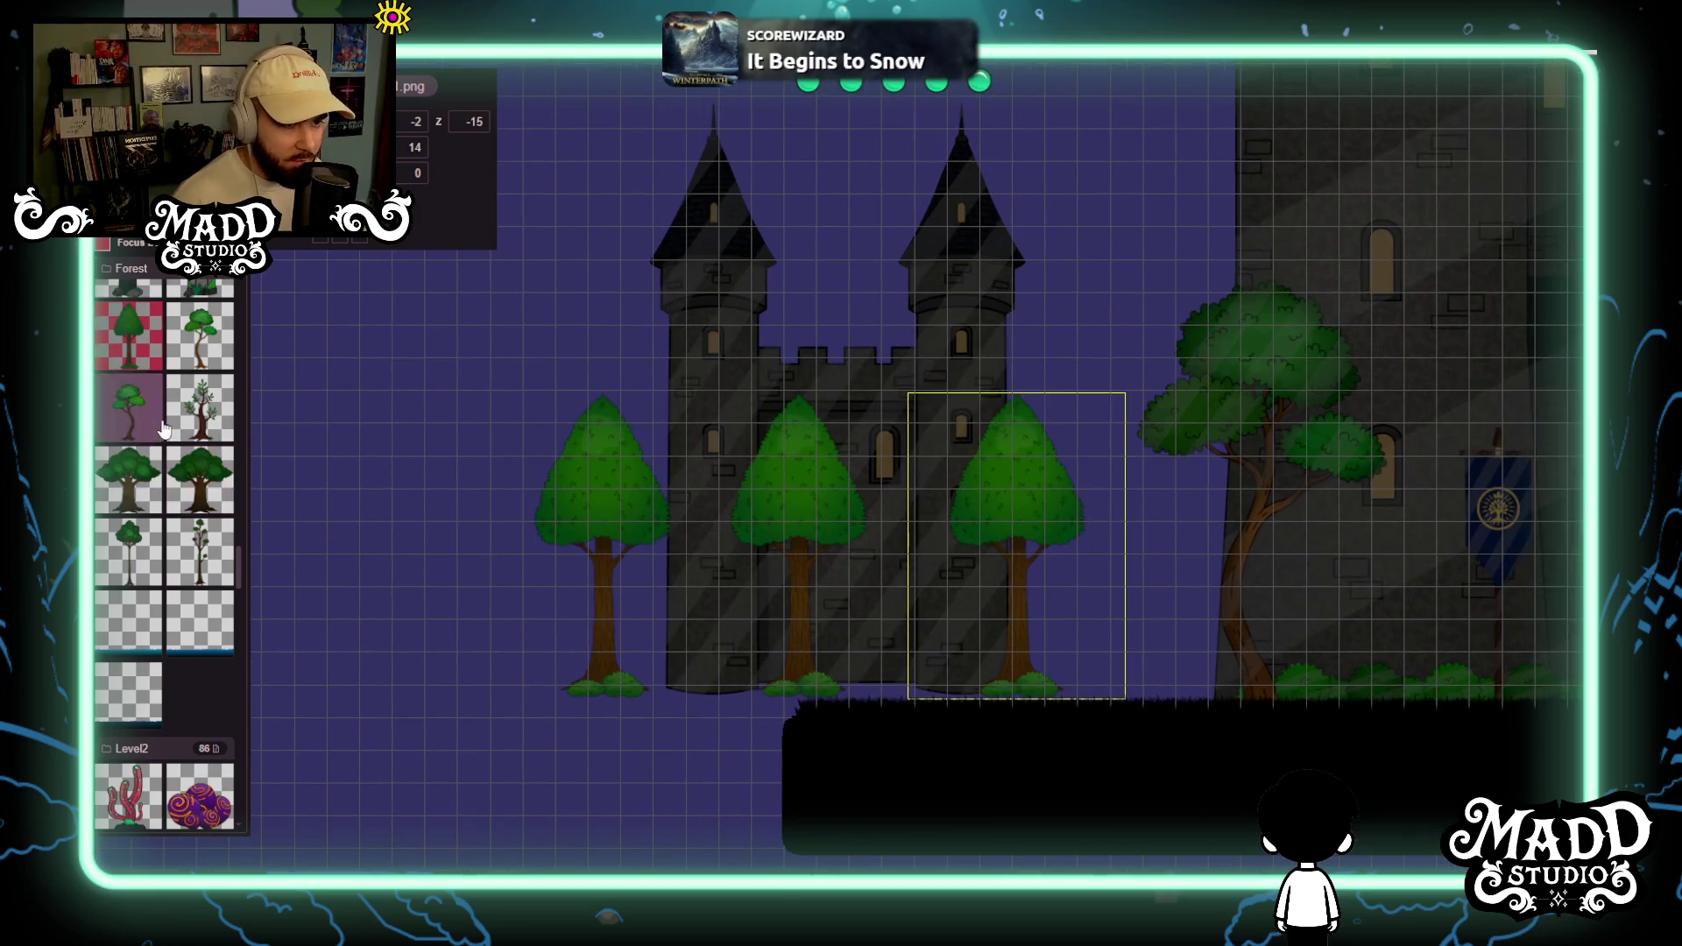
Select the spiral topiary tile from the castle/tree sprites in the asset palette.
{"action": "scroll", "coordinate": [168, 510], "scroll_direction": "down", "scroll_amount": 5}
{"action": "scroll", "coordinate": [169, 510], "scroll_direction": "down", "scroll_amount": 2}
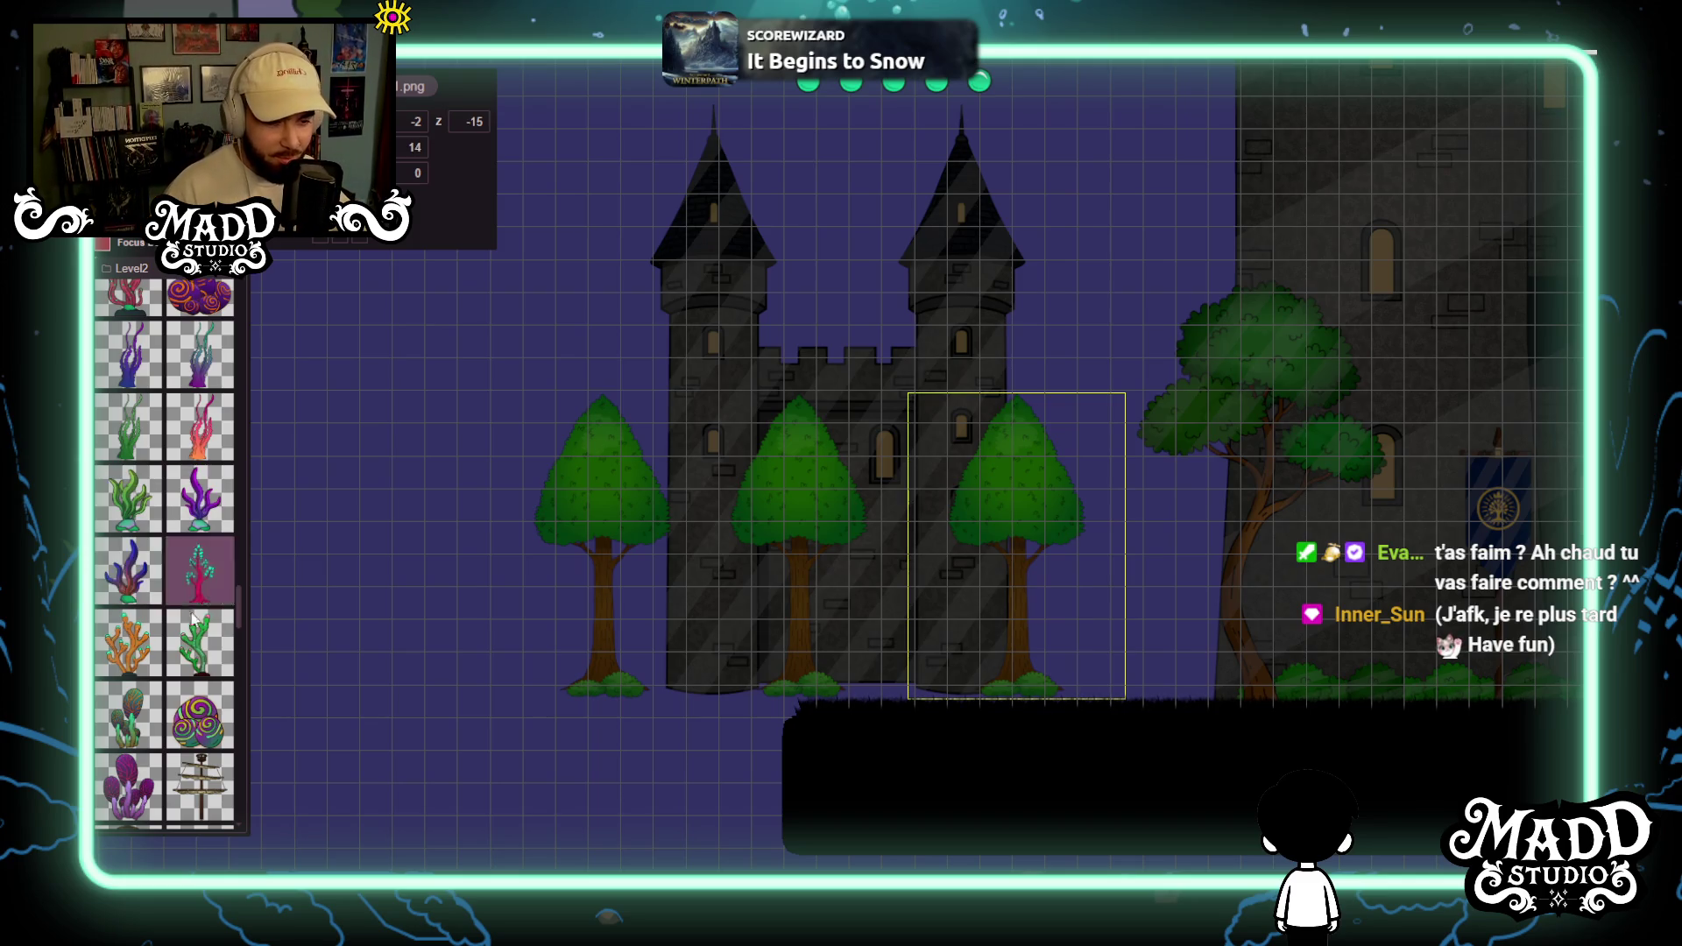
{"action": "scroll", "coordinate": [167, 610], "scroll_direction": "up", "scroll_amount": 5}
{"action": "scroll", "coordinate": [166, 611], "scroll_direction": "up", "scroll_amount": 10}
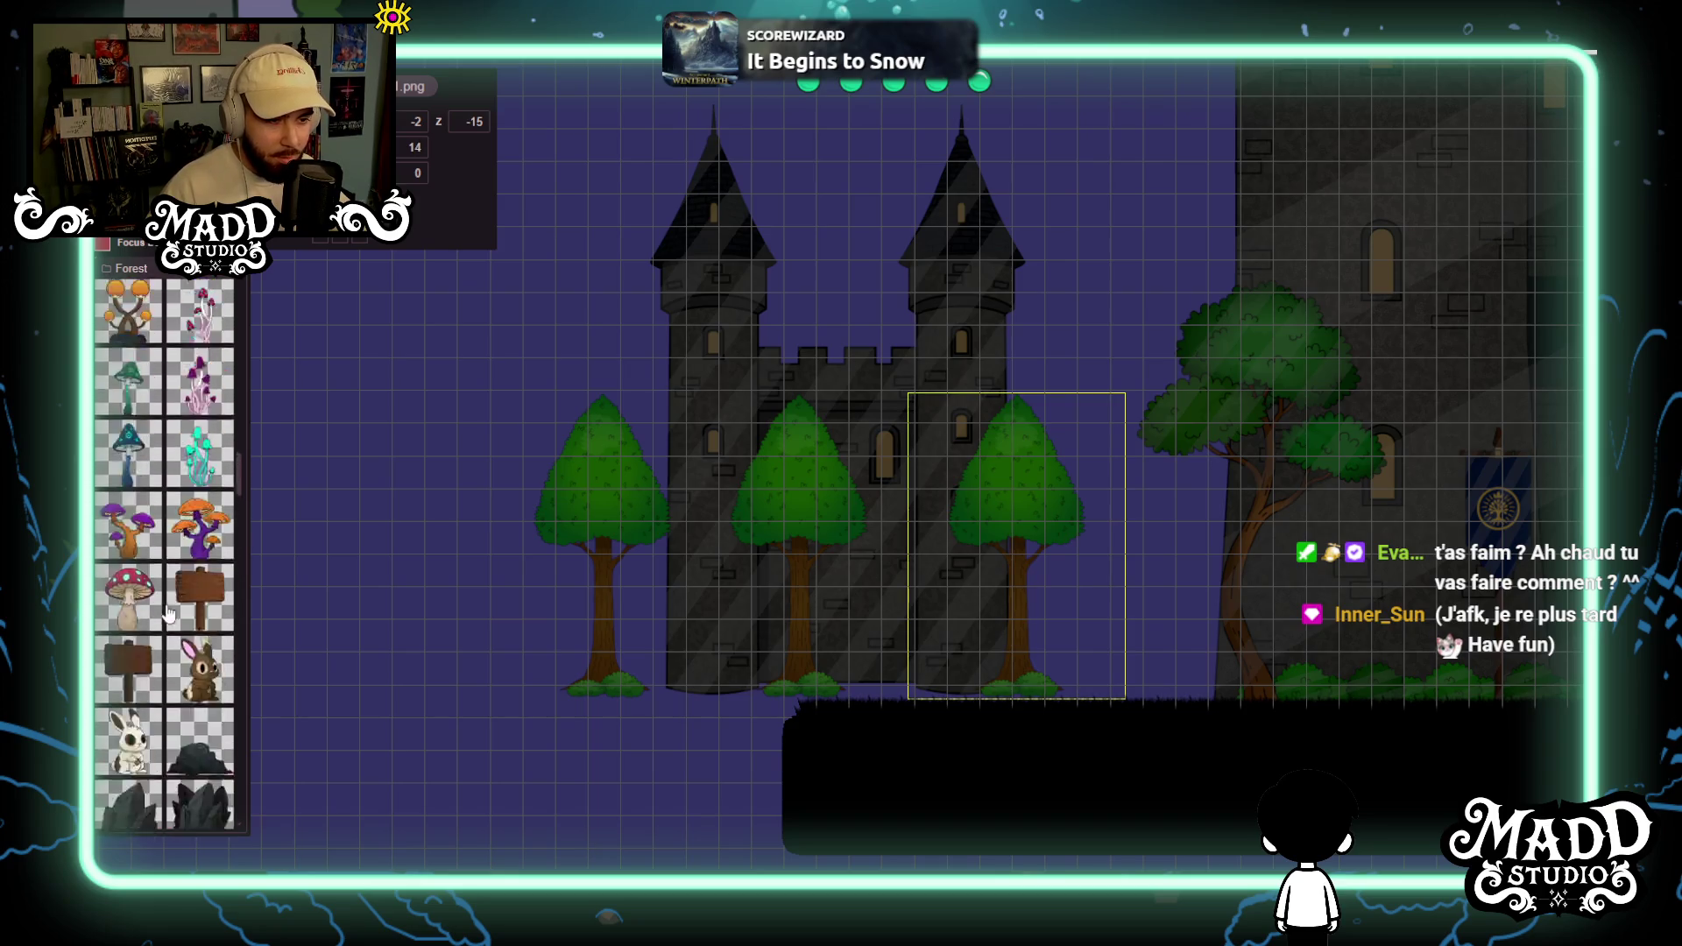
{"action": "scroll", "coordinate": [185, 571], "scroll_direction": "down", "scroll_amount": 10}
{"action": "scroll", "coordinate": [185, 574], "scroll_direction": "up", "scroll_amount": 3}
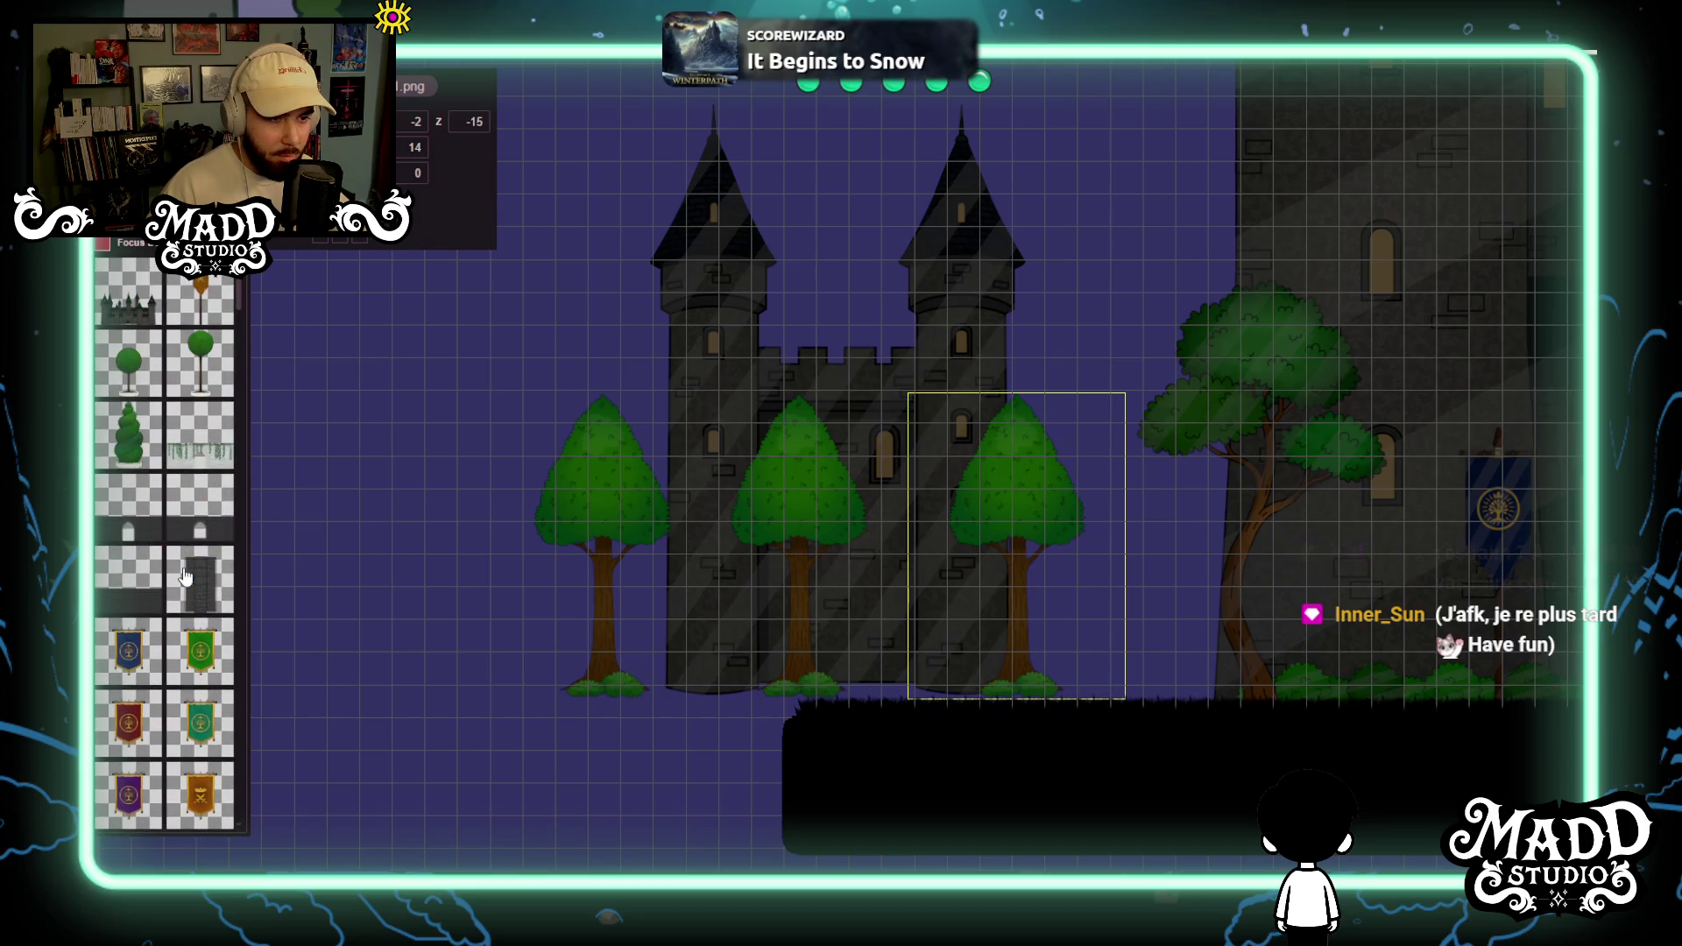
{"action": "scroll", "coordinate": [154, 411], "scroll_direction": "up", "scroll_amount": 6}
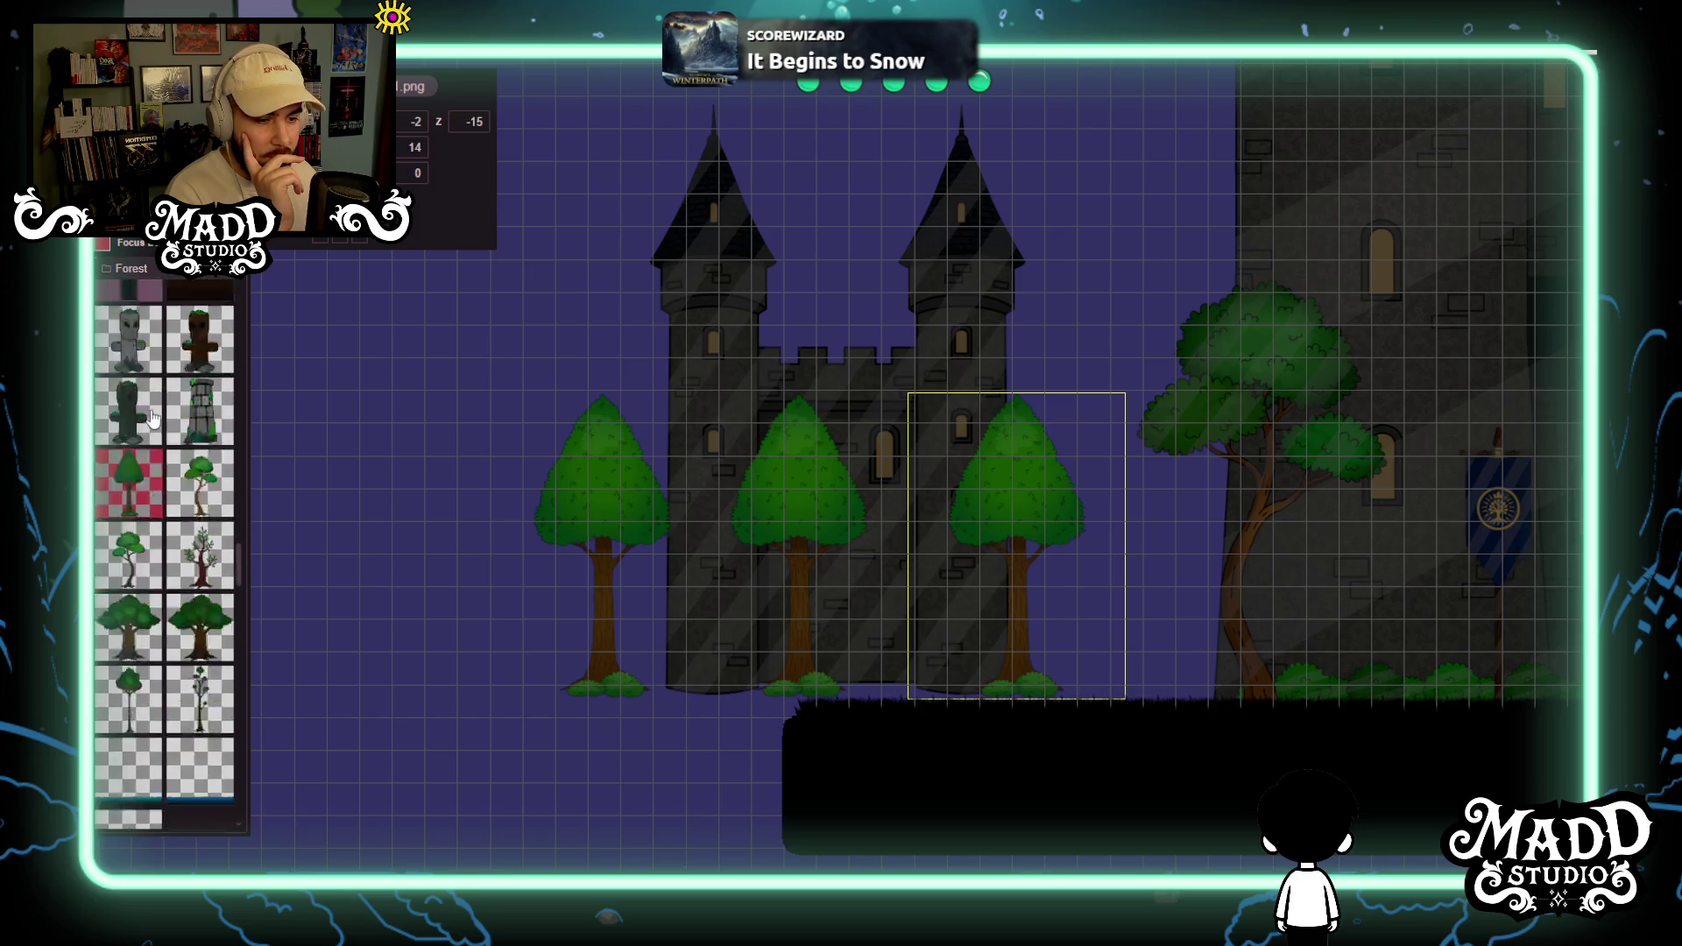
{"action": "scroll", "coordinate": [153, 417], "scroll_direction": "down", "scroll_amount": 5}
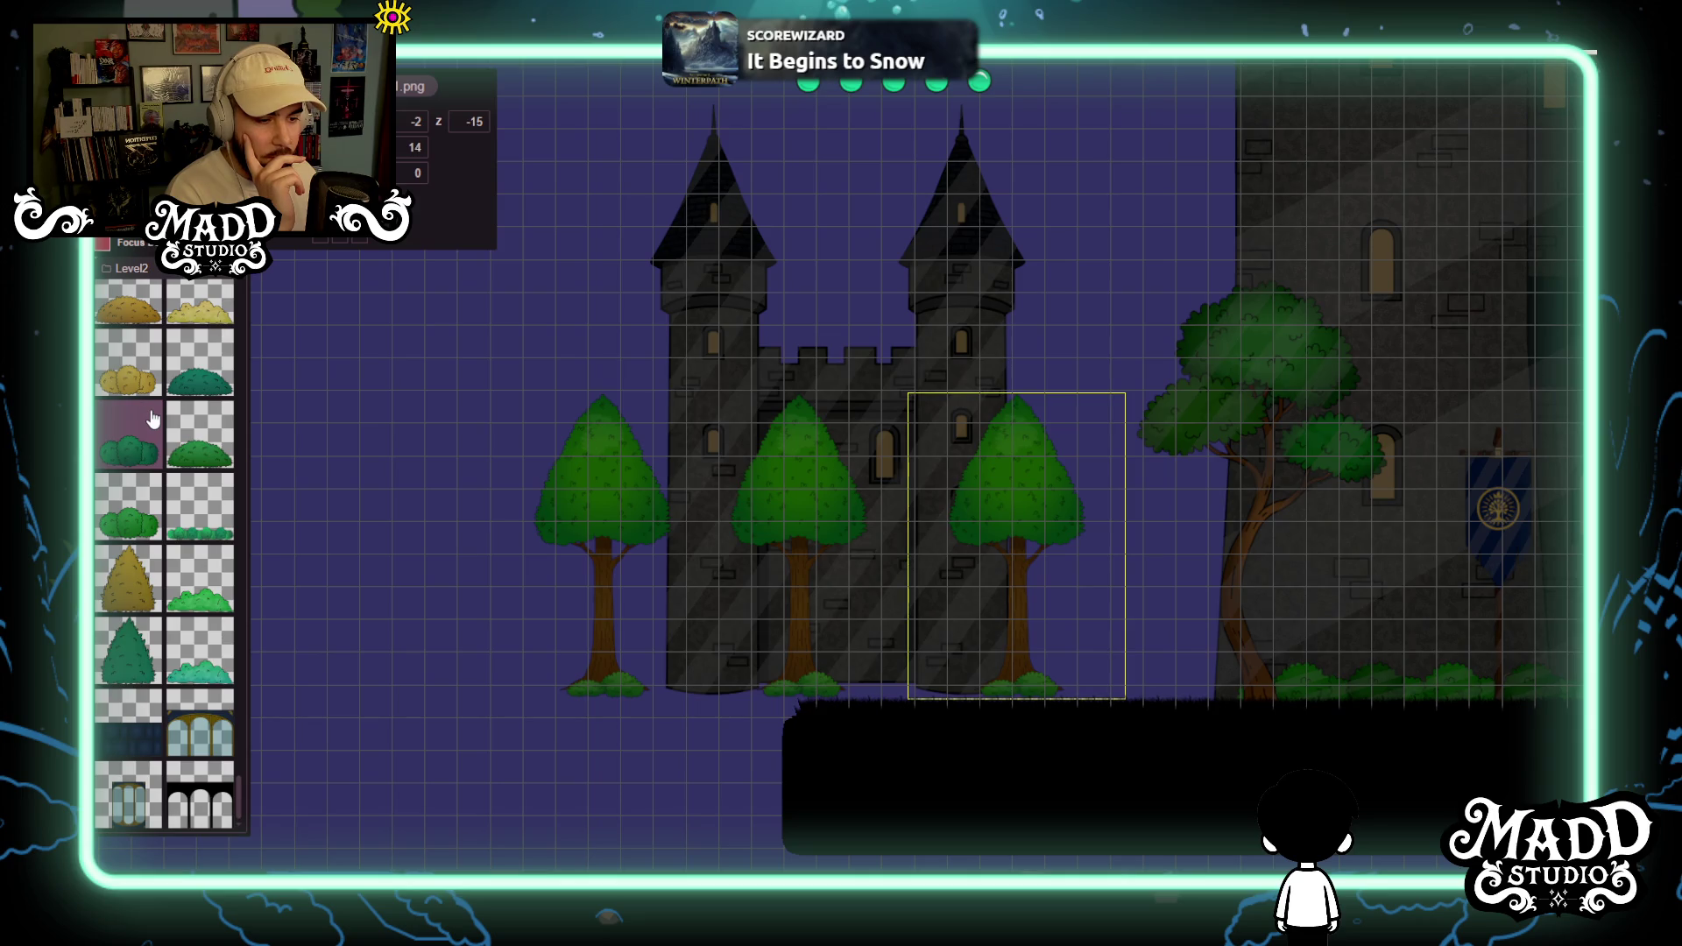
{"action": "scroll", "coordinate": [143, 646], "scroll_direction": "down", "scroll_amount": 15}
{"action": "scroll", "coordinate": [143, 645], "scroll_direction": "down", "scroll_amount": 15}
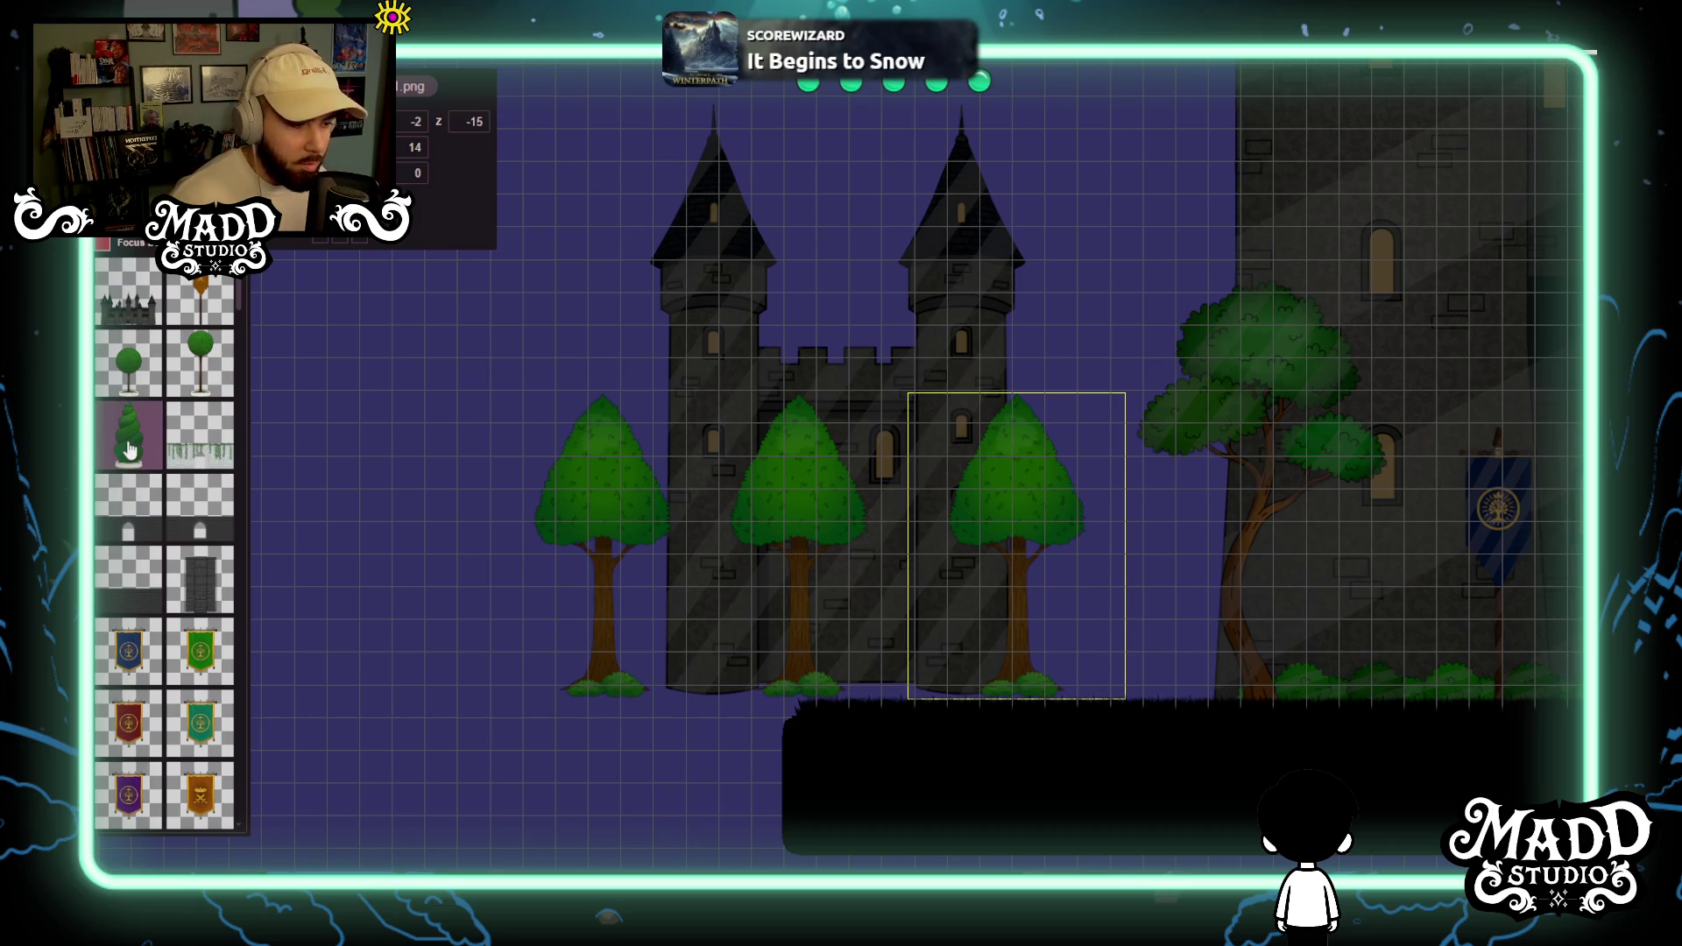
{"action": "left_click", "coordinate": [129, 450]}
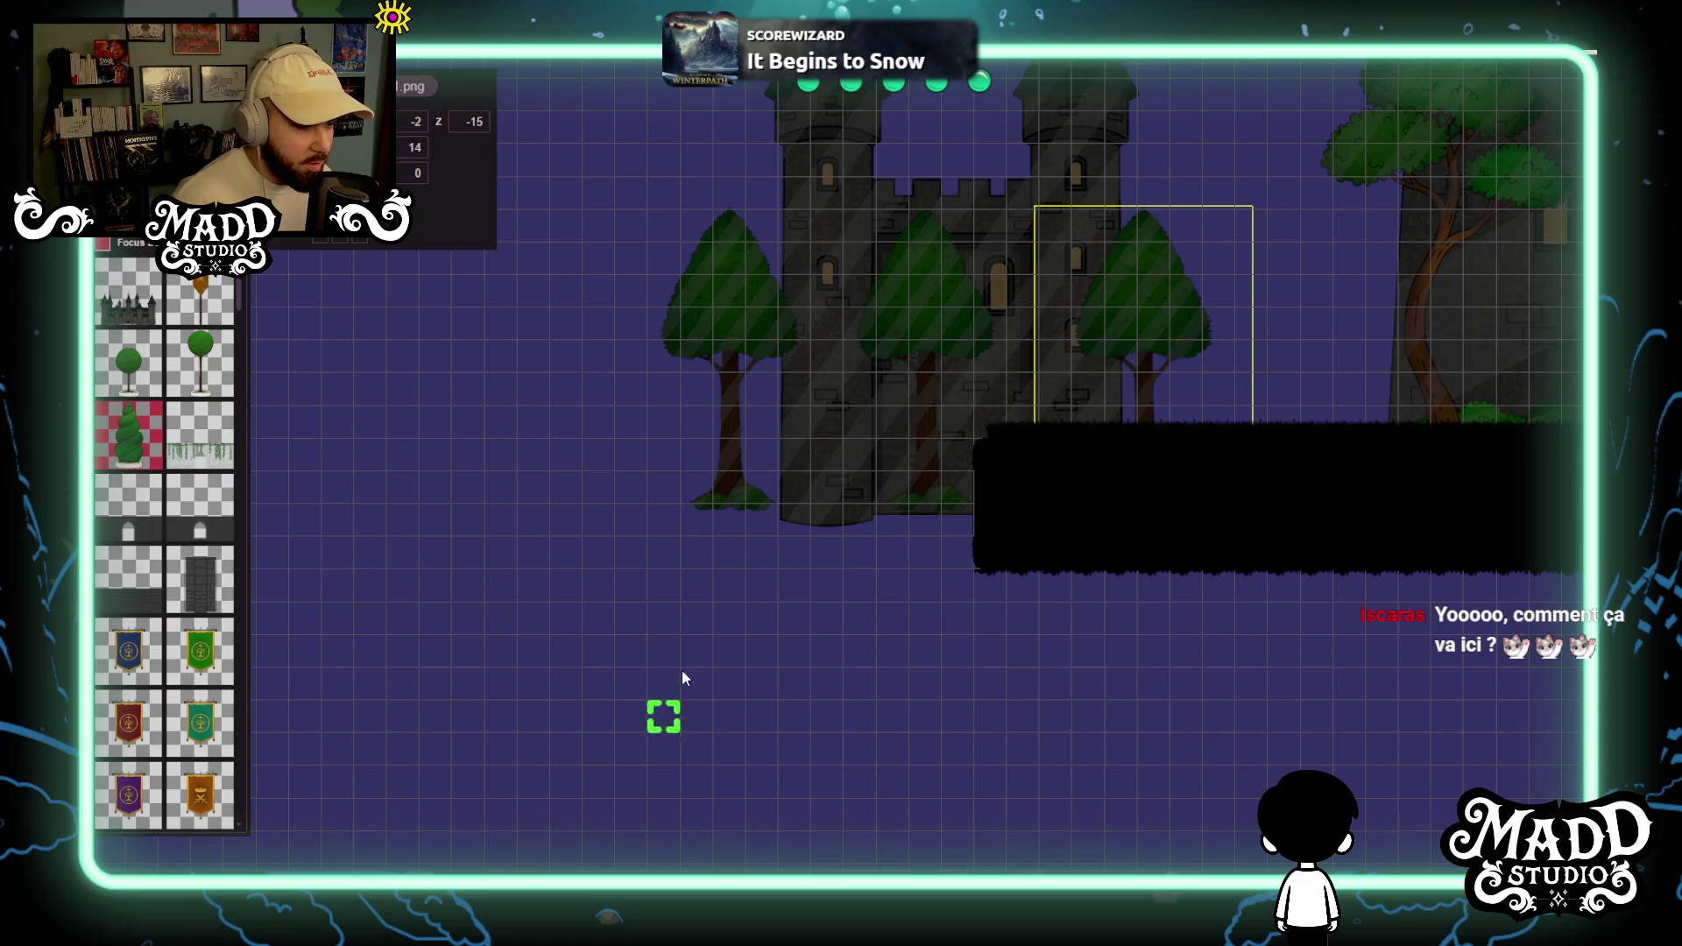
Place a spiral topiary left of the castle and scale it to full size.
{"action": "scroll", "coordinate": [661, 686], "scroll_direction": "down", "scroll_amount": 1}
{"action": "scroll", "coordinate": [661, 686], "scroll_direction": "down", "scroll_amount": 5}
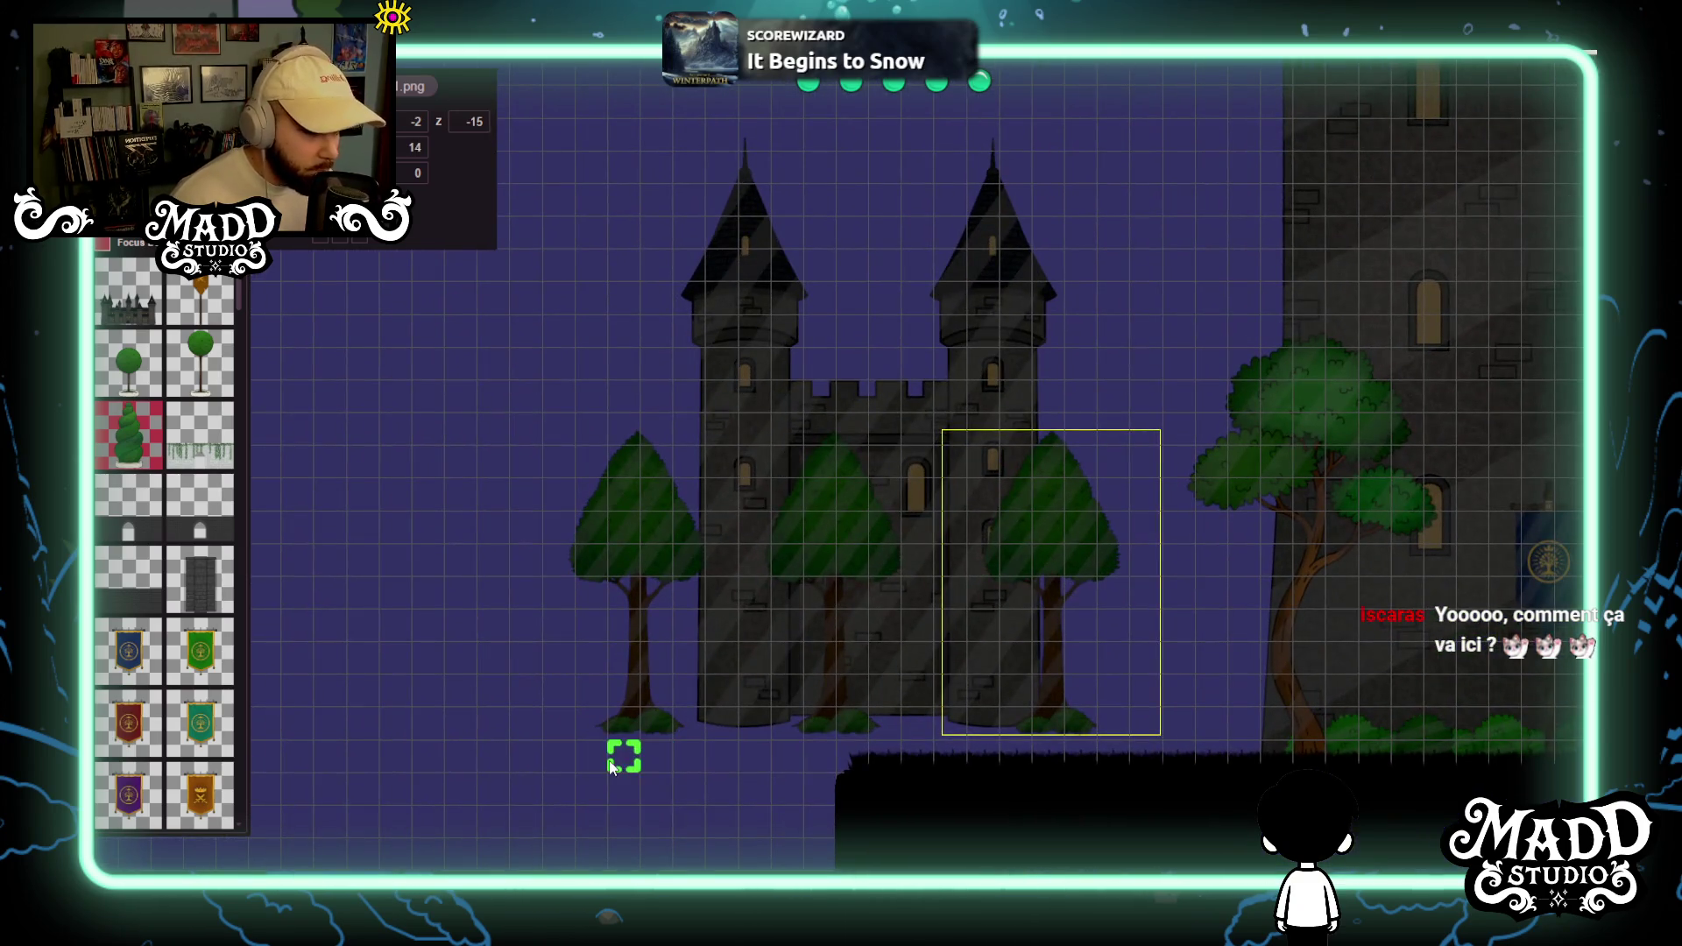
{"action": "left_click", "coordinate": [602, 769]}
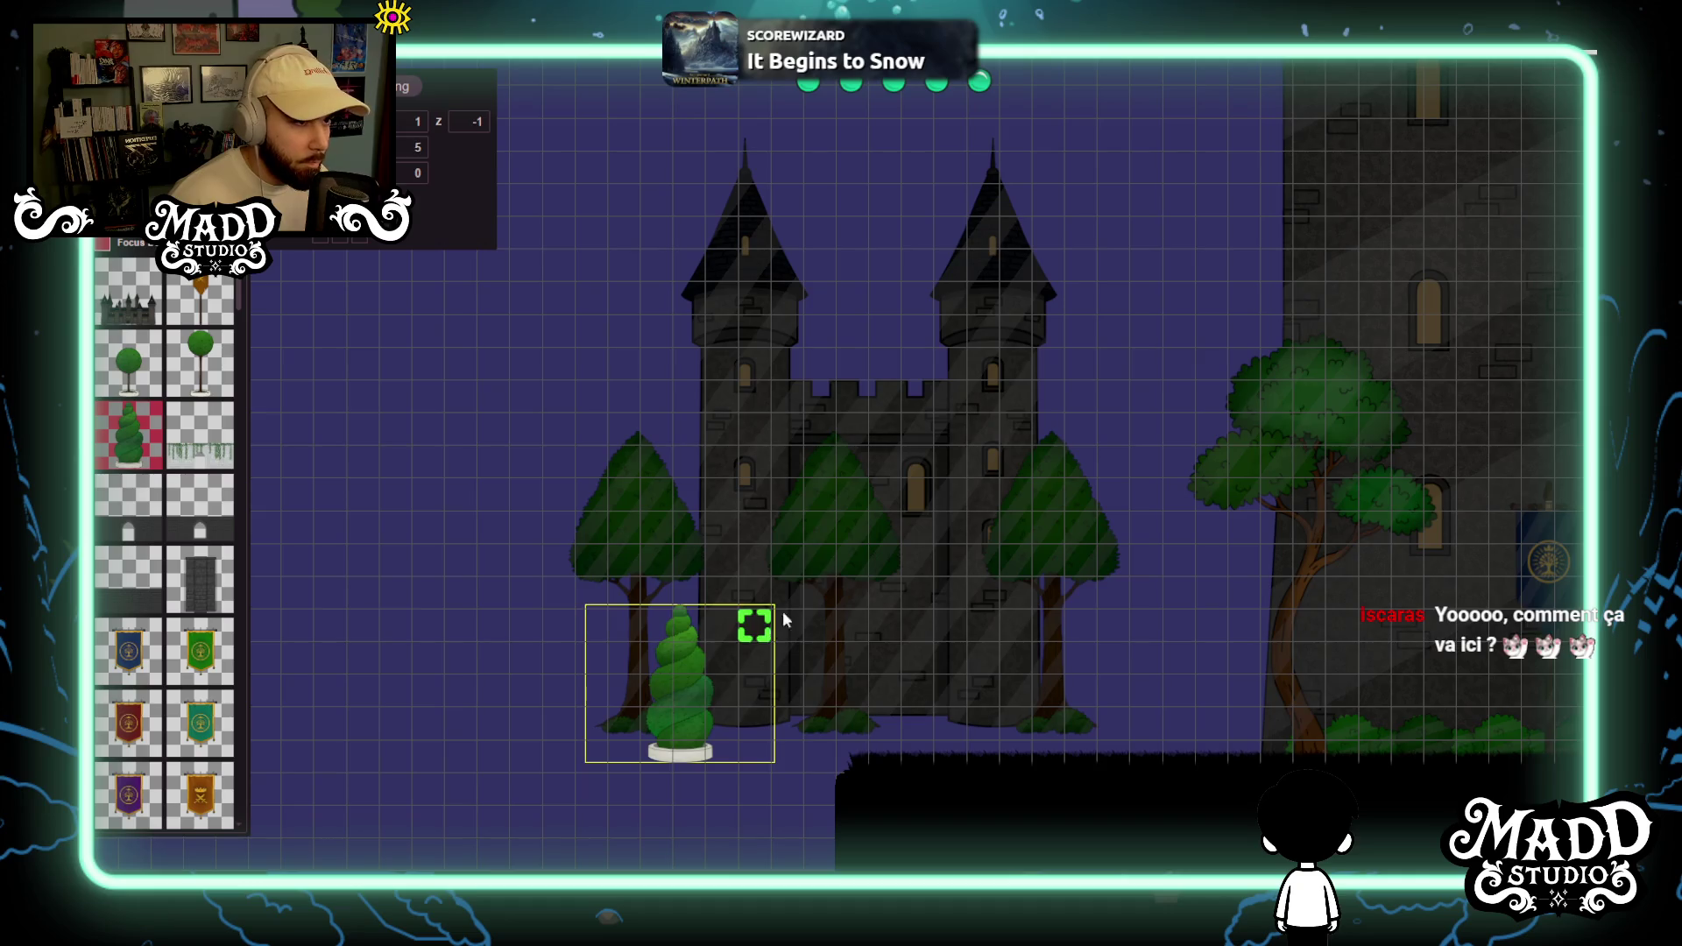
{"action": "left_click_drag", "start_coordinate": [776, 625], "coordinate": [818, 565]}
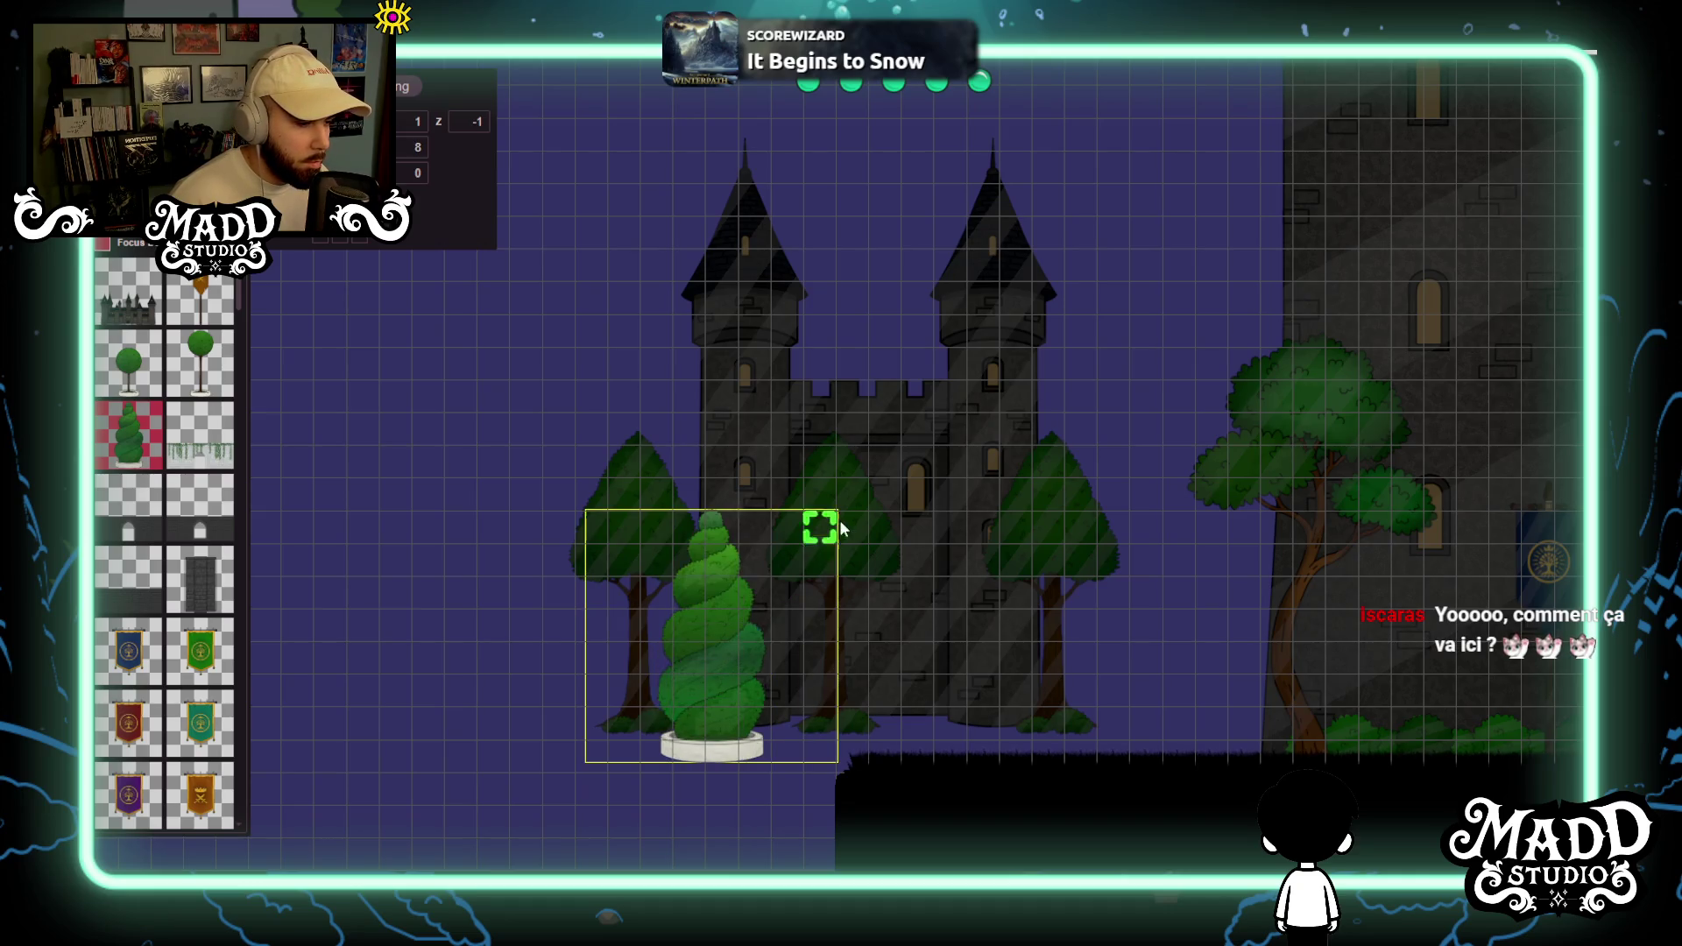
{"action": "left_click_drag", "start_coordinate": [824, 569], "coordinate": [698, 570]}
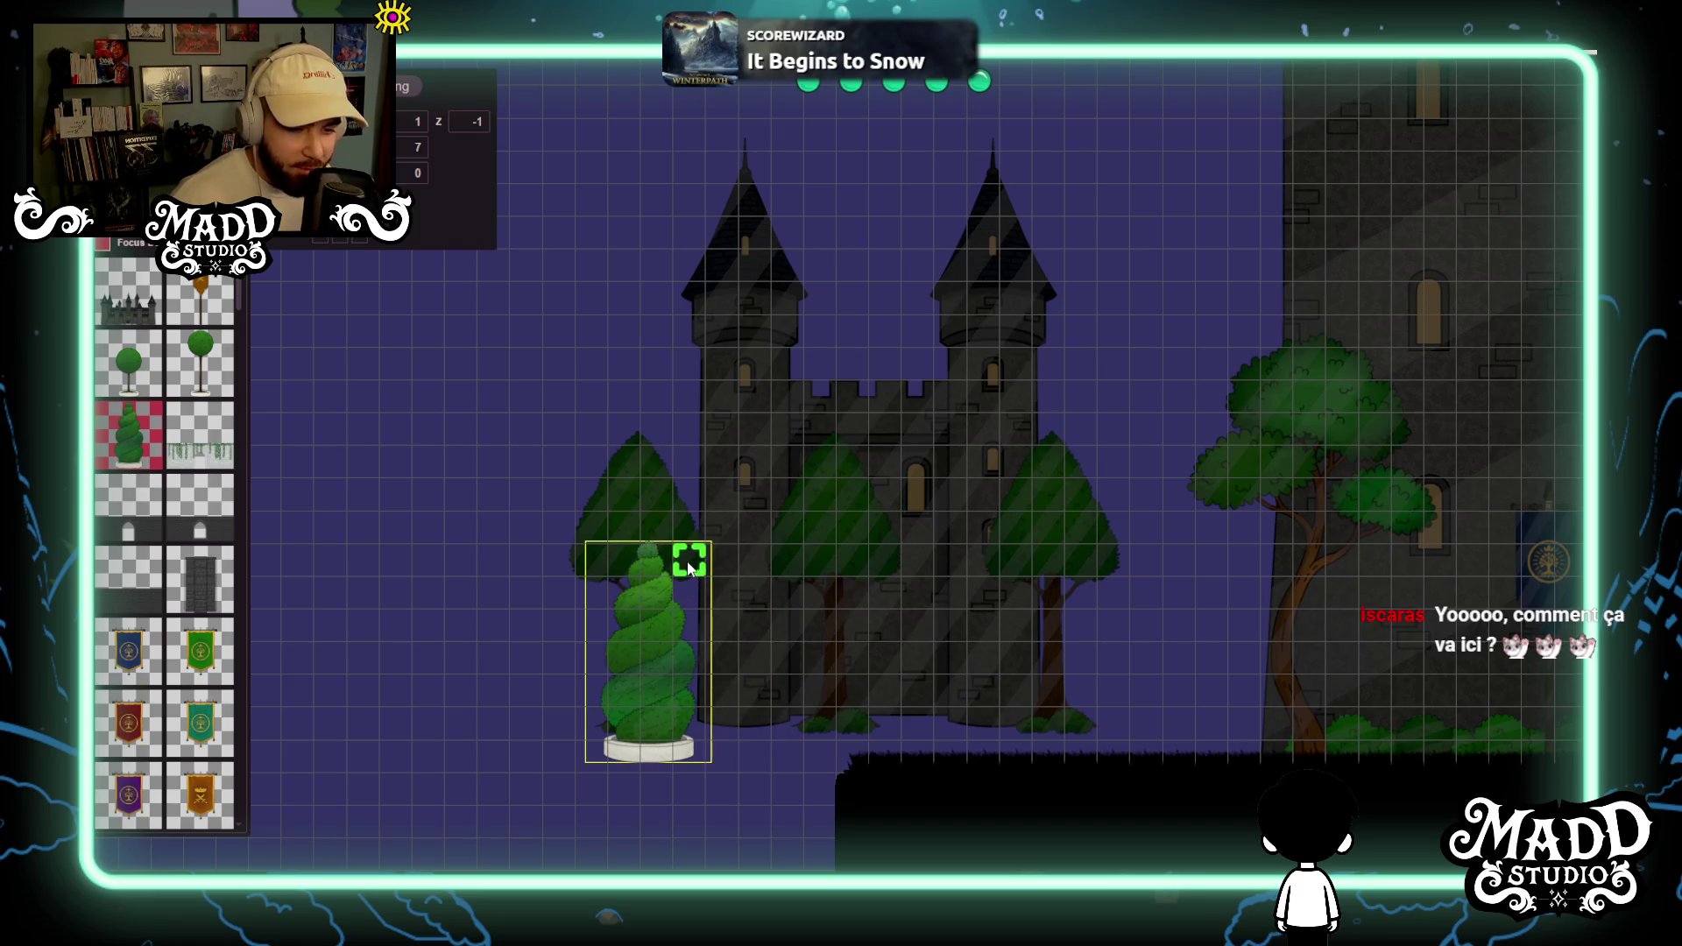
{"action": "key", "text": "Right"}
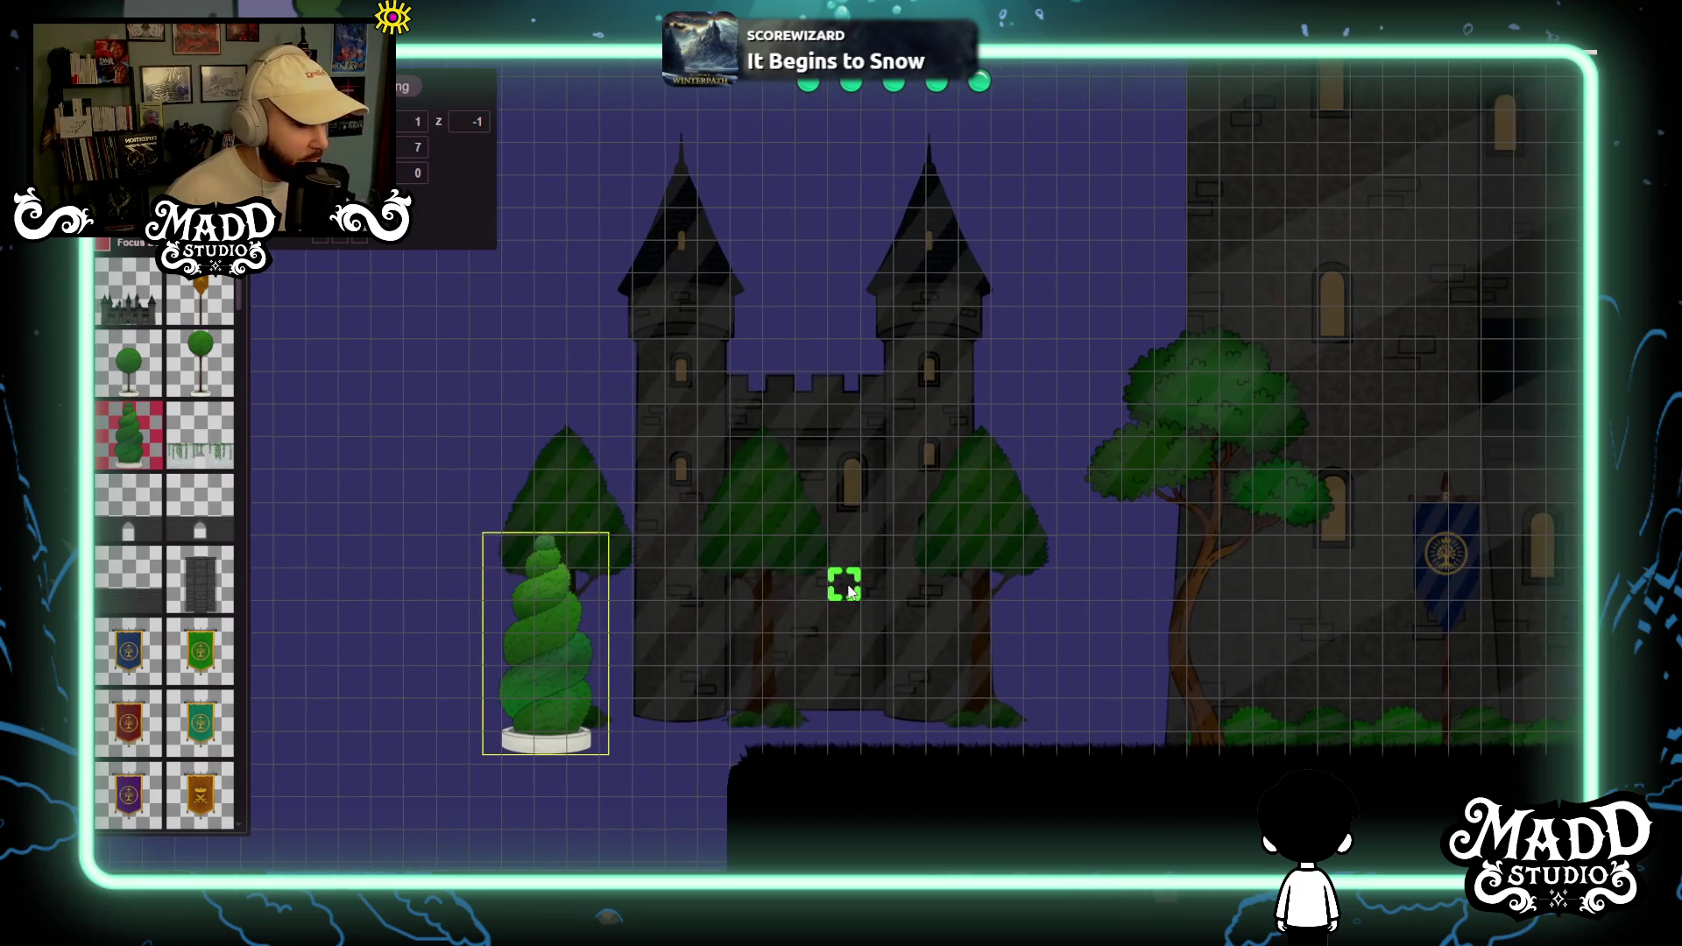
{"action": "key", "text": "f"}
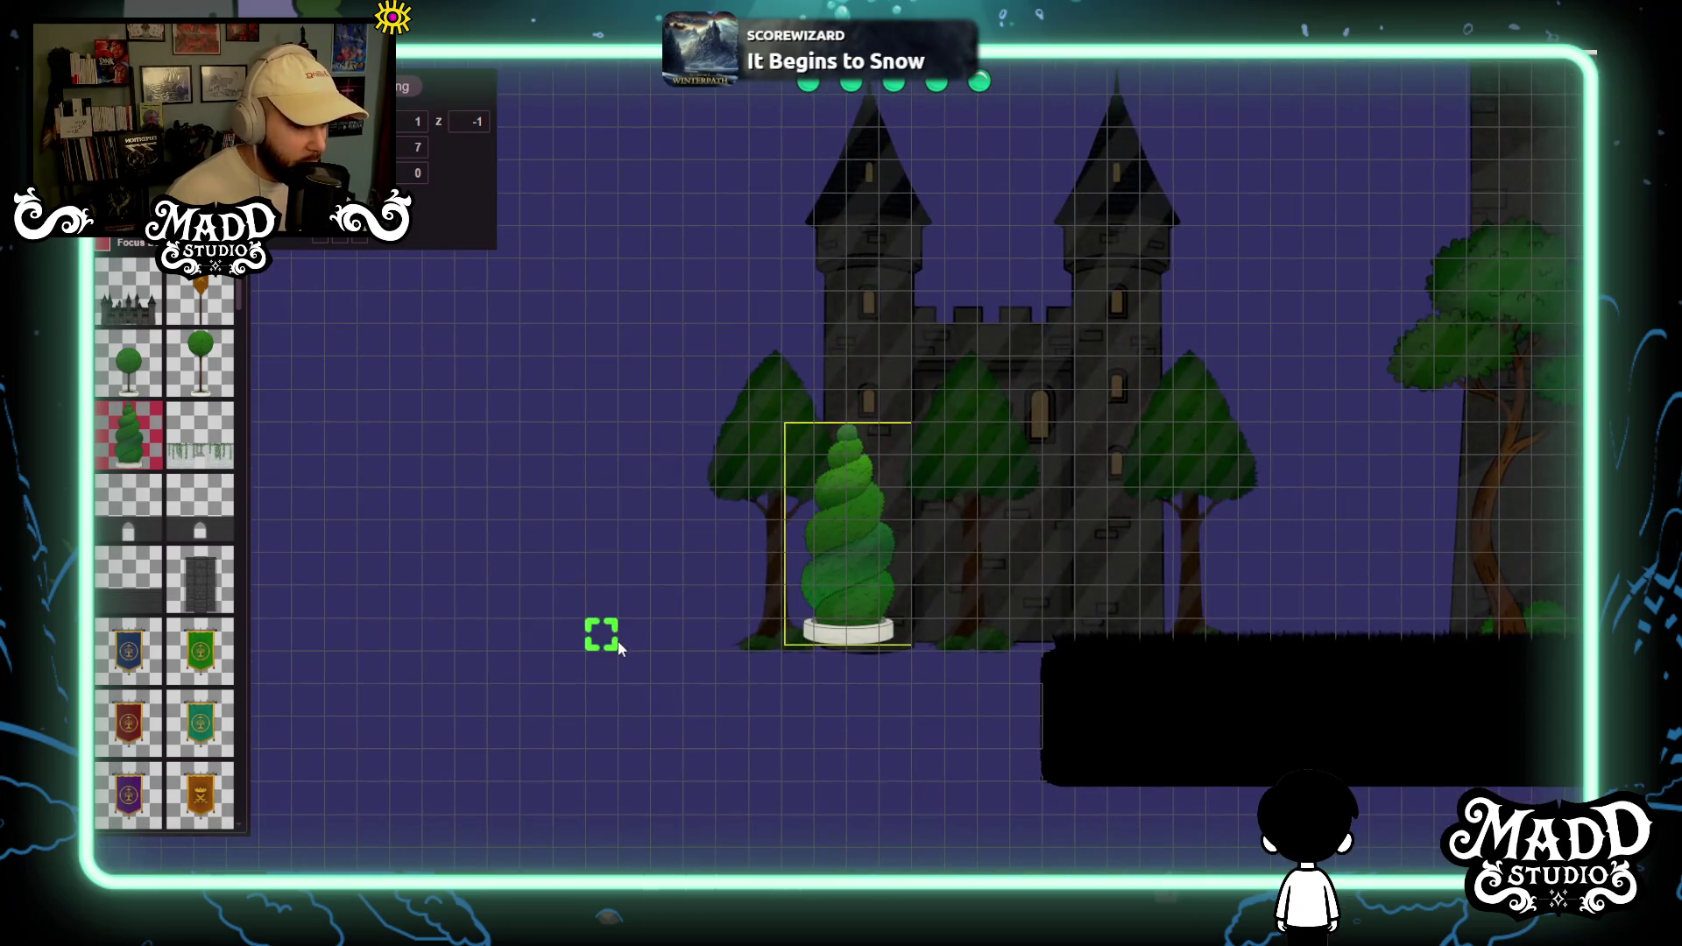
{"action": "mouse_move", "coordinate": [637, 613]}
{"action": "left_mouse_down"}
{"action": "mouse_move", "coordinate": [780, 394]}
{"action": "mouse_move", "coordinate": [771, 434]}
{"action": "mouse_move", "coordinate": [759, 424]}
{"action": "left_mouse_up"}
Add two more full-size spiral topiaries and move them up beside the first.
{"action": "left_click", "coordinate": [593, 618]}
{"action": "mouse_move", "coordinate": [624, 601]}
{"action": "left_mouse_down"}
{"action": "mouse_move", "coordinate": [755, 394]}
{"action": "mouse_move", "coordinate": [761, 430]}
{"action": "left_mouse_up"}
{"action": "mouse_move", "coordinate": [724, 785]}
{"action": "left_mouse_down"}
{"action": "mouse_move", "coordinate": [537, 620]}
{"action": "mouse_move", "coordinate": [517, 627]}
{"action": "left_mouse_up"}
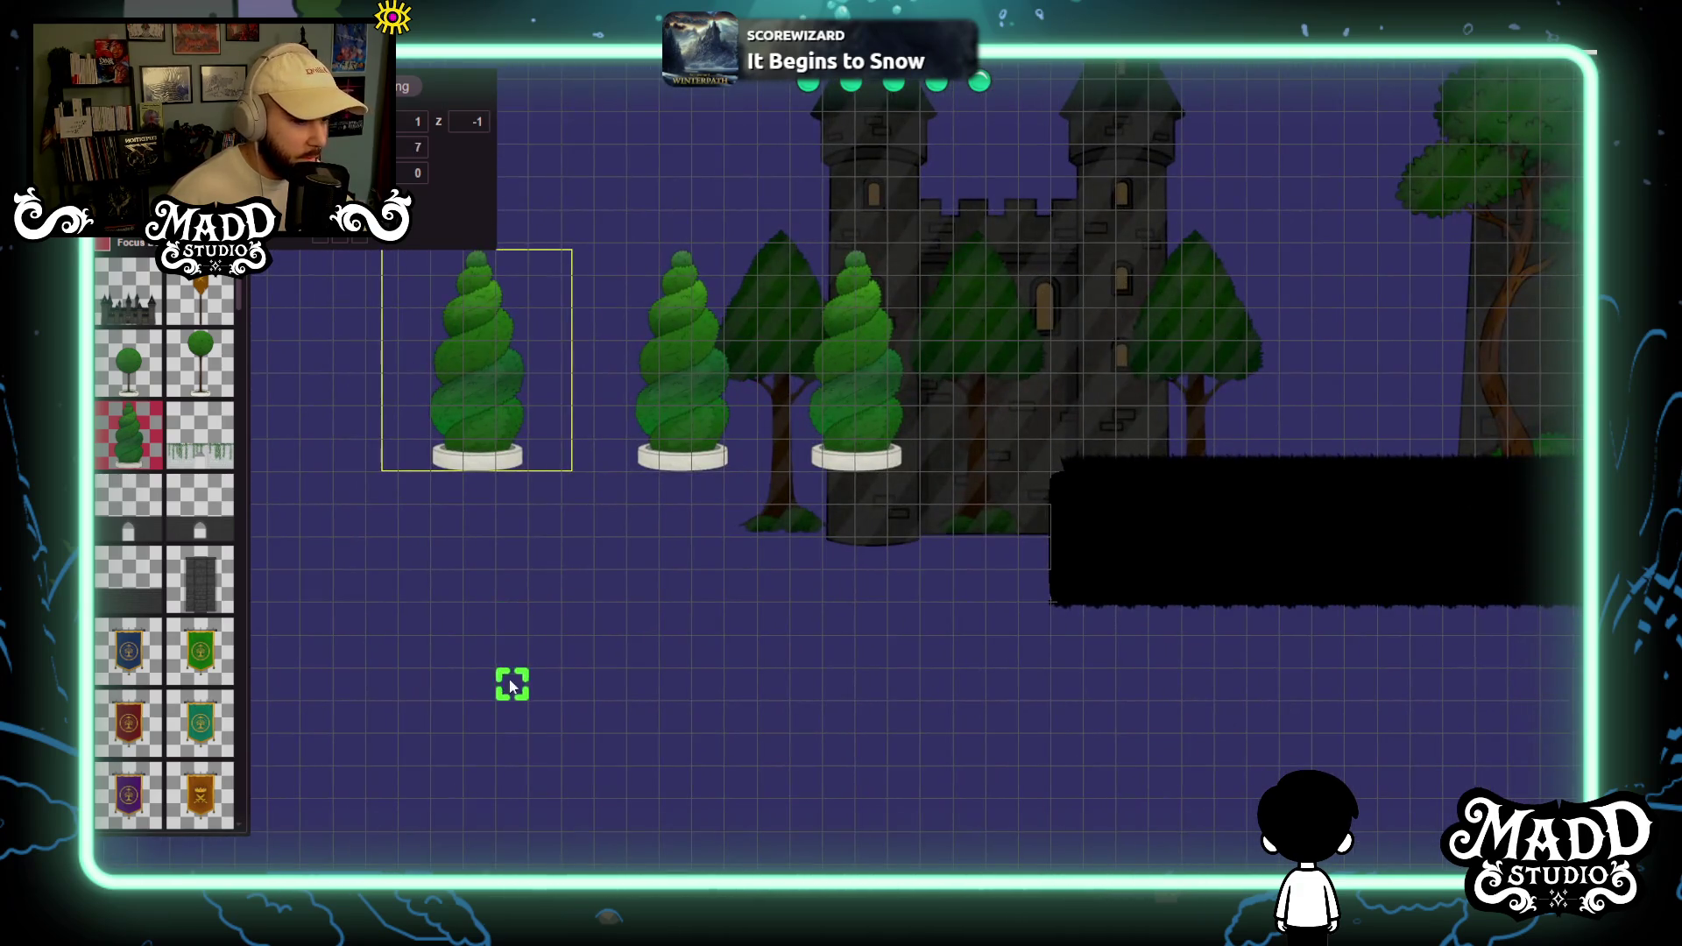
{"action": "left_click", "coordinate": [513, 727]}
{"action": "mouse_move", "coordinate": [611, 520]}
{"action": "left_mouse_down"}
{"action": "mouse_move", "coordinate": [677, 485]}
{"action": "mouse_move", "coordinate": [646, 529]}
{"action": "left_mouse_up"}
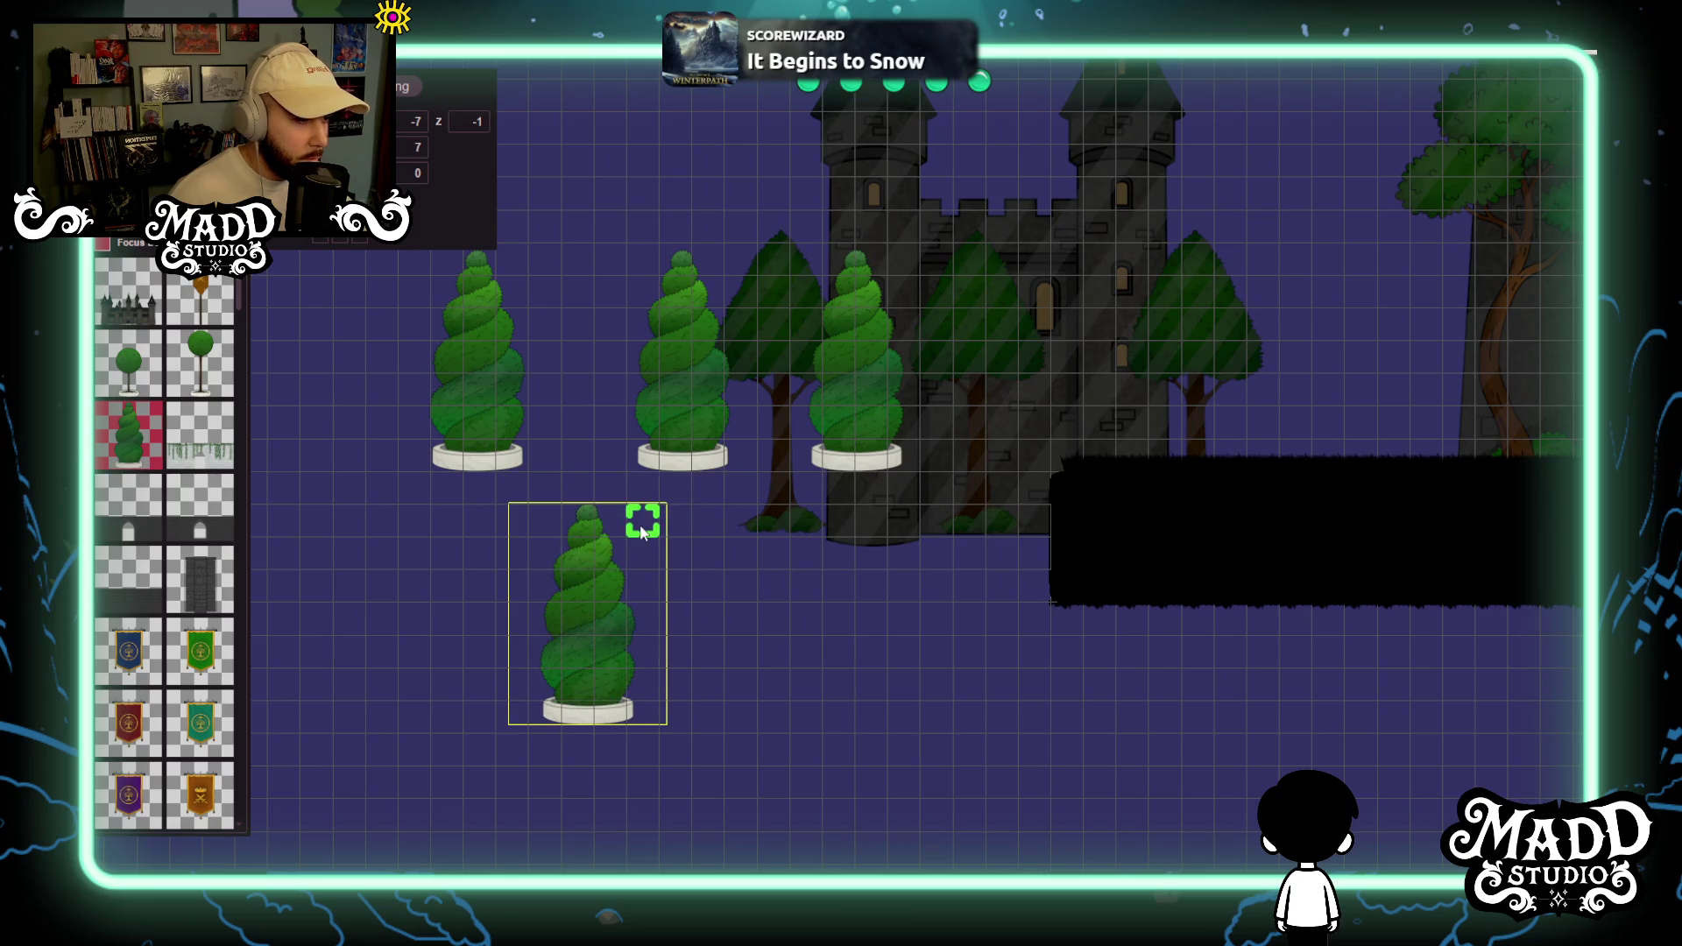
{"action": "mouse_move", "coordinate": [575, 613]}
{"action": "left_mouse_down"}
{"action": "mouse_move", "coordinate": [1033, 357]}
{"action": "mouse_move", "coordinate": [1012, 357]}
{"action": "mouse_move", "coordinate": [1066, 357]}
{"action": "left_mouse_up"}
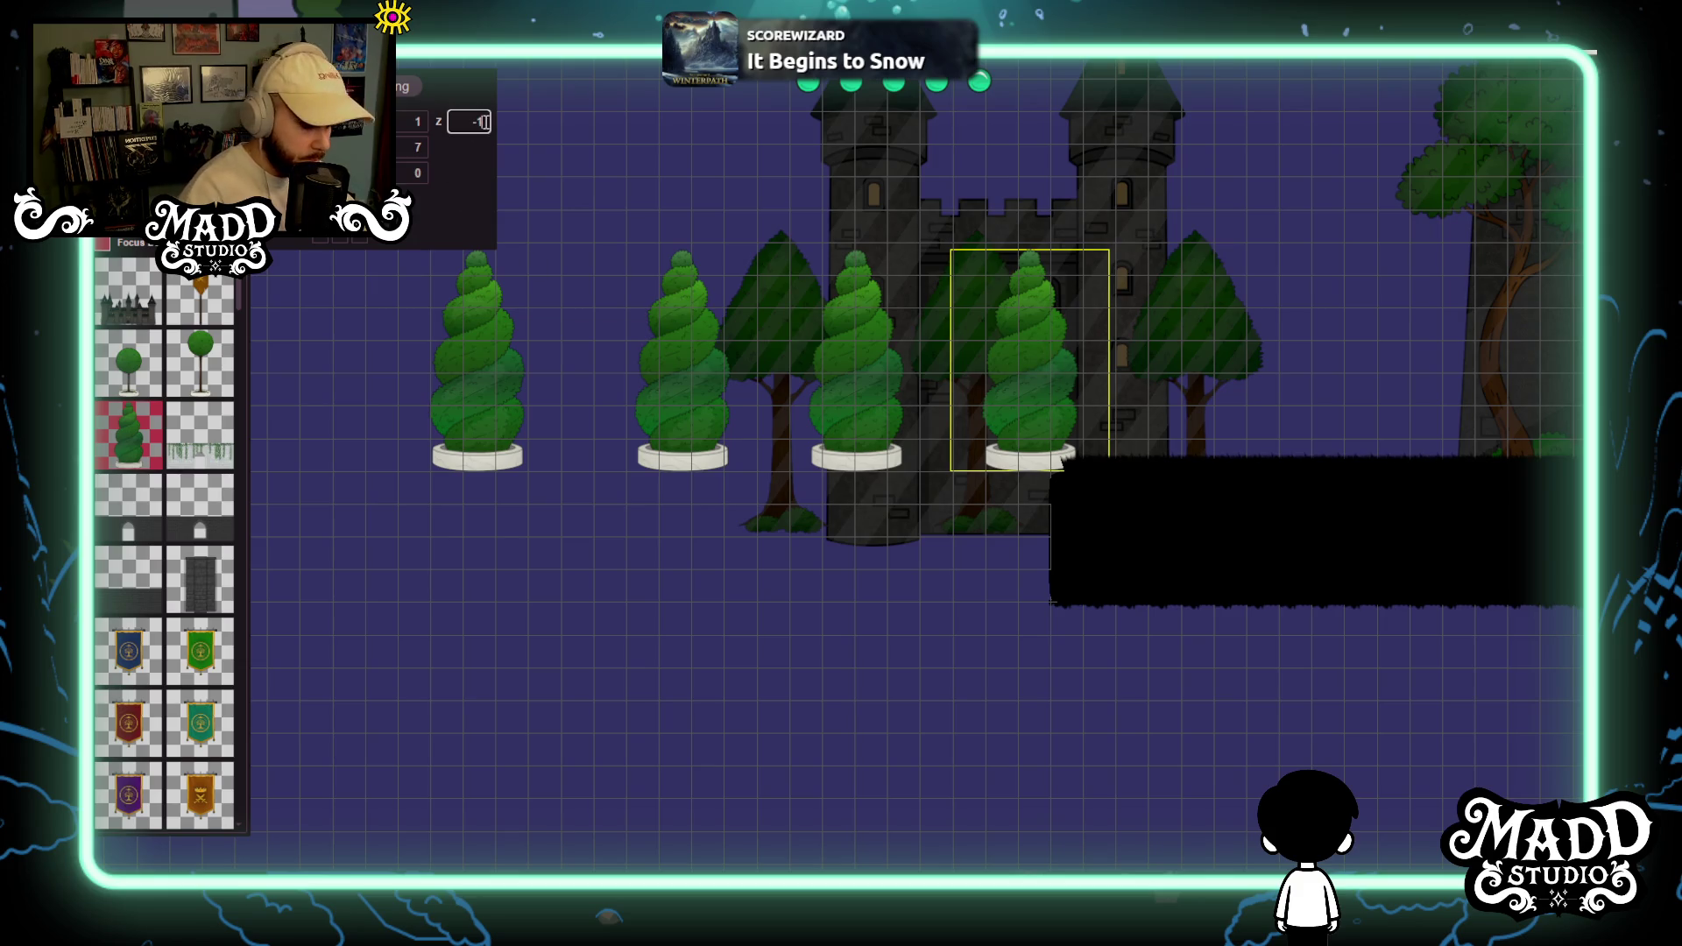
Push each of the topiaries back to depth -1.
{"action": "key", "text": "Return"}
{"action": "left_click", "coordinate": [837, 386]}
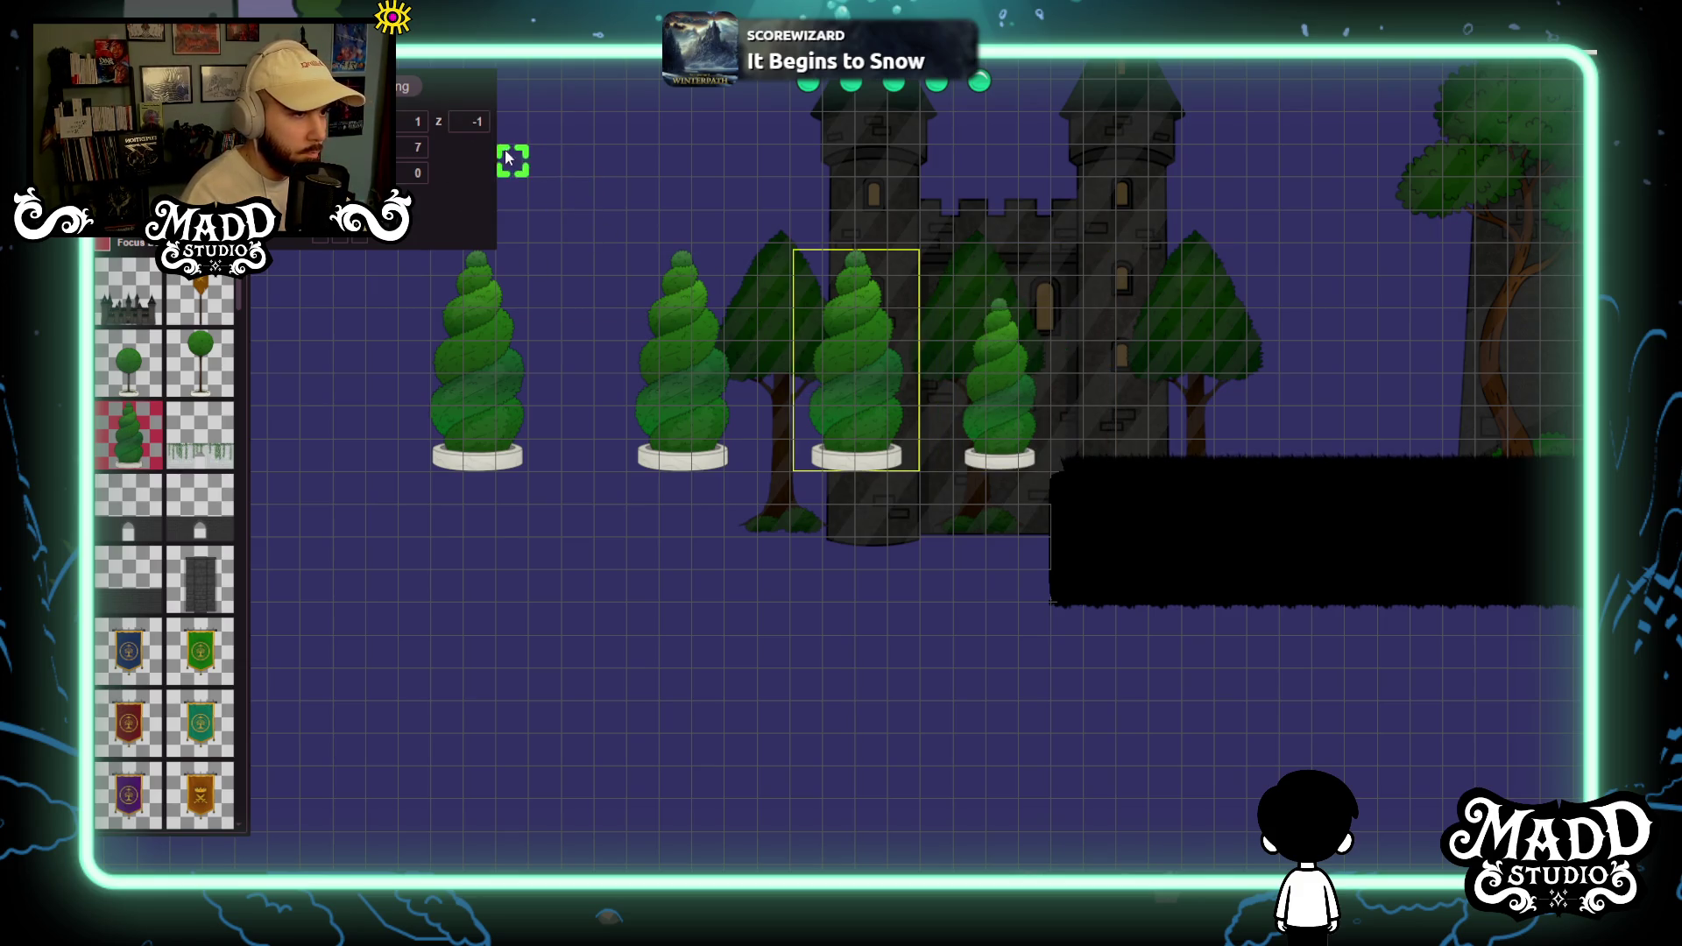
{"action": "key", "text": "Return"}
{"action": "left_click", "coordinate": [676, 356]}
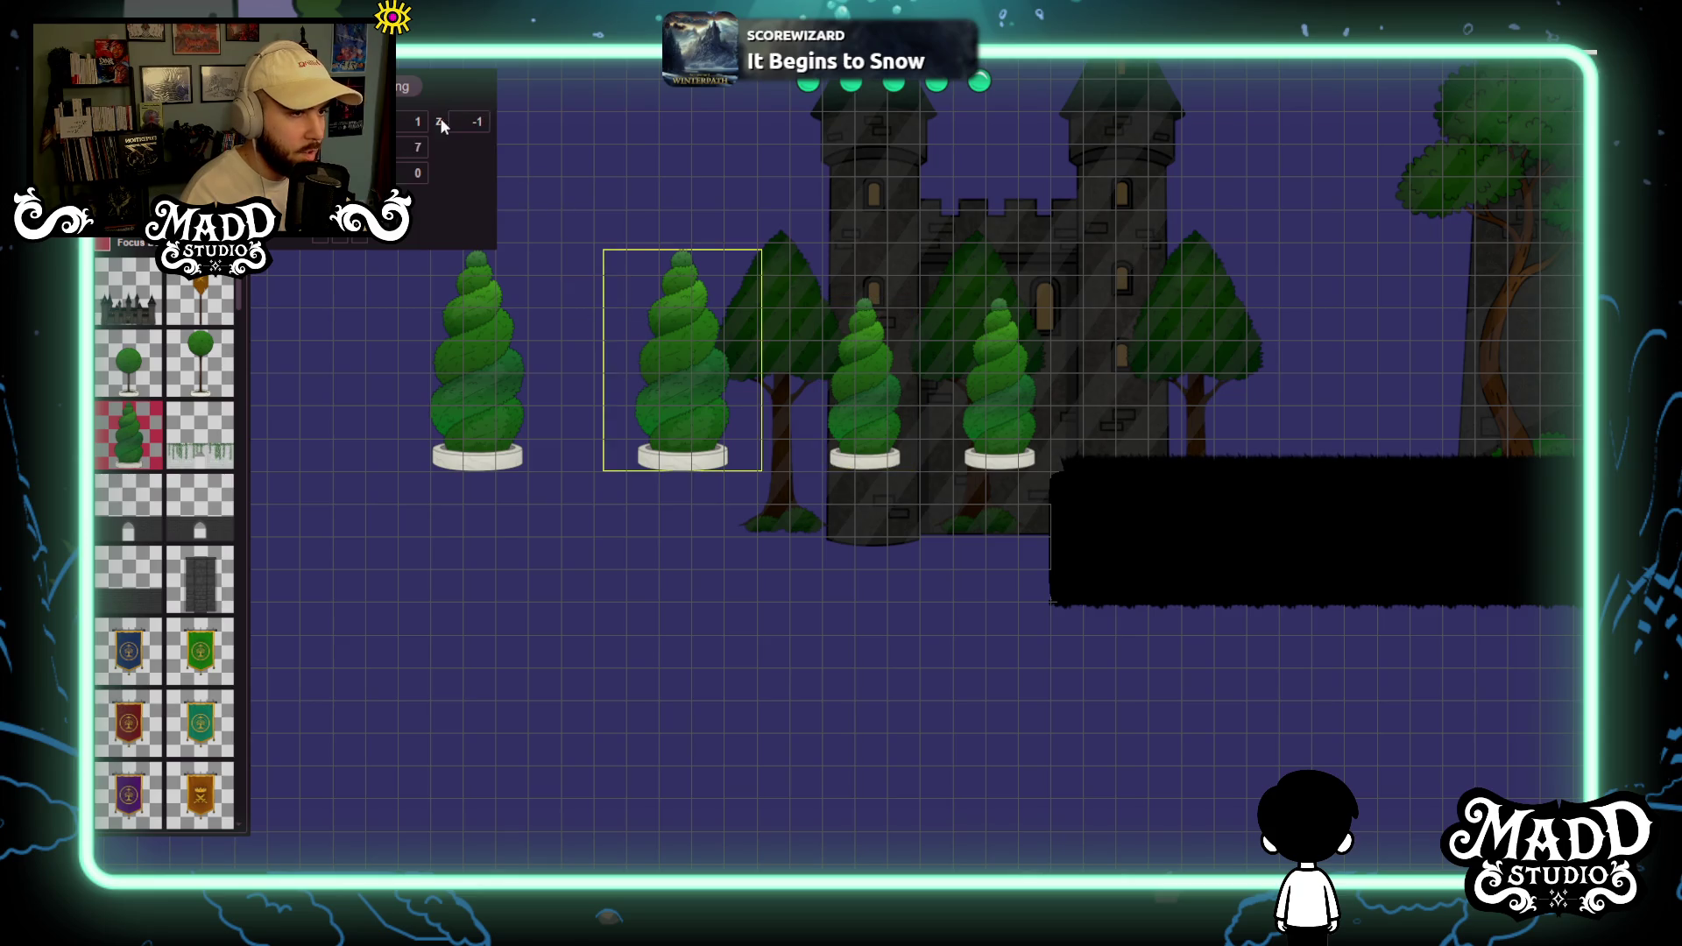
{"action": "key", "text": "Return"}
{"action": "left_click", "coordinate": [481, 292]}
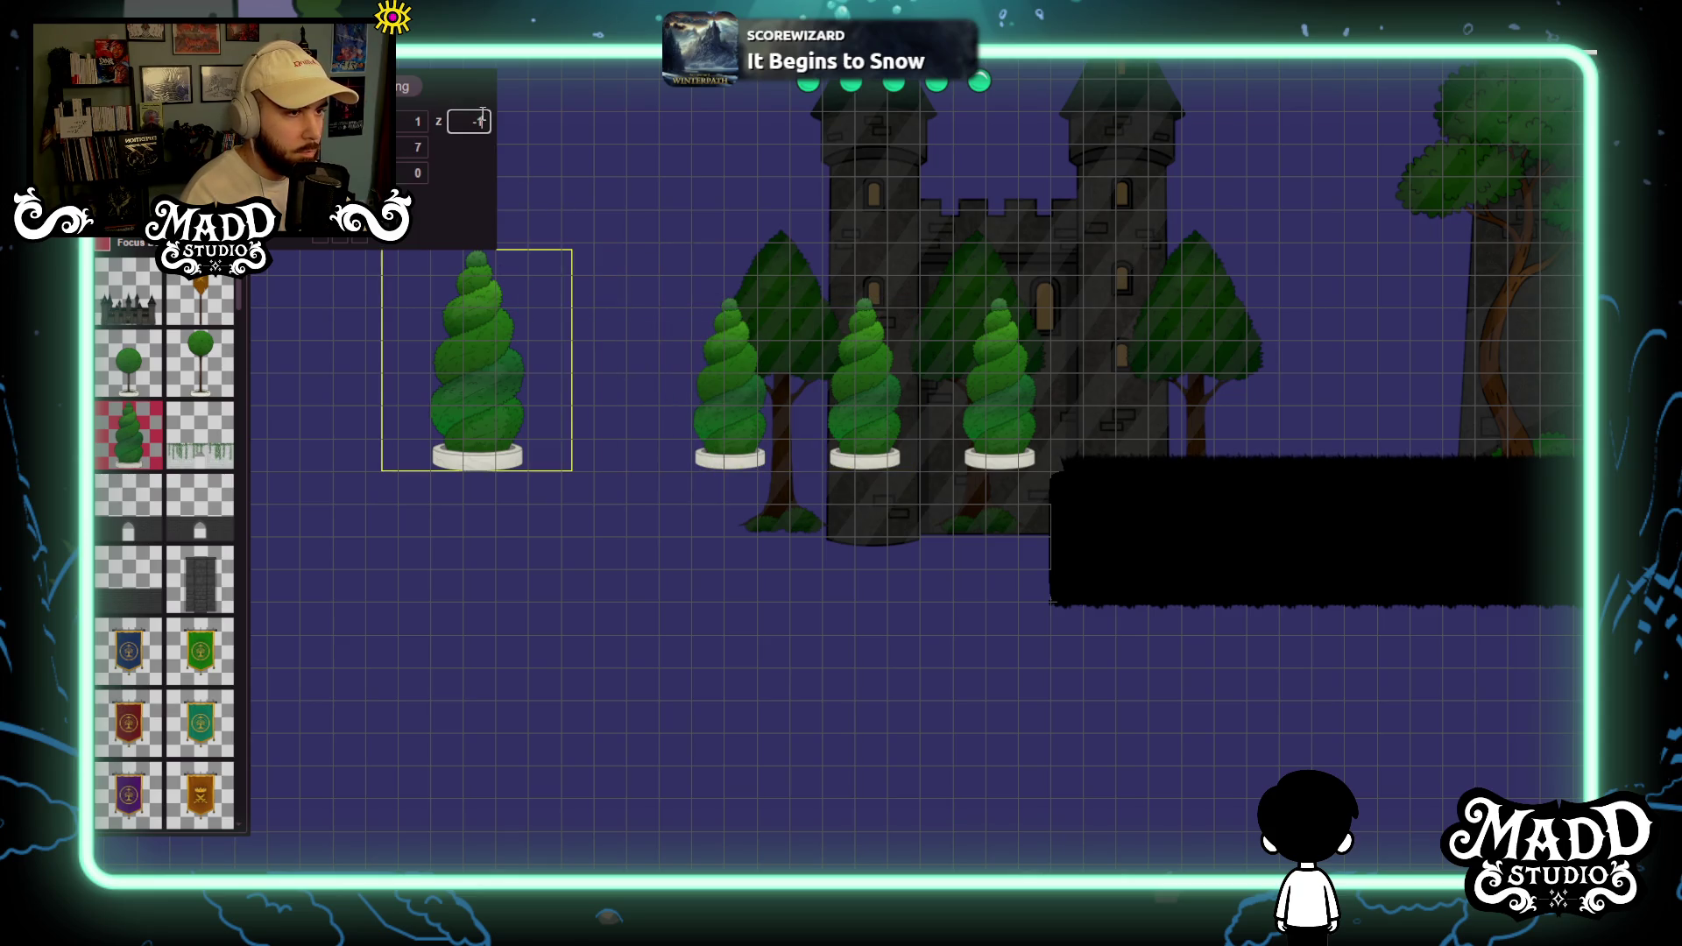
{"action": "key", "text": "Return"}
{"action": "scroll", "coordinate": [570, 561], "scroll_direction": "up", "scroll_amount": 3}
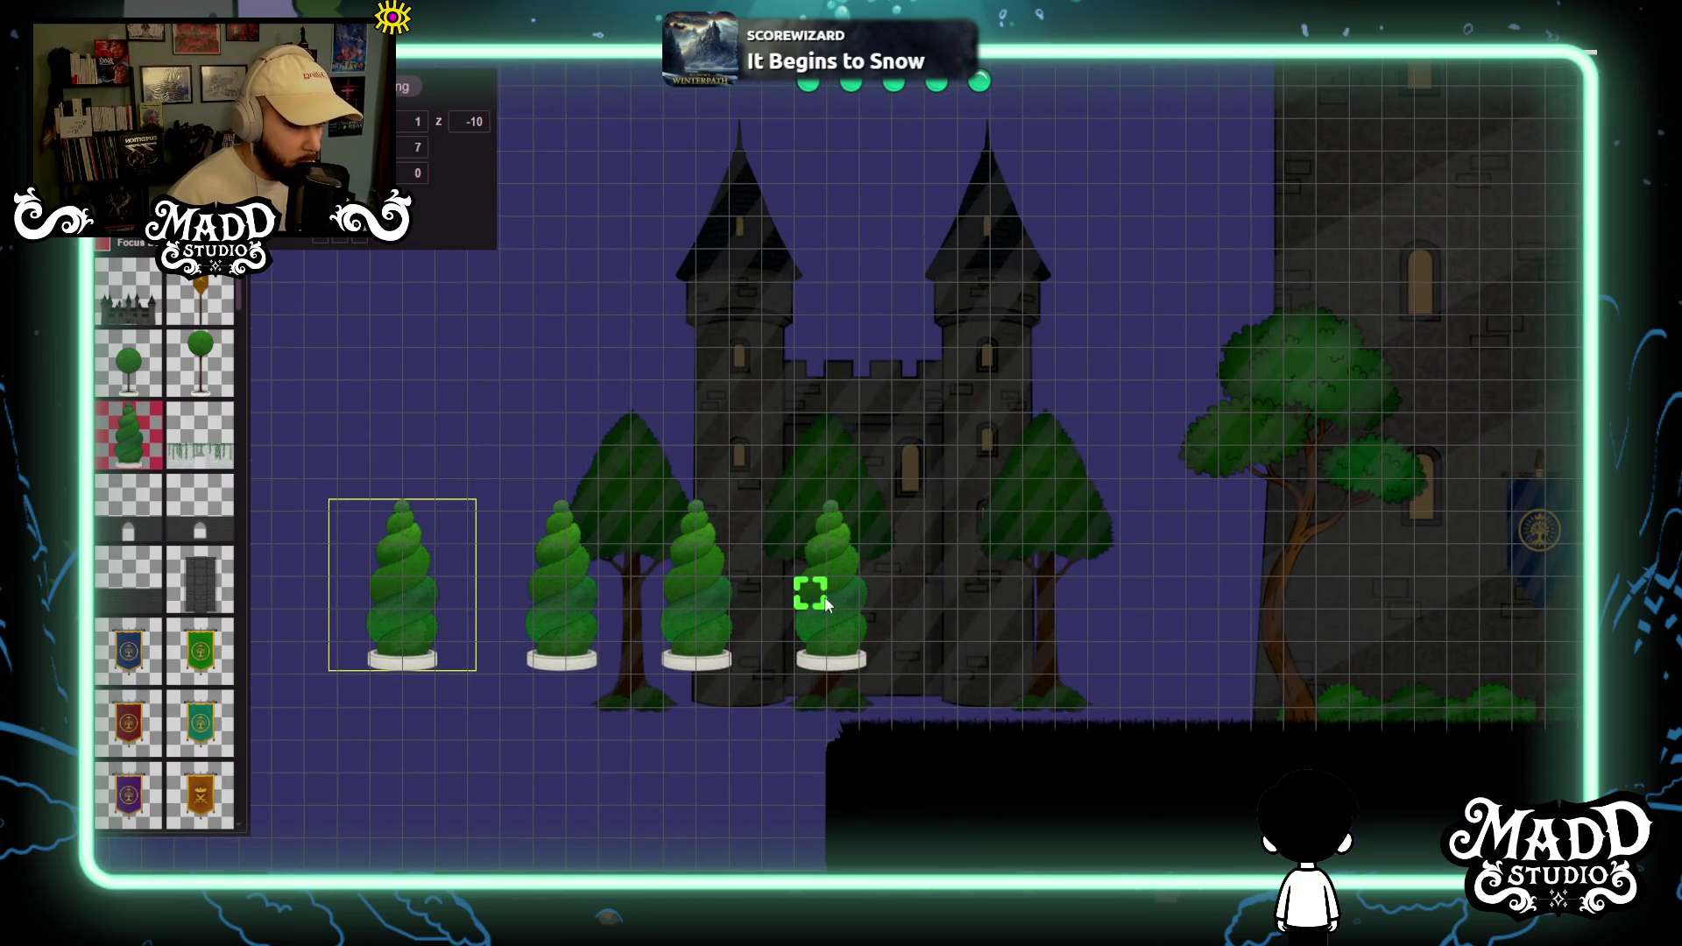
Drag the four topiaries right into an even row along the ground.
{"action": "mouse_move", "coordinate": [843, 591]}
{"action": "left_mouse_down"}
{"action": "mouse_move", "coordinate": [836, 654]}
{"action": "mouse_move", "coordinate": [833, 640]}
{"action": "mouse_move", "coordinate": [1027, 631]}
{"action": "mouse_move", "coordinate": [1110, 645]}
{"action": "mouse_move", "coordinate": [1134, 623]}
{"action": "mouse_move", "coordinate": [1168, 661]}
{"action": "mouse_move", "coordinate": [1070, 620]}
{"action": "left_mouse_up"}
{"action": "mouse_move", "coordinate": [707, 589]}
{"action": "left_mouse_down"}
{"action": "mouse_move", "coordinate": [1025, 629]}
{"action": "mouse_move", "coordinate": [1050, 668]}
{"action": "mouse_move", "coordinate": [1077, 671]}
{"action": "left_mouse_up"}
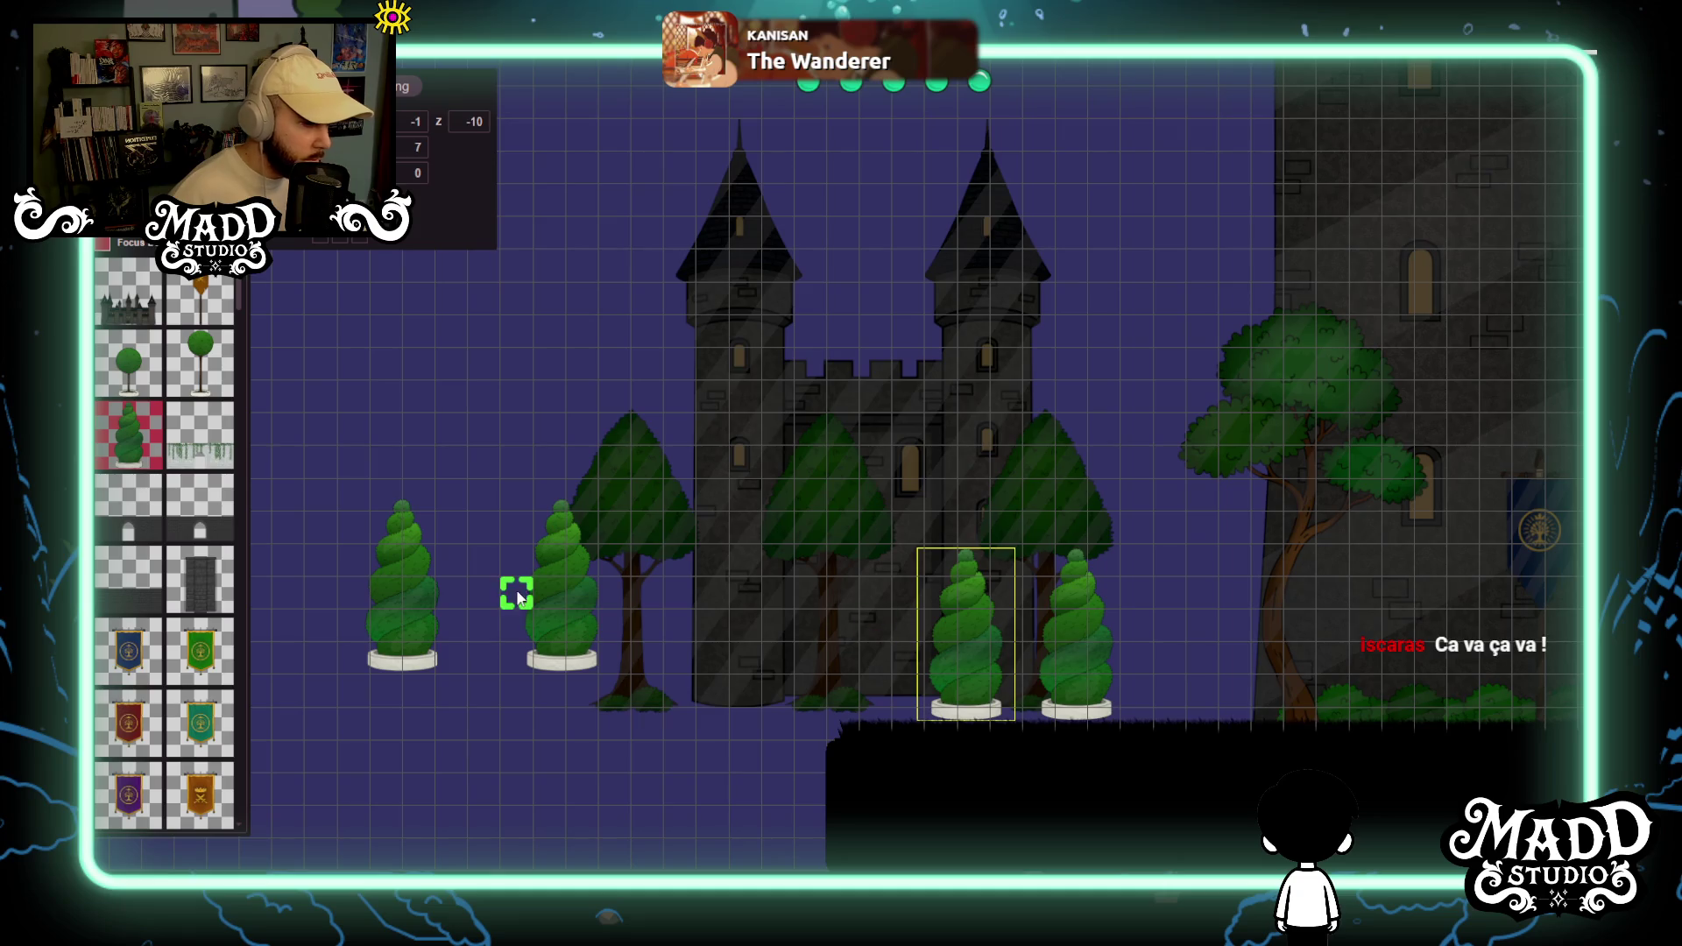
{"action": "left_click_drag", "start_coordinate": [548, 590], "coordinate": [949, 674]}
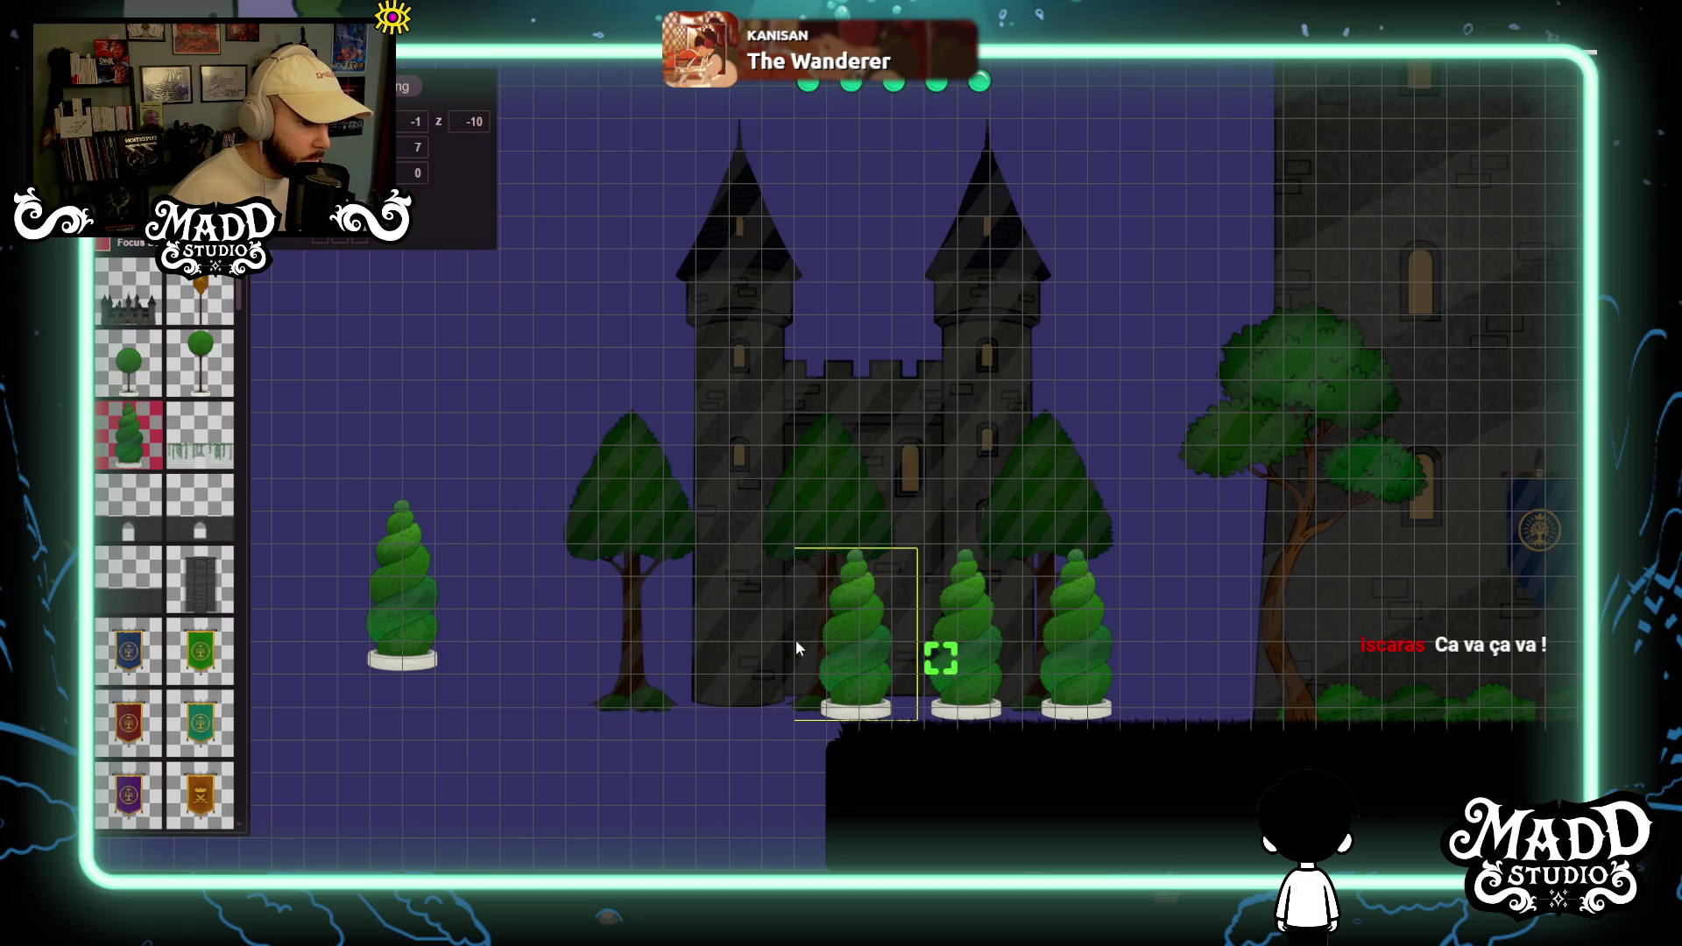
{"action": "mouse_move", "coordinate": [417, 590]}
{"action": "left_mouse_down"}
{"action": "mouse_move", "coordinate": [777, 661]}
{"action": "mouse_move", "coordinate": [875, 657]}
{"action": "left_mouse_up"}
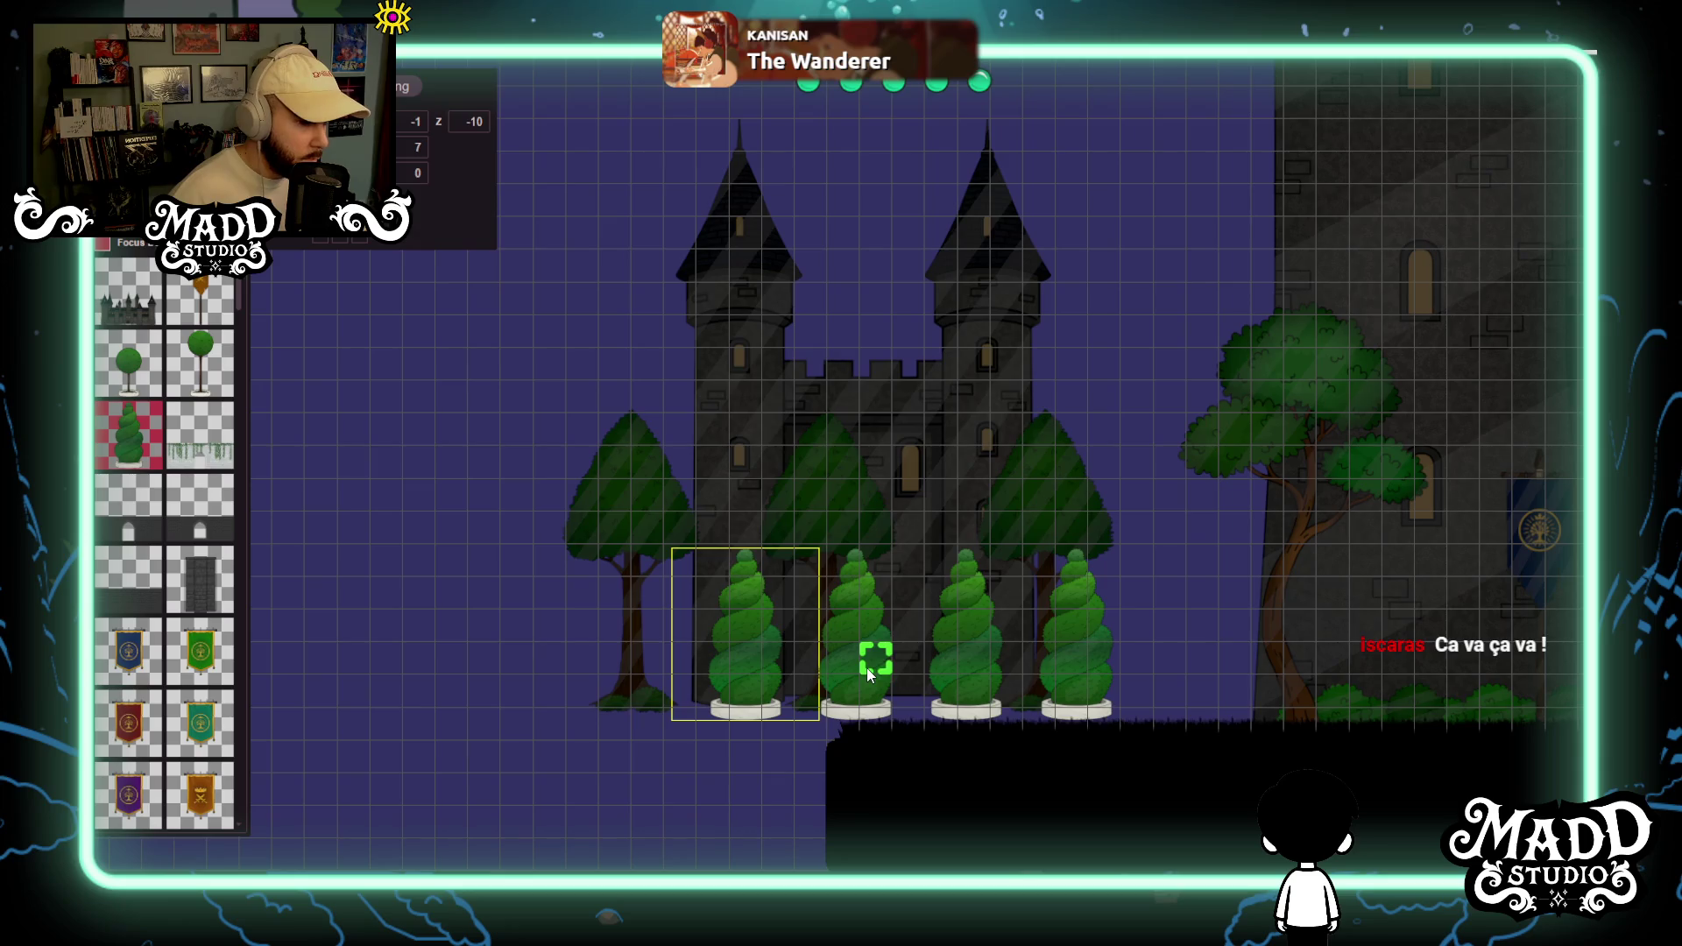
{"action": "mouse_move", "coordinate": [526, 777]}
{"action": "left_mouse_down"}
{"action": "mouse_move", "coordinate": [733, 699]}
{"action": "mouse_move", "coordinate": [702, 593]}
{"action": "mouse_move", "coordinate": [546, 467]}
{"action": "mouse_move", "coordinate": [539, 424]}
{"action": "left_mouse_up"}
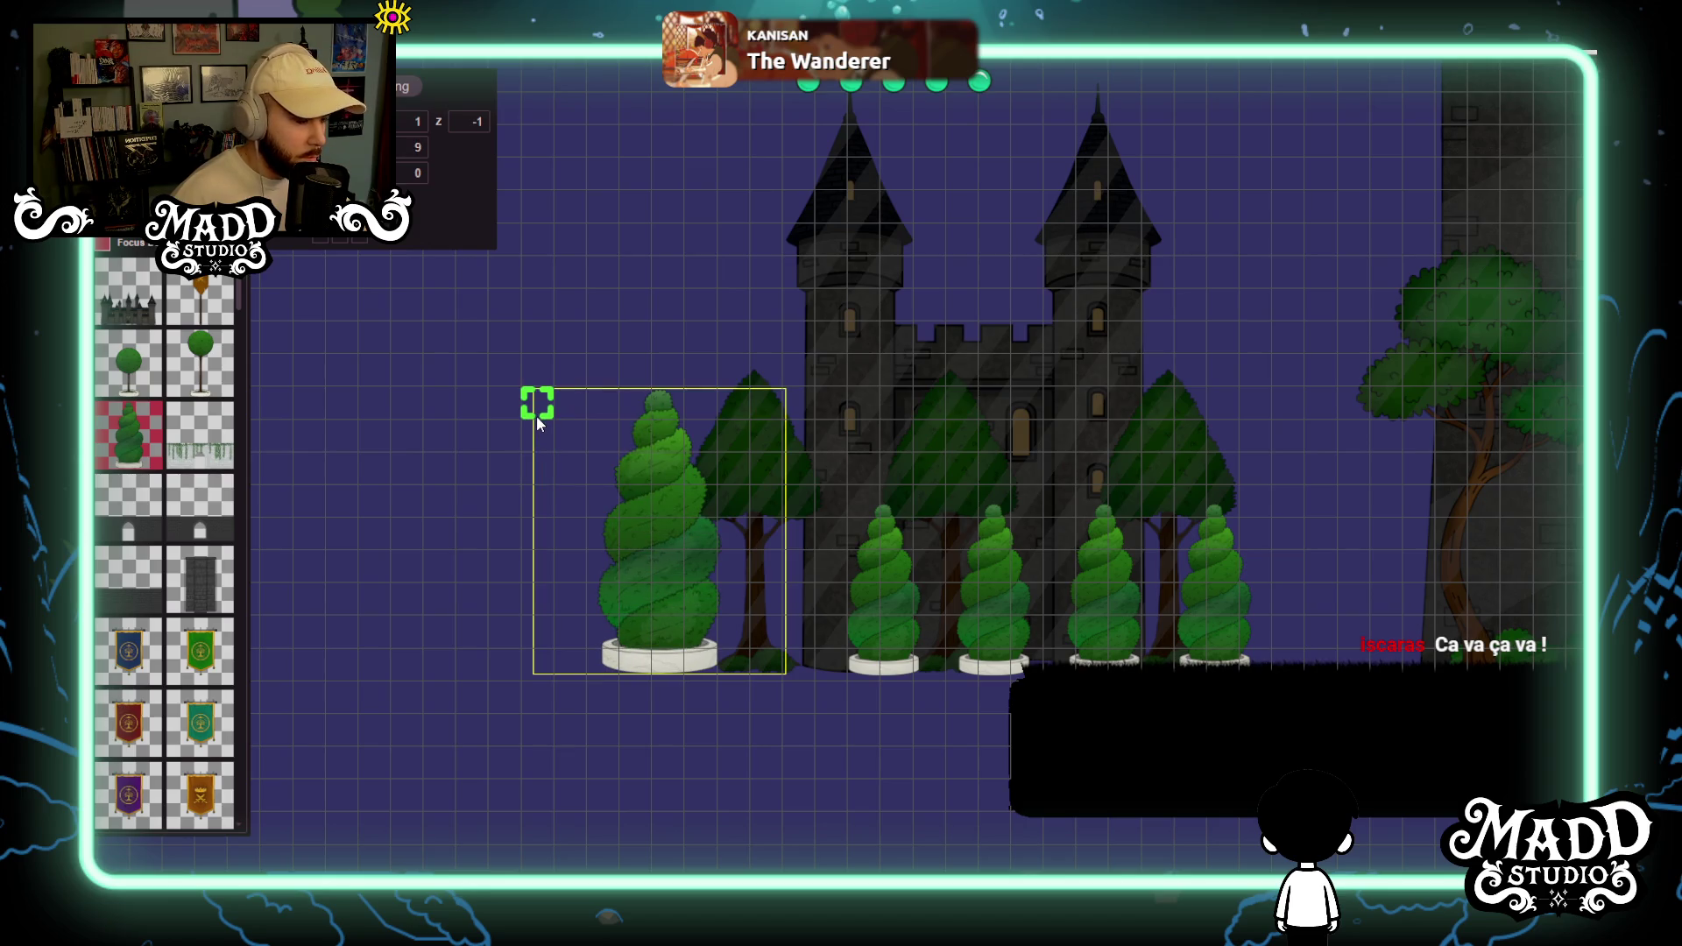
Shrink the large left topiary to 70 and slot it into the topiary row.
{"action": "left_click", "coordinate": [887, 658]}
{"action": "left_click", "coordinate": [697, 597]}
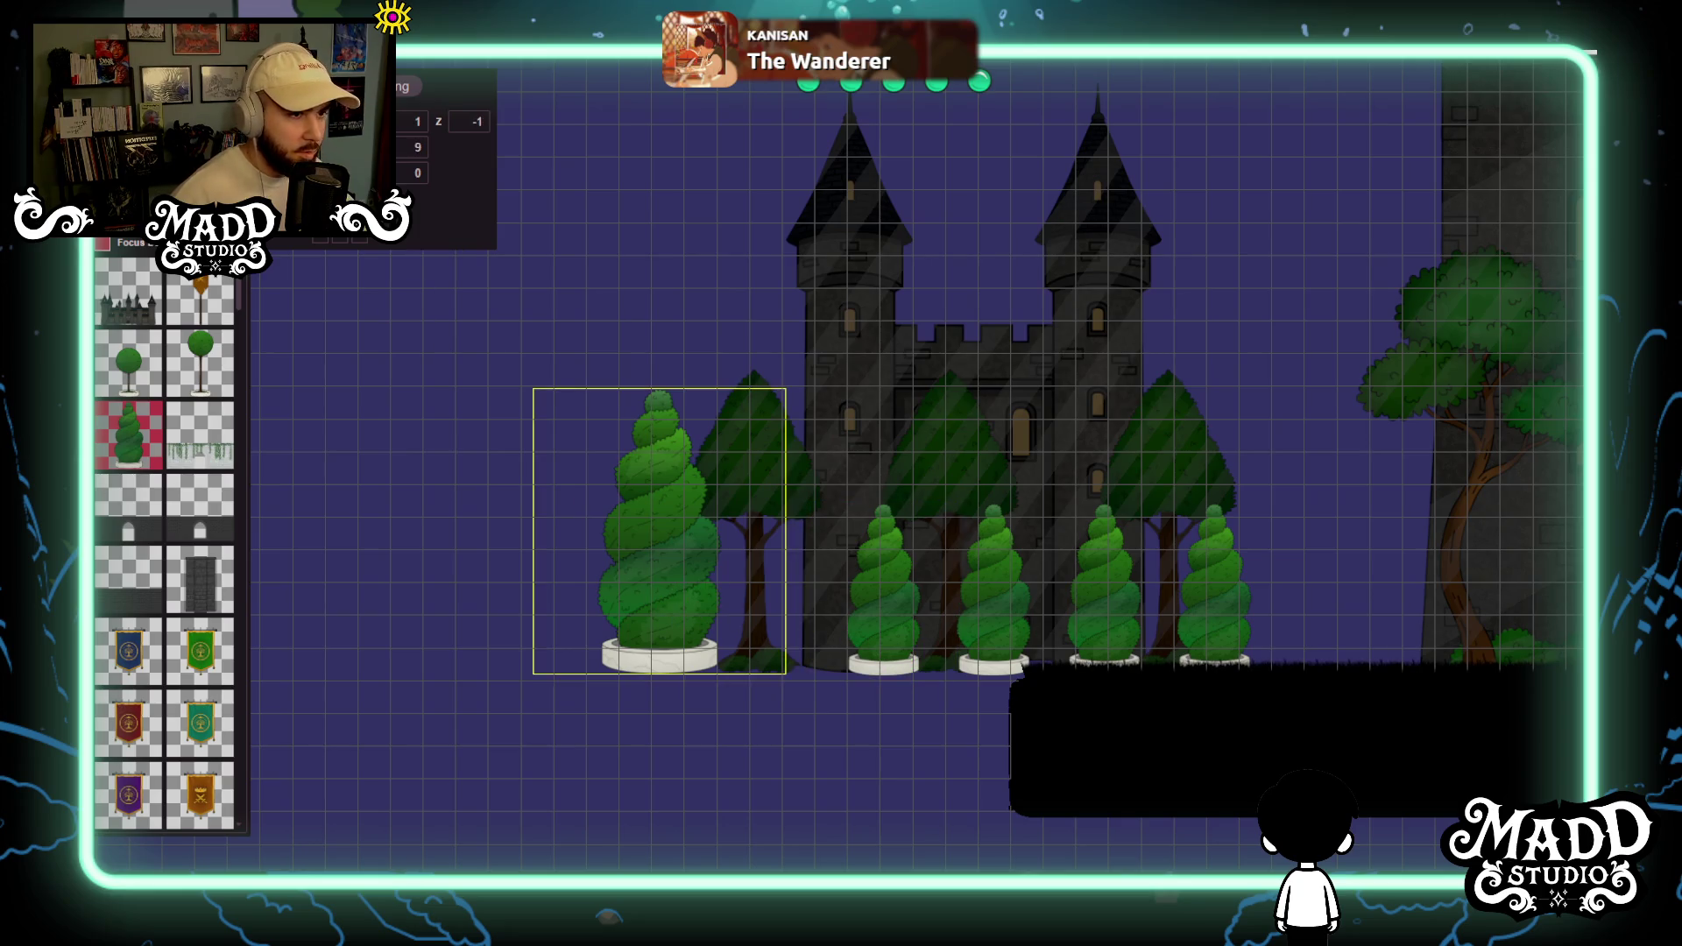
{"action": "left_click_drag", "start_coordinate": [786, 531], "coordinate": [723, 531]}
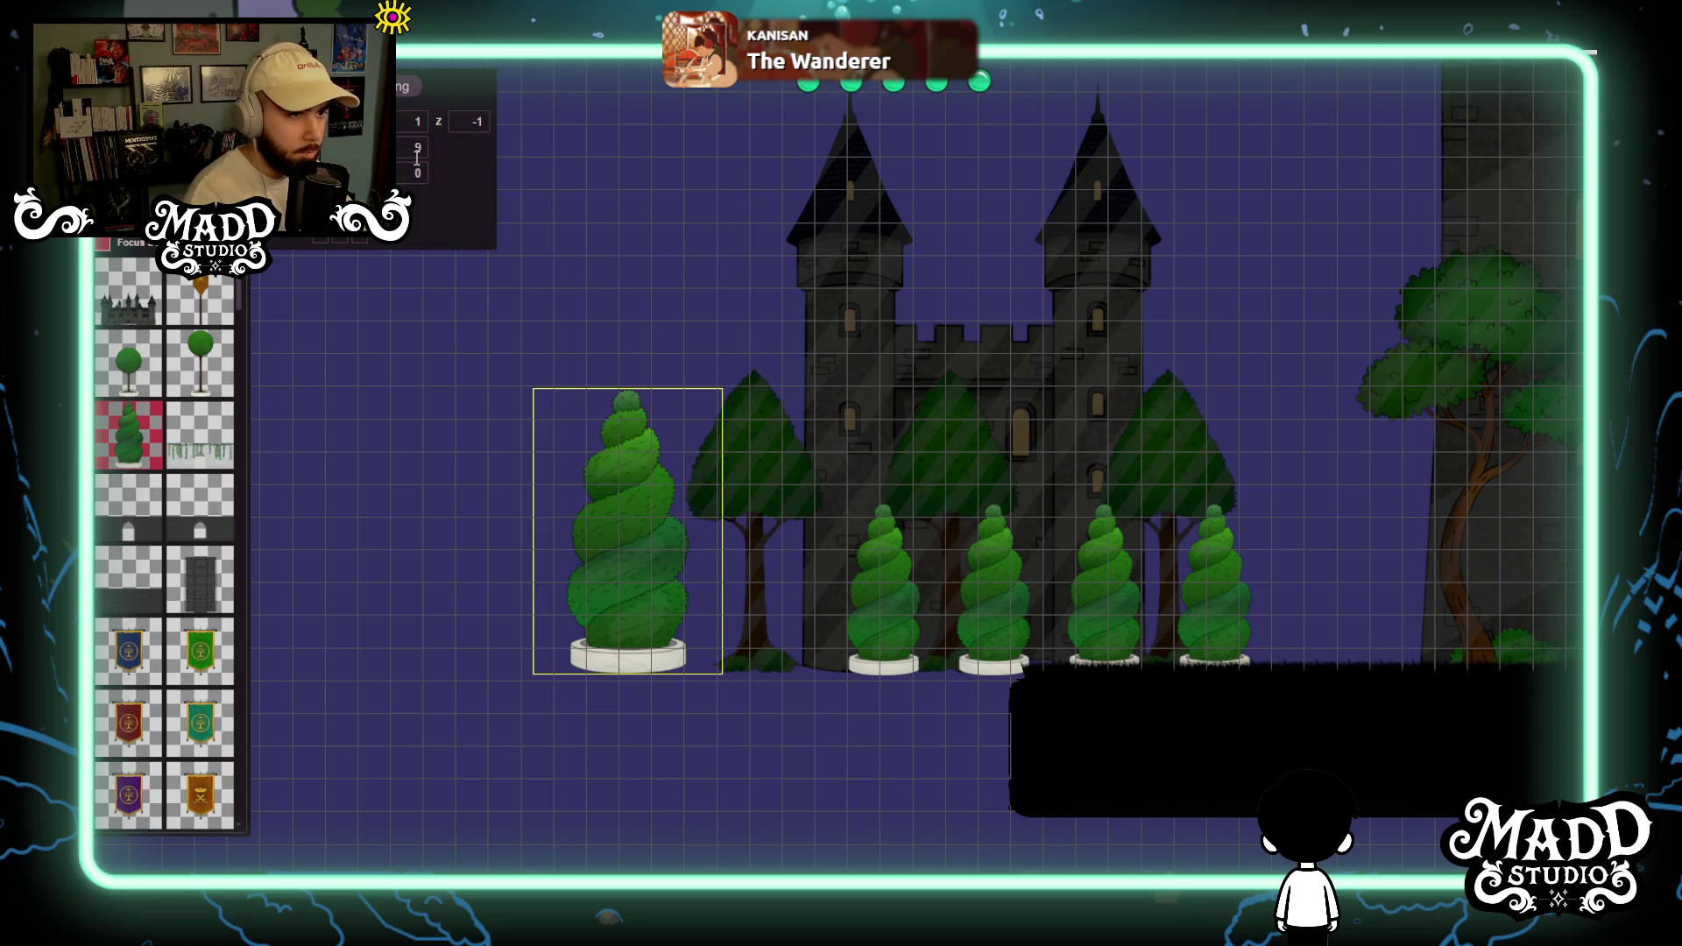
{"action": "type", "text": "7"}
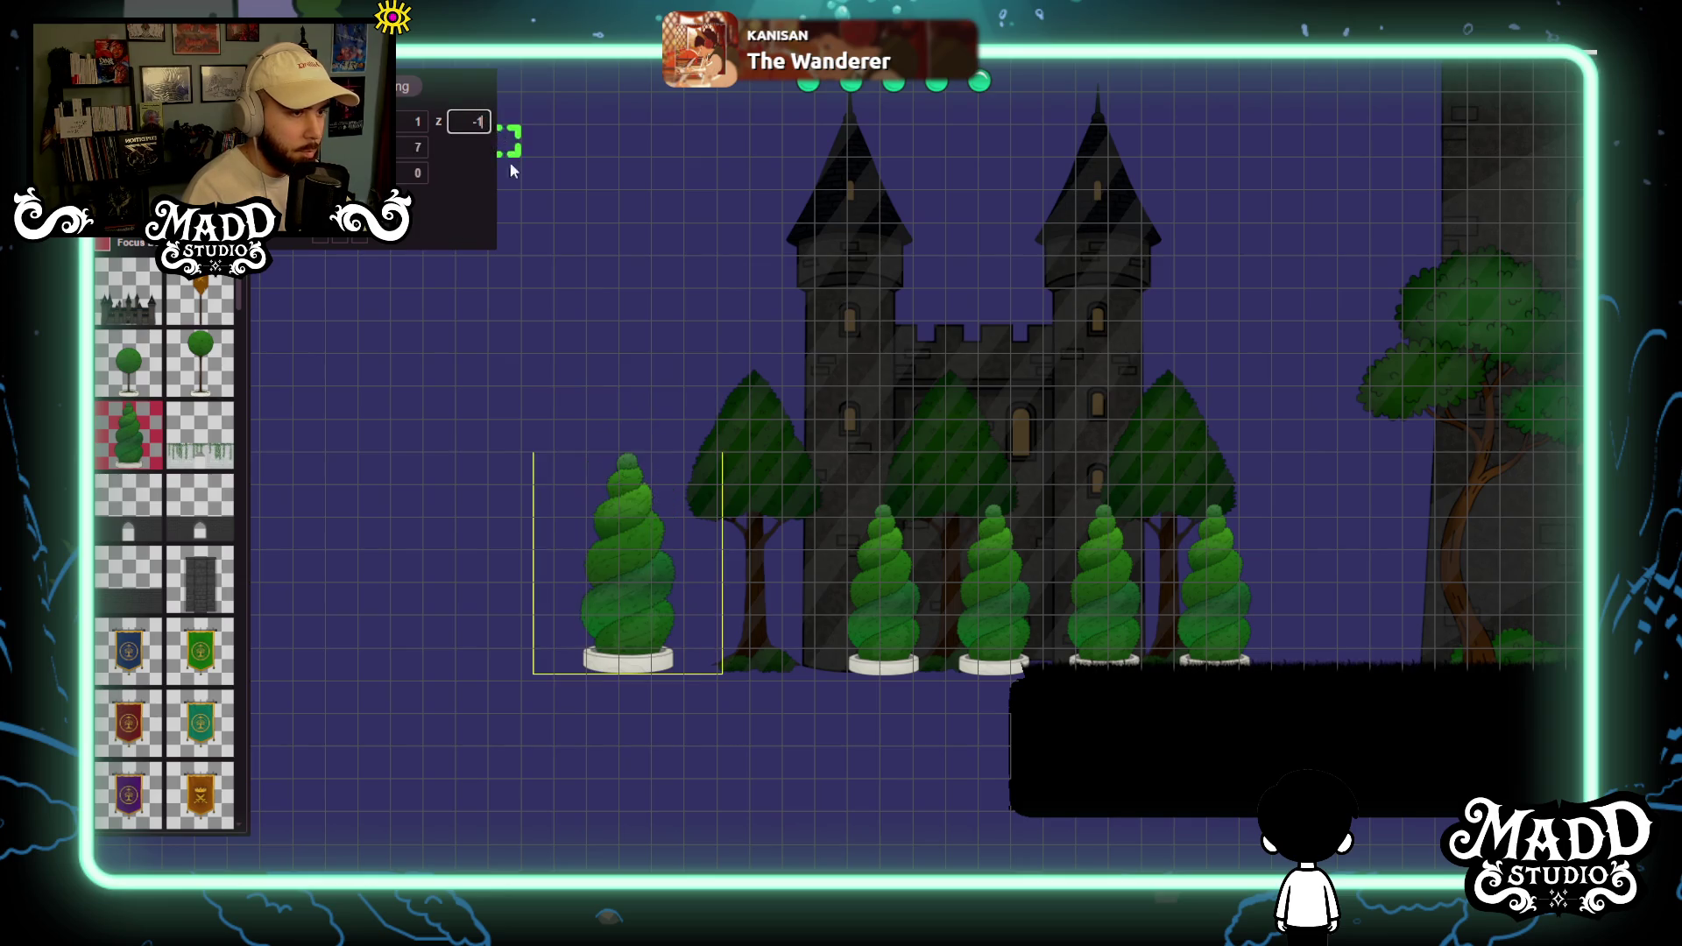
{"action": "type", "text": "0"}
{"action": "mouse_move", "coordinate": [706, 534]}
{"action": "left_mouse_down"}
{"action": "mouse_move", "coordinate": [796, 594]}
{"action": "mouse_move", "coordinate": [829, 584]}
{"action": "mouse_move", "coordinate": [807, 583]}
{"action": "left_mouse_up"}
{"action": "left_click_drag", "start_coordinate": [999, 500], "coordinate": [403, 530]}
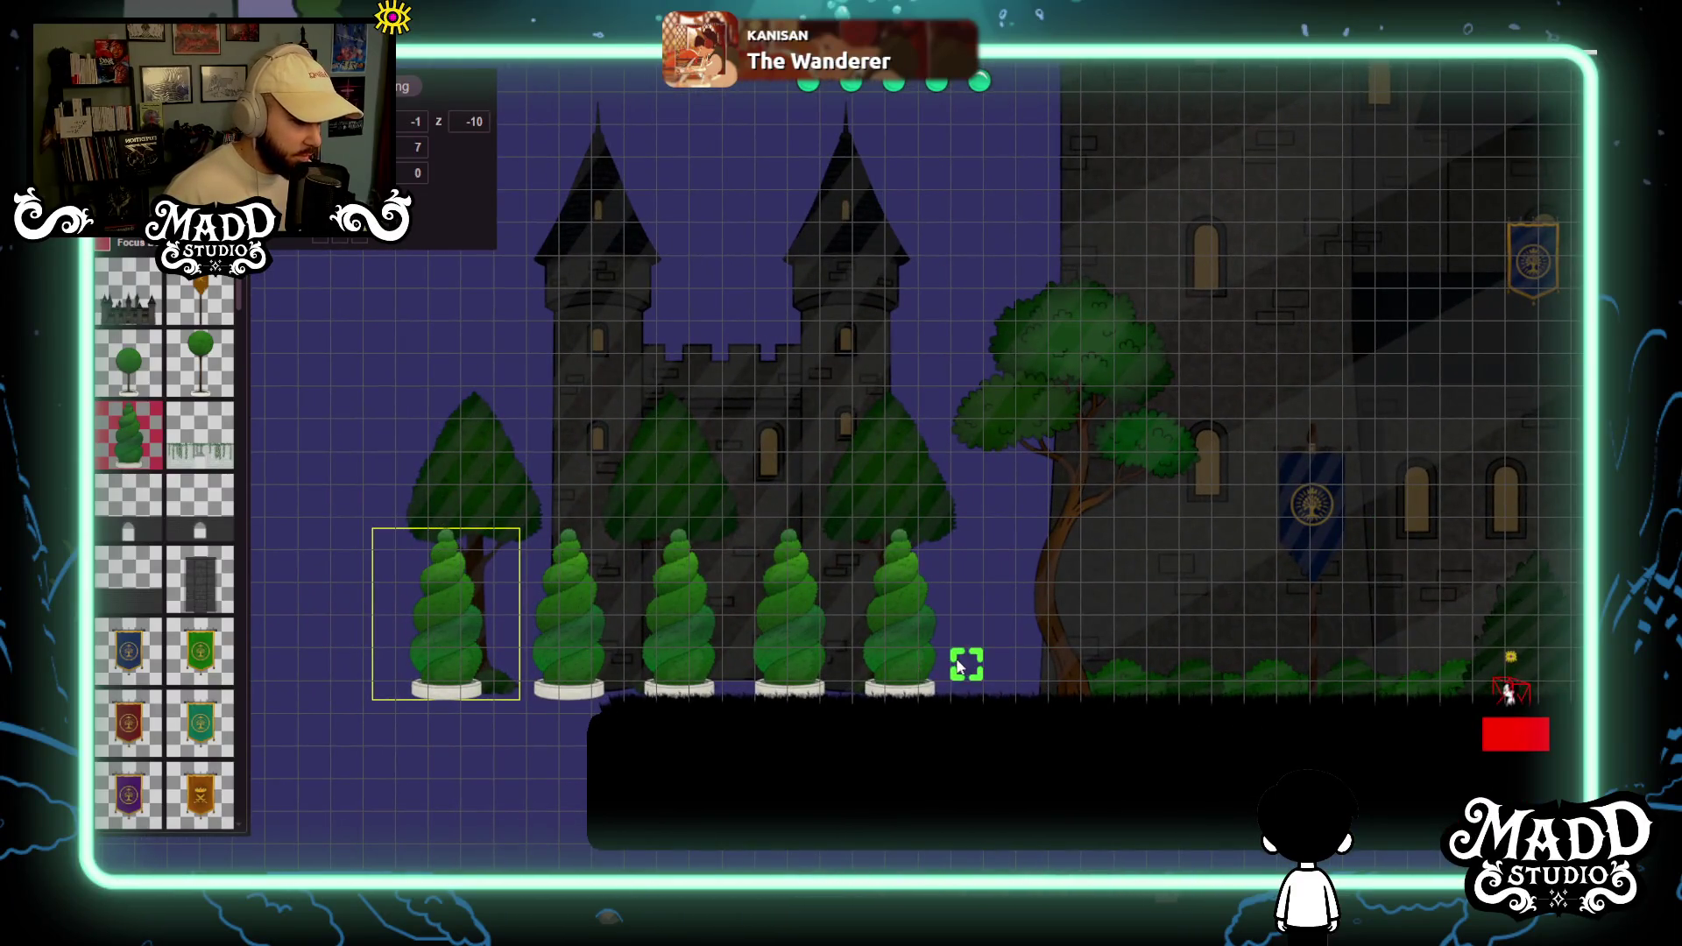
{"action": "scroll", "coordinate": [834, 628], "scroll_direction": "up", "scroll_amount": 3}
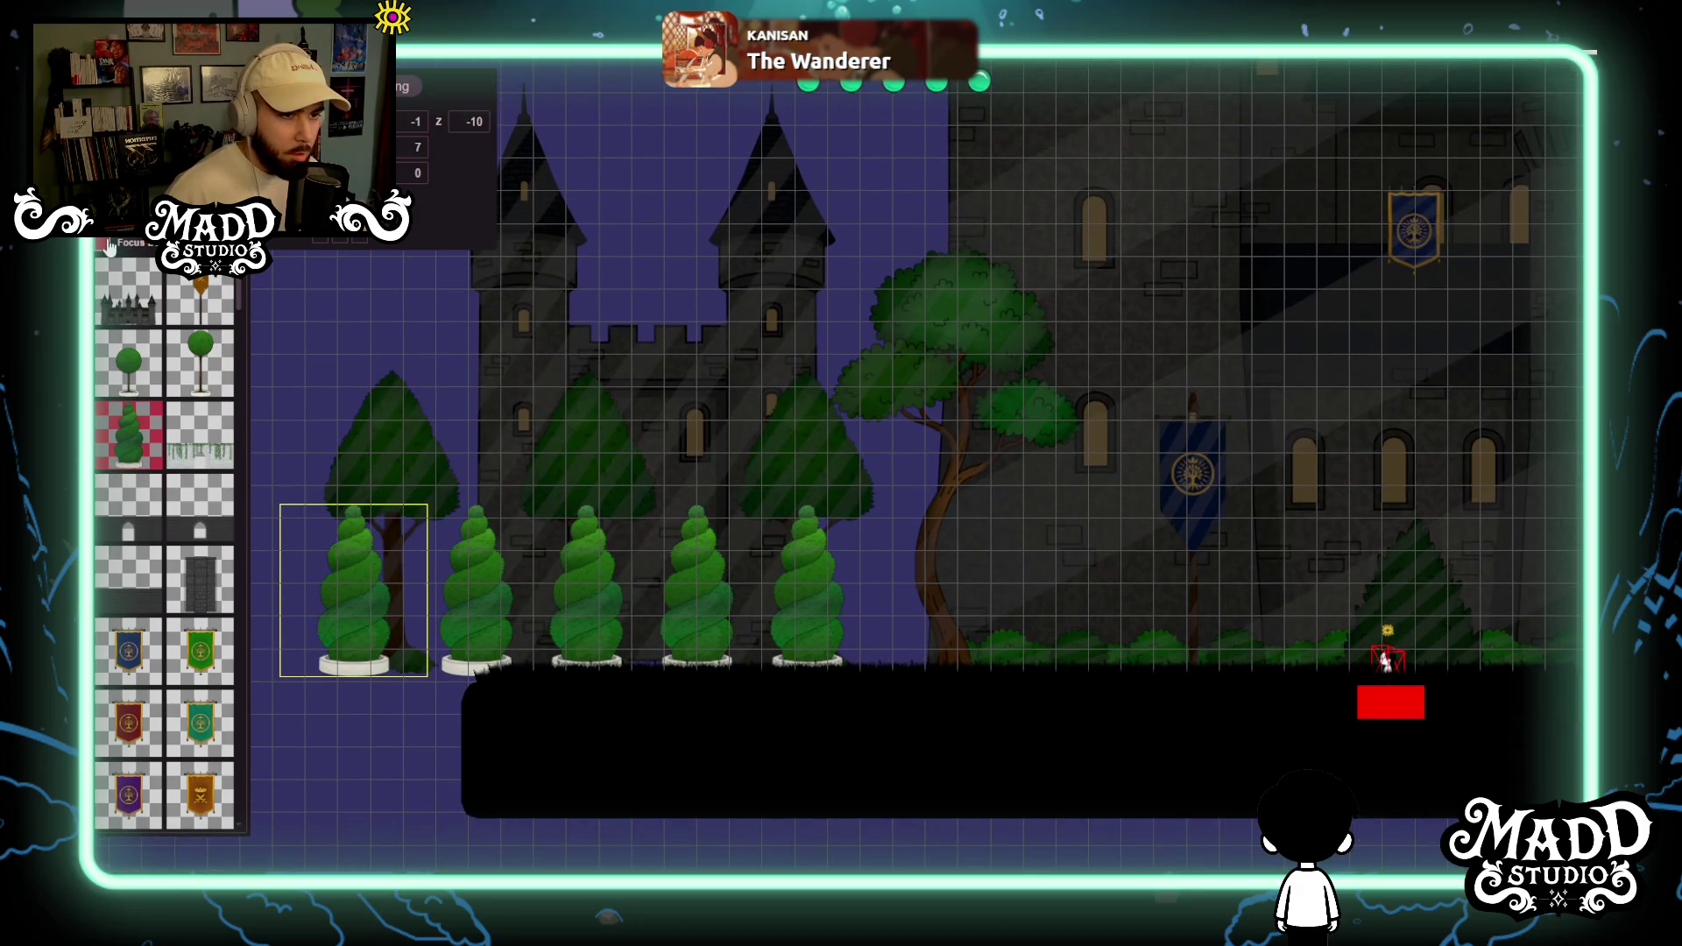
{"action": "scroll", "coordinate": [775, 473], "scroll_direction": "down", "scroll_amount": 3}
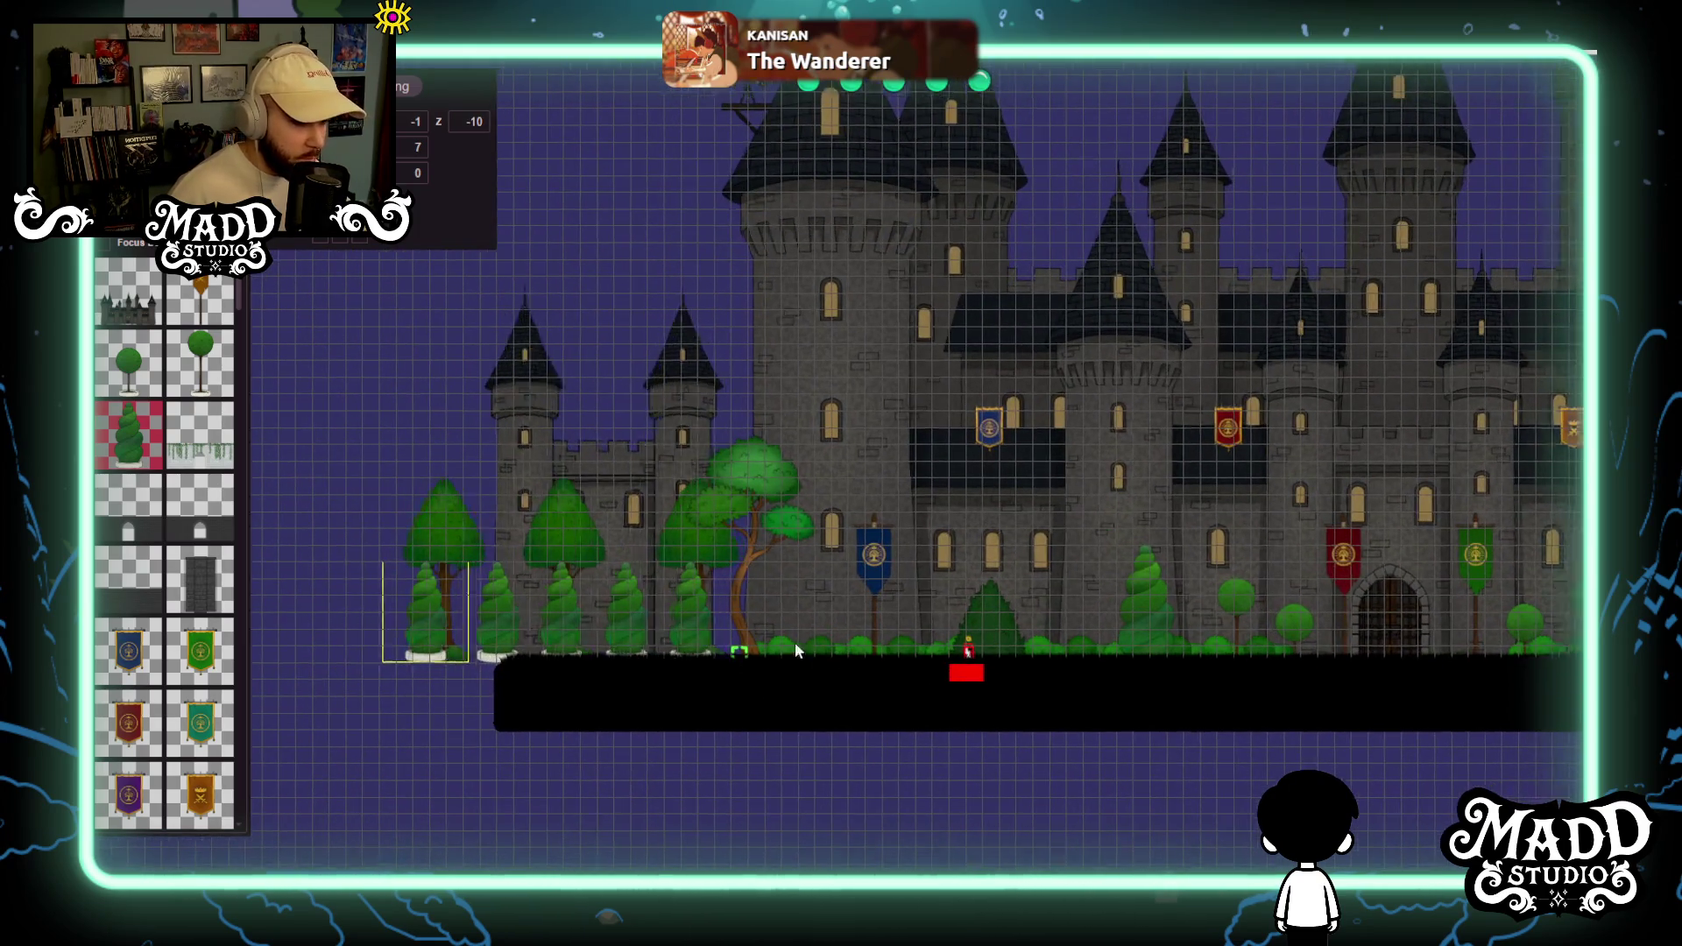
{"action": "scroll", "coordinate": [525, 596], "scroll_direction": "up", "scroll_amount": 2}
{"action": "left_click", "coordinate": [526, 595]}
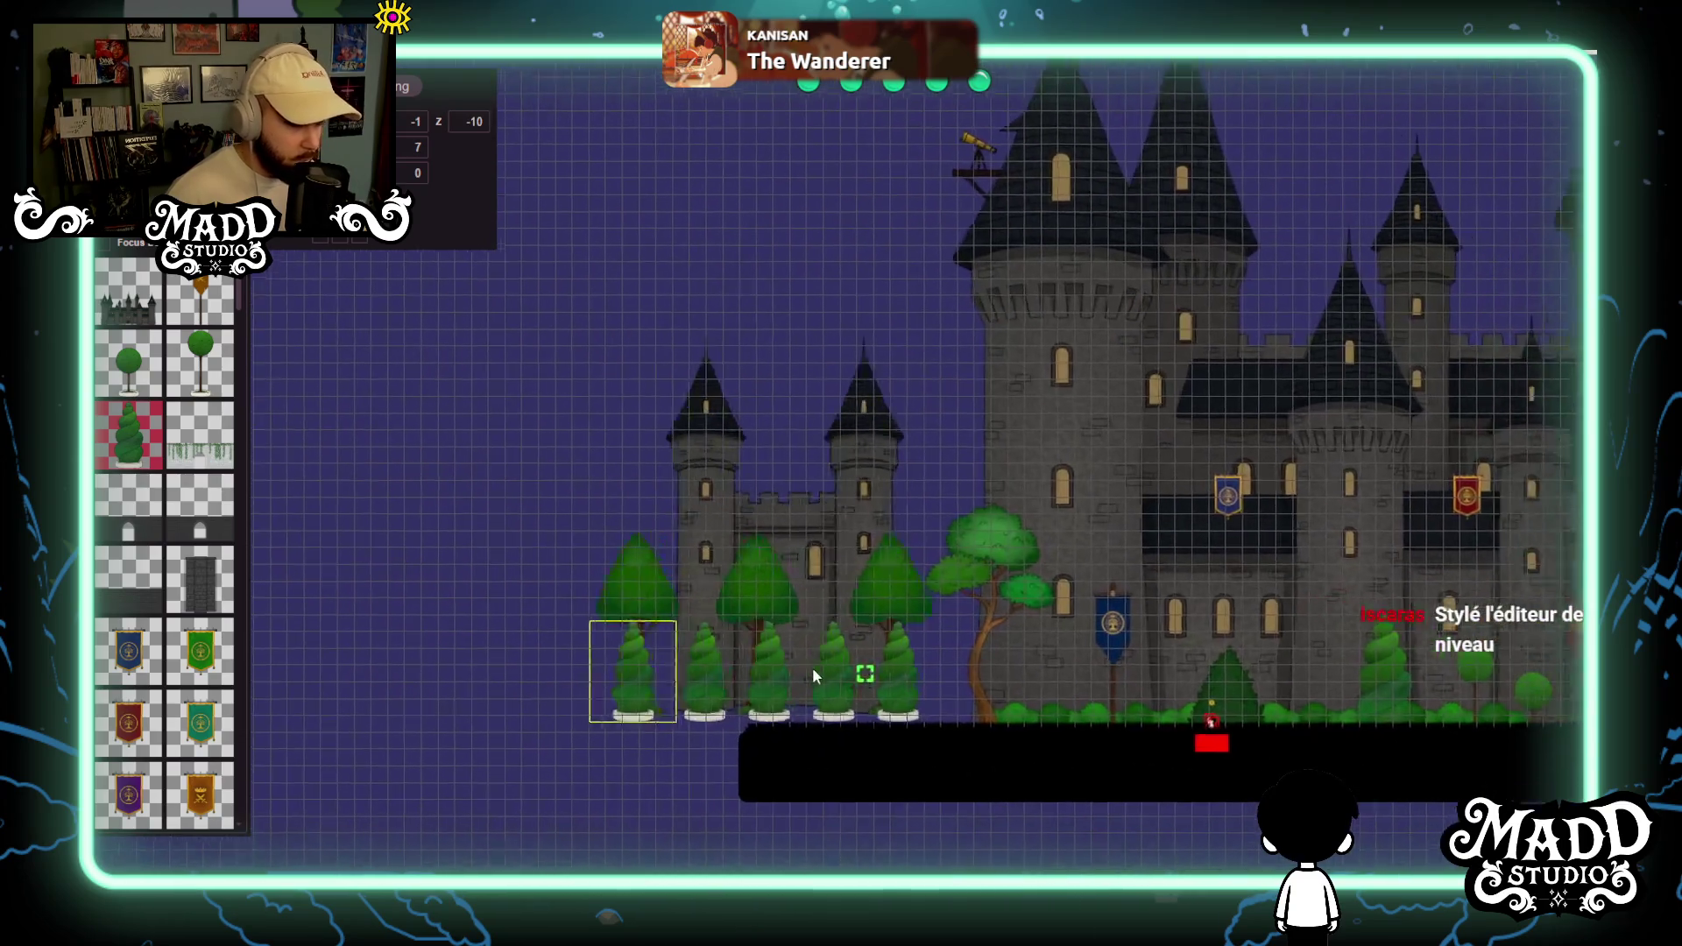
{"action": "scroll", "coordinate": [911, 718], "scroll_direction": "up", "scroll_amount": 3}
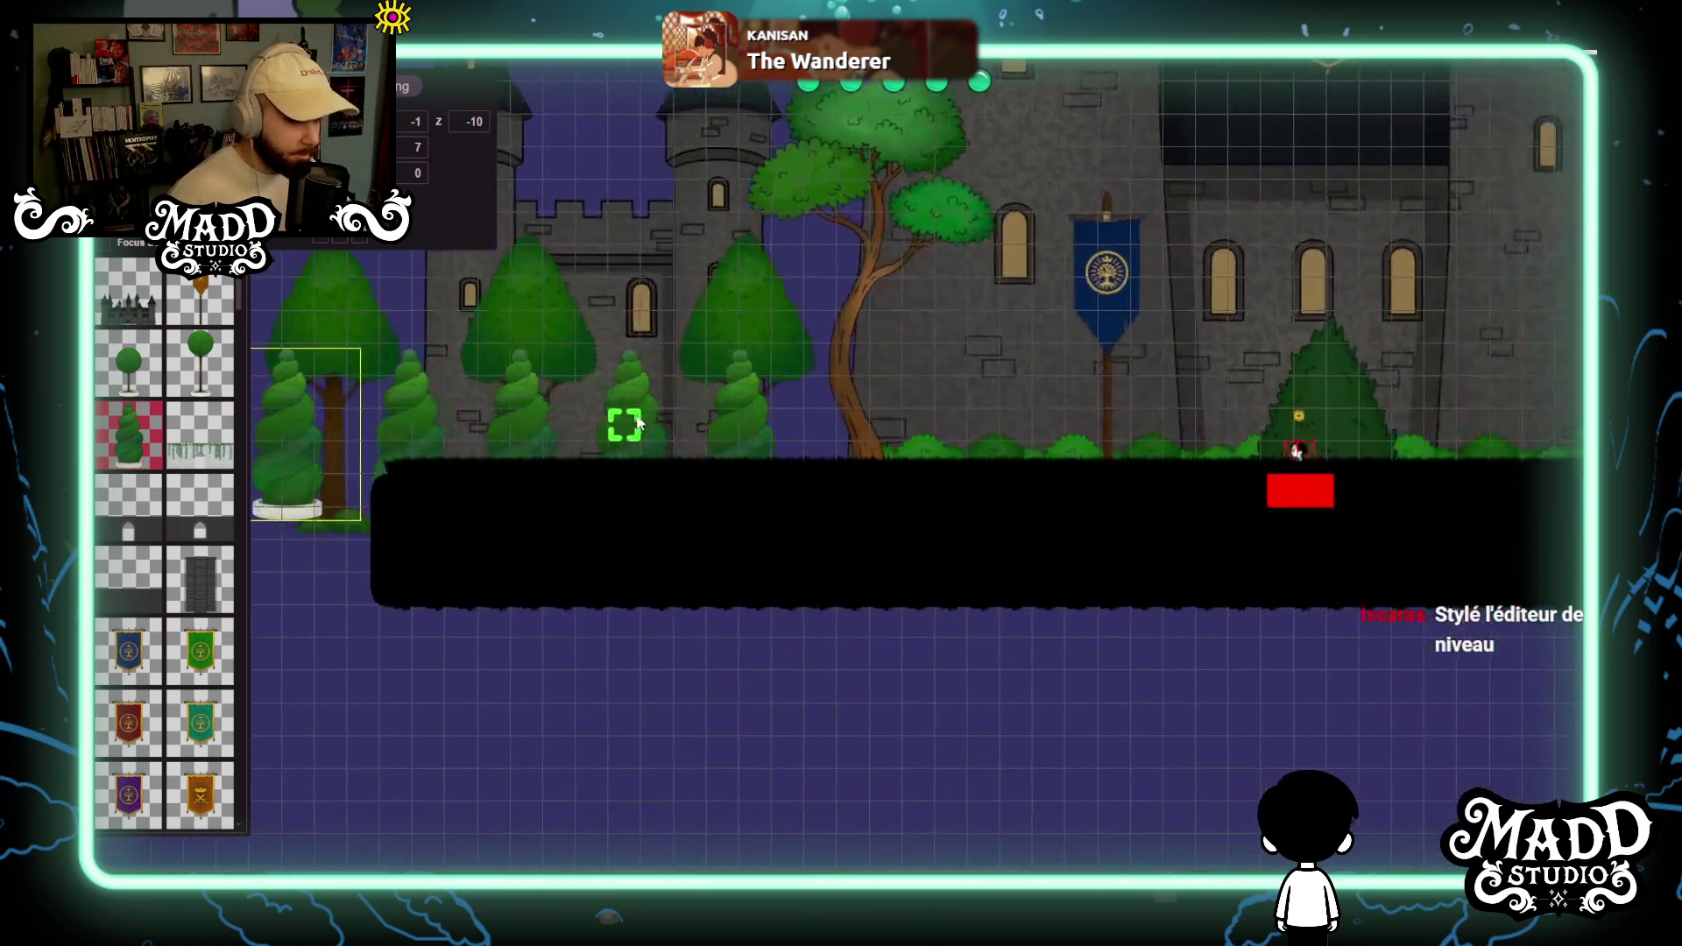
Select the bush strip tile in the Forest section of the asset palette.
{"action": "scroll", "coordinate": [201, 613], "scroll_direction": "down", "scroll_amount": 5}
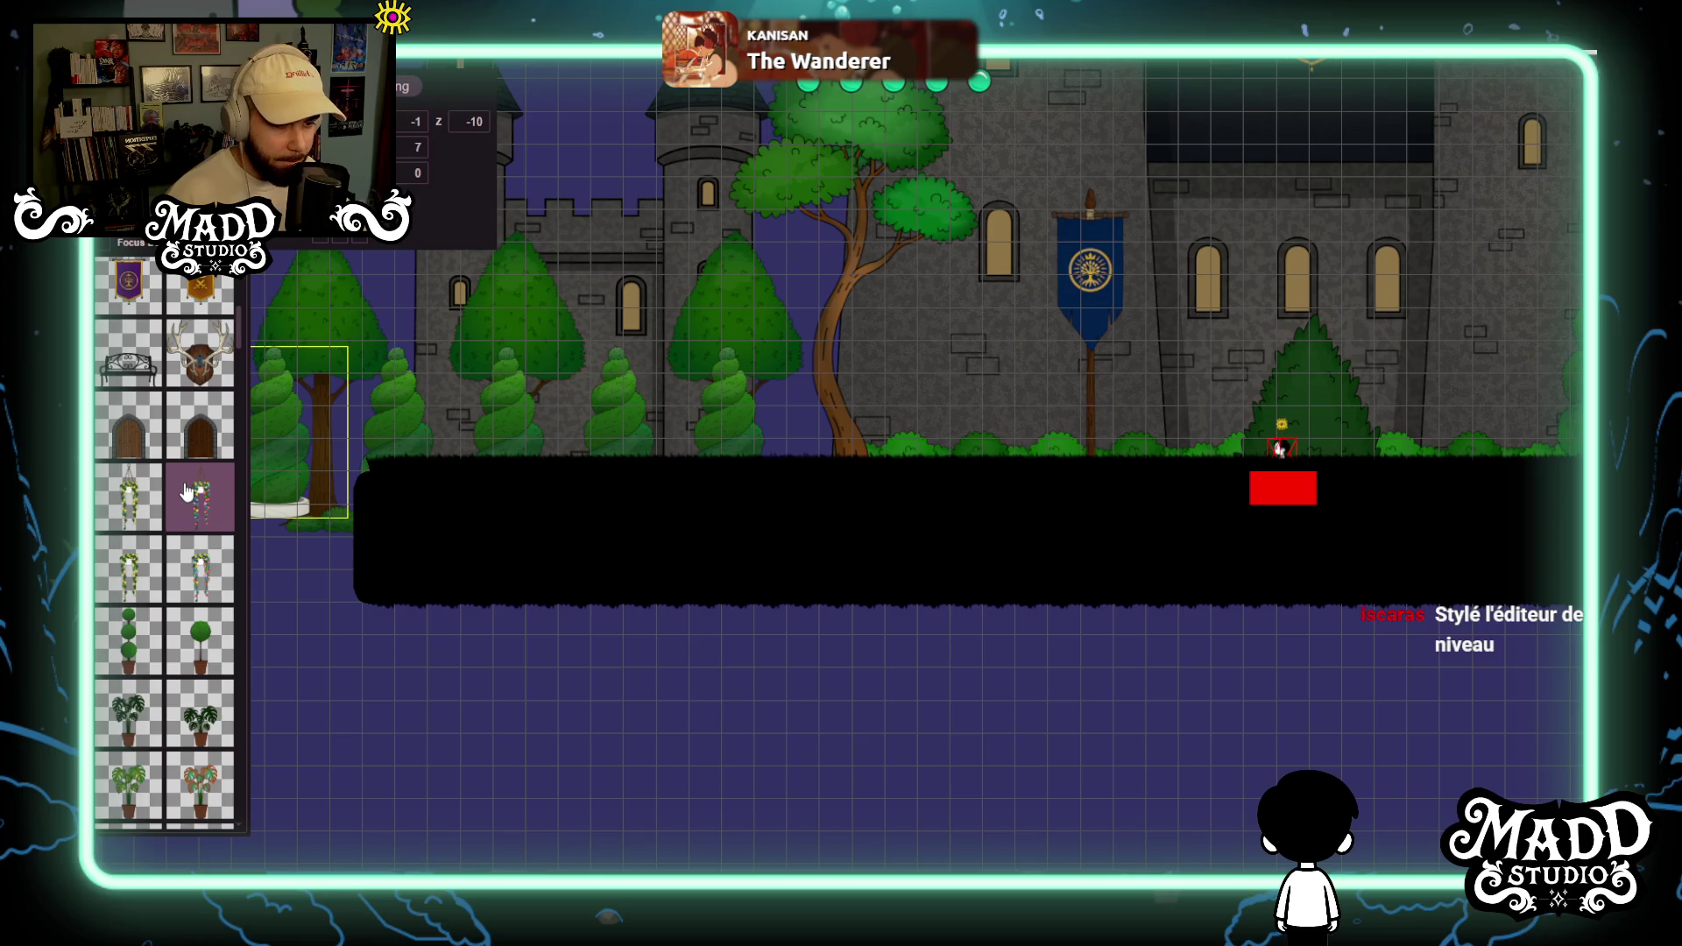
{"action": "scroll", "coordinate": [186, 490], "scroll_direction": "down", "scroll_amount": 3}
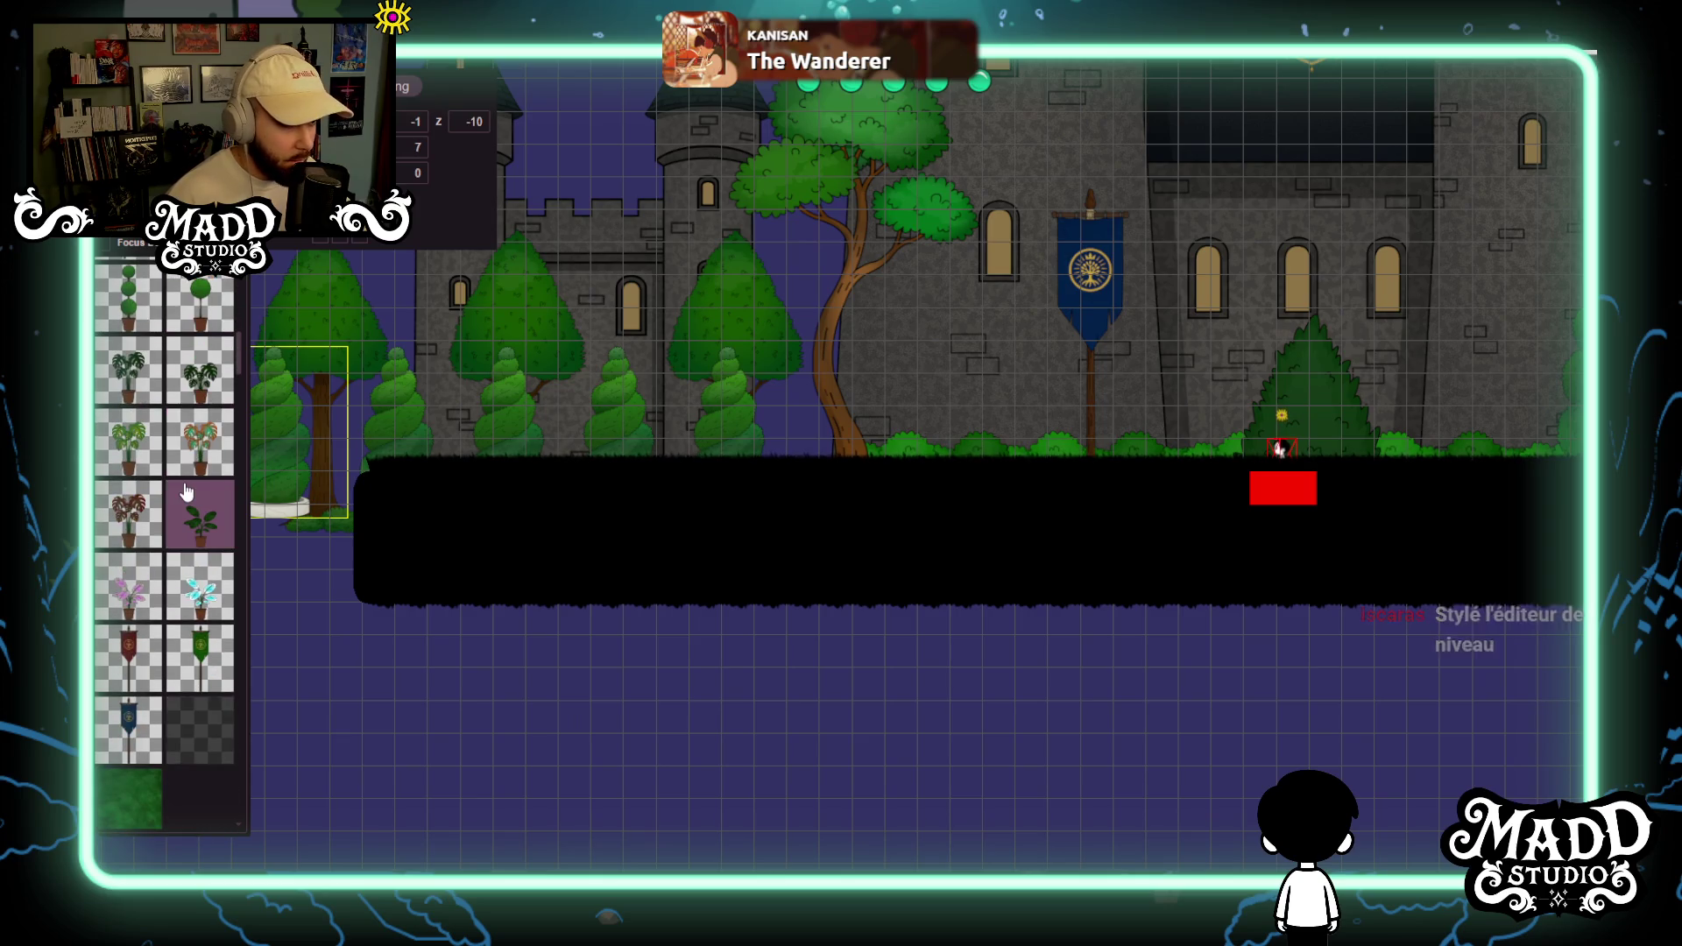
{"action": "scroll", "coordinate": [186, 490], "scroll_direction": "down", "scroll_amount": 3}
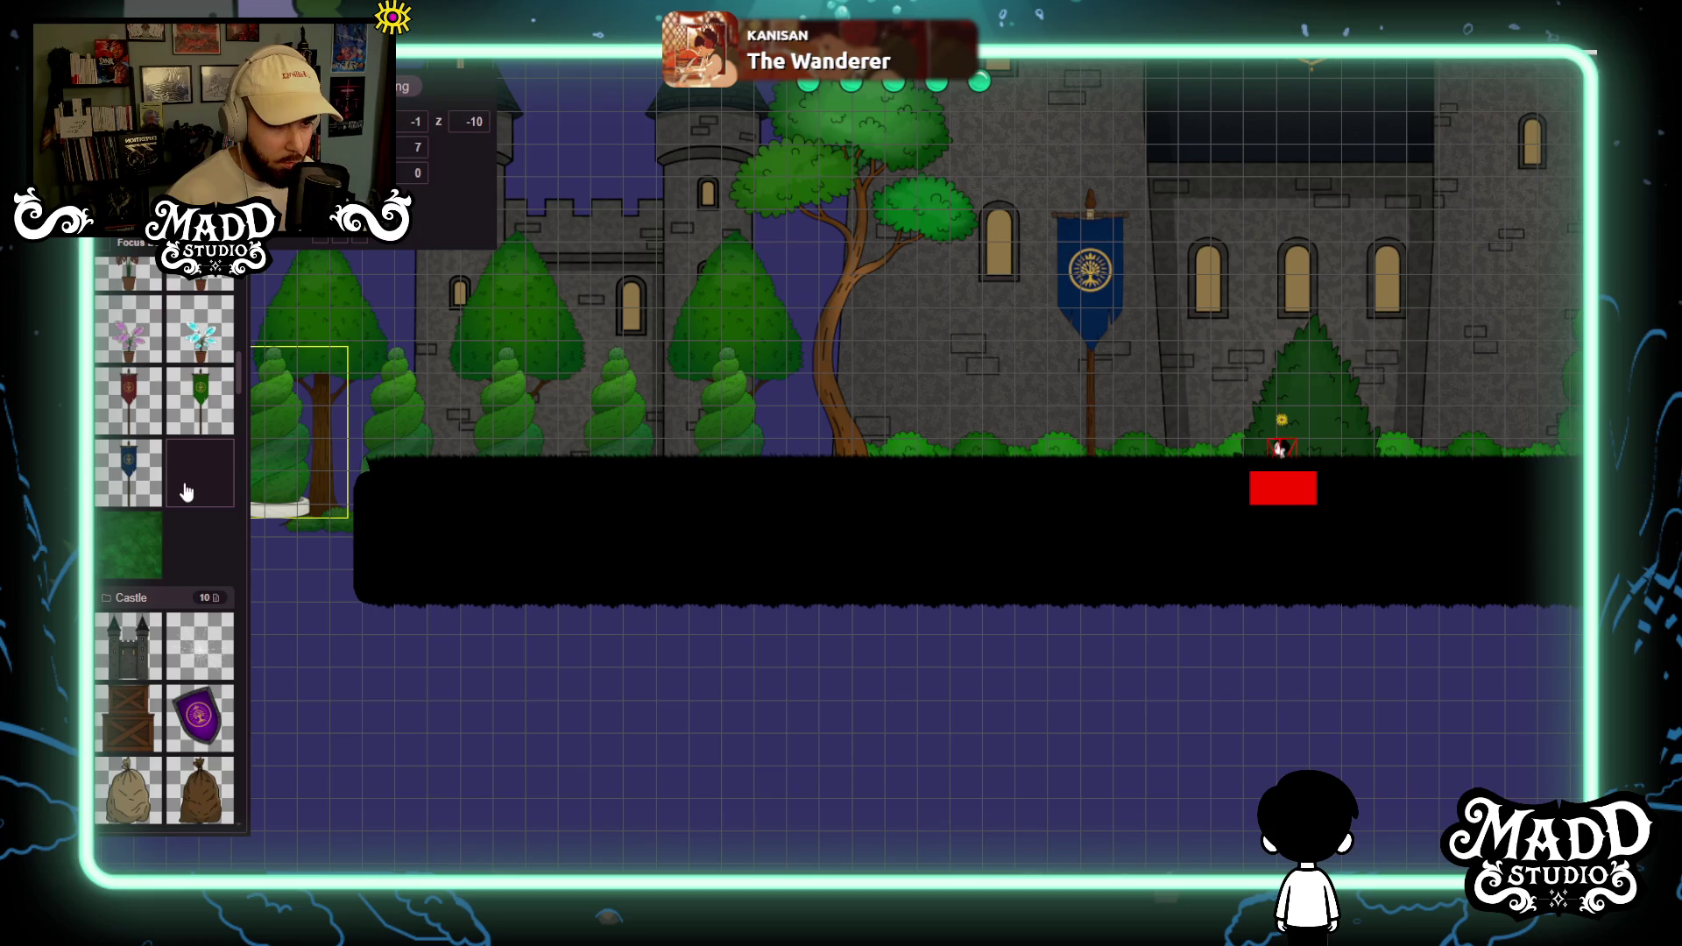
{"action": "scroll", "coordinate": [188, 474], "scroll_direction": "down", "scroll_amount": 6}
{"action": "scroll", "coordinate": [189, 441], "scroll_direction": "up", "scroll_amount": 5}
{"action": "scroll", "coordinate": [160, 436], "scroll_direction": "down", "scroll_amount": 10}
{"action": "left_click", "coordinate": [200, 710]}
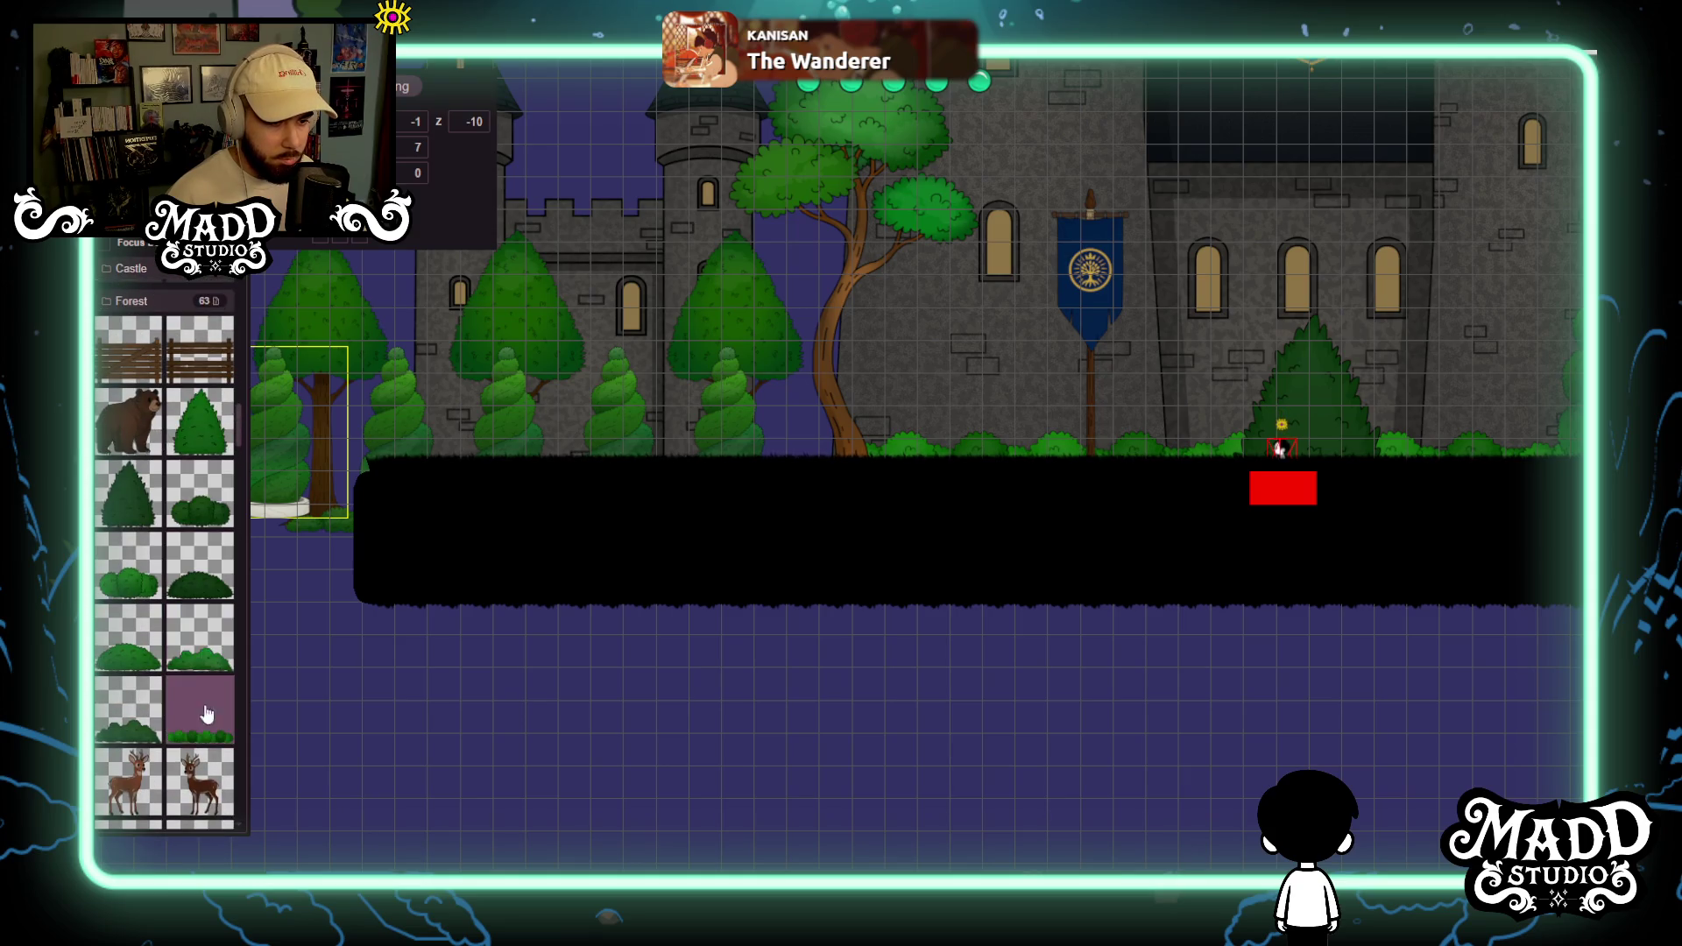
Place the bush strip on the ground line and focus on the big tree and bushes layer.
{"action": "scroll", "coordinate": [686, 538], "scroll_direction": "down", "scroll_amount": 3}
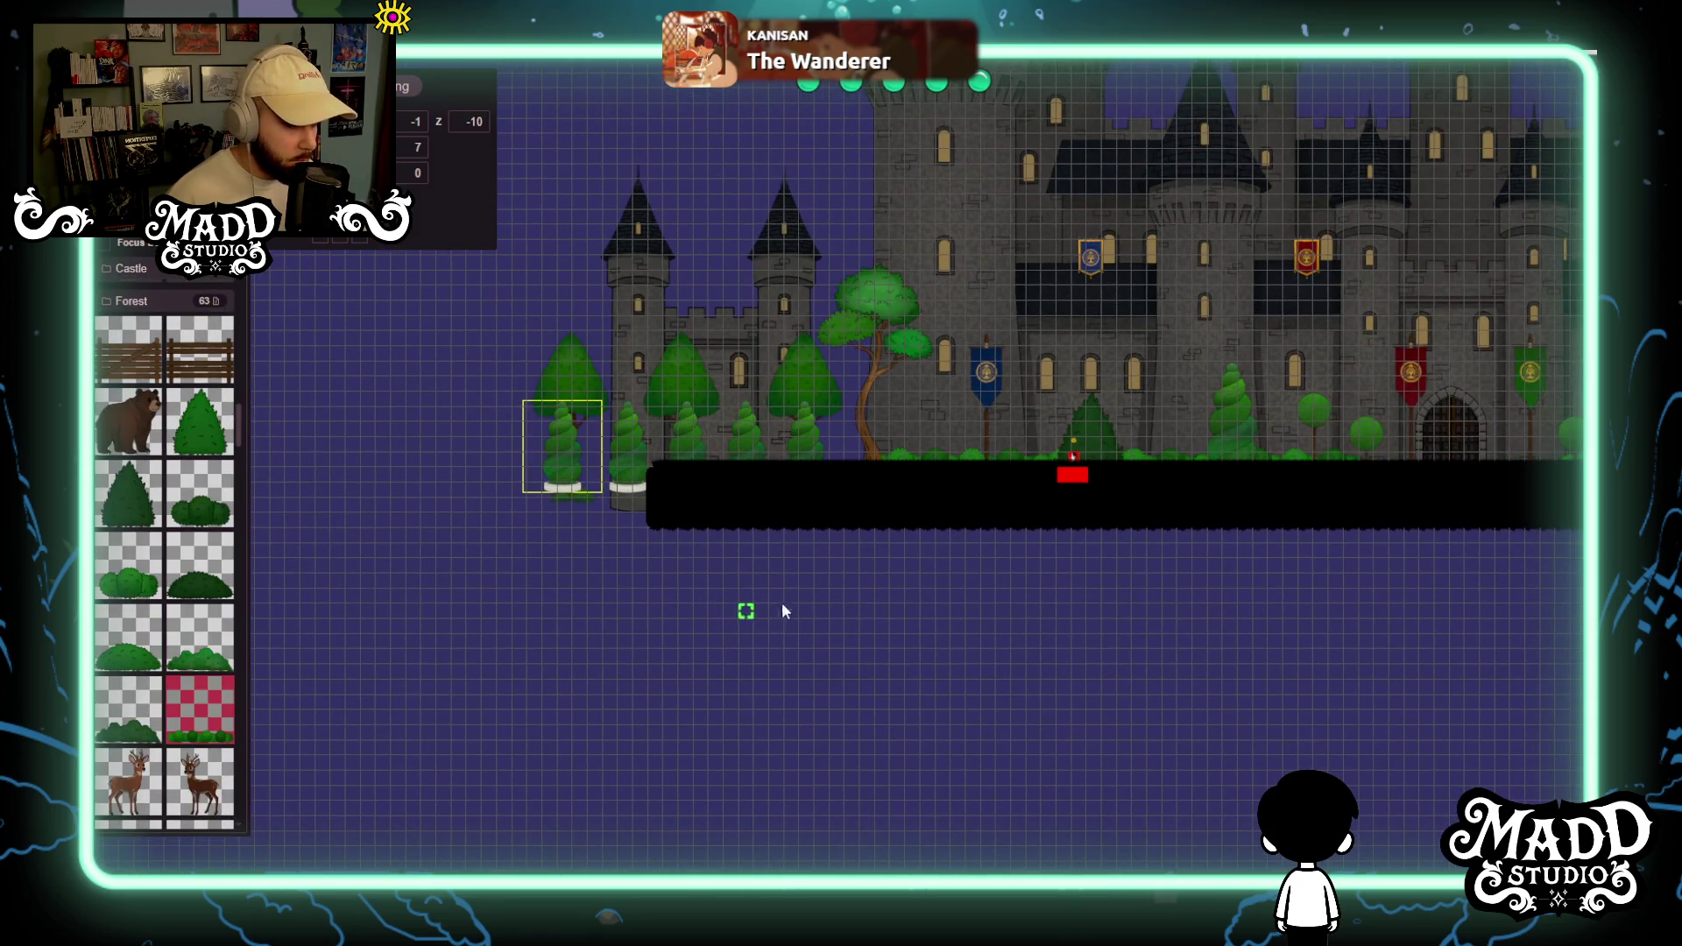
{"action": "left_click_drag", "start_coordinate": [812, 588], "coordinate": [673, 682]}
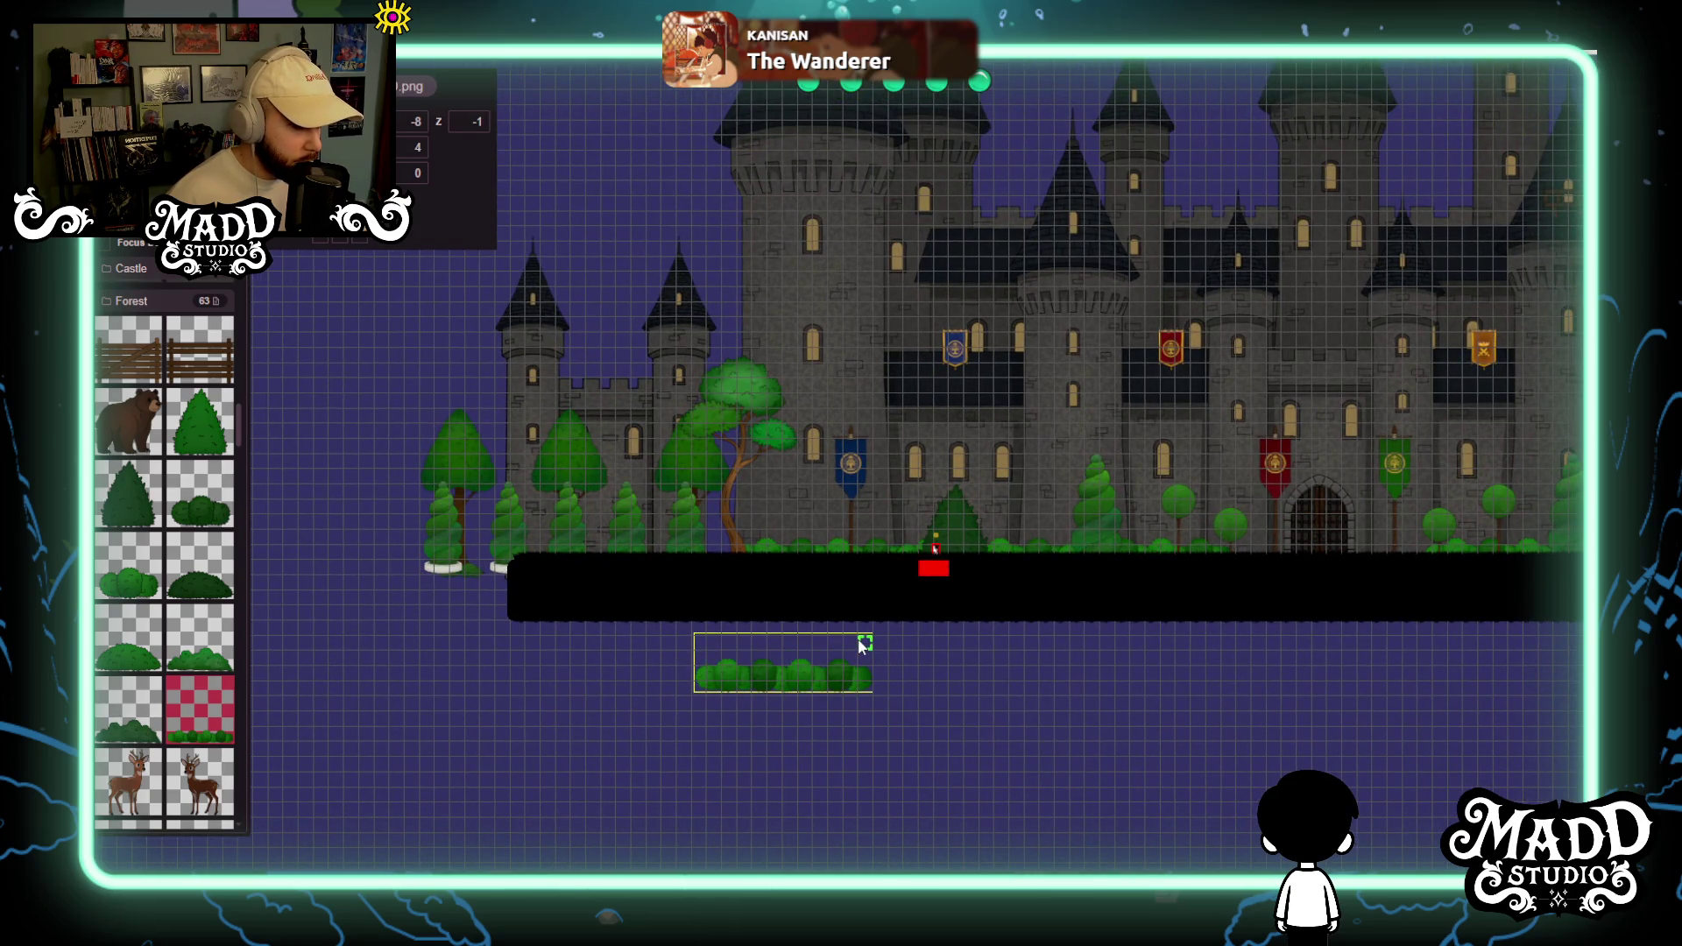
{"action": "scroll", "coordinate": [789, 613], "scroll_direction": "up", "scroll_amount": 3}
{"action": "left_click_drag", "start_coordinate": [718, 623], "coordinate": [1005, 592]}
{"action": "left_click_drag", "start_coordinate": [927, 720], "coordinate": [786, 585]}
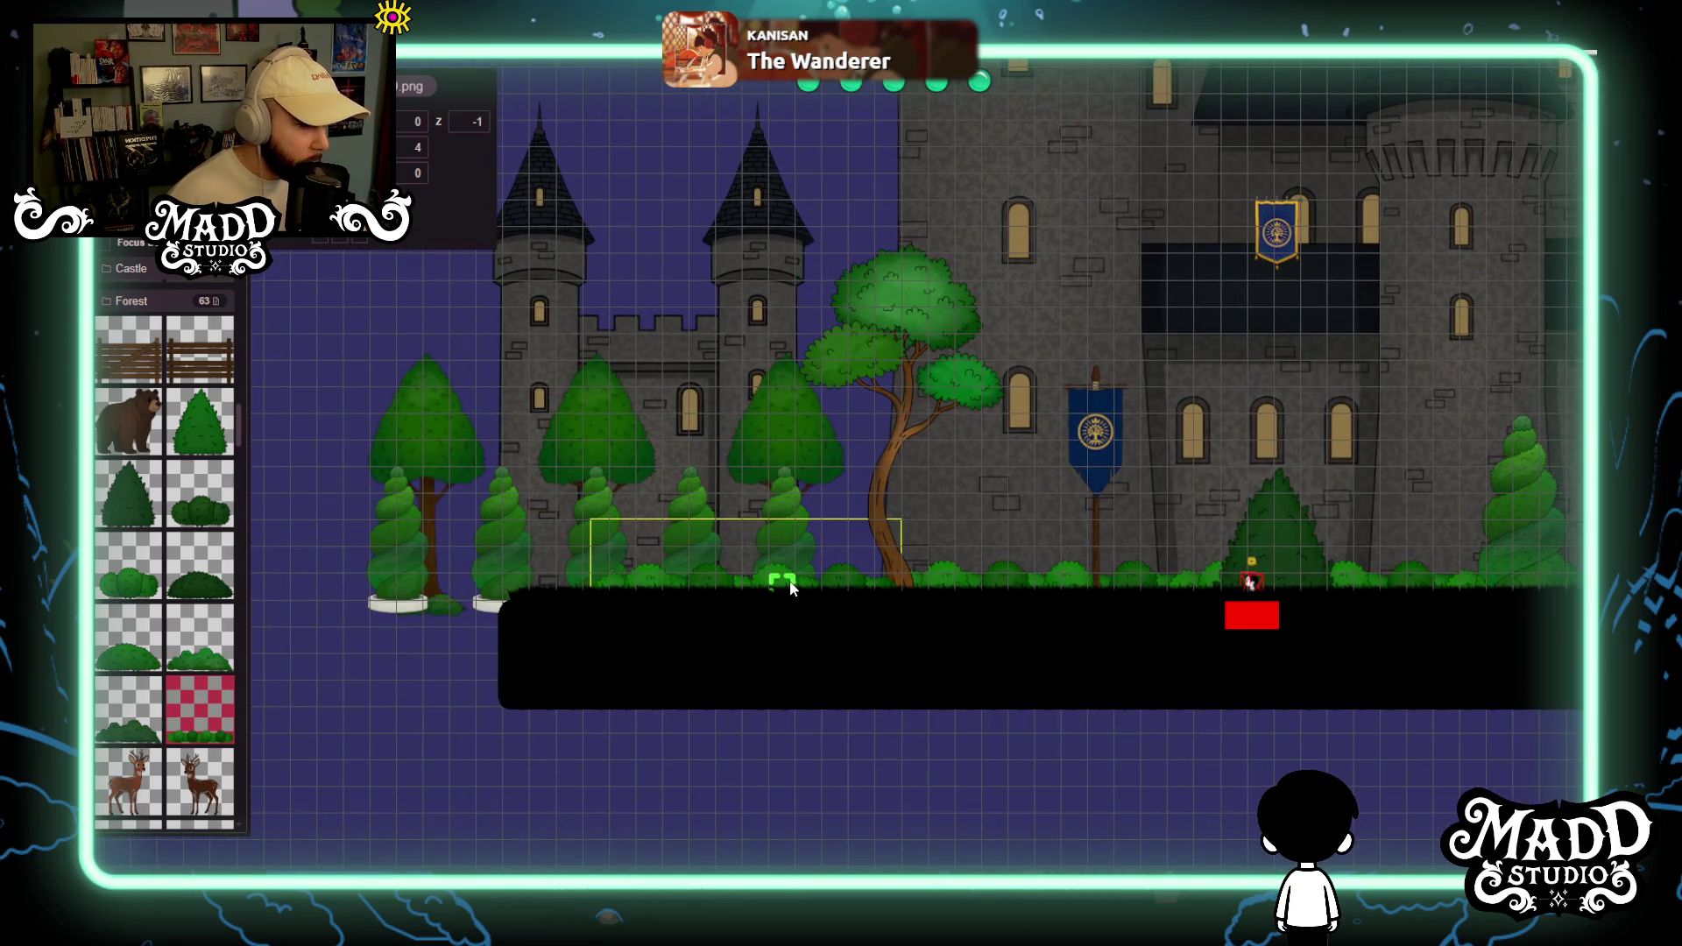
{"action": "scroll", "coordinate": [792, 596], "scroll_direction": "up", "scroll_amount": 2}
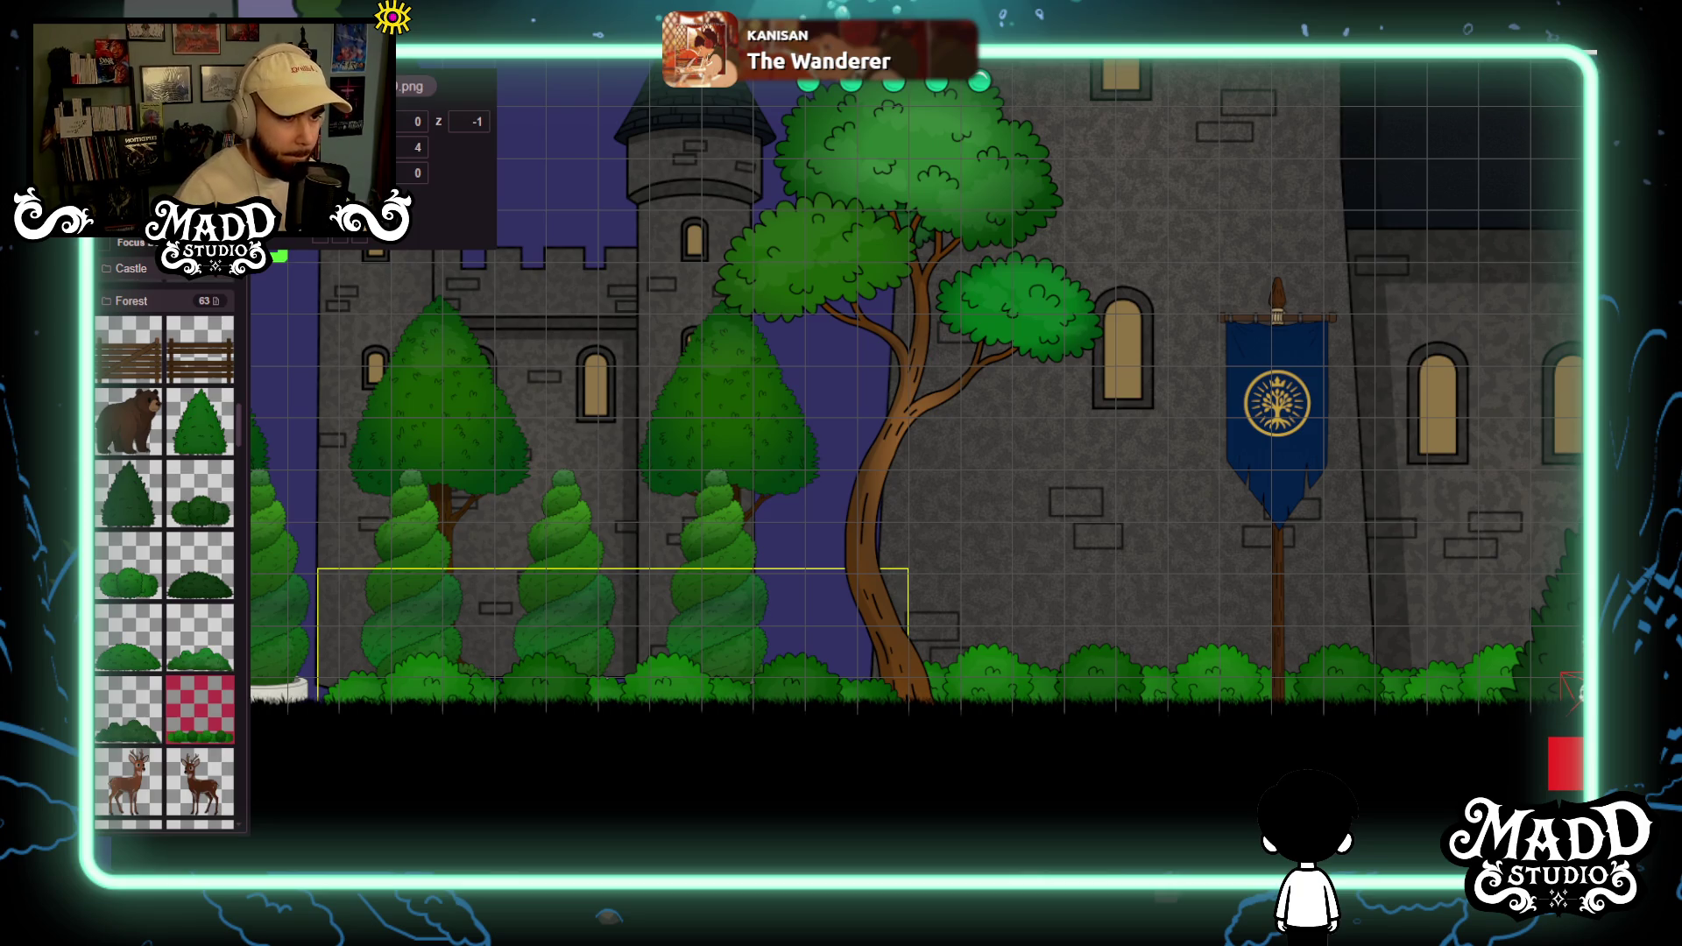
{"action": "key", "text": "f"}
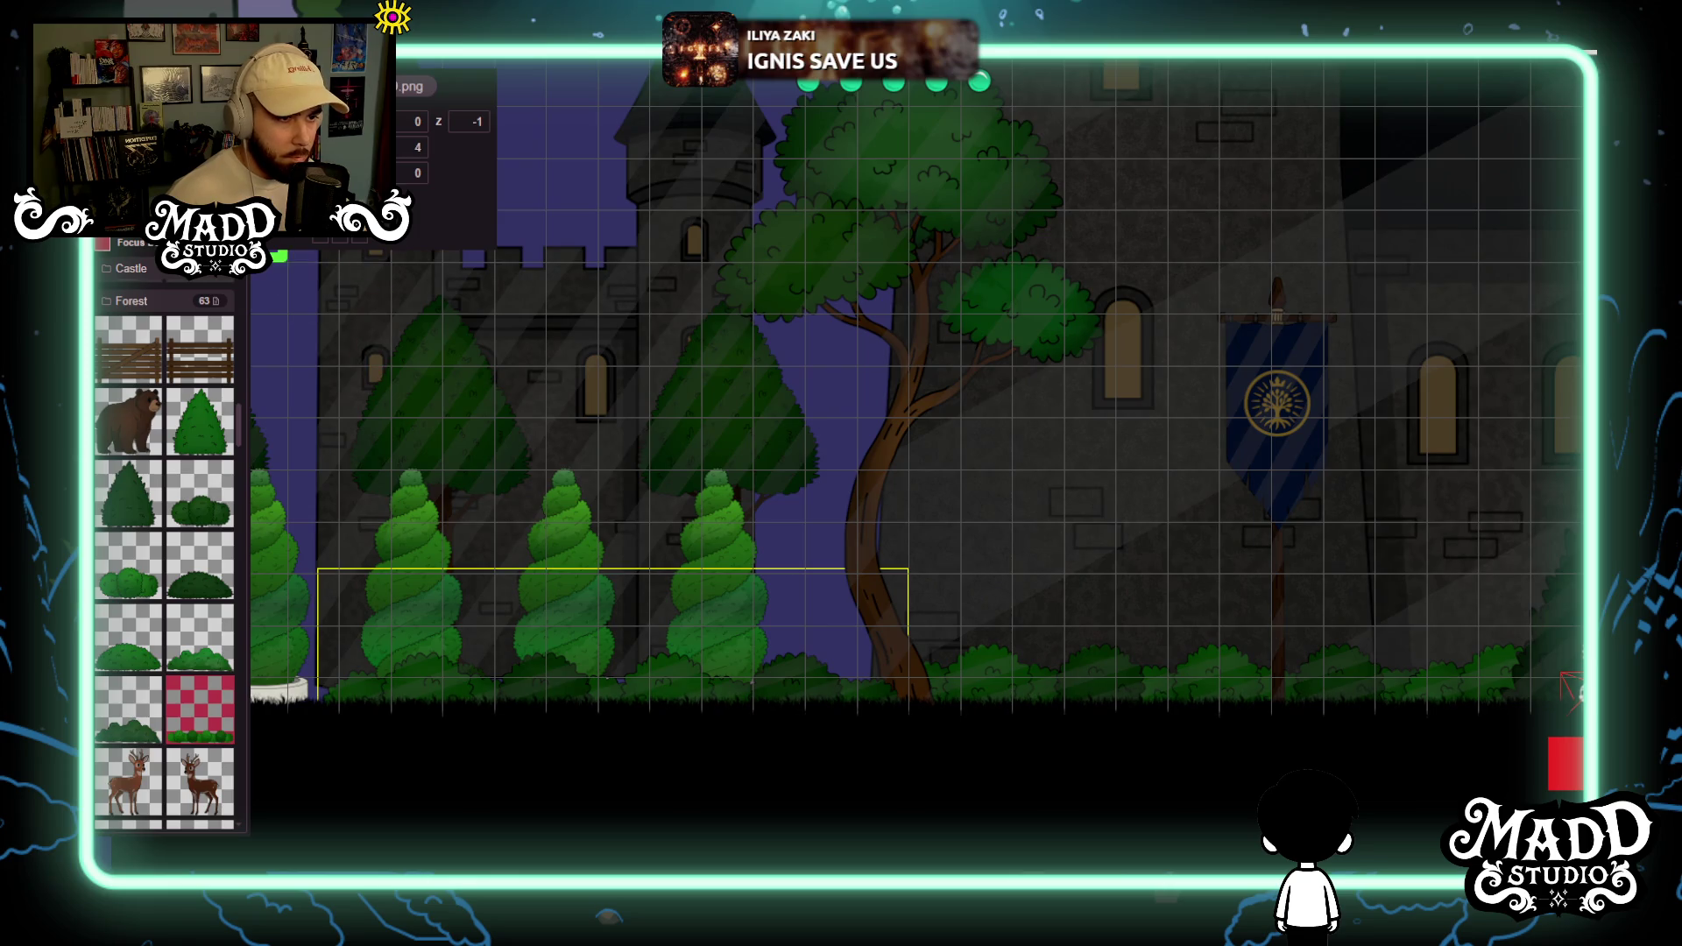
{"action": "key", "text": "Up"}
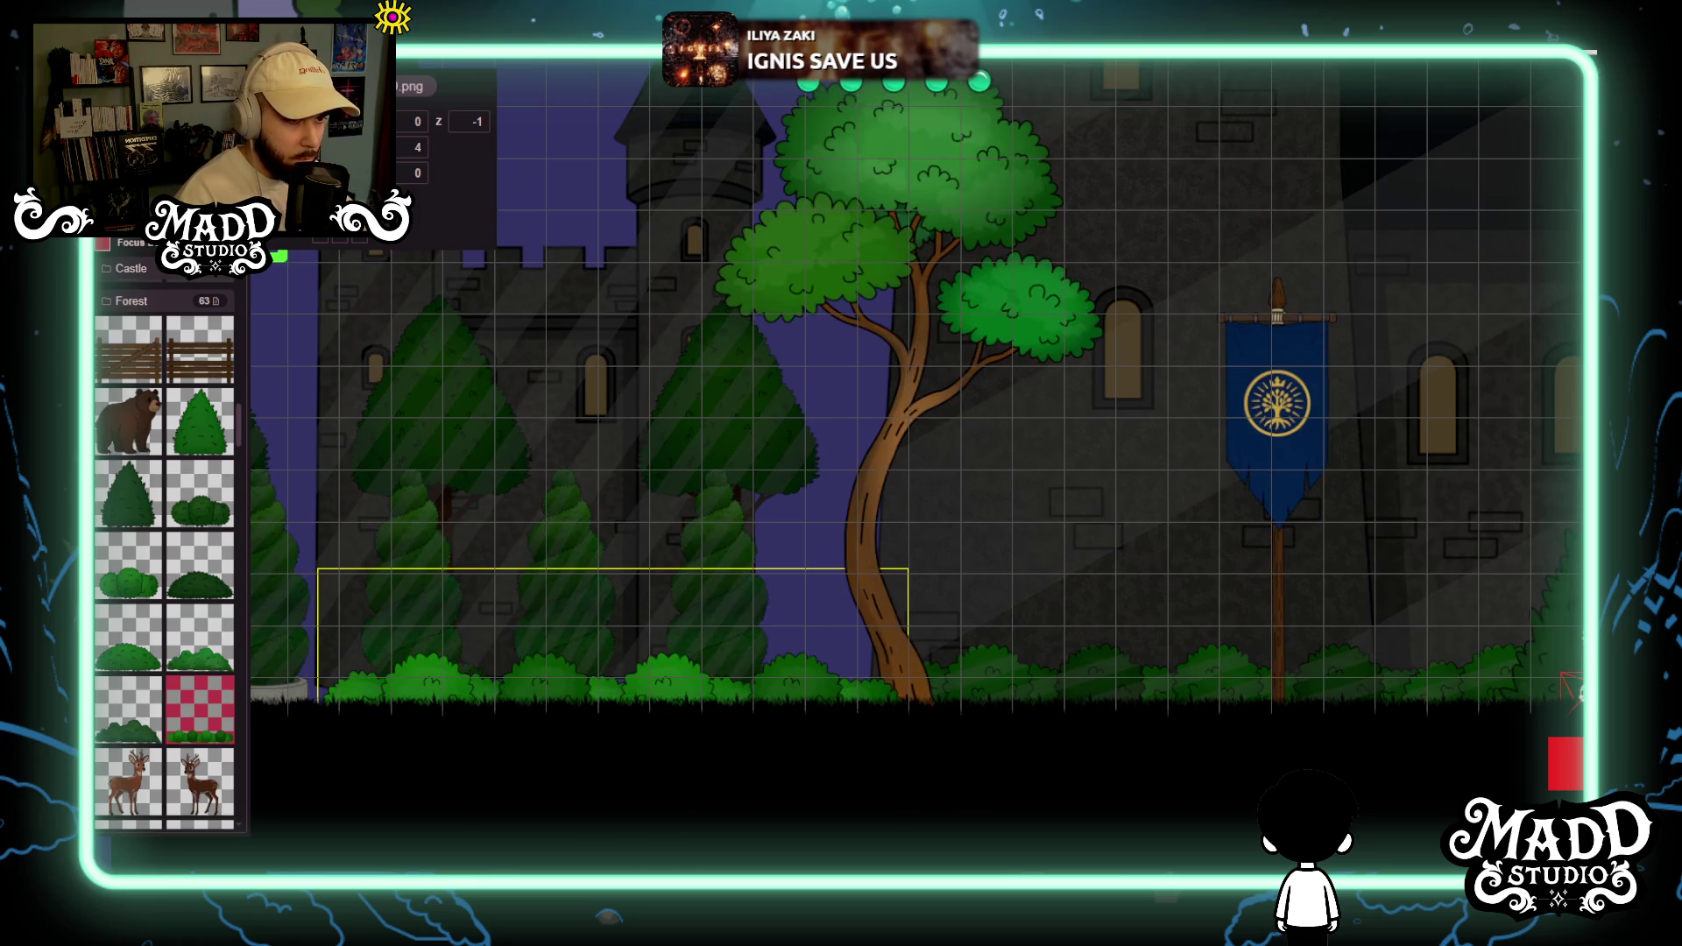
Raise the big leafy tree one grid cell and lower the bush row one cell.
{"action": "left_click_drag", "start_coordinate": [623, 601], "coordinate": [724, 589]}
{"action": "left_click", "coordinate": [751, 674]}
{"action": "left_click_drag", "start_coordinate": [751, 675], "coordinate": [743, 653]}
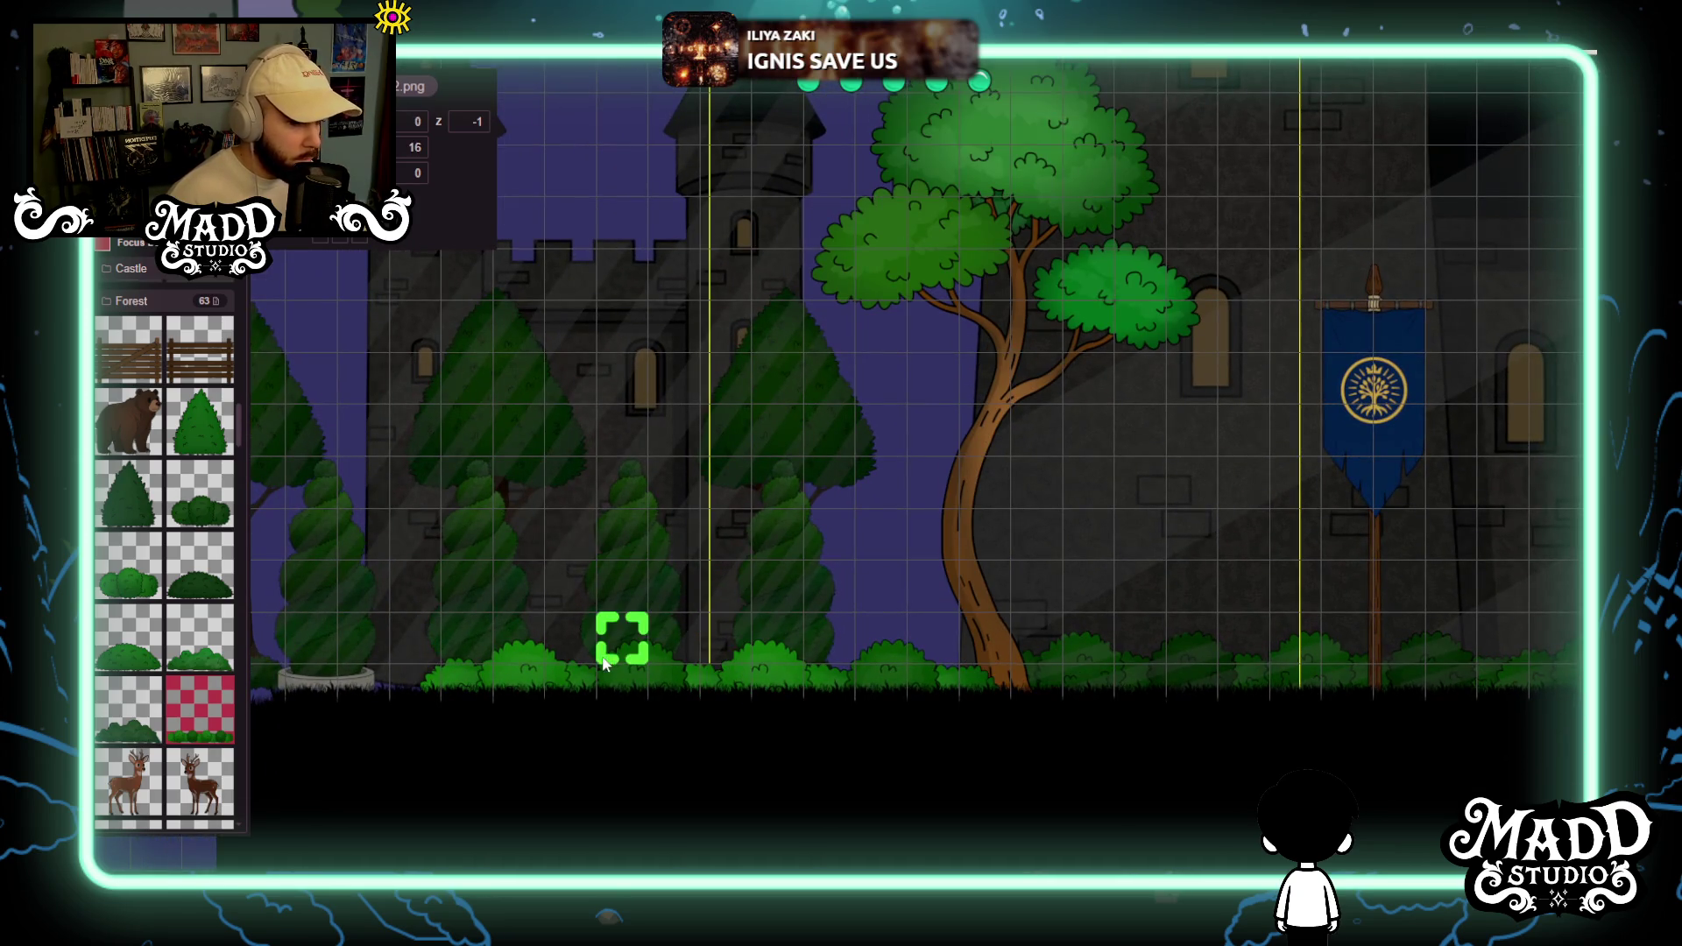
{"action": "left_click", "coordinate": [536, 642]}
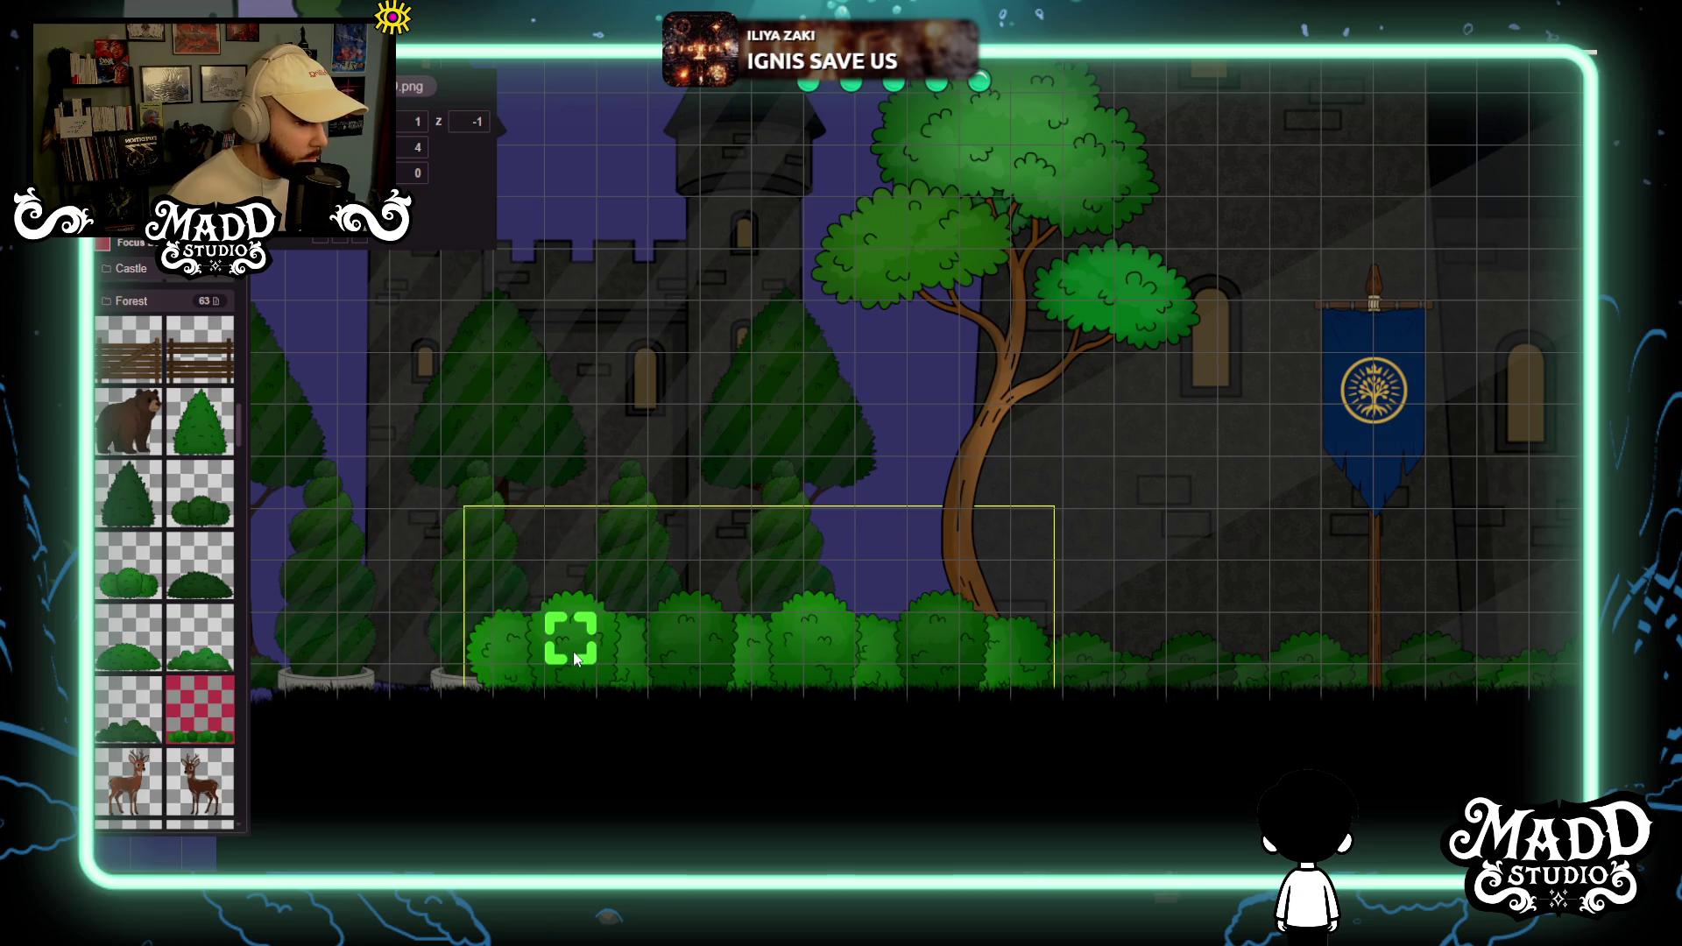
{"action": "left_click_drag", "start_coordinate": [529, 666], "coordinate": [516, 682]}
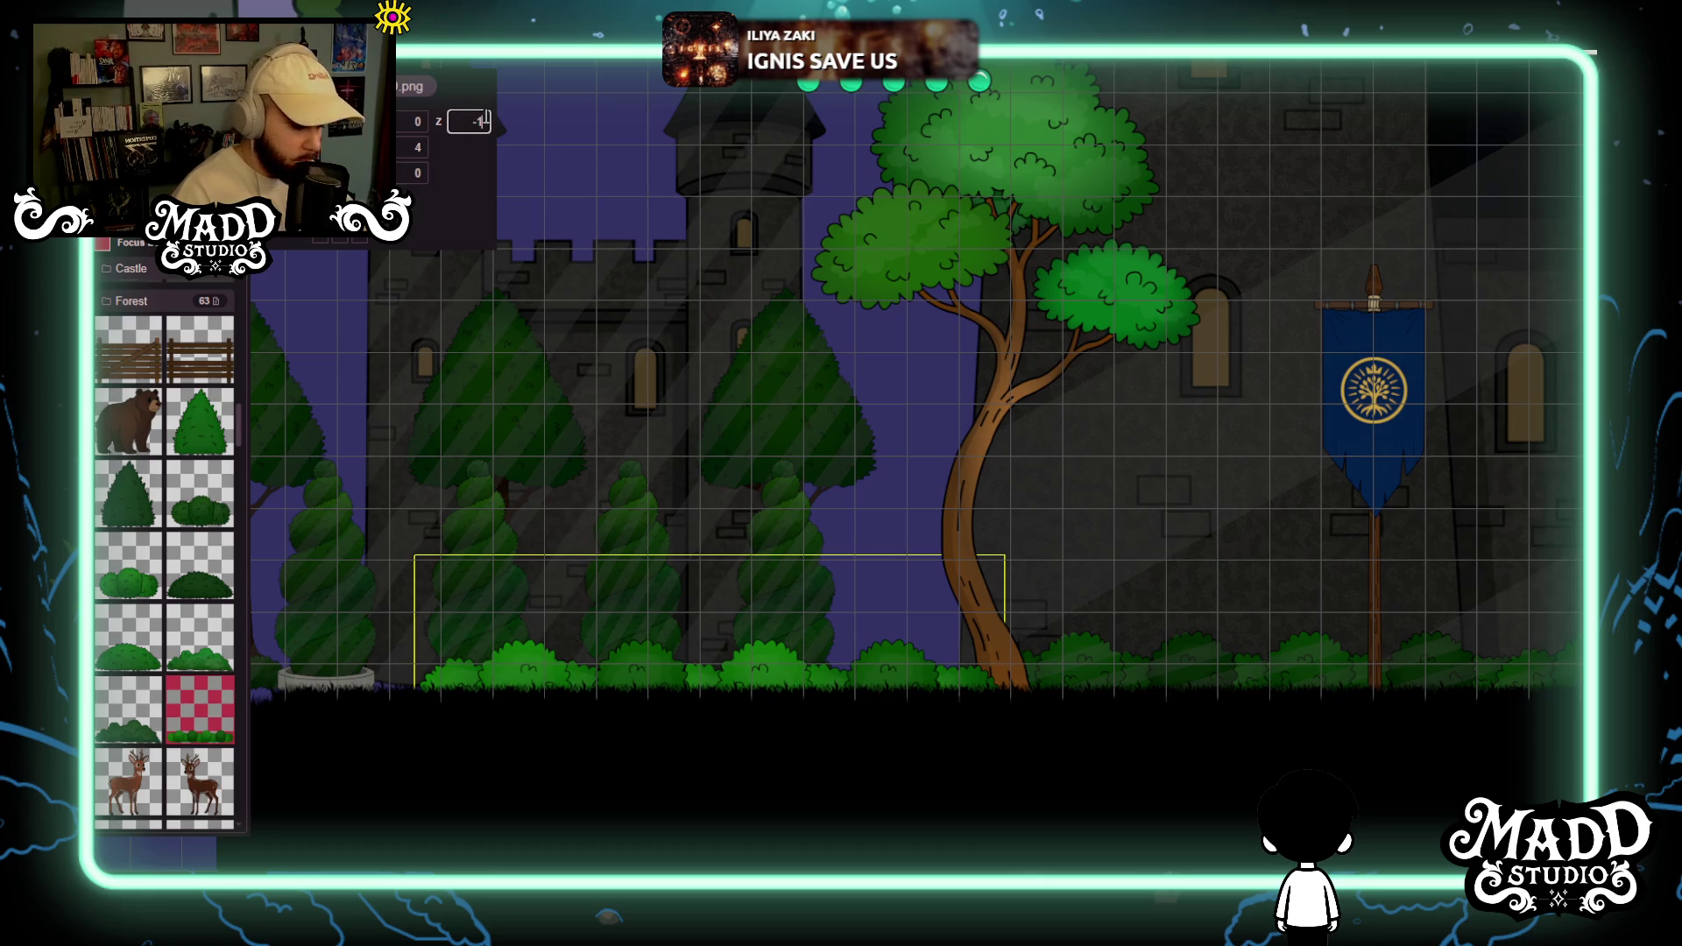
Set the bush row's depth to -2 so it draws in front of the topiaries.
{"action": "type", "text": "2"}
{"action": "key", "text": "Left"}
{"action": "key", "text": "BackSpace"}
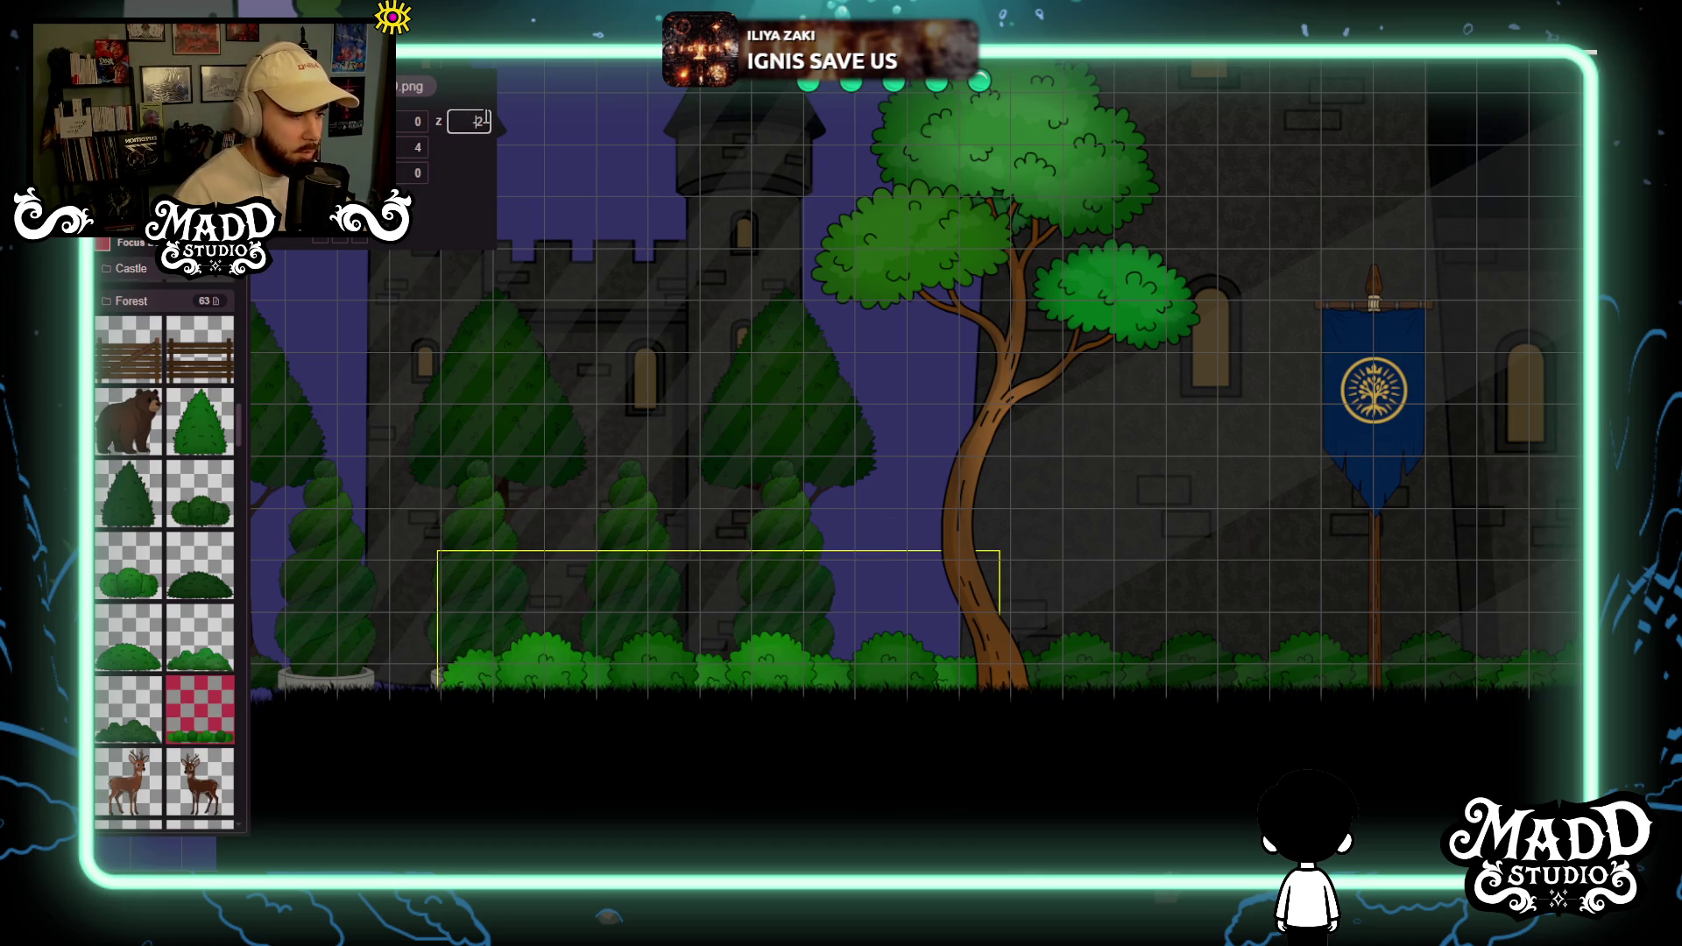
{"action": "scroll", "coordinate": [738, 470], "scroll_direction": "down", "scroll_amount": 3}
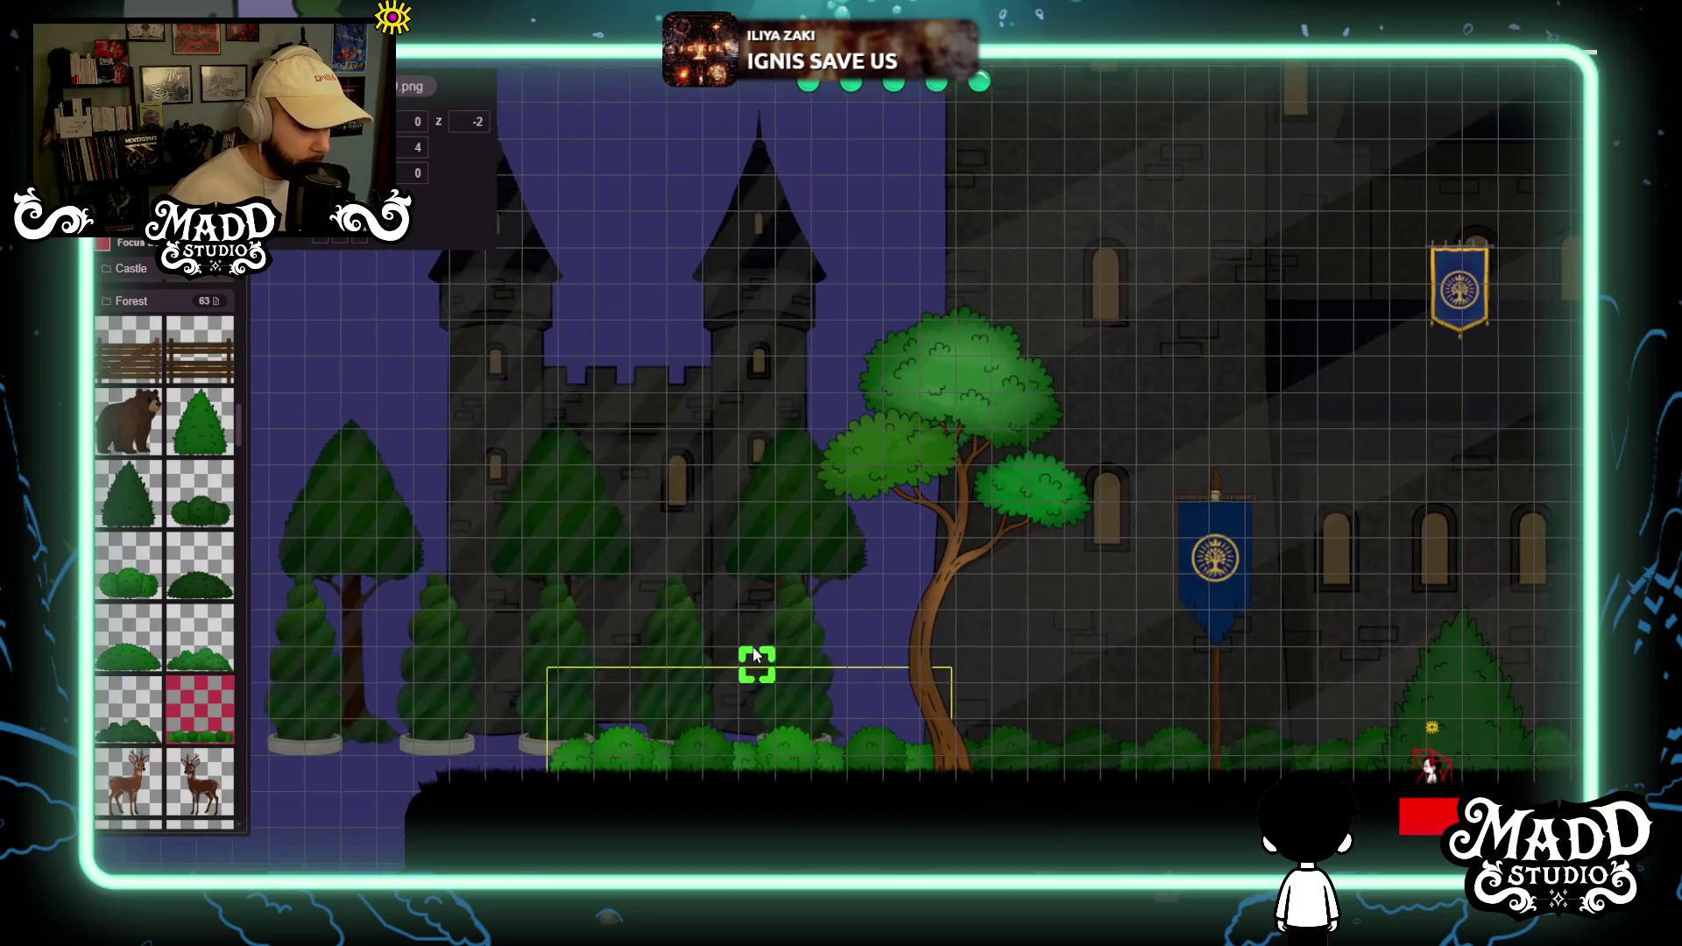
{"action": "scroll", "coordinate": [470, 634], "scroll_direction": "up", "scroll_amount": 3}
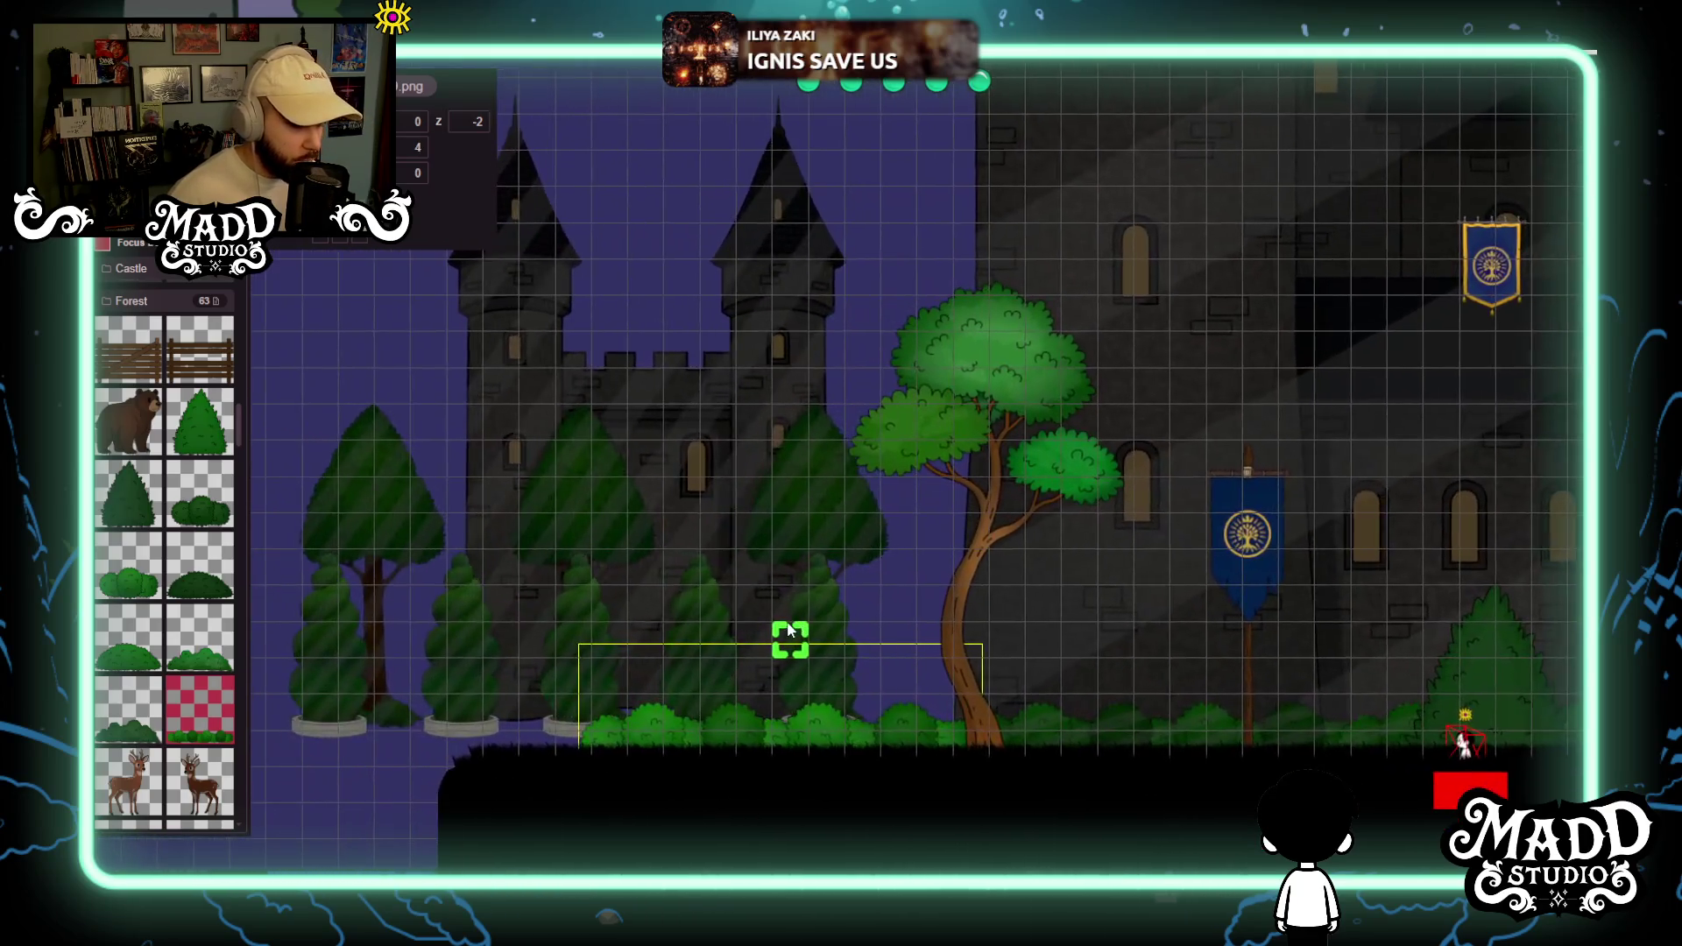
Switch focus to another layer and bring the castle towers and sky into view.
{"action": "left_click_drag", "start_coordinate": [788, 629], "coordinate": [463, 597]}
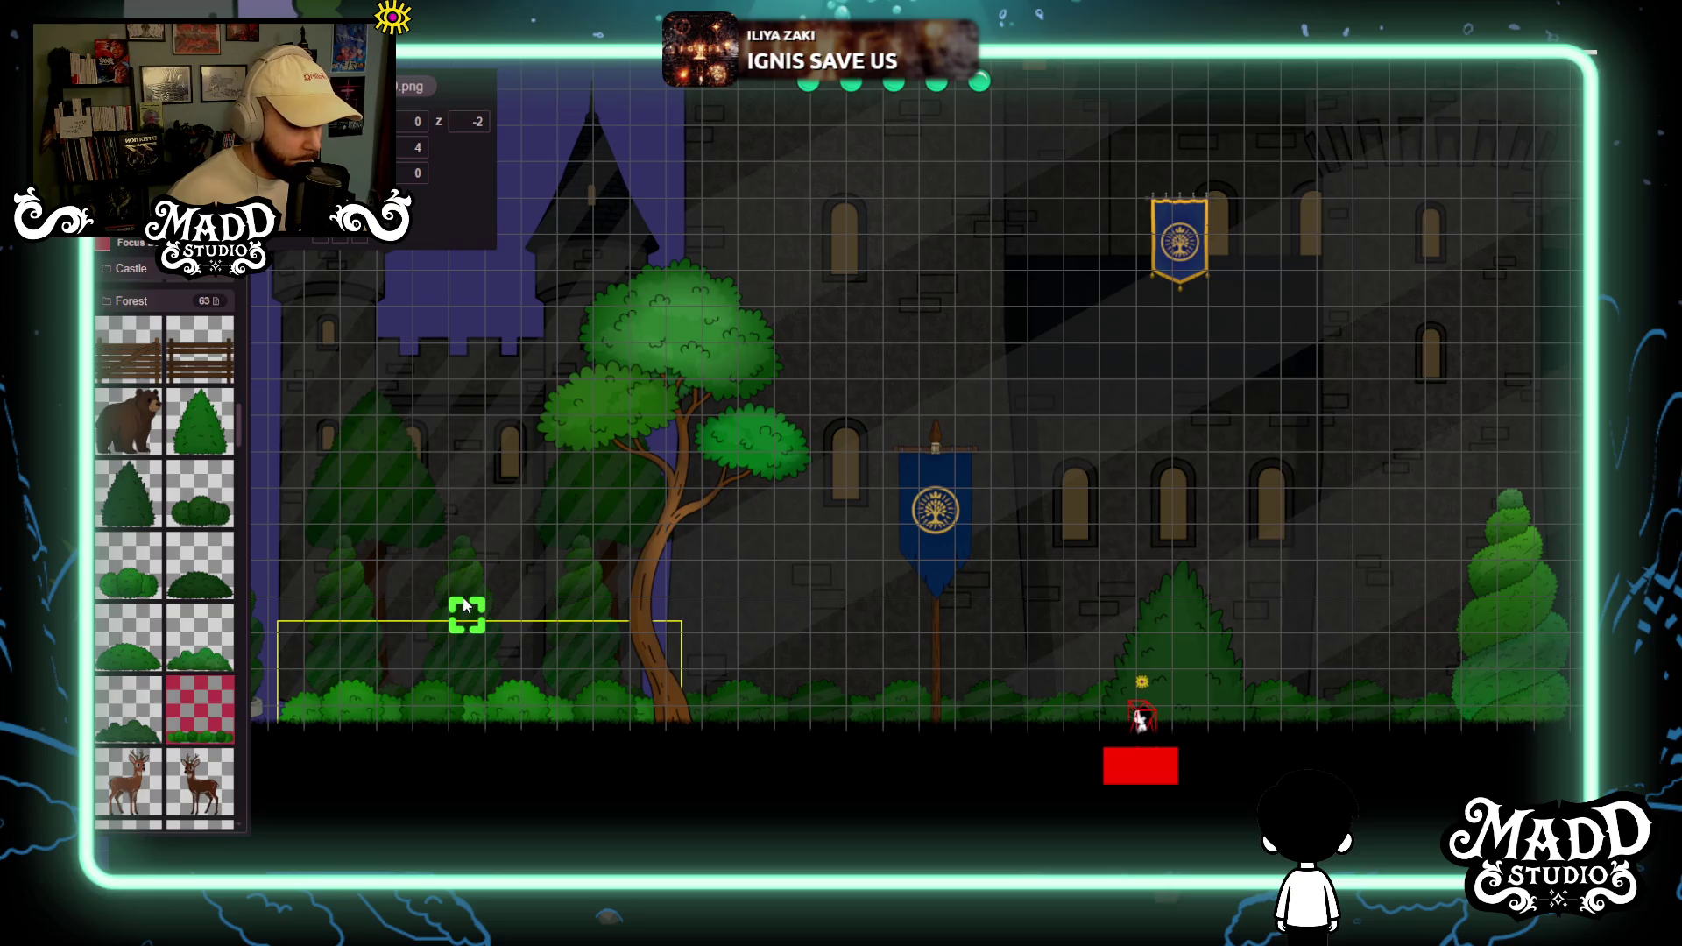
{"action": "left_click_drag", "start_coordinate": [908, 701], "coordinate": [855, 592]}
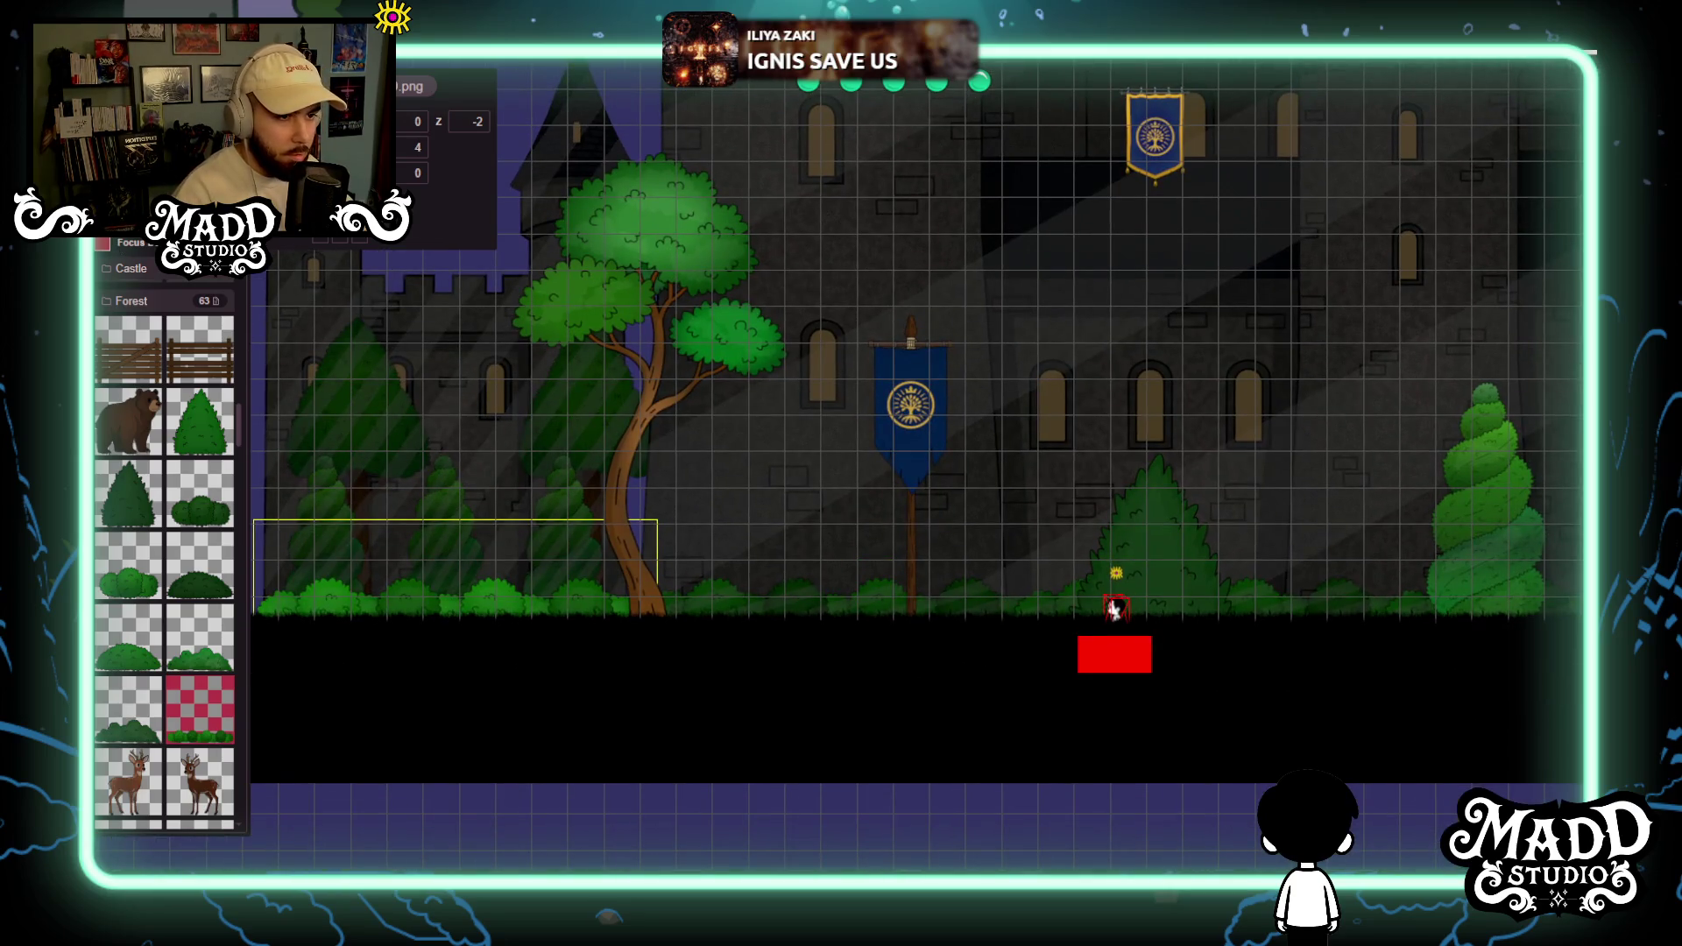
{"action": "key", "text": "Down"}
{"action": "key", "text": "Down"}
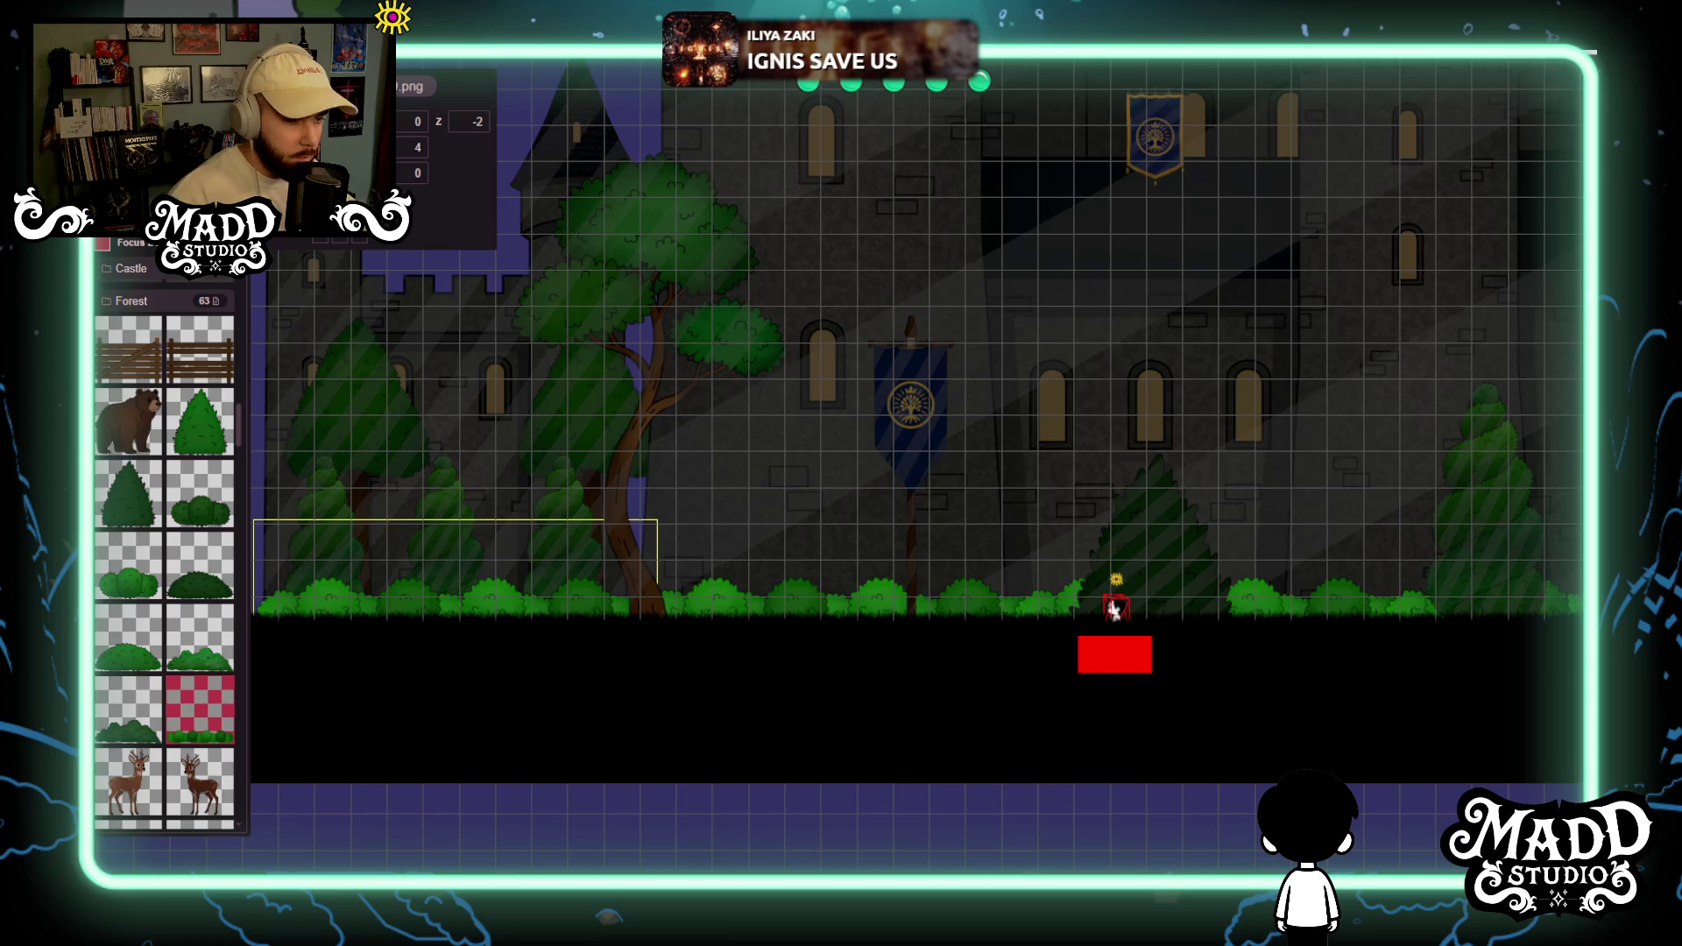
{"action": "scroll", "coordinate": [830, 594], "scroll_direction": "down", "scroll_amount": 1}
{"action": "mouse_move", "coordinate": [830, 594]}
{"action": "left_mouse_down"}
{"action": "mouse_move", "coordinate": [857, 676]}
{"action": "mouse_move", "coordinate": [1273, 656]}
{"action": "mouse_move", "coordinate": [1071, 671]}
{"action": "mouse_move", "coordinate": [1369, 609]}
{"action": "mouse_move", "coordinate": [1097, 650]}
{"action": "left_mouse_up"}
Move the second bush strip onto the ground before the castle at depth -2.
{"action": "mouse_move", "coordinate": [644, 719]}
{"action": "left_mouse_down"}
{"action": "mouse_move", "coordinate": [444, 738]}
{"action": "mouse_move", "coordinate": [816, 671]}
{"action": "left_mouse_up"}
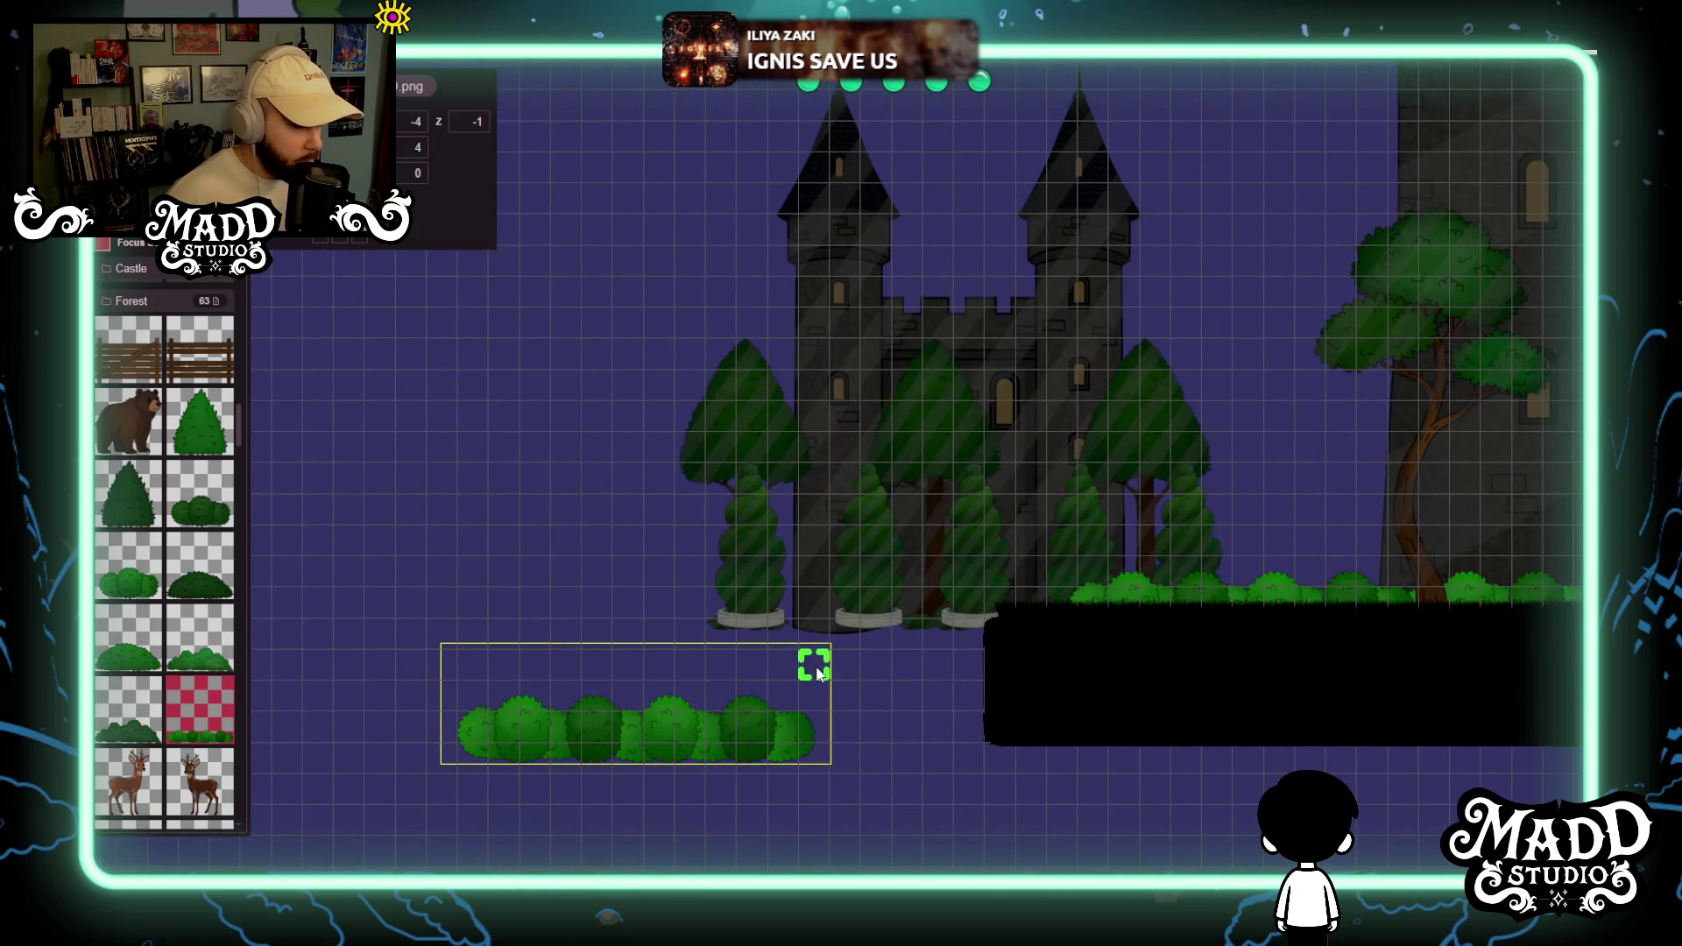
{"action": "mouse_move", "coordinate": [739, 720]}
{"action": "left_mouse_down"}
{"action": "mouse_move", "coordinate": [1029, 601]}
{"action": "mouse_move", "coordinate": [1008, 599]}
{"action": "left_mouse_up"}
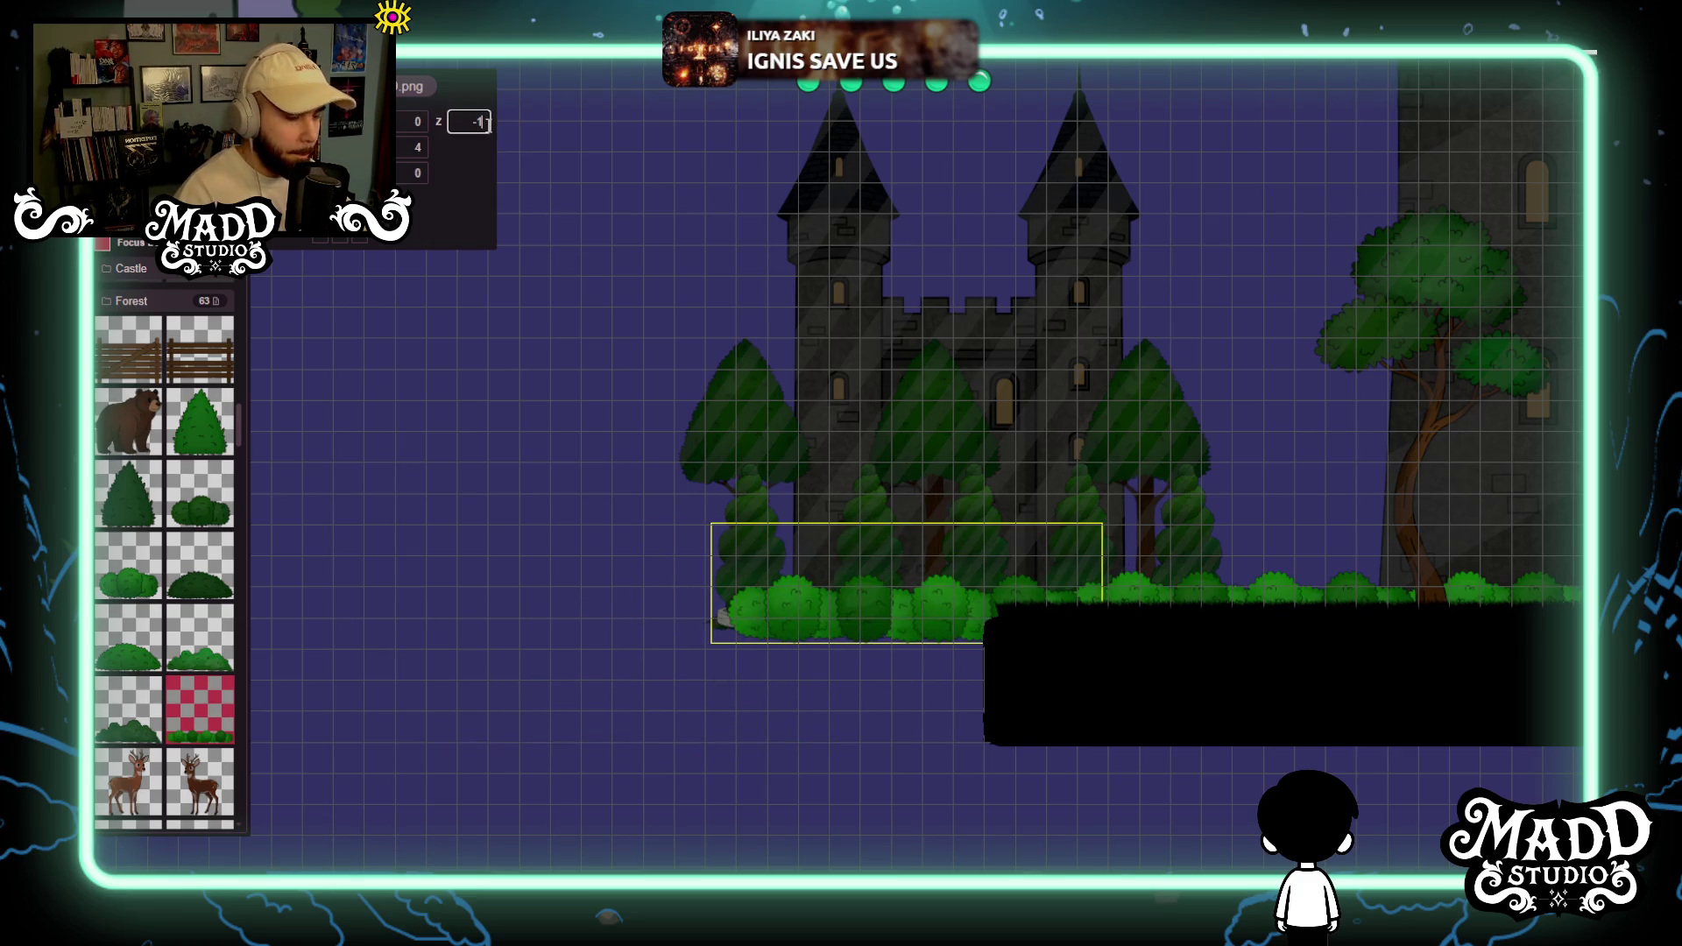
{"action": "type", "text": "2"}
{"action": "key", "text": "BackSpace"}
{"action": "key", "text": "BackSpace"}
{"action": "type", "text": "2"}
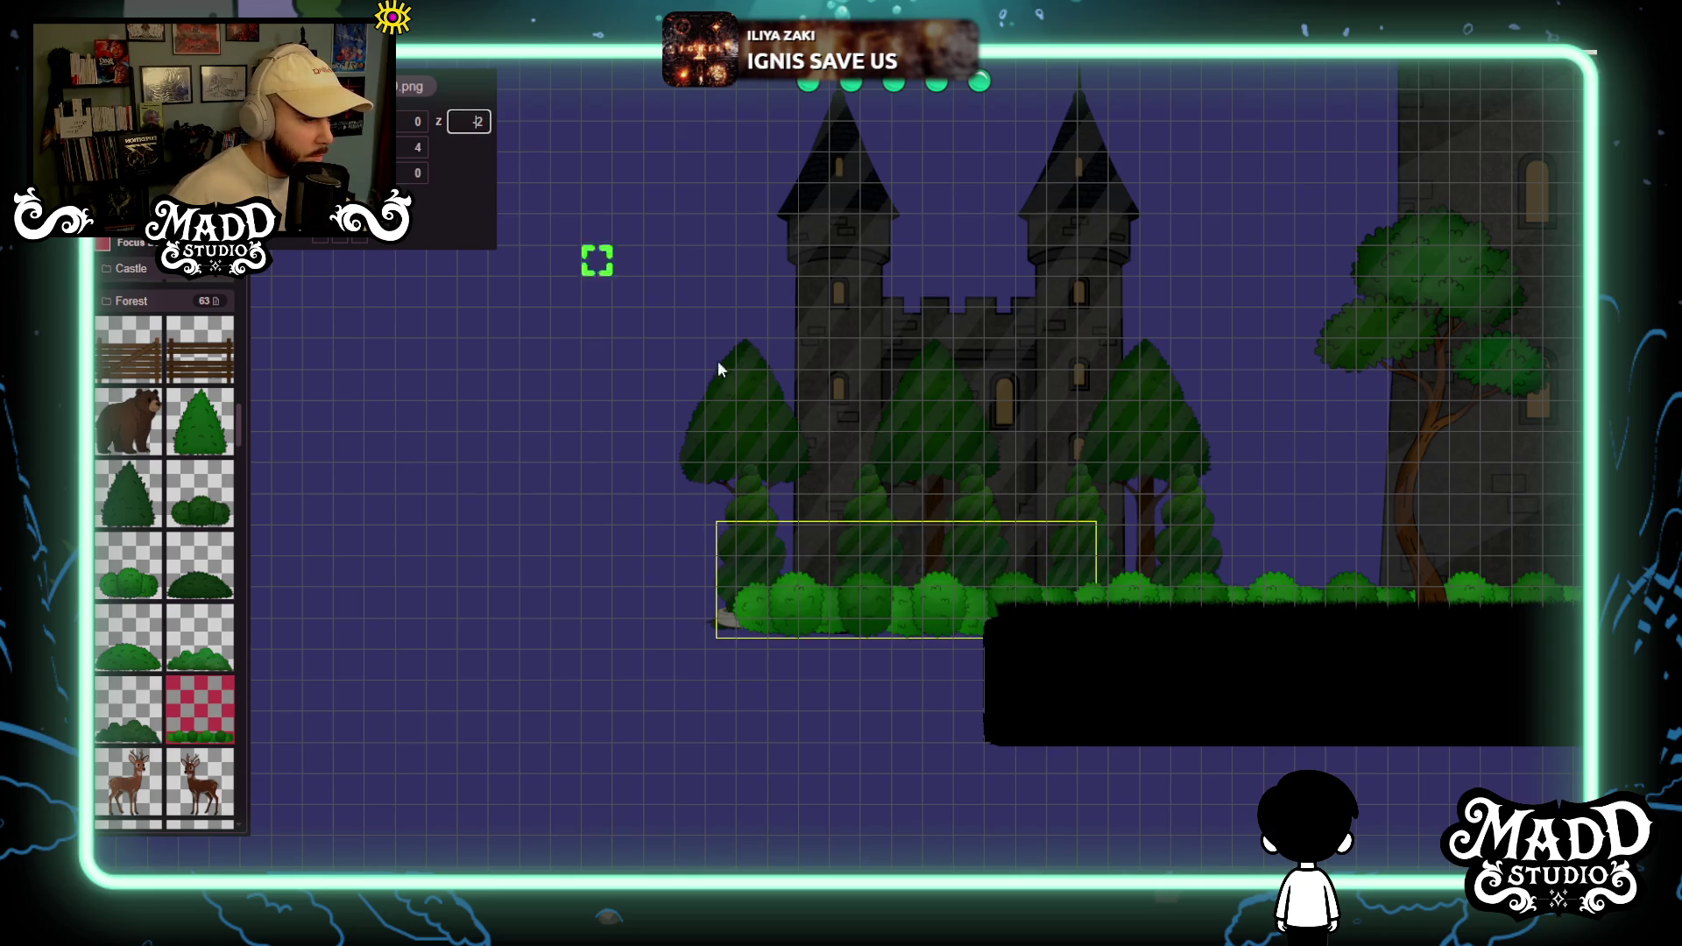
Hide the editor panels to view the finished scene.
{"action": "left_click_drag", "start_coordinate": [1017, 596], "coordinate": [648, 692]}
{"action": "mouse_move", "coordinate": [548, 752]}
{"action": "left_mouse_down"}
{"action": "mouse_move", "coordinate": [644, 720]}
{"action": "mouse_move", "coordinate": [517, 712]}
{"action": "mouse_move", "coordinate": [1018, 591]}
{"action": "left_mouse_up"}
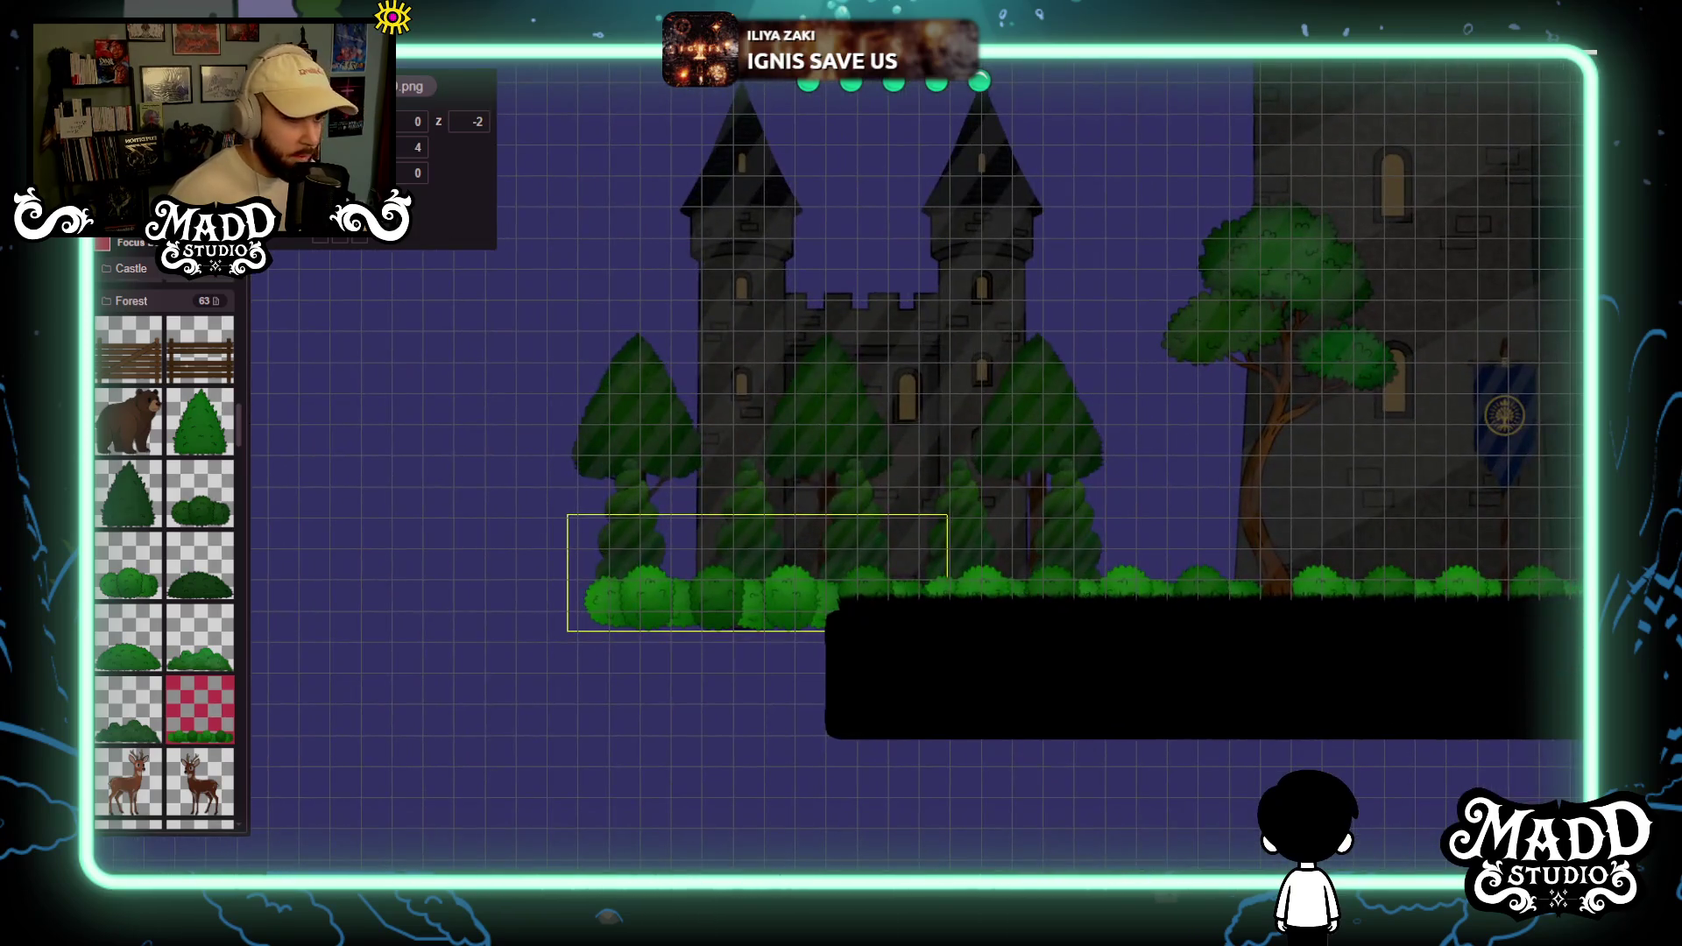
{"action": "left_click", "coordinate": [111, 245]}
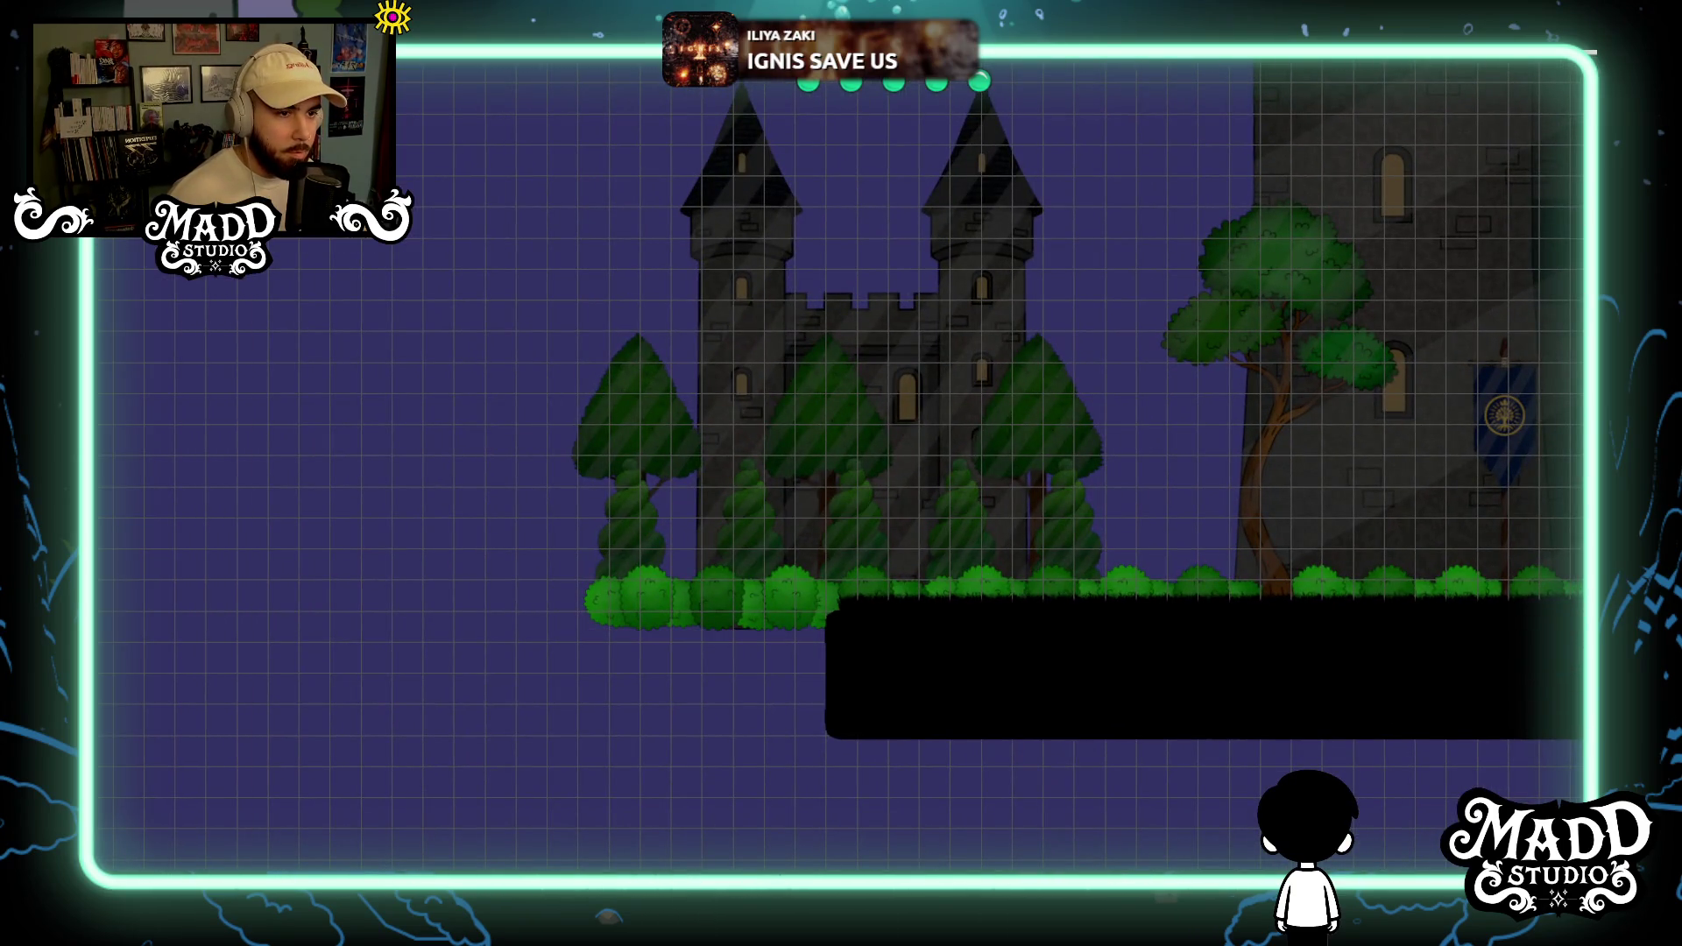
Turn off Focus, zoom the view, and walk the character through the castle scene in play mode.
{"action": "left_click", "coordinate": [104, 246]}
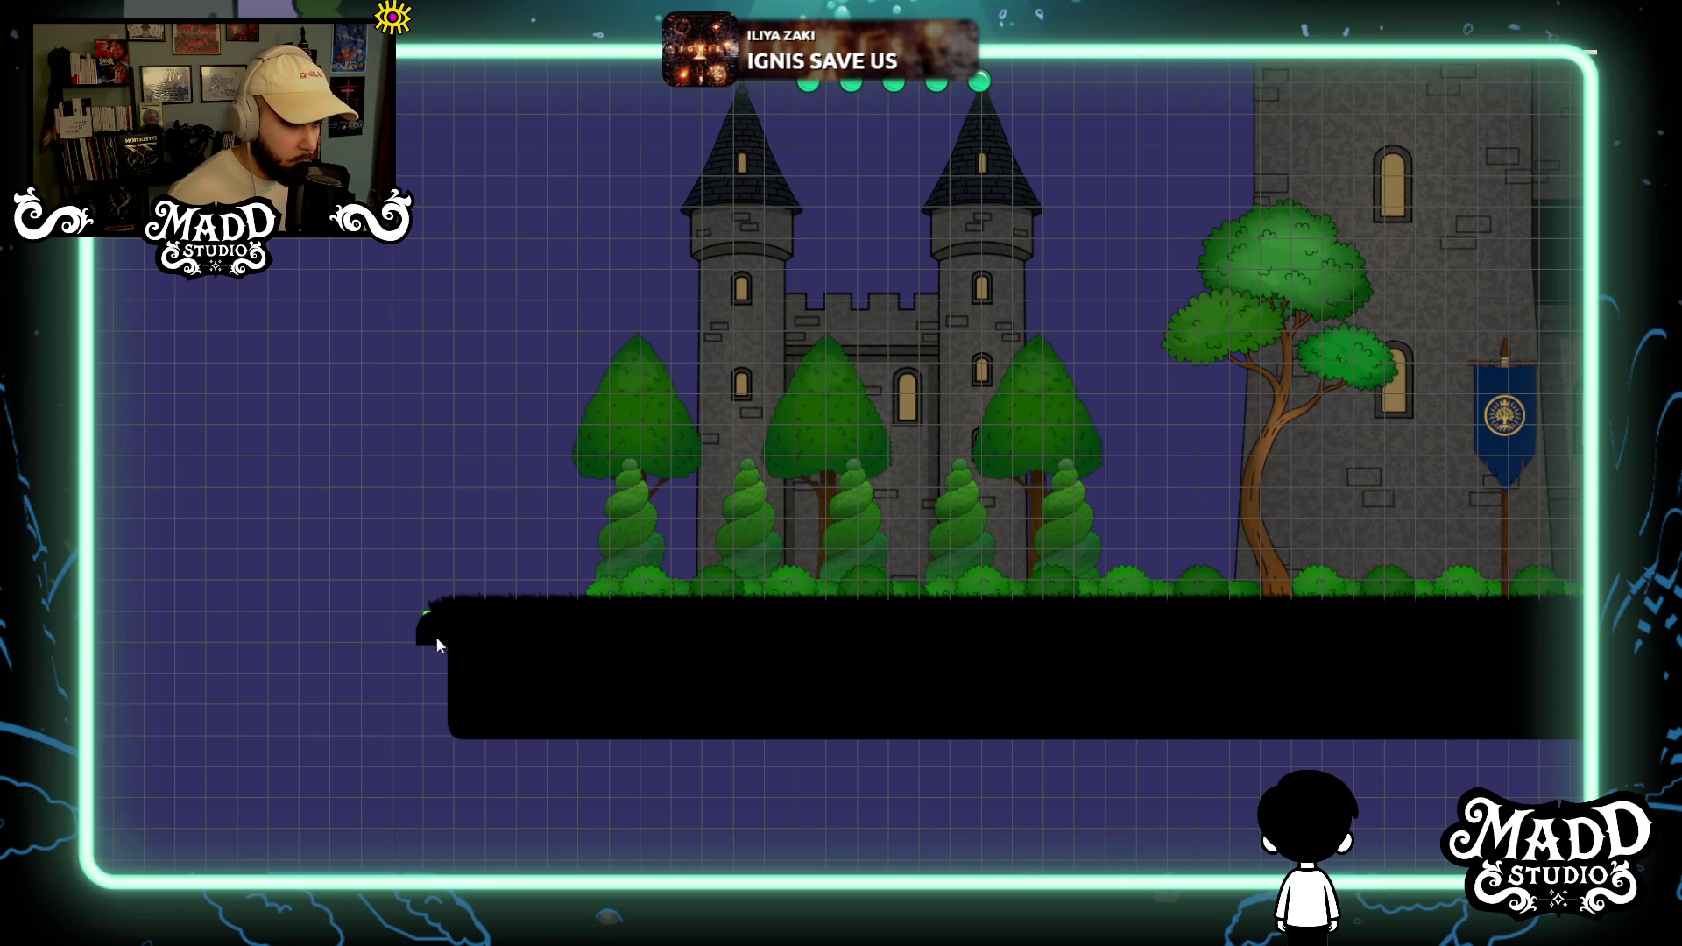
{"action": "scroll", "coordinate": [706, 675], "scroll_direction": "down", "scroll_amount": 3}
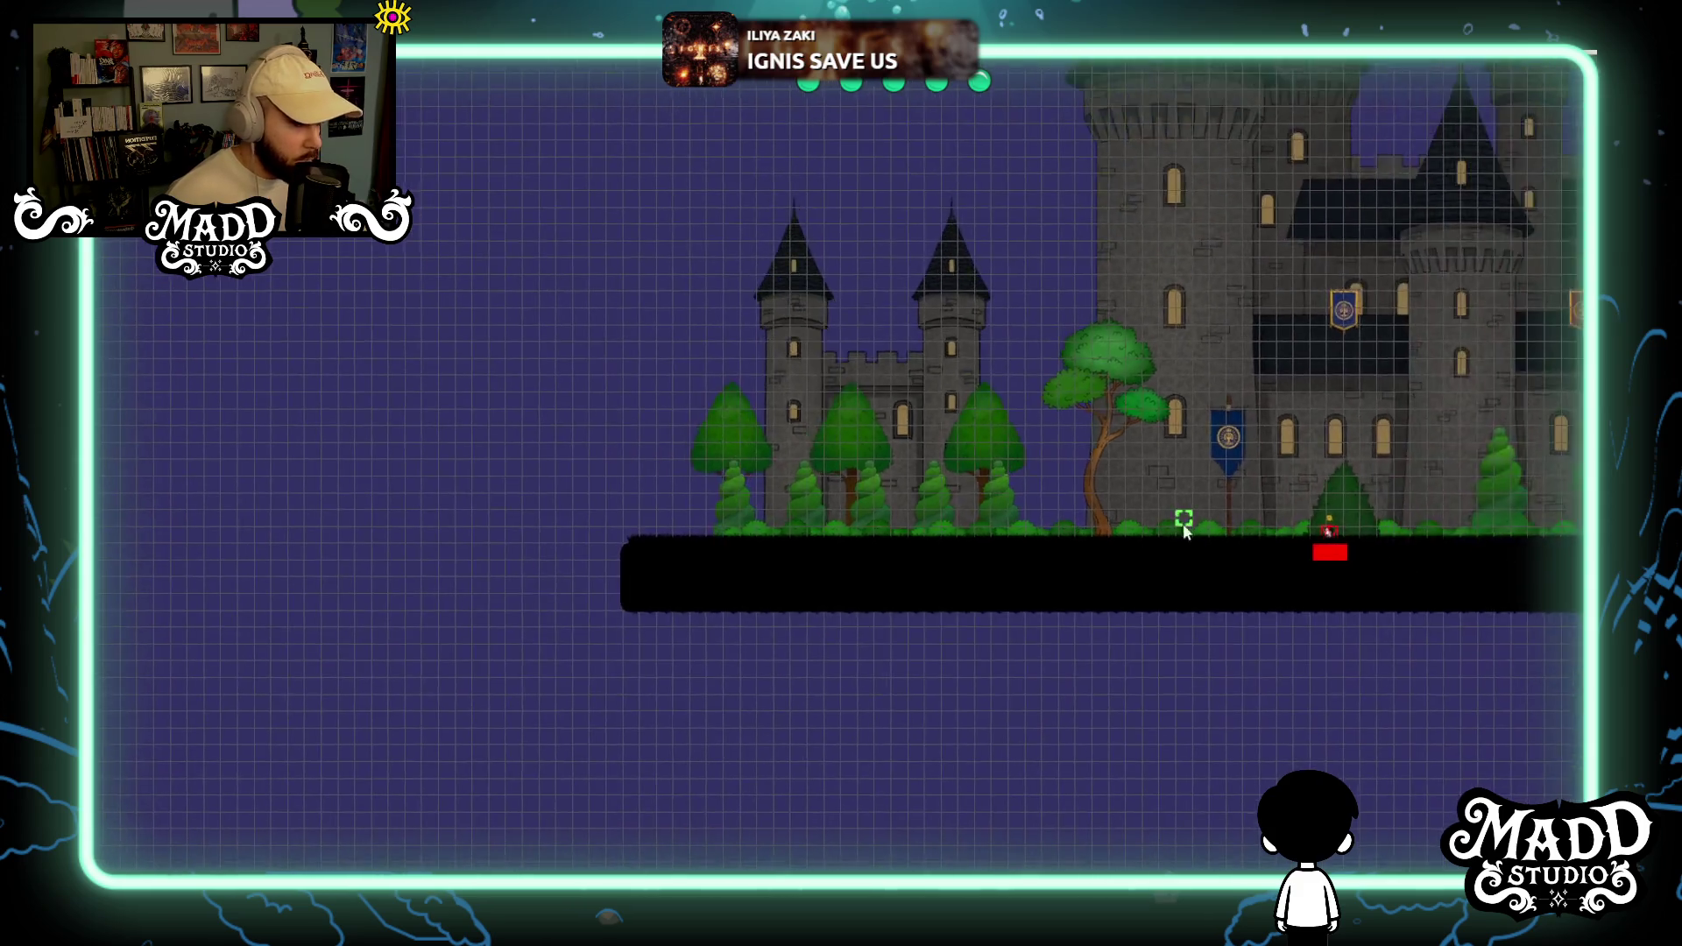
{"action": "scroll", "coordinate": [729, 715], "scroll_direction": "up", "scroll_amount": 1}
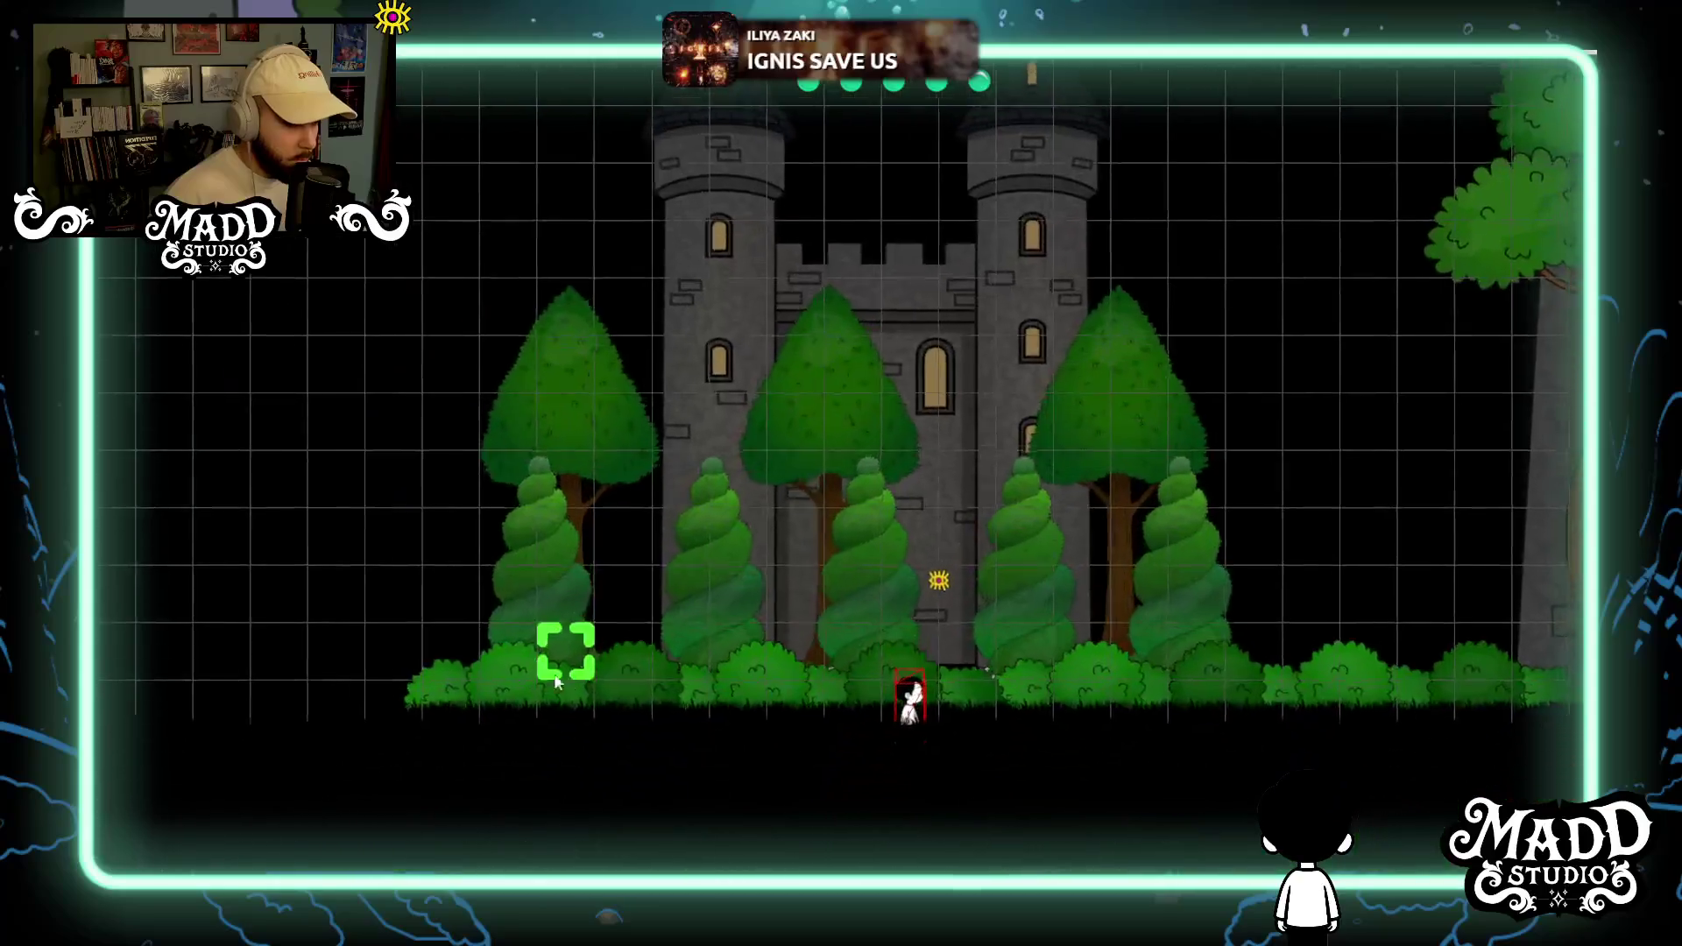
{"action": "left_click", "coordinate": [1297, 641]}
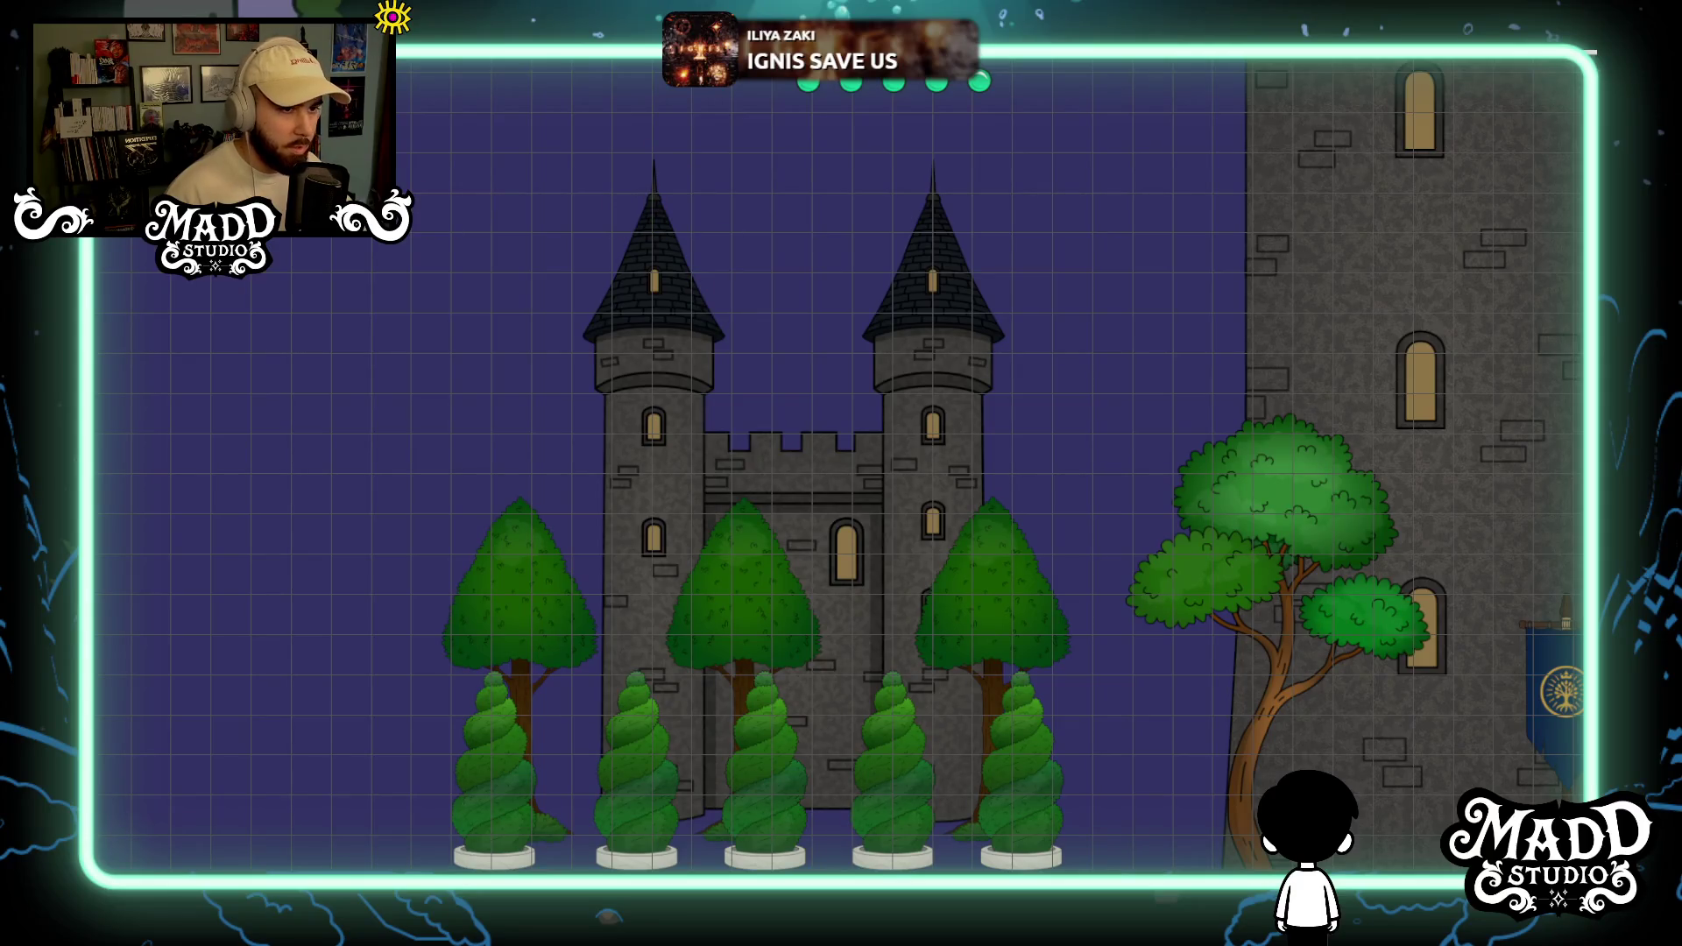
Lower the small castle backdrop by two grid cells.
{"action": "key", "text": "Tab"}
{"action": "left_click", "coordinate": [661, 214]}
{"action": "left_click_drag", "start_coordinate": [661, 231], "coordinate": [661, 243]}
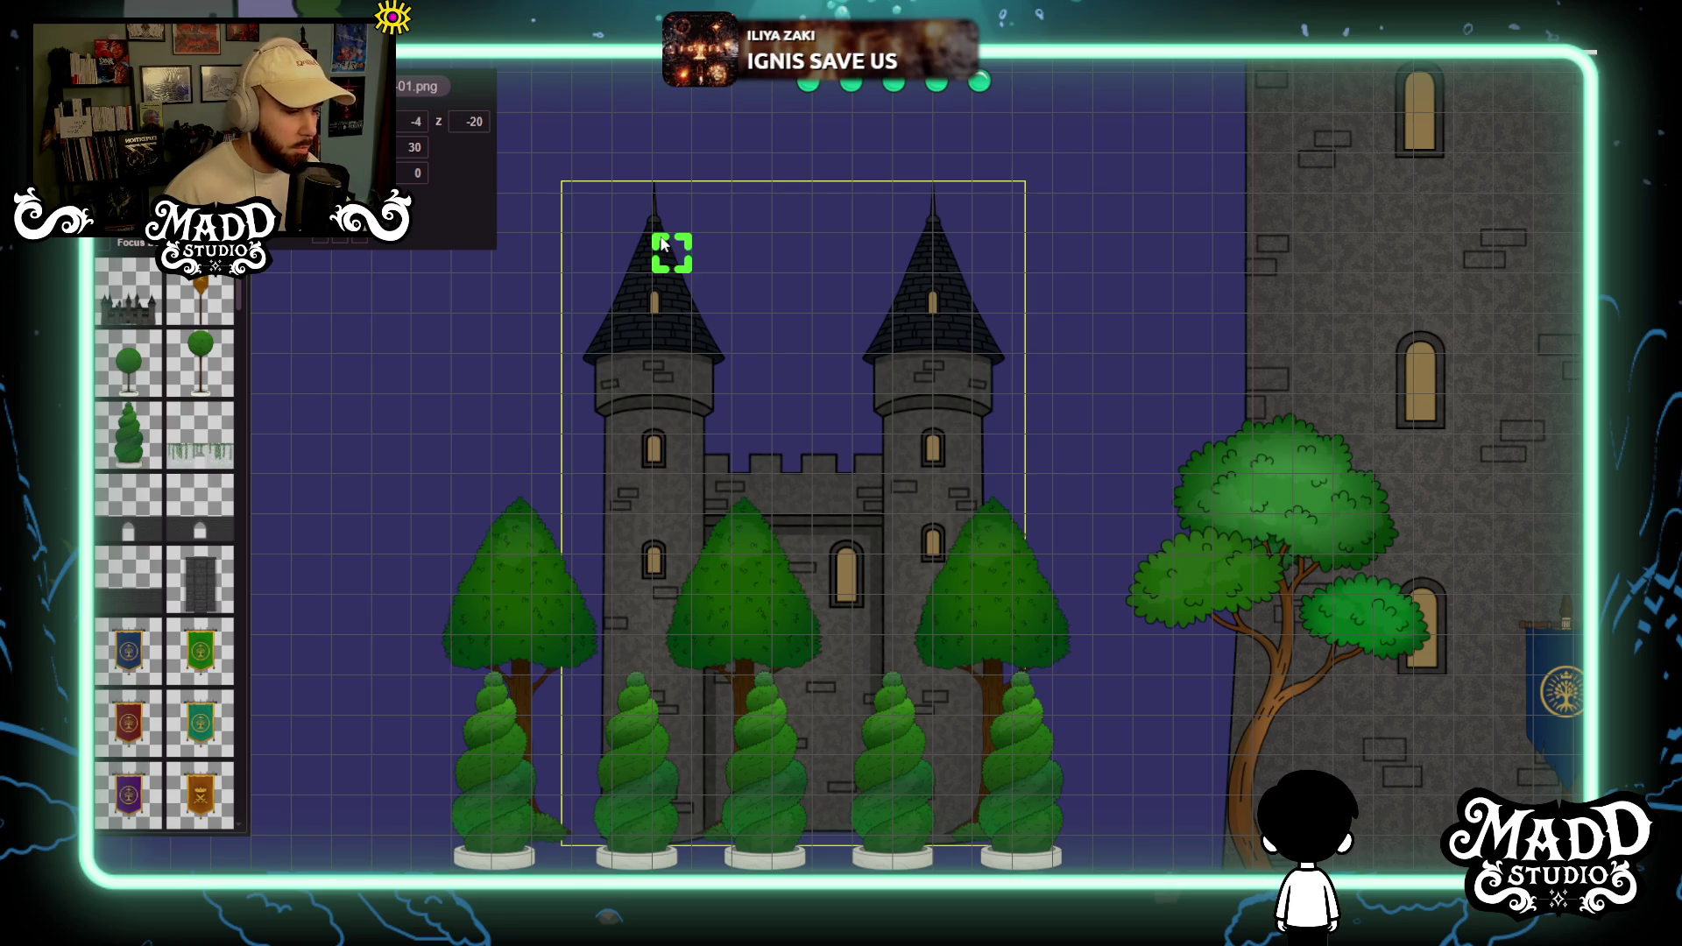
{"action": "left_click_drag", "start_coordinate": [661, 248], "coordinate": [662, 289]}
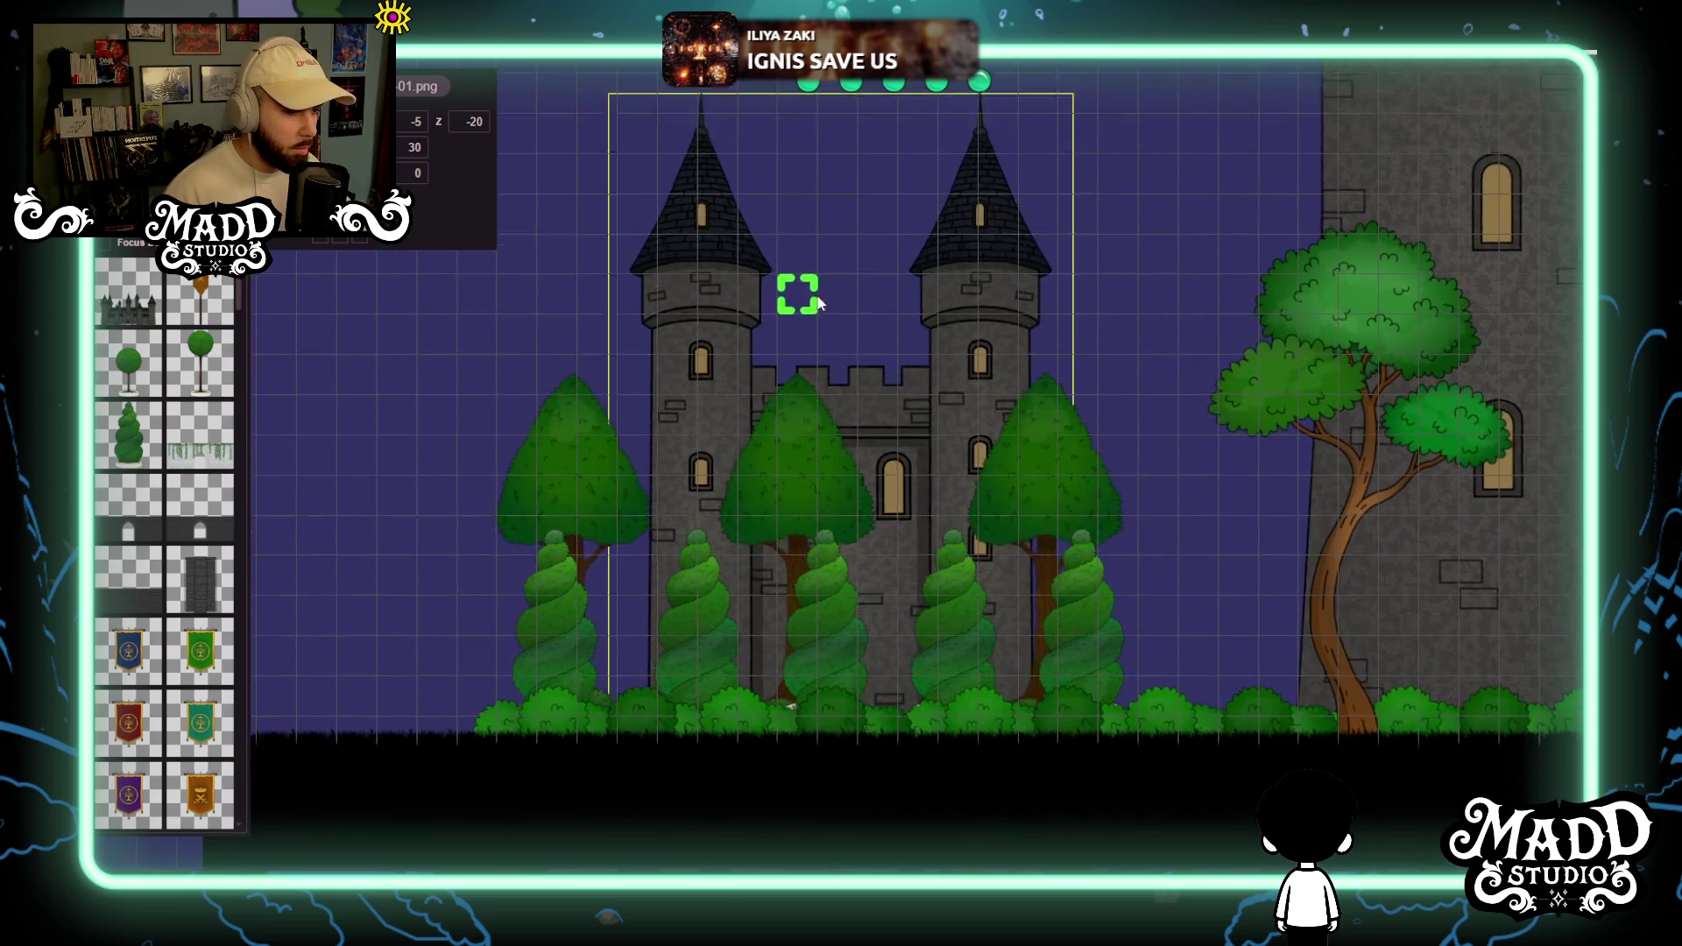
Lower the left cone tree one grid step.
{"action": "left_click", "coordinate": [559, 471]}
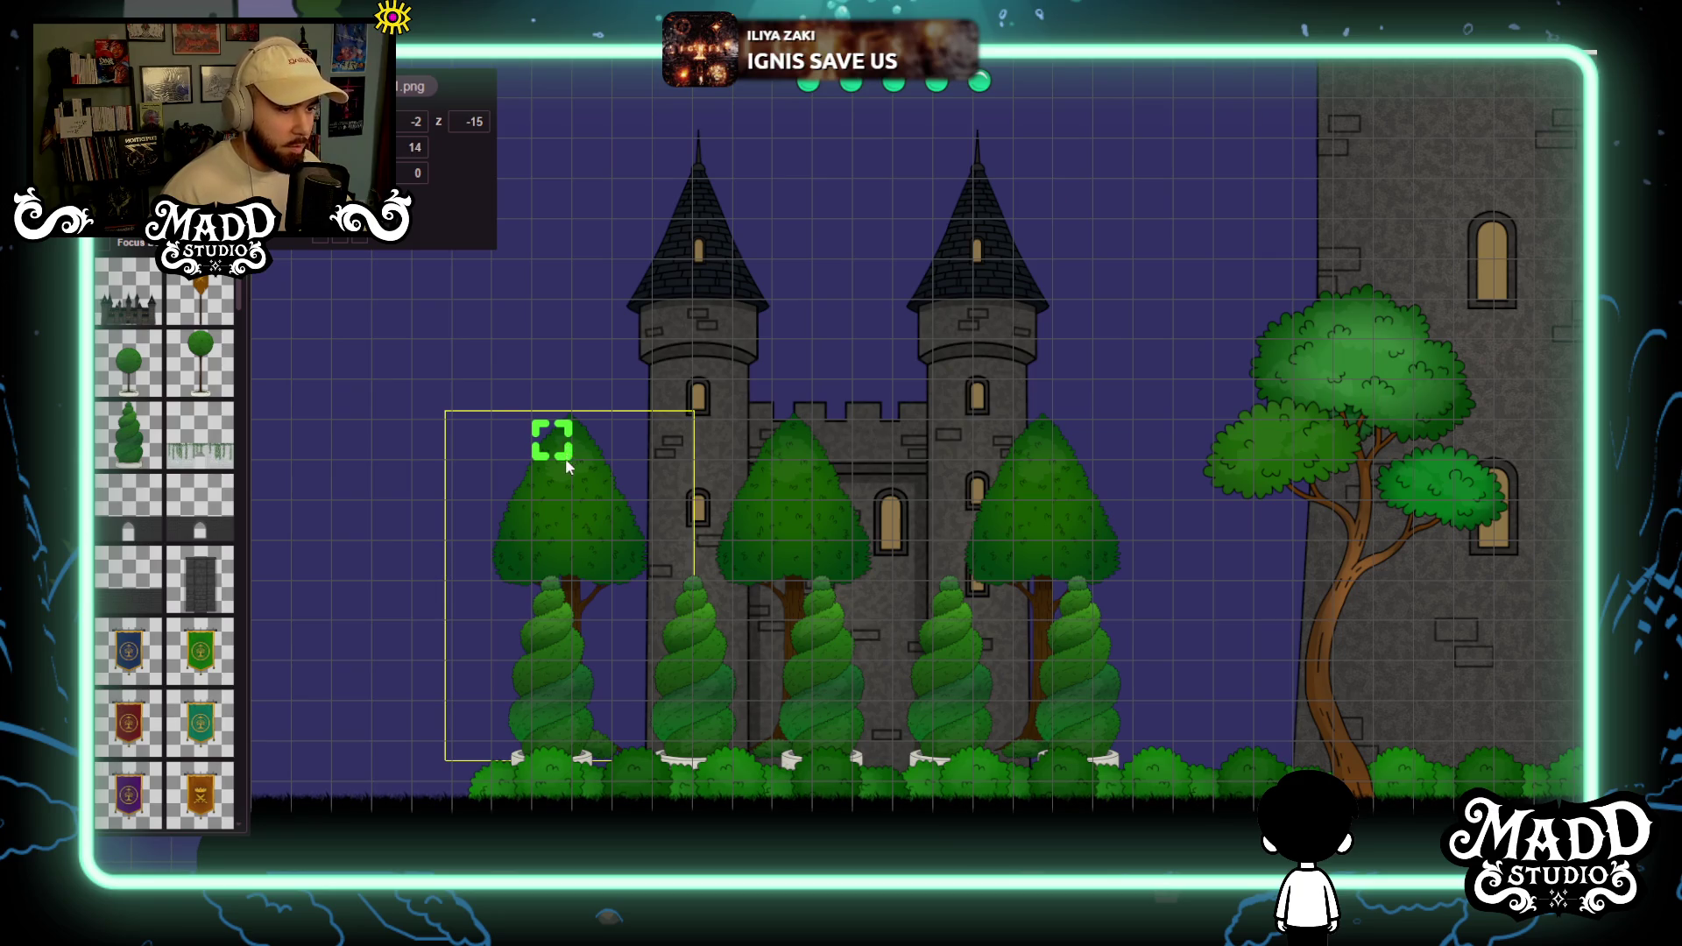
{"action": "left_click_drag", "start_coordinate": [566, 464], "coordinate": [567, 488]}
{"action": "left_click", "coordinate": [793, 483]}
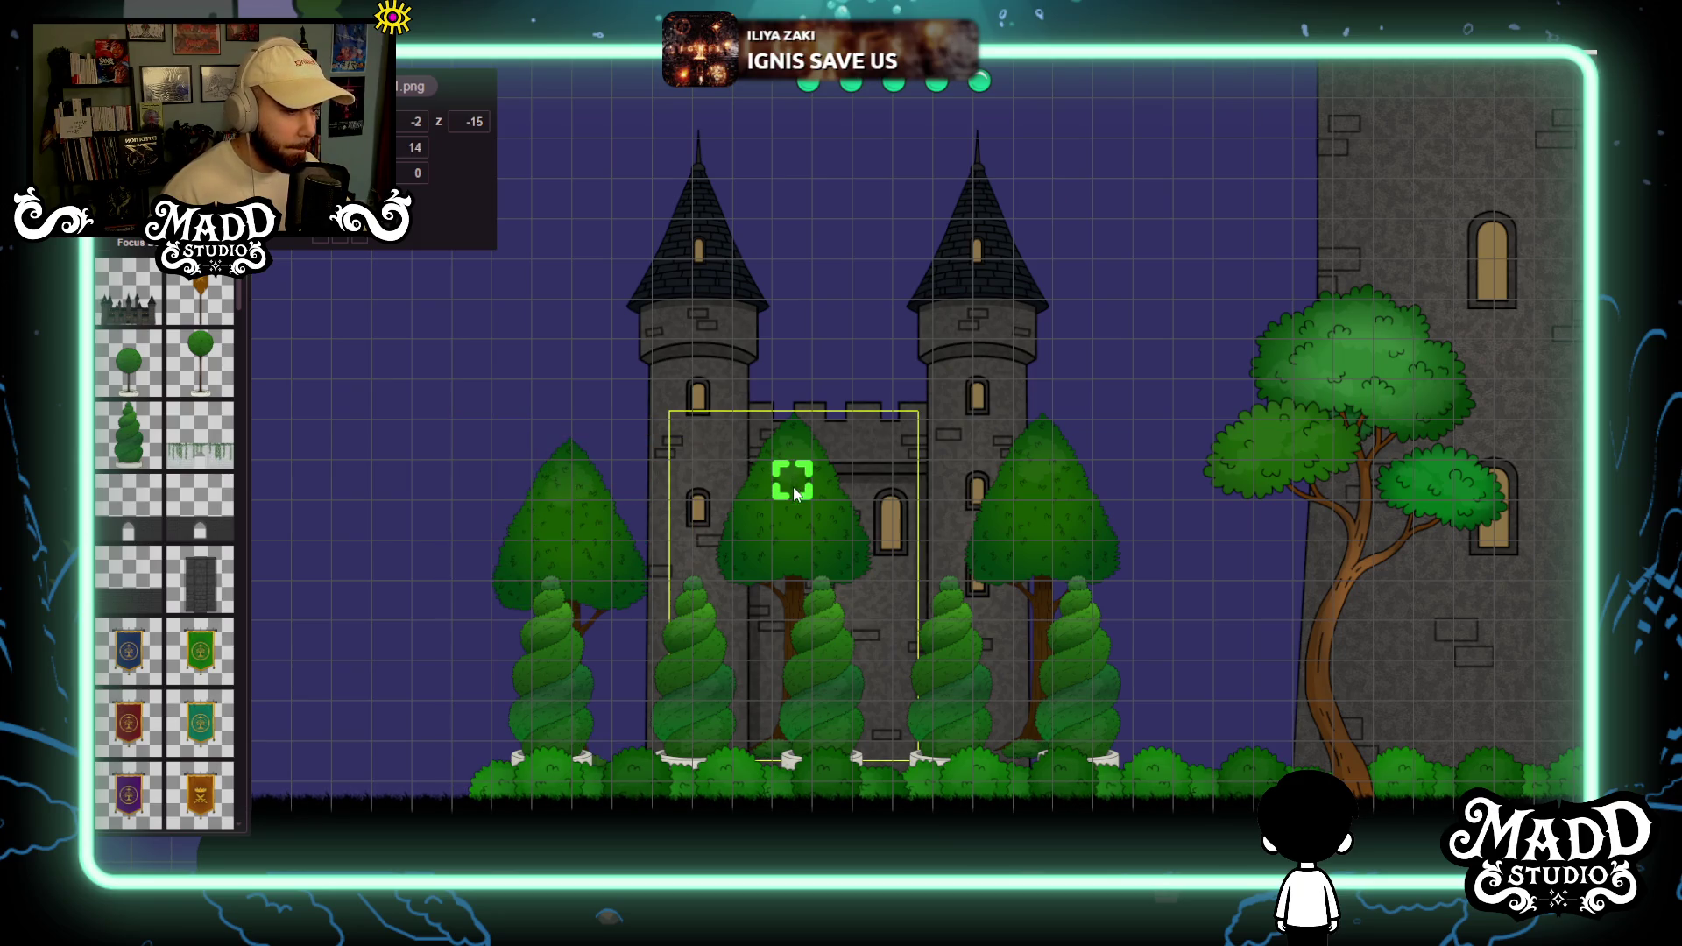
{"action": "left_click", "coordinate": [1051, 497]}
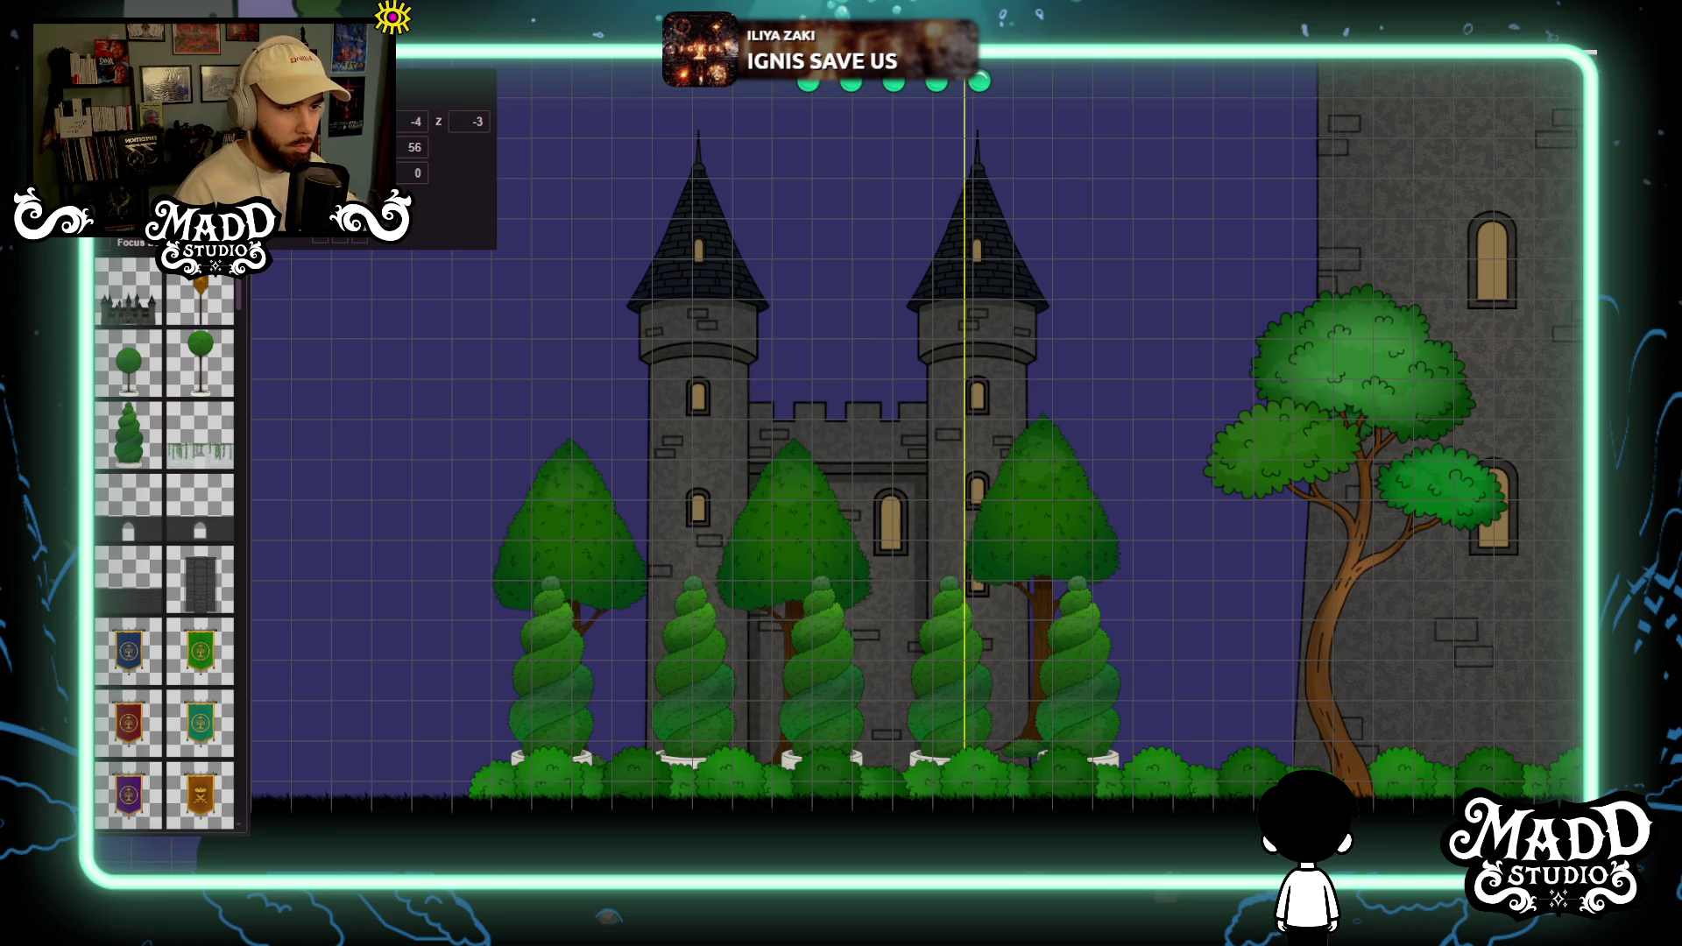
Turn on layer focus for the cone-tree layer and lower the right cone tree one step.
{"action": "left_click", "coordinate": [104, 245]}
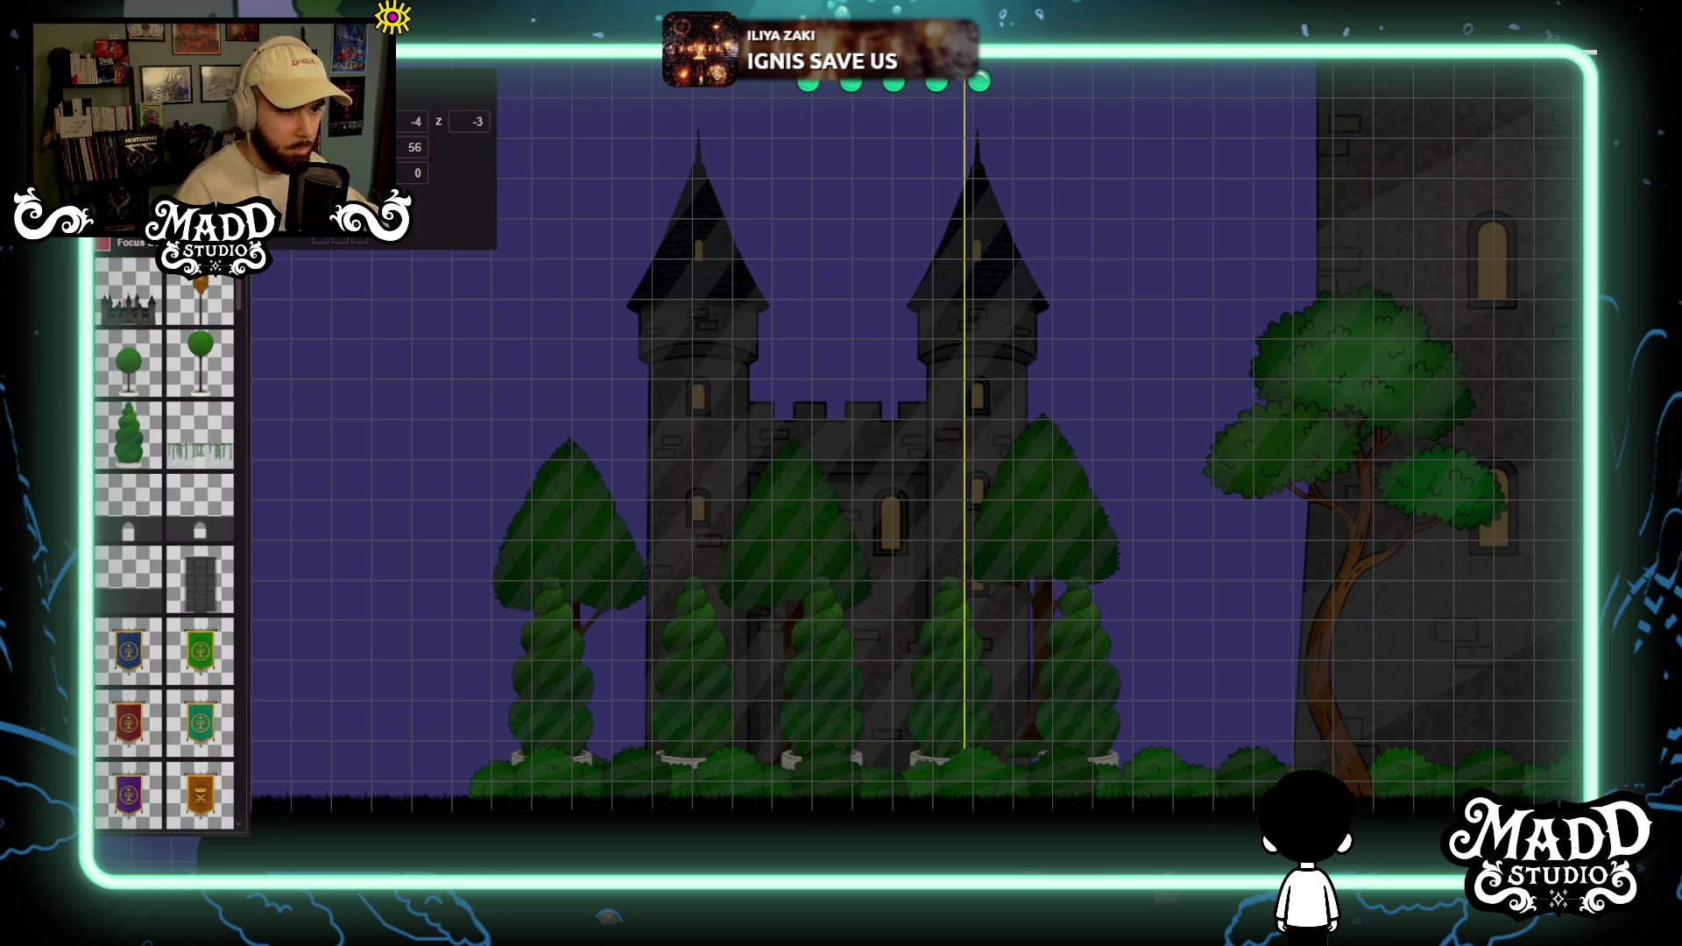
{"action": "left_click", "coordinate": [1025, 750]}
{"action": "left_click", "coordinate": [1047, 528]}
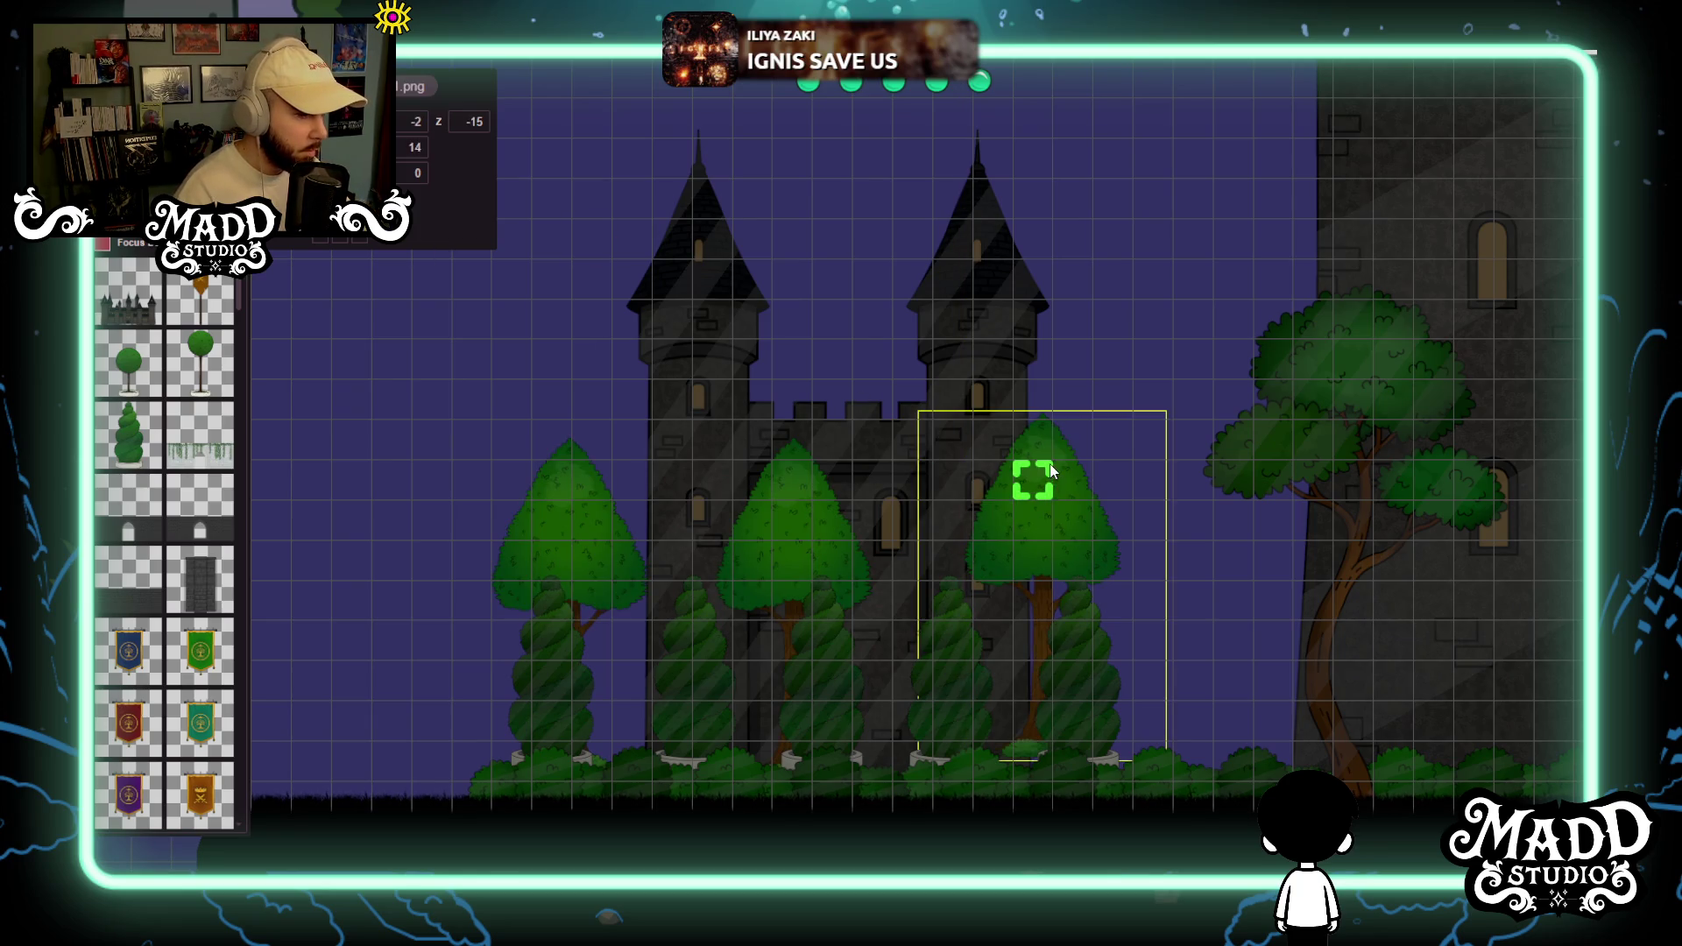
{"action": "left_click_drag", "start_coordinate": [1051, 498], "coordinate": [1051, 513]}
{"action": "left_click", "coordinate": [554, 682]}
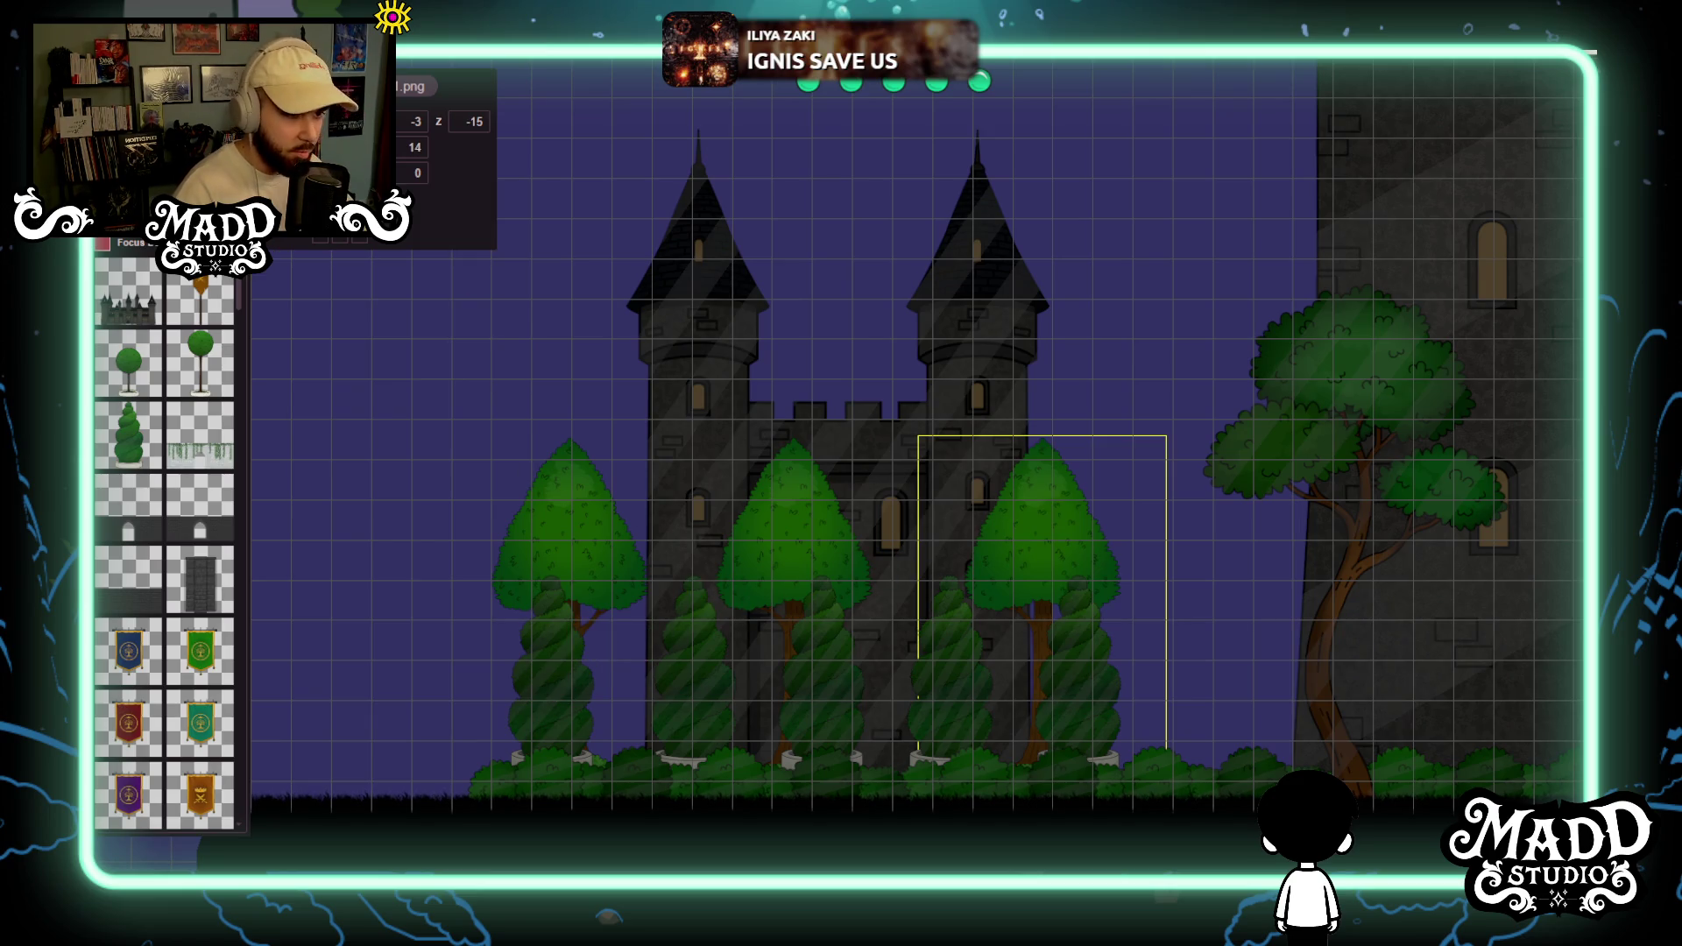
Shift the leftmost and another spiral topiary one grid step right.
{"action": "key", "text": "Tab"}
{"action": "scroll", "coordinate": [713, 499], "scroll_direction": "down", "scroll_amount": 3}
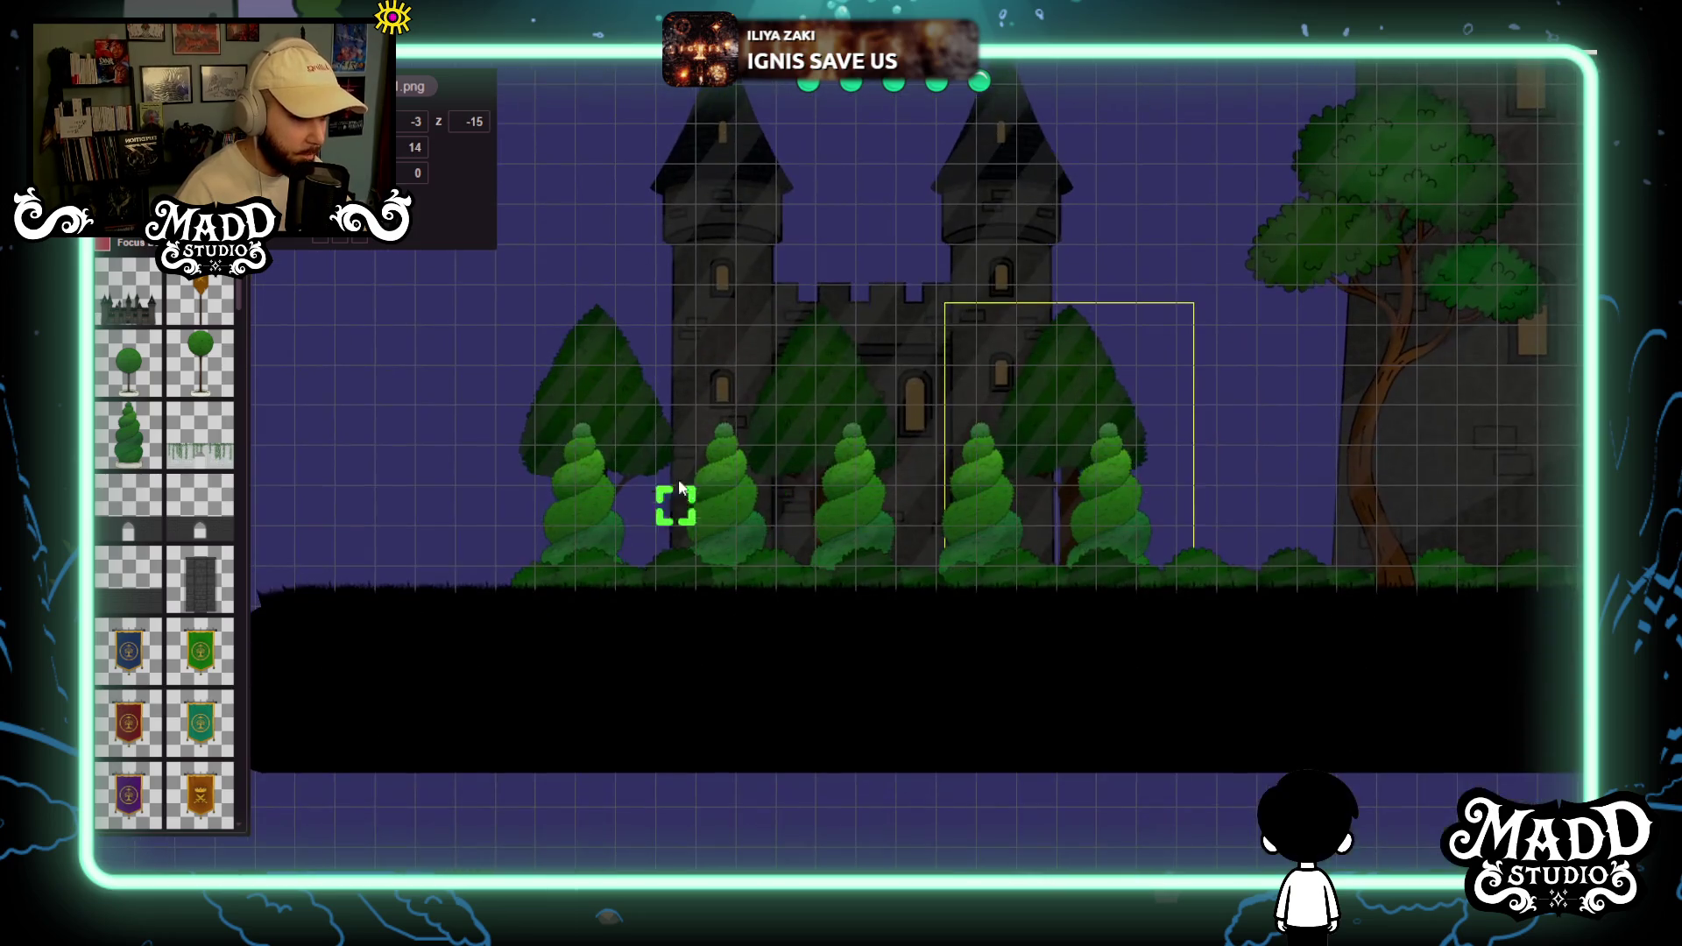
{"action": "scroll", "coordinate": [645, 601], "scroll_direction": "up", "scroll_amount": 3}
{"action": "left_click", "coordinate": [598, 673]}
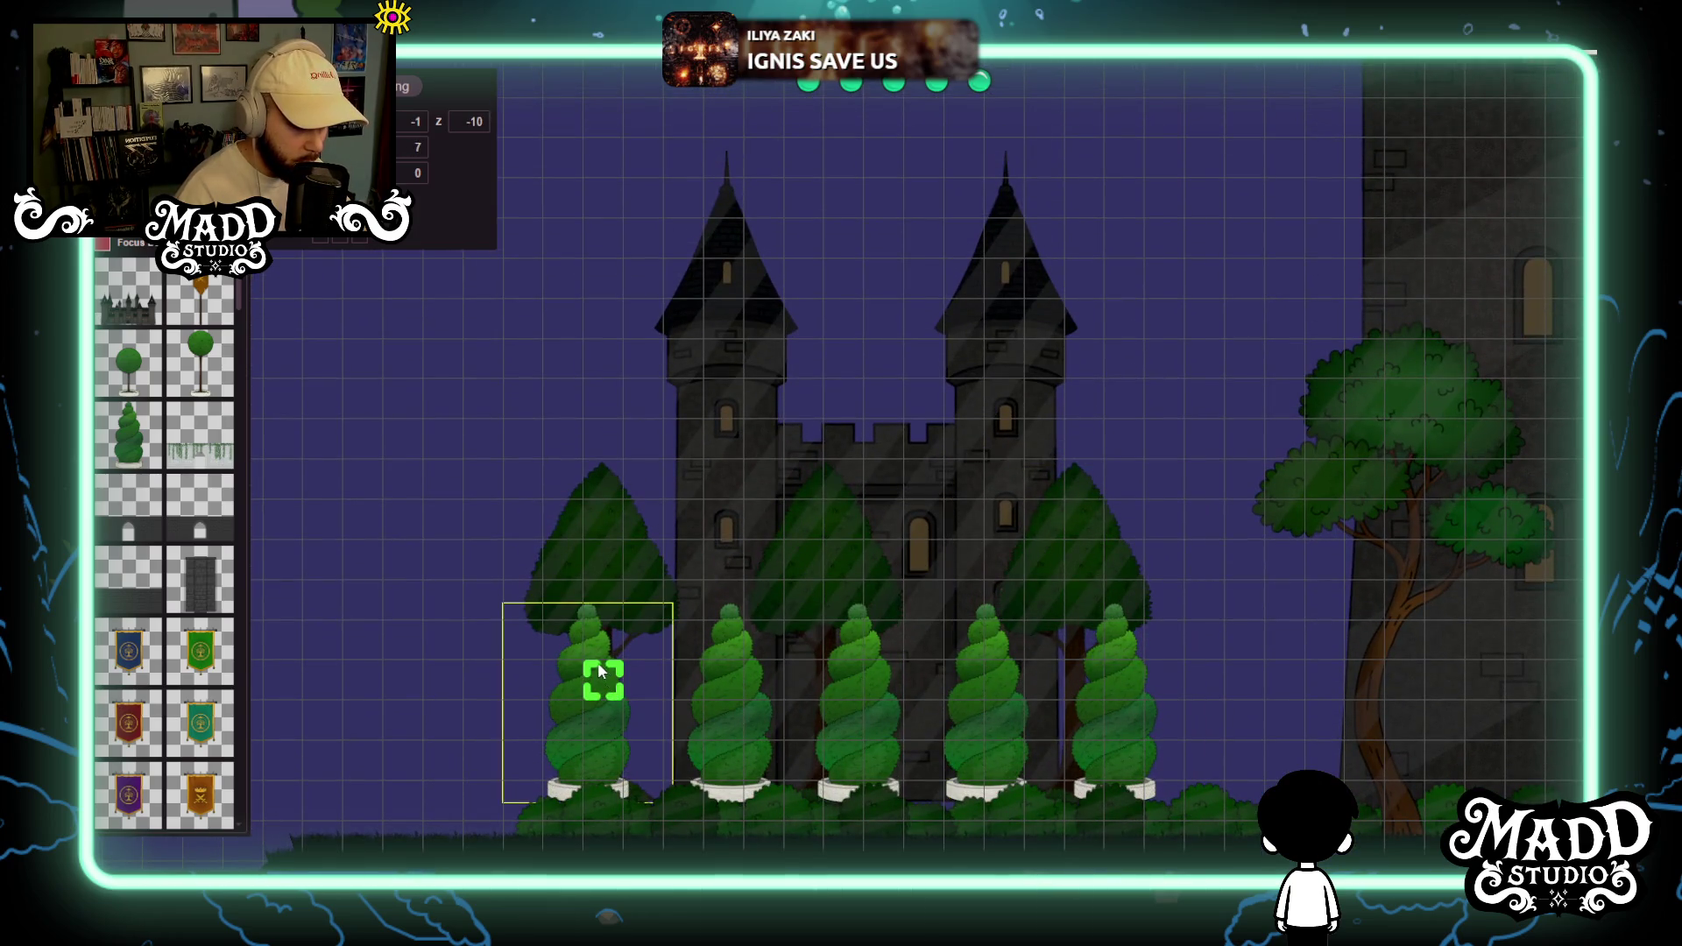
{"action": "left_click_drag", "start_coordinate": [686, 685], "coordinate": [723, 673]}
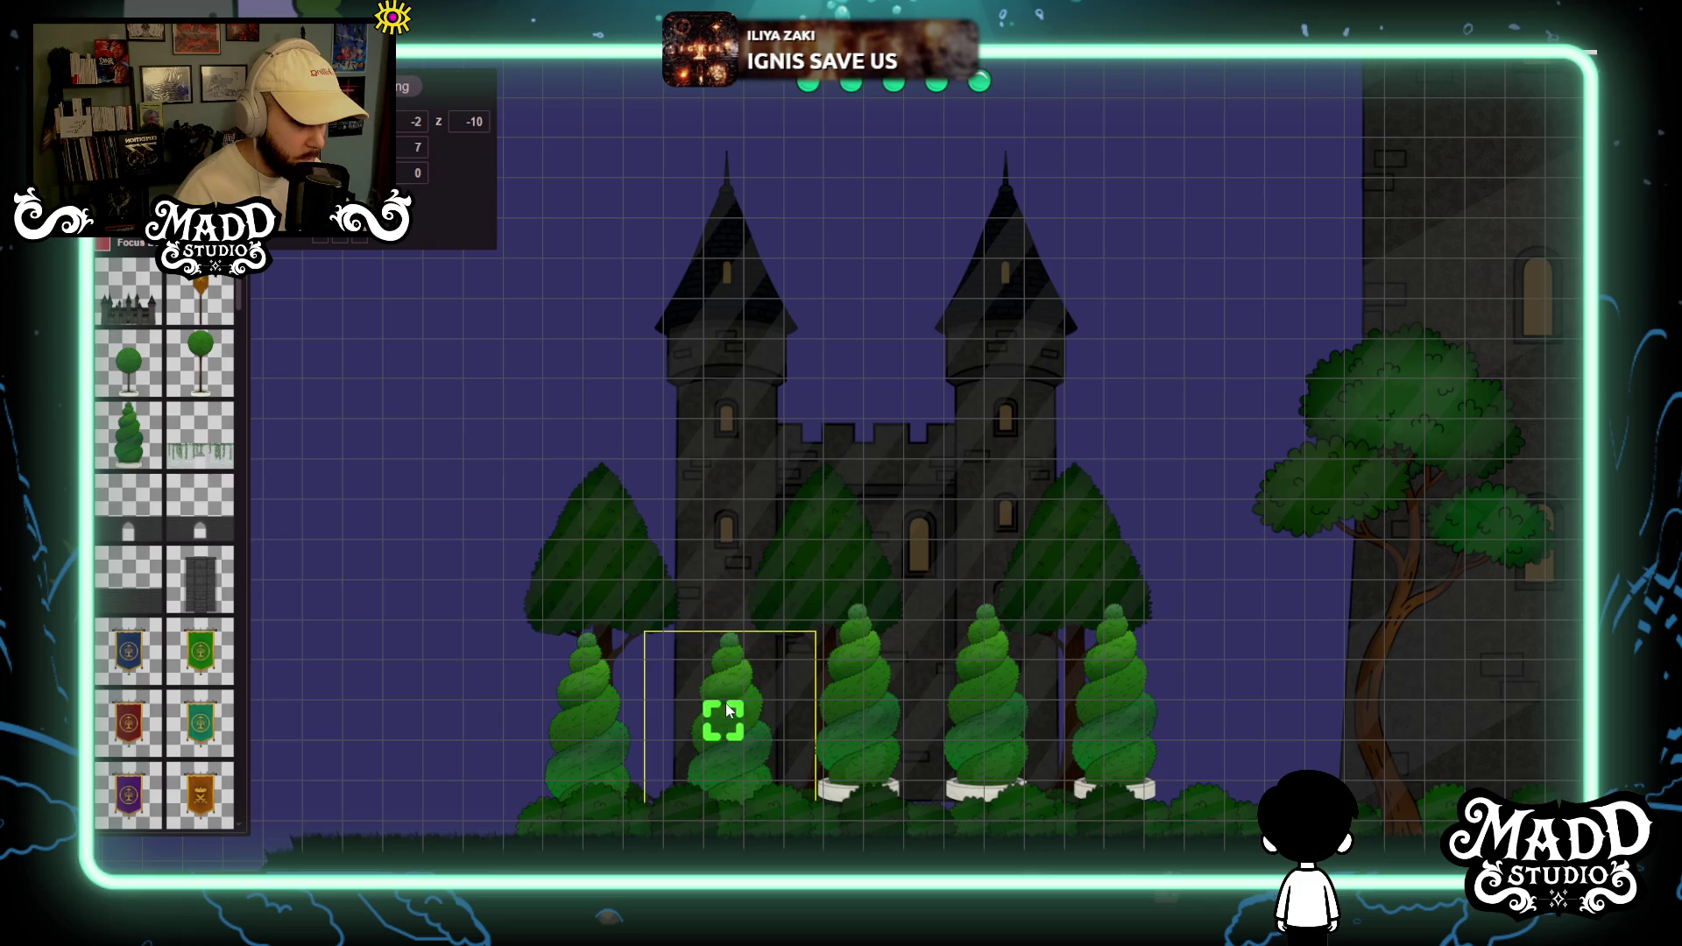
{"action": "left_click_drag", "start_coordinate": [852, 708], "coordinate": [996, 734]}
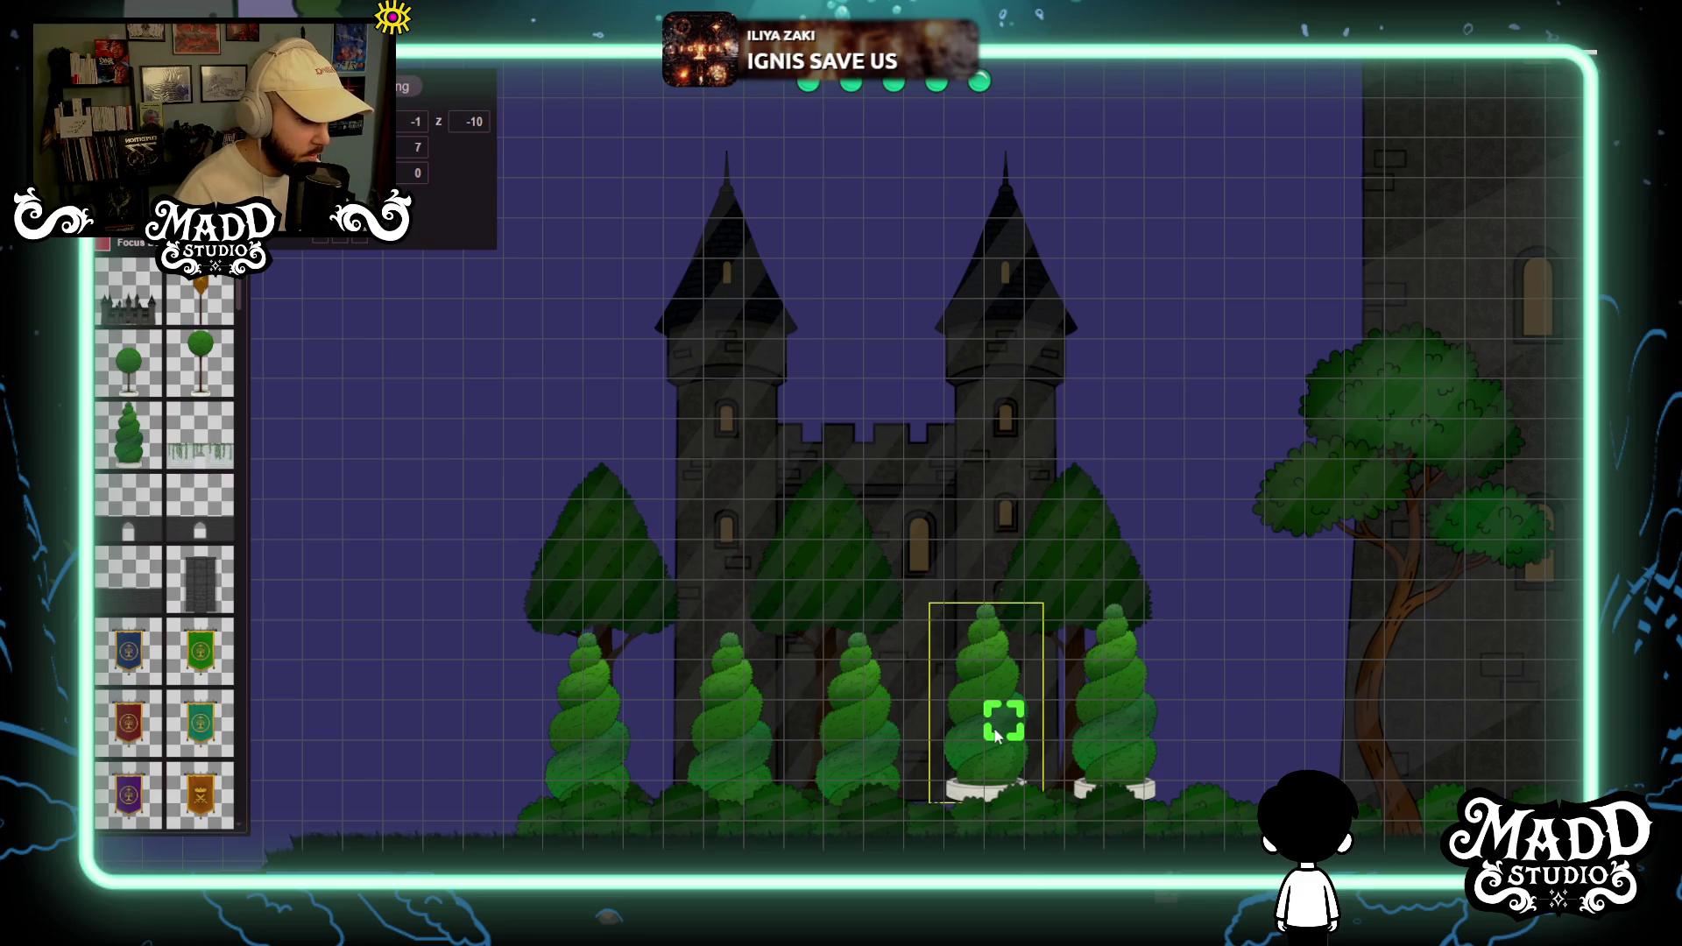
{"action": "left_click", "coordinate": [1114, 692]}
{"action": "mouse_move", "coordinate": [1183, 736]}
{"action": "left_mouse_down"}
{"action": "mouse_move", "coordinate": [1115, 806]}
{"action": "mouse_move", "coordinate": [841, 745]}
{"action": "mouse_move", "coordinate": [833, 758]}
{"action": "left_mouse_up"}
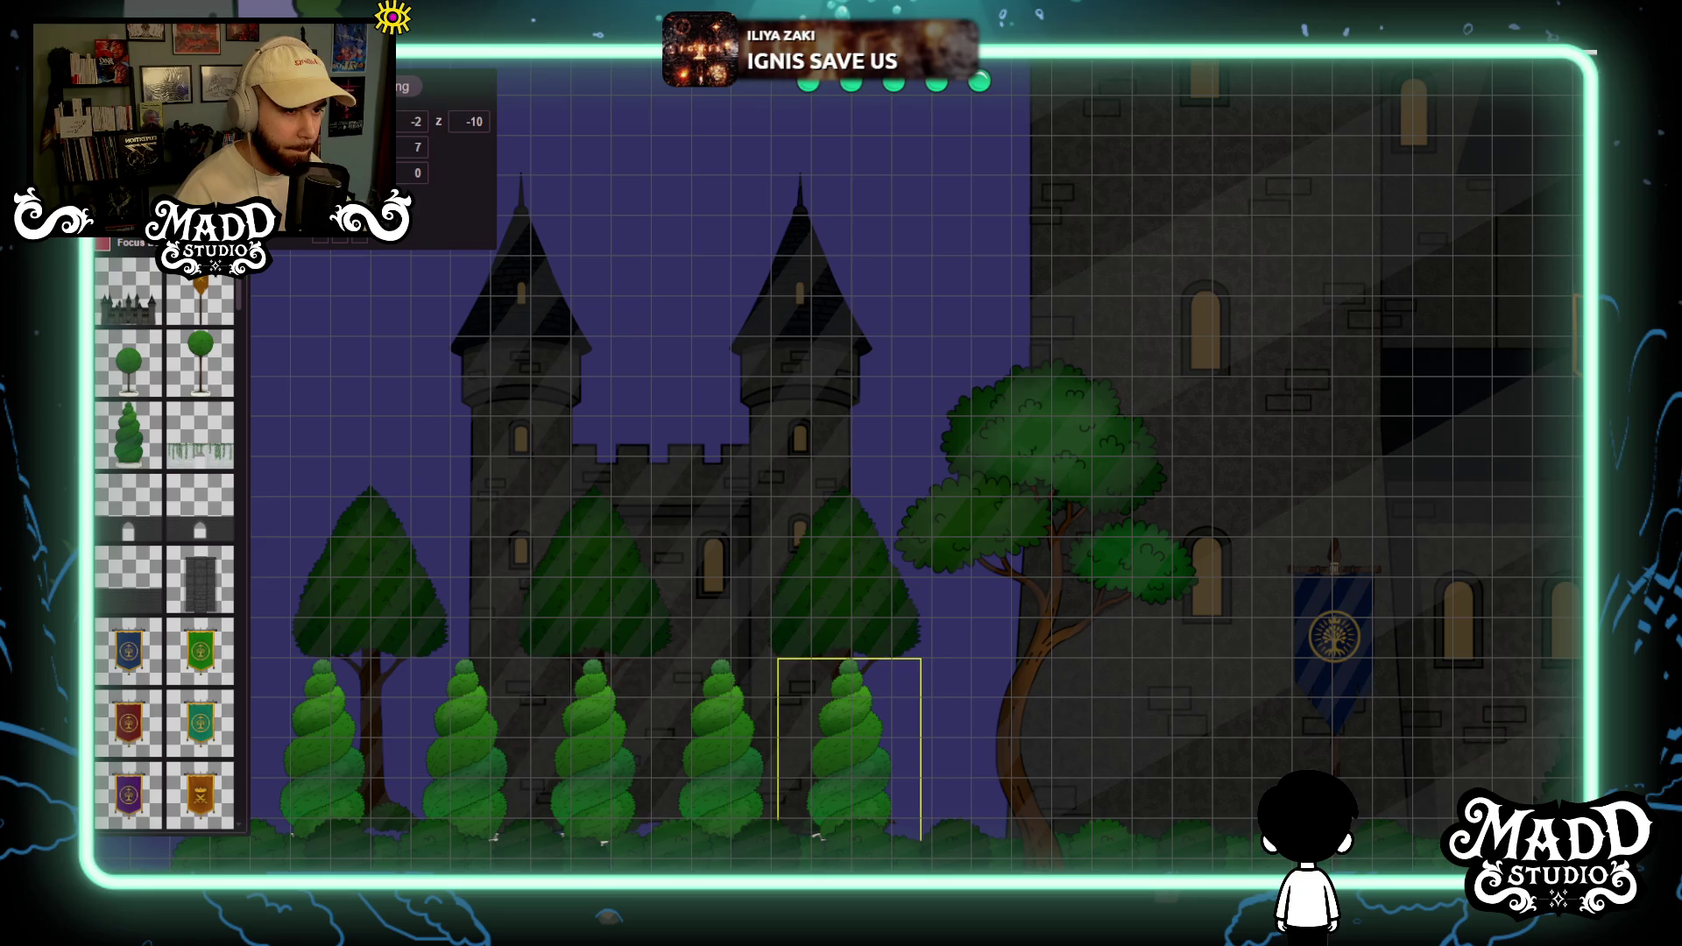
Cycle layer focus down to the castle layer and select the castle backdrop.
{"action": "key", "text": "Page_Down"}
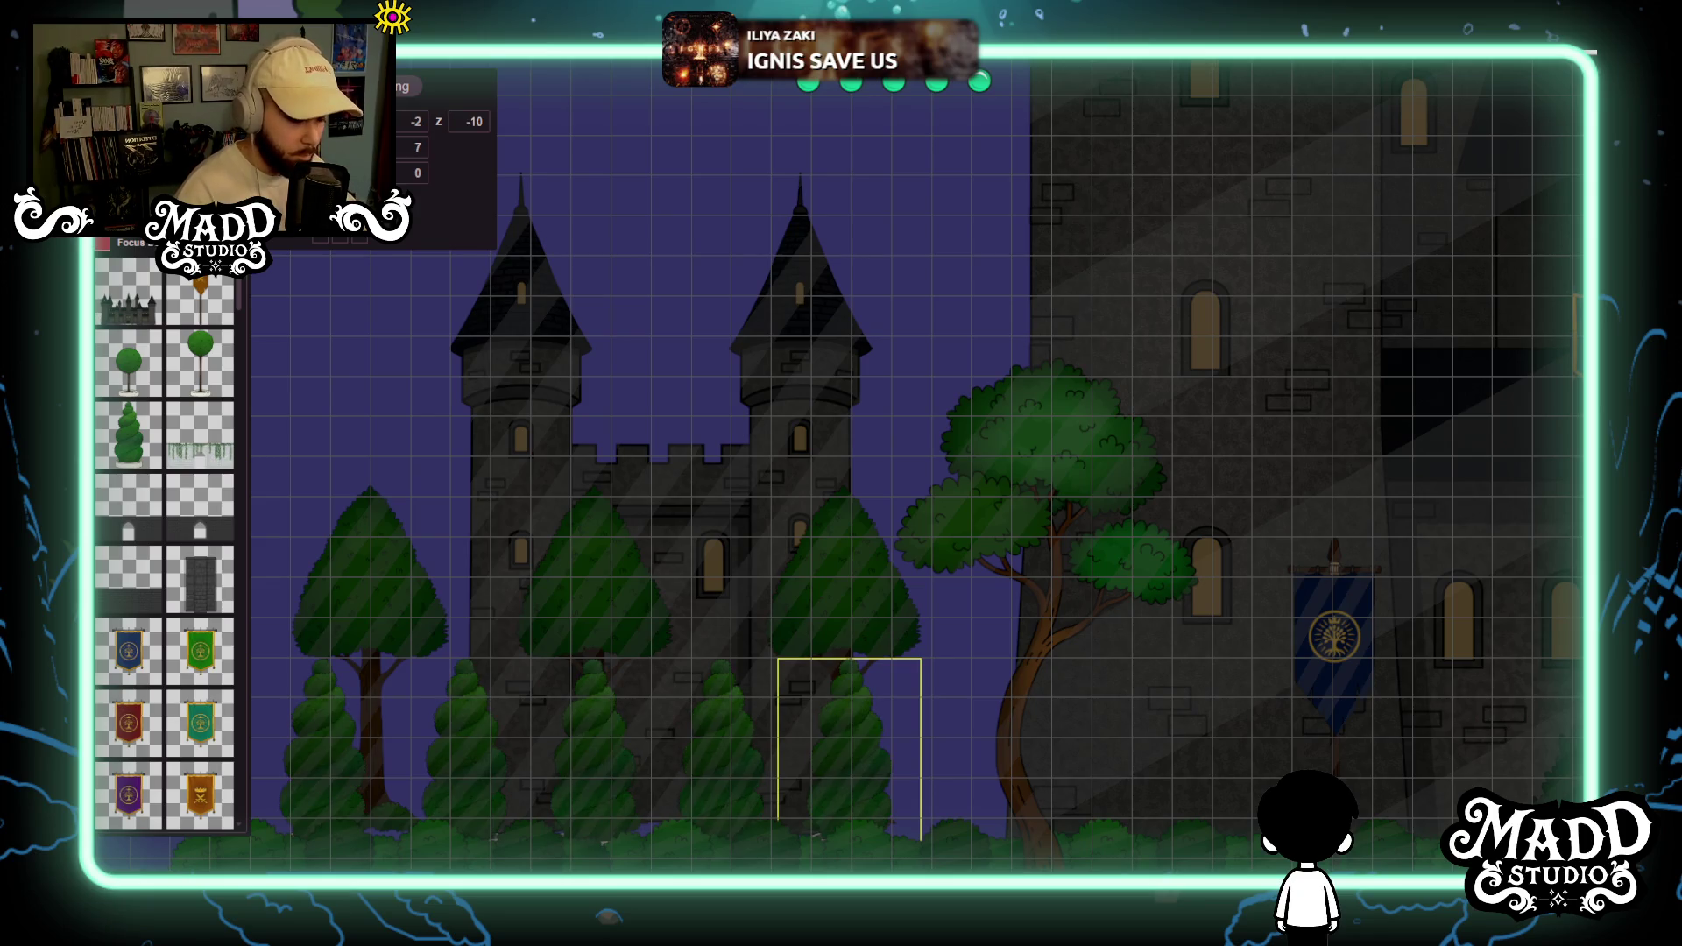
{"action": "key", "text": "Page_Down"}
{"action": "left_click", "coordinate": [806, 340]}
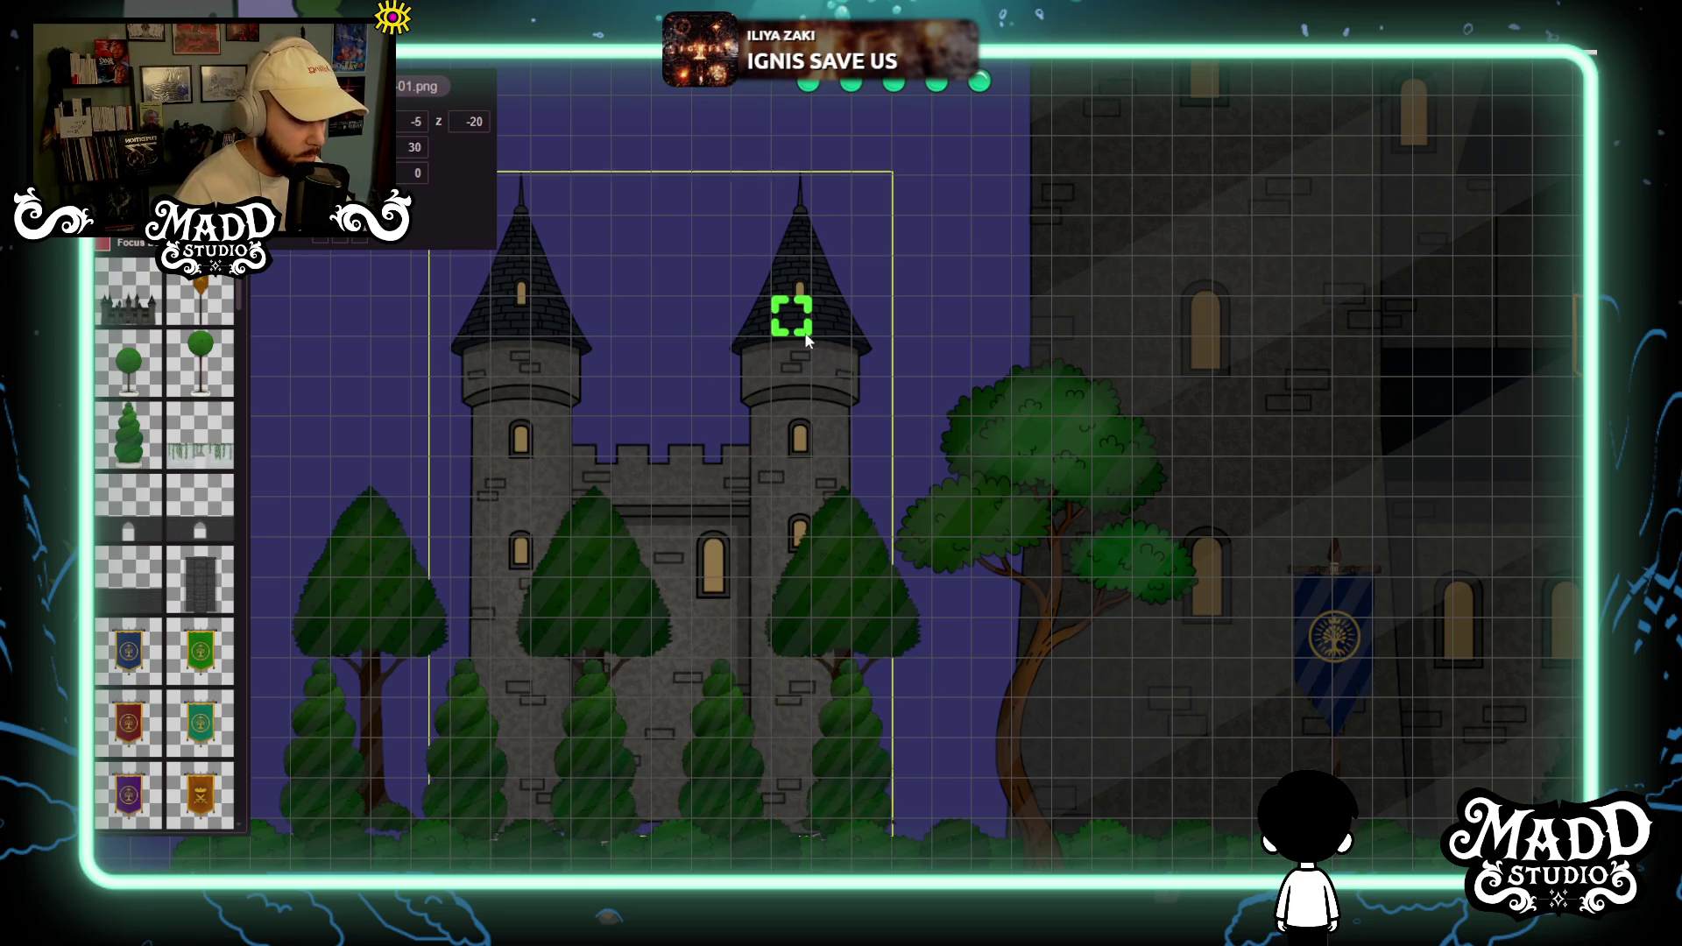
Lower the castle one grid step, then raise it back to its original height.
{"action": "left_click_drag", "start_coordinate": [801, 299], "coordinate": [803, 322]}
{"action": "scroll", "coordinate": [926, 480], "scroll_direction": "up", "scroll_amount": 1}
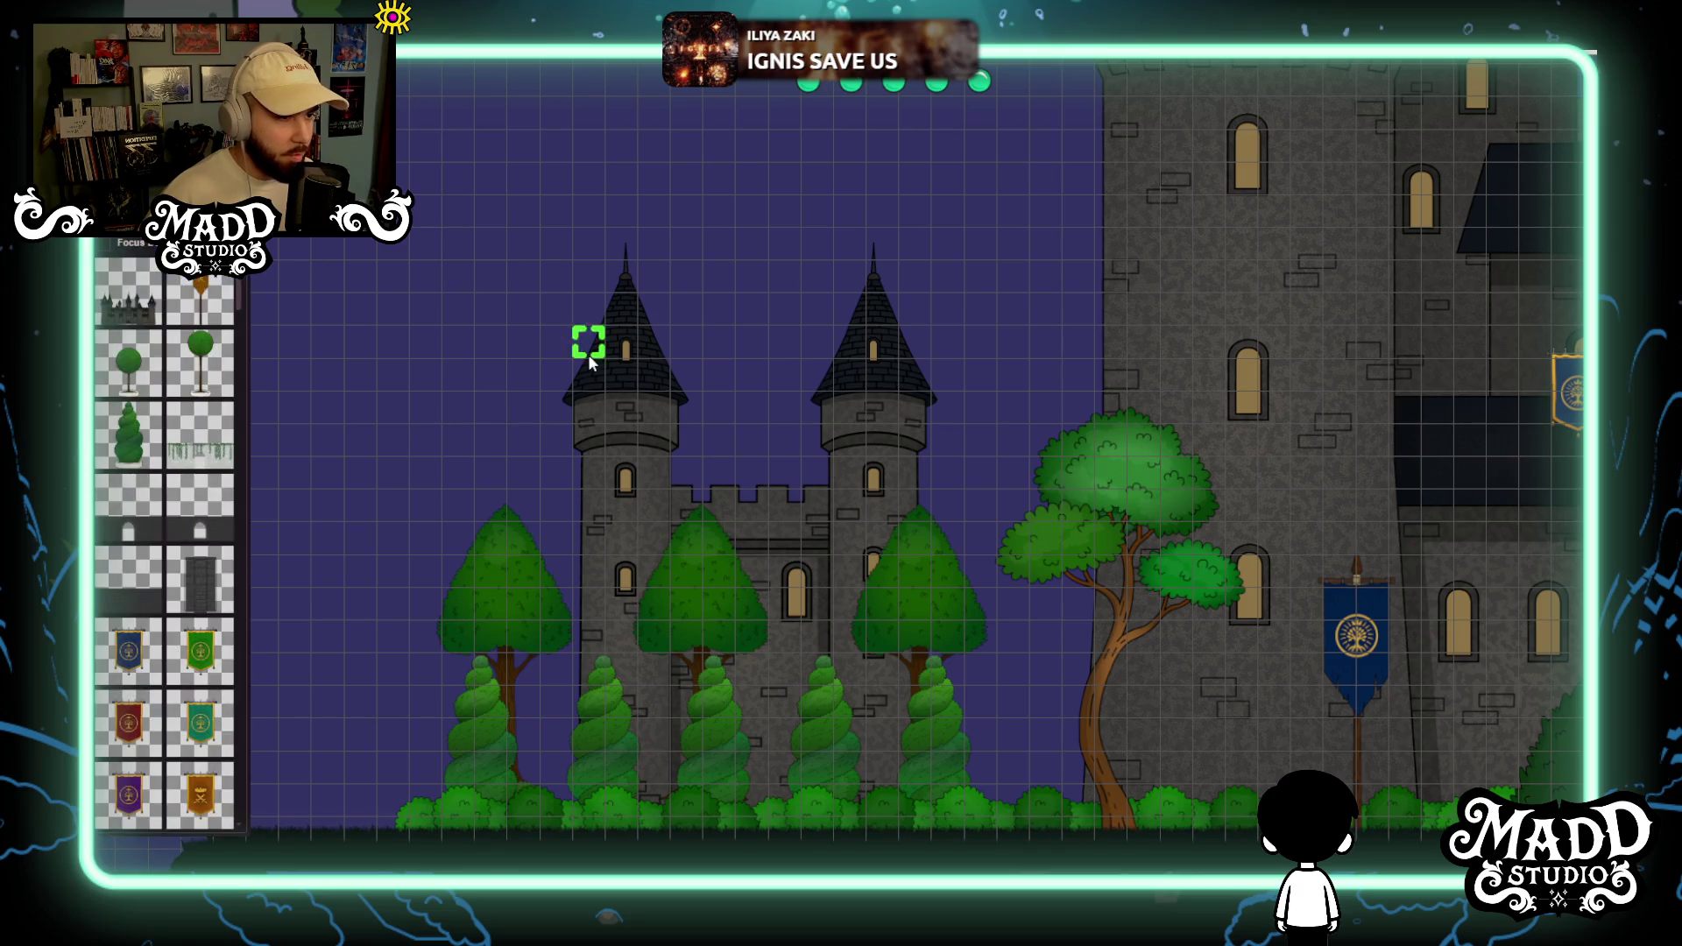
{"action": "left_click", "coordinate": [617, 388]}
{"action": "left_click_drag", "start_coordinate": [618, 368], "coordinate": [619, 354]}
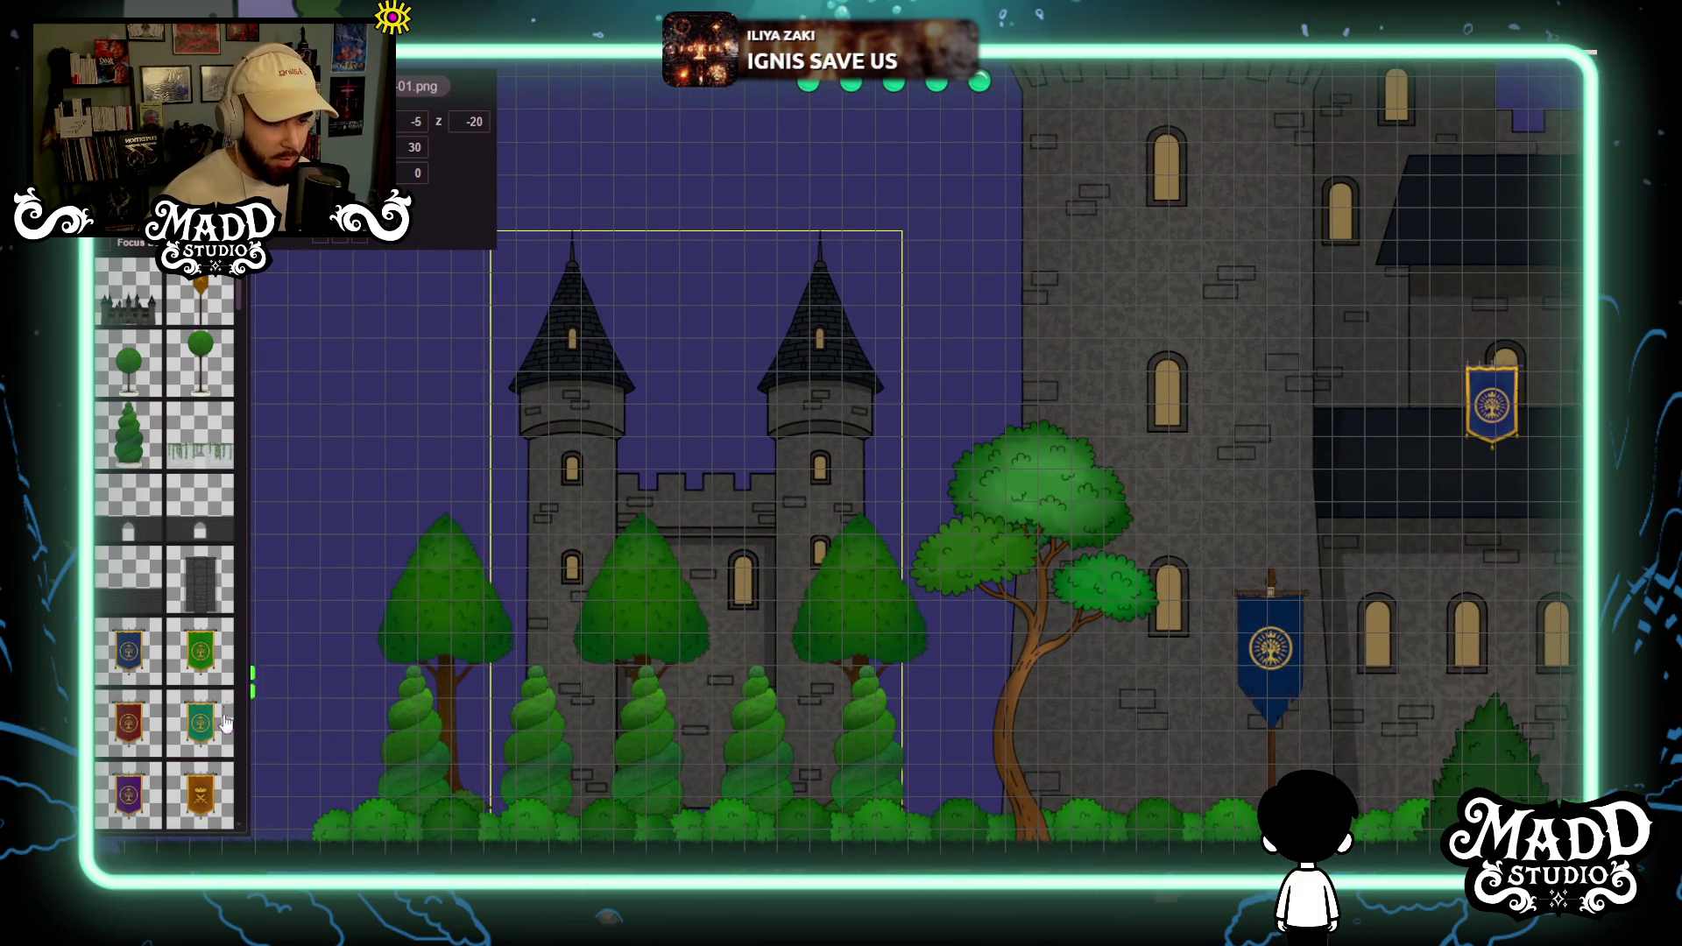
Choose the rounded bush from the Forest folder and frame the empty area below the ground.
{"action": "scroll", "coordinate": [172, 534], "scroll_direction": "down", "scroll_amount": 10}
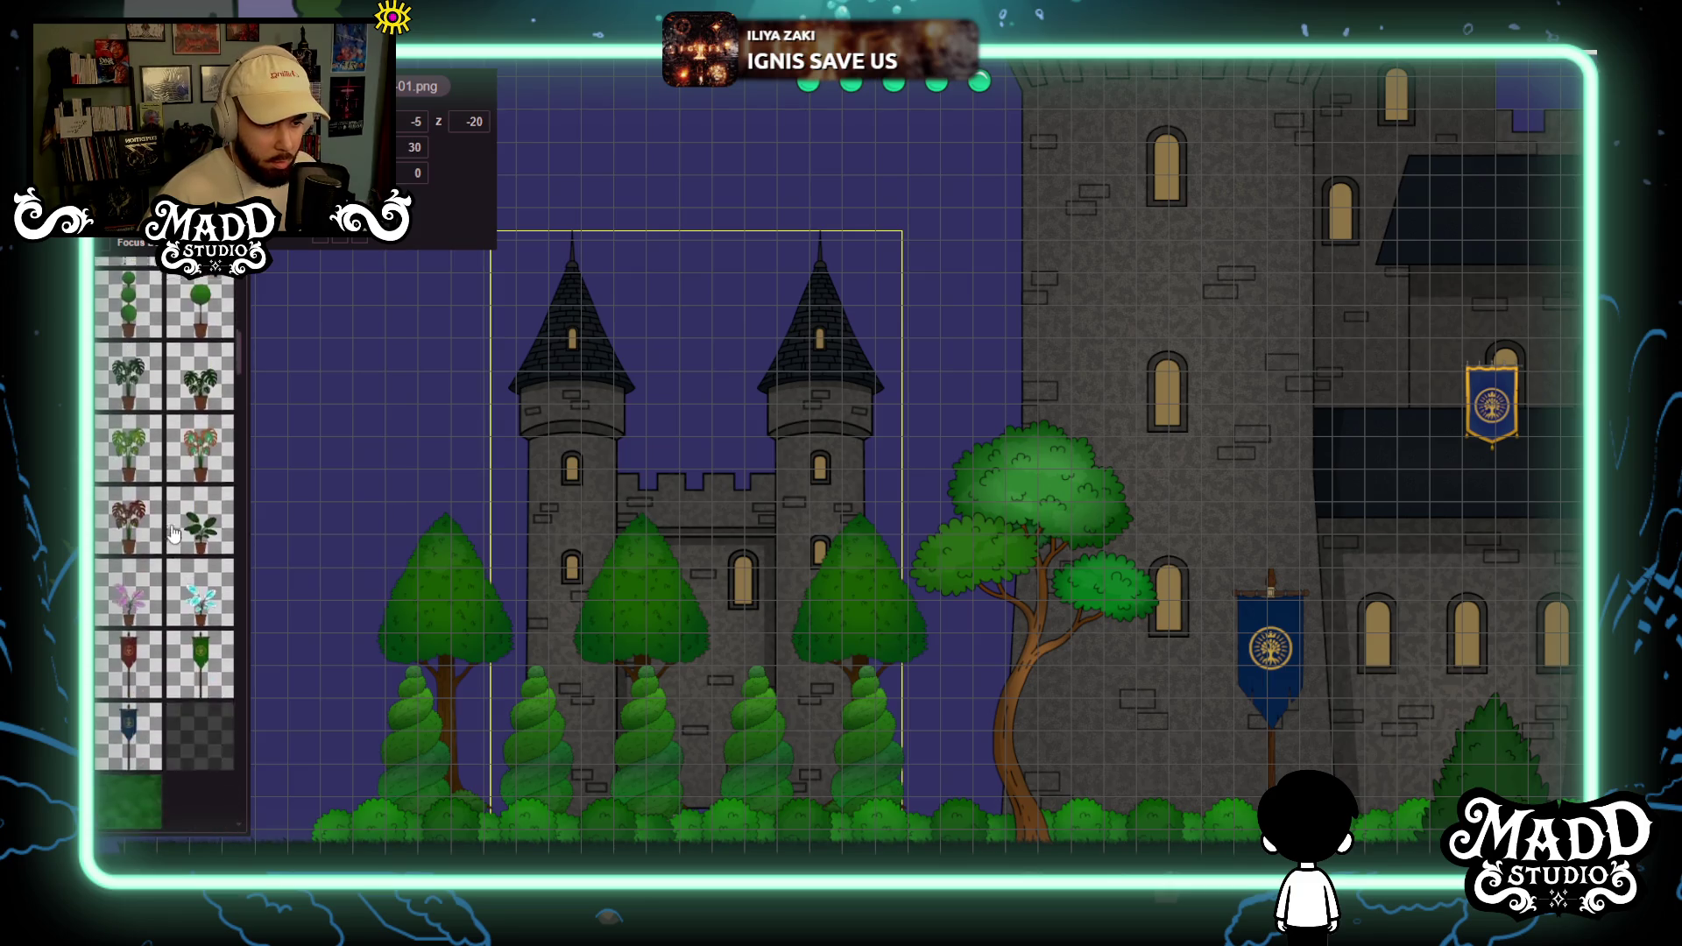
{"action": "scroll", "coordinate": [172, 534], "scroll_direction": "down", "scroll_amount": 10}
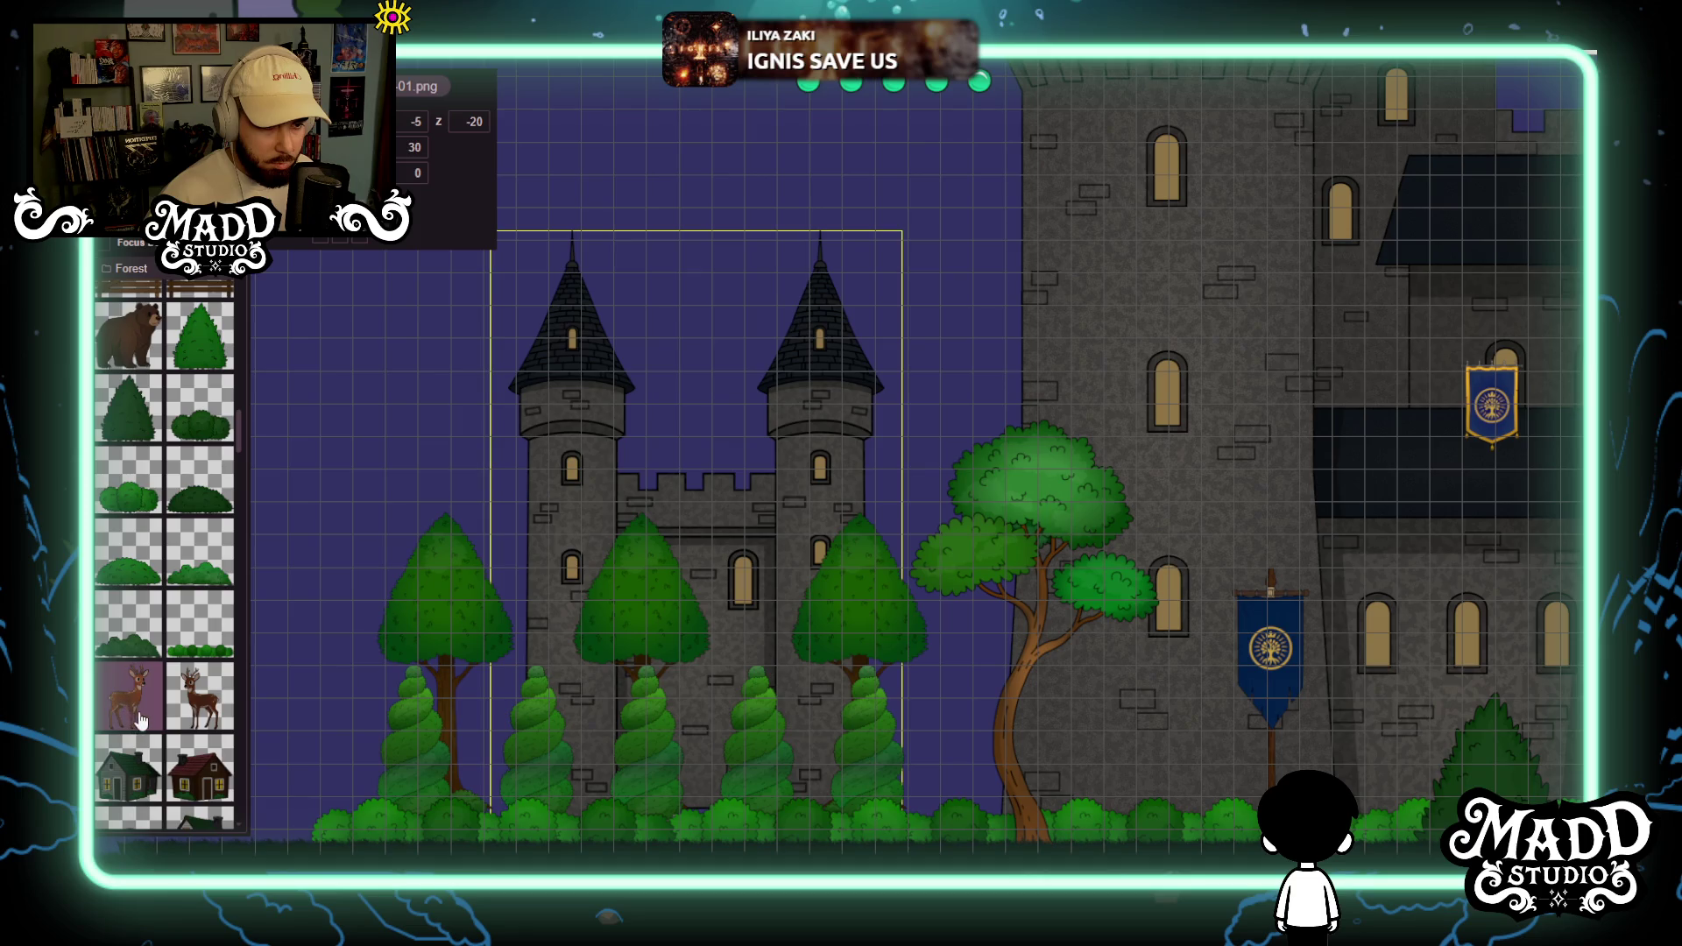
{"action": "left_click", "coordinate": [198, 491]}
{"action": "mouse_move", "coordinate": [796, 613]}
{"action": "left_mouse_down"}
{"action": "mouse_move", "coordinate": [801, 274]}
{"action": "mouse_move", "coordinate": [928, 657]}
{"action": "mouse_move", "coordinate": [1089, 694]}
{"action": "mouse_move", "coordinate": [1143, 561]}
{"action": "mouse_move", "coordinate": [807, 728]}
{"action": "mouse_move", "coordinate": [657, 587]}
{"action": "left_mouse_up"}
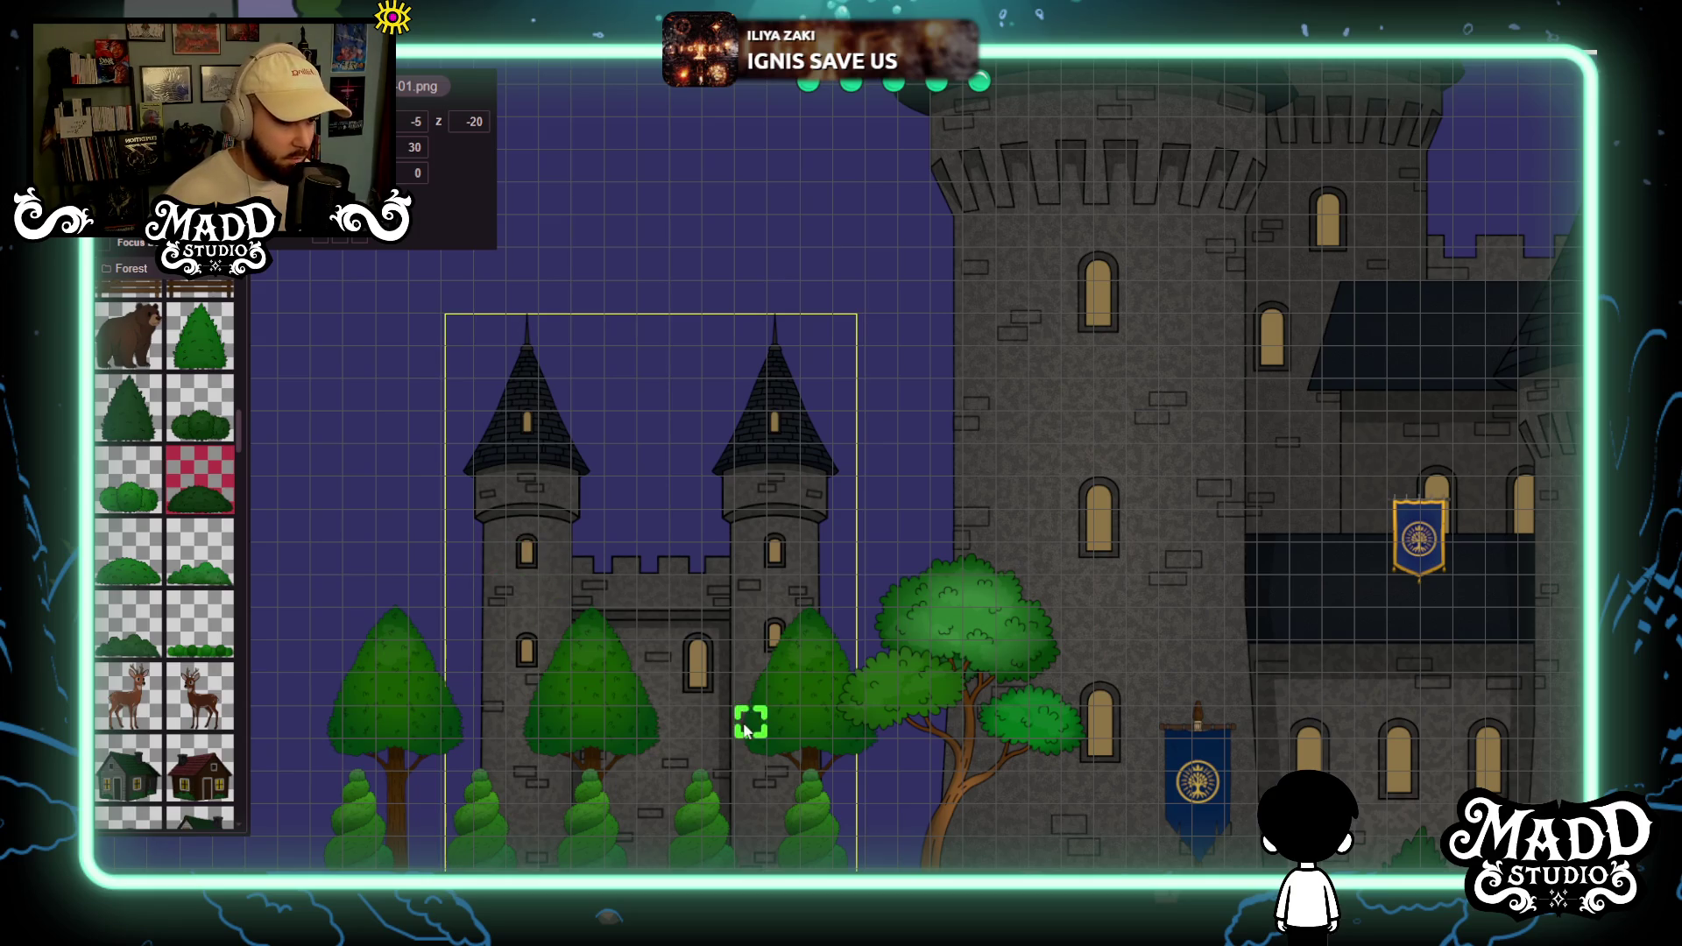
{"action": "scroll", "coordinate": [751, 727], "scroll_direction": "down", "scroll_amount": 3}
{"action": "mouse_move", "coordinate": [717, 680]}
{"action": "left_mouse_down"}
{"action": "mouse_move", "coordinate": [856, 462]}
{"action": "mouse_move", "coordinate": [751, 430]}
{"action": "mouse_move", "coordinate": [650, 484]}
{"action": "left_mouse_up"}
Place and enlarge bushes below the ground, one at double size, and delete the extra bush.
{"action": "left_click", "coordinate": [565, 788]}
{"action": "left_click_drag", "start_coordinate": [668, 776], "coordinate": [761, 743]}
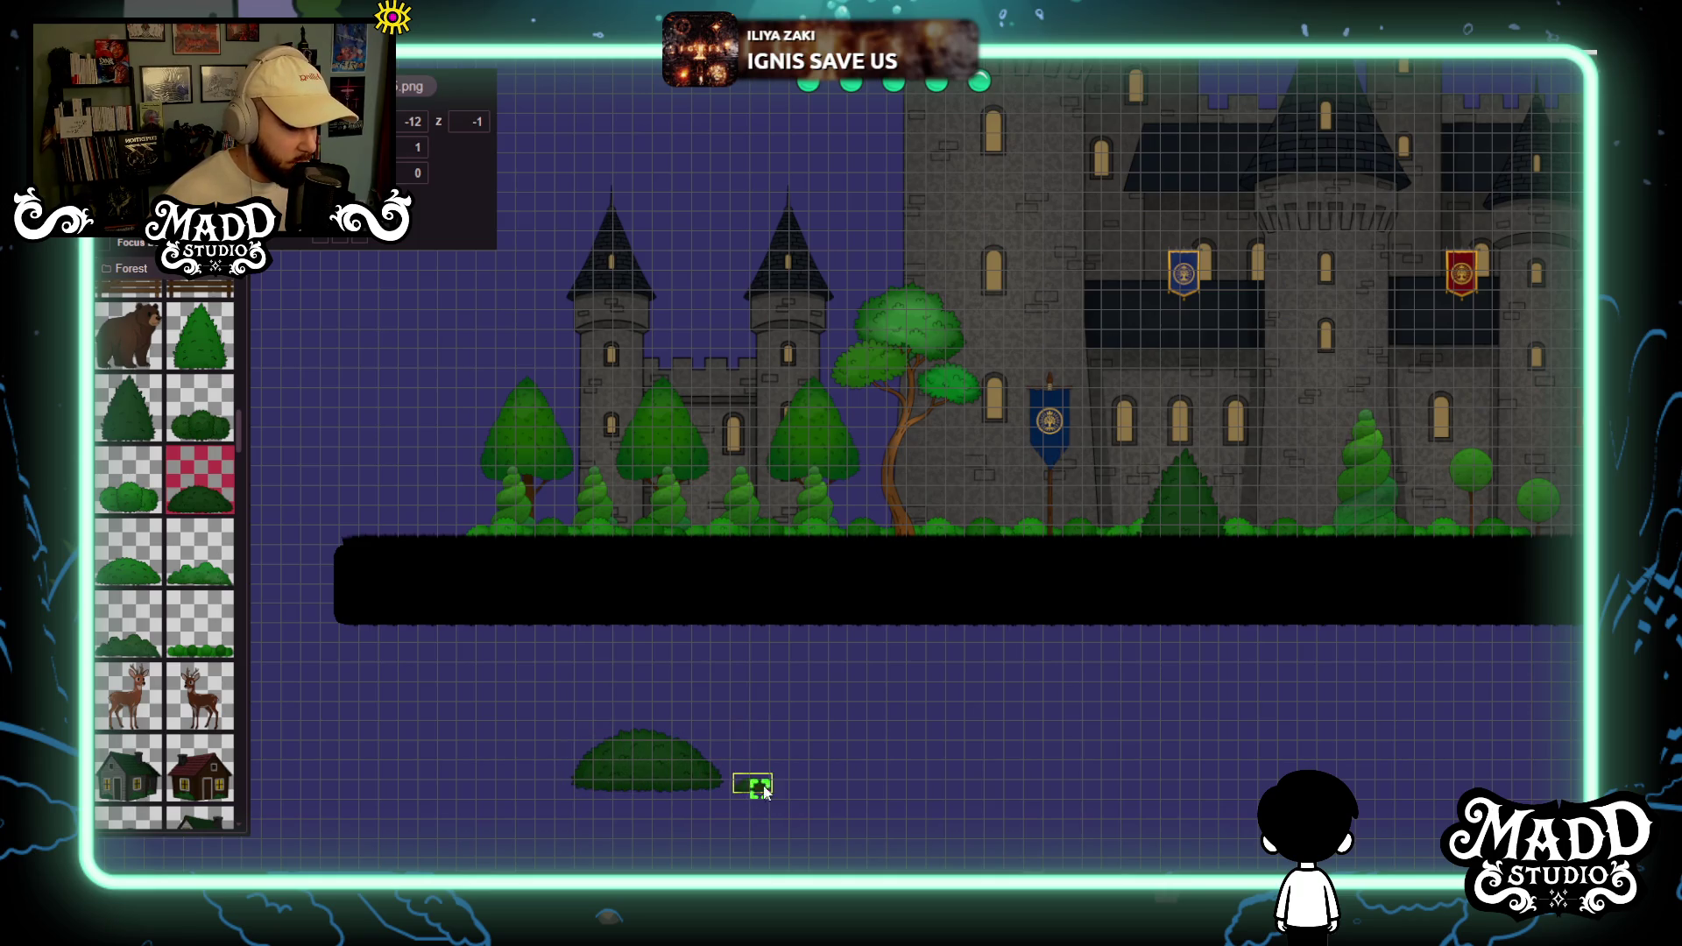
{"action": "left_click_drag", "start_coordinate": [896, 789], "coordinate": [898, 757]}
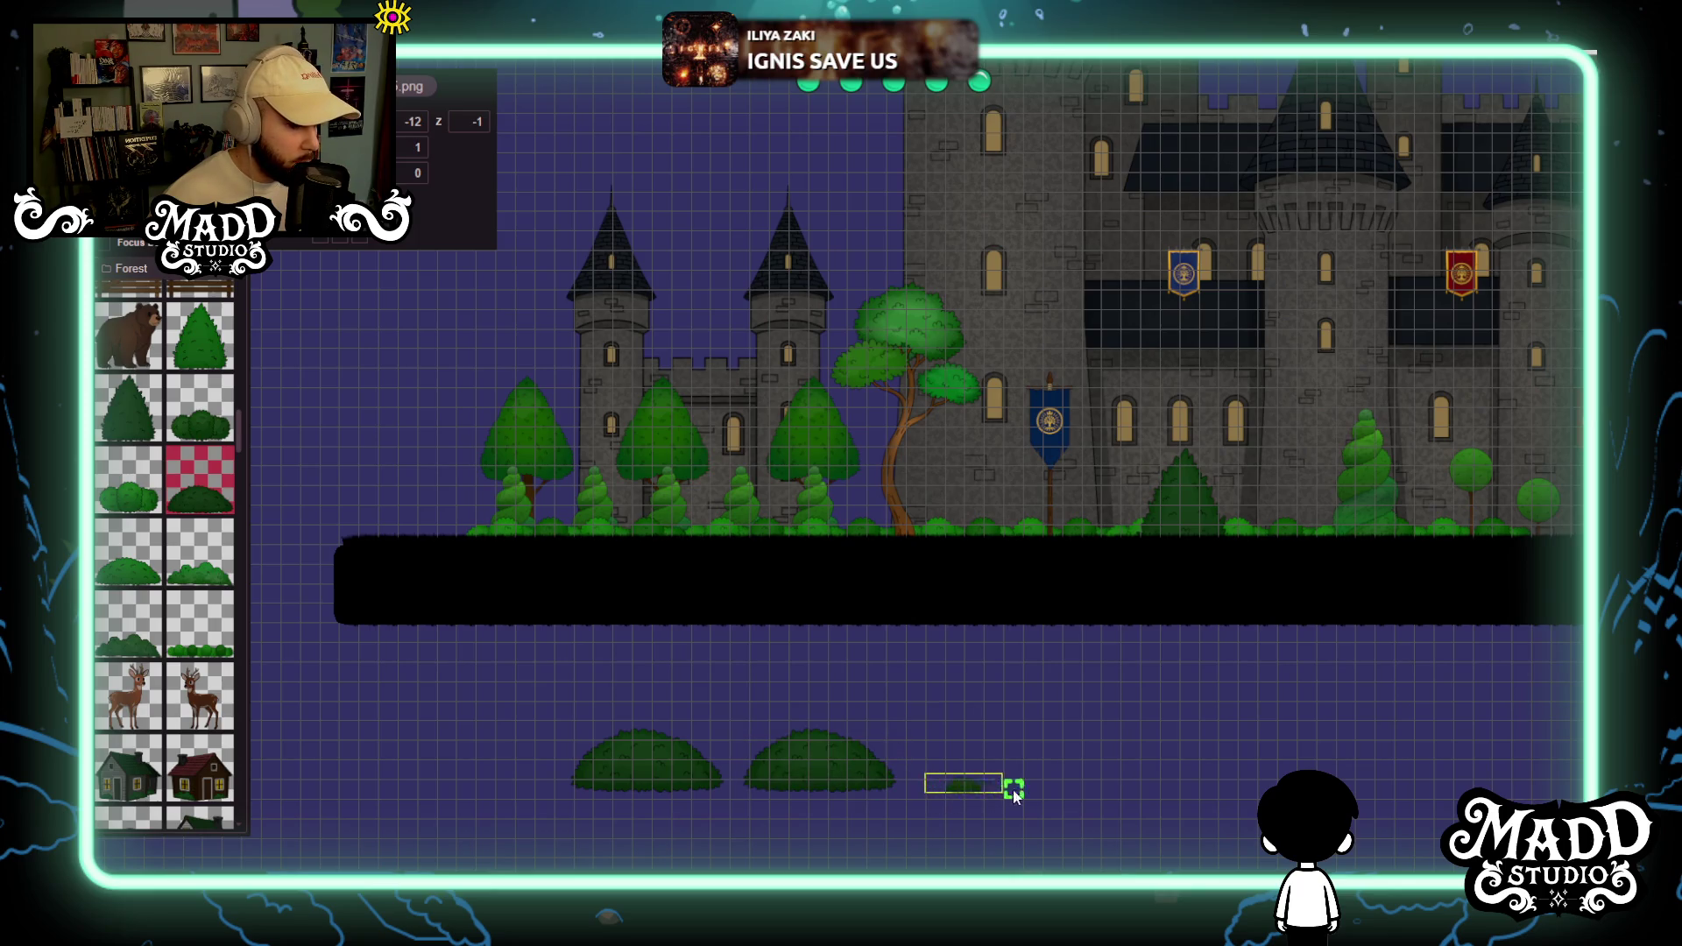
{"action": "left_click_drag", "start_coordinate": [1076, 788], "coordinate": [1089, 752]}
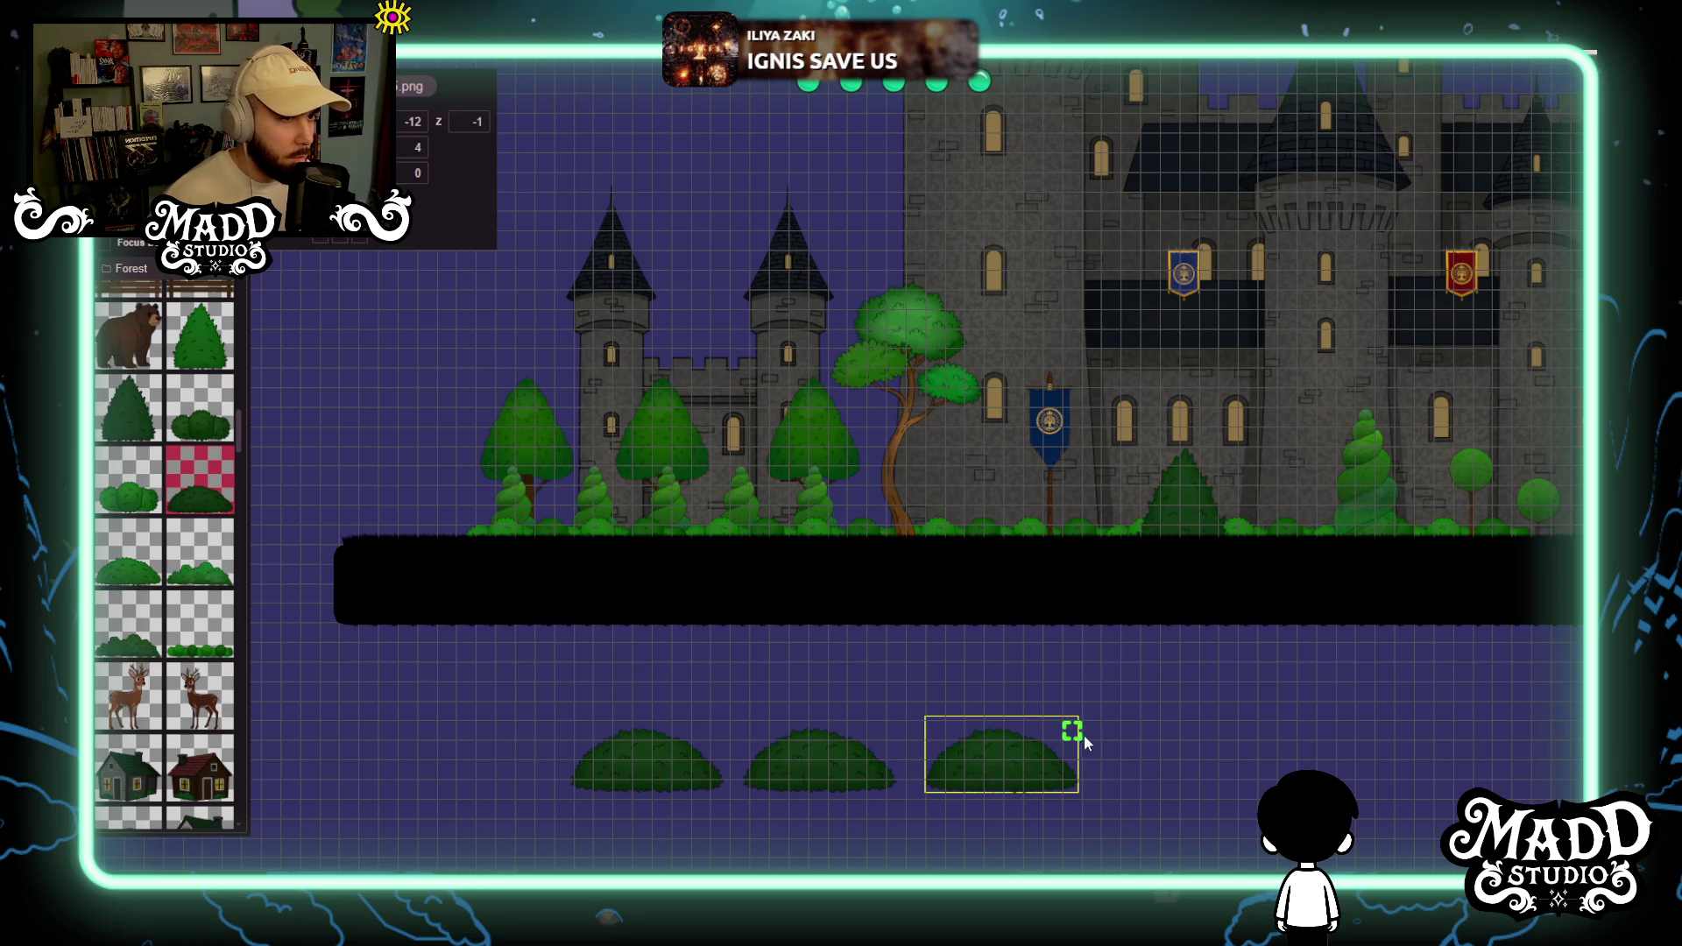
{"action": "scroll", "coordinate": [1161, 564], "scroll_direction": "down", "scroll_amount": 3}
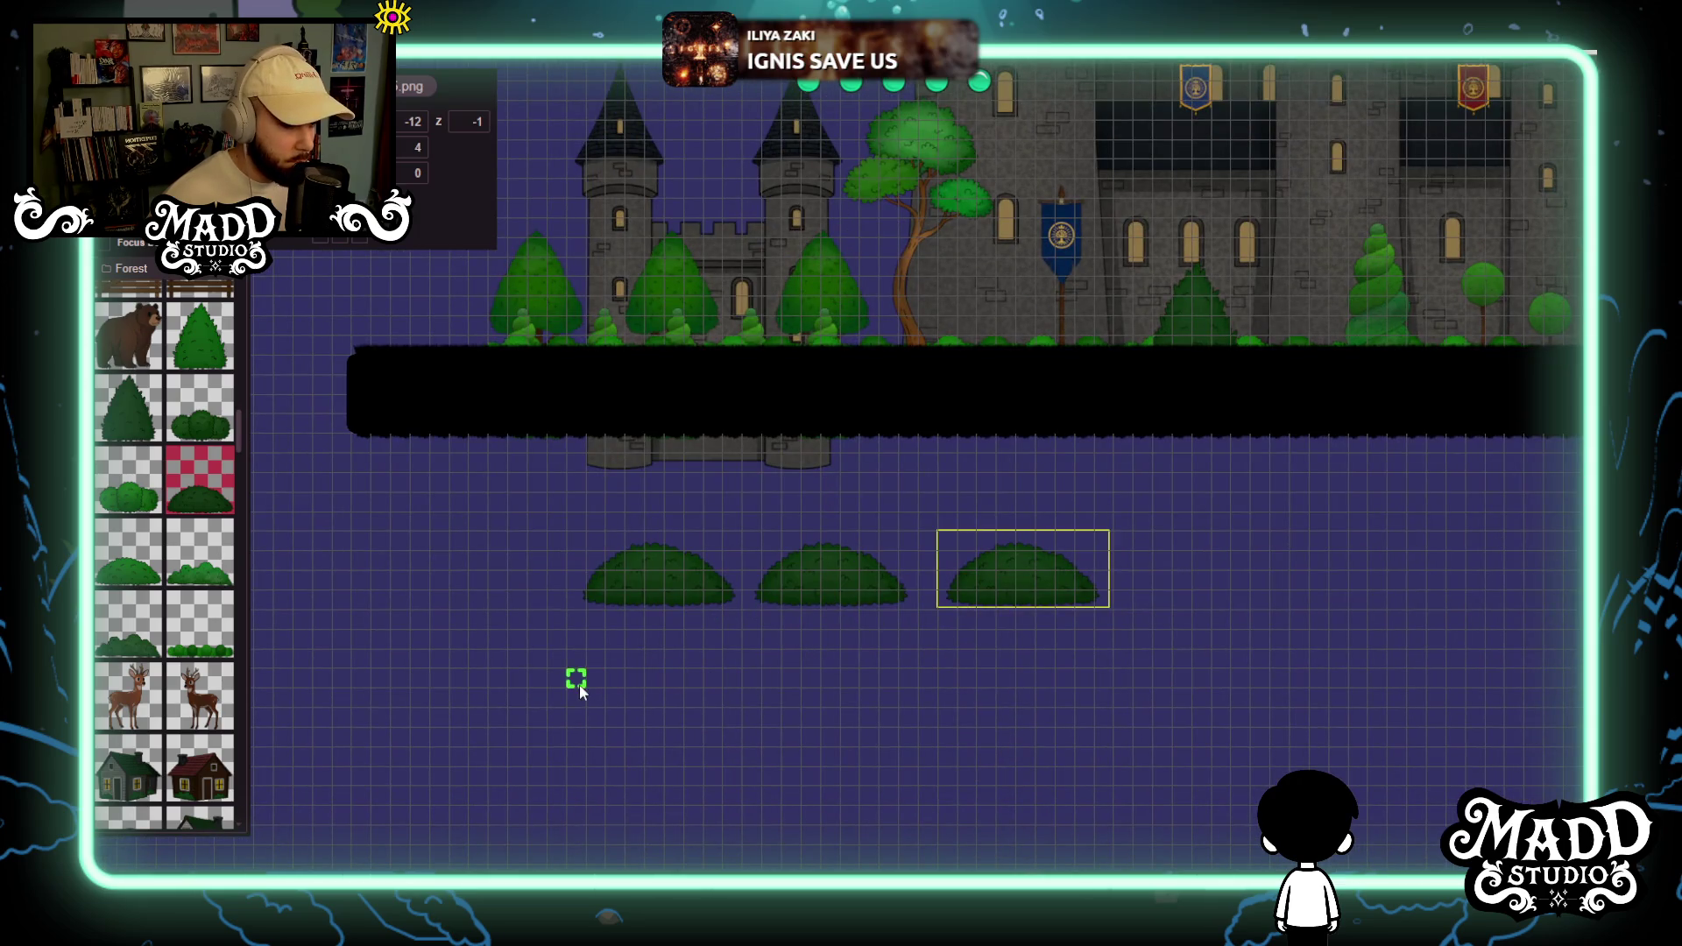
{"action": "left_click_drag", "start_coordinate": [666, 644], "coordinate": [752, 619]}
{"action": "mouse_move", "coordinate": [739, 682]}
{"action": "left_mouse_down"}
{"action": "mouse_move", "coordinate": [721, 733]}
{"action": "mouse_move", "coordinate": [928, 679]}
{"action": "left_mouse_up"}
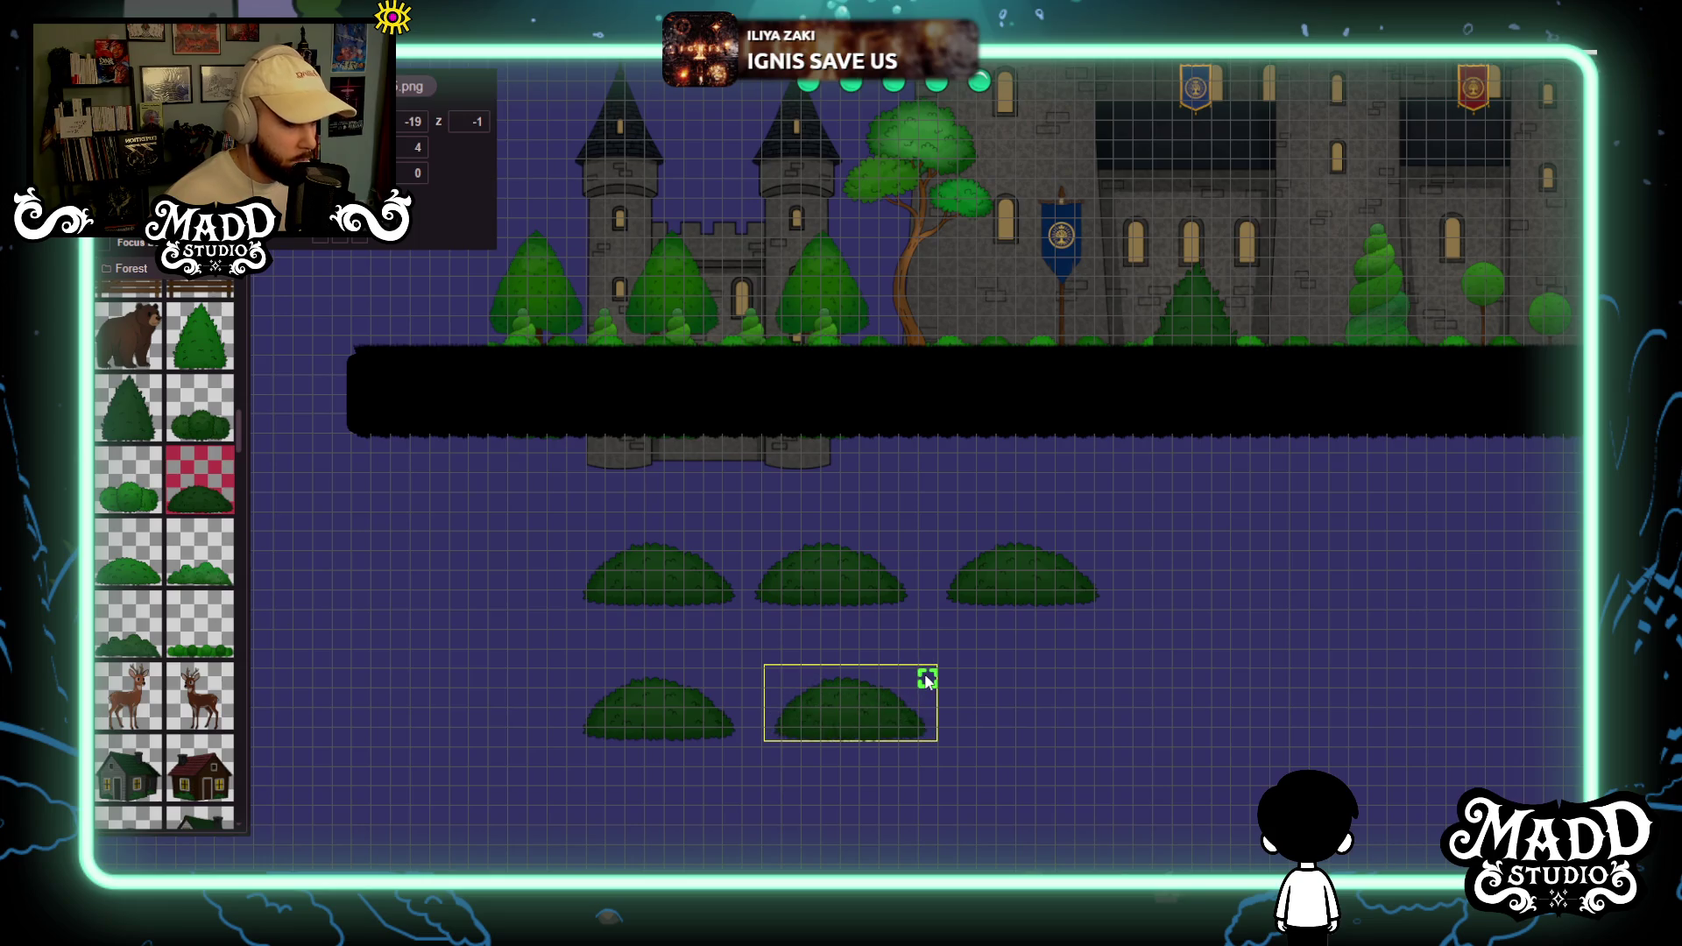
{"action": "key", "text": "Delete"}
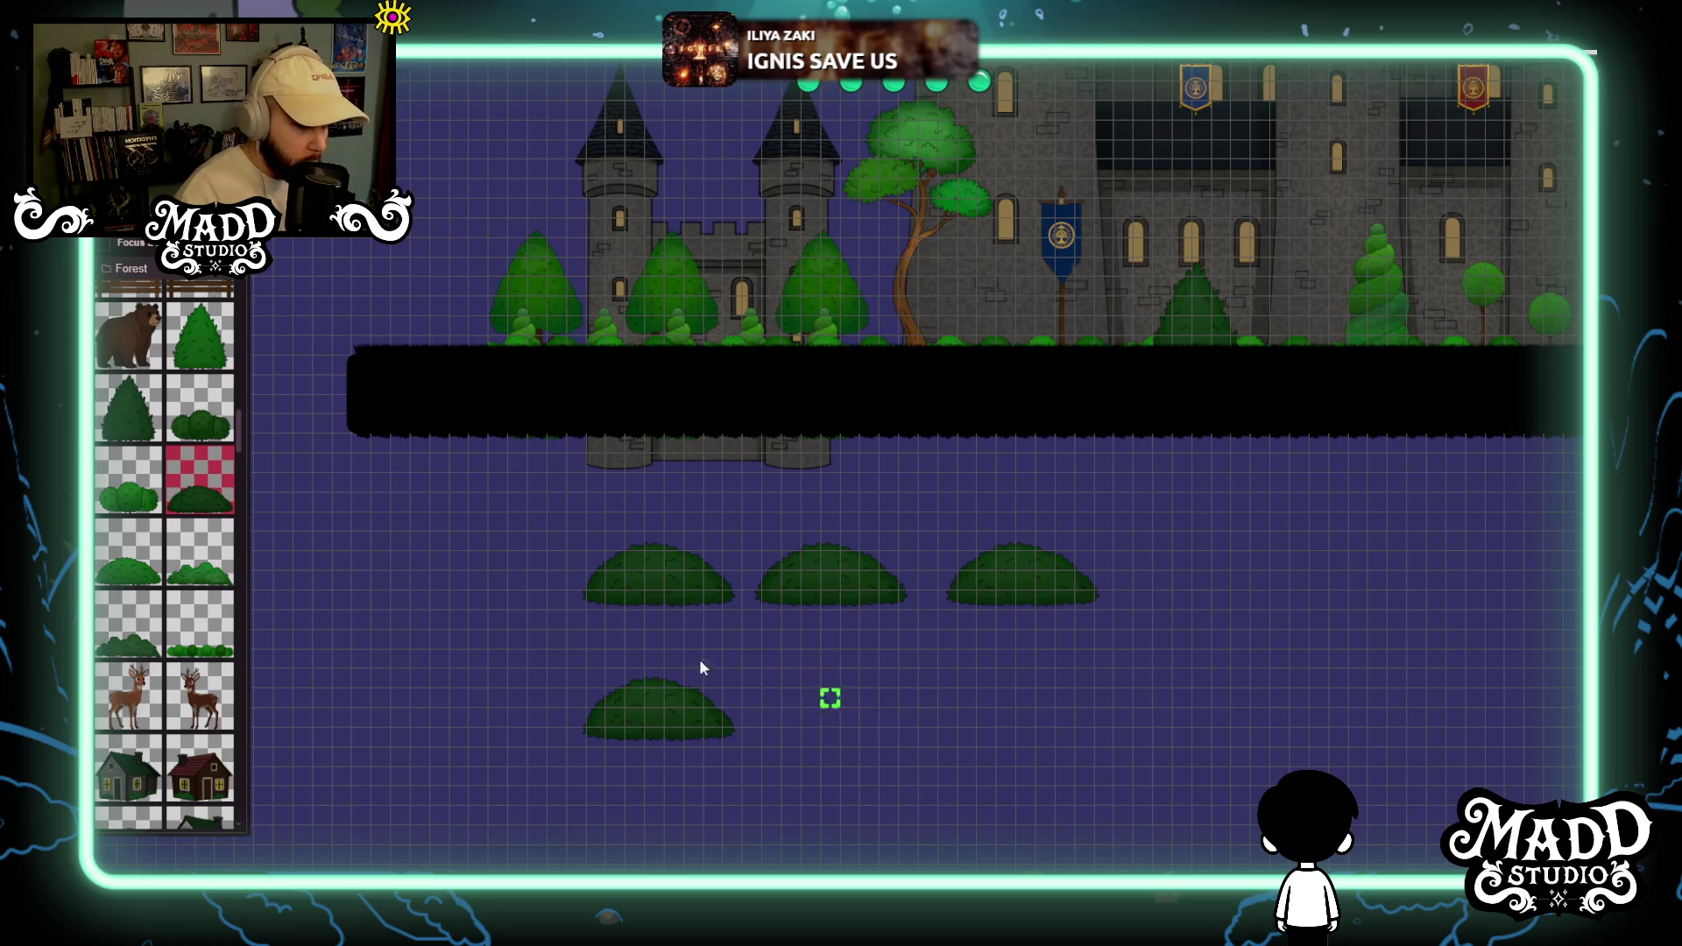
Place two cone-shaped trees beside the lower bush.
{"action": "left_click", "coordinate": [200, 355]}
{"action": "mouse_move", "coordinate": [828, 816]}
{"action": "left_mouse_down"}
{"action": "mouse_move", "coordinate": [891, 710]}
{"action": "mouse_move", "coordinate": [943, 666]}
{"action": "left_mouse_up"}
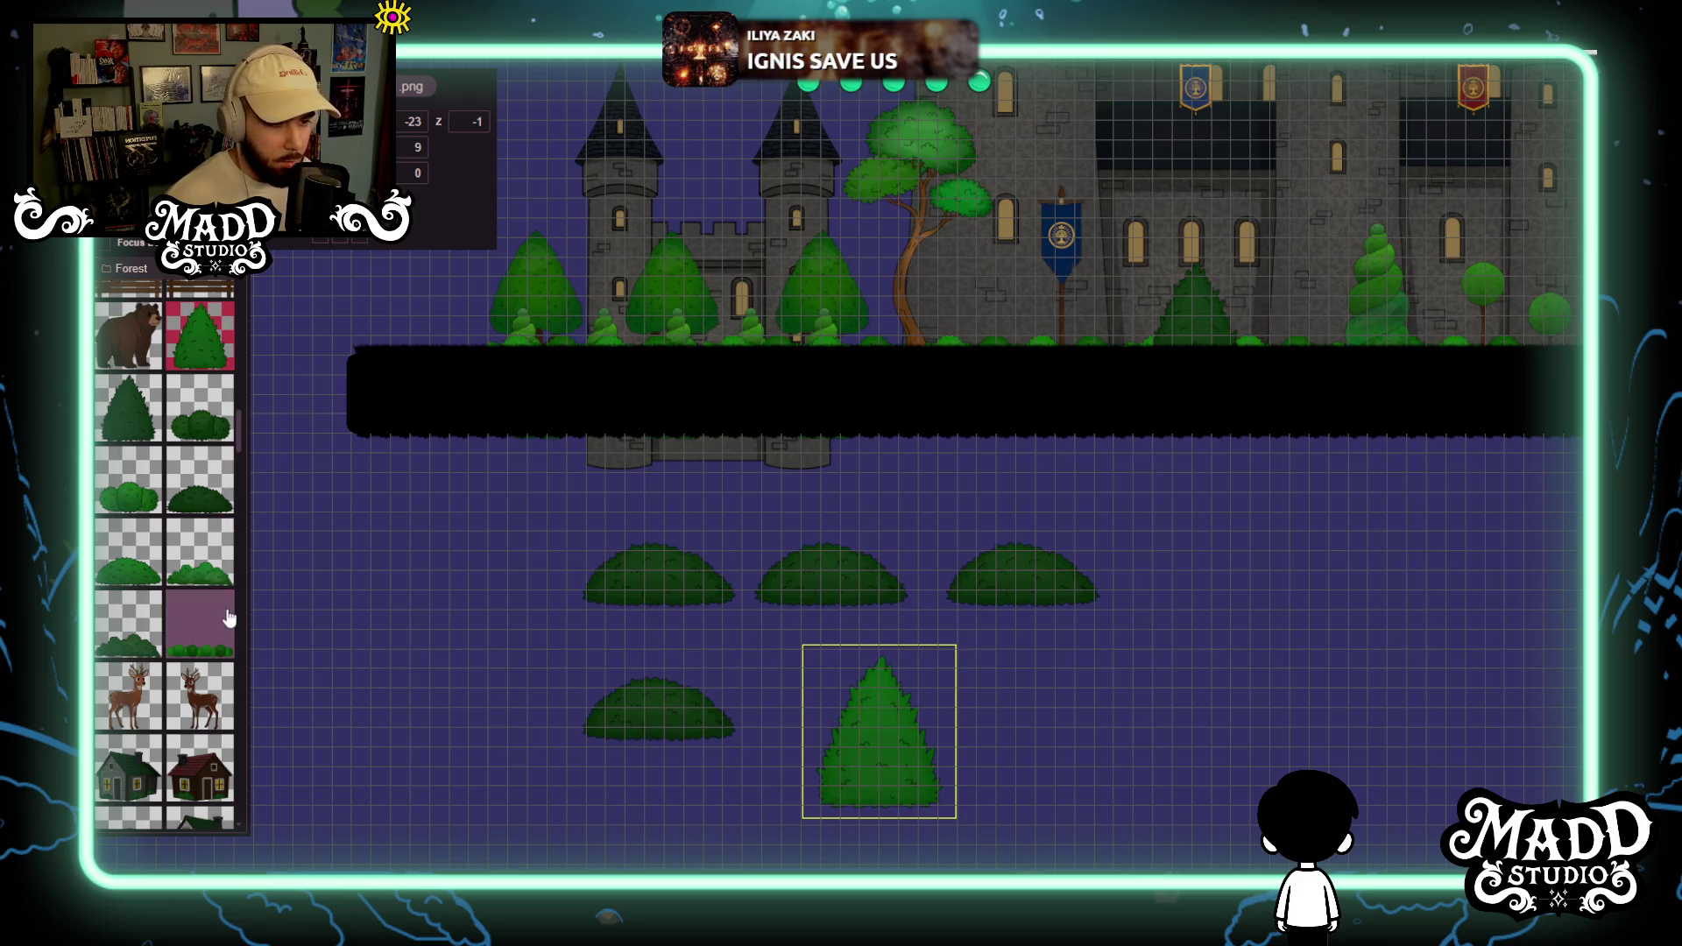
{"action": "scroll", "coordinate": [878, 718], "scroll_direction": "right", "scroll_amount": 5}
{"action": "scroll", "coordinate": [879, 718], "scroll_direction": "down", "scroll_amount": 2}
{"action": "mouse_move", "coordinate": [763, 740]}
{"action": "left_mouse_down"}
{"action": "mouse_move", "coordinate": [845, 679]}
{"action": "mouse_move", "coordinate": [920, 601]}
{"action": "mouse_move", "coordinate": [916, 582]}
{"action": "mouse_move", "coordinate": [908, 608]}
{"action": "left_mouse_up"}
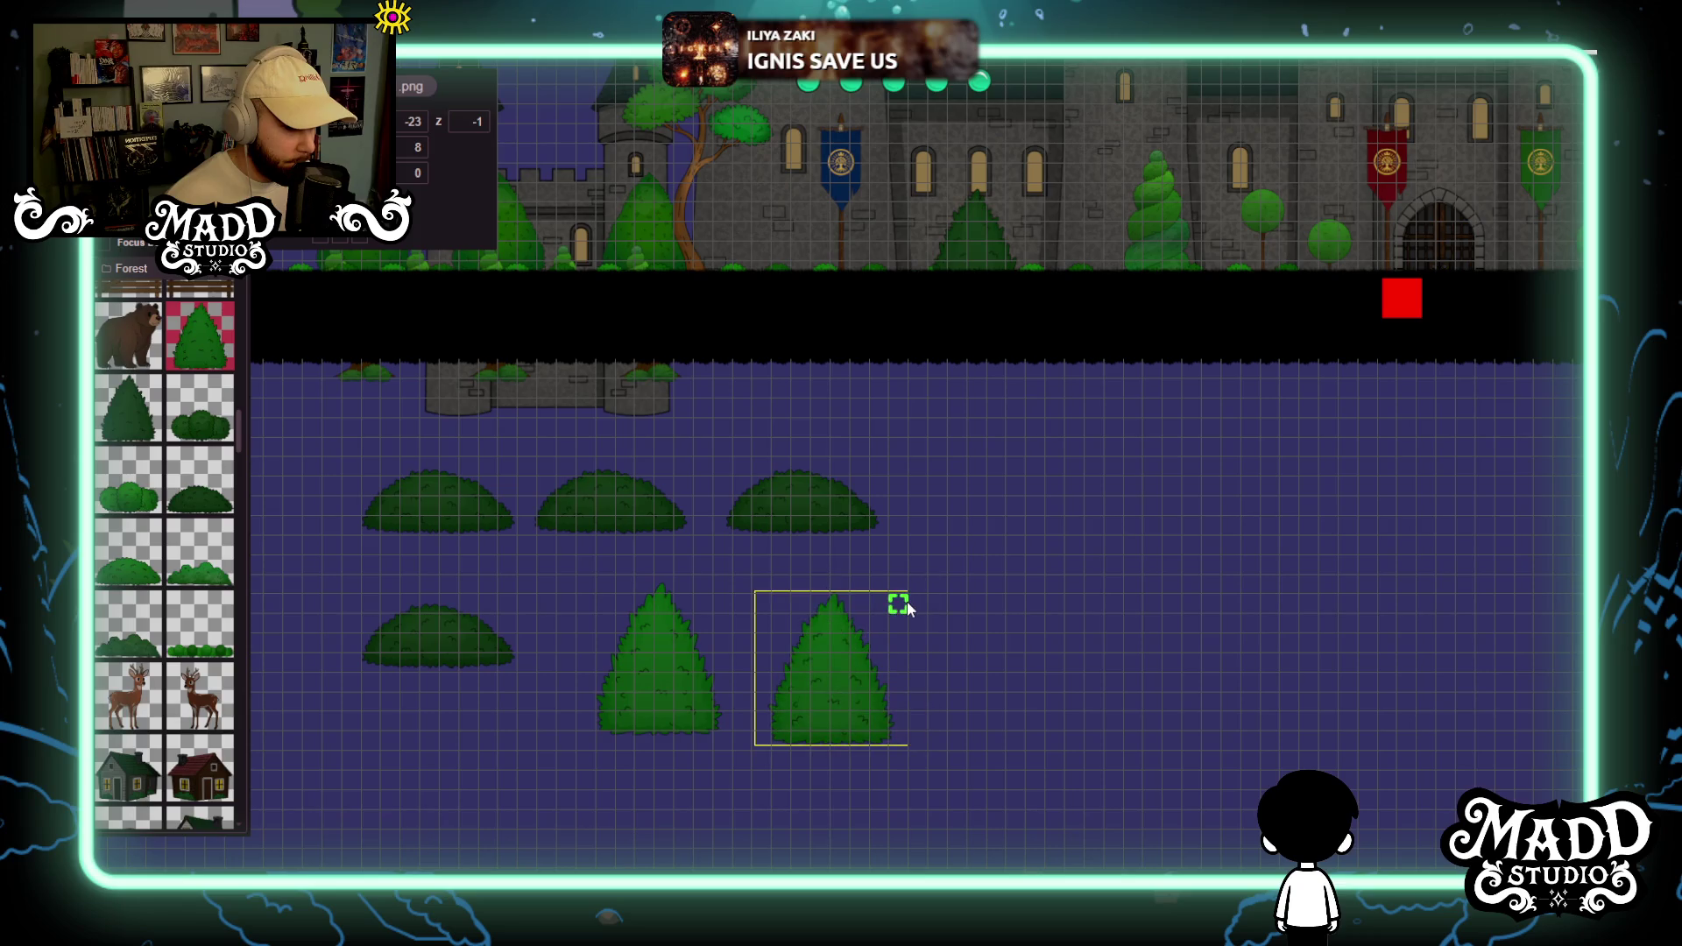
{"action": "left_click_drag", "start_coordinate": [843, 690], "coordinate": [824, 683]}
{"action": "mouse_move", "coordinate": [391, 429]}
{"action": "left_mouse_down"}
{"action": "mouse_move", "coordinate": [658, 666]}
{"action": "mouse_move", "coordinate": [658, 462]}
{"action": "mouse_move", "coordinate": [818, 726]}
{"action": "left_mouse_up"}
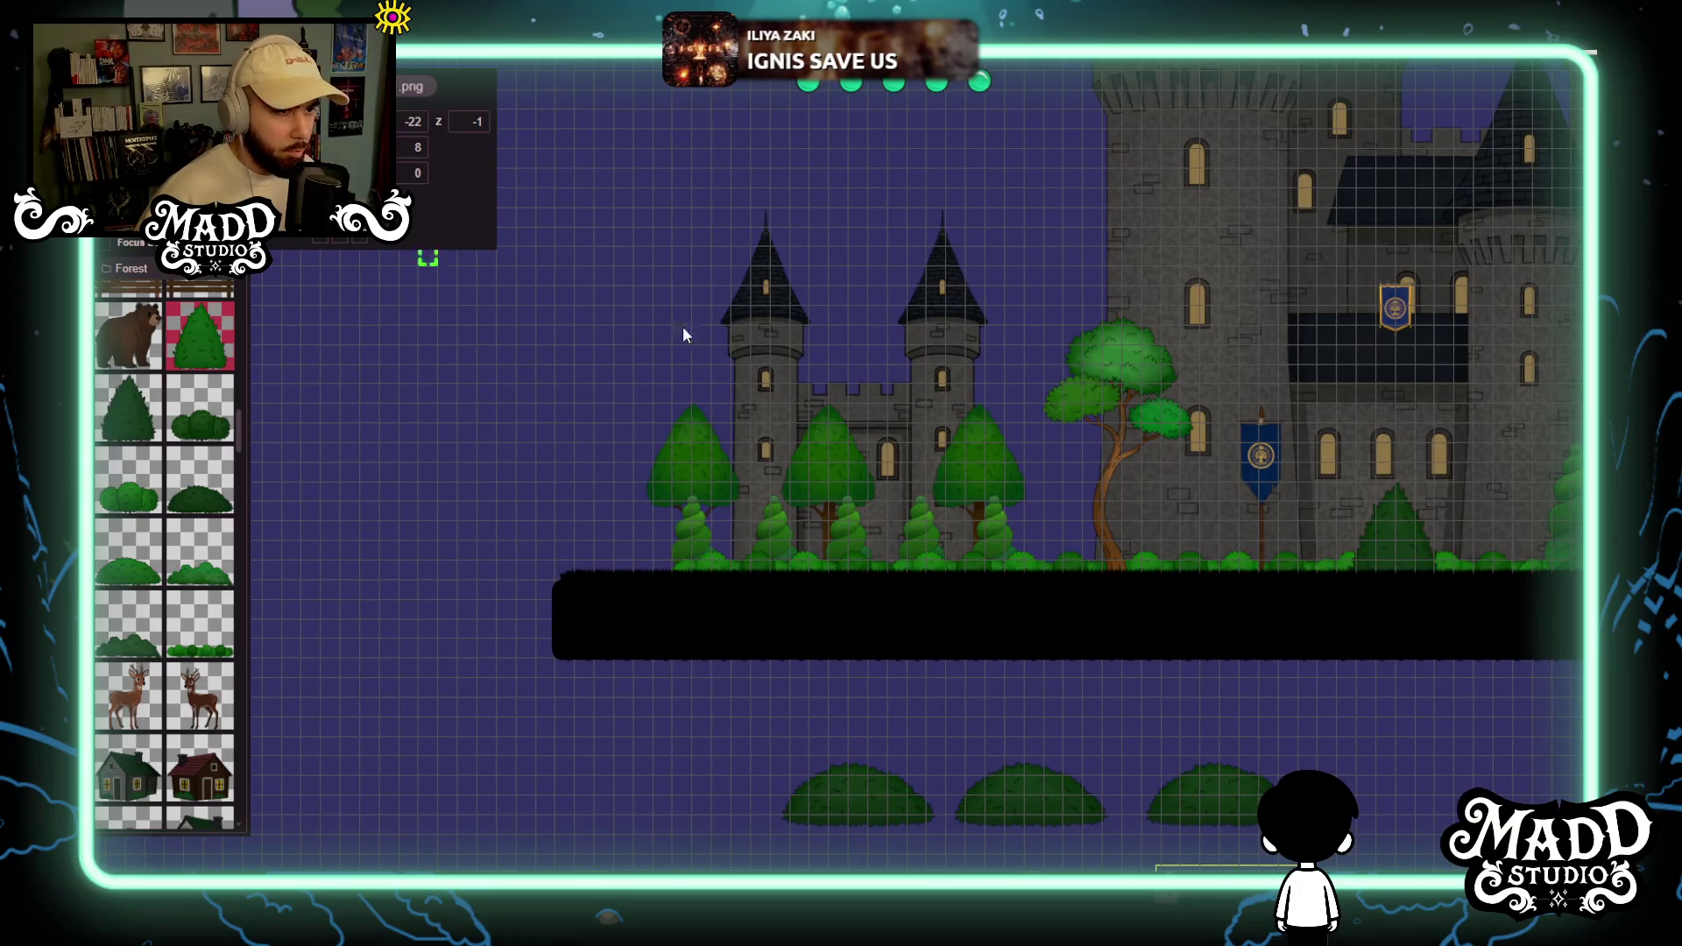
Set the leftmost large bush's depth to -18 and pan back to the castle.
{"action": "left_click", "coordinate": [779, 296]}
{"action": "left_click_drag", "start_coordinate": [729, 556], "coordinate": [624, 364]}
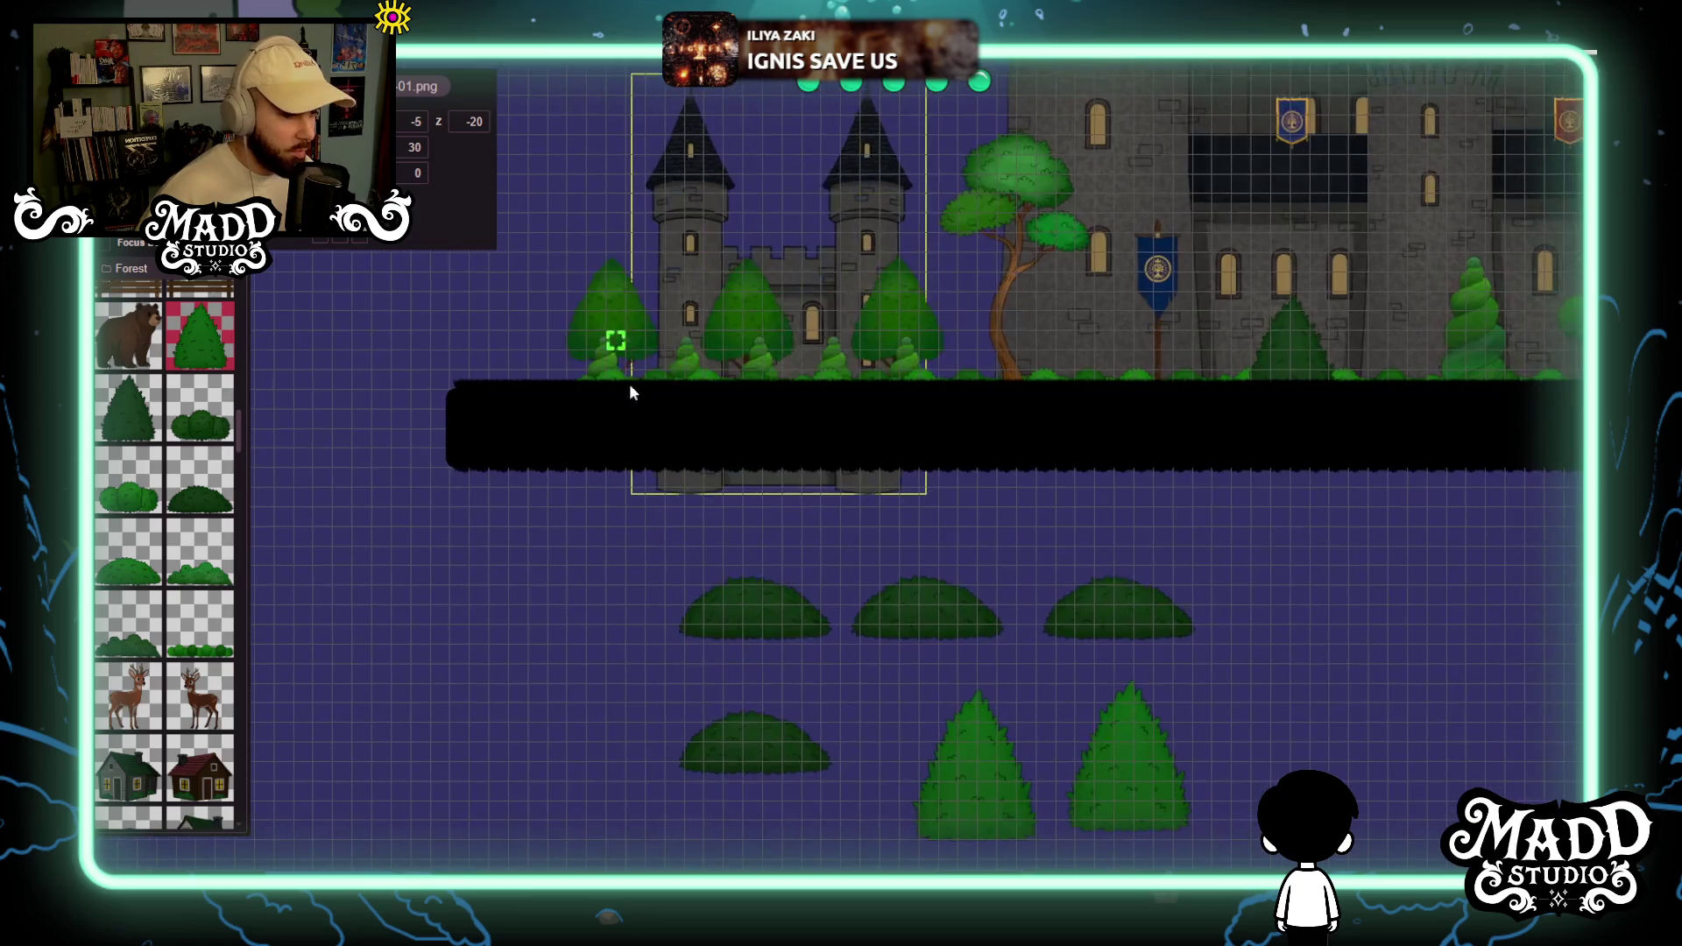
{"action": "left_click", "coordinate": [758, 619]}
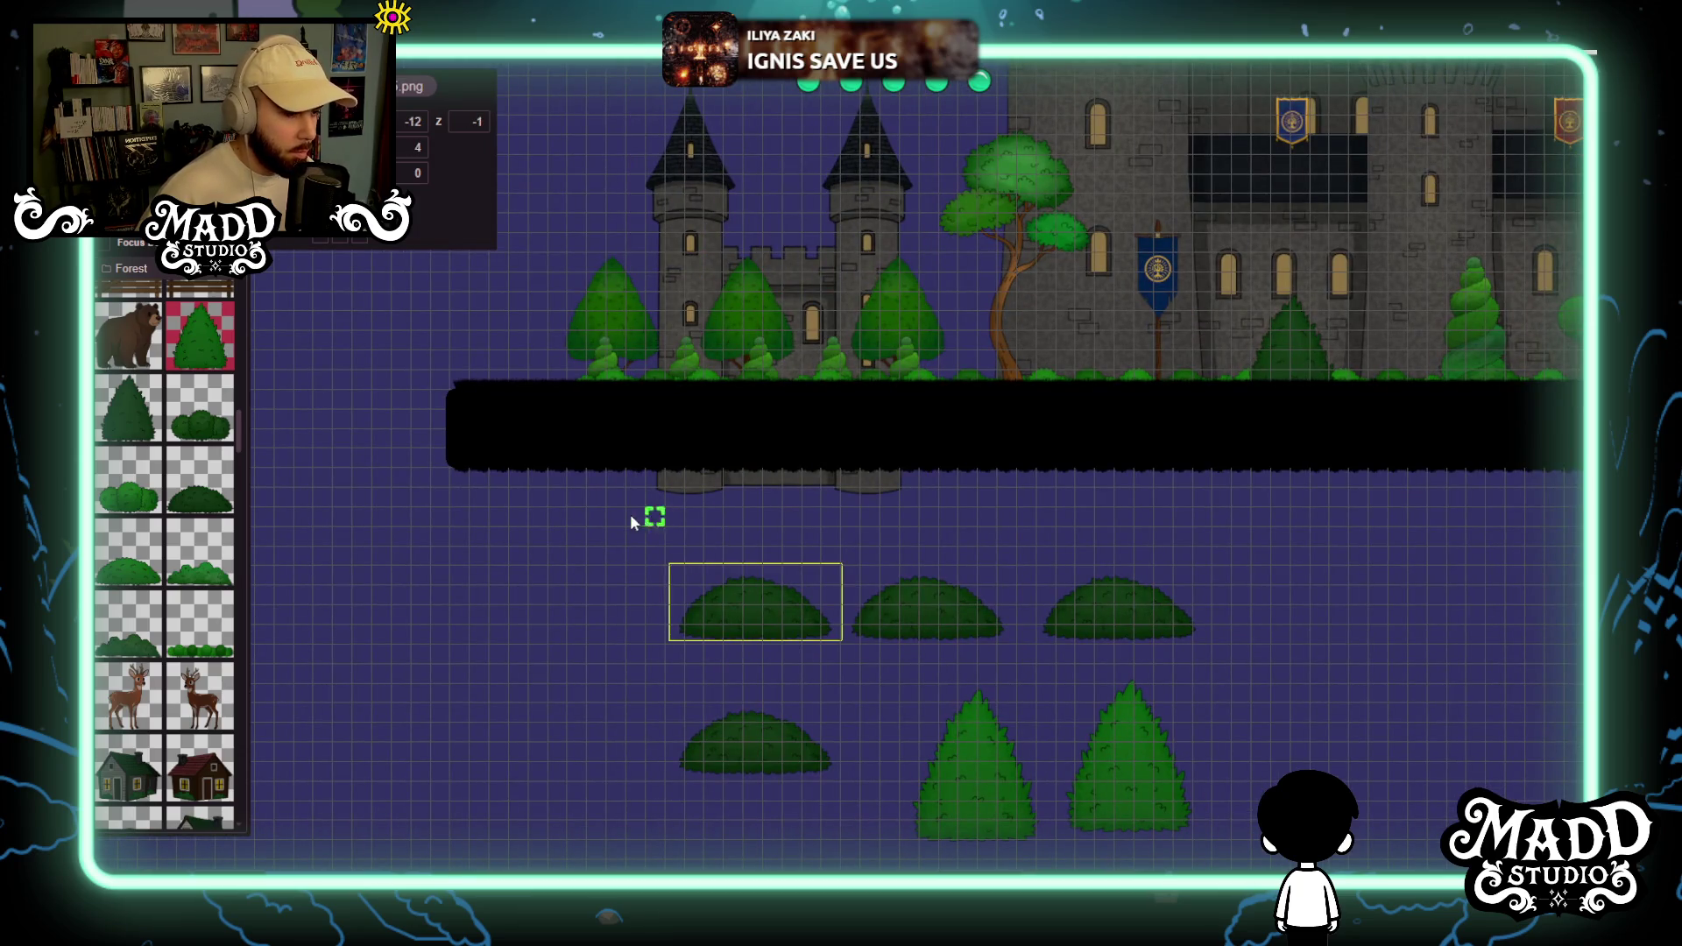
{"action": "mouse_move", "coordinate": [668, 537]}
{"action": "left_mouse_down"}
{"action": "mouse_move", "coordinate": [706, 685]}
{"action": "mouse_move", "coordinate": [772, 708]}
{"action": "left_mouse_up"}
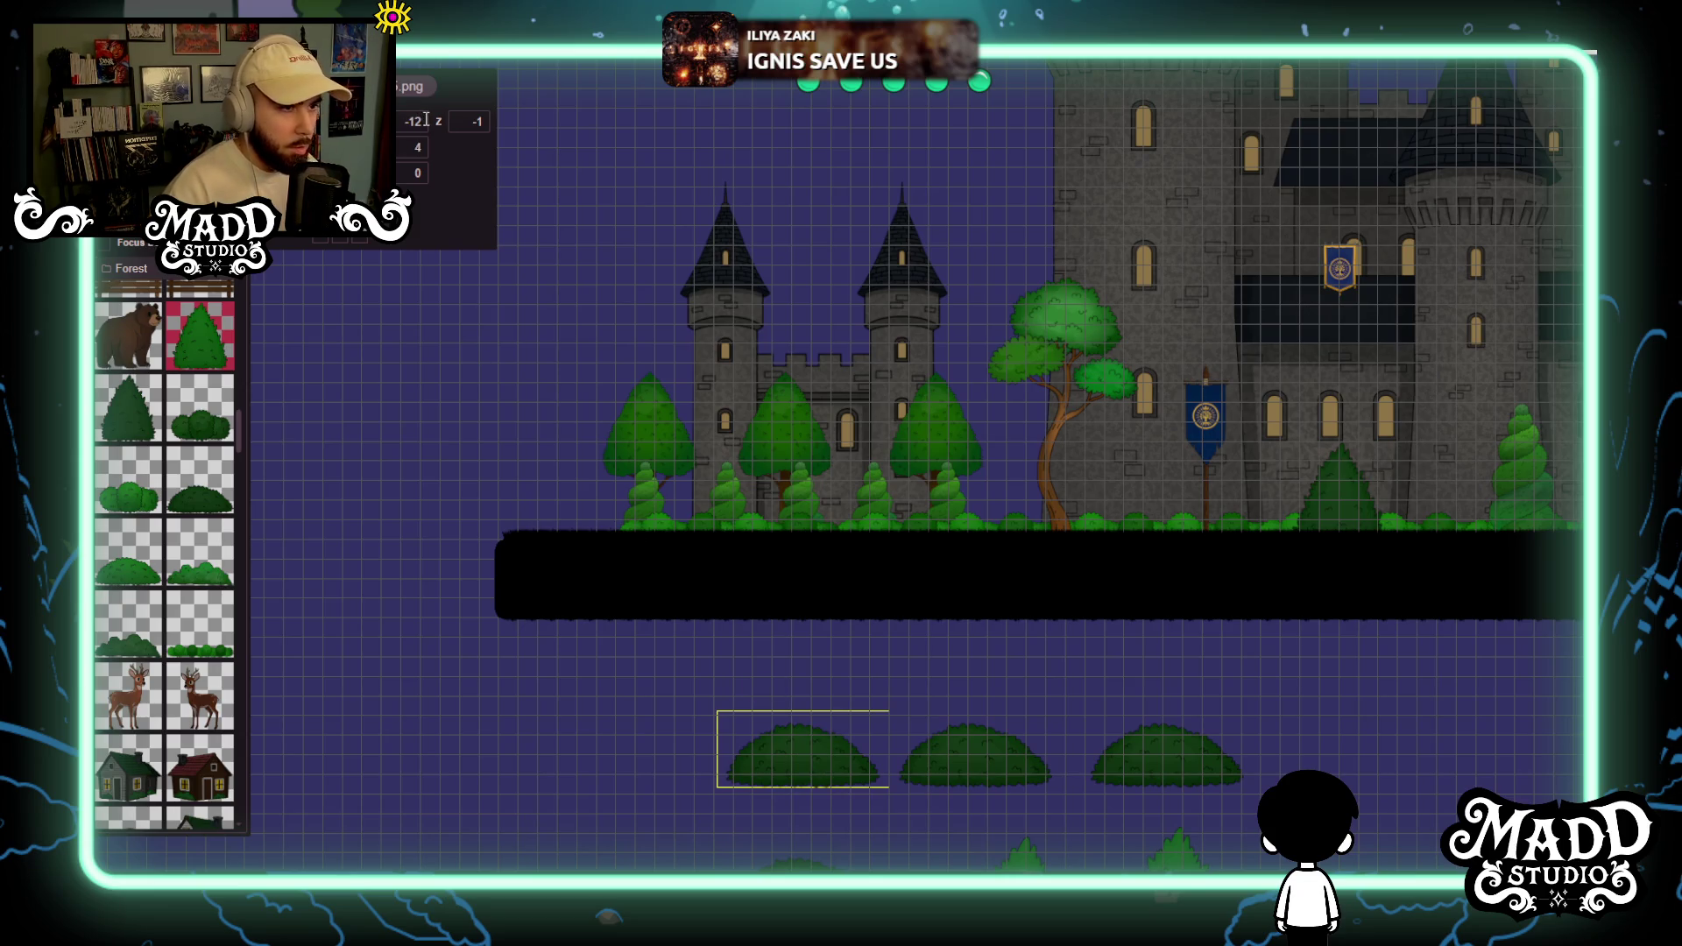
{"action": "scroll", "coordinate": [421, 121], "scroll_direction": "down", "scroll_amount": 3}
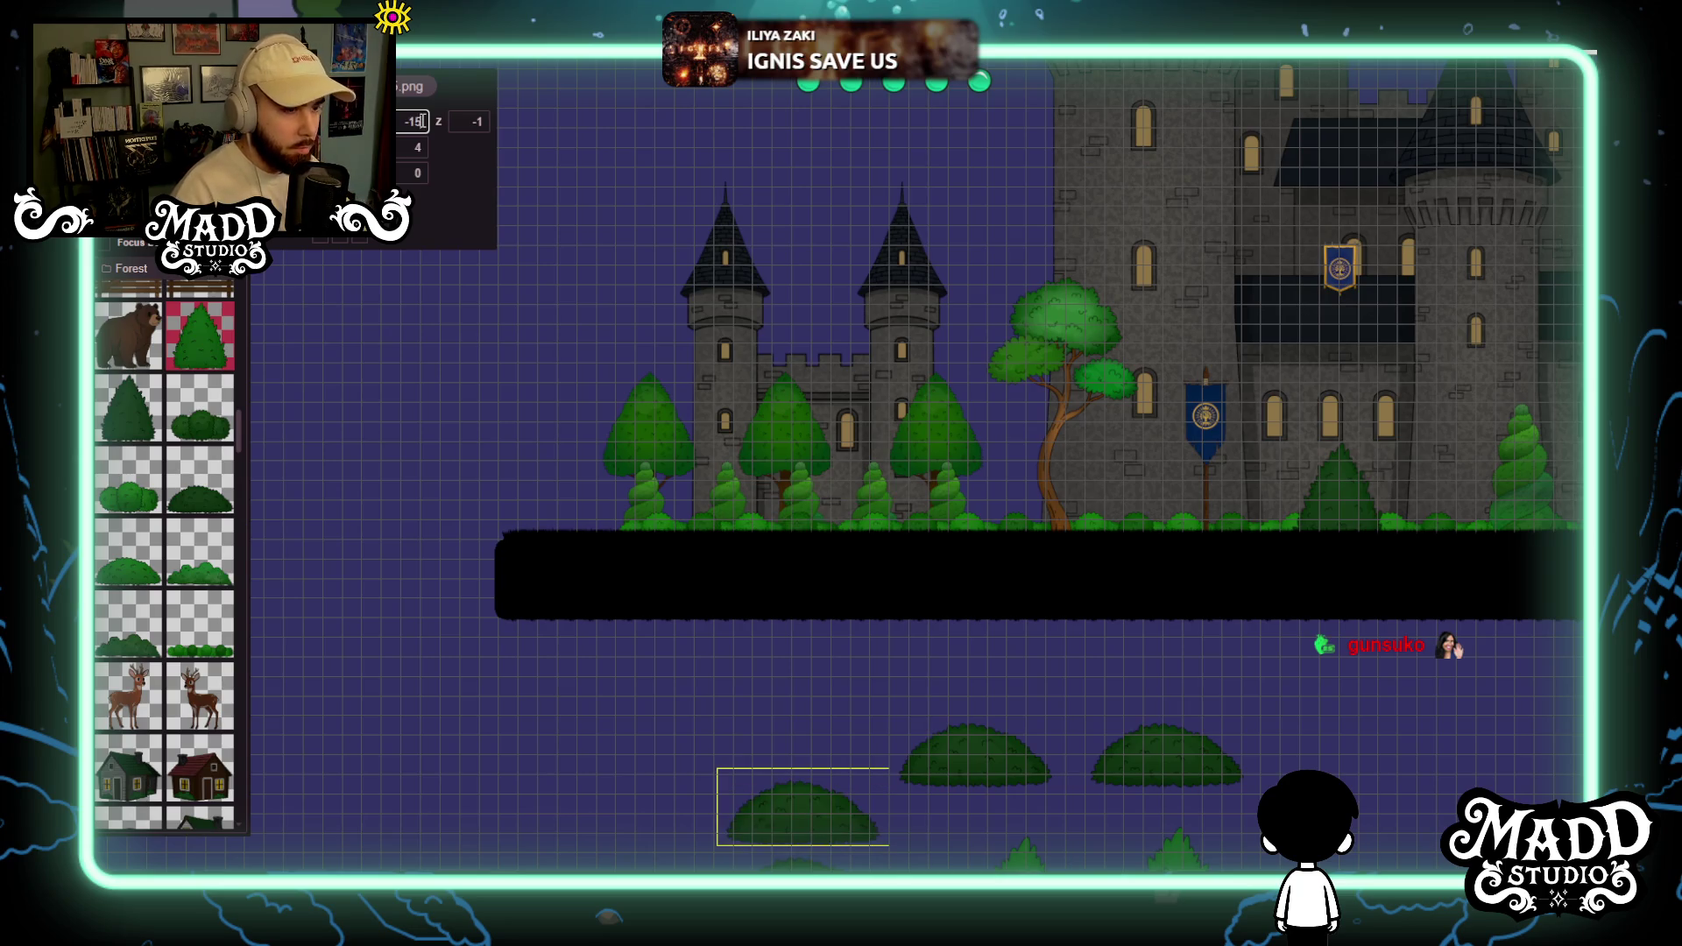
{"action": "scroll", "coordinate": [422, 121], "scroll_direction": "up", "scroll_amount": 10}
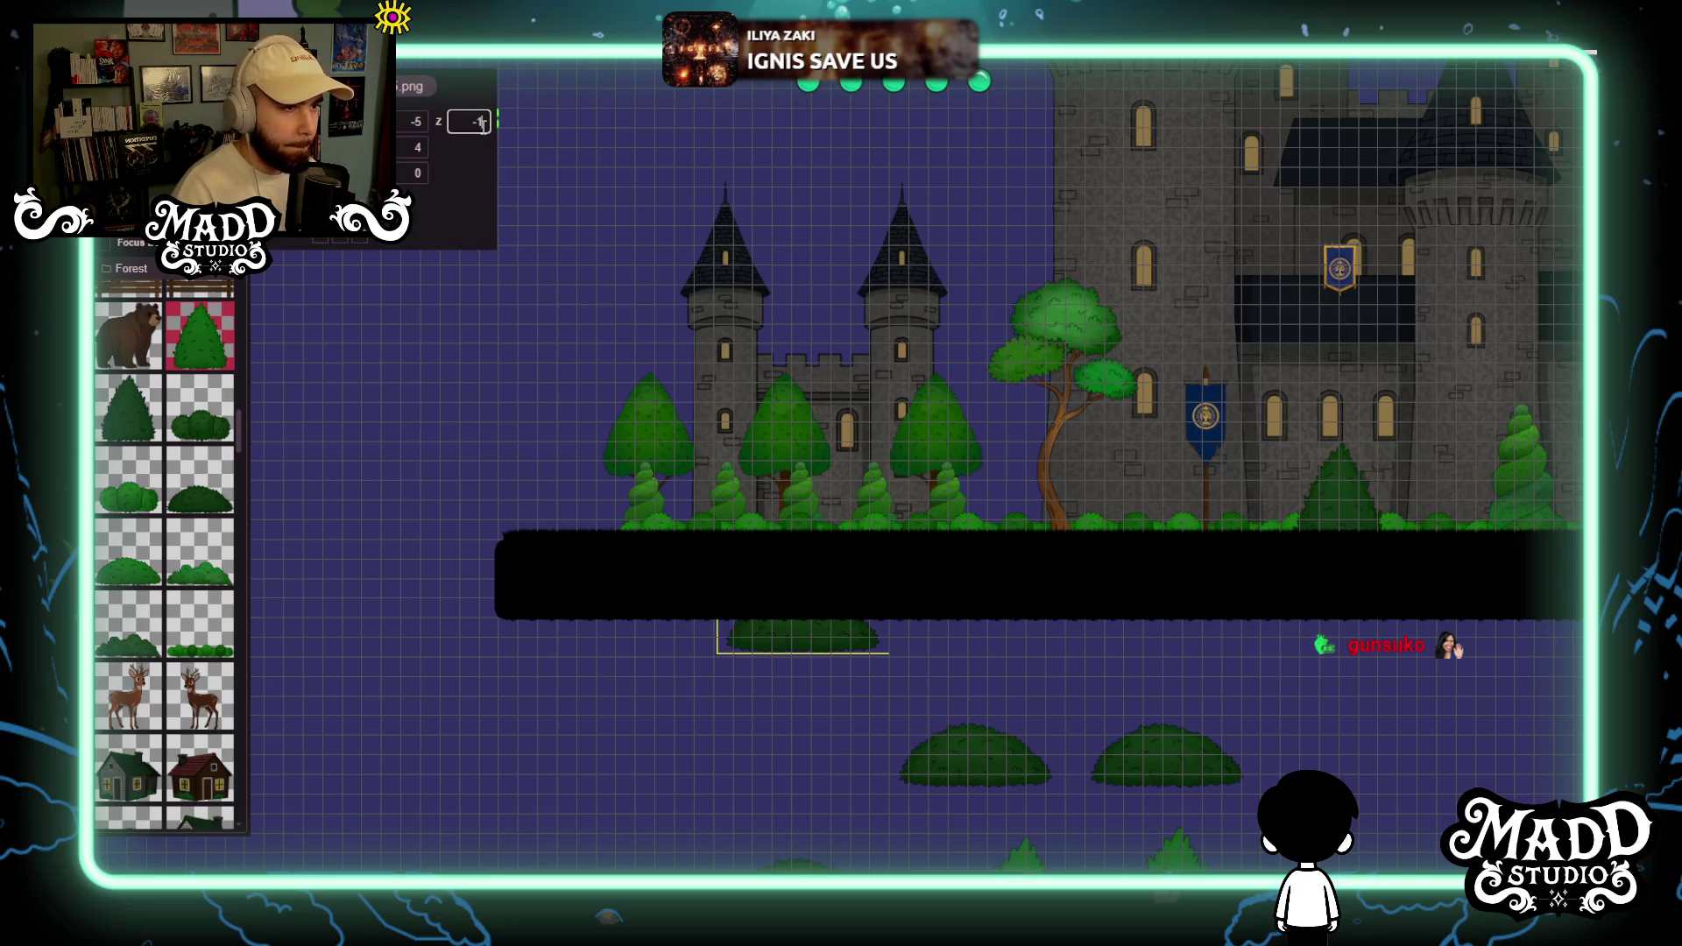
{"action": "type", "text": "8"}
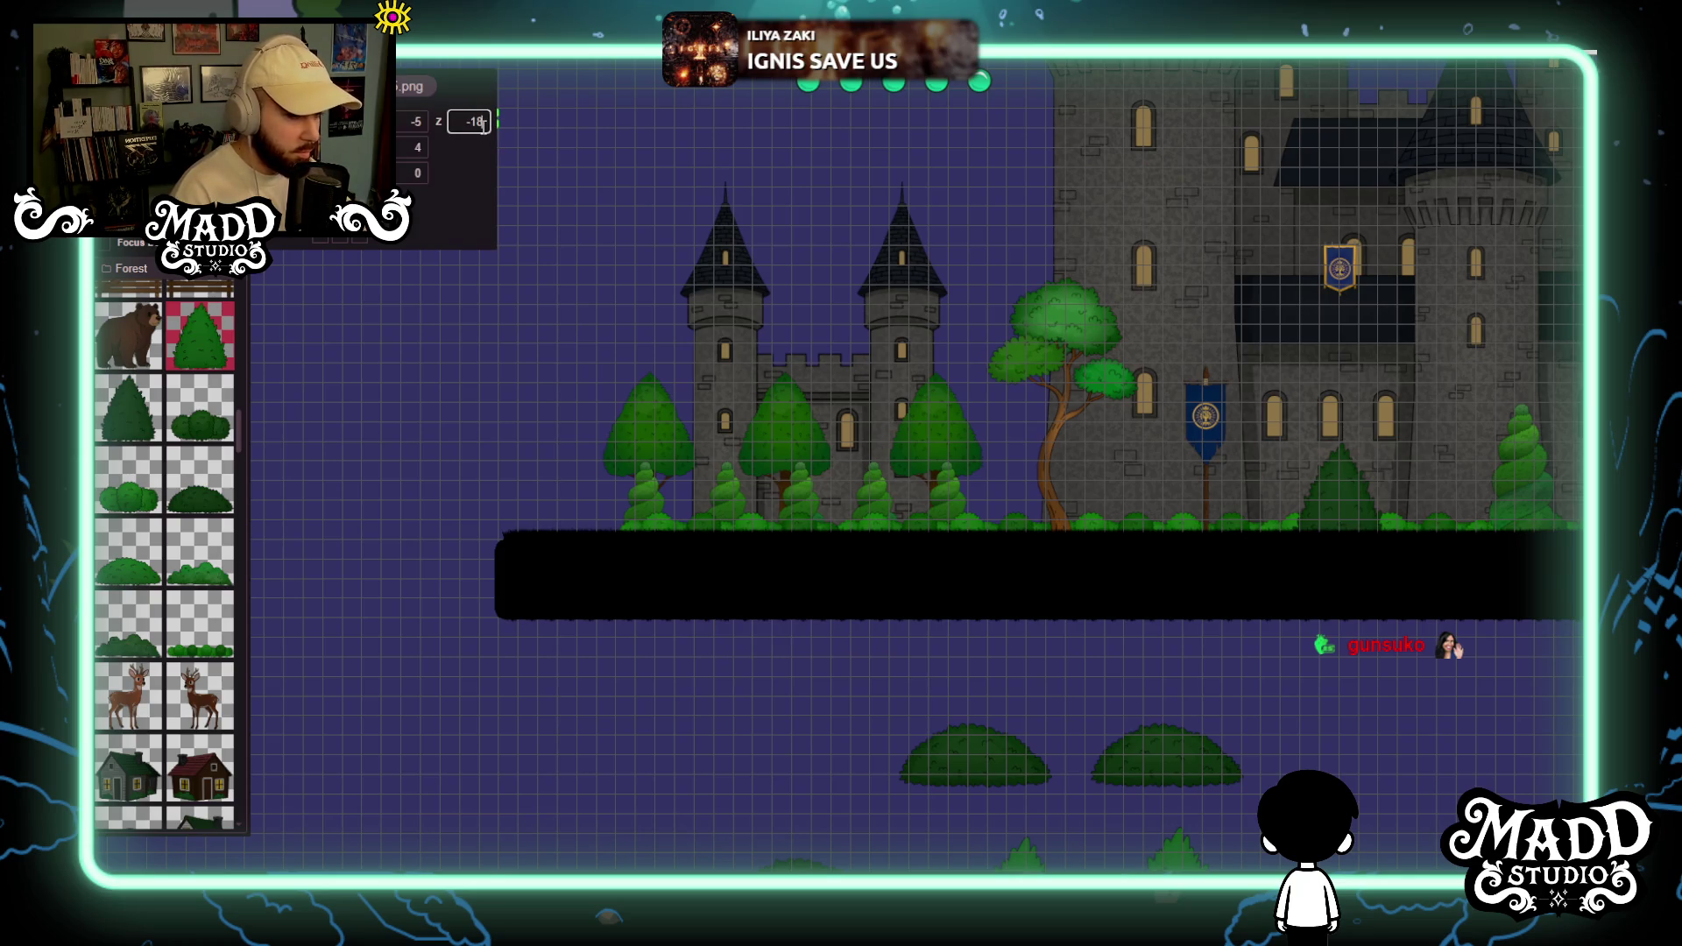
{"action": "scroll", "coordinate": [703, 560], "scroll_direction": "up", "scroll_amount": 5}
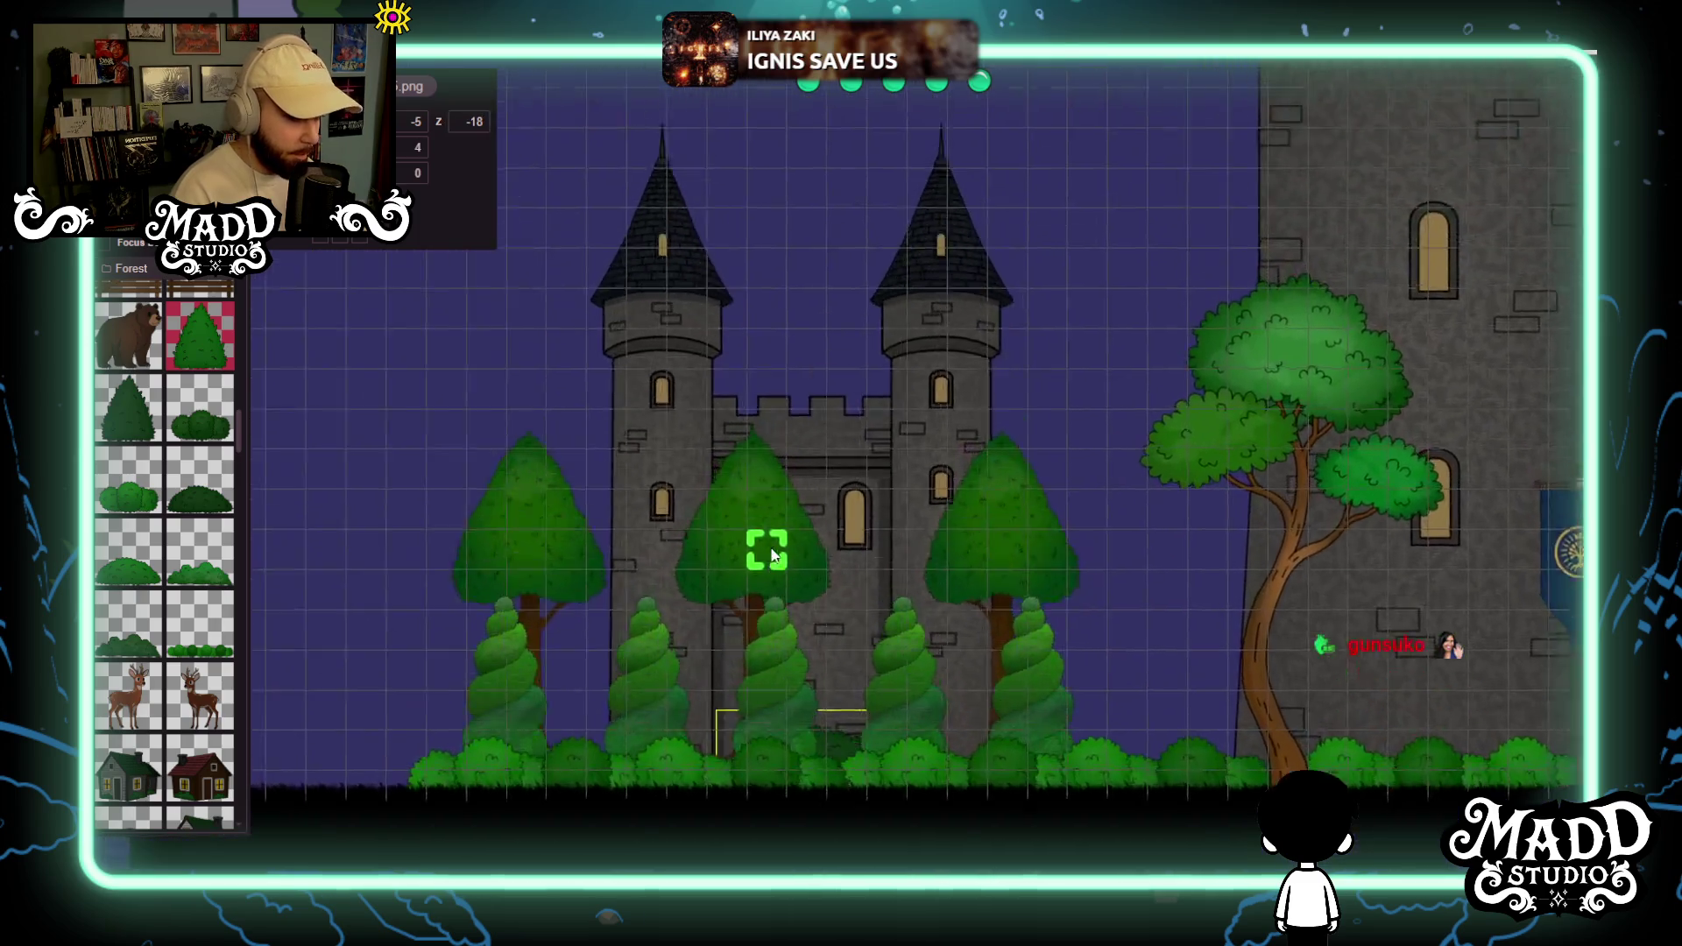
{"action": "mouse_move", "coordinate": [772, 554]}
{"action": "left_mouse_down"}
{"action": "mouse_move", "coordinate": [879, 668]}
{"action": "mouse_move", "coordinate": [1096, 639]}
{"action": "mouse_move", "coordinate": [752, 613]}
{"action": "mouse_move", "coordinate": [952, 607]}
{"action": "mouse_move", "coordinate": [958, 702]}
{"action": "mouse_move", "coordinate": [1159, 617]}
{"action": "mouse_move", "coordinate": [893, 628]}
{"action": "left_mouse_up"}
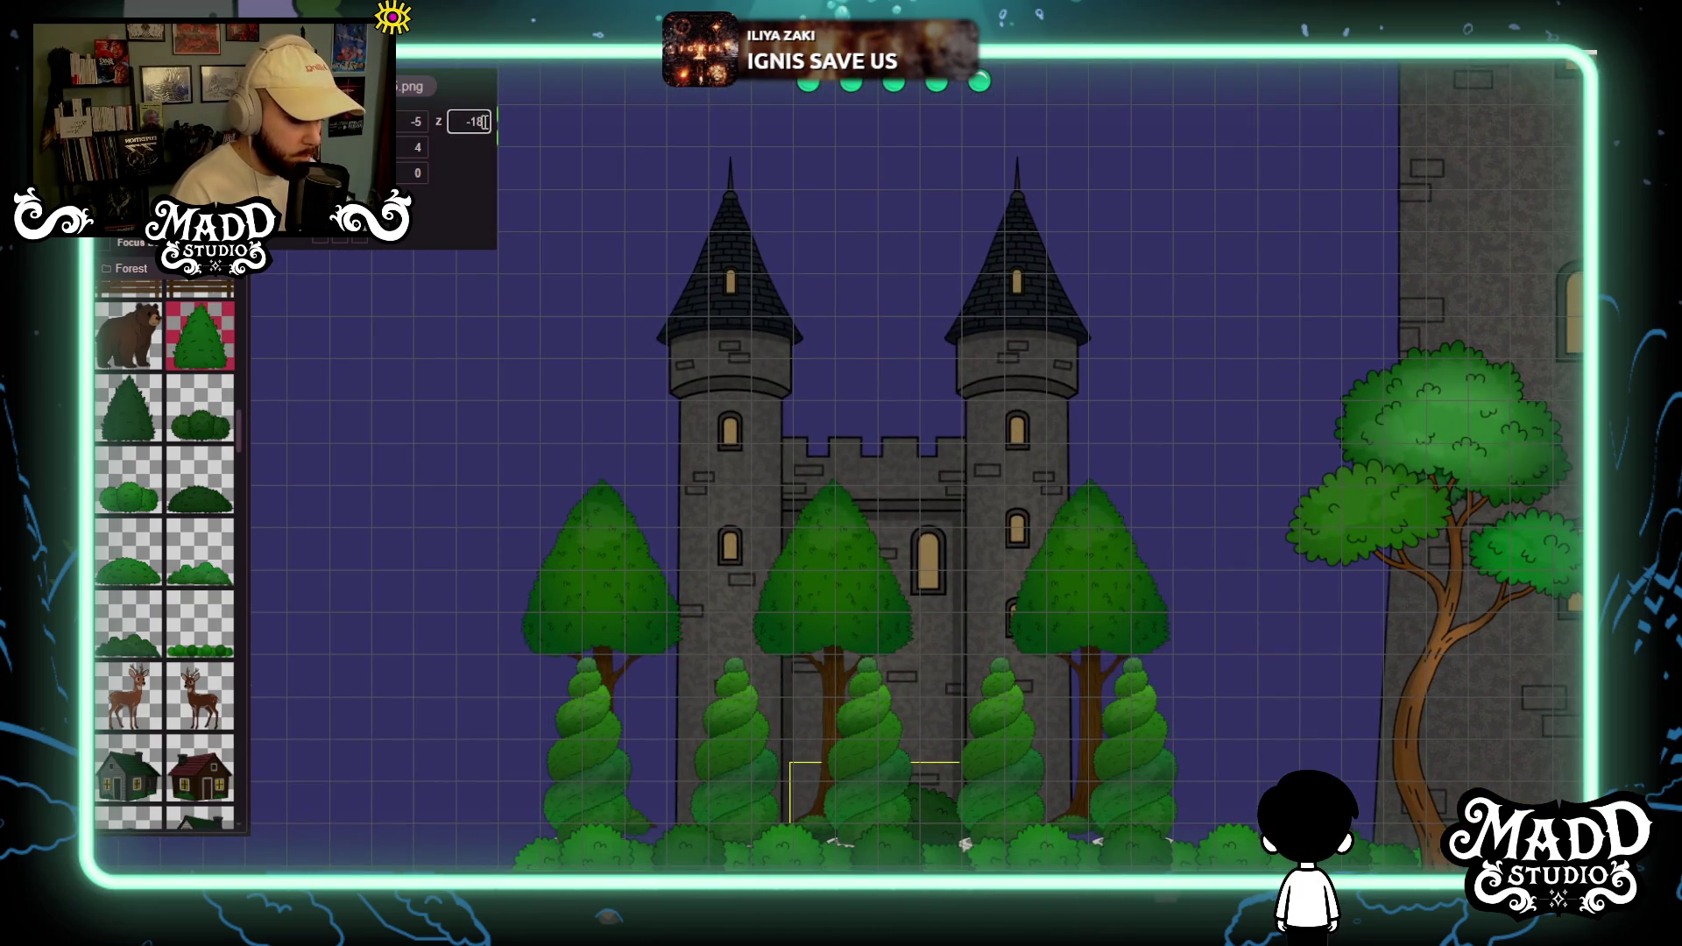
Frame the castle, its middle cone tree and the foreground bushes in view.
{"action": "mouse_move", "coordinate": [569, 430]}
{"action": "left_mouse_down"}
{"action": "mouse_move", "coordinate": [932, 552]}
{"action": "mouse_move", "coordinate": [770, 496]}
{"action": "mouse_move", "coordinate": [605, 406]}
{"action": "mouse_move", "coordinate": [525, 407]}
{"action": "mouse_move", "coordinate": [529, 526]}
{"action": "mouse_move", "coordinate": [695, 419]}
{"action": "left_mouse_up"}
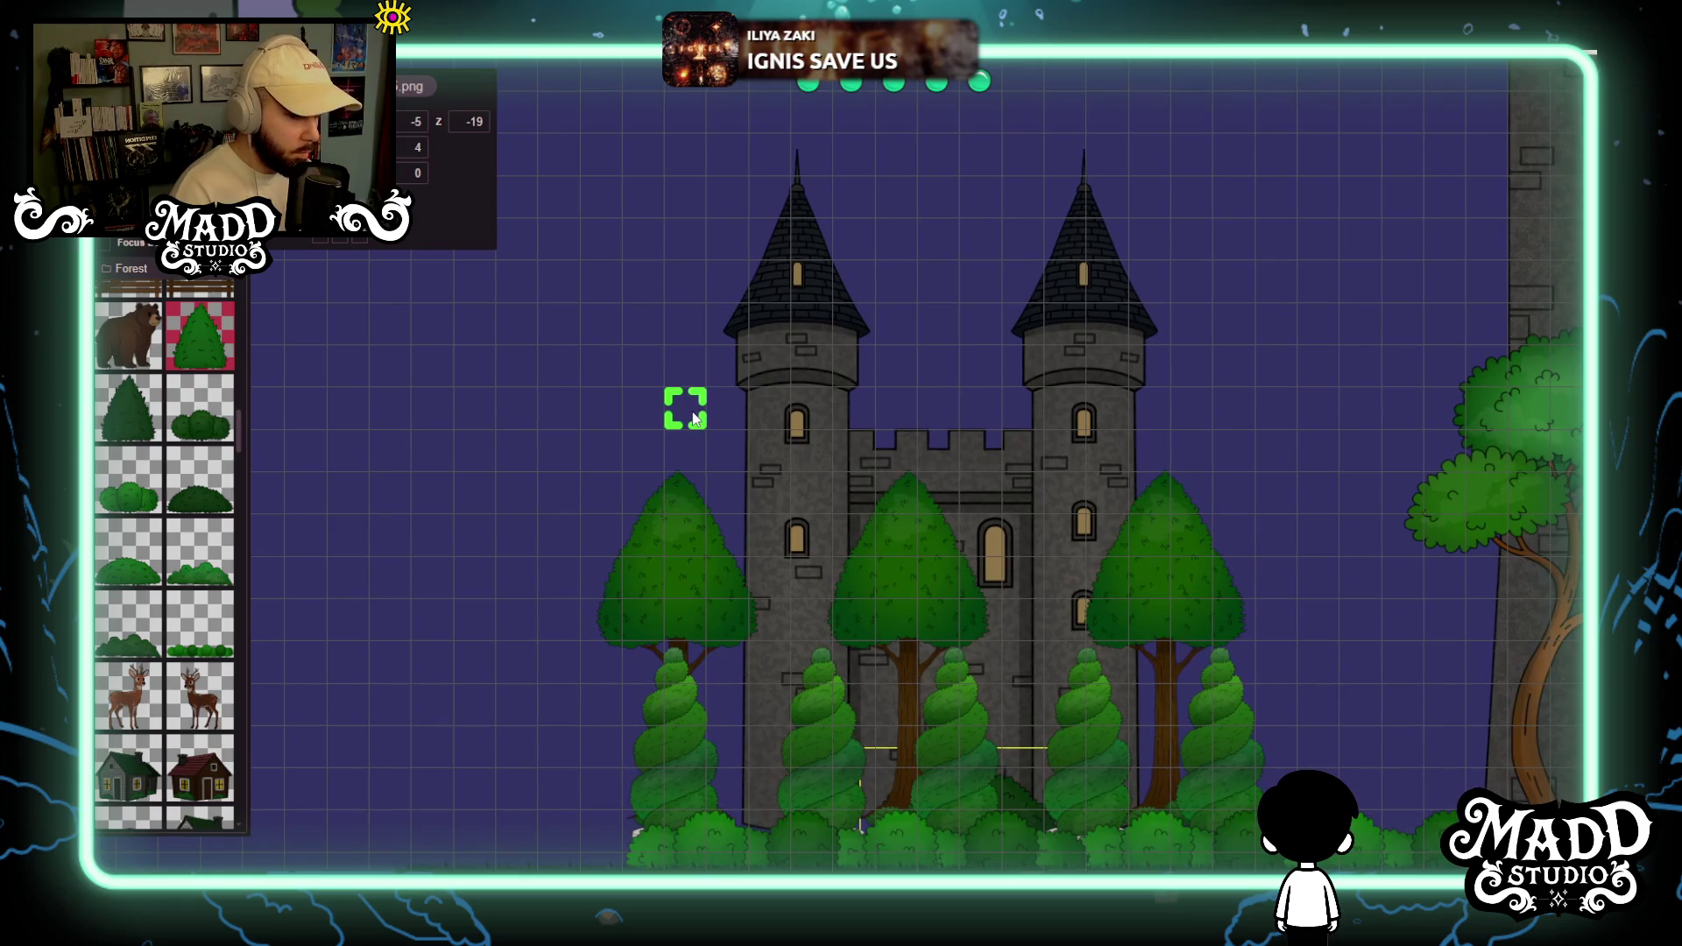
{"action": "left_click", "coordinate": [807, 311]}
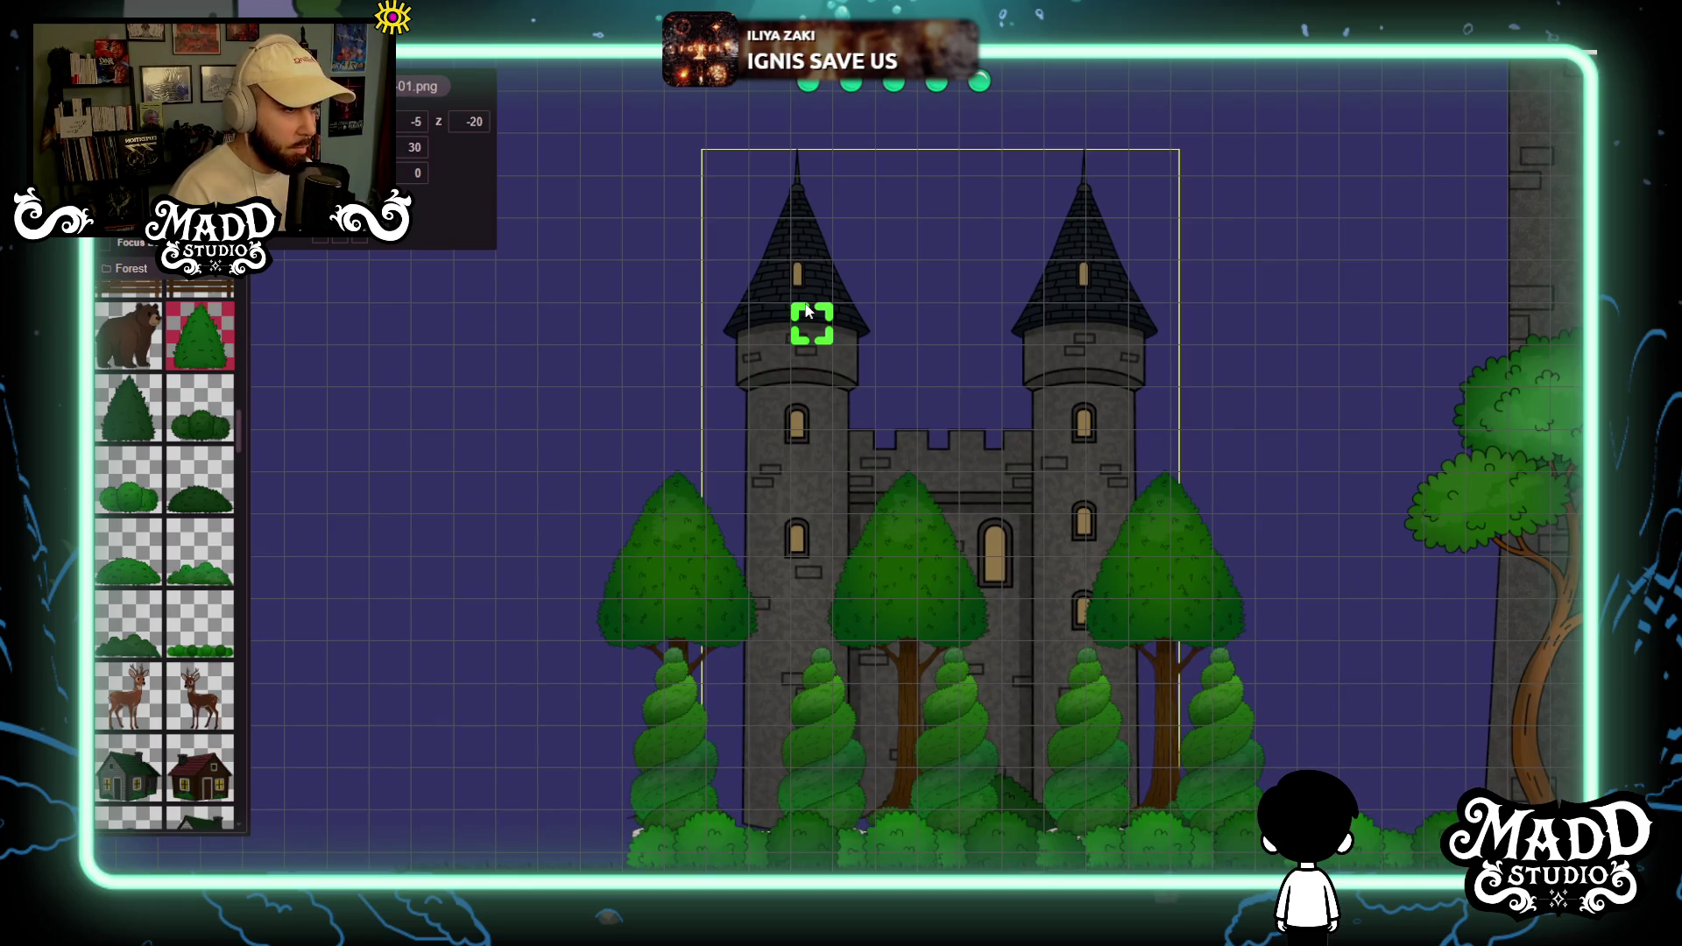
{"action": "left_click", "coordinate": [903, 596]}
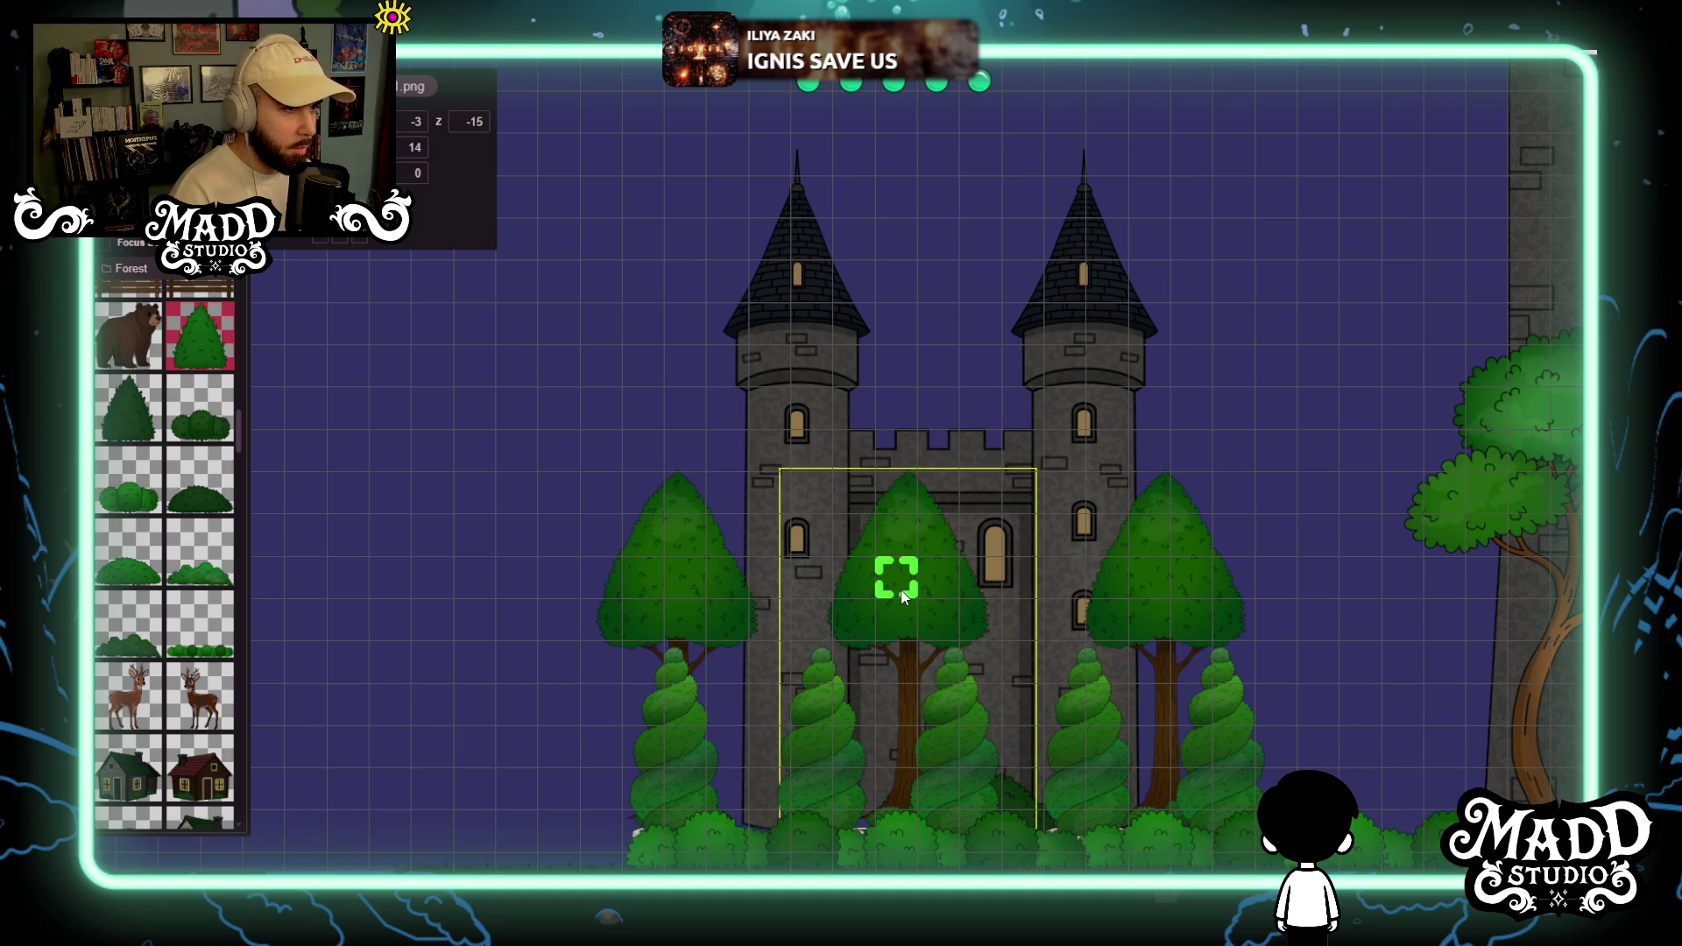
{"action": "scroll", "coordinate": [902, 596], "scroll_direction": "up", "scroll_amount": 2}
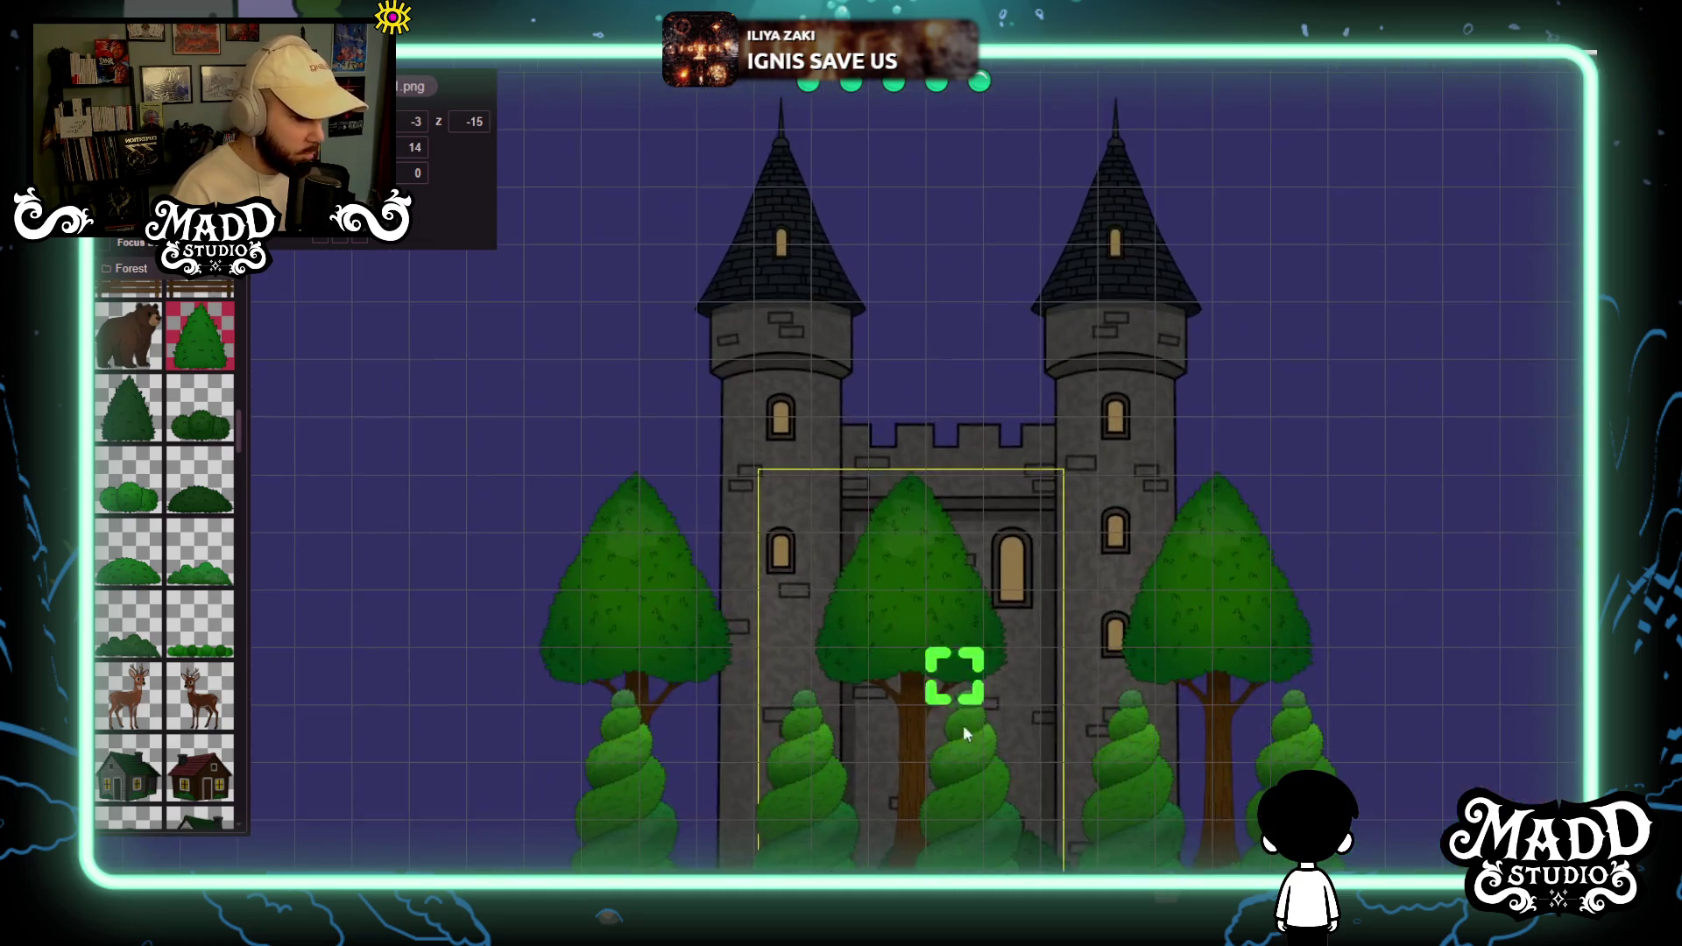
{"action": "mouse_move", "coordinate": [772, 668]}
{"action": "left_mouse_down"}
{"action": "mouse_move", "coordinate": [554, 664]}
{"action": "mouse_move", "coordinate": [1096, 649]}
{"action": "mouse_move", "coordinate": [1240, 687]}
{"action": "left_mouse_up"}
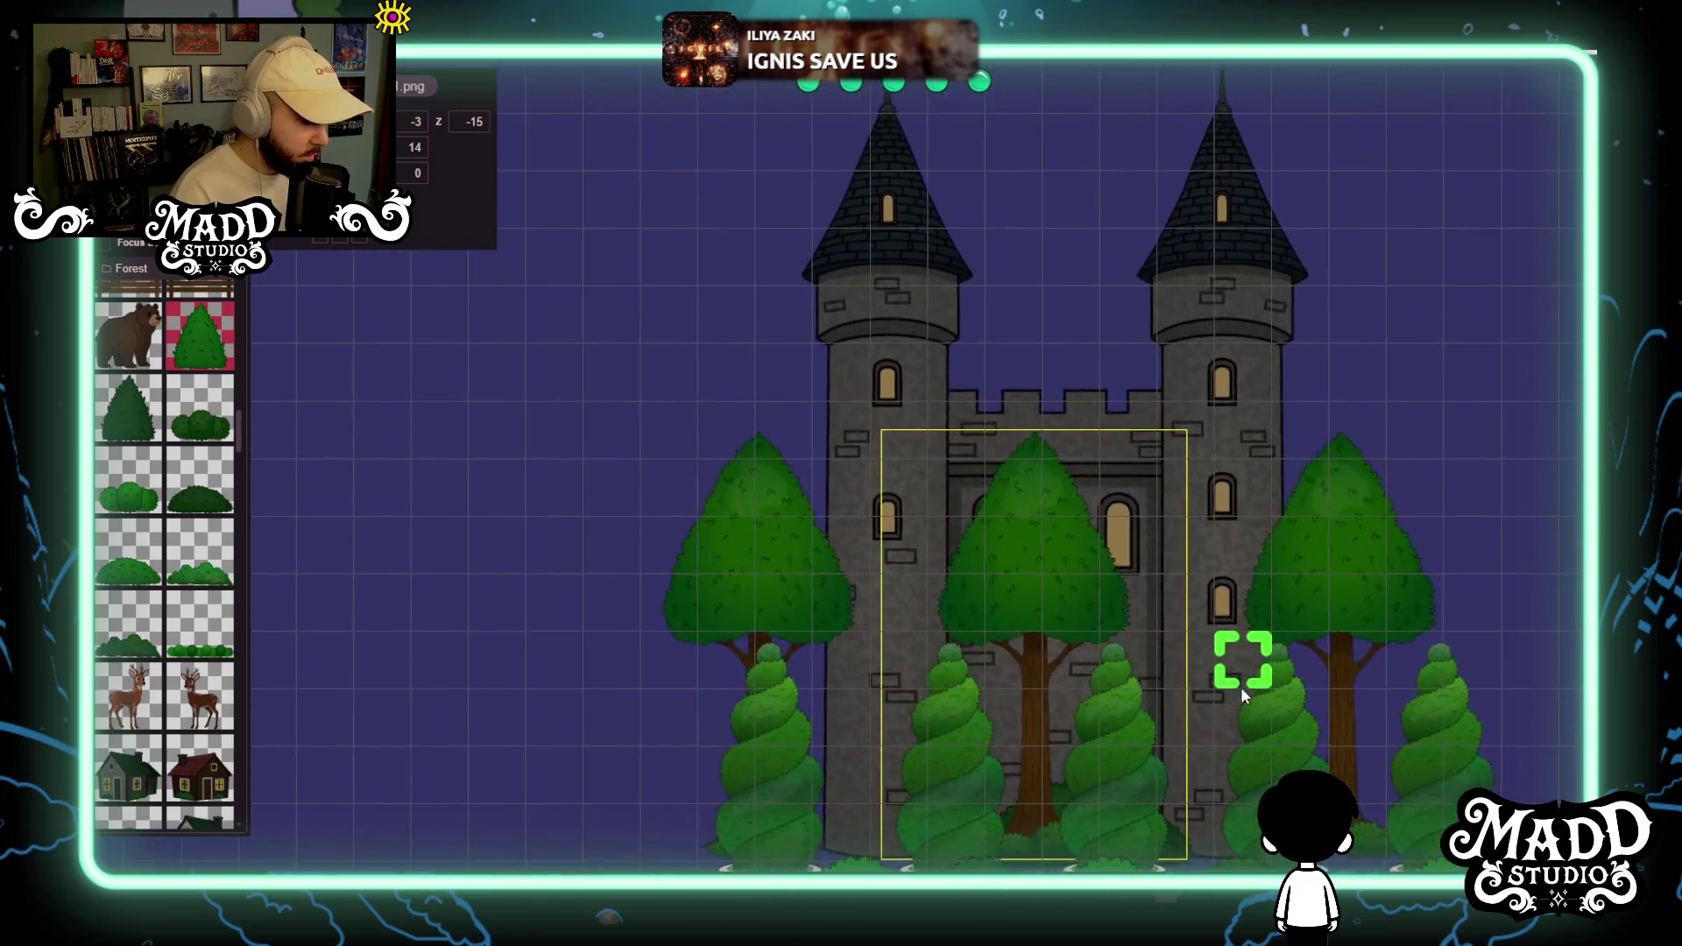
{"action": "mouse_move", "coordinate": [1011, 781]}
{"action": "left_mouse_down"}
{"action": "mouse_move", "coordinate": [797, 671]}
{"action": "mouse_move", "coordinate": [492, 622]}
{"action": "left_mouse_up"}
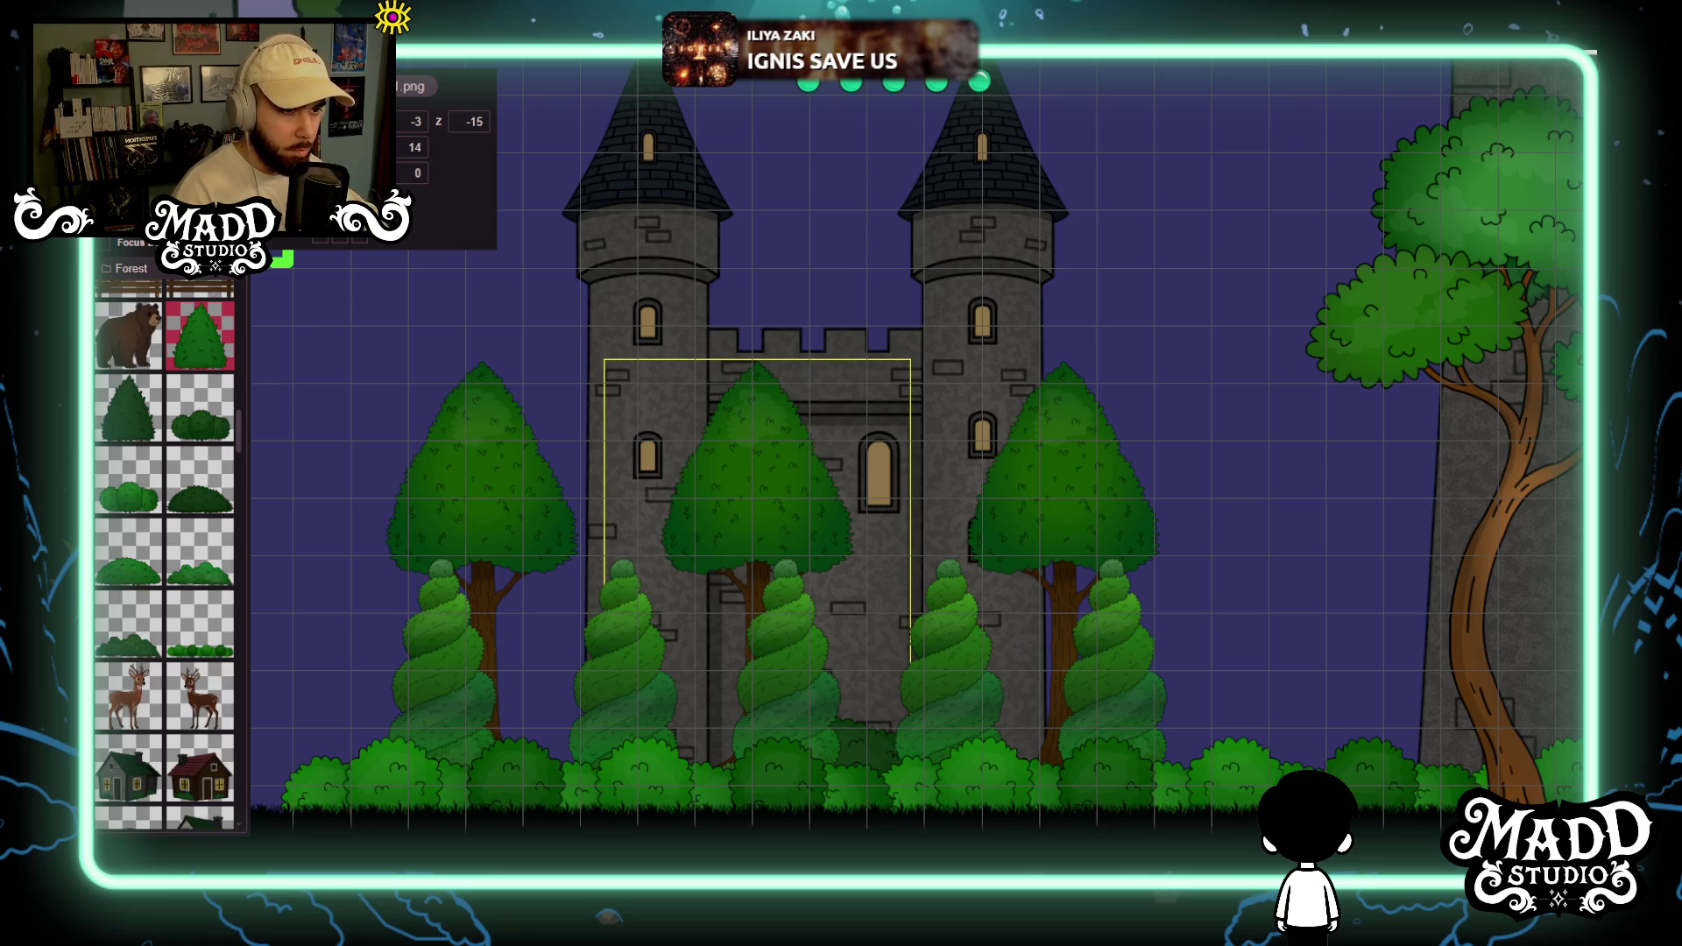
Turn on focus mode and nudge the hidden bush down one grid cell.
{"action": "left_click", "coordinate": [102, 243]}
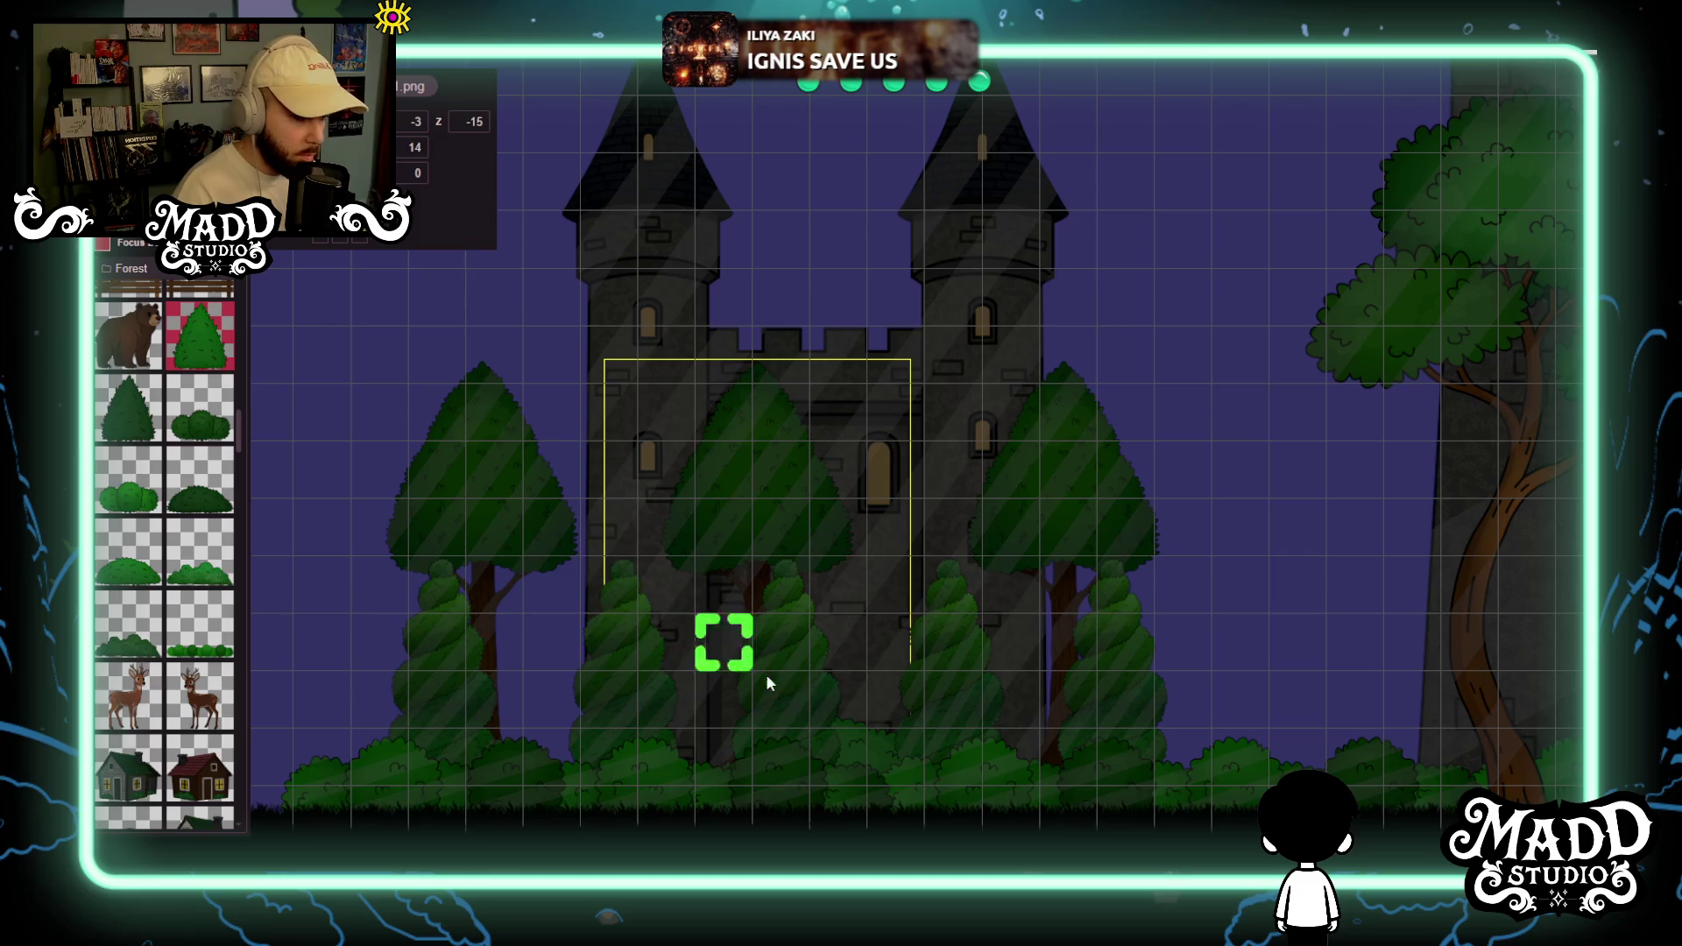
{"action": "left_click", "coordinate": [841, 722]}
{"action": "left_click_drag", "start_coordinate": [849, 688], "coordinate": [850, 712]}
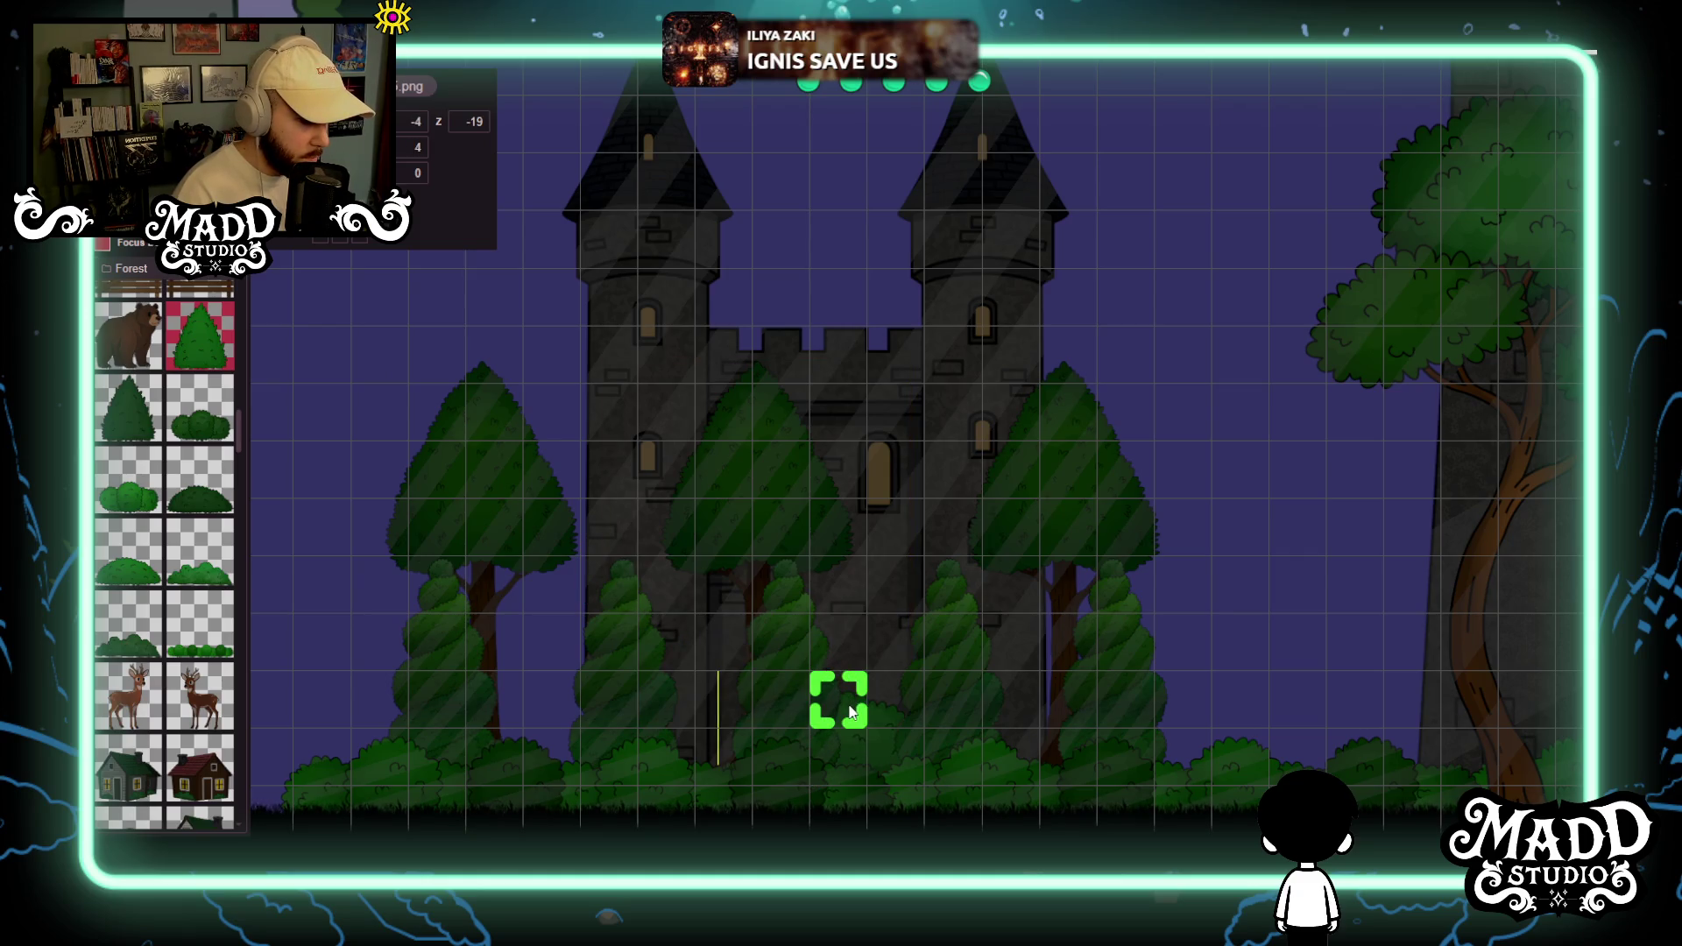
{"action": "scroll", "coordinate": [841, 701], "scroll_direction": "down", "scroll_amount": 2}
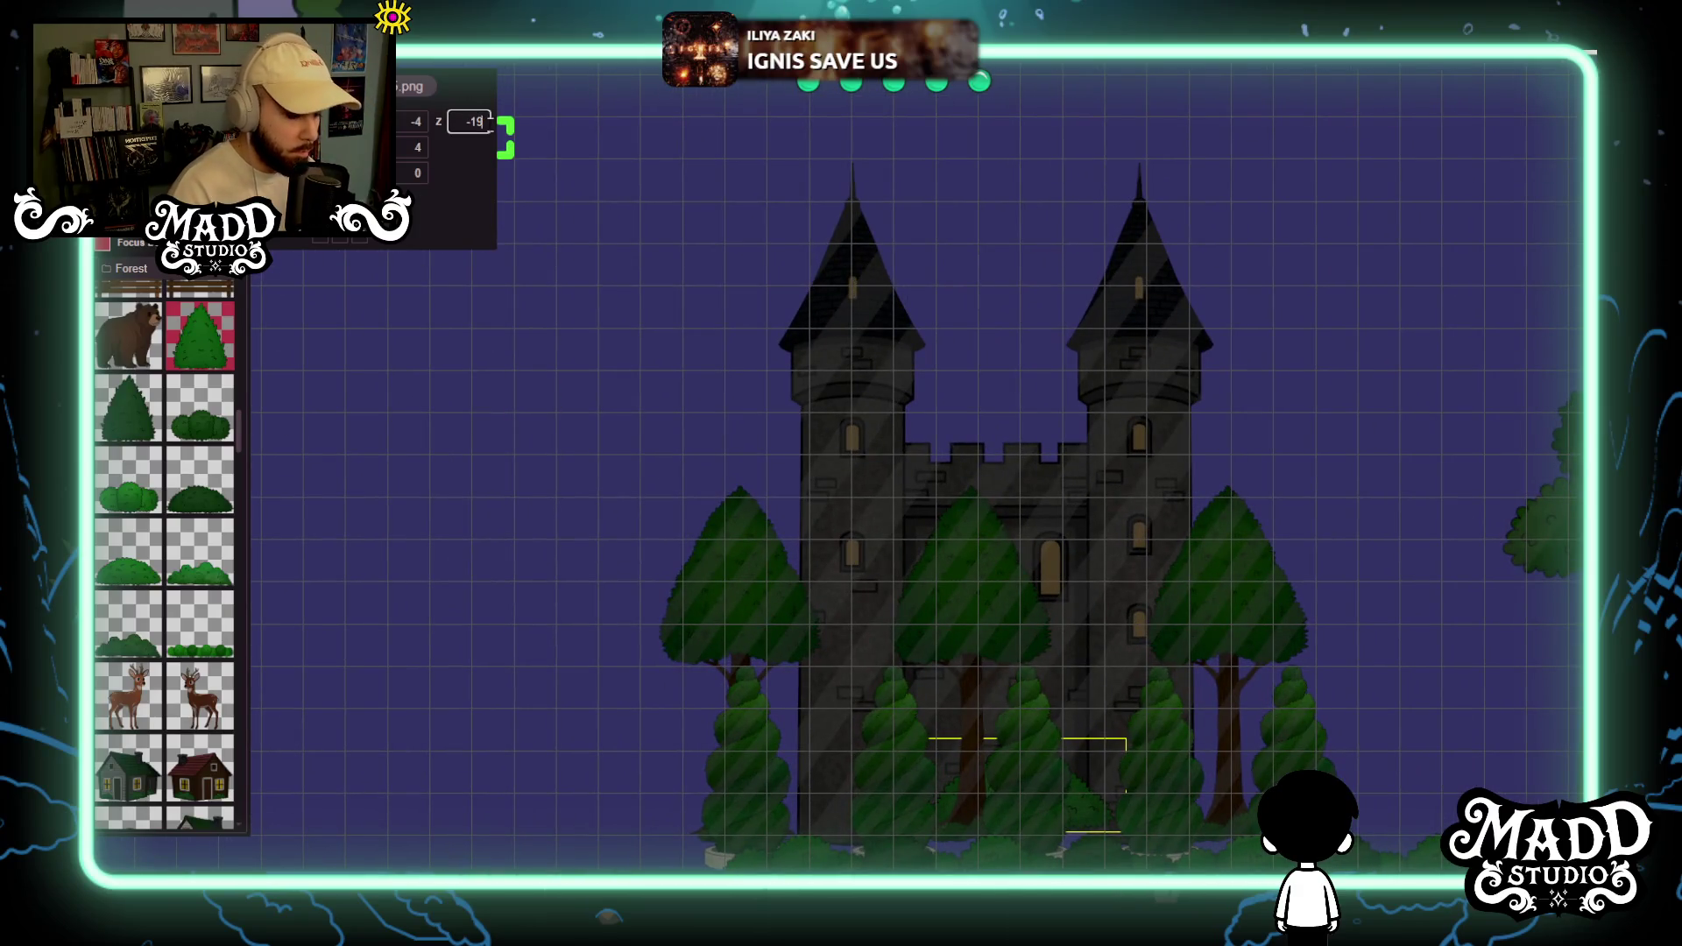
Slide a bush left along the ground and remove an accidentally placed tree.
{"action": "mouse_move", "coordinate": [950, 477]}
{"action": "left_mouse_down"}
{"action": "mouse_move", "coordinate": [706, 432]}
{"action": "mouse_move", "coordinate": [529, 507]}
{"action": "mouse_move", "coordinate": [990, 532]}
{"action": "mouse_move", "coordinate": [1109, 513]}
{"action": "mouse_move", "coordinate": [964, 561]}
{"action": "mouse_move", "coordinate": [832, 543]}
{"action": "mouse_move", "coordinate": [866, 517]}
{"action": "left_mouse_up"}
{"action": "mouse_move", "coordinate": [962, 789]}
{"action": "left_mouse_down"}
{"action": "mouse_move", "coordinate": [708, 784]}
{"action": "mouse_move", "coordinate": [666, 745]}
{"action": "mouse_move", "coordinate": [619, 786]}
{"action": "left_mouse_up"}
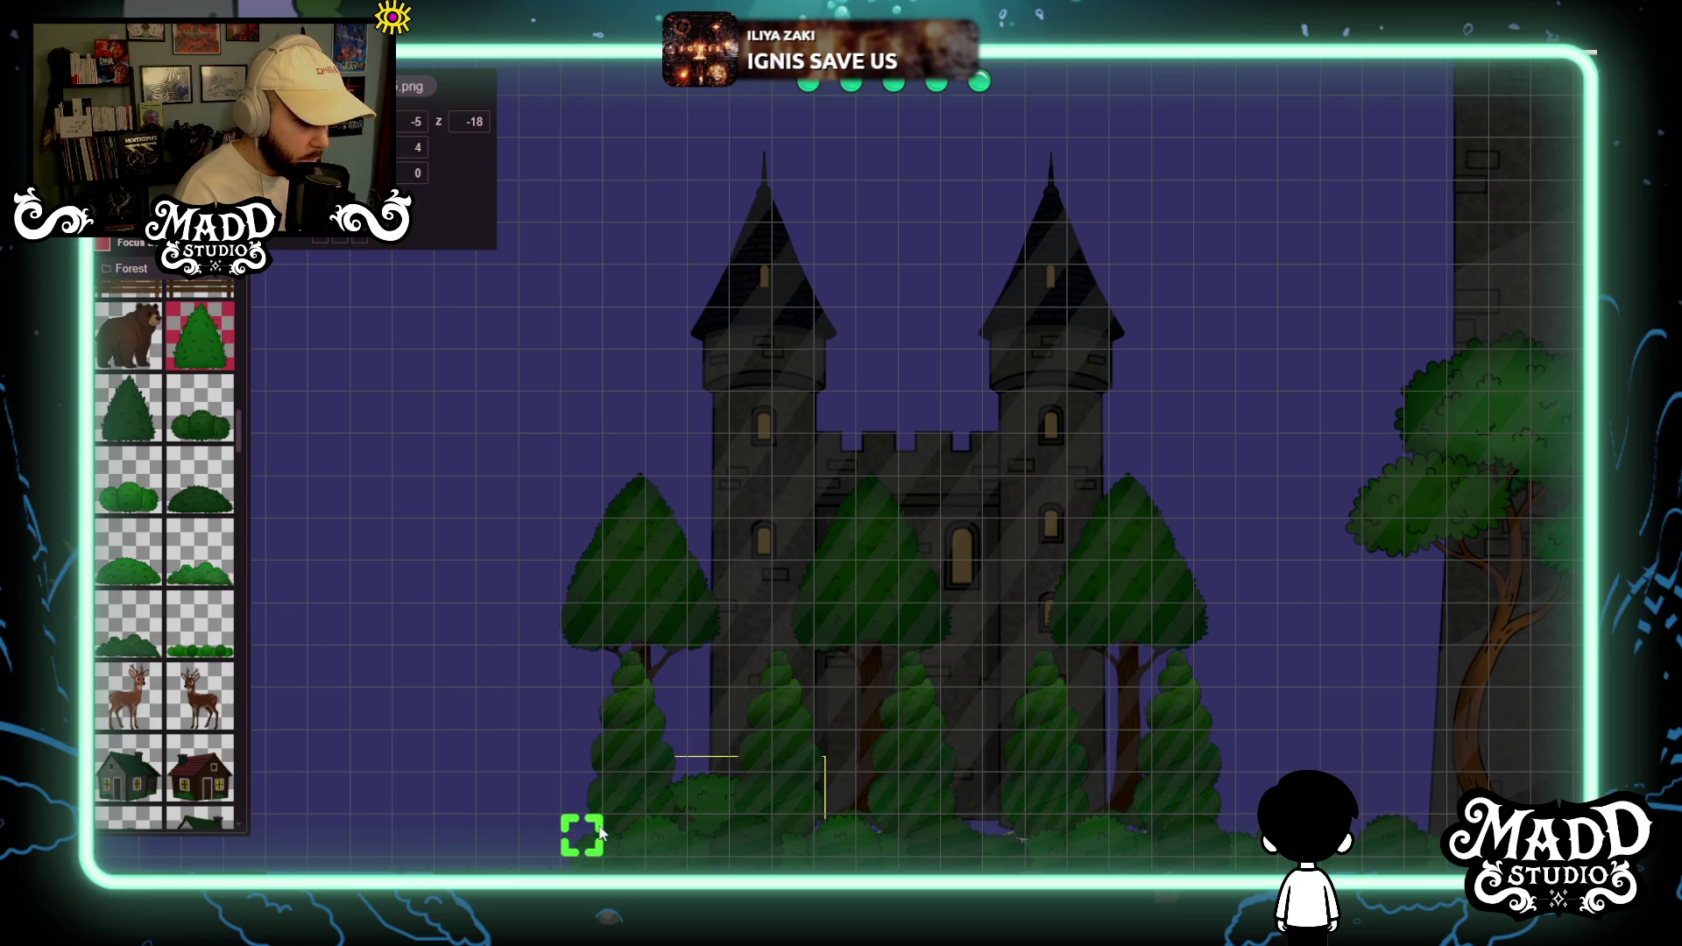
{"action": "mouse_move", "coordinate": [962, 669]}
{"action": "left_mouse_down"}
{"action": "mouse_move", "coordinate": [762, 777]}
{"action": "mouse_move", "coordinate": [687, 649]}
{"action": "mouse_move", "coordinate": [736, 714]}
{"action": "mouse_move", "coordinate": [733, 647]}
{"action": "mouse_move", "coordinate": [830, 661]}
{"action": "mouse_move", "coordinate": [818, 421]}
{"action": "mouse_move", "coordinate": [832, 525]}
{"action": "left_mouse_up"}
{"action": "left_click", "coordinate": [1024, 712]}
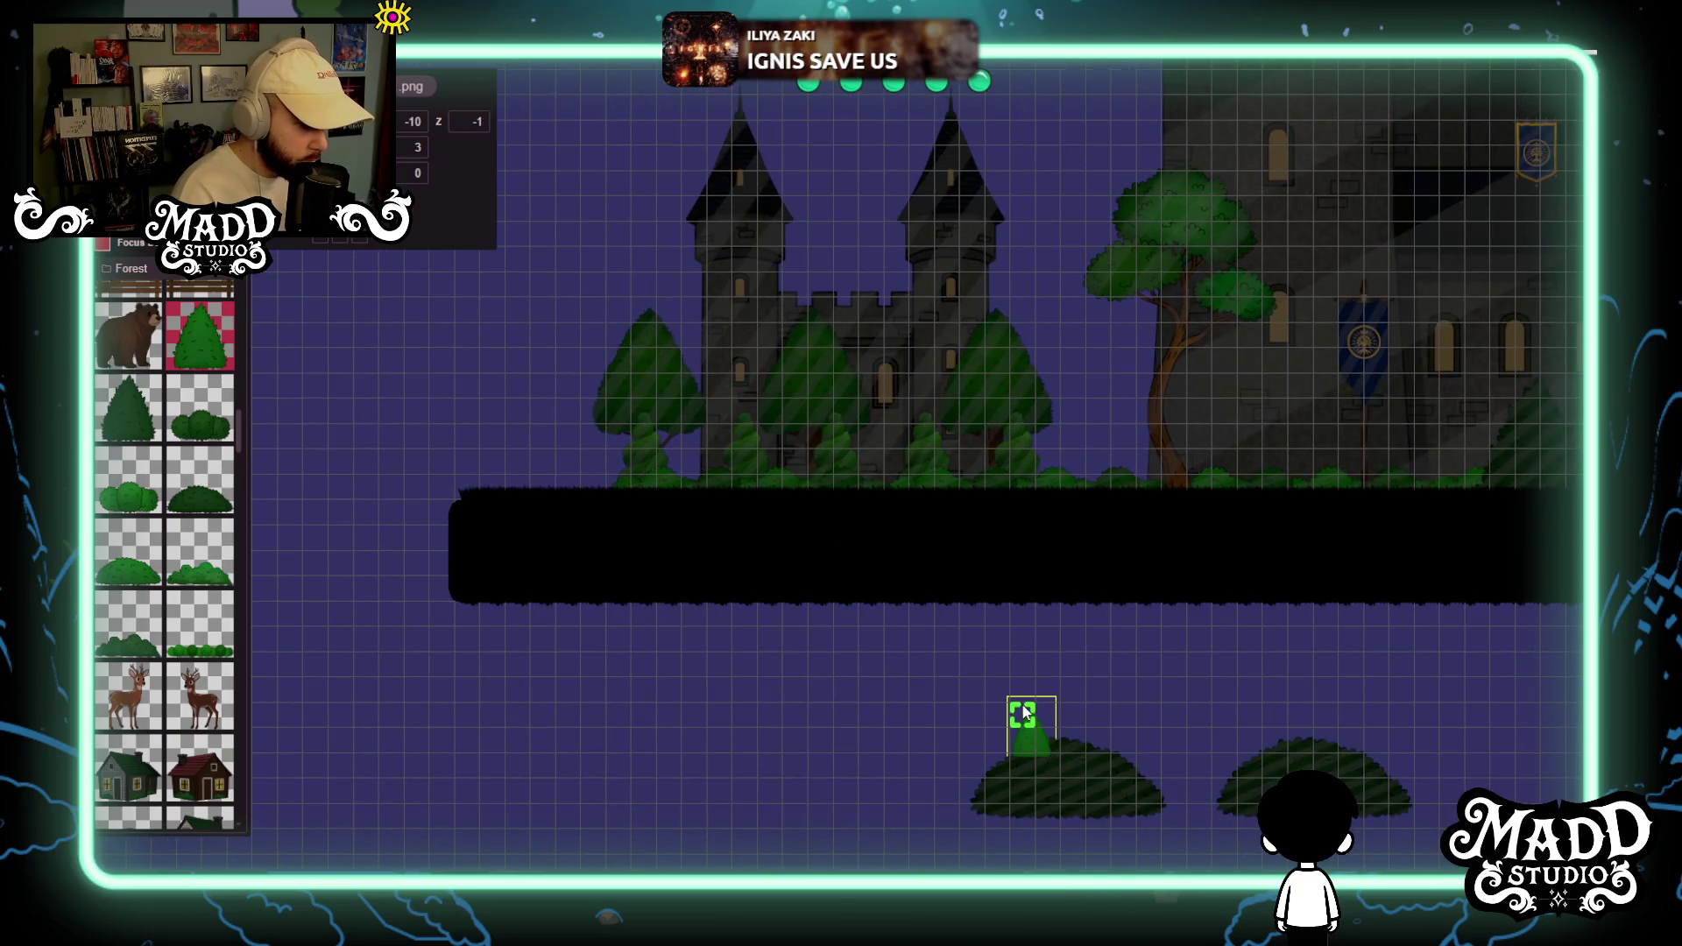
{"action": "key", "text": "Delete"}
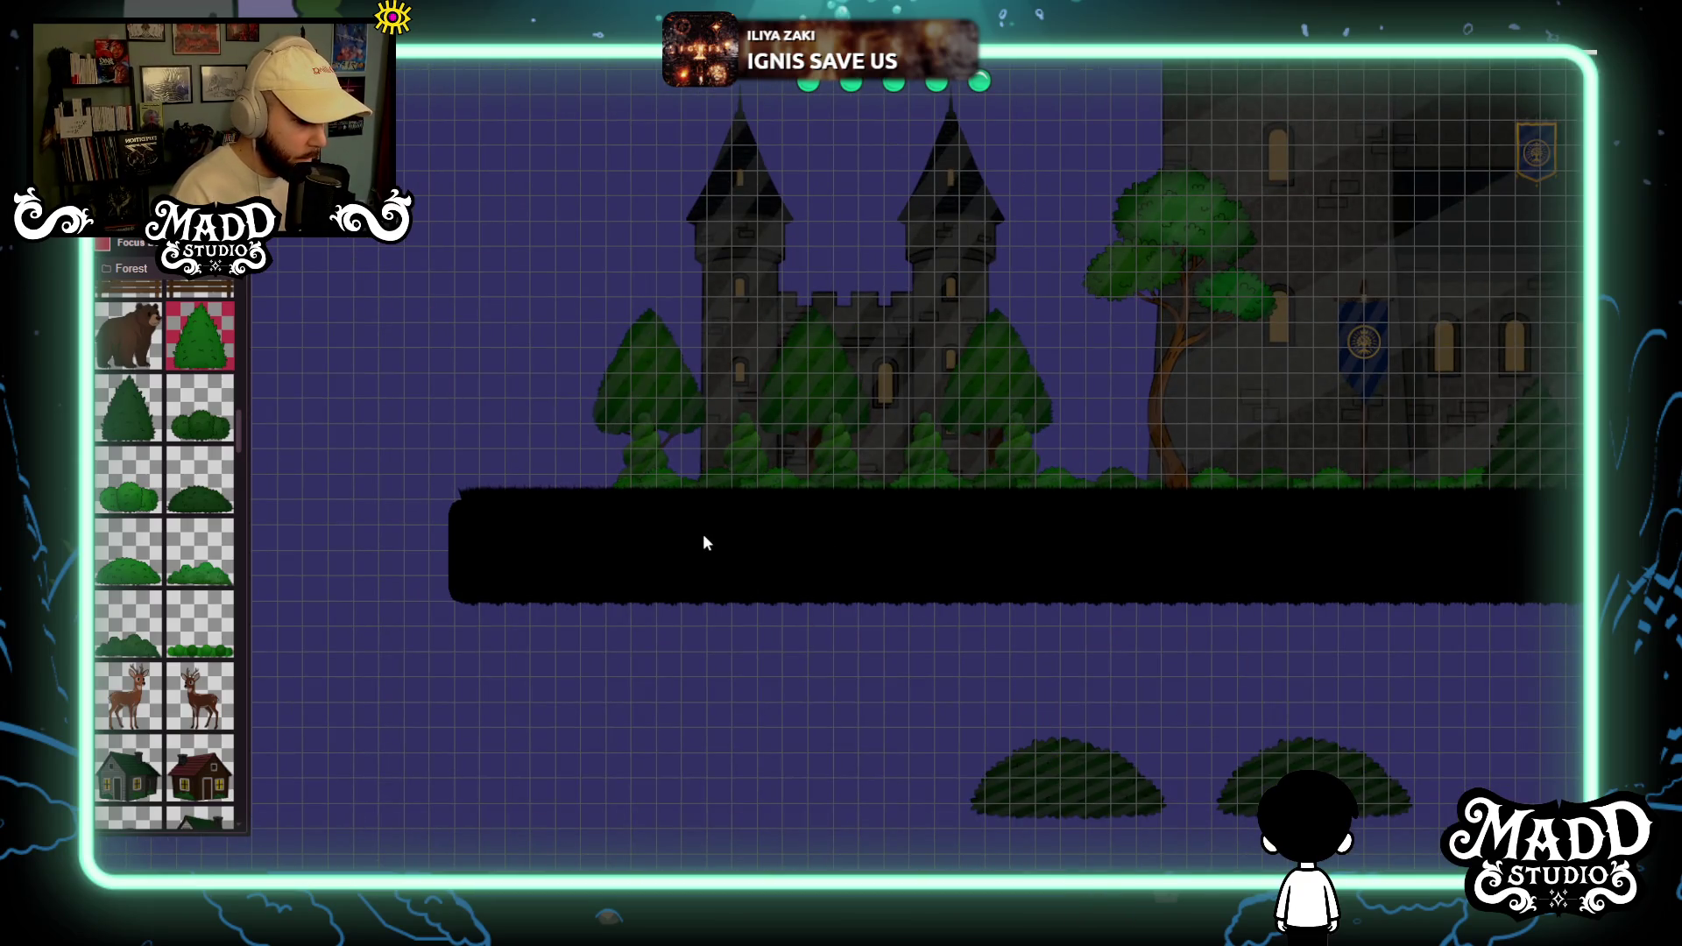
Move the castle-base bush up behind the trees and turn off focus mode.
{"action": "left_click_drag", "start_coordinate": [845, 614], "coordinate": [895, 840]}
{"action": "scroll", "coordinate": [896, 839], "scroll_direction": "up", "scroll_amount": 3}
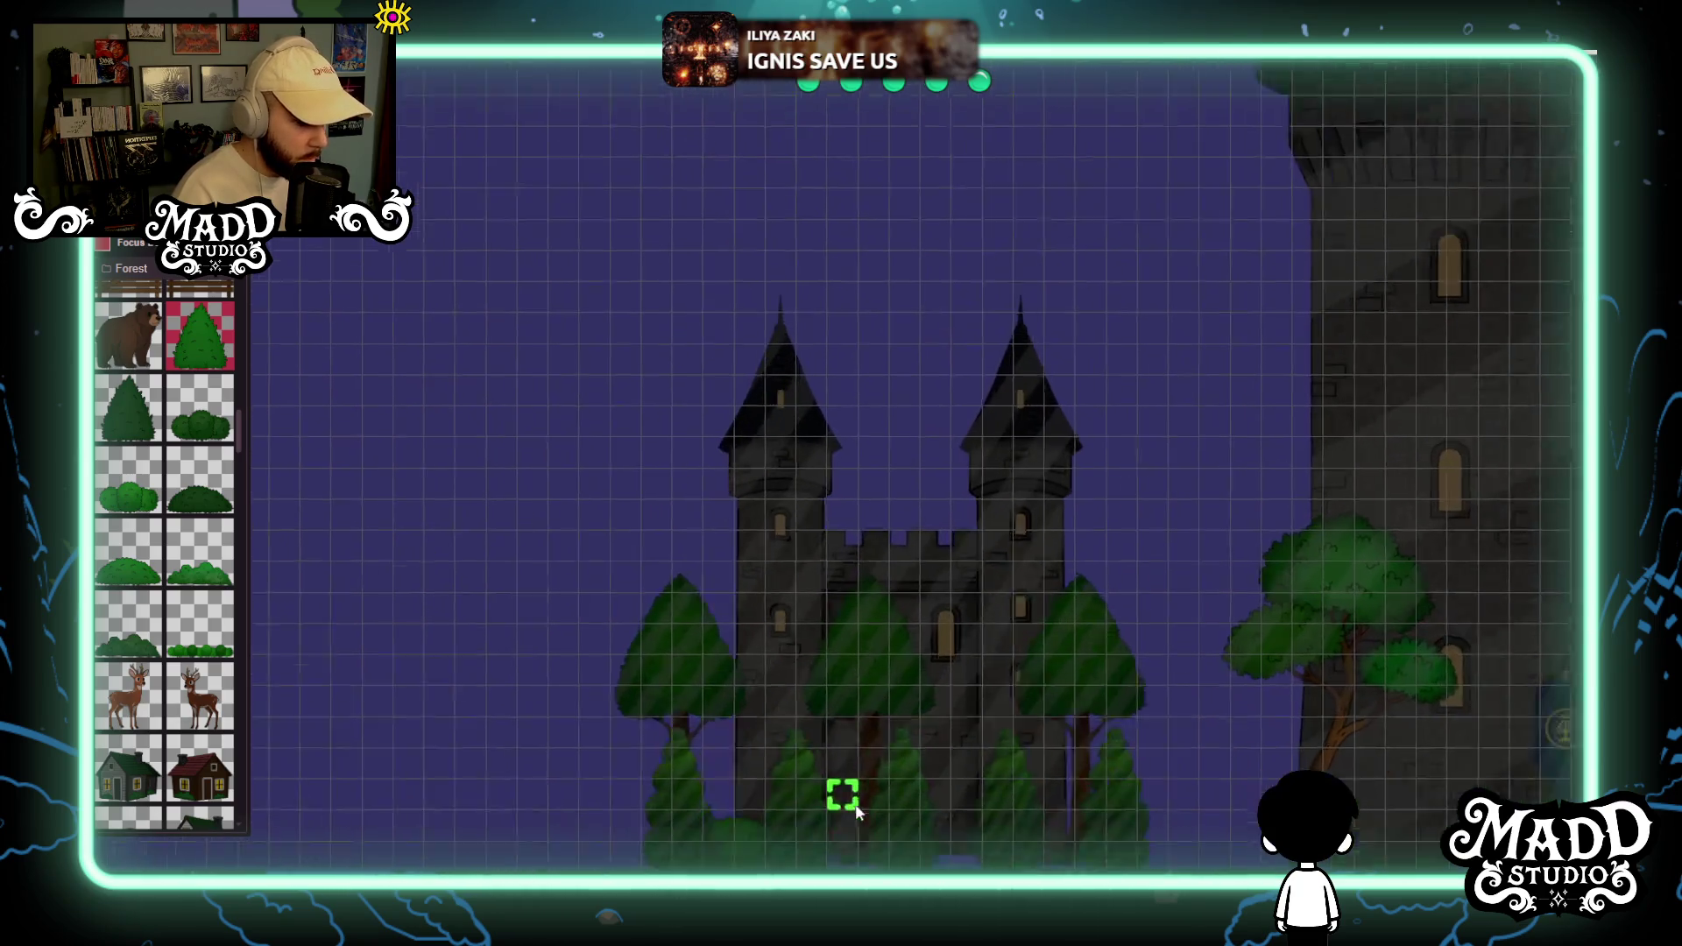
{"action": "left_click", "coordinate": [725, 831]}
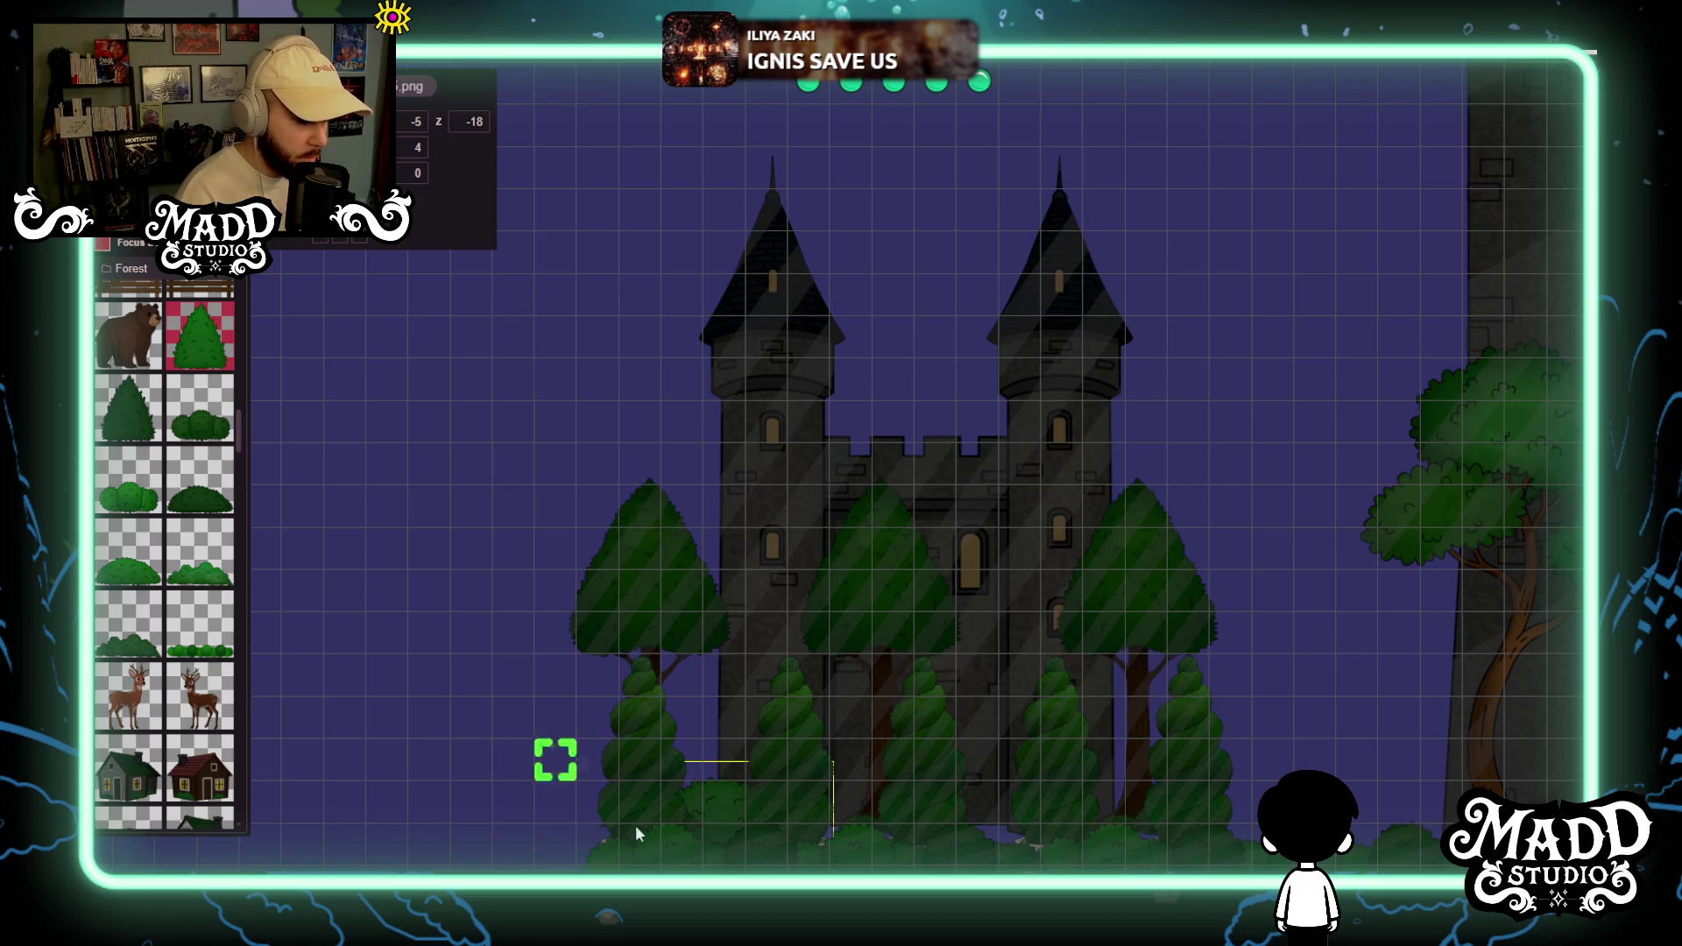
{"action": "mouse_move", "coordinate": [728, 797]}
{"action": "left_mouse_down"}
{"action": "mouse_move", "coordinate": [798, 662]}
{"action": "mouse_move", "coordinate": [714, 833]}
{"action": "mouse_move", "coordinate": [668, 794]}
{"action": "mouse_move", "coordinate": [682, 761]}
{"action": "mouse_move", "coordinate": [681, 801]}
{"action": "mouse_move", "coordinate": [978, 802]}
{"action": "mouse_move", "coordinate": [780, 581]}
{"action": "left_mouse_up"}
{"action": "scroll", "coordinate": [784, 583], "scroll_direction": "down", "scroll_amount": 3}
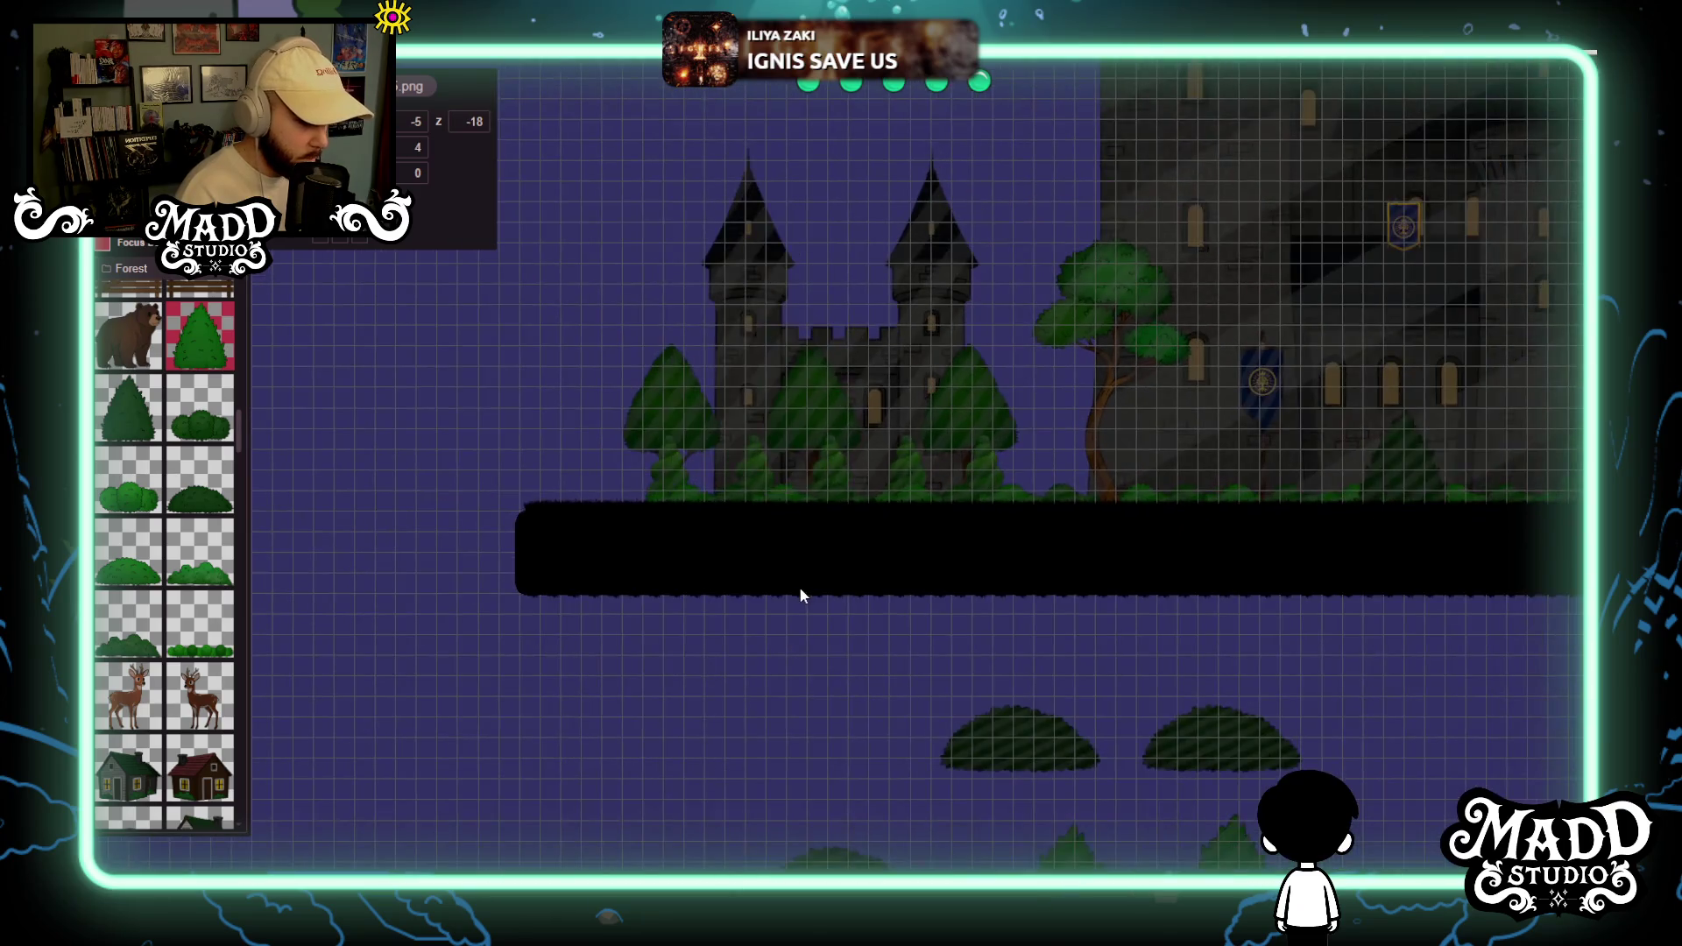
{"action": "left_click_drag", "start_coordinate": [864, 682], "coordinate": [747, 585]}
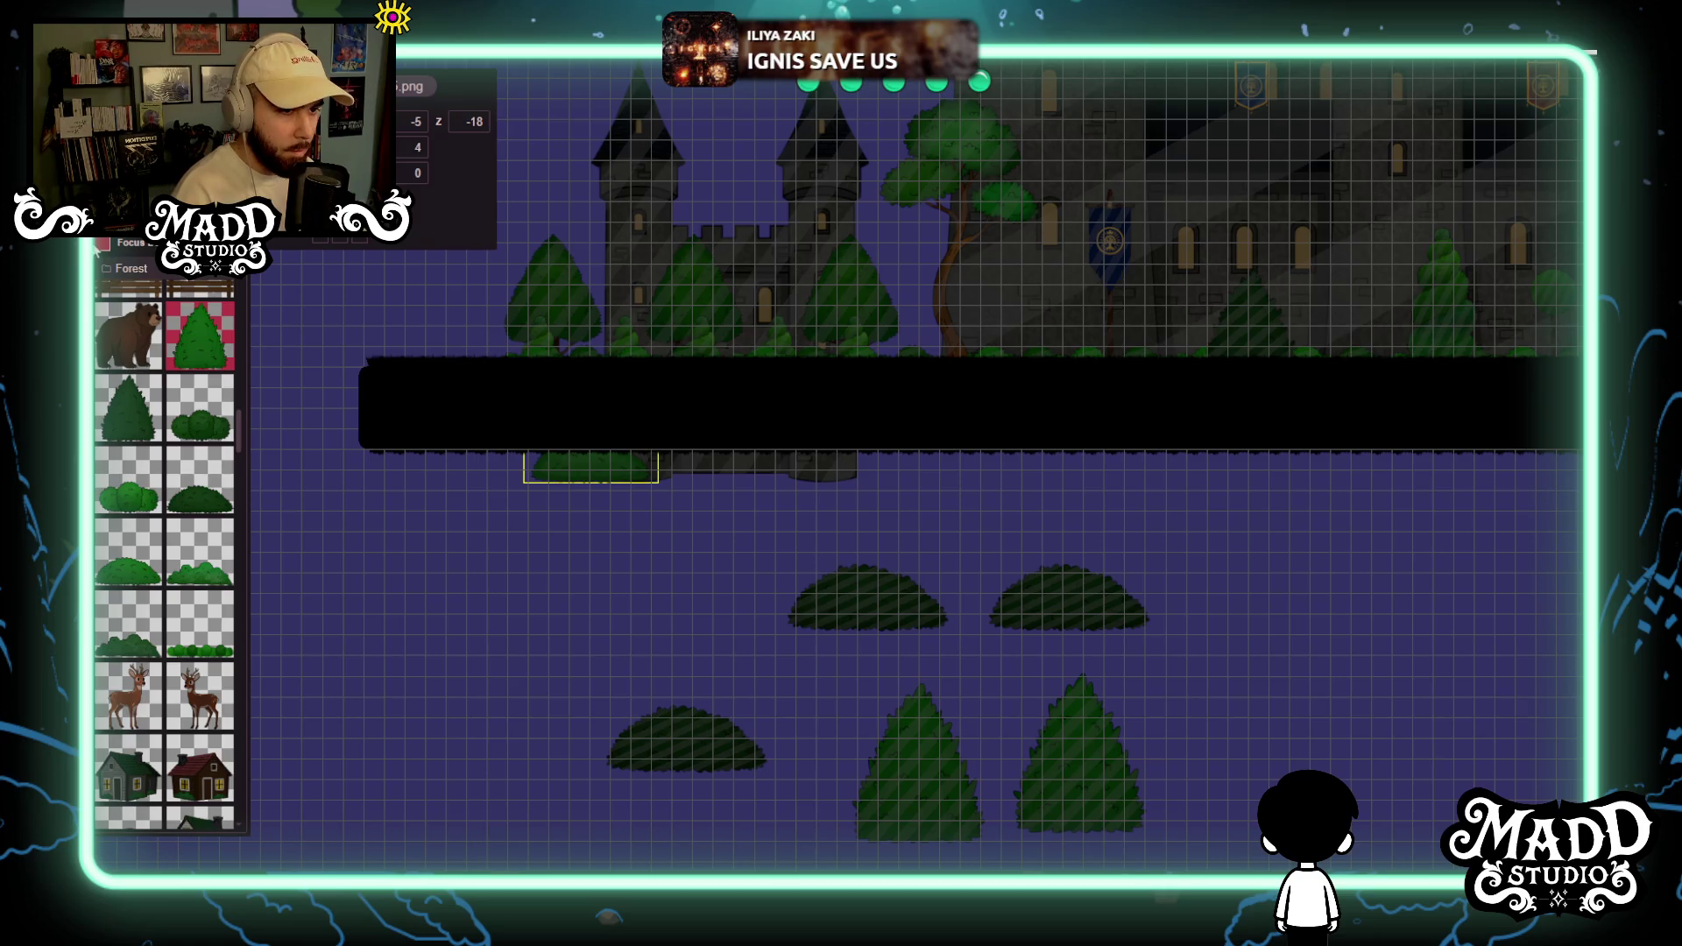
{"action": "left_click", "coordinate": [102, 250]}
Set the loose bushes and both tall cone trees to depth -18.
{"action": "left_click", "coordinate": [683, 745]}
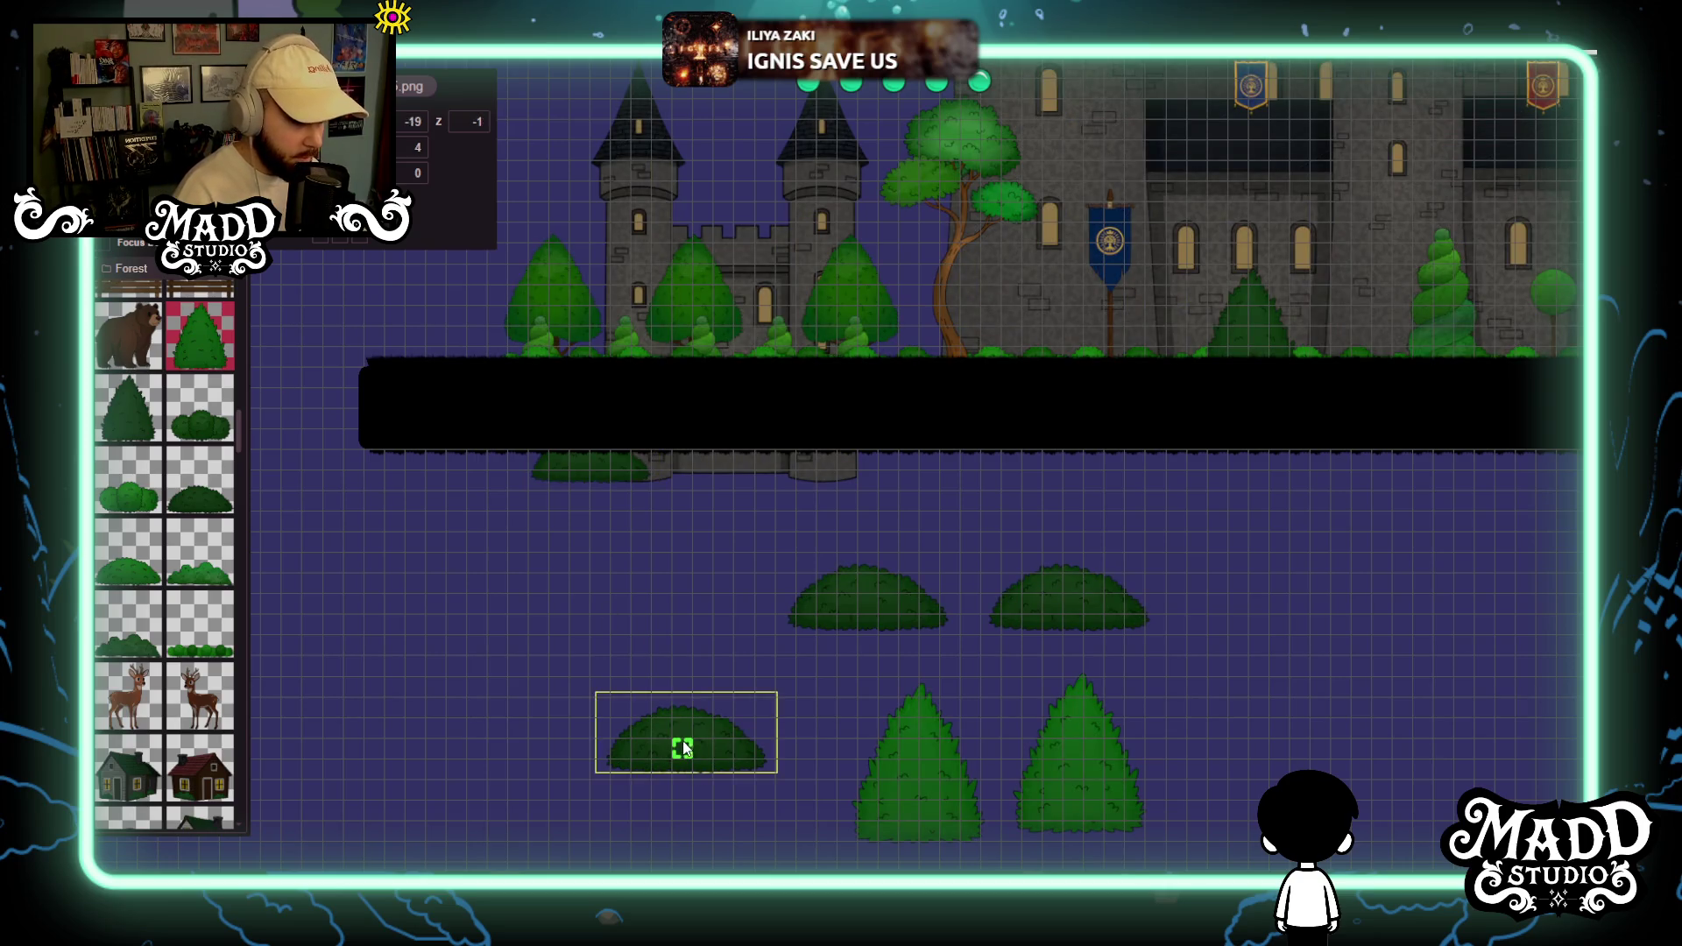
{"action": "type", "text": "8"}
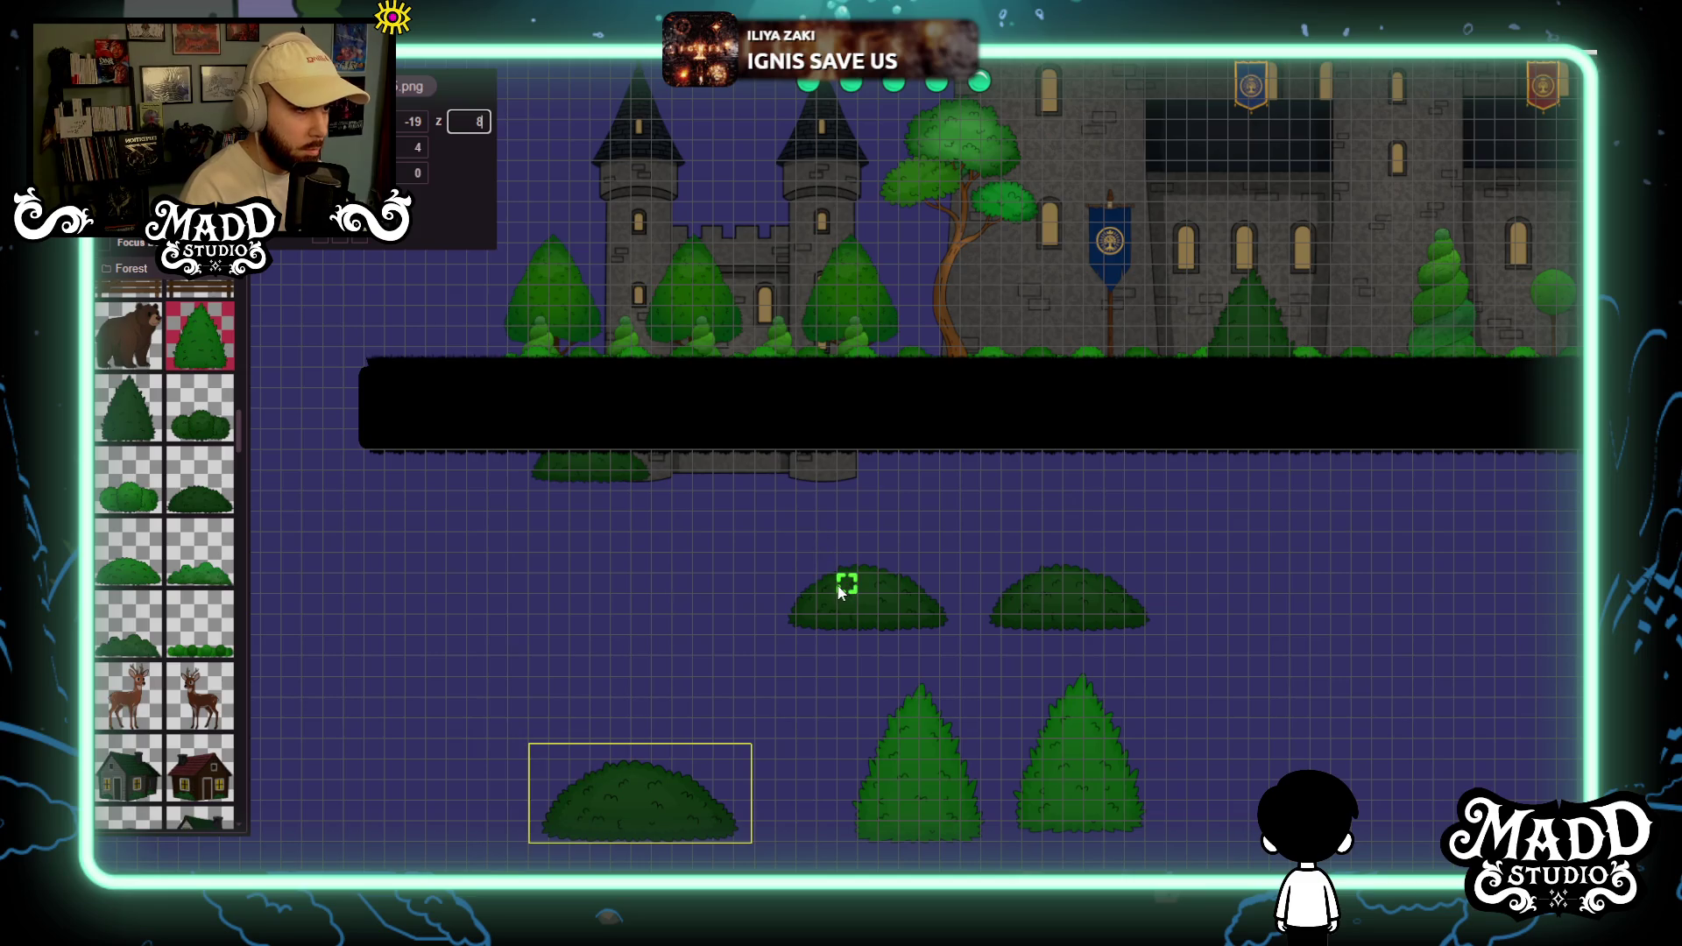
{"action": "key", "text": "BackSpace"}
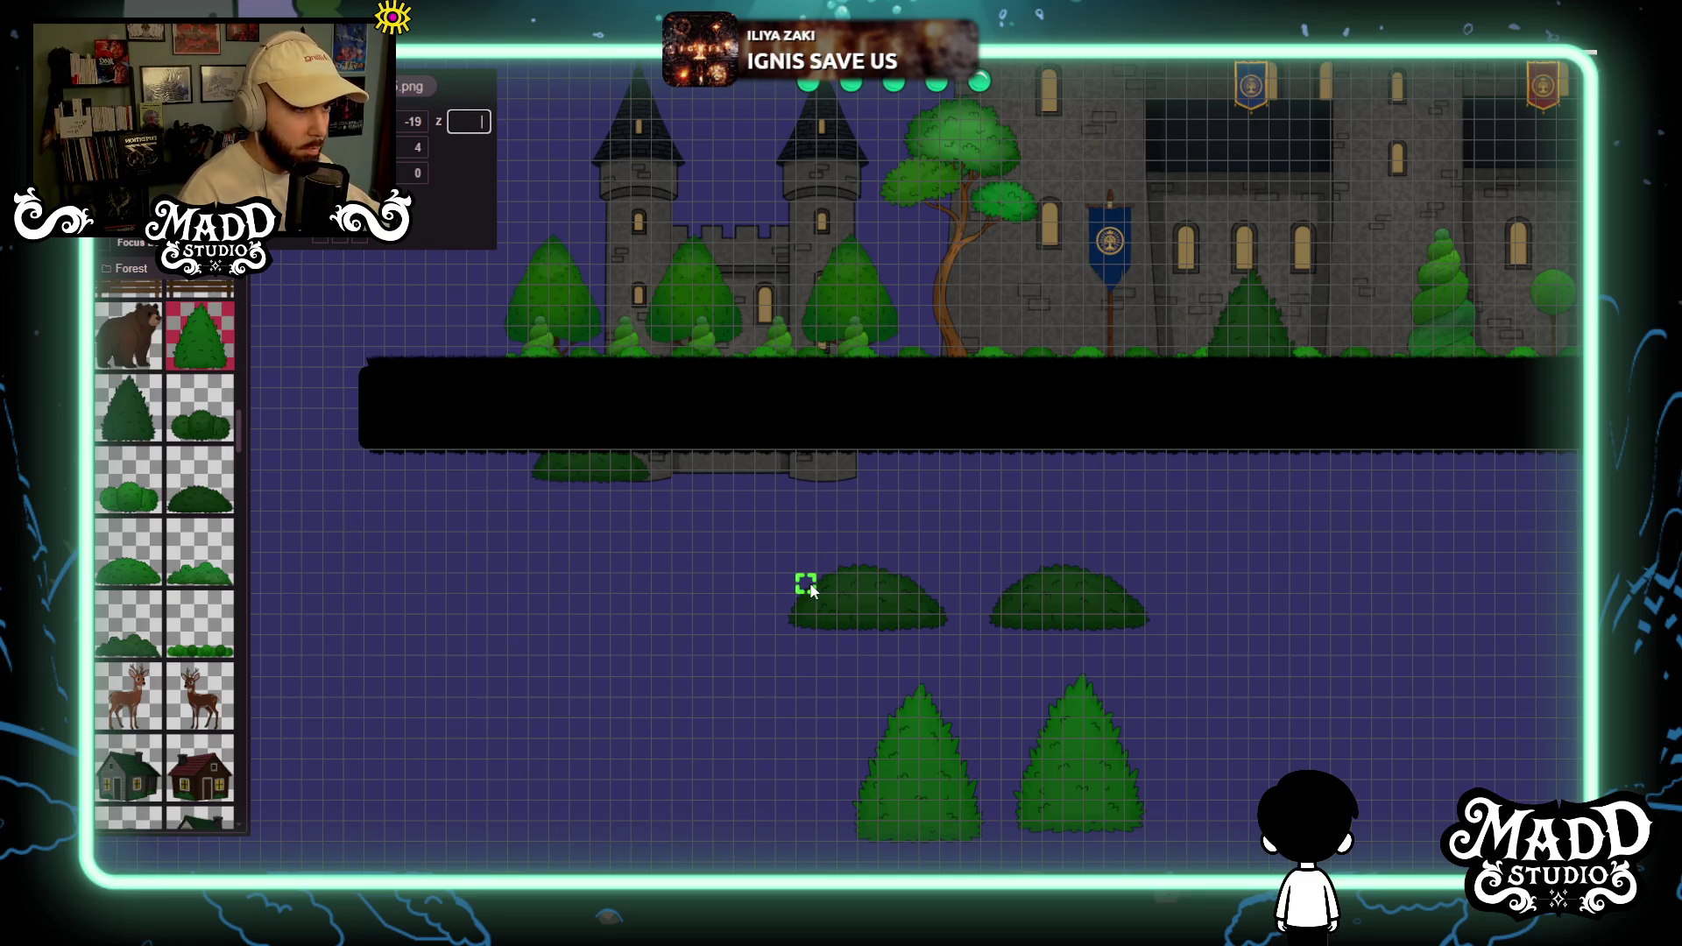
{"action": "type", "text": "18-18"}
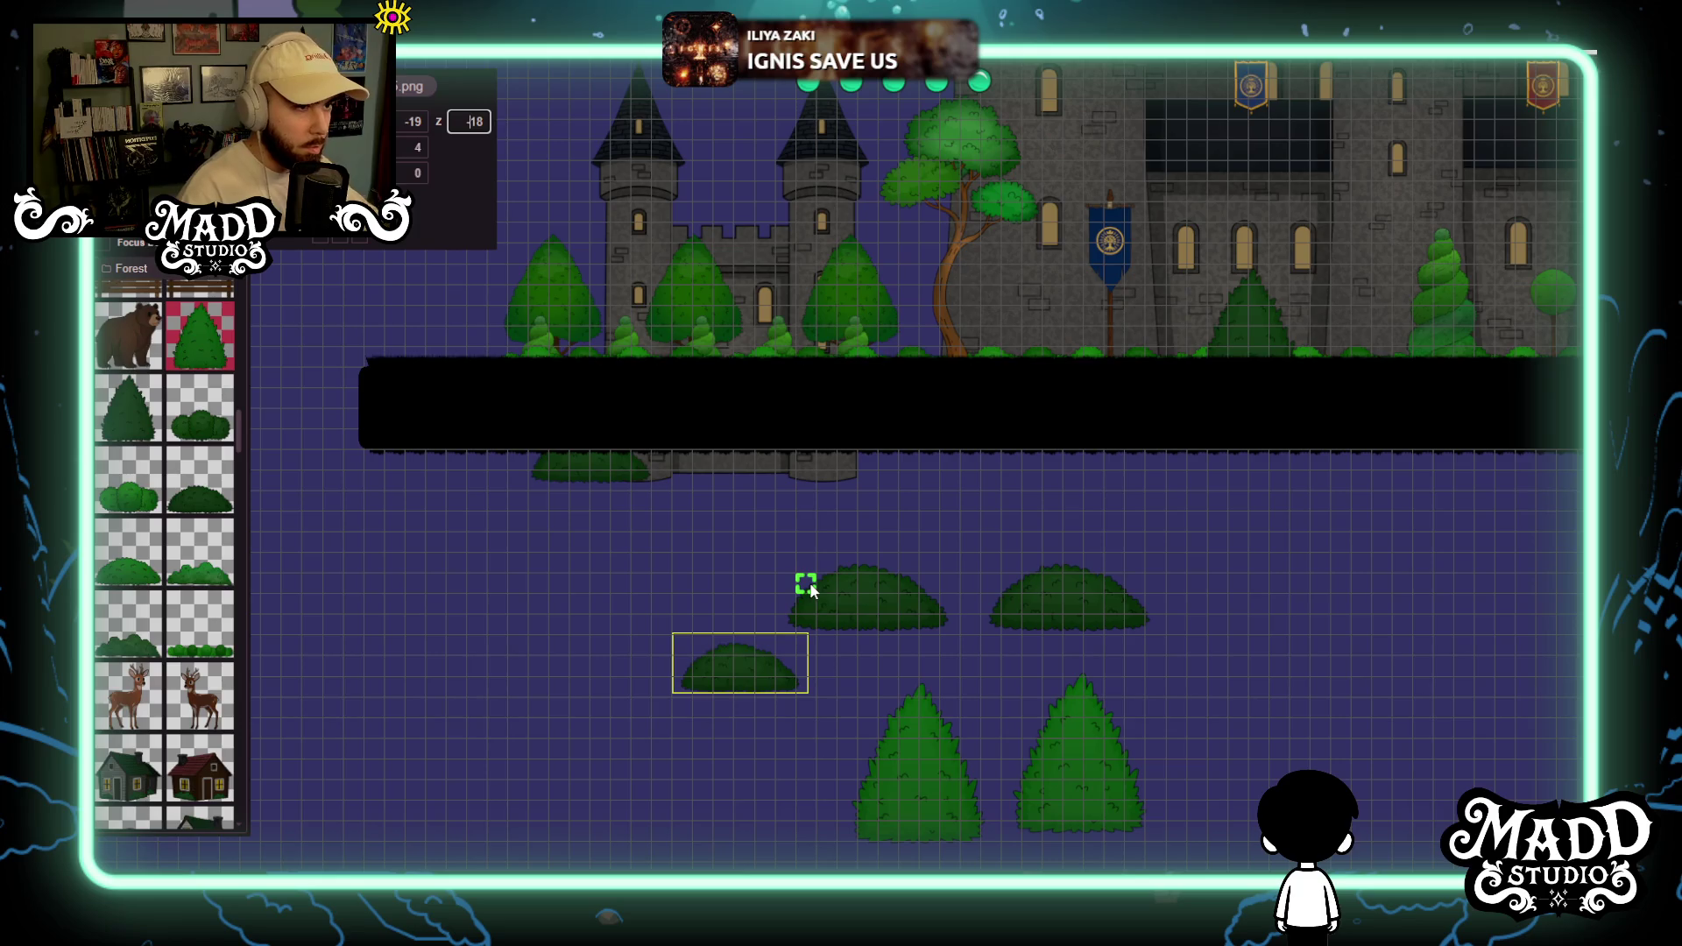
{"action": "left_click", "coordinate": [841, 598]}
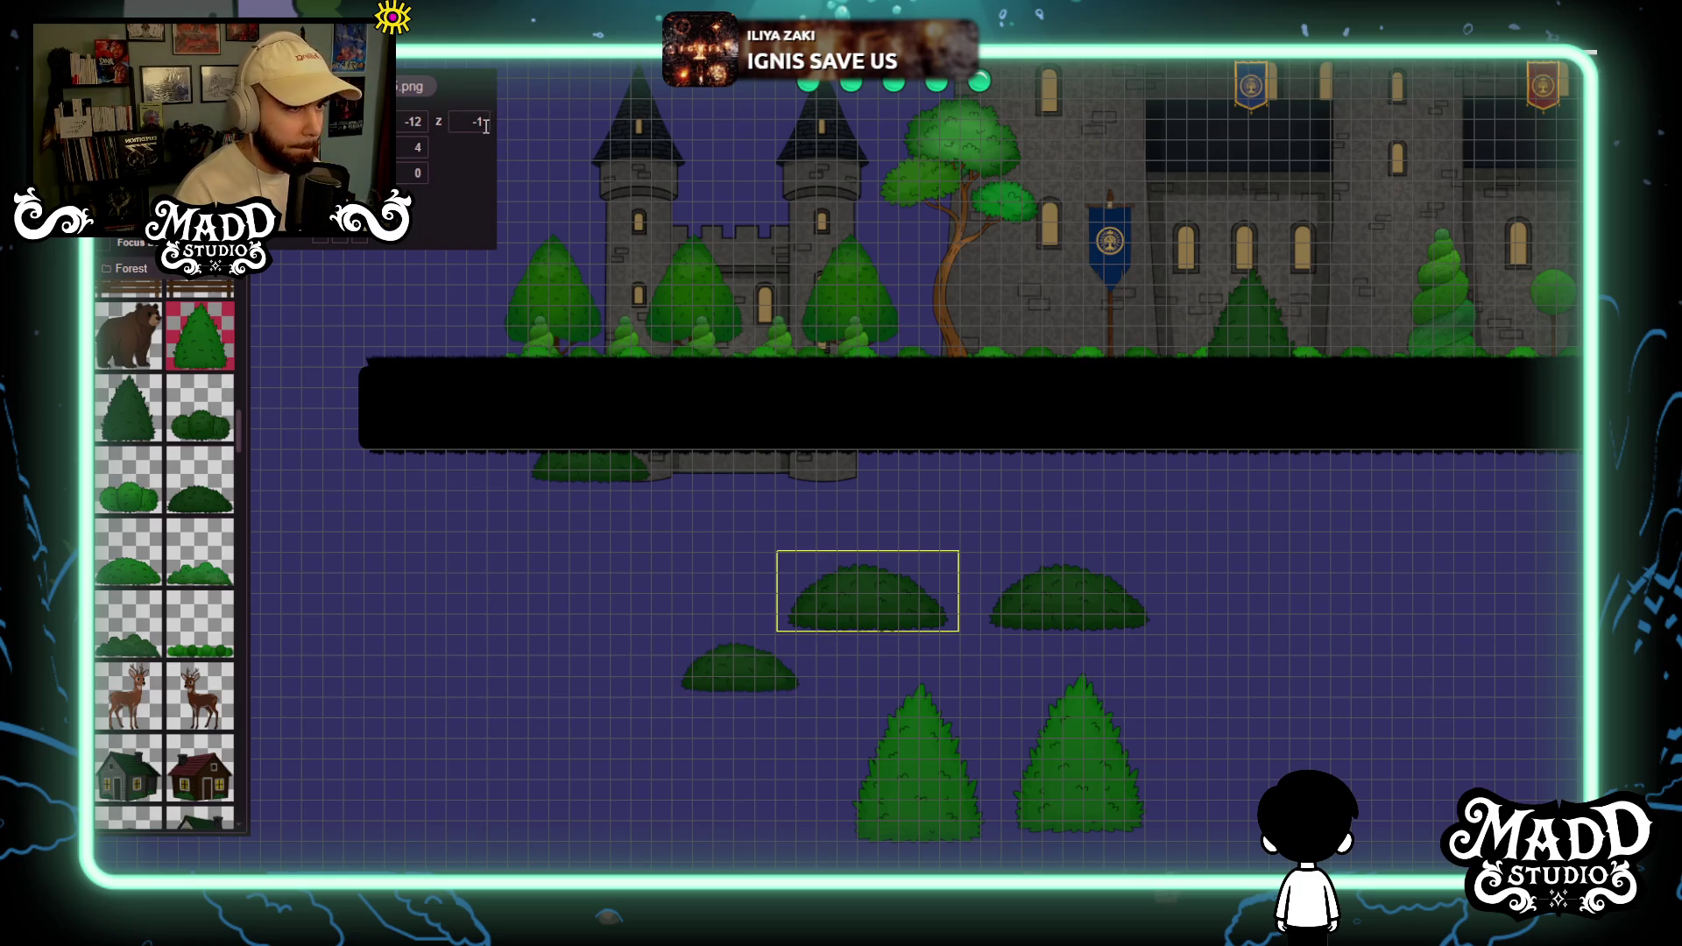
{"action": "type", "text": "8"}
{"action": "left_click", "coordinate": [1075, 587]}
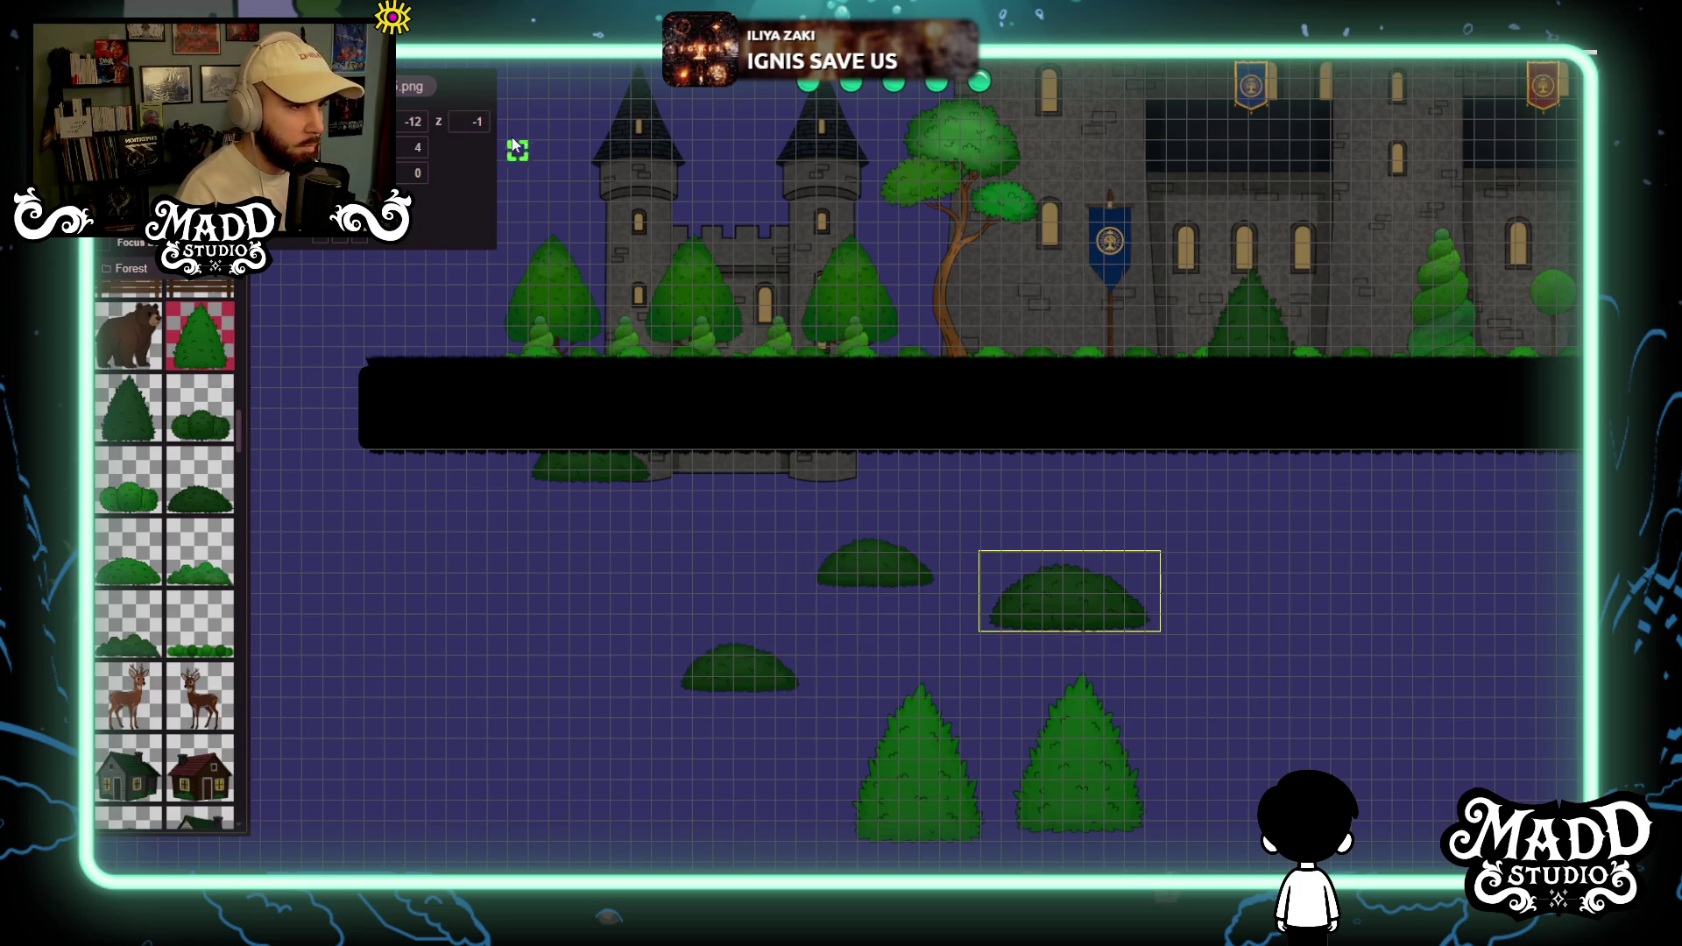
{"action": "key", "text": "Return"}
{"action": "left_click", "coordinate": [868, 687]}
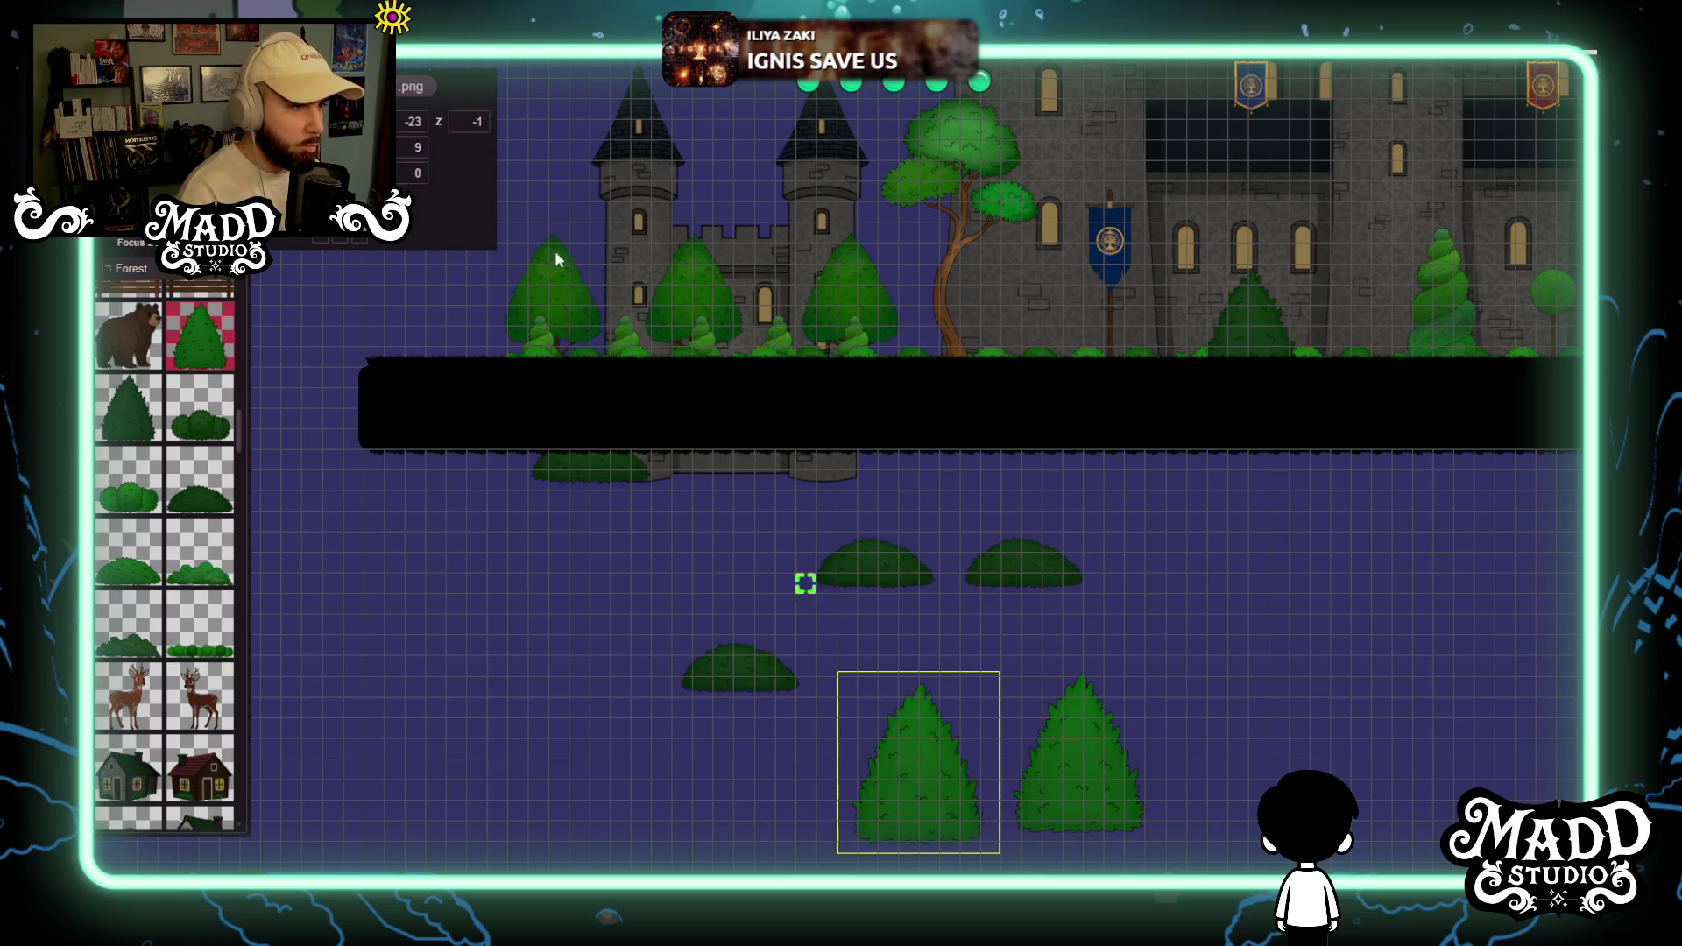
{"action": "key", "text": "Return"}
{"action": "left_click", "coordinate": [1074, 706]}
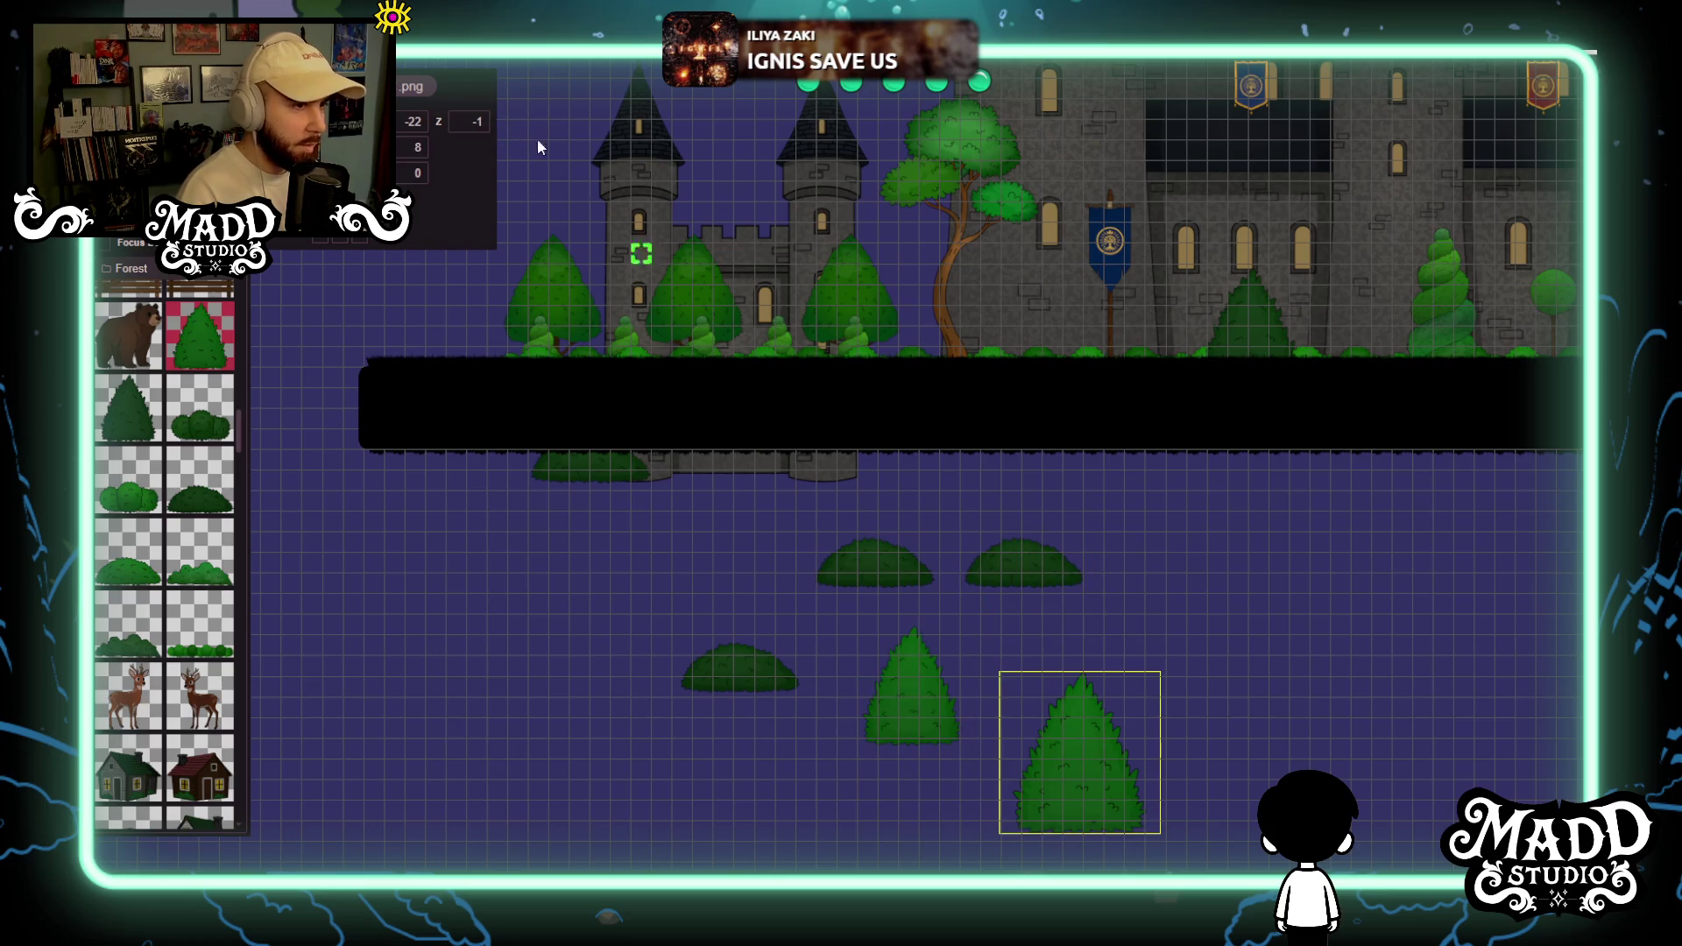
{"action": "type", "text": "8"}
{"action": "key", "text": "Return"}
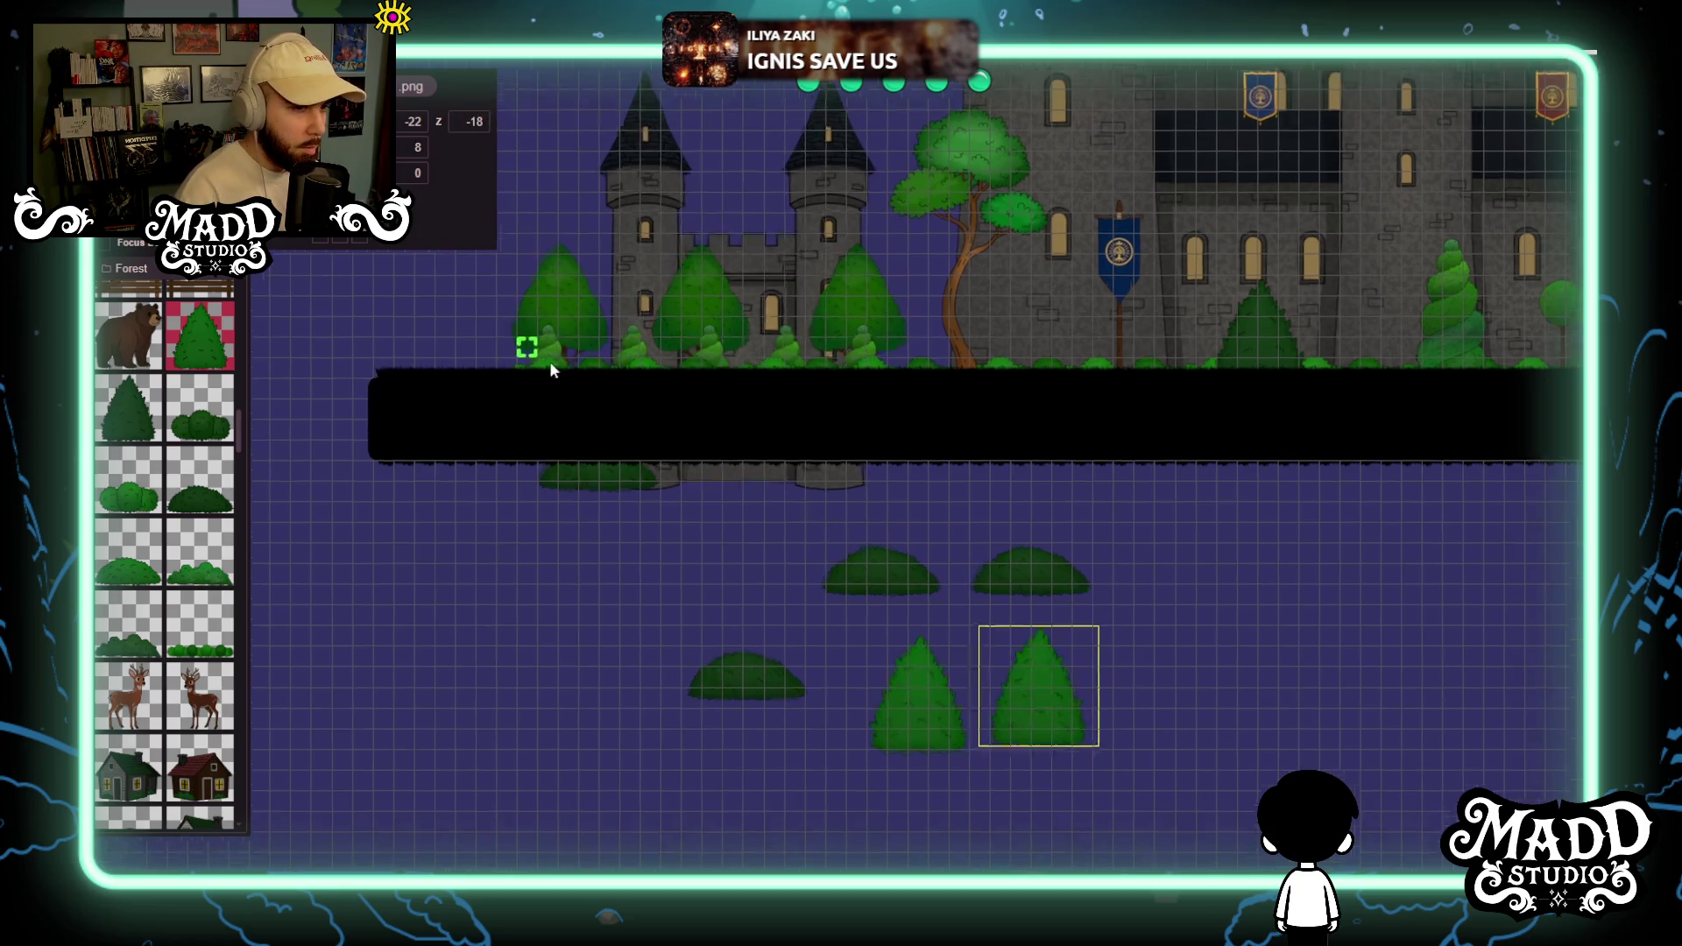
Lift the lower-left bush upward toward the top bush row.
{"action": "mouse_move", "coordinate": [549, 429]}
{"action": "left_mouse_down"}
{"action": "mouse_move", "coordinate": [988, 762]}
{"action": "mouse_move", "coordinate": [947, 736]}
{"action": "mouse_move", "coordinate": [908, 858]}
{"action": "mouse_move", "coordinate": [867, 522]}
{"action": "left_mouse_up"}
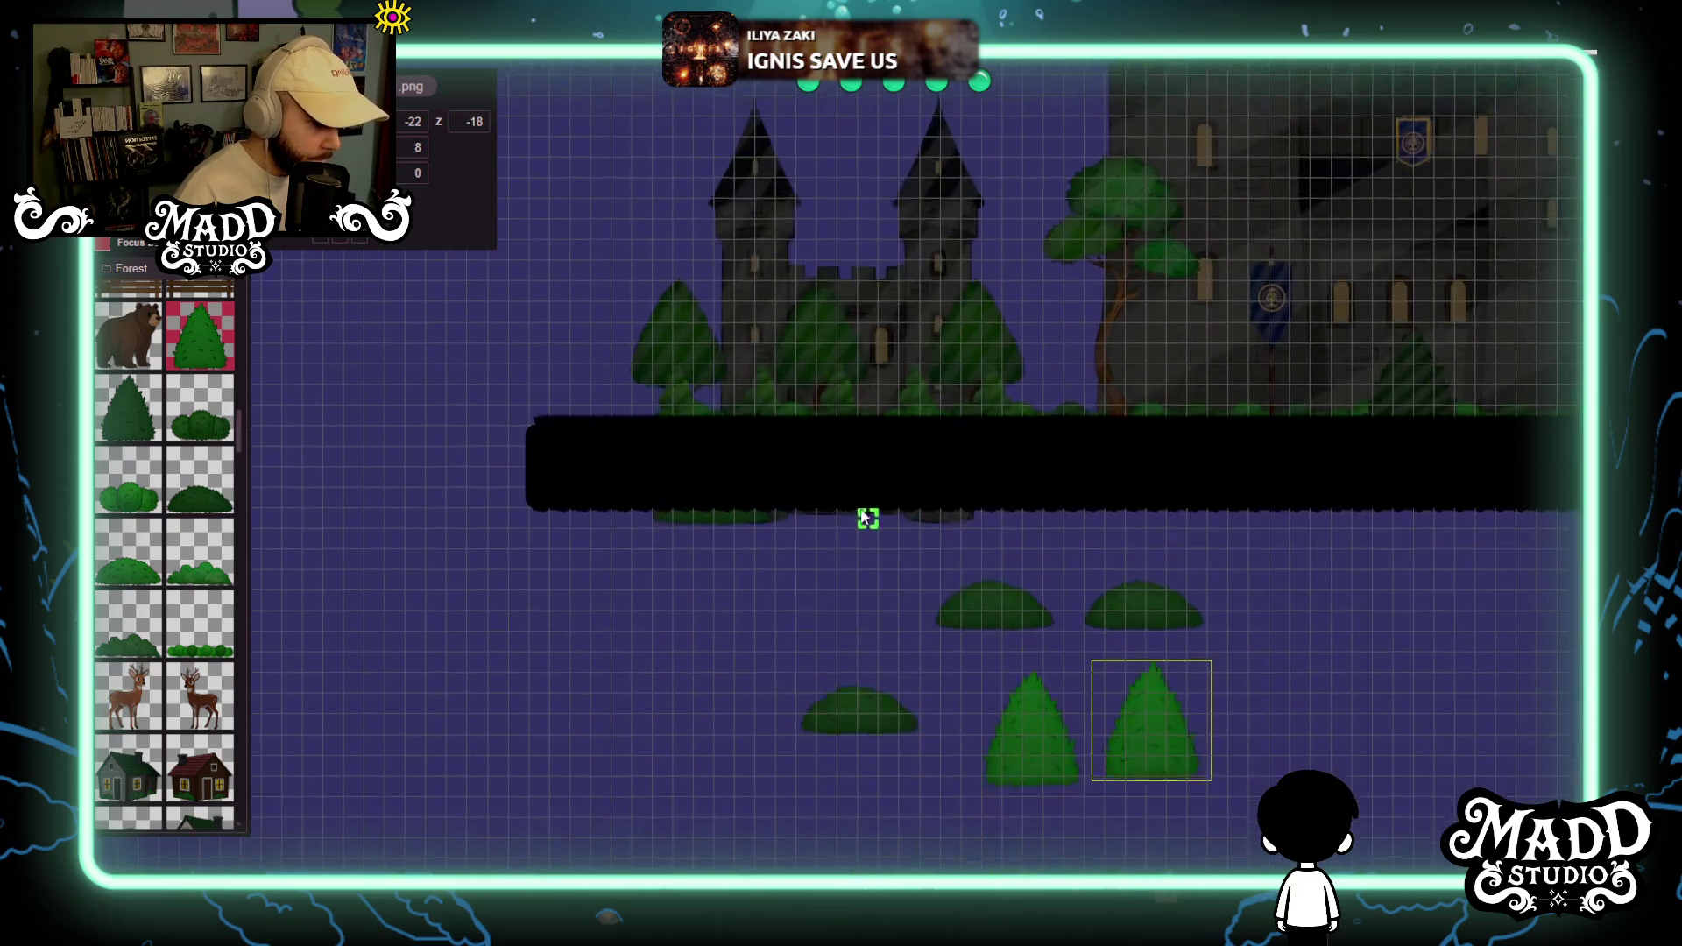
{"action": "scroll", "coordinate": [868, 522], "scroll_direction": "up", "scroll_amount": 3}
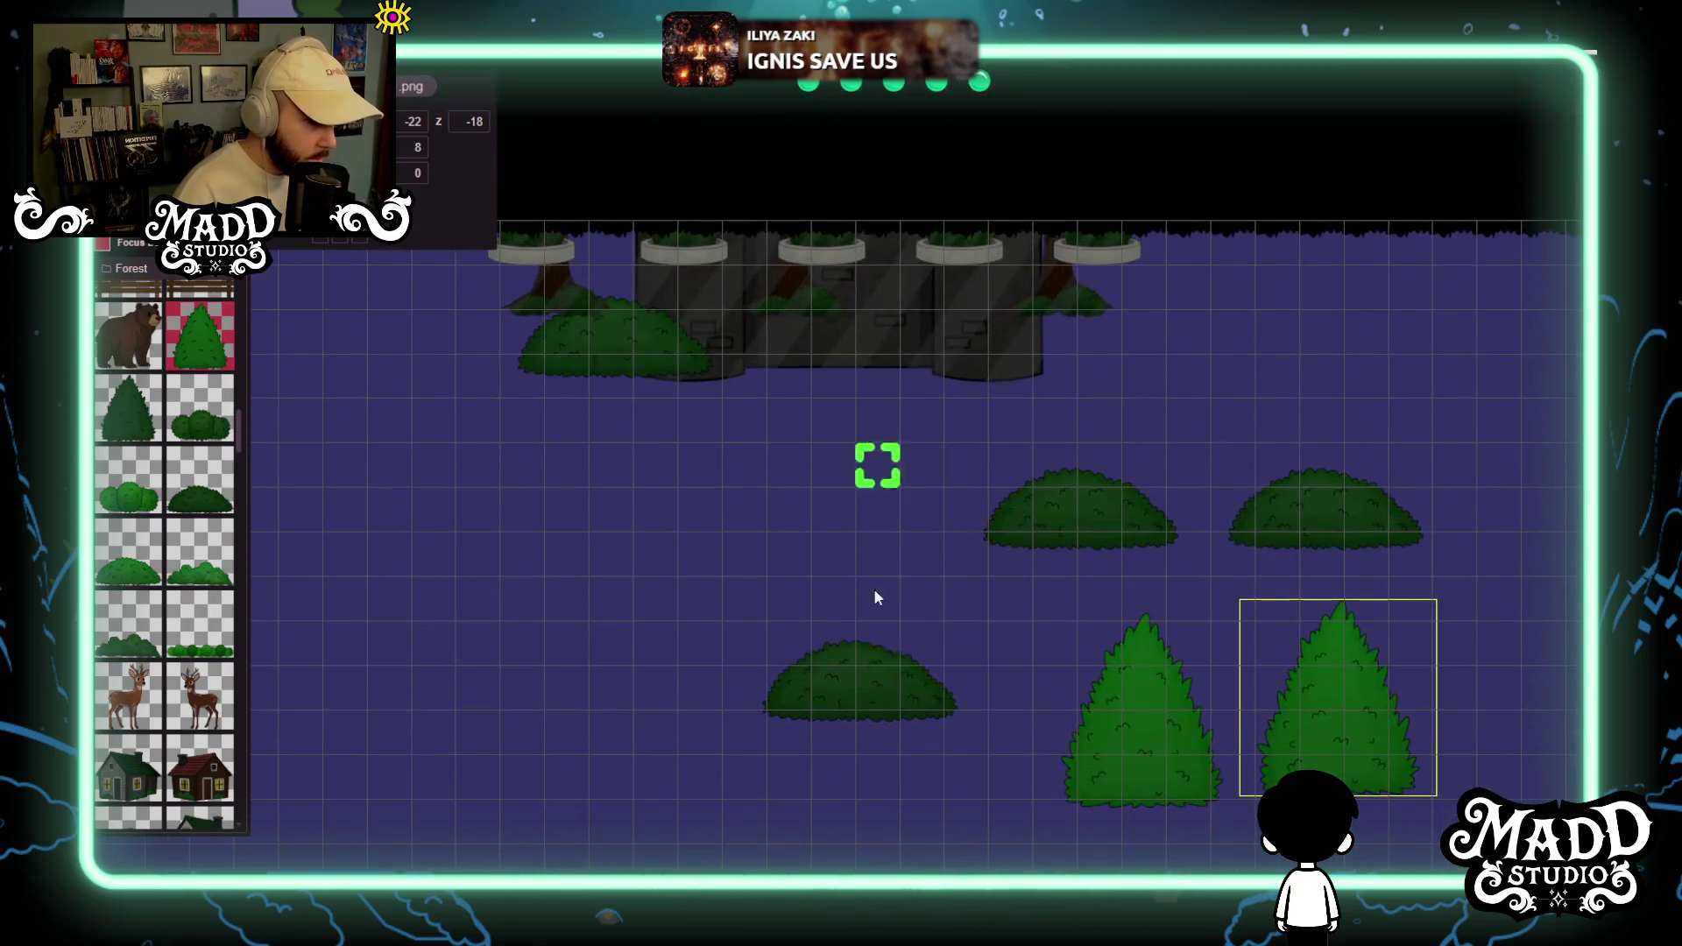
{"action": "mouse_move", "coordinate": [874, 701]}
{"action": "left_mouse_down"}
{"action": "mouse_move", "coordinate": [814, 482]}
{"action": "mouse_move", "coordinate": [825, 340]}
{"action": "mouse_move", "coordinate": [906, 302]}
{"action": "left_mouse_up"}
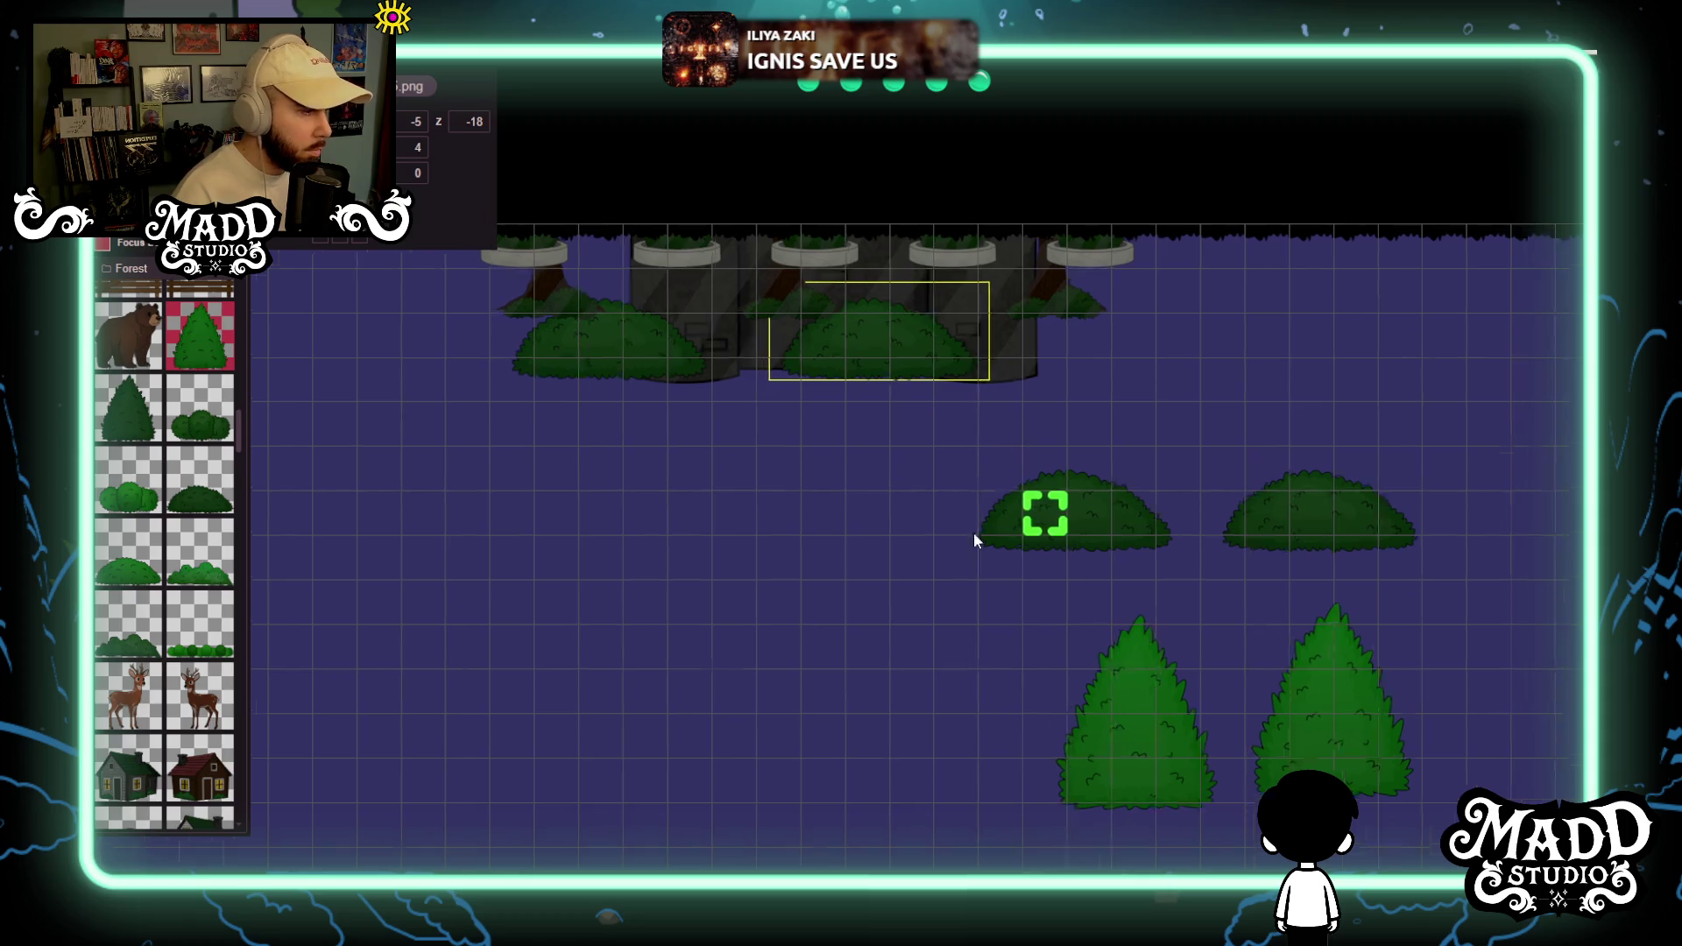
Move the right-hand bush and both cone trees up into the top bush row.
{"action": "mouse_move", "coordinate": [920, 578]}
{"action": "left_mouse_down"}
{"action": "mouse_move", "coordinate": [986, 359]}
{"action": "mouse_move", "coordinate": [973, 286]}
{"action": "left_mouse_up"}
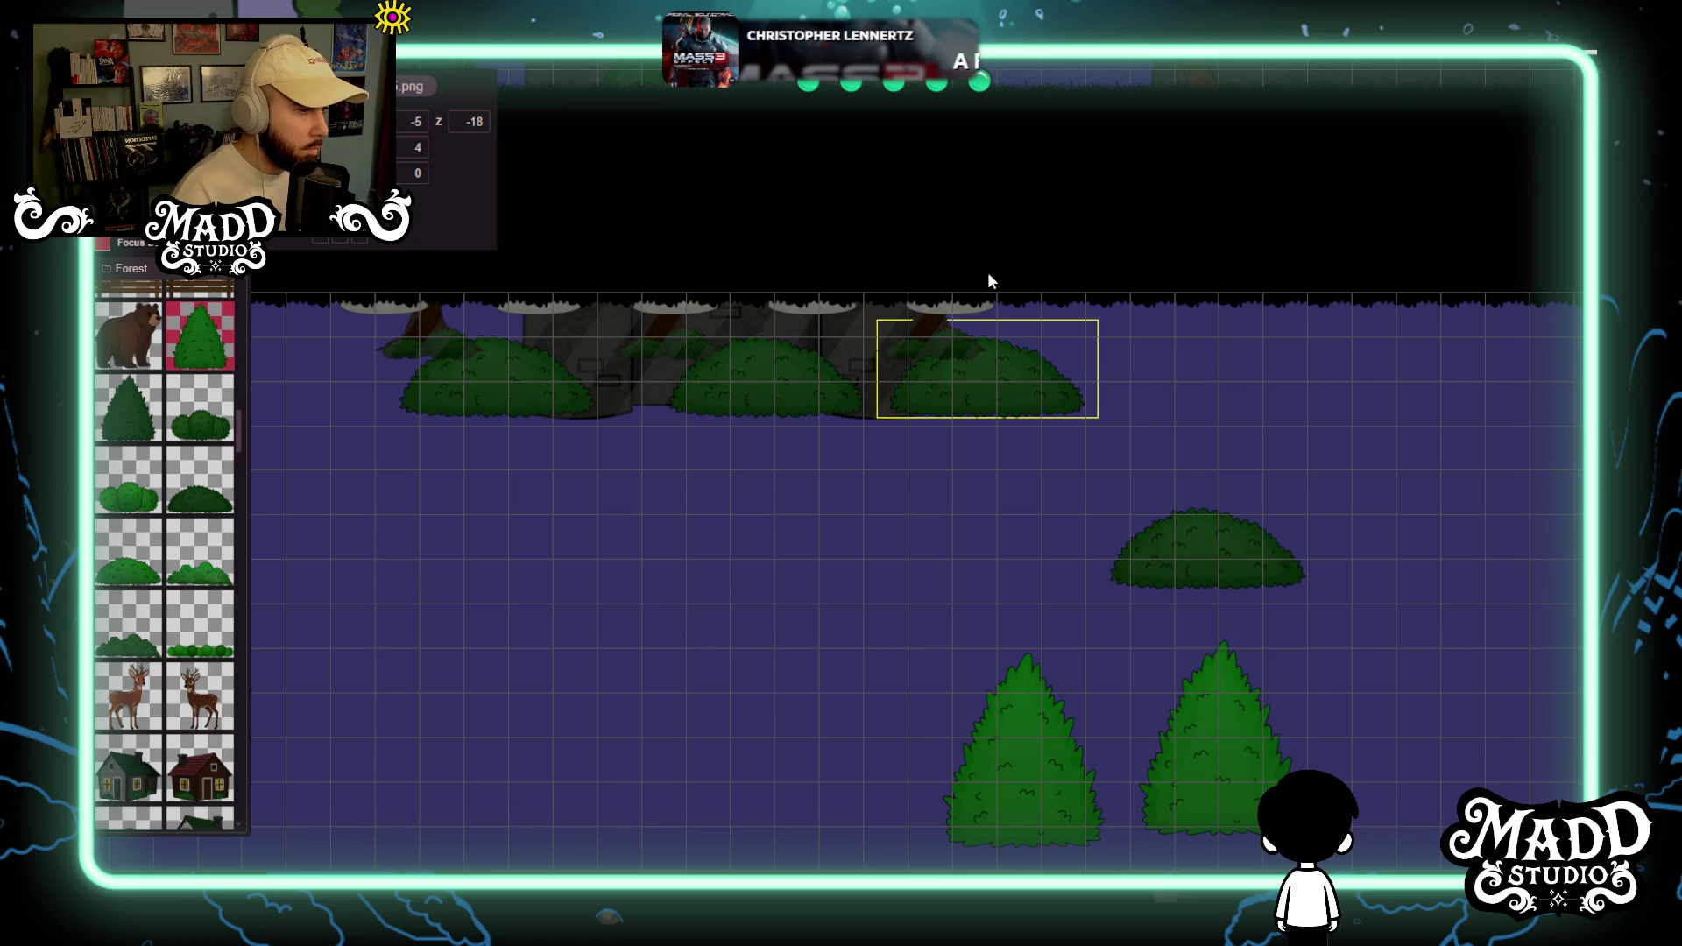
{"action": "mouse_move", "coordinate": [796, 627]}
{"action": "left_mouse_down"}
{"action": "mouse_move", "coordinate": [1144, 631]}
{"action": "mouse_move", "coordinate": [1466, 606]}
{"action": "mouse_move", "coordinate": [1257, 544]}
{"action": "mouse_move", "coordinate": [484, 409]}
{"action": "mouse_move", "coordinate": [485, 576]}
{"action": "mouse_move", "coordinate": [949, 580]}
{"action": "mouse_move", "coordinate": [928, 549]}
{"action": "mouse_move", "coordinate": [485, 368]}
{"action": "mouse_move", "coordinate": [575, 458]}
{"action": "mouse_move", "coordinate": [504, 423]}
{"action": "mouse_move", "coordinate": [459, 336]}
{"action": "mouse_move", "coordinate": [412, 336]}
{"action": "left_mouse_up"}
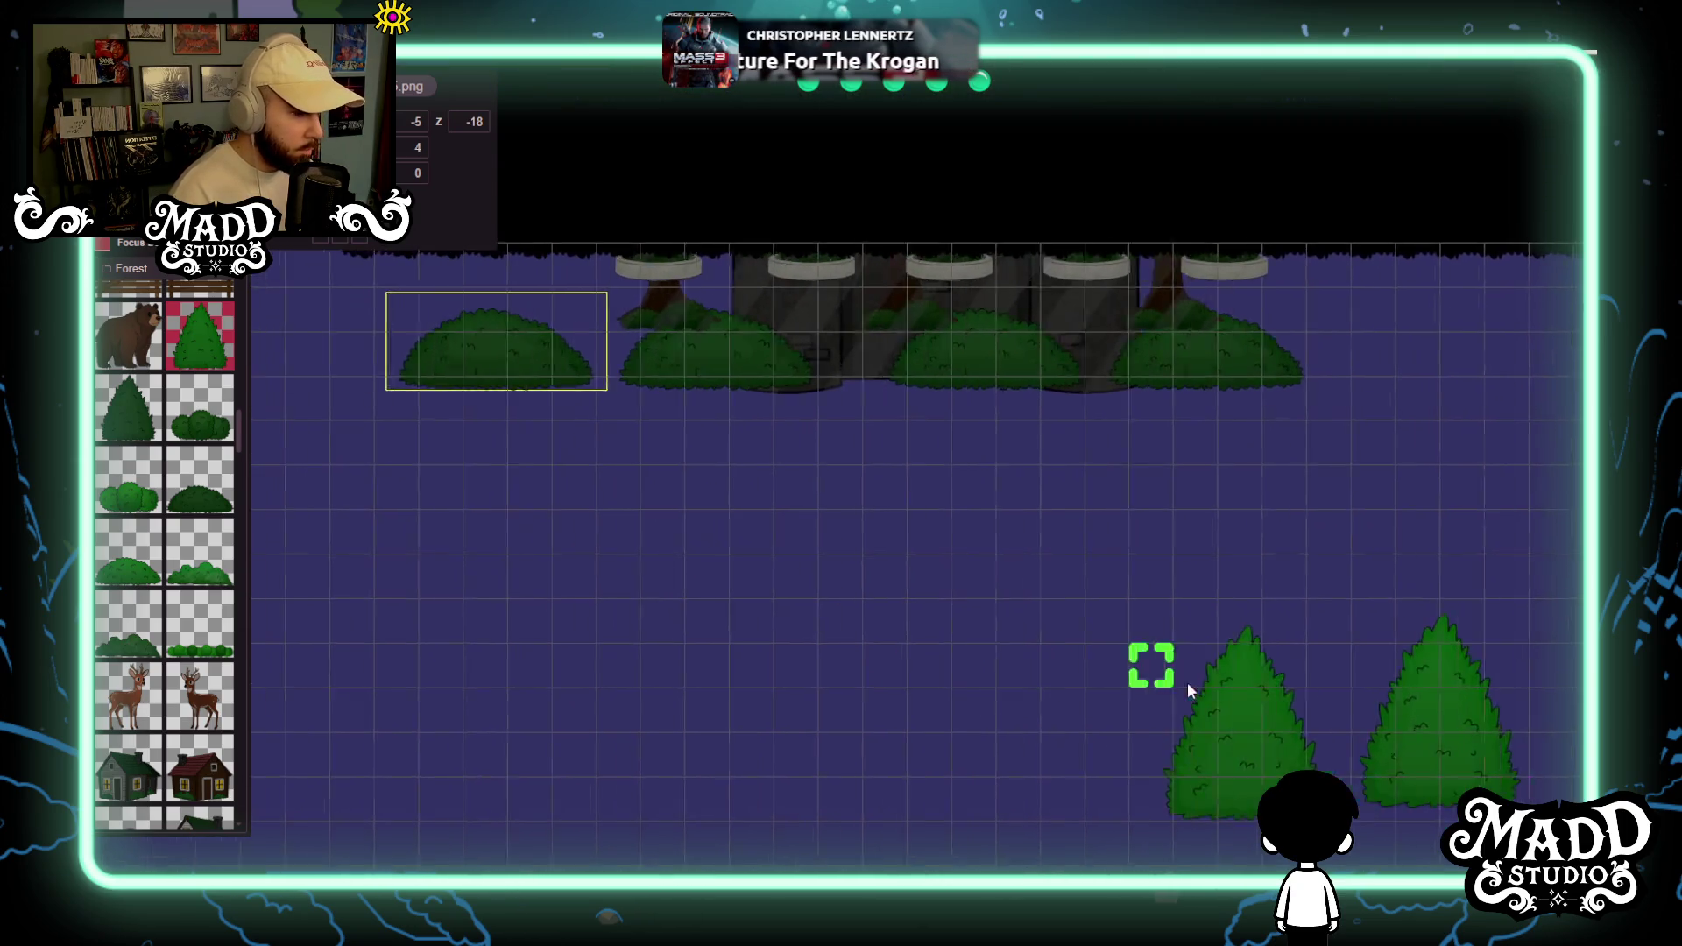
{"action": "left_click_drag", "start_coordinate": [1271, 802], "coordinate": [744, 458]}
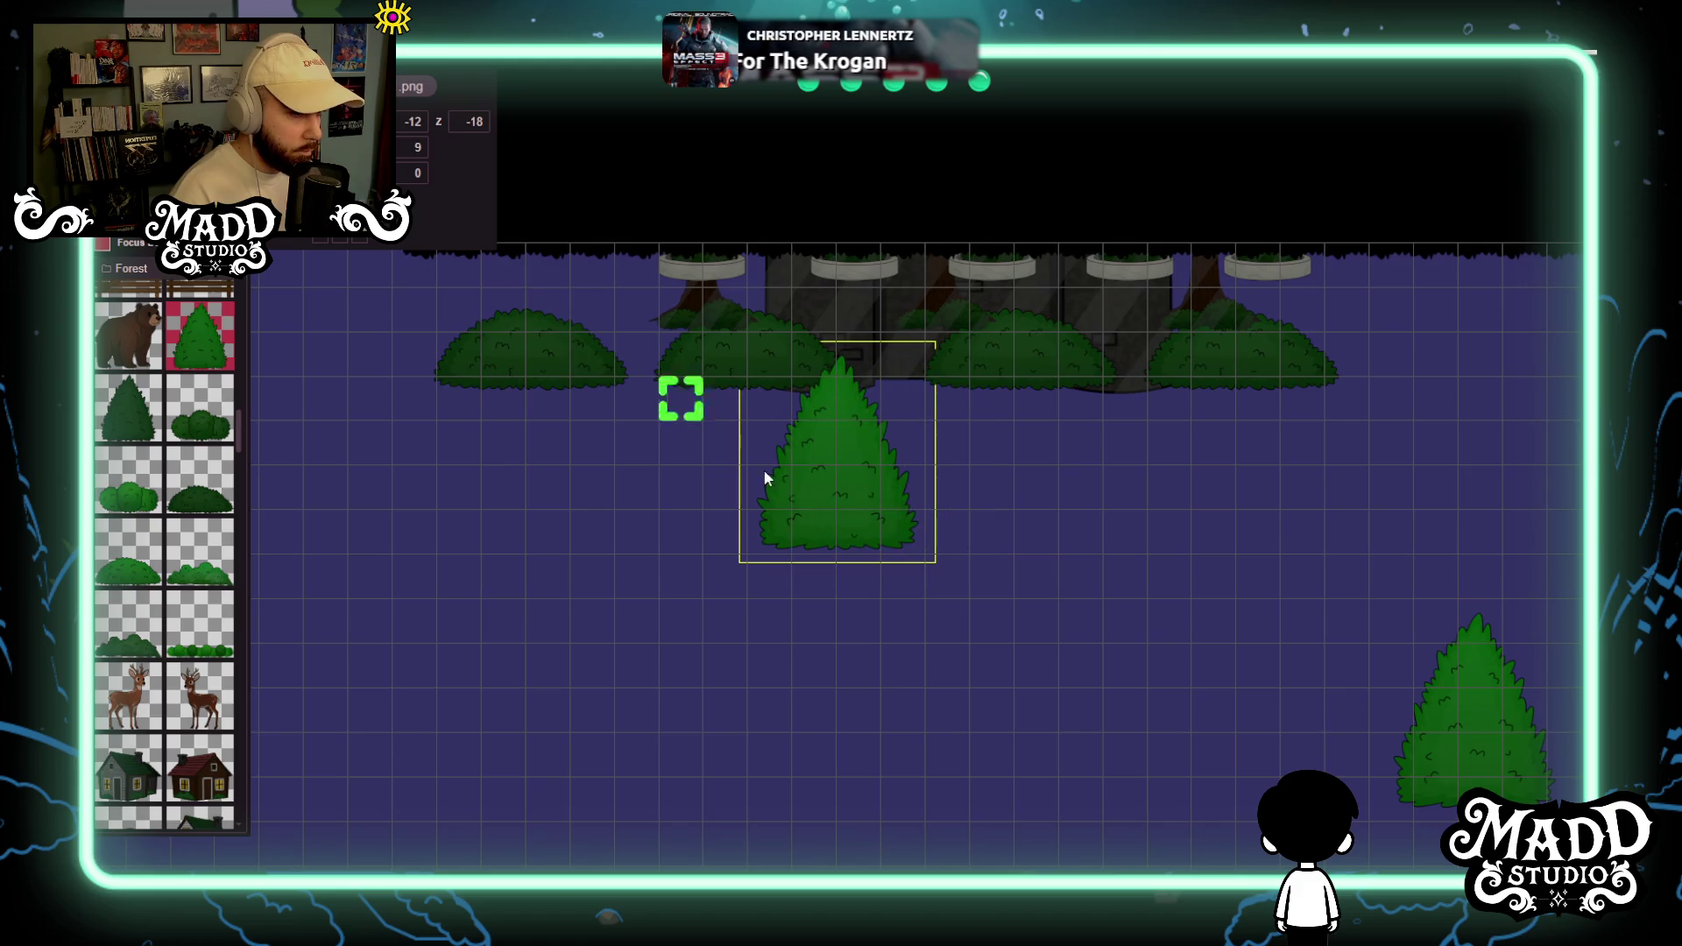
{"action": "mouse_move", "coordinate": [835, 538]}
{"action": "left_mouse_down"}
{"action": "mouse_move", "coordinate": [591, 311]}
{"action": "mouse_move", "coordinate": [481, 286]}
{"action": "mouse_move", "coordinate": [464, 311]}
{"action": "mouse_move", "coordinate": [673, 404]}
{"action": "left_mouse_up"}
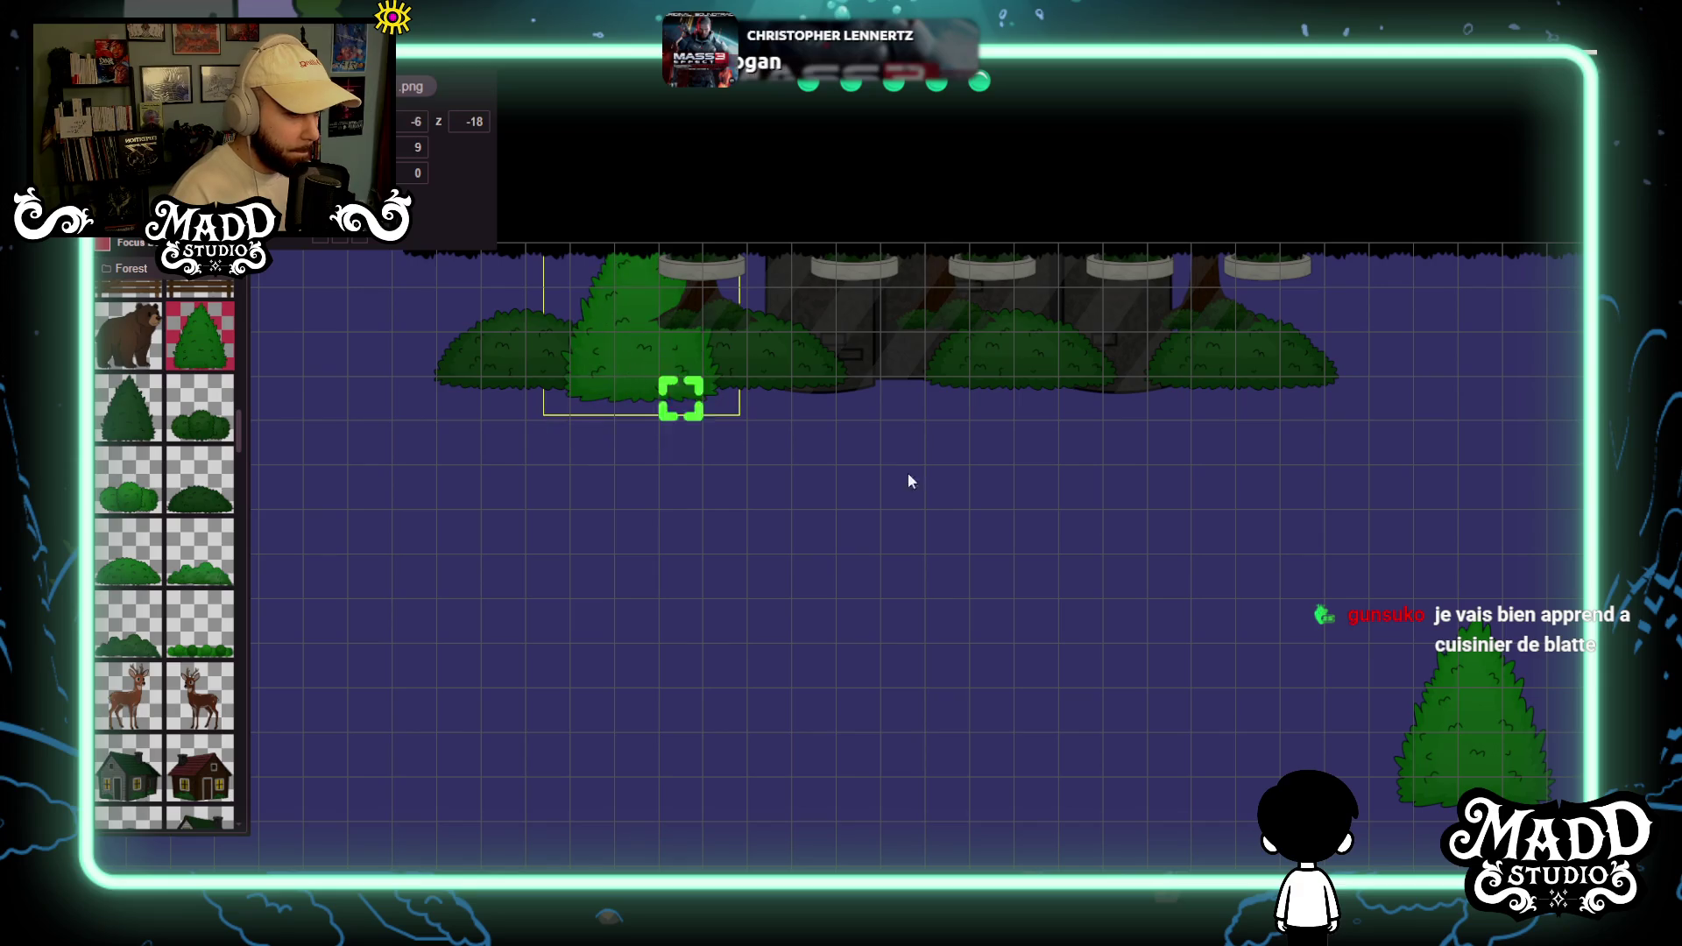
{"action": "mouse_move", "coordinate": [1507, 771]}
{"action": "left_mouse_down"}
{"action": "mouse_move", "coordinate": [1117, 560]}
{"action": "mouse_move", "coordinate": [686, 418]}
{"action": "left_mouse_up"}
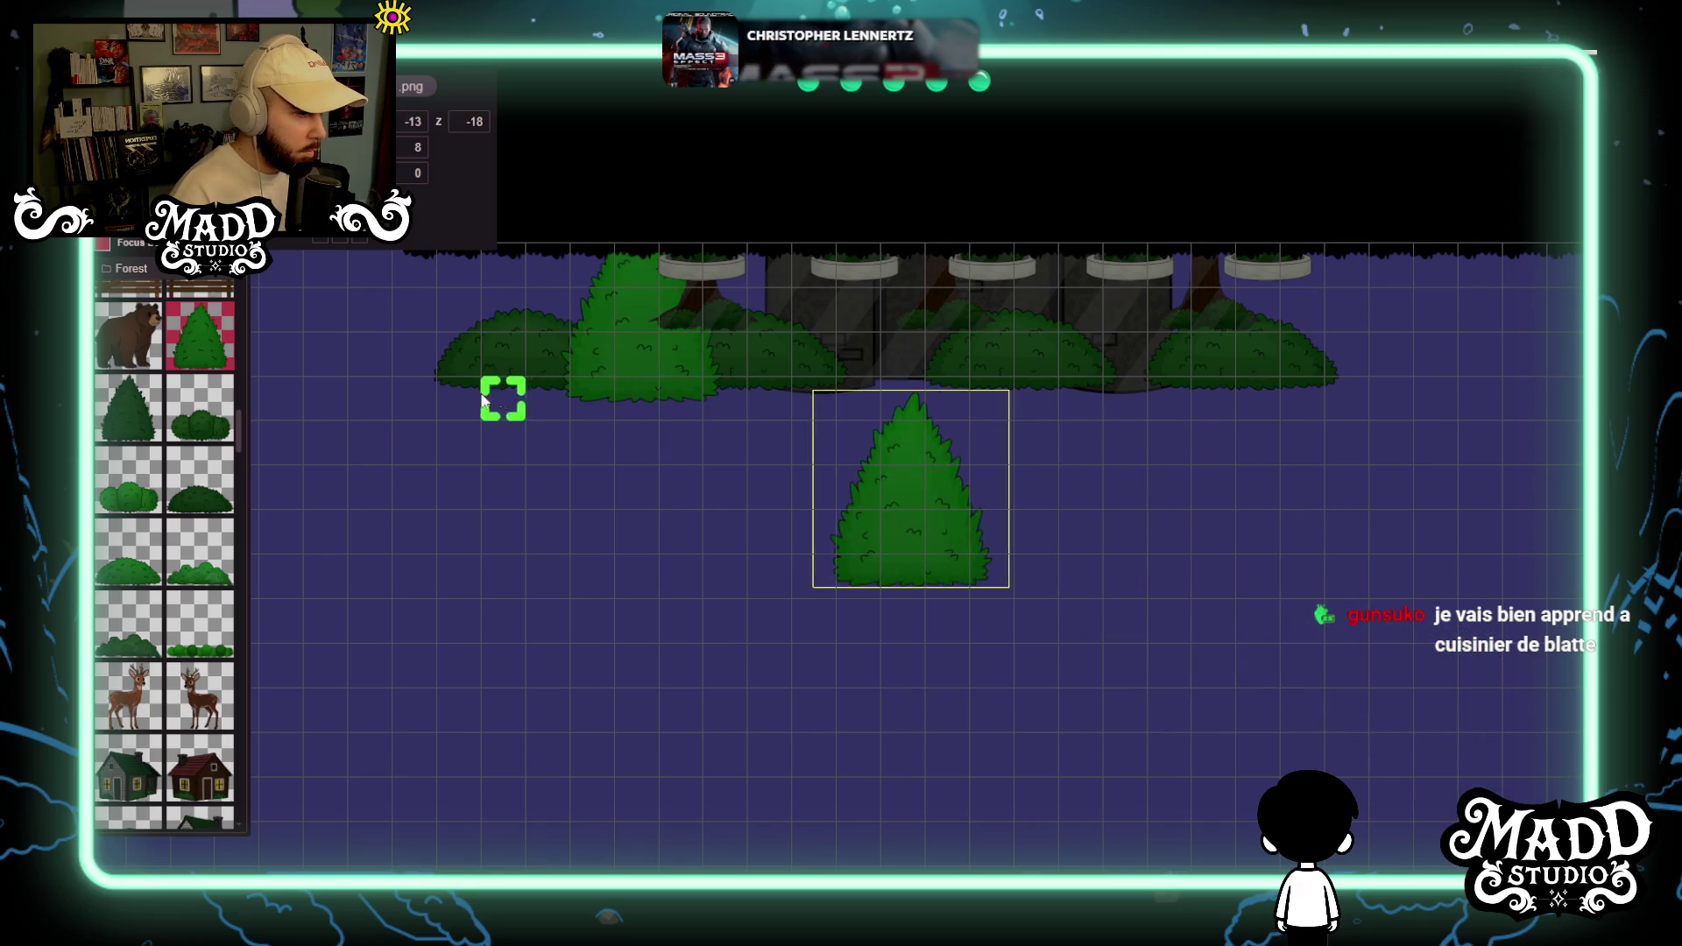
{"action": "mouse_move", "coordinate": [902, 575]}
{"action": "left_mouse_down"}
{"action": "mouse_move", "coordinate": [900, 355]}
{"action": "mouse_move", "coordinate": [751, 657]}
{"action": "mouse_move", "coordinate": [889, 680]}
{"action": "mouse_move", "coordinate": [657, 344]}
{"action": "left_mouse_up"}
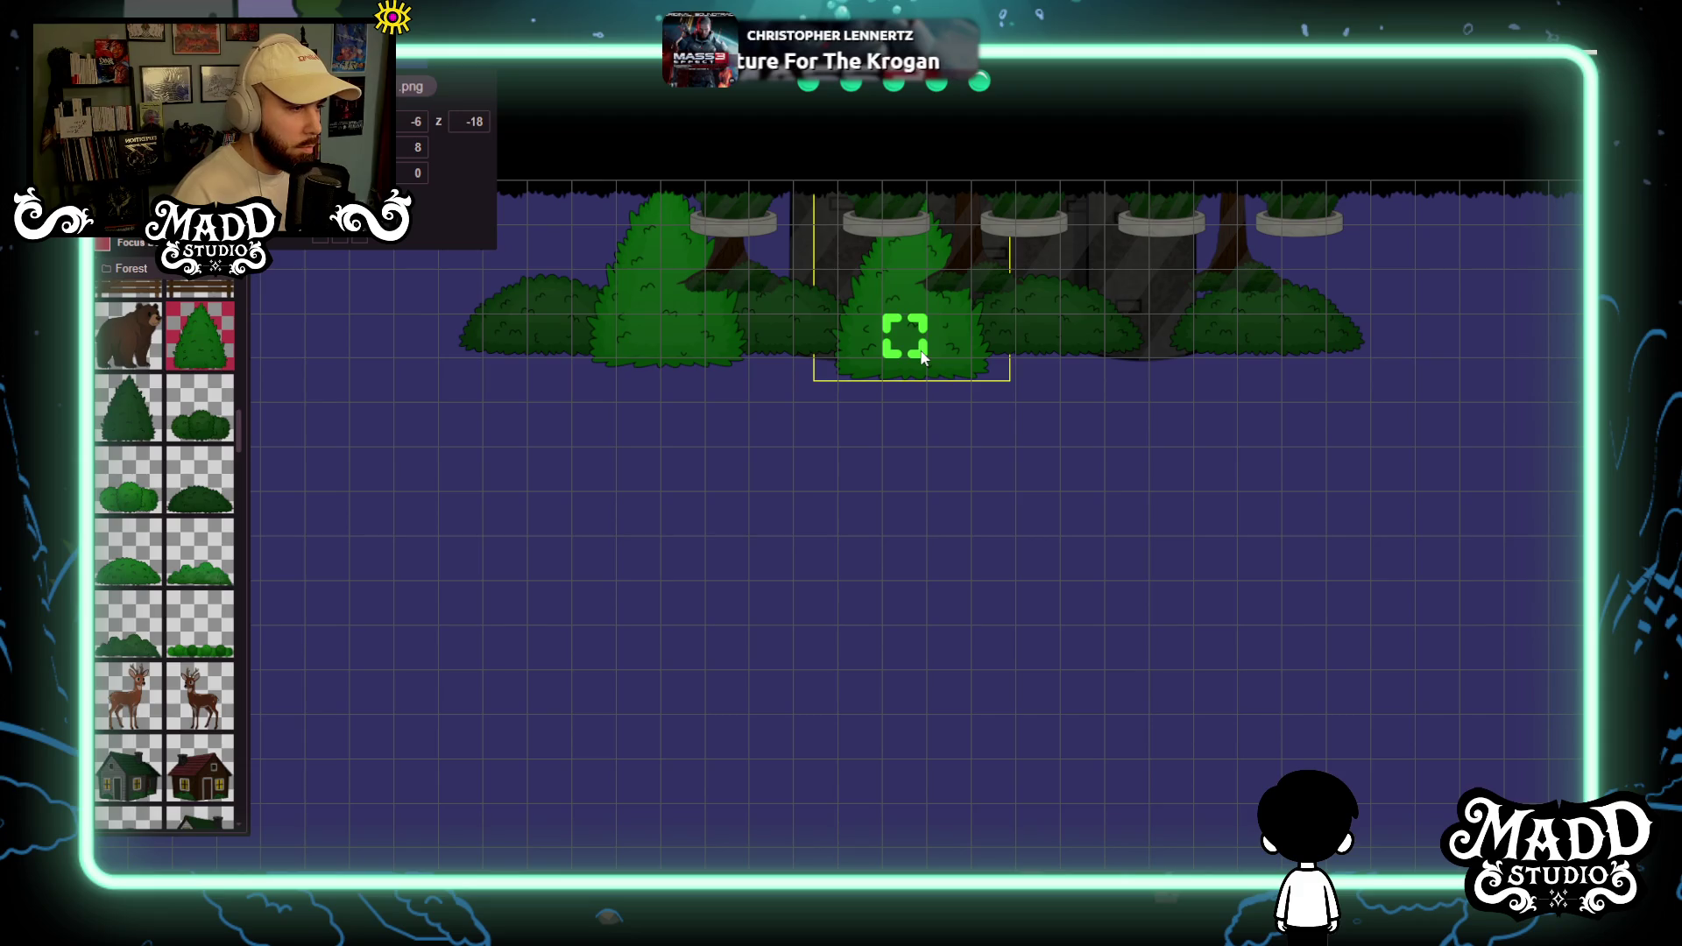
Raise the second tree slightly and select the left bush and centre shrub.
{"action": "mouse_move", "coordinate": [920, 324]}
{"action": "left_mouse_down"}
{"action": "mouse_move", "coordinate": [920, 304]}
{"action": "mouse_move", "coordinate": [912, 609]}
{"action": "mouse_move", "coordinate": [867, 670]}
{"action": "mouse_move", "coordinate": [805, 635]}
{"action": "mouse_move", "coordinate": [614, 425]}
{"action": "left_mouse_up"}
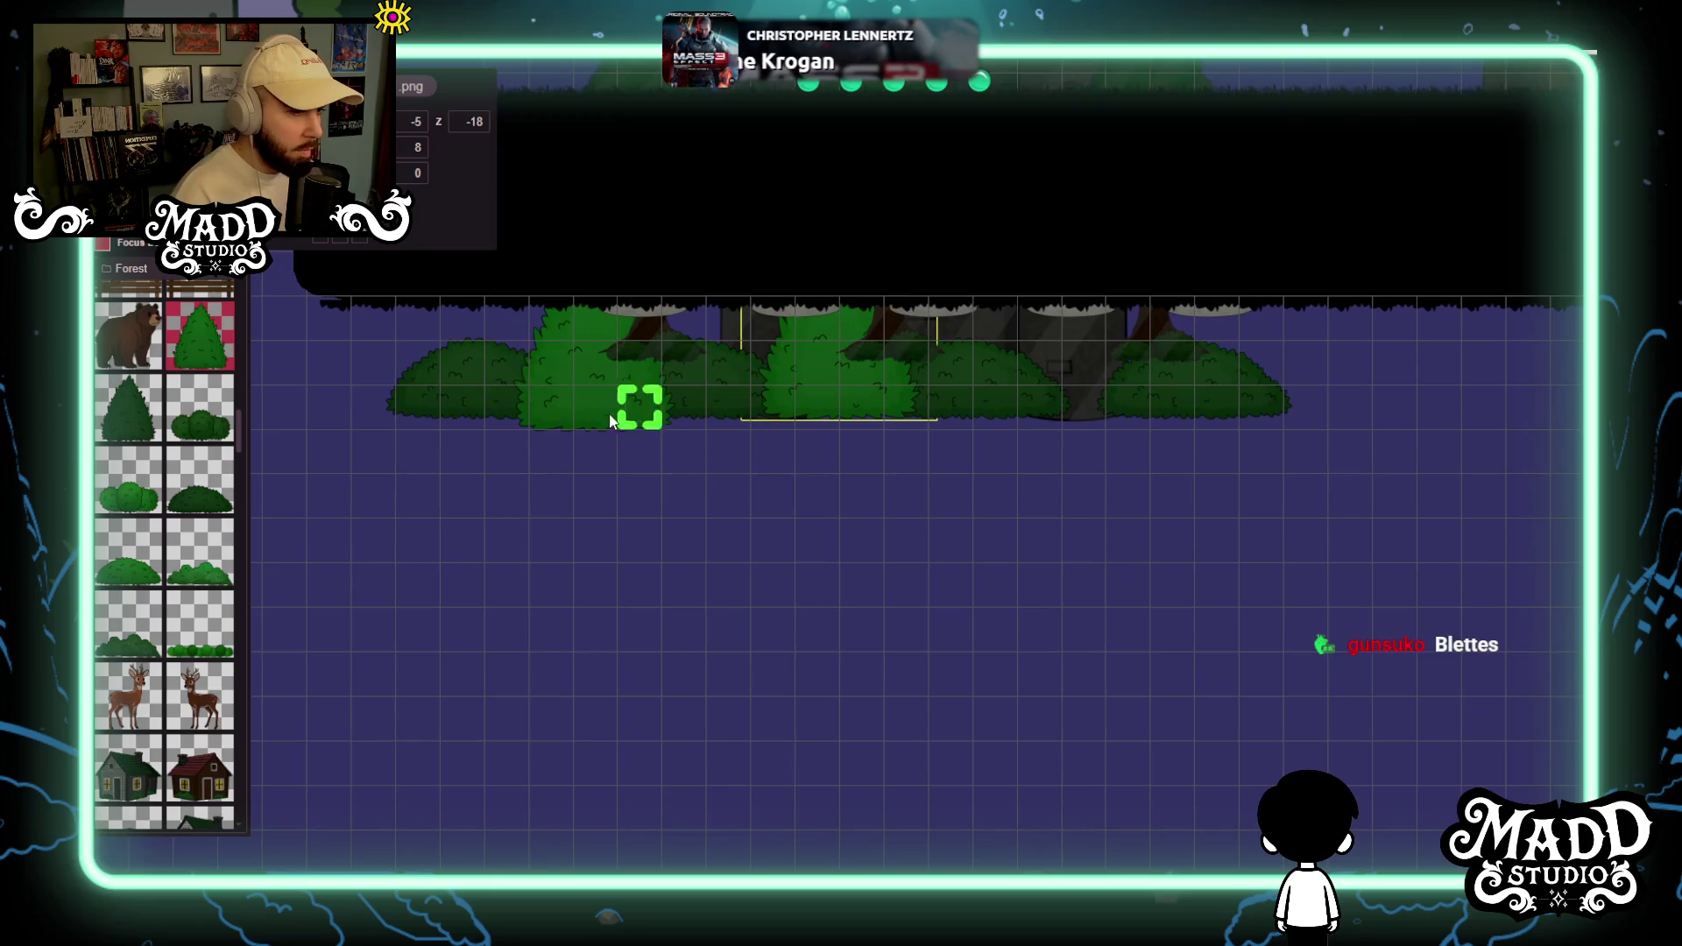
{"action": "left_click", "coordinate": [579, 416]}
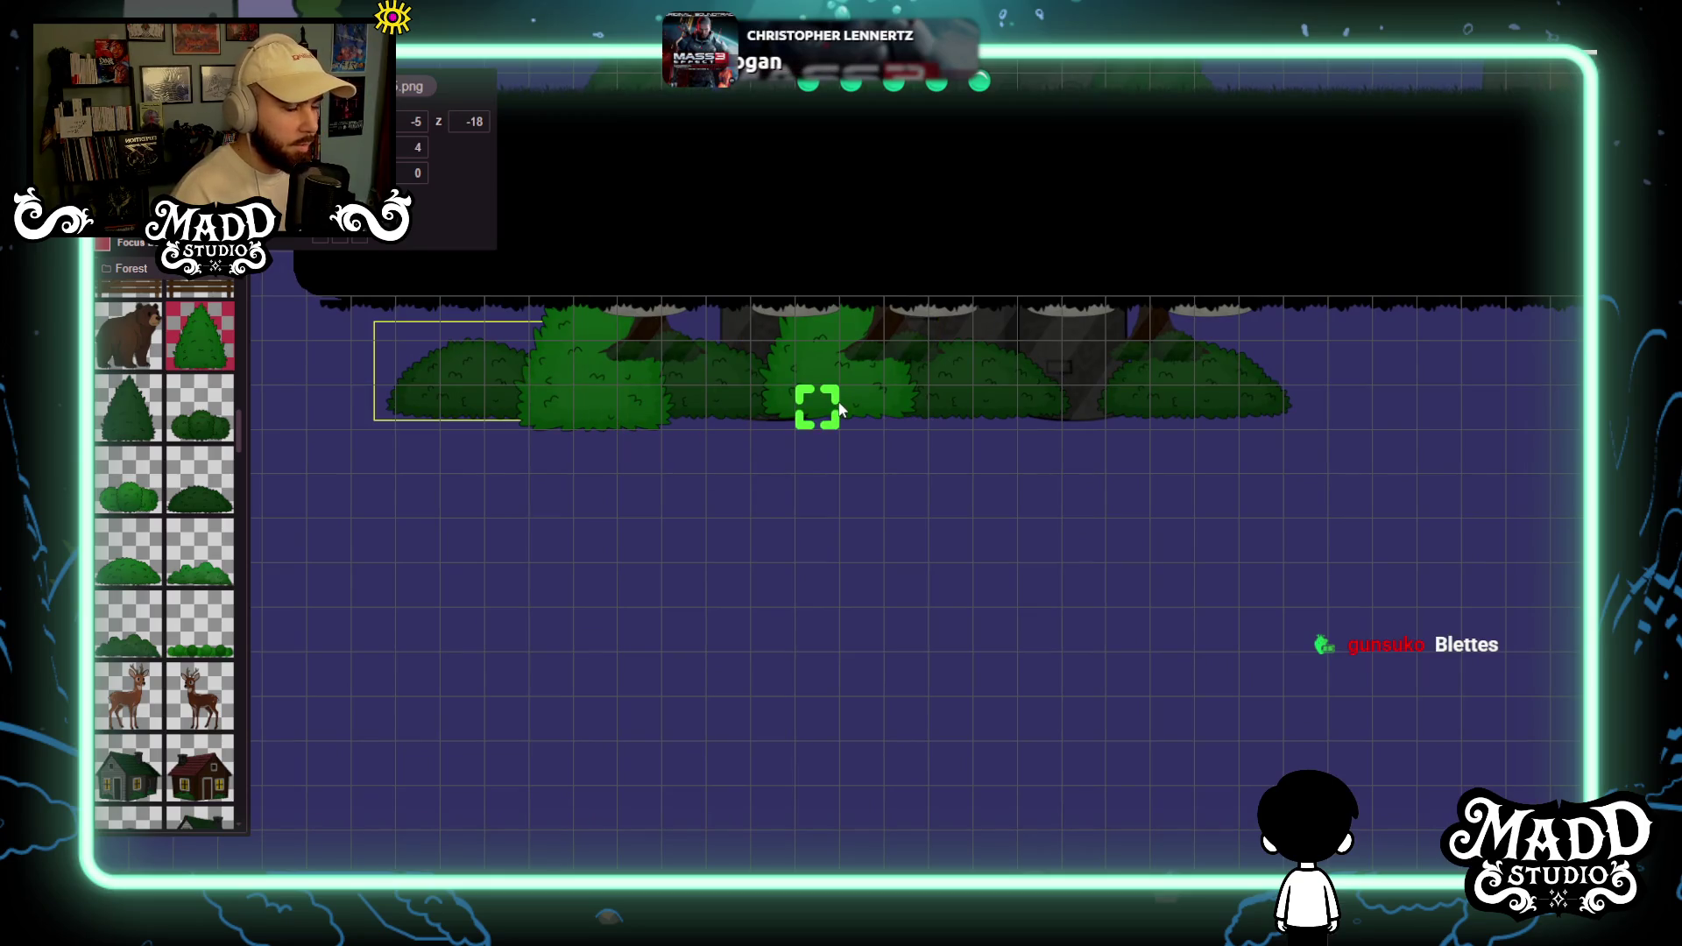
{"action": "left_click", "coordinate": [872, 401]}
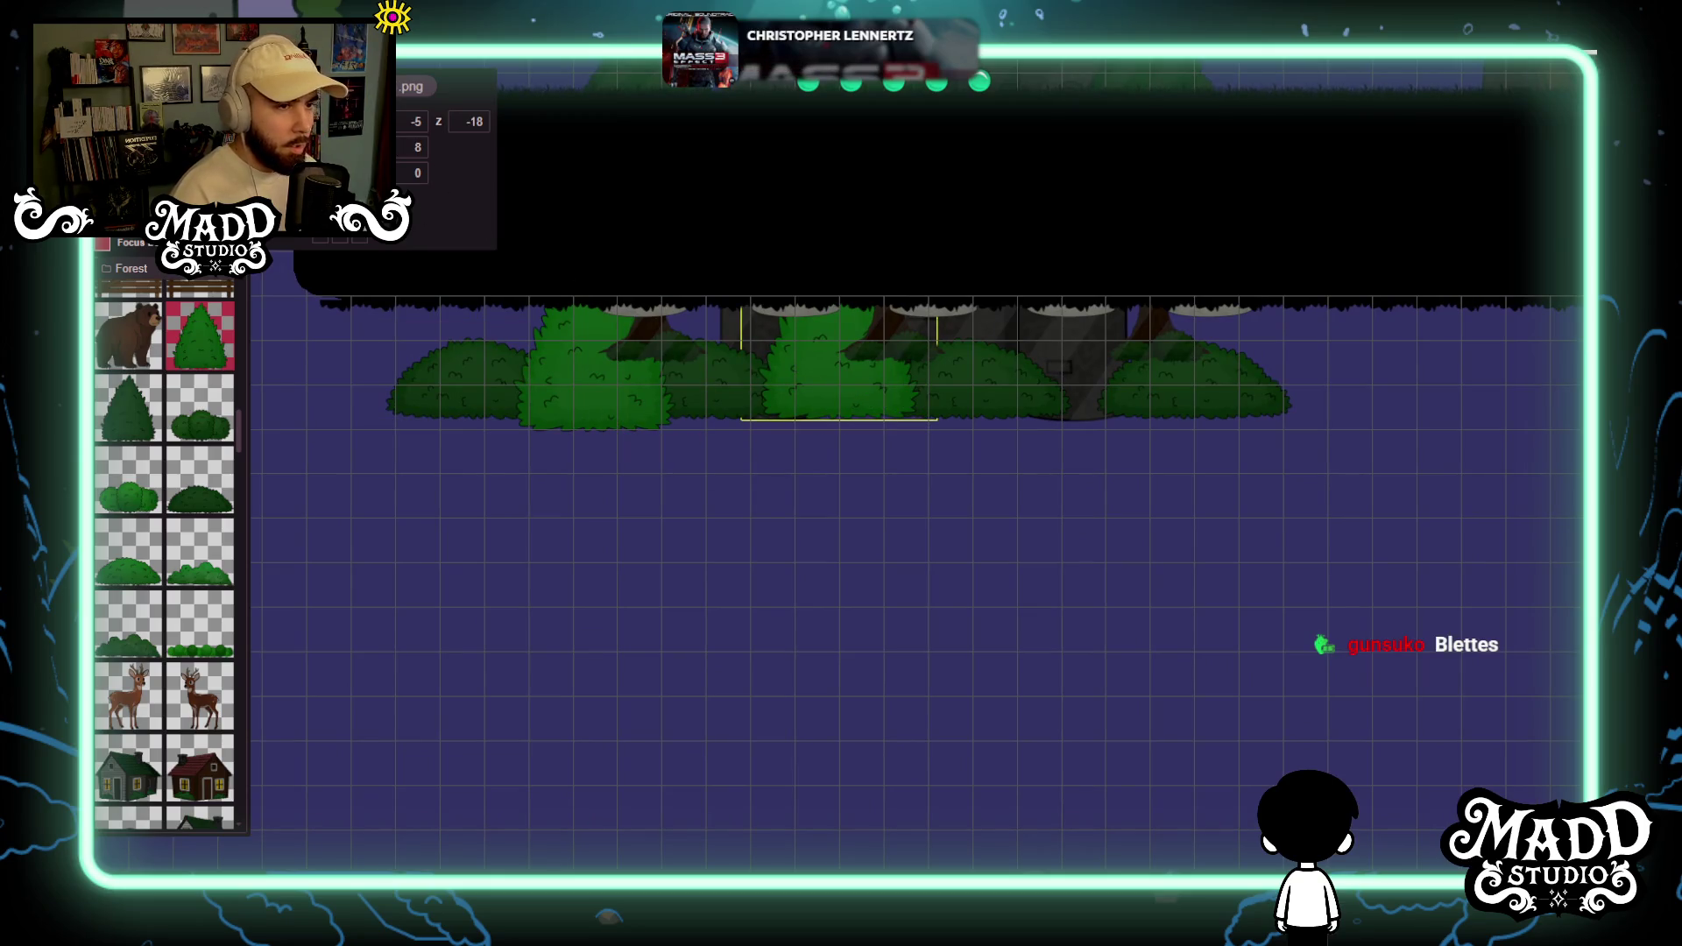
Change the centre shrub's position value from 8 to 4 and nudge it slightly.
{"action": "key", "text": "Right"}
{"action": "double_click", "coordinate": [419, 149]}
{"action": "type", "text": "4"}
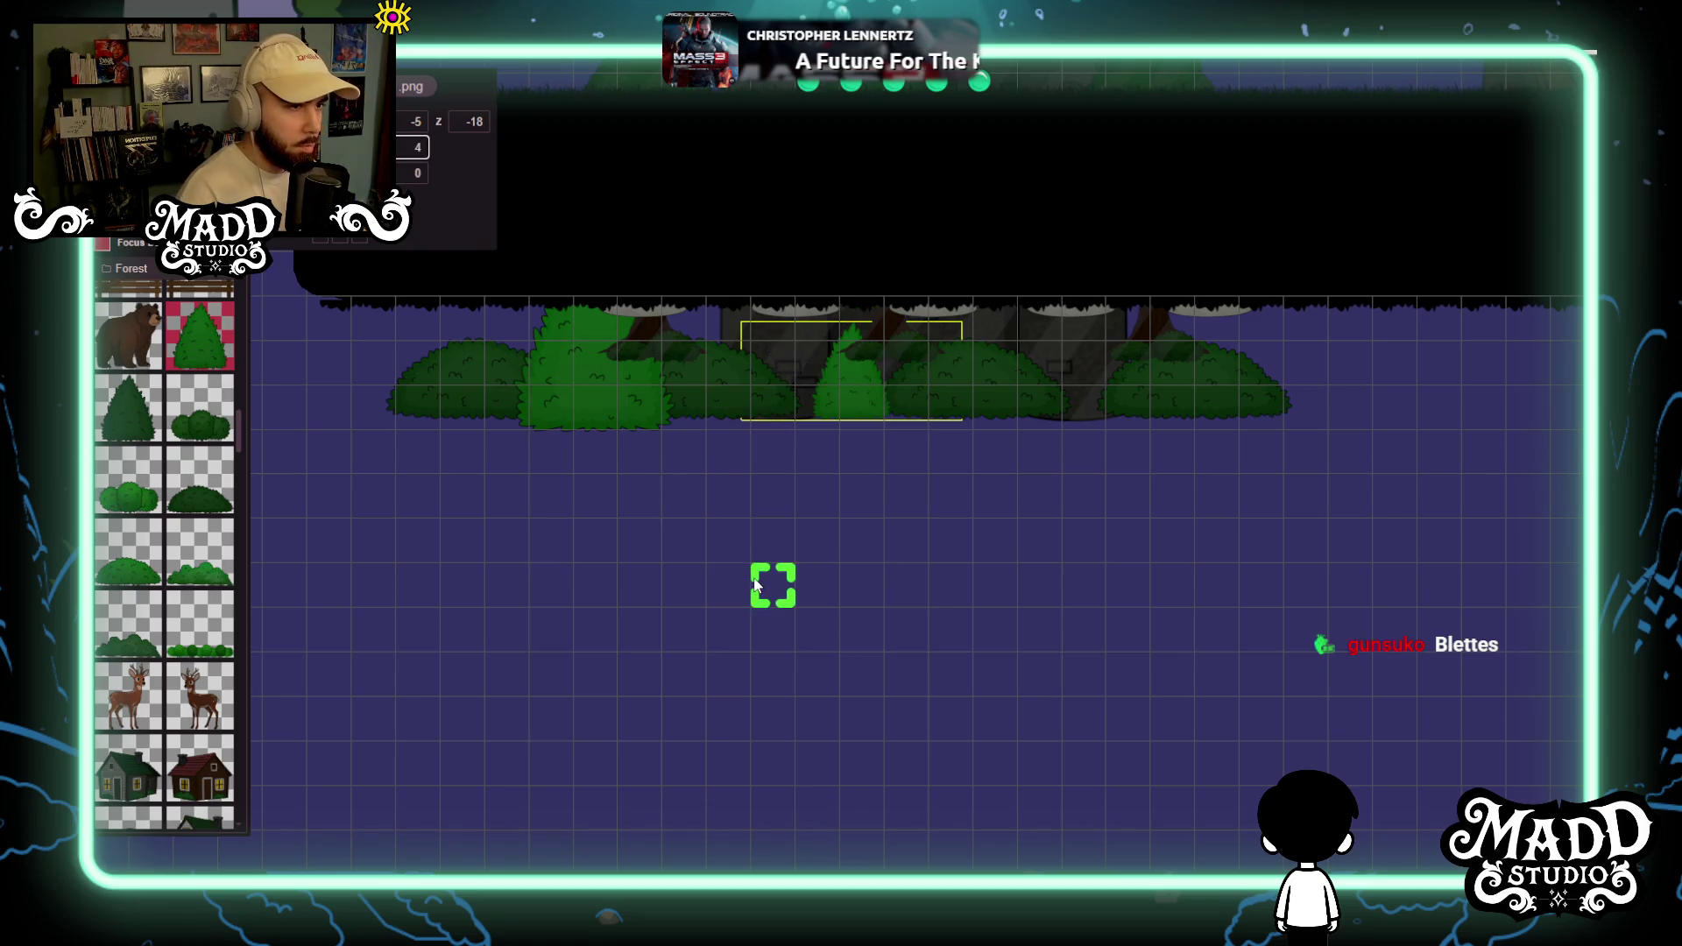
{"action": "left_click", "coordinate": [552, 402]}
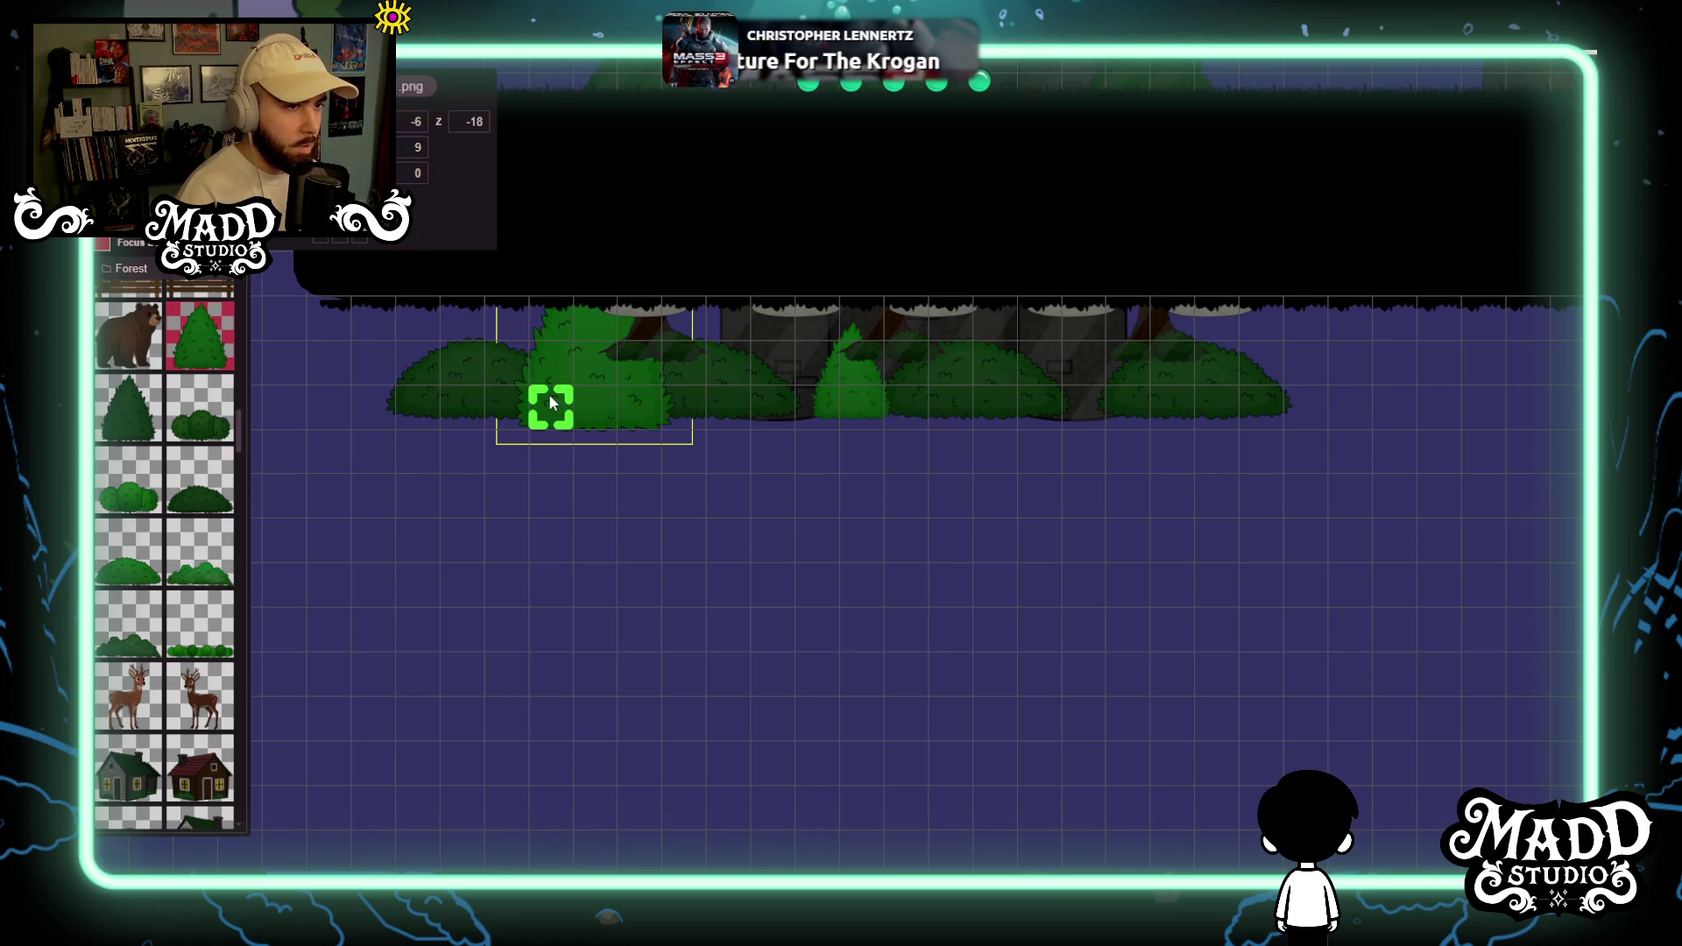
{"action": "left_click", "coordinate": [851, 397]}
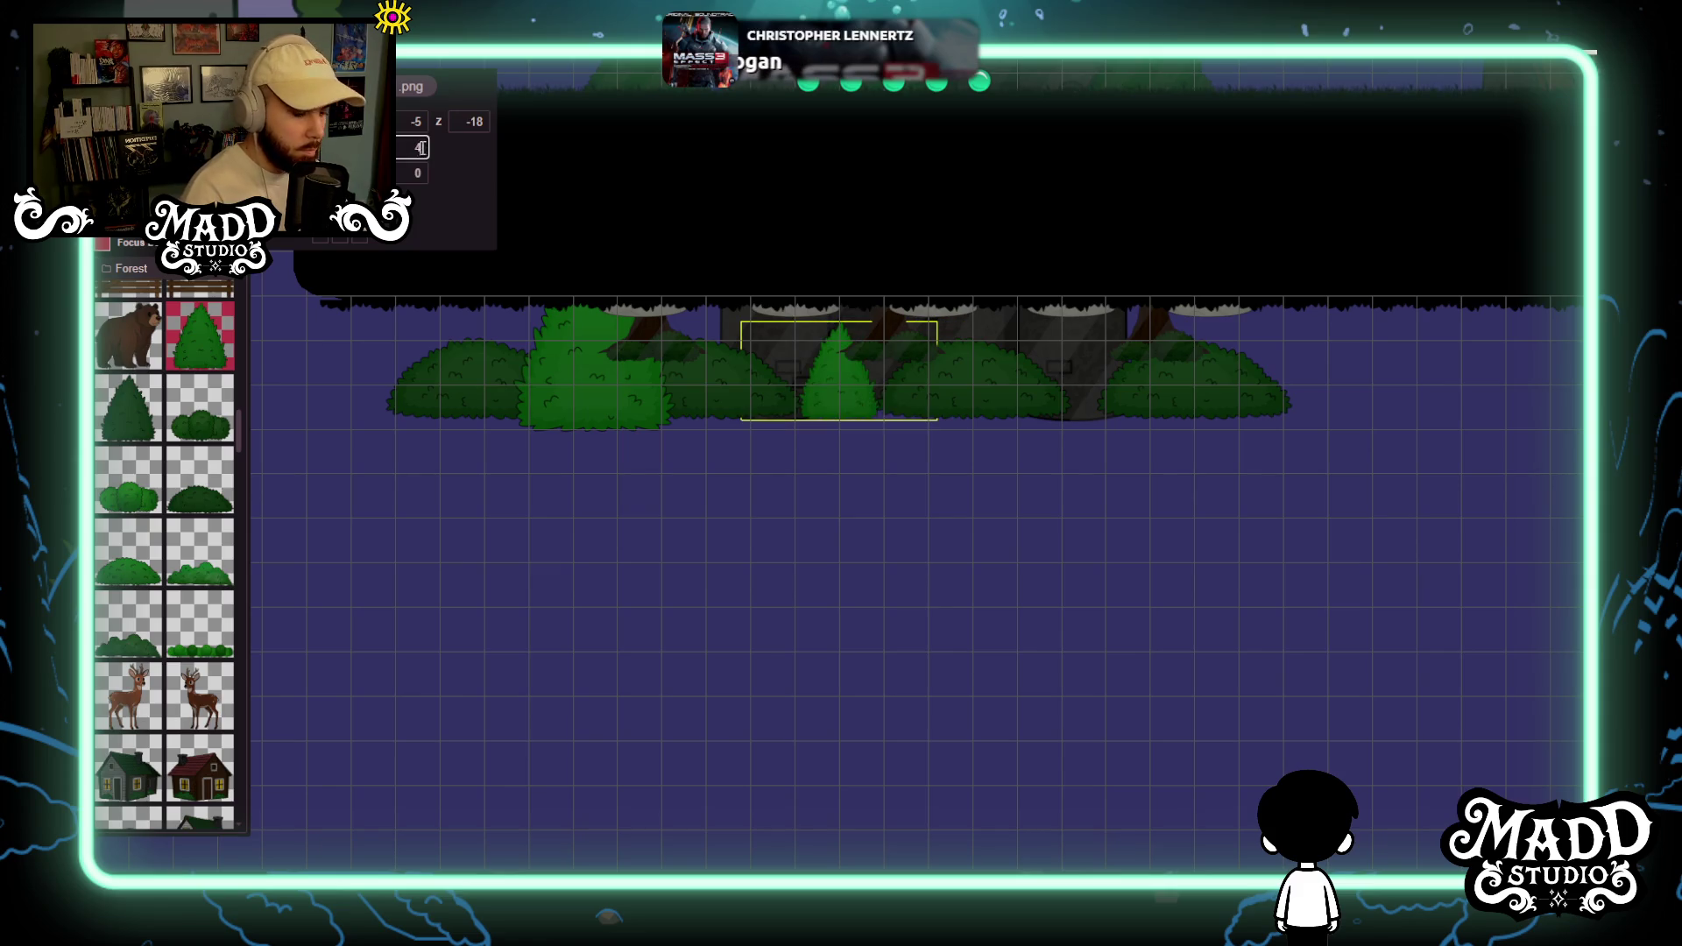
{"action": "key", "text": "BackSpace"}
{"action": "type", "text": "9"}
{"action": "key", "text": "BackSpace"}
{"action": "type", "text": "4"}
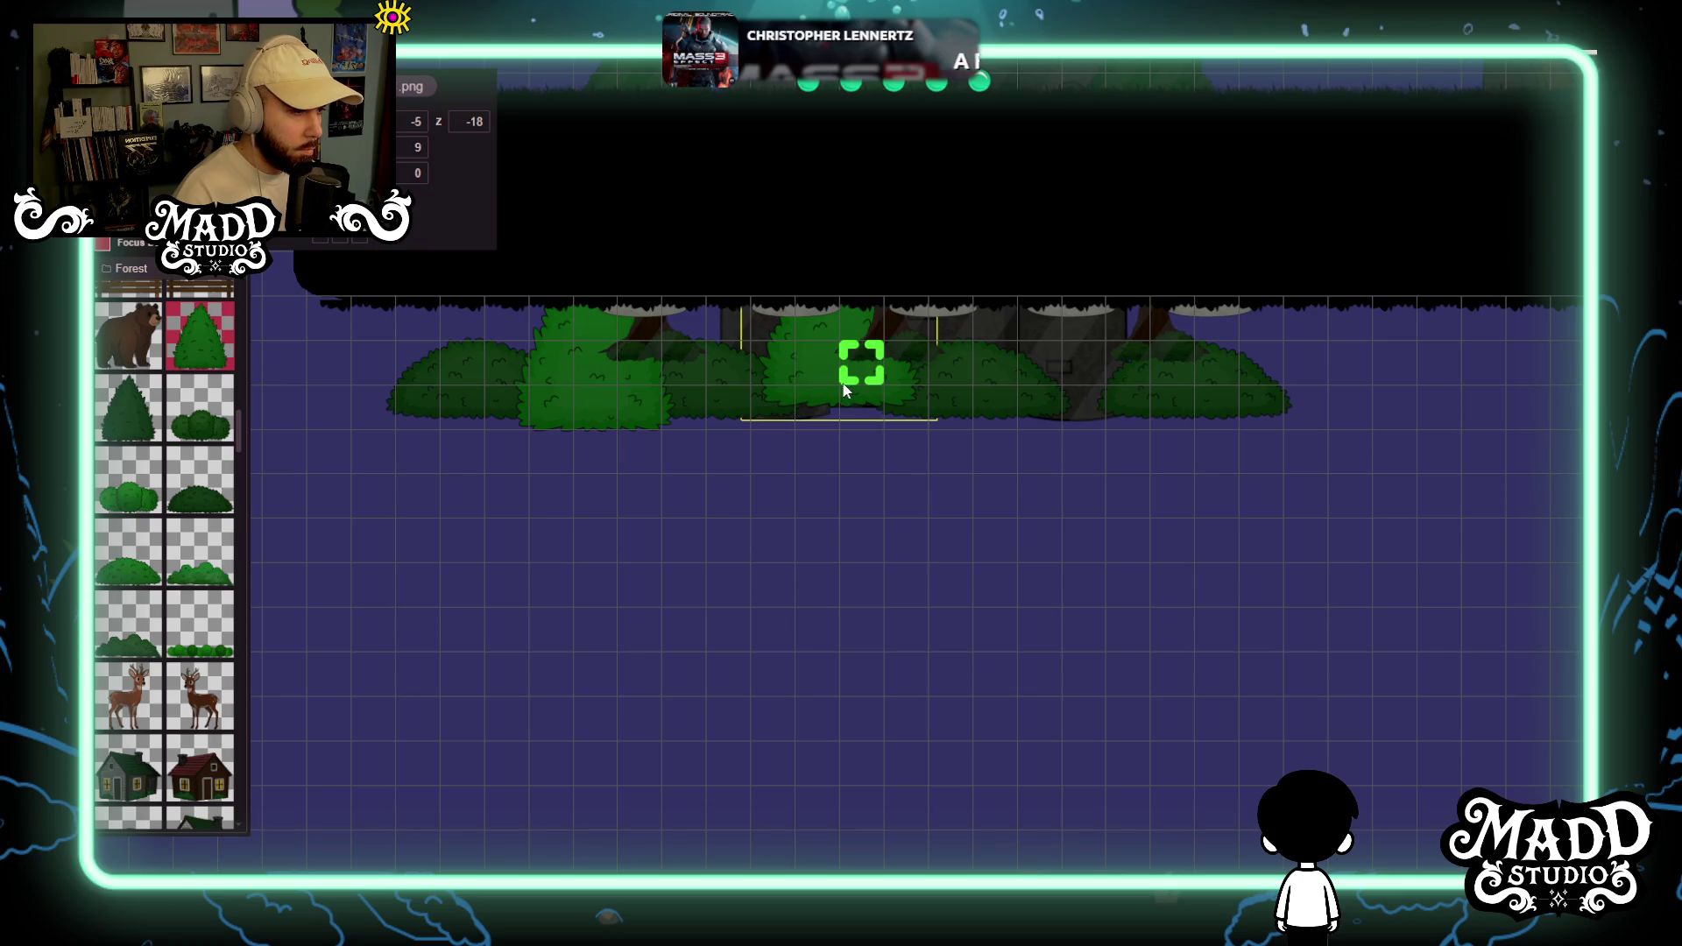
{"action": "key", "text": "Down"}
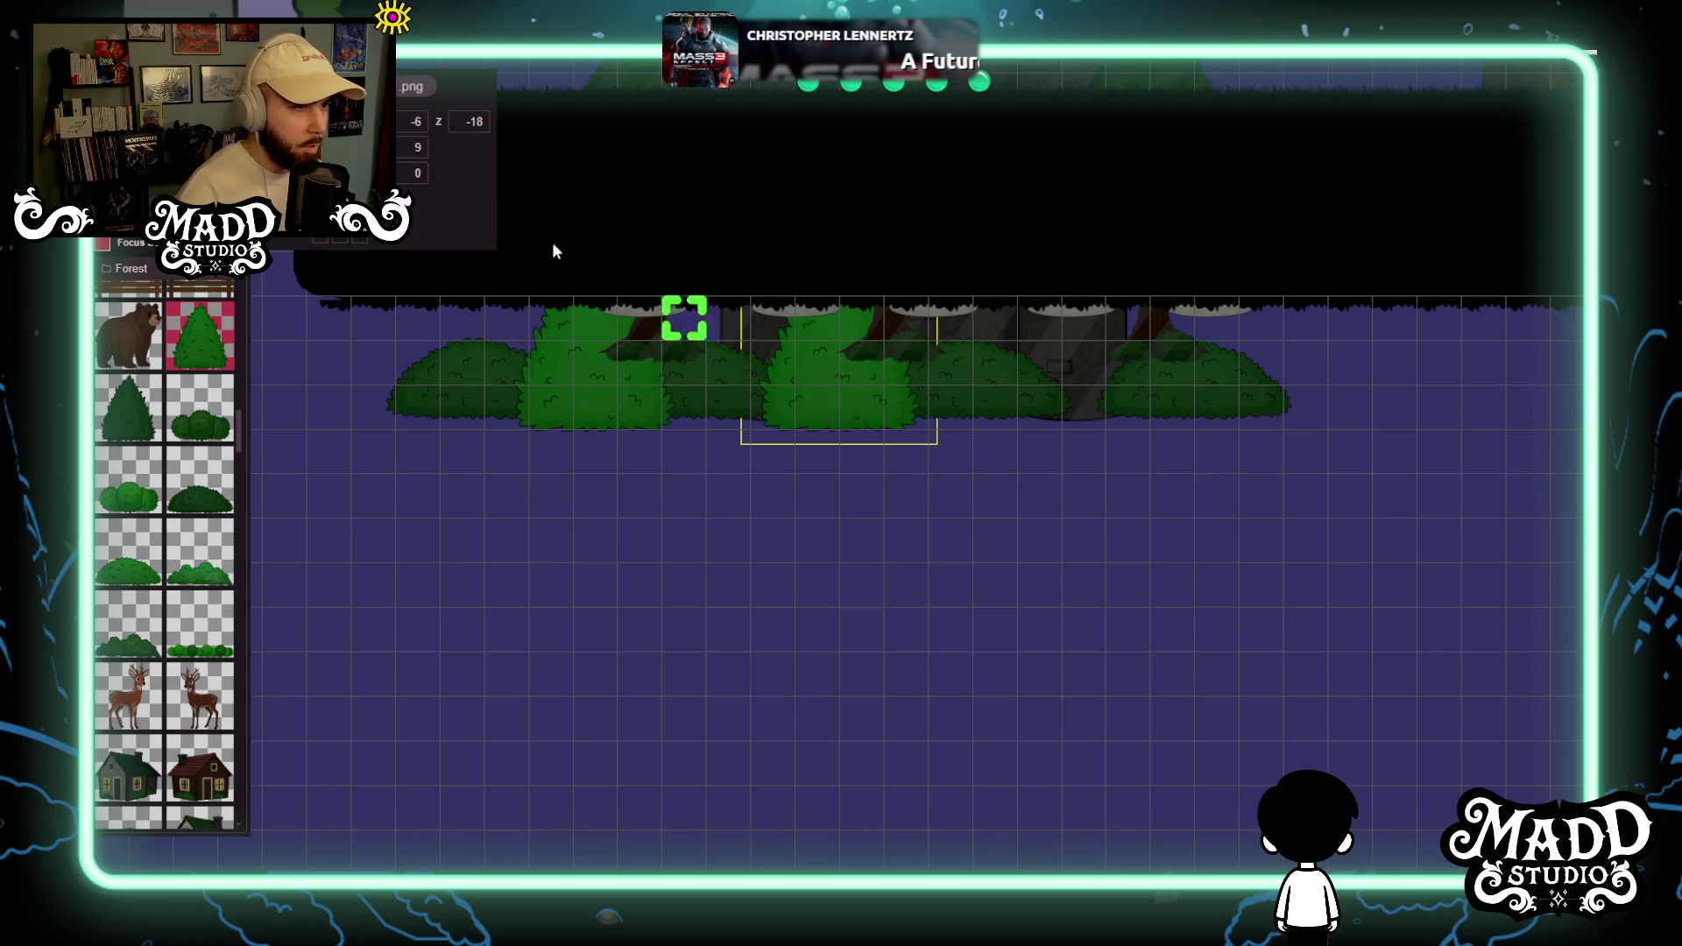
Set the centre shrub and the tall middle-left shrub to depth -19.
{"action": "left_click", "coordinate": [487, 123]}
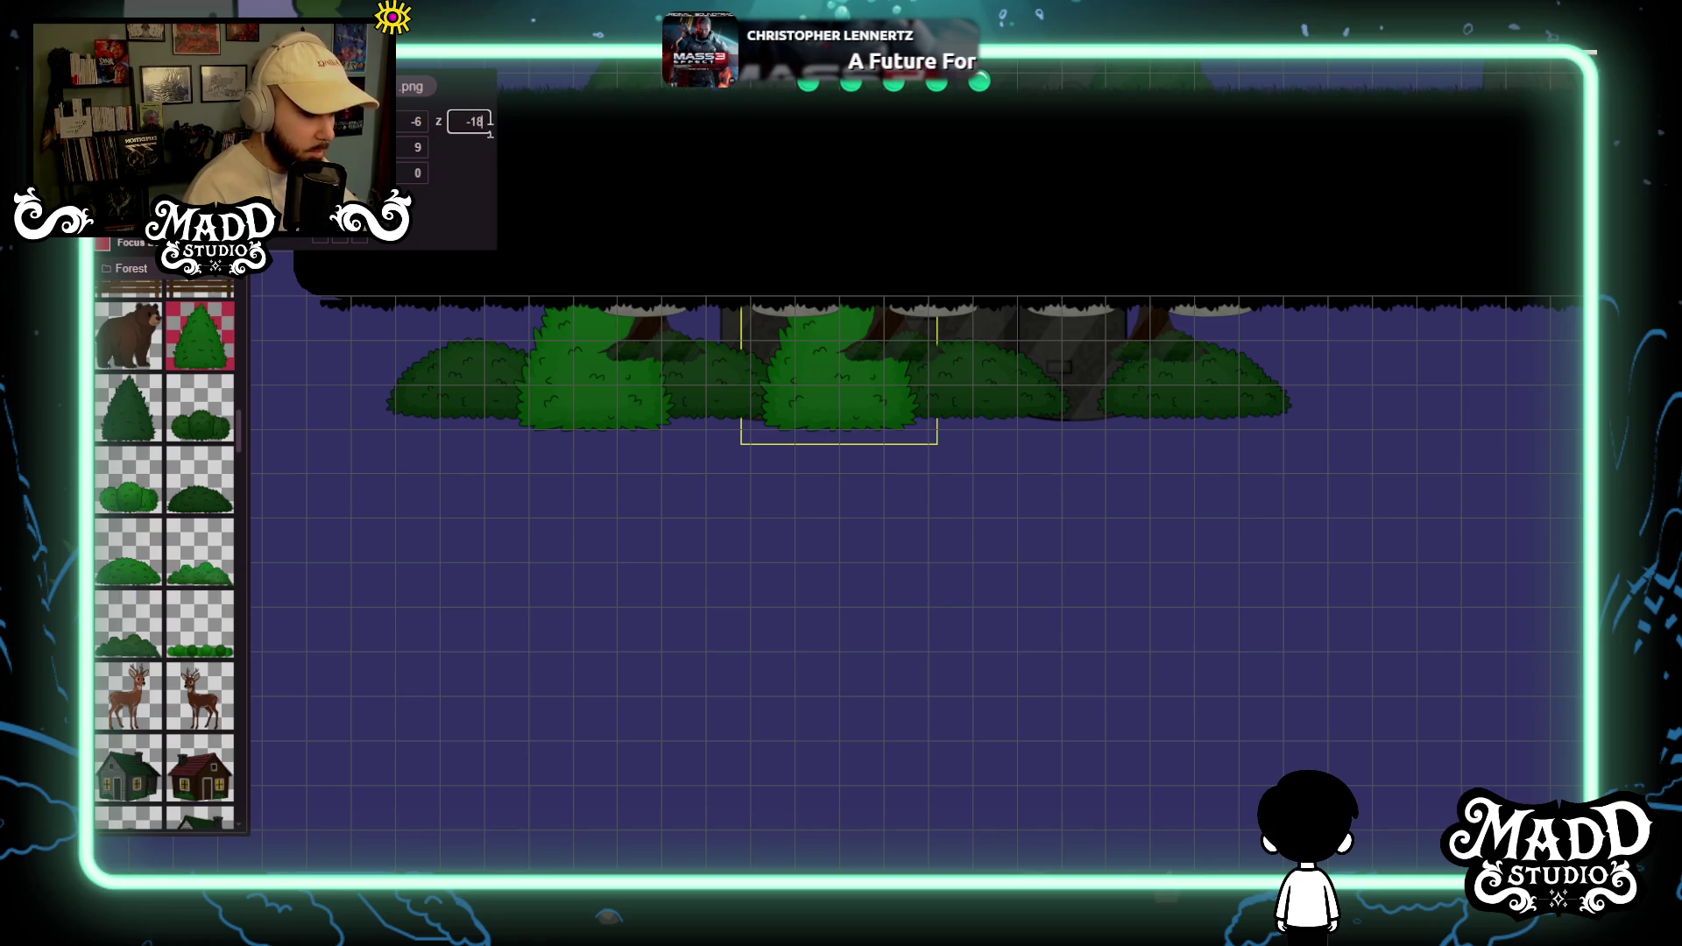
{"action": "key", "text": "Down"}
{"action": "left_click", "coordinate": [578, 389]}
{"action": "left_click", "coordinate": [609, 404]}
{"action": "left_click", "coordinate": [592, 402]}
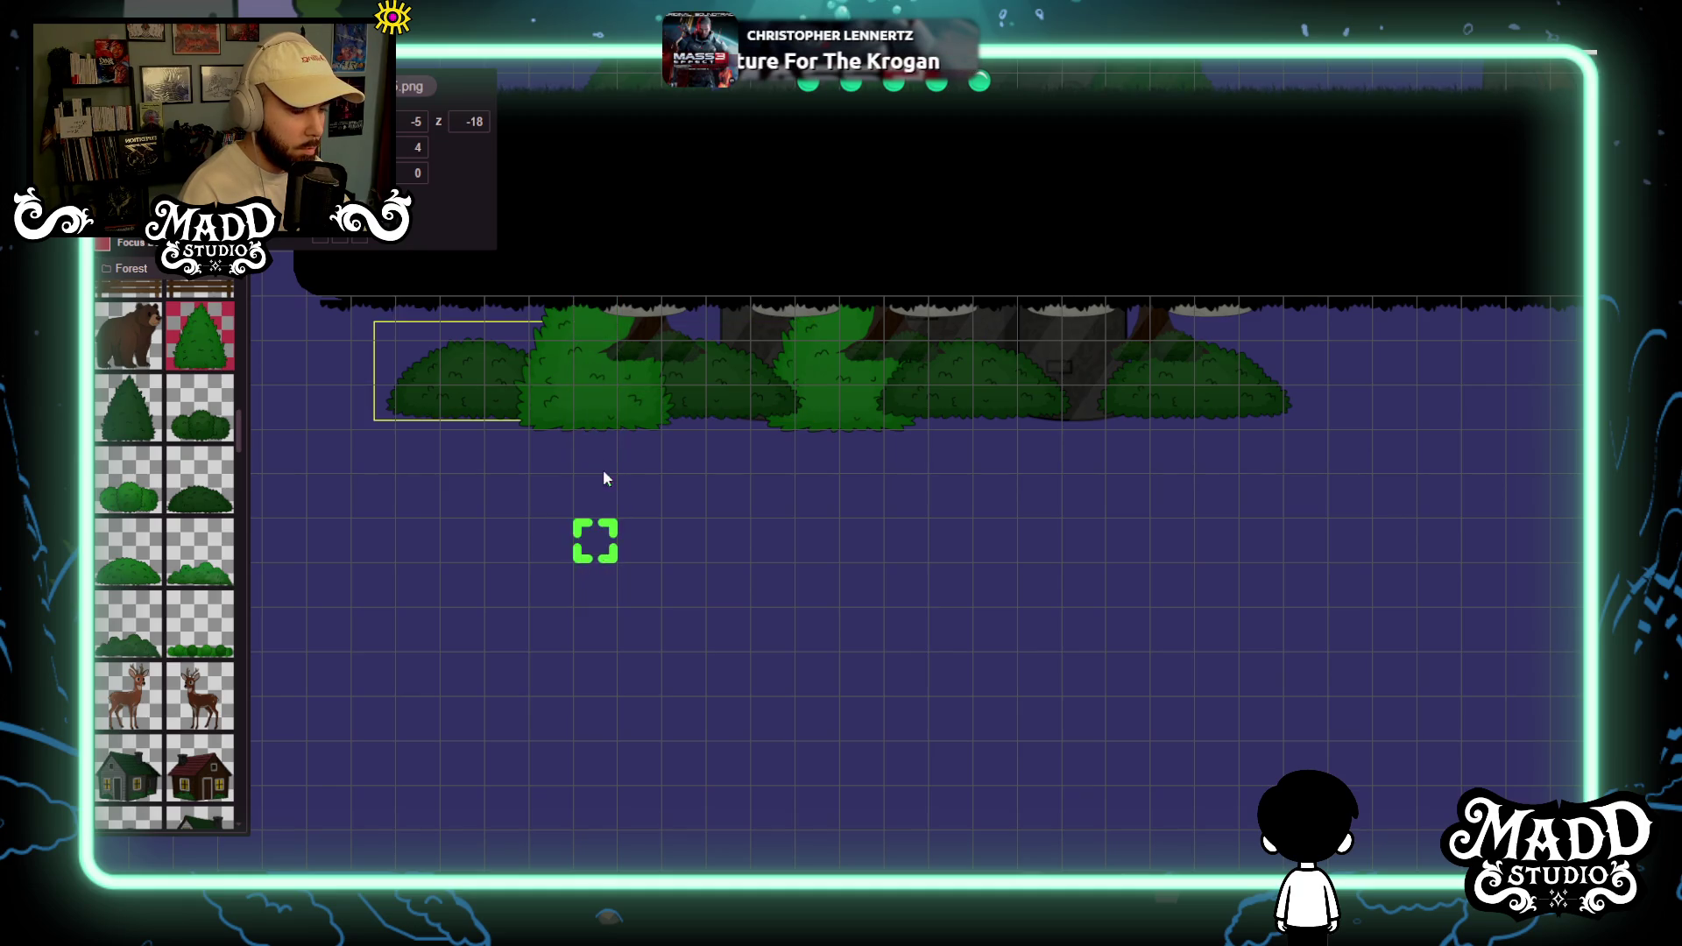
{"action": "left_click", "coordinate": [602, 442]}
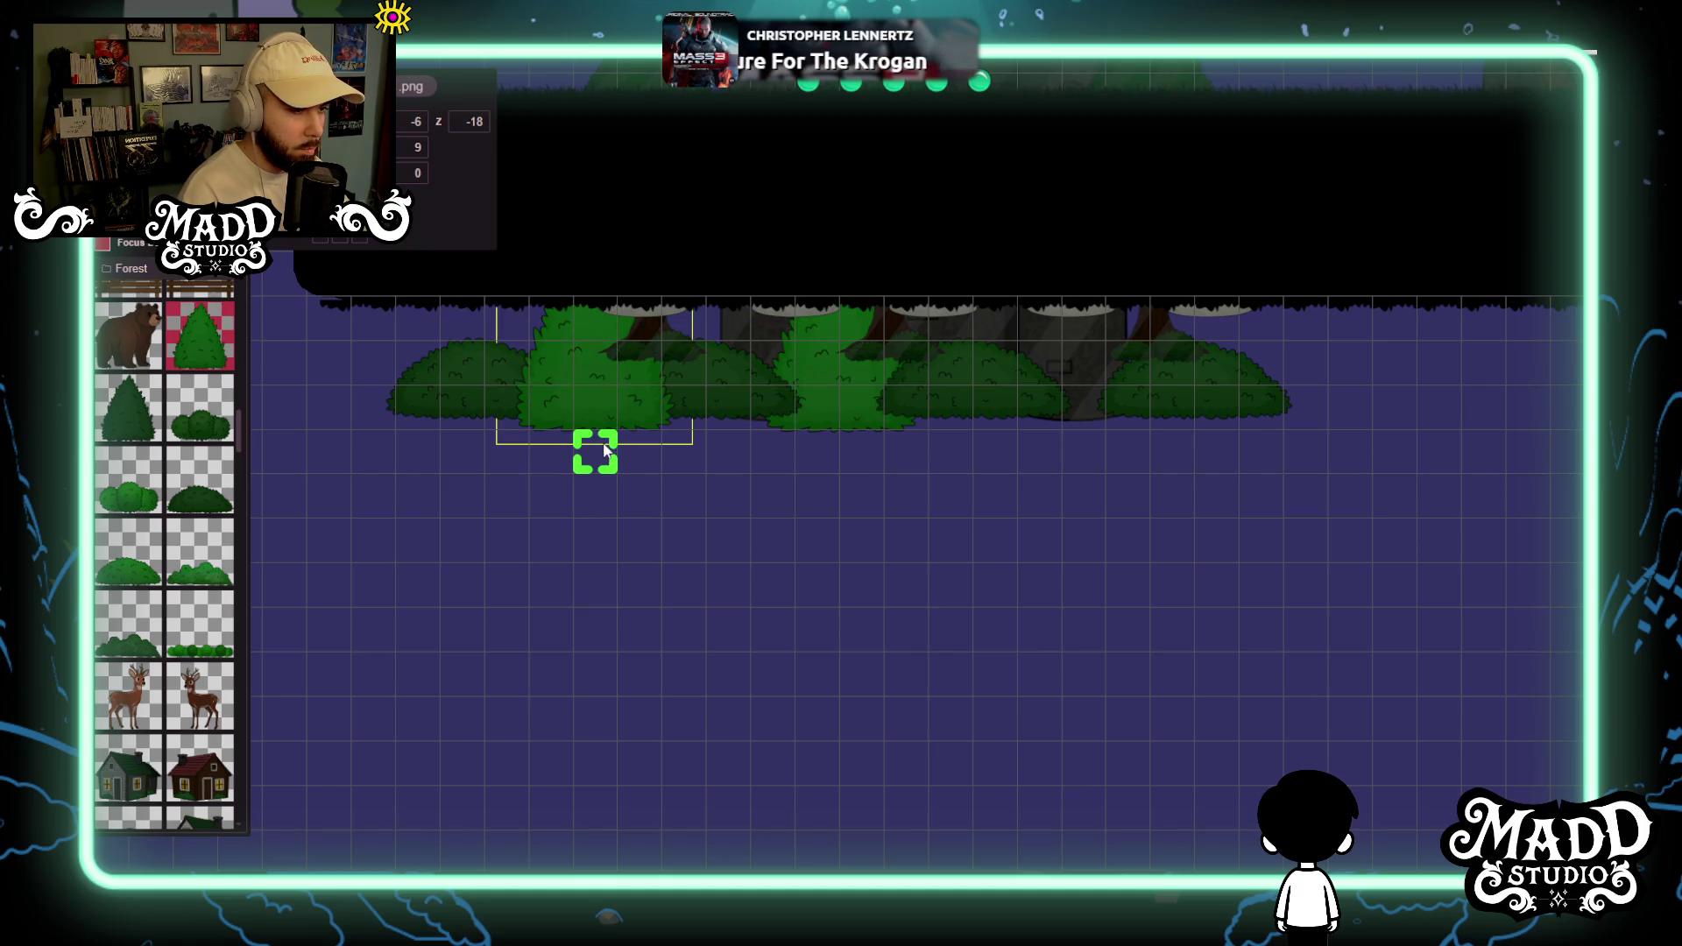
{"action": "left_click", "coordinate": [485, 126]}
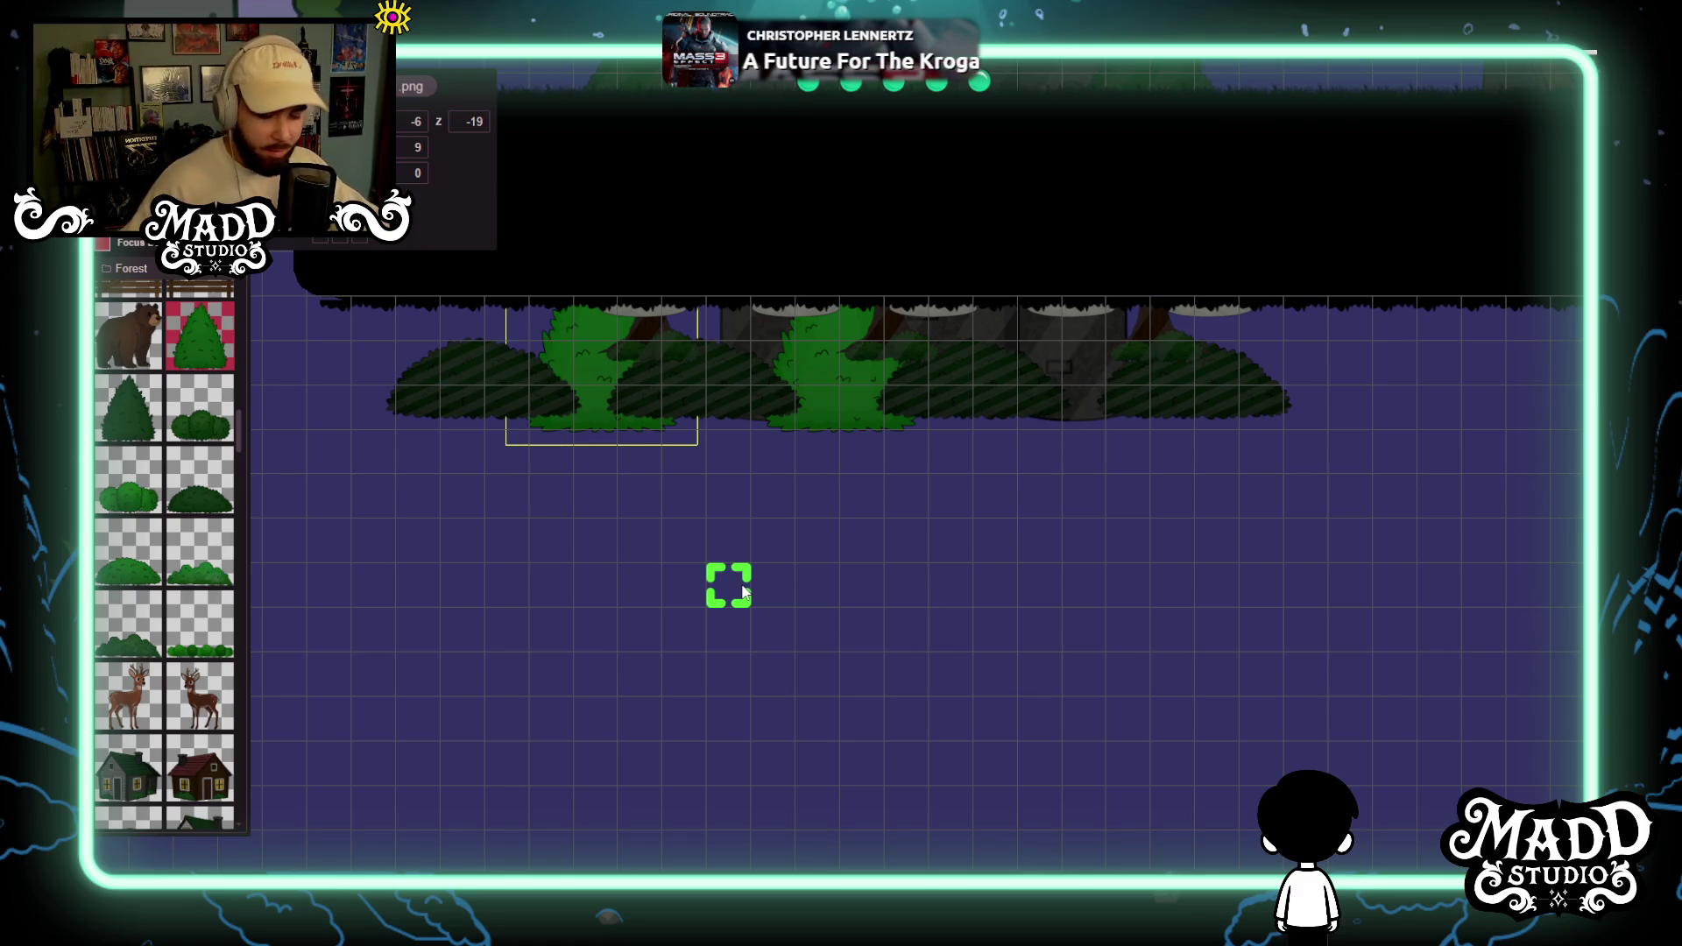
Place a third tall shrub in the bush row and set its depth to -19.
{"action": "mouse_move", "coordinate": [1006, 581]}
{"action": "left_mouse_down"}
{"action": "mouse_move", "coordinate": [828, 603]}
{"action": "mouse_move", "coordinate": [743, 572]}
{"action": "mouse_move", "coordinate": [731, 529]}
{"action": "left_mouse_up"}
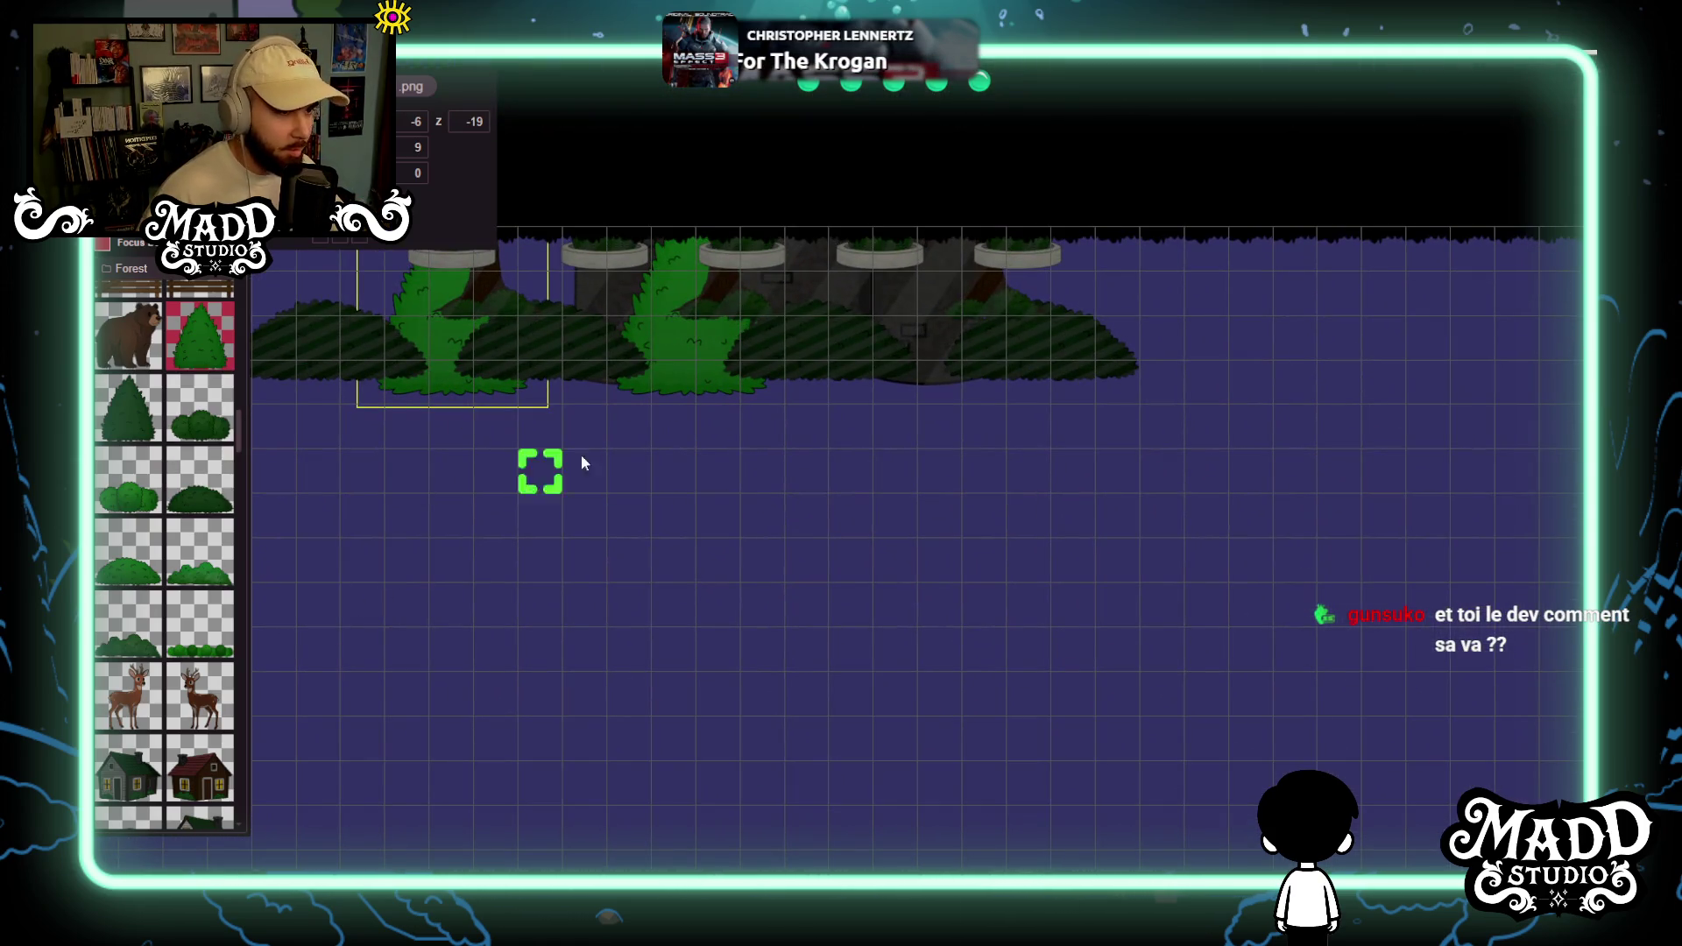
{"action": "left_click", "coordinate": [778, 721]}
{"action": "mouse_move", "coordinate": [911, 567]}
{"action": "left_mouse_down"}
{"action": "mouse_move", "coordinate": [903, 388]}
{"action": "mouse_move", "coordinate": [1074, 399]}
{"action": "left_mouse_up"}
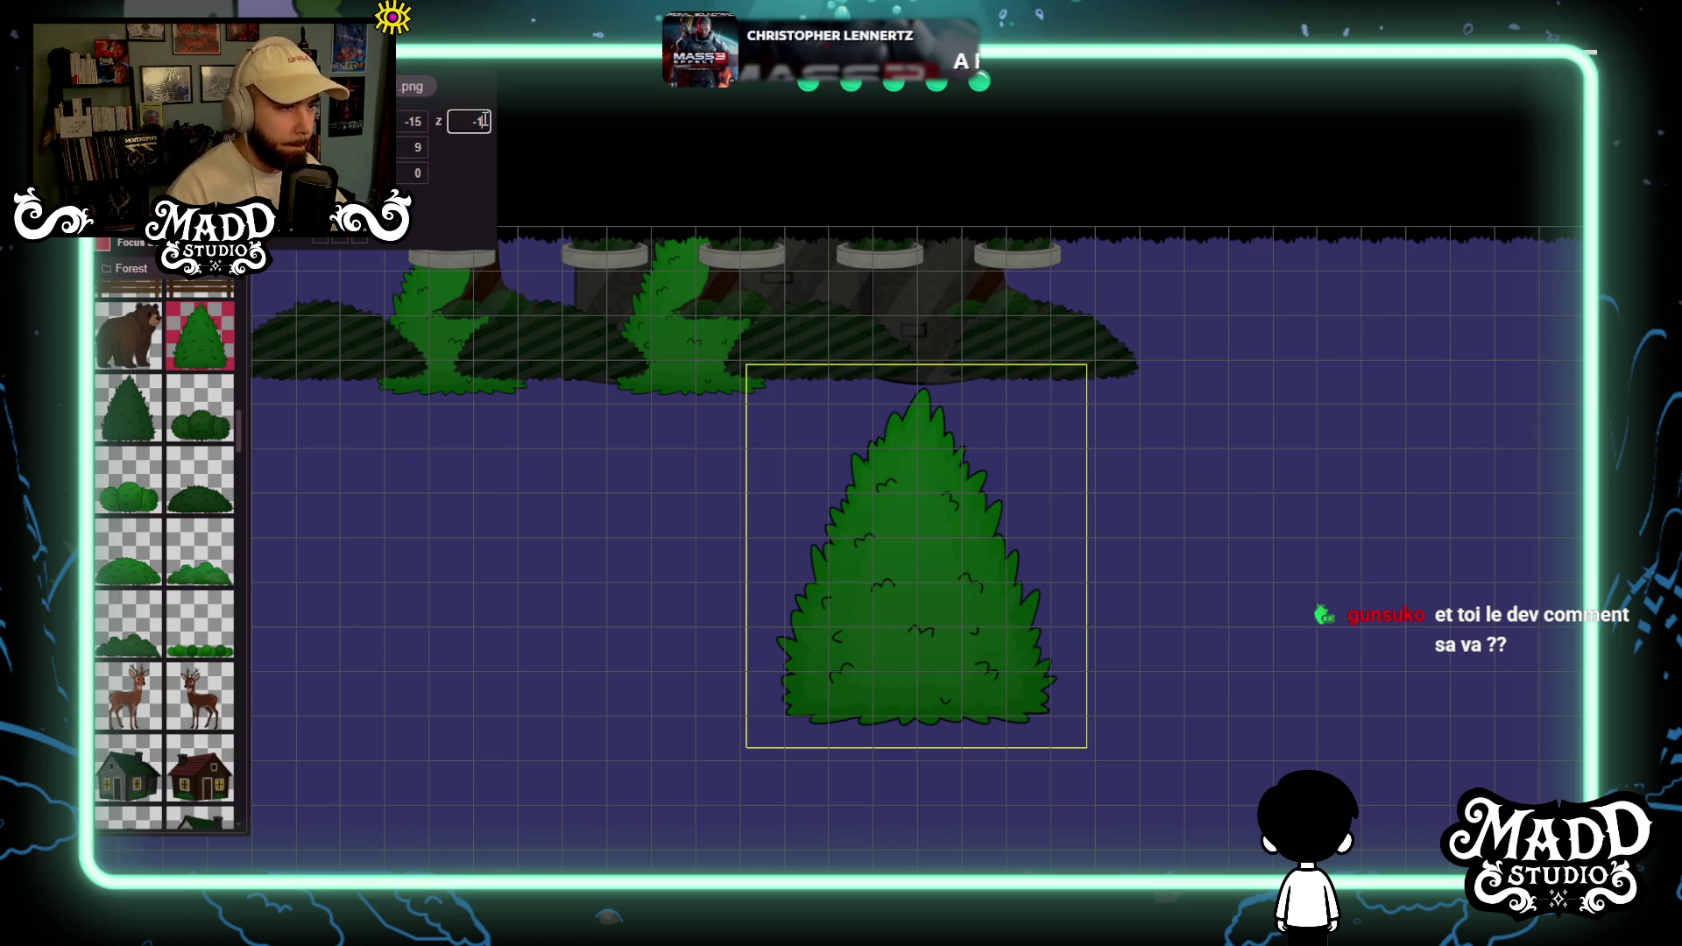
{"action": "type", "text": "9"}
{"action": "mouse_move", "coordinate": [940, 605]}
{"action": "left_mouse_down"}
{"action": "mouse_move", "coordinate": [984, 248]}
{"action": "mouse_move", "coordinate": [943, 380]}
{"action": "left_mouse_up"}
Zoom and pan to inspect the castle ground and its right tower.
{"action": "scroll", "coordinate": [979, 470], "scroll_direction": "down", "scroll_amount": 5}
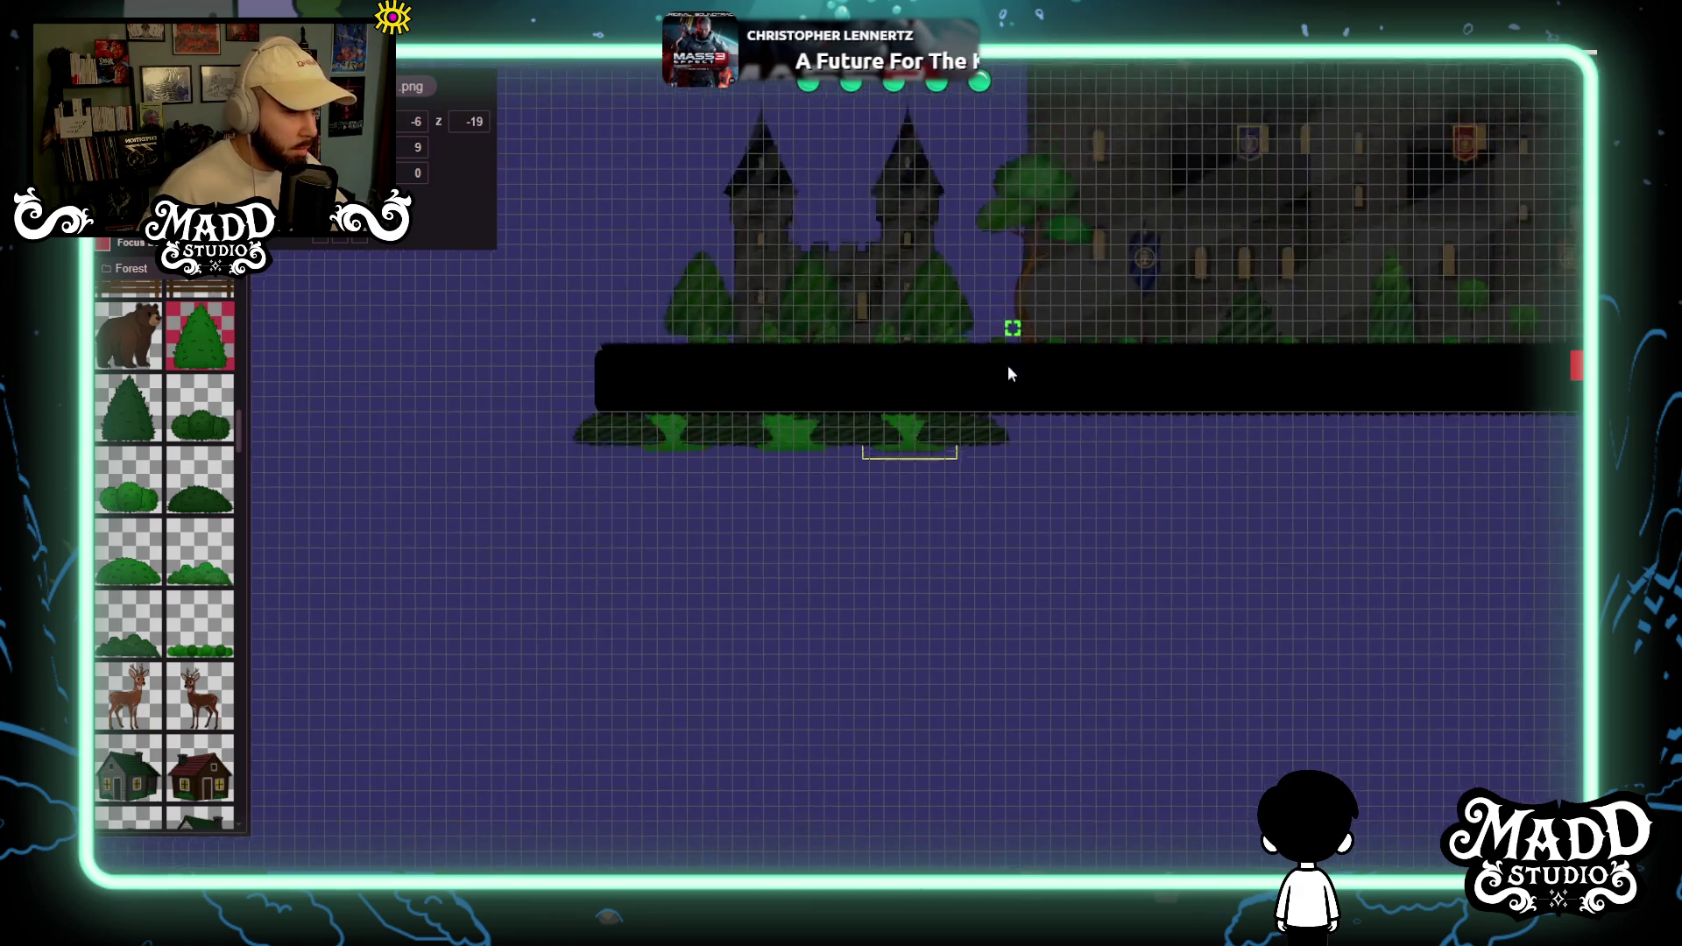
{"action": "scroll", "coordinate": [907, 712], "scroll_direction": "up", "scroll_amount": 5}
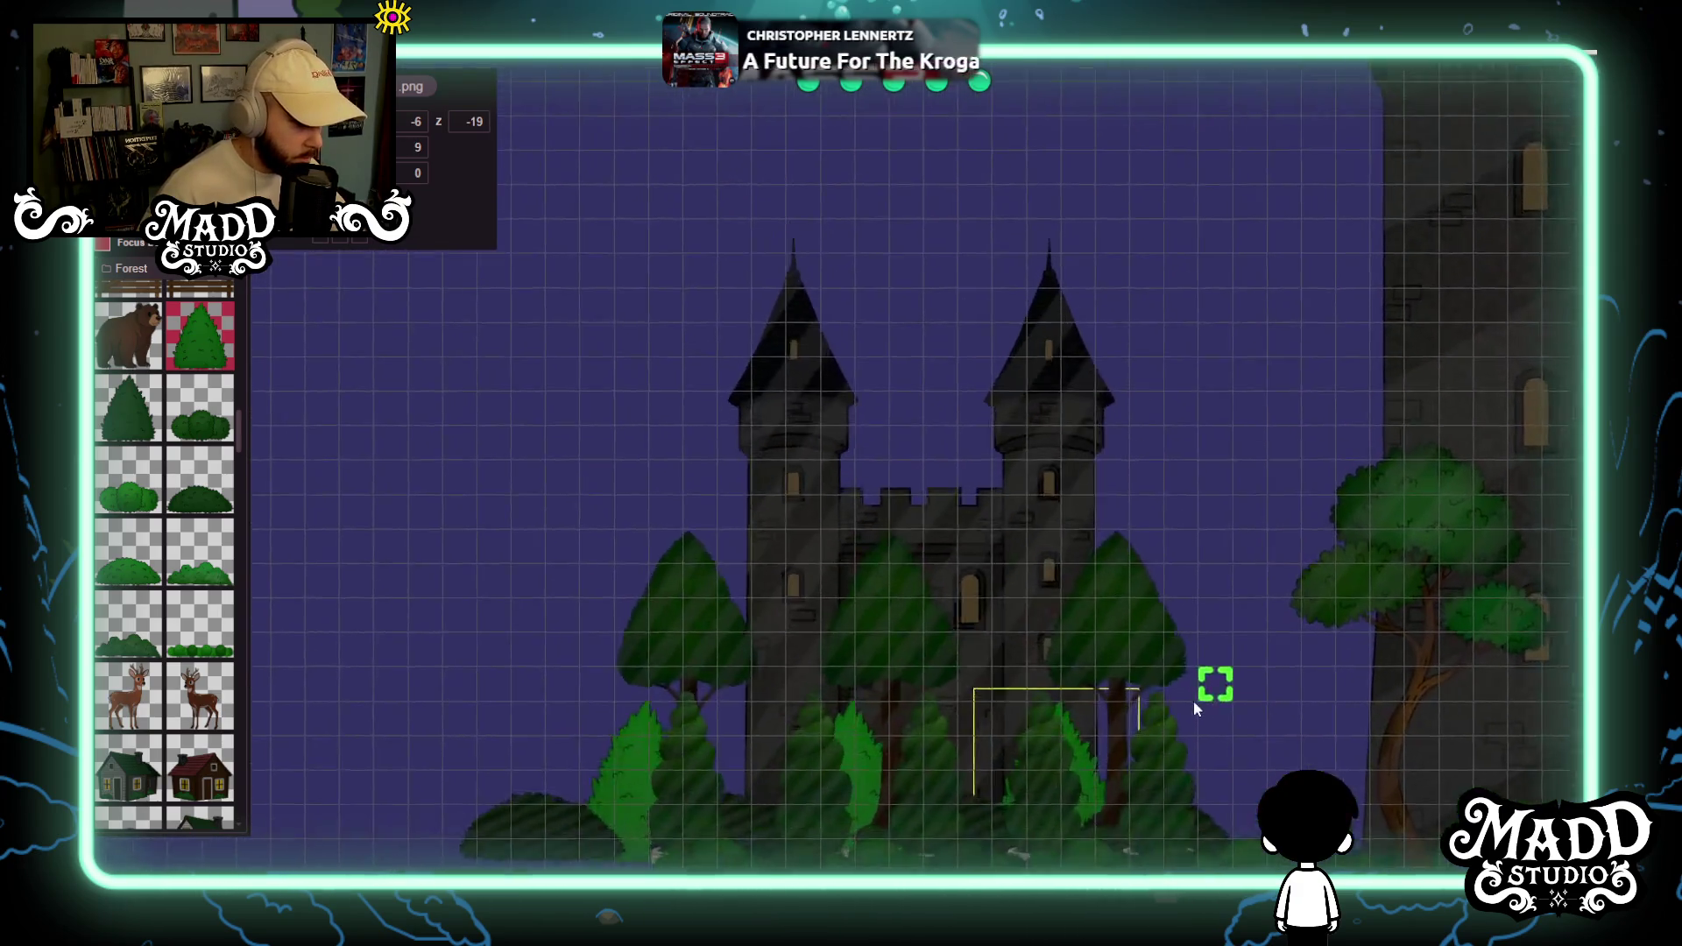
{"action": "mouse_move", "coordinate": [1057, 712]}
{"action": "left_mouse_down"}
{"action": "mouse_move", "coordinate": [1001, 765]}
{"action": "mouse_move", "coordinate": [998, 701]}
{"action": "mouse_move", "coordinate": [1115, 650]}
{"action": "mouse_move", "coordinate": [1183, 582]}
{"action": "mouse_move", "coordinate": [1277, 643]}
{"action": "mouse_move", "coordinate": [1350, 426]}
{"action": "mouse_move", "coordinate": [1423, 409]}
{"action": "left_mouse_up"}
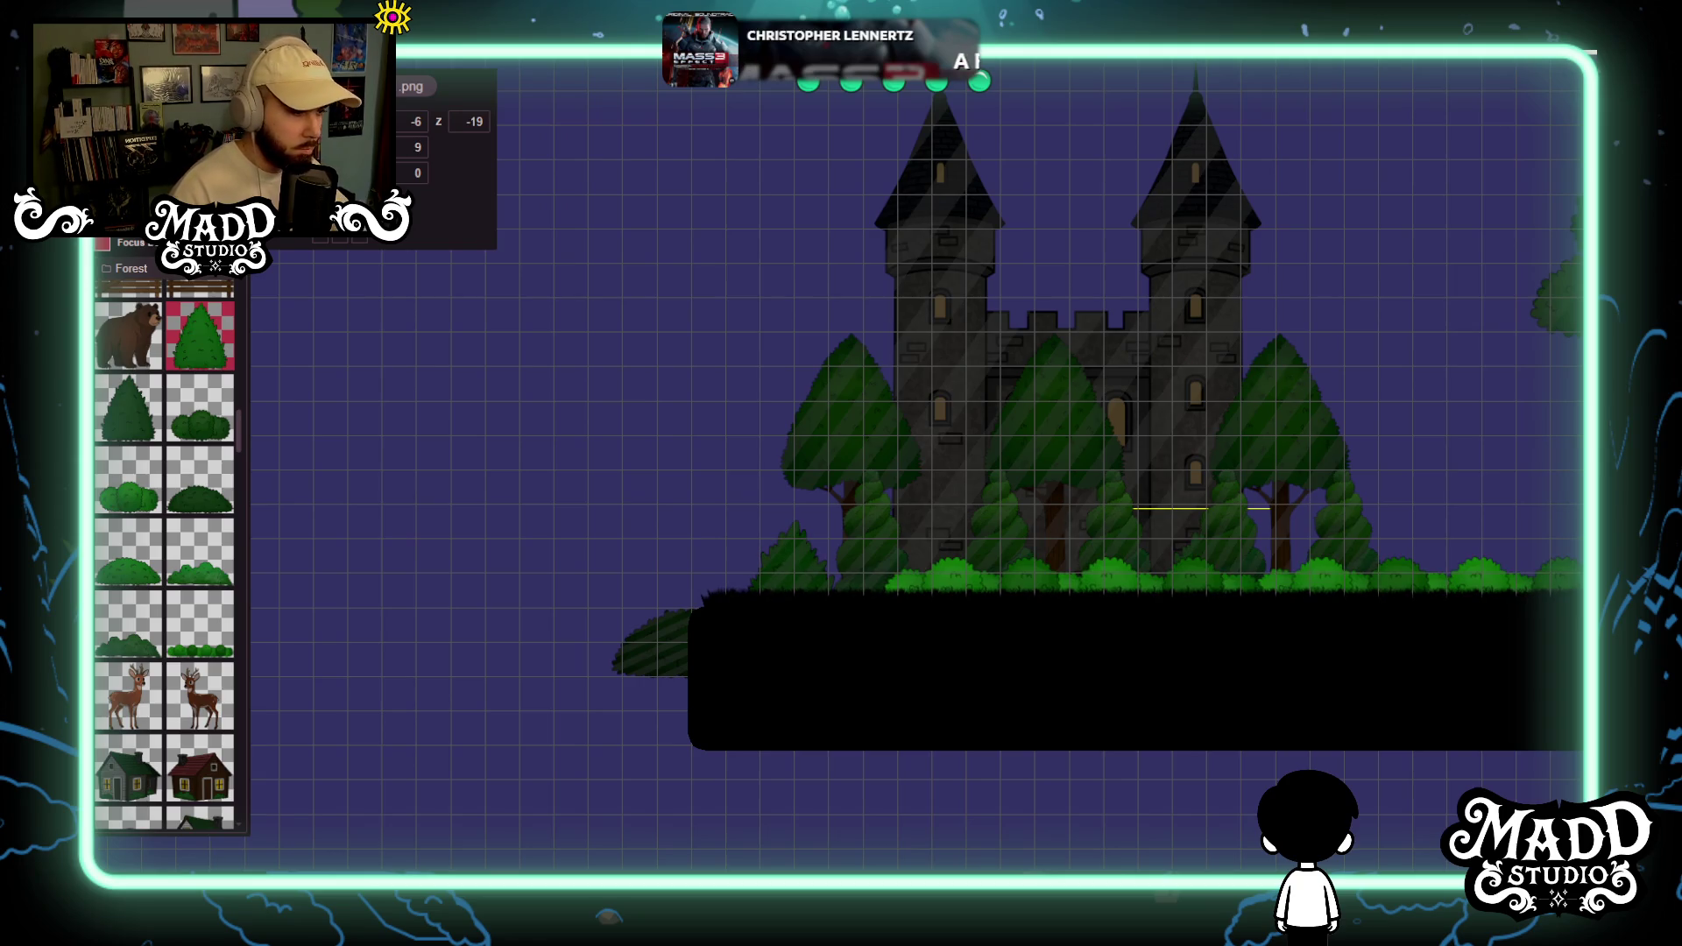
{"action": "left_click_drag", "start_coordinate": [992, 716], "coordinate": [575, 744]}
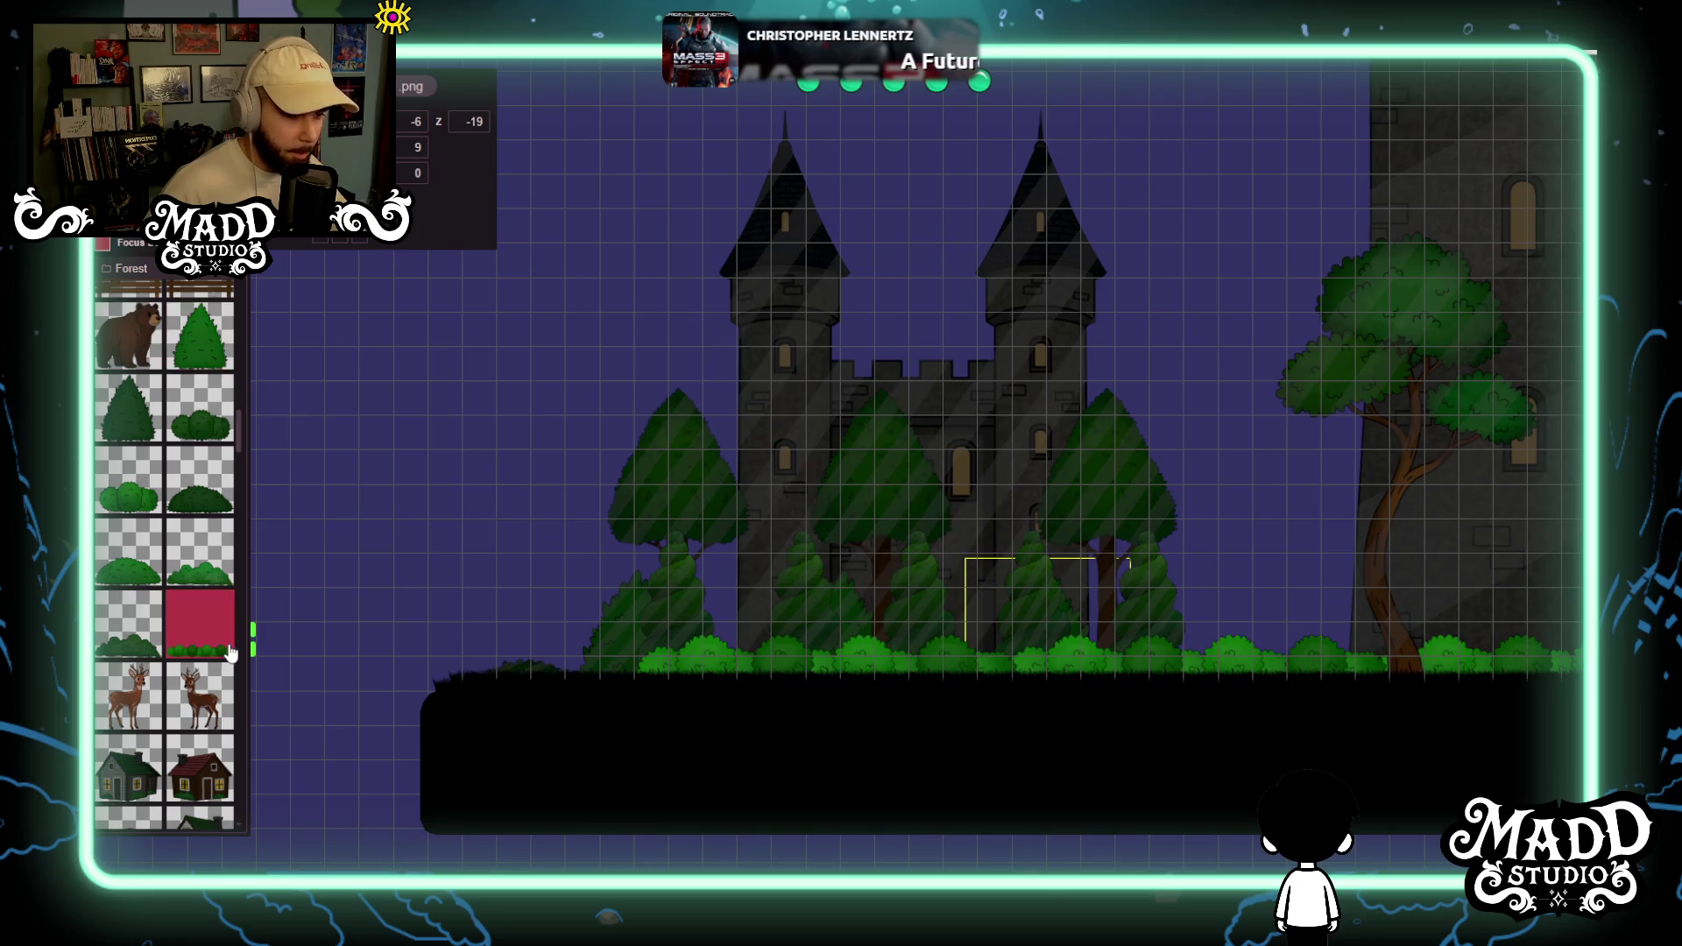
{"action": "scroll", "coordinate": [766, 510], "scroll_direction": "down", "scroll_amount": 4}
Move the bush strip onto the ground's left end and raise it one cell.
{"action": "mouse_move", "coordinate": [631, 651]}
{"action": "left_mouse_down"}
{"action": "mouse_move", "coordinate": [906, 680]}
{"action": "mouse_move", "coordinate": [1005, 651]}
{"action": "mouse_move", "coordinate": [964, 677]}
{"action": "left_mouse_up"}
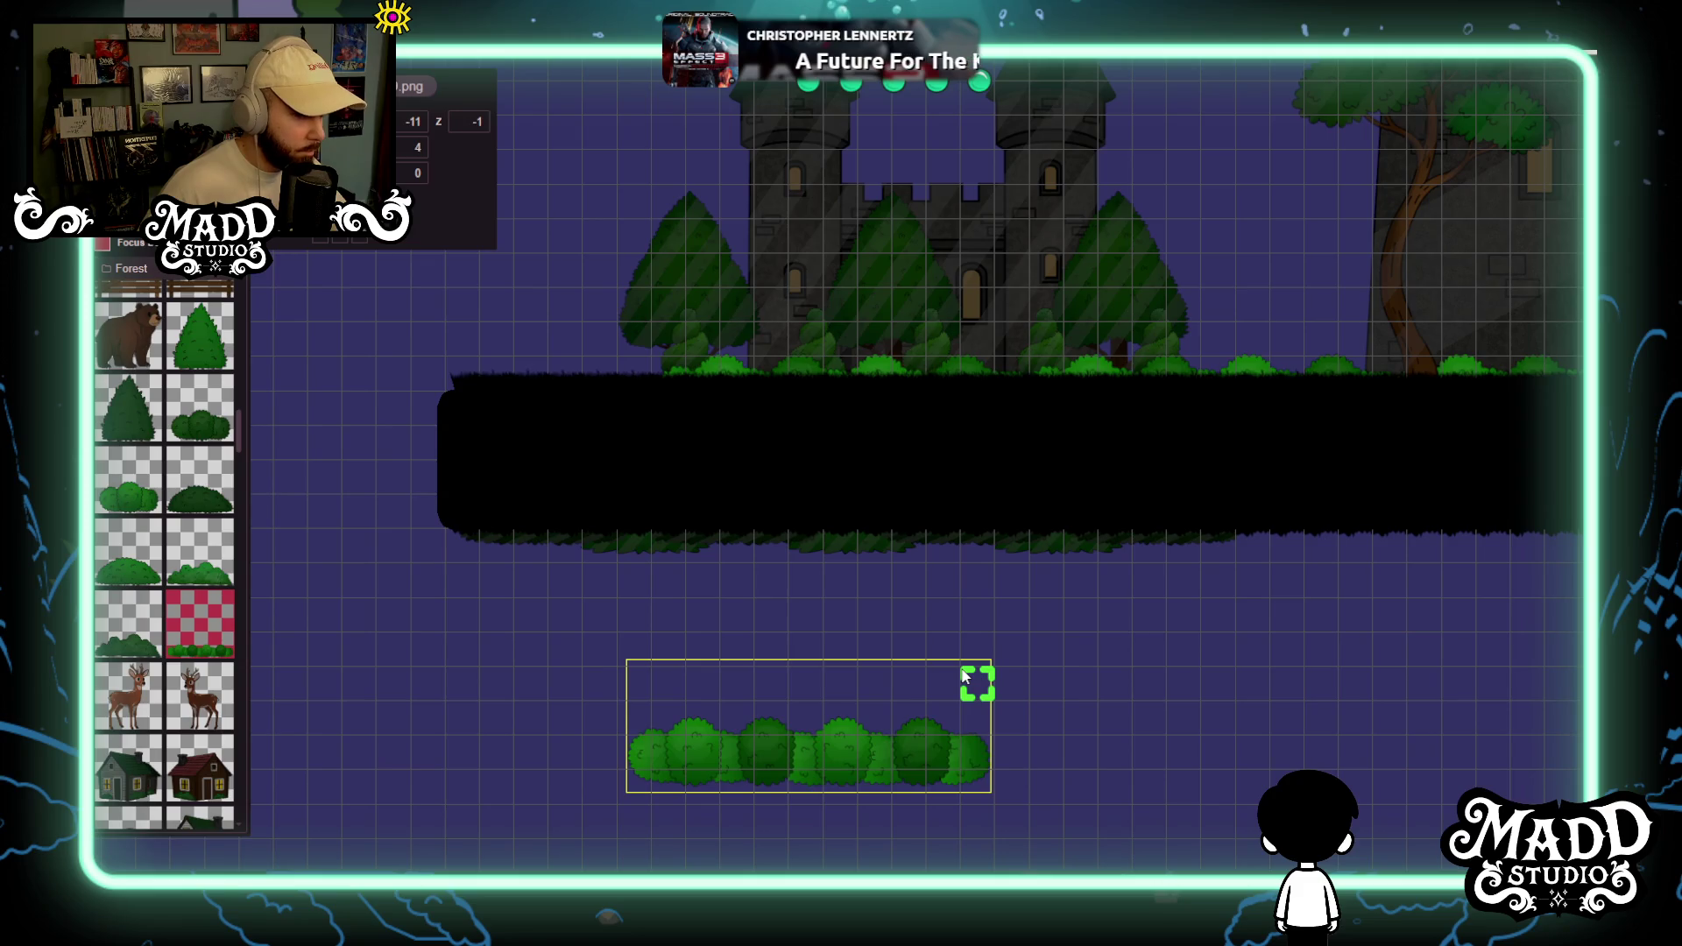
{"action": "mouse_move", "coordinate": [831, 728]}
{"action": "left_mouse_down"}
{"action": "mouse_move", "coordinate": [564, 364]}
{"action": "mouse_move", "coordinate": [500, 365]}
{"action": "left_mouse_up"}
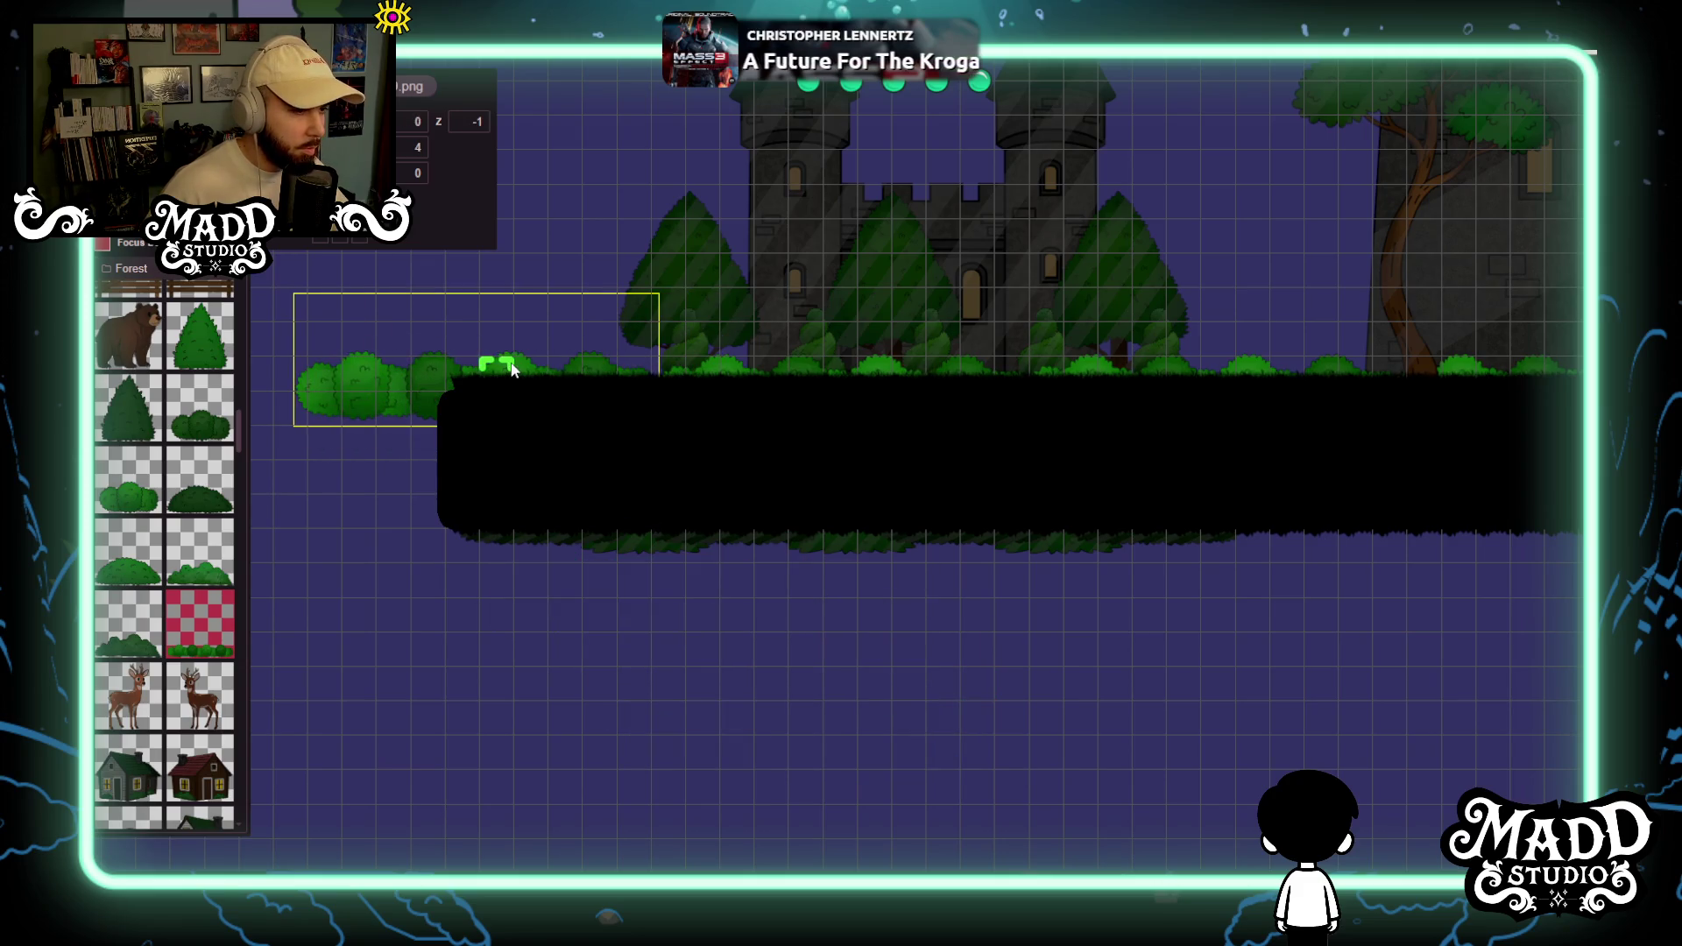
{"action": "scroll", "coordinate": [908, 734], "scroll_direction": "up", "scroll_amount": 5}
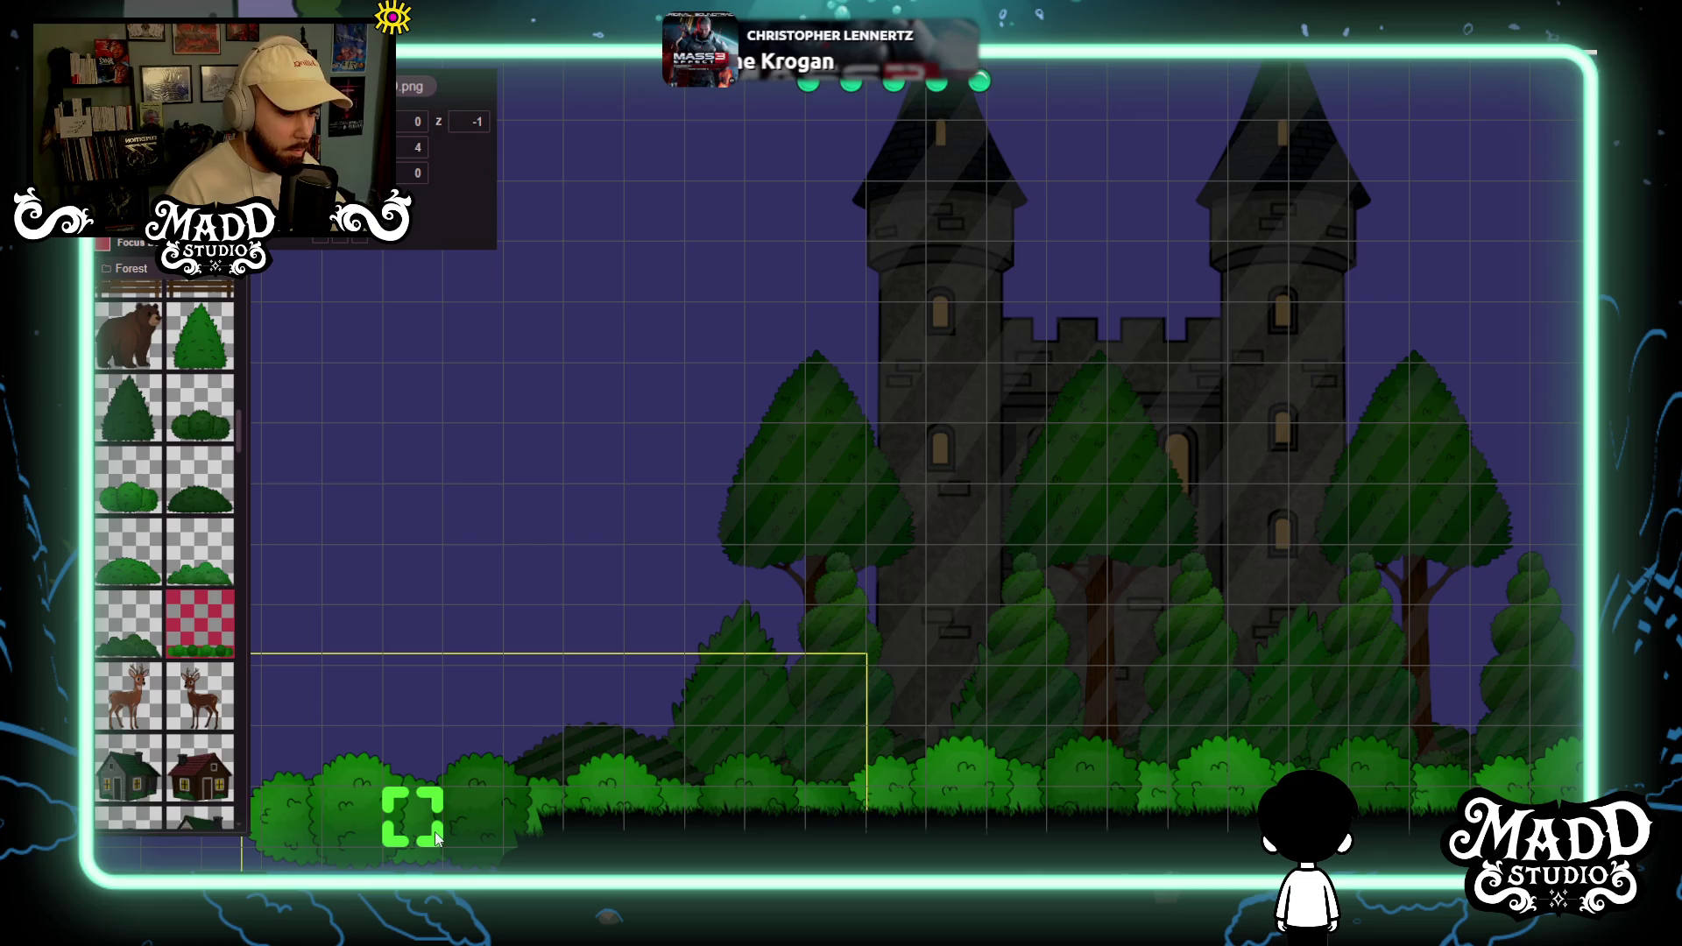
{"action": "left_click_drag", "start_coordinate": [436, 812], "coordinate": [436, 788]}
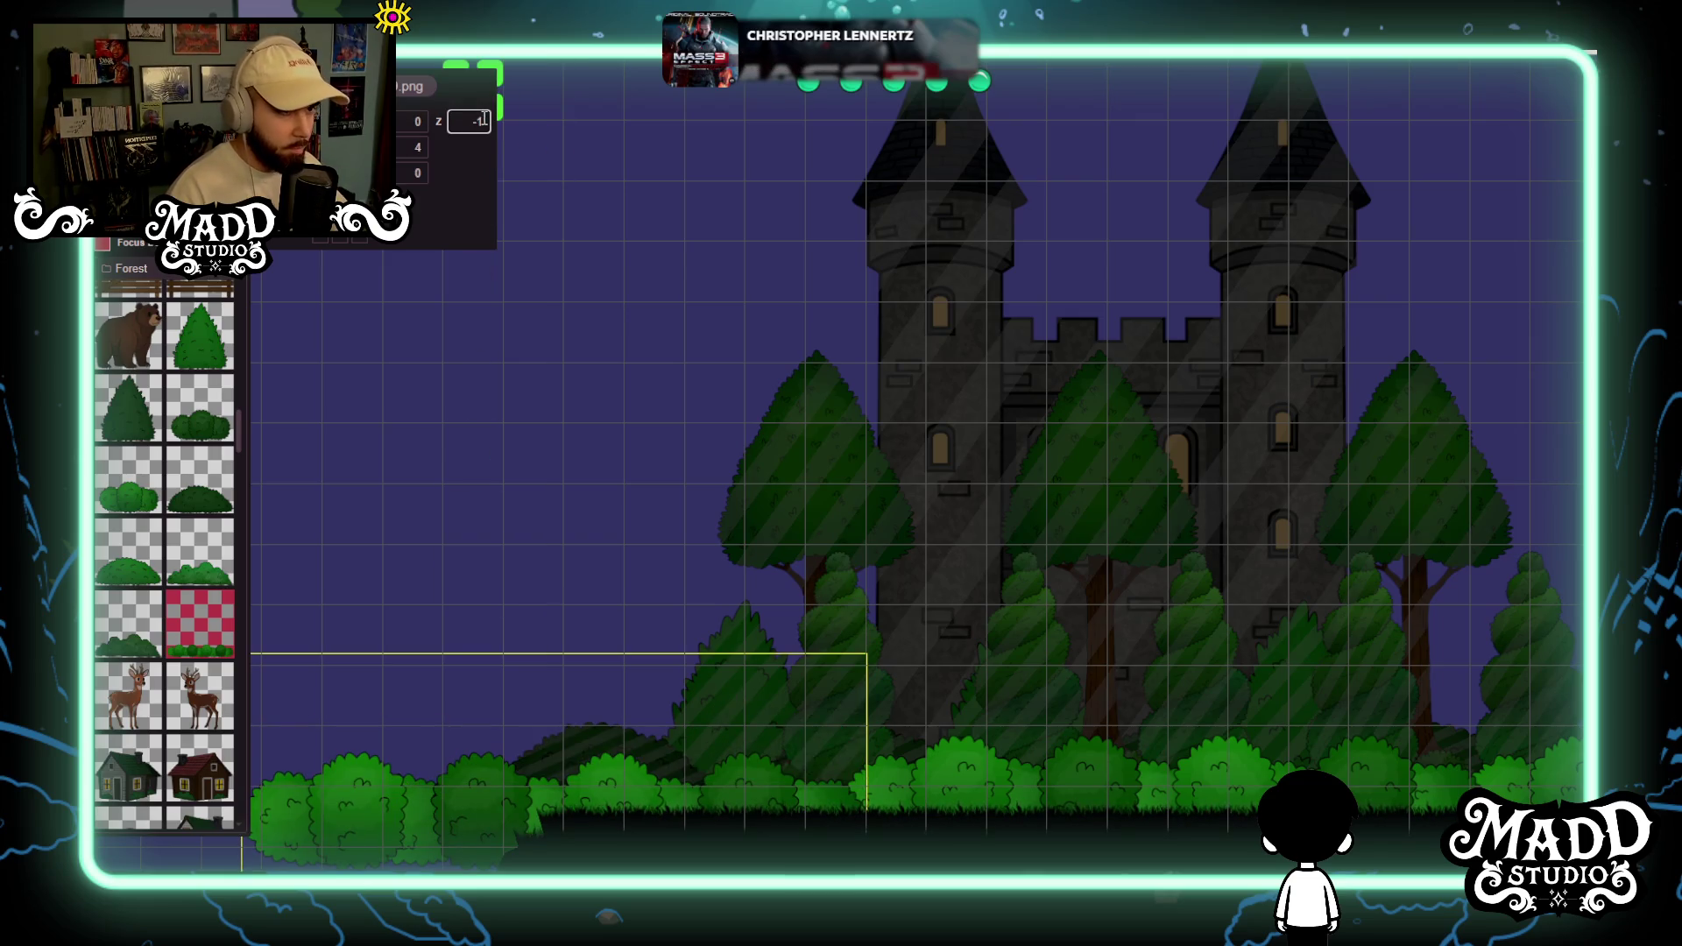
Set the bush strip's depth to -2 and pan toward the castle.
{"action": "scroll", "coordinate": [483, 119], "scroll_direction": "up", "scroll_amount": 3}
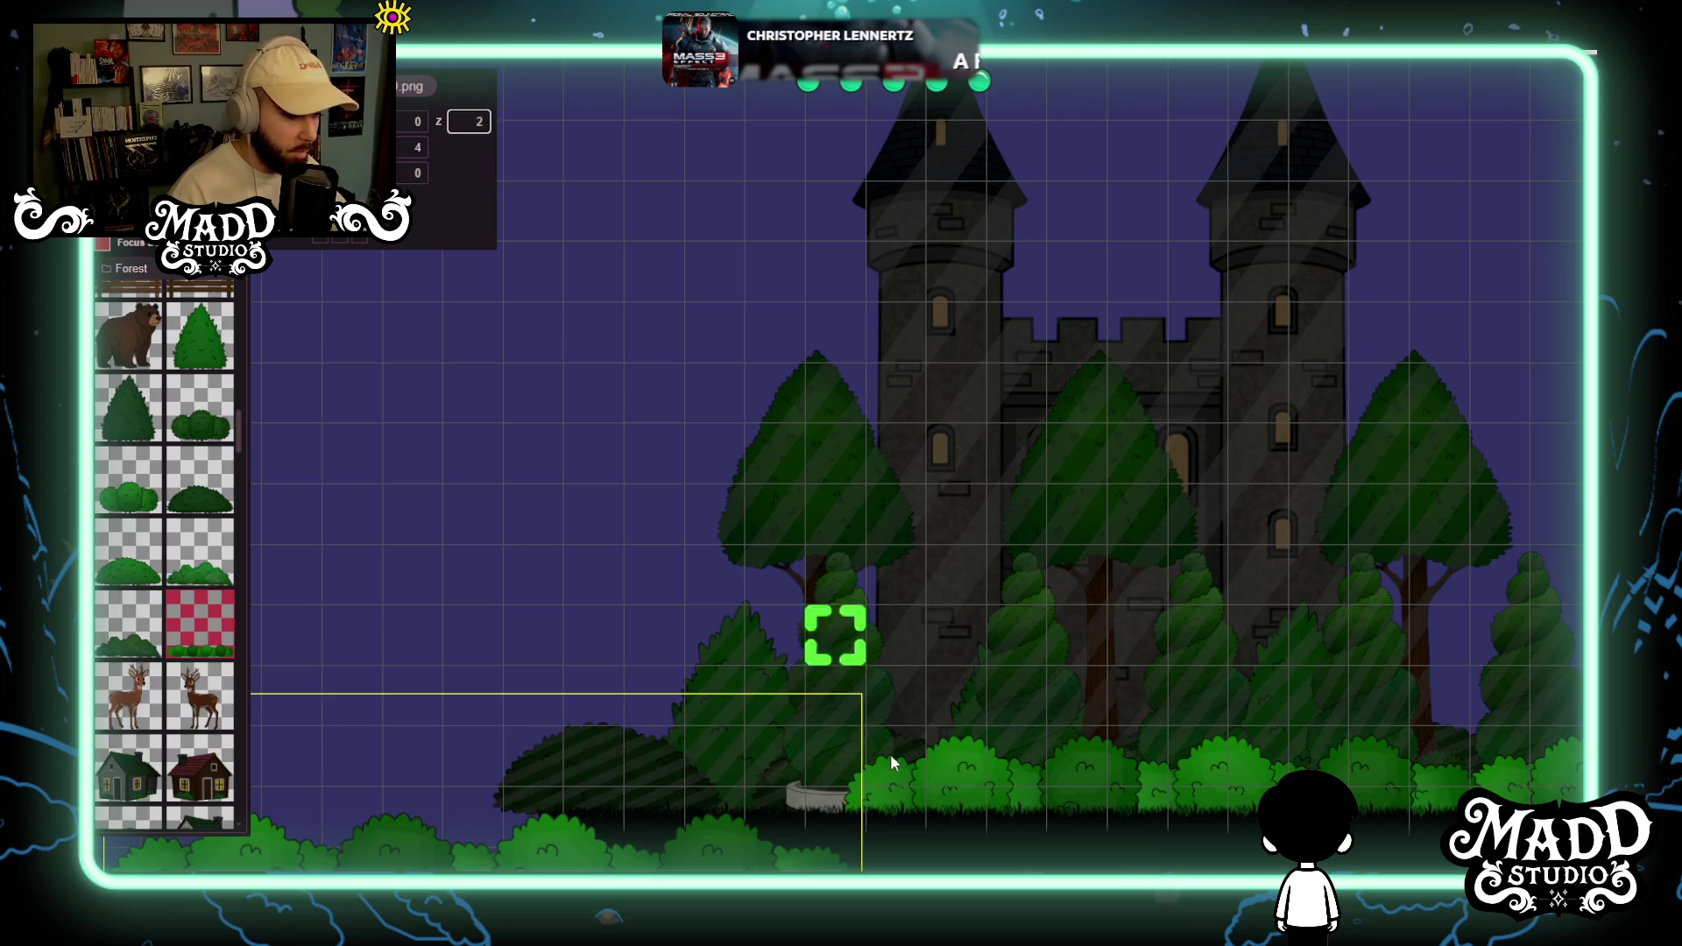
{"action": "scroll", "coordinate": [870, 735], "scroll_direction": "down", "scroll_amount": 2}
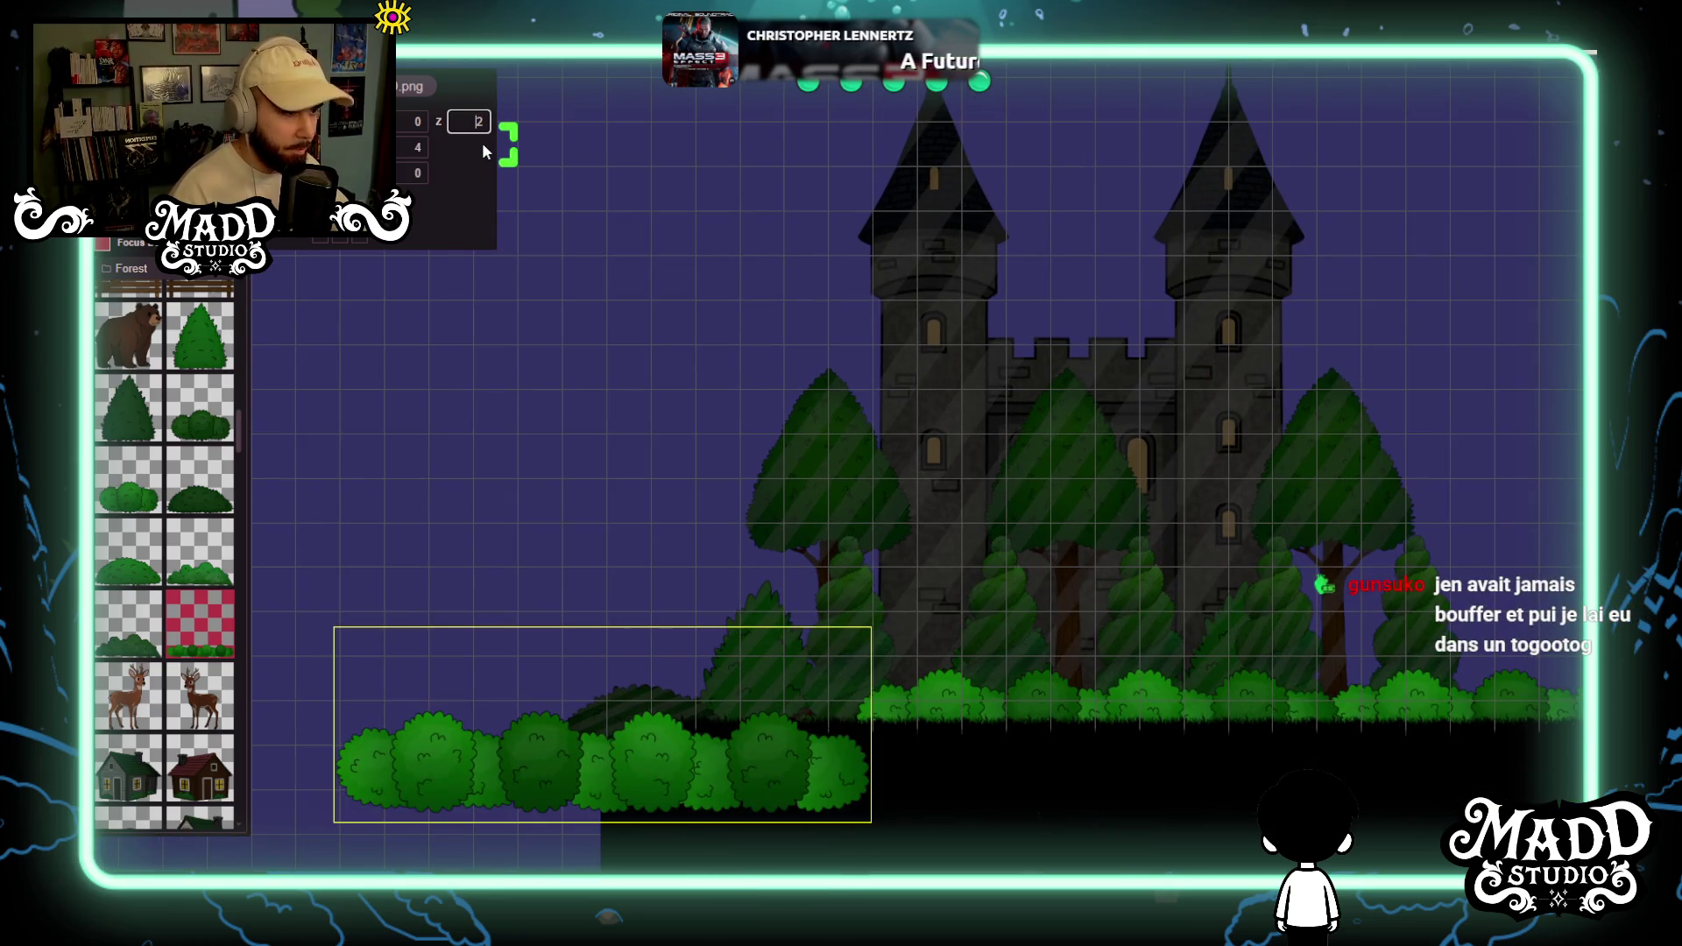
{"action": "type", "text": "-"}
{"action": "scroll", "coordinate": [1037, 688], "scroll_direction": "up", "scroll_amount": 2}
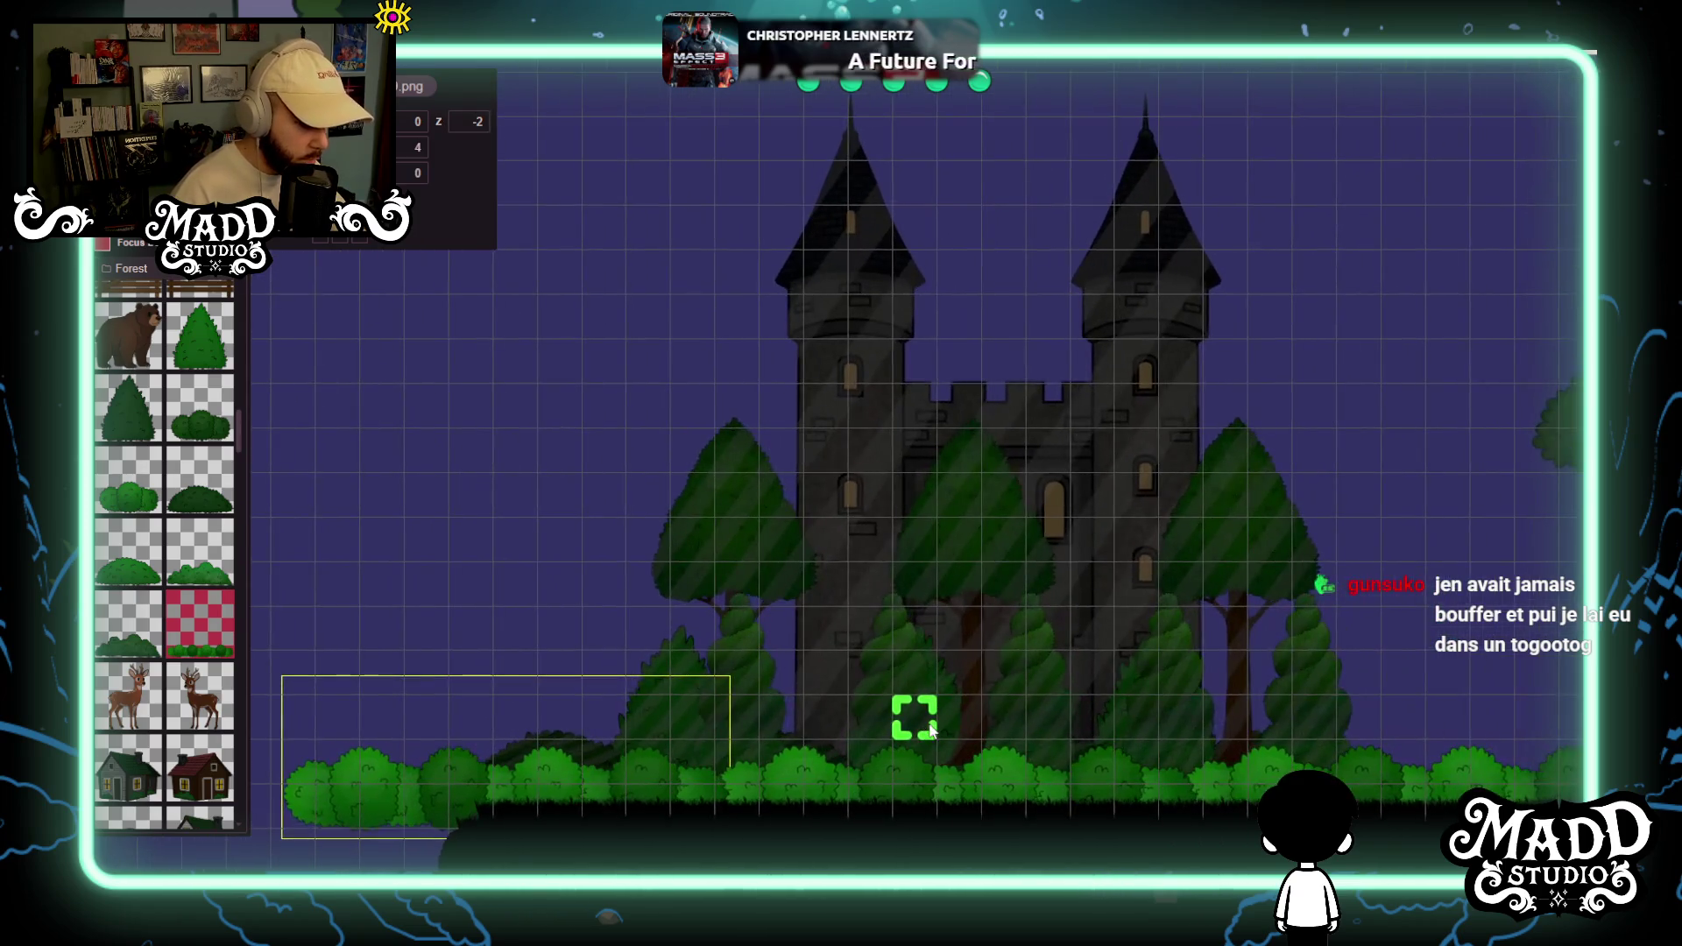
{"action": "left_click_drag", "start_coordinate": [930, 730], "coordinate": [1322, 432]}
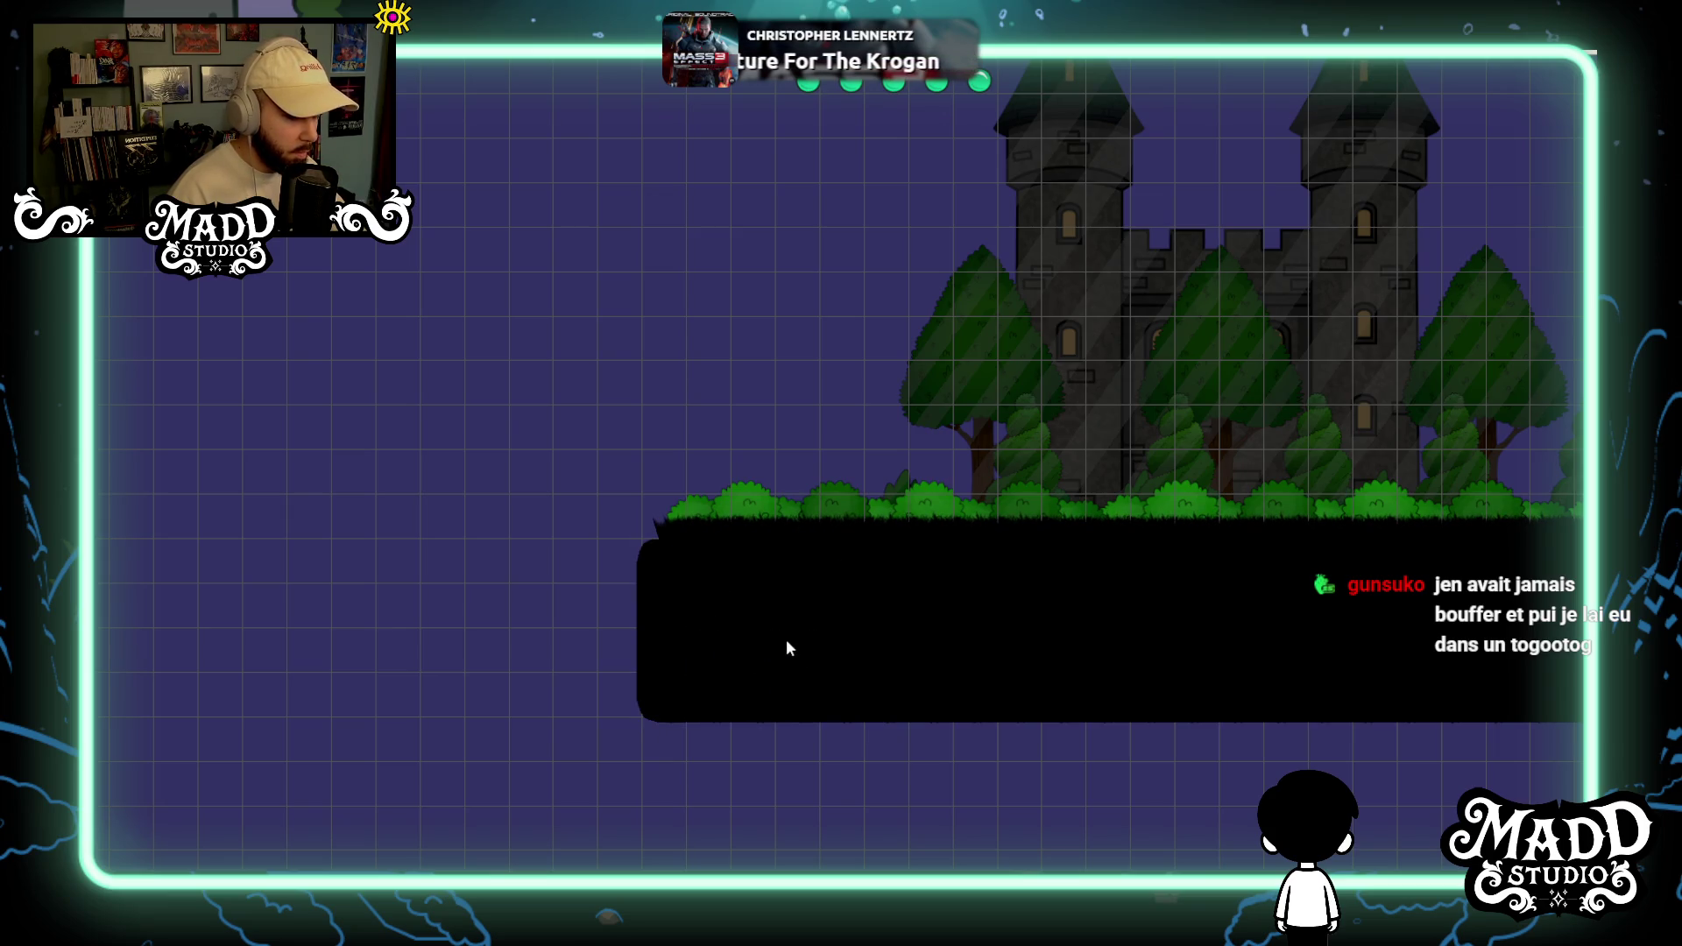
Zoom and pan to centre the view on the small twin-towered castle.
{"action": "scroll", "coordinate": [1142, 549], "scroll_direction": "down", "scroll_amount": 5}
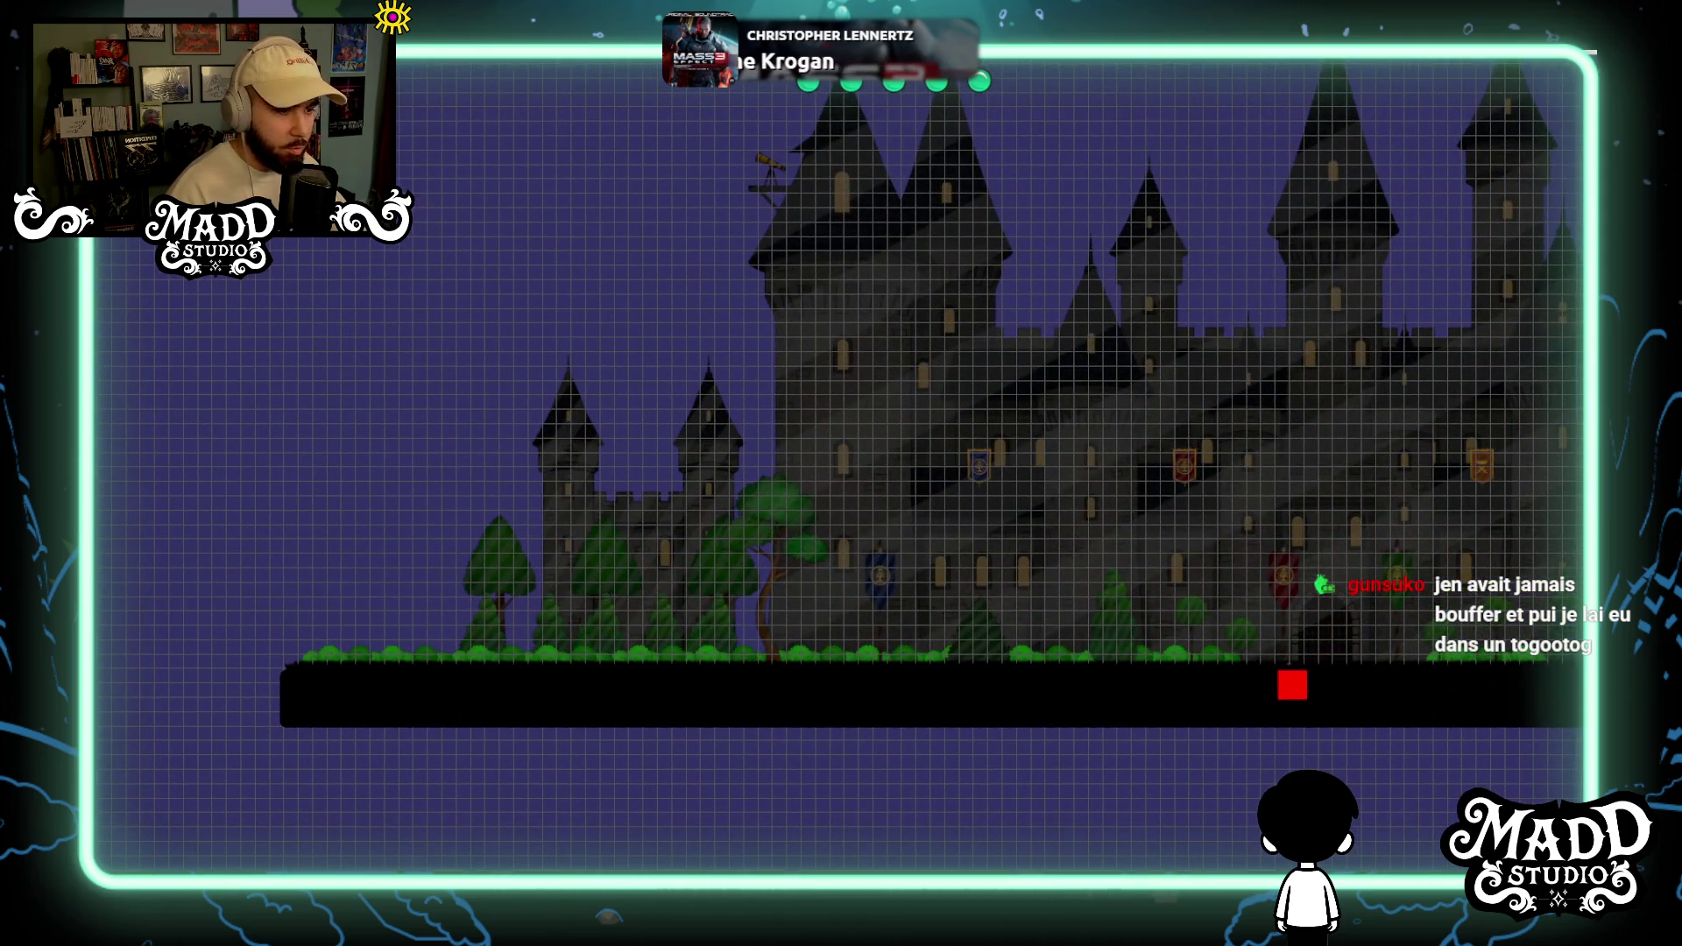
{"action": "scroll", "coordinate": [488, 702], "scroll_direction": "up", "scroll_amount": 5}
{"action": "mouse_move", "coordinate": [488, 701]}
{"action": "left_mouse_down"}
{"action": "mouse_move", "coordinate": [1051, 481]}
{"action": "mouse_move", "coordinate": [1277, 541]}
{"action": "mouse_move", "coordinate": [865, 536]}
{"action": "mouse_move", "coordinate": [1045, 509]}
{"action": "left_mouse_up"}
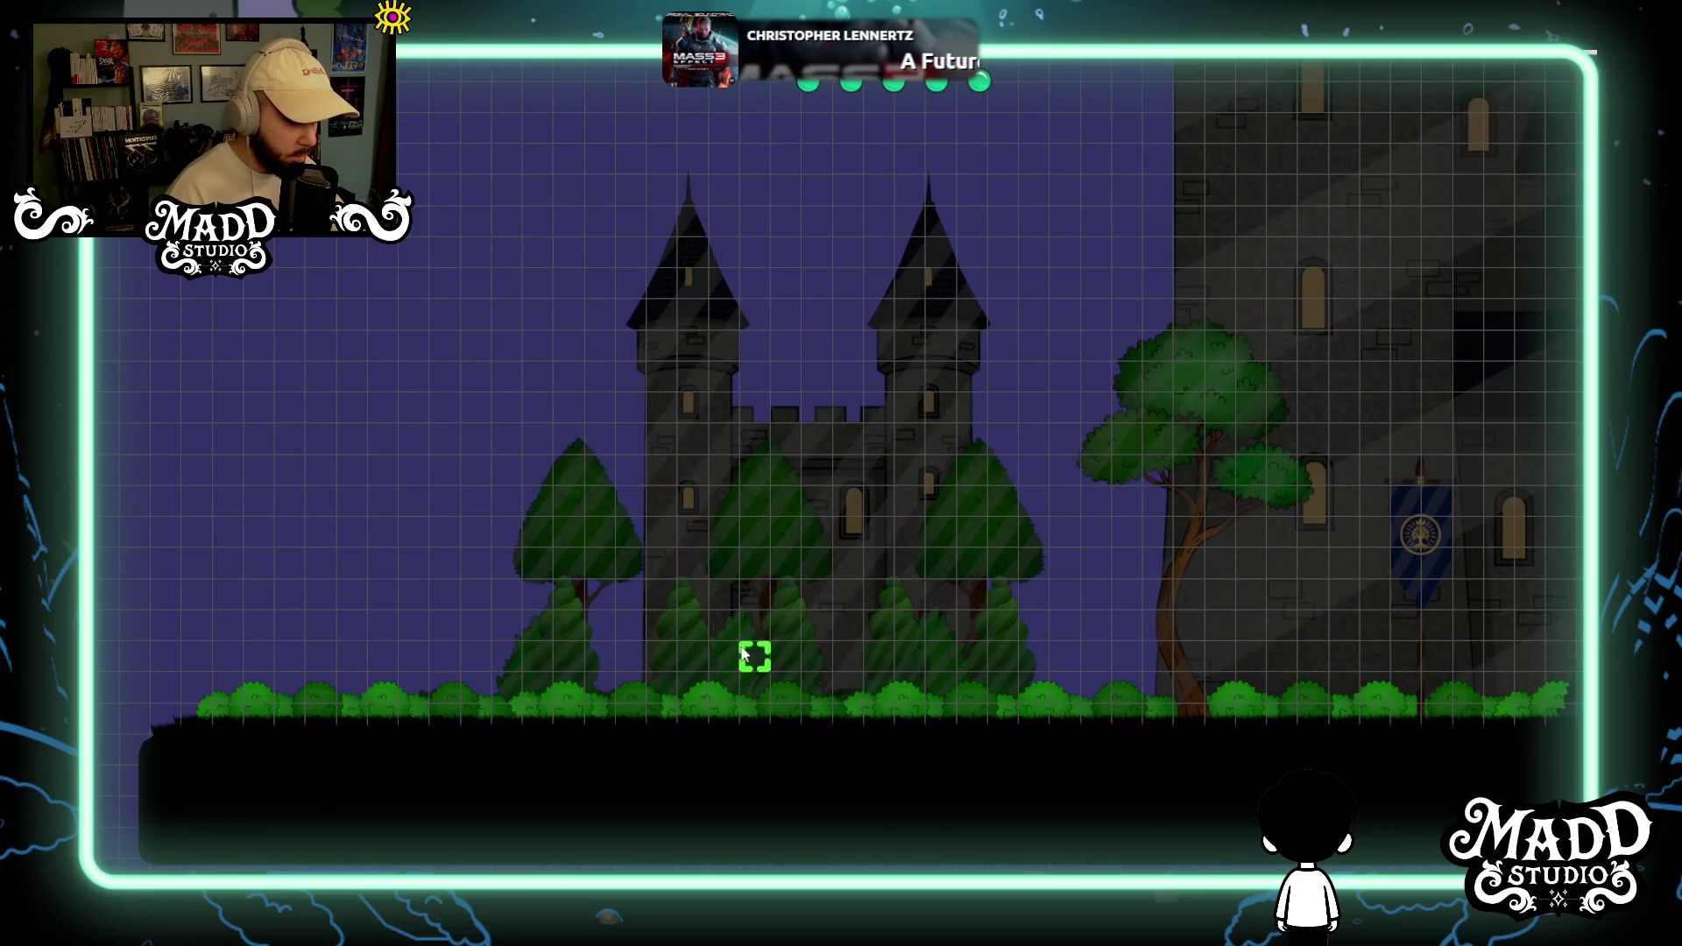
{"action": "left_click_drag", "start_coordinate": [558, 671], "coordinate": [868, 588]}
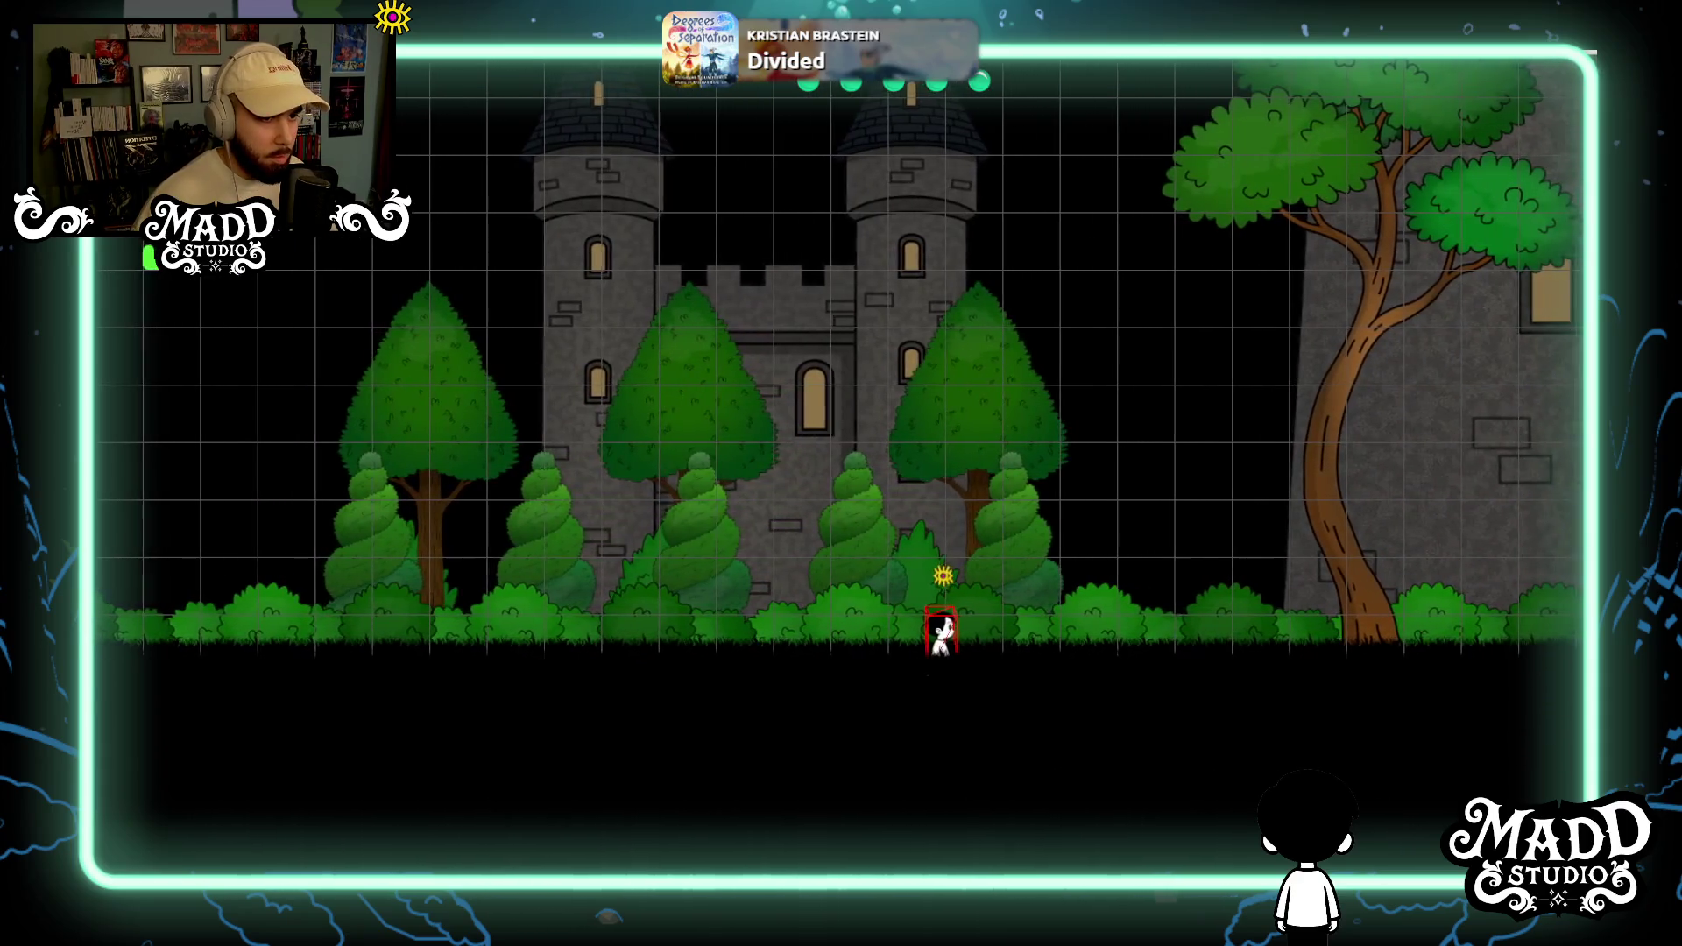
Exit the play preview and bring the asset palette back.
{"action": "key", "text": "Escape"}
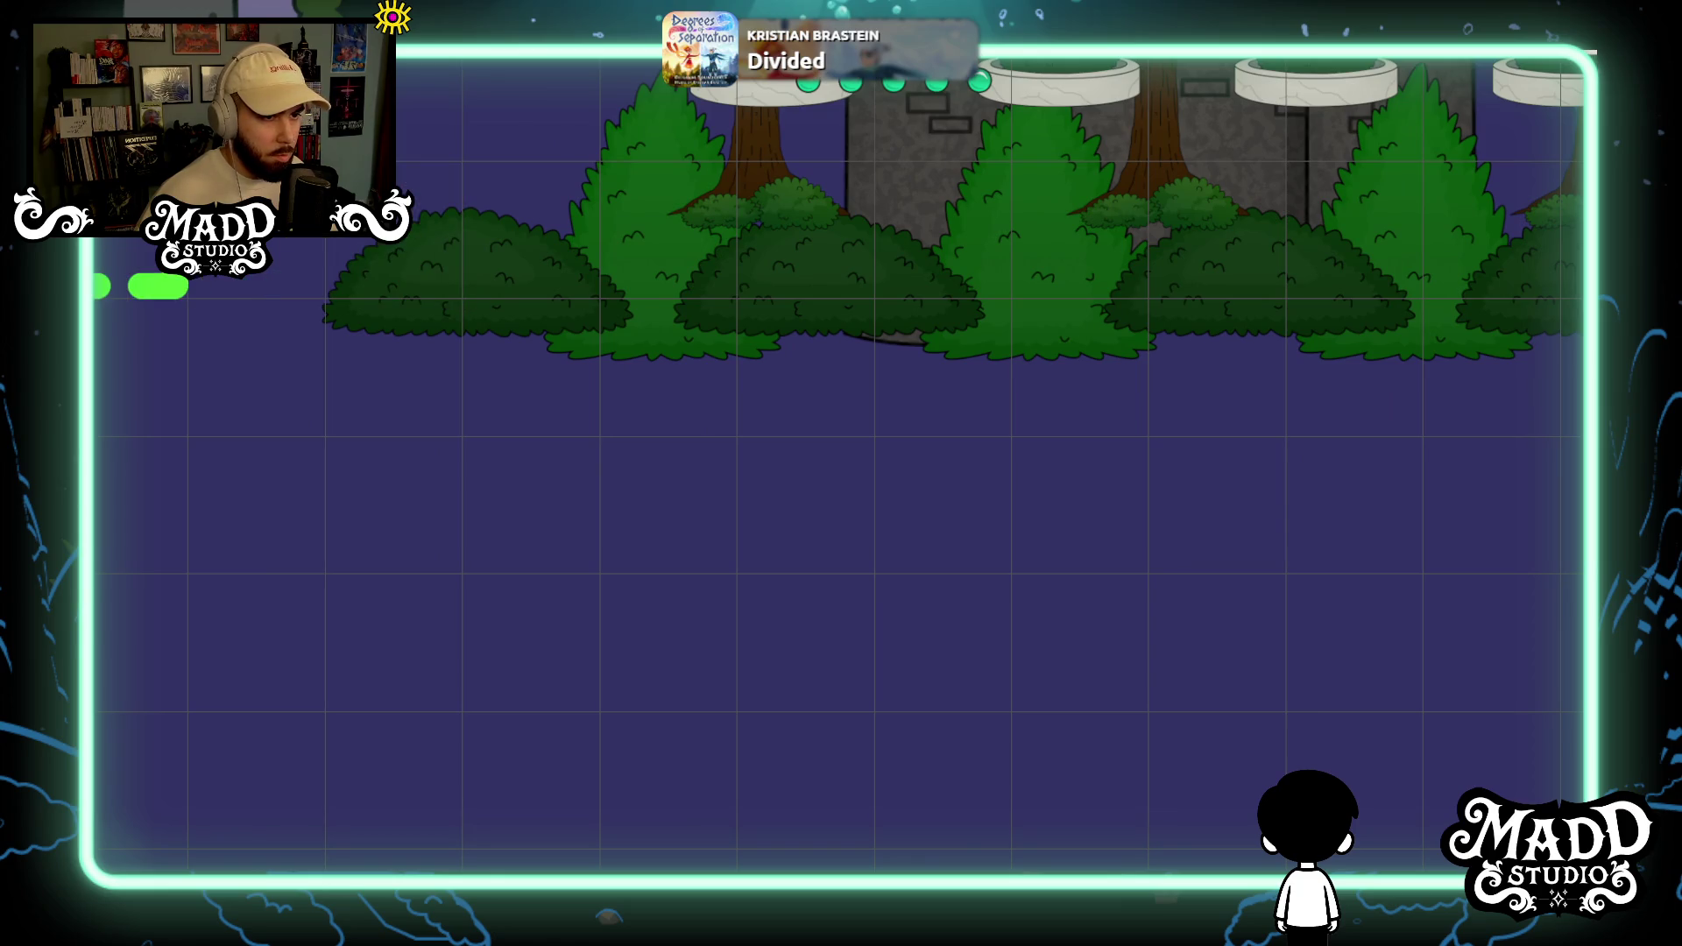
{"action": "key", "text": "Tab"}
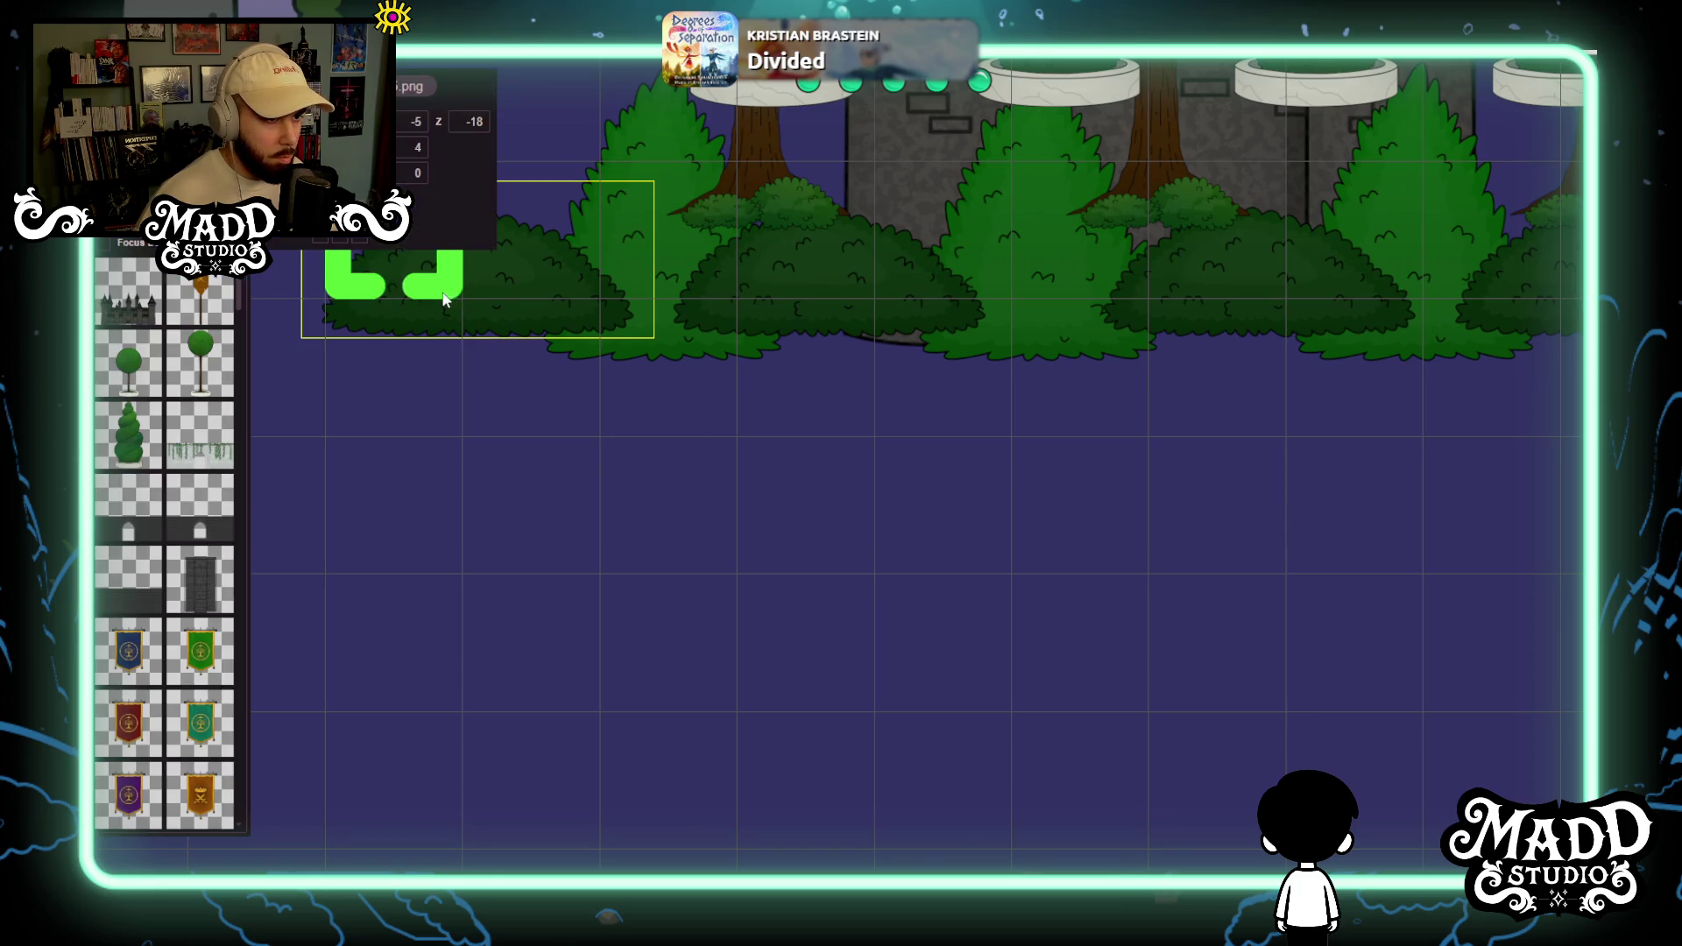
Lower the left, middle and right bushes by one grid cell each.
{"action": "left_click_drag", "start_coordinate": [442, 300], "coordinate": [443, 324]}
{"action": "left_click", "coordinate": [802, 291]}
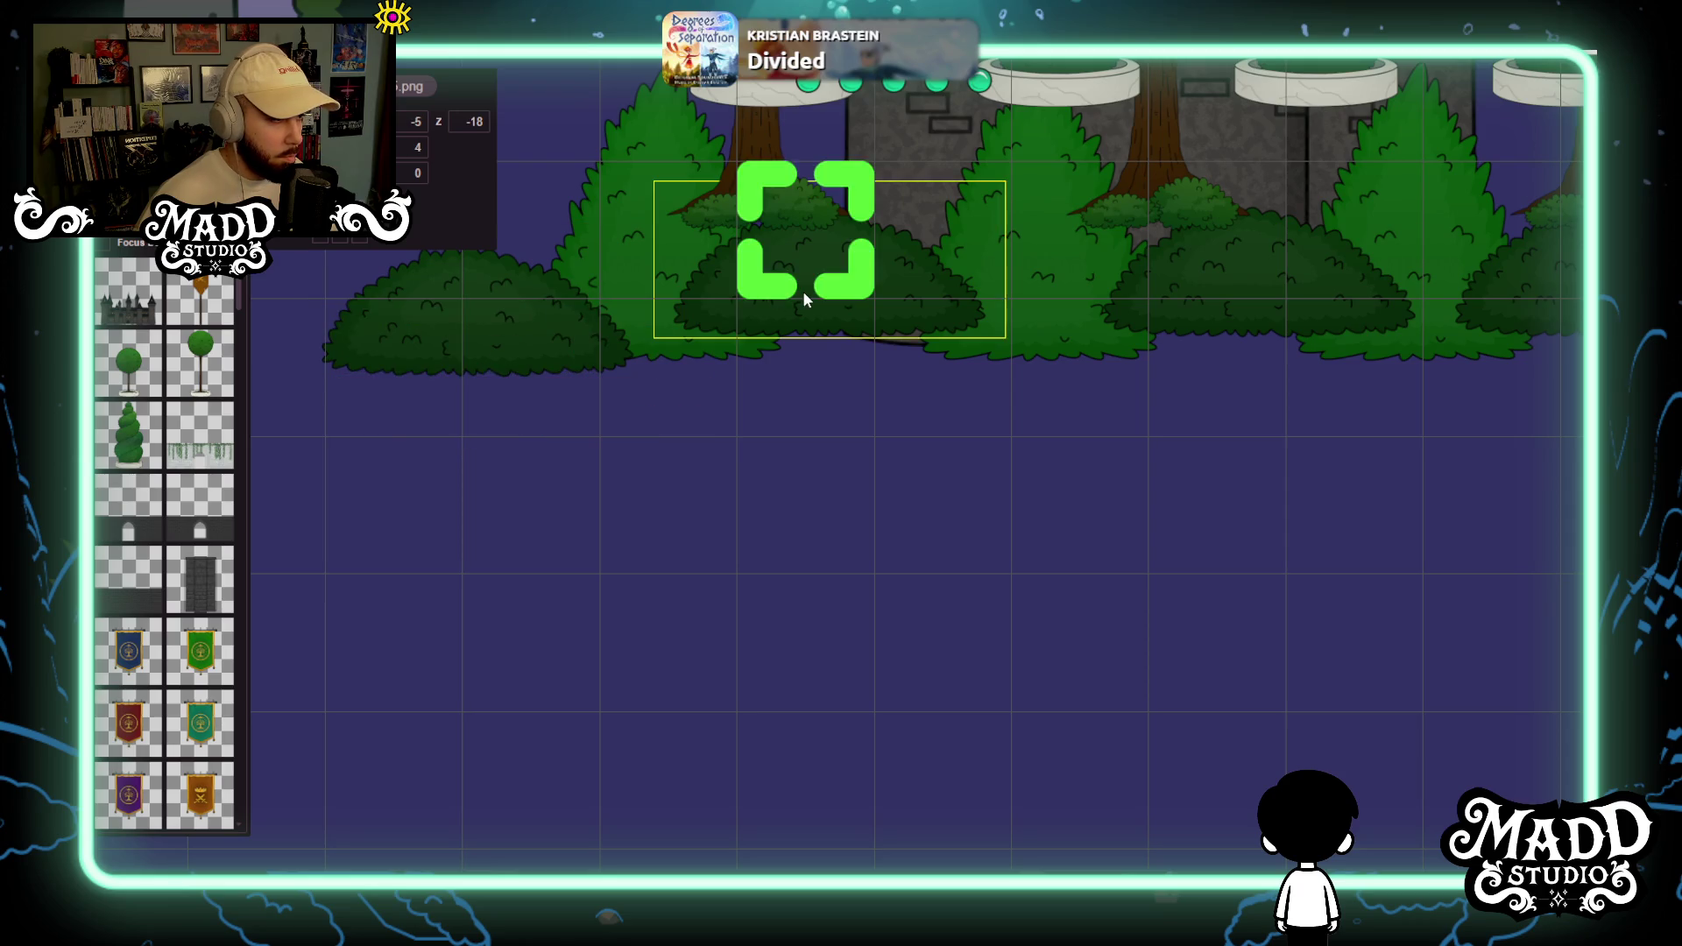
{"action": "left_click_drag", "start_coordinate": [803, 291], "coordinate": [802, 315]}
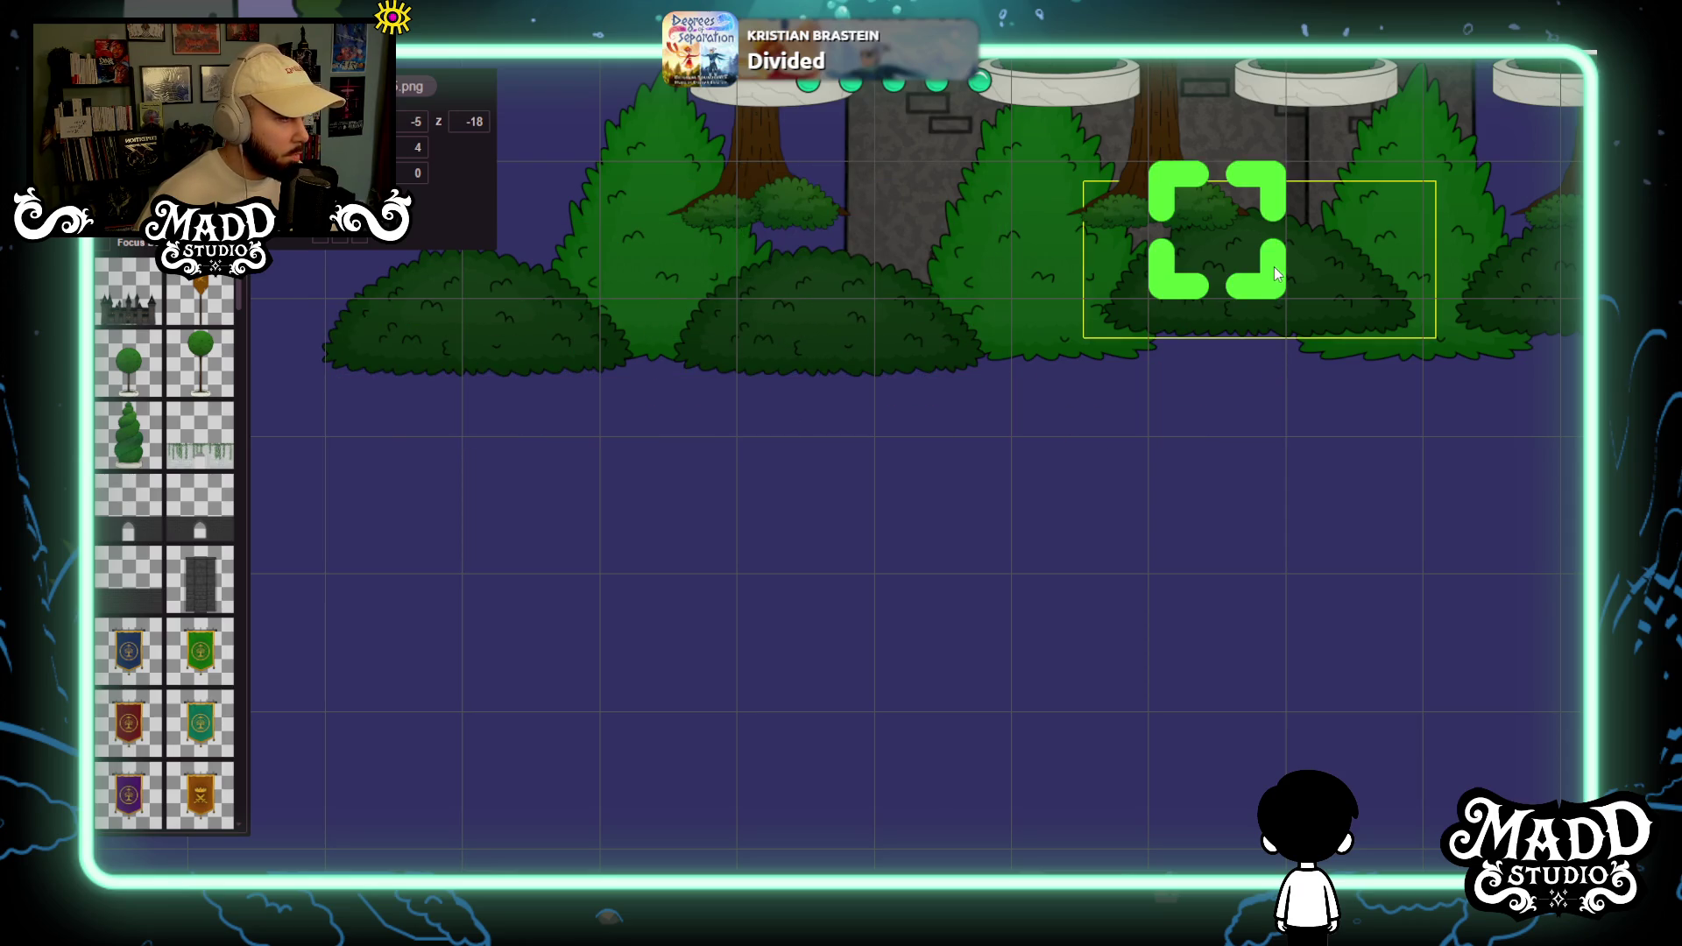
{"action": "left_click_drag", "start_coordinate": [1275, 305], "coordinate": [1275, 311]}
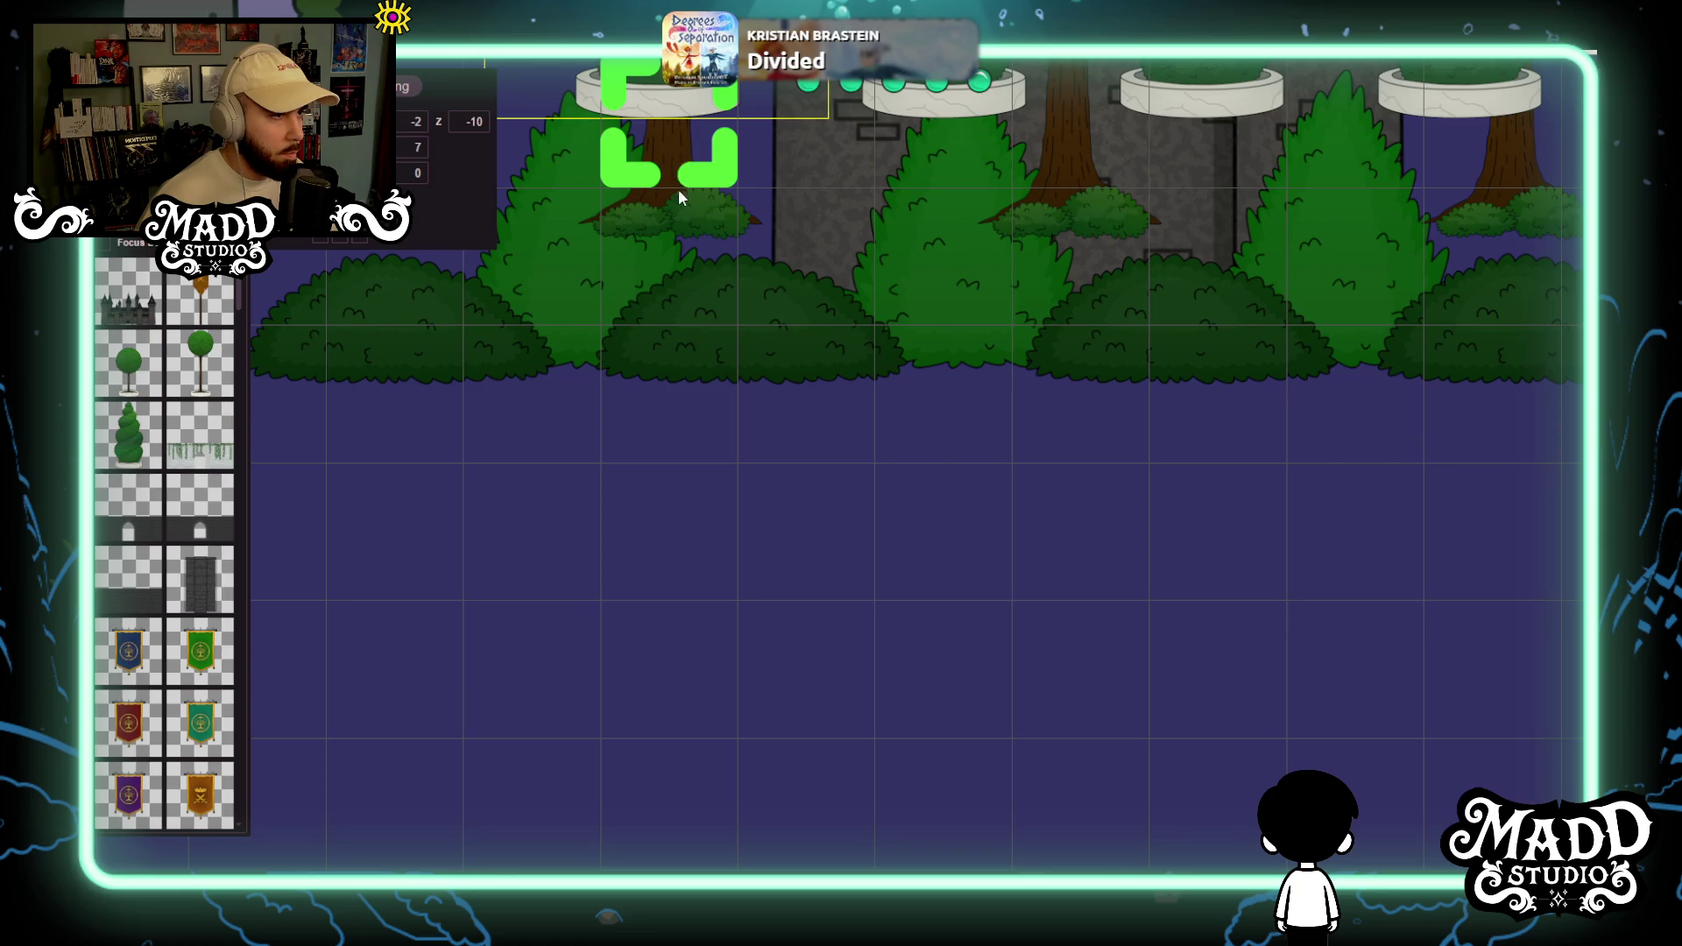
Lower the left, middle and right topiary planters, then select the castle backdrop.
{"action": "left_click_drag", "start_coordinate": [678, 187], "coordinate": [680, 228]}
{"action": "left_click", "coordinate": [975, 142]}
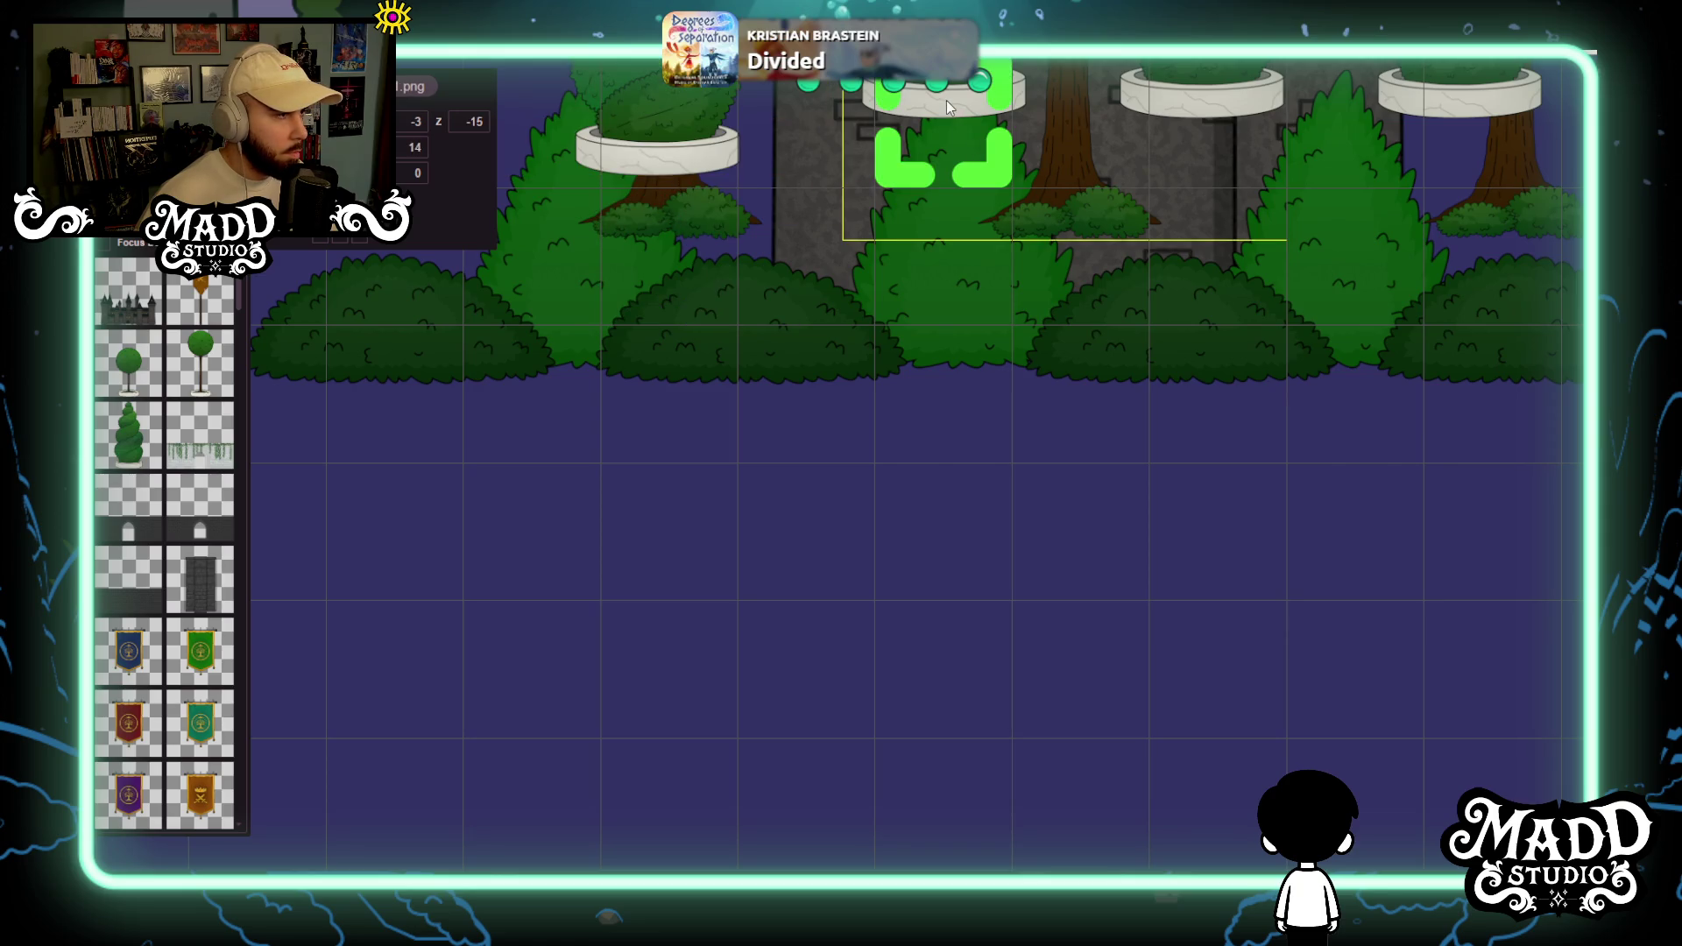
{"action": "left_click_drag", "start_coordinate": [946, 100], "coordinate": [940, 197]}
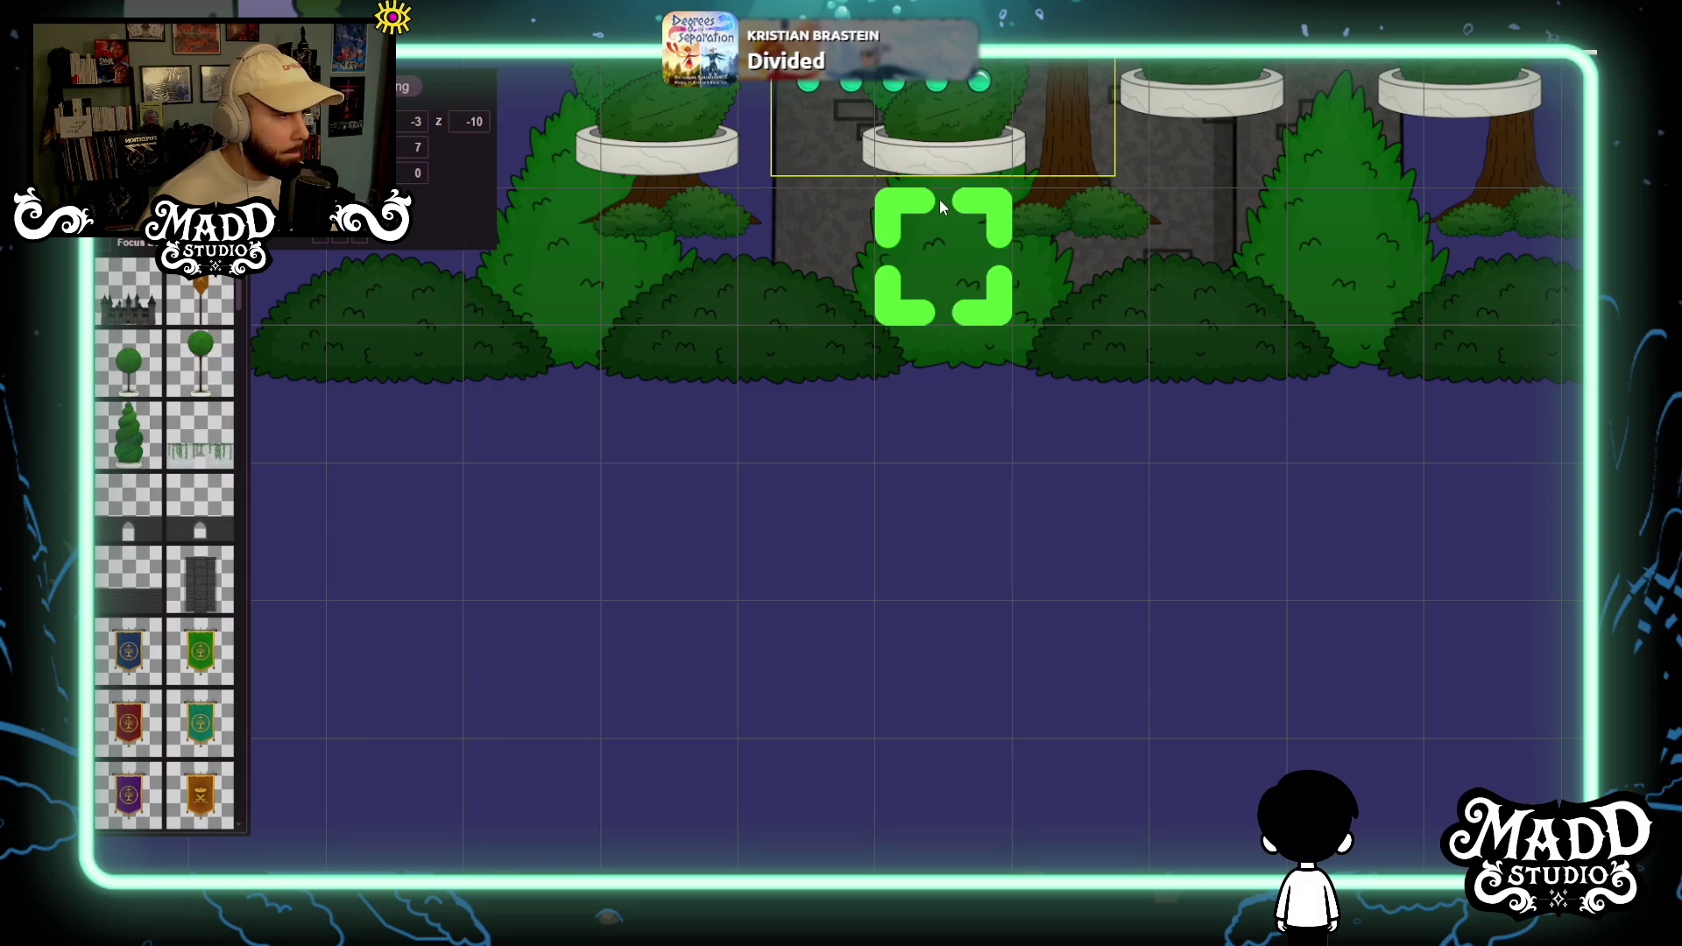
{"action": "left_click", "coordinate": [1204, 88]}
{"action": "mouse_move", "coordinate": [1200, 197]}
{"action": "left_mouse_down"}
{"action": "mouse_move", "coordinate": [1202, 289]}
{"action": "mouse_move", "coordinate": [1296, 298]}
{"action": "mouse_move", "coordinate": [898, 292]}
{"action": "left_mouse_up"}
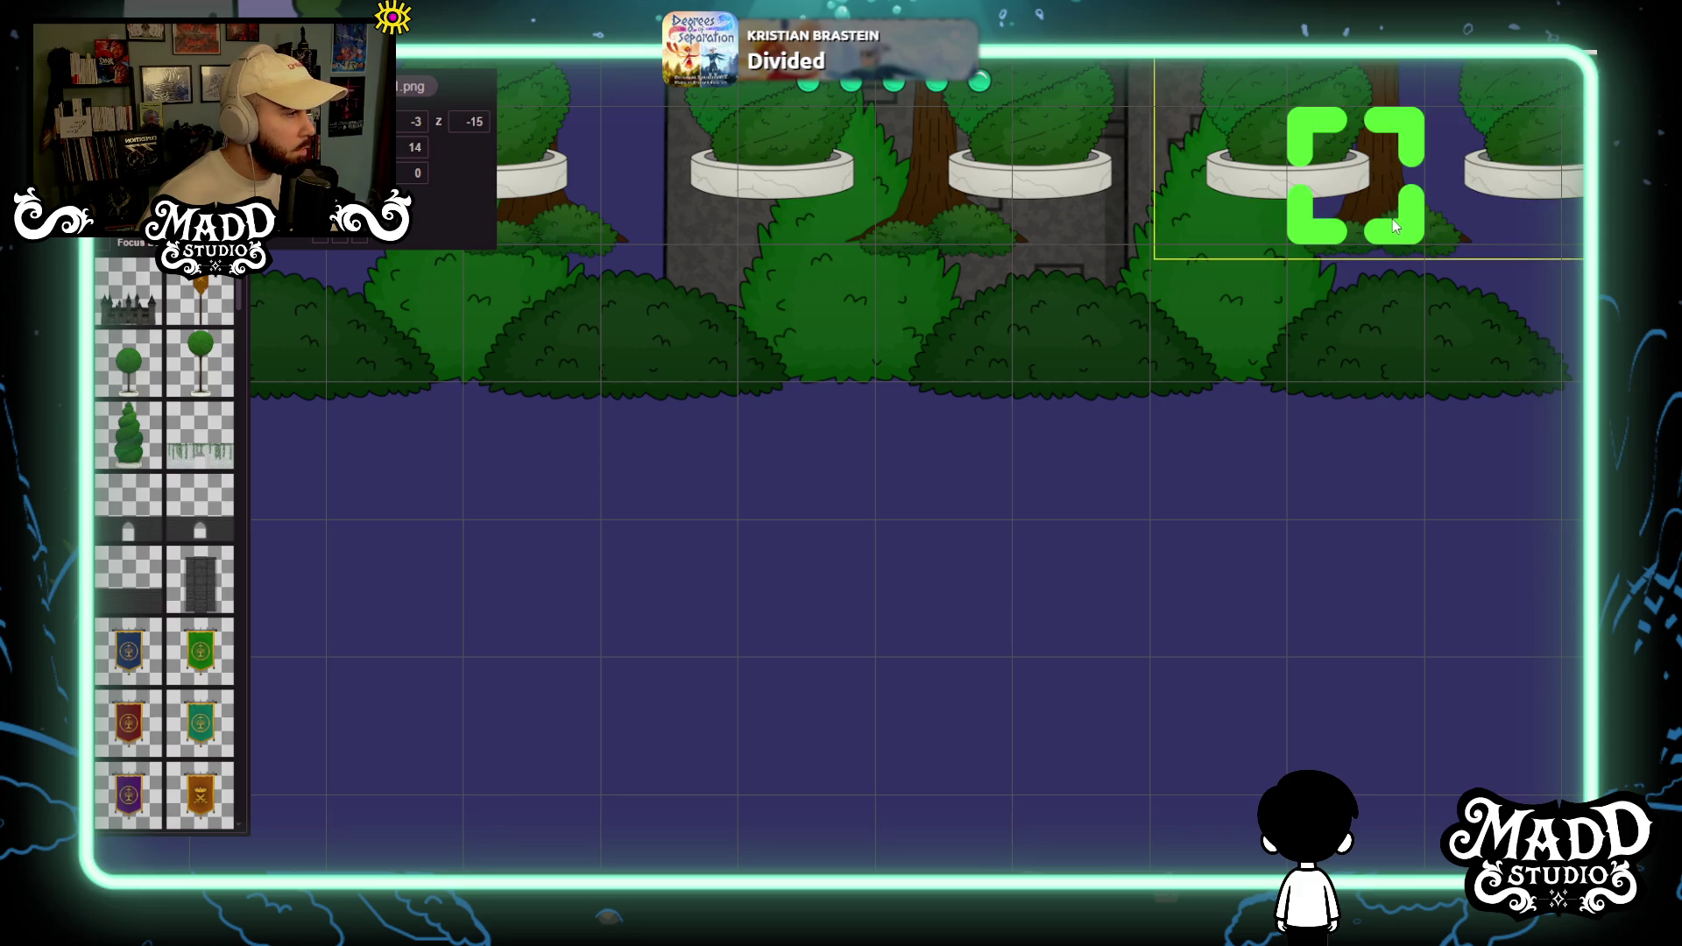
{"action": "left_click", "coordinate": [938, 238]}
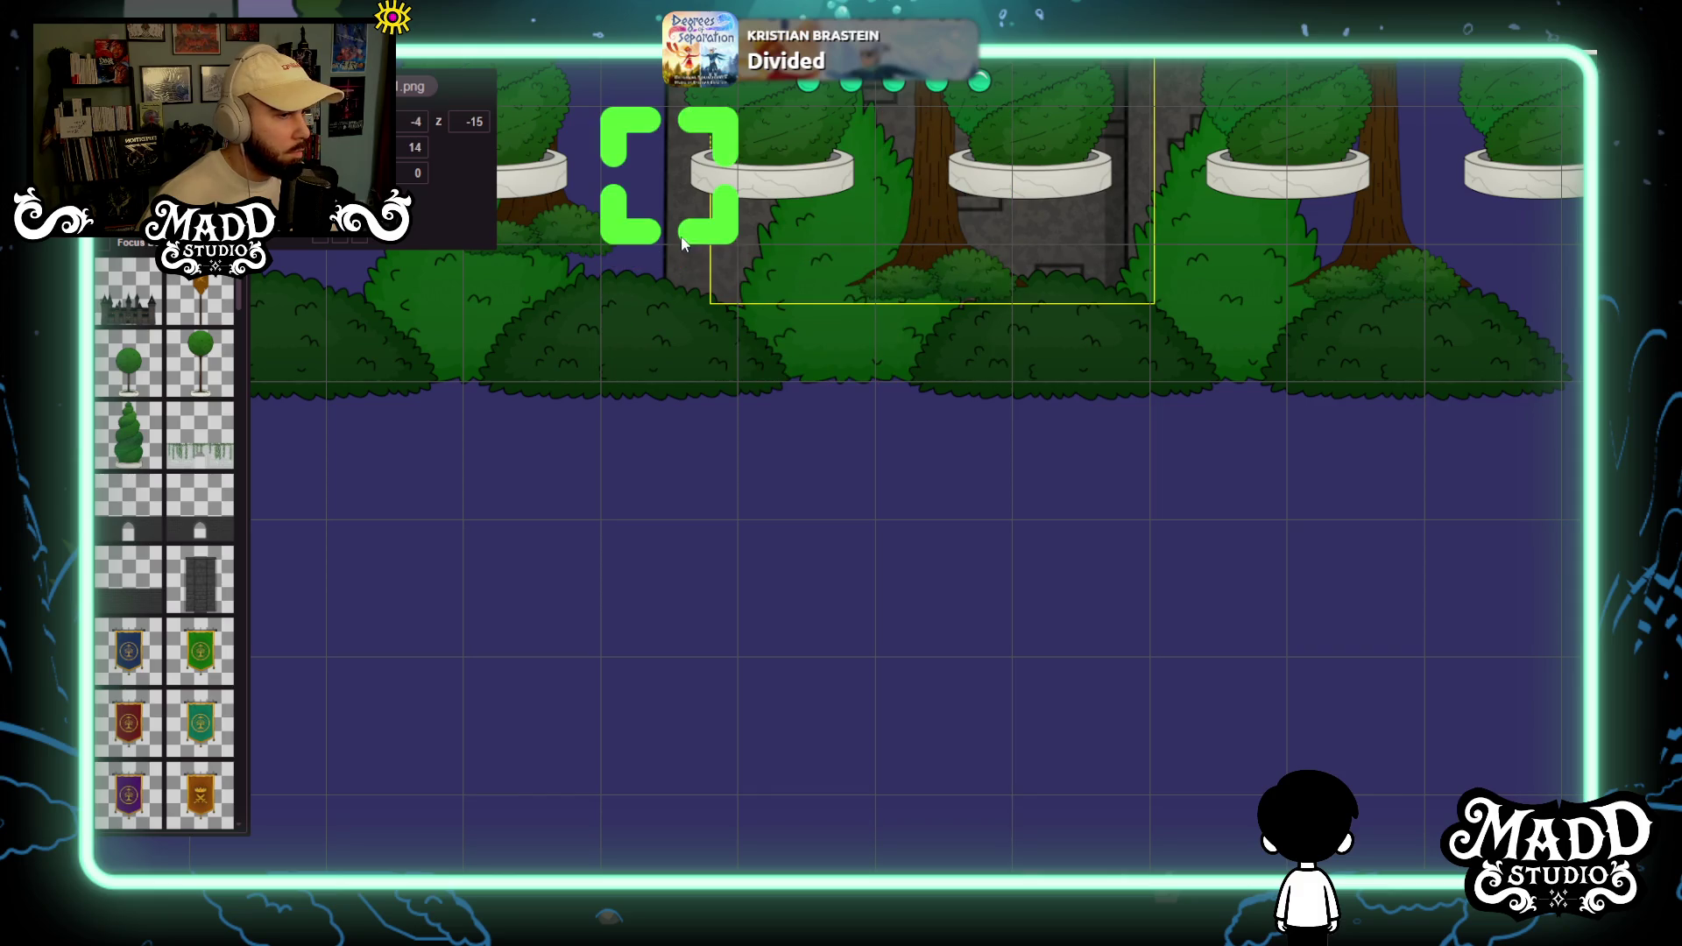
{"action": "scroll", "coordinate": [722, 207], "scroll_direction": "down", "scroll_amount": 5}
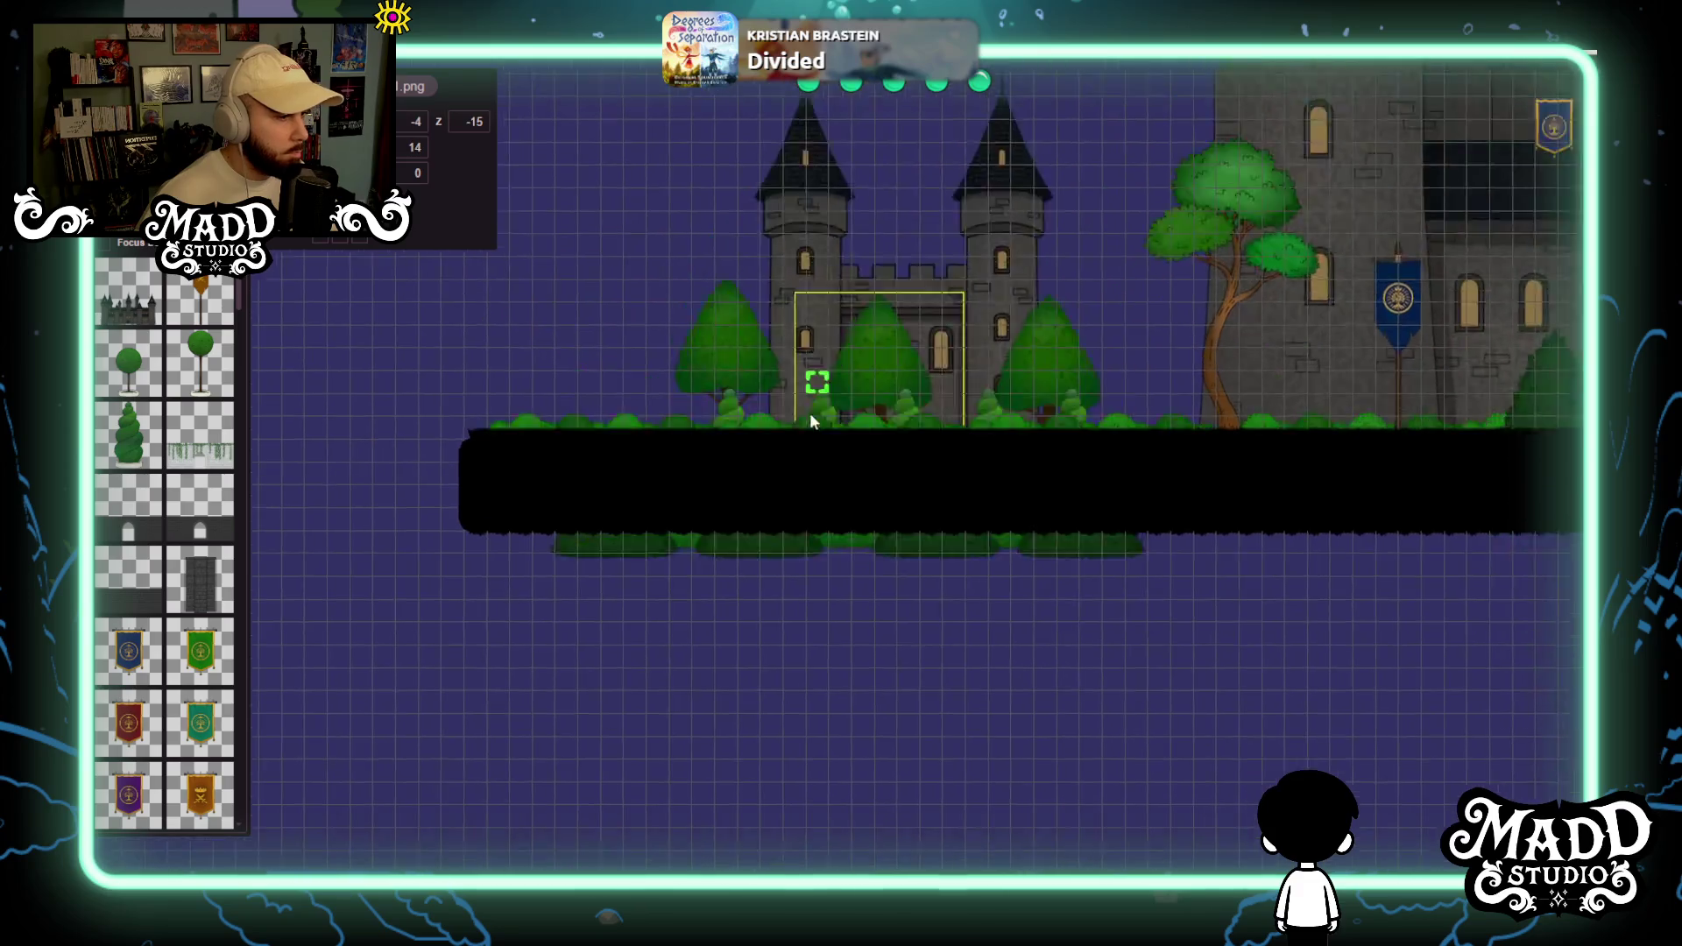
{"action": "scroll", "coordinate": [798, 401], "scroll_direction": "up", "scroll_amount": 2}
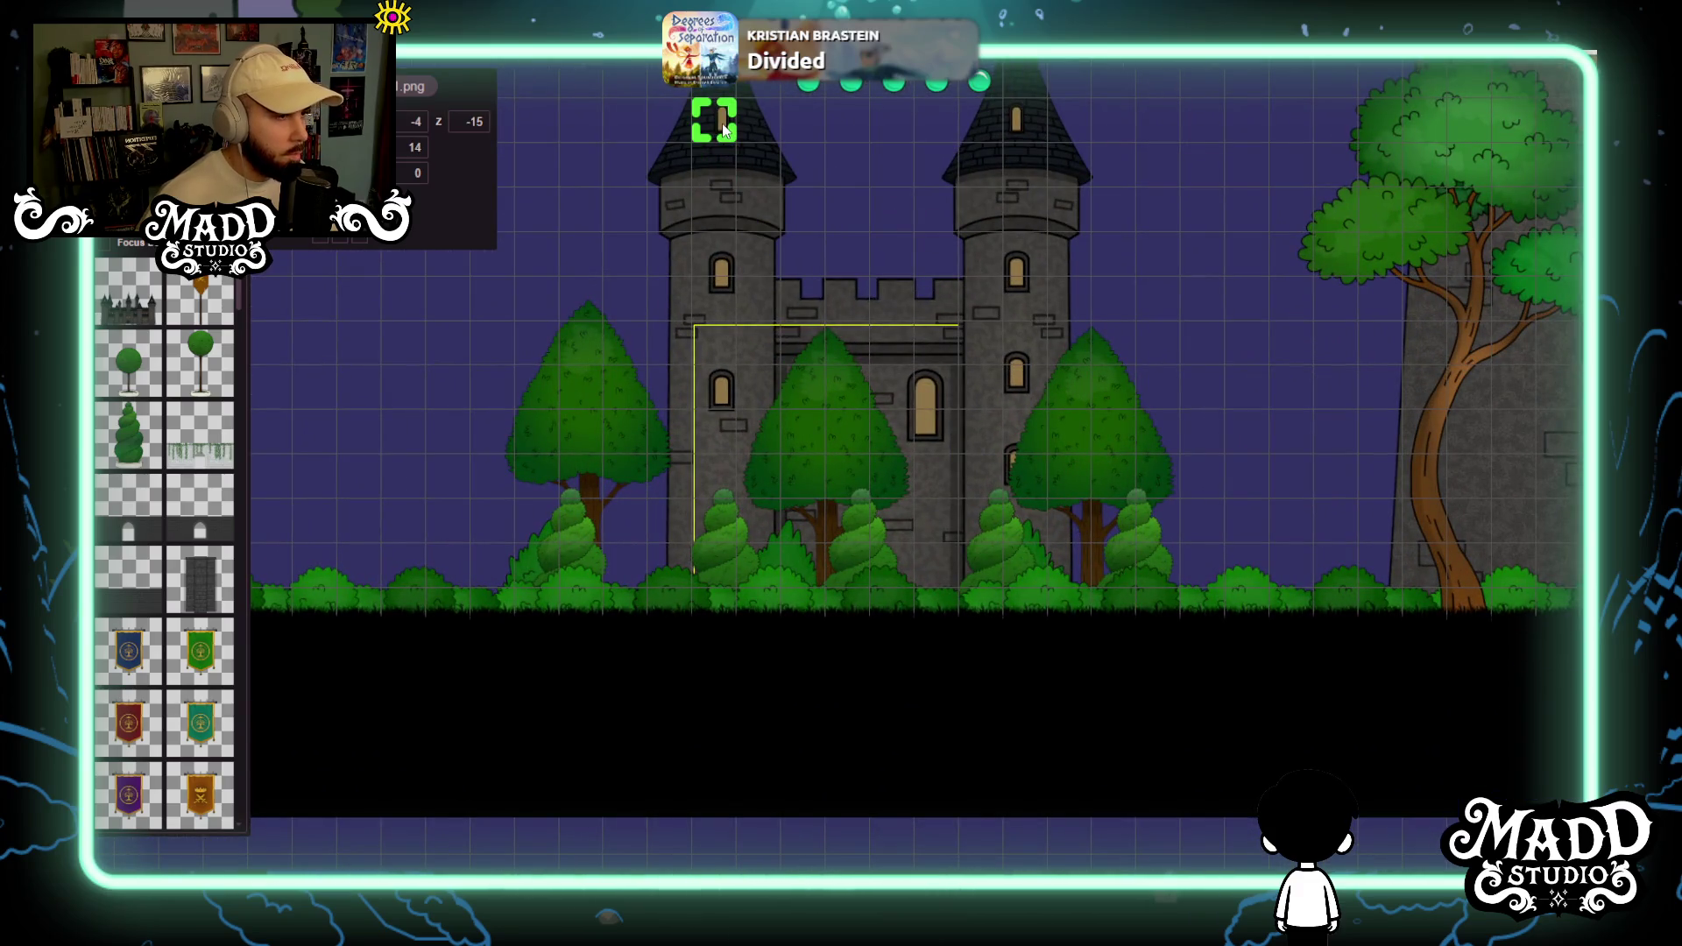
{"action": "left_click", "coordinate": [419, 121]}
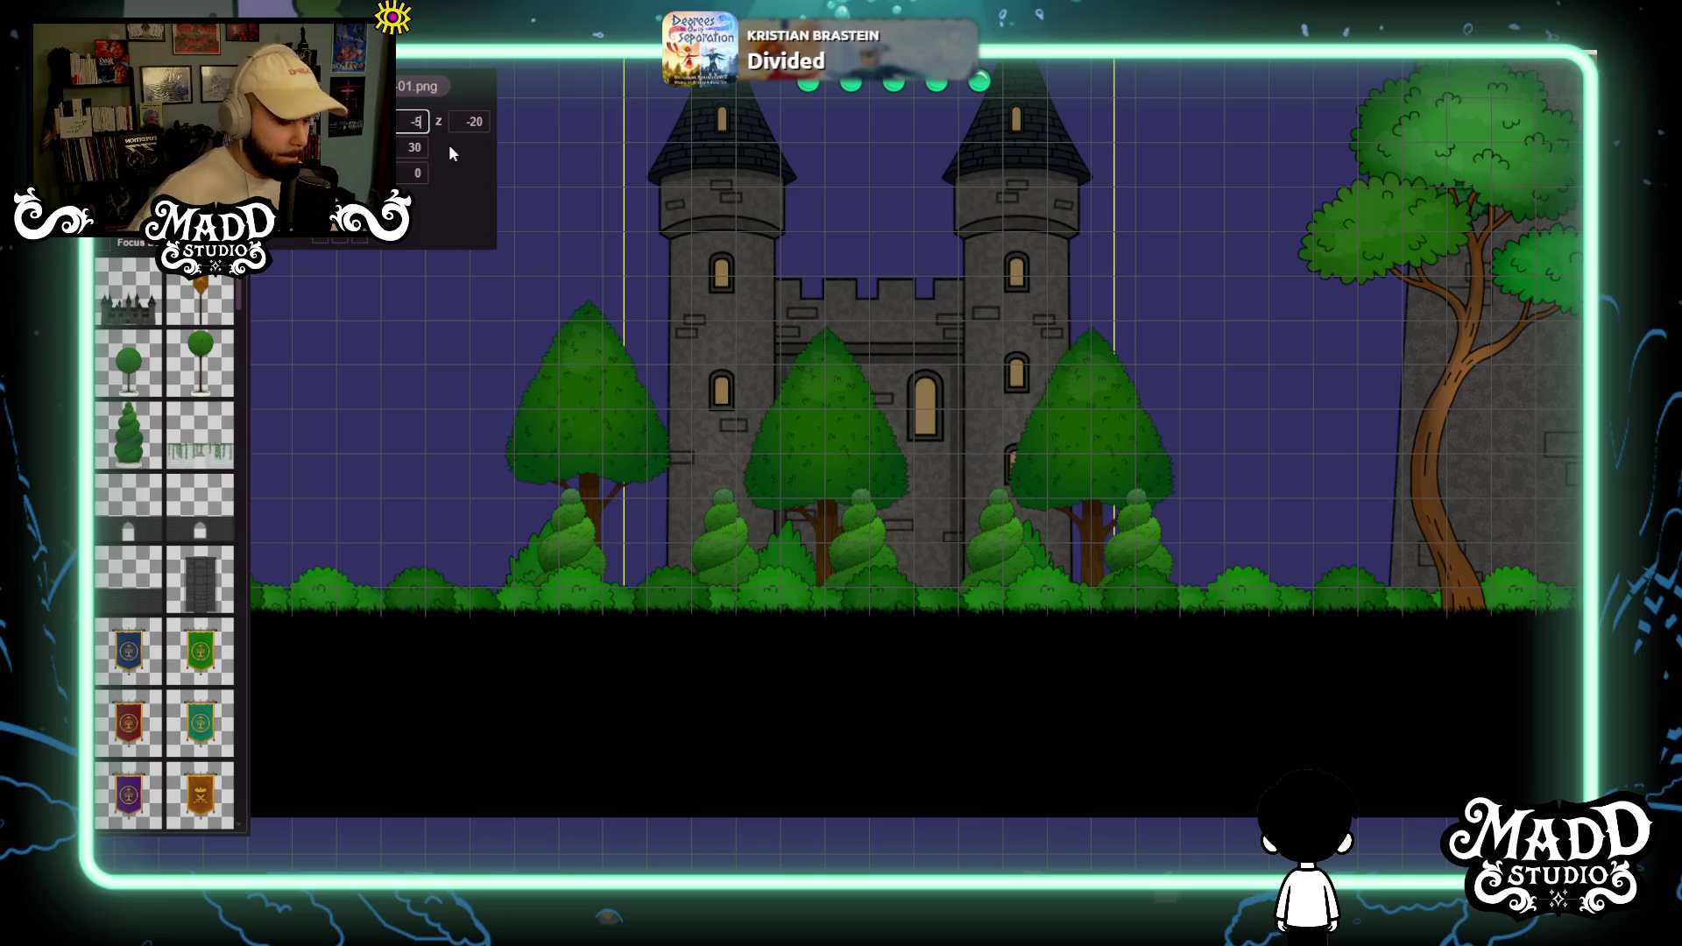
{"action": "type", "text": "5"}
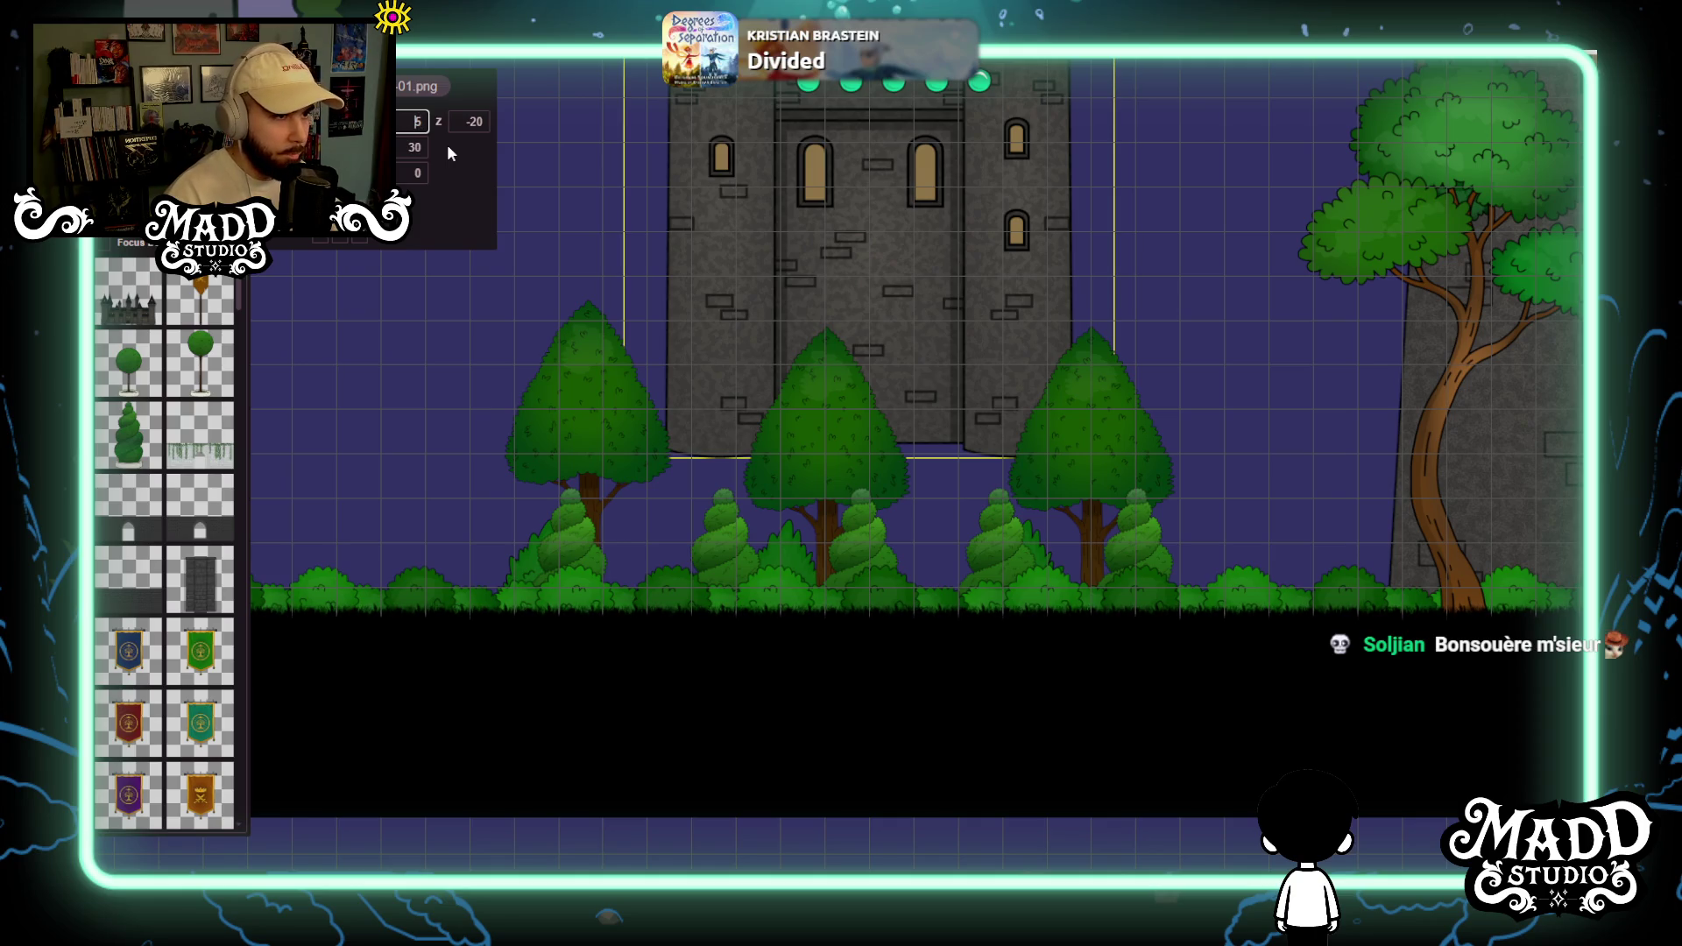
{"action": "scroll", "coordinate": [1027, 564], "scroll_direction": "down", "scroll_amount": 2}
{"action": "scroll", "coordinate": [1027, 564], "scroll_direction": "down", "scroll_amount": 1}
{"action": "mouse_move", "coordinate": [1014, 451]}
{"action": "left_mouse_down"}
{"action": "mouse_move", "coordinate": [894, 702]}
{"action": "mouse_move", "coordinate": [947, 744]}
{"action": "left_mouse_up"}
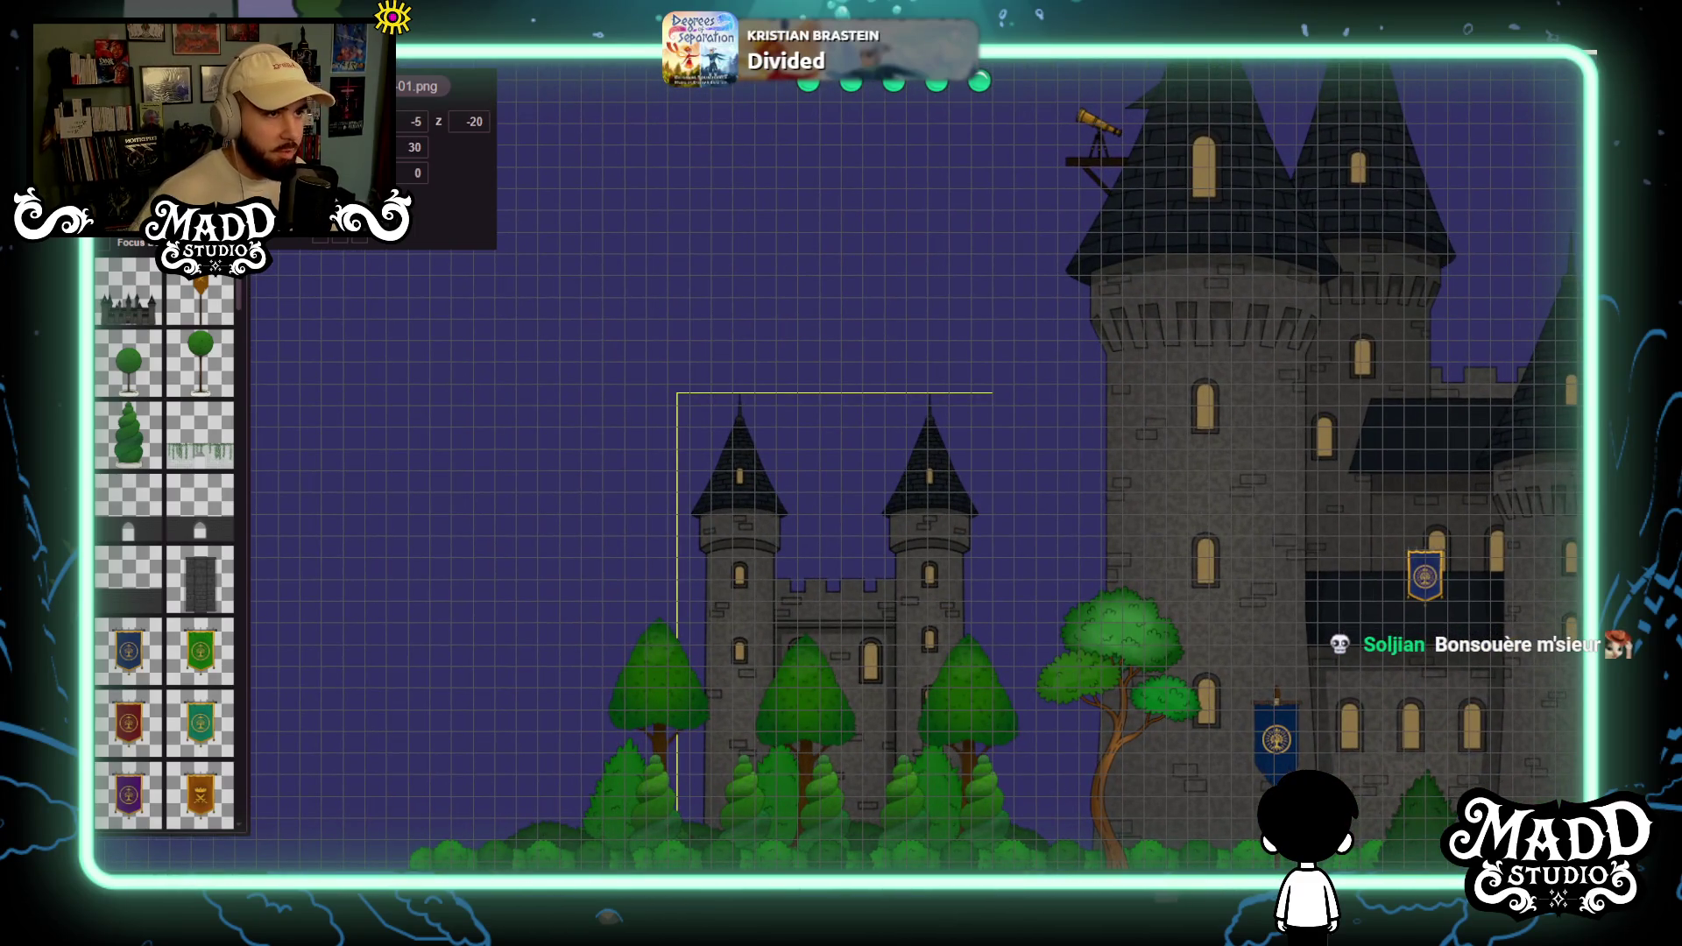
{"action": "key", "text": "F5"}
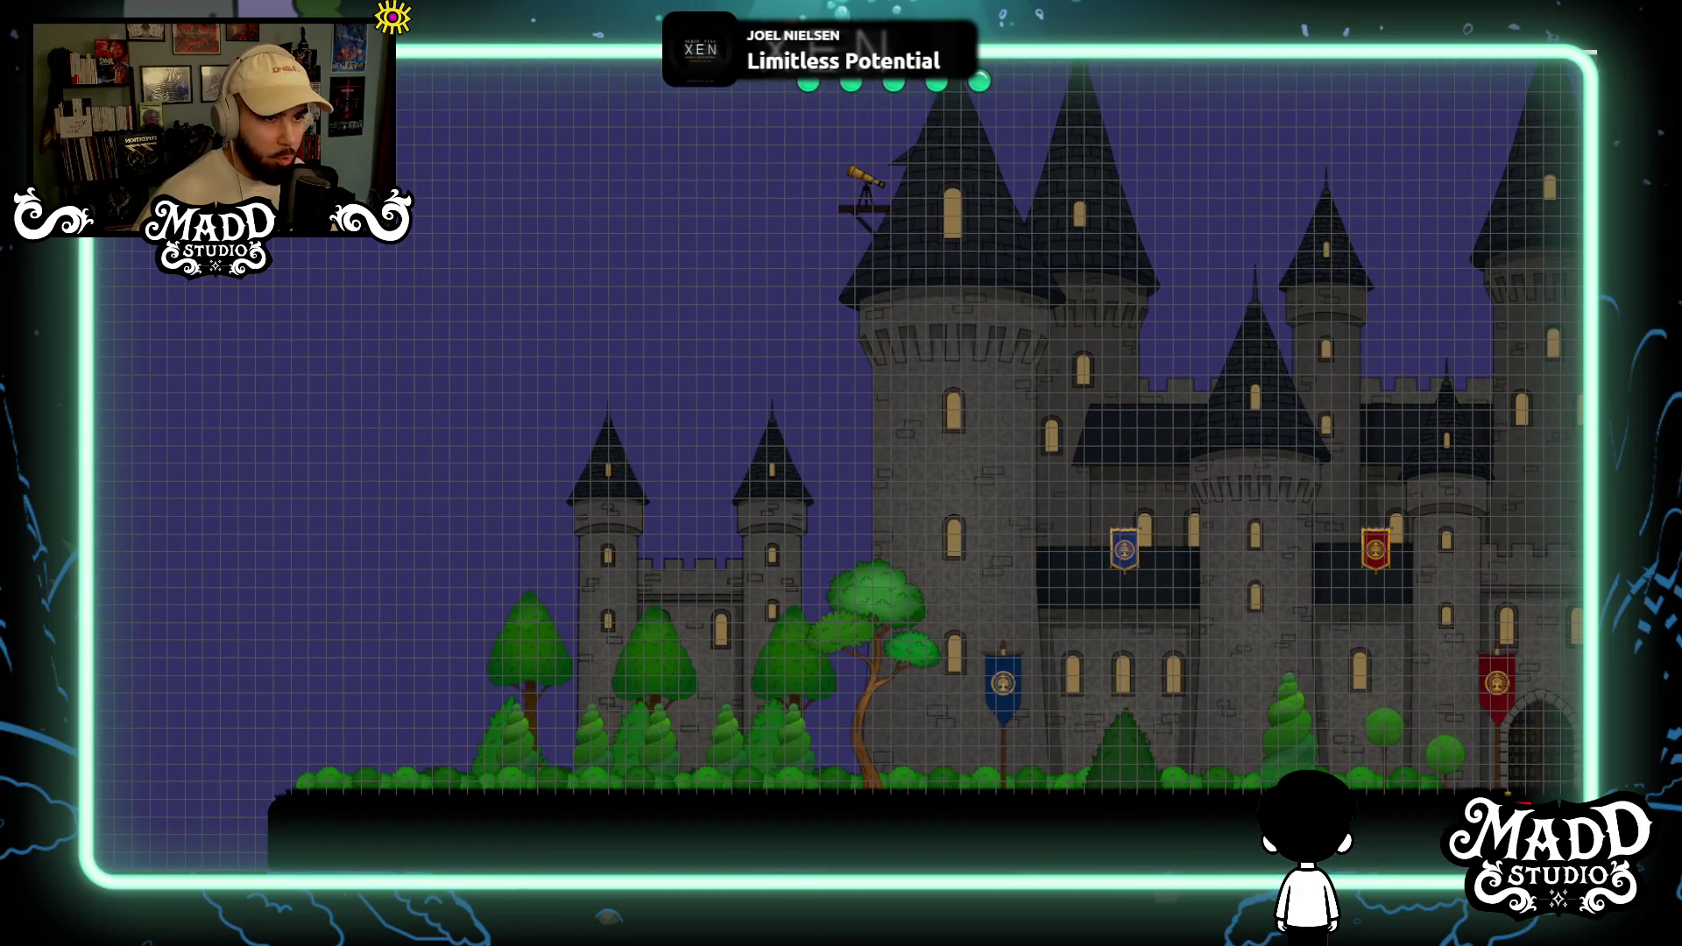
Scroll the asset palette down to the Castle section.
{"action": "mouse_move", "coordinate": [176, 392]}
{"action": "scroll", "coordinate": [176, 391], "scroll_direction": "down", "scroll_amount": 10}
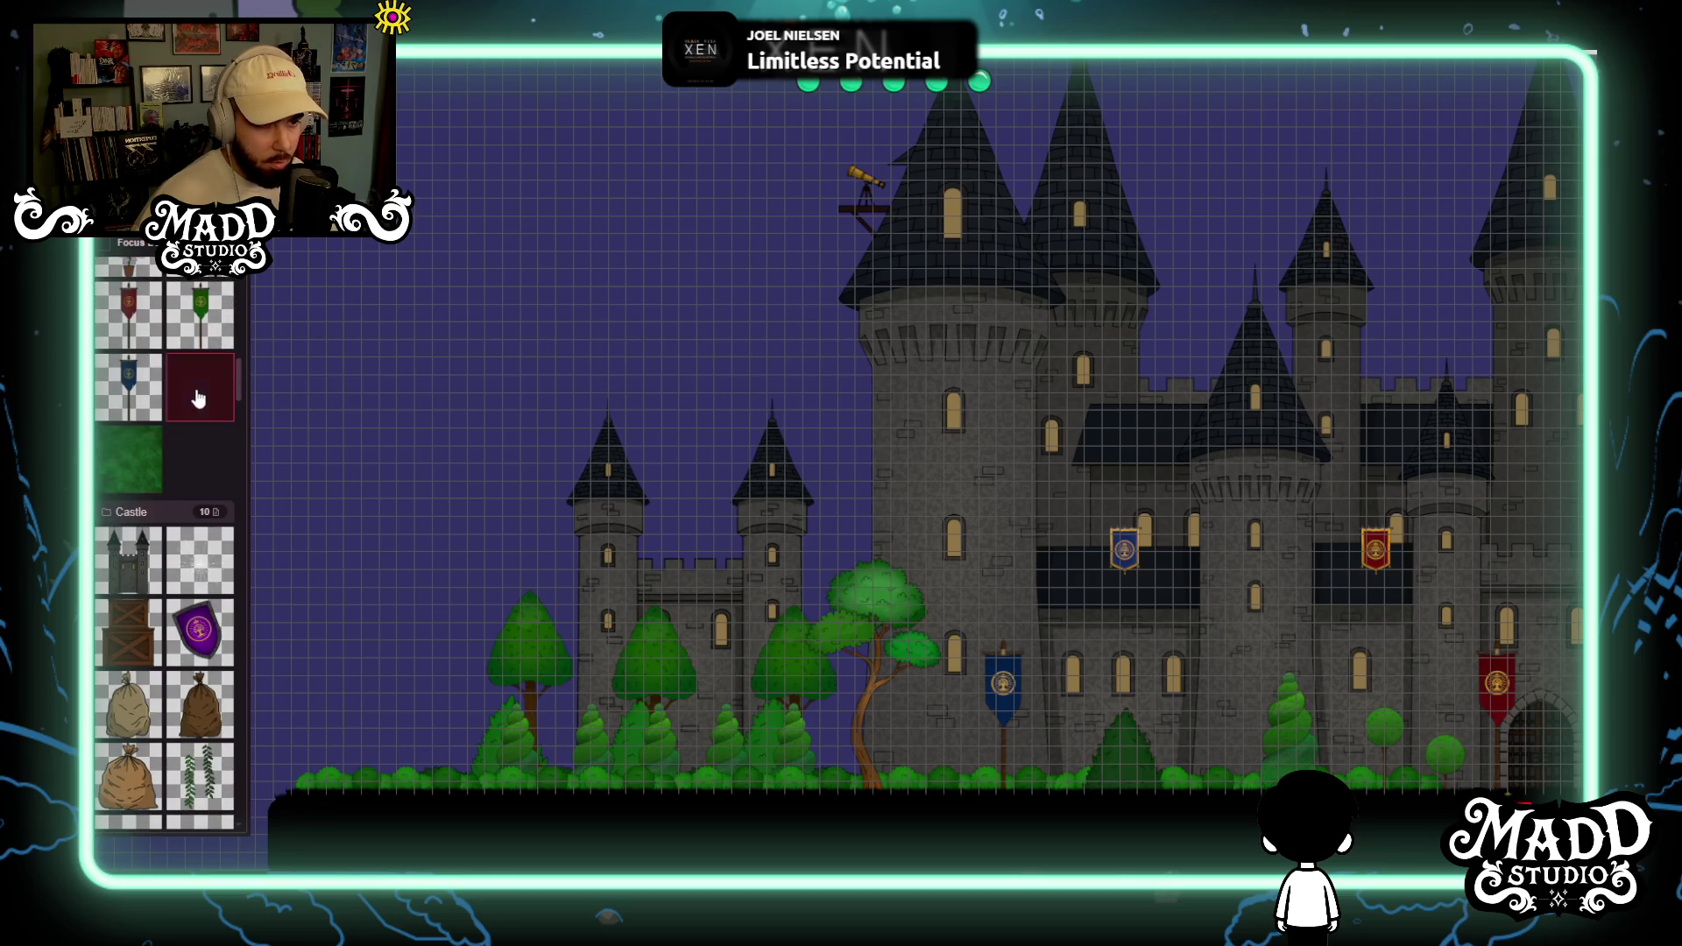
Draw a large darkening overlay and resize it across the castle area.
{"action": "mouse_move", "coordinate": [200, 386]}
{"action": "left_mouse_down"}
{"action": "mouse_move", "coordinate": [596, 578]}
{"action": "mouse_move", "coordinate": [917, 865]}
{"action": "mouse_move", "coordinate": [1120, 792]}
{"action": "mouse_move", "coordinate": [1273, 788]}
{"action": "mouse_move", "coordinate": [1376, 866]}
{"action": "left_mouse_up"}
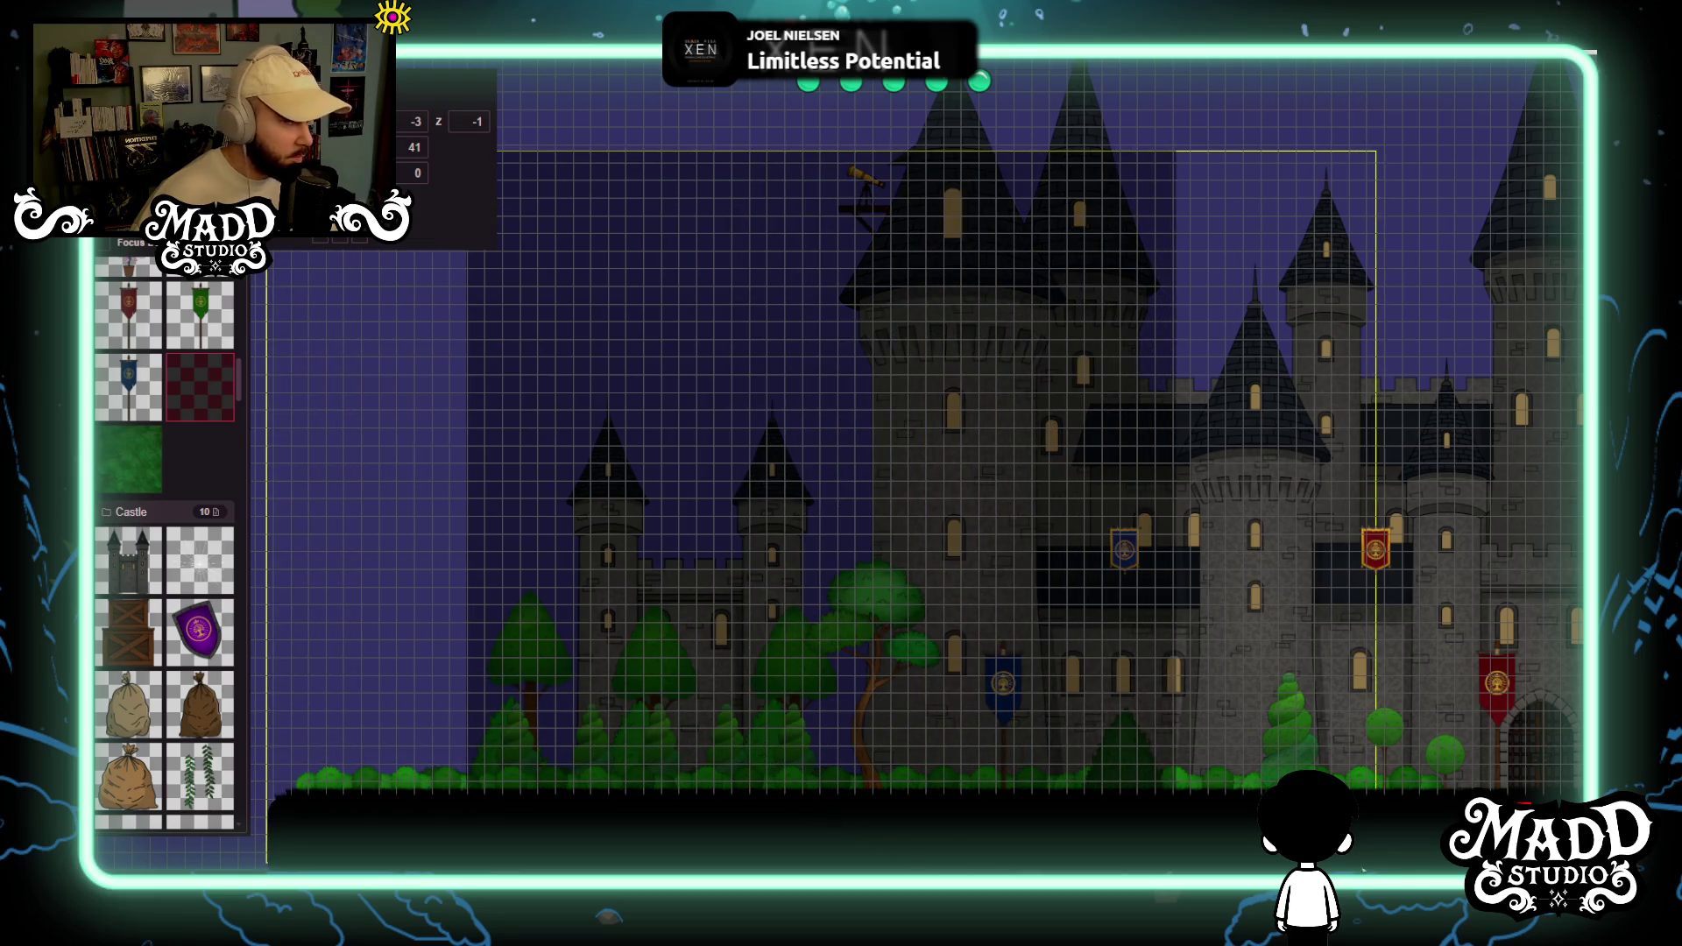
{"action": "left_click_drag", "start_coordinate": [1324, 788], "coordinate": [1031, 789]}
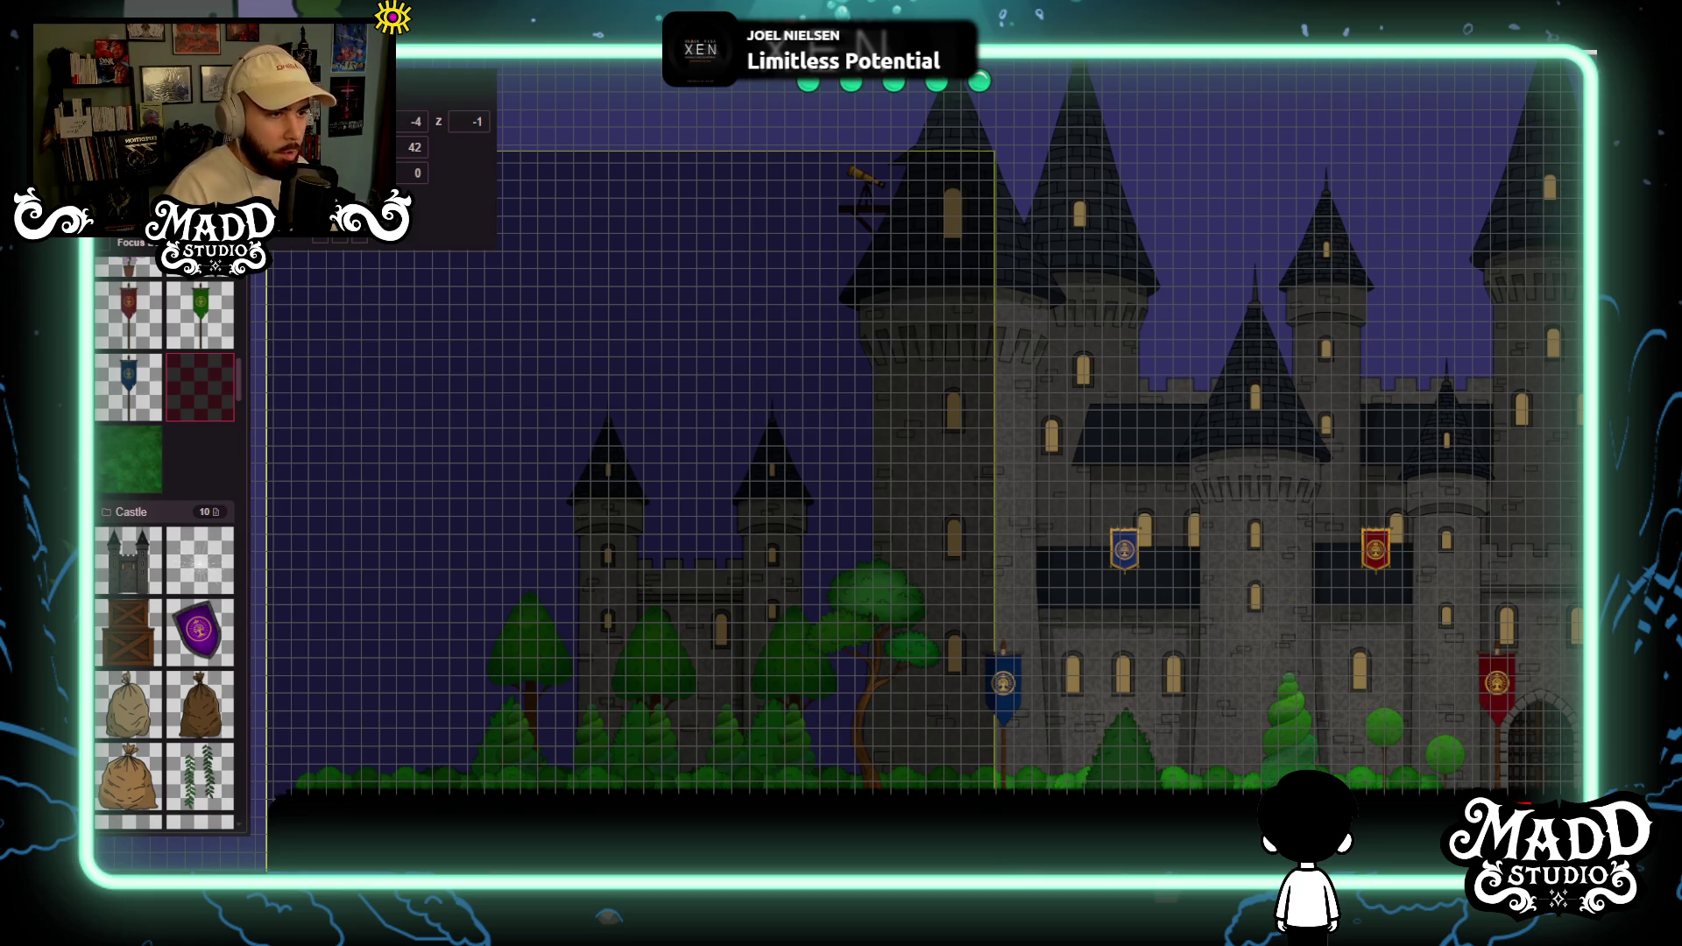
{"action": "left_click_drag", "start_coordinate": [996, 807], "coordinate": [337, 551]}
{"action": "left_click_drag", "start_coordinate": [371, 252], "coordinate": [415, 147]}
Set the overlay's size to 60 and depth to -10, checking its coverage.
{"action": "type", "text": "60"}
{"action": "mouse_move", "coordinate": [745, 392]}
{"action": "left_mouse_down"}
{"action": "mouse_move", "coordinate": [757, 307]}
{"action": "mouse_move", "coordinate": [786, 353]}
{"action": "mouse_move", "coordinate": [778, 526]}
{"action": "mouse_move", "coordinate": [833, 295]}
{"action": "mouse_move", "coordinate": [812, 176]}
{"action": "mouse_move", "coordinate": [809, 504]}
{"action": "left_mouse_up"}
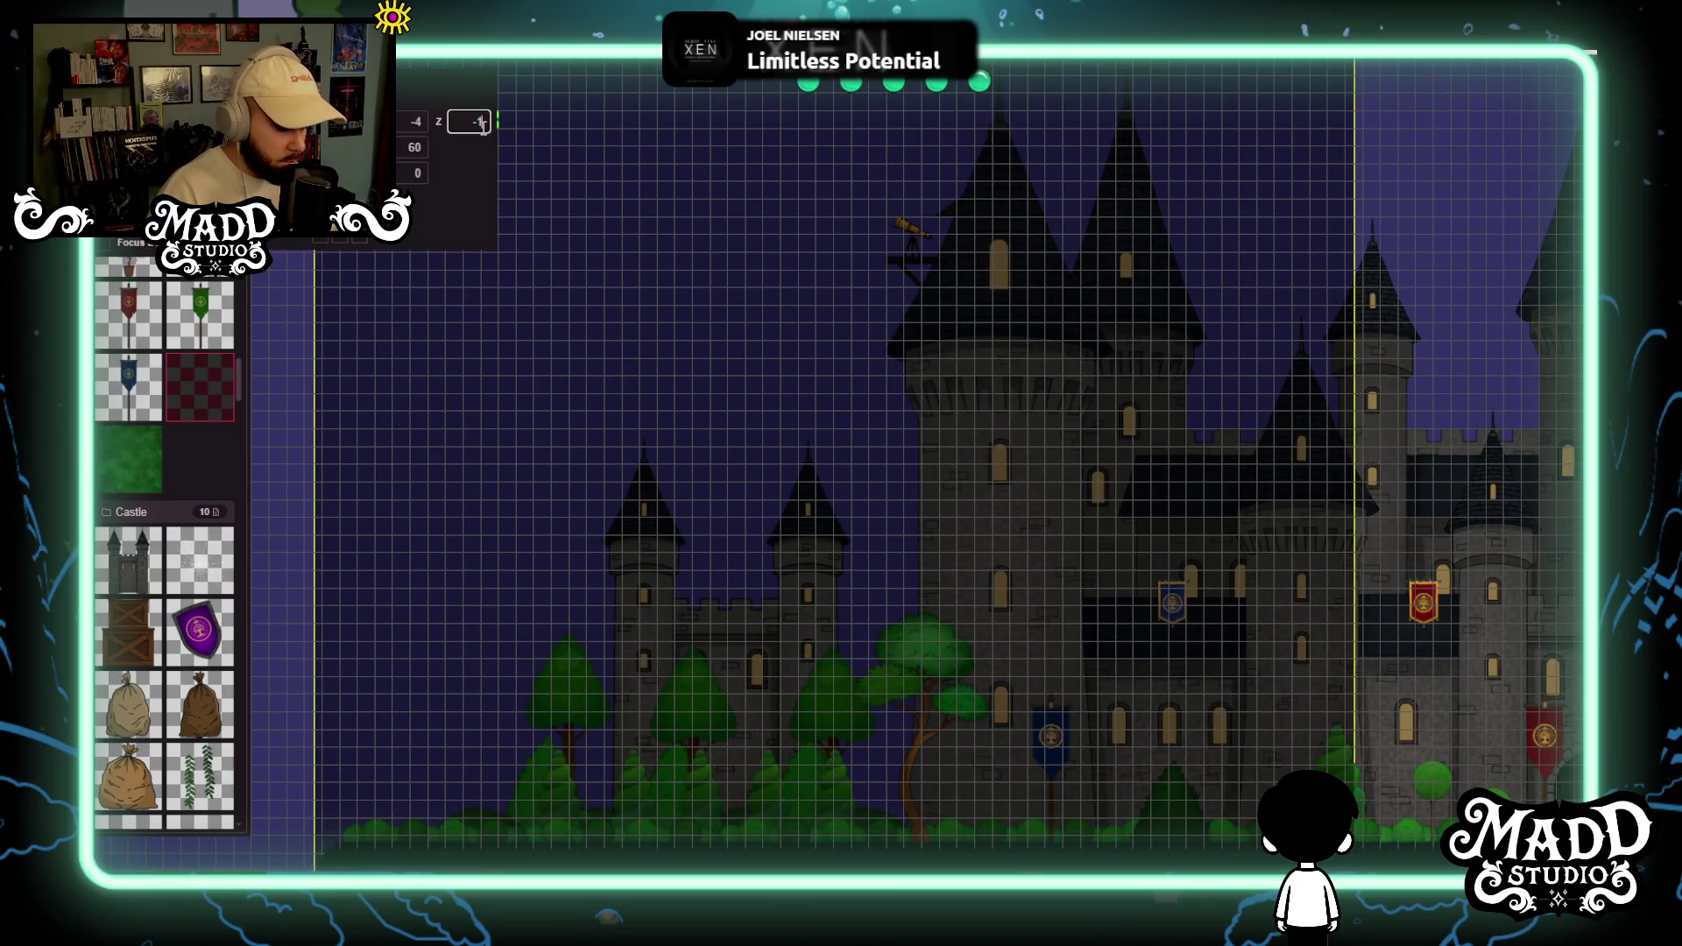
{"action": "type", "text": "0"}
{"action": "mouse_move", "coordinate": [1022, 652]}
{"action": "left_mouse_down"}
{"action": "mouse_move", "coordinate": [785, 770]}
{"action": "mouse_move", "coordinate": [708, 692]}
{"action": "mouse_move", "coordinate": [1069, 561]}
{"action": "mouse_move", "coordinate": [1178, 677]}
{"action": "mouse_move", "coordinate": [1153, 736]}
{"action": "mouse_move", "coordinate": [805, 610]}
{"action": "mouse_move", "coordinate": [1142, 624]}
{"action": "mouse_move", "coordinate": [1174, 741]}
{"action": "mouse_move", "coordinate": [808, 561]}
{"action": "mouse_move", "coordinate": [818, 672]}
{"action": "mouse_move", "coordinate": [1048, 450]}
{"action": "mouse_move", "coordinate": [762, 600]}
{"action": "mouse_move", "coordinate": [601, 563]}
{"action": "mouse_move", "coordinate": [754, 505]}
{"action": "left_mouse_up"}
{"action": "scroll", "coordinate": [813, 613], "scroll_direction": "up", "scroll_amount": 3}
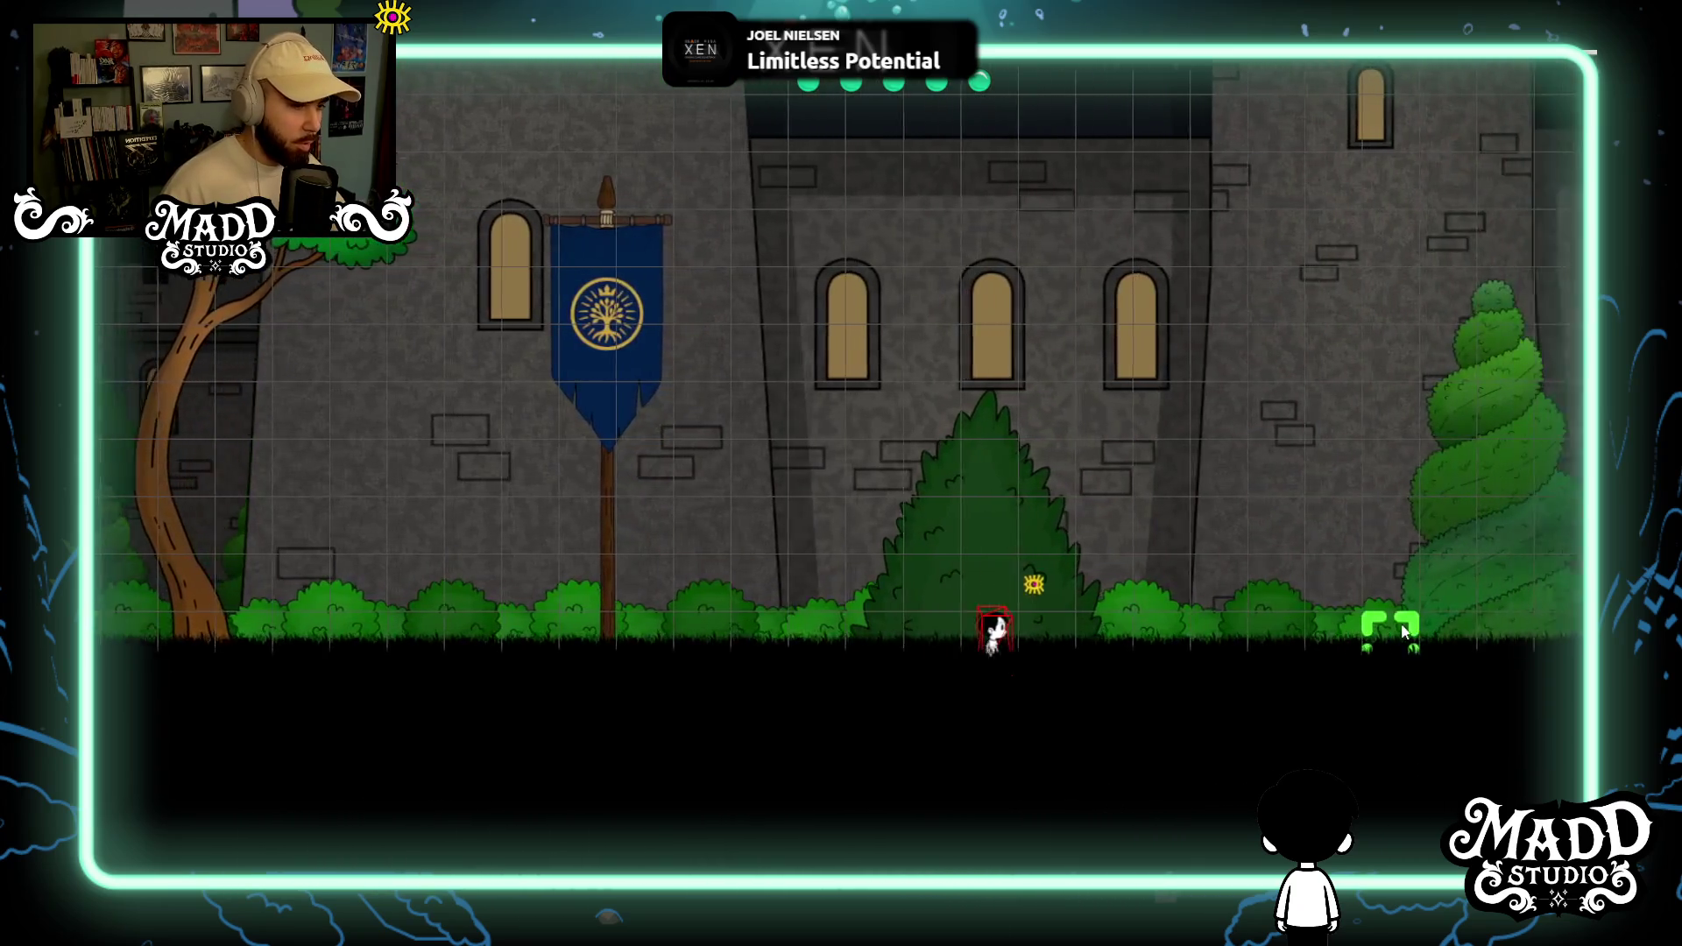
Run the character left past the tower with jumps, then briefly right and back left.
{"action": "key", "text": "a"}
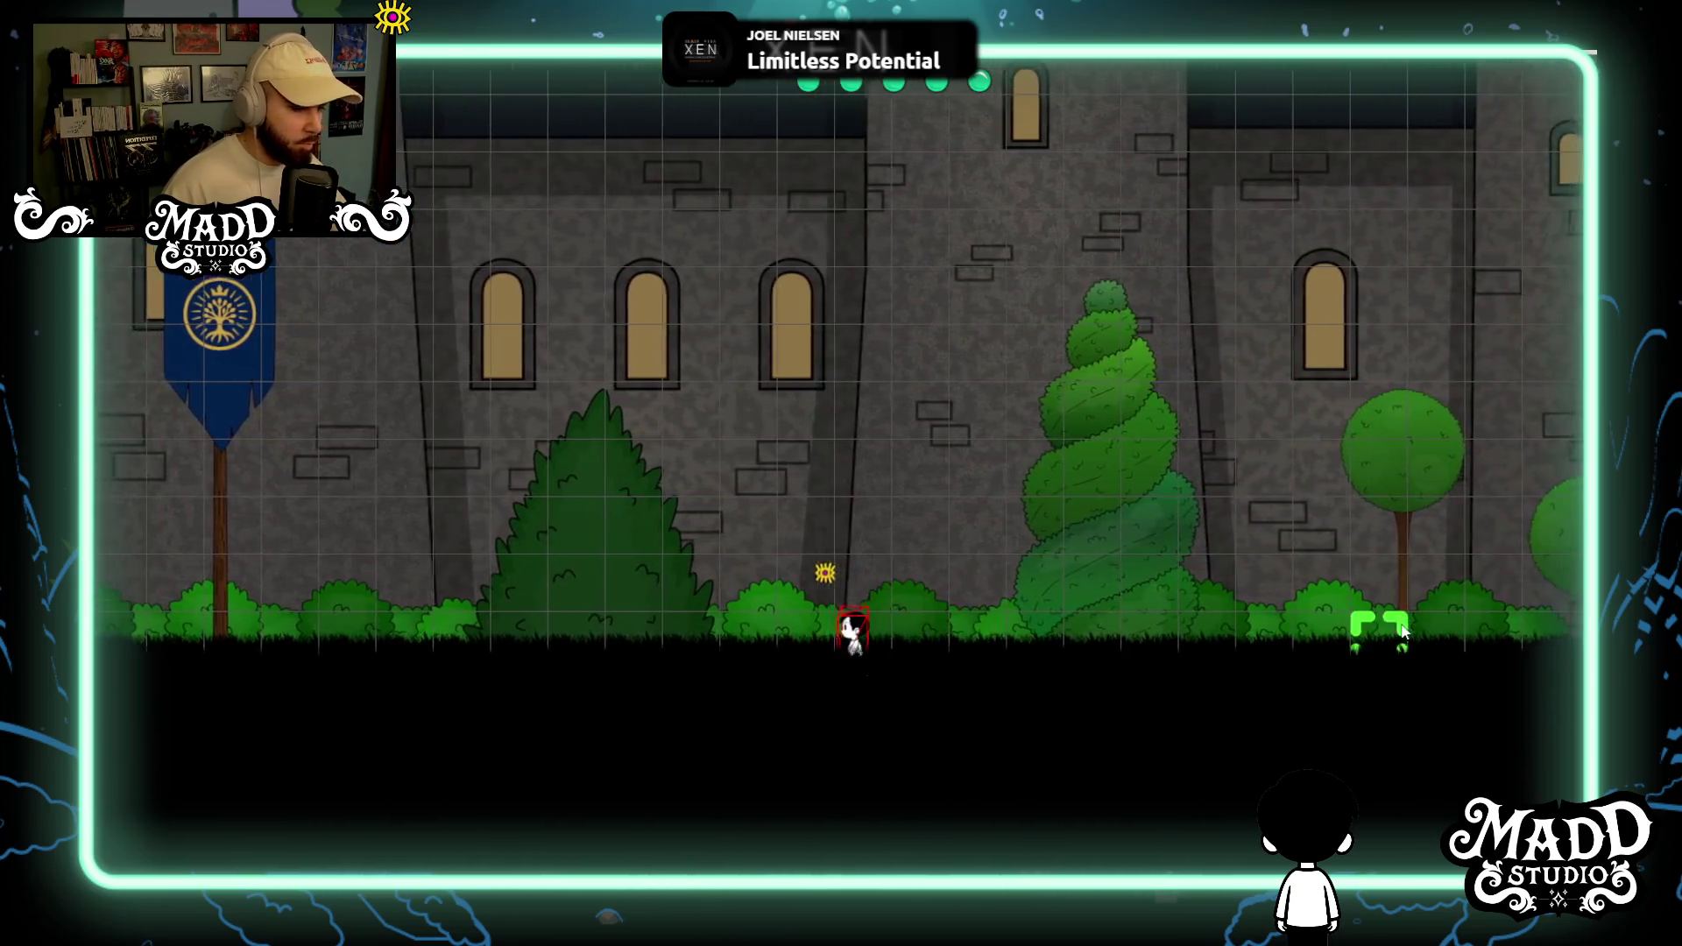
{"action": "key", "text": "a"}
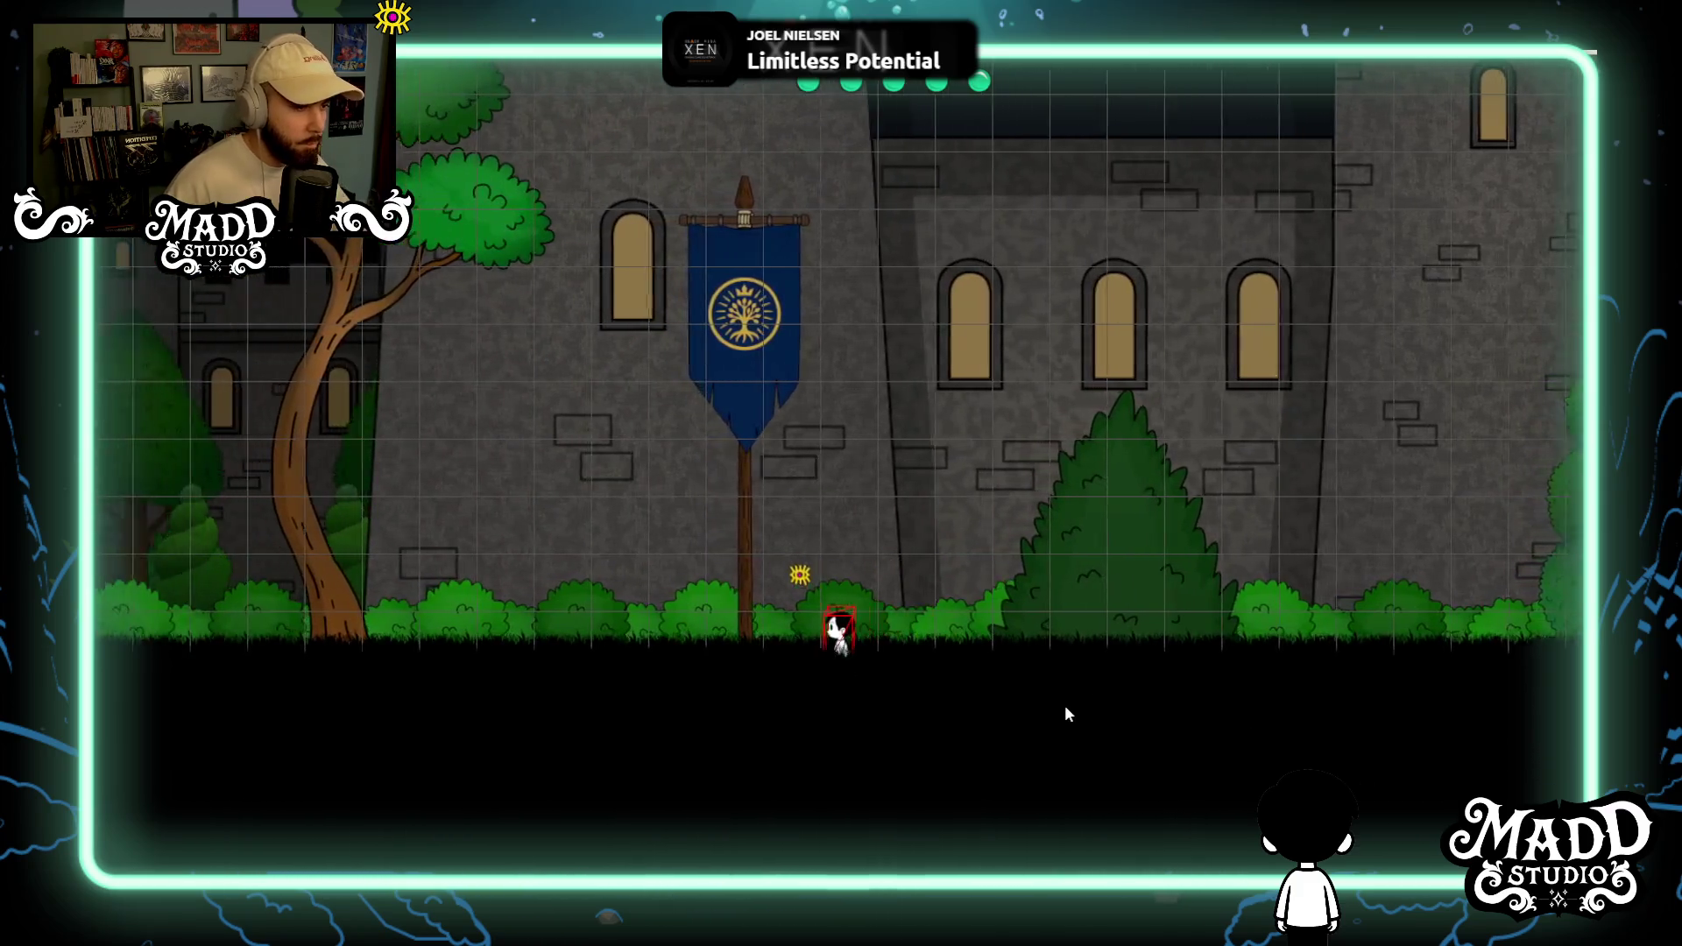
{"action": "key", "text": "a"}
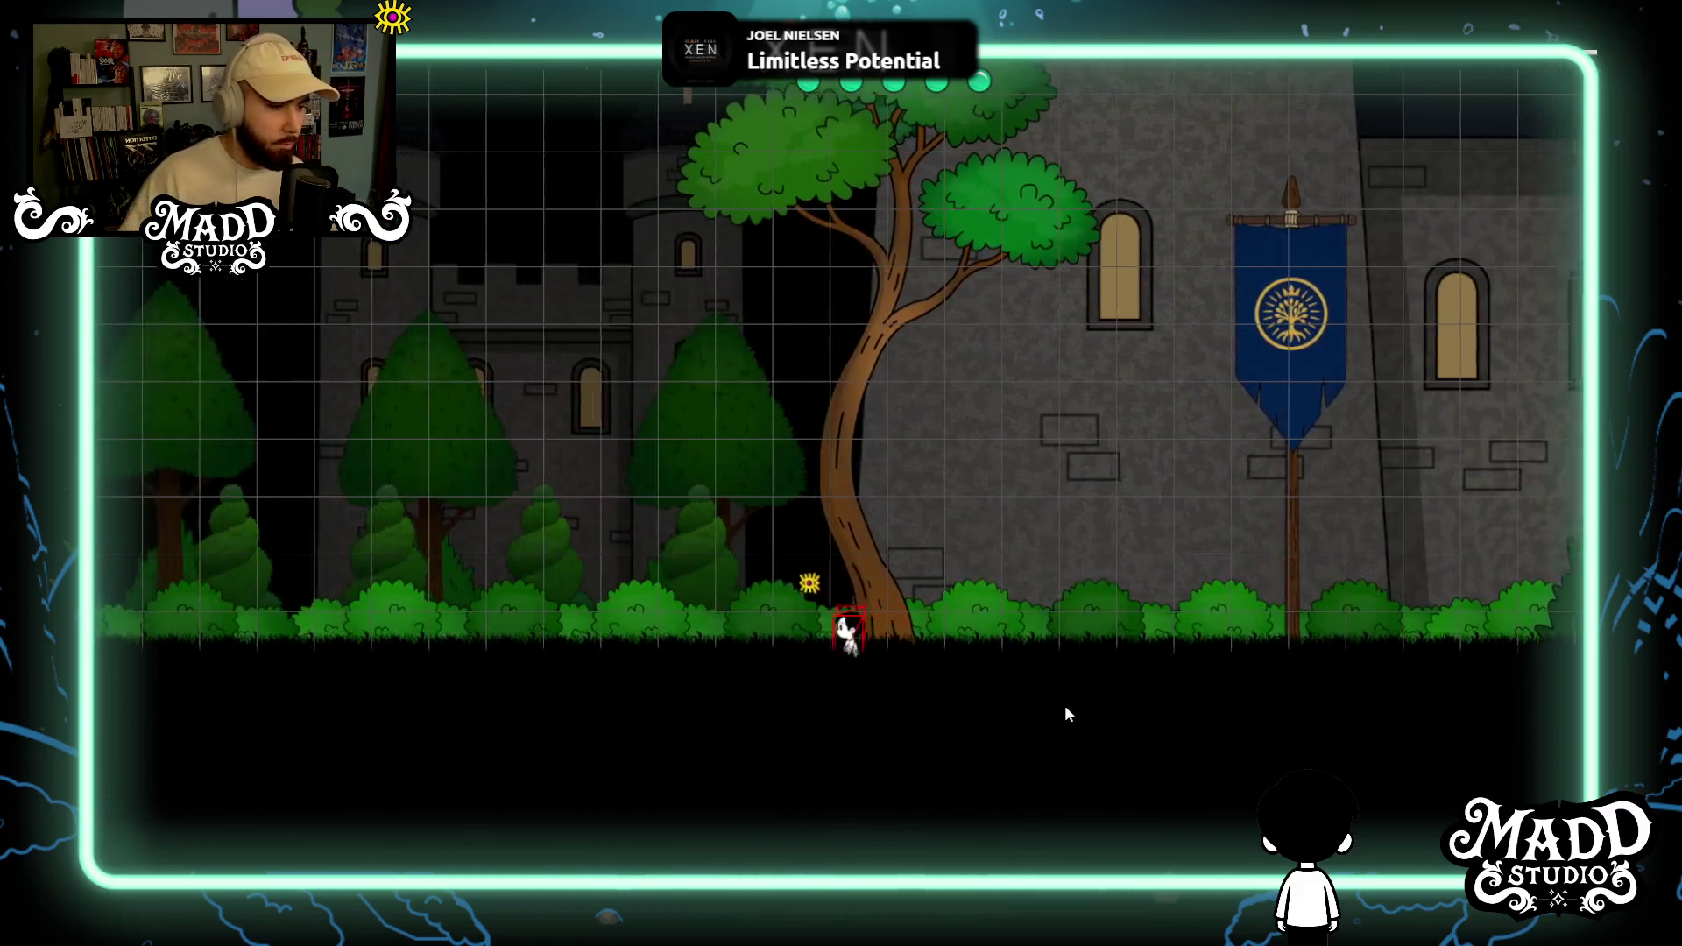
{"action": "key", "text": "space"}
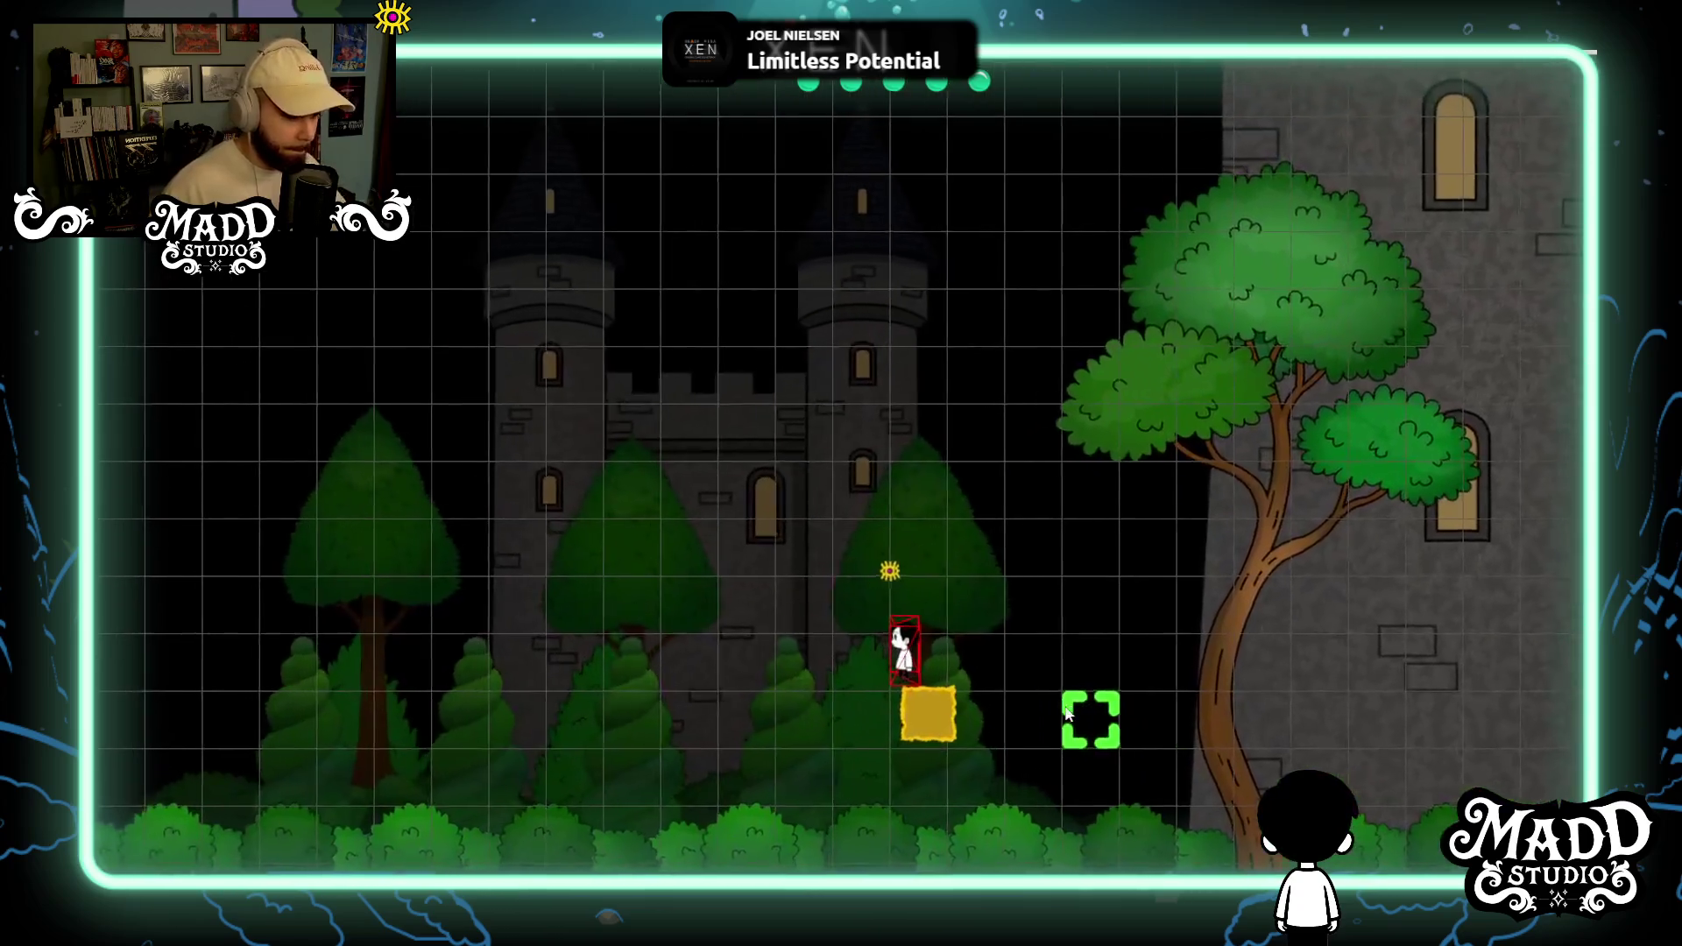
{"action": "key", "text": "a"}
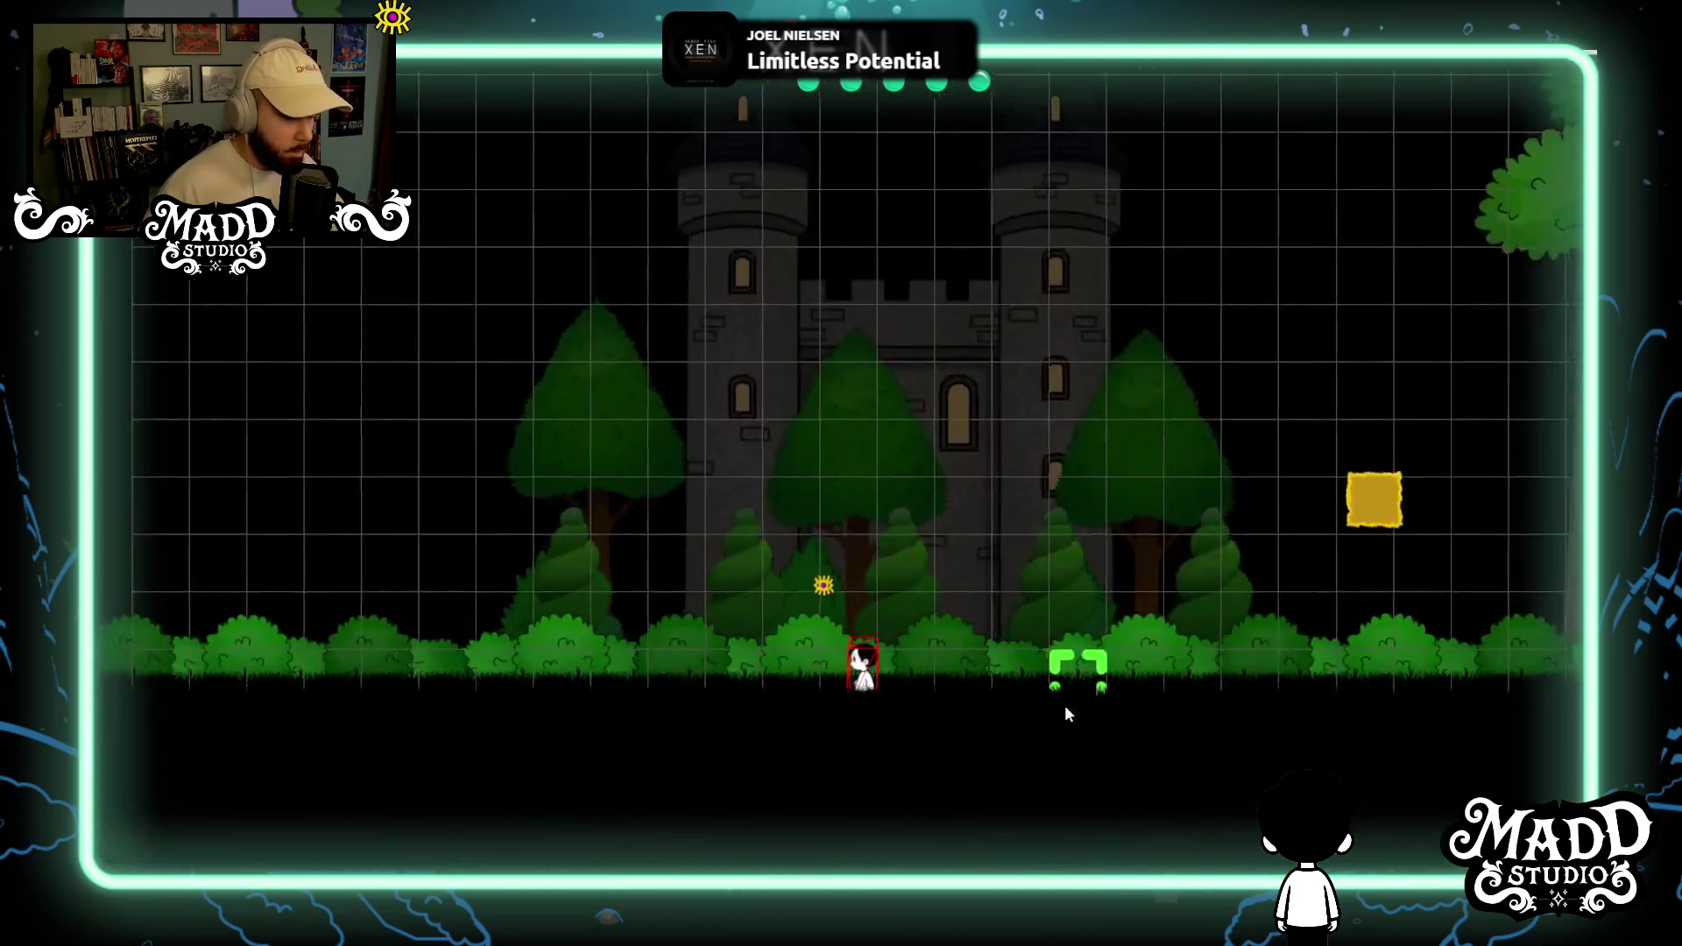
{"action": "key", "text": "space"}
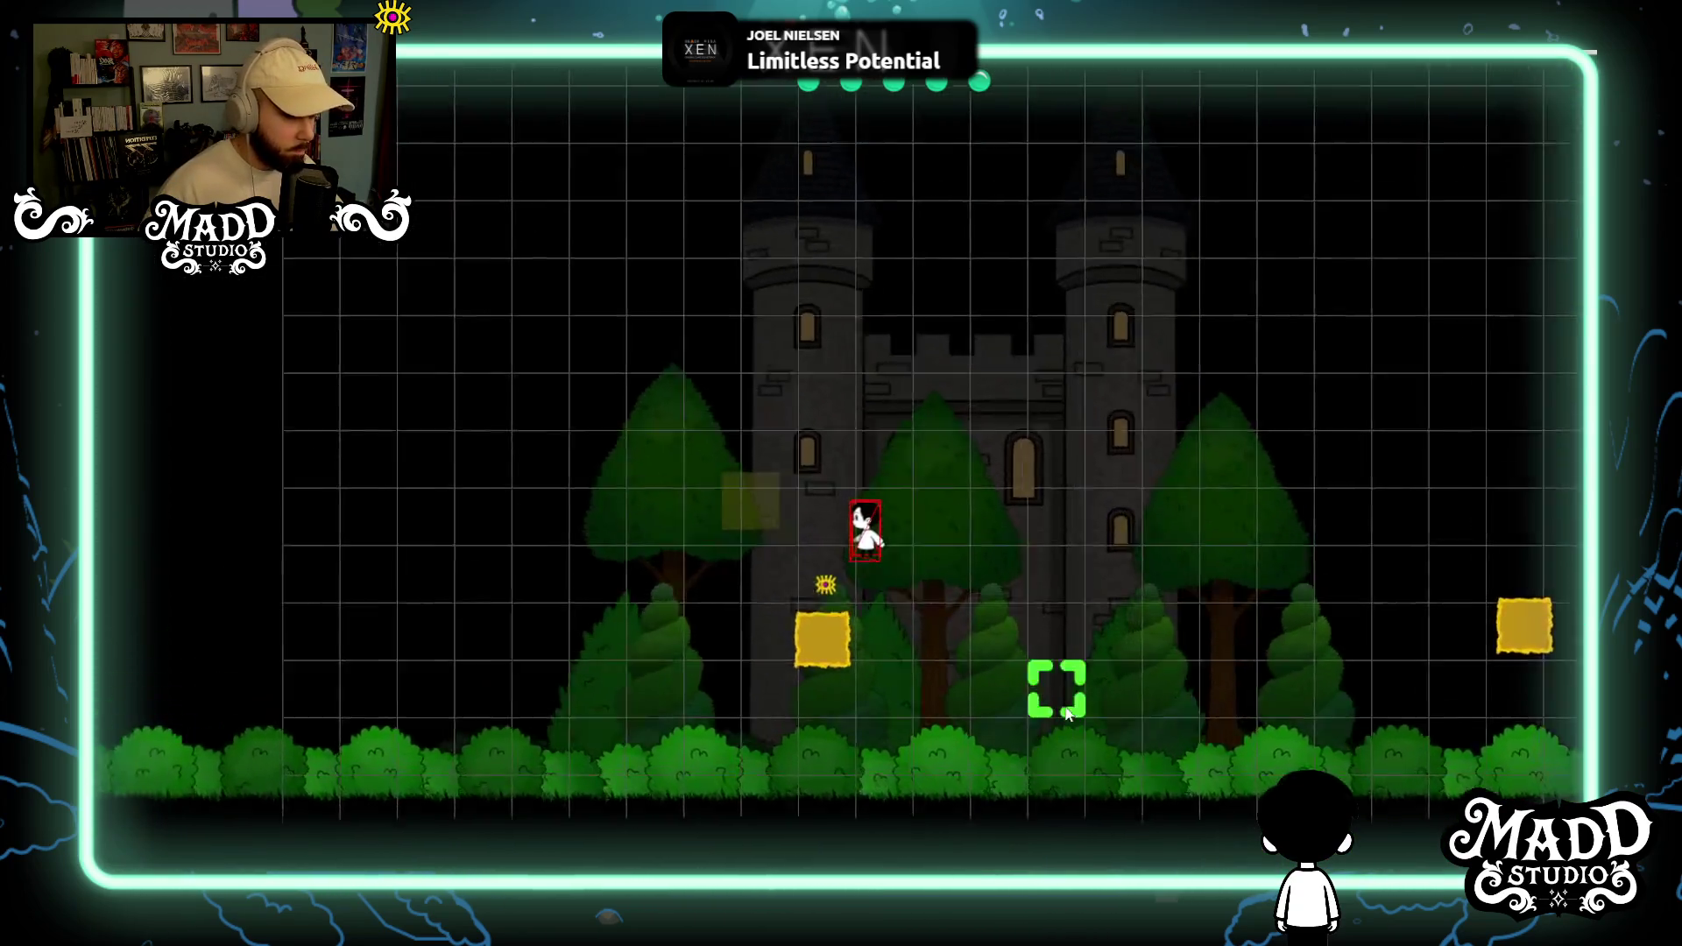
{"action": "key", "text": "d"}
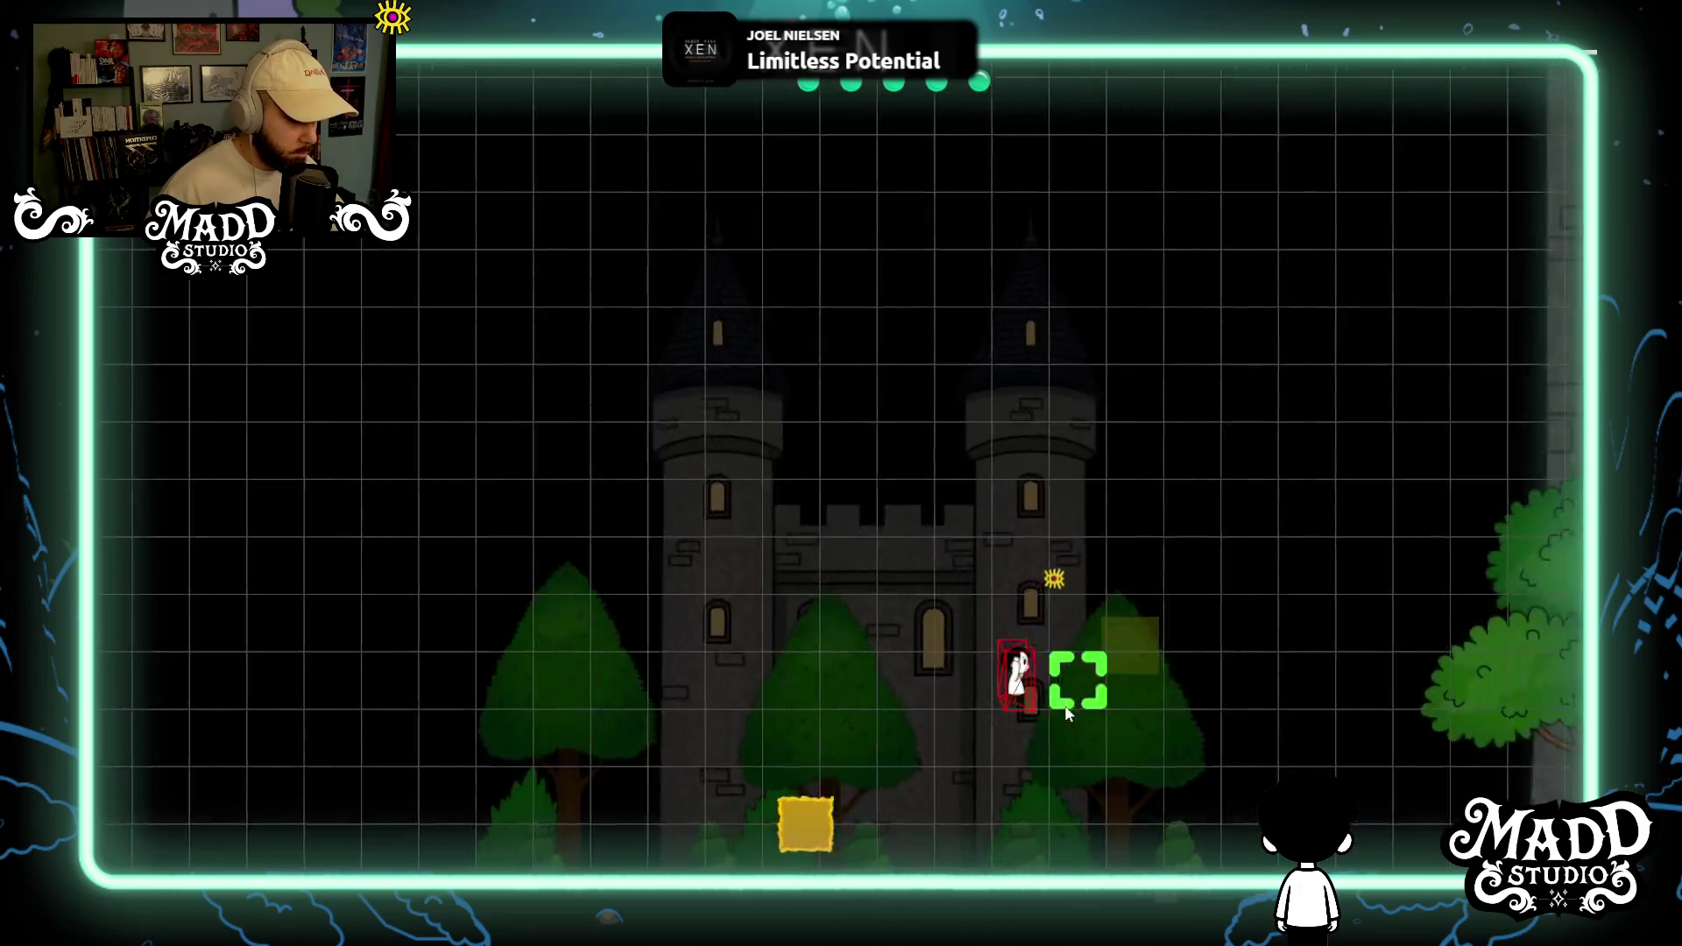
{"action": "key", "text": "a"}
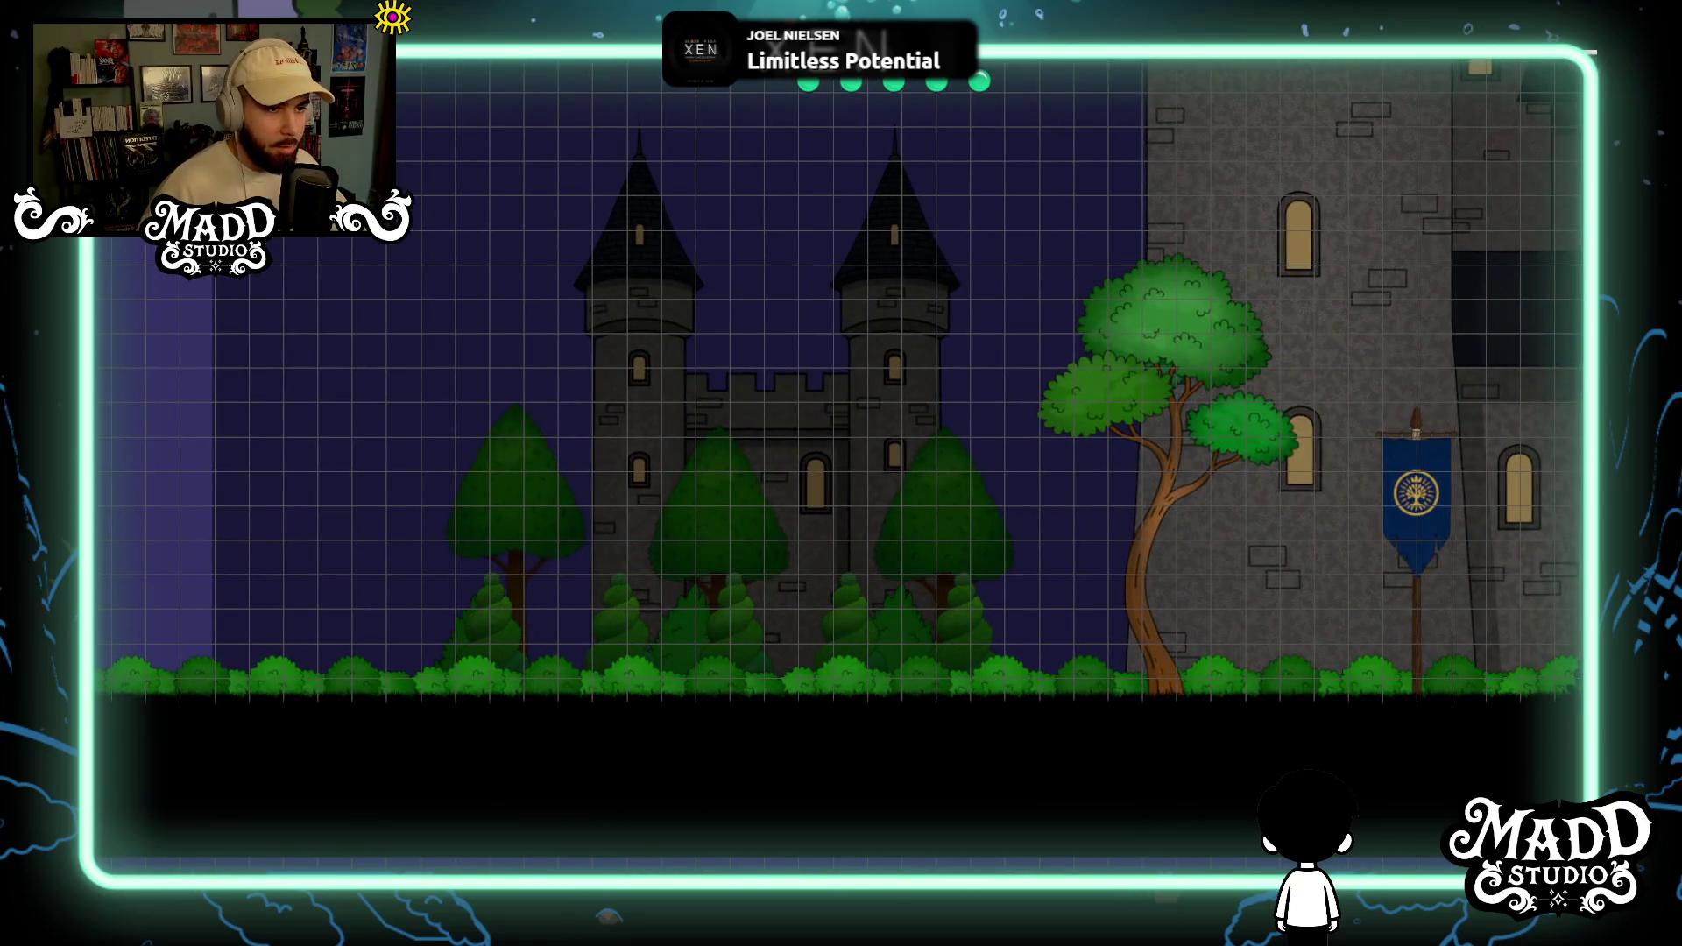
Scroll the palette down to the Forest category and select the slender leafy tree.
{"action": "mouse_move", "coordinate": [177, 438]}
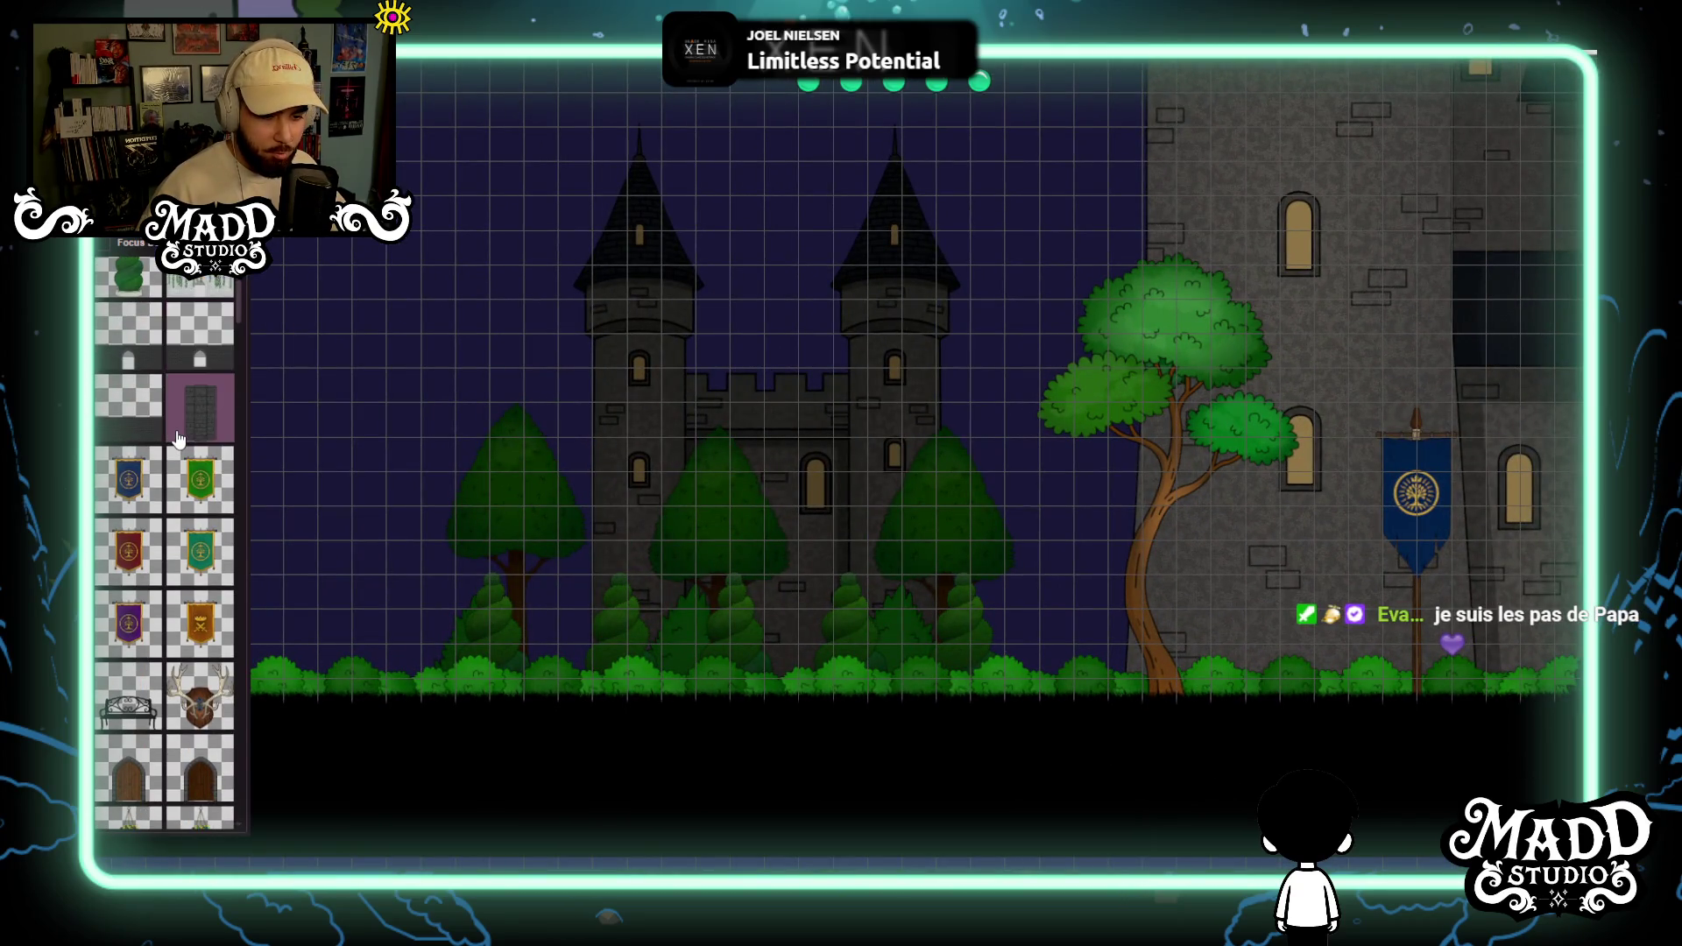
{"action": "scroll", "coordinate": [211, 660], "scroll_direction": "down", "scroll_amount": 5}
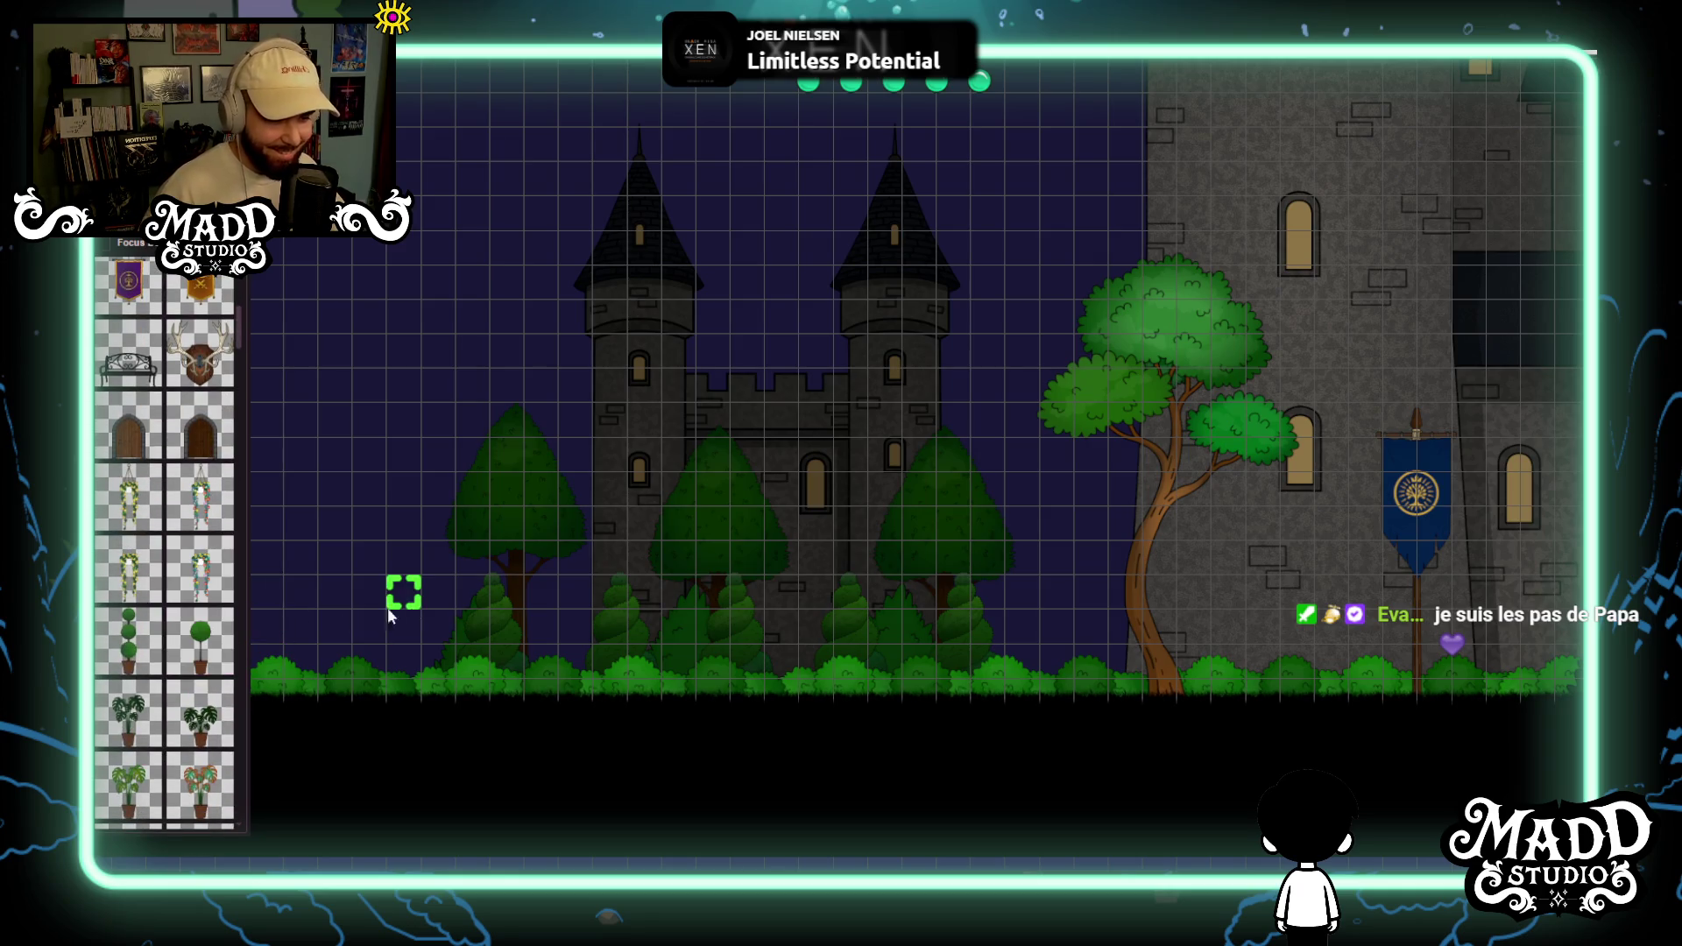
{"action": "scroll", "coordinate": [157, 513], "scroll_direction": "down", "scroll_amount": 10}
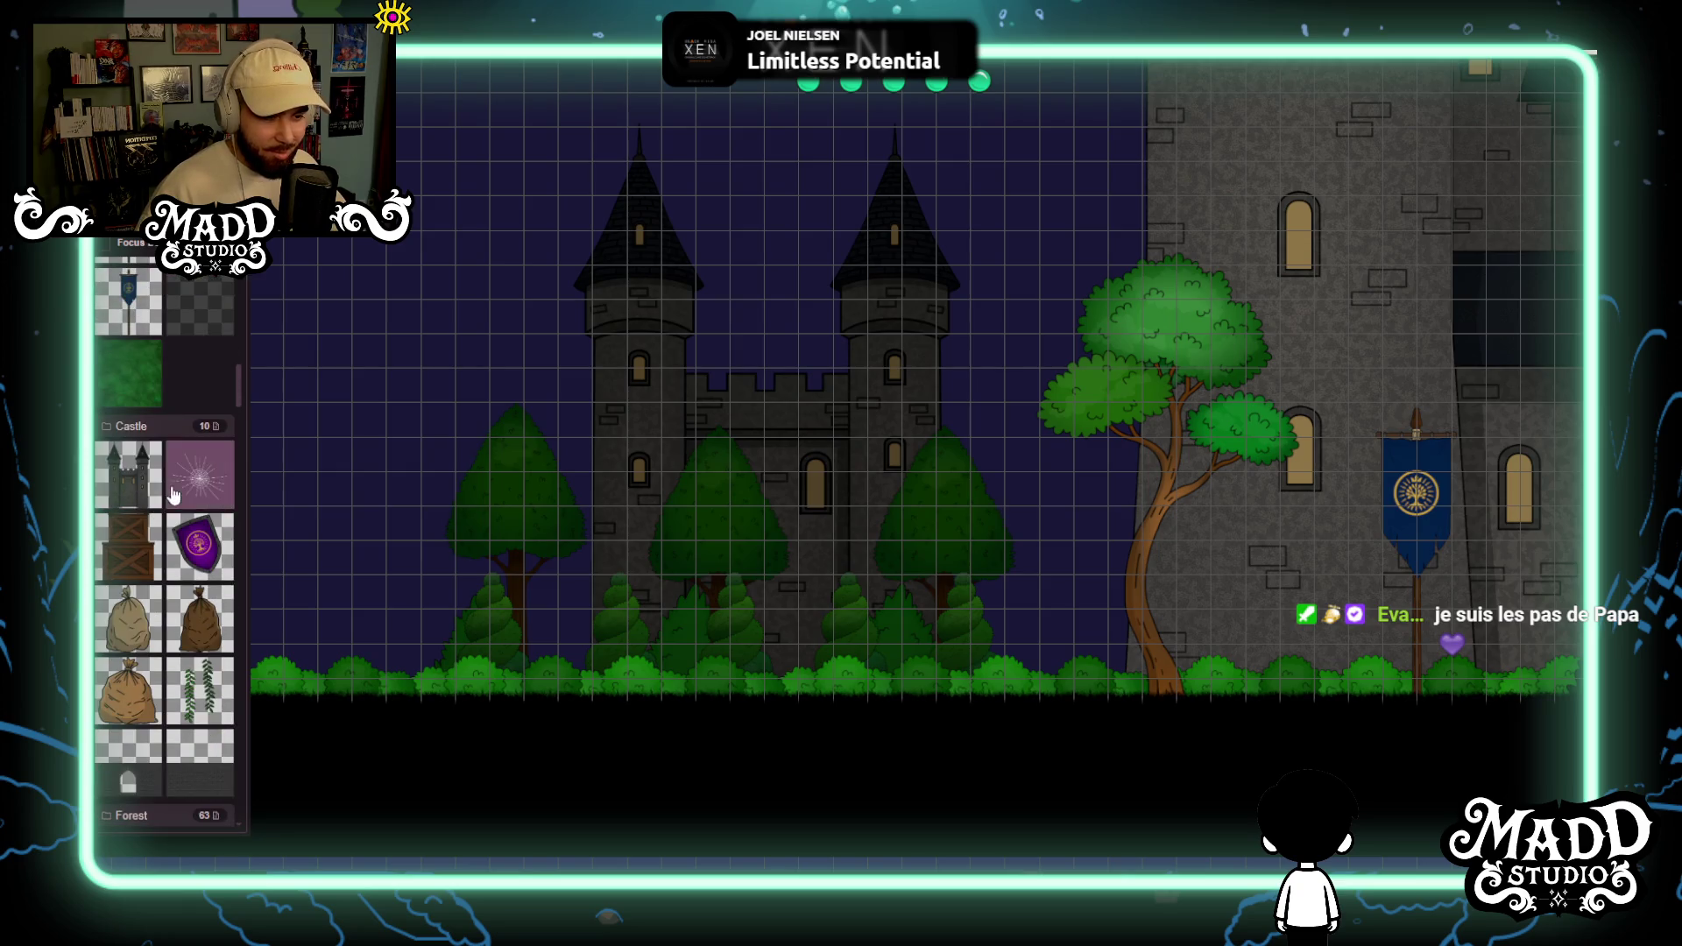
{"action": "scroll", "coordinate": [184, 605], "scroll_direction": "down", "scroll_amount": 7}
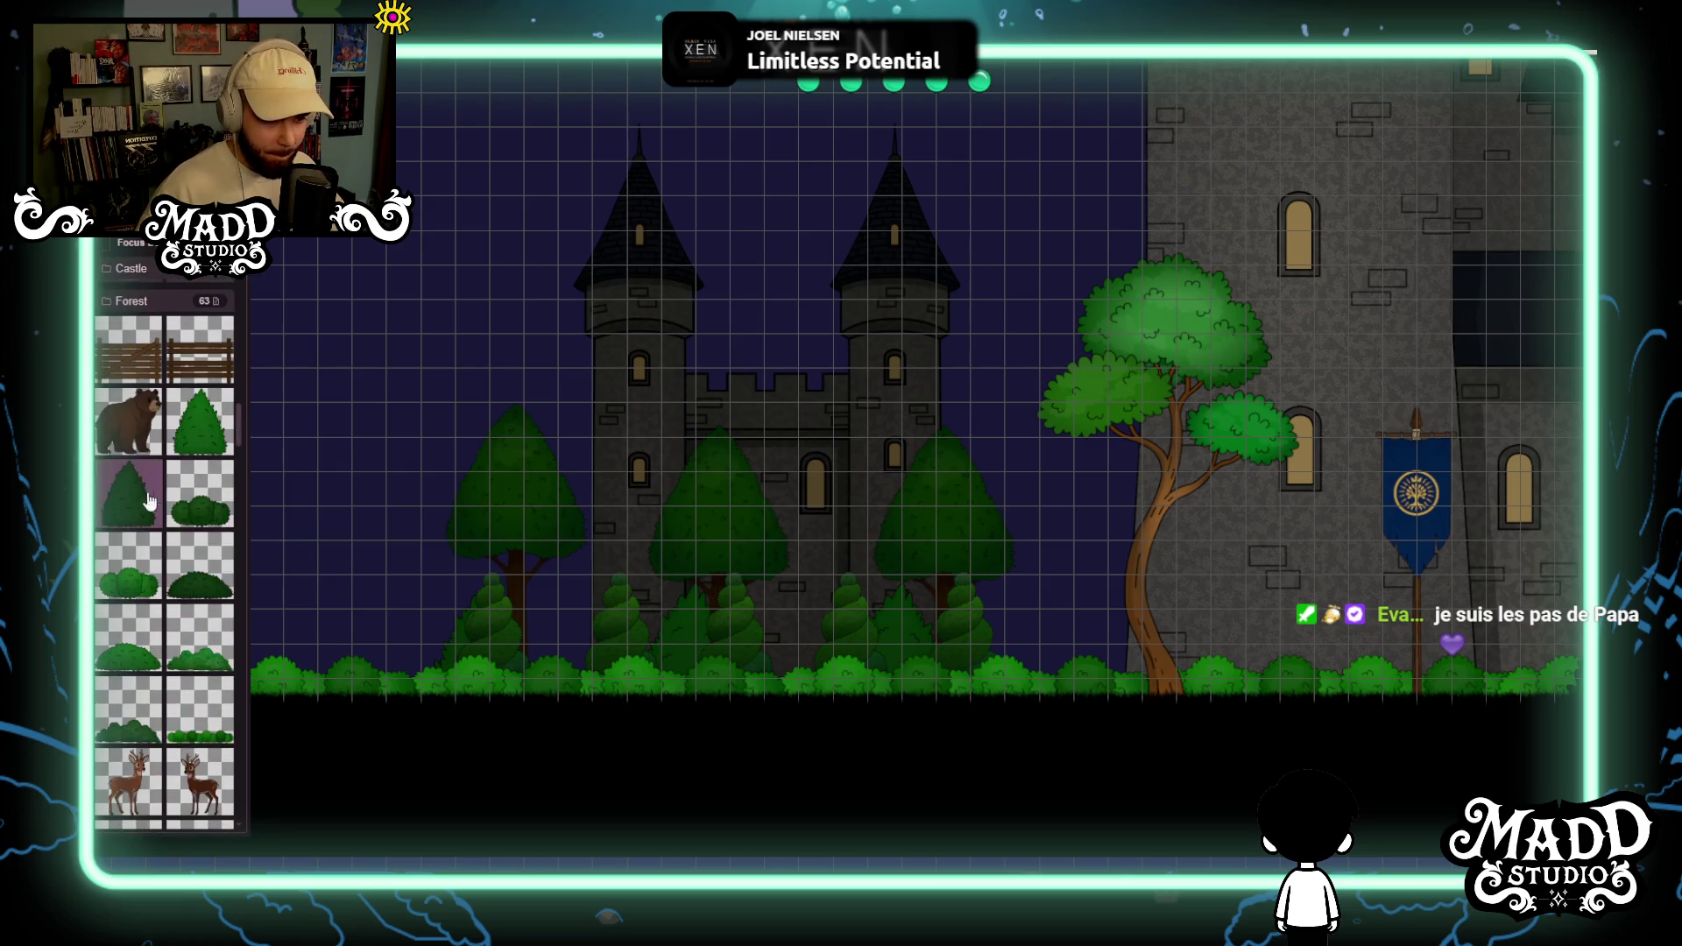
{"action": "scroll", "coordinate": [162, 517], "scroll_direction": "down", "scroll_amount": 4}
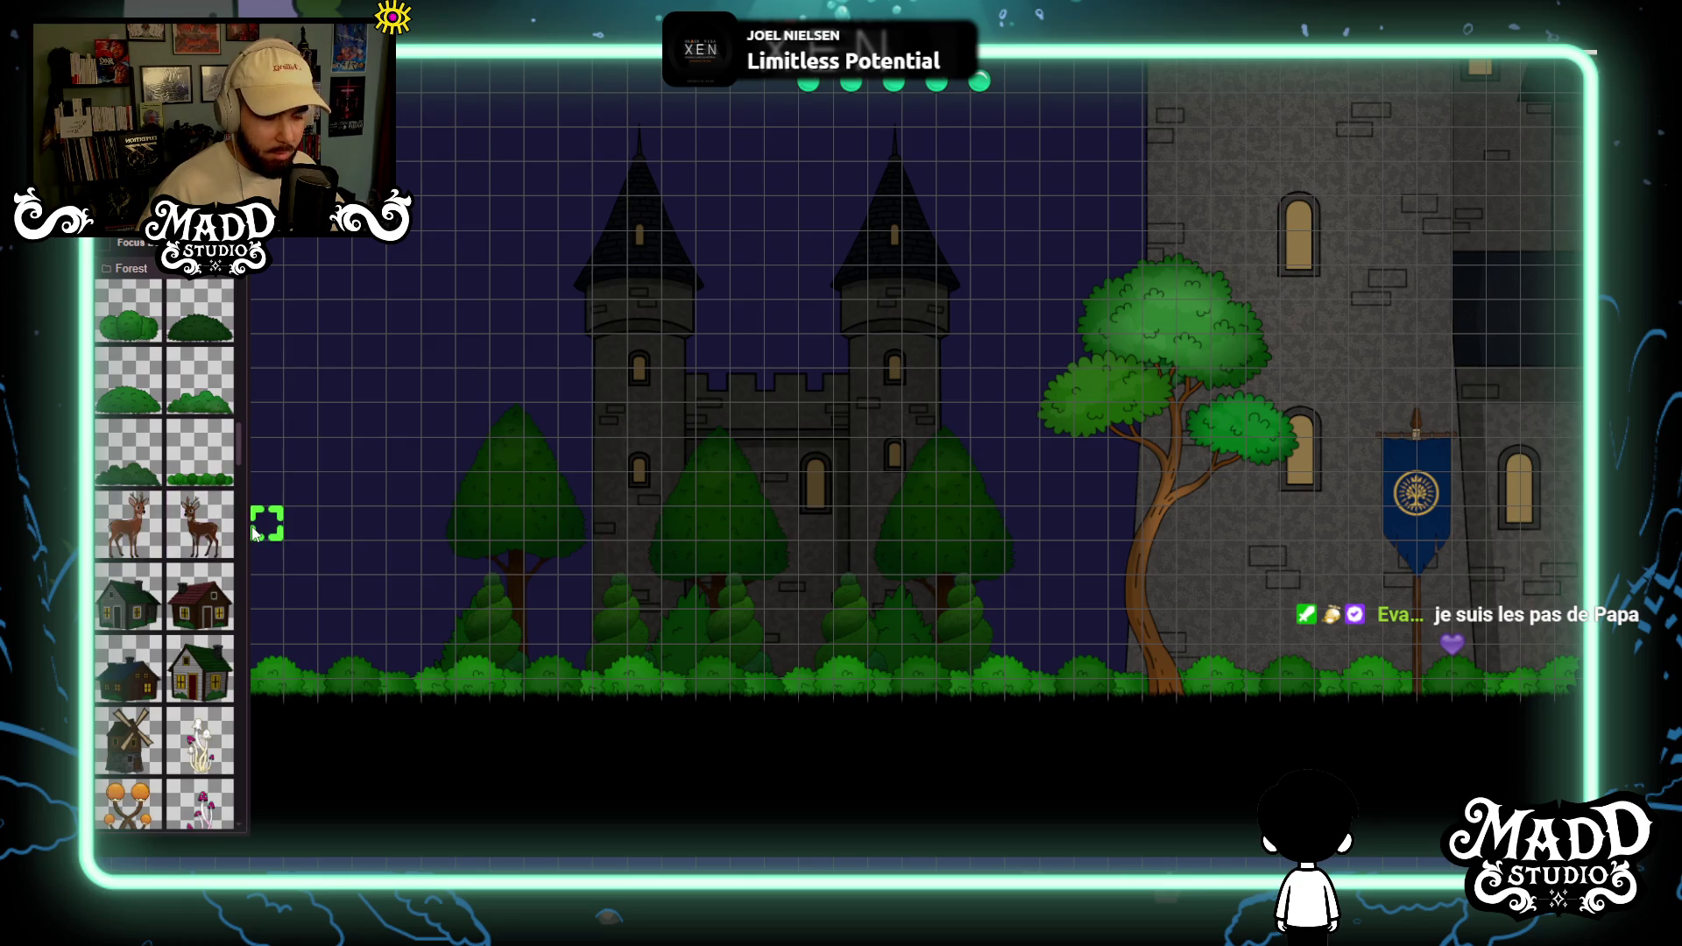
{"action": "scroll", "coordinate": [188, 481], "scroll_direction": "down", "scroll_amount": 6}
{"action": "scroll", "coordinate": [182, 474], "scroll_direction": "down", "scroll_amount": 8}
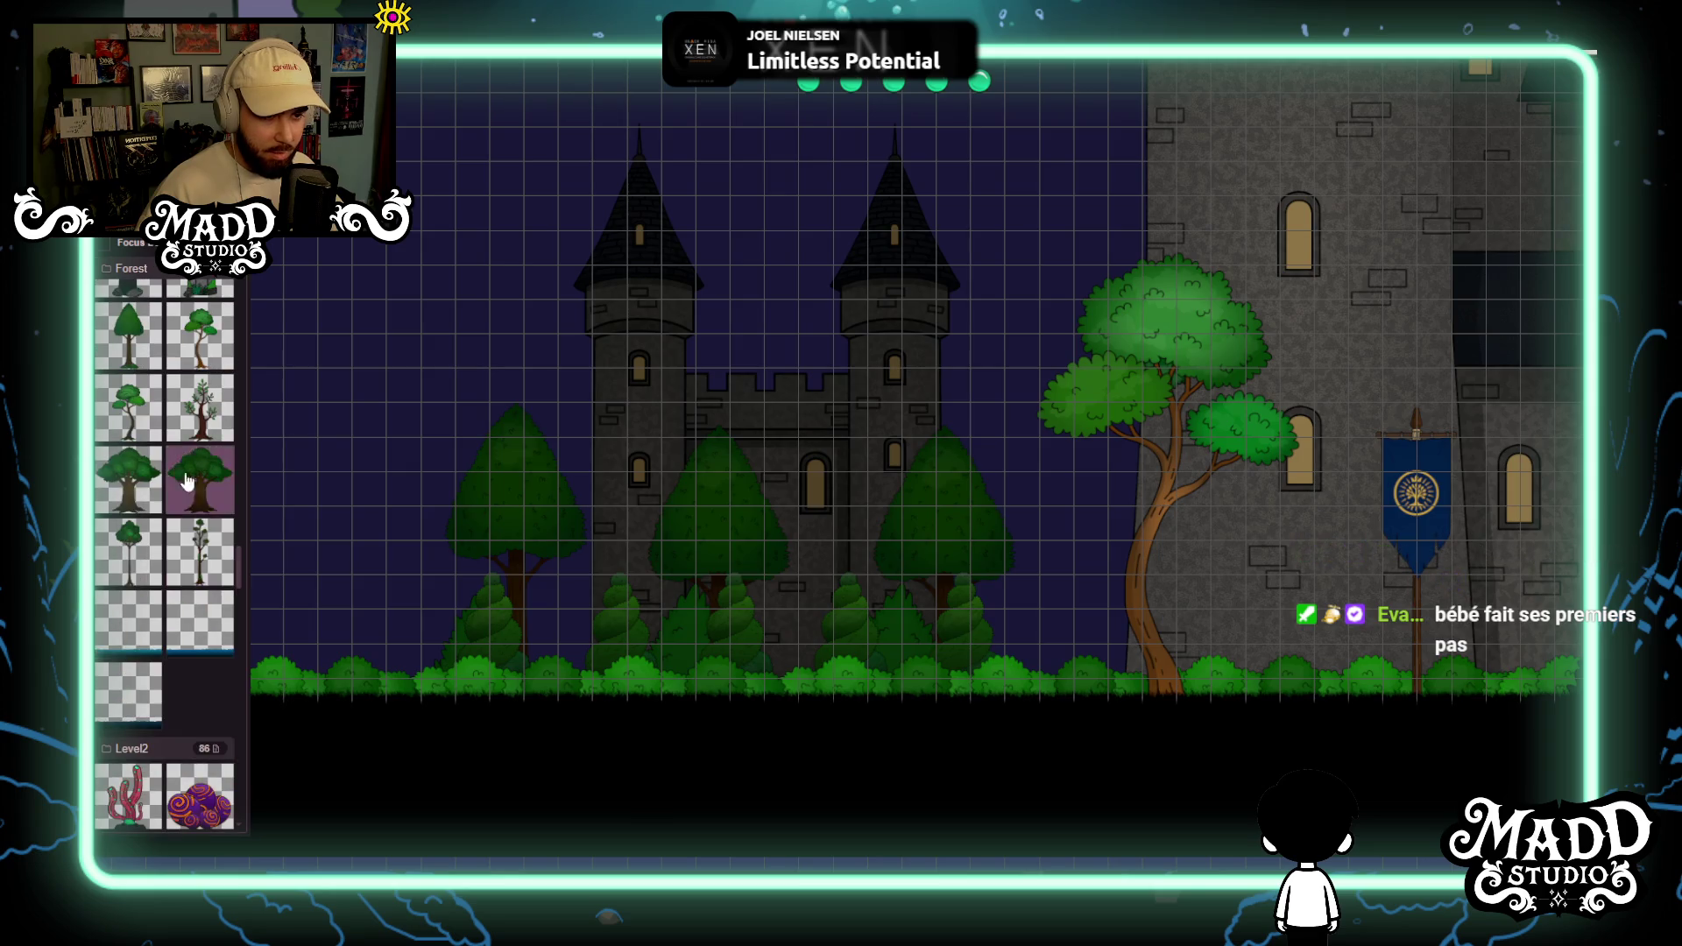
{"action": "left_click", "coordinate": [221, 440]}
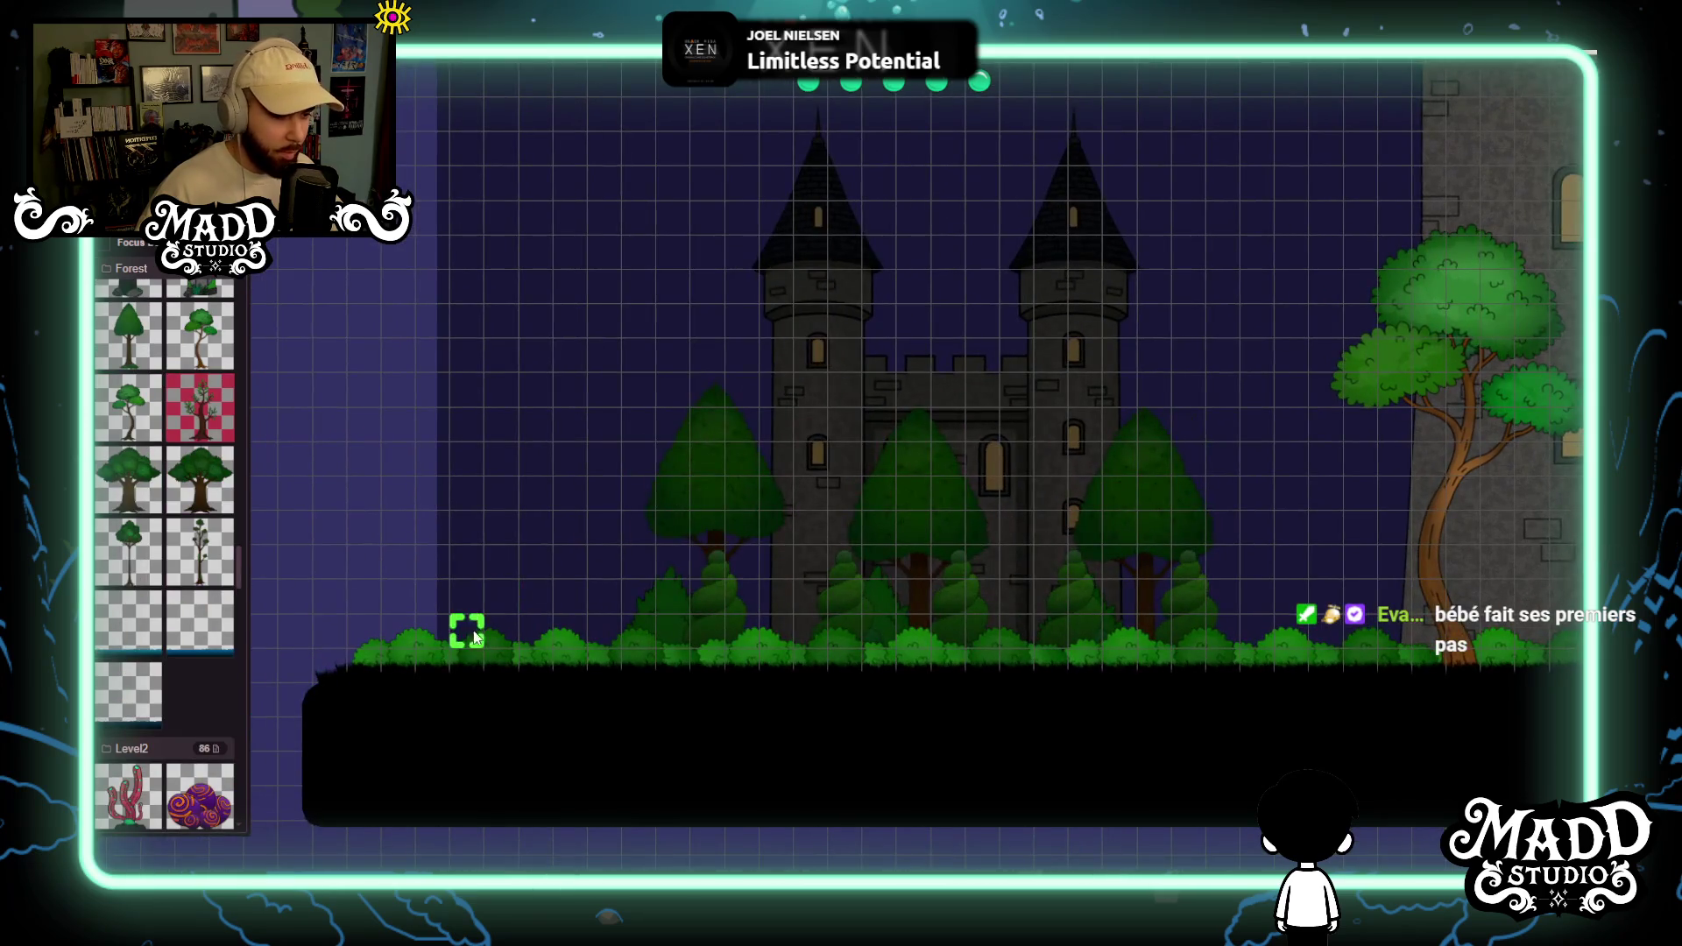
{"action": "scroll", "coordinate": [543, 664], "scroll_direction": "down", "scroll_amount": 5}
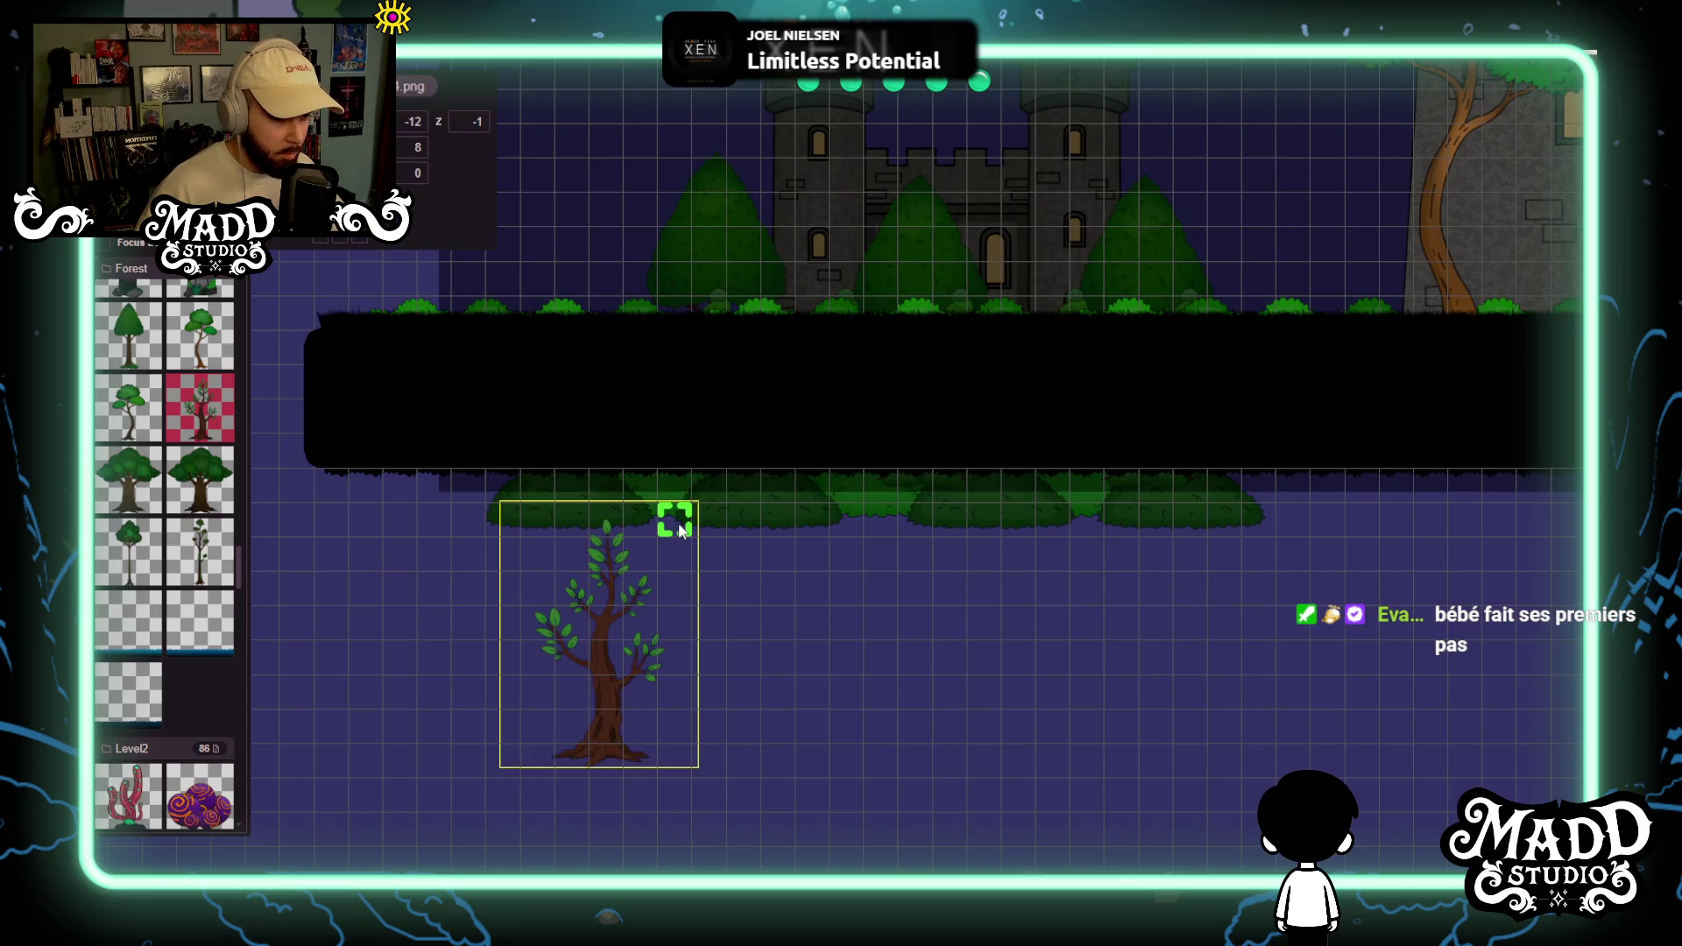
Position the leafy tree in front of the small castle's towers, raised one grid cell.
{"action": "mouse_move", "coordinate": [624, 746]}
{"action": "left_mouse_down"}
{"action": "mouse_move", "coordinate": [725, 489]}
{"action": "mouse_move", "coordinate": [896, 344]}
{"action": "mouse_move", "coordinate": [899, 308]}
{"action": "left_mouse_up"}
{"action": "scroll", "coordinate": [959, 302], "scroll_direction": "up", "scroll_amount": 5}
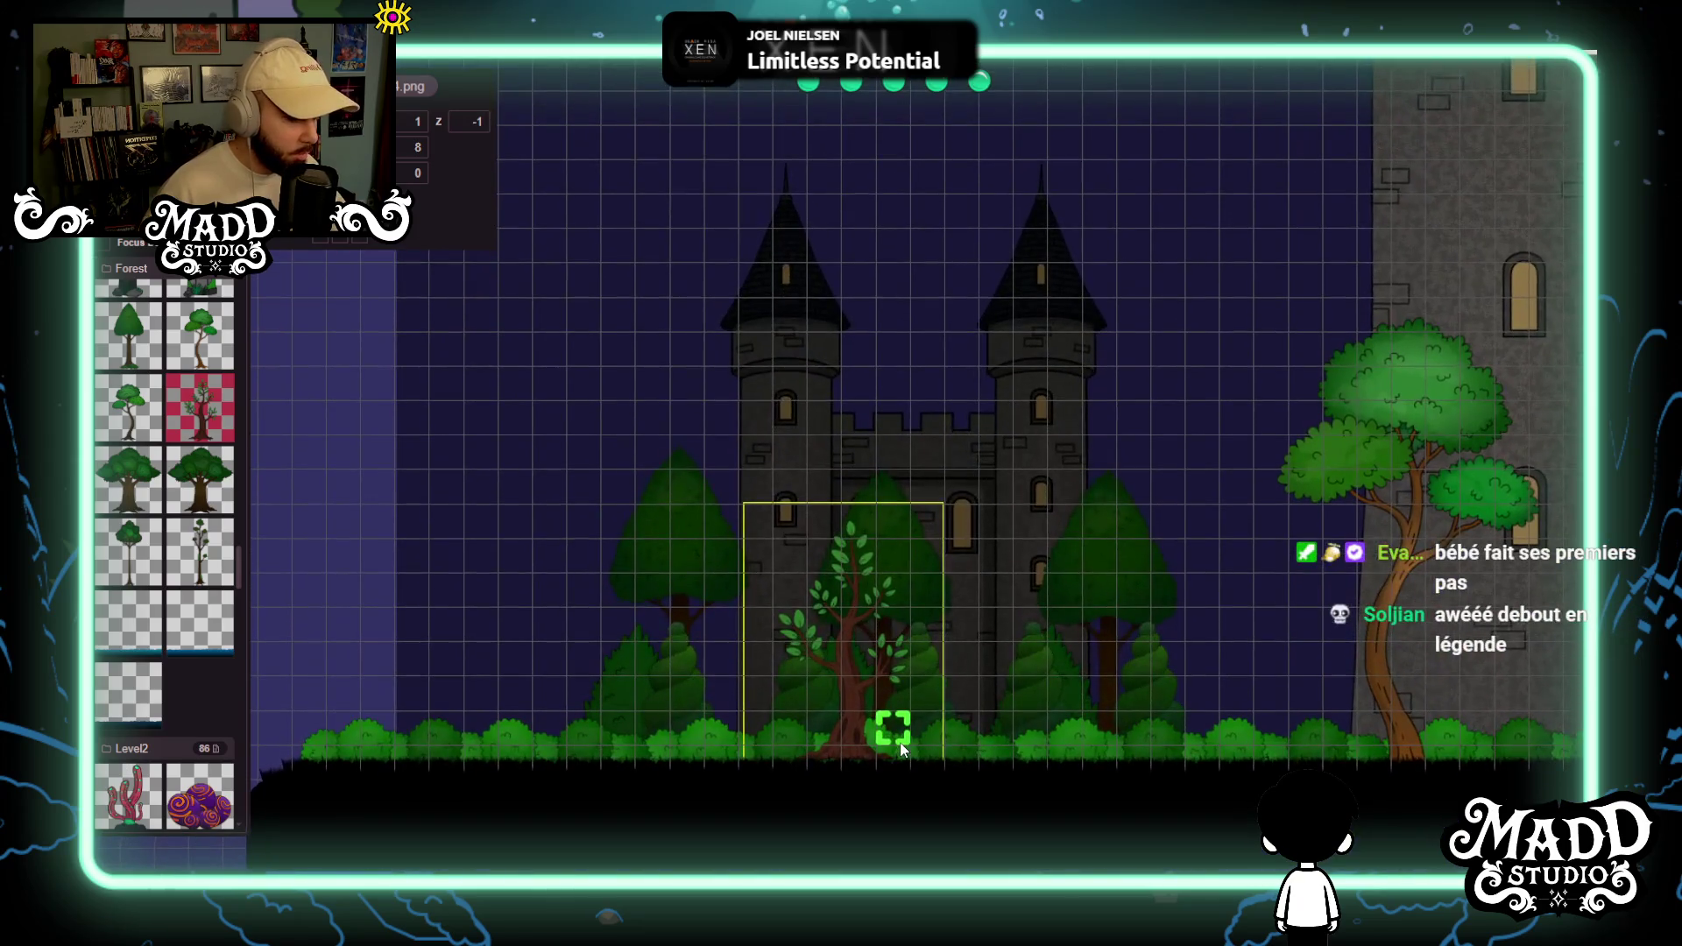
{"action": "scroll", "coordinate": [894, 729], "scroll_direction": "down", "scroll_amount": 2}
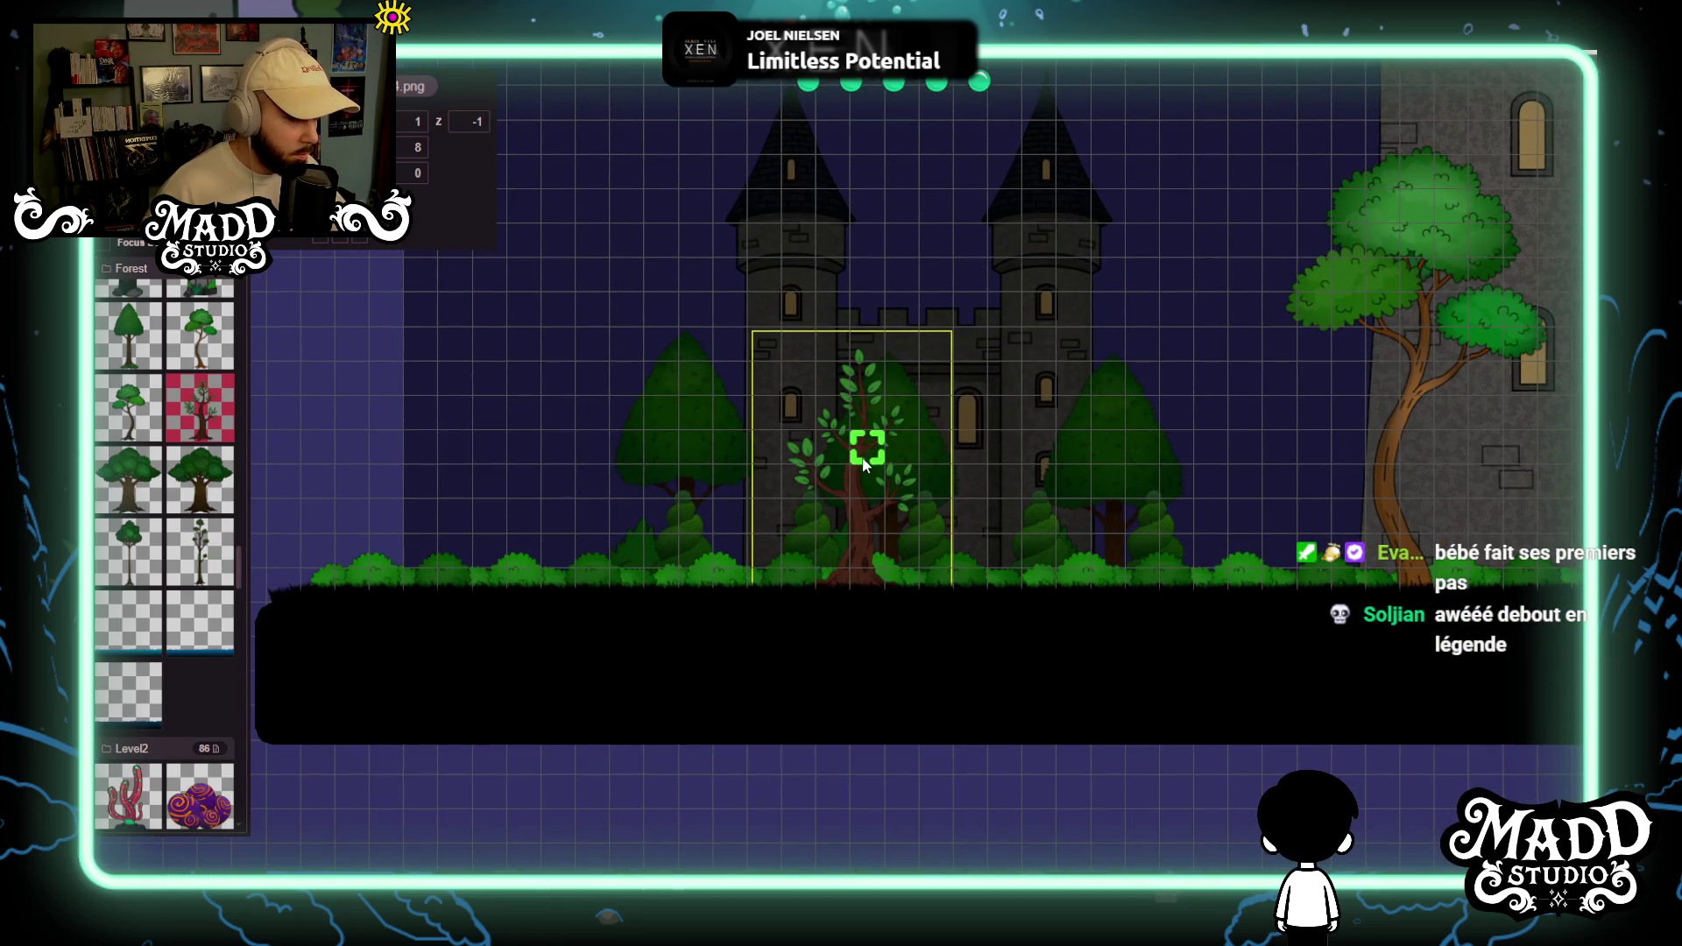
{"action": "scroll", "coordinate": [863, 587], "scroll_direction": "up", "scroll_amount": 3}
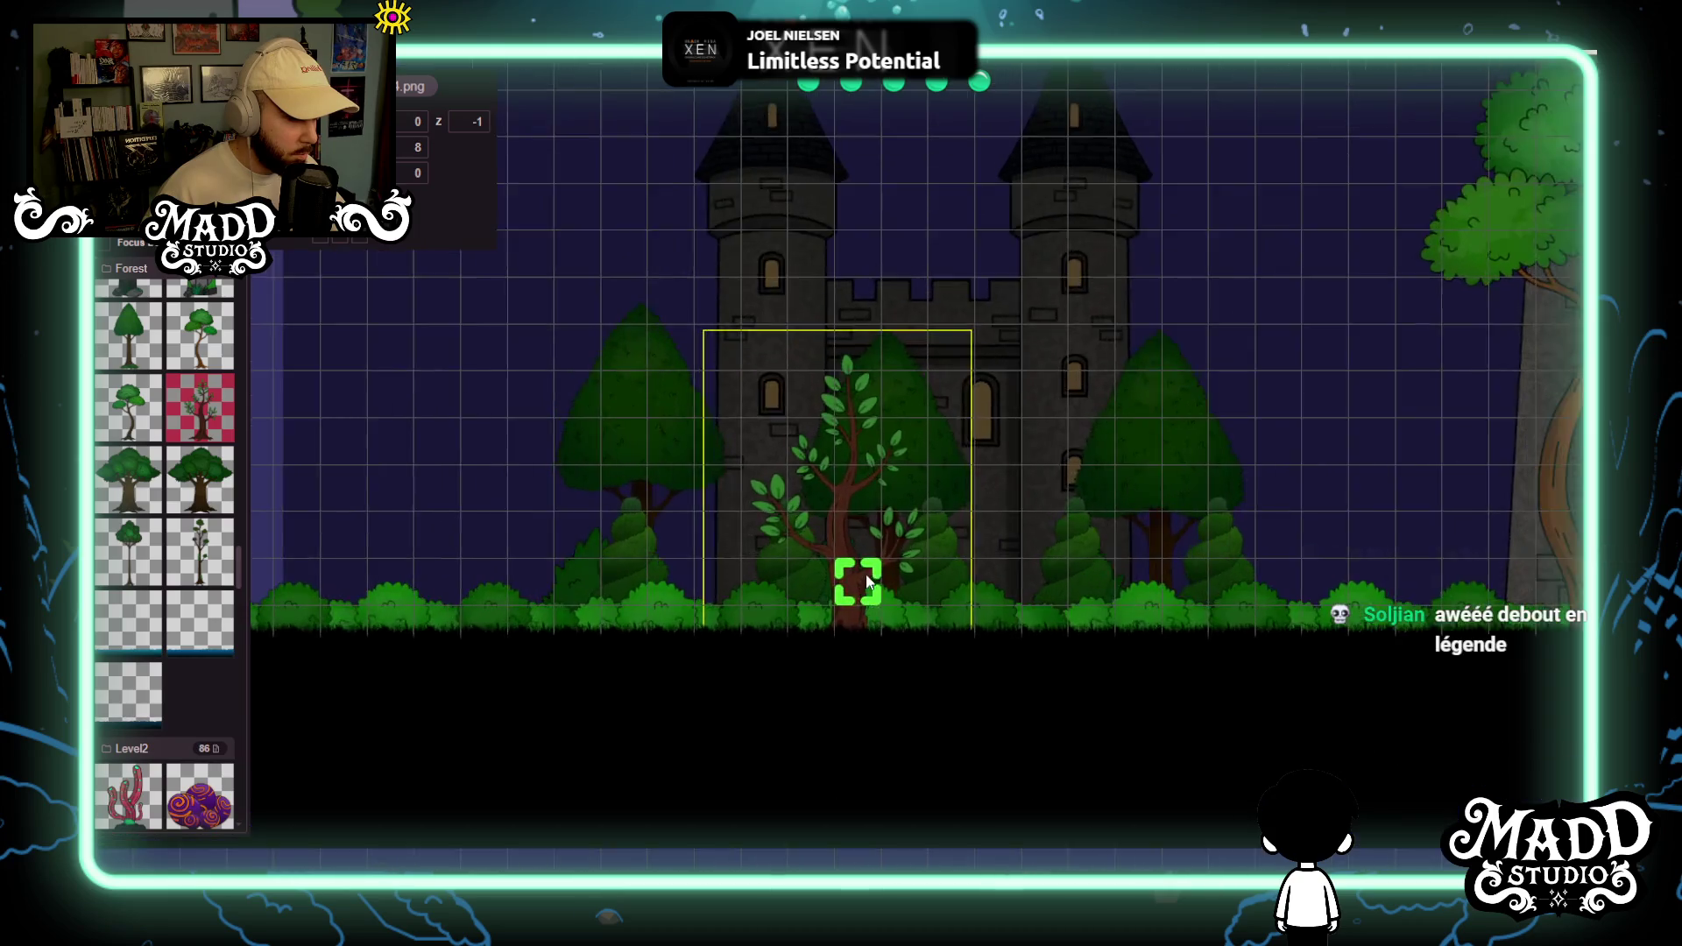
{"action": "mouse_move", "coordinate": [820, 594]}
{"action": "left_mouse_down"}
{"action": "mouse_move", "coordinate": [812, 544]}
{"action": "mouse_move", "coordinate": [812, 576]}
{"action": "left_mouse_up"}
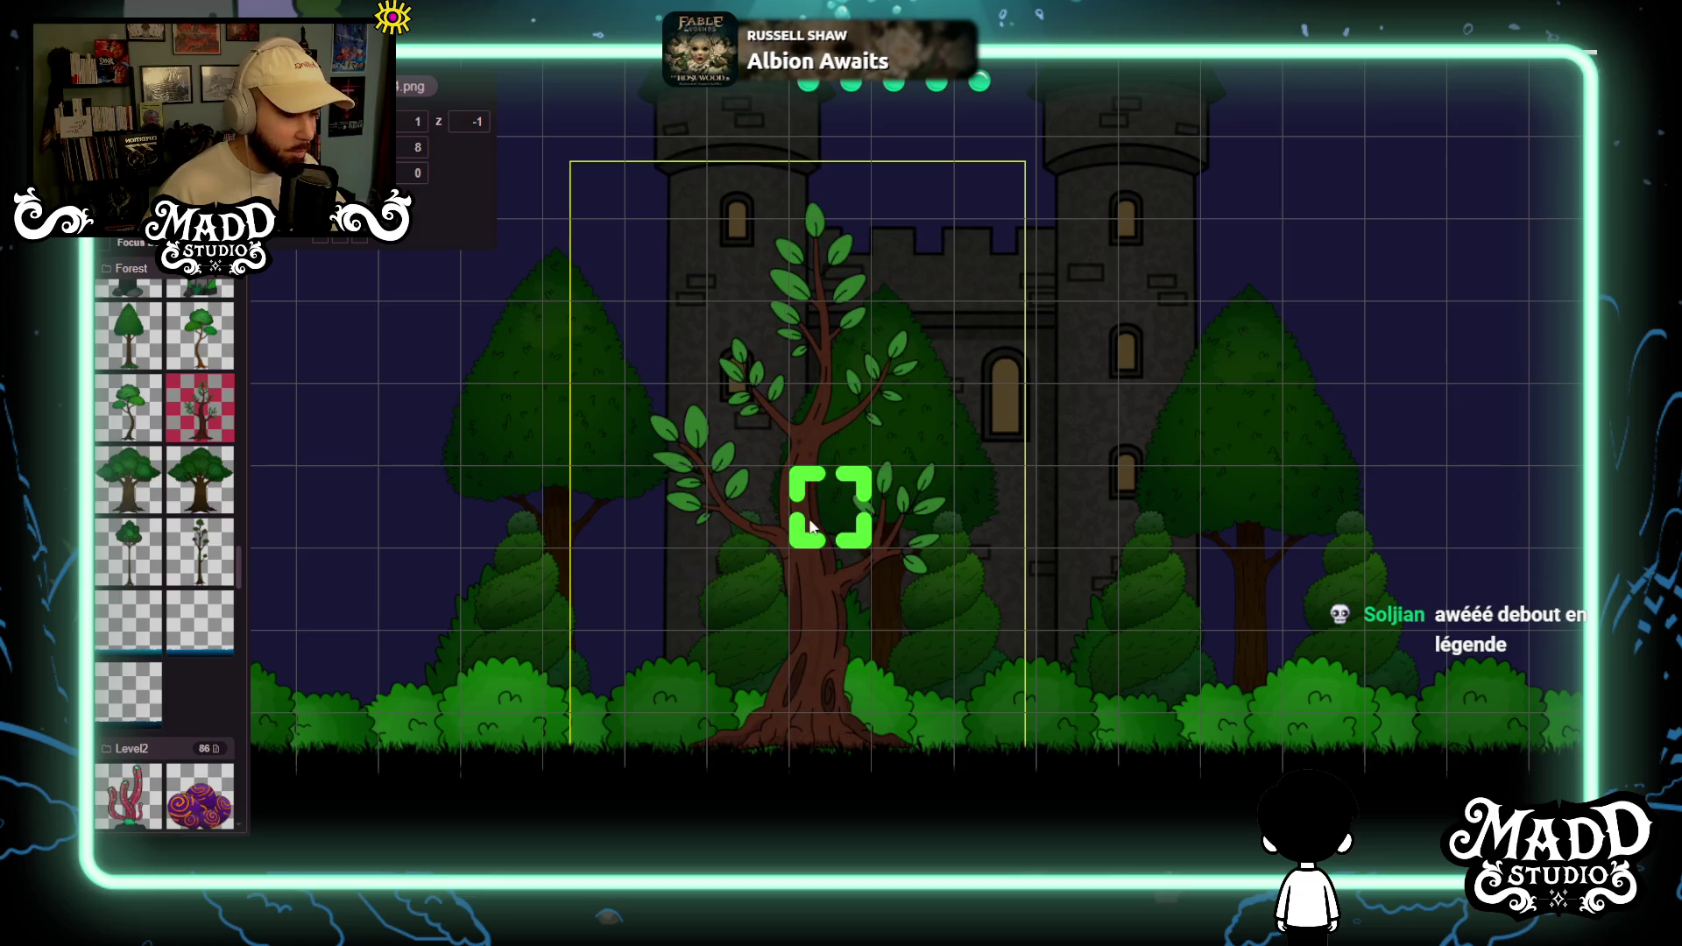
{"action": "scroll", "coordinate": [811, 557], "scroll_direction": "down", "scroll_amount": 5}
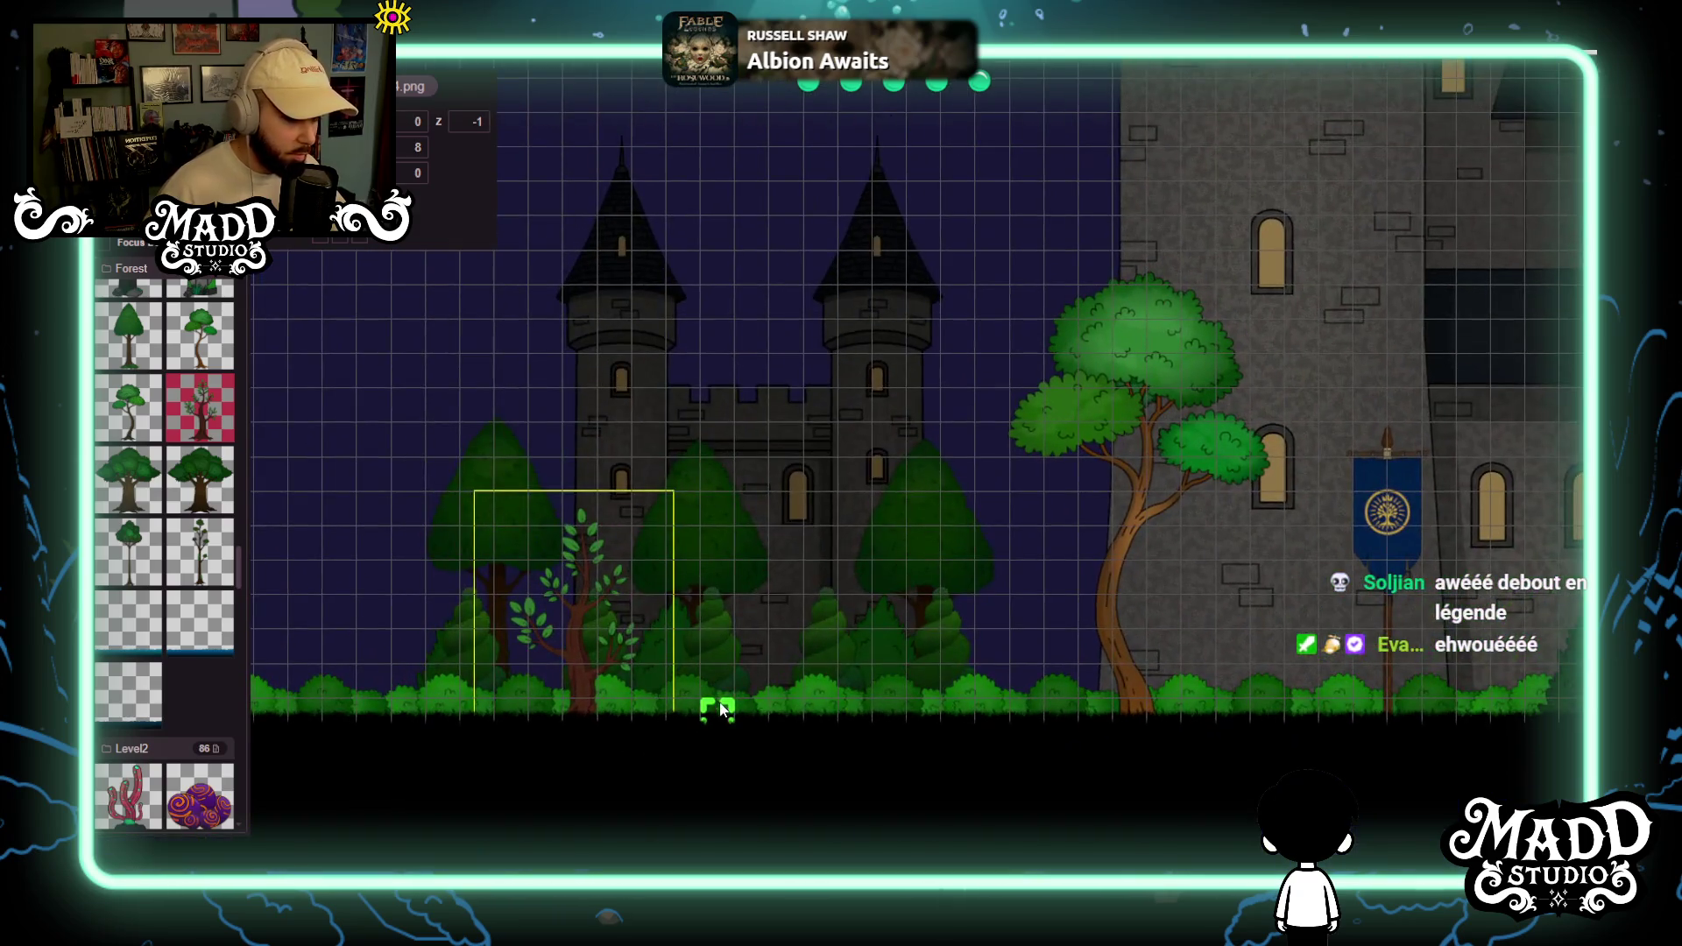
{"action": "left_click_drag", "start_coordinate": [721, 709], "coordinate": [788, 645]}
{"action": "mouse_move", "coordinate": [668, 650]}
{"action": "left_mouse_down"}
{"action": "mouse_move", "coordinate": [789, 646]}
{"action": "mouse_move", "coordinate": [1044, 593]}
{"action": "mouse_move", "coordinate": [819, 668]}
{"action": "mouse_move", "coordinate": [991, 636]}
{"action": "mouse_move", "coordinate": [1345, 609]}
{"action": "left_mouse_up"}
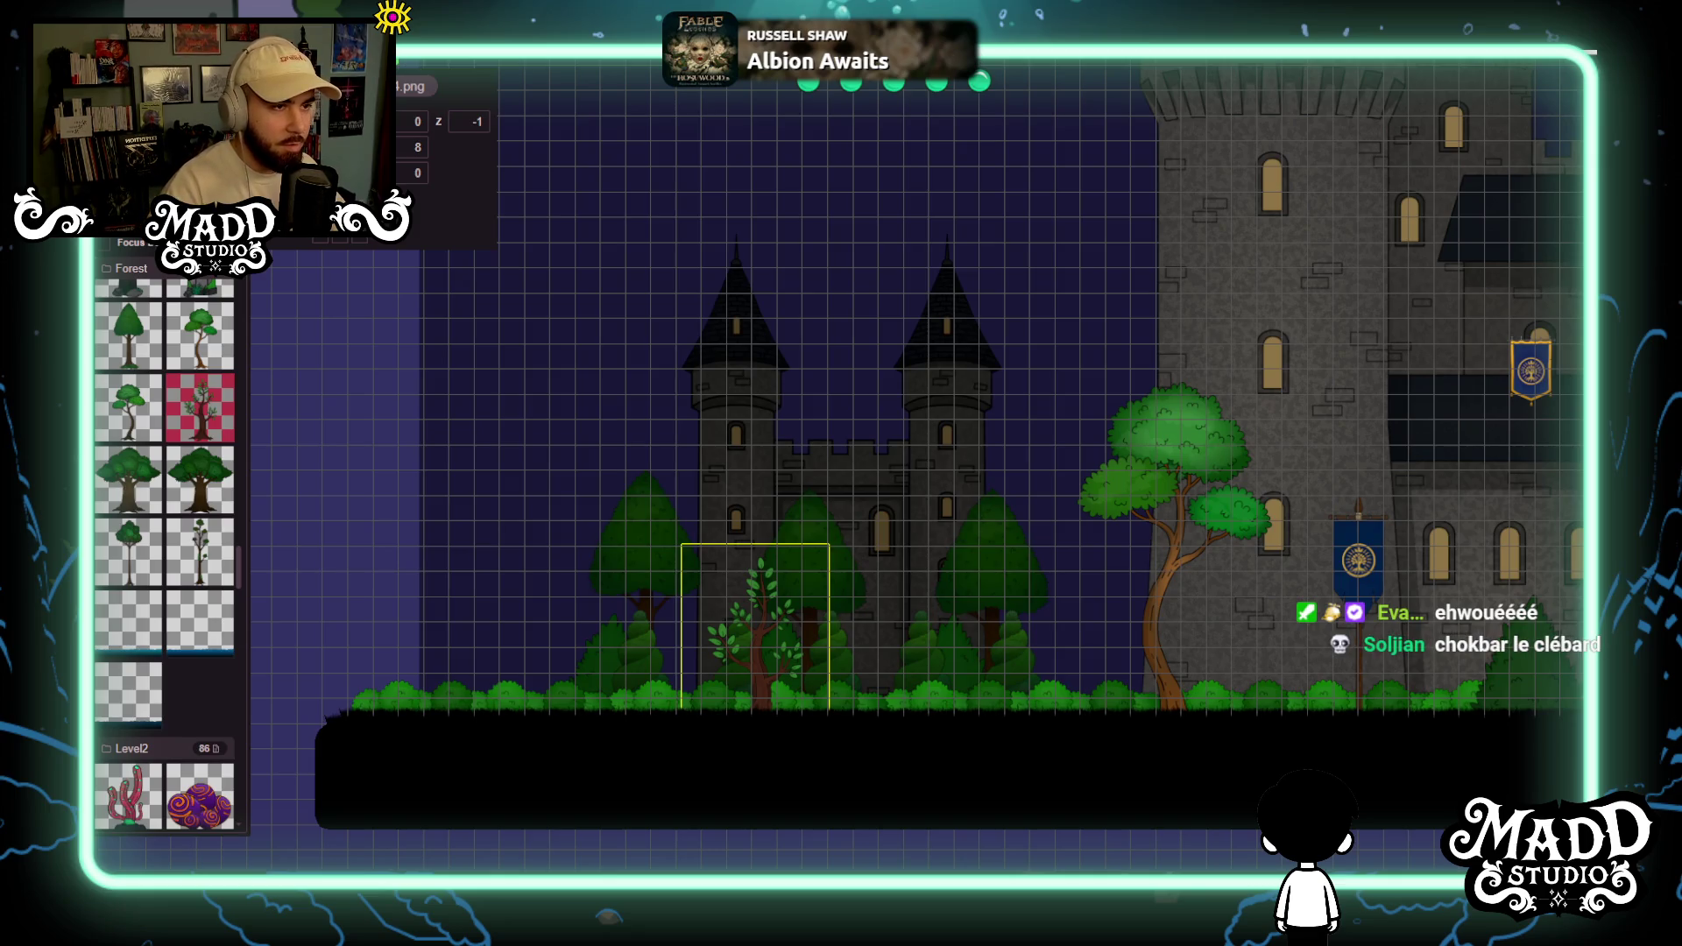
Run a brief F5 playtest to see the leafy tree in game, then return to the editor with Tab.
{"action": "key", "text": "F5"}
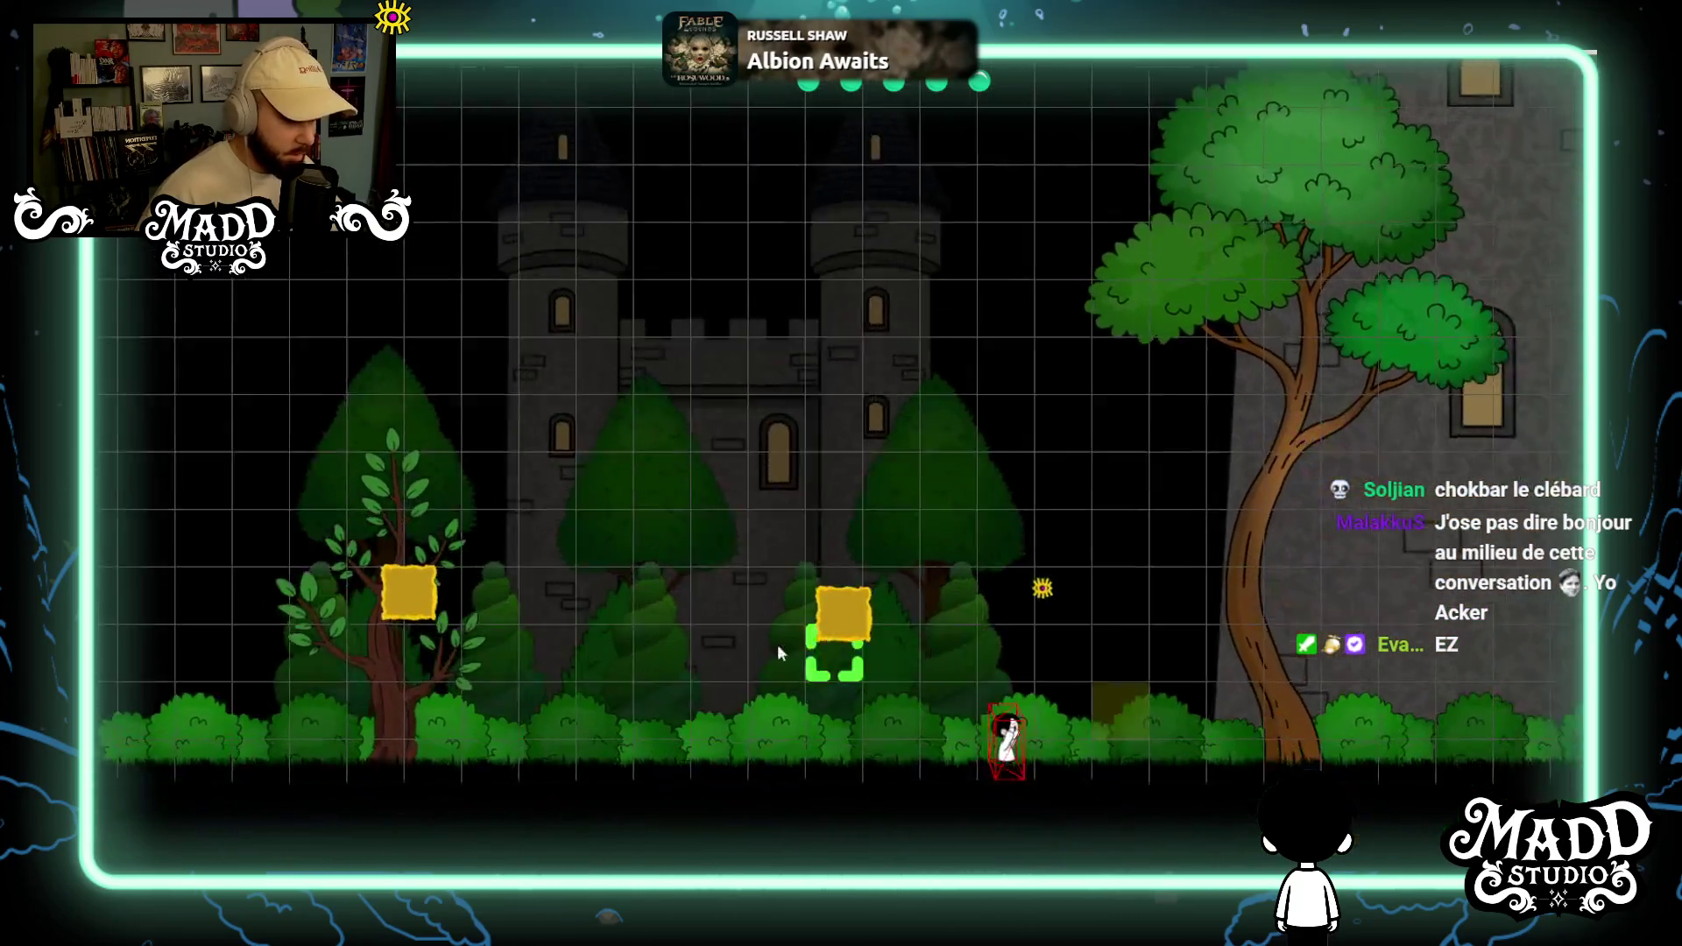
{"action": "key", "text": "Tab"}
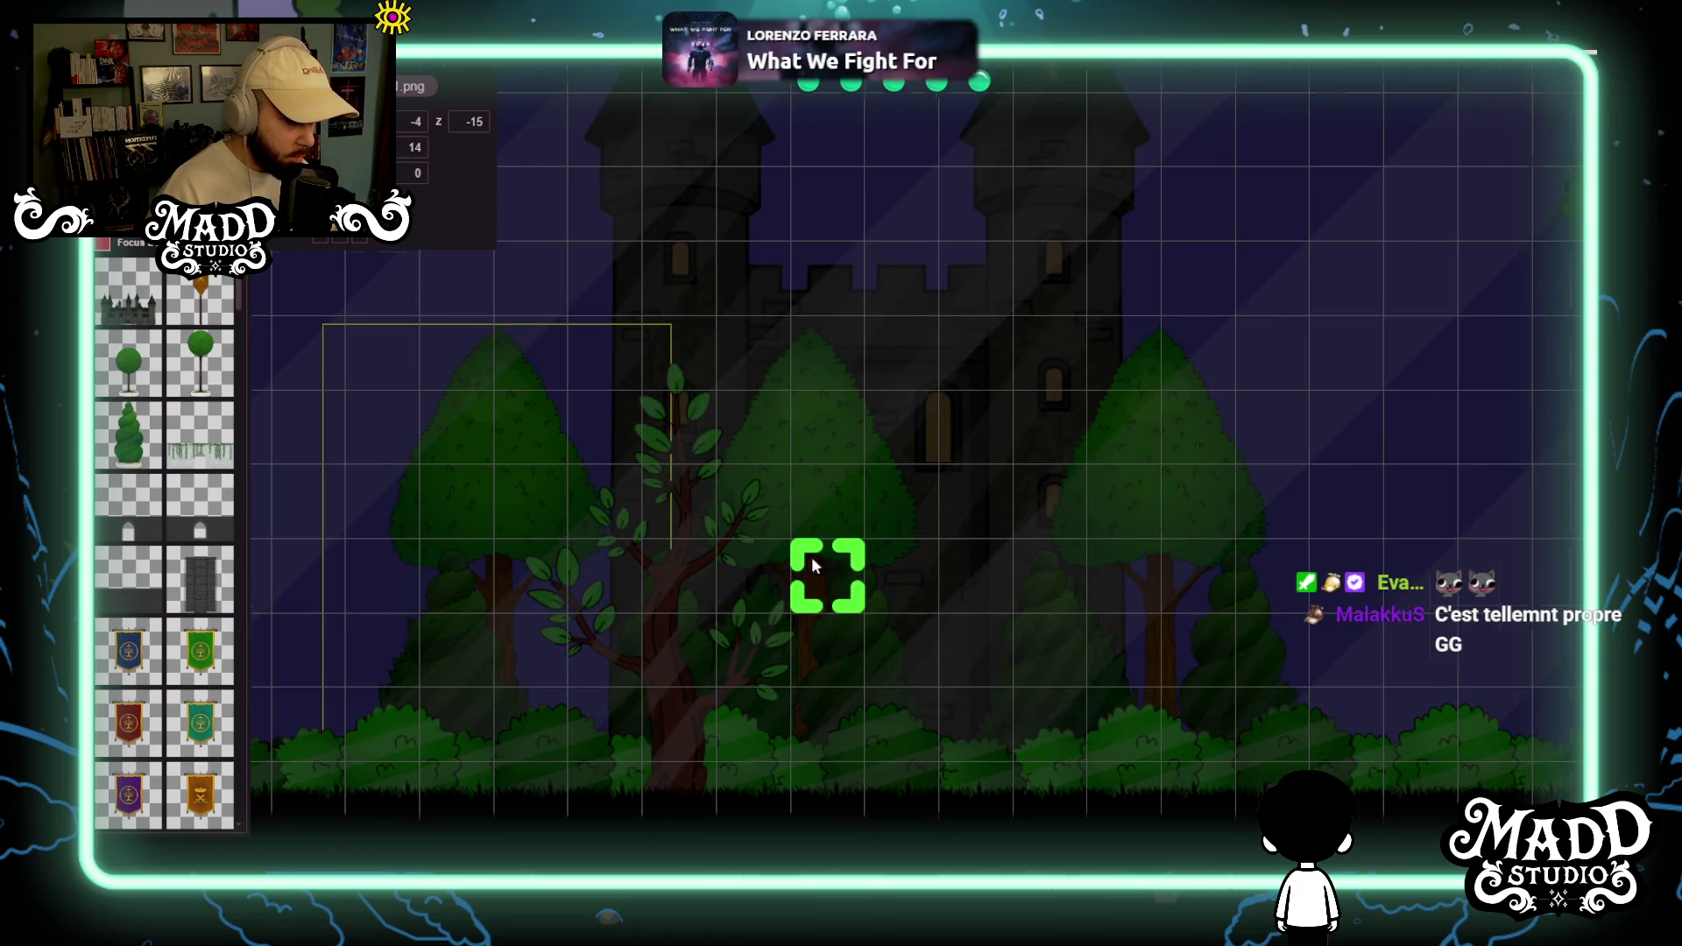
{"action": "scroll", "coordinate": [827, 568], "scroll_direction": "down", "scroll_amount": 3}
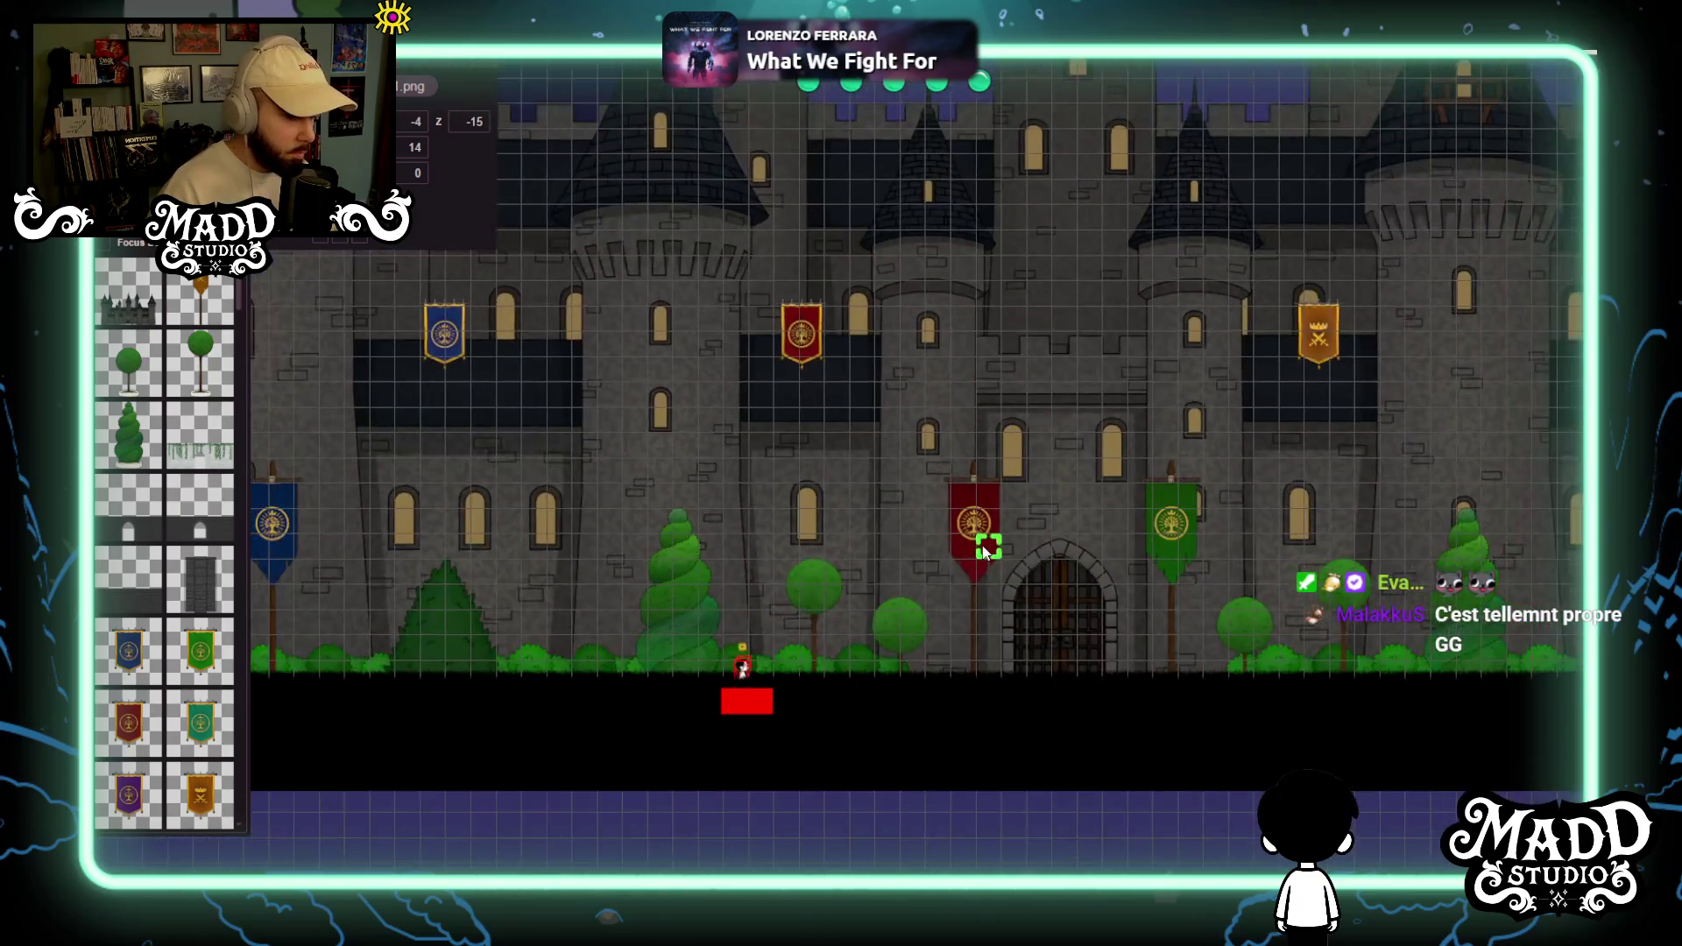
{"action": "scroll", "coordinate": [876, 534], "scroll_direction": "up", "scroll_amount": 3}
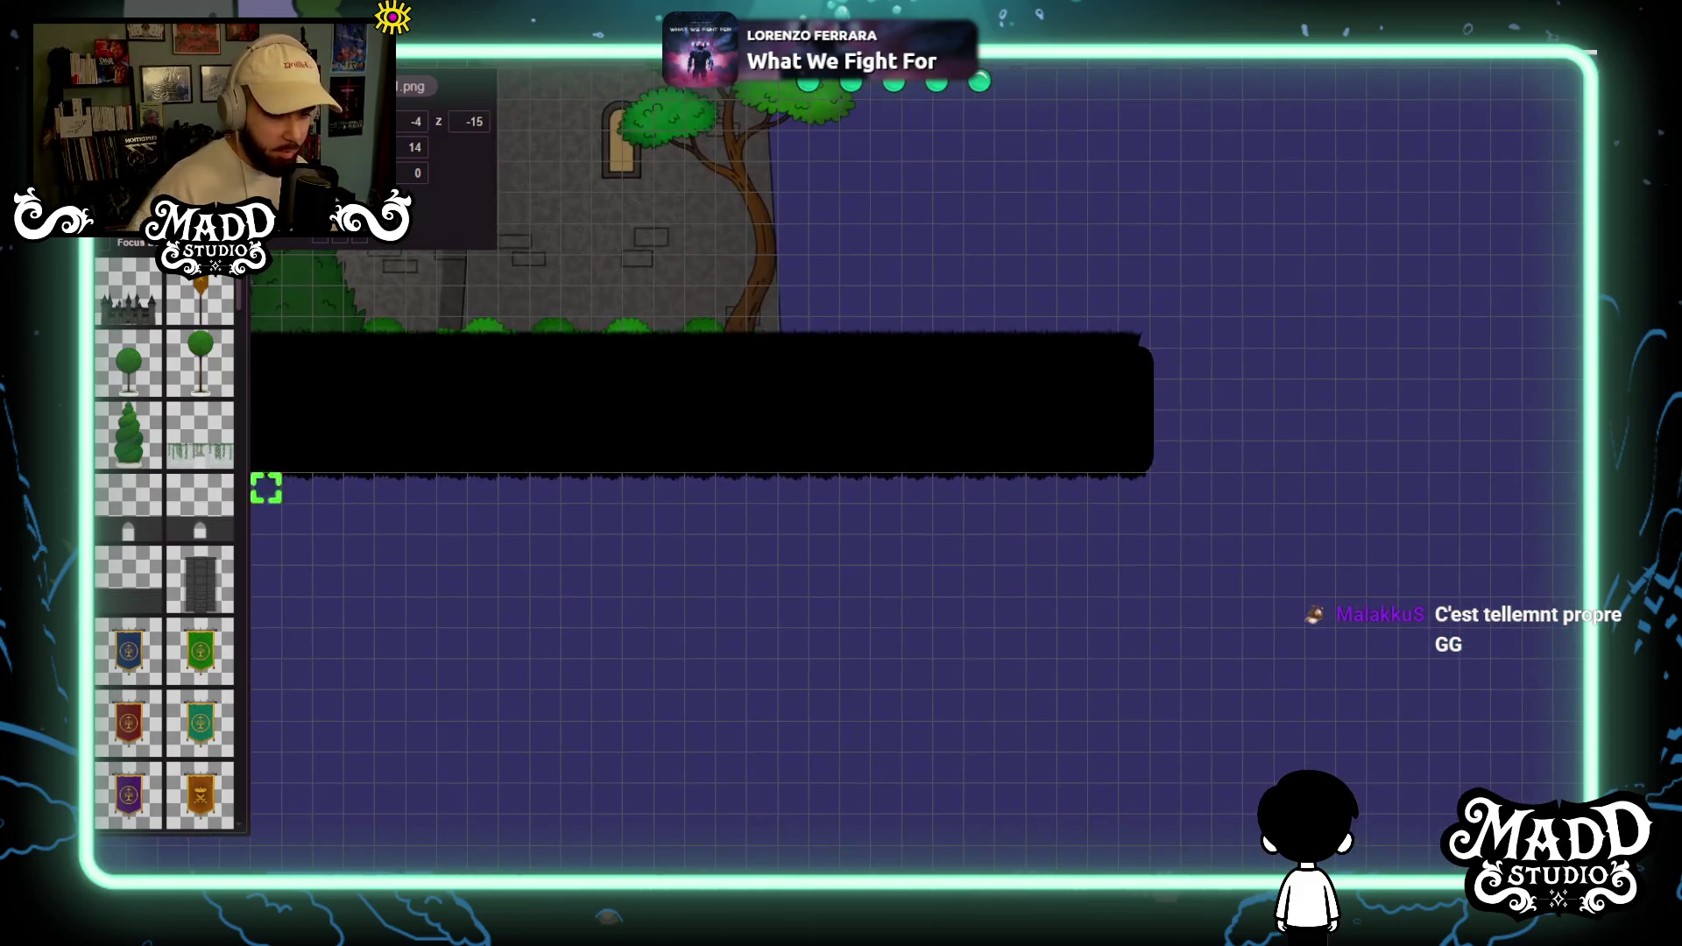
{"action": "scroll", "coordinate": [197, 621], "scroll_direction": "down", "scroll_amount": 10}
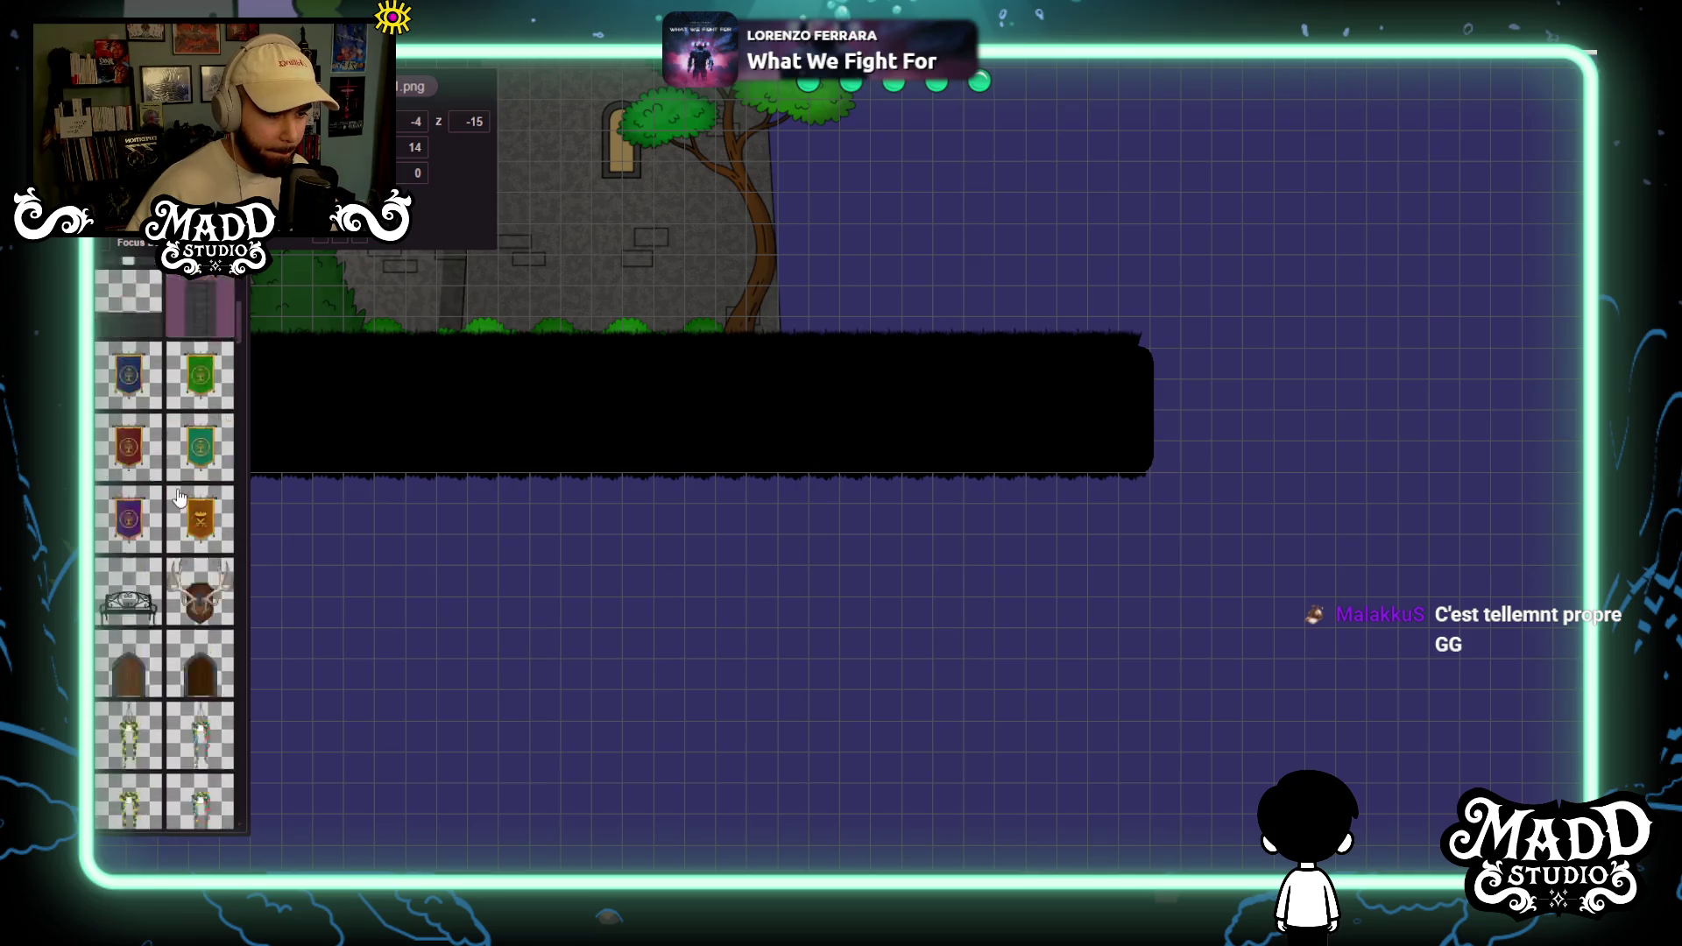
{"action": "scroll", "coordinate": [178, 498], "scroll_direction": "down", "scroll_amount": 4}
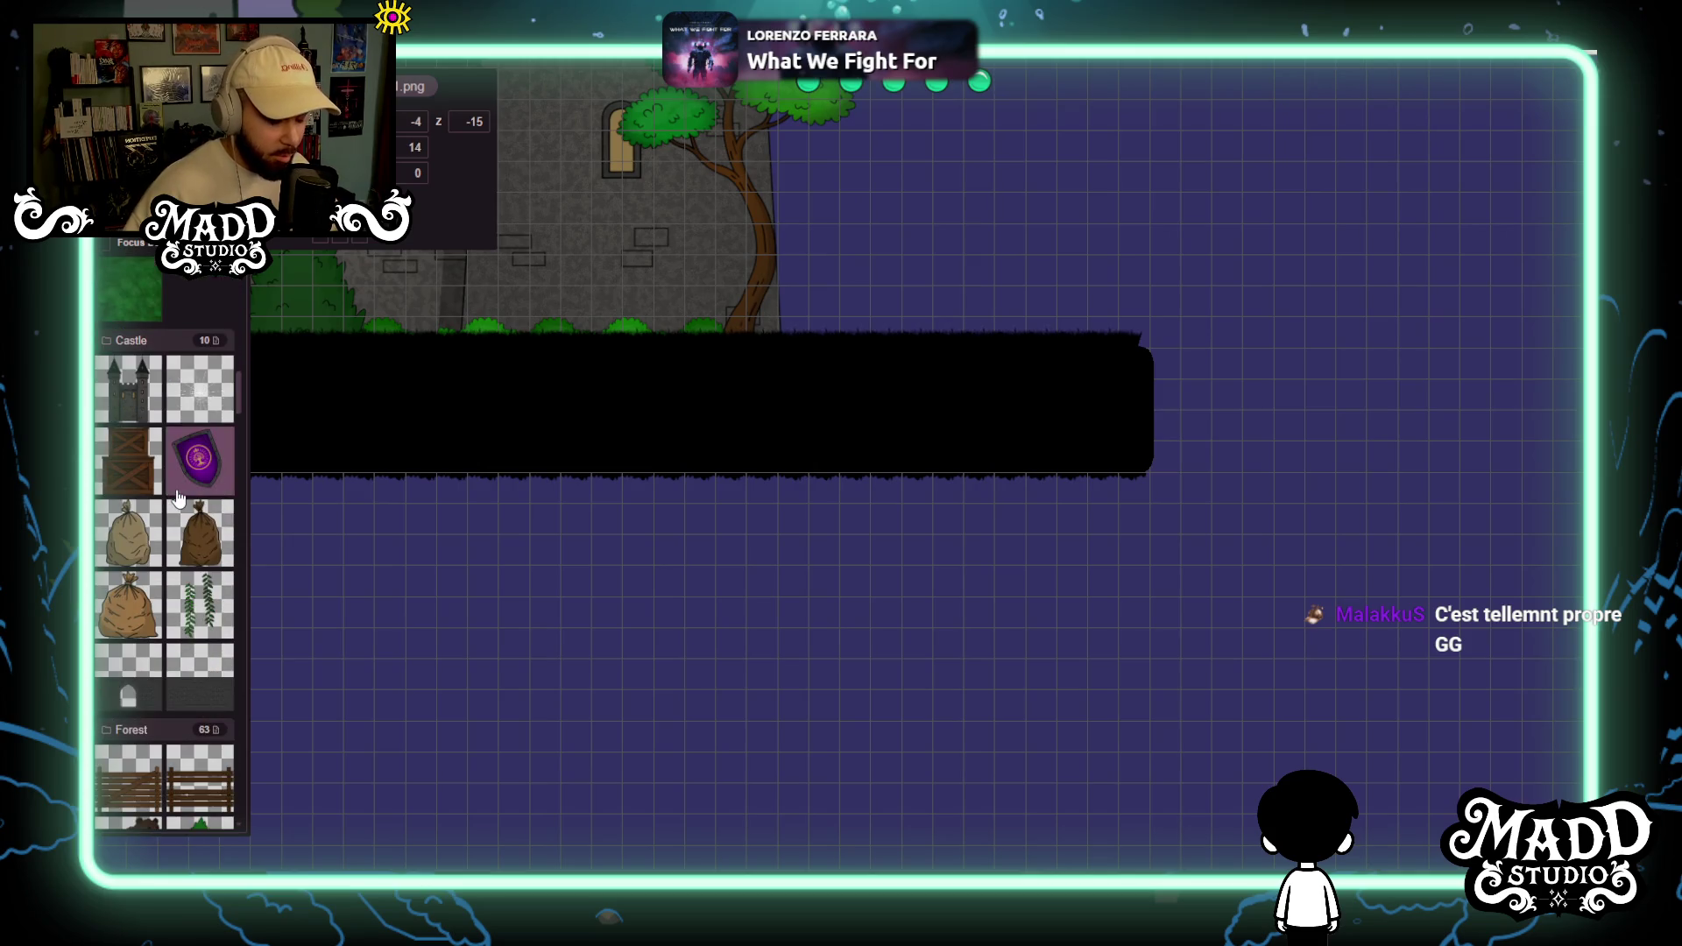
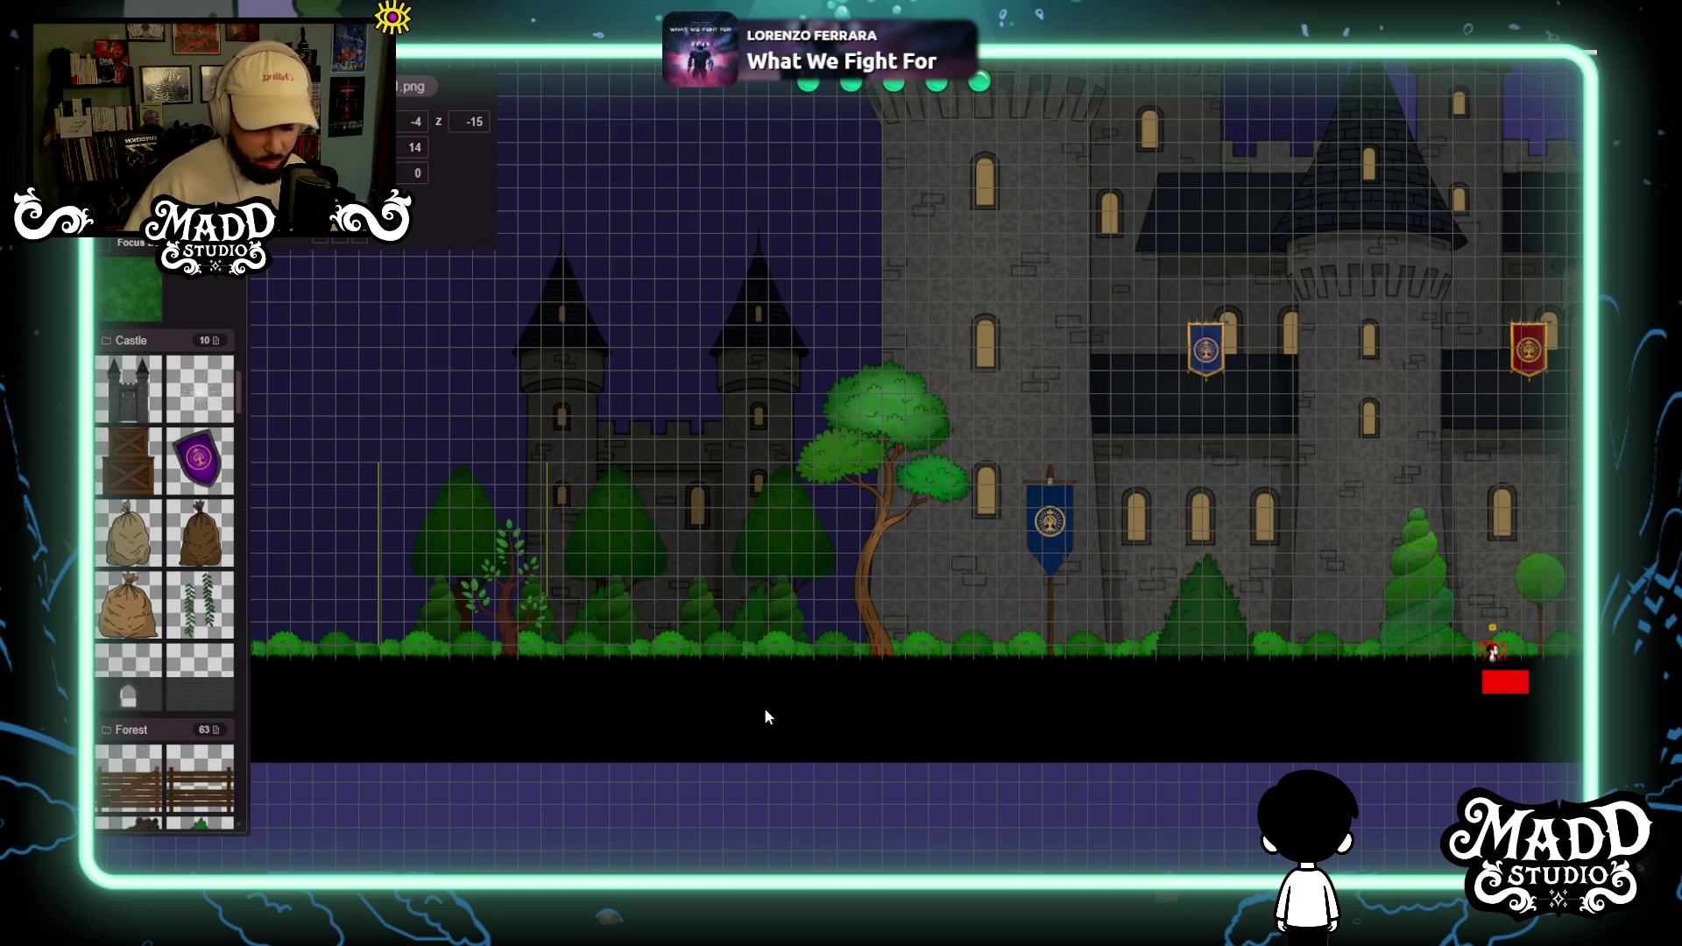
Pan and zoom across the night castle to centre the view on the gate.
{"action": "scroll", "coordinate": [1193, 671], "scroll_direction": "right", "scroll_amount": 10}
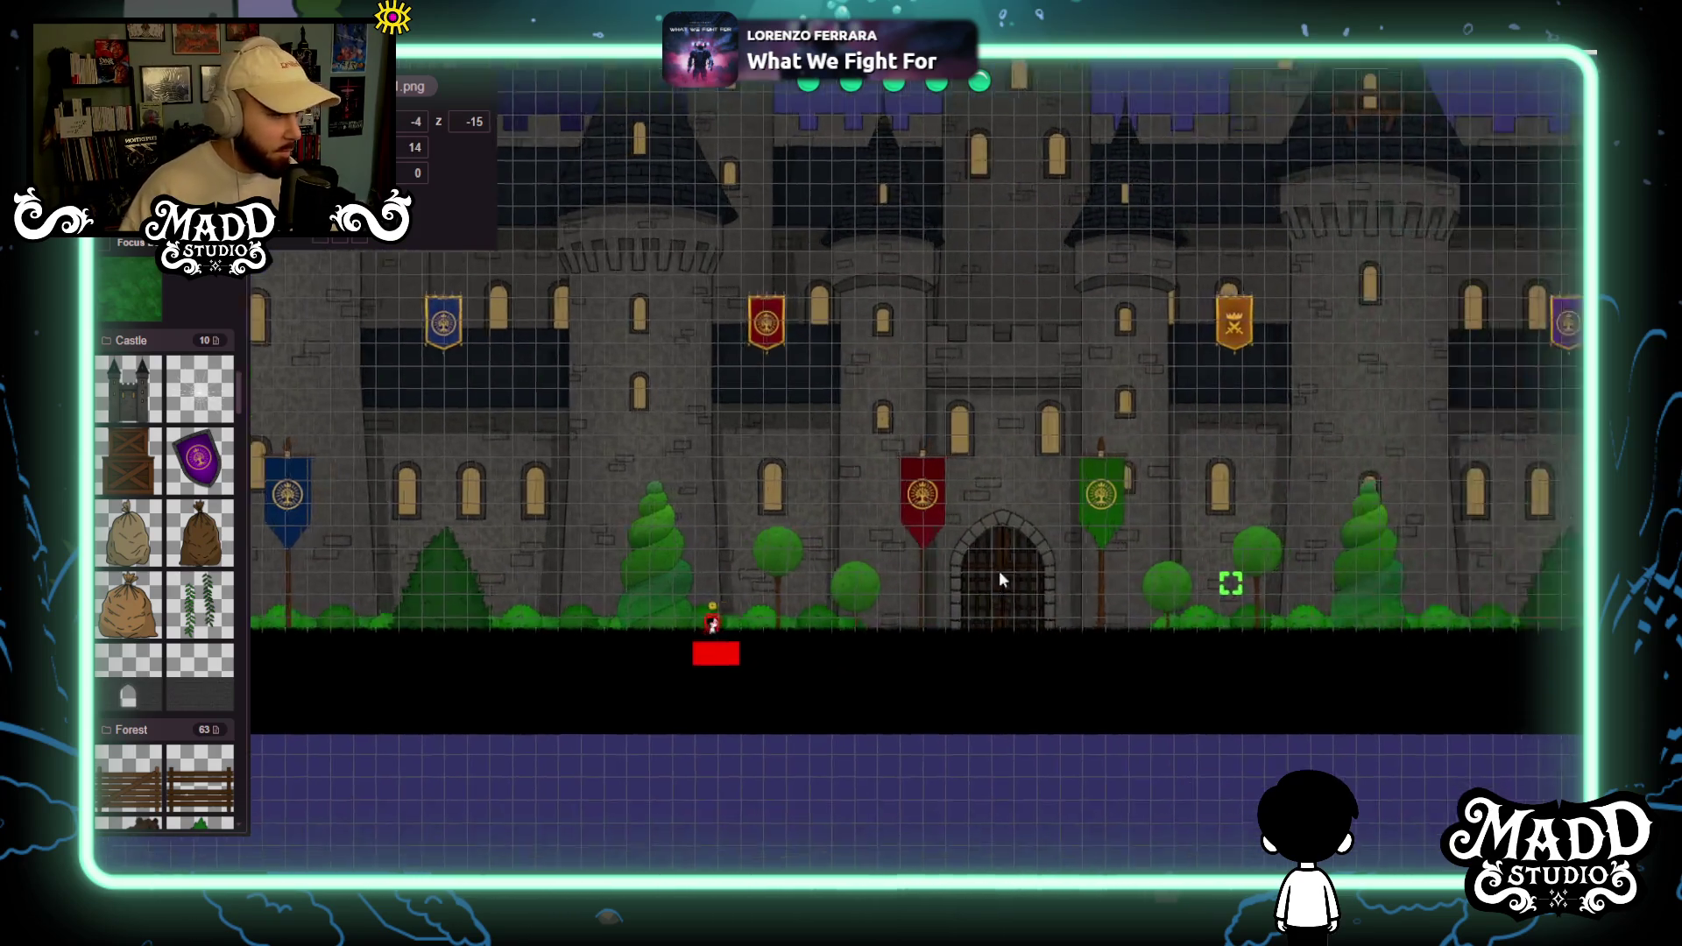
{"action": "scroll", "coordinate": [924, 591], "scroll_direction": "left", "scroll_amount": 5}
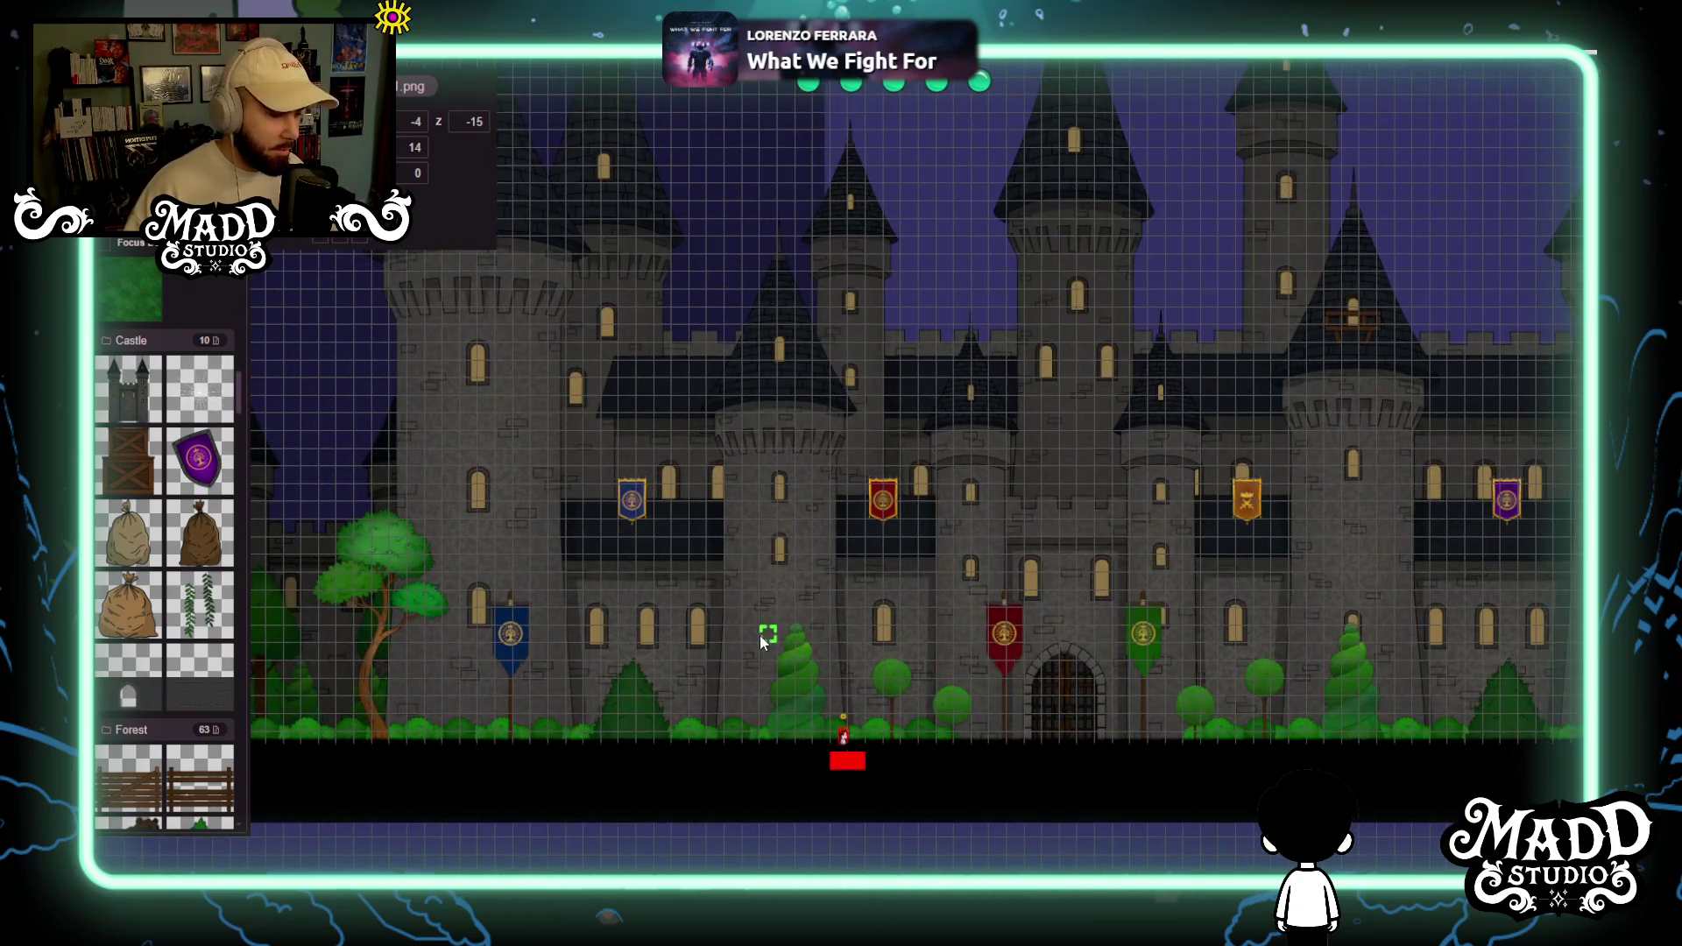
{"action": "scroll", "coordinate": [1006, 661], "scroll_direction": "left", "scroll_amount": 6}
{"action": "scroll", "coordinate": [832, 561], "scroll_direction": "right", "scroll_amount": 2}
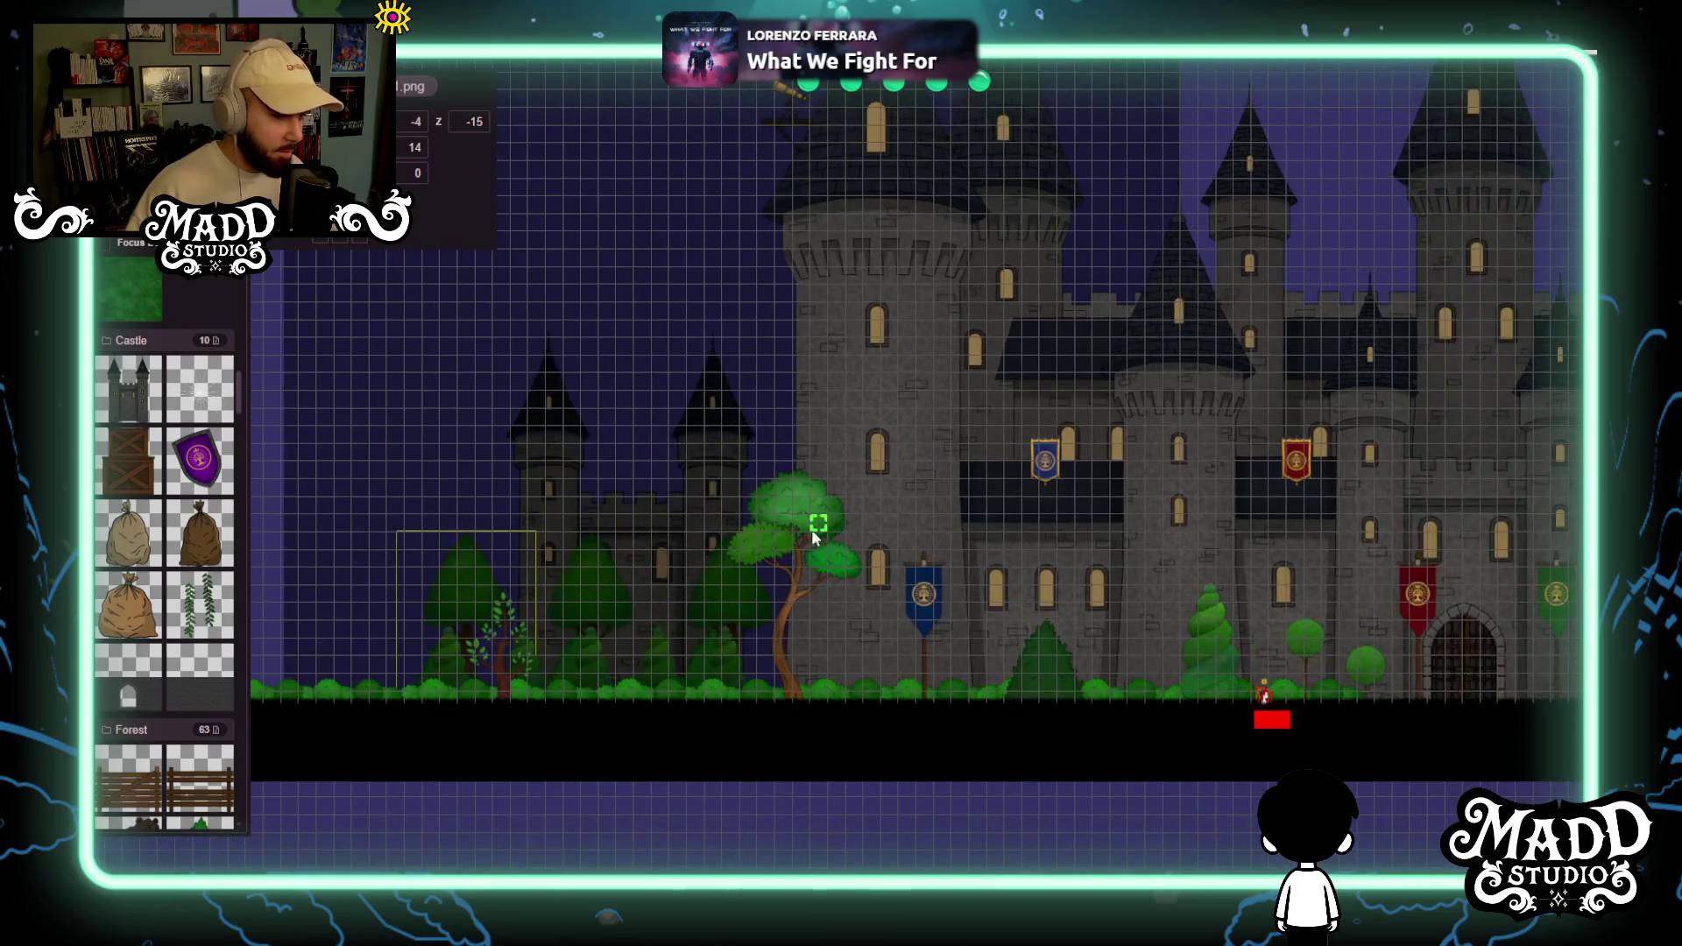
{"action": "scroll", "coordinate": [701, 578], "scroll_direction": "right", "scroll_amount": 3}
{"action": "scroll", "coordinate": [637, 595], "scroll_direction": "left", "scroll_amount": 3}
{"action": "scroll", "coordinate": [789, 570], "scroll_direction": "up", "scroll_amount": 5}
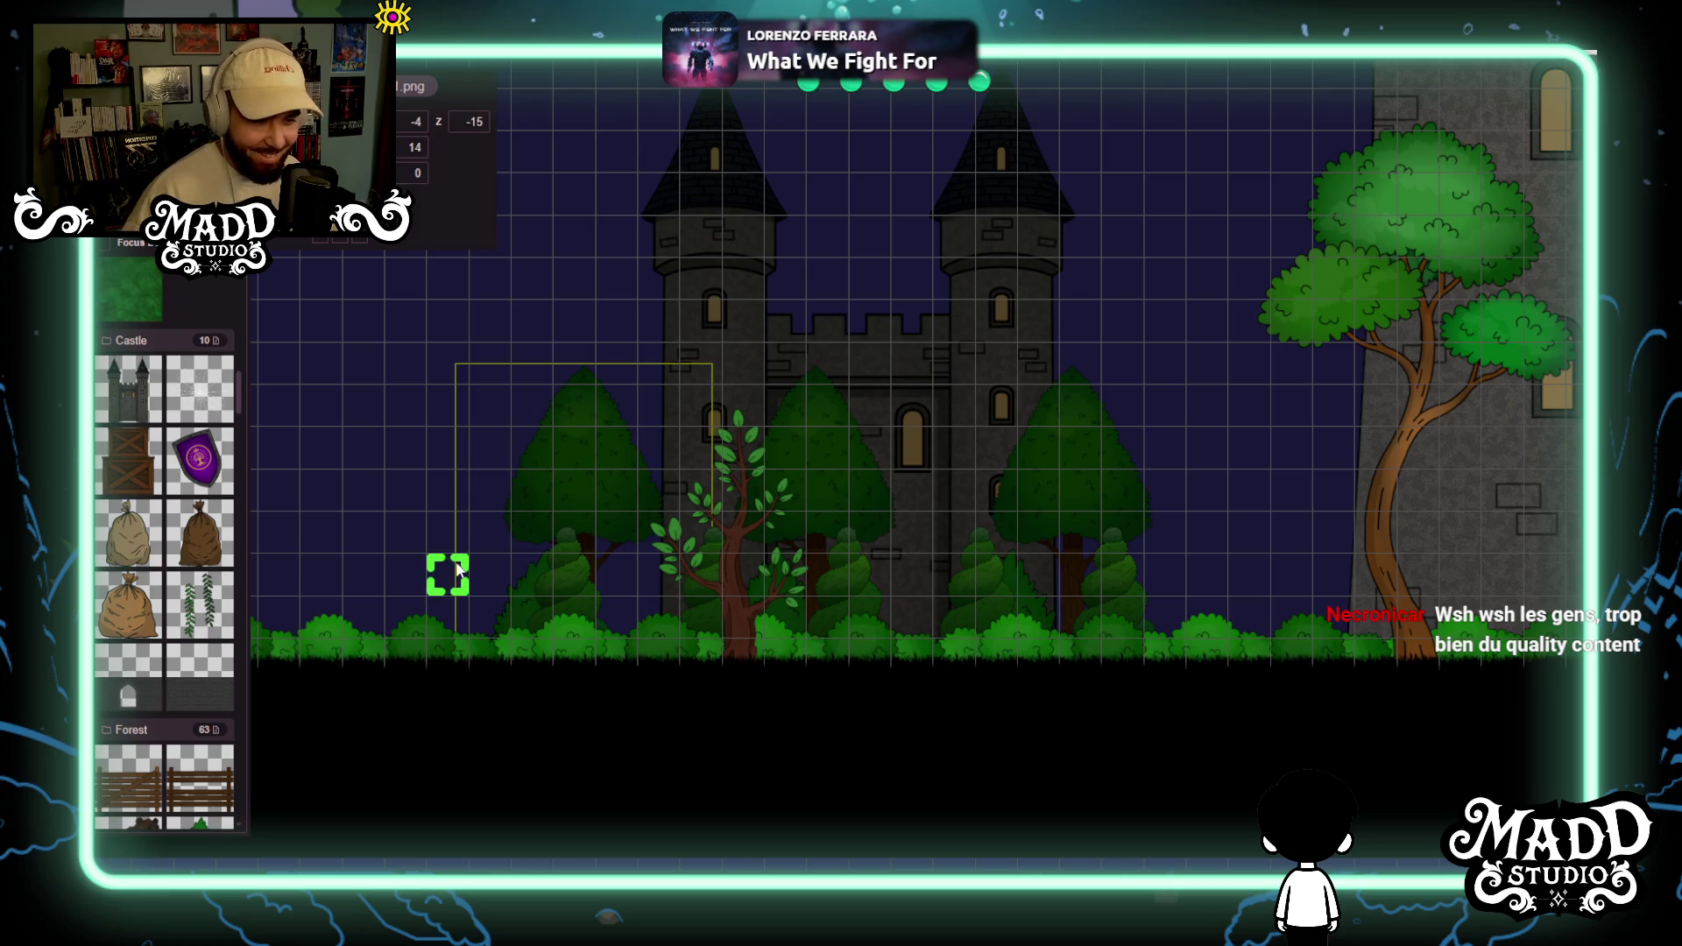
{"action": "scroll", "coordinate": [701, 578], "scroll_direction": "down", "scroll_amount": 3}
{"action": "scroll", "coordinate": [732, 587], "scroll_direction": "right", "scroll_amount": 10}
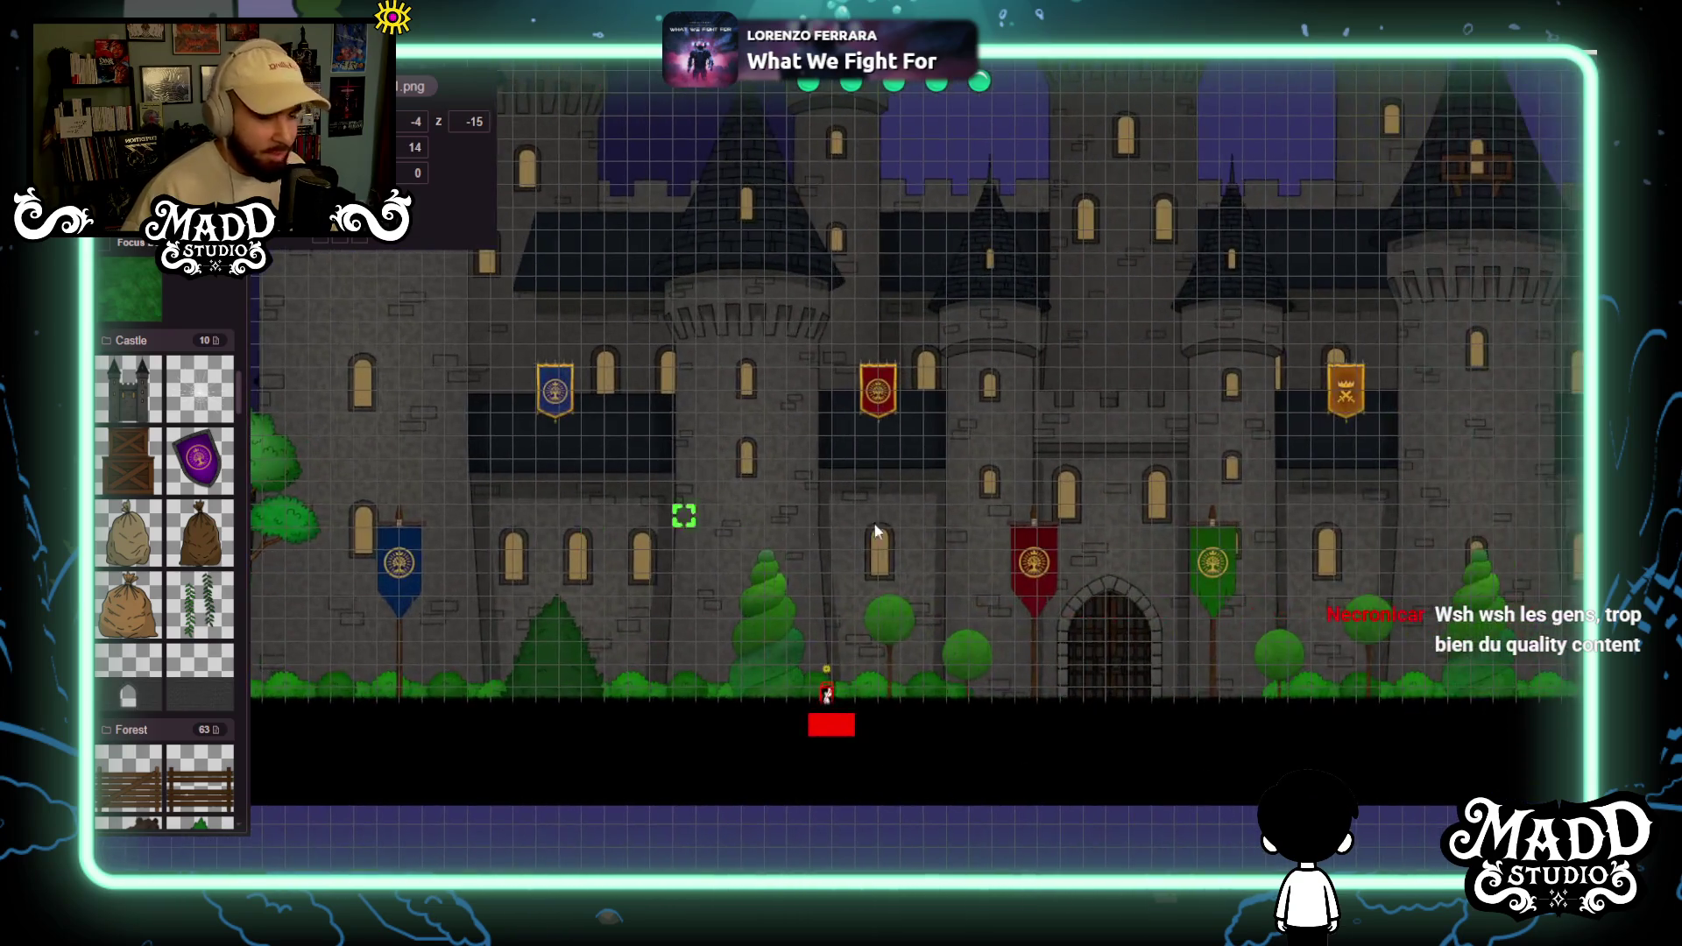
{"action": "scroll", "coordinate": [758, 524], "scroll_direction": "down", "scroll_amount": 3}
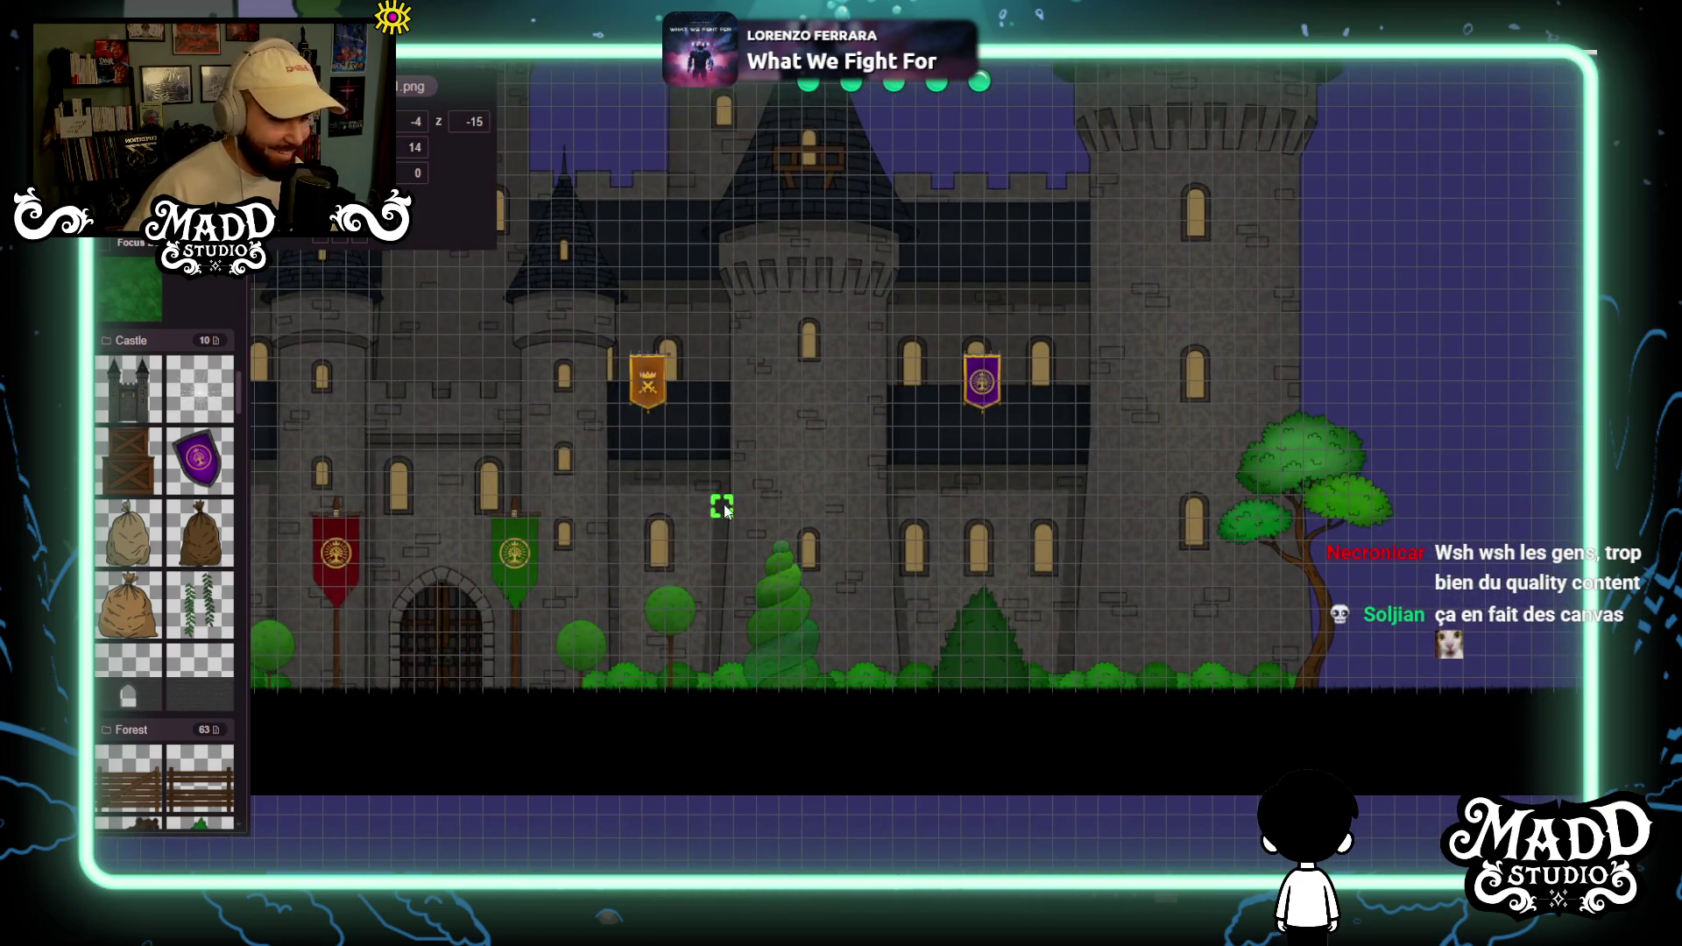
{"action": "scroll", "coordinate": [1405, 463], "scroll_direction": "up", "scroll_amount": 3}
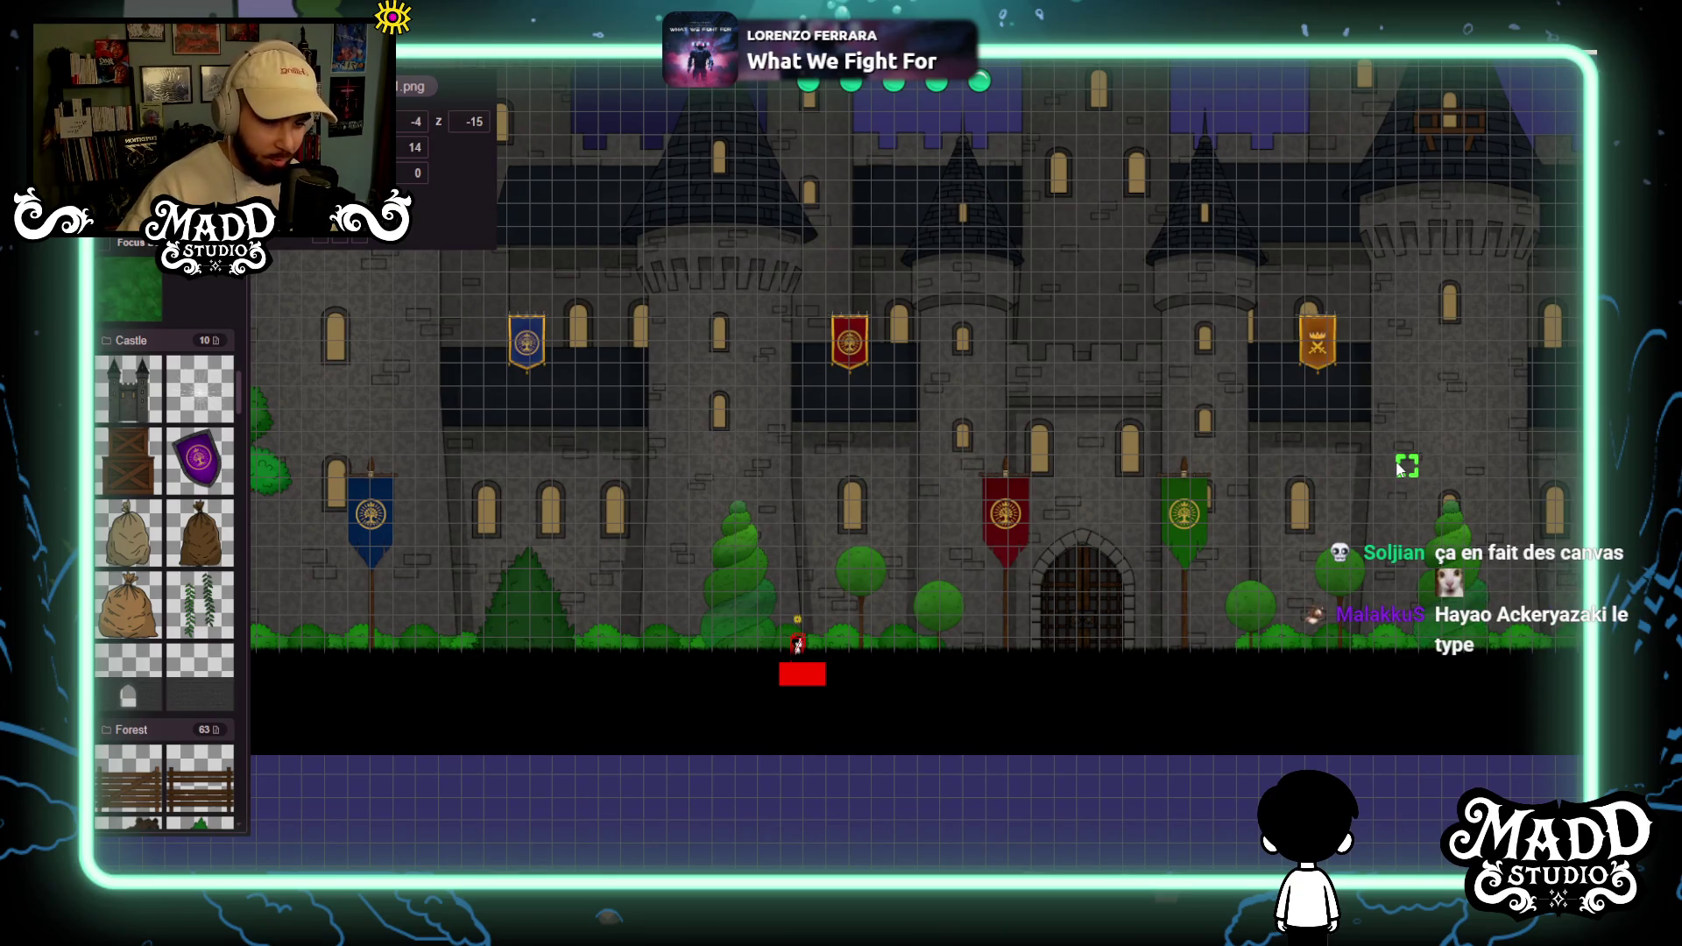
{"action": "scroll", "coordinate": [687, 548], "scroll_direction": "up", "scroll_amount": 2}
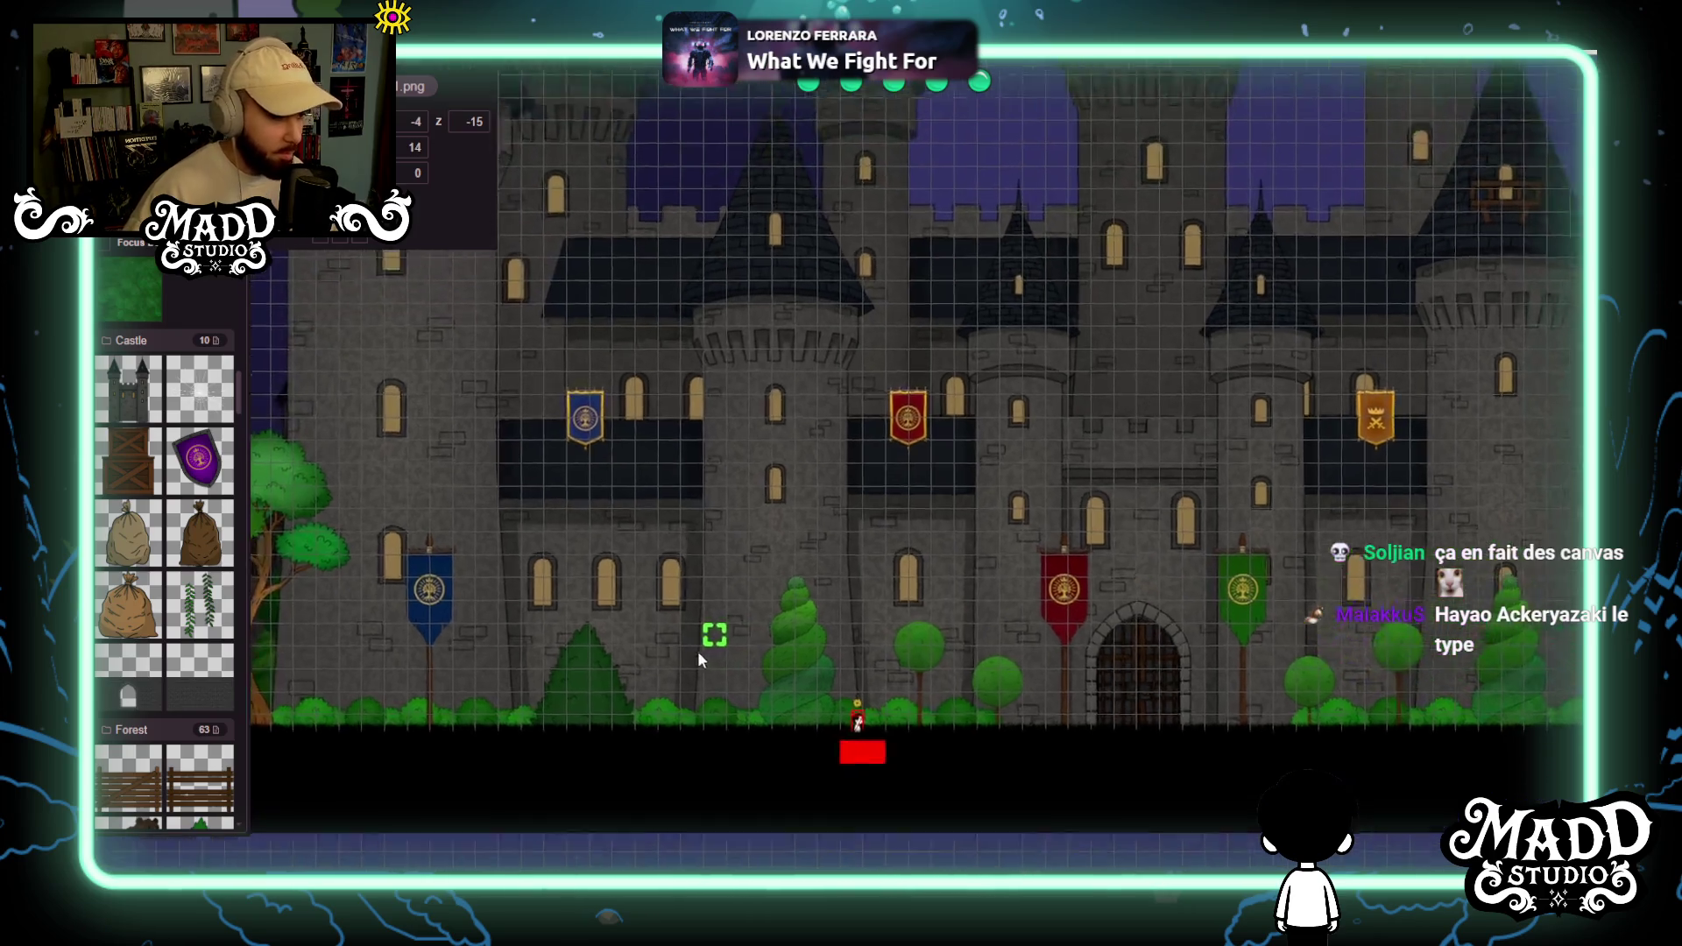
{"action": "scroll", "coordinate": [705, 653], "scroll_direction": "up", "scroll_amount": 2}
{"action": "scroll", "coordinate": [789, 666], "scroll_direction": "up", "scroll_amount": 3}
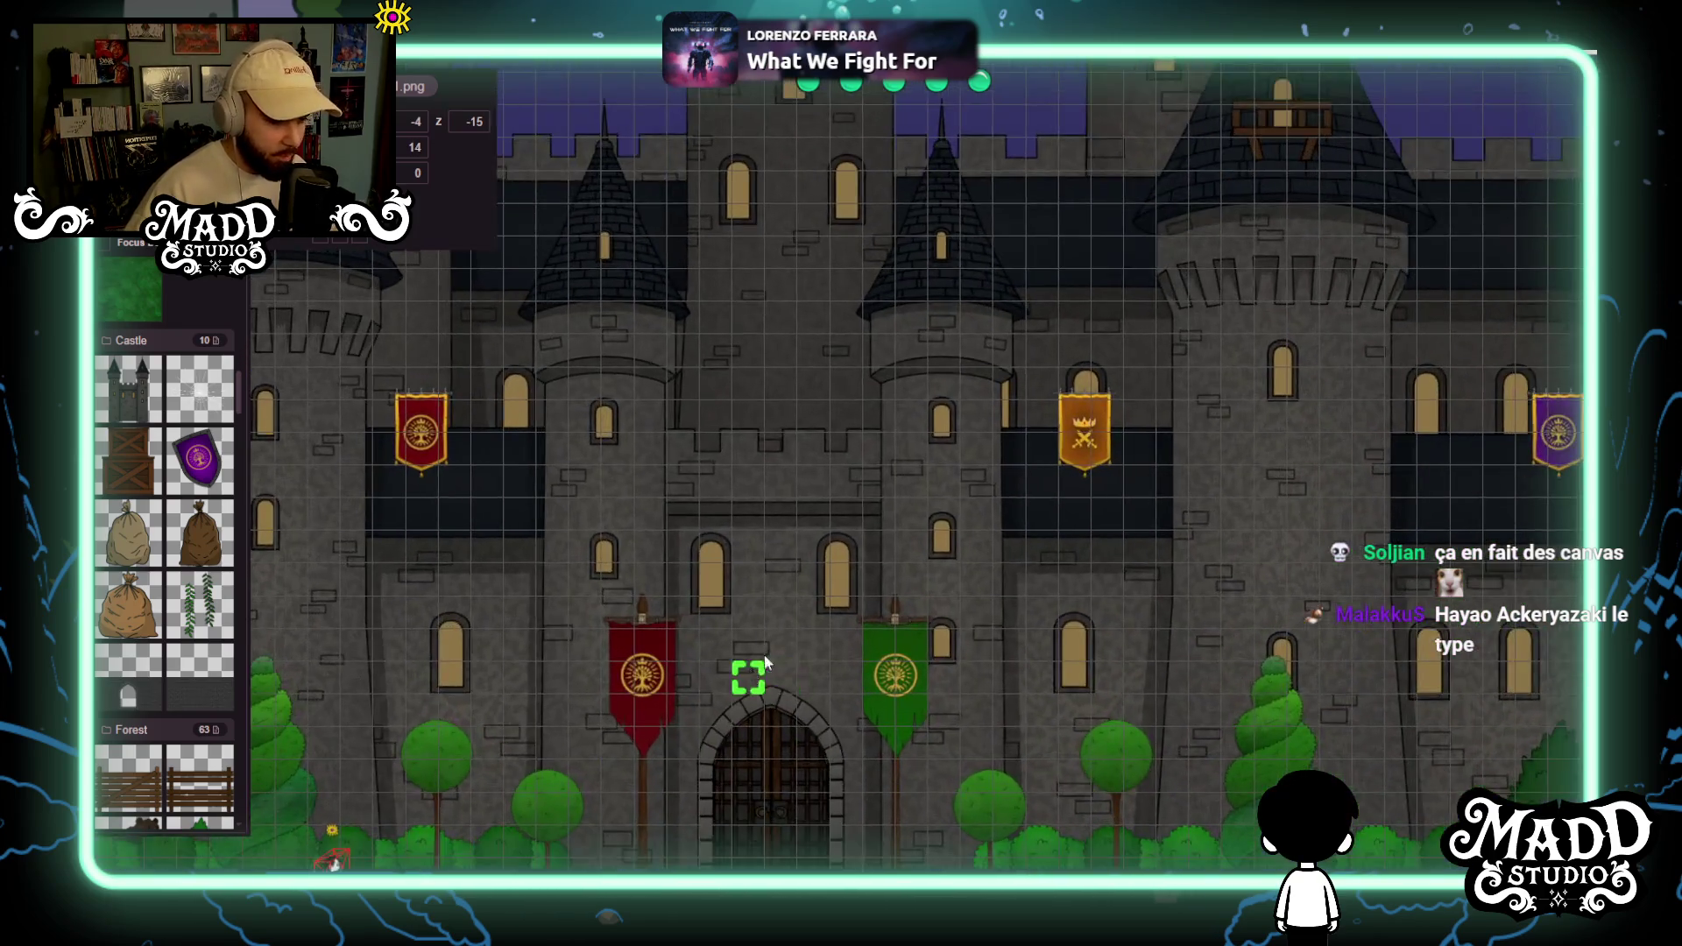
{"action": "left_click_drag", "start_coordinate": [759, 671], "coordinate": [831, 544]}
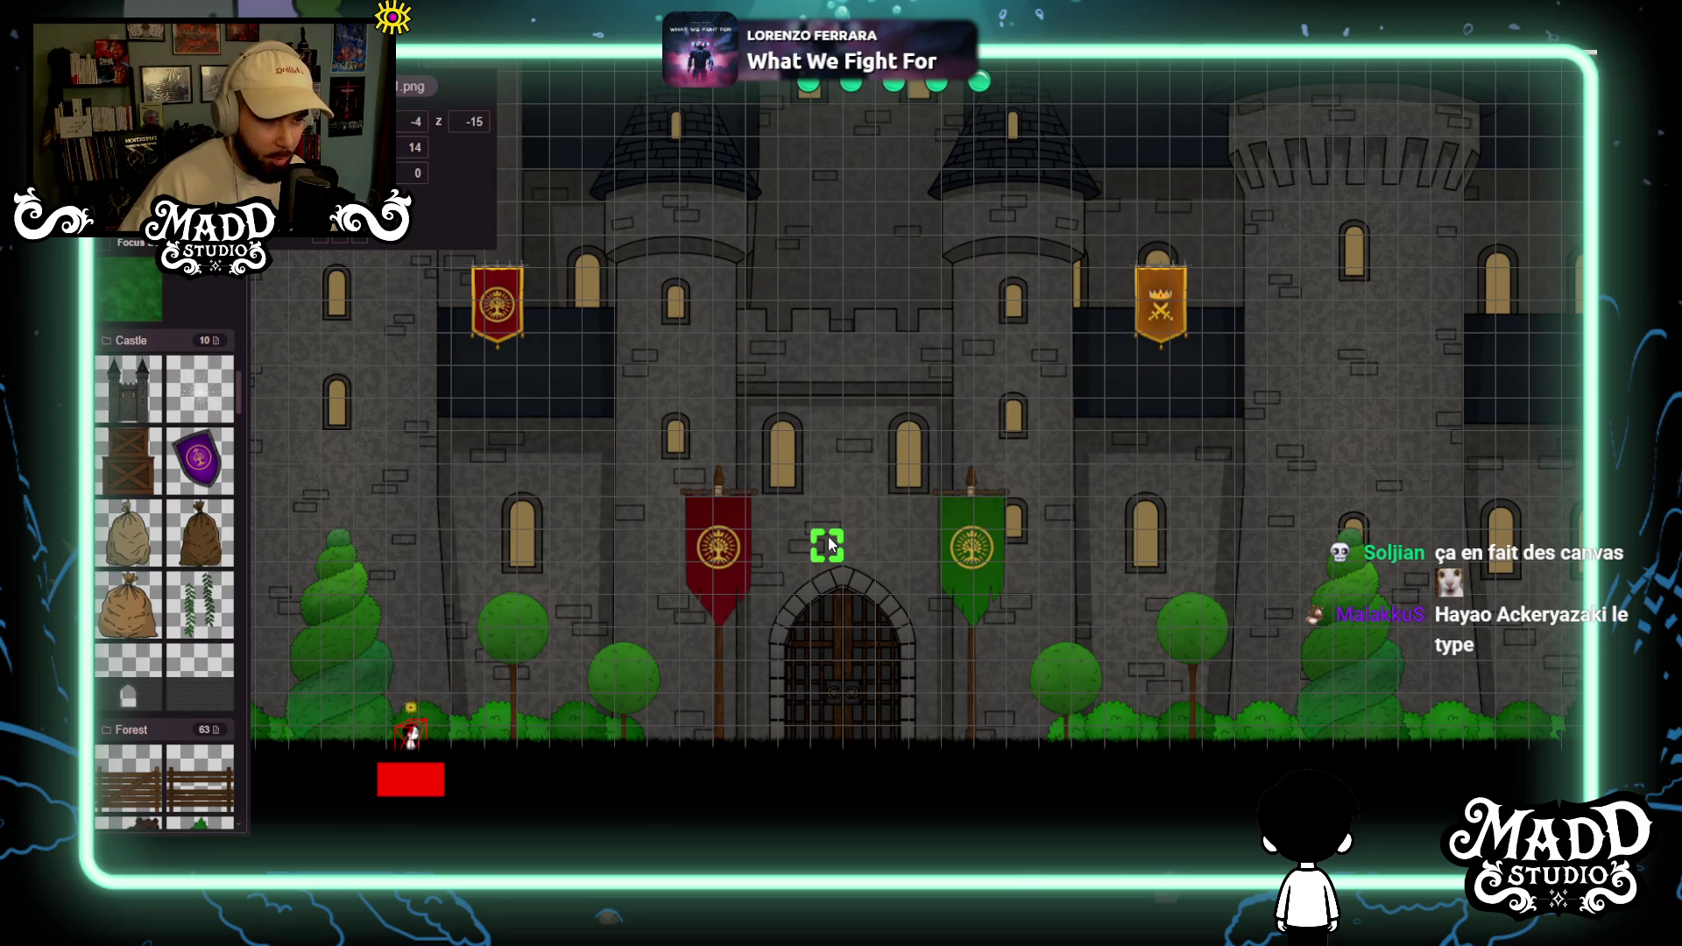
{"action": "mouse_move", "coordinate": [631, 575]}
{"action": "left_mouse_down"}
{"action": "mouse_move", "coordinate": [661, 549]}
{"action": "mouse_move", "coordinate": [1090, 601]}
{"action": "mouse_move", "coordinate": [1134, 573]}
{"action": "left_mouse_up"}
{"action": "mouse_move", "coordinate": [647, 636]}
{"action": "left_mouse_down"}
{"action": "mouse_move", "coordinate": [1191, 608]}
{"action": "mouse_move", "coordinate": [929, 613]}
{"action": "mouse_move", "coordinate": [1042, 623]}
{"action": "mouse_move", "coordinate": [806, 650]}
{"action": "mouse_move", "coordinate": [718, 688]}
{"action": "mouse_move", "coordinate": [850, 629]}
{"action": "mouse_move", "coordinate": [1043, 666]}
{"action": "mouse_move", "coordinate": [912, 638]}
{"action": "mouse_move", "coordinate": [993, 638]}
{"action": "left_mouse_up"}
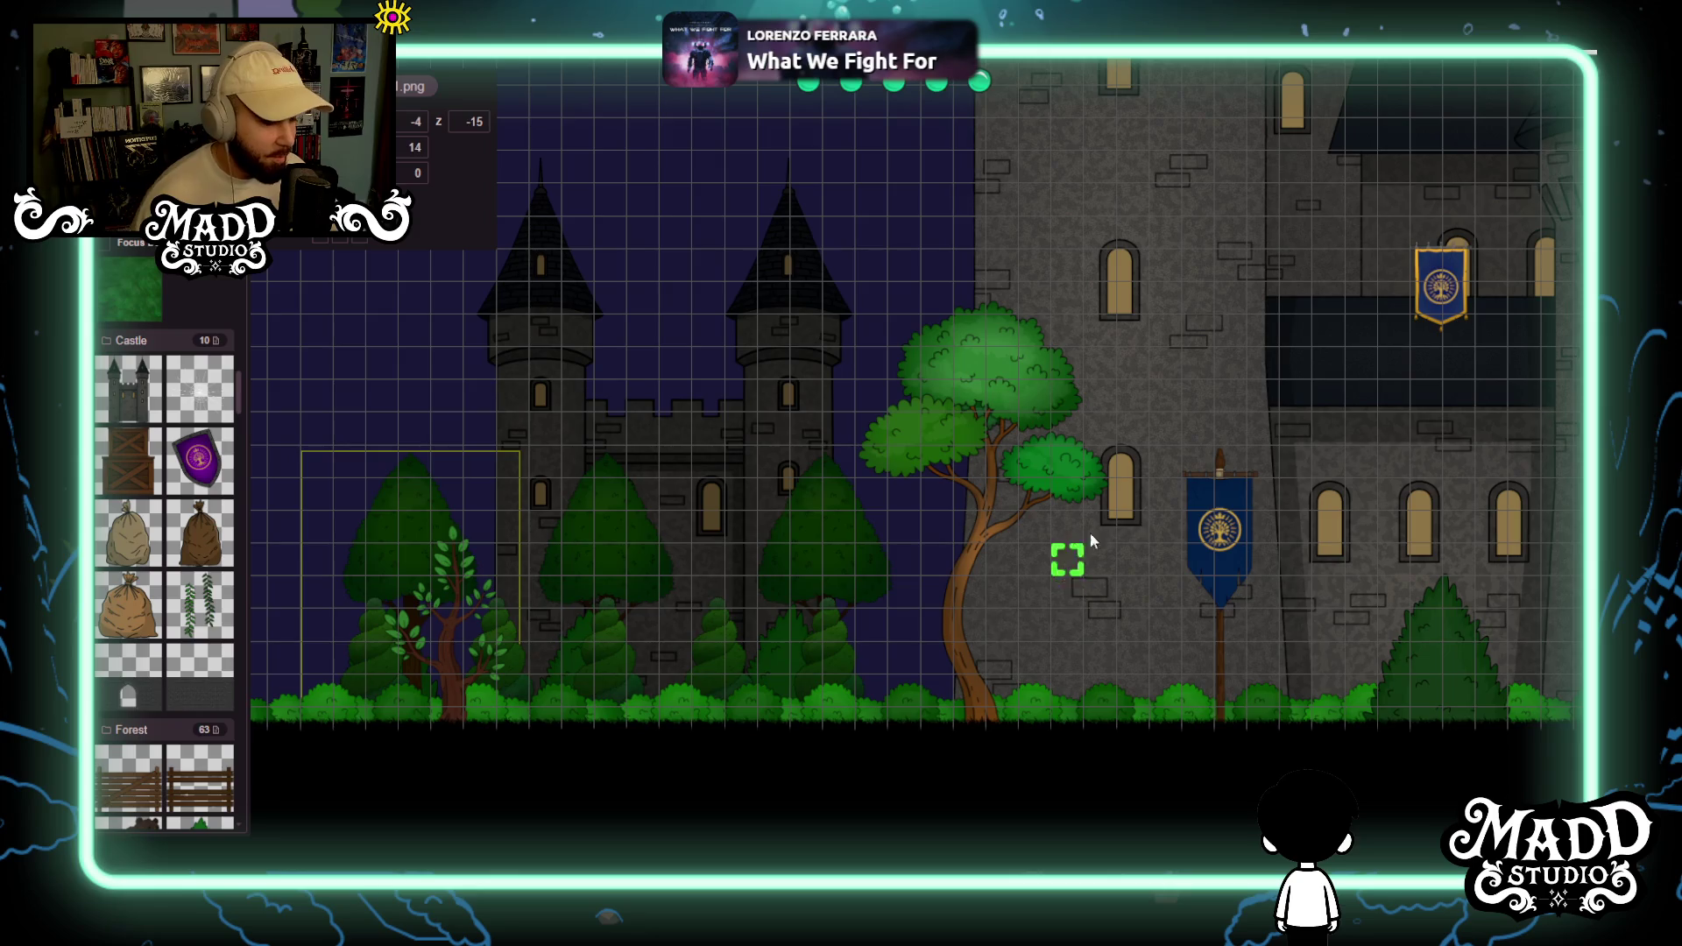
{"action": "left_click_drag", "start_coordinate": [1384, 424], "coordinate": [517, 429]}
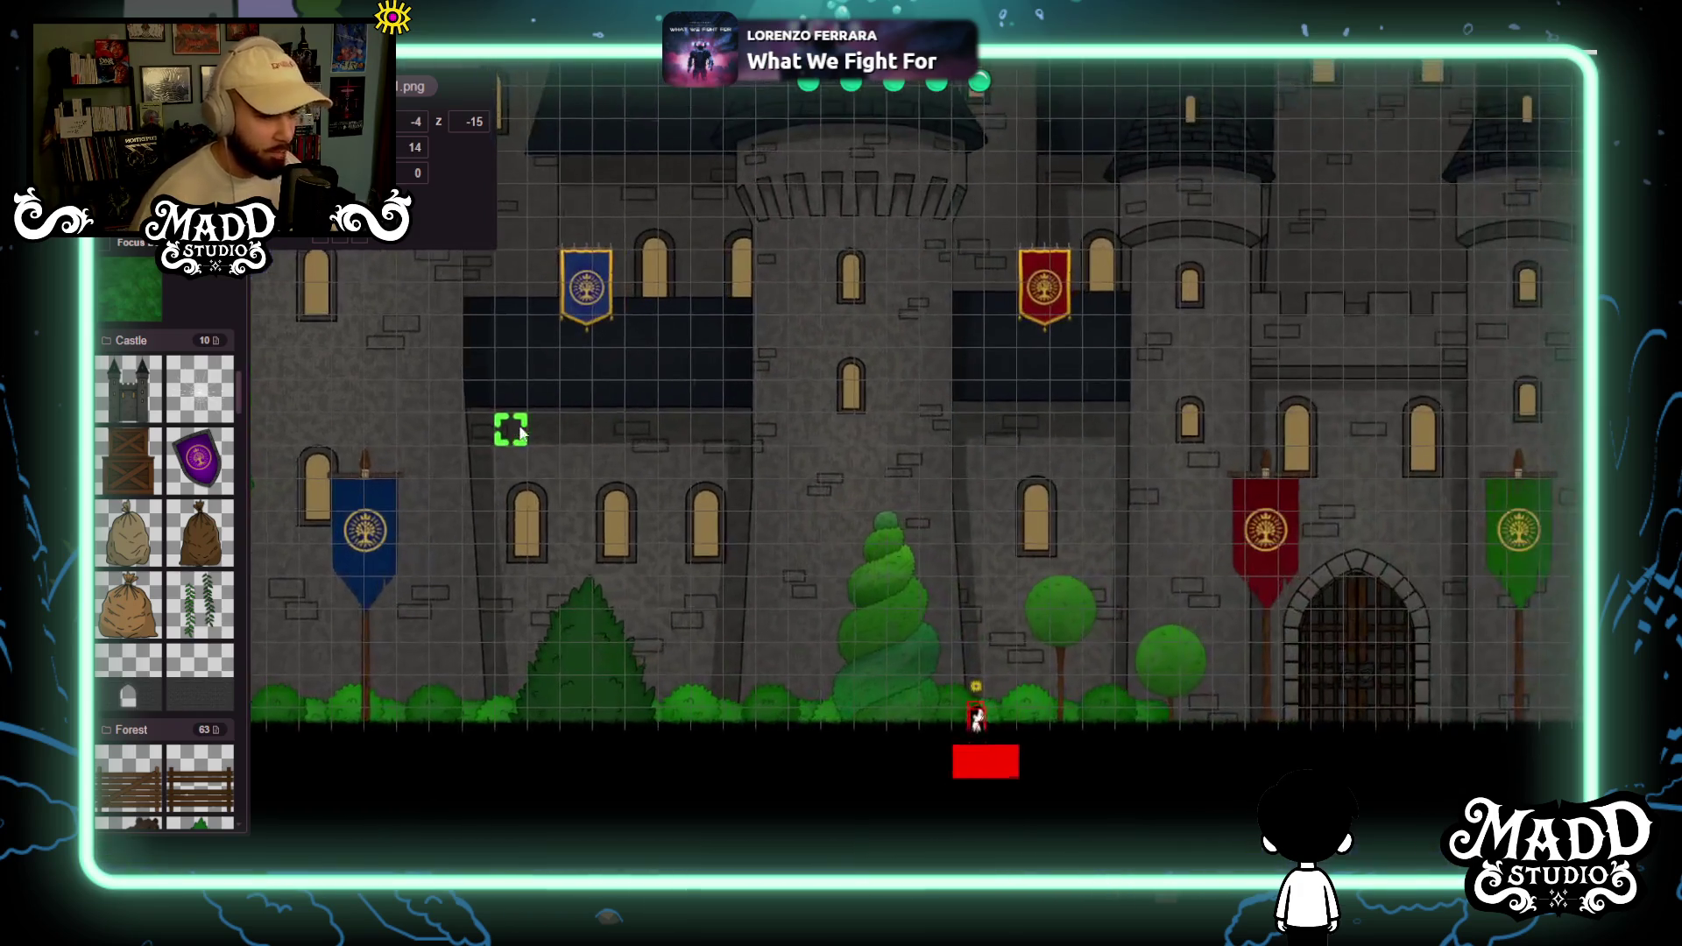
{"action": "mouse_move", "coordinate": [1163, 462]}
{"action": "left_mouse_down"}
{"action": "mouse_move", "coordinate": [687, 420]}
{"action": "mouse_move", "coordinate": [608, 432]}
{"action": "left_mouse_up"}
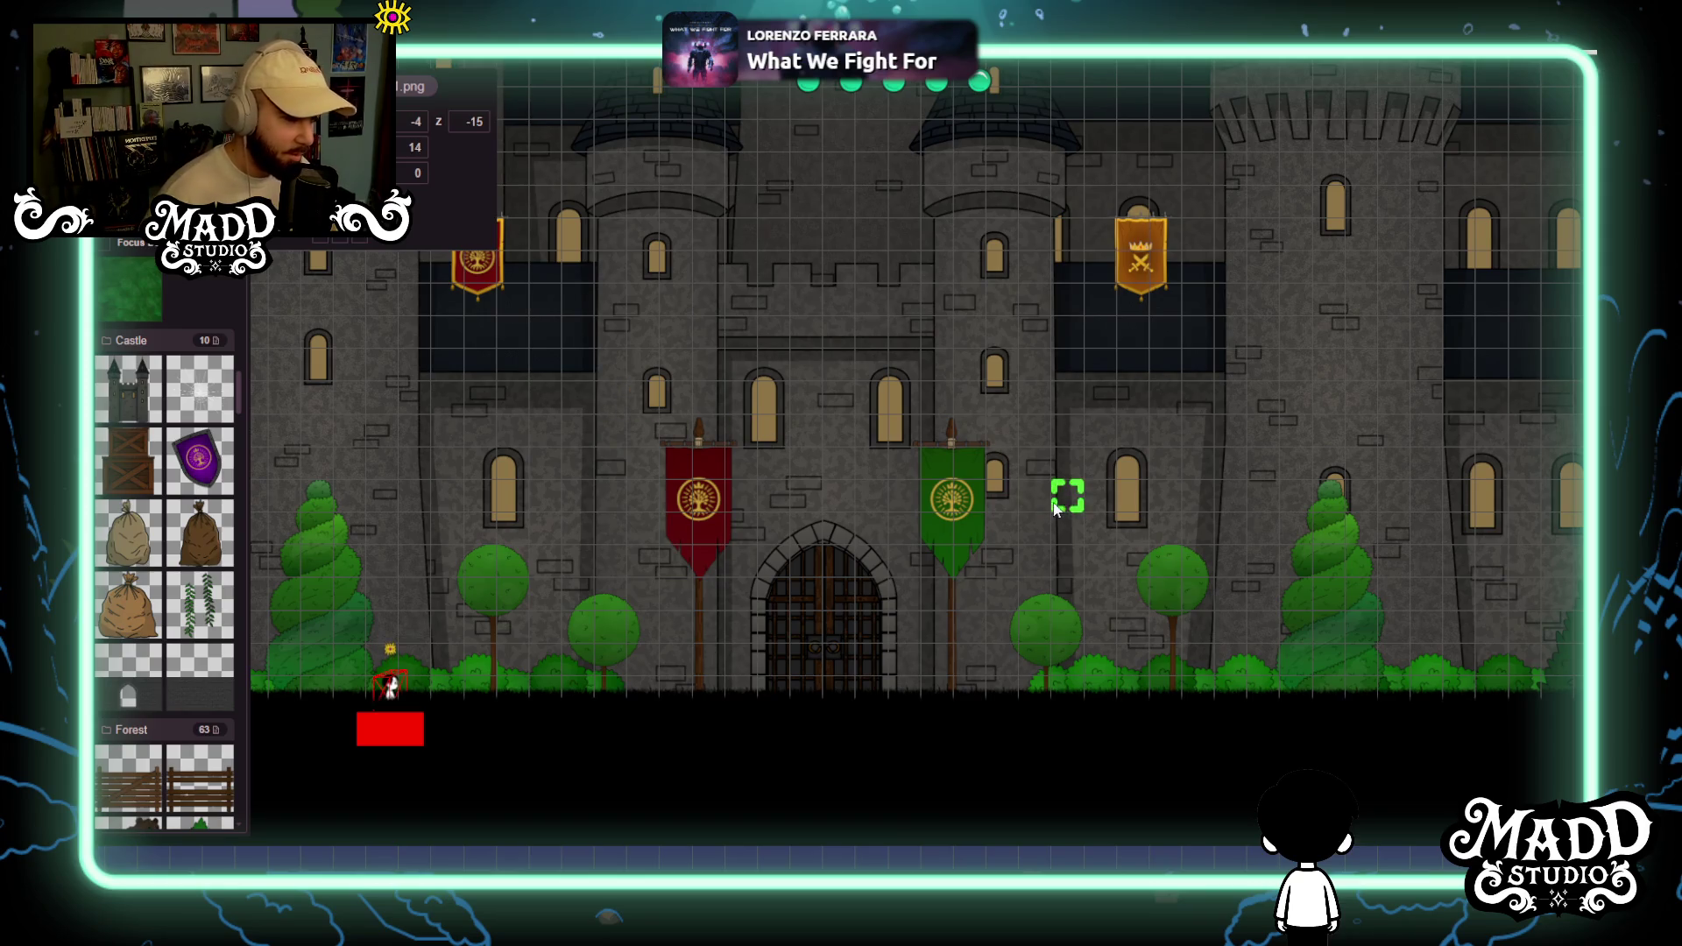
{"action": "left_click_drag", "start_coordinate": [1057, 510], "coordinate": [1002, 543]}
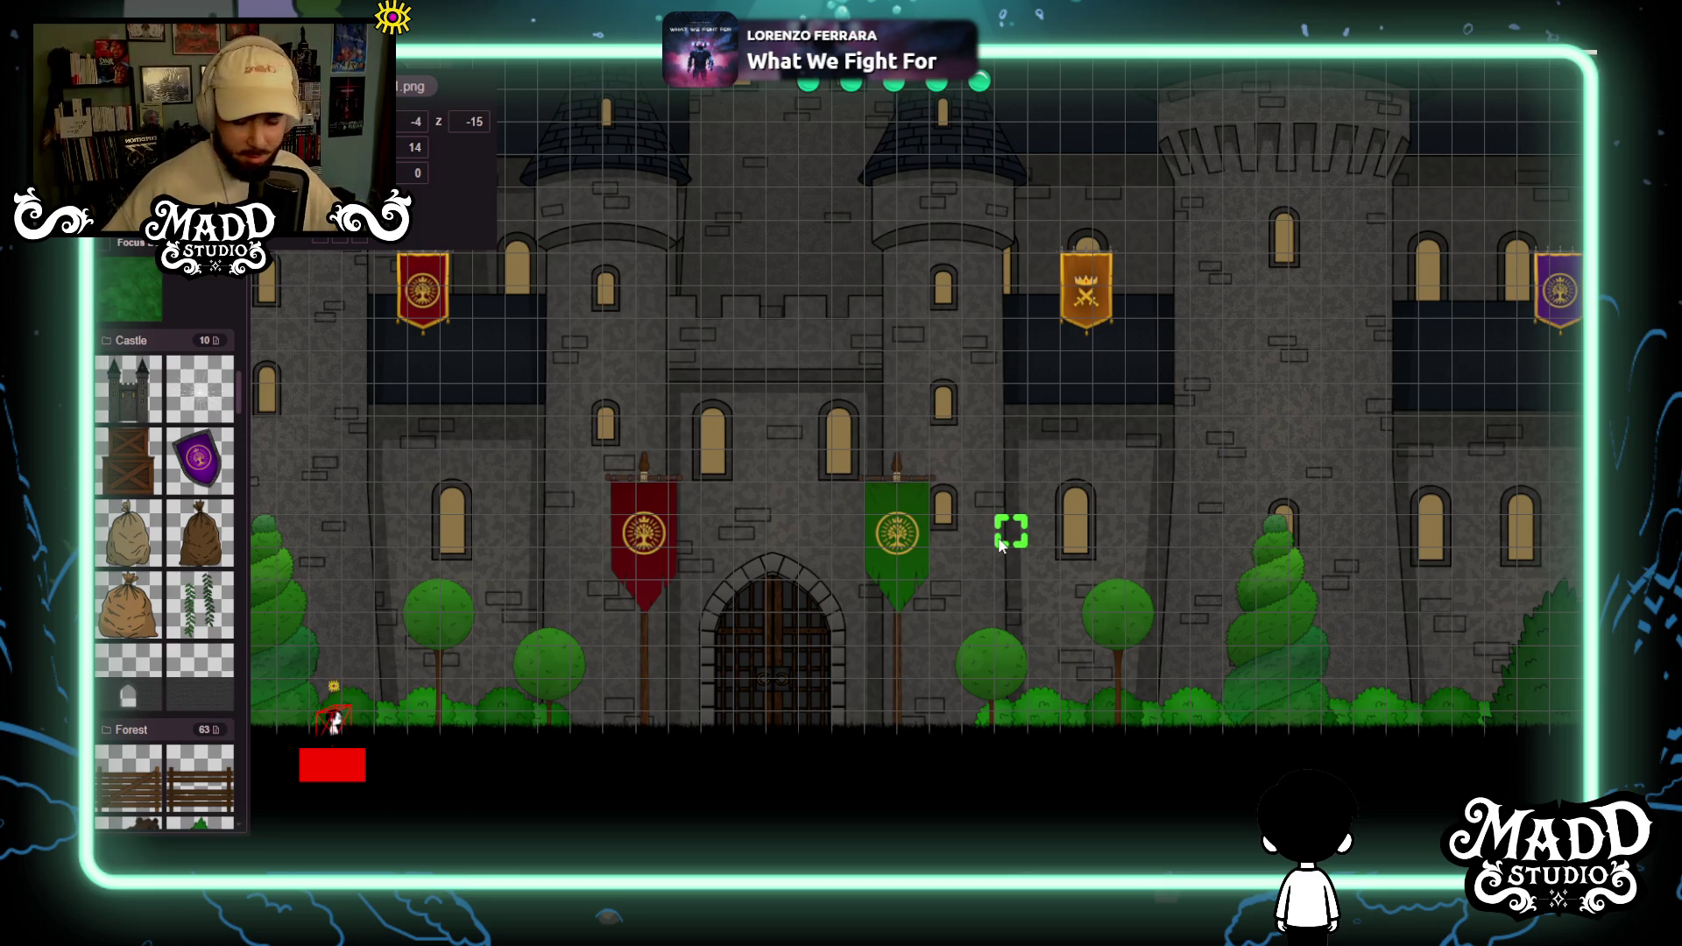
Survey the small towers, tall tree, banners and player marker along the castle front.
{"action": "scroll", "coordinate": [1001, 544], "scroll_direction": "down", "scroll_amount": 5}
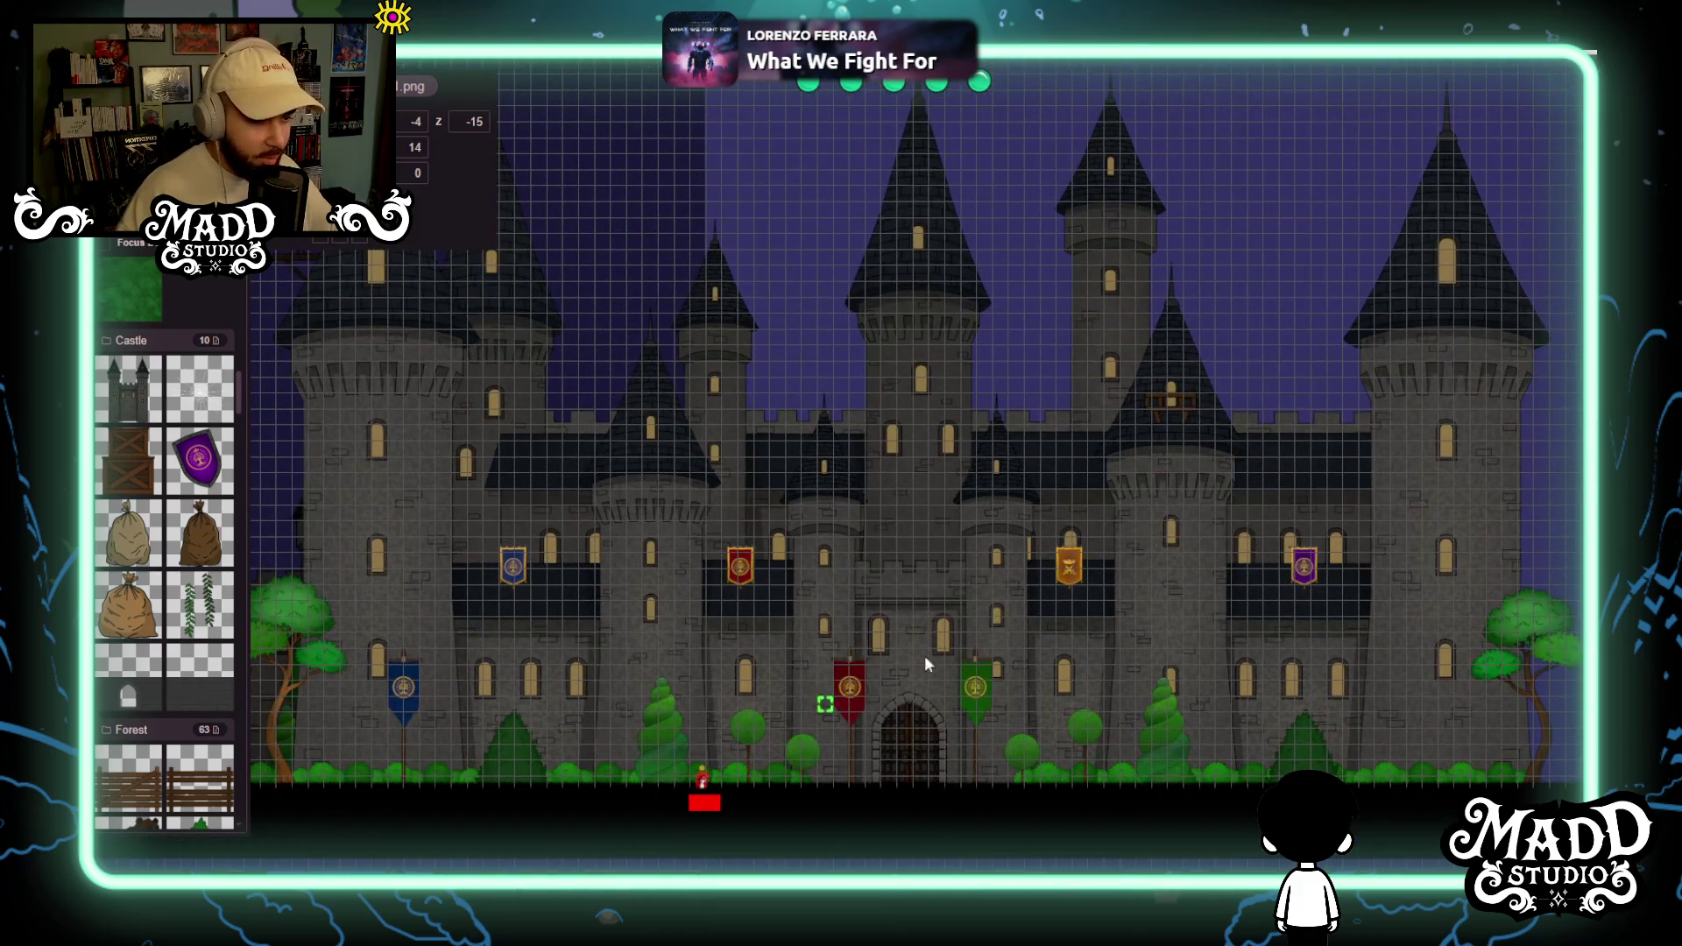
{"action": "mouse_move", "coordinate": [528, 639]}
{"action": "left_mouse_down"}
{"action": "mouse_move", "coordinate": [873, 527]}
{"action": "mouse_move", "coordinate": [932, 571]}
{"action": "mouse_move", "coordinate": [1113, 570]}
{"action": "mouse_move", "coordinate": [666, 578]}
{"action": "mouse_move", "coordinate": [525, 605]}
{"action": "mouse_move", "coordinate": [582, 598]}
{"action": "mouse_move", "coordinate": [511, 417]}
{"action": "mouse_move", "coordinate": [670, 566]}
{"action": "mouse_move", "coordinate": [760, 563]}
{"action": "left_mouse_up"}
{"action": "scroll", "coordinate": [828, 671], "scroll_direction": "up", "scroll_amount": 2}
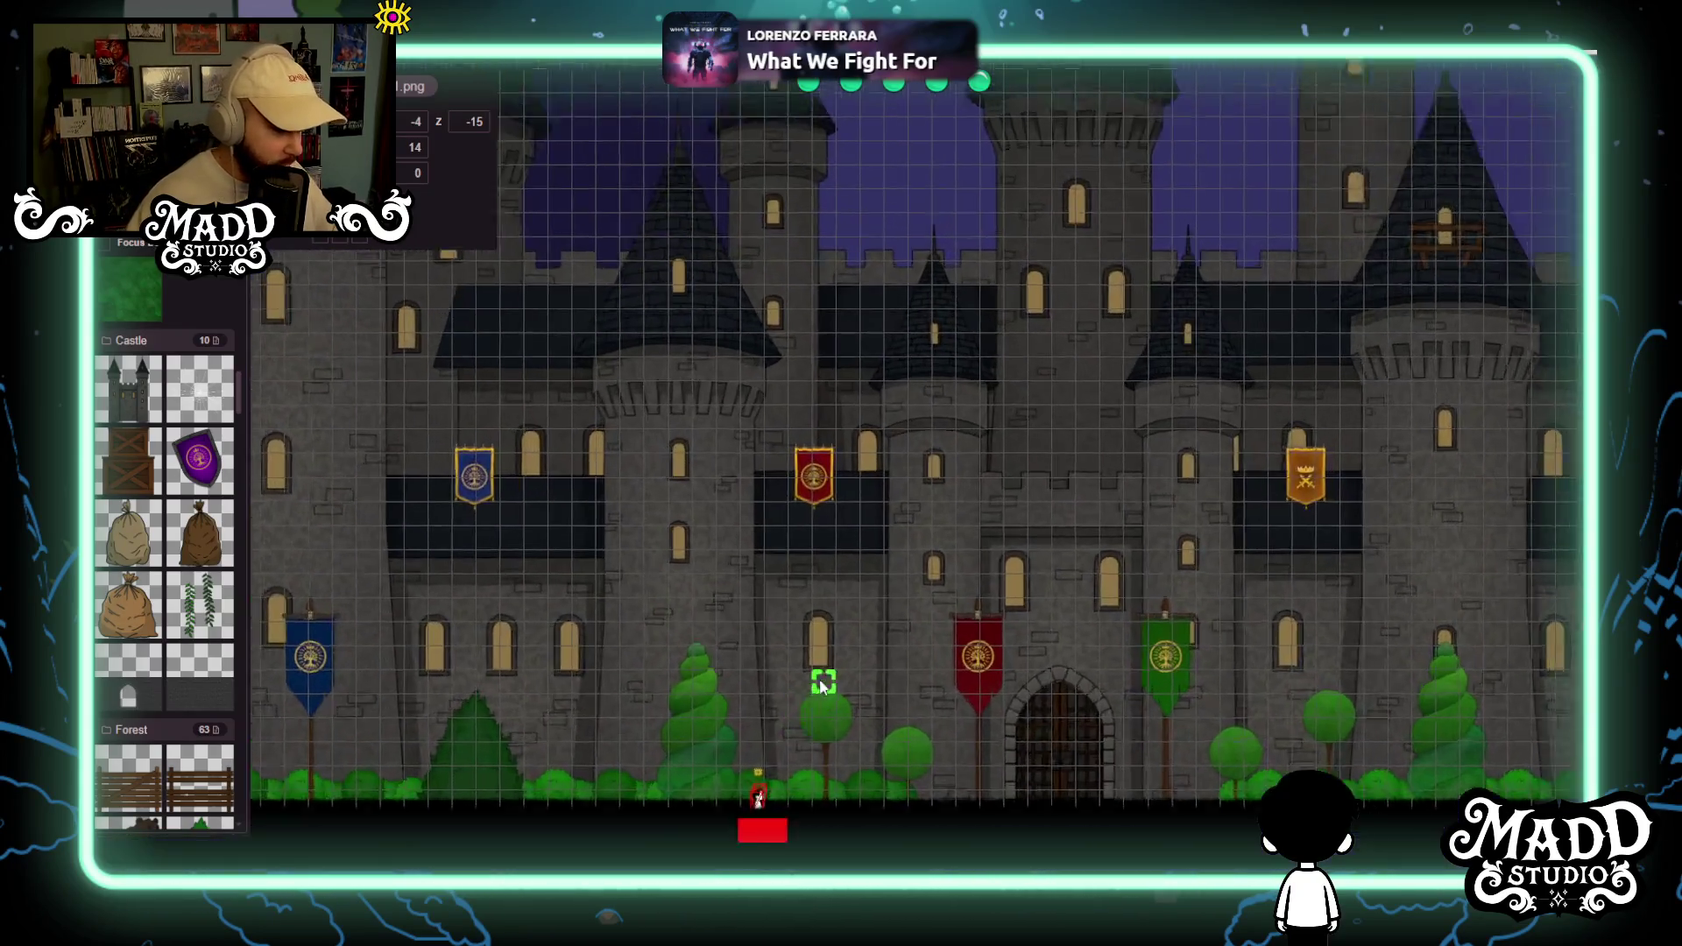
{"action": "mouse_move", "coordinate": [821, 688]}
{"action": "left_mouse_down"}
{"action": "mouse_move", "coordinate": [986, 508]}
{"action": "mouse_move", "coordinate": [1185, 588]}
{"action": "left_mouse_up"}
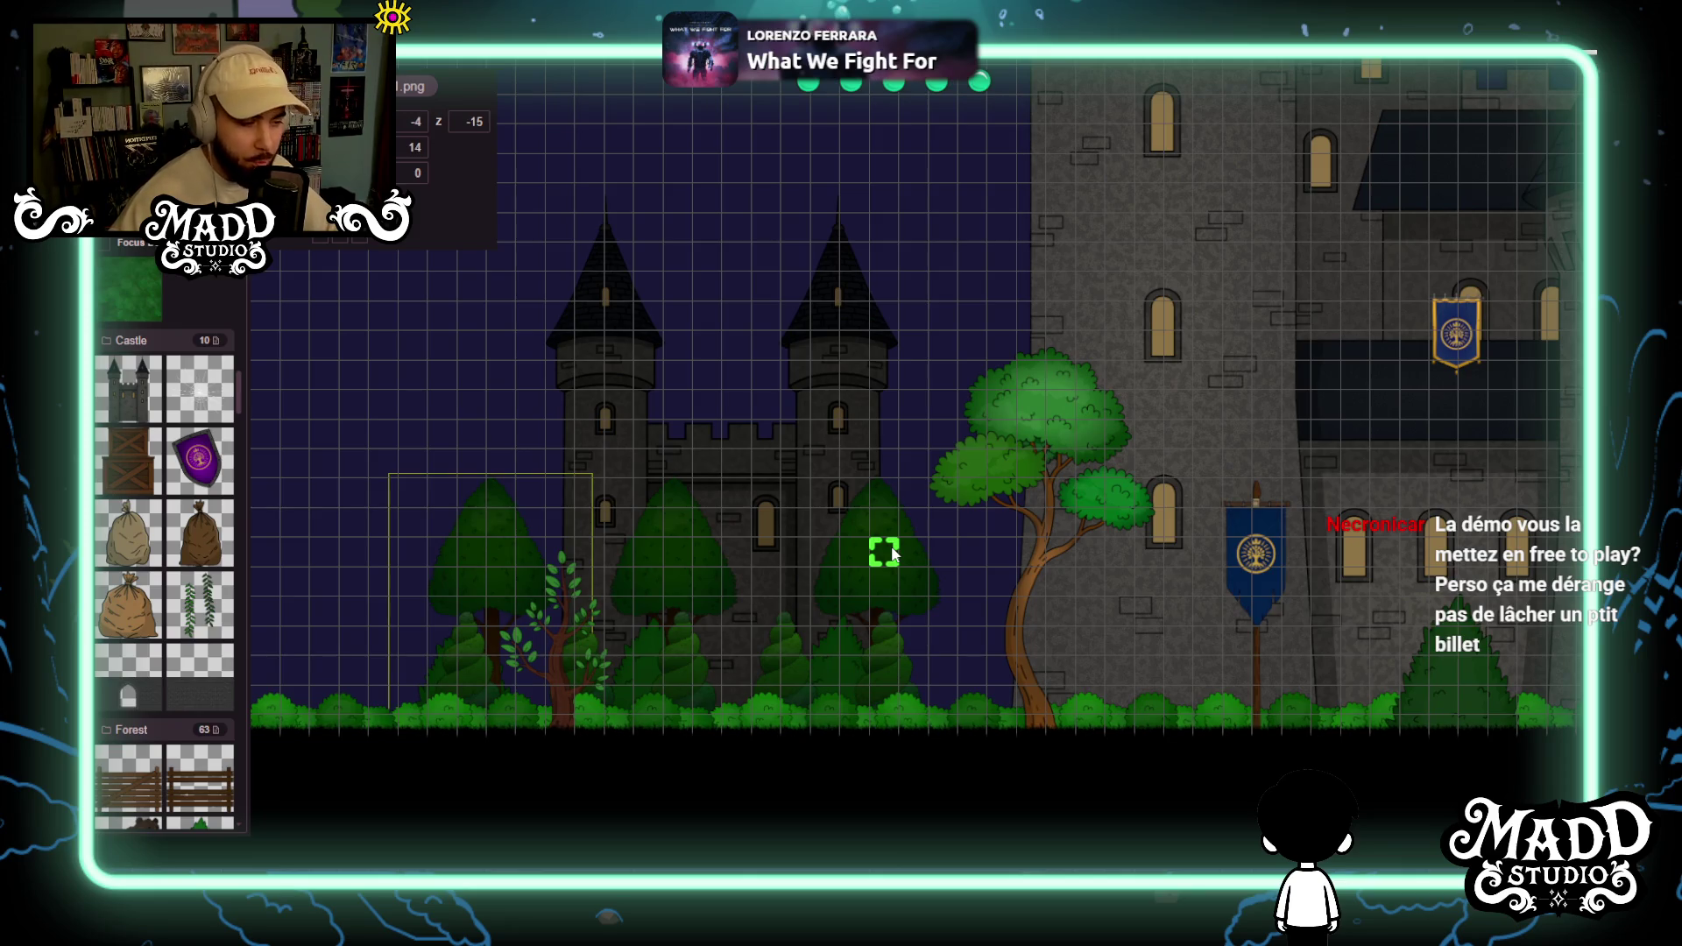
{"action": "scroll", "coordinate": [892, 552], "scroll_direction": "down", "scroll_amount": 3}
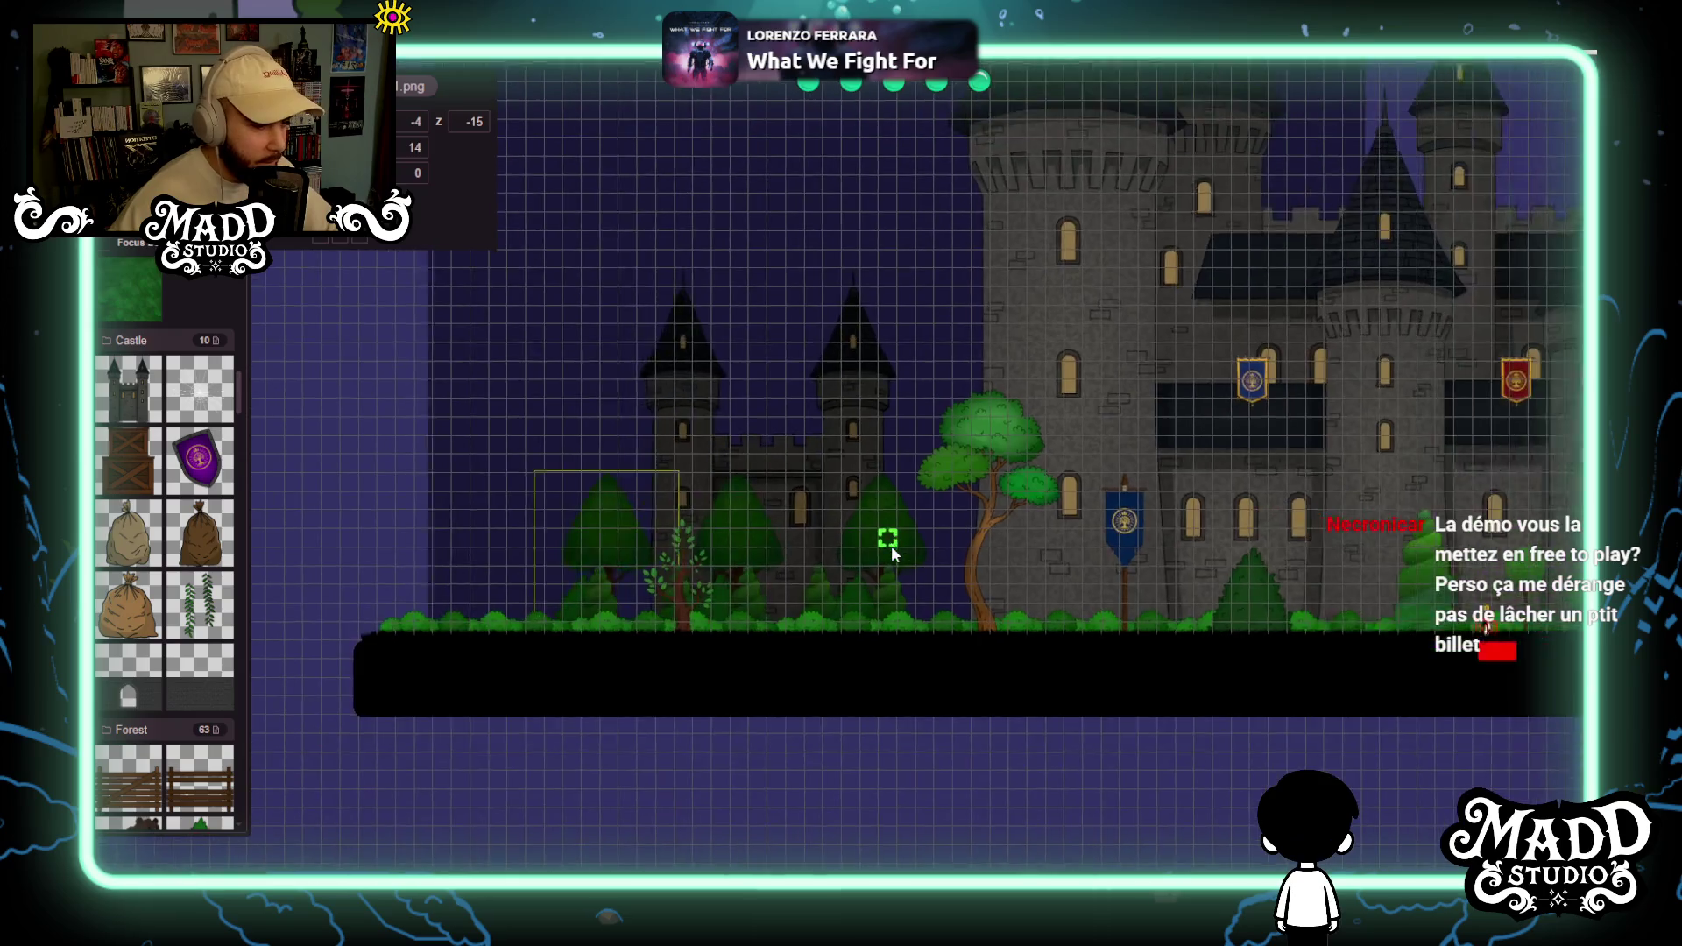
{"action": "scroll", "coordinate": [892, 552], "scroll_direction": "up", "scroll_amount": 2}
{"action": "scroll", "coordinate": [891, 553], "scroll_direction": "up", "scroll_amount": 1}
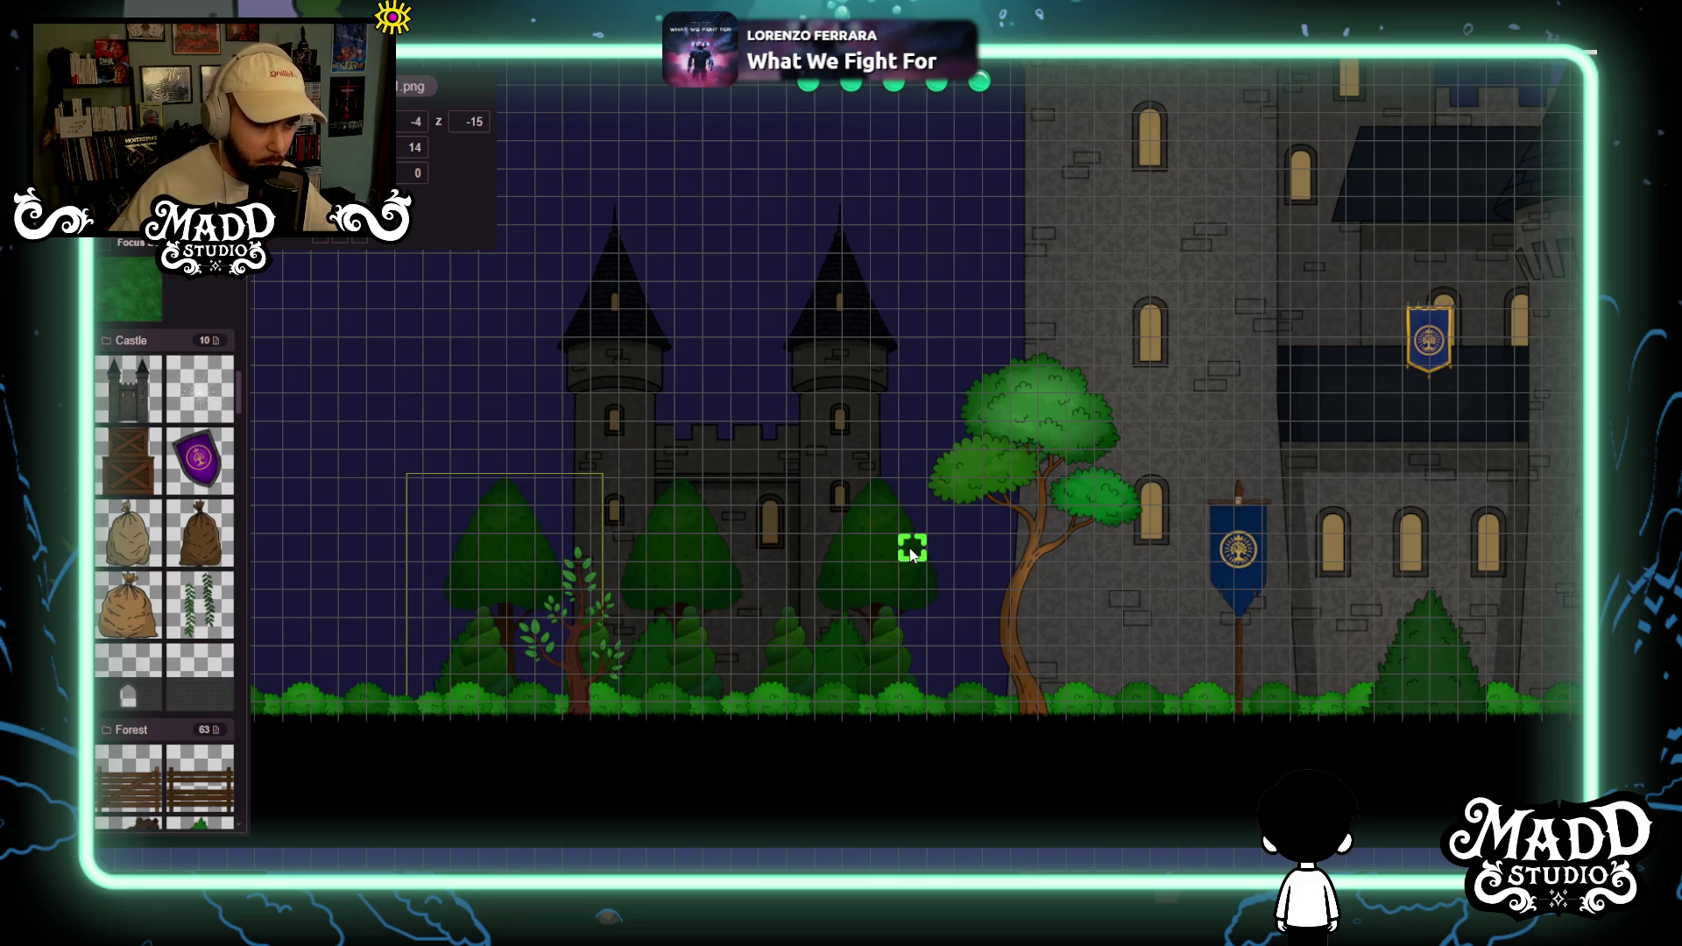
{"action": "scroll", "coordinate": [912, 552], "scroll_direction": "up", "scroll_amount": 3}
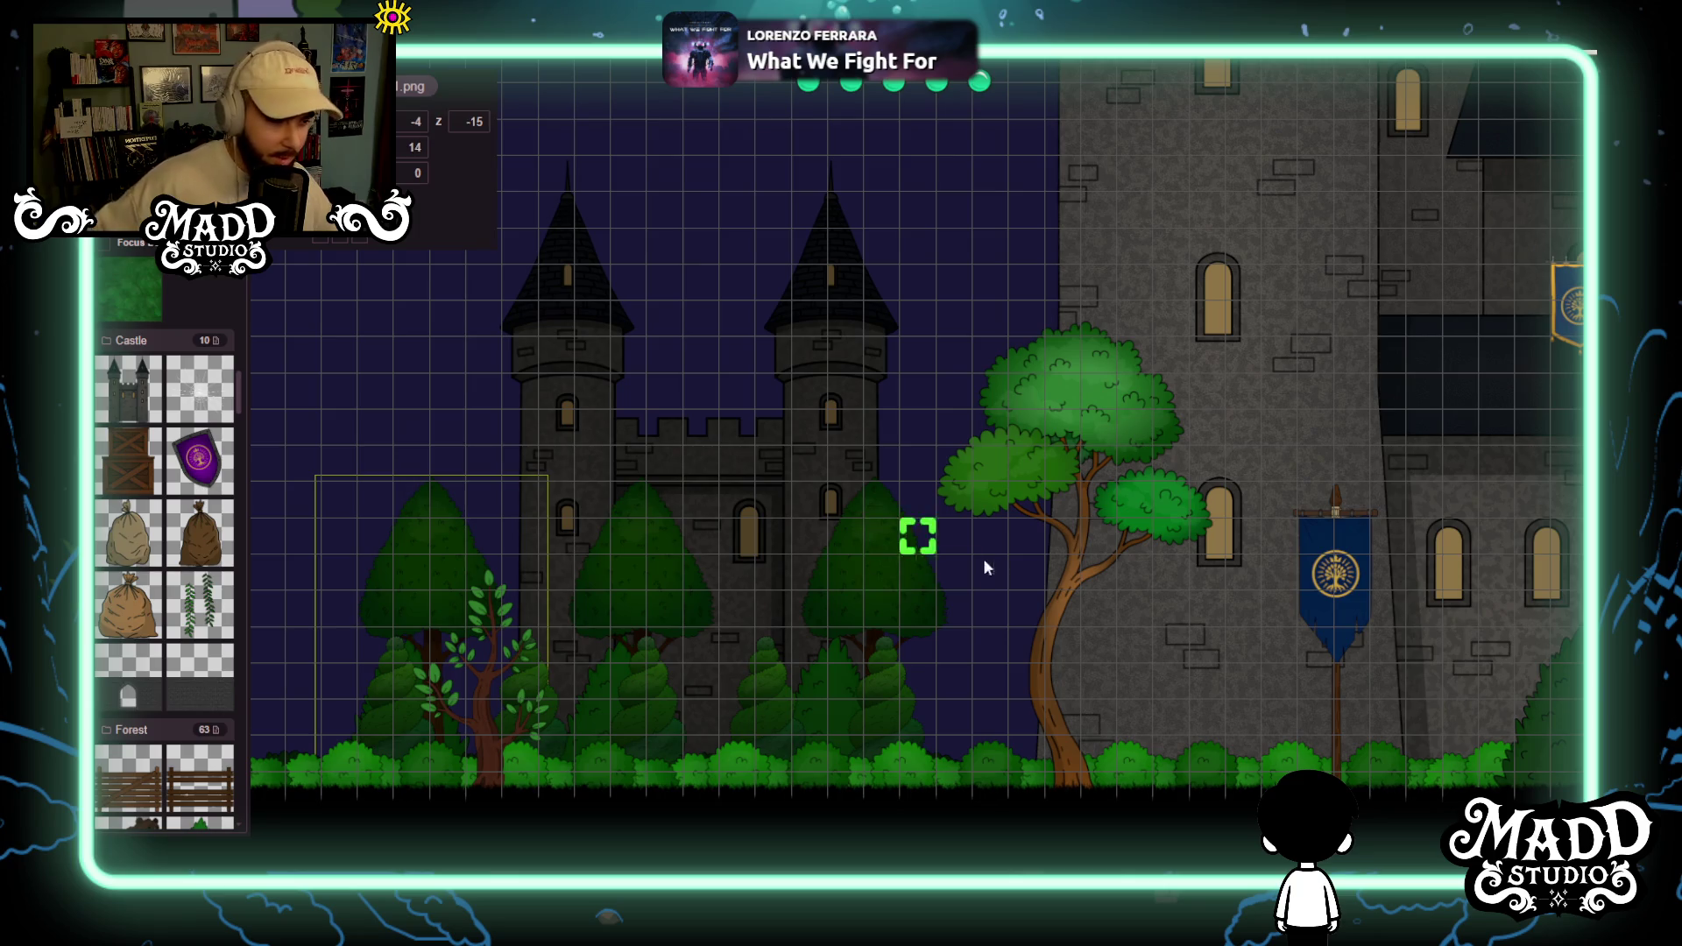
{"action": "left_click_drag", "start_coordinate": [960, 555], "coordinate": [711, 545]}
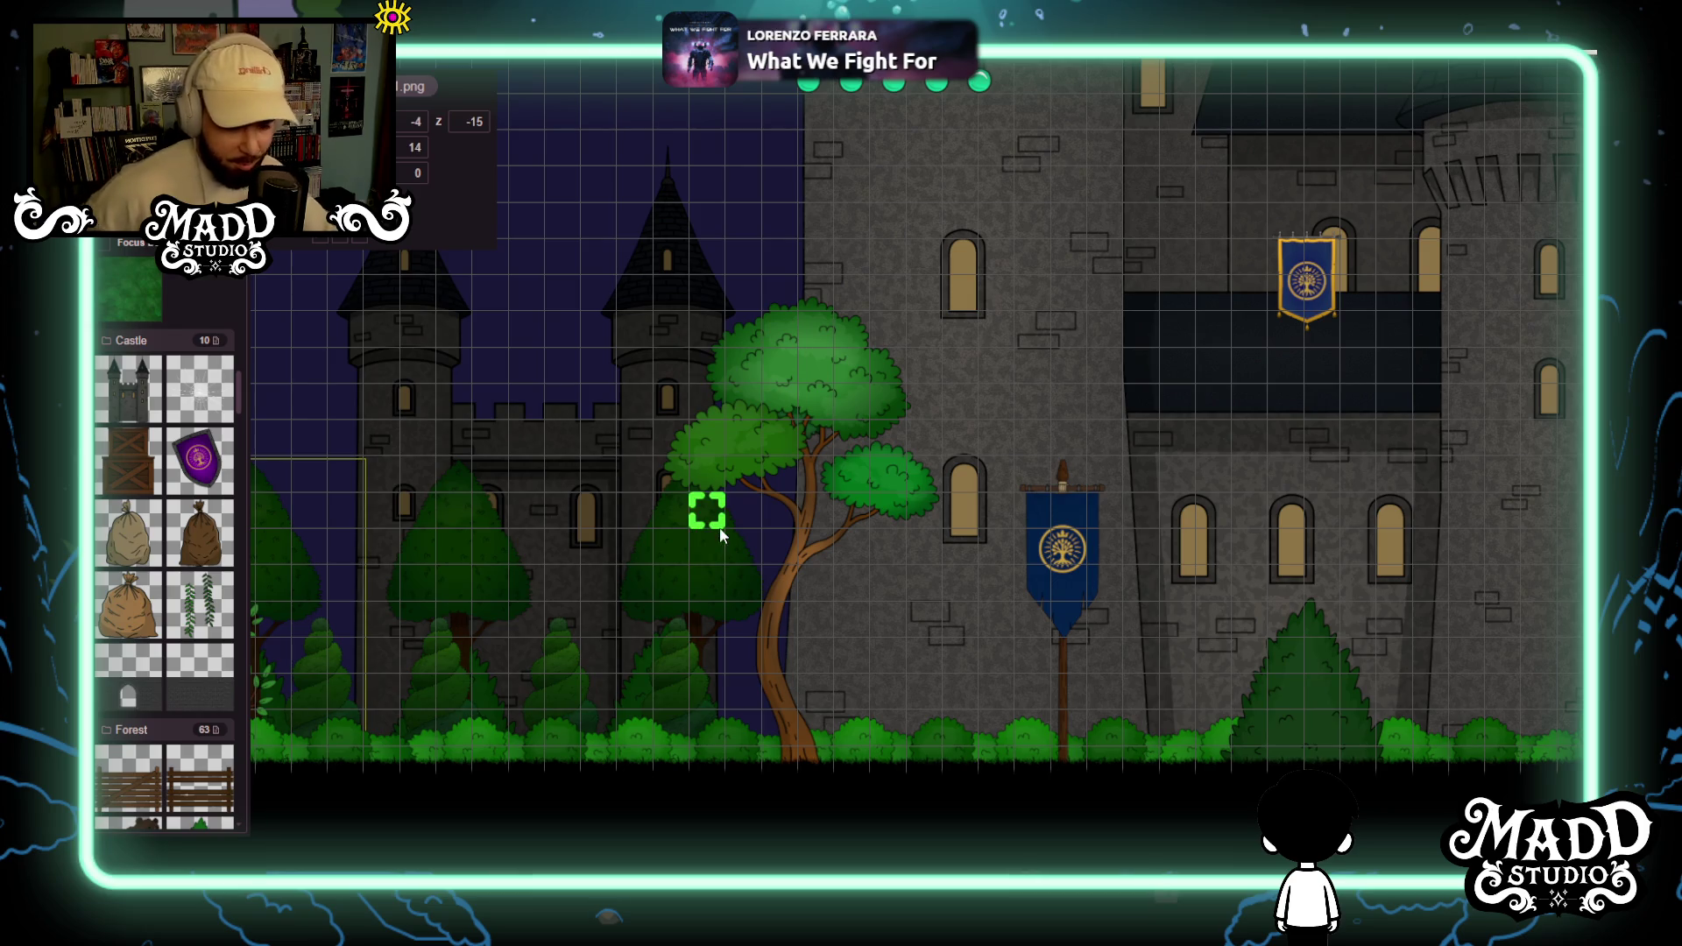
{"action": "scroll", "coordinate": [968, 616], "scroll_direction": "down", "scroll_amount": 4}
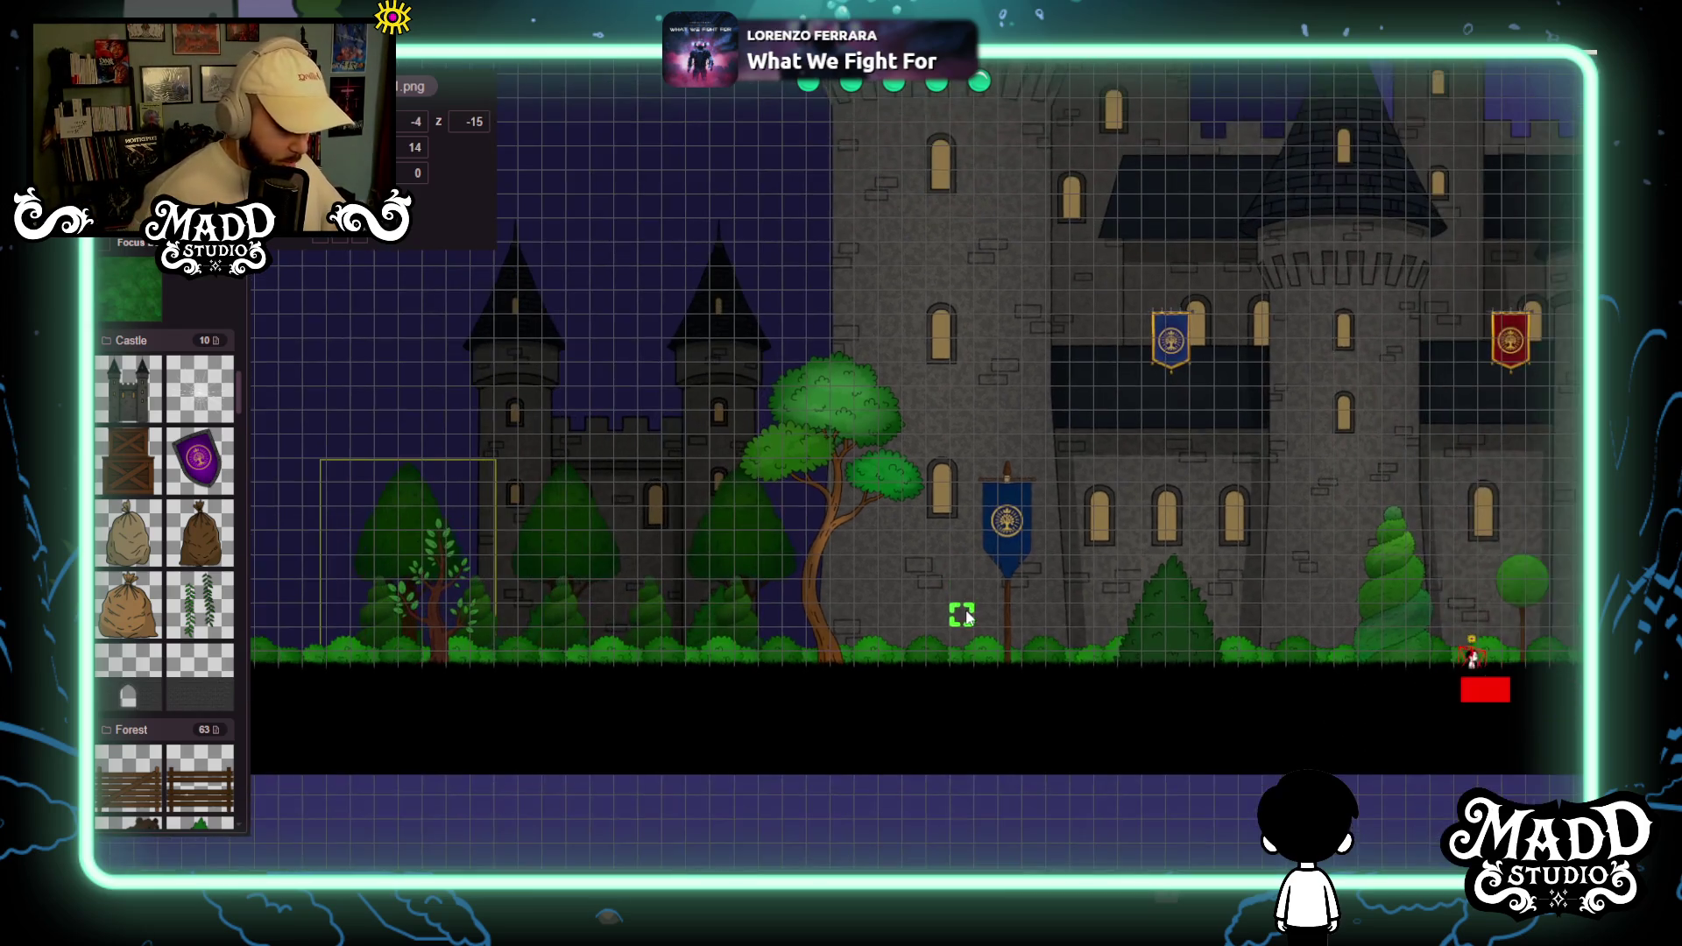
{"action": "left_click_drag", "start_coordinate": [1059, 589], "coordinate": [462, 644]}
{"action": "left_click_drag", "start_coordinate": [759, 631], "coordinate": [541, 685]}
{"action": "left_click_drag", "start_coordinate": [1030, 679], "coordinate": [981, 666]}
{"action": "mouse_move", "coordinate": [877, 671]}
{"action": "left_mouse_down"}
{"action": "mouse_move", "coordinate": [543, 633]}
{"action": "mouse_move", "coordinate": [767, 620]}
{"action": "left_mouse_up"}
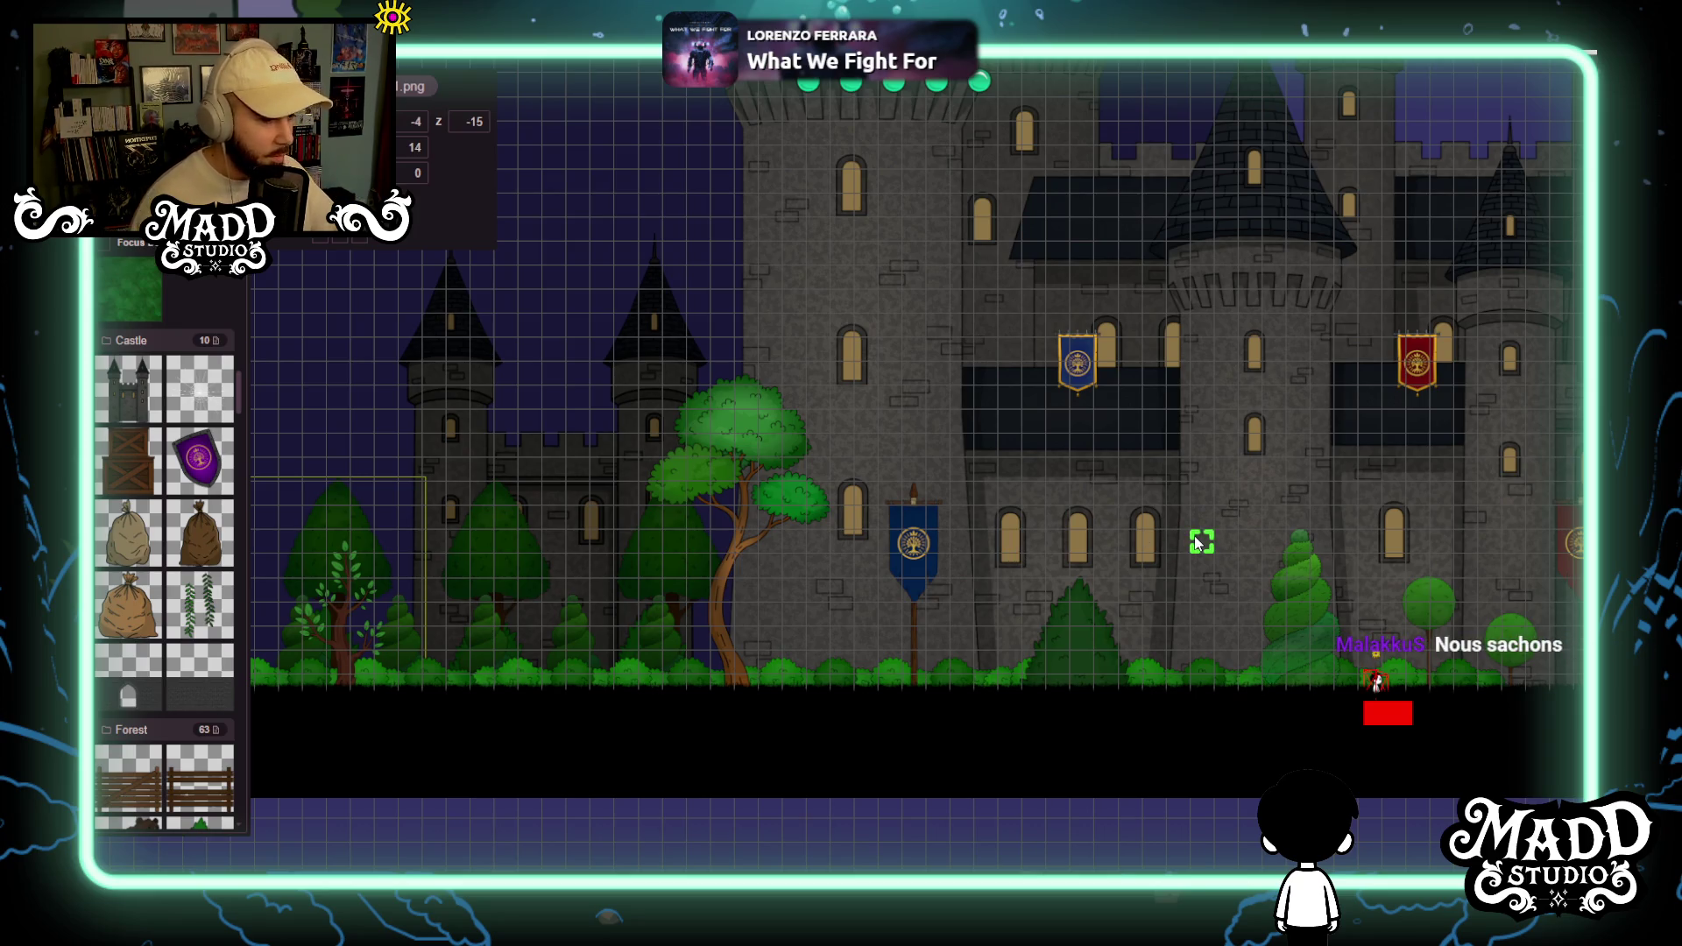
{"action": "mouse_move", "coordinate": [1242, 541]}
{"action": "left_mouse_down"}
{"action": "mouse_move", "coordinate": [991, 555]}
{"action": "mouse_move", "coordinate": [1370, 538]}
{"action": "left_mouse_up"}
Place a brown bunny in the level and move it up onto the grass.
{"action": "scroll", "coordinate": [156, 561], "scroll_direction": "down", "scroll_amount": 6}
{"action": "scroll", "coordinate": [156, 561], "scroll_direction": "down", "scroll_amount": 10}
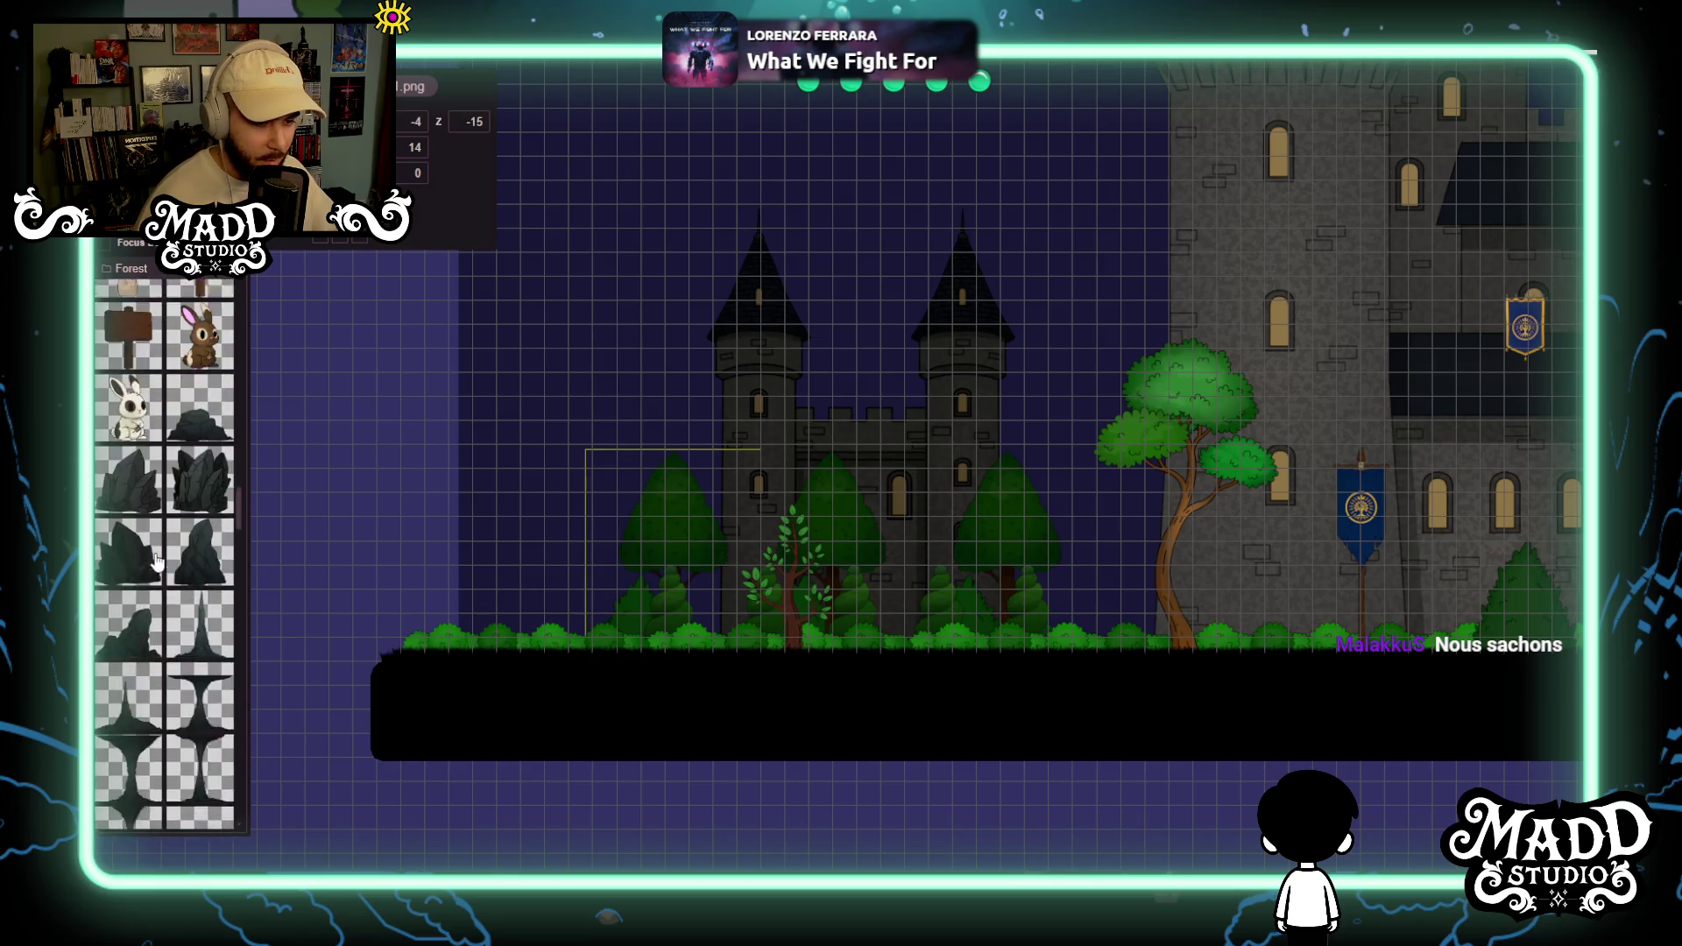
{"action": "scroll", "coordinate": [156, 561], "scroll_direction": "up", "scroll_amount": 5}
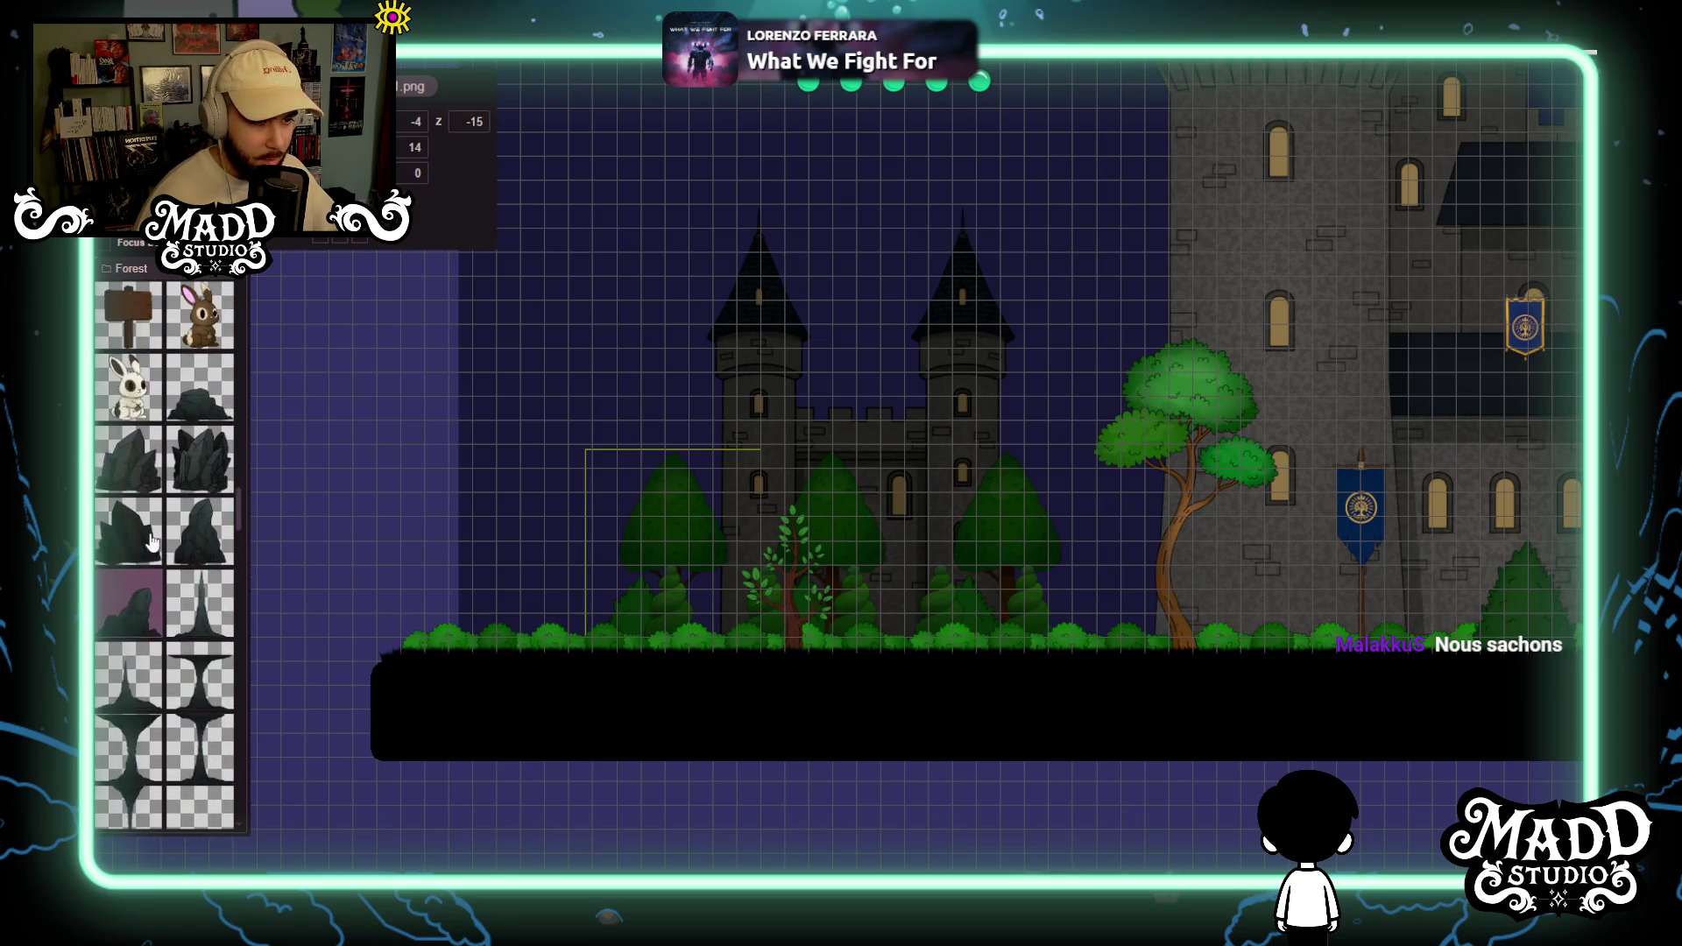
{"action": "left_click", "coordinate": [199, 574]}
{"action": "scroll", "coordinate": [538, 646], "scroll_direction": "down", "scroll_amount": 5}
{"action": "left_click", "coordinate": [605, 491]}
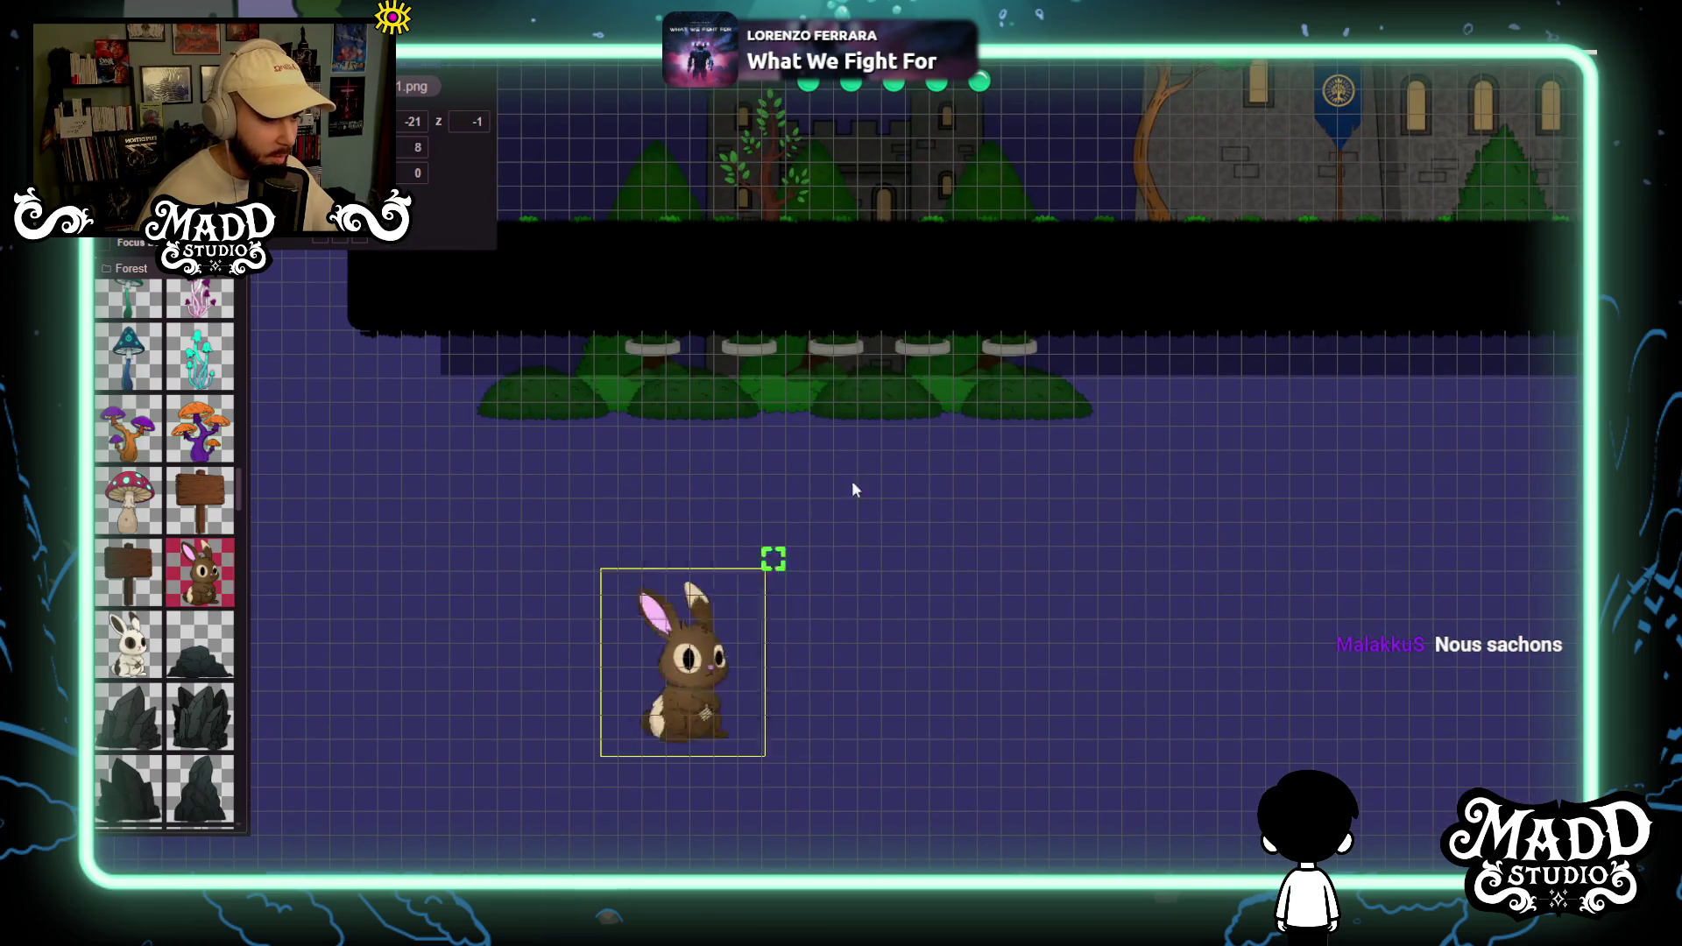
{"action": "scroll", "coordinate": [810, 798], "scroll_direction": "up", "scroll_amount": 2}
{"action": "left_click_drag", "start_coordinate": [811, 798], "coordinate": [624, 285]}
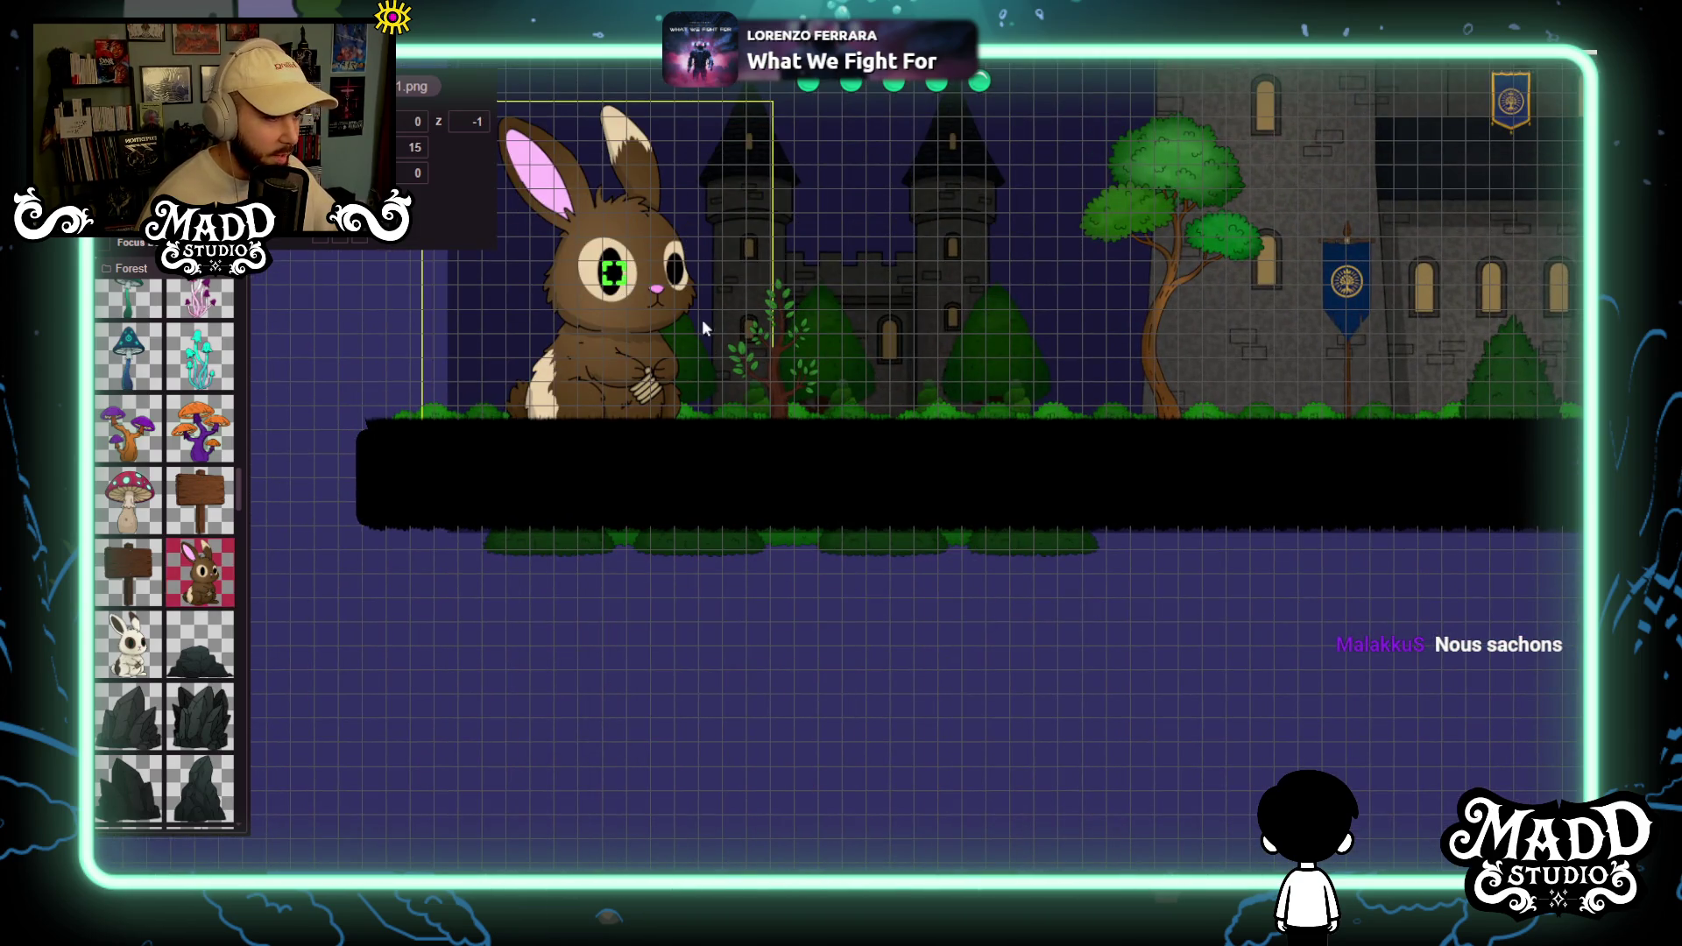
Delete the brown bunny, then scroll the asset palette toward the trees.
{"action": "scroll", "coordinate": [663, 315], "scroll_direction": "up", "scroll_amount": 5}
{"action": "scroll", "coordinate": [845, 699], "scroll_direction": "up", "scroll_amount": 2}
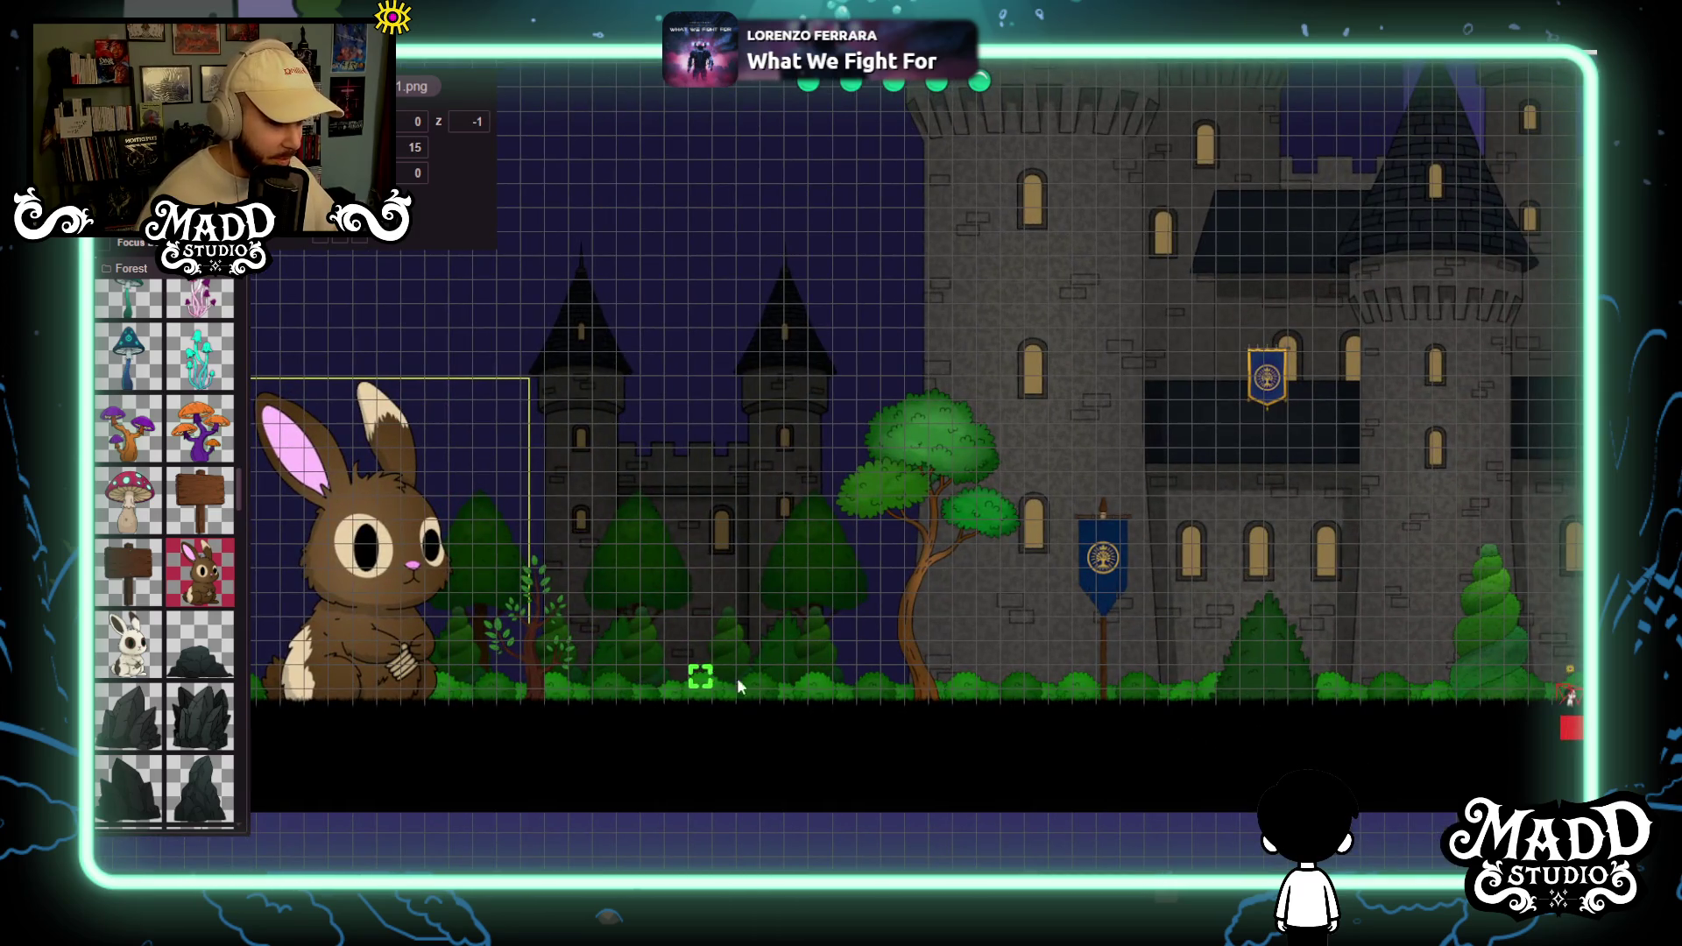
{"action": "scroll", "coordinate": [958, 740], "scroll_direction": "down", "scroll_amount": 2}
{"action": "scroll", "coordinate": [627, 721], "scroll_direction": "up", "scroll_amount": 2}
{"action": "scroll", "coordinate": [988, 680], "scroll_direction": "down", "scroll_amount": 2}
{"action": "scroll", "coordinate": [989, 680], "scroll_direction": "up", "scroll_amount": 3}
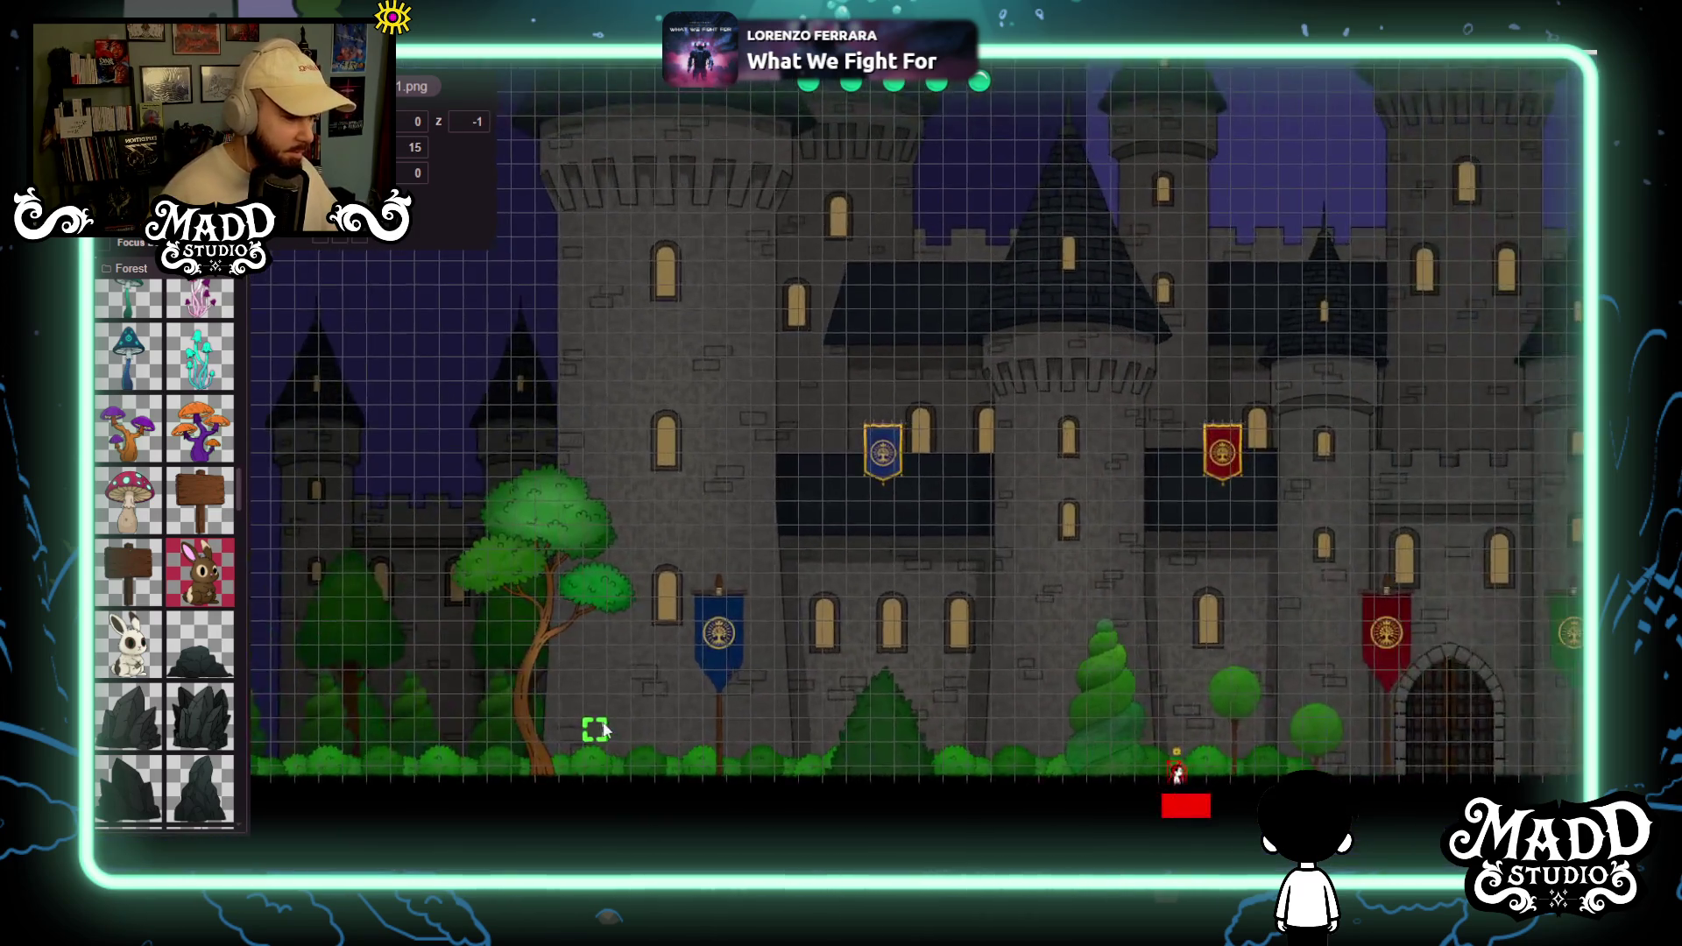
{"action": "scroll", "coordinate": [912, 660], "scroll_direction": "down", "scroll_amount": 3}
{"action": "scroll", "coordinate": [956, 646], "scroll_direction": "up", "scroll_amount": 3}
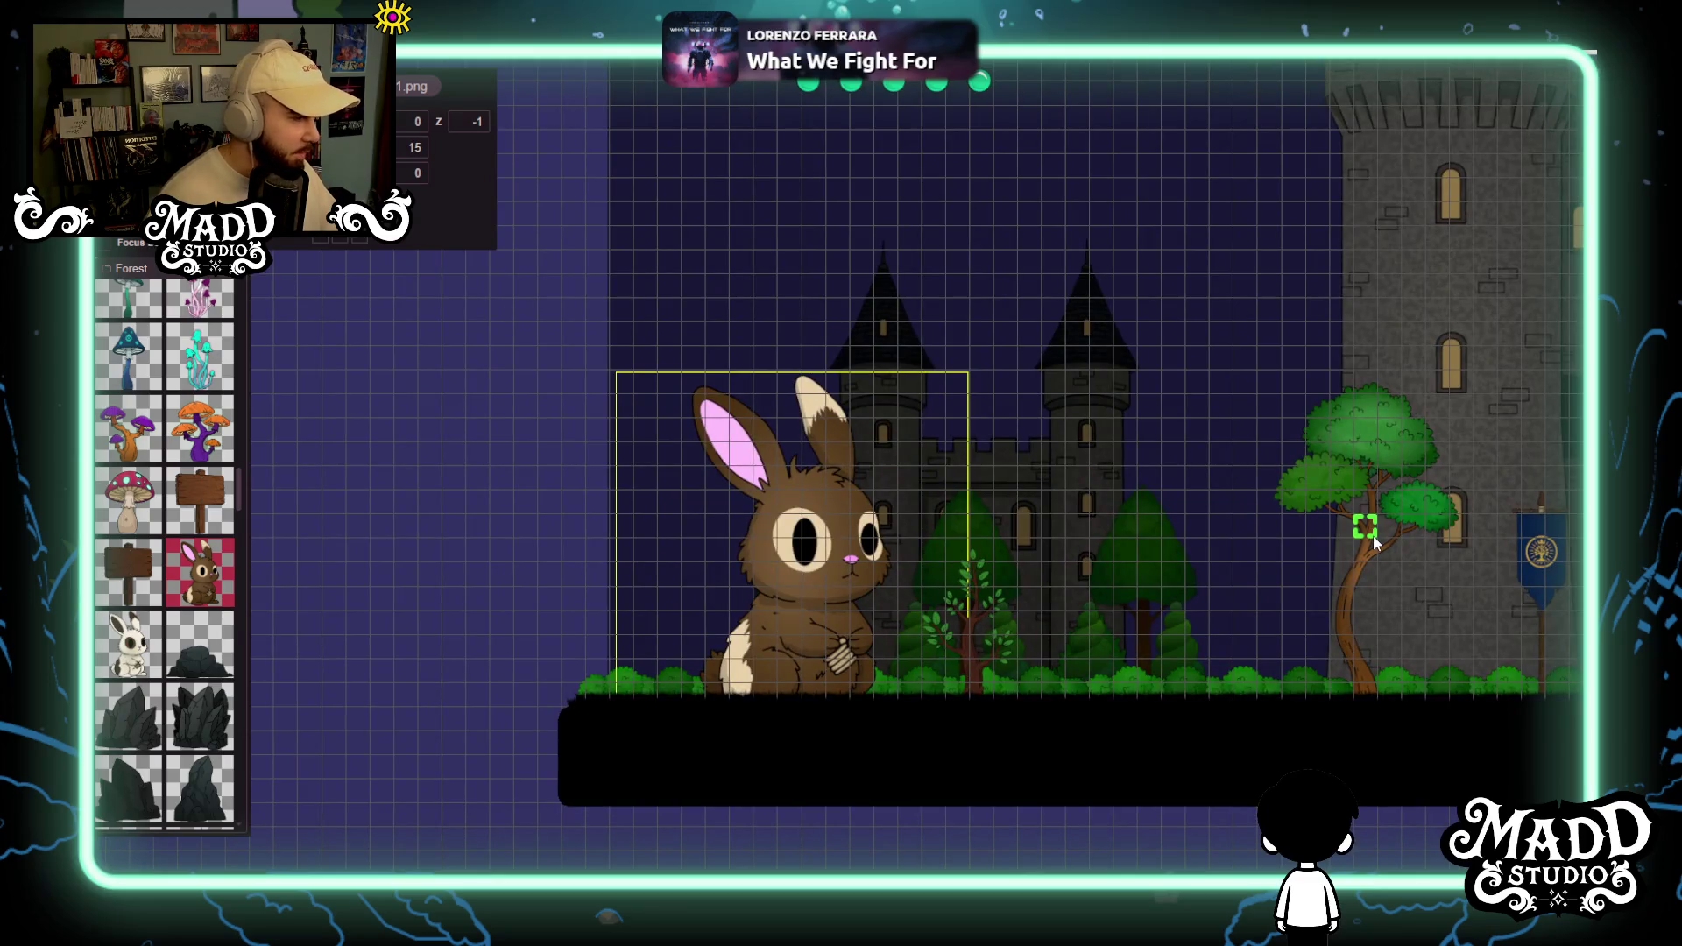
{"action": "scroll", "coordinate": [1374, 544], "scroll_direction": "down", "scroll_amount": 3}
{"action": "scroll", "coordinate": [825, 585], "scroll_direction": "up", "scroll_amount": 2}
{"action": "scroll", "coordinate": [848, 632], "scroll_direction": "up", "scroll_amount": 1}
{"action": "scroll", "coordinate": [848, 633], "scroll_direction": "down", "scroll_amount": 1}
{"action": "scroll", "coordinate": [625, 751], "scroll_direction": "up", "scroll_amount": 1}
{"action": "key", "text": "Delete"}
{"action": "scroll", "coordinate": [226, 519], "scroll_direction": "down", "scroll_amount": 10}
{"action": "scroll", "coordinate": [178, 561], "scroll_direction": "up", "scroll_amount": 3}
{"action": "left_click", "coordinate": [131, 686]}
{"action": "scroll", "coordinate": [644, 701], "scroll_direction": "down", "scroll_amount": 3}
{"action": "left_click", "coordinate": [644, 565]}
{"action": "mouse_move", "coordinate": [714, 566]}
{"action": "left_mouse_down"}
{"action": "mouse_move", "coordinate": [741, 514]}
{"action": "mouse_move", "coordinate": [788, 541]}
{"action": "mouse_move", "coordinate": [788, 563]}
{"action": "mouse_move", "coordinate": [923, 722]}
{"action": "left_mouse_up"}
{"action": "mouse_move", "coordinate": [751, 729]}
{"action": "left_mouse_down"}
{"action": "mouse_move", "coordinate": [648, 435]}
{"action": "mouse_move", "coordinate": [628, 435]}
{"action": "left_mouse_up"}
{"action": "scroll", "coordinate": [778, 467], "scroll_direction": "up", "scroll_amount": 2}
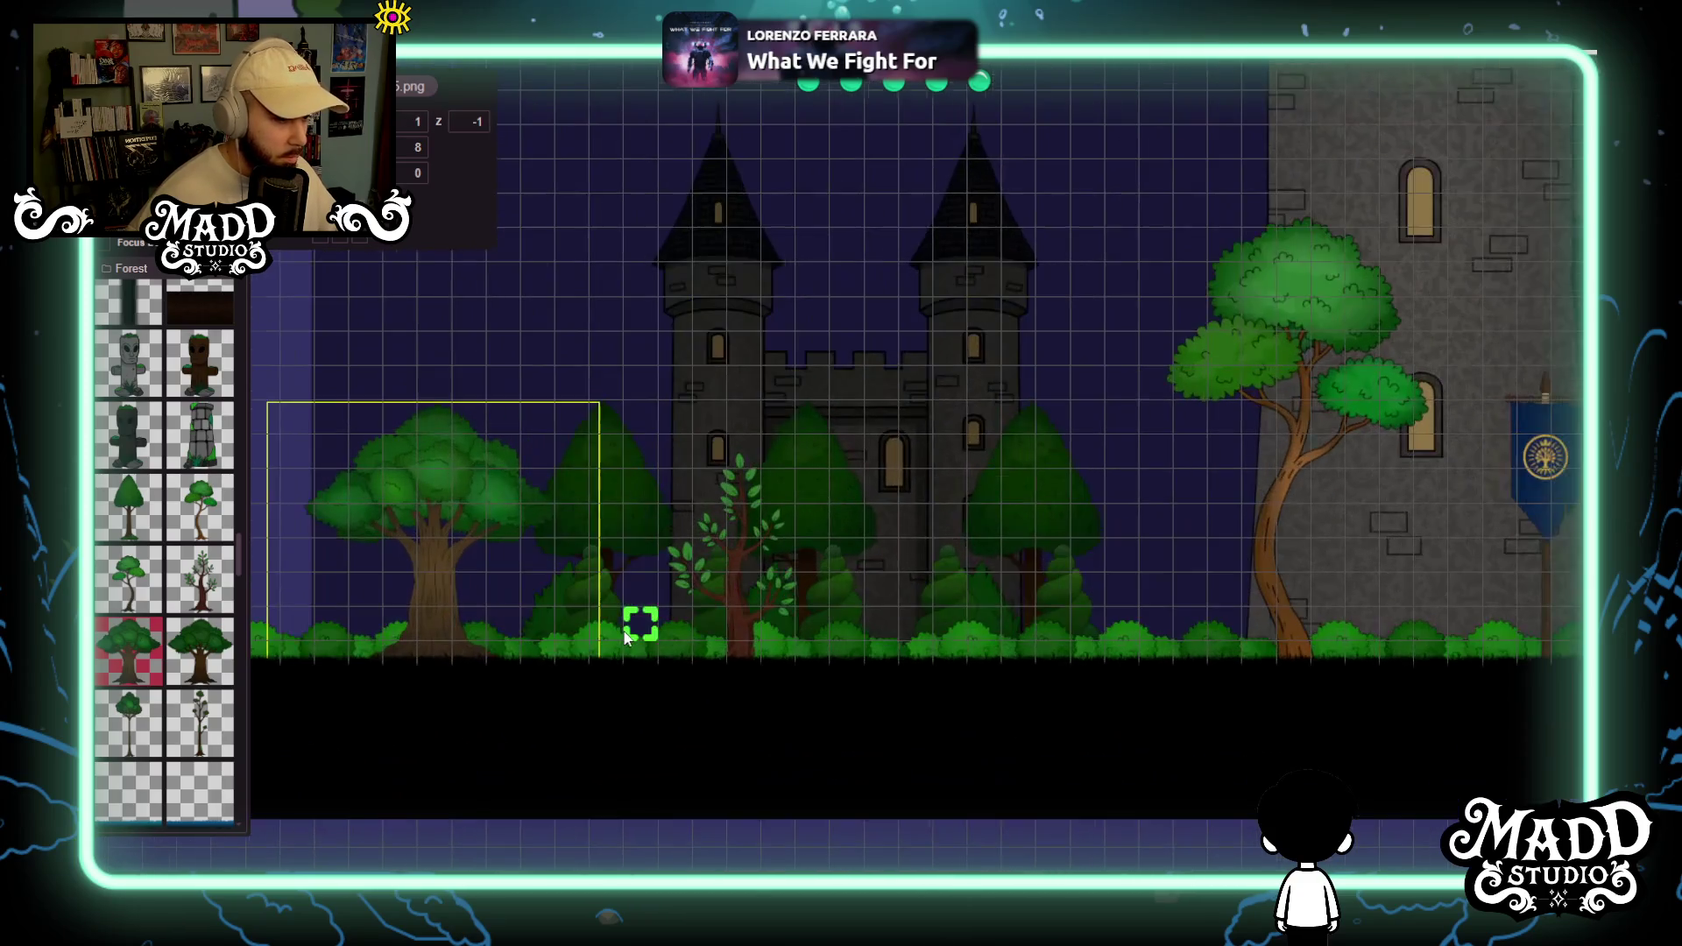
{"action": "scroll", "coordinate": [565, 650], "scroll_direction": "up", "scroll_amount": 3}
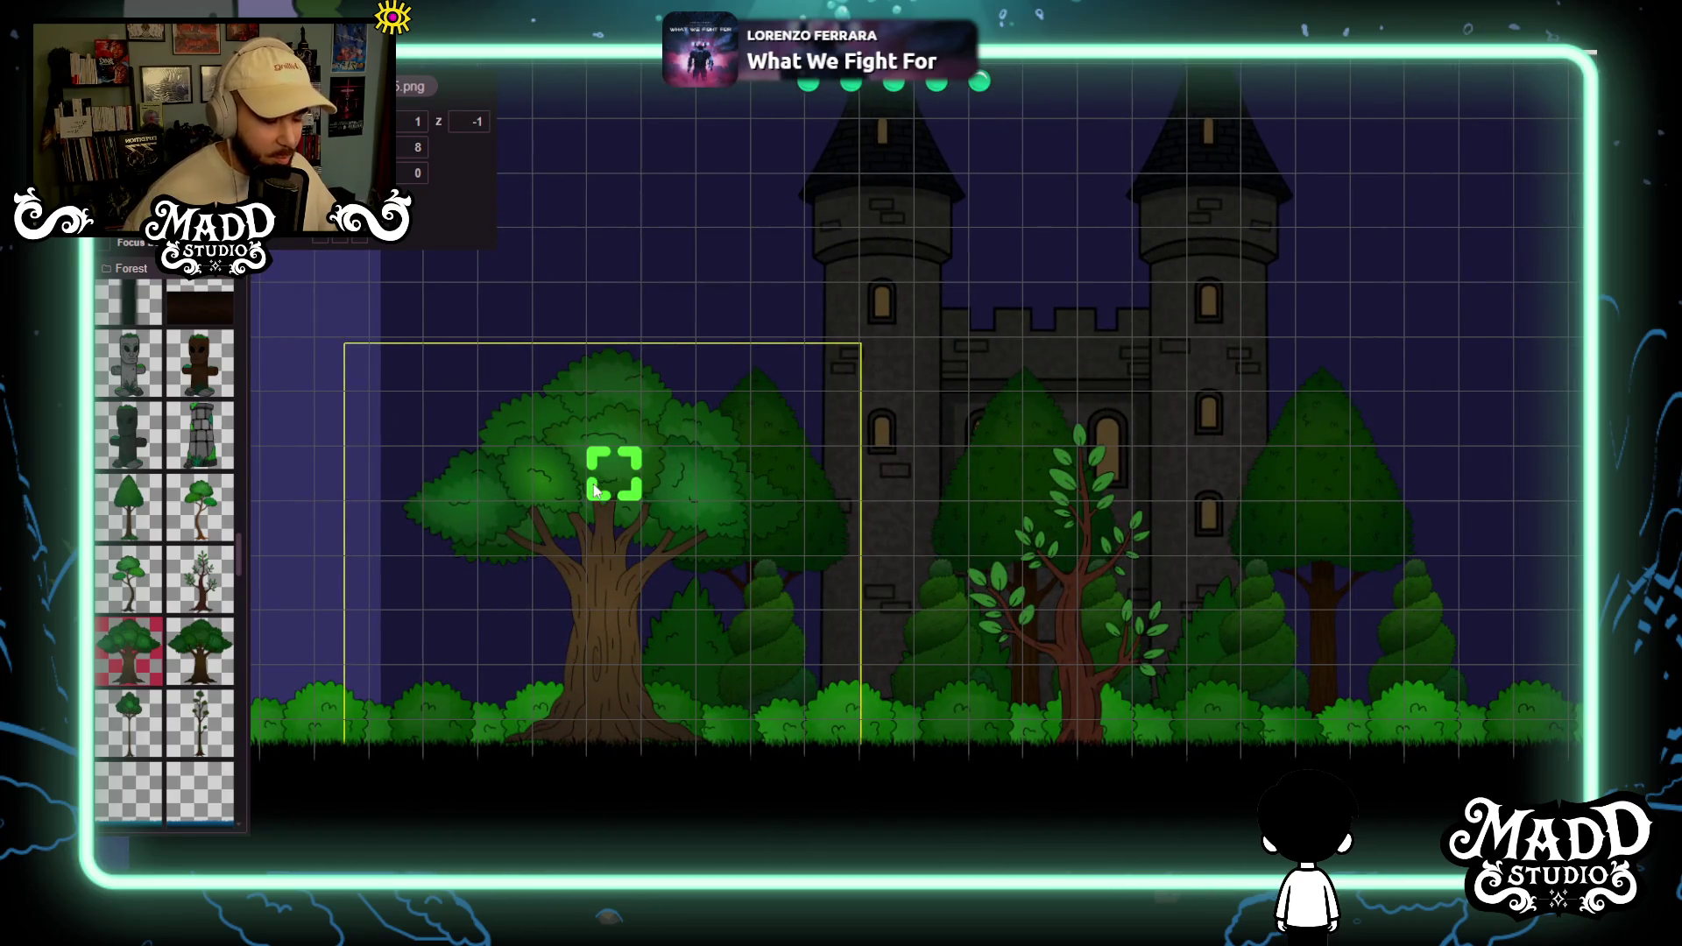
{"action": "scroll", "coordinate": [605, 648], "scroll_direction": "down", "scroll_amount": 3}
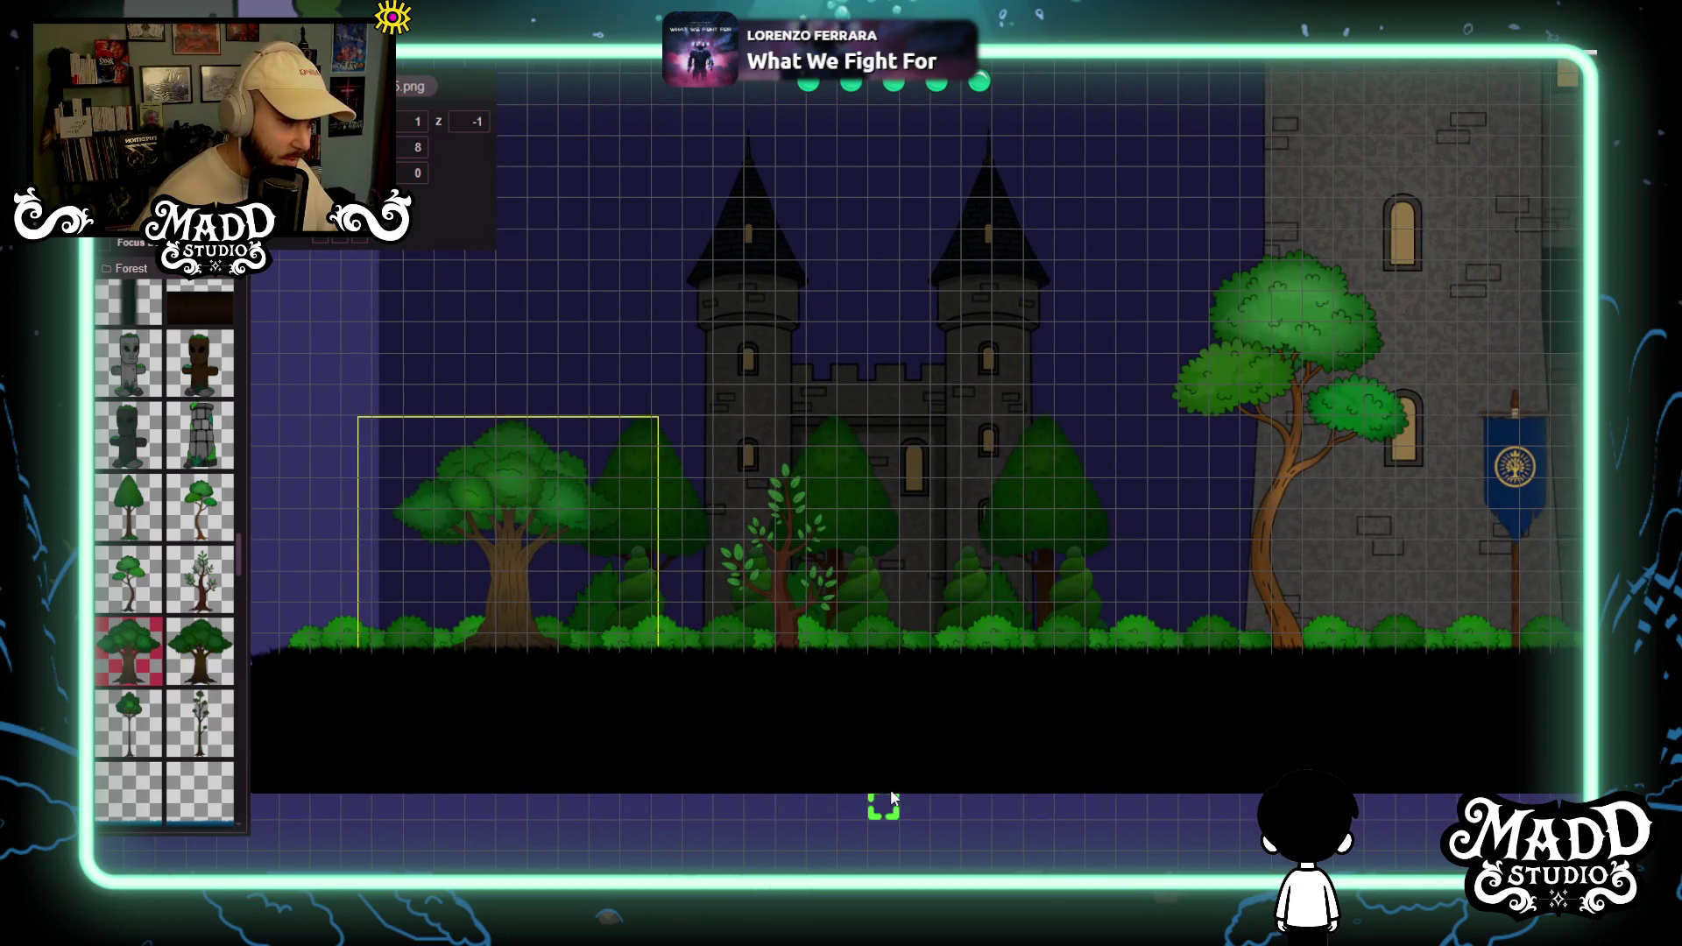
{"action": "mouse_move", "coordinate": [511, 518]}
{"action": "left_mouse_down"}
{"action": "mouse_move", "coordinate": [508, 424]}
{"action": "mouse_move", "coordinate": [471, 466]}
{"action": "mouse_move", "coordinate": [538, 424]}
{"action": "mouse_move", "coordinate": [496, 443]}
{"action": "left_mouse_up"}
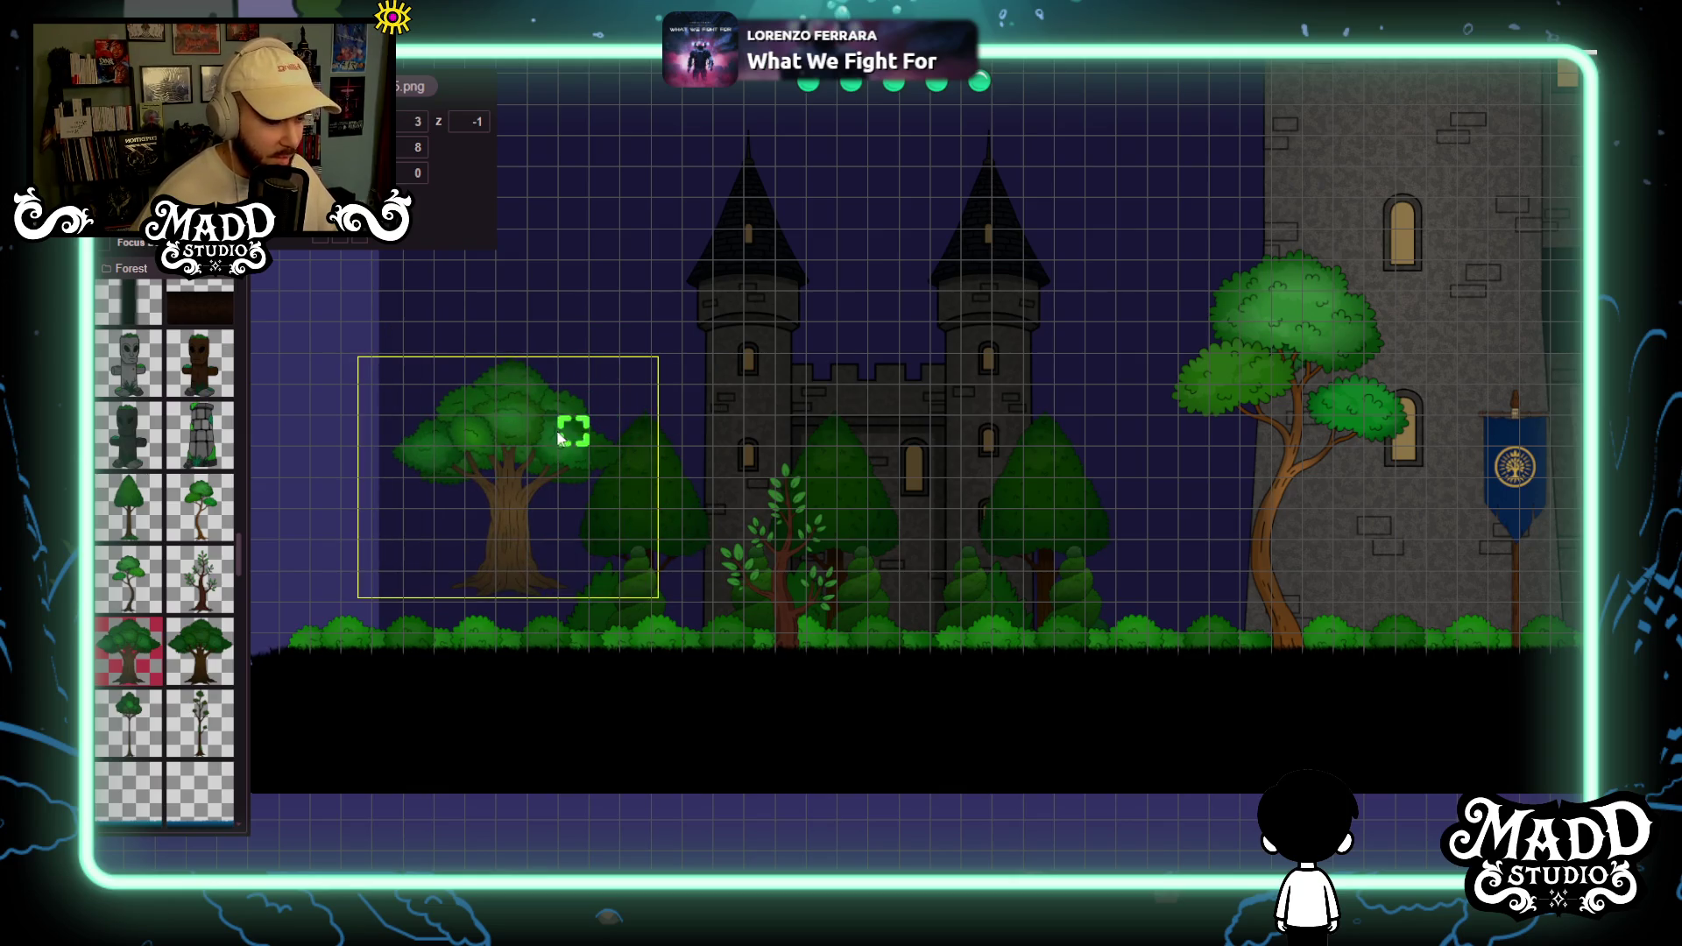
{"action": "mouse_move", "coordinate": [530, 449]}
{"action": "left_mouse_down"}
{"action": "mouse_move", "coordinate": [528, 506]}
{"action": "mouse_move", "coordinate": [502, 506]}
{"action": "left_mouse_up"}
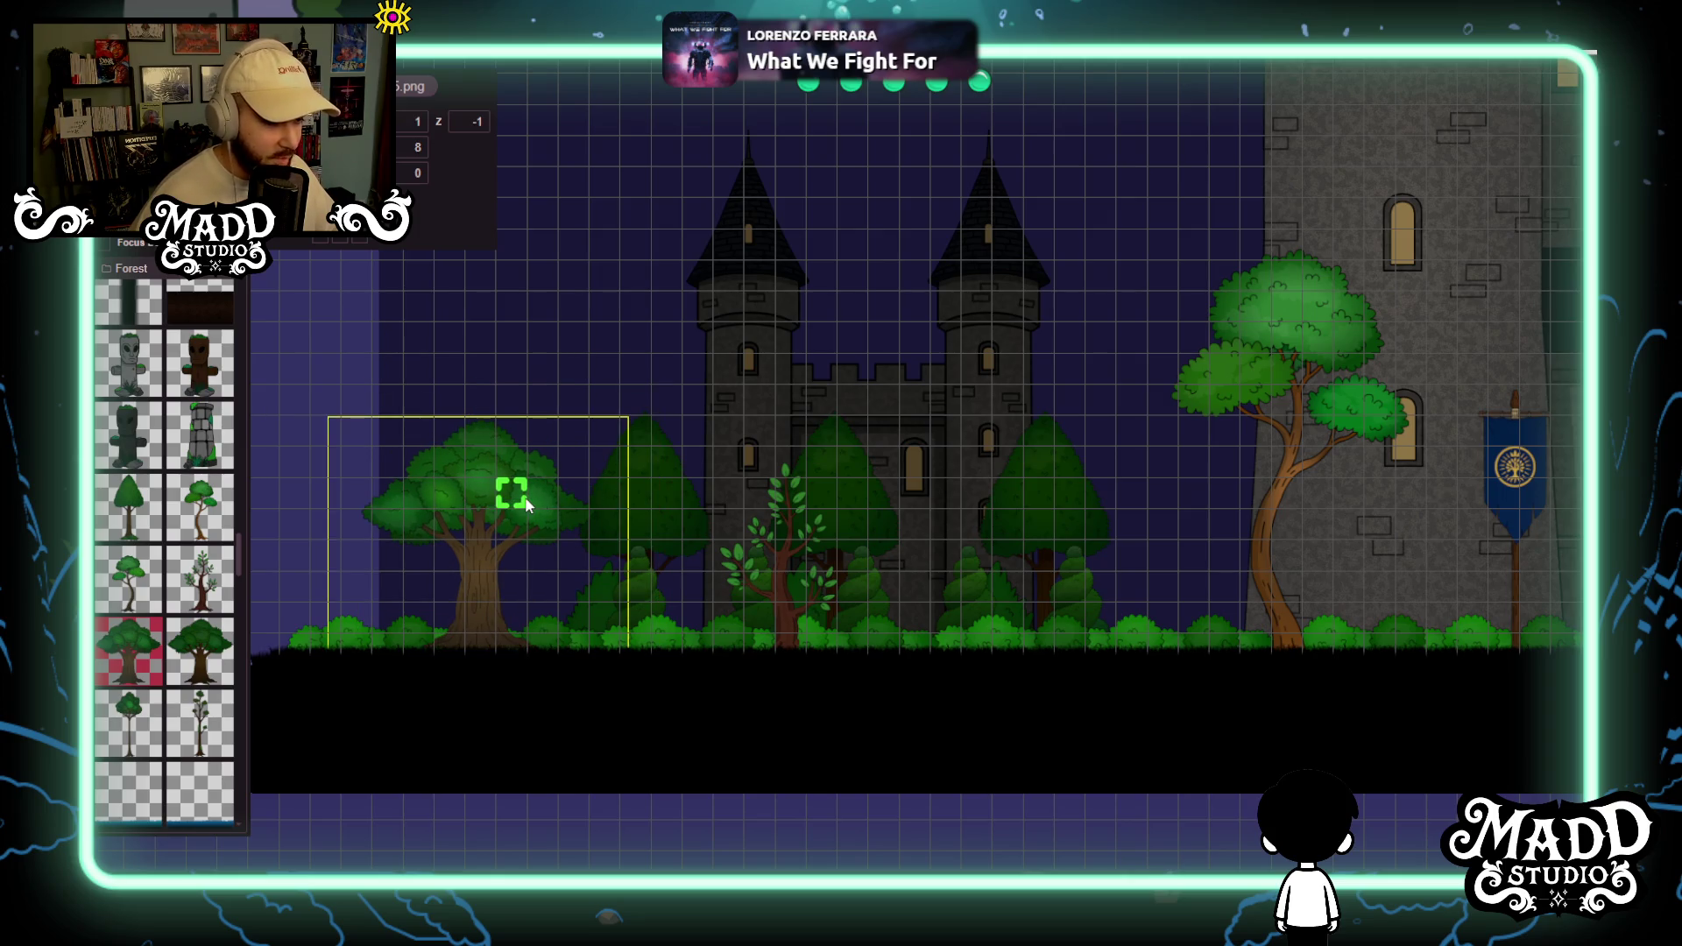
{"action": "scroll", "coordinate": [841, 561], "scroll_direction": "up", "scroll_amount": 3}
{"action": "mouse_move", "coordinate": [863, 725]}
{"action": "left_mouse_down"}
{"action": "mouse_move", "coordinate": [811, 659]}
{"action": "mouse_move", "coordinate": [519, 592]}
{"action": "mouse_move", "coordinate": [1047, 585]}
{"action": "left_mouse_up"}
{"action": "key", "text": "Delete"}
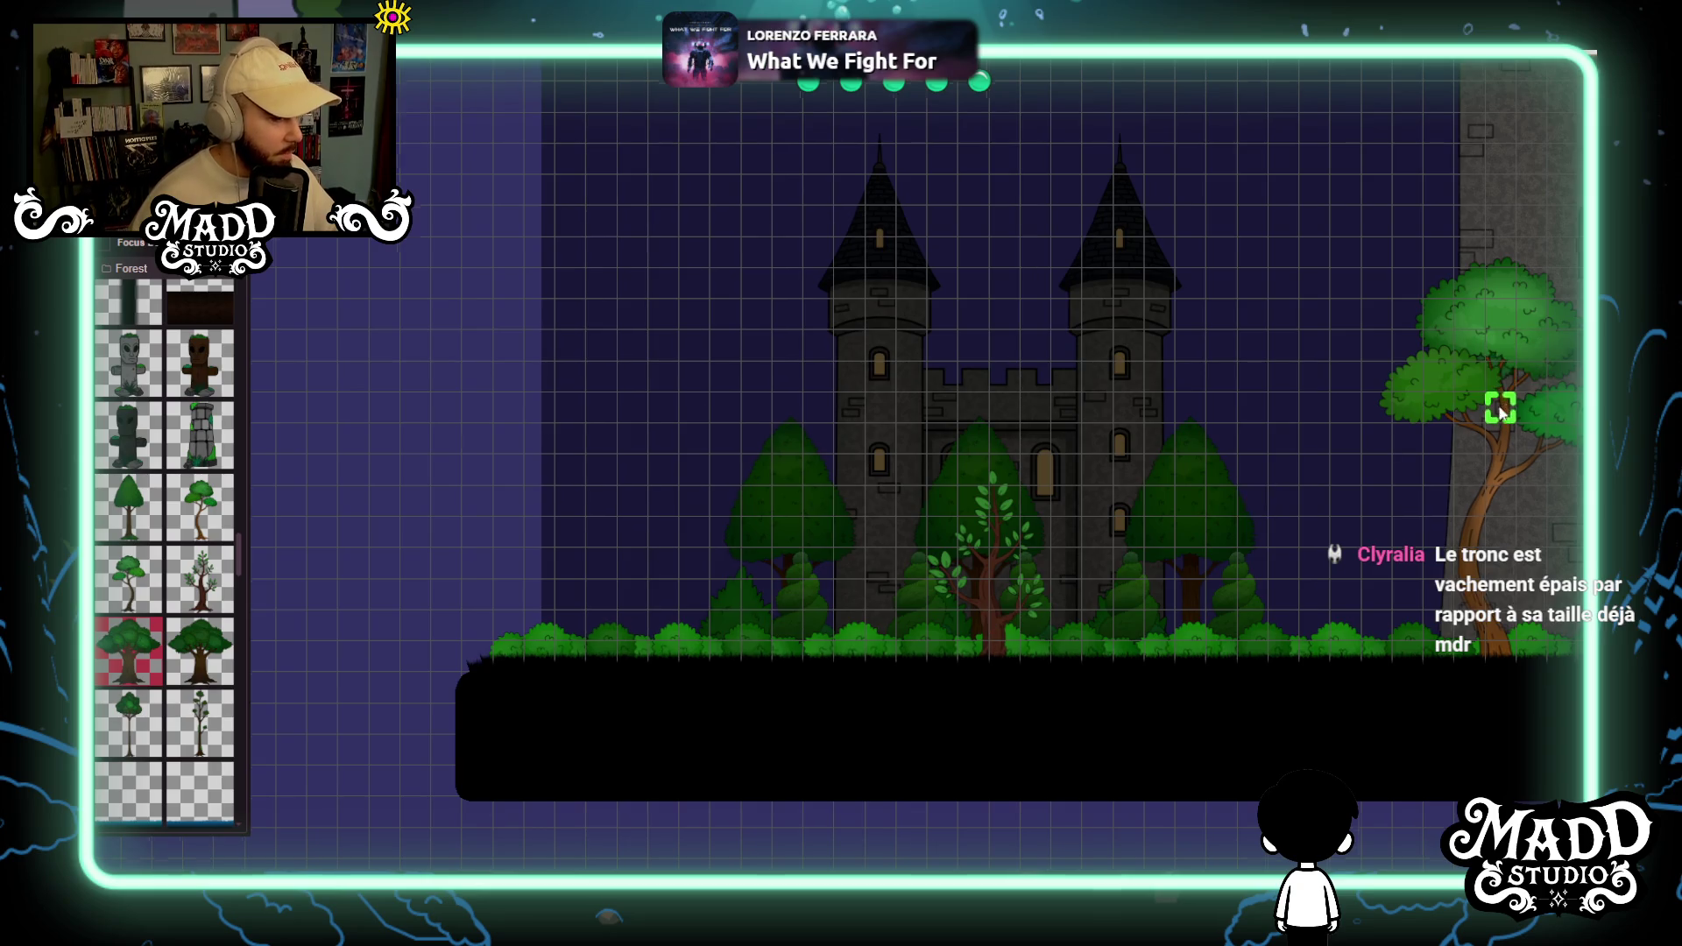
{"action": "left_click_drag", "start_coordinate": [1501, 408], "coordinate": [1370, 456]}
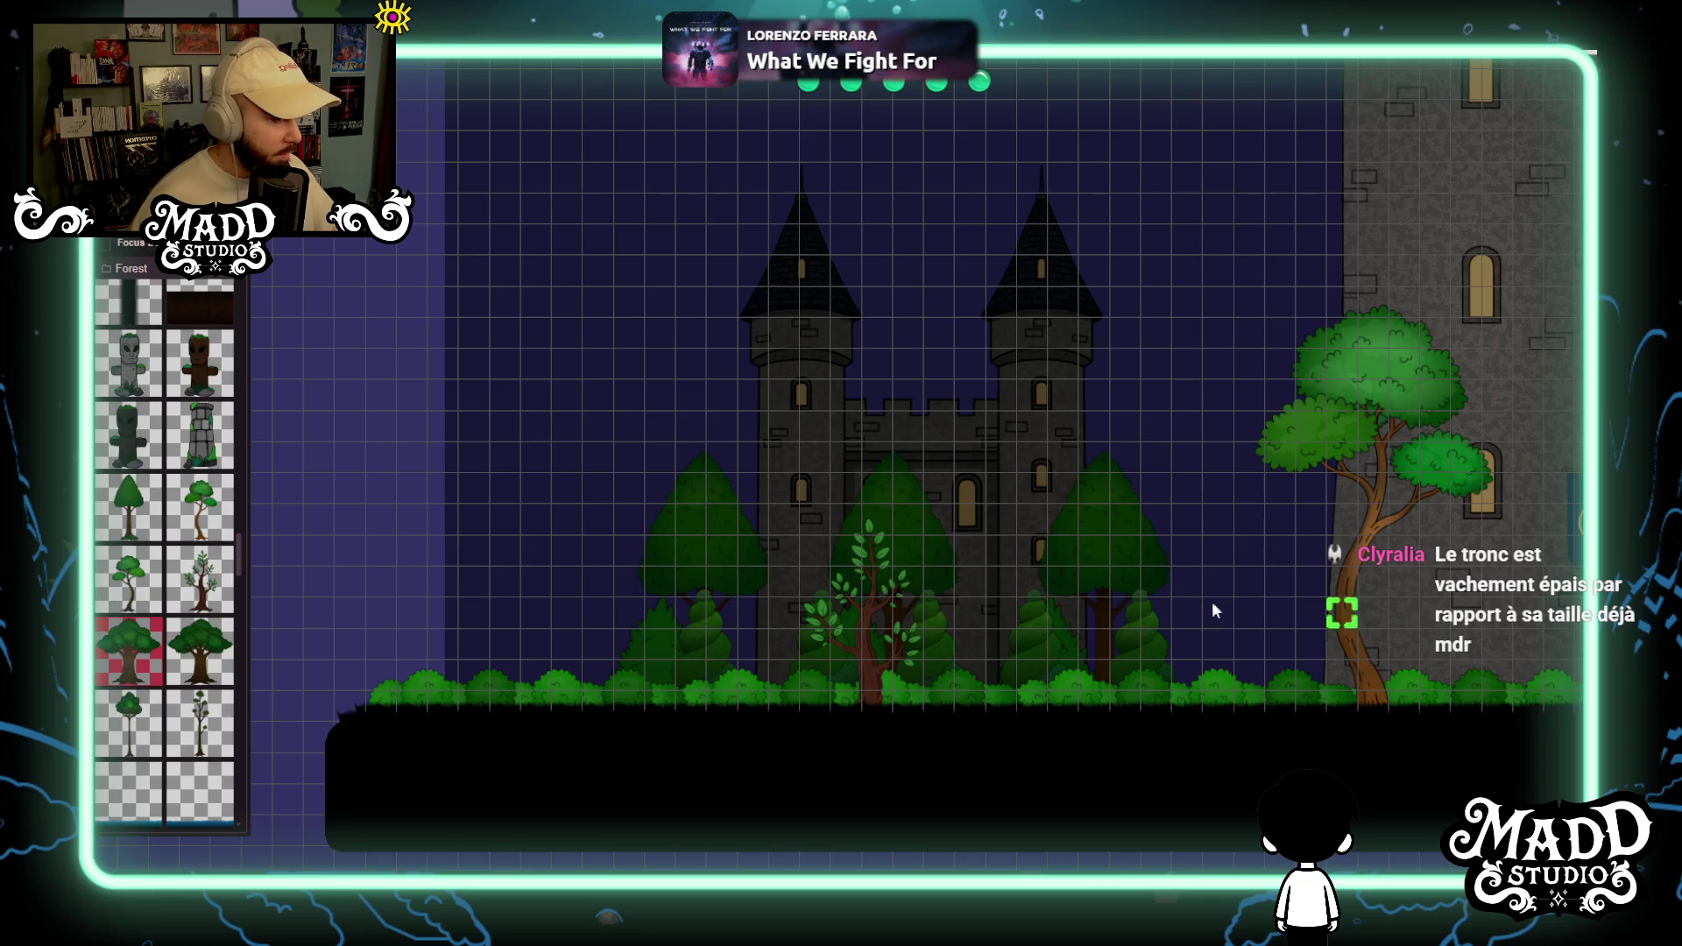
{"action": "left_click", "coordinate": [146, 604]}
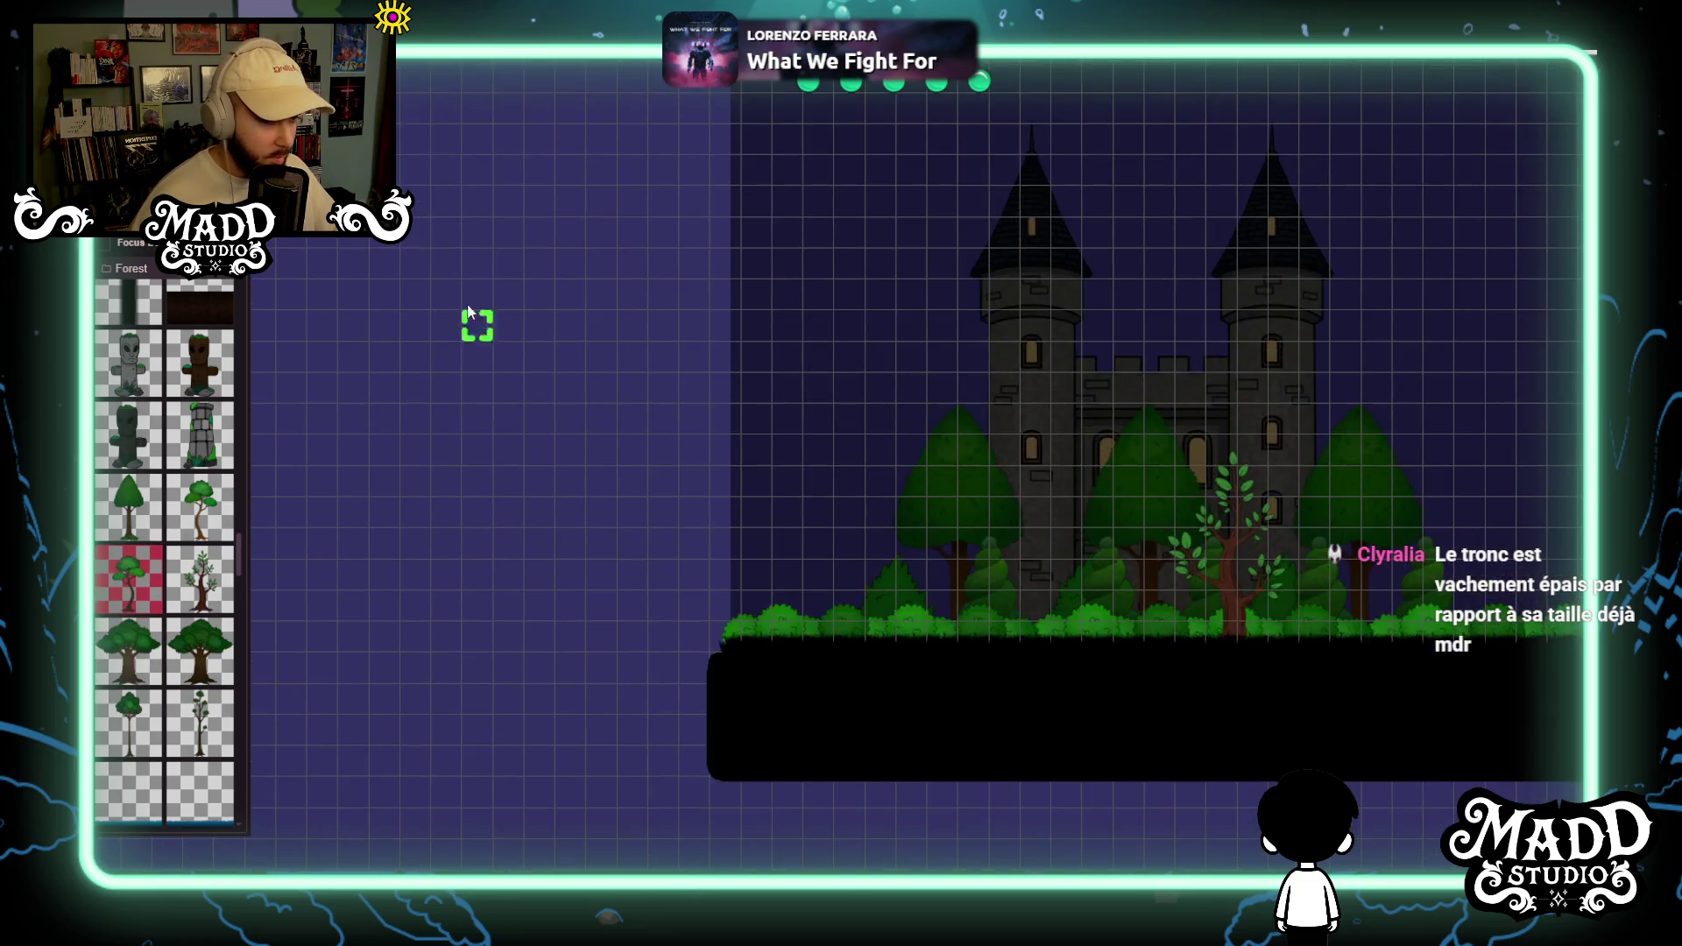
Place a slender tree, stretch it large, and move it onto the grass left of the castle.
{"action": "left_click_drag", "start_coordinate": [476, 324], "coordinate": [710, 640]}
{"action": "mouse_move", "coordinate": [608, 576]}
{"action": "left_mouse_down"}
{"action": "mouse_move", "coordinate": [1014, 542]}
{"action": "mouse_move", "coordinate": [949, 576]}
{"action": "mouse_move", "coordinate": [950, 603]}
{"action": "left_mouse_up"}
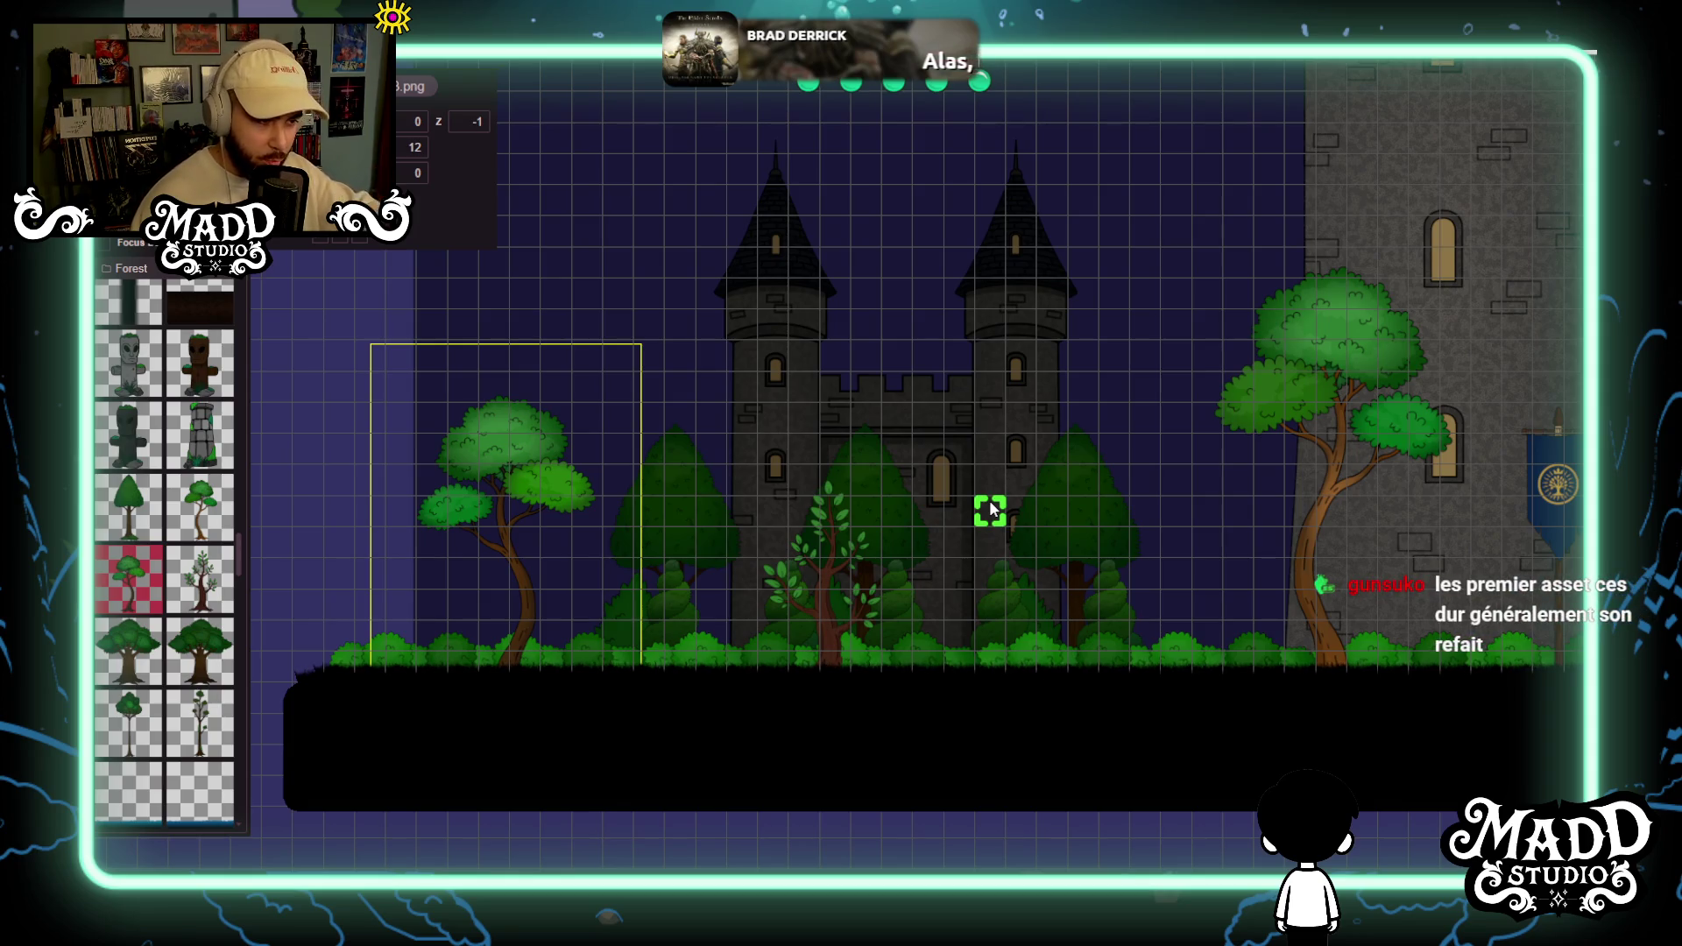
{"action": "scroll", "coordinate": [650, 497], "scroll_direction": "up", "scroll_amount": 2}
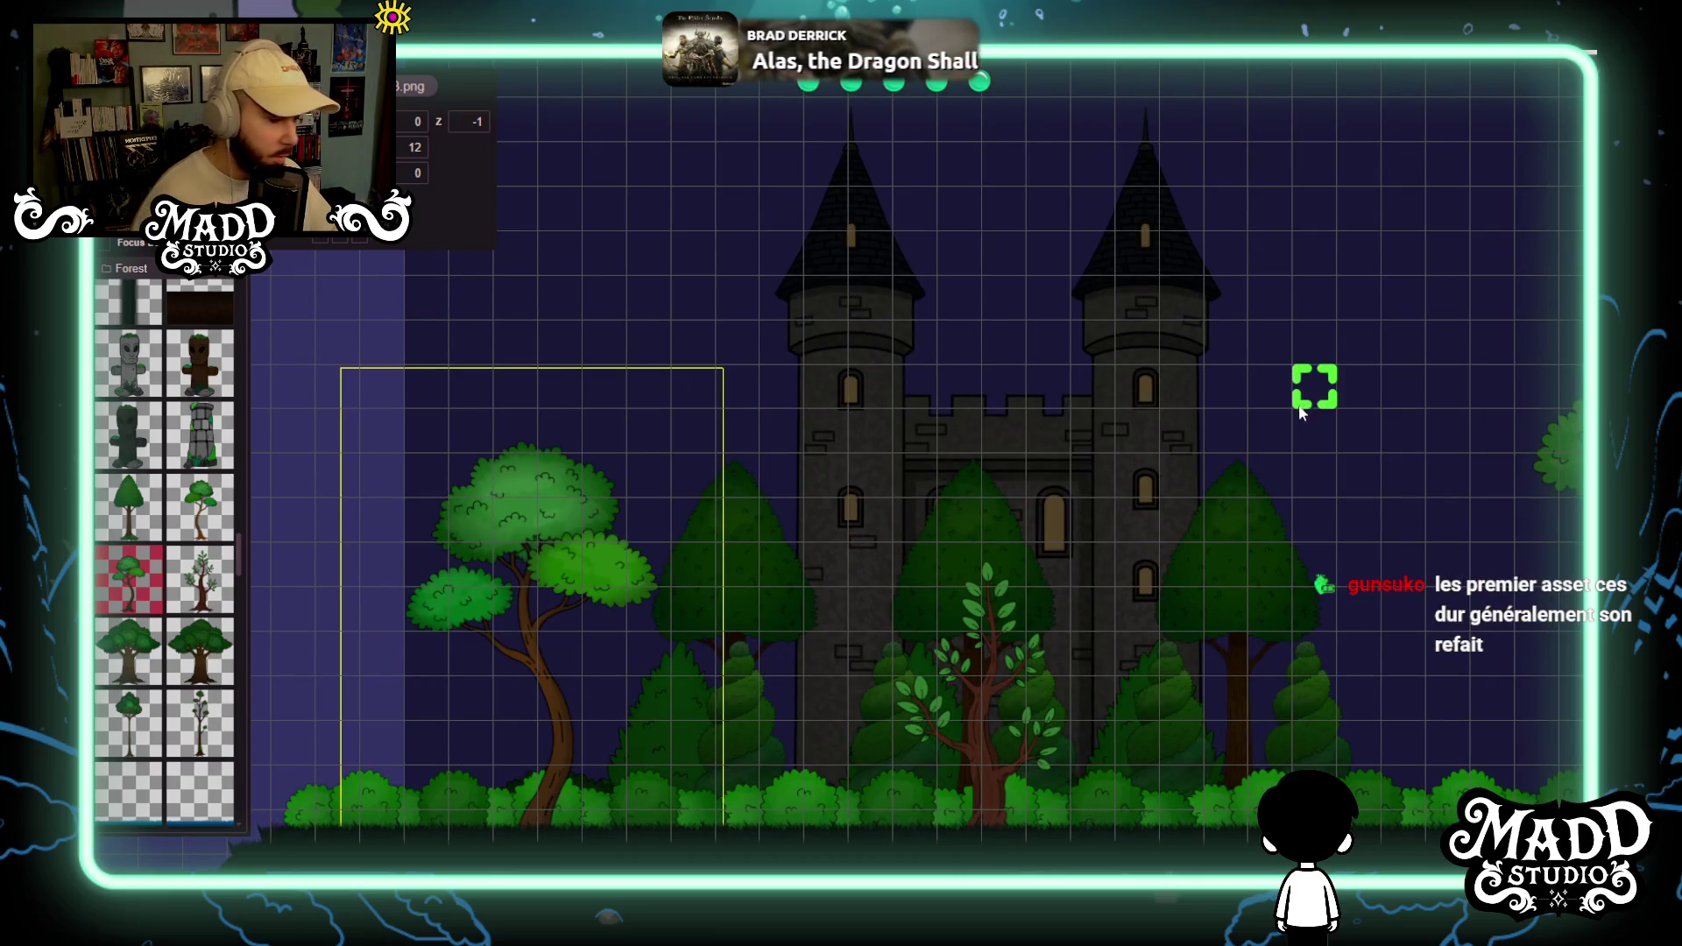
{"action": "scroll", "coordinate": [1025, 495], "scroll_direction": "down", "scroll_amount": 4}
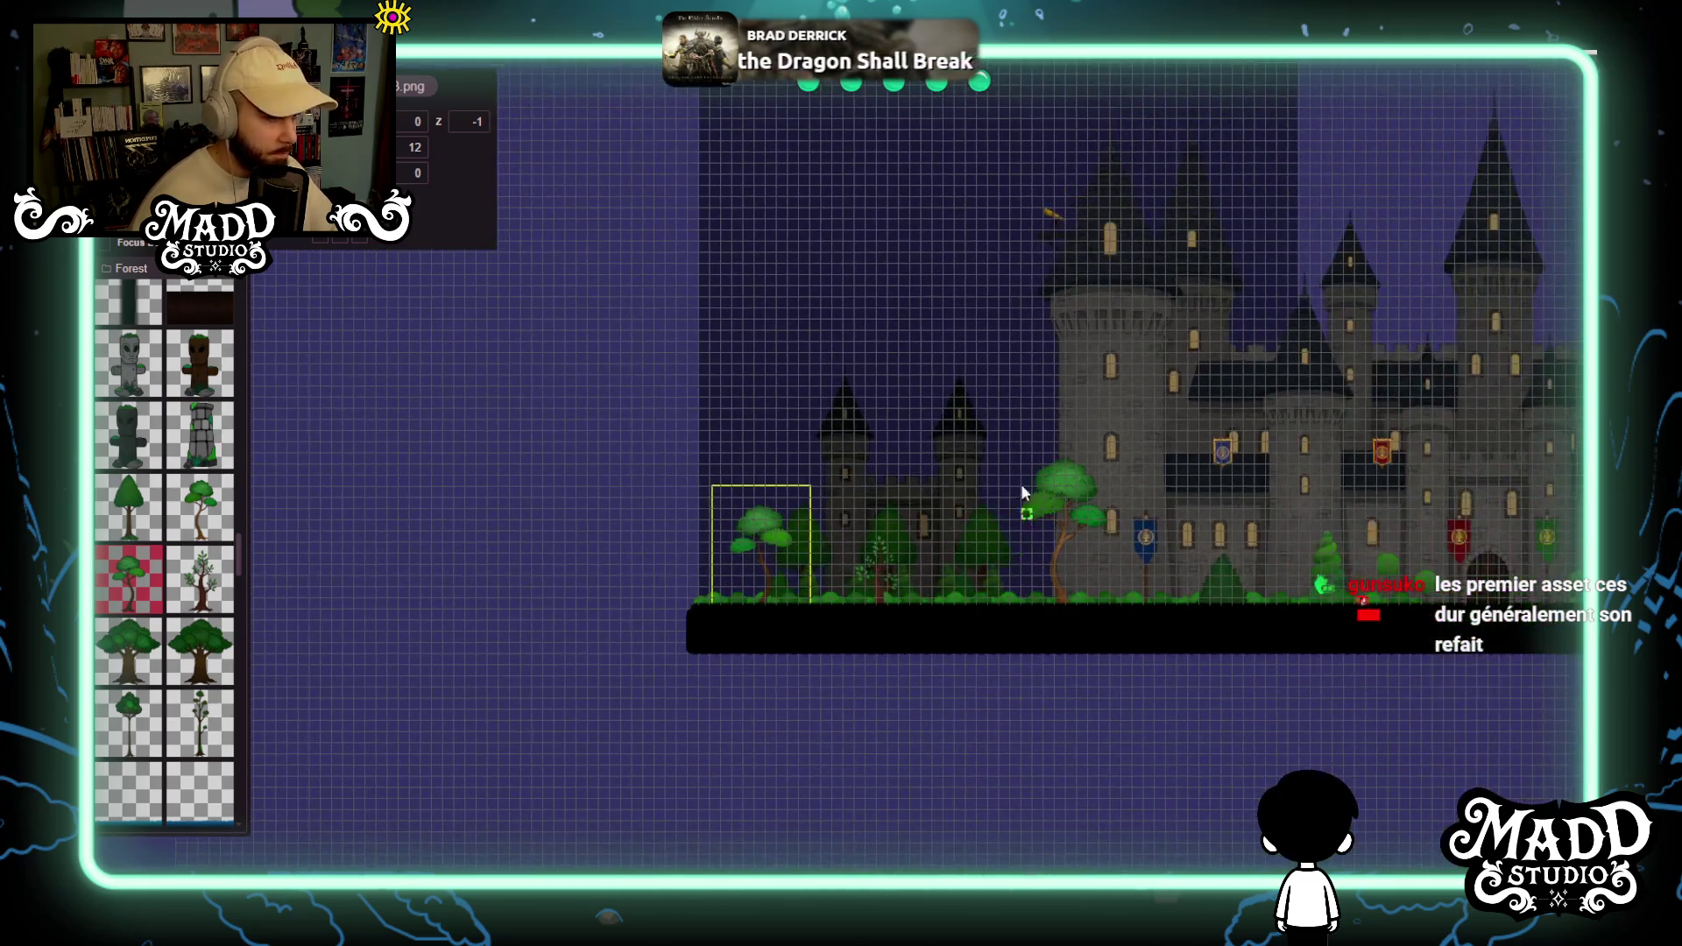
{"action": "left_click_drag", "start_coordinate": [1022, 490], "coordinate": [820, 552]}
{"action": "scroll", "coordinate": [661, 375], "scroll_direction": "up", "scroll_amount": 5}
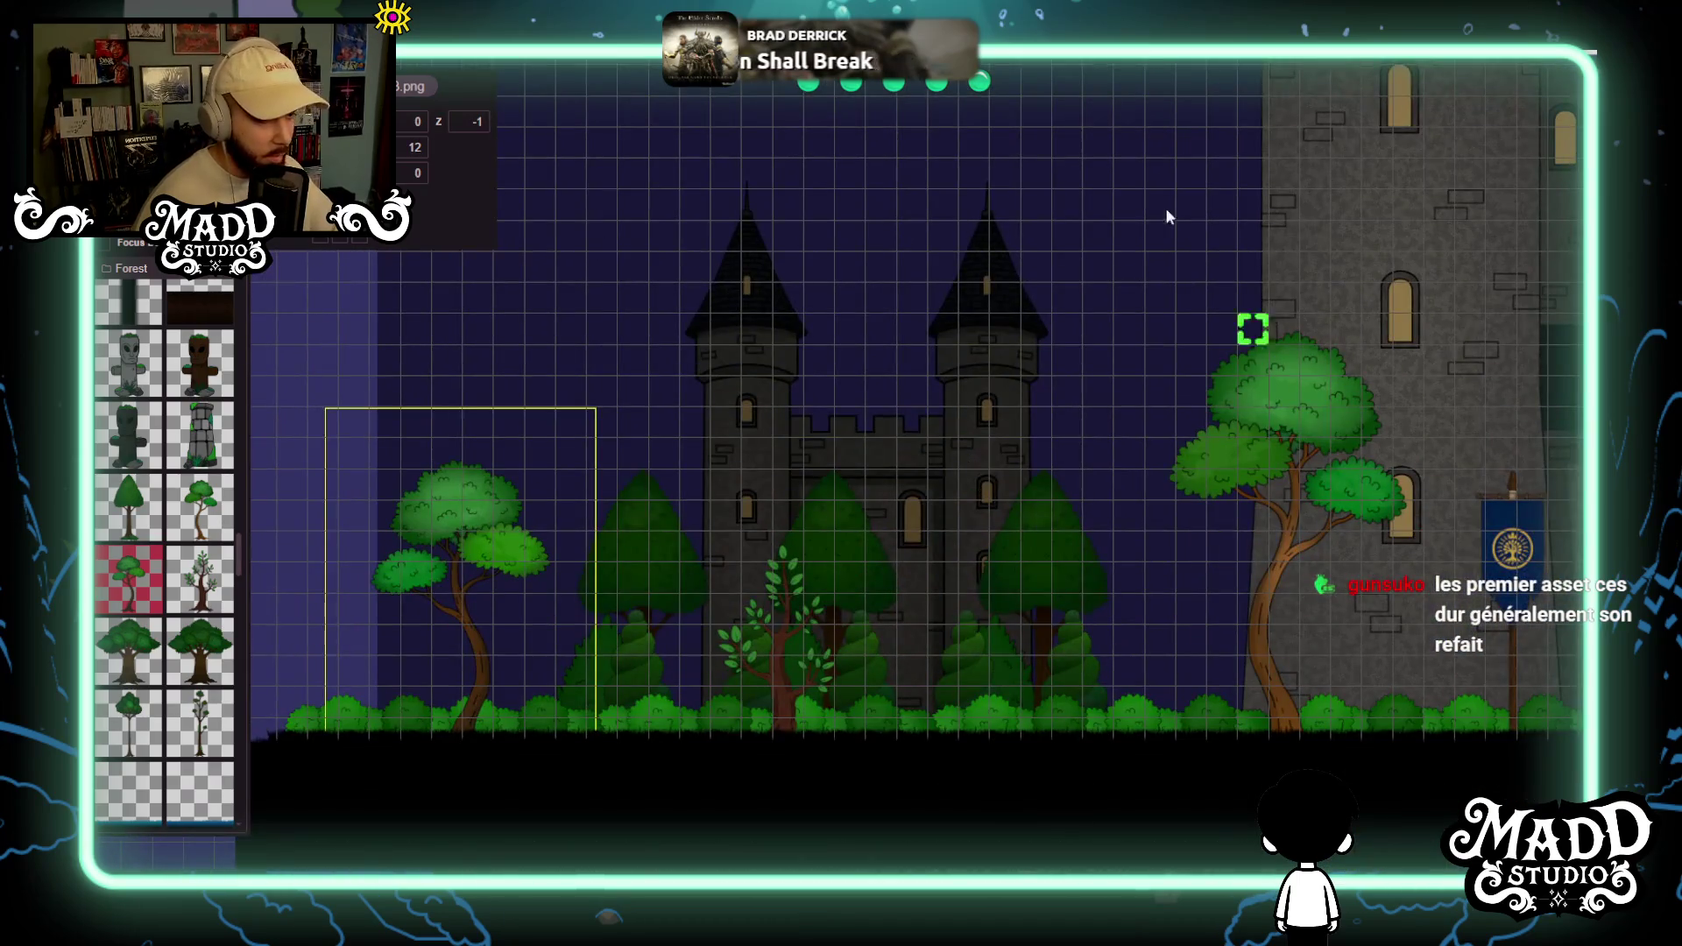
{"action": "scroll", "coordinate": [911, 613], "scroll_direction": "down", "scroll_amount": 3}
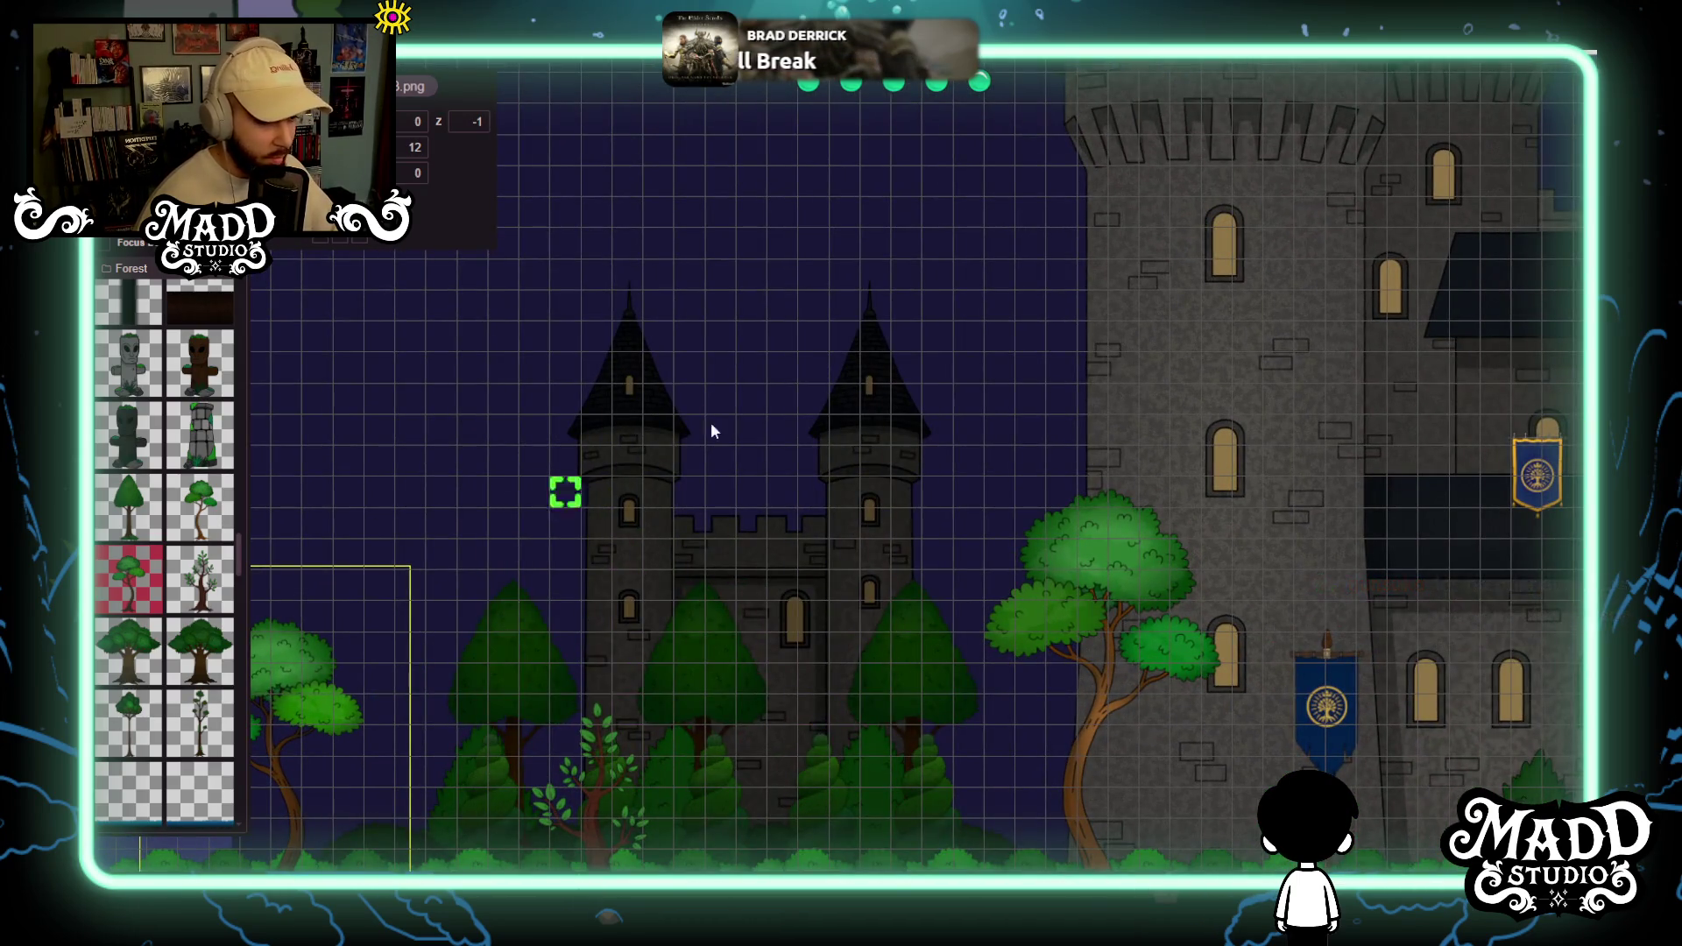
{"action": "scroll", "coordinate": [1080, 492], "scroll_direction": "up", "scroll_amount": 2}
{"action": "scroll", "coordinate": [1073, 504], "scroll_direction": "down", "scroll_amount": 2}
{"action": "scroll", "coordinate": [650, 612], "scroll_direction": "up", "scroll_amount": 2}
{"action": "scroll", "coordinate": [1067, 488], "scroll_direction": "down", "scroll_amount": 2}
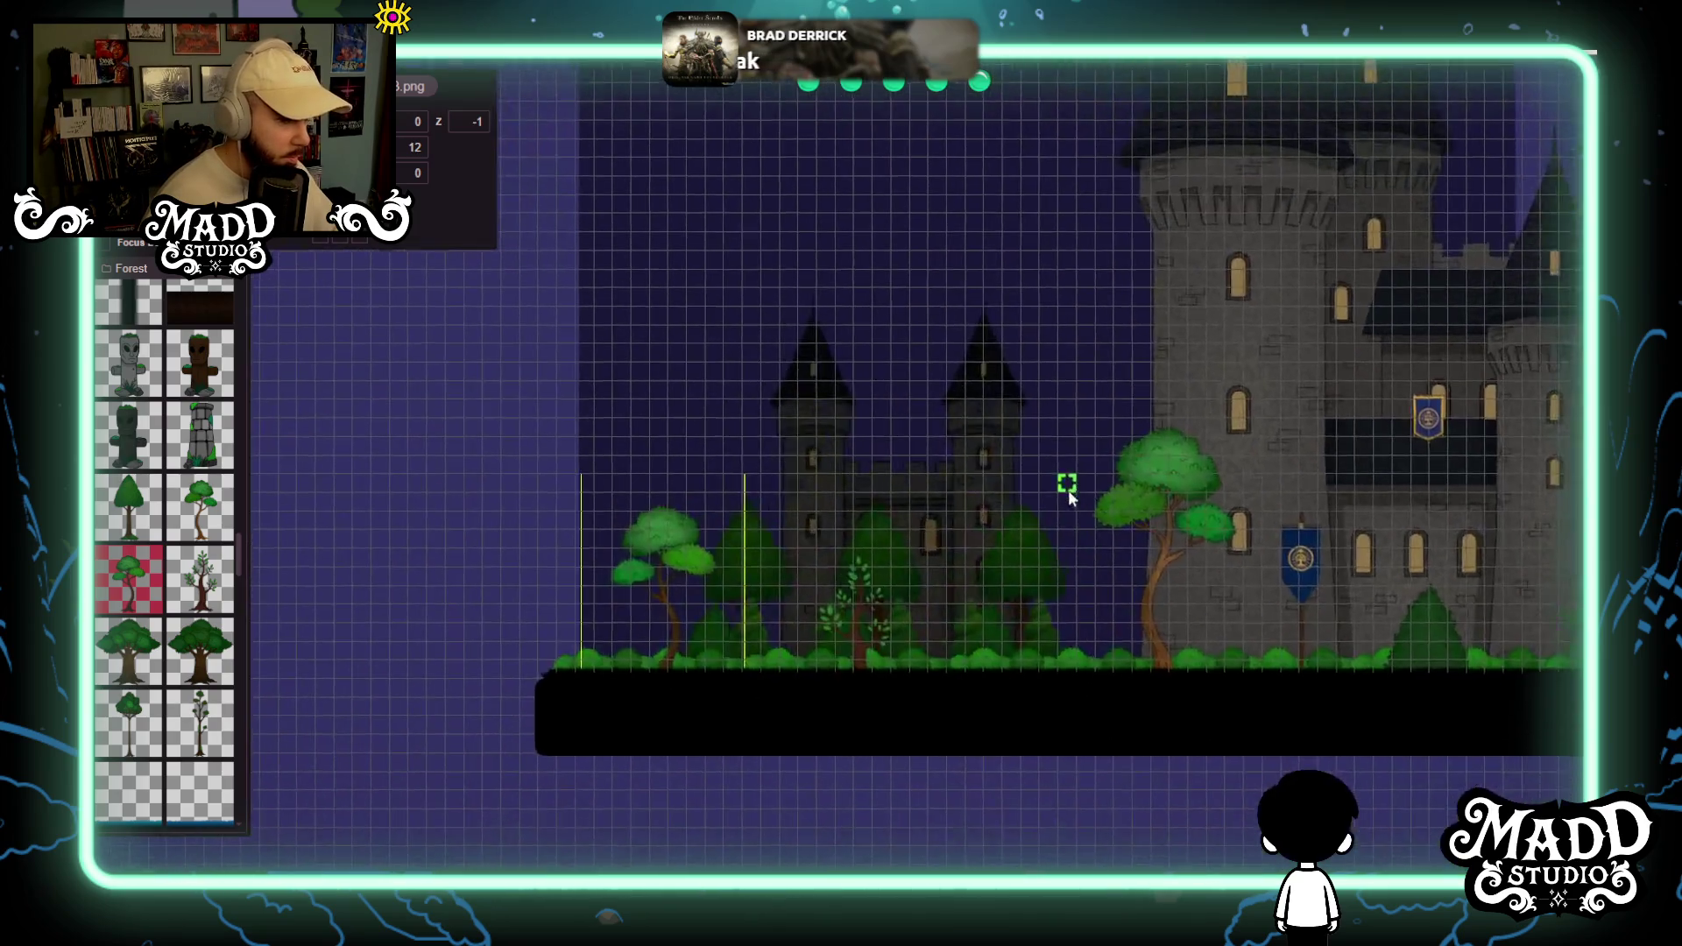
{"action": "scroll", "coordinate": [861, 558], "scroll_direction": "up", "scroll_amount": 1}
{"action": "scroll", "coordinate": [713, 623], "scroll_direction": "up", "scroll_amount": 3}
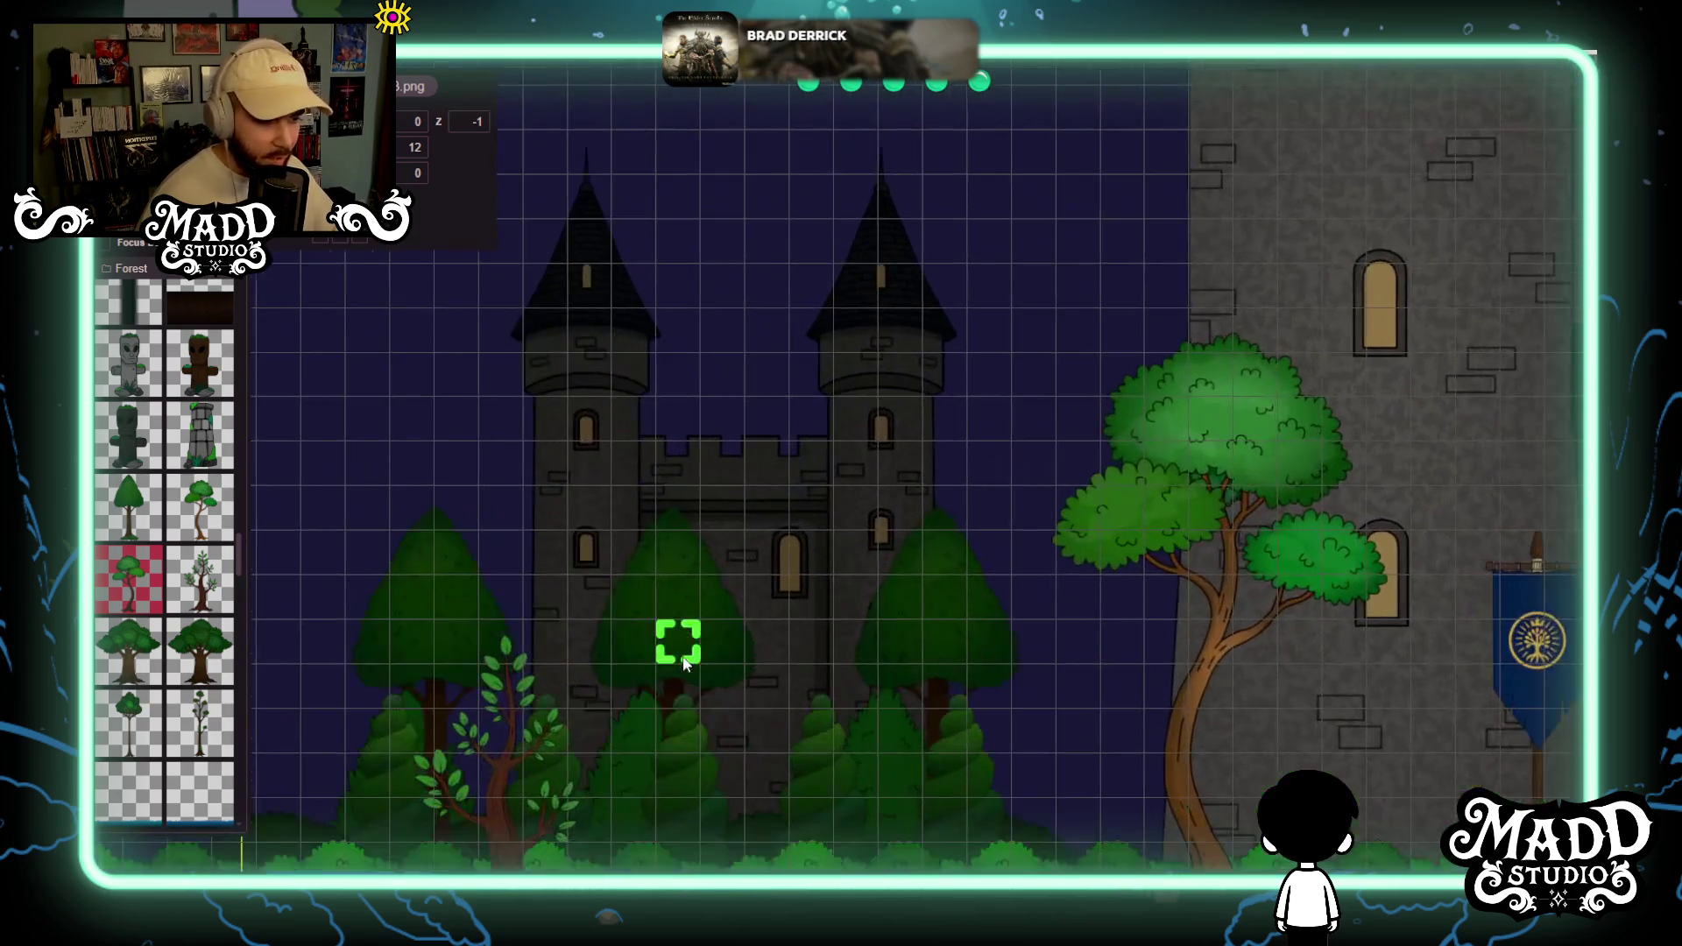
{"action": "scroll", "coordinate": [751, 439], "scroll_direction": "up", "scroll_amount": 2}
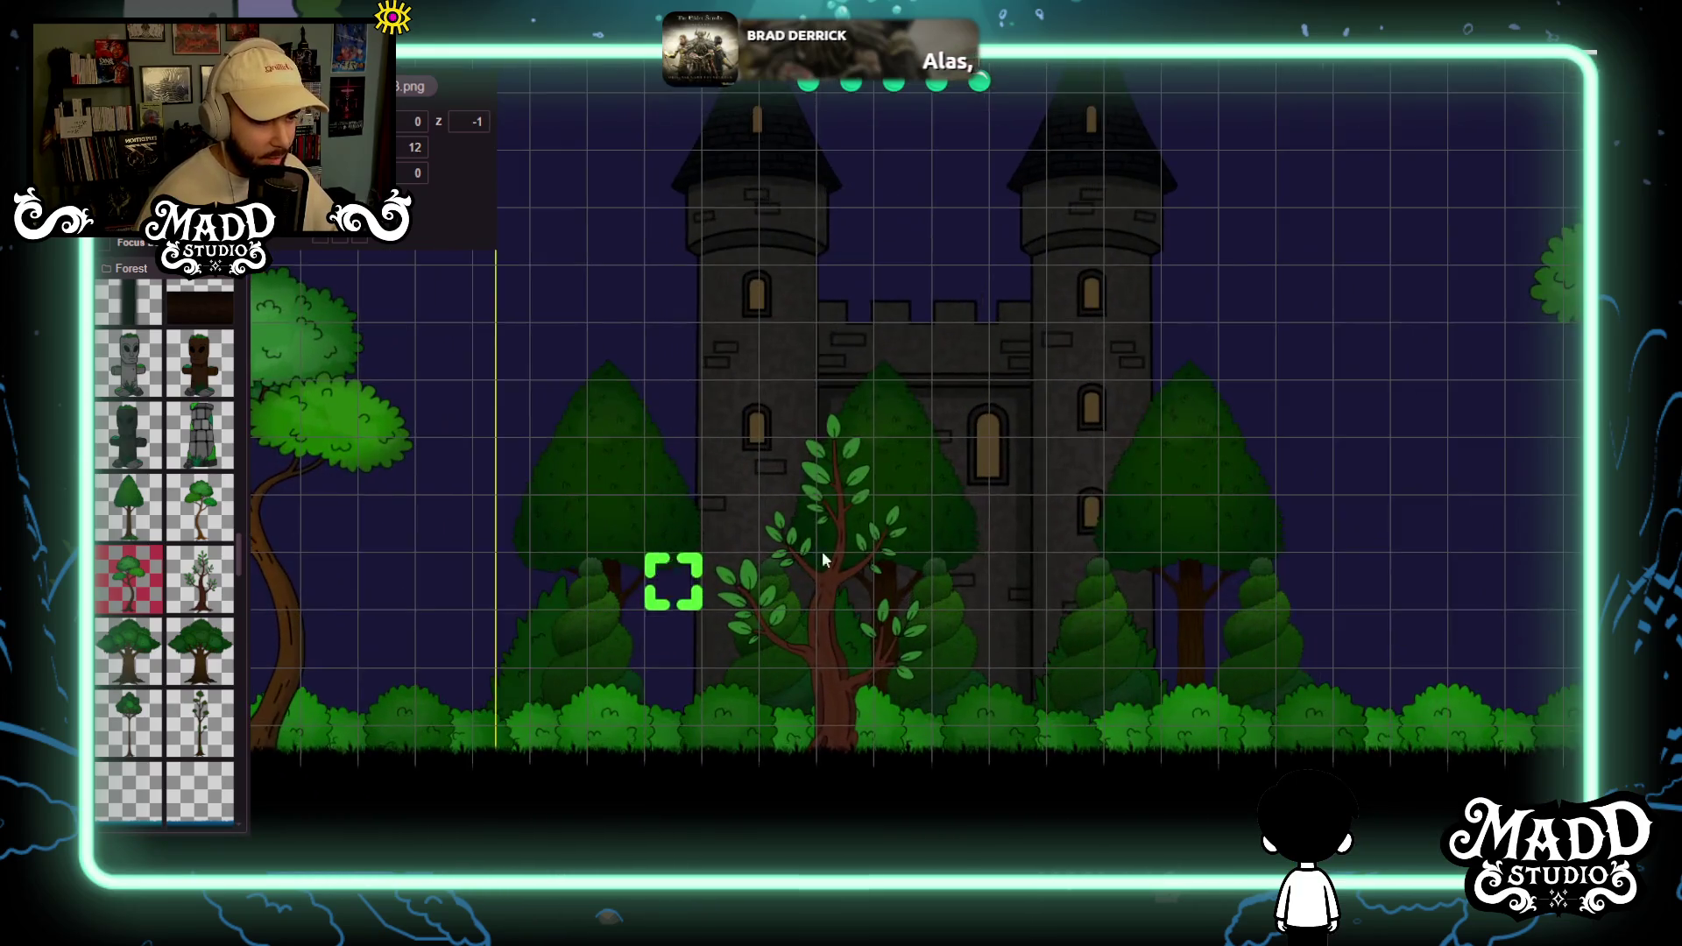
{"action": "scroll", "coordinate": [698, 481], "scroll_direction": "up", "scroll_amount": 1}
{"action": "scroll", "coordinate": [777, 454], "scroll_direction": "down", "scroll_amount": 1}
{"action": "scroll", "coordinate": [724, 503], "scroll_direction": "down", "scroll_amount": 1}
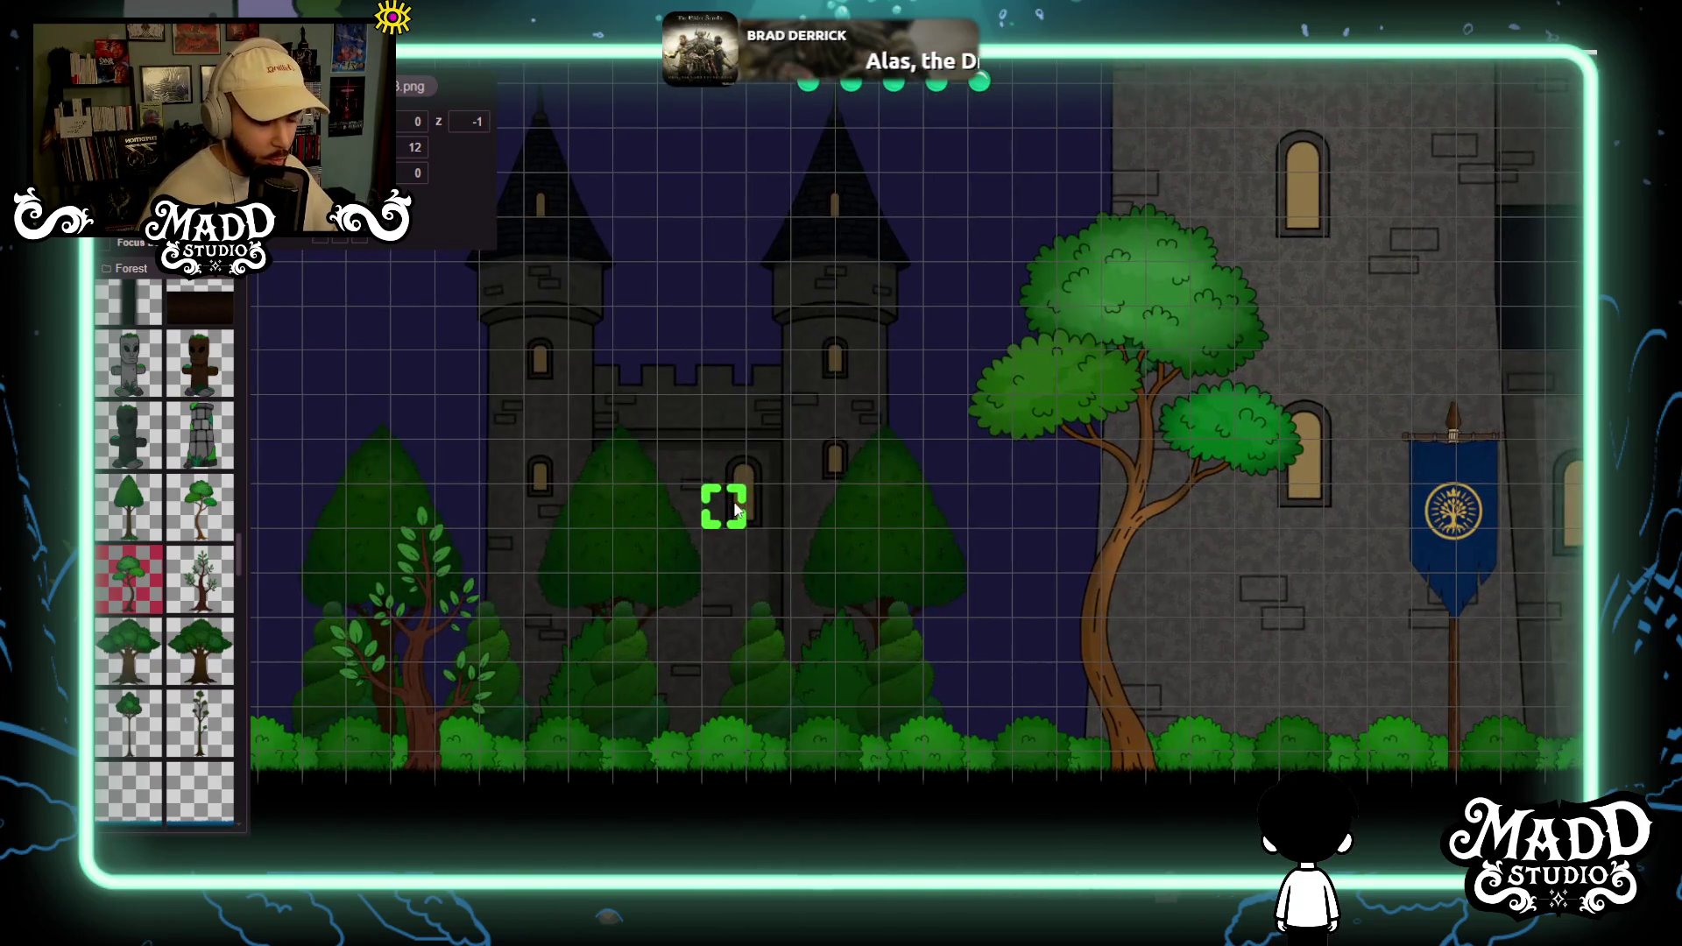
{"action": "scroll", "coordinate": [774, 430], "scroll_direction": "up", "scroll_amount": 1}
{"action": "scroll", "coordinate": [424, 687], "scroll_direction": "up", "scroll_amount": 2}
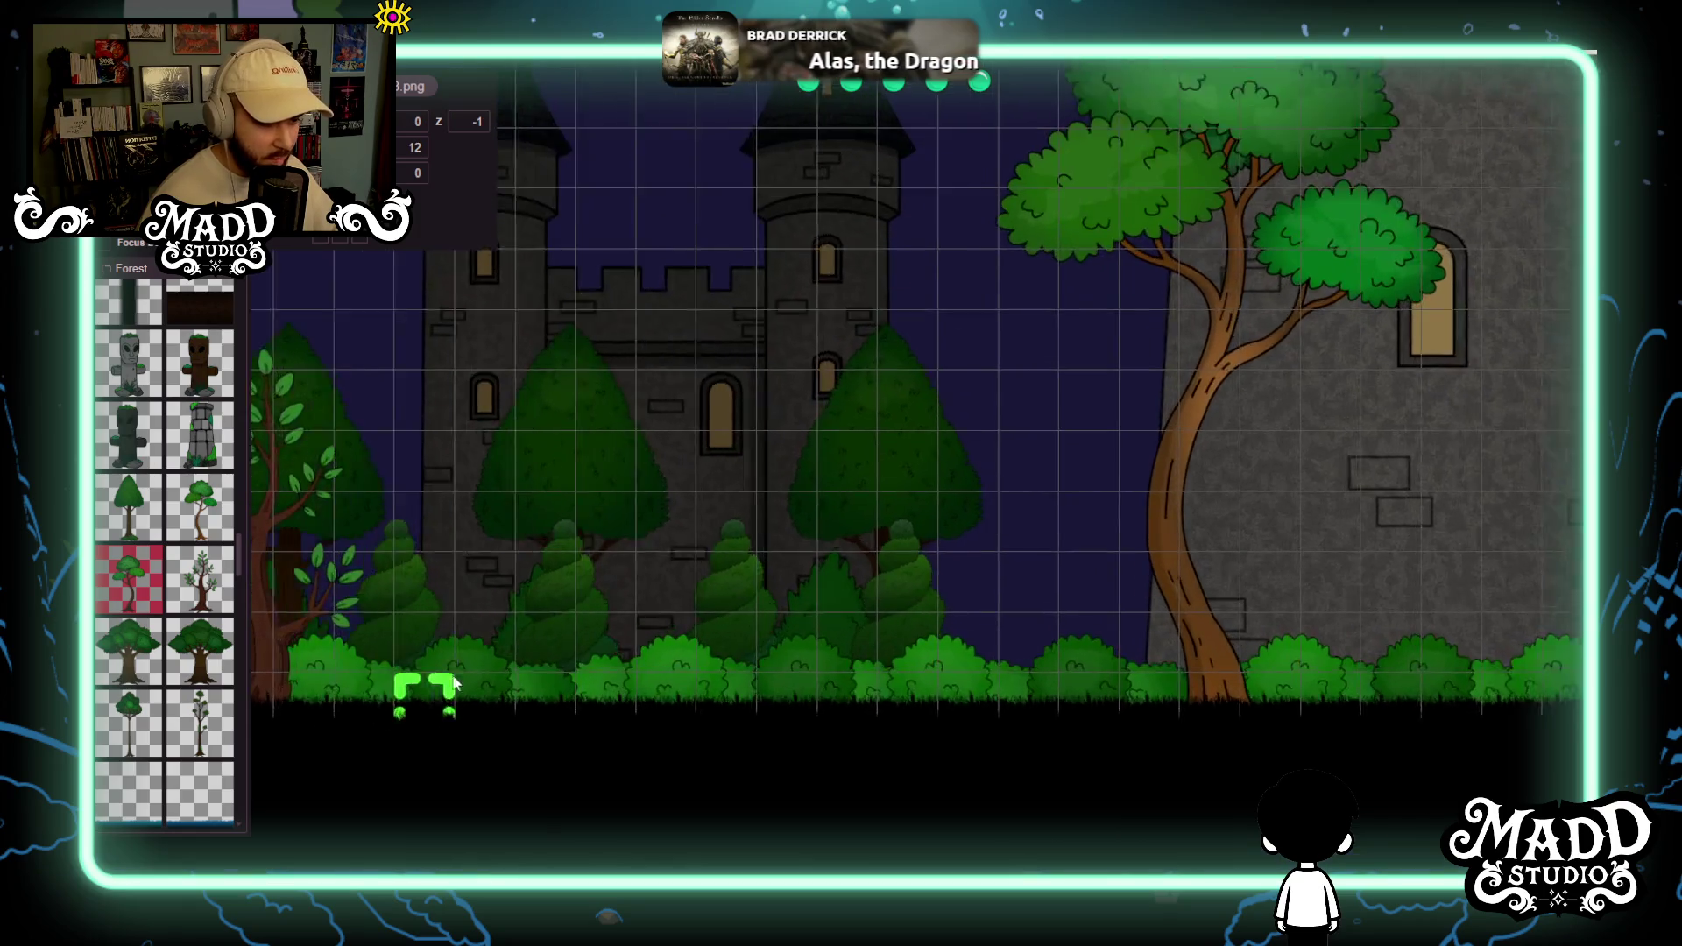
{"action": "scroll", "coordinate": [839, 664], "scroll_direction": "down", "scroll_amount": 1}
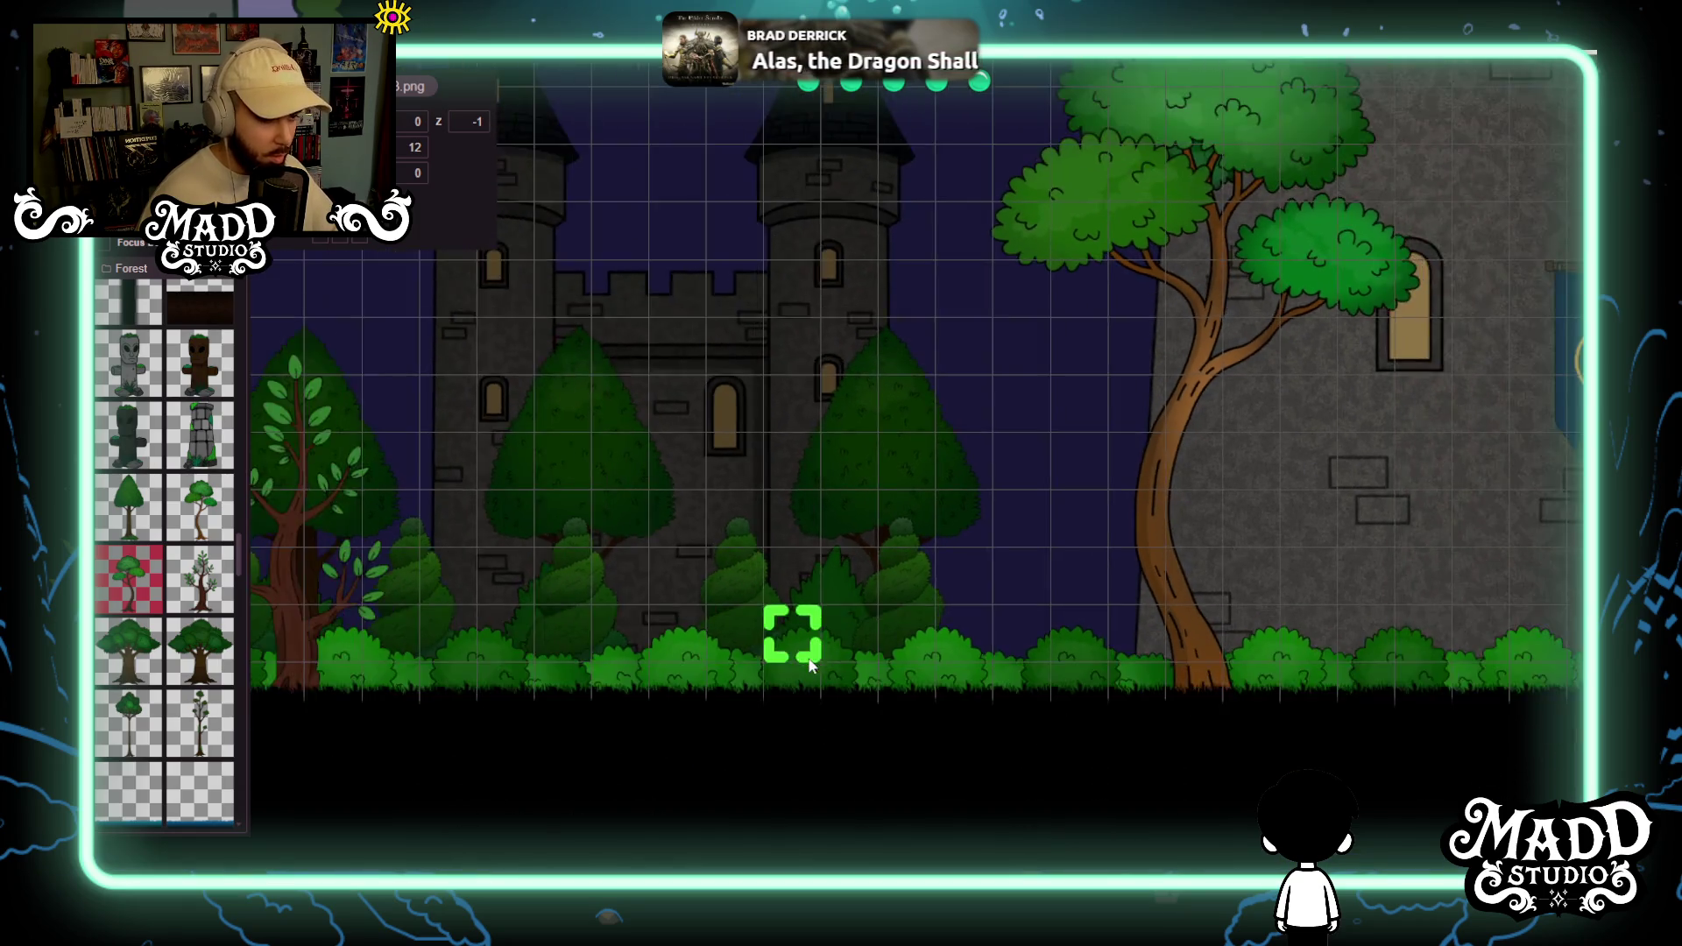
{"action": "scroll", "coordinate": [324, 612], "scroll_direction": "up", "scroll_amount": 2}
{"action": "scroll", "coordinate": [1101, 559], "scroll_direction": "up", "scroll_amount": 1}
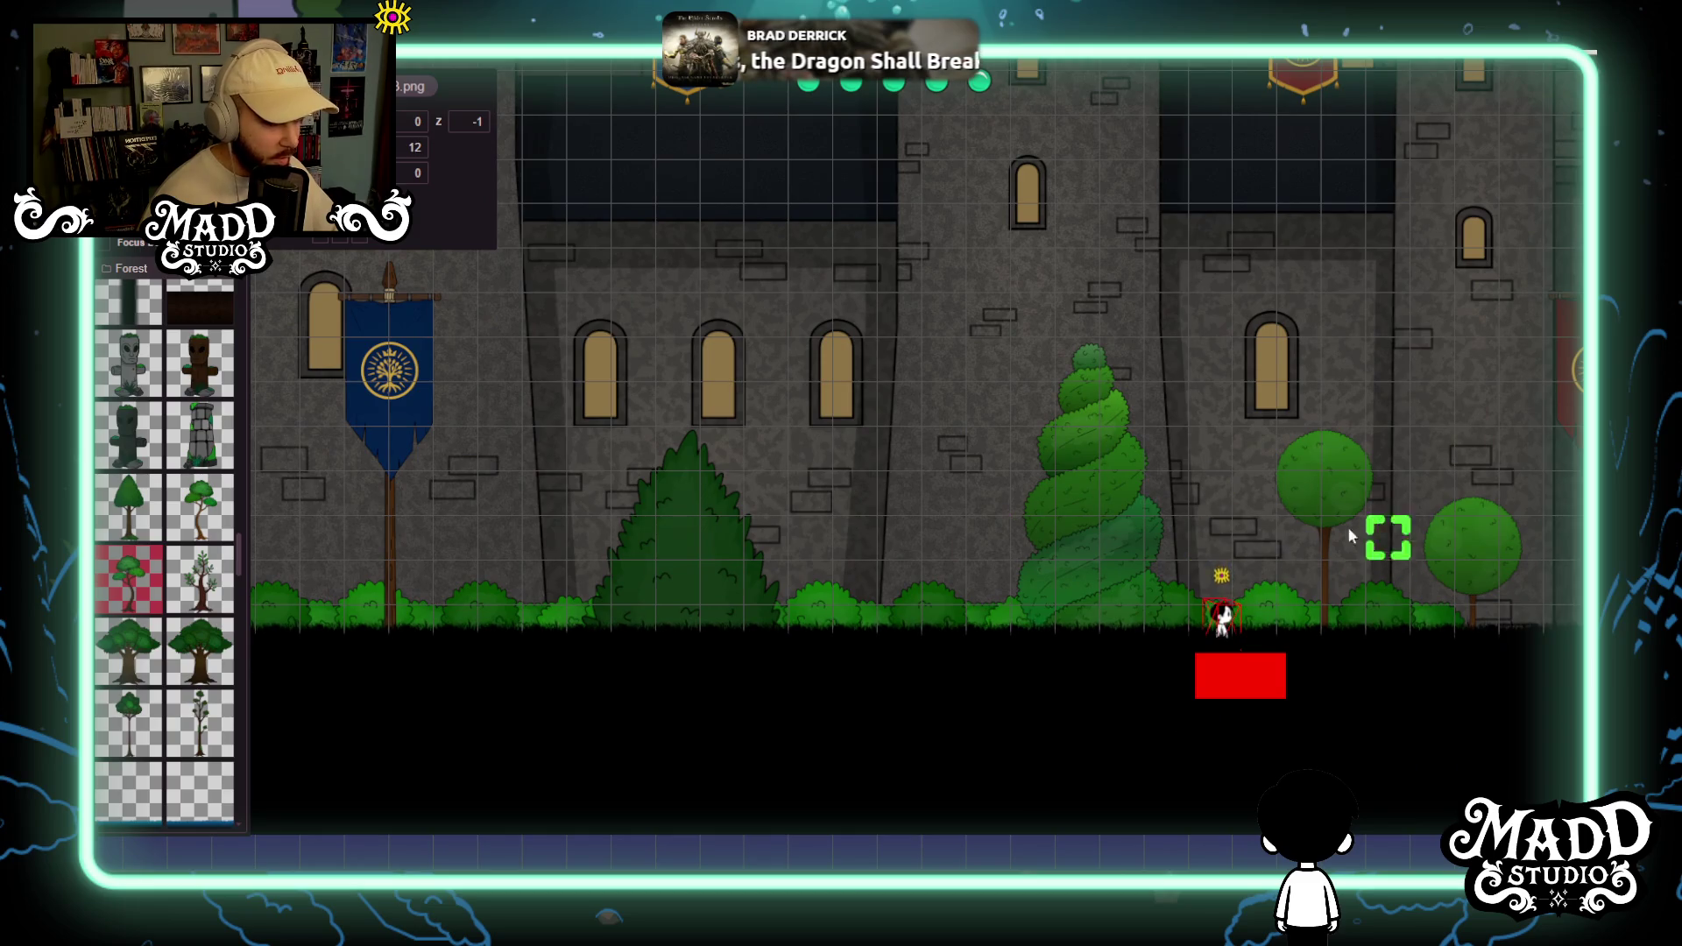
{"action": "scroll", "coordinate": [1341, 552], "scroll_direction": "up", "scroll_amount": 2}
{"action": "left_click_drag", "start_coordinate": [1310, 565], "coordinate": [721, 450]}
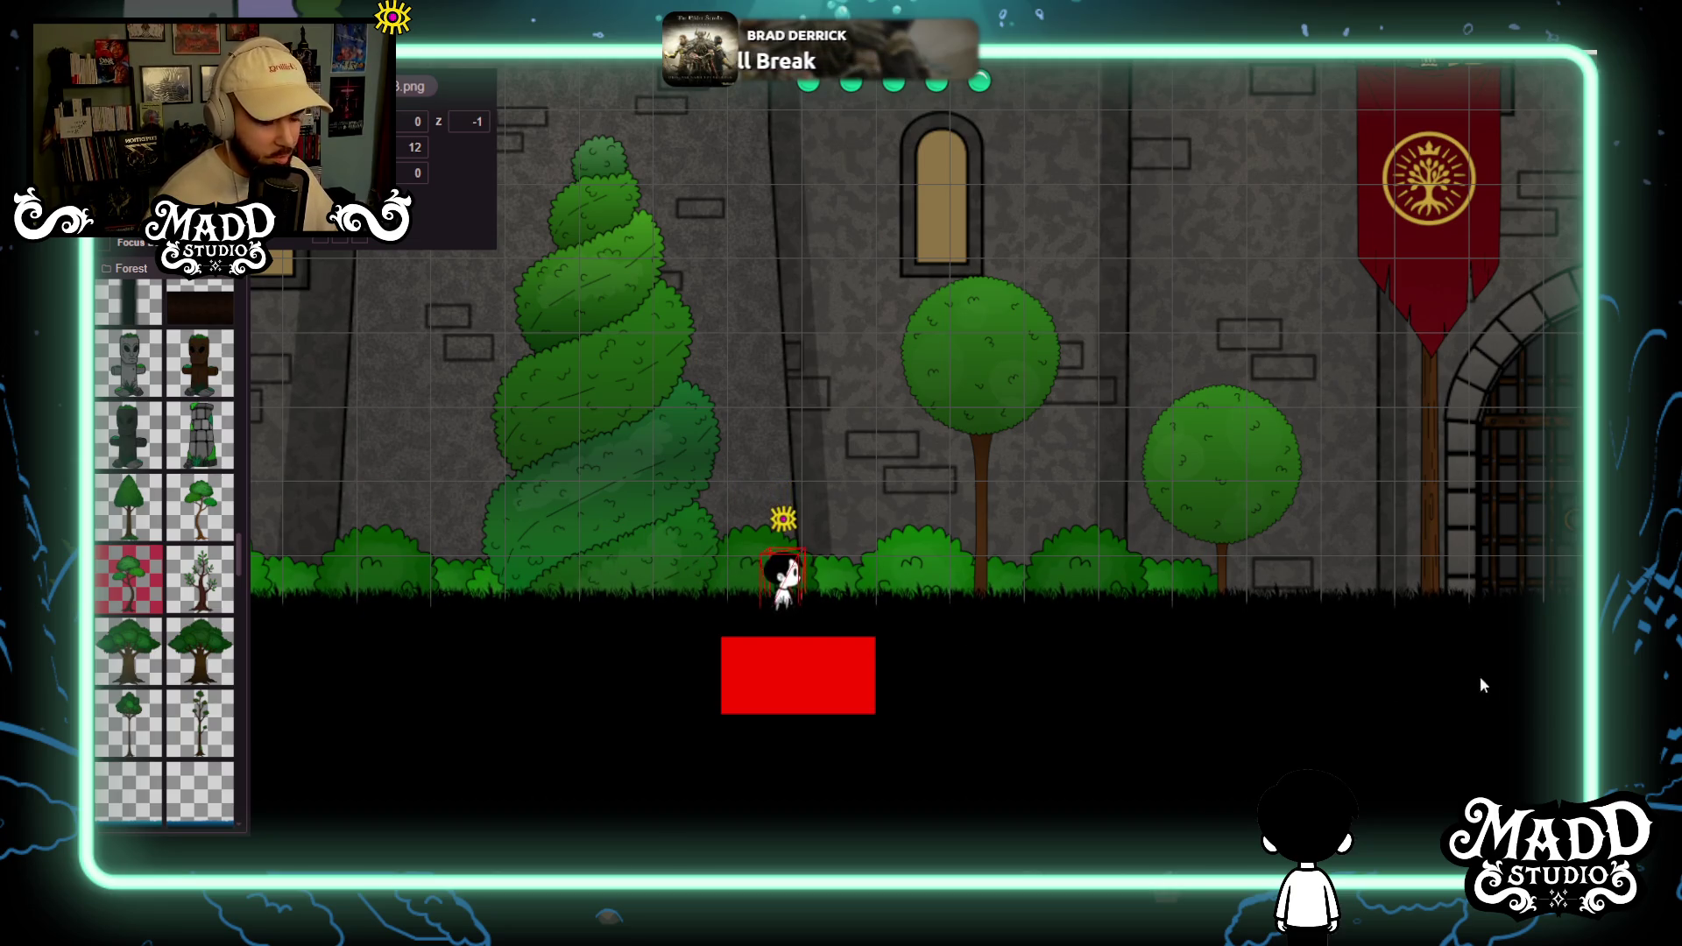
{"action": "left_click_drag", "start_coordinate": [538, 587], "coordinate": [725, 682]}
{"action": "scroll", "coordinate": [696, 648], "scroll_direction": "down", "scroll_amount": 3}
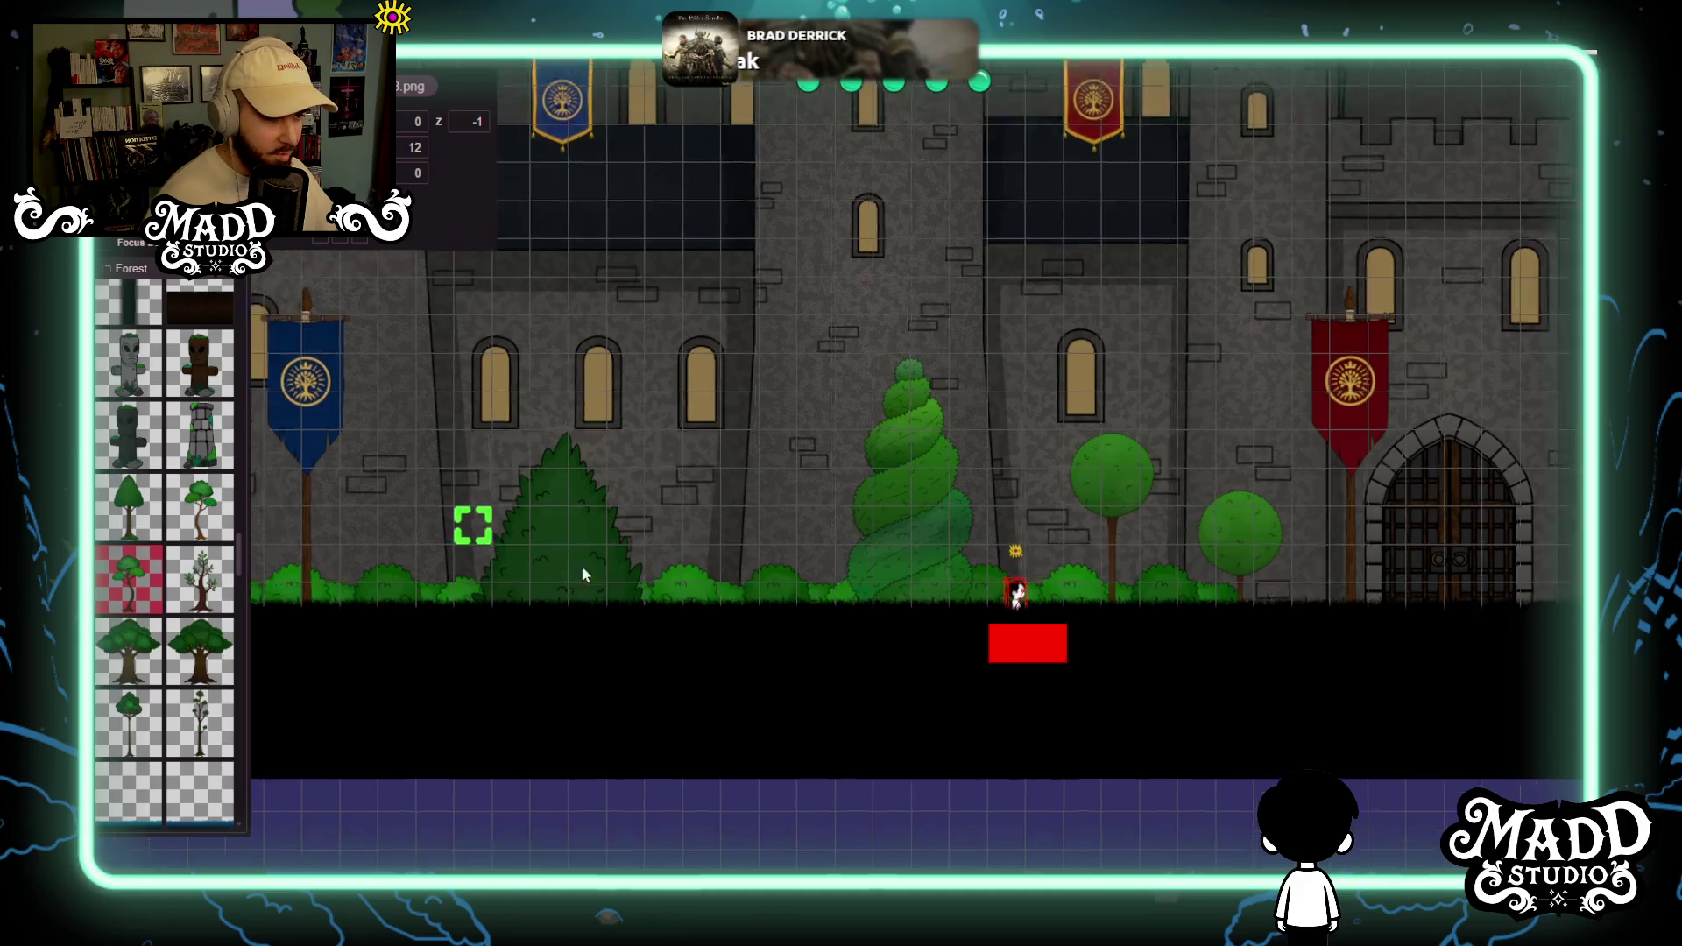
{"action": "scroll", "coordinate": [524, 553], "scroll_direction": "up", "scroll_amount": 3}
{"action": "left_click_drag", "start_coordinate": [570, 585], "coordinate": [1101, 578]}
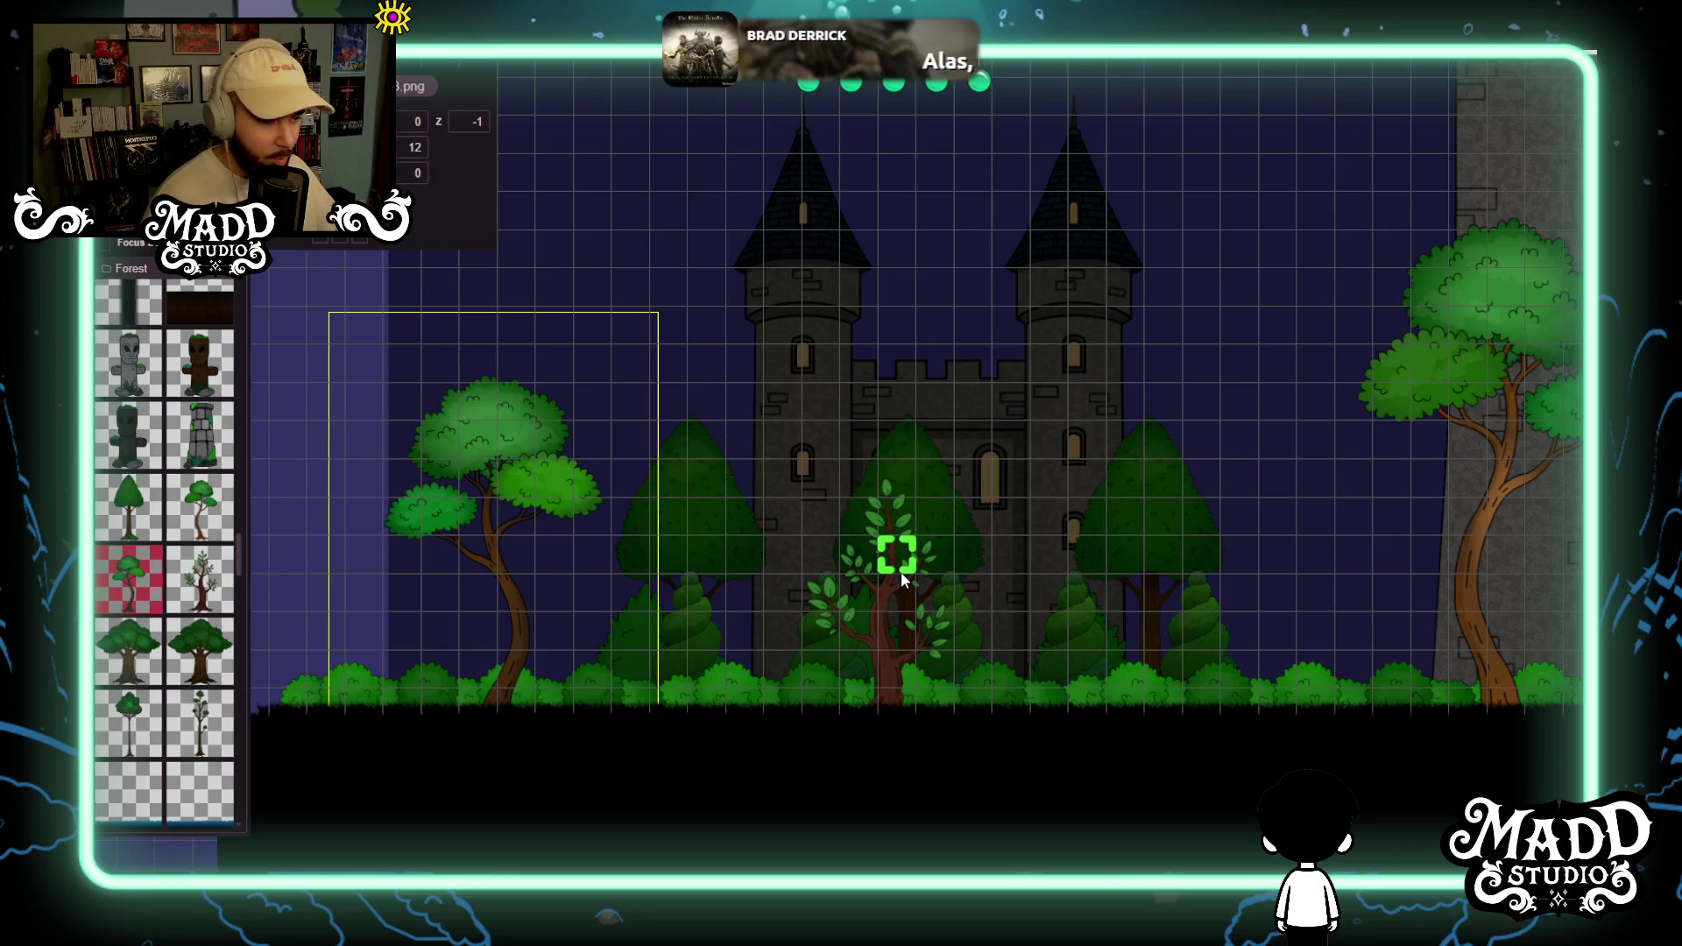
{"action": "key", "text": "d"}
{"action": "left_click_drag", "start_coordinate": [858, 580], "coordinate": [1161, 536]}
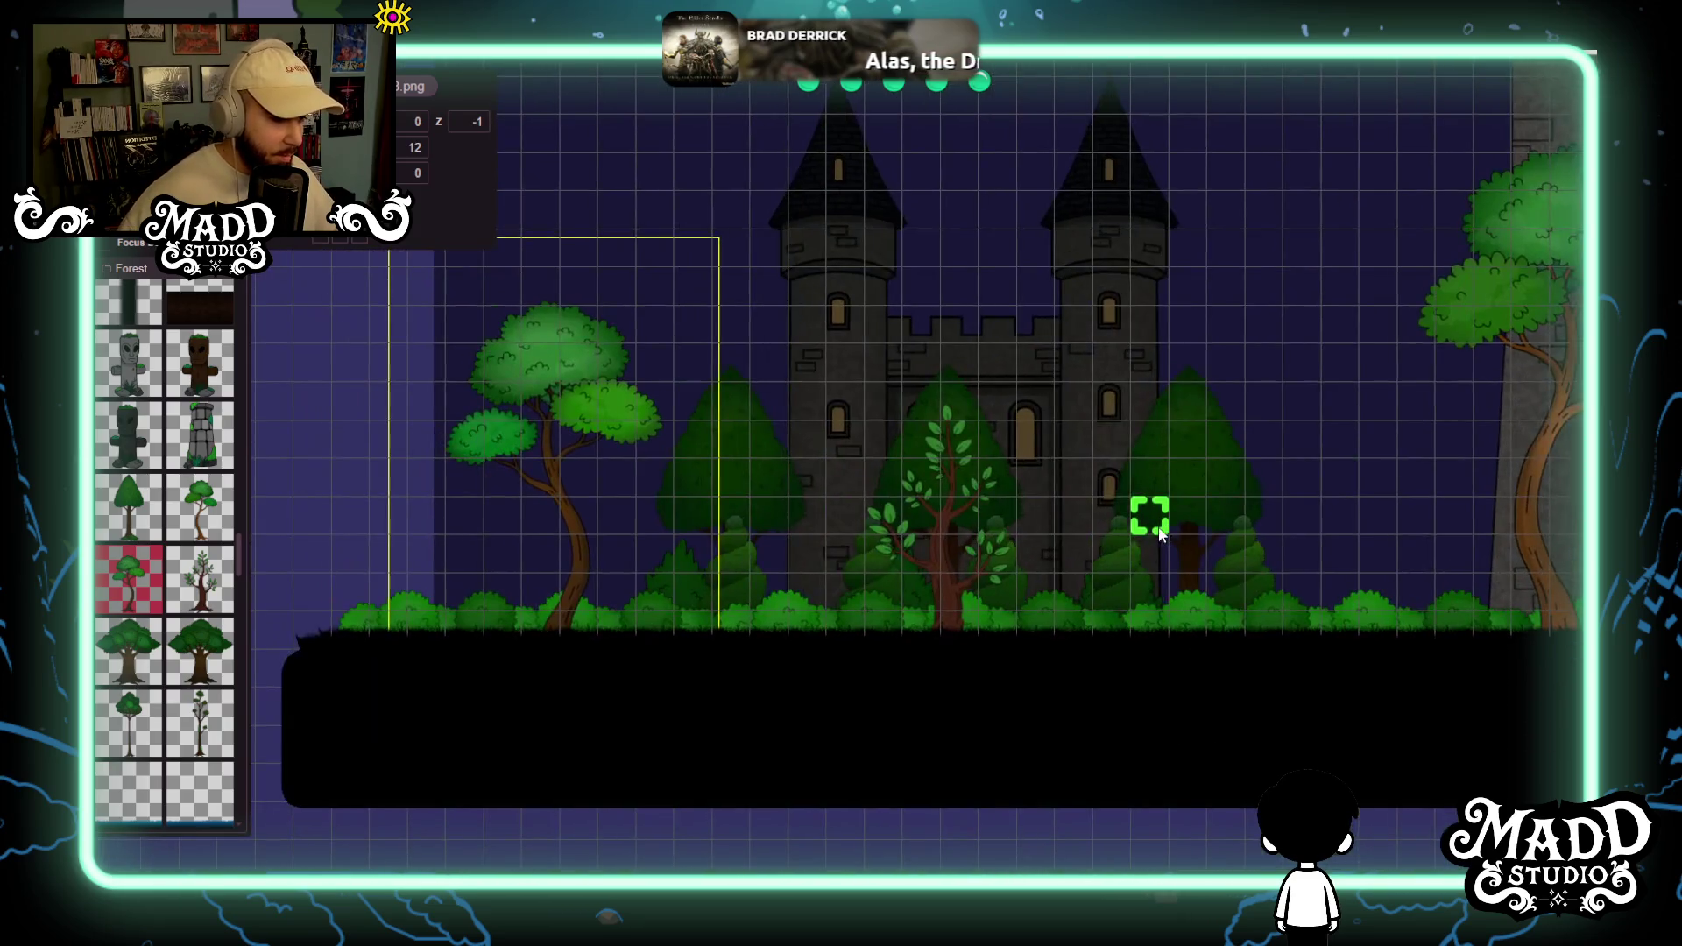
{"action": "left_click_drag", "start_coordinate": [518, 675], "coordinate": [885, 622]}
{"action": "scroll", "coordinate": [671, 645], "scroll_direction": "up", "scroll_amount": 5}
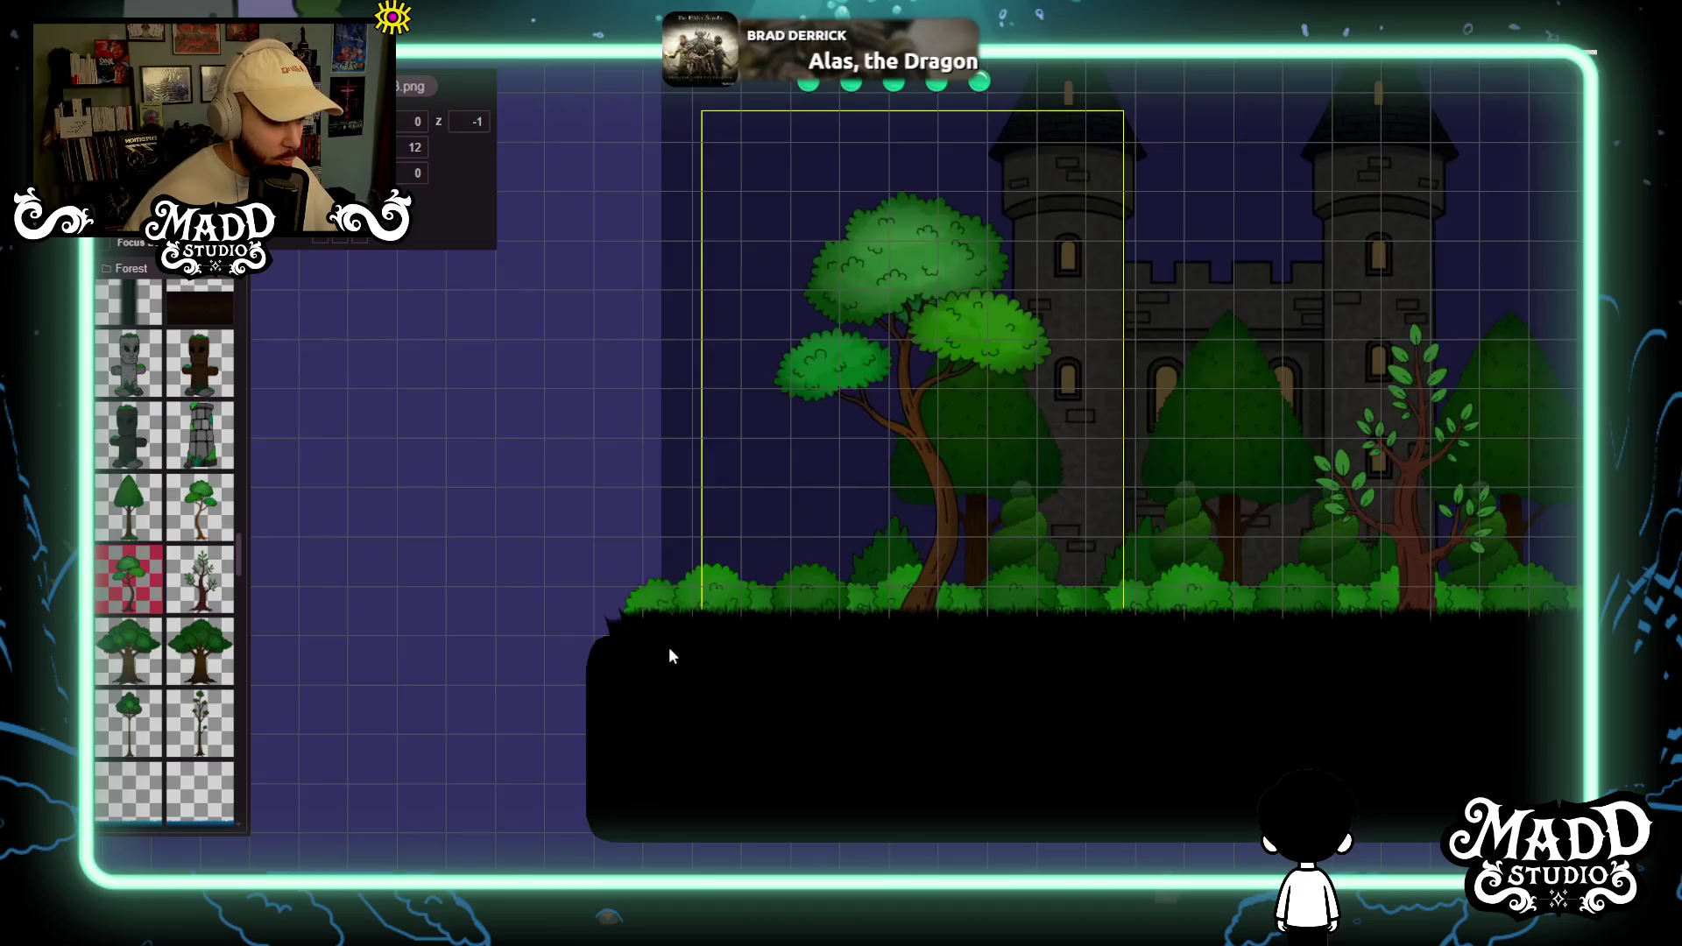
{"action": "left_click_drag", "start_coordinate": [594, 719], "coordinate": [675, 636]}
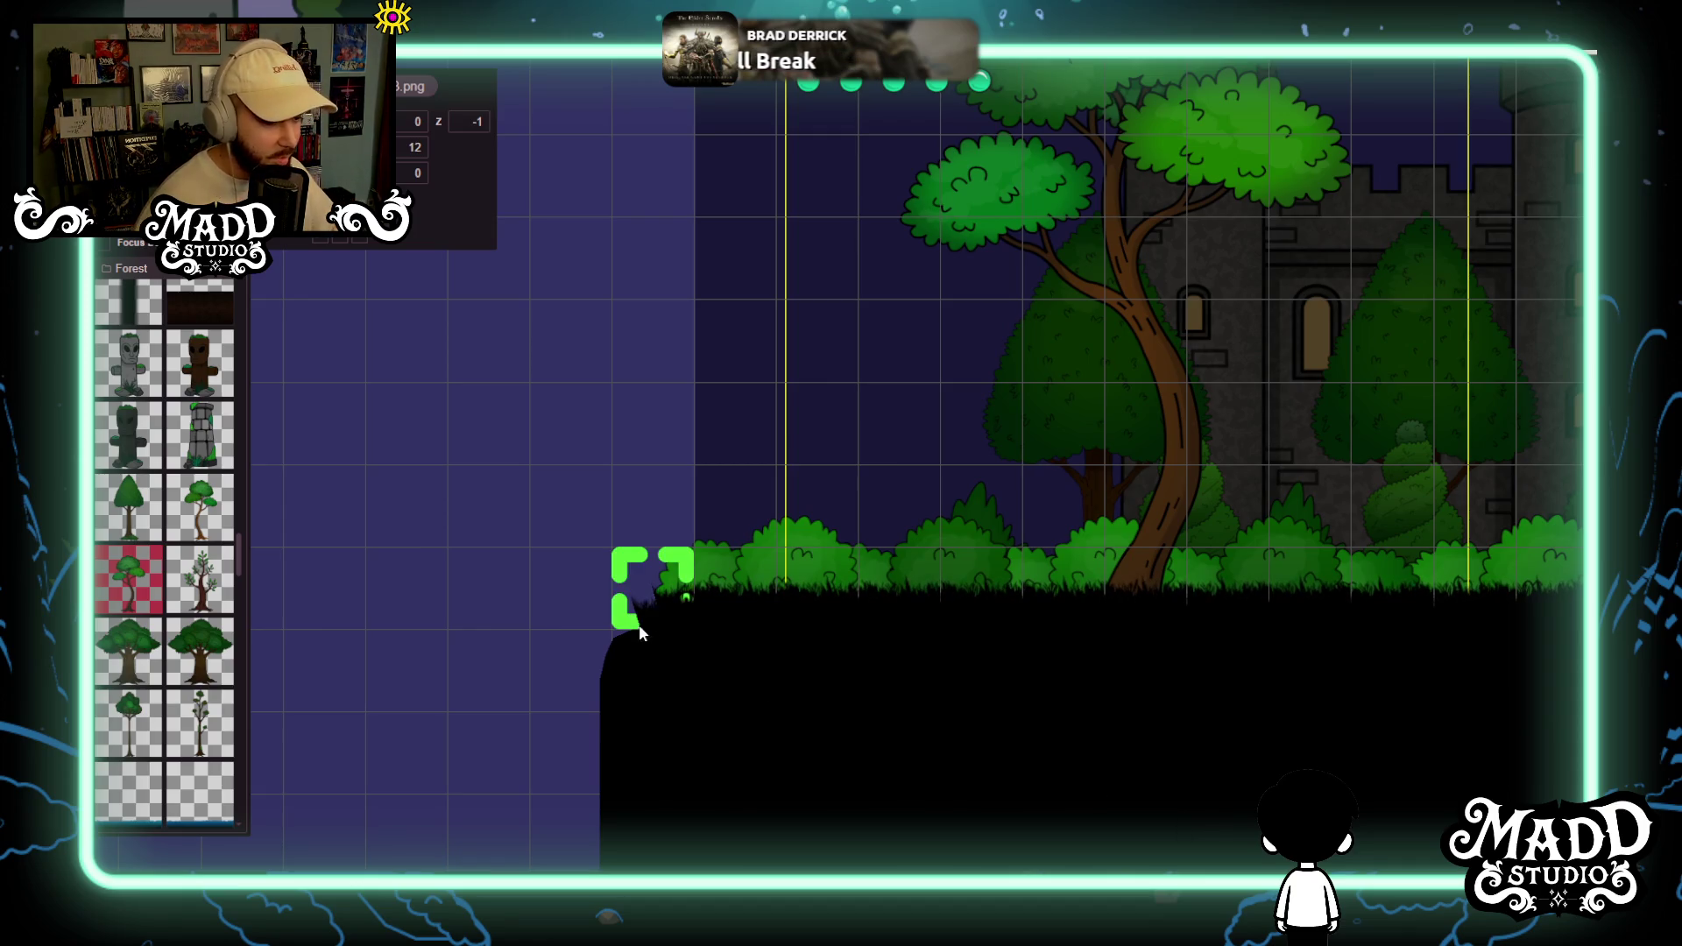
{"action": "scroll", "coordinate": [937, 501], "scroll_direction": "down", "scroll_amount": 1}
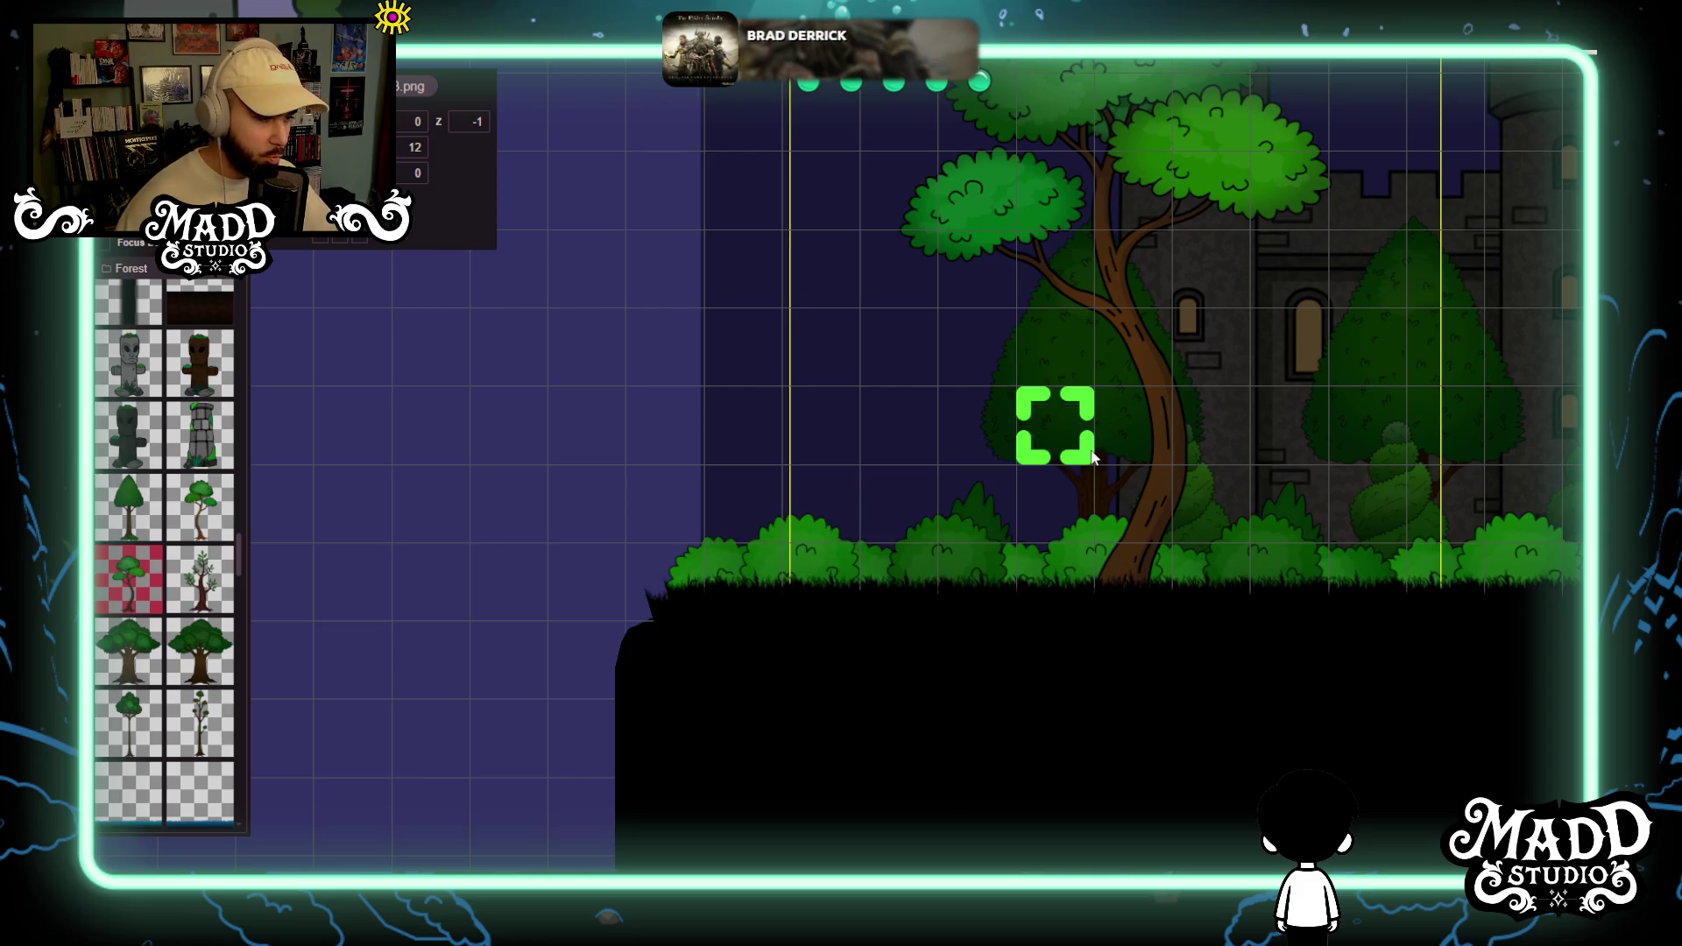
{"action": "scroll", "coordinate": [692, 561], "scroll_direction": "up", "scroll_amount": 2}
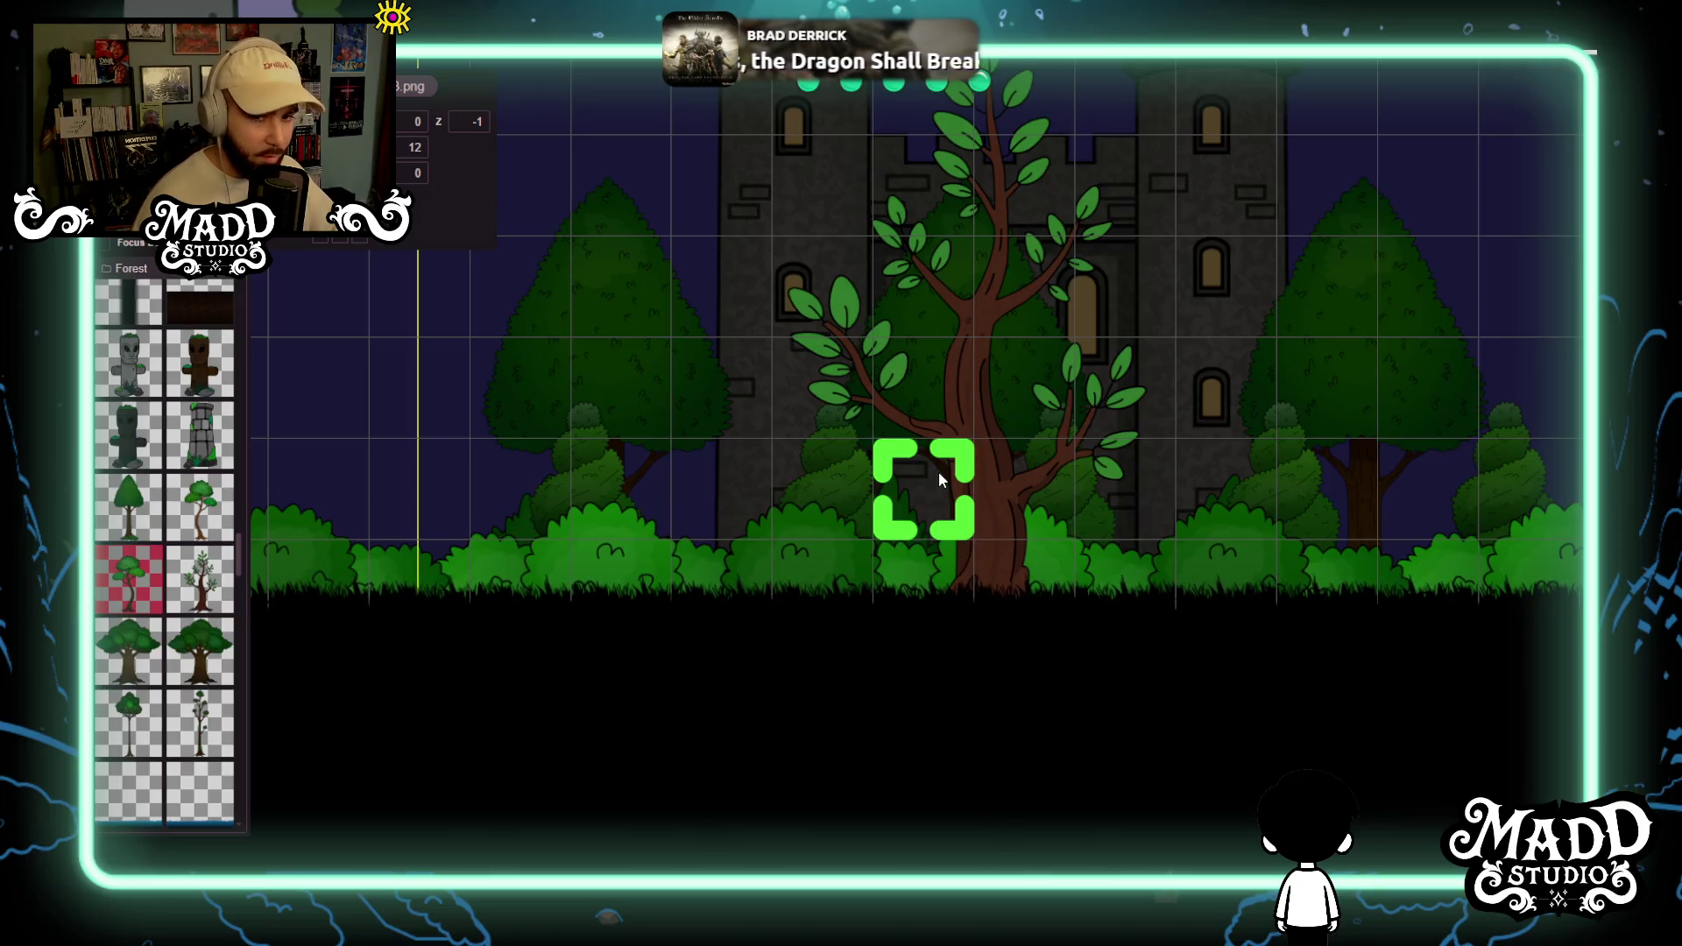
{"action": "scroll", "coordinate": [931, 473], "scroll_direction": "down", "scroll_amount": 1}
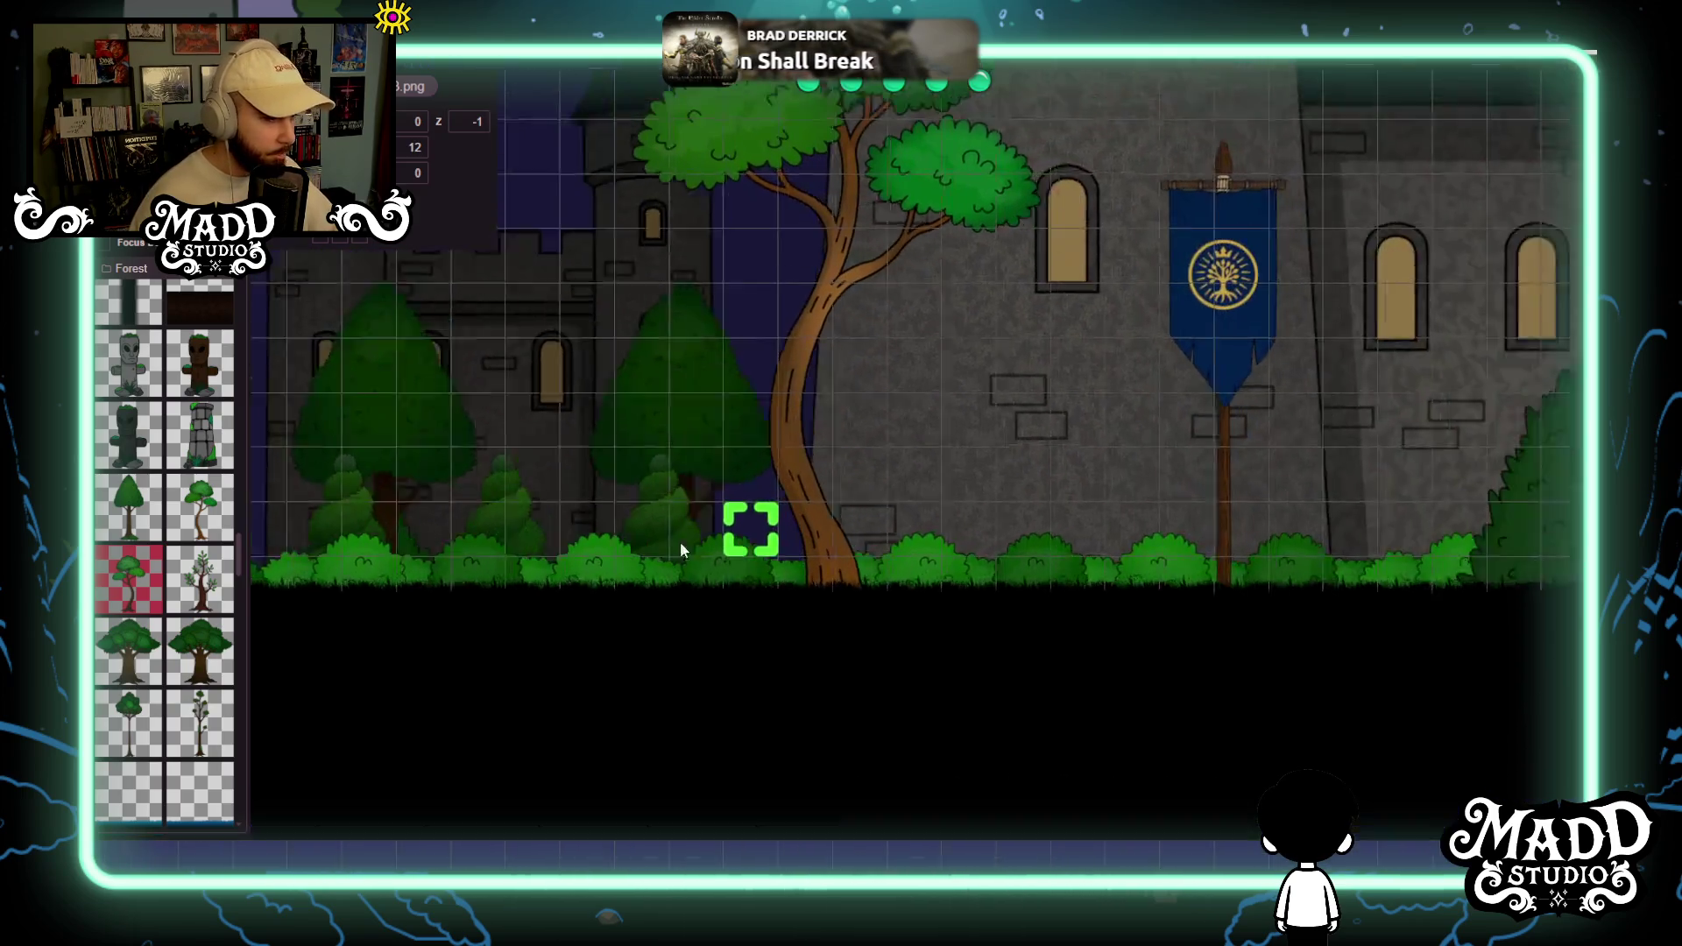
{"action": "mouse_move", "coordinate": [680, 550]}
{"action": "left_mouse_down"}
{"action": "mouse_move", "coordinate": [853, 624]}
{"action": "mouse_move", "coordinate": [876, 687]}
{"action": "mouse_move", "coordinate": [1277, 670]}
{"action": "left_mouse_up"}
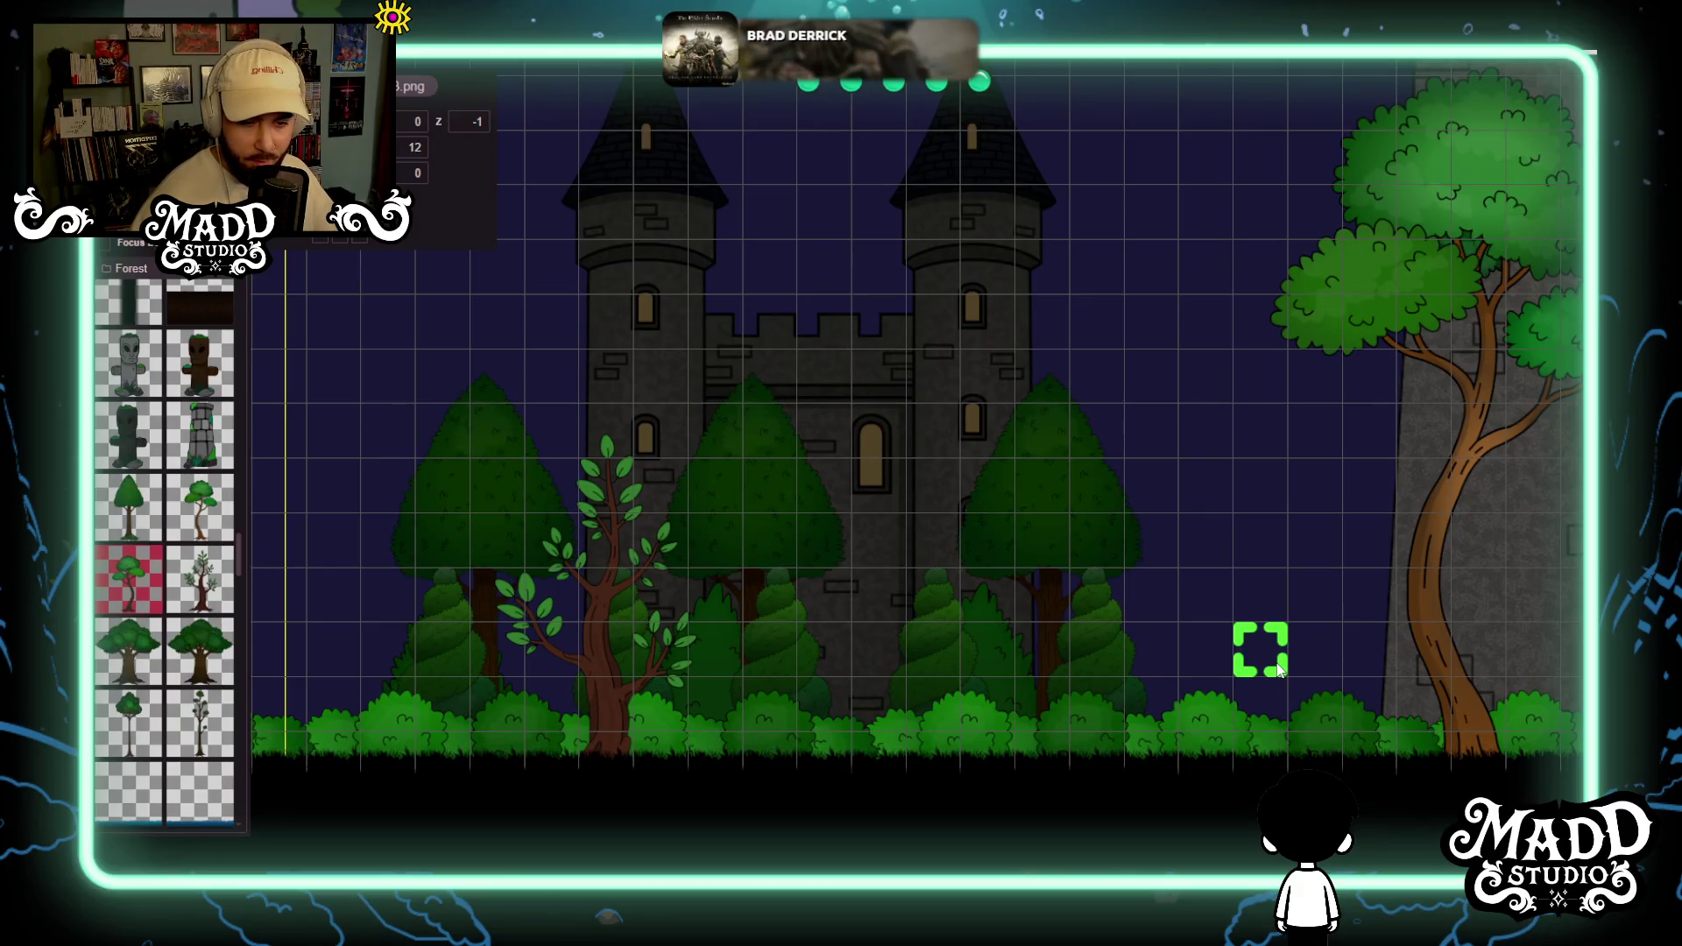
{"action": "scroll", "coordinate": [462, 514], "scroll_direction": "up", "scroll_amount": 2}
{"action": "scroll", "coordinate": [801, 535], "scroll_direction": "down", "scroll_amount": 2}
{"action": "left_click_drag", "start_coordinate": [1101, 470], "coordinate": [792, 661]}
{"action": "scroll", "coordinate": [1137, 555], "scroll_direction": "up", "scroll_amount": 2}
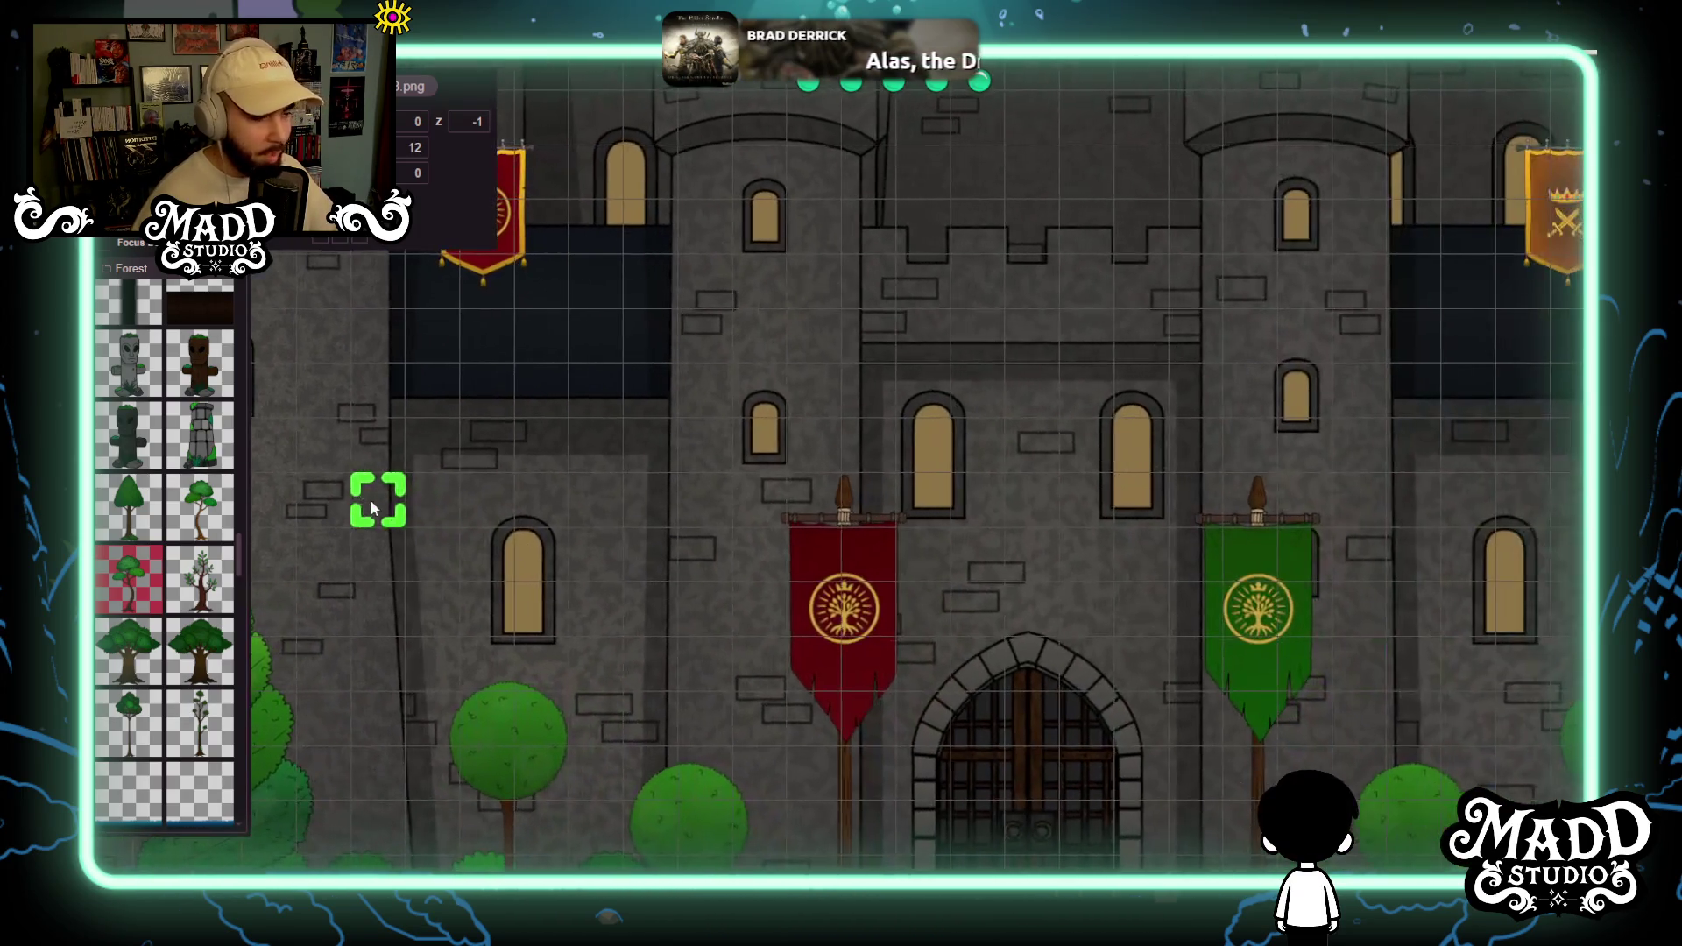
{"action": "left_click_drag", "start_coordinate": [1232, 592], "coordinate": [939, 602]}
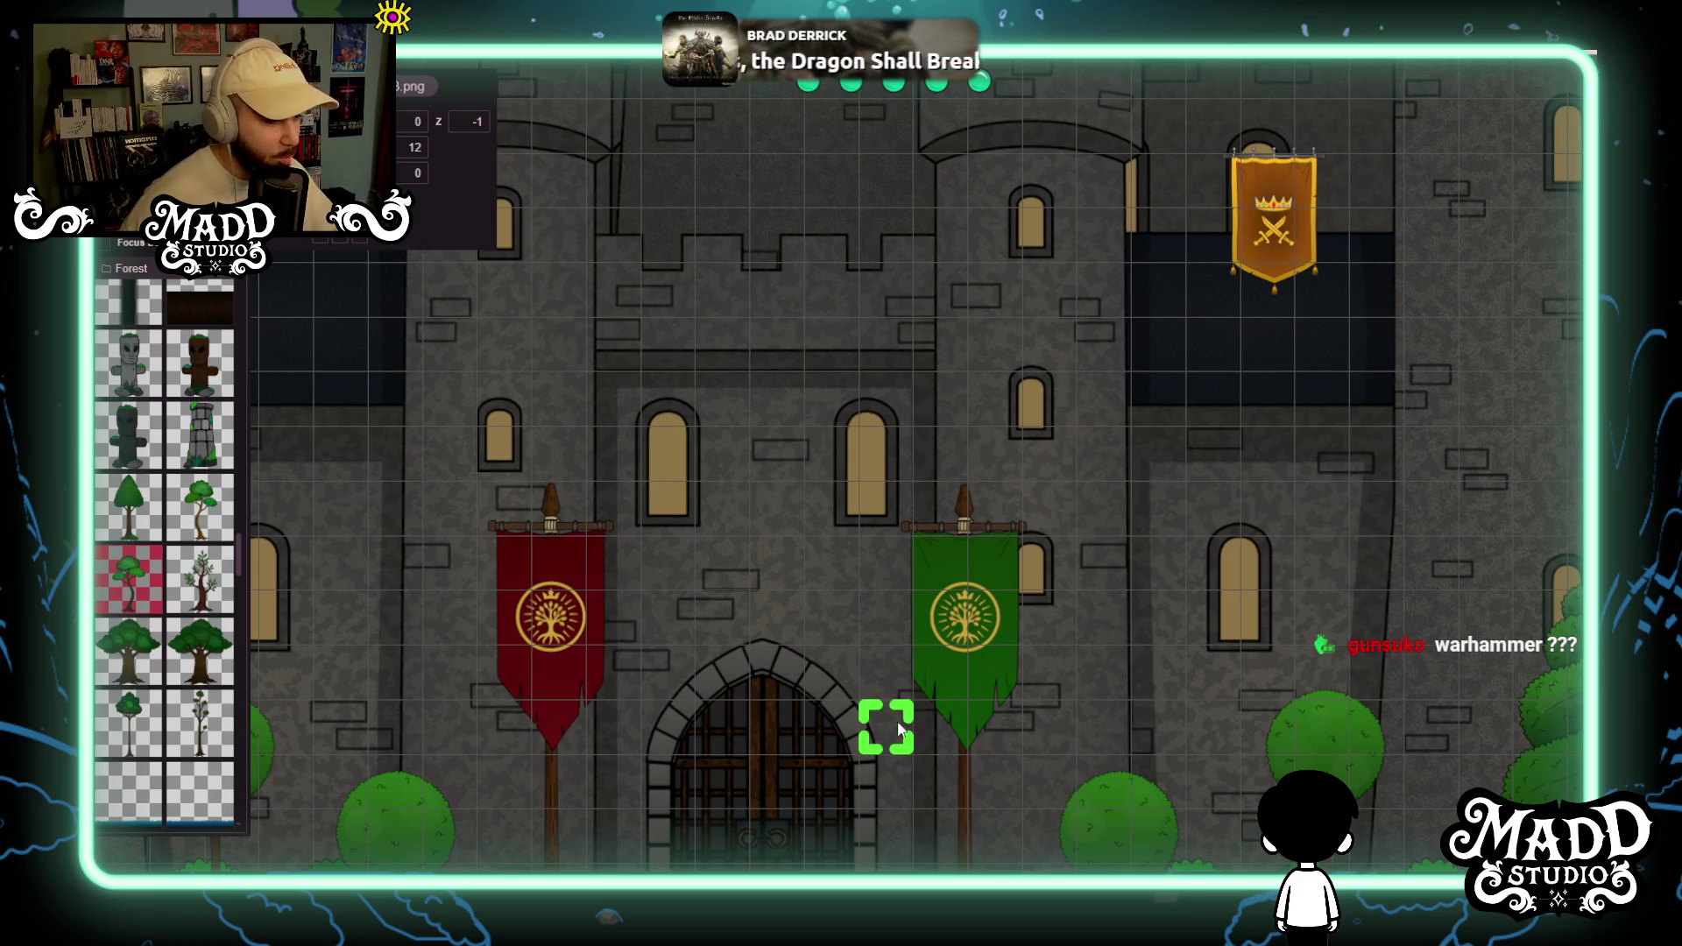
{"action": "scroll", "coordinate": [622, 596], "scroll_direction": "down", "scroll_amount": 5}
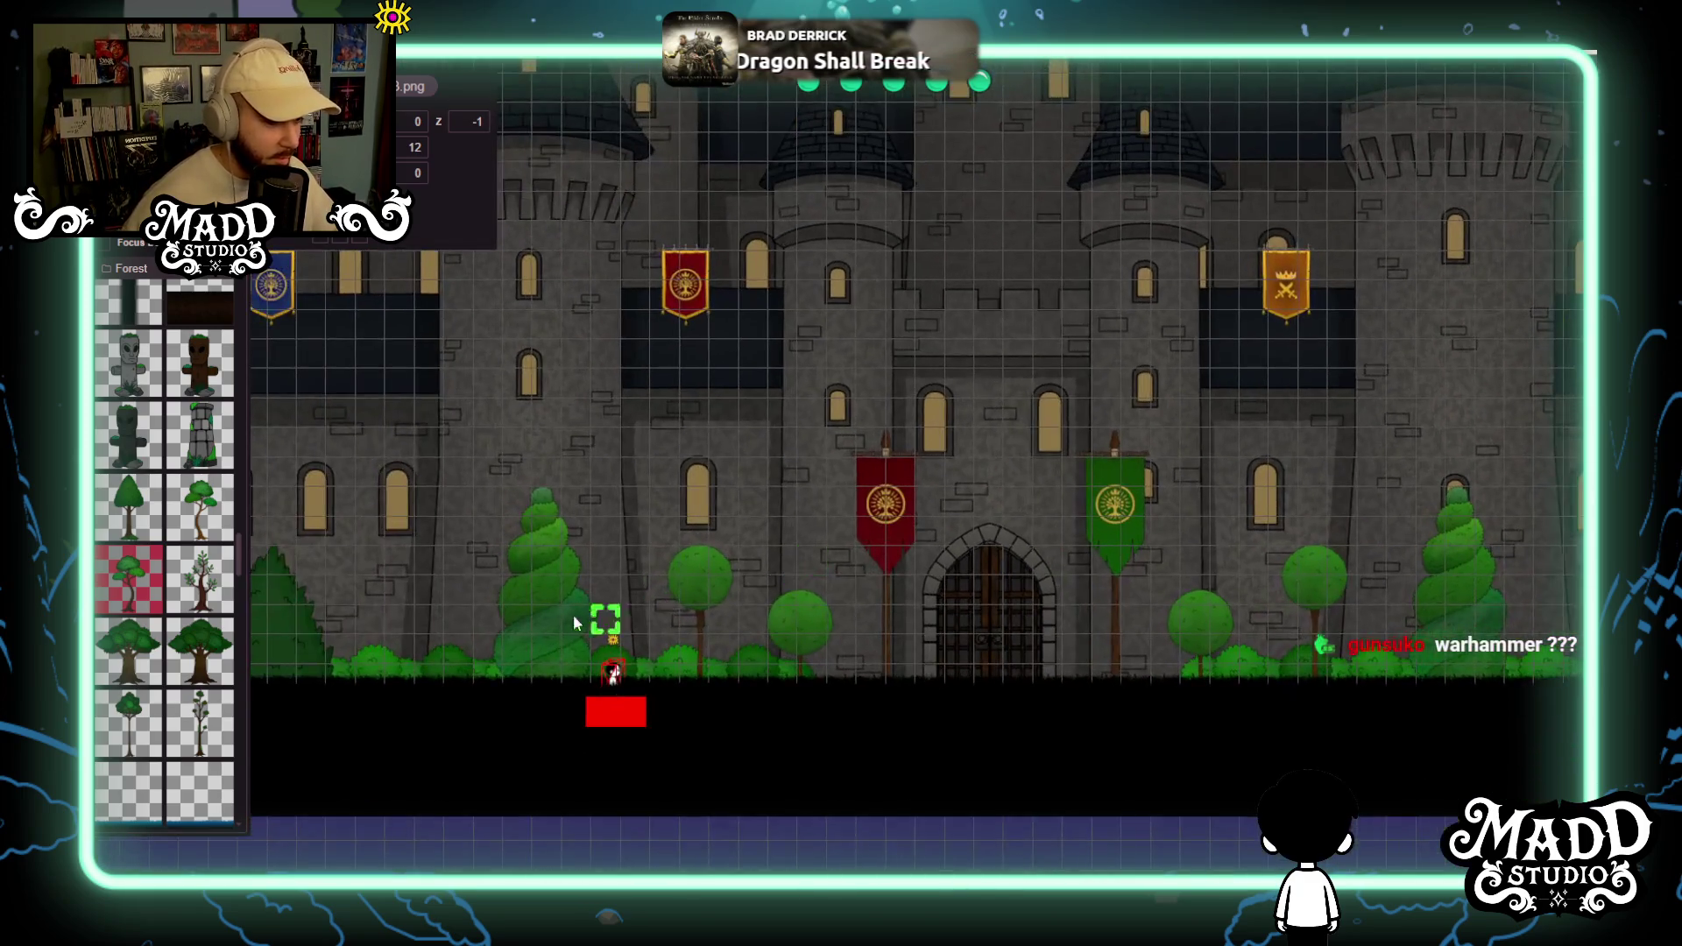
{"action": "scroll", "coordinate": [587, 621], "scroll_direction": "up", "scroll_amount": 5}
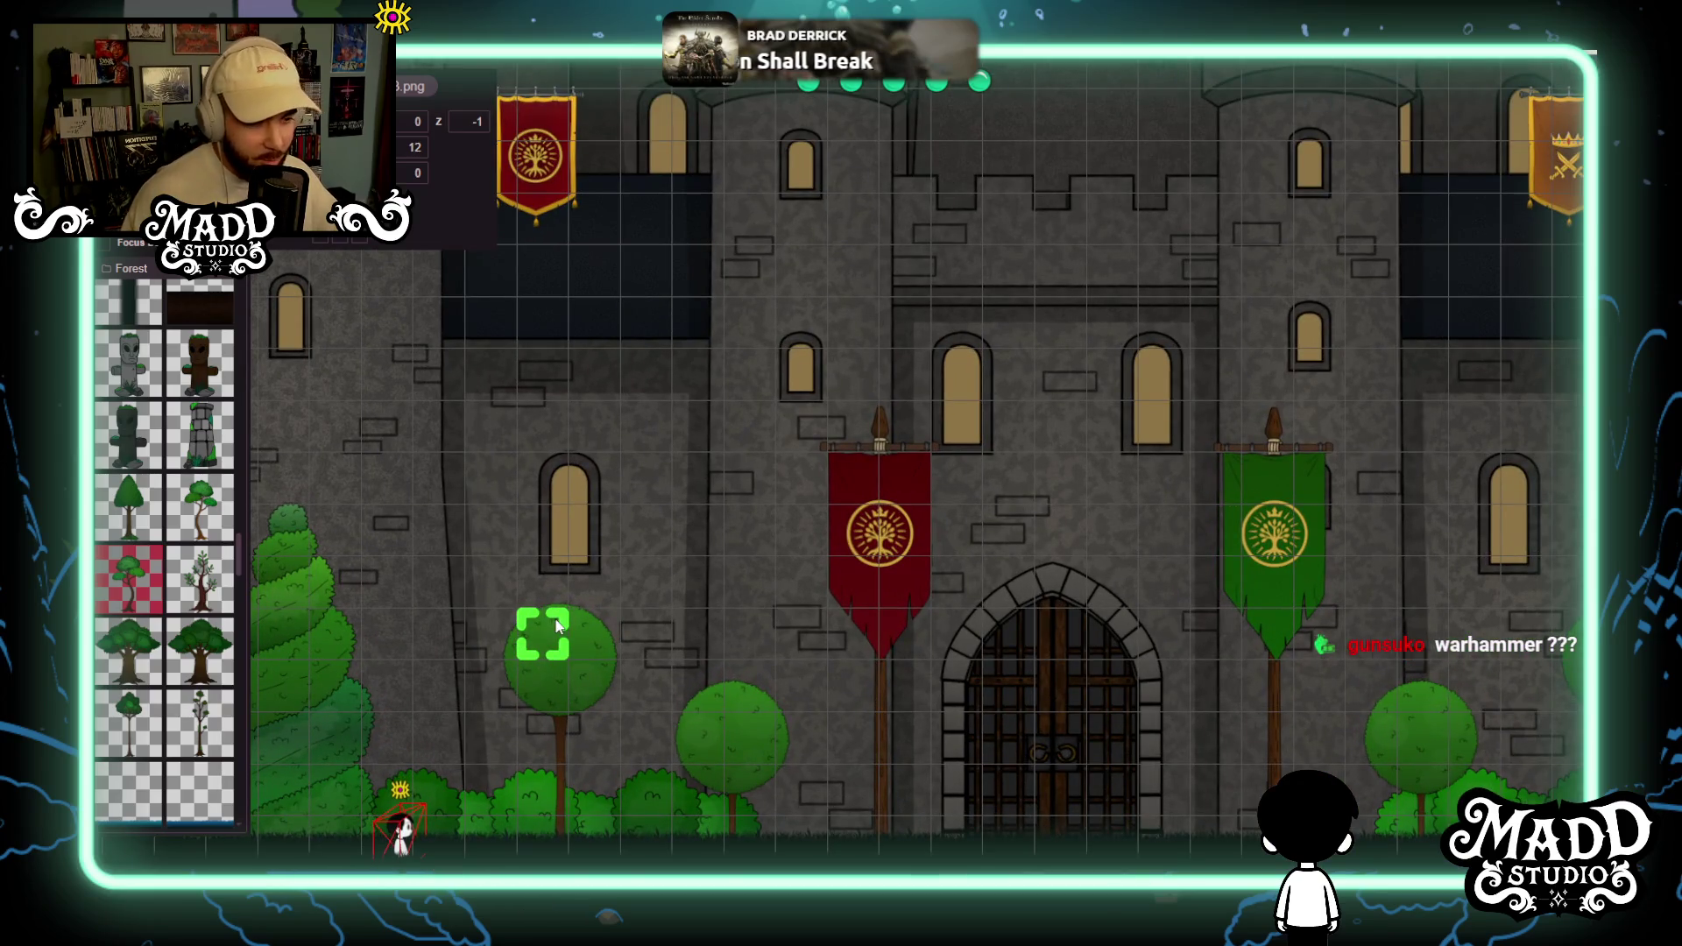
{"action": "scroll", "coordinate": [557, 625], "scroll_direction": "down", "scroll_amount": 3}
{"action": "scroll", "coordinate": [561, 561], "scroll_direction": "up", "scroll_amount": 2}
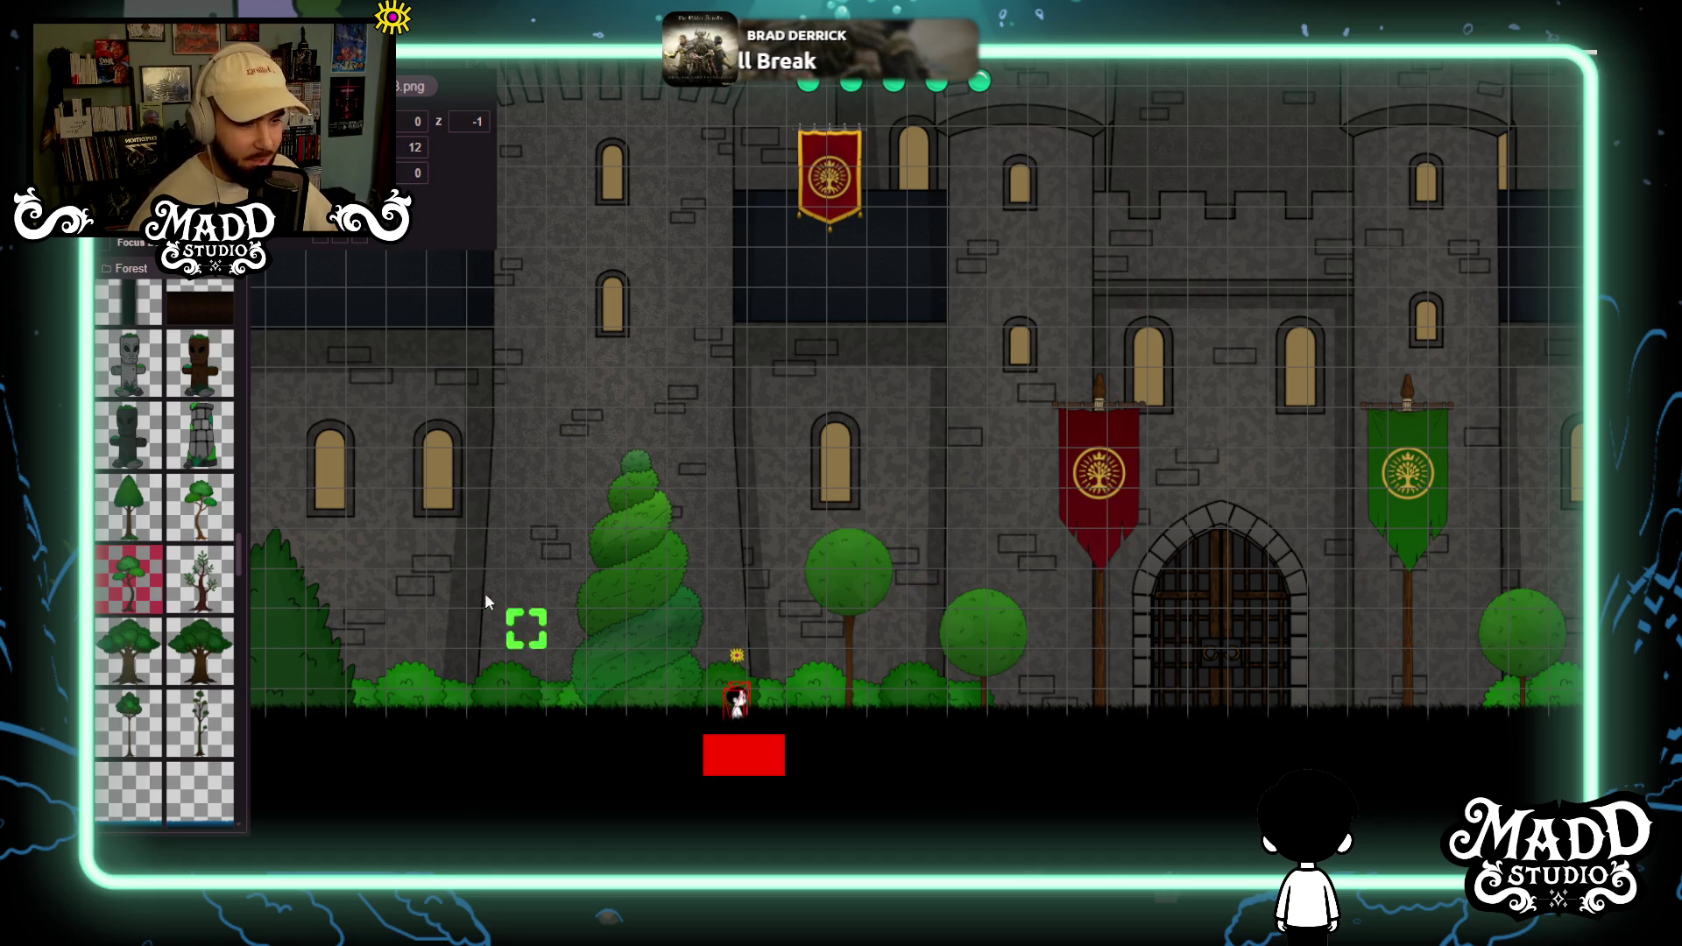
{"action": "left_click_drag", "start_coordinate": [969, 517], "coordinate": [532, 593]}
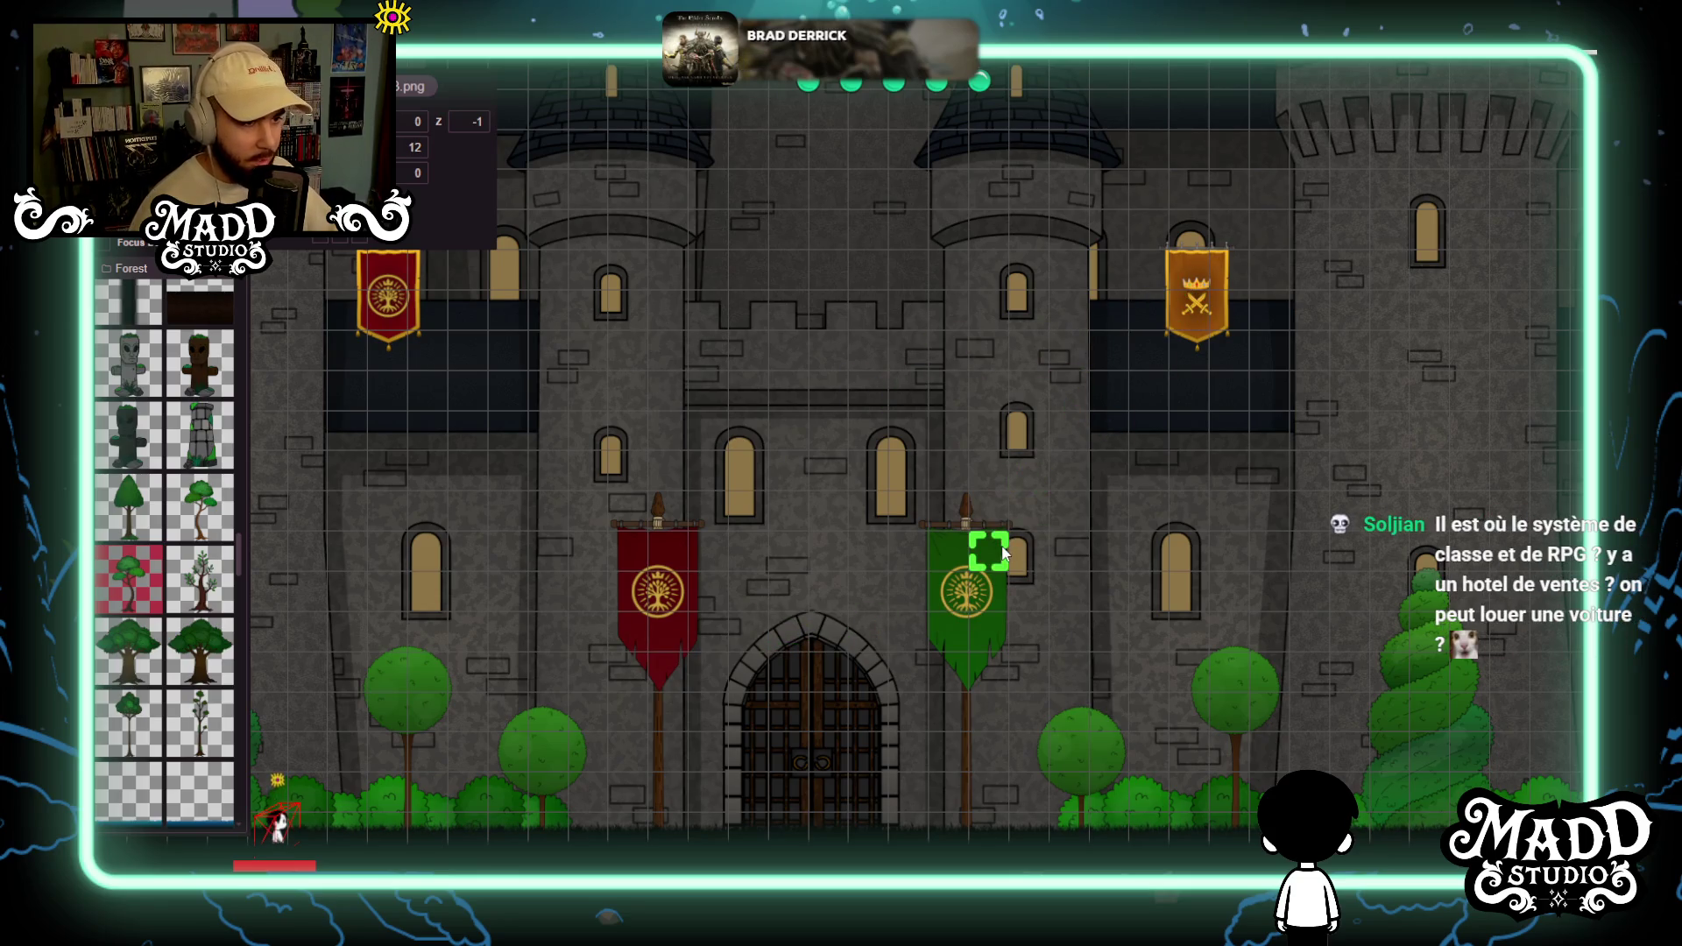
{"action": "mouse_move", "coordinate": [1093, 589]}
{"action": "left_mouse_down"}
{"action": "mouse_move", "coordinate": [583, 606]}
{"action": "mouse_move", "coordinate": [1075, 575]}
{"action": "left_mouse_up"}
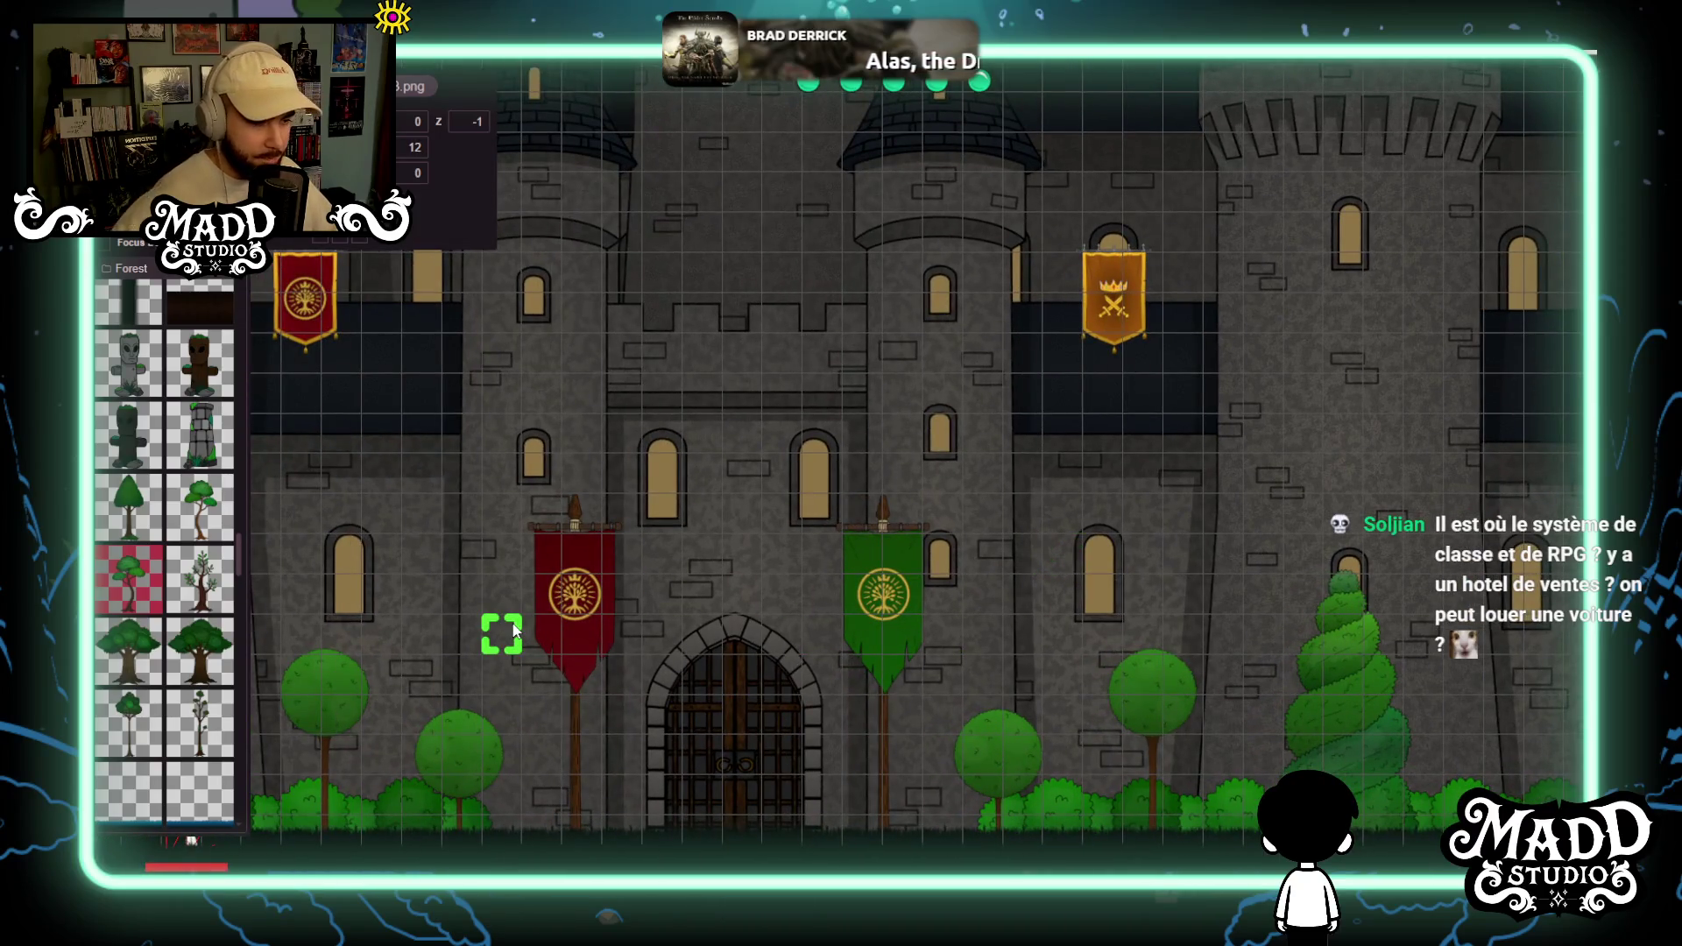
{"action": "left_click_drag", "start_coordinate": [514, 631], "coordinate": [817, 618]}
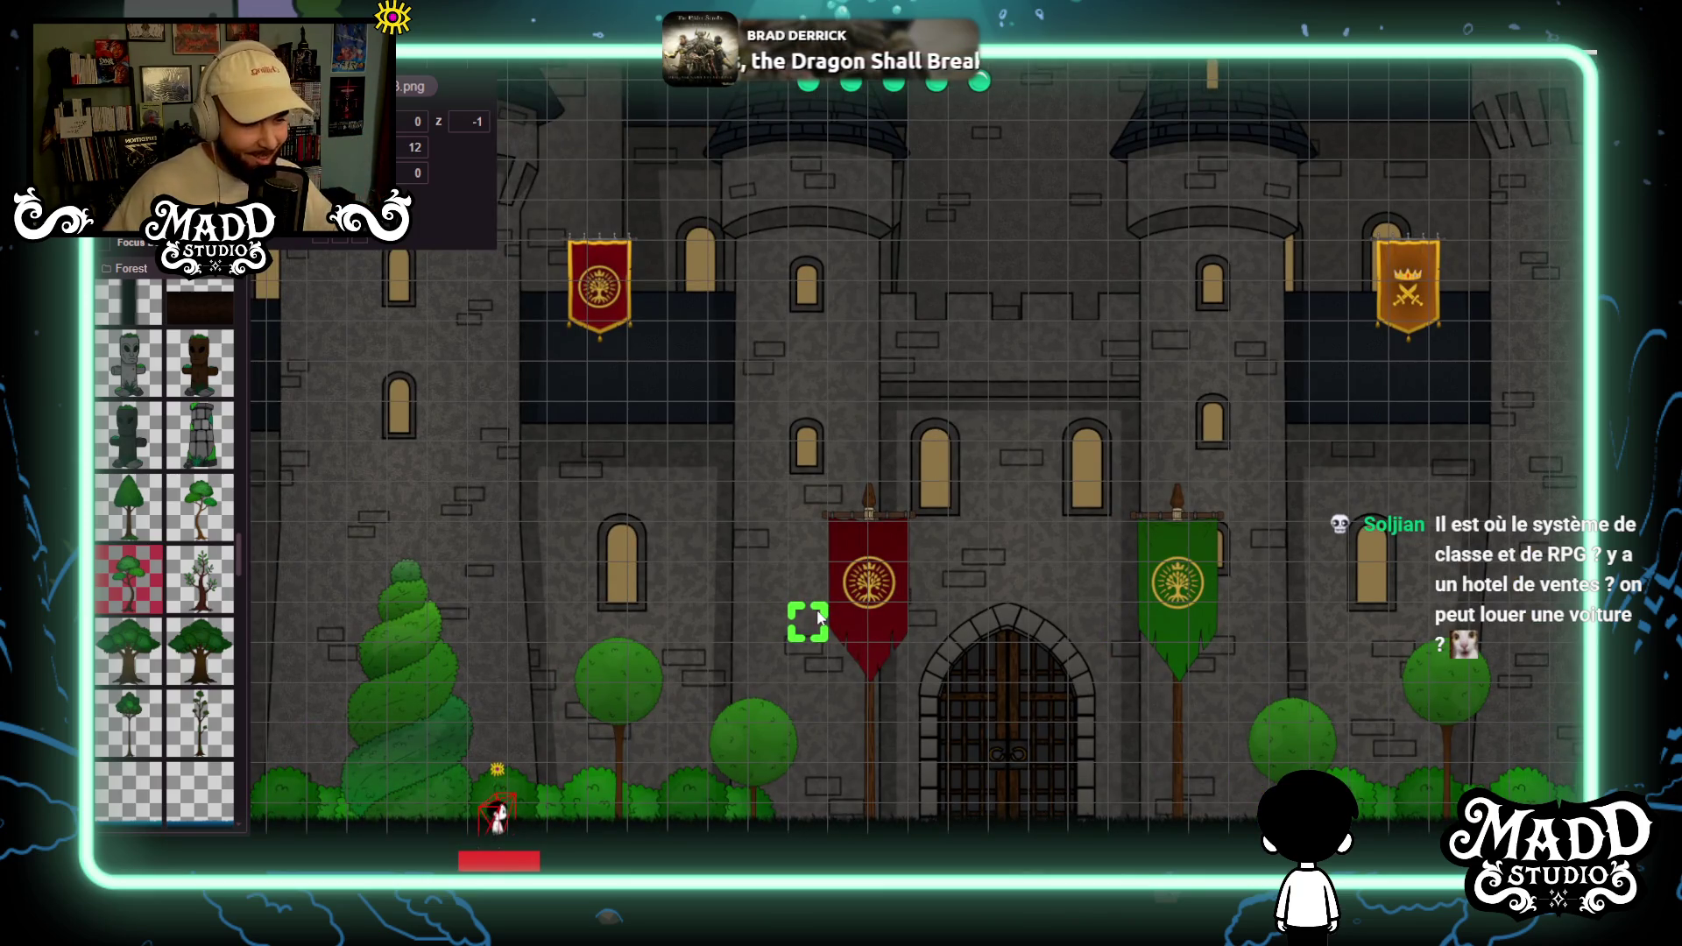
{"action": "left_click_drag", "start_coordinate": [497, 581], "coordinate": [1134, 492]}
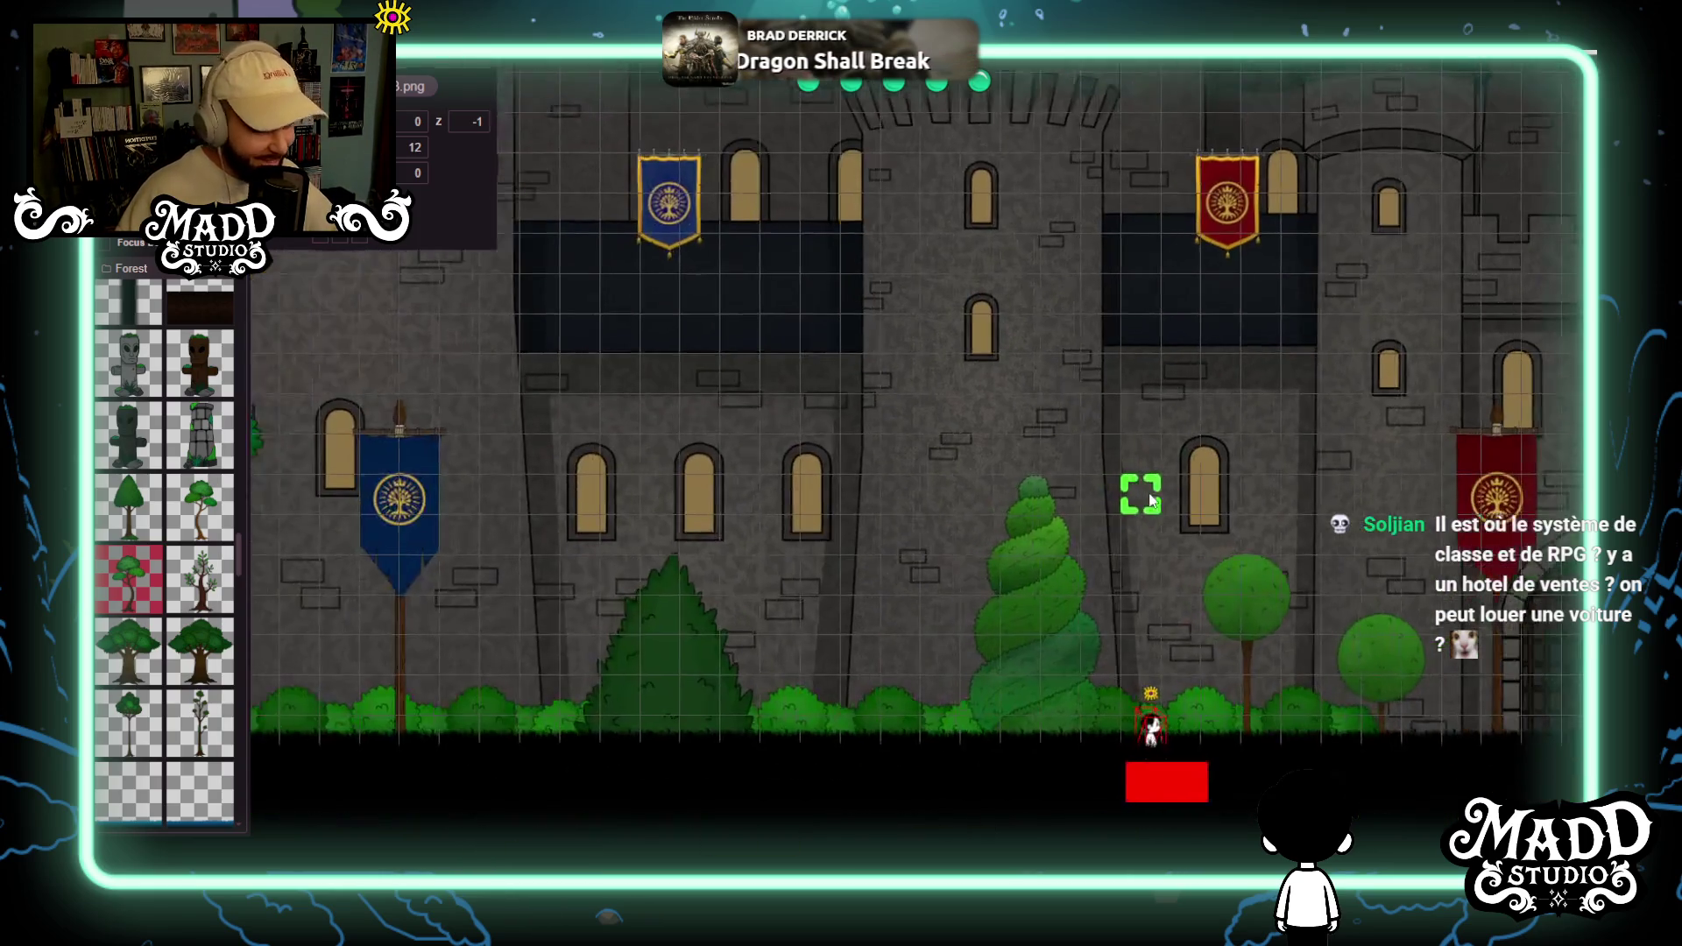
{"action": "mouse_move", "coordinate": [286, 530]}
{"action": "left_mouse_down"}
{"action": "mouse_move", "coordinate": [800, 612]}
{"action": "mouse_move", "coordinate": [1322, 492]}
{"action": "left_mouse_up"}
{"action": "left_click_drag", "start_coordinate": [724, 571], "coordinate": [807, 630]}
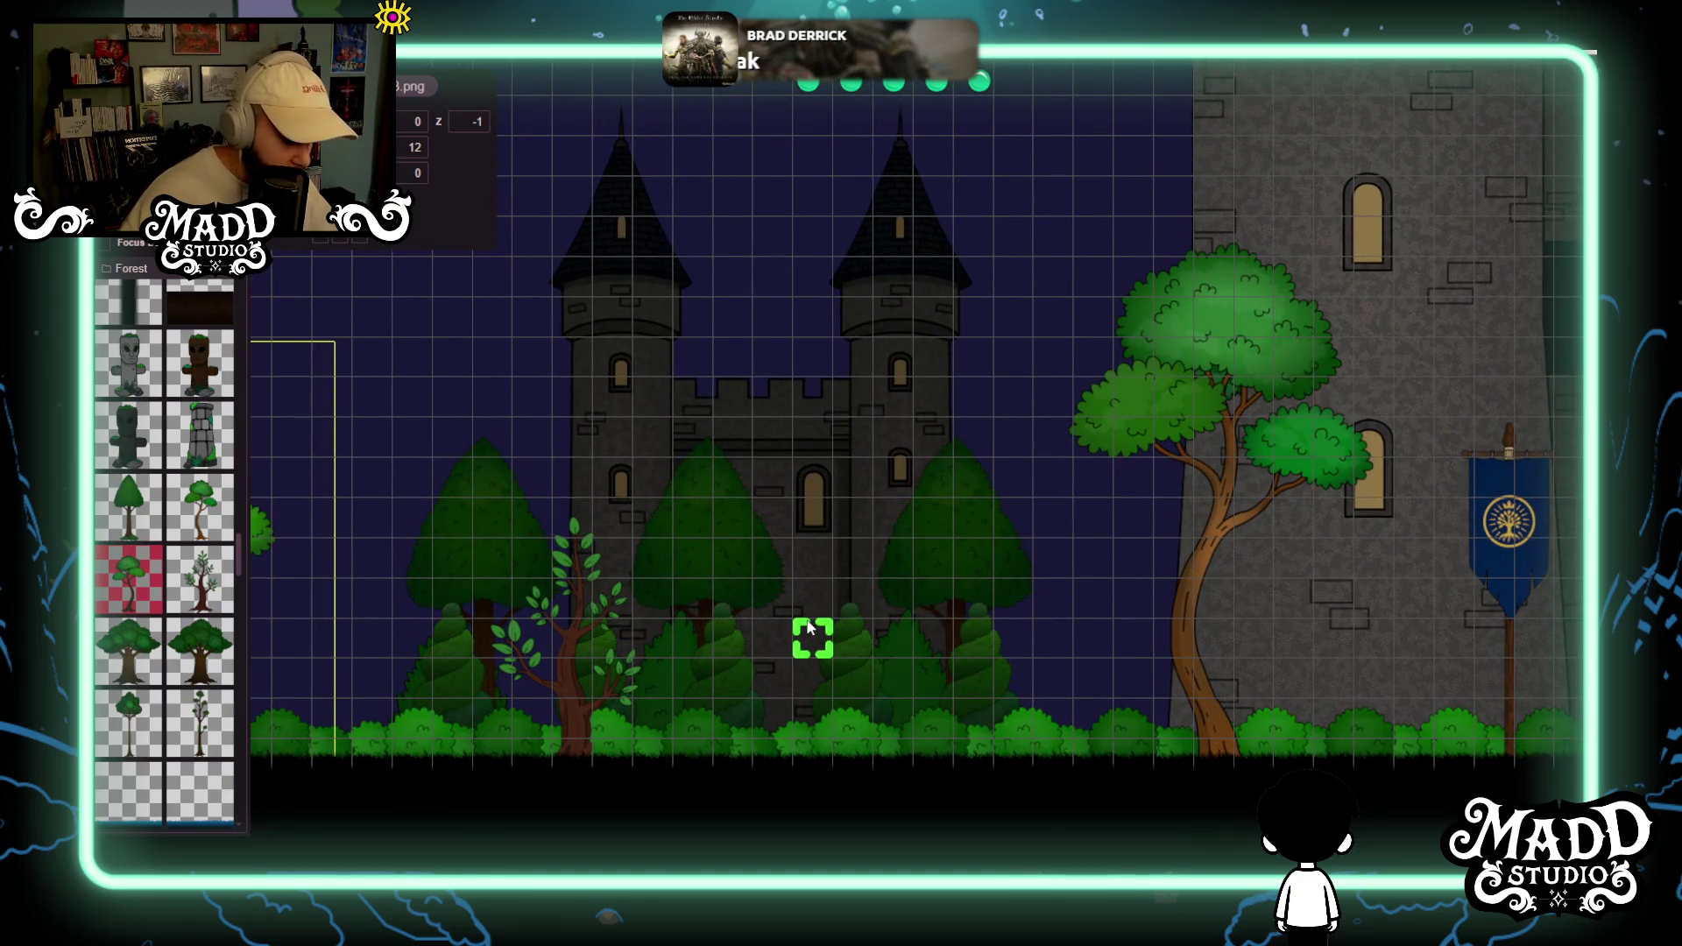
Scroll the palette to the Forest houses, windmill and mushrooms while panning along the castle wall.
{"action": "mouse_move", "coordinate": [602, 550]}
{"action": "left_mouse_down"}
{"action": "mouse_move", "coordinate": [789, 474]}
{"action": "mouse_move", "coordinate": [619, 537]}
{"action": "left_mouse_up"}
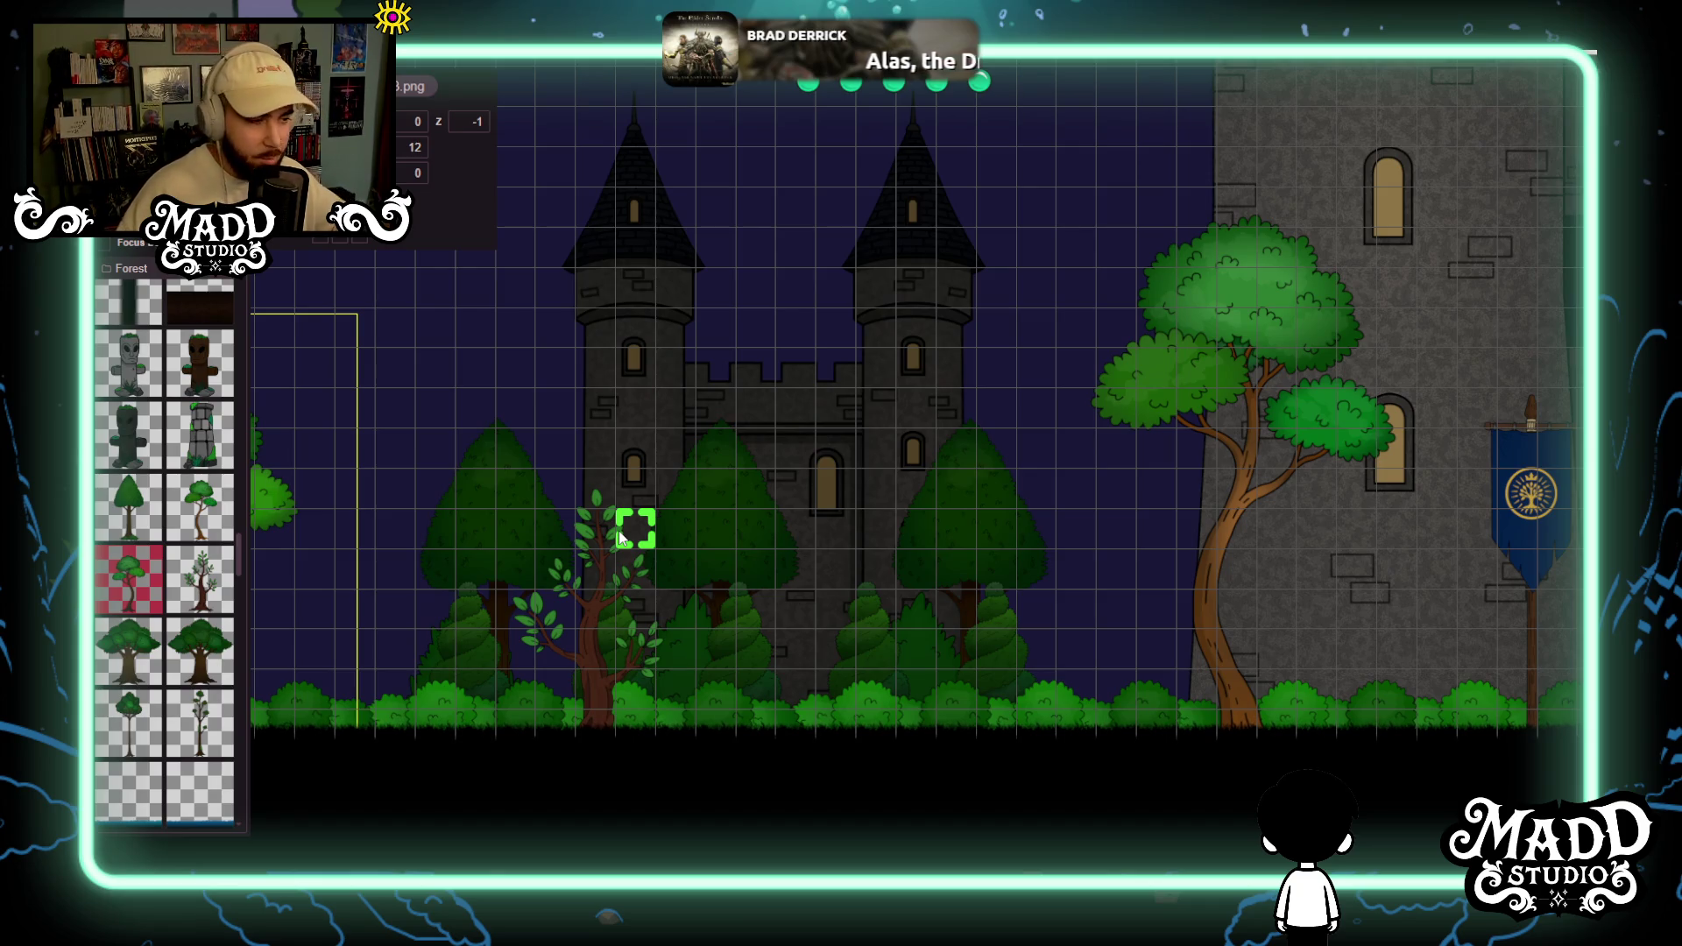
{"action": "left_click_drag", "start_coordinate": [920, 620], "coordinate": [855, 603]}
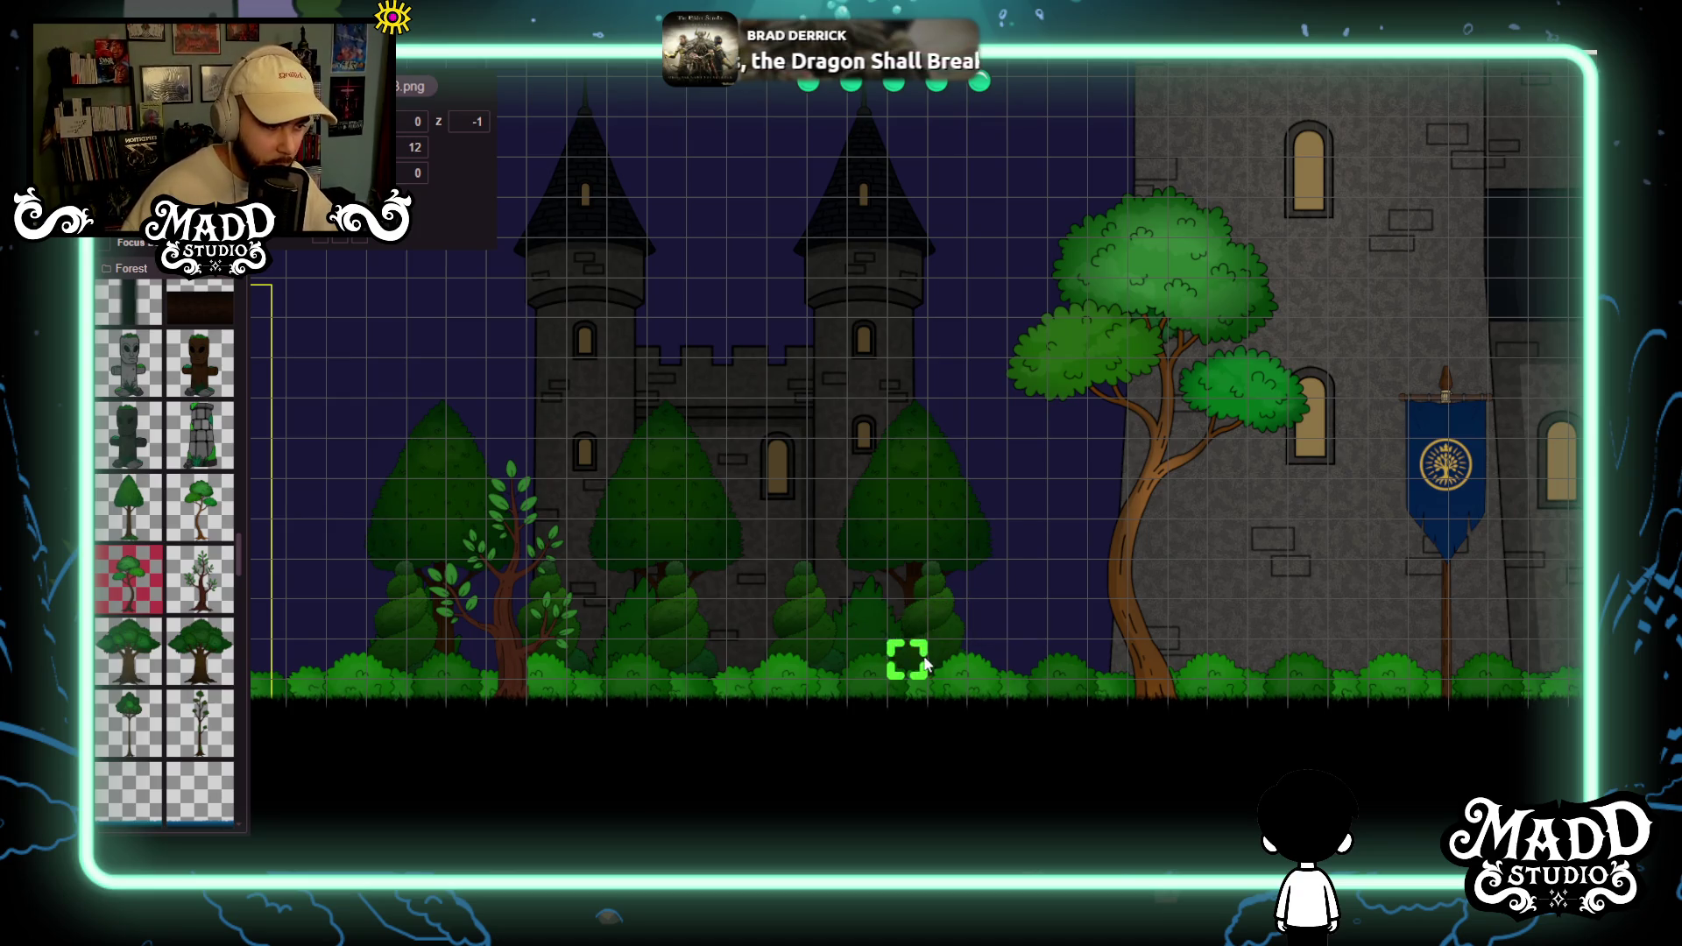
{"action": "scroll", "coordinate": [925, 665], "scroll_direction": "up", "scroll_amount": 1}
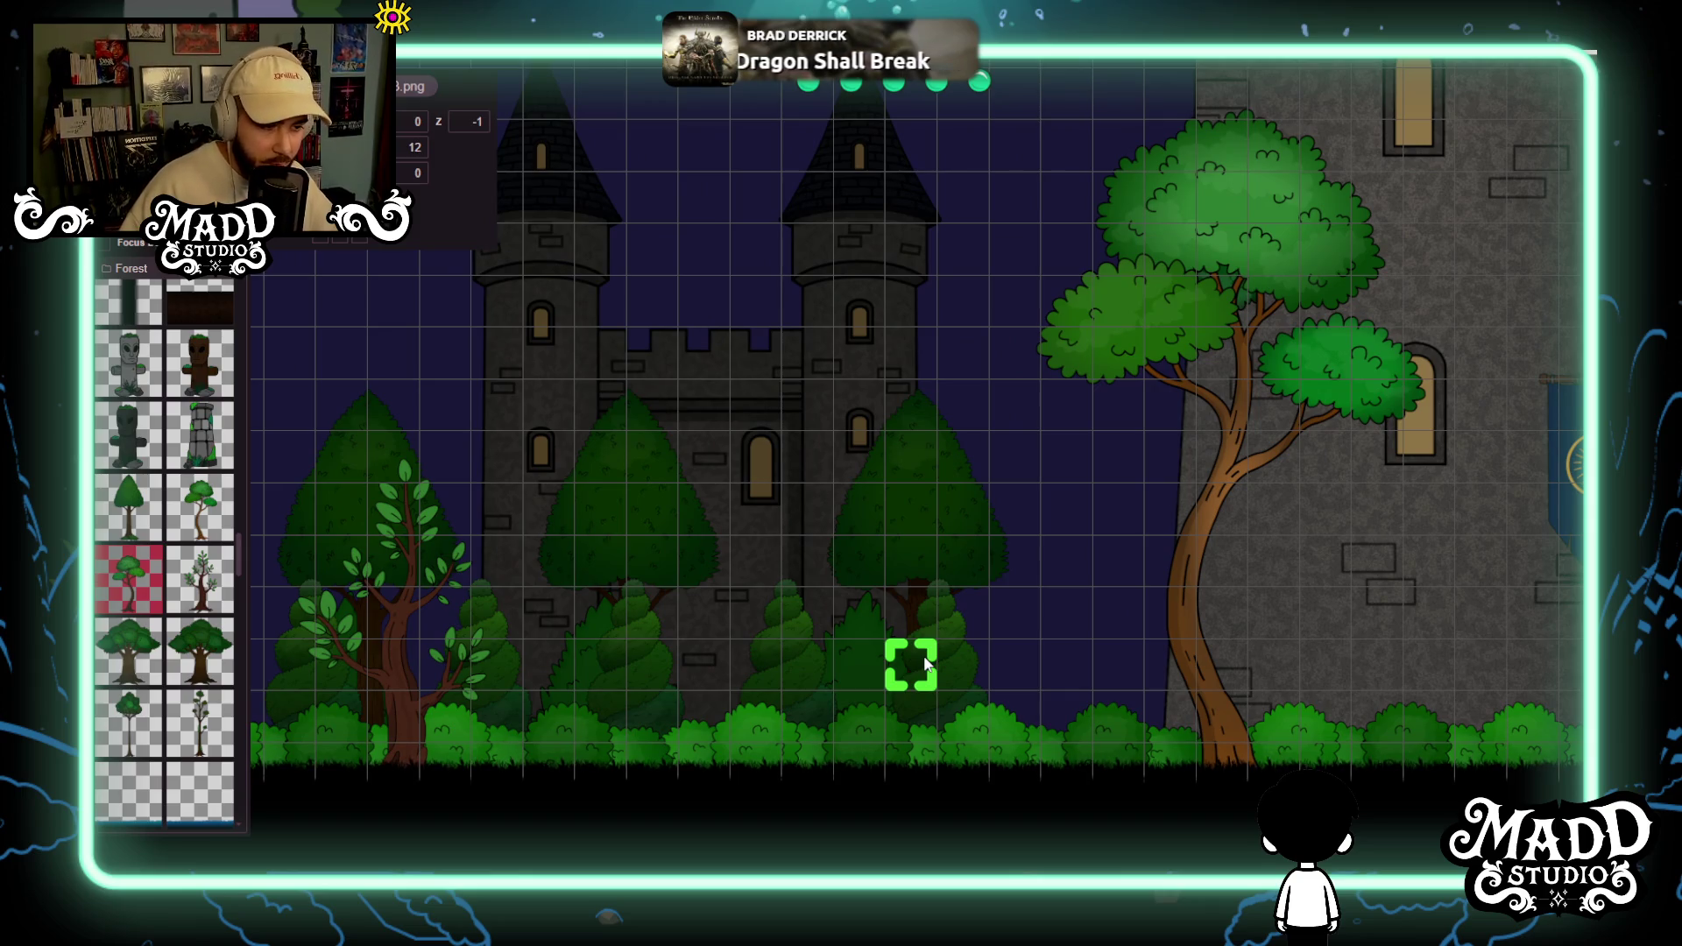
{"action": "scroll", "coordinate": [194, 679], "scroll_direction": "up", "scroll_amount": 1}
{"action": "scroll", "coordinate": [188, 614], "scroll_direction": "up", "scroll_amount": 15}
{"action": "scroll", "coordinate": [181, 550], "scroll_direction": "down", "scroll_amount": 20}
{"action": "scroll", "coordinate": [179, 535], "scroll_direction": "down", "scroll_amount": 15}
{"action": "scroll", "coordinate": [178, 653], "scroll_direction": "up", "scroll_amount": 15}
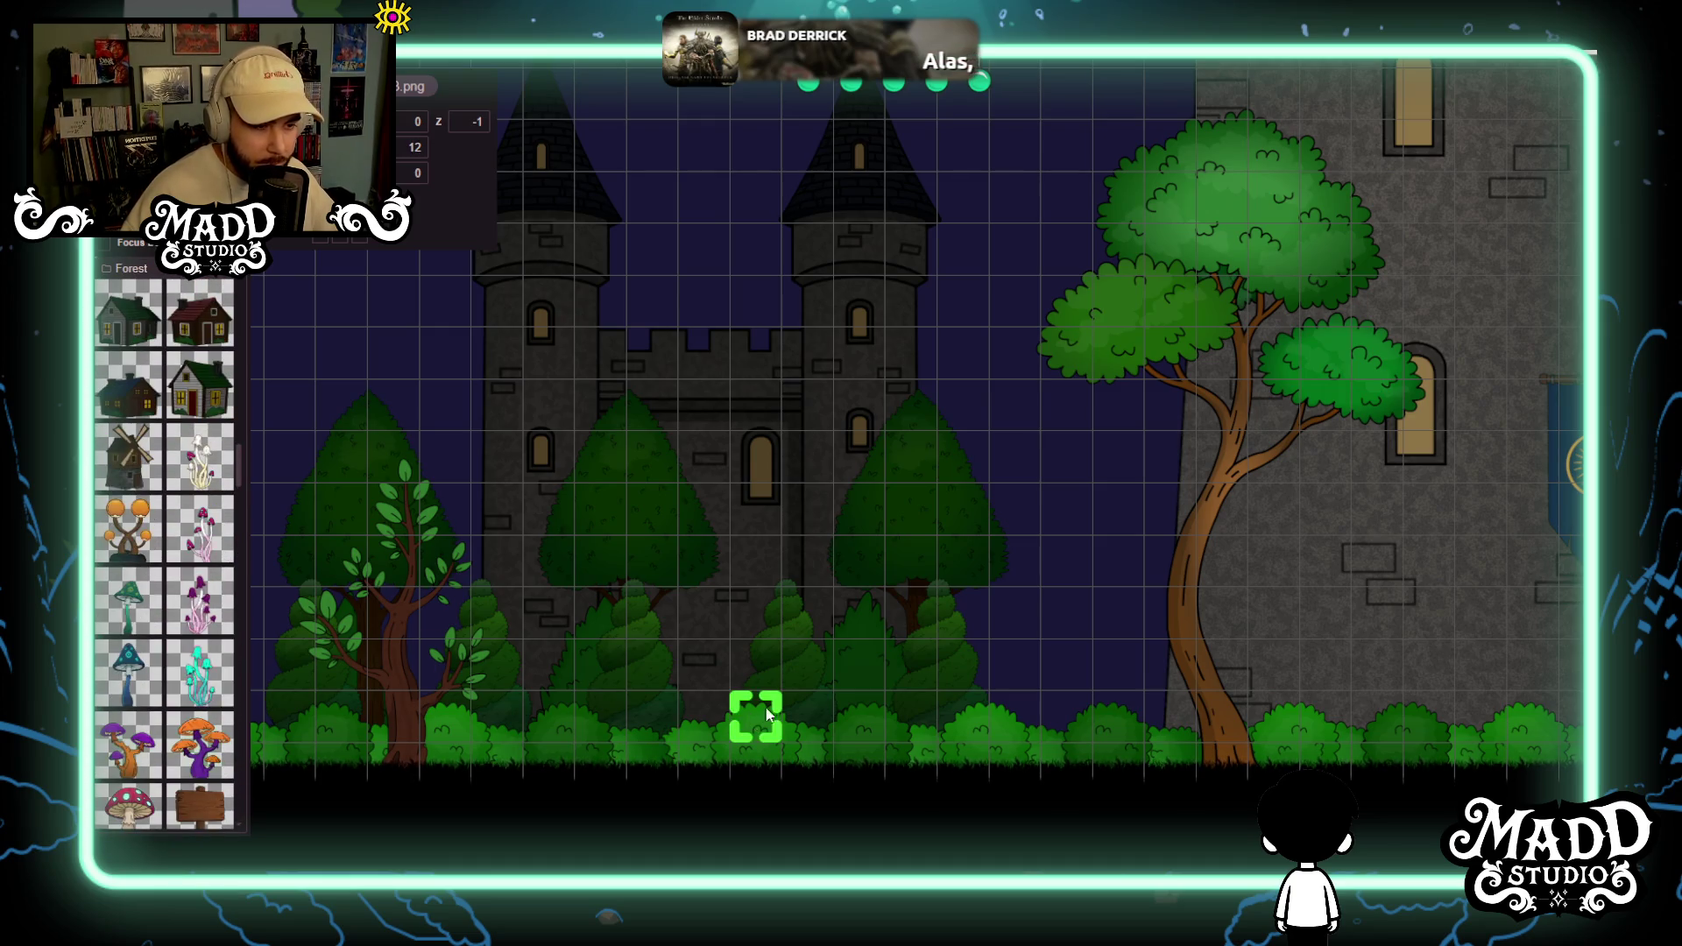
{"action": "scroll", "coordinate": [820, 541], "scroll_direction": "down", "scroll_amount": 3}
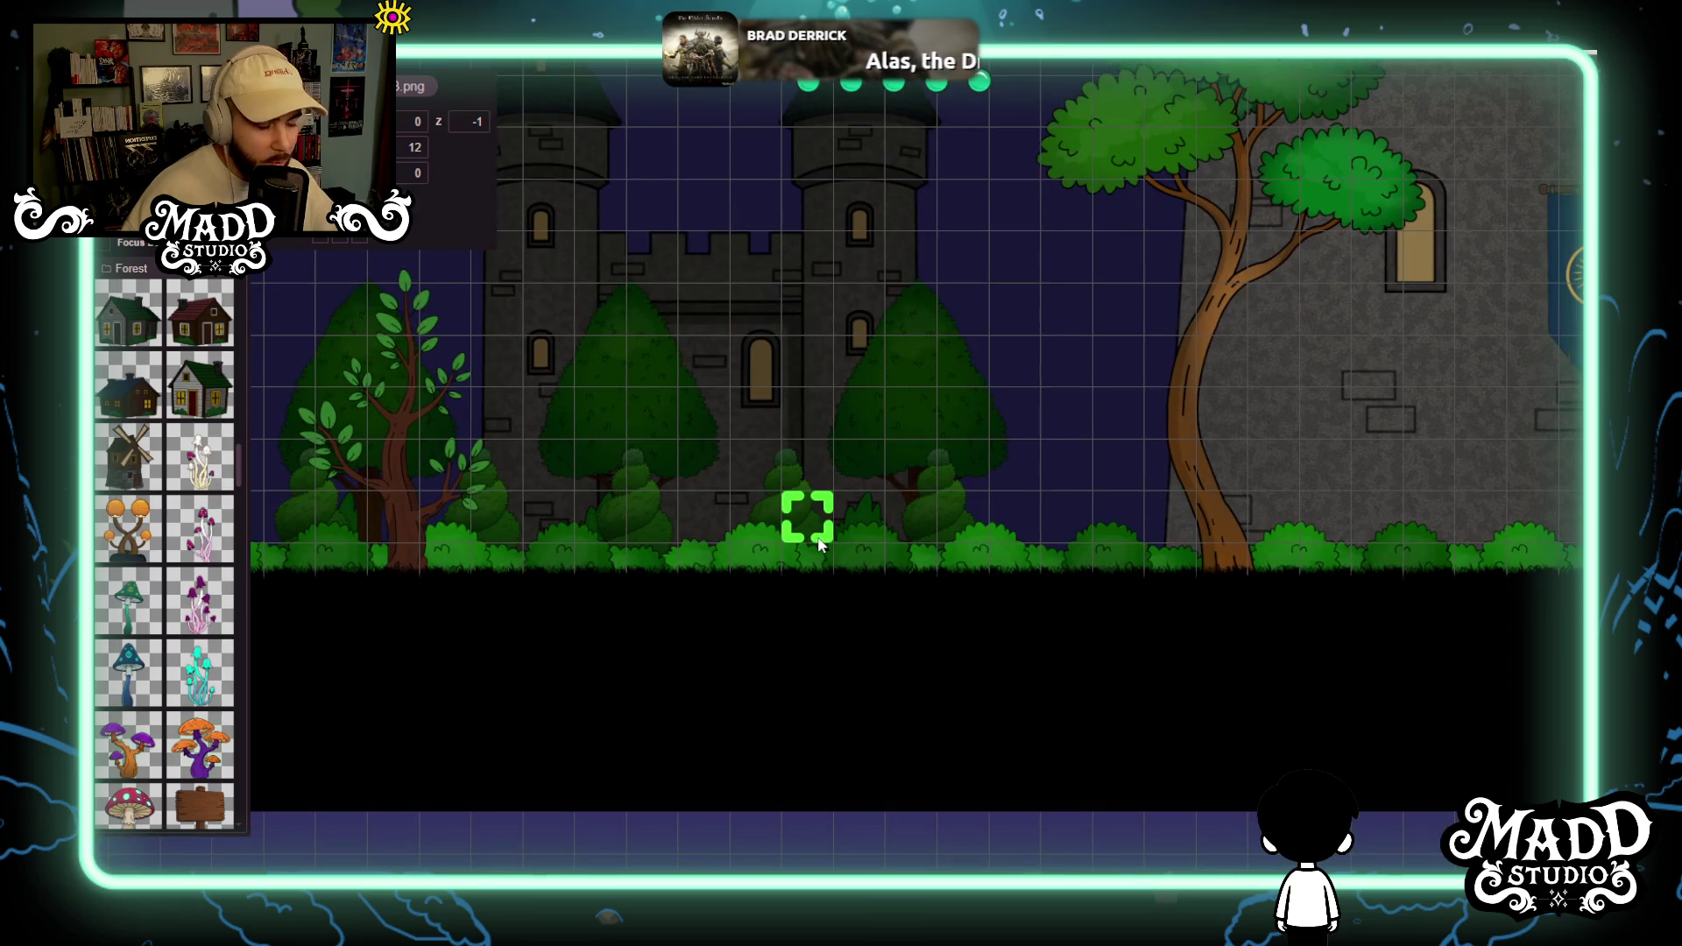
{"action": "scroll", "coordinate": [811, 534], "scroll_direction": "up", "scroll_amount": 3}
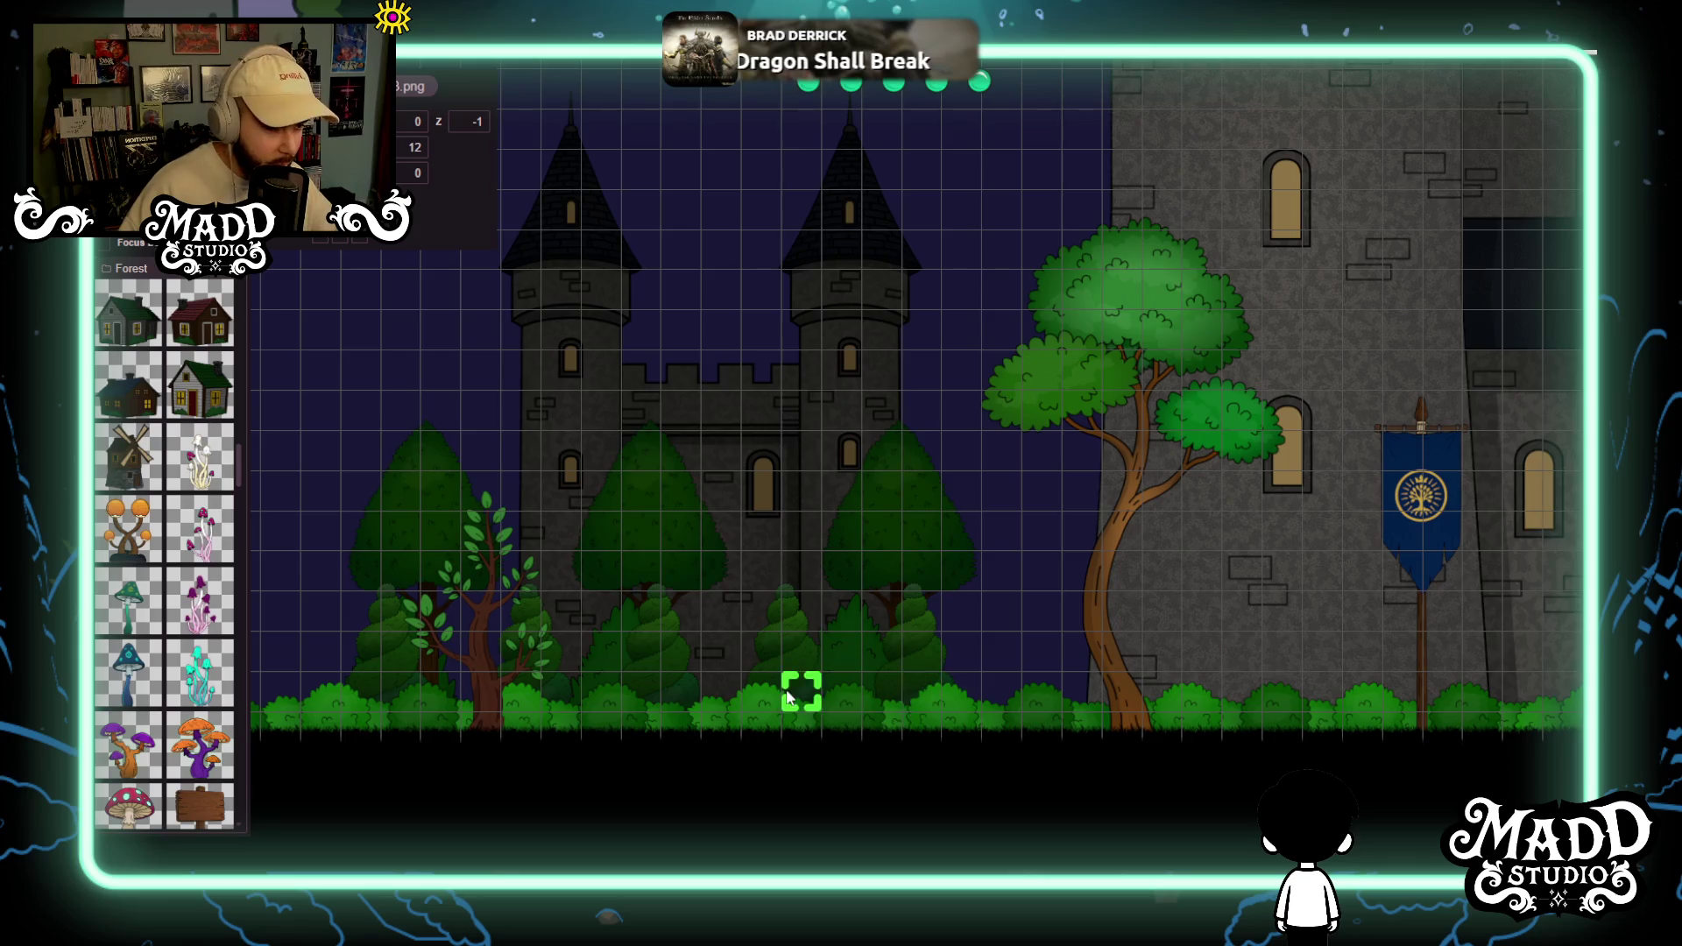
{"action": "scroll", "coordinate": [789, 701], "scroll_direction": "up", "scroll_amount": 2}
{"action": "left_click_drag", "start_coordinate": [1061, 682], "coordinate": [731, 652]}
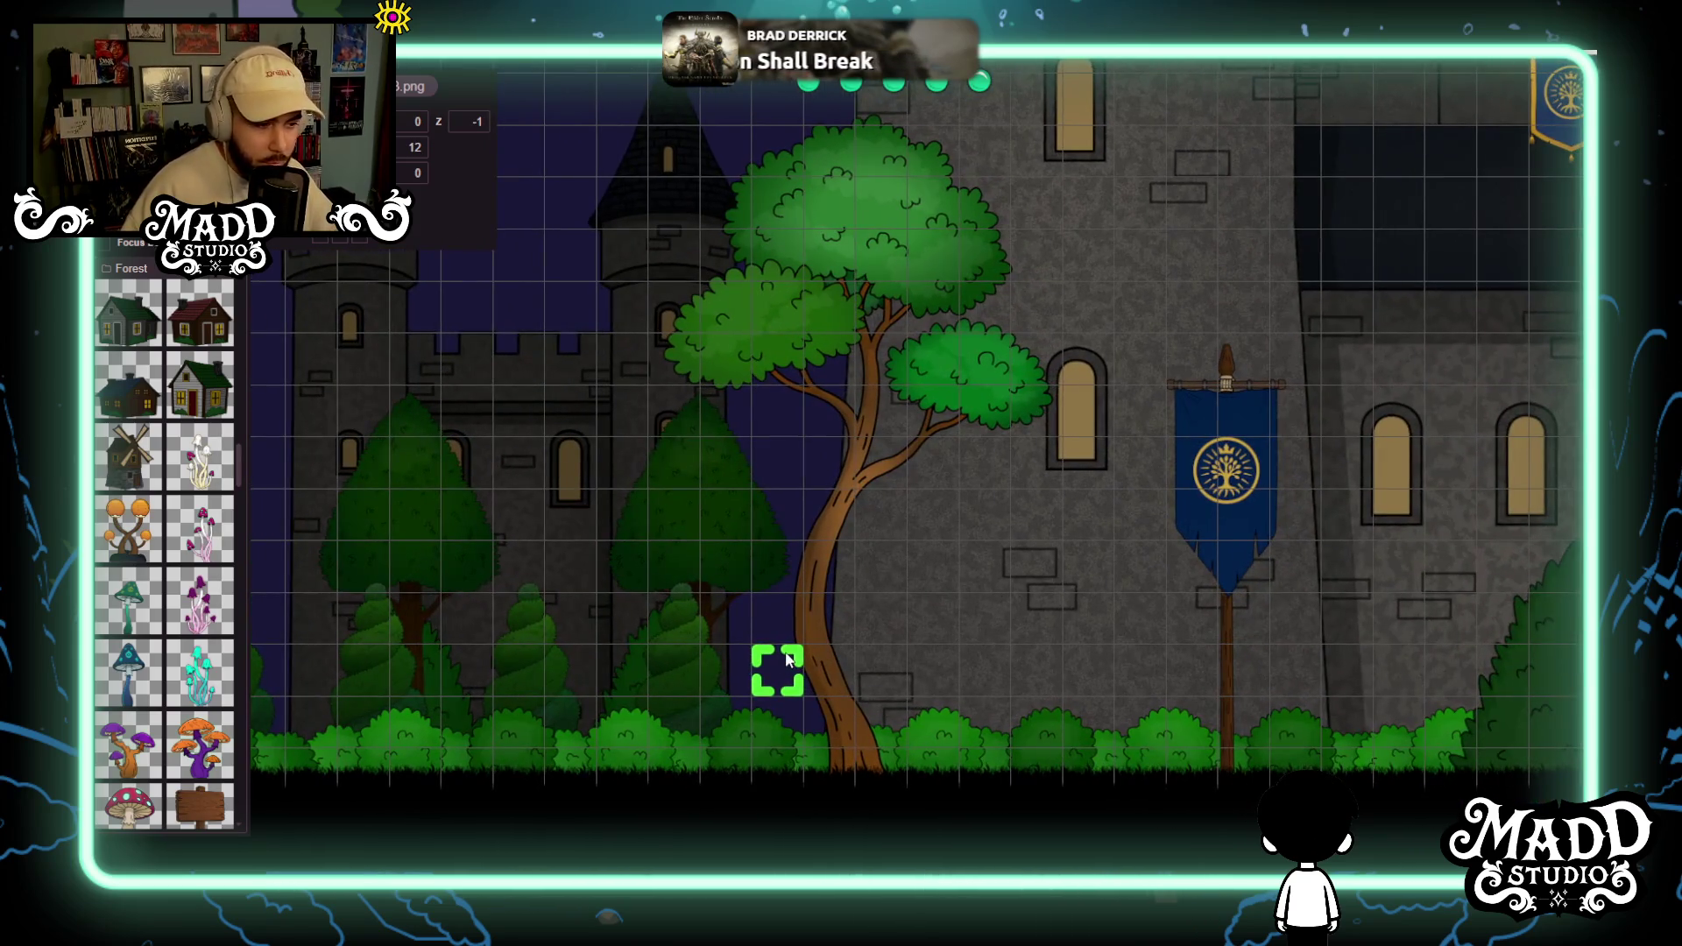
{"action": "left_click_drag", "start_coordinate": [937, 657], "coordinate": [489, 661]}
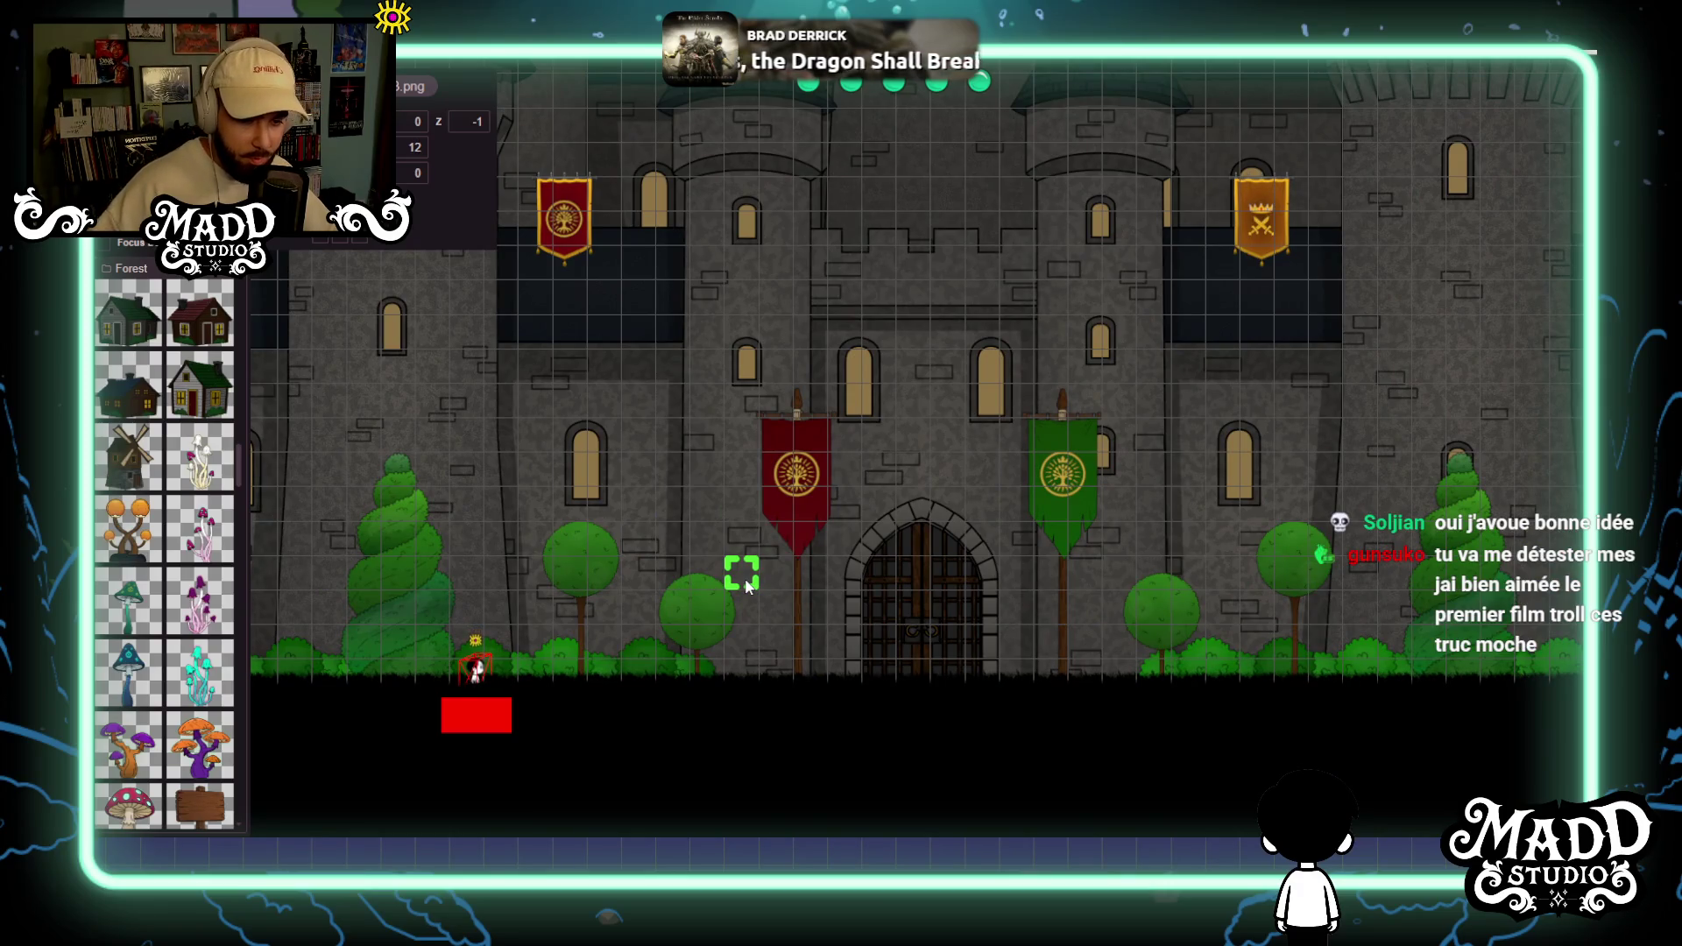
Pan along the castle front to the gate, banners, character and blue-banner tree.
{"action": "left_click_drag", "start_coordinate": [432, 646], "coordinate": [693, 659]}
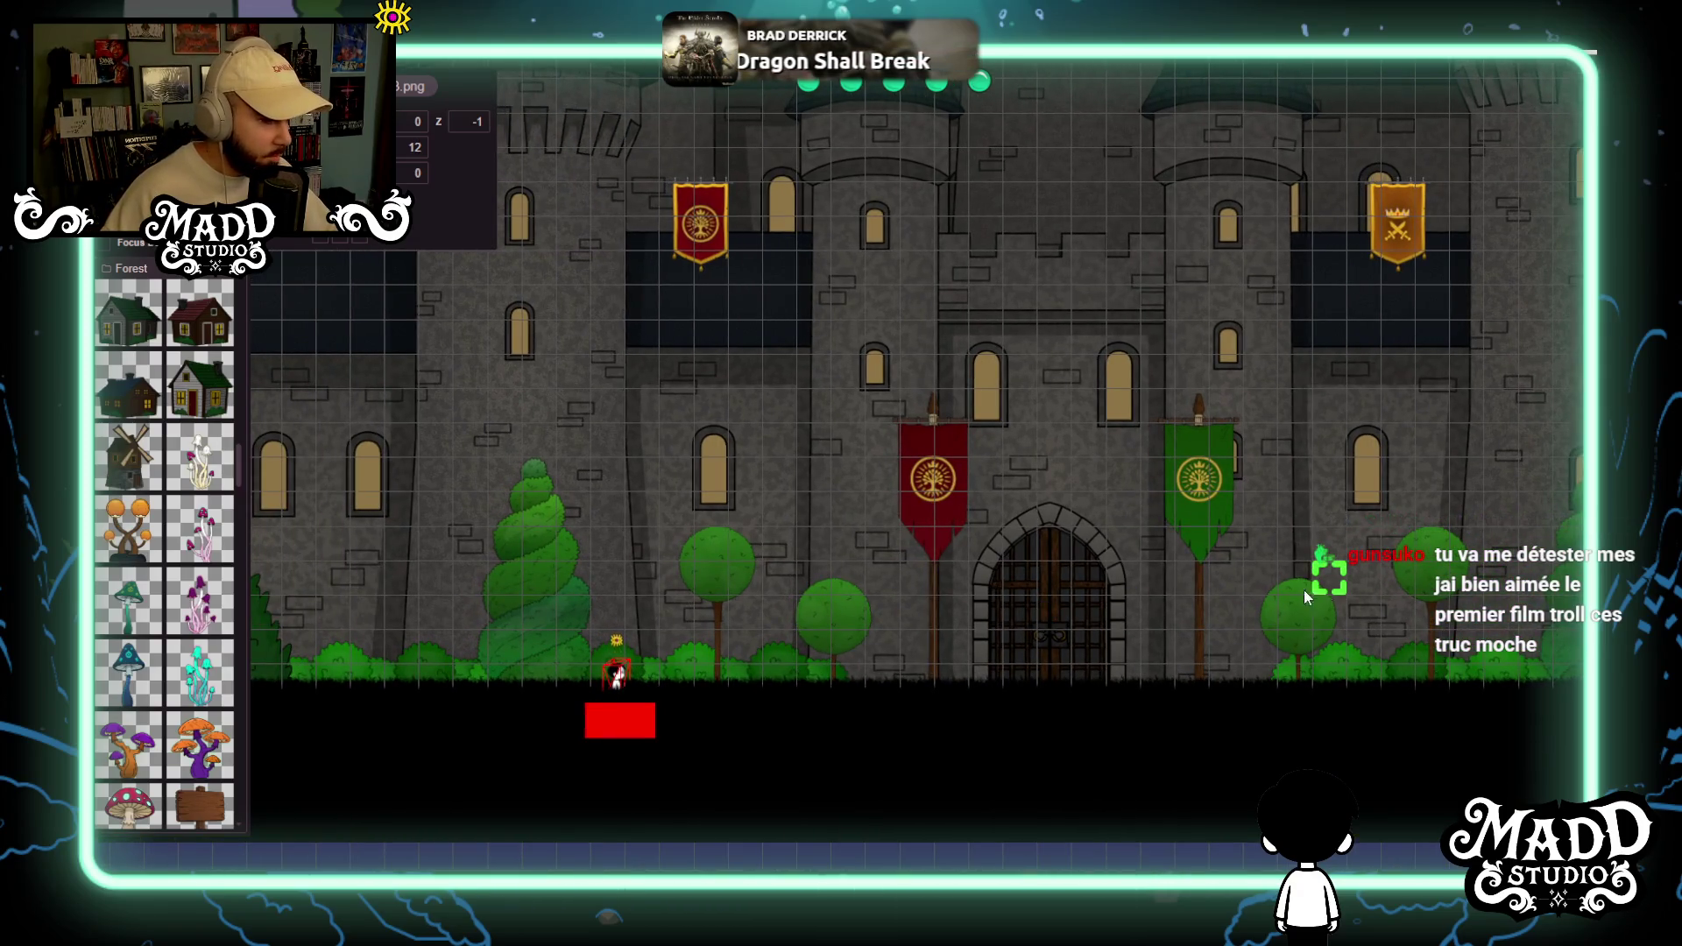
{"action": "left_click_drag", "start_coordinate": [1311, 591], "coordinate": [629, 611]}
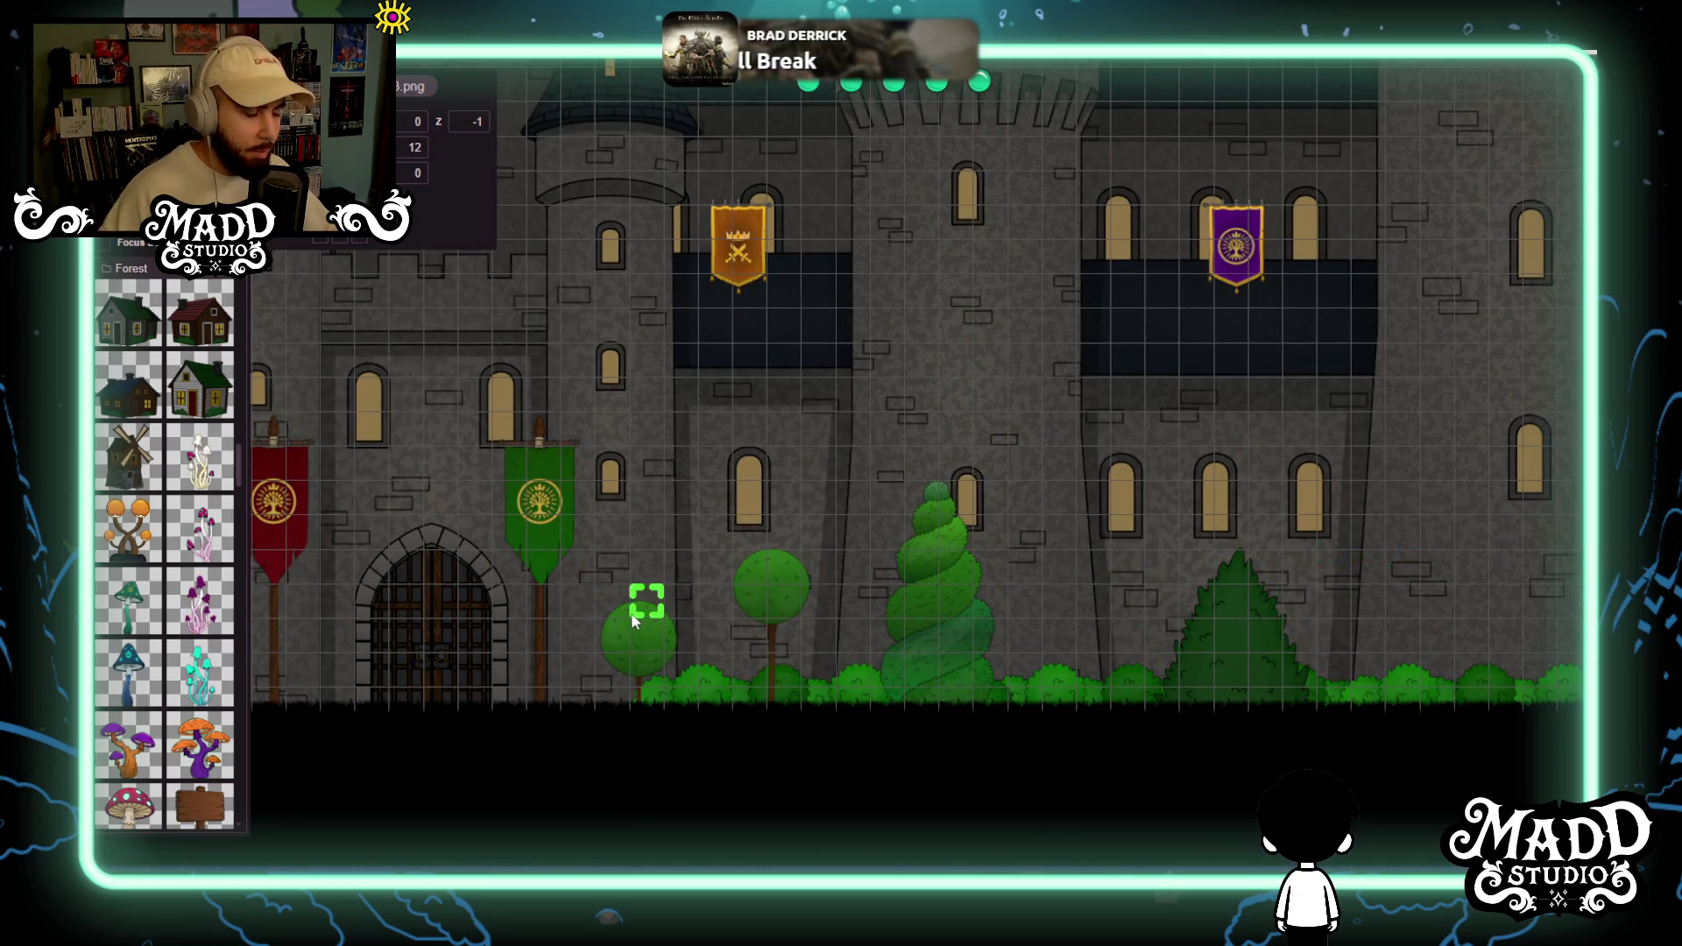
{"action": "left_click_drag", "start_coordinate": [634, 620], "coordinate": [1307, 580]}
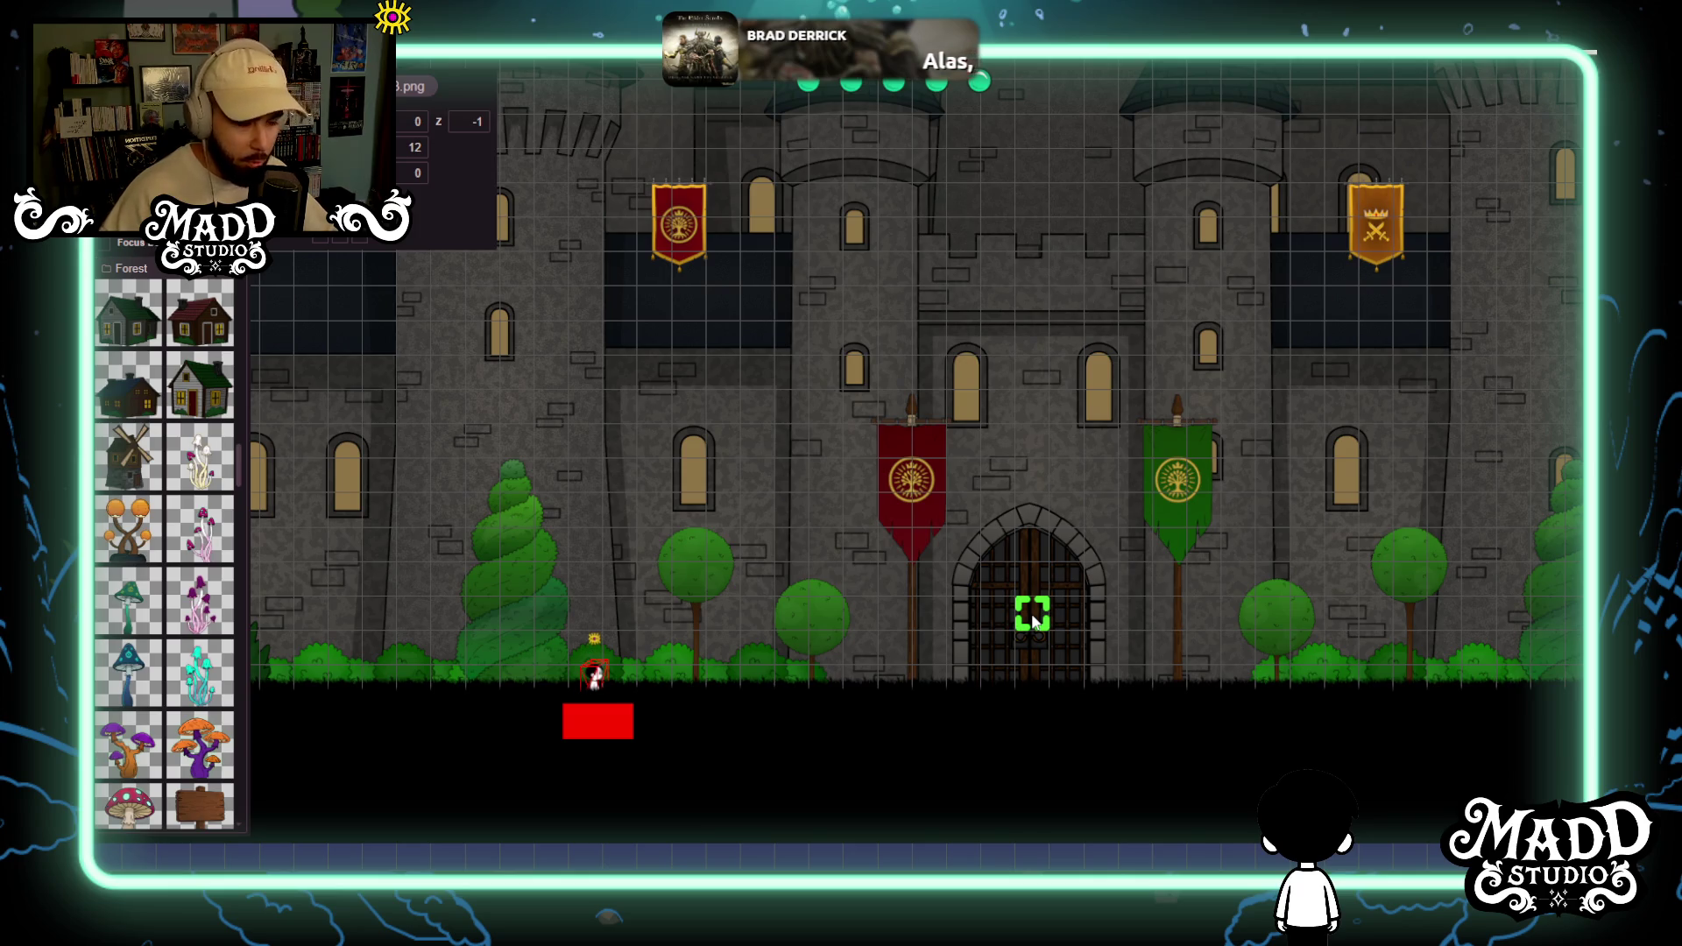
{"action": "key", "text": "Left"}
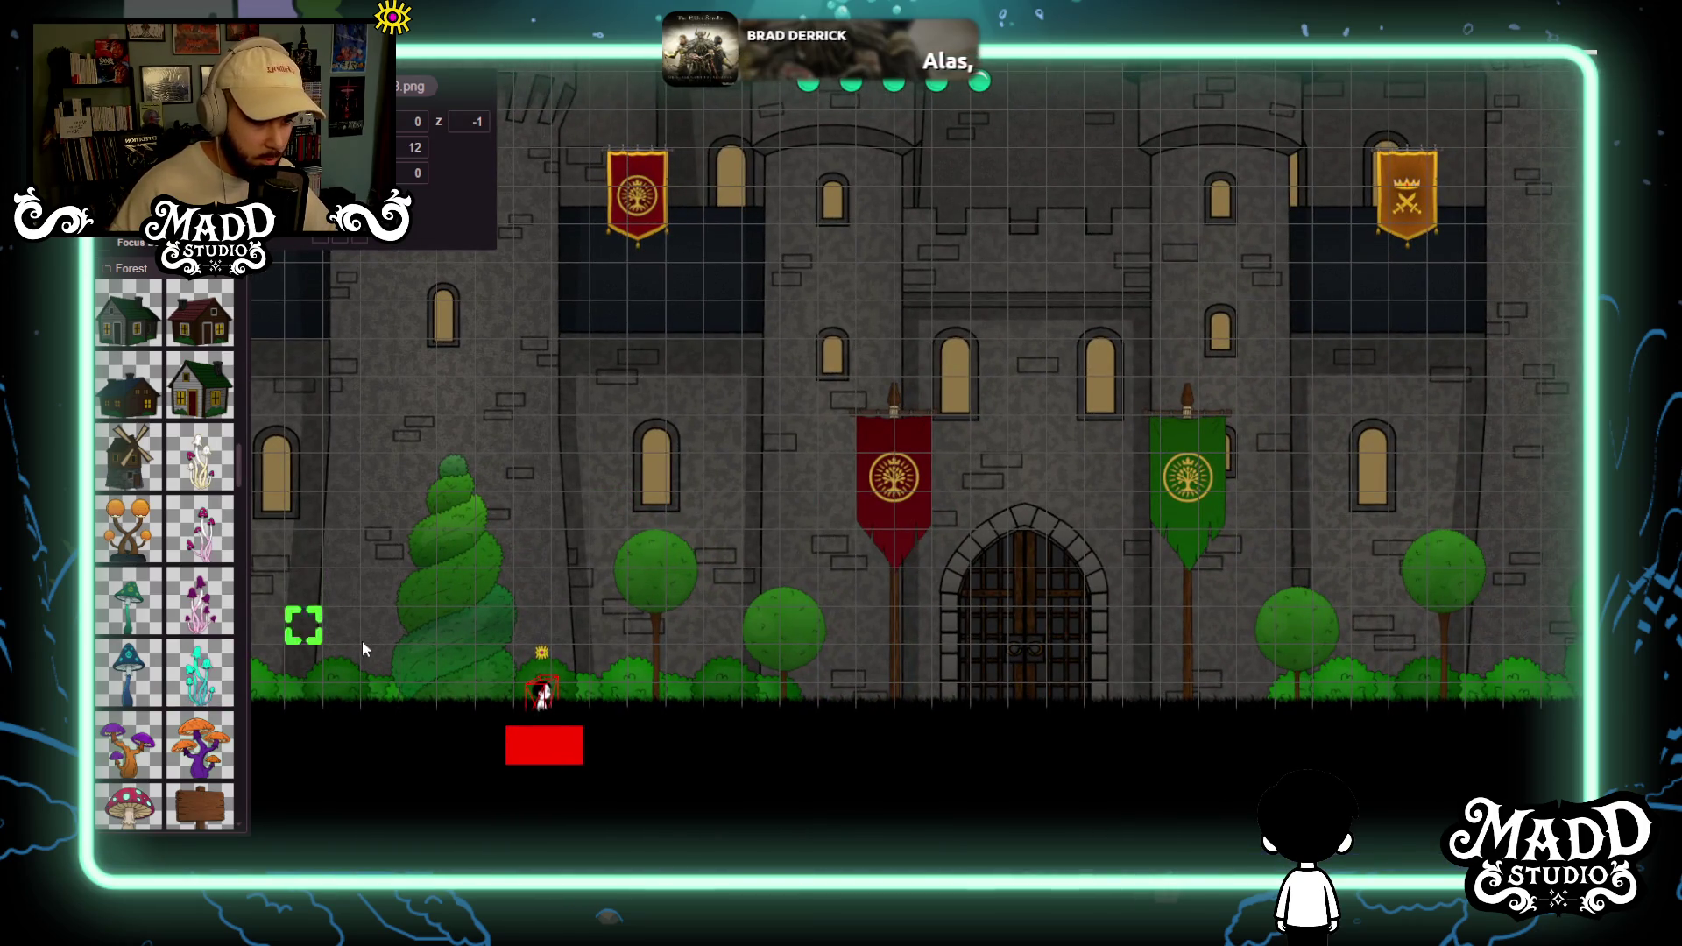
Scroll the Forest palette down to the mushrooms, bunnies, rocks, spikes and totems.
{"action": "scroll", "coordinate": [199, 601], "scroll_direction": "down", "scroll_amount": 5}
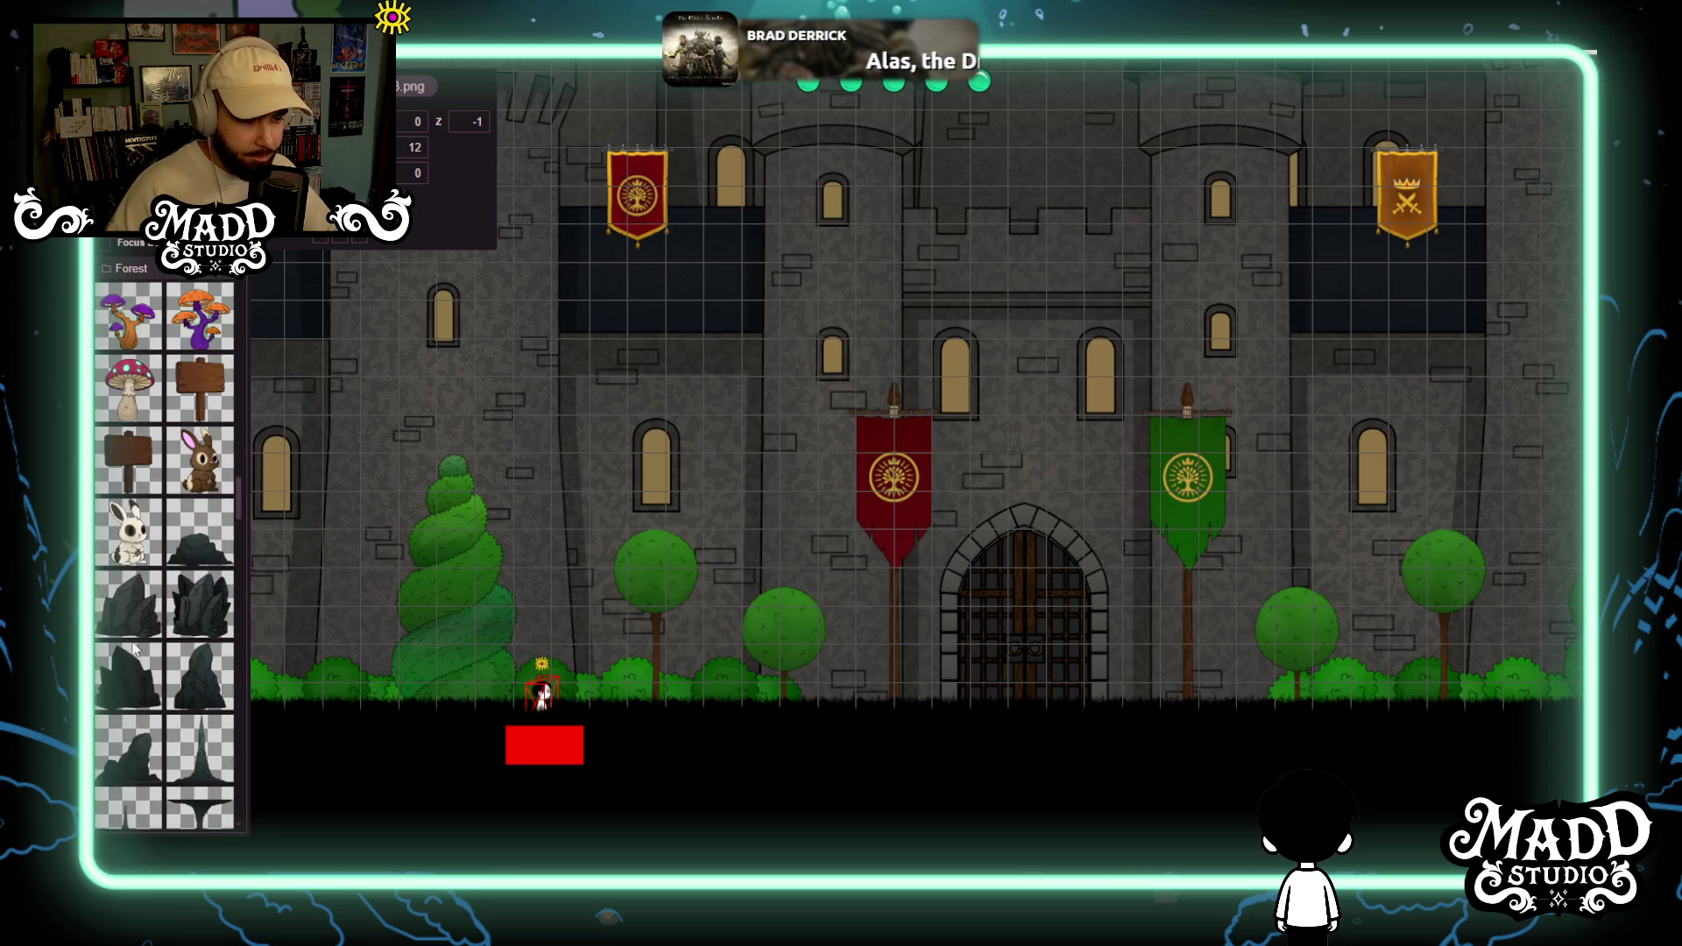
{"action": "scroll", "coordinate": [133, 648], "scroll_direction": "down", "scroll_amount": 5}
{"action": "left_click", "coordinate": [202, 634]}
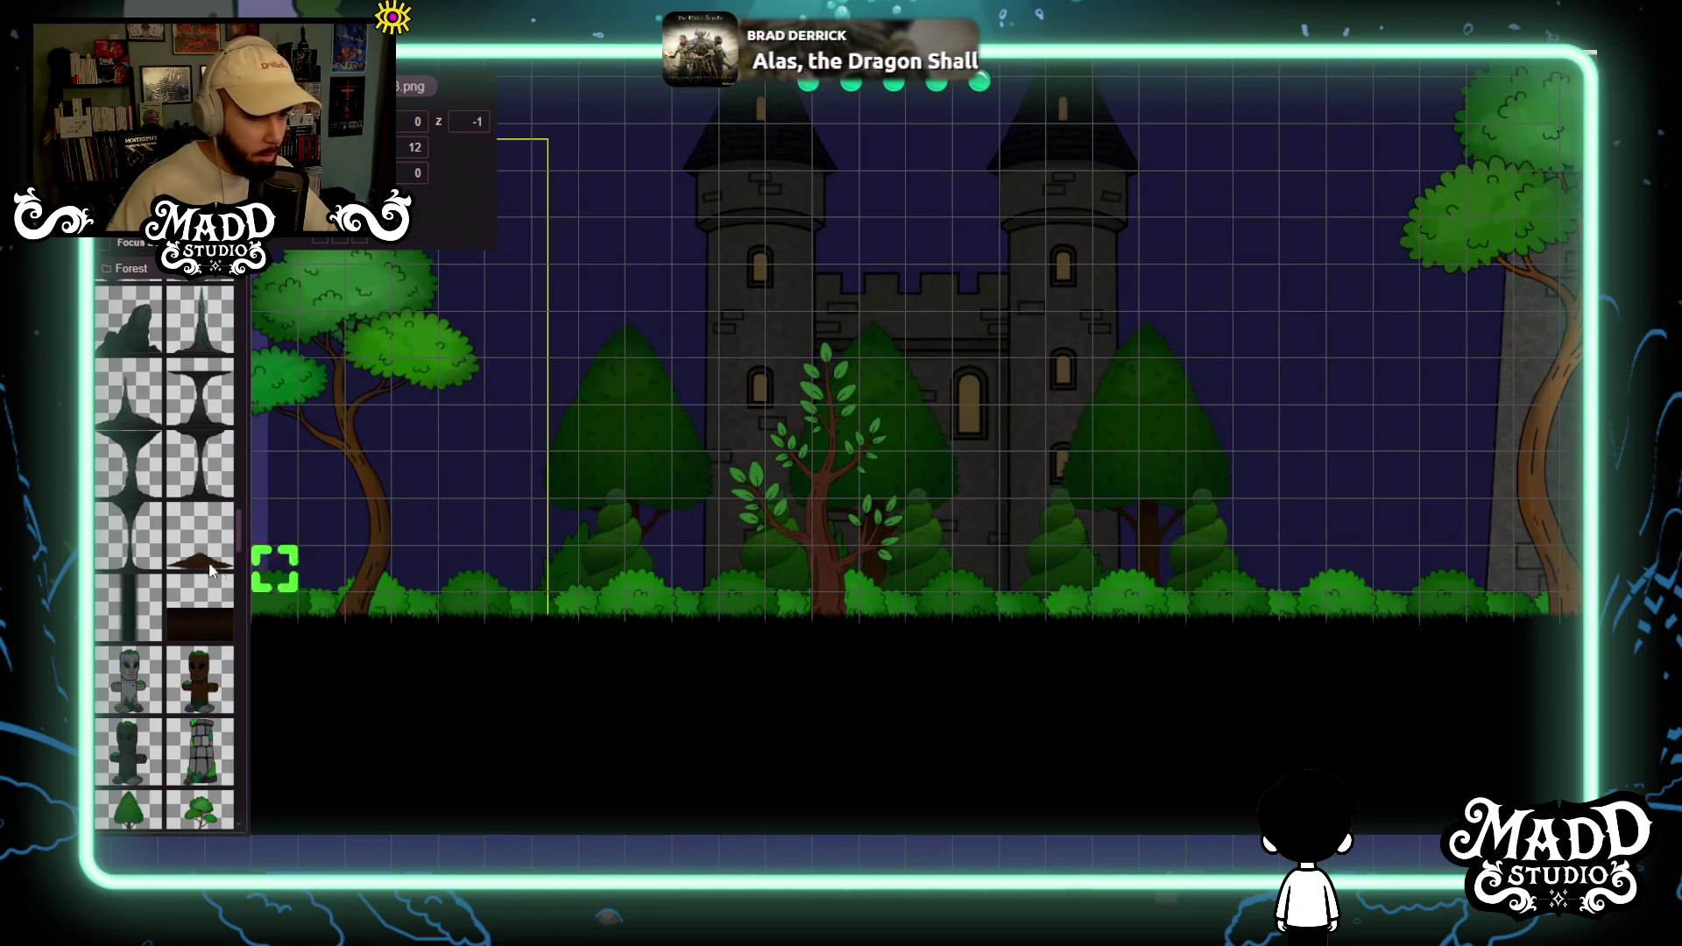
Place a dirt mound and move it up onto the grass strip in the night forest.
{"action": "scroll", "coordinate": [526, 645], "scroll_direction": "down", "scroll_amount": 3}
{"action": "left_click", "coordinate": [200, 539]}
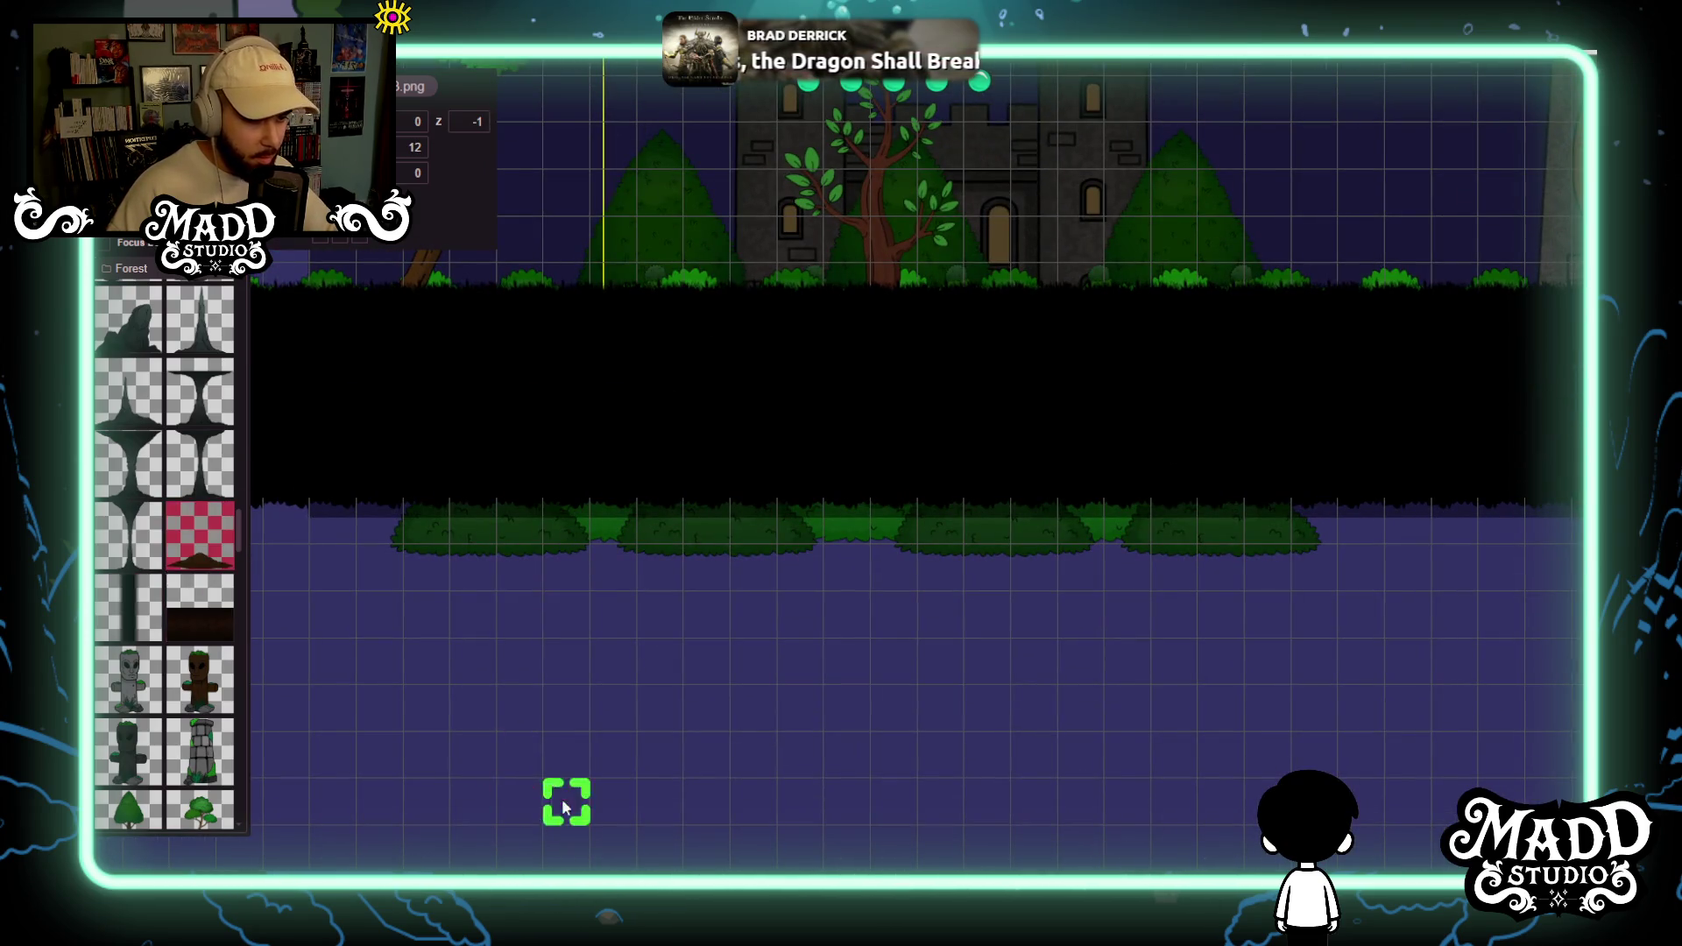
{"action": "left_click", "coordinate": [517, 761]}
{"action": "left_click_drag", "start_coordinate": [659, 745], "coordinate": [677, 287]}
{"action": "scroll", "coordinate": [700, 351], "scroll_direction": "up", "scroll_amount": 5}
{"action": "scroll", "coordinate": [854, 828], "scroll_direction": "down", "scroll_amount": 2}
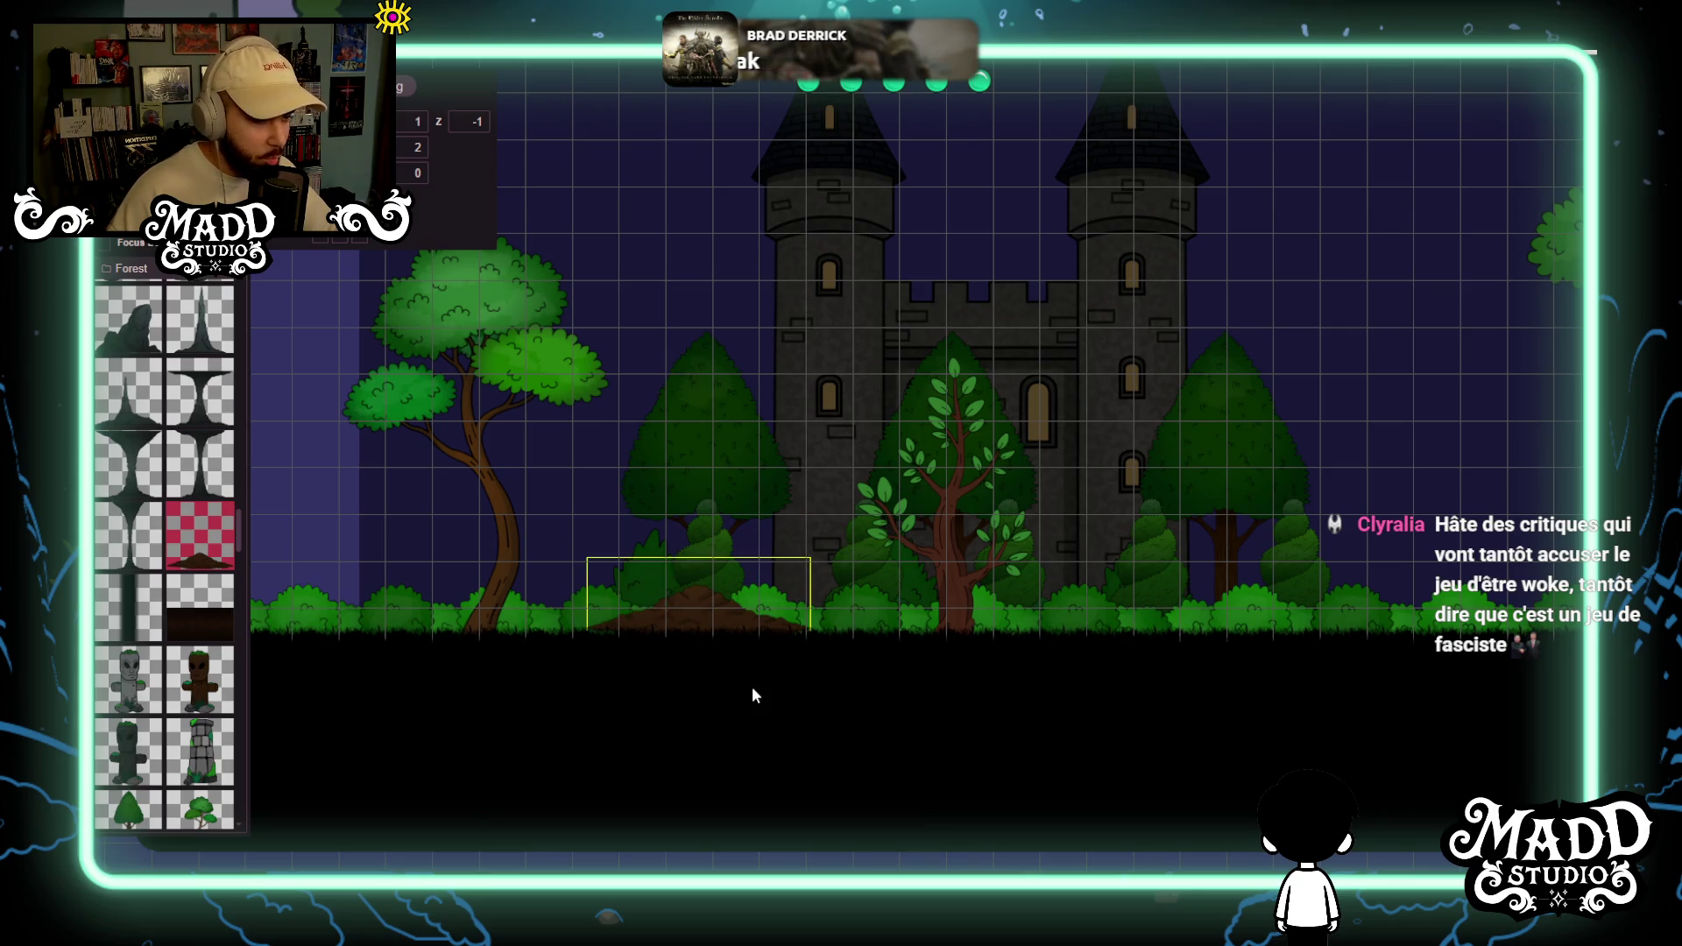
{"action": "scroll", "coordinate": [751, 691], "scroll_direction": "up", "scroll_amount": 3}
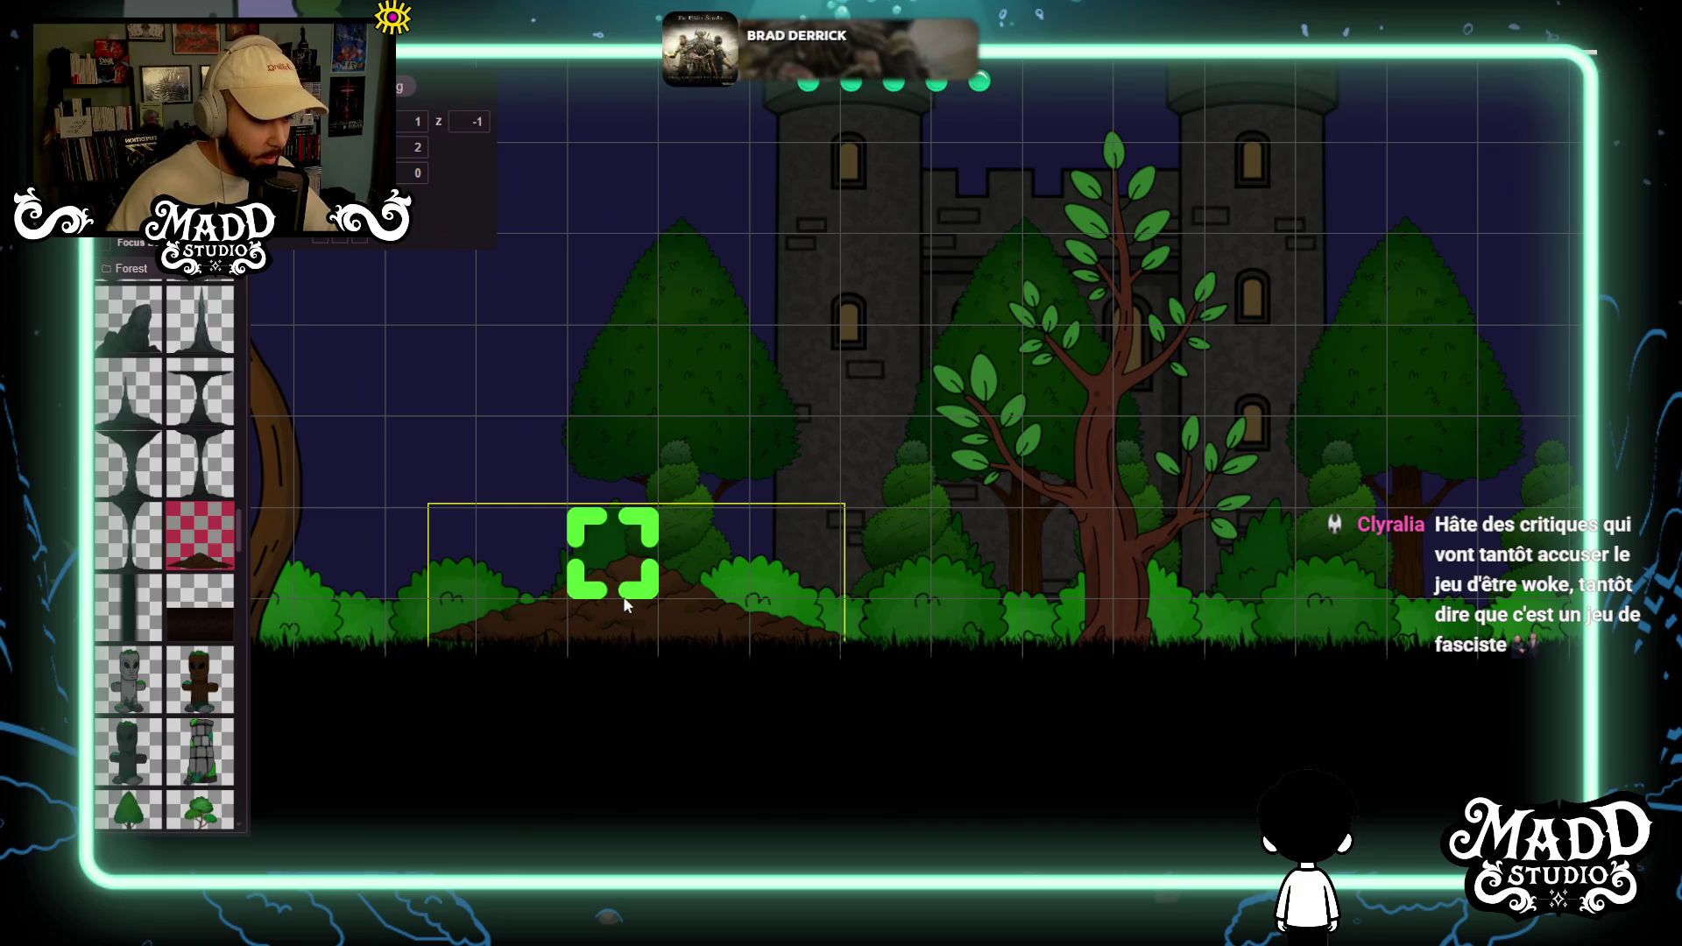
{"action": "mouse_move", "coordinate": [613, 561]}
{"action": "left_mouse_down"}
{"action": "mouse_move", "coordinate": [674, 679]}
{"action": "mouse_move", "coordinate": [748, 686]}
{"action": "mouse_move", "coordinate": [714, 758]}
{"action": "mouse_move", "coordinate": [894, 596]}
{"action": "mouse_move", "coordinate": [907, 693]}
{"action": "mouse_move", "coordinate": [879, 648]}
{"action": "mouse_move", "coordinate": [891, 687]}
{"action": "mouse_move", "coordinate": [739, 800]}
{"action": "left_mouse_up"}
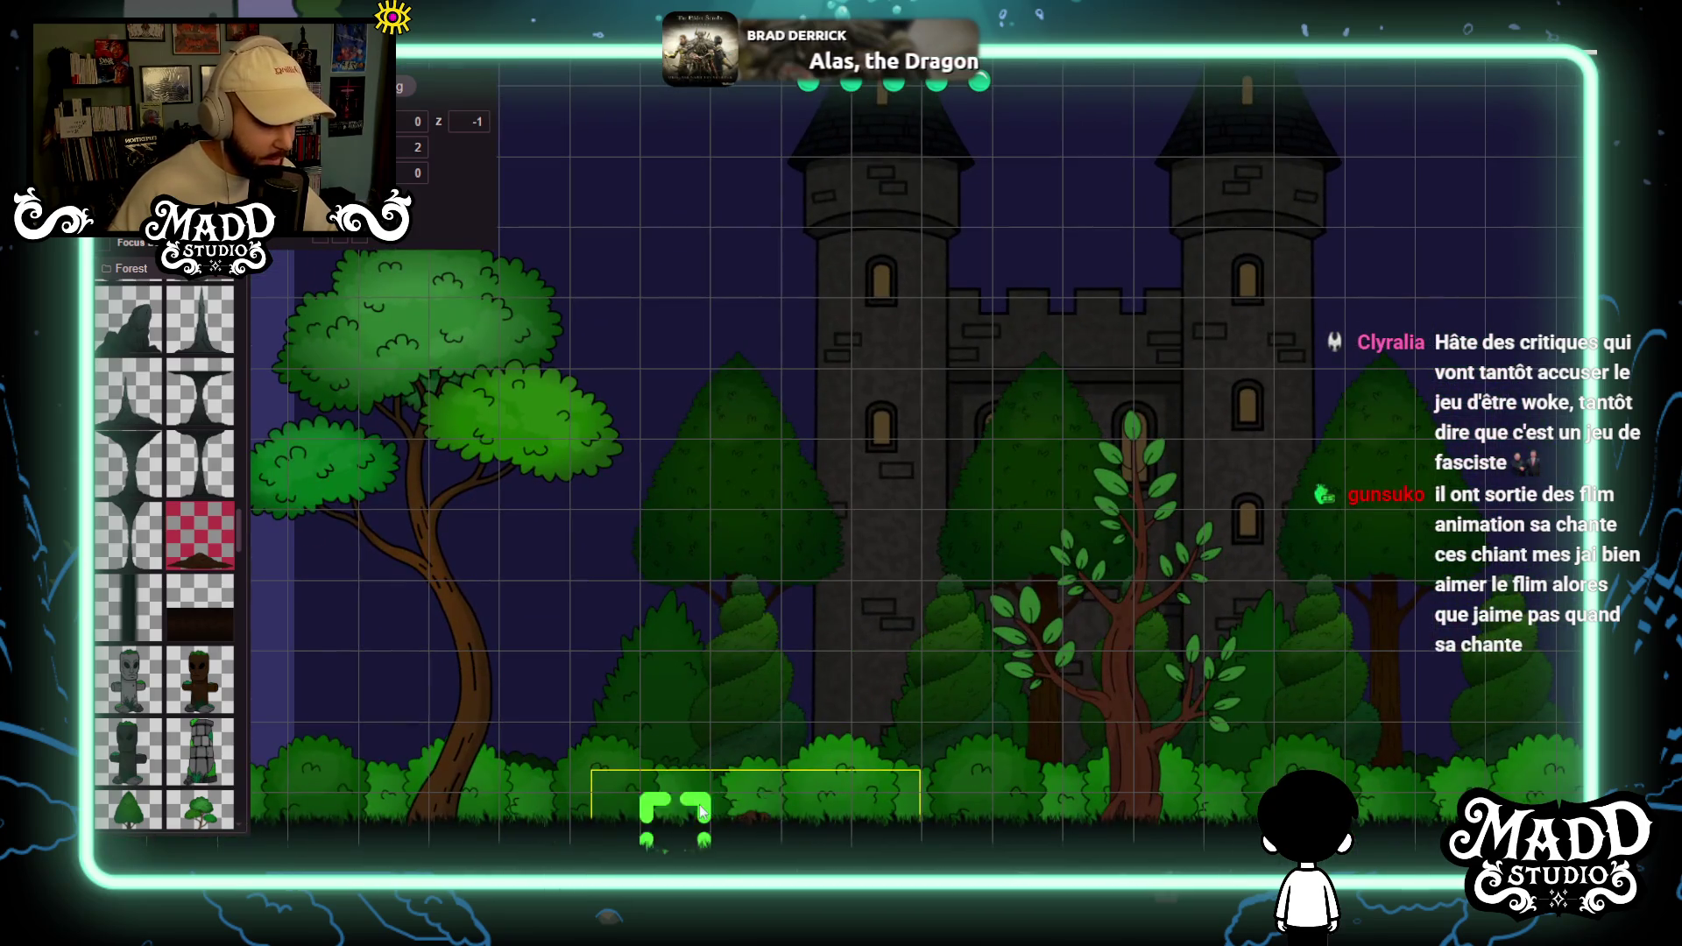
{"action": "mouse_move", "coordinate": [992, 703]}
{"action": "left_mouse_down"}
{"action": "mouse_move", "coordinate": [935, 496]}
{"action": "mouse_move", "coordinate": [834, 492]}
{"action": "mouse_move", "coordinate": [1340, 493]}
{"action": "mouse_move", "coordinate": [995, 590]}
{"action": "mouse_move", "coordinate": [797, 556]}
{"action": "mouse_move", "coordinate": [316, 653]}
{"action": "mouse_move", "coordinate": [1314, 560]}
{"action": "mouse_move", "coordinate": [987, 476]}
{"action": "mouse_move", "coordinate": [530, 466]}
{"action": "left_mouse_up"}
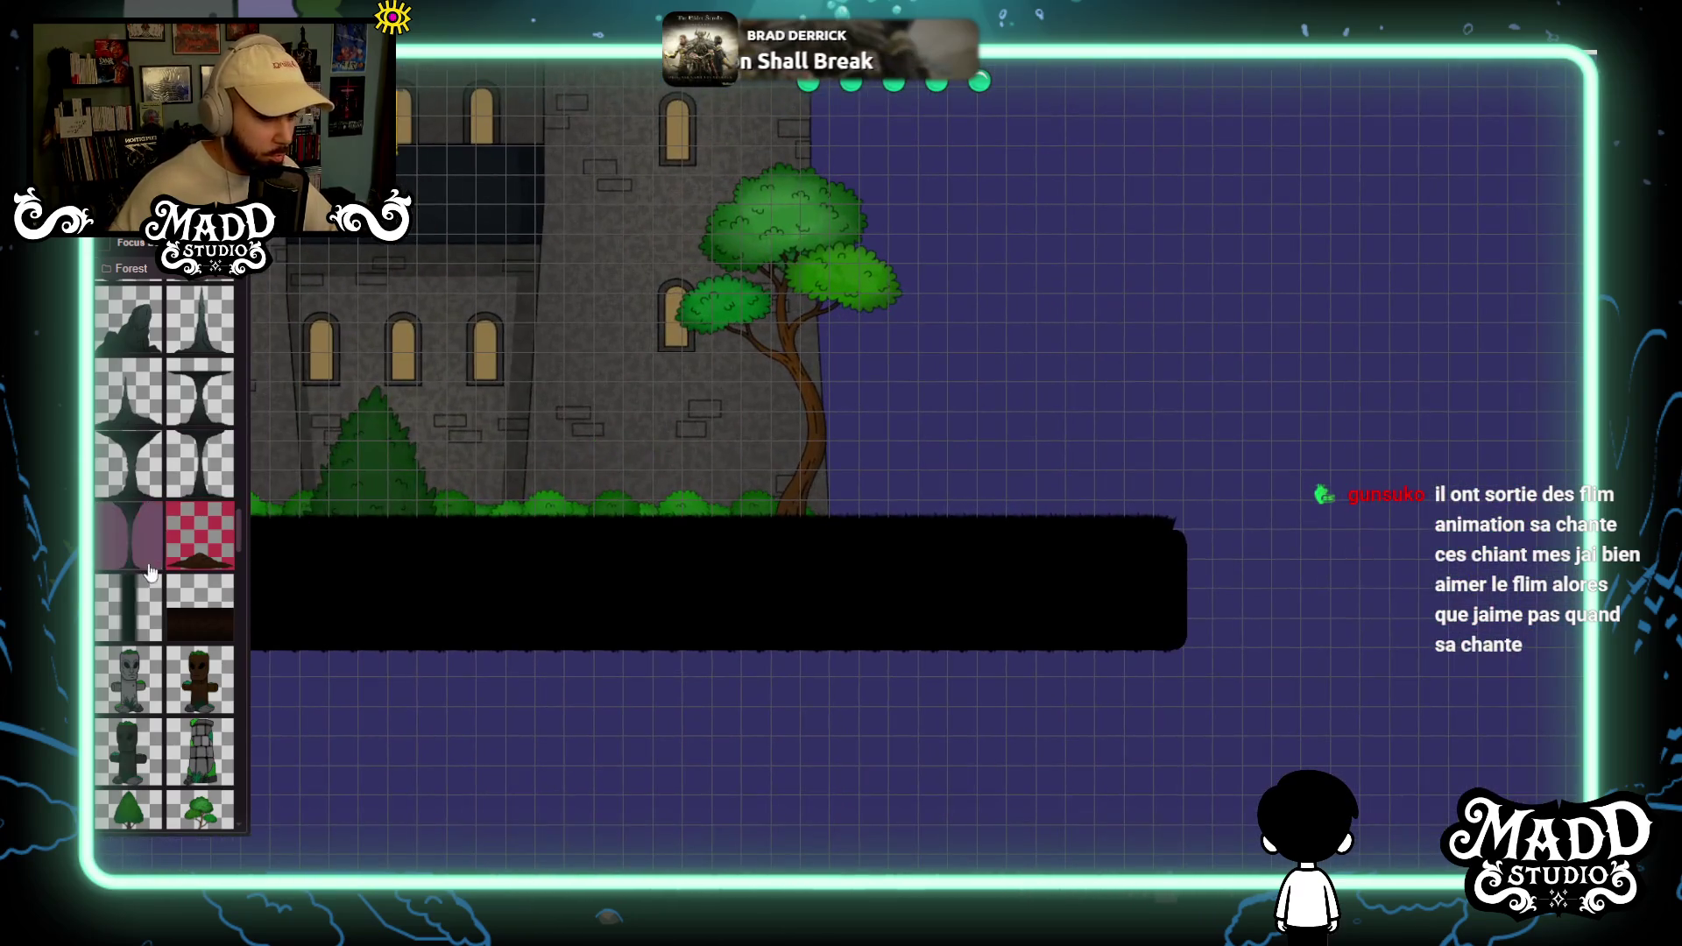
Add an enlarged bush on the black platform's top edge and set its depth to -2.
{"action": "scroll", "coordinate": [173, 602], "scroll_direction": "down", "scroll_amount": 5}
{"action": "scroll", "coordinate": [174, 603], "scroll_direction": "up", "scroll_amount": 3}
{"action": "left_click", "coordinate": [199, 684]}
{"action": "mouse_move", "coordinate": [833, 784]}
{"action": "left_mouse_down"}
{"action": "mouse_move", "coordinate": [1118, 689]}
{"action": "mouse_move", "coordinate": [1174, 693]}
{"action": "left_mouse_up"}
{"action": "mouse_move", "coordinate": [1050, 754]}
{"action": "left_mouse_down"}
{"action": "mouse_move", "coordinate": [978, 566]}
{"action": "mouse_move", "coordinate": [980, 522]}
{"action": "left_mouse_up"}
{"action": "scroll", "coordinate": [844, 534], "scroll_direction": "up", "scroll_amount": 5}
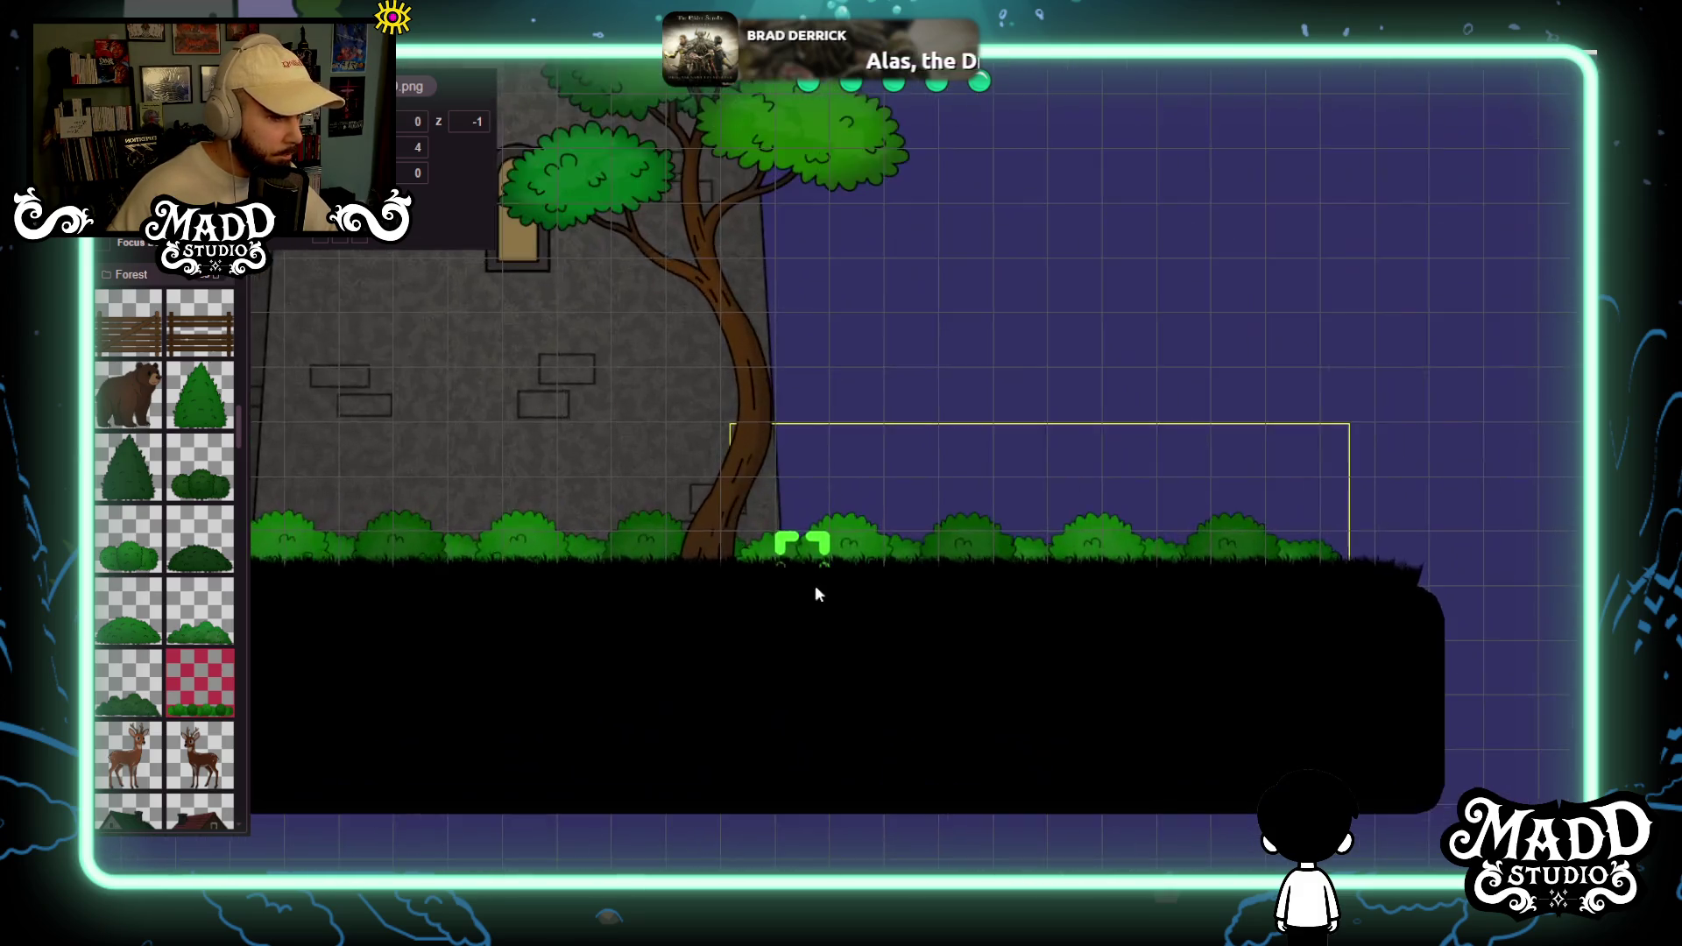
{"action": "mouse_move", "coordinate": [876, 827]}
{"action": "left_mouse_down"}
{"action": "mouse_move", "coordinate": [844, 719]}
{"action": "mouse_move", "coordinate": [686, 589]}
{"action": "left_mouse_up"}
{"action": "left_click", "coordinate": [485, 121]}
{"action": "key", "text": "BackSpace"}
{"action": "type", "text": "2"}
Zoom out over the castle facade and drag the Forest windmill prop onto the level.
{"action": "scroll", "coordinate": [698, 349], "scroll_direction": "down", "scroll_amount": 2}
{"action": "mouse_move", "coordinate": [719, 290]}
{"action": "left_mouse_down"}
{"action": "mouse_move", "coordinate": [892, 622]}
{"action": "mouse_move", "coordinate": [993, 659]}
{"action": "mouse_move", "coordinate": [1140, 629]}
{"action": "mouse_move", "coordinate": [525, 610]}
{"action": "mouse_move", "coordinate": [936, 571]}
{"action": "left_mouse_up"}
{"action": "scroll", "coordinate": [936, 571], "scroll_direction": "down", "scroll_amount": 5}
{"action": "mouse_move", "coordinate": [511, 582]}
{"action": "left_mouse_down"}
{"action": "mouse_move", "coordinate": [1160, 589]}
{"action": "mouse_move", "coordinate": [751, 616]}
{"action": "mouse_move", "coordinate": [939, 616]}
{"action": "mouse_move", "coordinate": [350, 629]}
{"action": "left_mouse_up"}
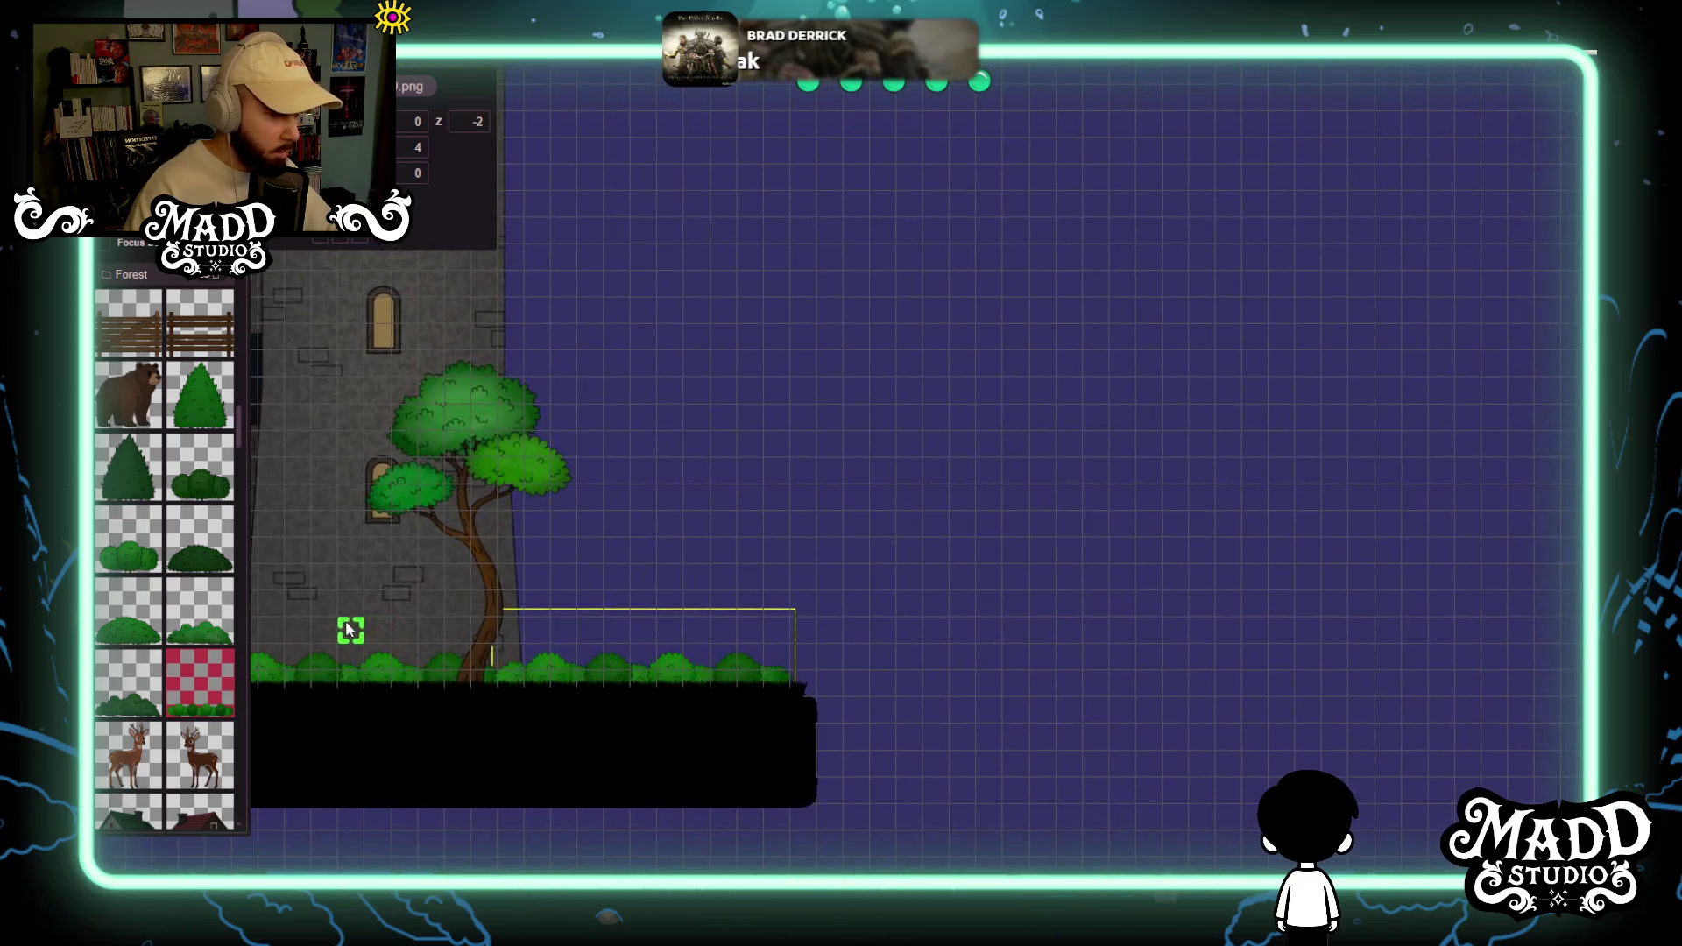
{"action": "scroll", "coordinate": [175, 536], "scroll_direction": "down", "scroll_amount": 10}
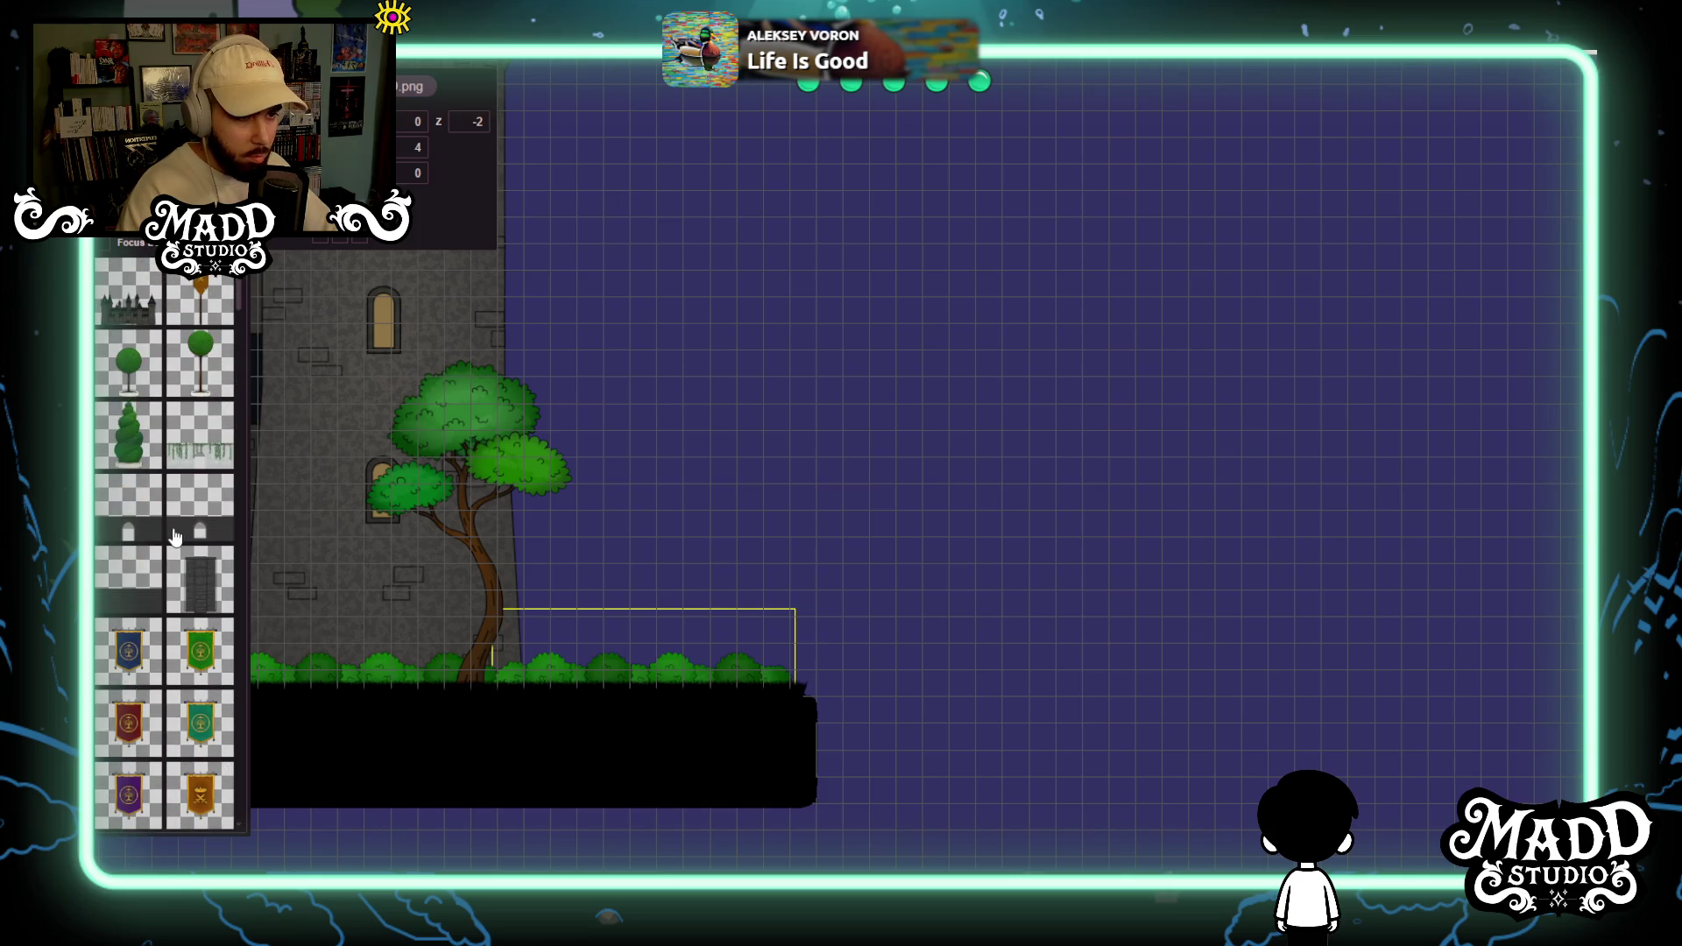
{"action": "scroll", "coordinate": [166, 464], "scroll_direction": "down", "scroll_amount": 5}
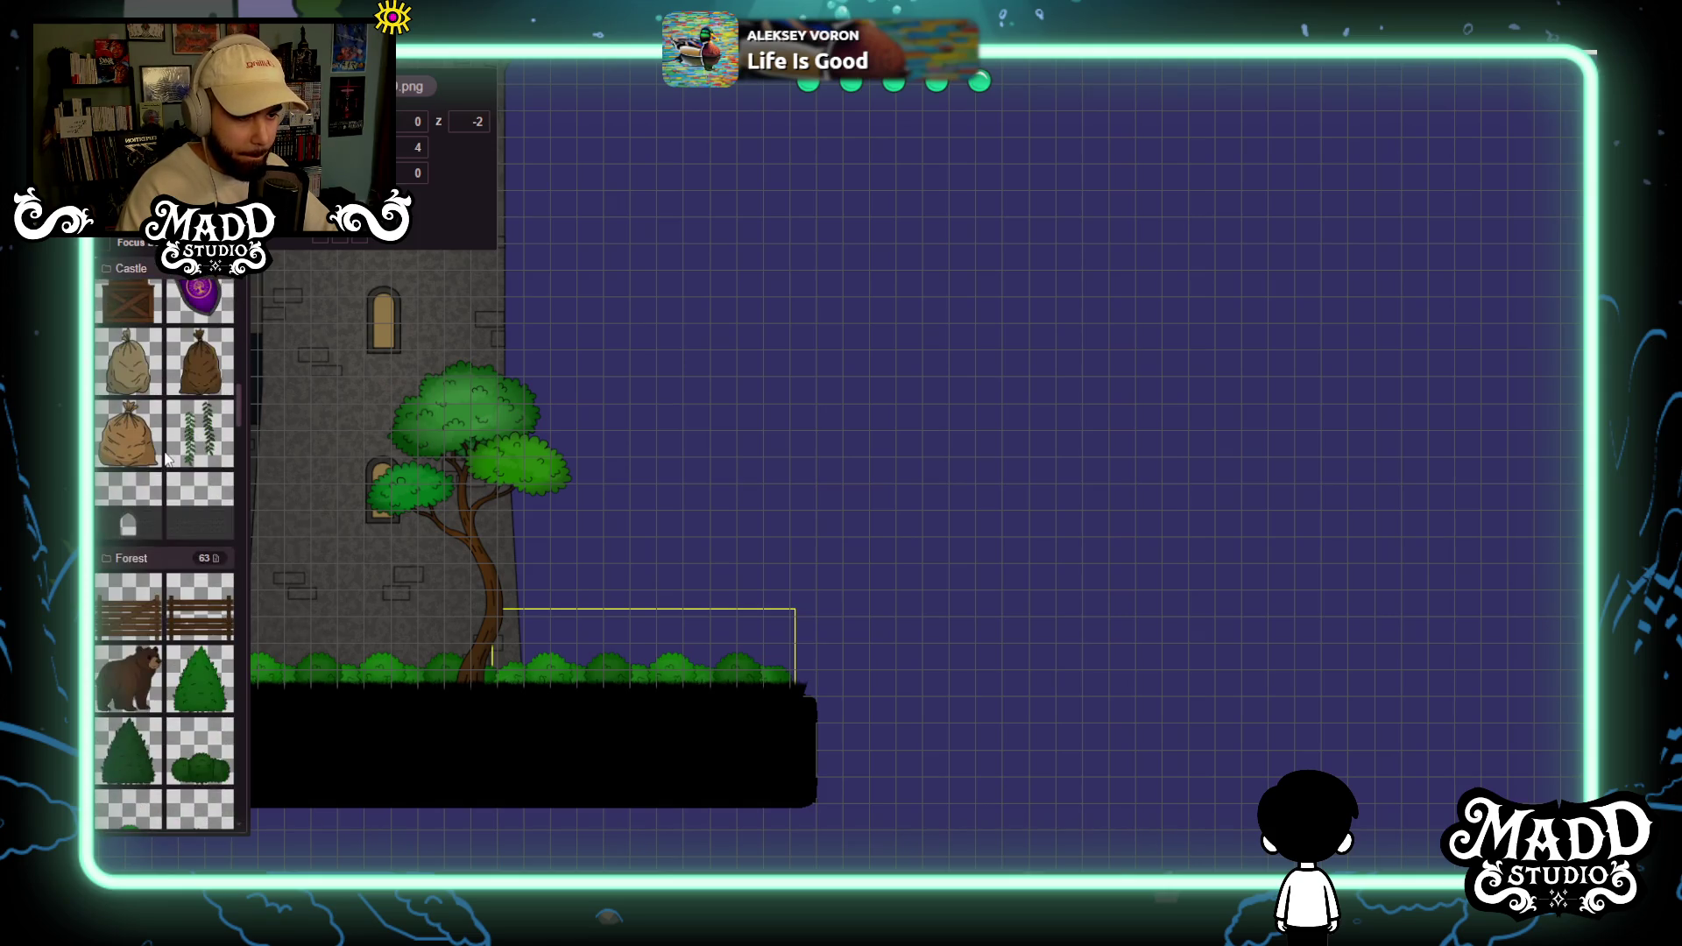
{"action": "scroll", "coordinate": [167, 460], "scroll_direction": "down", "scroll_amount": 10}
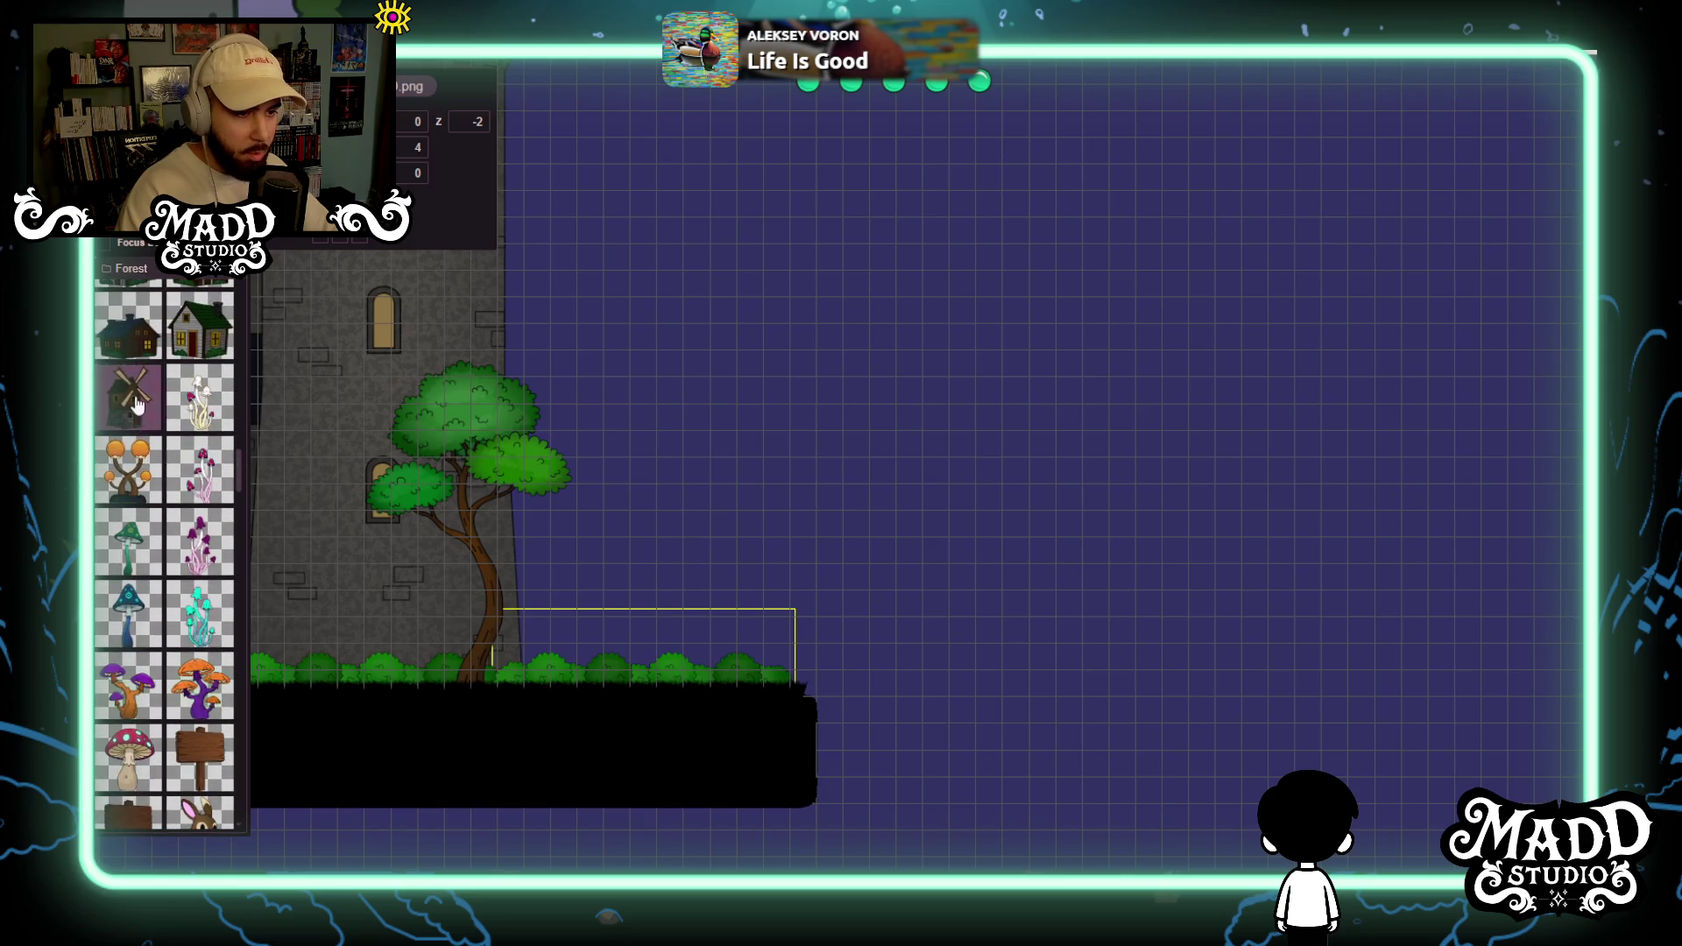
{"action": "scroll", "coordinate": [681, 520], "scroll_direction": "up", "scroll_amount": 2}
{"action": "mouse_move", "coordinate": [837, 244]}
{"action": "left_mouse_down"}
{"action": "mouse_move", "coordinate": [874, 328]}
{"action": "mouse_move", "coordinate": [1194, 732]}
{"action": "mouse_move", "coordinate": [1378, 837]}
{"action": "mouse_move", "coordinate": [1329, 815]}
{"action": "left_mouse_up"}
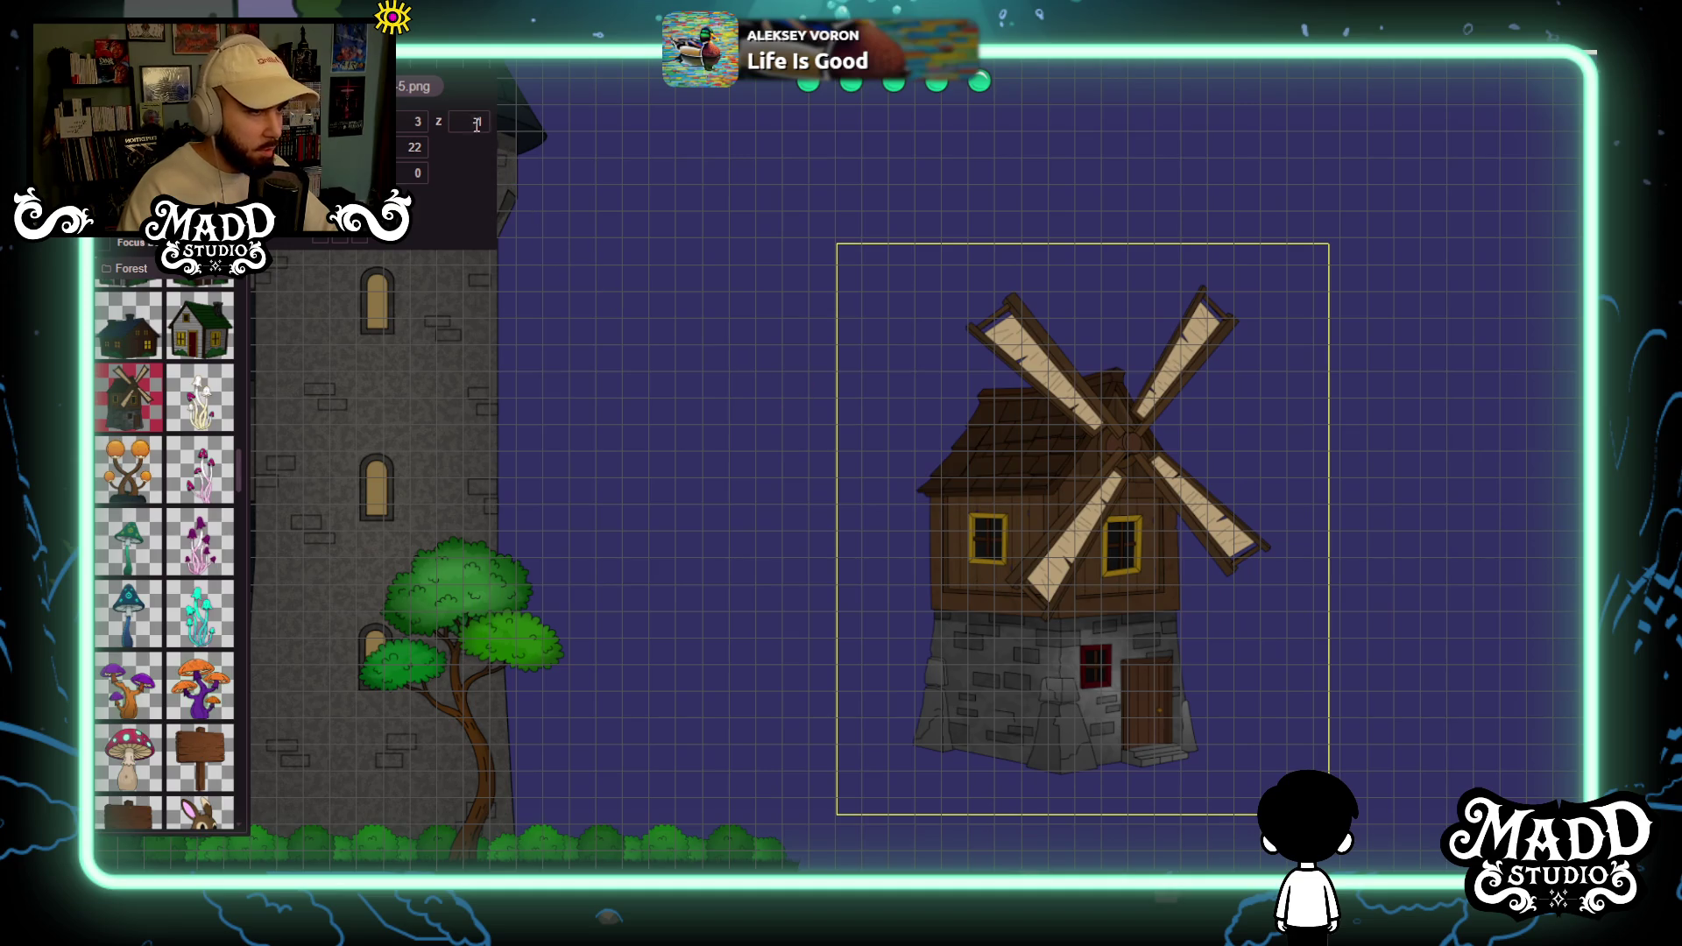
Set the windmill's Z to -16 and move it just right of the tree.
{"action": "type", "text": "6"}
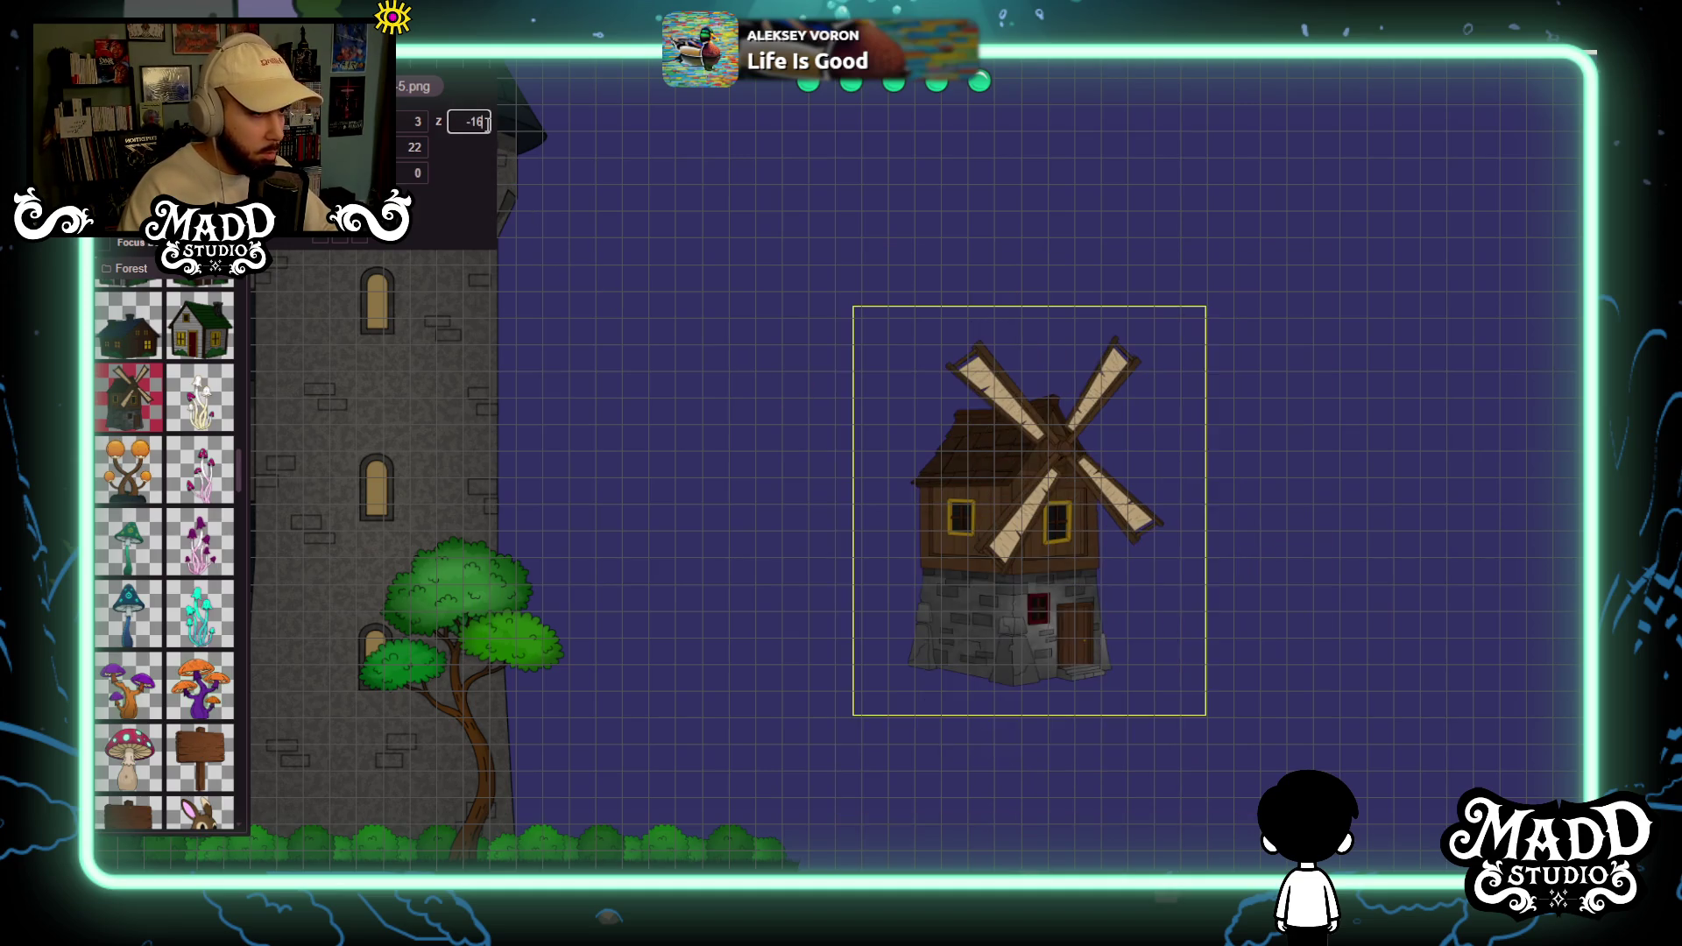
{"action": "mouse_move", "coordinate": [996, 561]}
{"action": "left_mouse_down"}
{"action": "mouse_move", "coordinate": [618, 675]}
{"action": "mouse_move", "coordinate": [465, 850]}
{"action": "mouse_move", "coordinate": [462, 819]}
{"action": "mouse_move", "coordinate": [871, 608]}
{"action": "mouse_move", "coordinate": [1014, 589]}
{"action": "mouse_move", "coordinate": [984, 623]}
{"action": "mouse_move", "coordinate": [1402, 595]}
{"action": "mouse_move", "coordinate": [828, 510]}
{"action": "mouse_move", "coordinate": [482, 508]}
{"action": "mouse_move", "coordinate": [515, 681]}
{"action": "mouse_move", "coordinate": [553, 640]}
{"action": "left_mouse_up"}
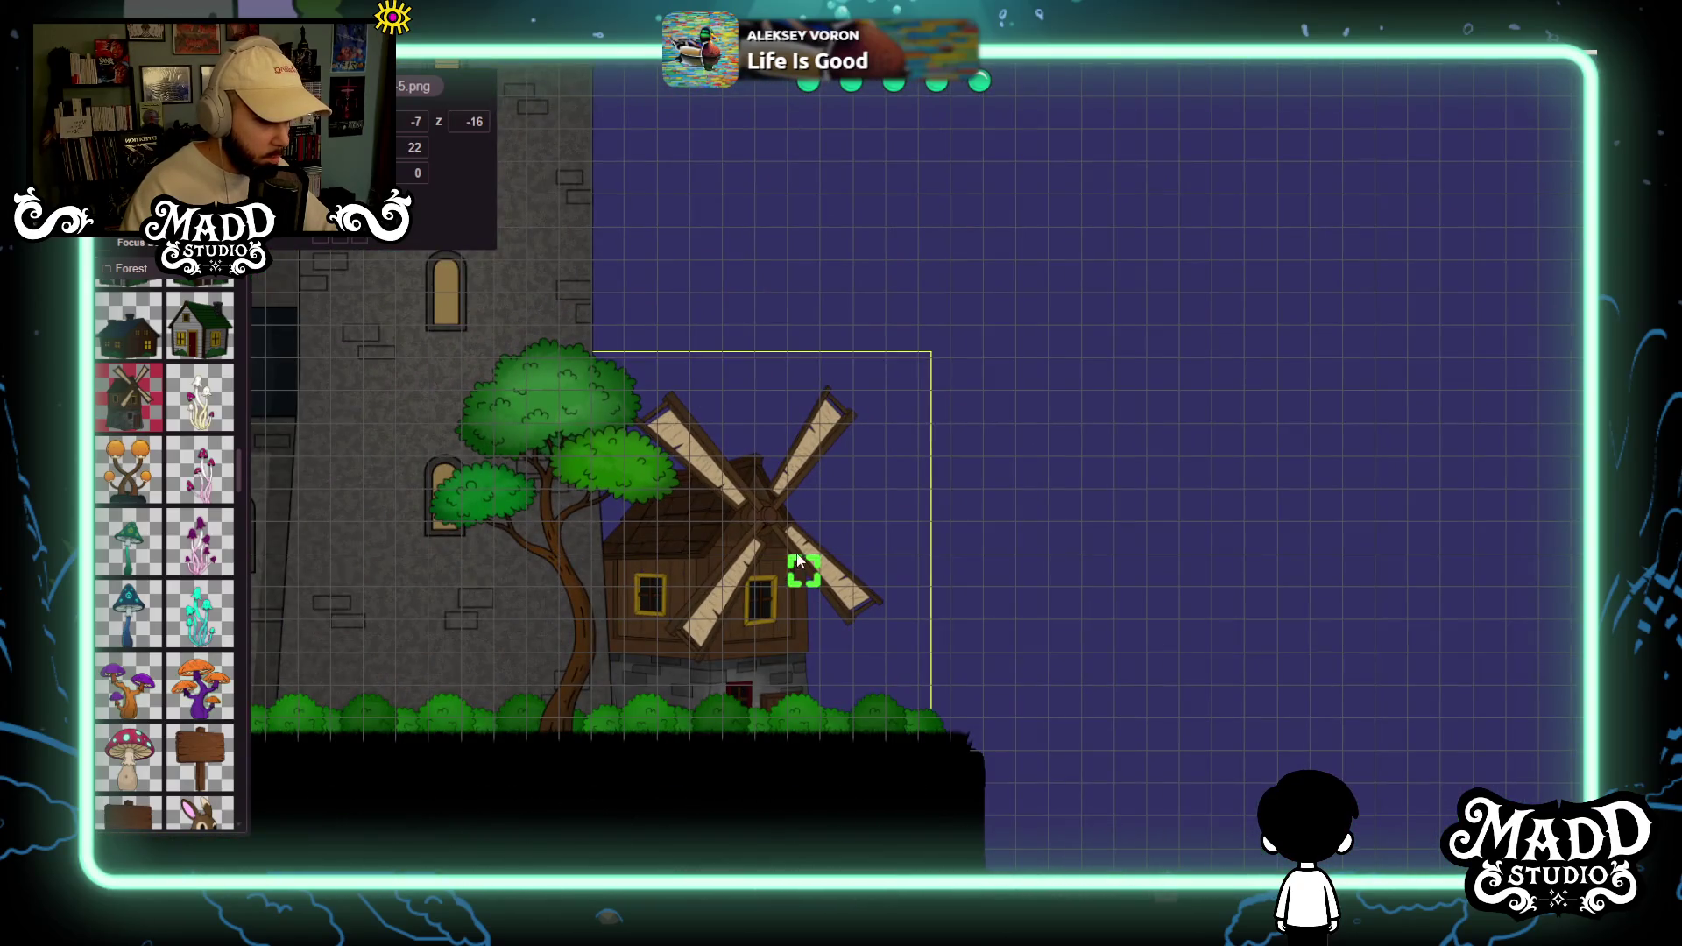
{"action": "mouse_move", "coordinate": [916, 536]}
{"action": "left_mouse_down"}
{"action": "mouse_move", "coordinate": [944, 522]}
{"action": "mouse_move", "coordinate": [982, 705]}
{"action": "mouse_move", "coordinate": [975, 542]}
{"action": "mouse_move", "coordinate": [672, 611]}
{"action": "mouse_move", "coordinate": [326, 556]}
{"action": "mouse_move", "coordinate": [890, 342]}
{"action": "mouse_move", "coordinate": [795, 306]}
{"action": "left_mouse_up"}
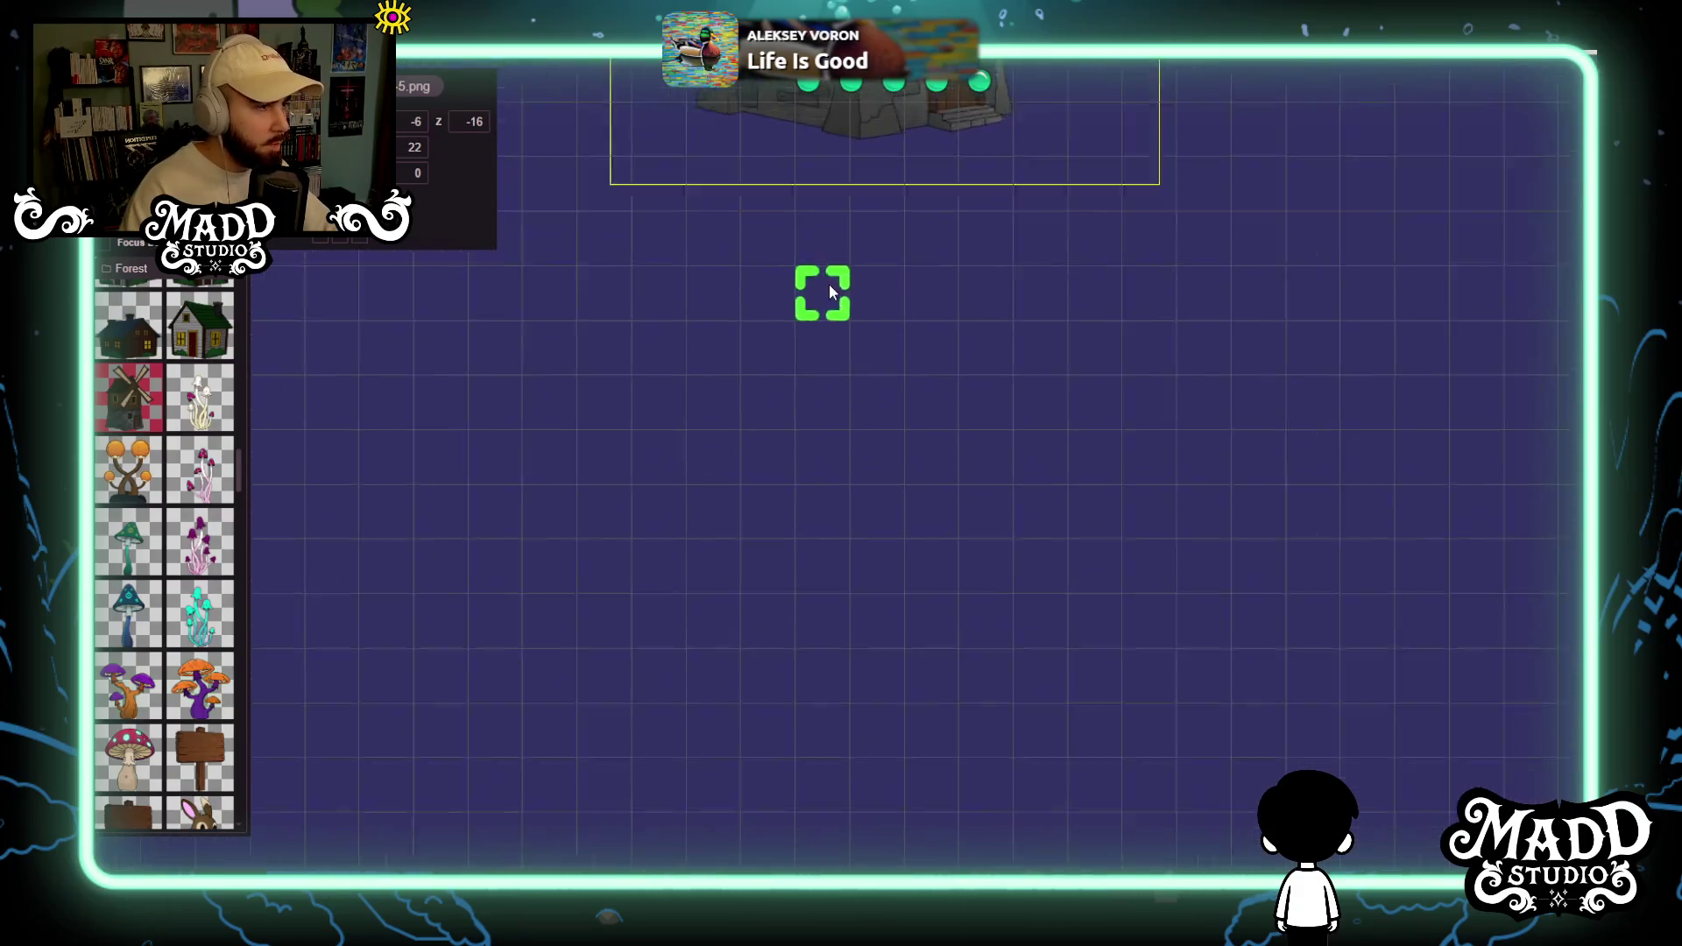
{"action": "scroll", "coordinate": [205, 595], "scroll_direction": "up", "scroll_amount": 5}
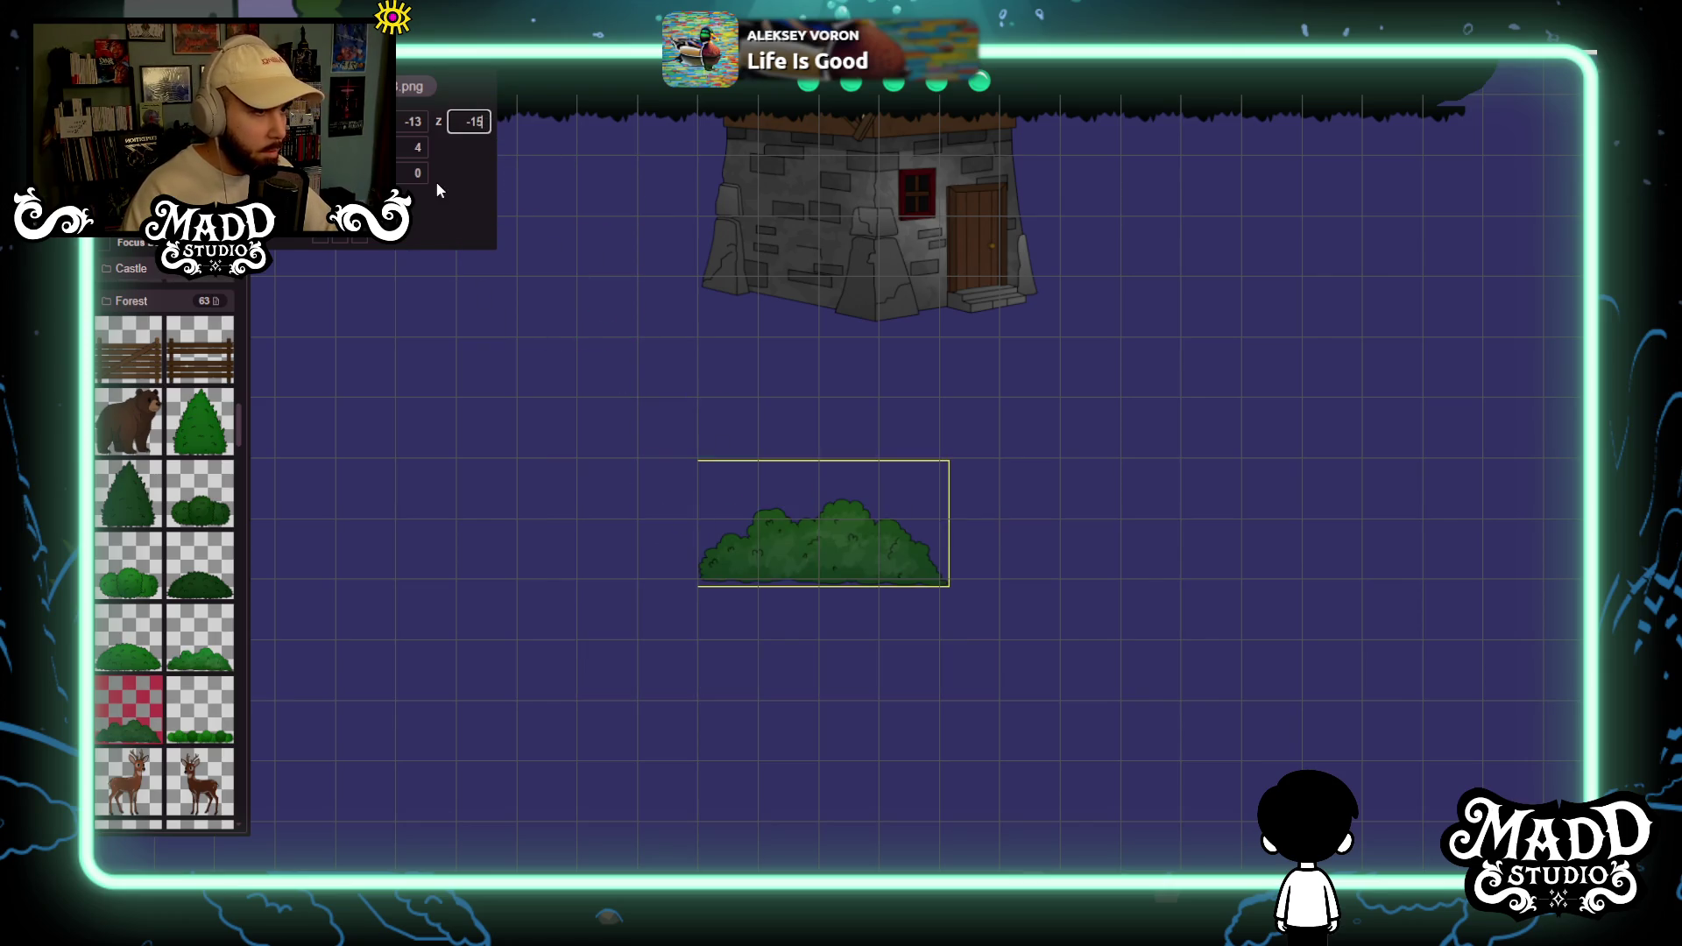
Line the windmill base with two bushes at depth -14 and add a large scale-4 bush below.
{"action": "key", "text": "Up"}
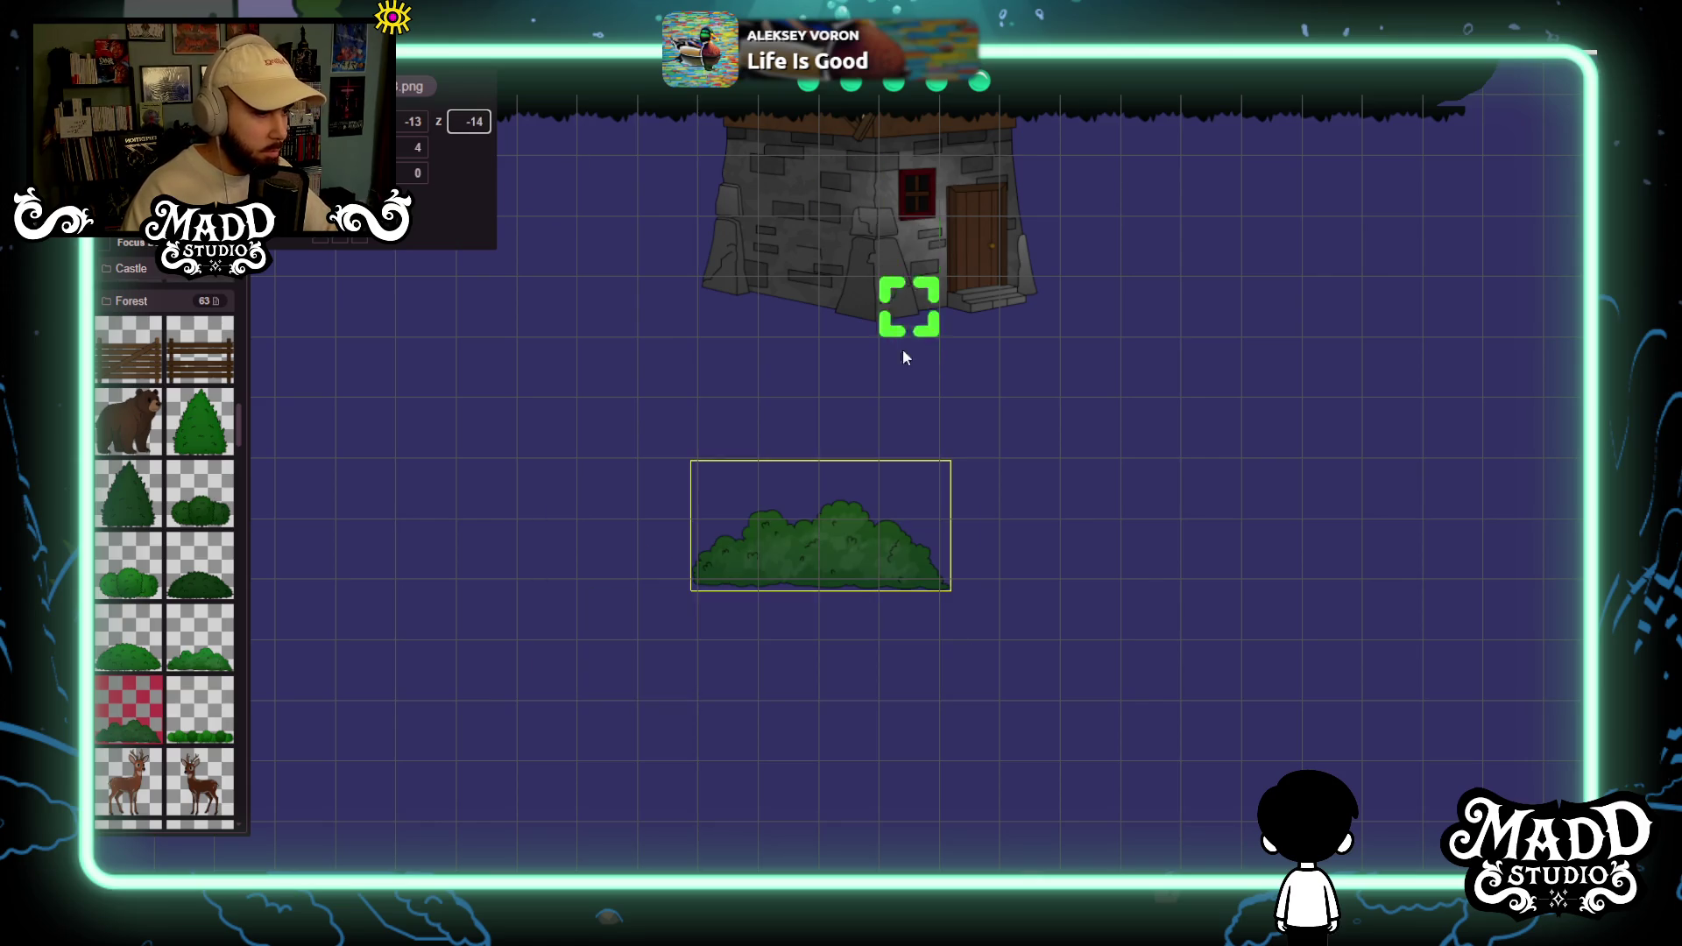
{"action": "left_click_drag", "start_coordinate": [838, 291], "coordinate": [867, 151]}
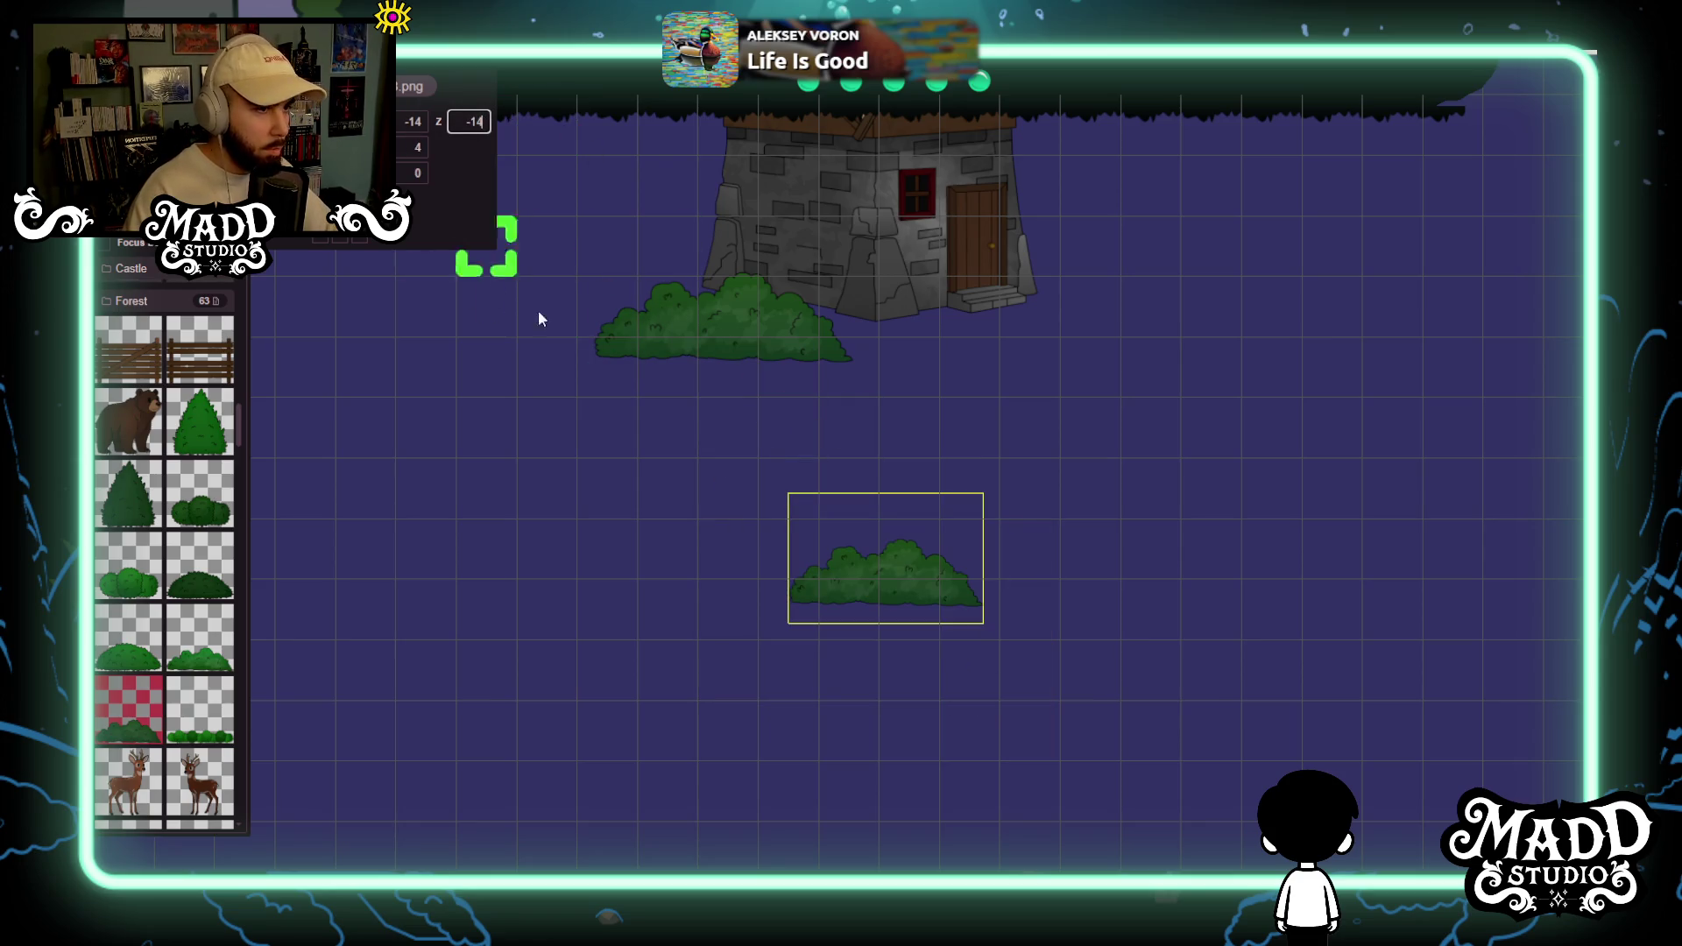
{"action": "left_click", "coordinate": [914, 605]}
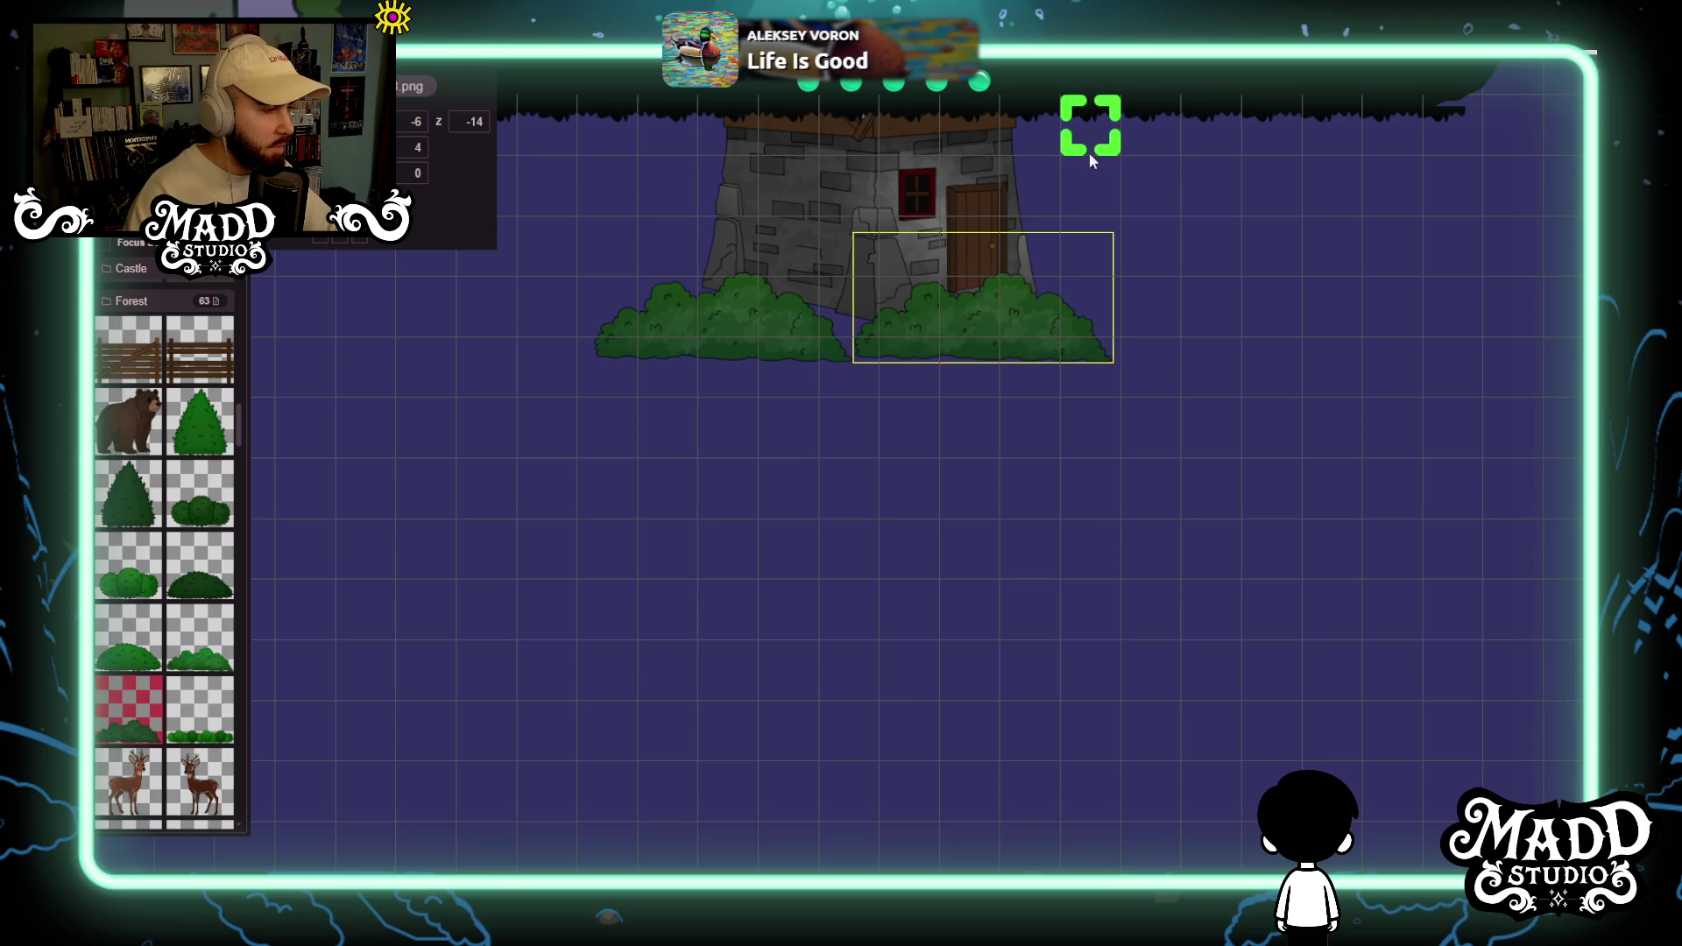
{"action": "mouse_move", "coordinate": [1079, 175]}
{"action": "left_mouse_down"}
{"action": "mouse_move", "coordinate": [875, 488]}
{"action": "mouse_move", "coordinate": [1006, 307]}
{"action": "left_mouse_up"}
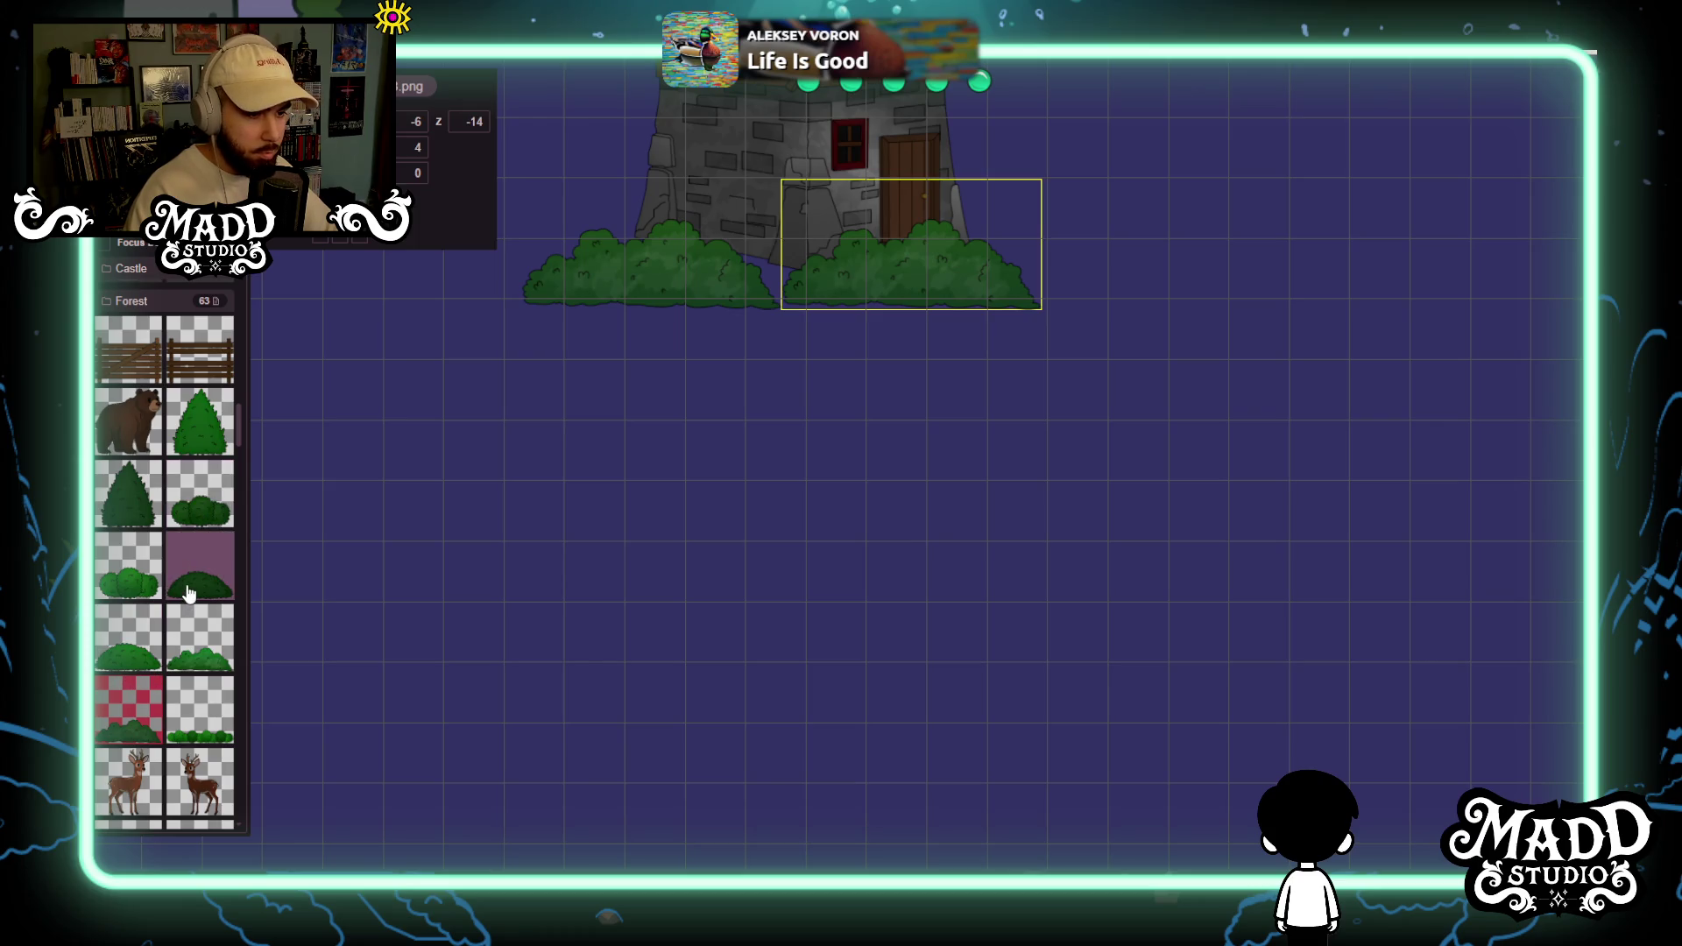
{"action": "left_click_drag", "start_coordinate": [653, 547], "coordinate": [1057, 375]}
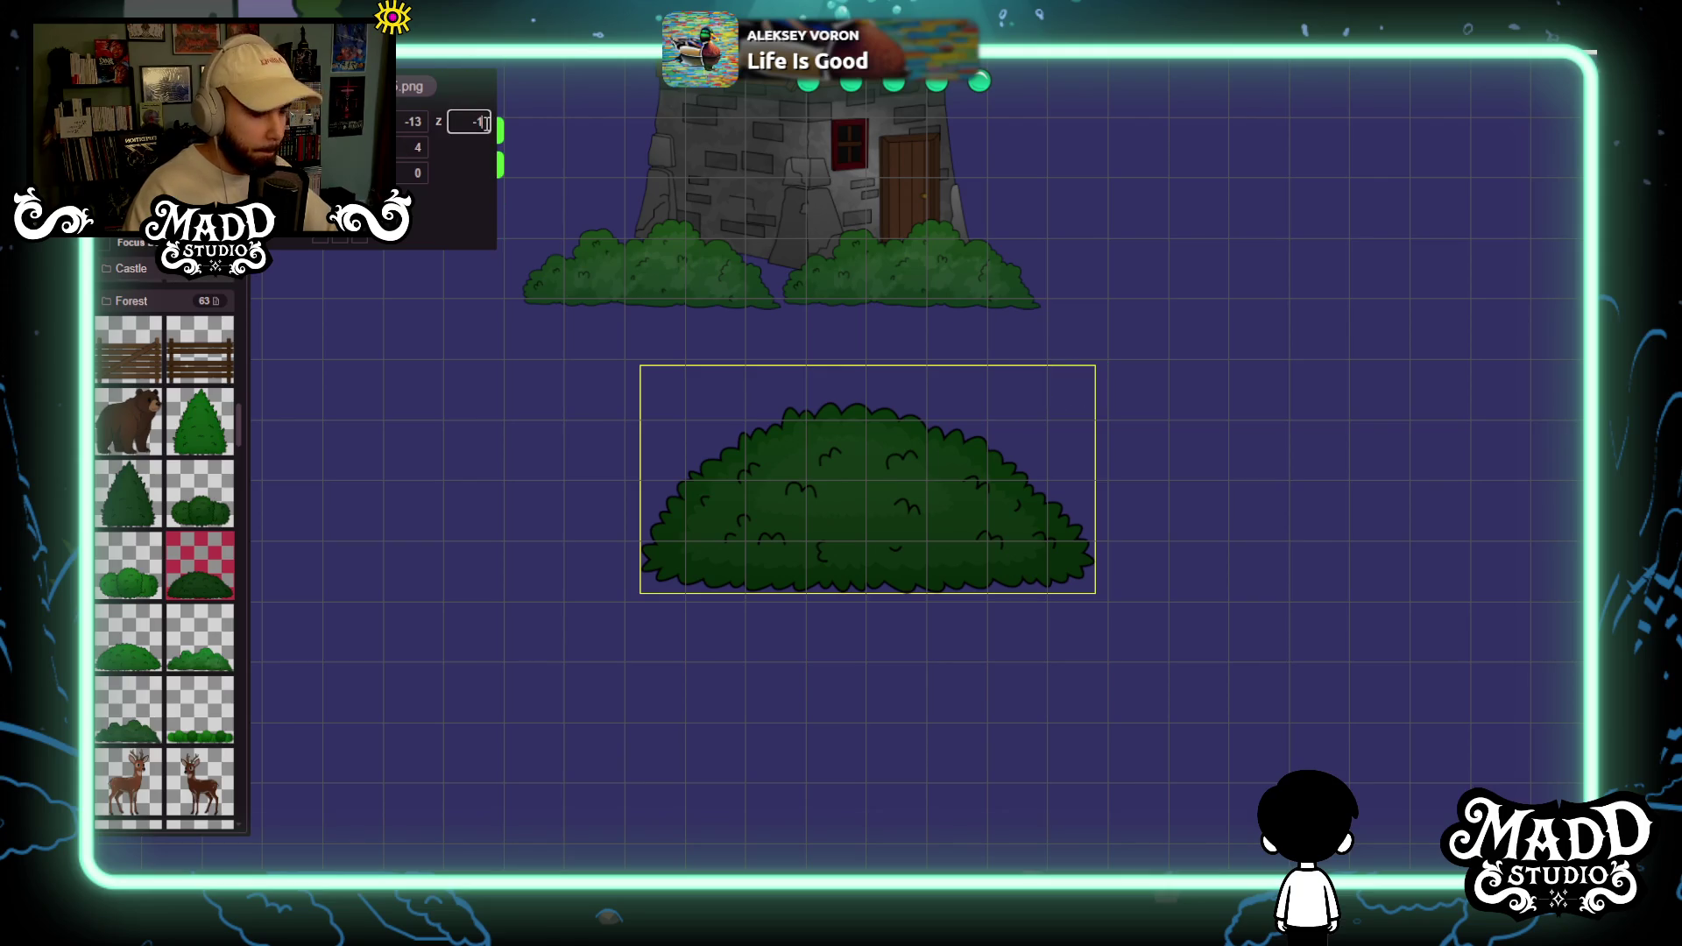
Set the large bush's depth to -13 and move it onto the windmill's base.
{"action": "type", "text": "3"}
{"action": "mouse_move", "coordinate": [934, 510]}
{"action": "left_mouse_down"}
{"action": "mouse_move", "coordinate": [763, 252]}
{"action": "mouse_move", "coordinate": [761, 133]}
{"action": "left_mouse_up"}
{"action": "scroll", "coordinate": [971, 610], "scroll_direction": "down", "scroll_amount": 5}
{"action": "scroll", "coordinate": [881, 666], "scroll_direction": "down", "scroll_amount": 5}
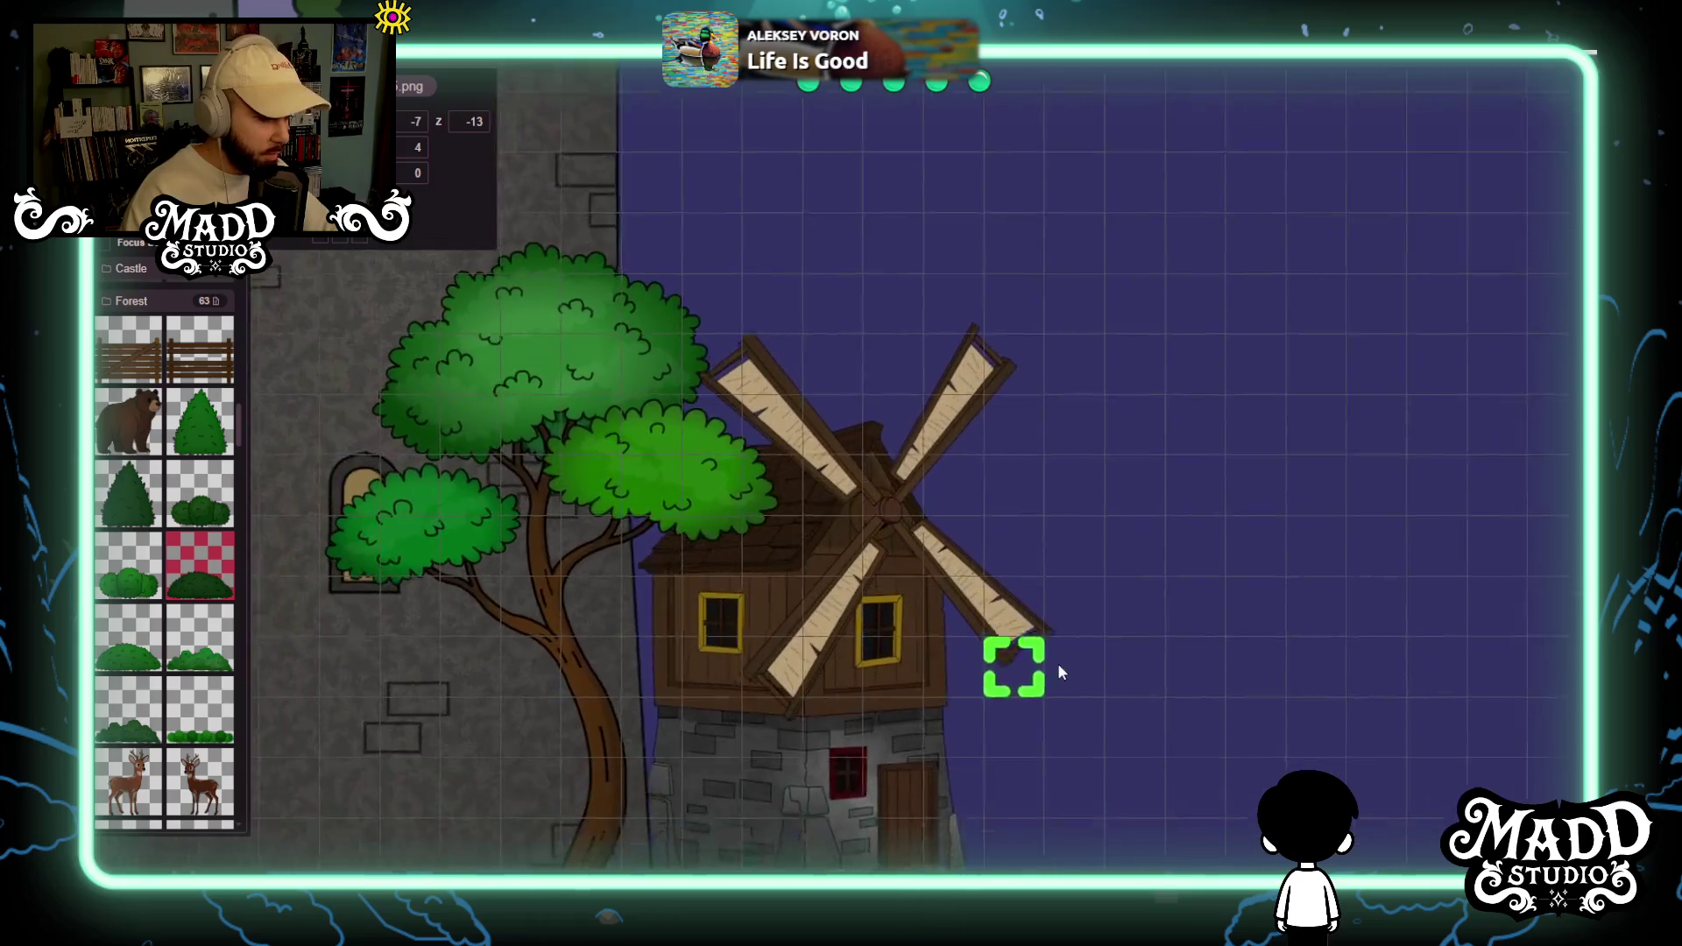
{"action": "mouse_move", "coordinate": [985, 695]}
{"action": "left_mouse_down"}
{"action": "mouse_move", "coordinate": [785, 687]}
{"action": "mouse_move", "coordinate": [609, 571]}
{"action": "mouse_move", "coordinate": [324, 665]}
{"action": "mouse_move", "coordinate": [883, 649]}
{"action": "left_mouse_up"}
{"action": "scroll", "coordinate": [882, 648], "scroll_direction": "down", "scroll_amount": 10}
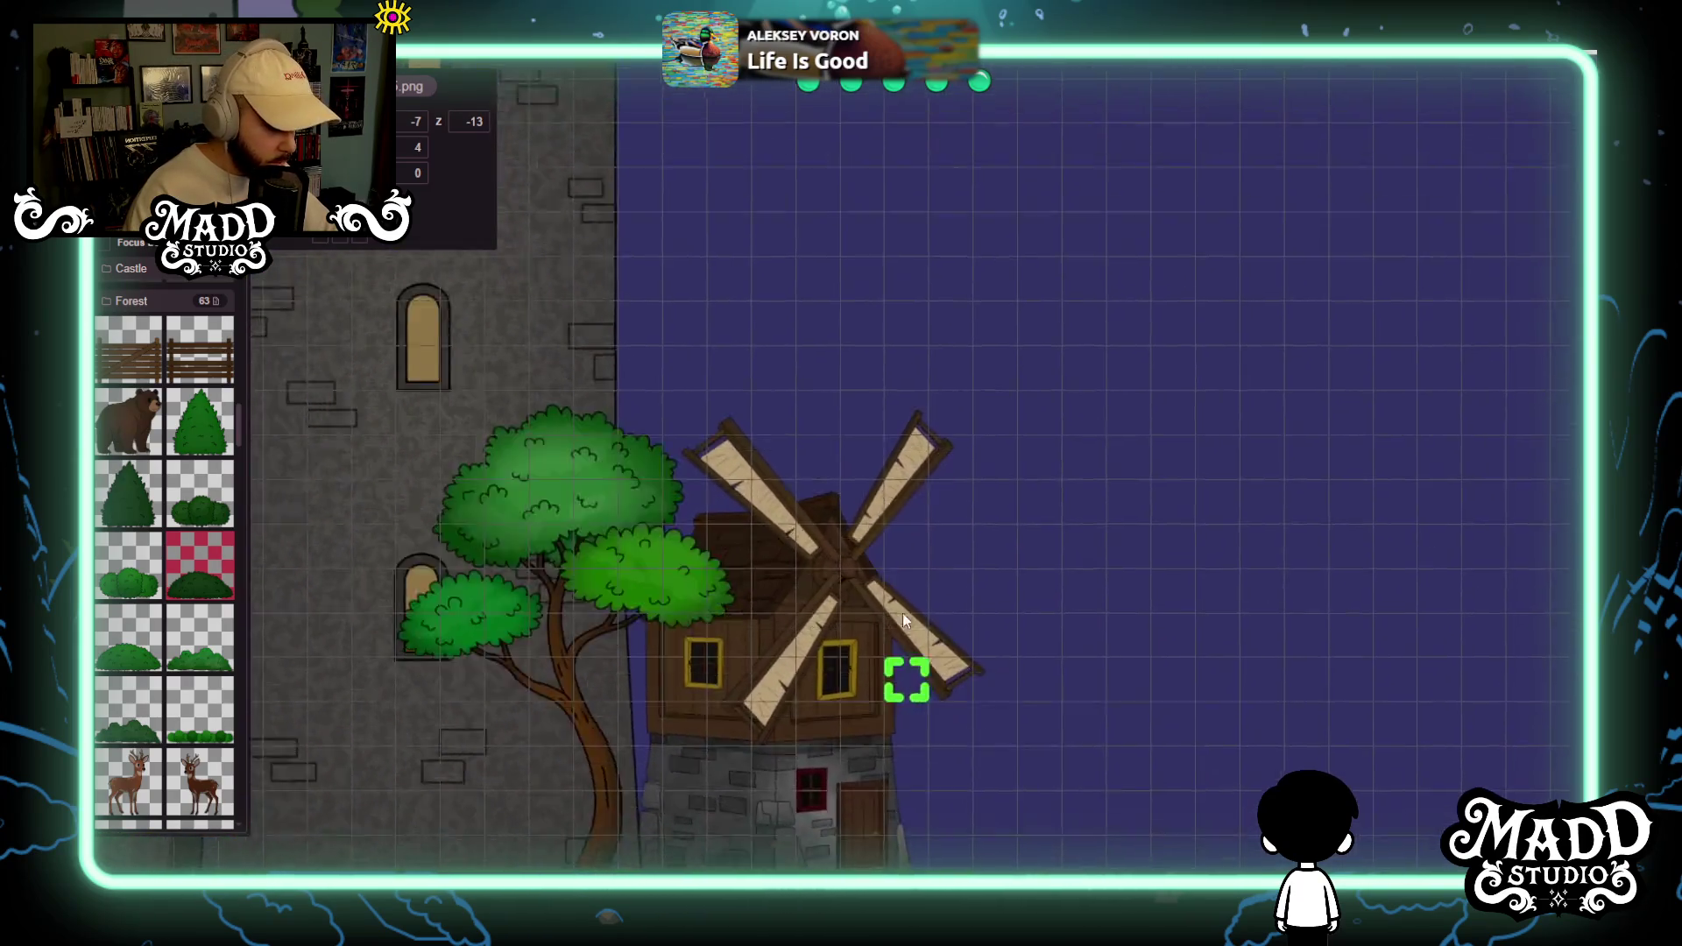
{"action": "scroll", "coordinate": [723, 508], "scroll_direction": "up", "scroll_amount": 5}
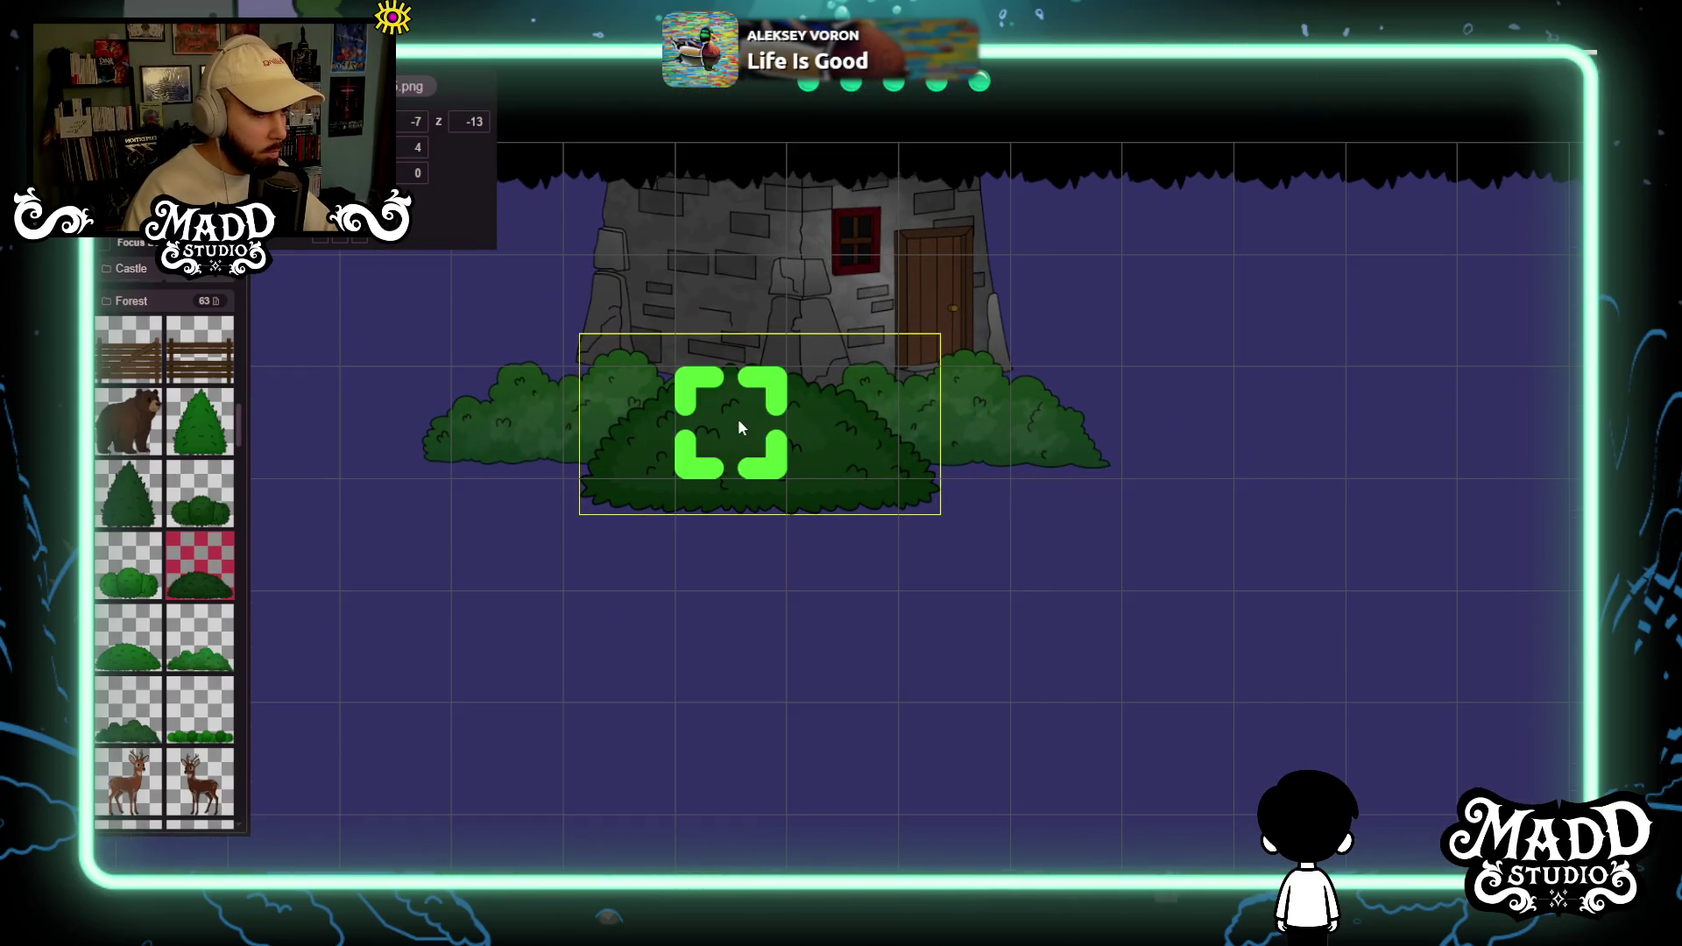
Raise the large bush two grid steps, checking it against the windmill and tree.
{"action": "left_click_drag", "start_coordinate": [743, 371], "coordinate": [726, 364]}
{"action": "left_click_drag", "start_coordinate": [496, 442], "coordinate": [498, 348]}
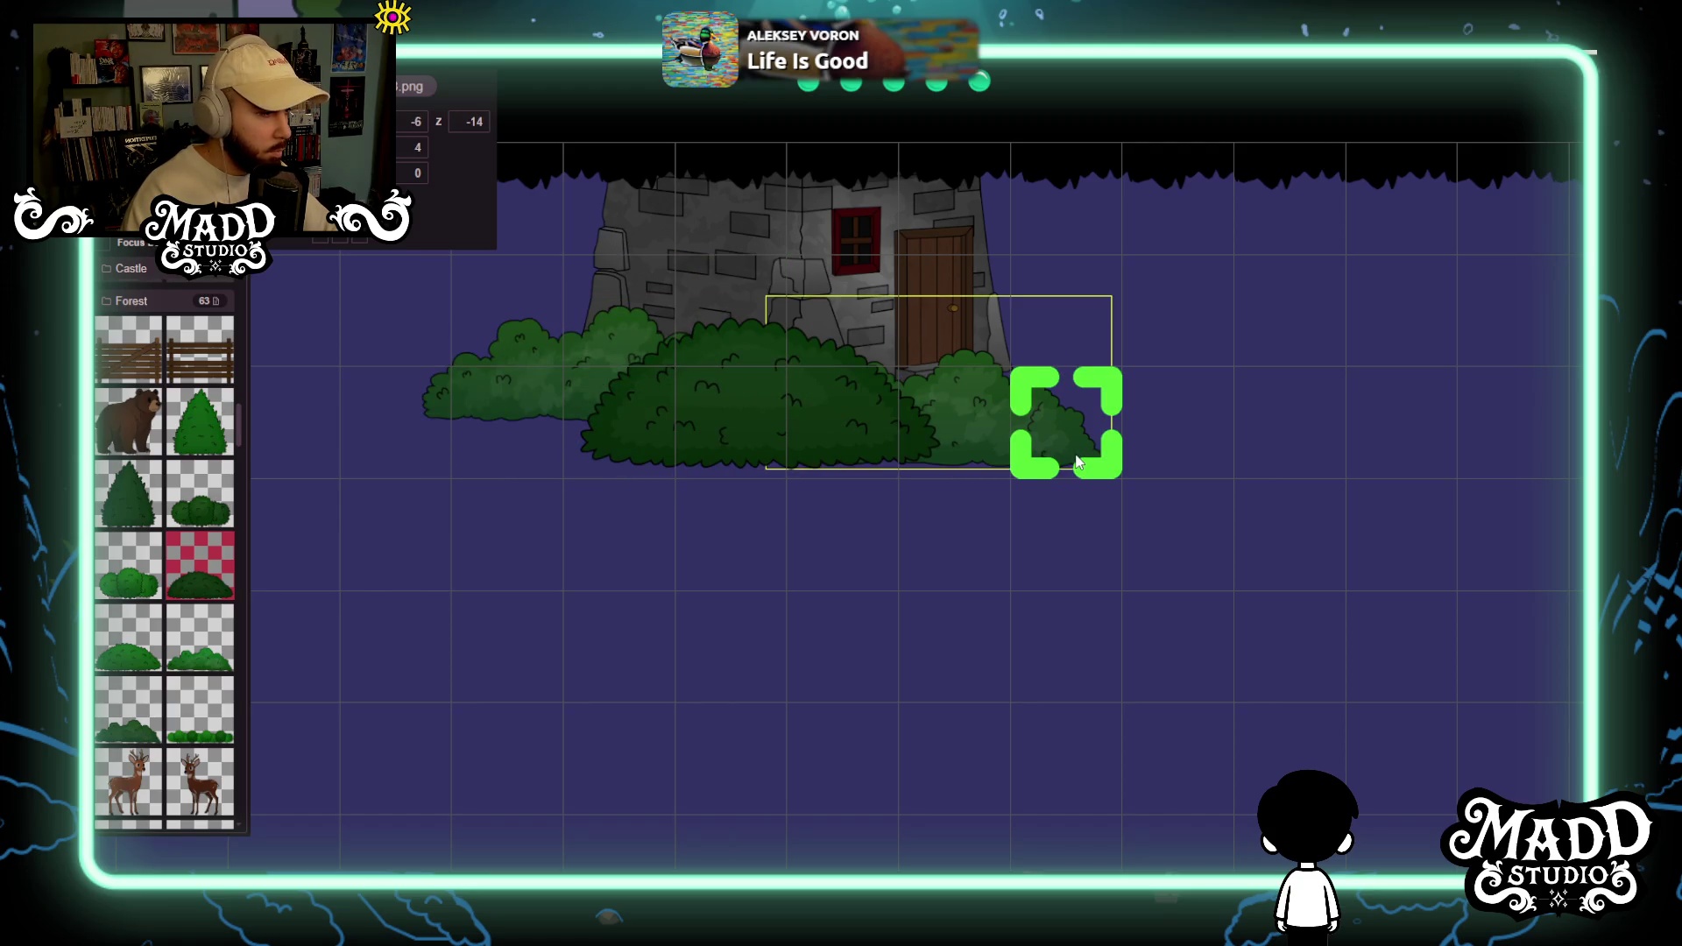
{"action": "scroll", "coordinate": [1084, 392], "scroll_direction": "down", "scroll_amount": 3}
{"action": "left_click_drag", "start_coordinate": [1084, 391], "coordinate": [946, 826]}
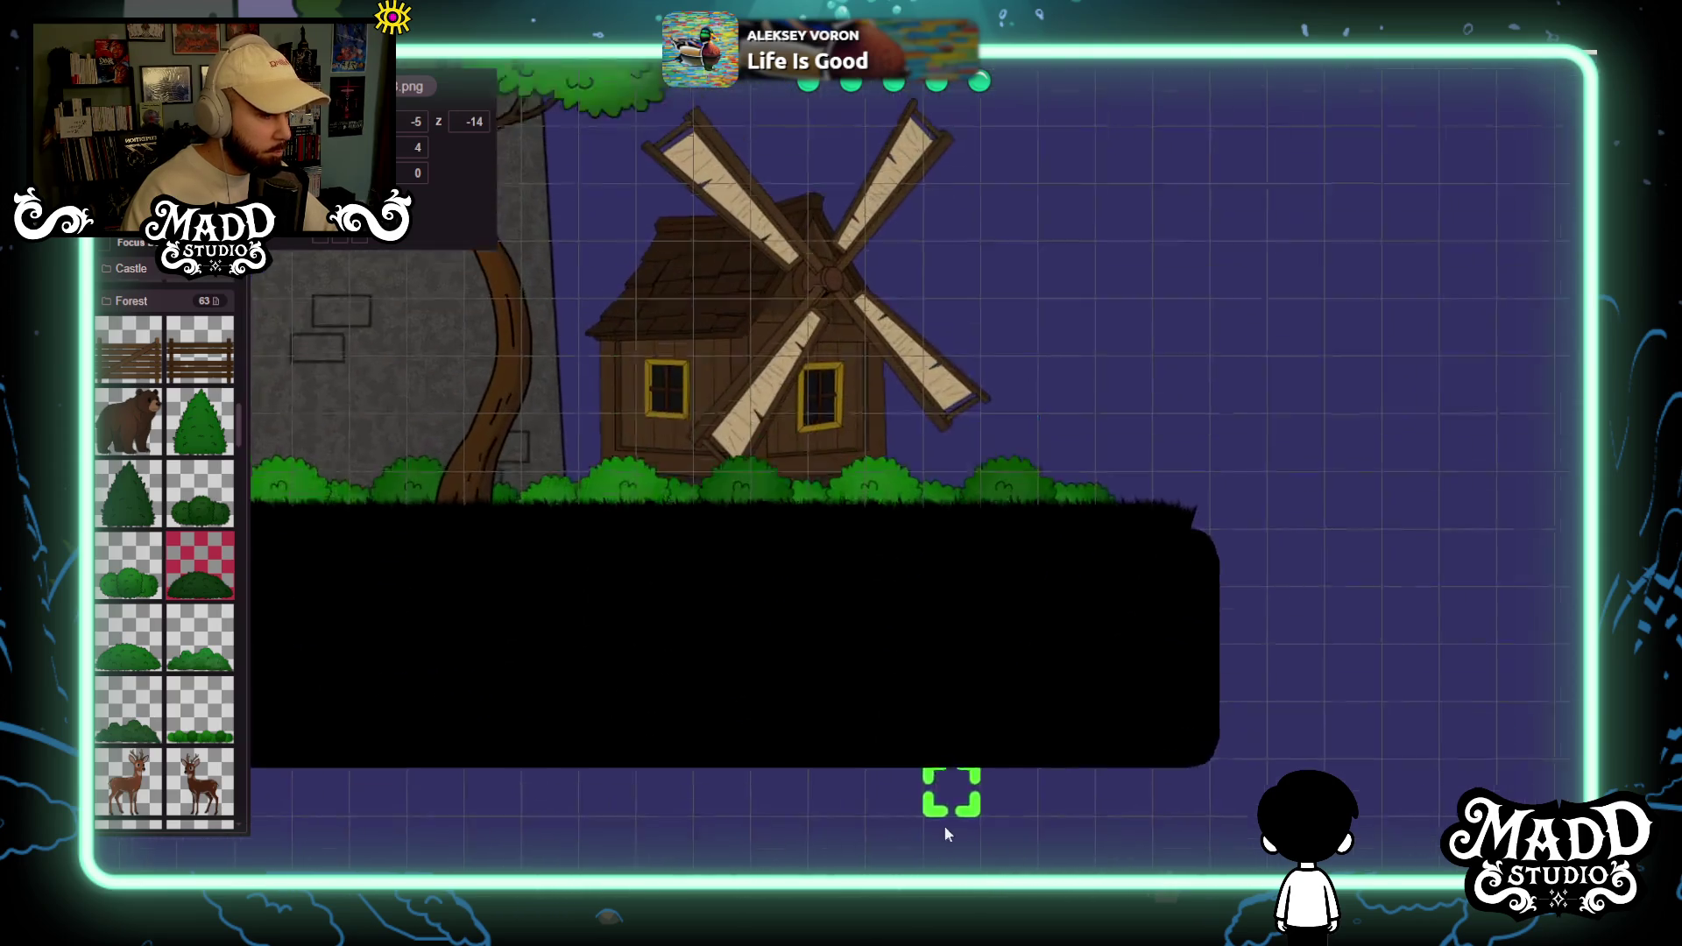
{"action": "scroll", "coordinate": [946, 826], "scroll_direction": "up", "scroll_amount": 2}
{"action": "mouse_move", "coordinate": [1003, 877]}
{"action": "left_mouse_down"}
{"action": "mouse_move", "coordinate": [1015, 803]}
{"action": "mouse_move", "coordinate": [1195, 609]}
{"action": "mouse_move", "coordinate": [1043, 771]}
{"action": "left_mouse_up"}
{"action": "scroll", "coordinate": [1043, 771], "scroll_direction": "down", "scroll_amount": 2}
{"action": "scroll", "coordinate": [714, 695], "scroll_direction": "up", "scroll_amount": 1}
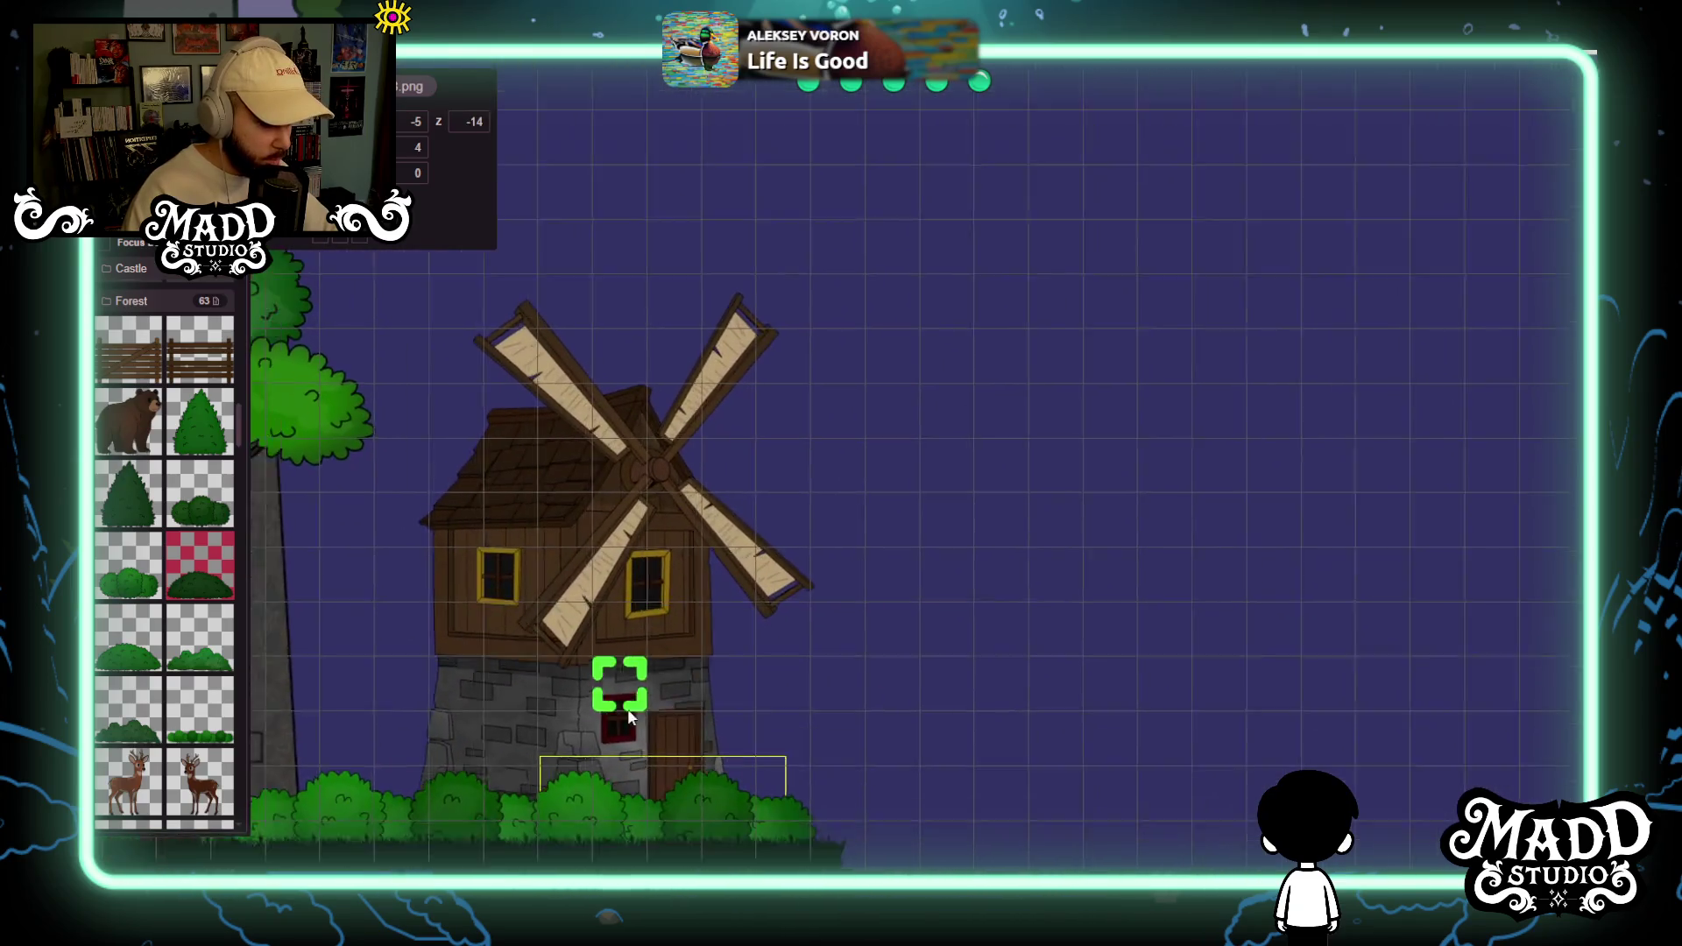
{"action": "scroll", "coordinate": [601, 692], "scroll_direction": "down", "scroll_amount": 2}
{"action": "scroll", "coordinate": [800, 556], "scroll_direction": "up", "scroll_amount": 1}
{"action": "scroll", "coordinate": [841, 685], "scroll_direction": "down", "scroll_amount": 1}
{"action": "scroll", "coordinate": [1100, 657], "scroll_direction": "up", "scroll_amount": 2}
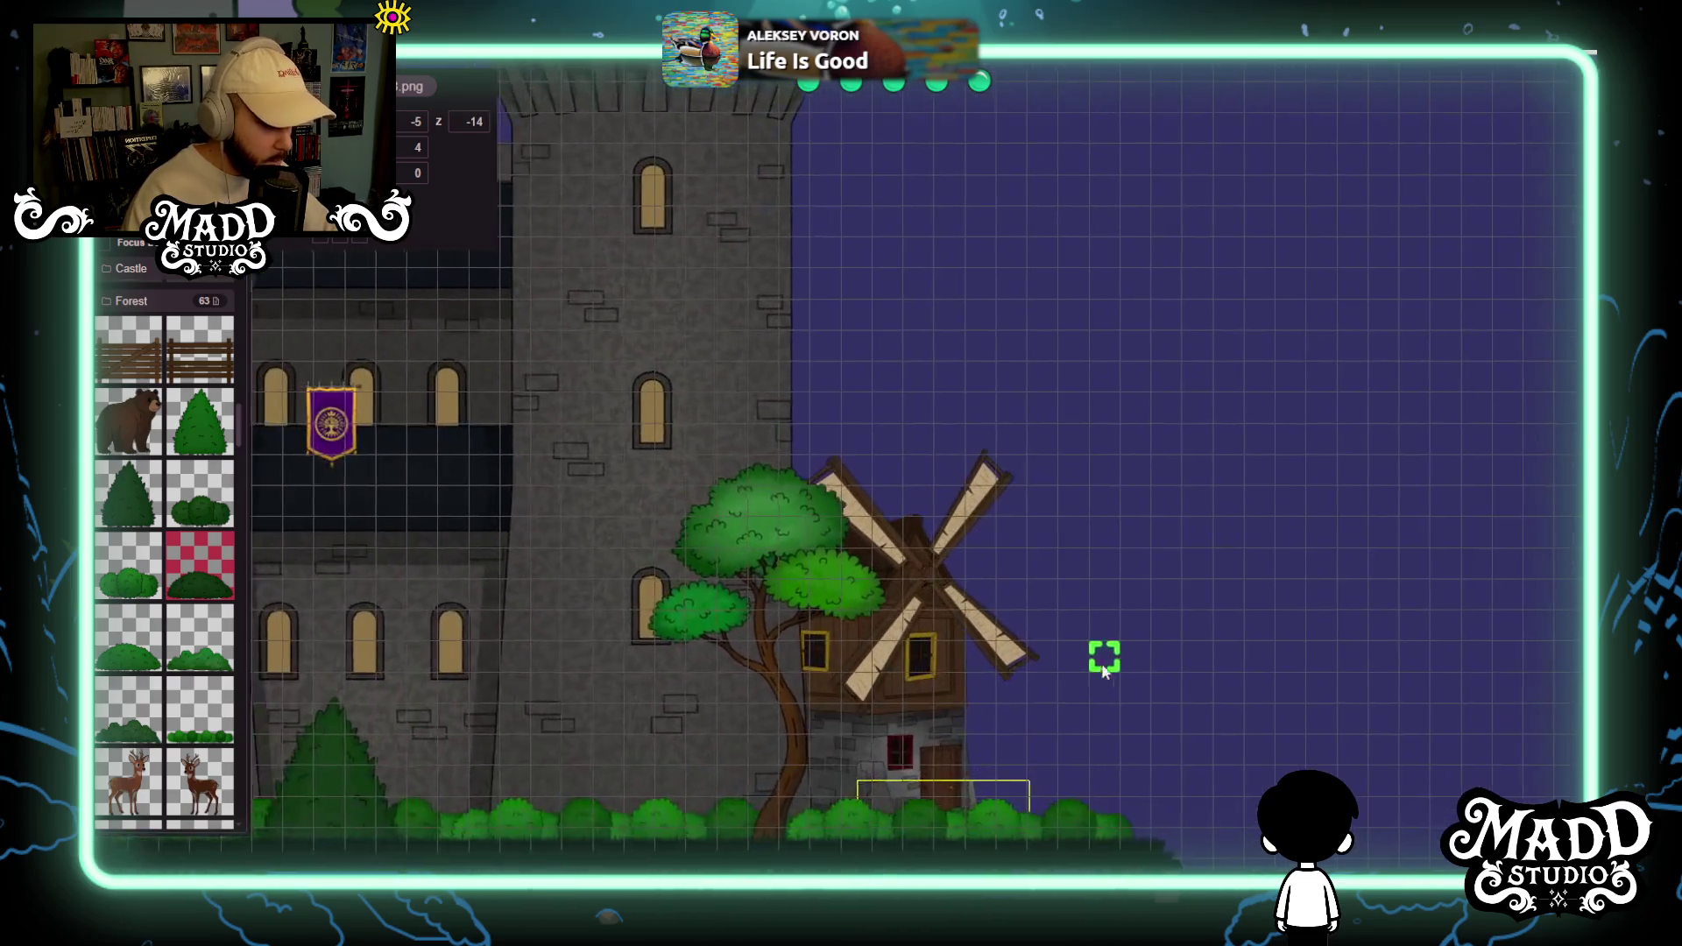
{"action": "scroll", "coordinate": [914, 780], "scroll_direction": "up", "scroll_amount": 1}
{"action": "scroll", "coordinate": [914, 780], "scroll_direction": "down", "scroll_amount": 1}
Raise the left and right bushes one grid step each and settle the large bush in place.
{"action": "left_click_drag", "start_coordinate": [871, 702], "coordinate": [969, 376]}
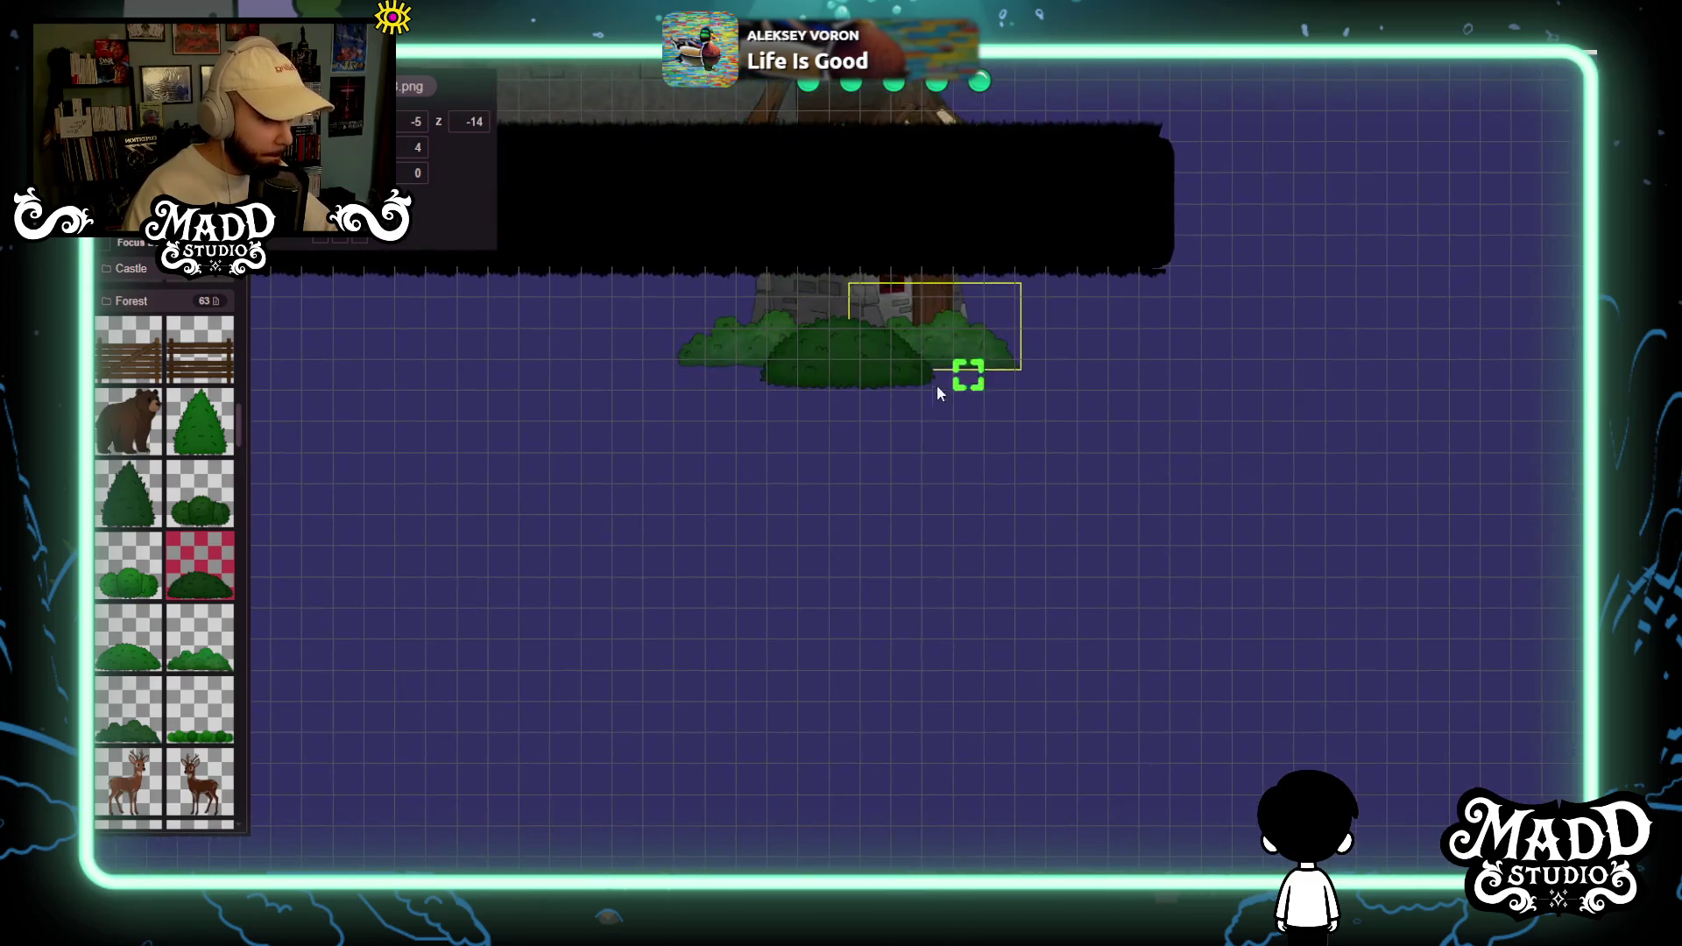
{"action": "scroll", "coordinate": [803, 398], "scroll_direction": "up", "scroll_amount": 2}
{"action": "mouse_move", "coordinate": [688, 379]}
{"action": "left_mouse_down"}
{"action": "mouse_move", "coordinate": [854, 699]}
{"action": "mouse_move", "coordinate": [964, 443]}
{"action": "left_mouse_up"}
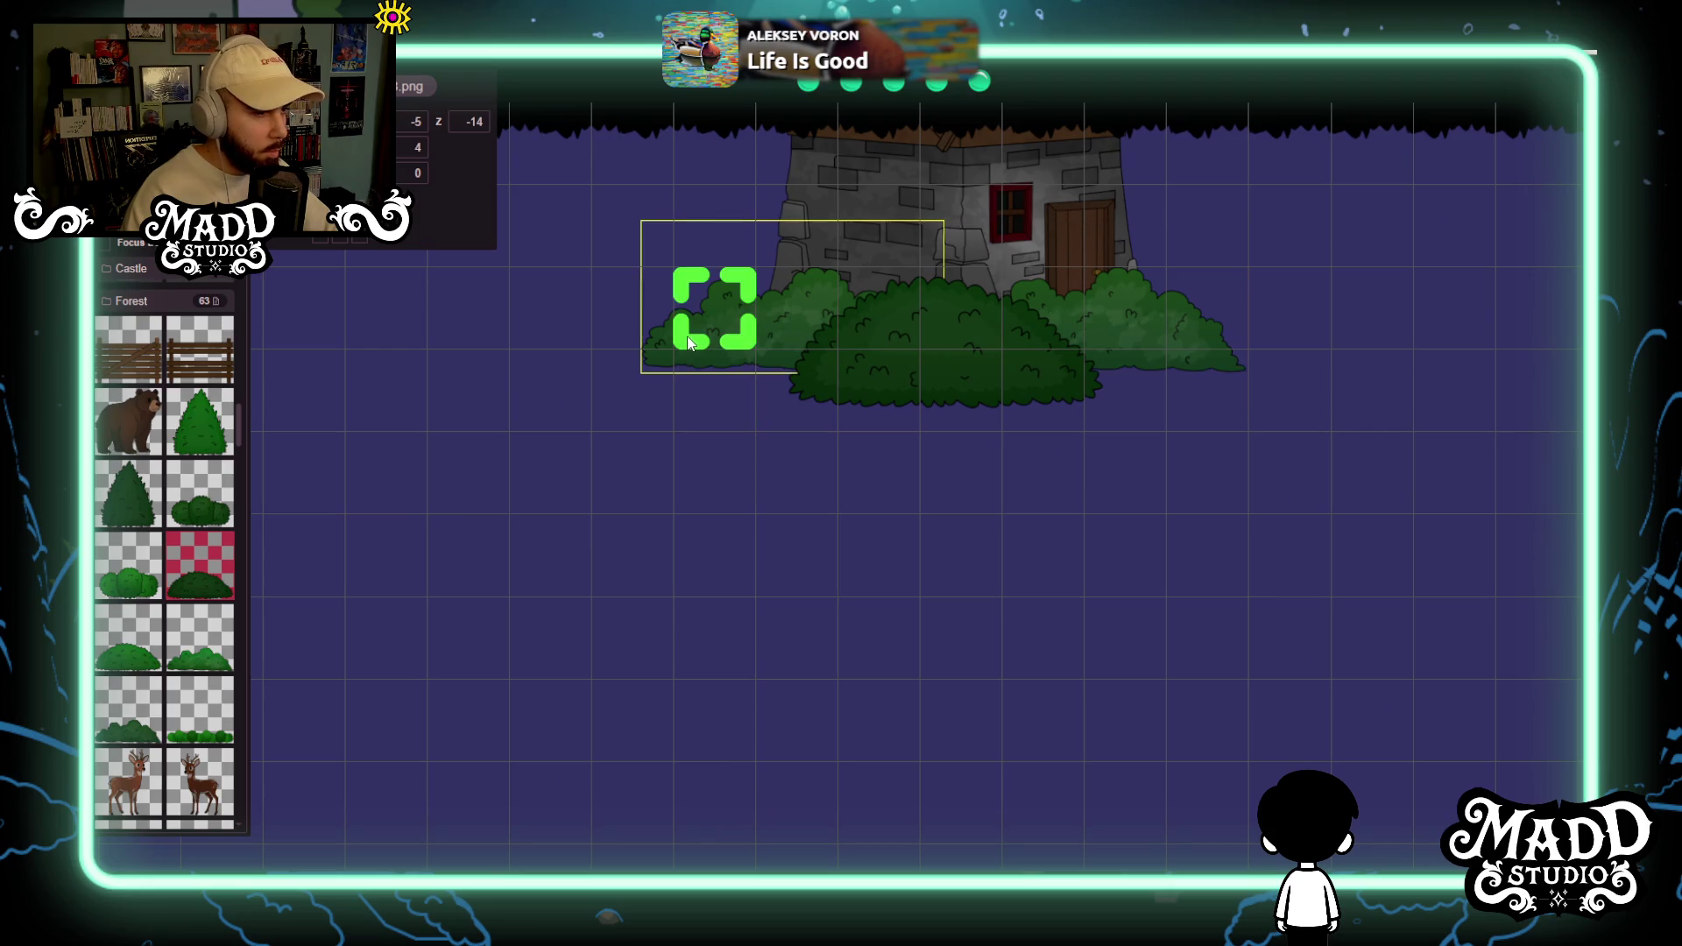
{"action": "left_click_drag", "start_coordinate": [693, 278], "coordinate": [697, 258]}
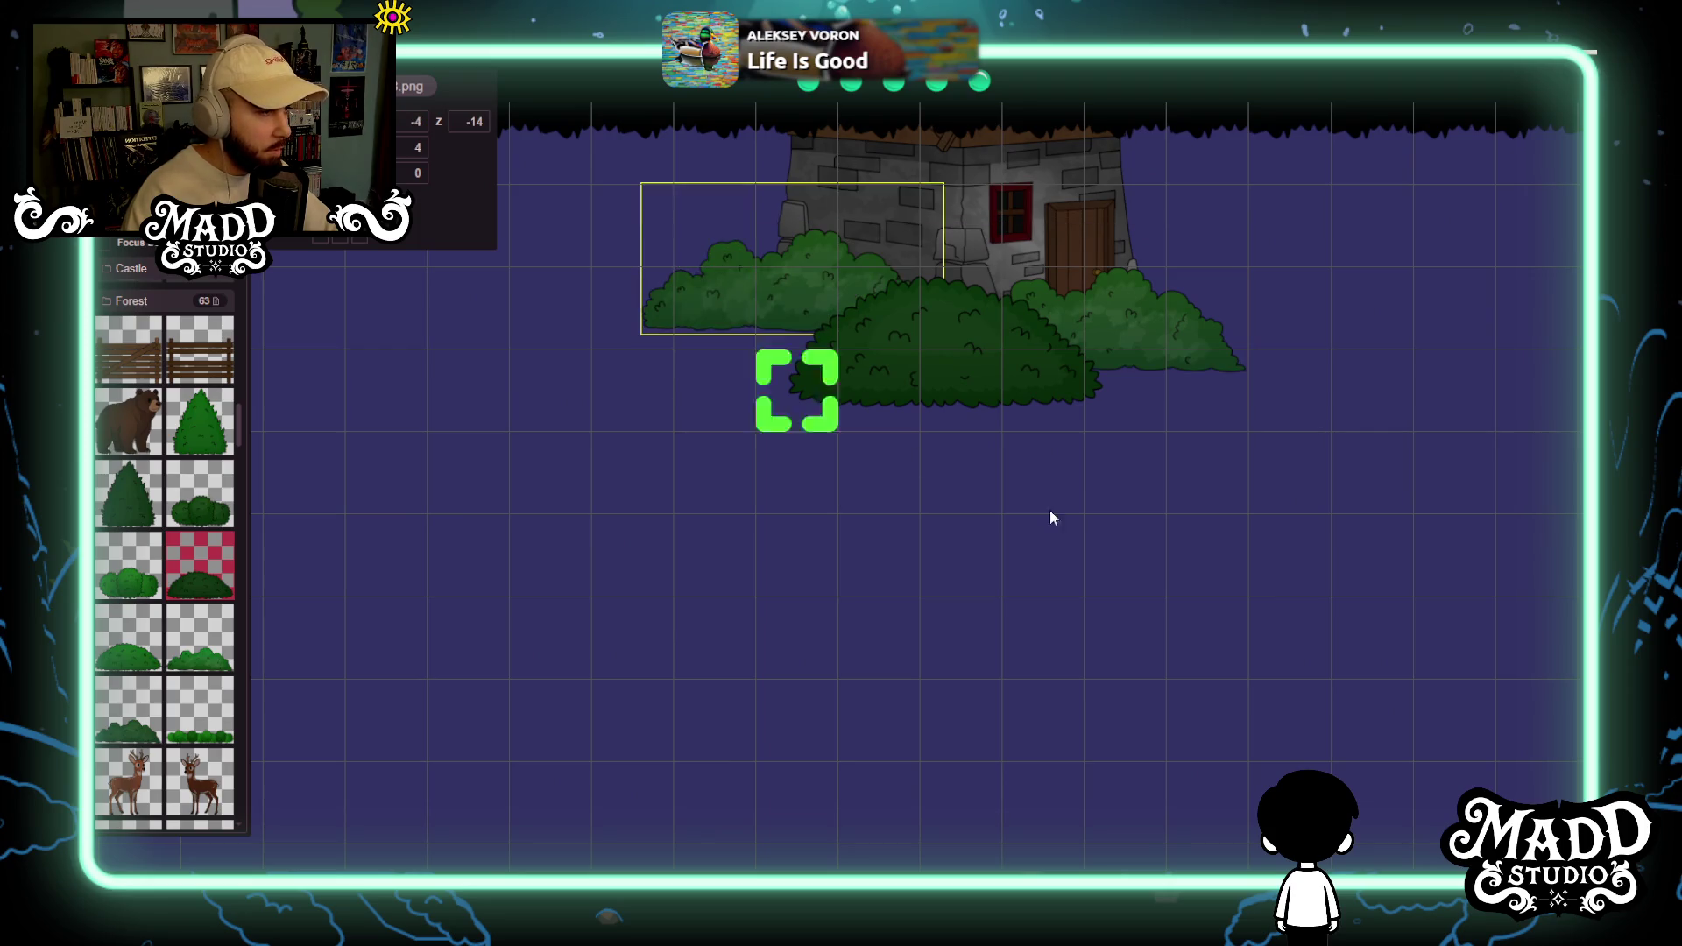
{"action": "left_click_drag", "start_coordinate": [999, 495], "coordinate": [999, 670]}
{"action": "scroll", "coordinate": [898, 584], "scroll_direction": "up", "scroll_amount": 2}
{"action": "mouse_move", "coordinate": [898, 584]}
{"action": "left_mouse_down"}
{"action": "mouse_move", "coordinate": [880, 743]}
{"action": "mouse_move", "coordinate": [907, 526]}
{"action": "mouse_move", "coordinate": [892, 349]}
{"action": "left_mouse_up"}
{"action": "scroll", "coordinate": [892, 348], "scroll_direction": "up", "scroll_amount": 2}
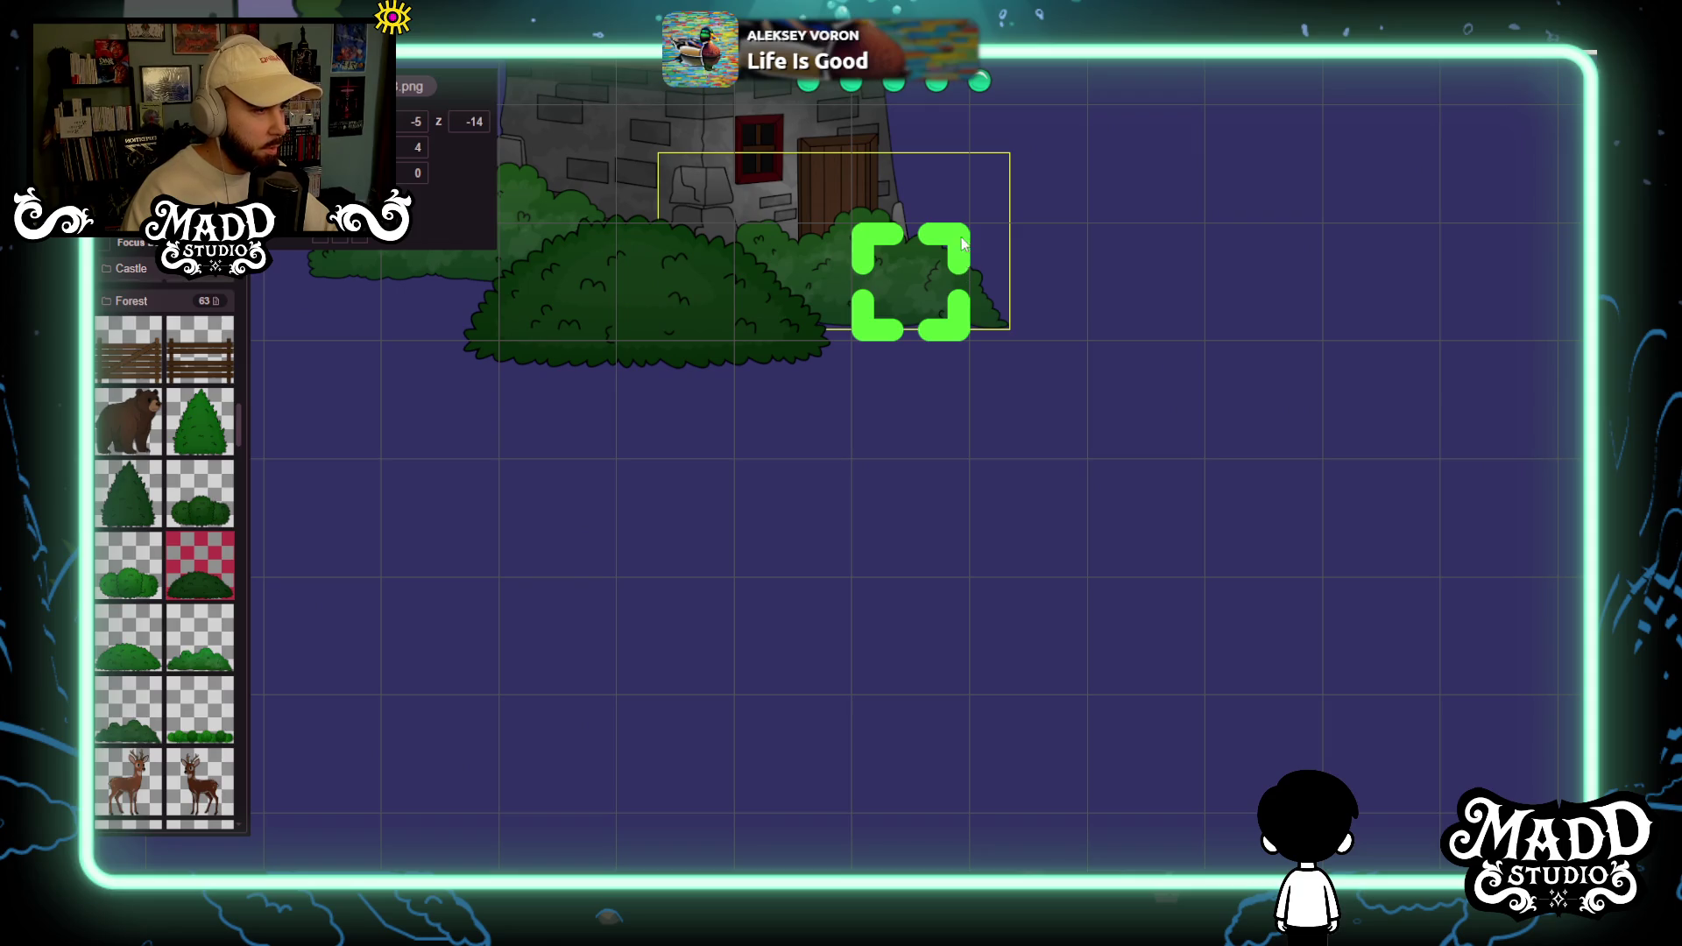
{"action": "left_click_drag", "start_coordinate": [963, 253], "coordinate": [950, 212]}
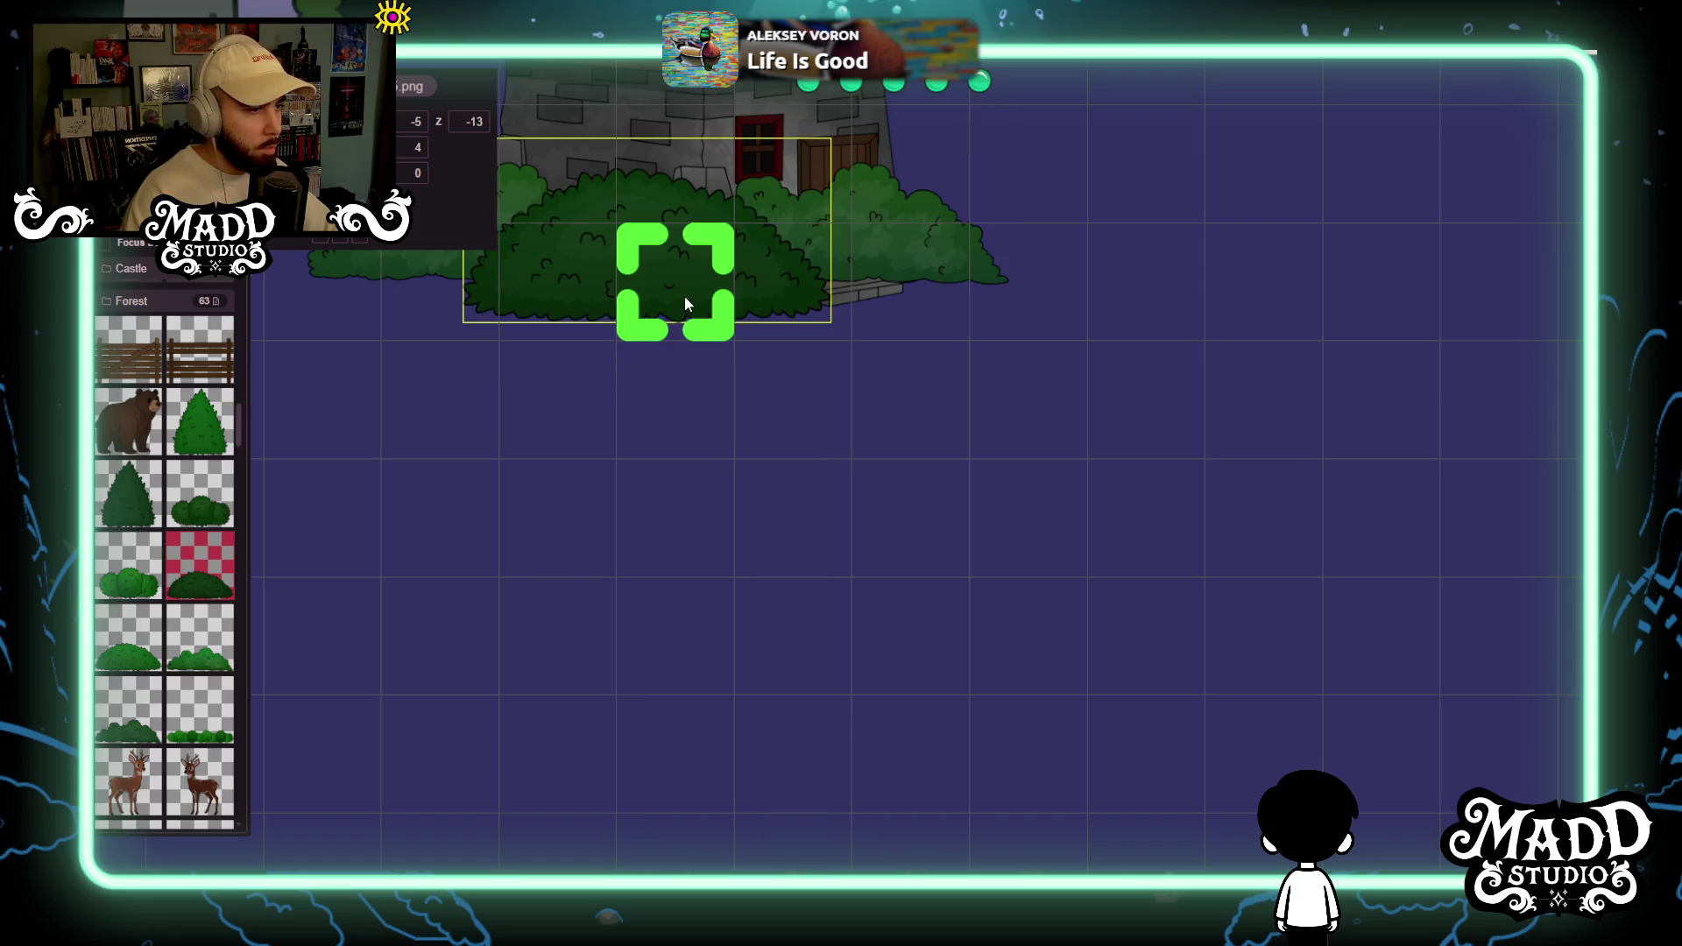
{"action": "left_click_drag", "start_coordinate": [685, 296], "coordinate": [911, 399]}
{"action": "mouse_move", "coordinate": [863, 768]}
{"action": "left_mouse_down"}
{"action": "mouse_move", "coordinate": [882, 676]}
{"action": "mouse_move", "coordinate": [995, 619]}
{"action": "mouse_move", "coordinate": [807, 654]}
{"action": "mouse_move", "coordinate": [541, 669]}
{"action": "mouse_move", "coordinate": [618, 589]}
{"action": "mouse_move", "coordinate": [854, 540]}
{"action": "mouse_move", "coordinate": [741, 552]}
{"action": "mouse_move", "coordinate": [415, 653]}
{"action": "mouse_move", "coordinate": [376, 646]}
{"action": "mouse_move", "coordinate": [912, 510]}
{"action": "mouse_move", "coordinate": [1376, 517]}
{"action": "mouse_move", "coordinate": [824, 565]}
{"action": "mouse_move", "coordinate": [898, 565]}
{"action": "mouse_move", "coordinate": [904, 785]}
{"action": "mouse_move", "coordinate": [1029, 590]}
{"action": "mouse_move", "coordinate": [1195, 534]}
{"action": "mouse_move", "coordinate": [1213, 612]}
{"action": "mouse_move", "coordinate": [1071, 554]}
{"action": "mouse_move", "coordinate": [854, 299]}
{"action": "left_mouse_up"}
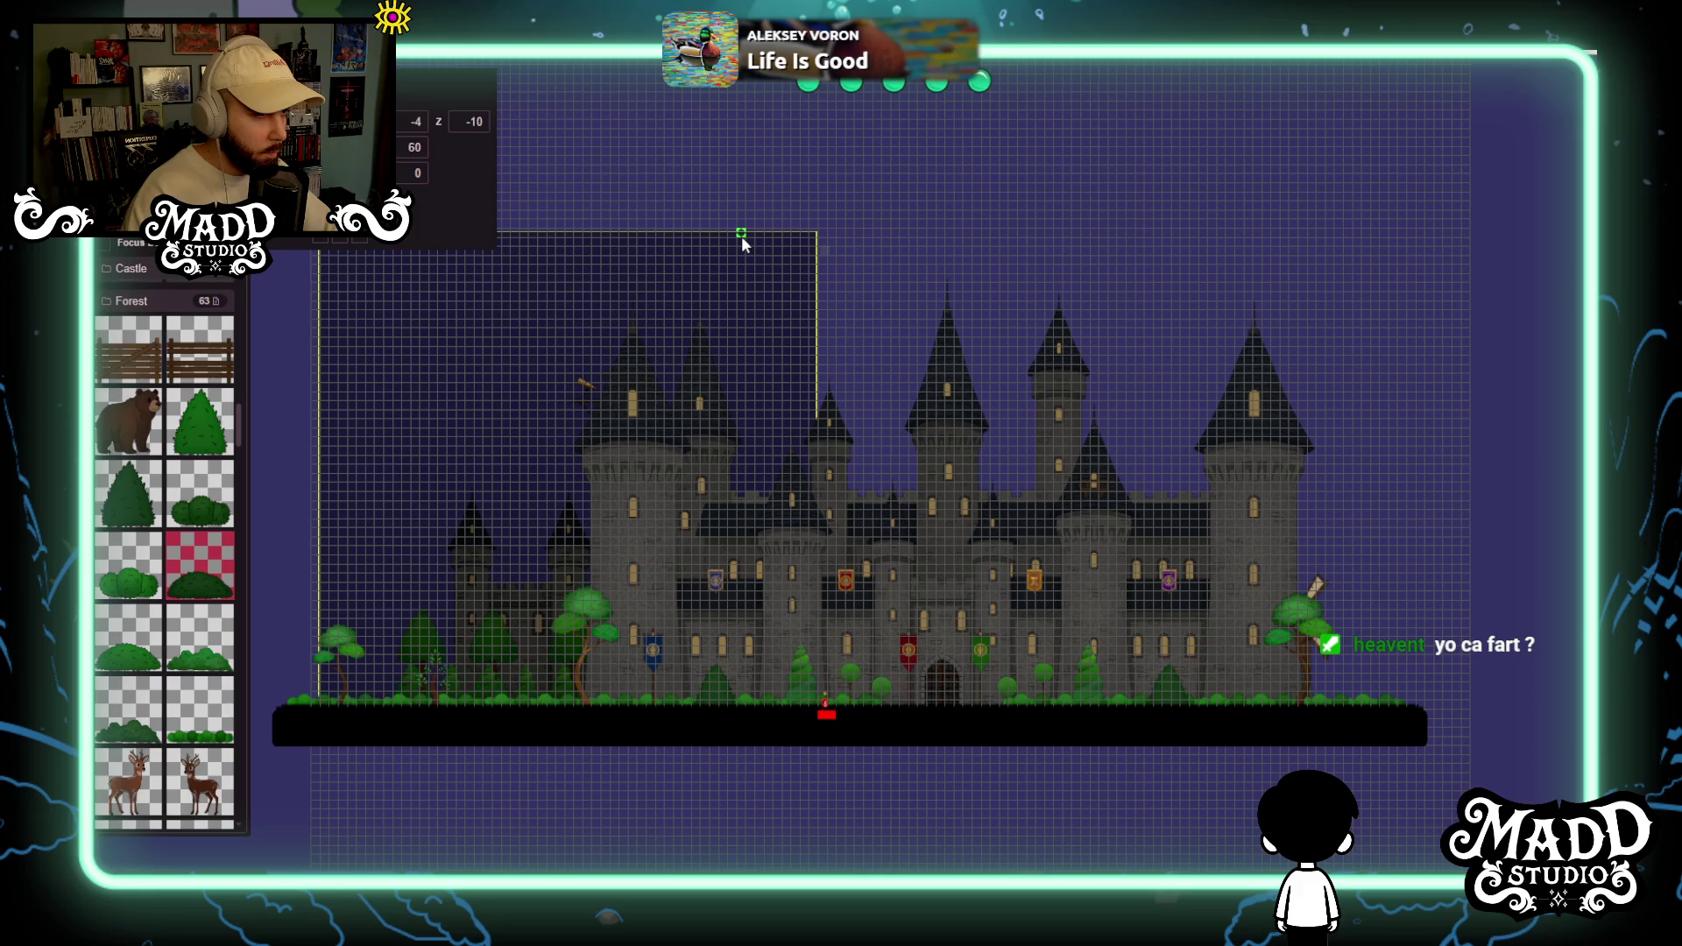
Push the castle layer back to depth -10.
{"action": "mouse_move", "coordinate": [743, 254]}
{"action": "left_mouse_down"}
{"action": "mouse_move", "coordinate": [971, 372]}
{"action": "mouse_move", "coordinate": [1014, 539]}
{"action": "left_mouse_up"}
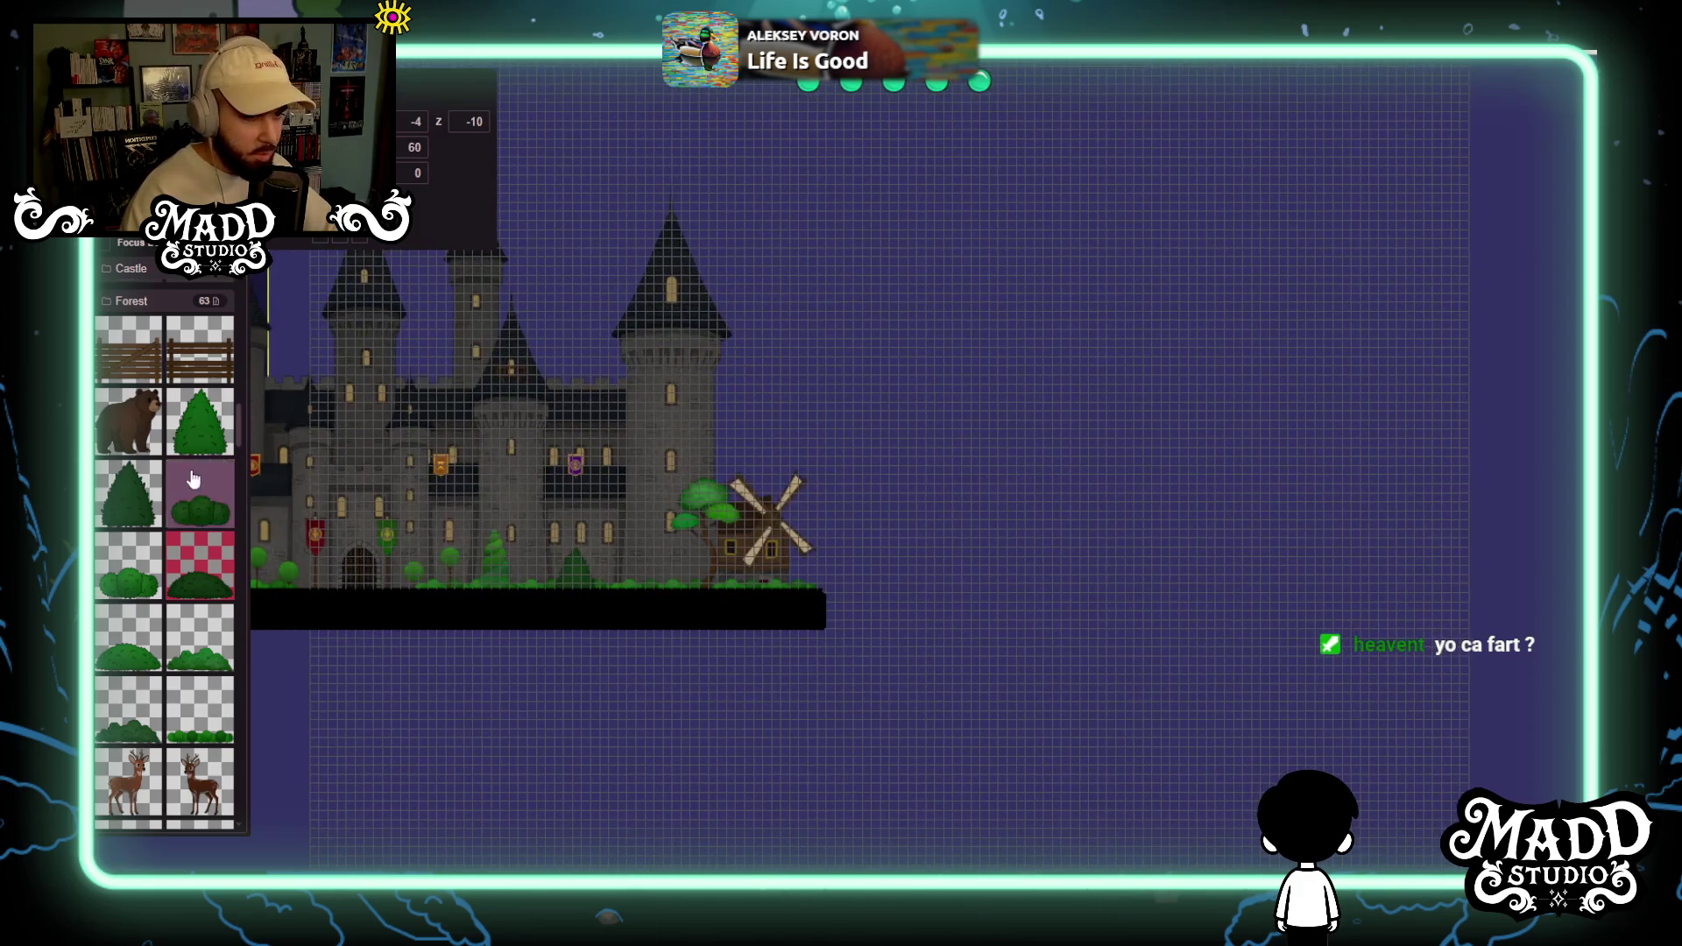
{"action": "scroll", "coordinate": [168, 525], "scroll_direction": "down", "scroll_amount": 5}
{"action": "scroll", "coordinate": [180, 596], "scroll_direction": "down", "scroll_amount": 4}
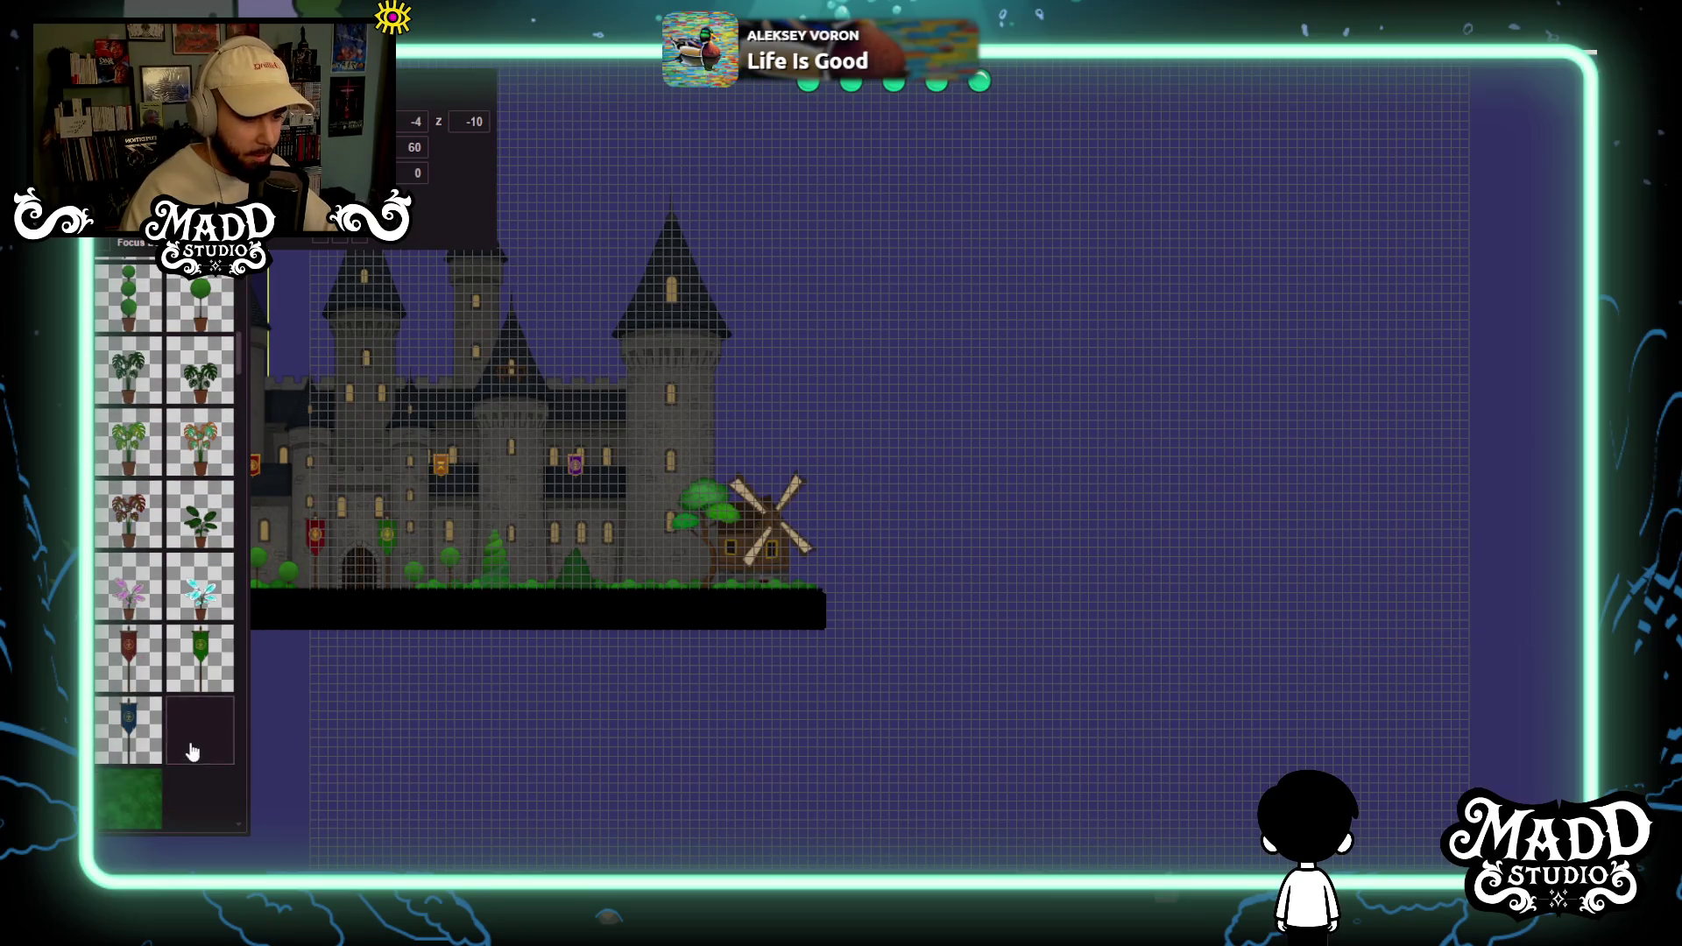
{"action": "mouse_move", "coordinate": [942, 746]}
{"action": "left_mouse_down"}
{"action": "mouse_move", "coordinate": [475, 247]}
{"action": "mouse_move", "coordinate": [377, 205]}
{"action": "left_mouse_up"}
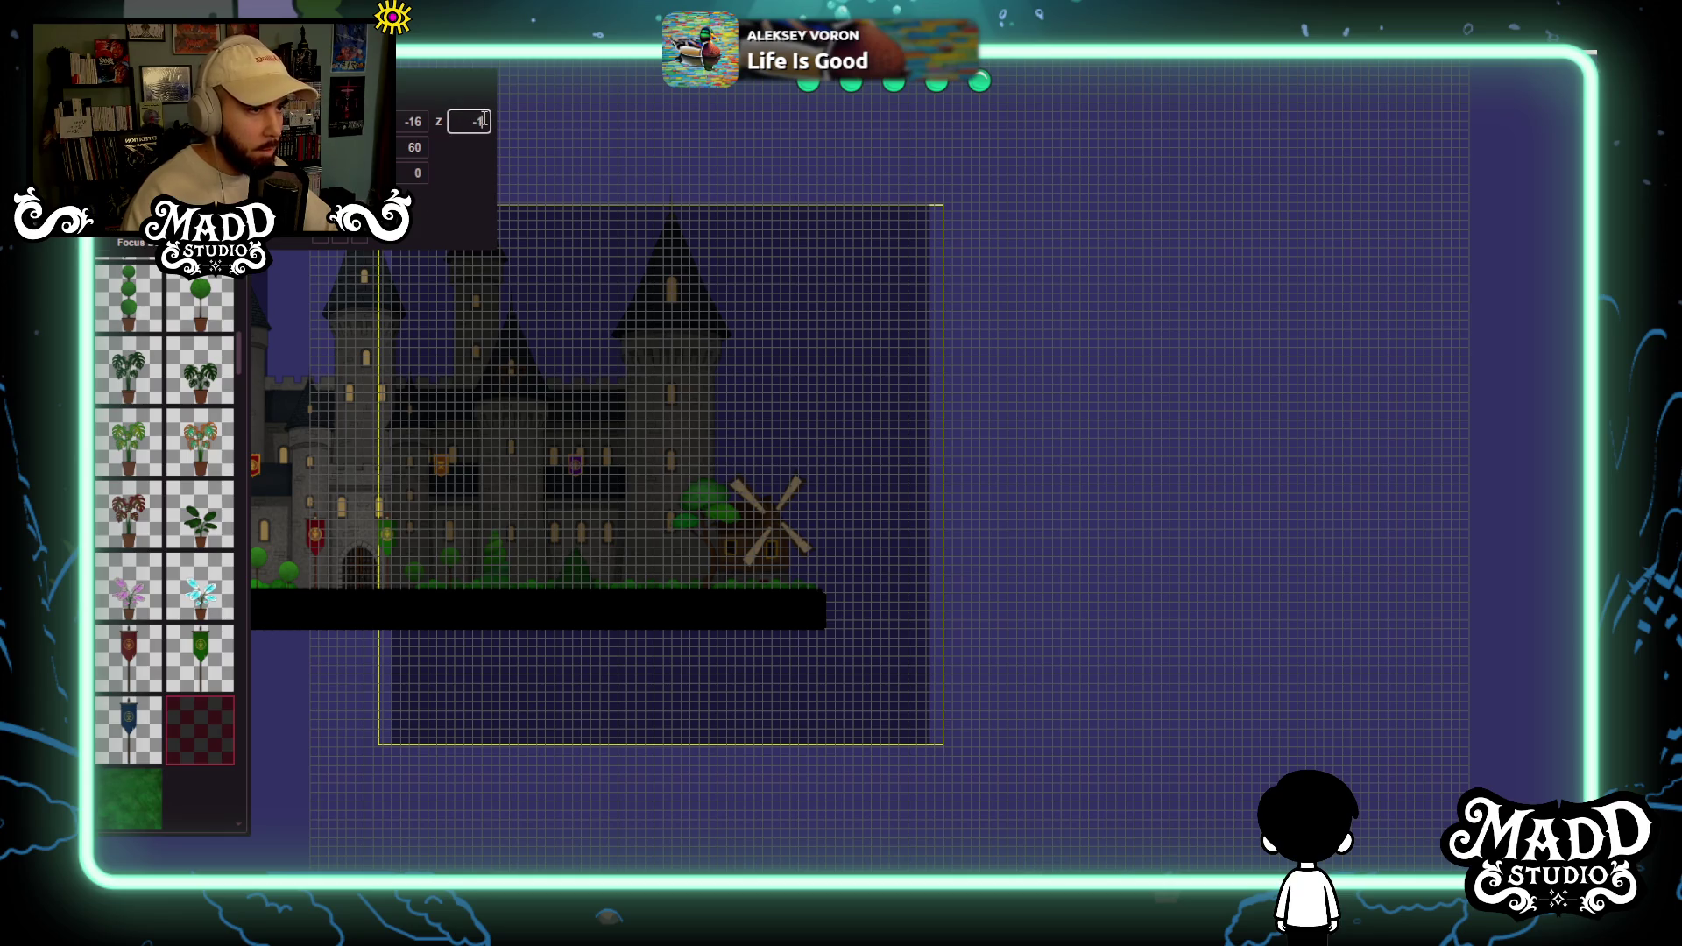
{"action": "type", "text": "0"}
Shrink the castle layer's bounds, then play the level with F5 and walk left.
{"action": "scroll", "coordinate": [787, 644], "scroll_direction": "up", "scroll_amount": 2}
{"action": "mouse_move", "coordinate": [869, 653]}
{"action": "left_mouse_down"}
{"action": "mouse_move", "coordinate": [826, 538]}
{"action": "mouse_move", "coordinate": [861, 580]}
{"action": "left_mouse_up"}
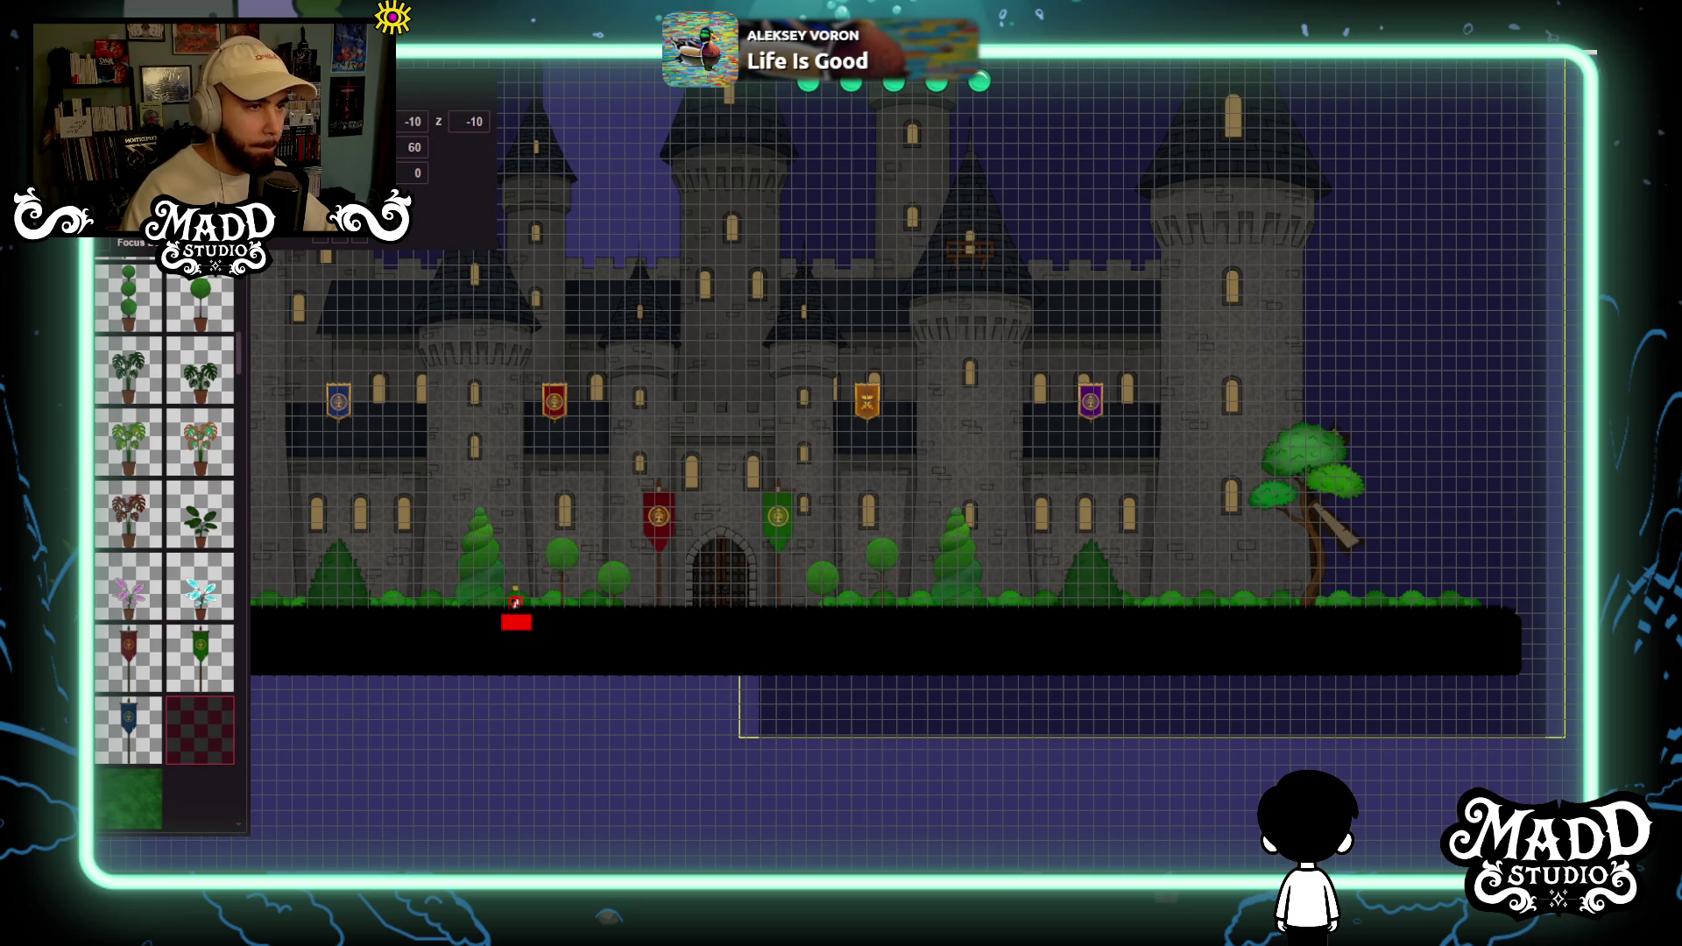
{"action": "key", "text": "F5"}
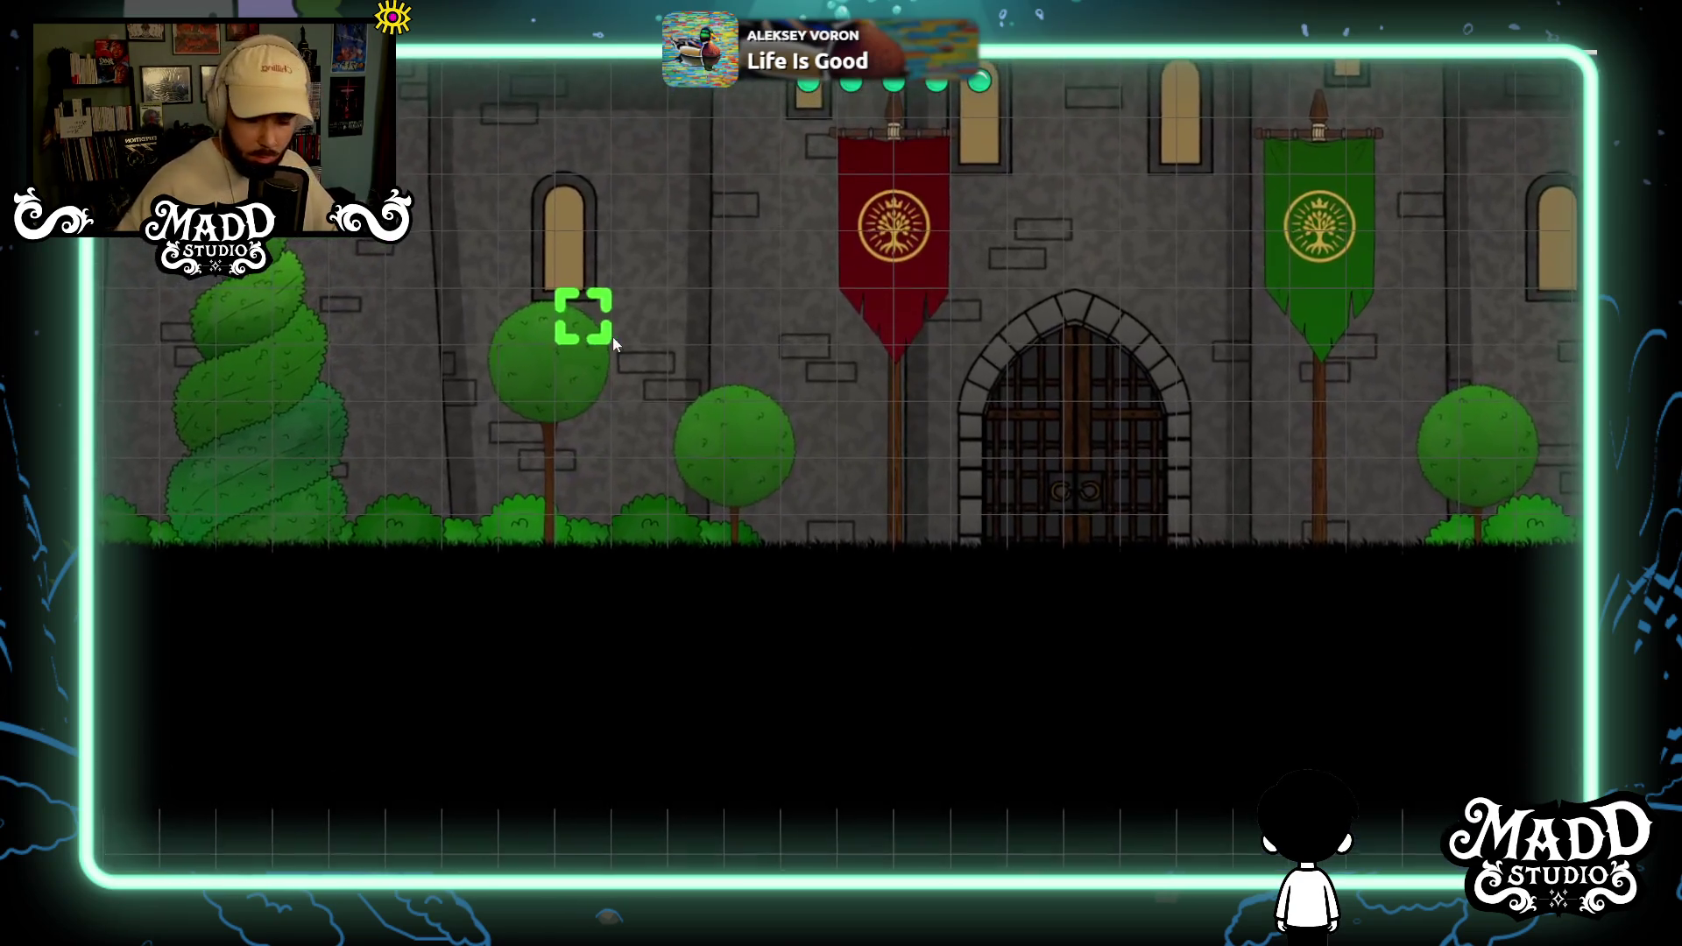
{"action": "key", "text": "Left"}
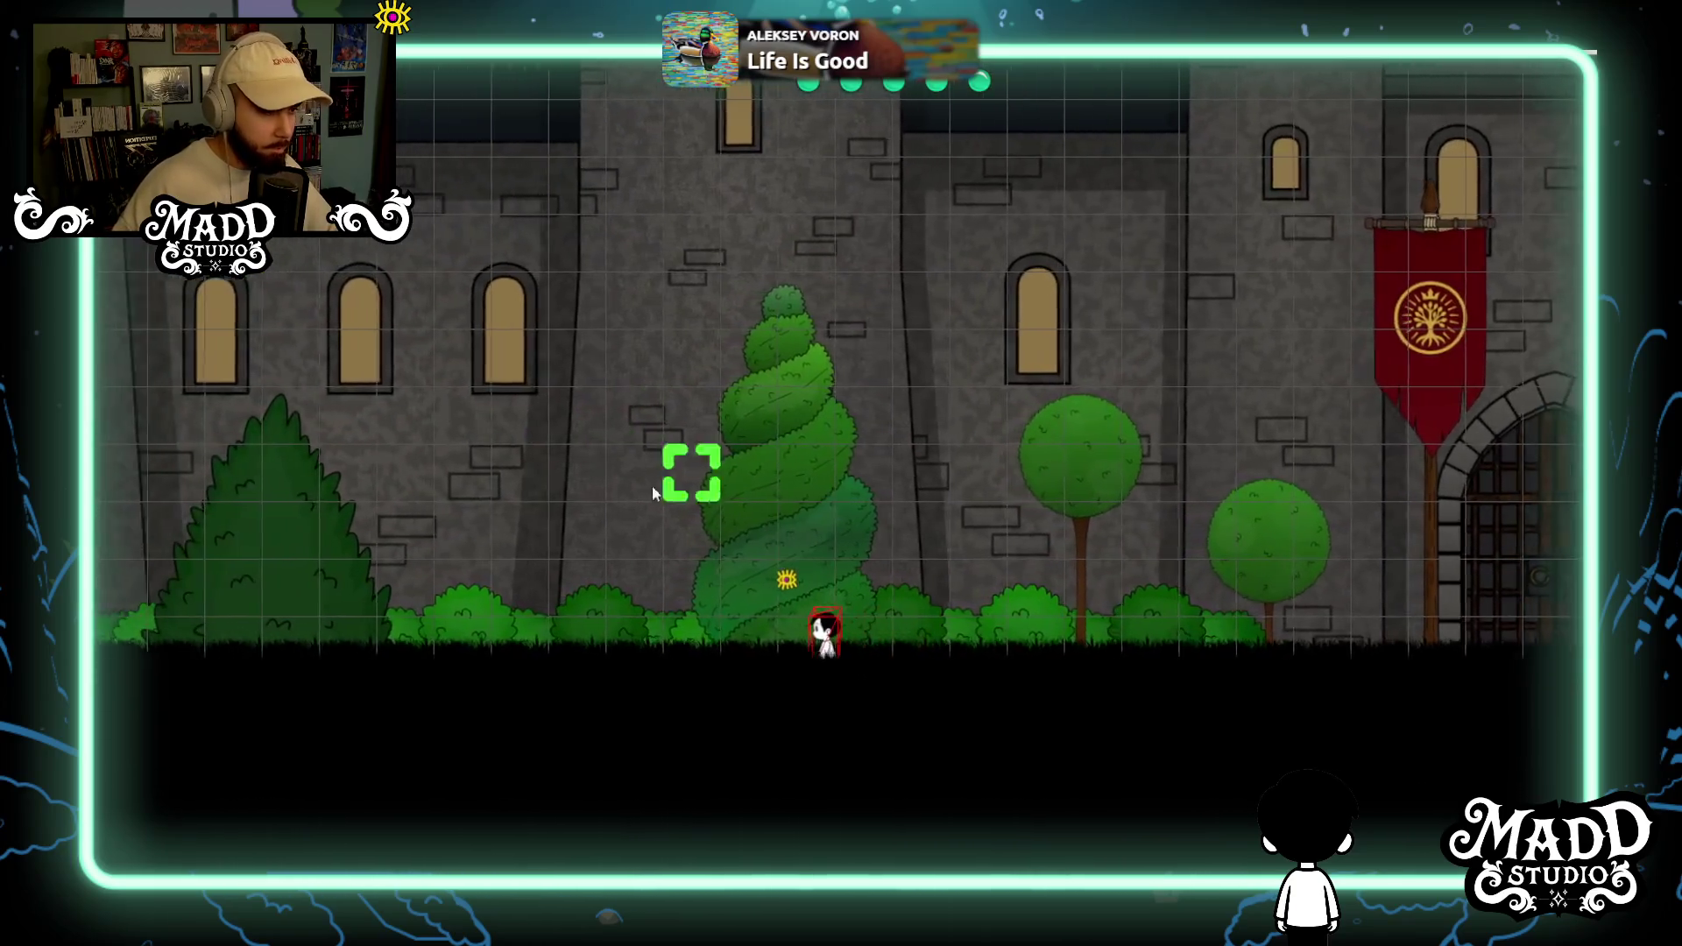
Make the character jump in front of the castle wall and up toward a window.
{"action": "left_click", "coordinate": [571, 463]}
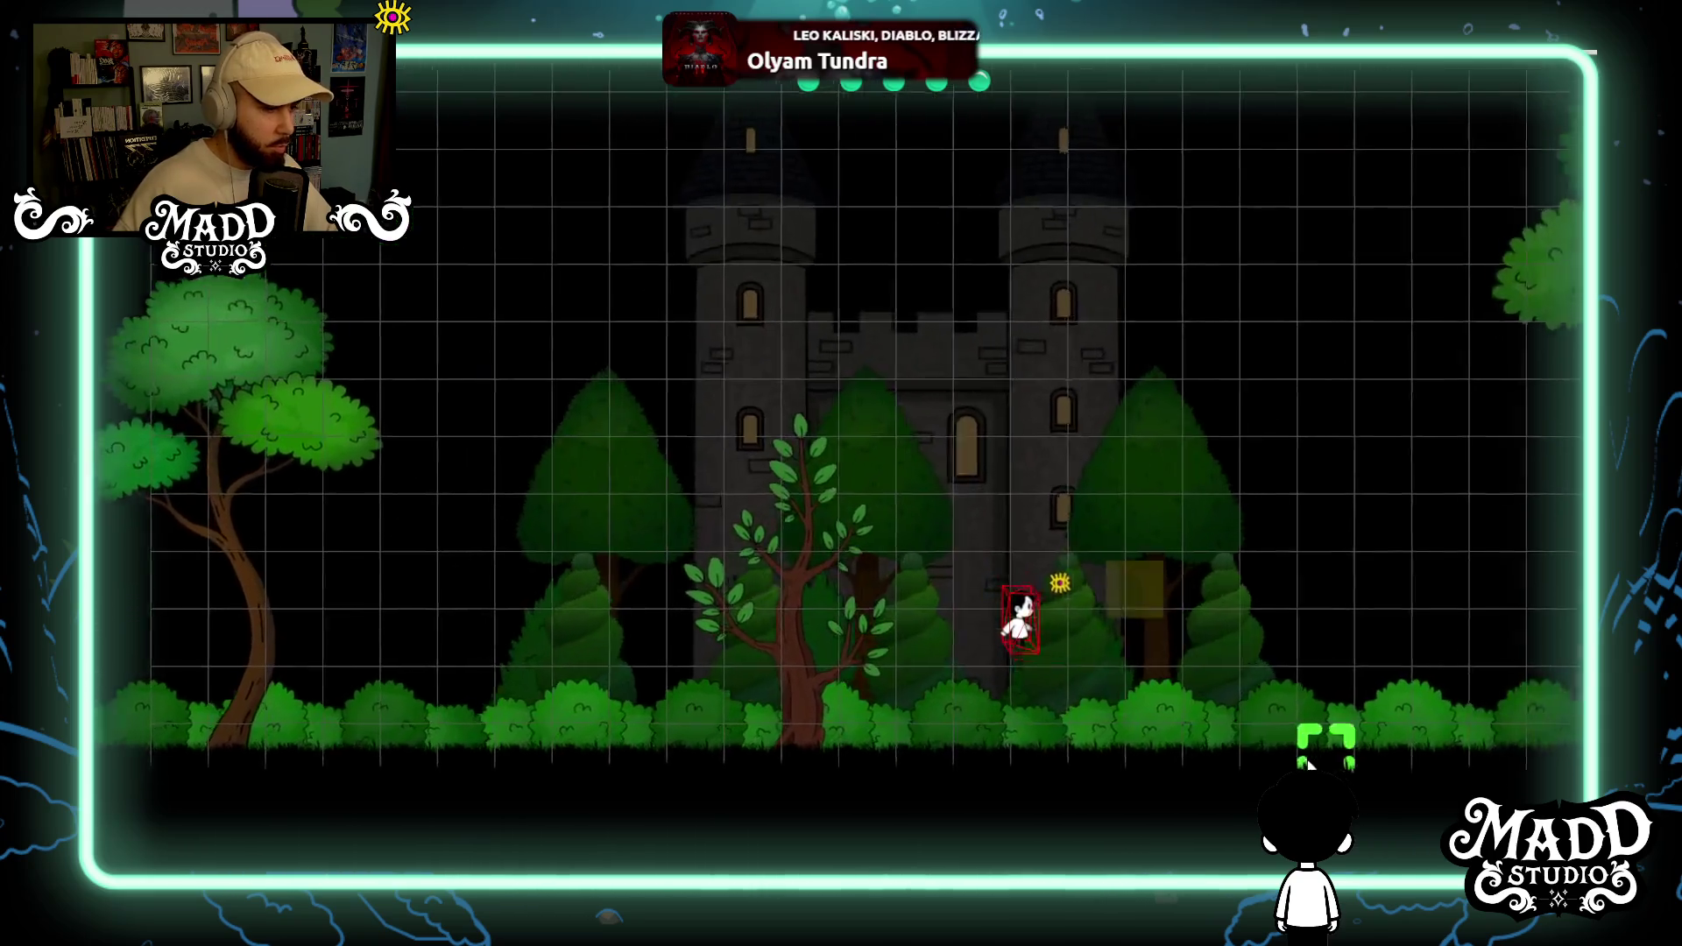
{"action": "key", "text": "space"}
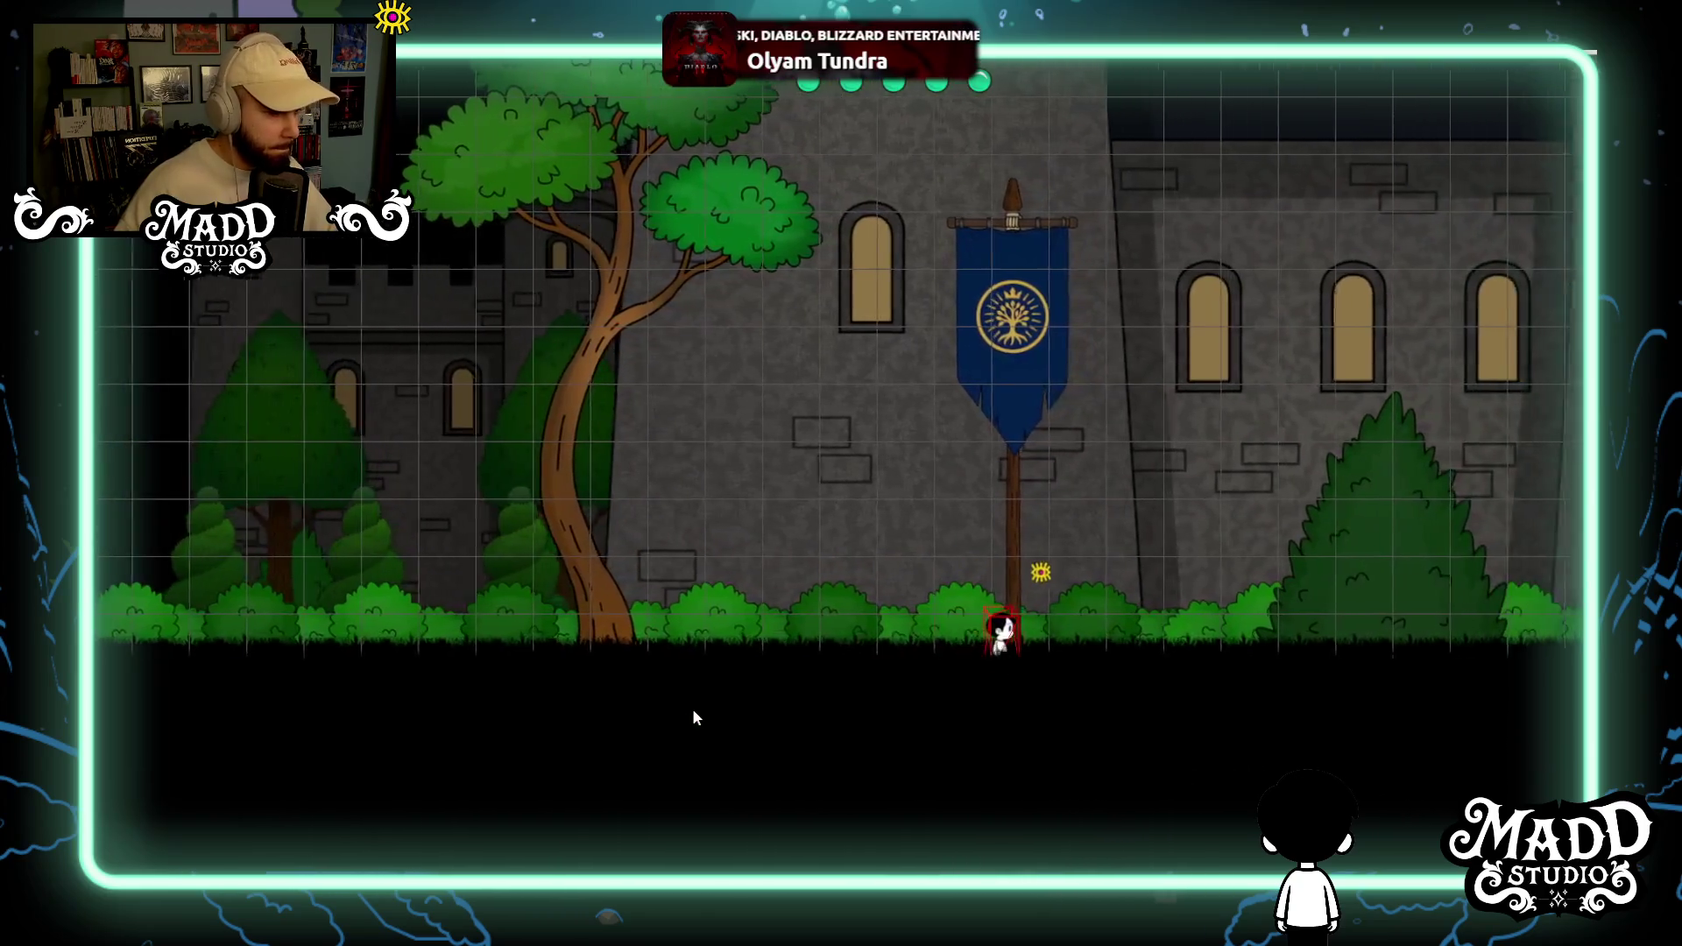
{"action": "key", "text": "space"}
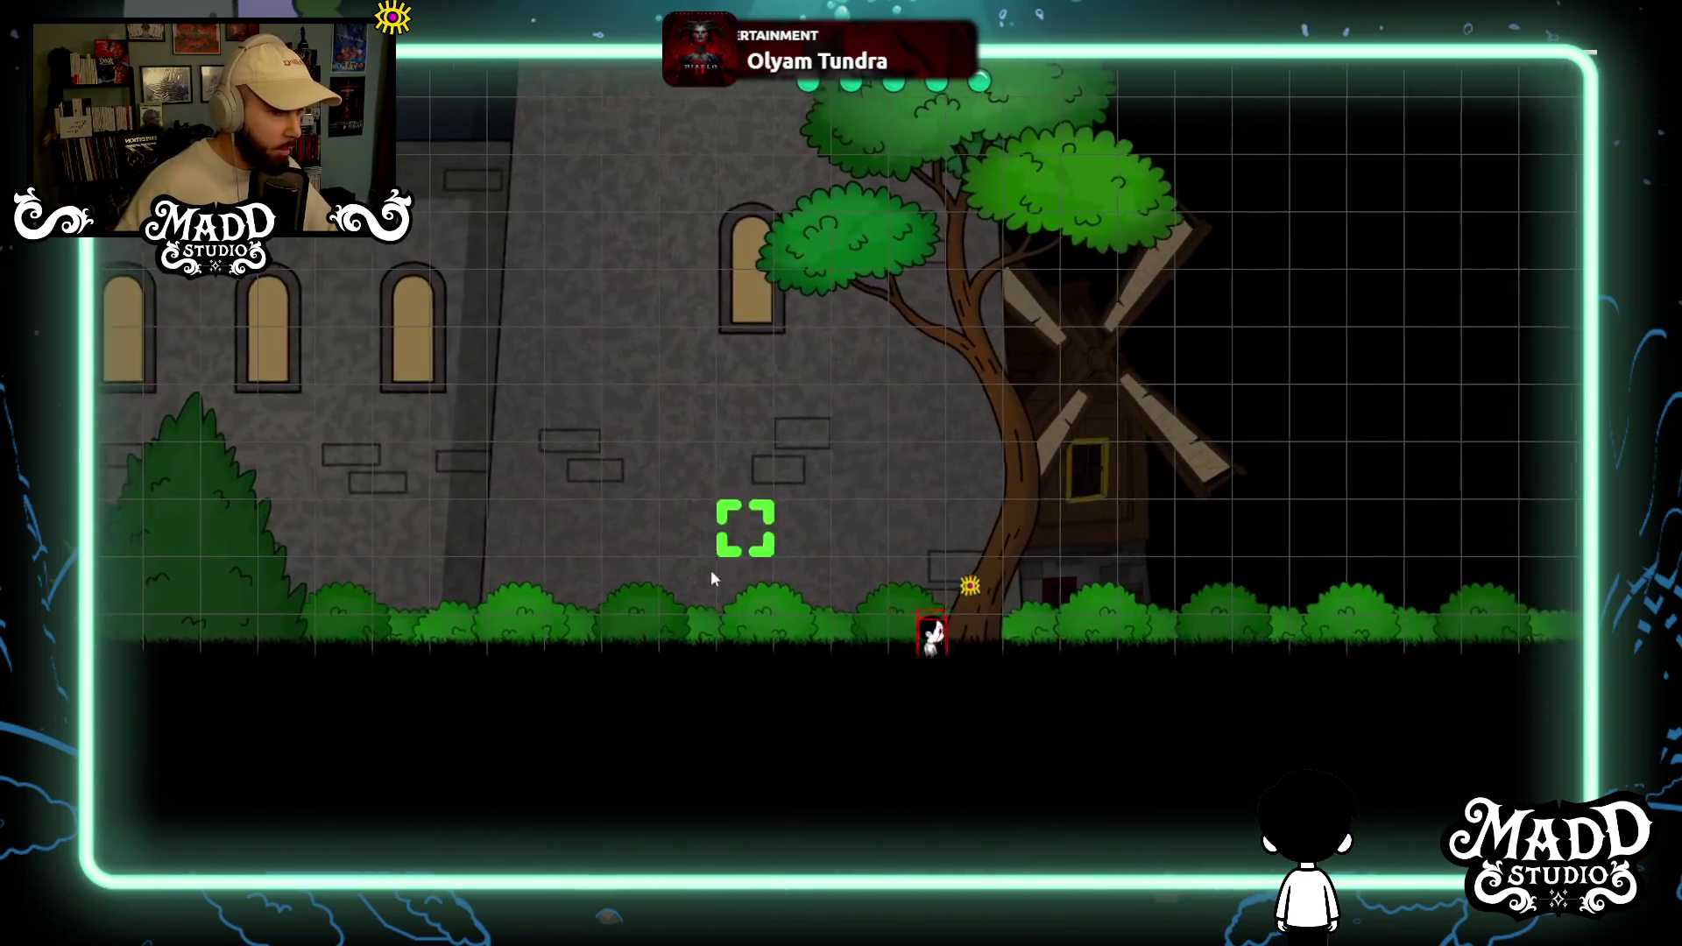
Walk right past the windmill, jumping up to its window and onto the castle wall.
{"action": "key", "text": "d"}
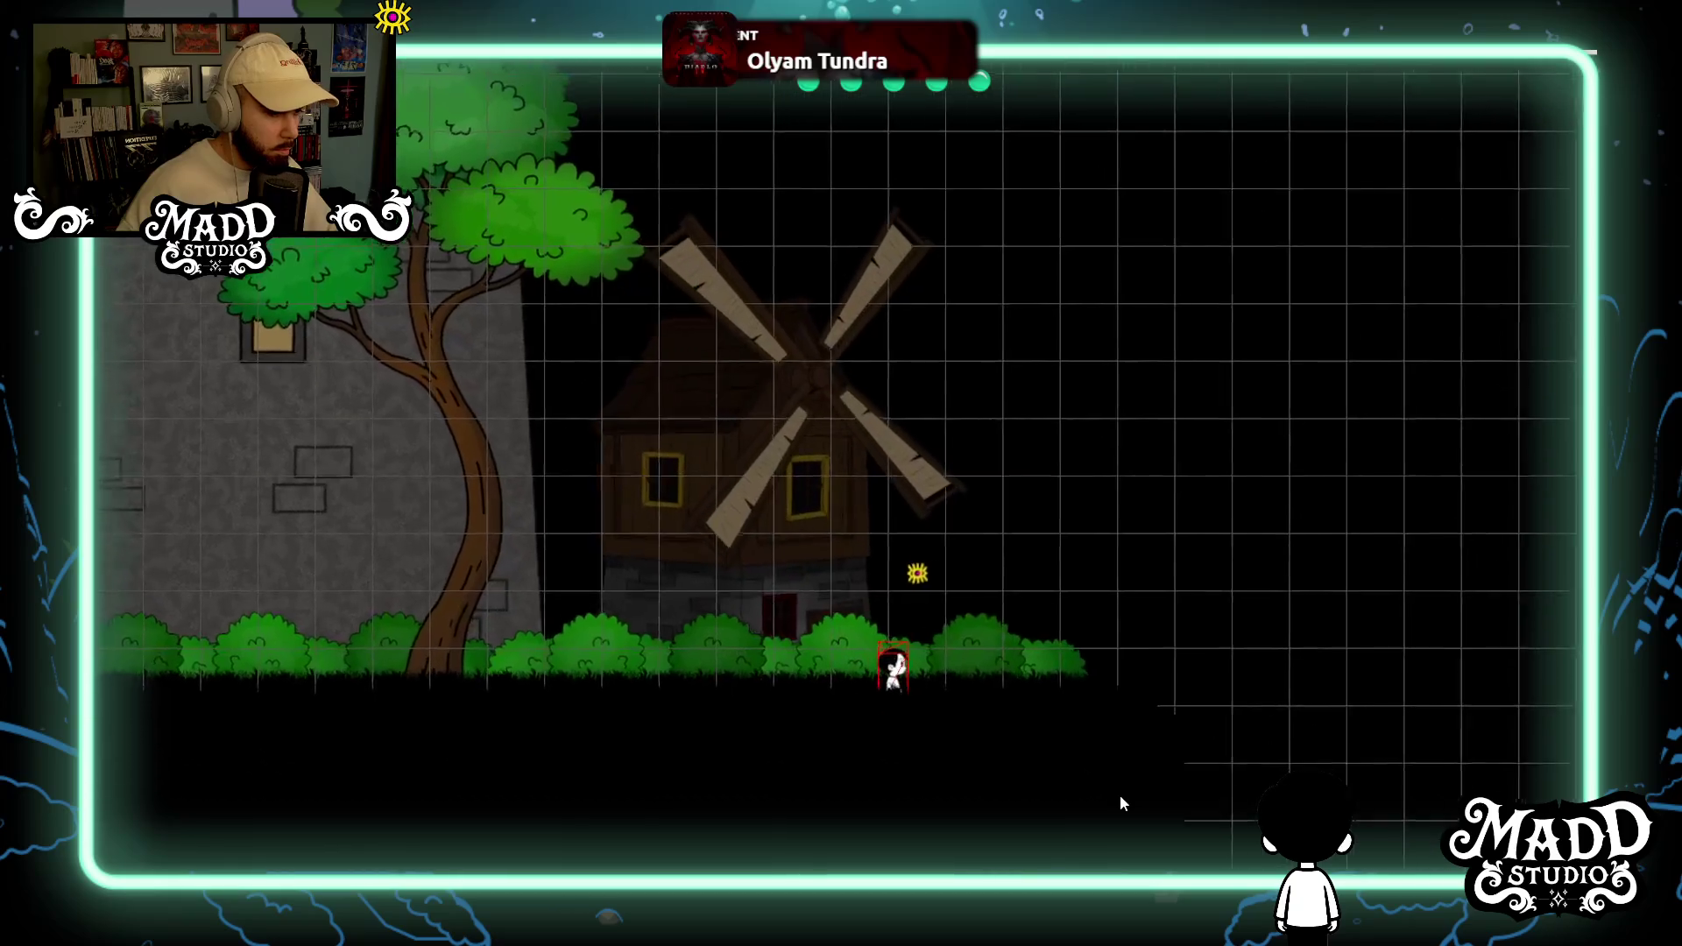
{"action": "key", "text": "space"}
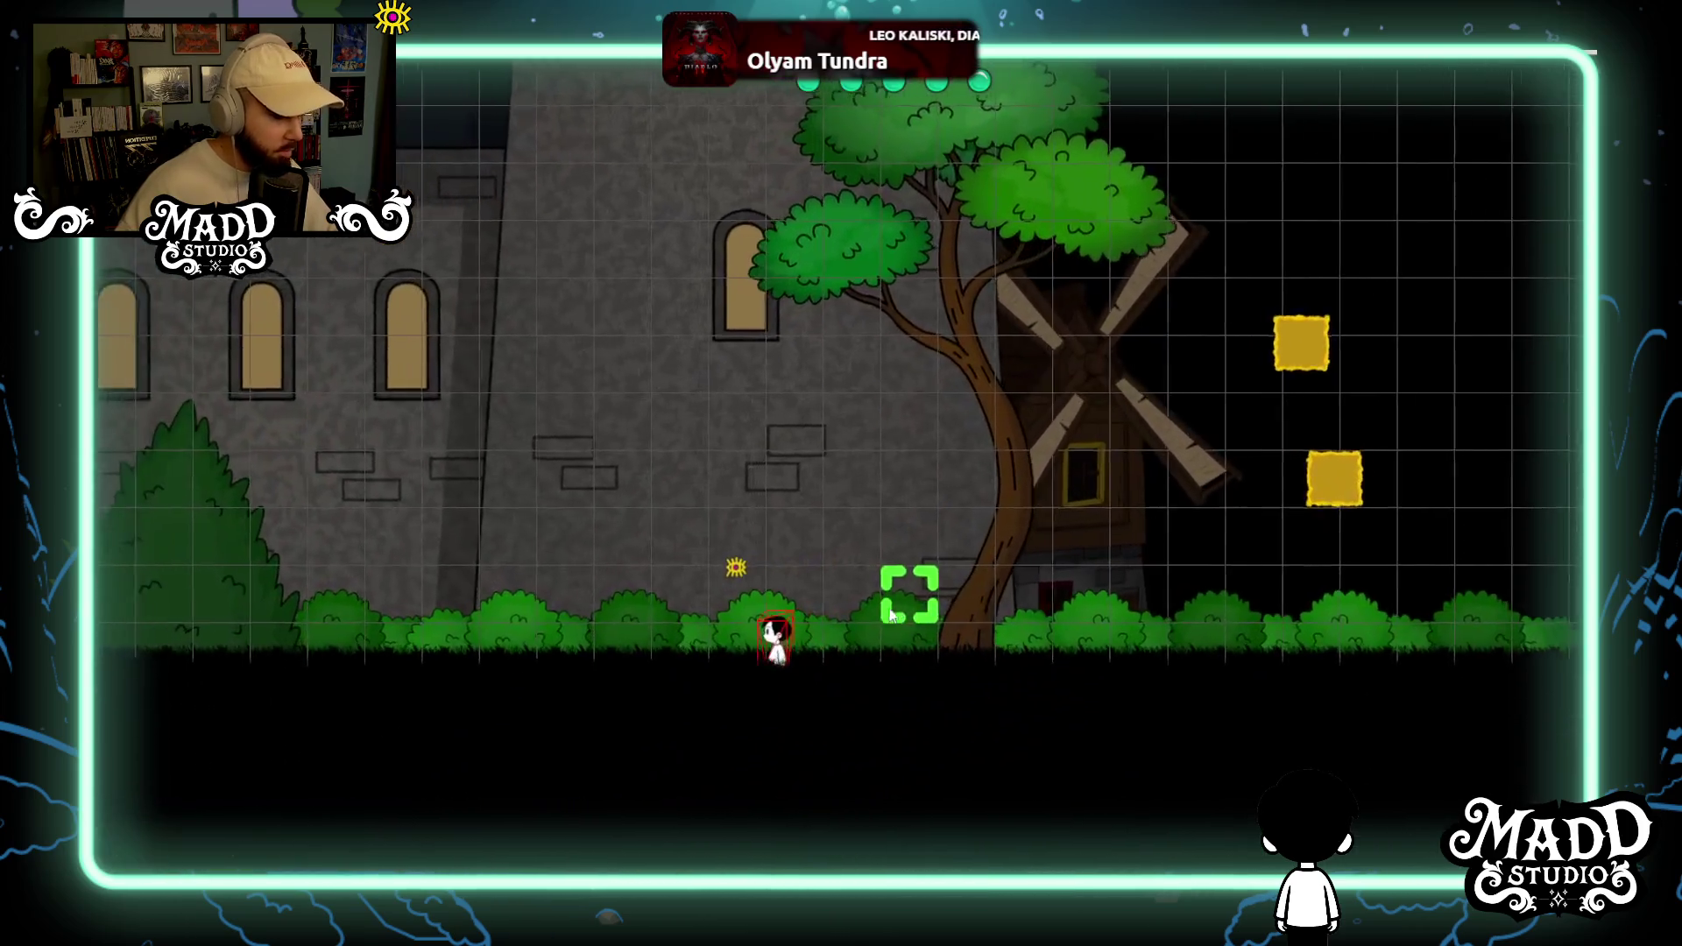
{"action": "key", "text": "space"}
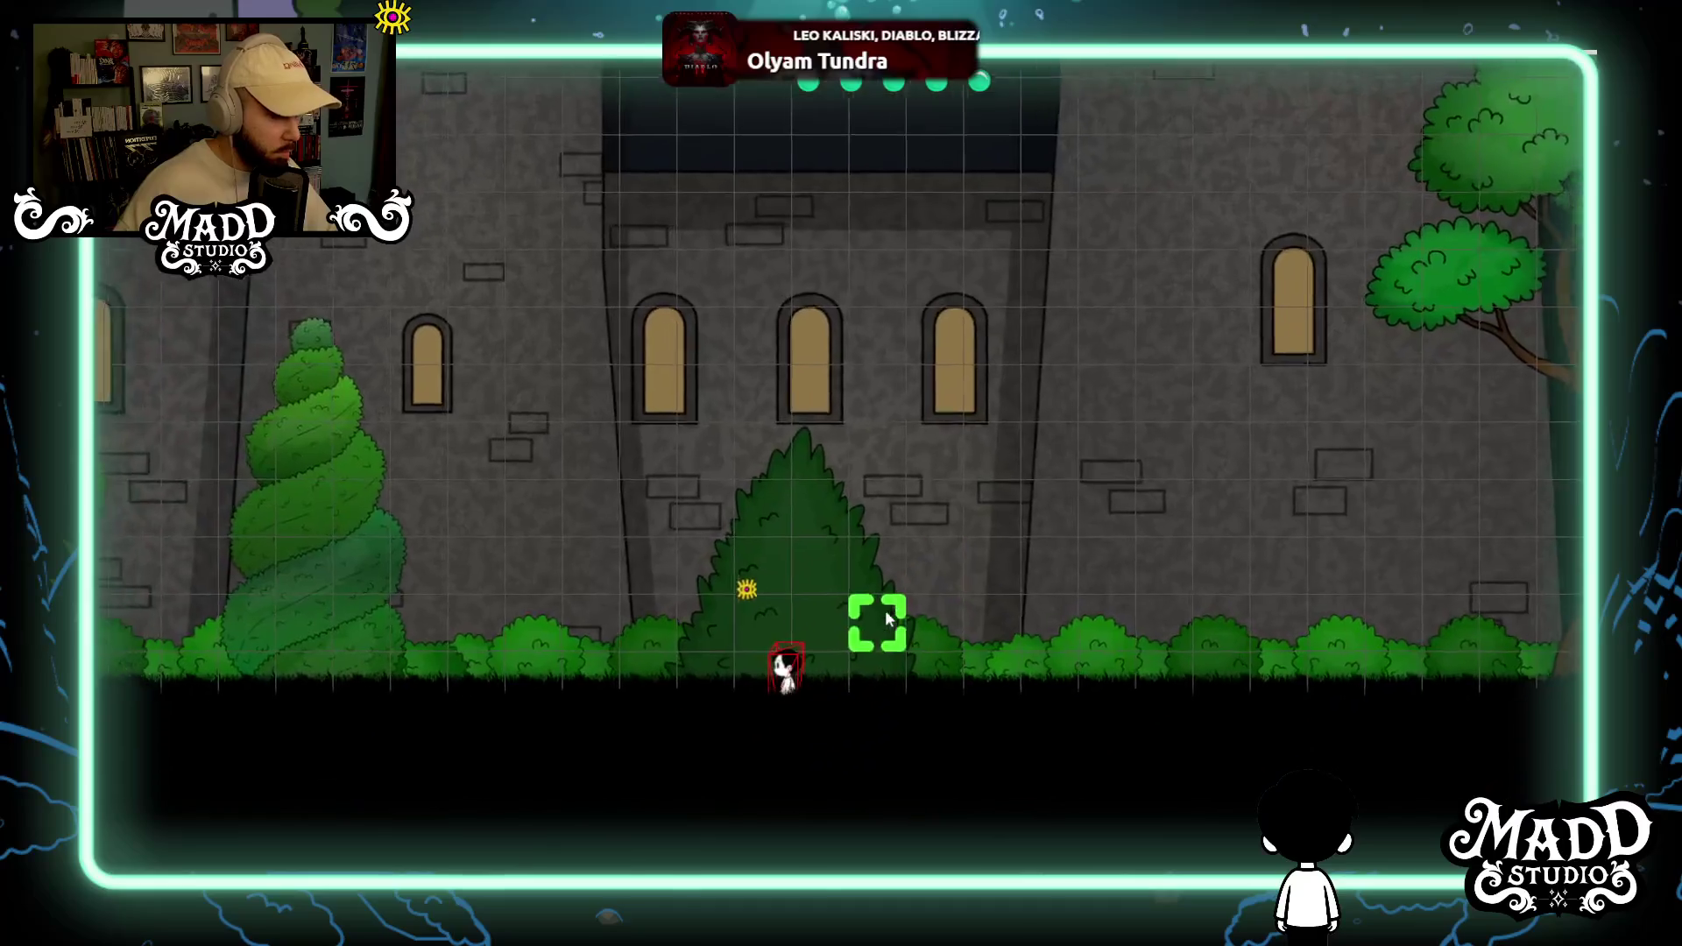
Walk the character left past the gate, banners, spiral topiary and blue banner to the large tree.
{"action": "key", "text": "a"}
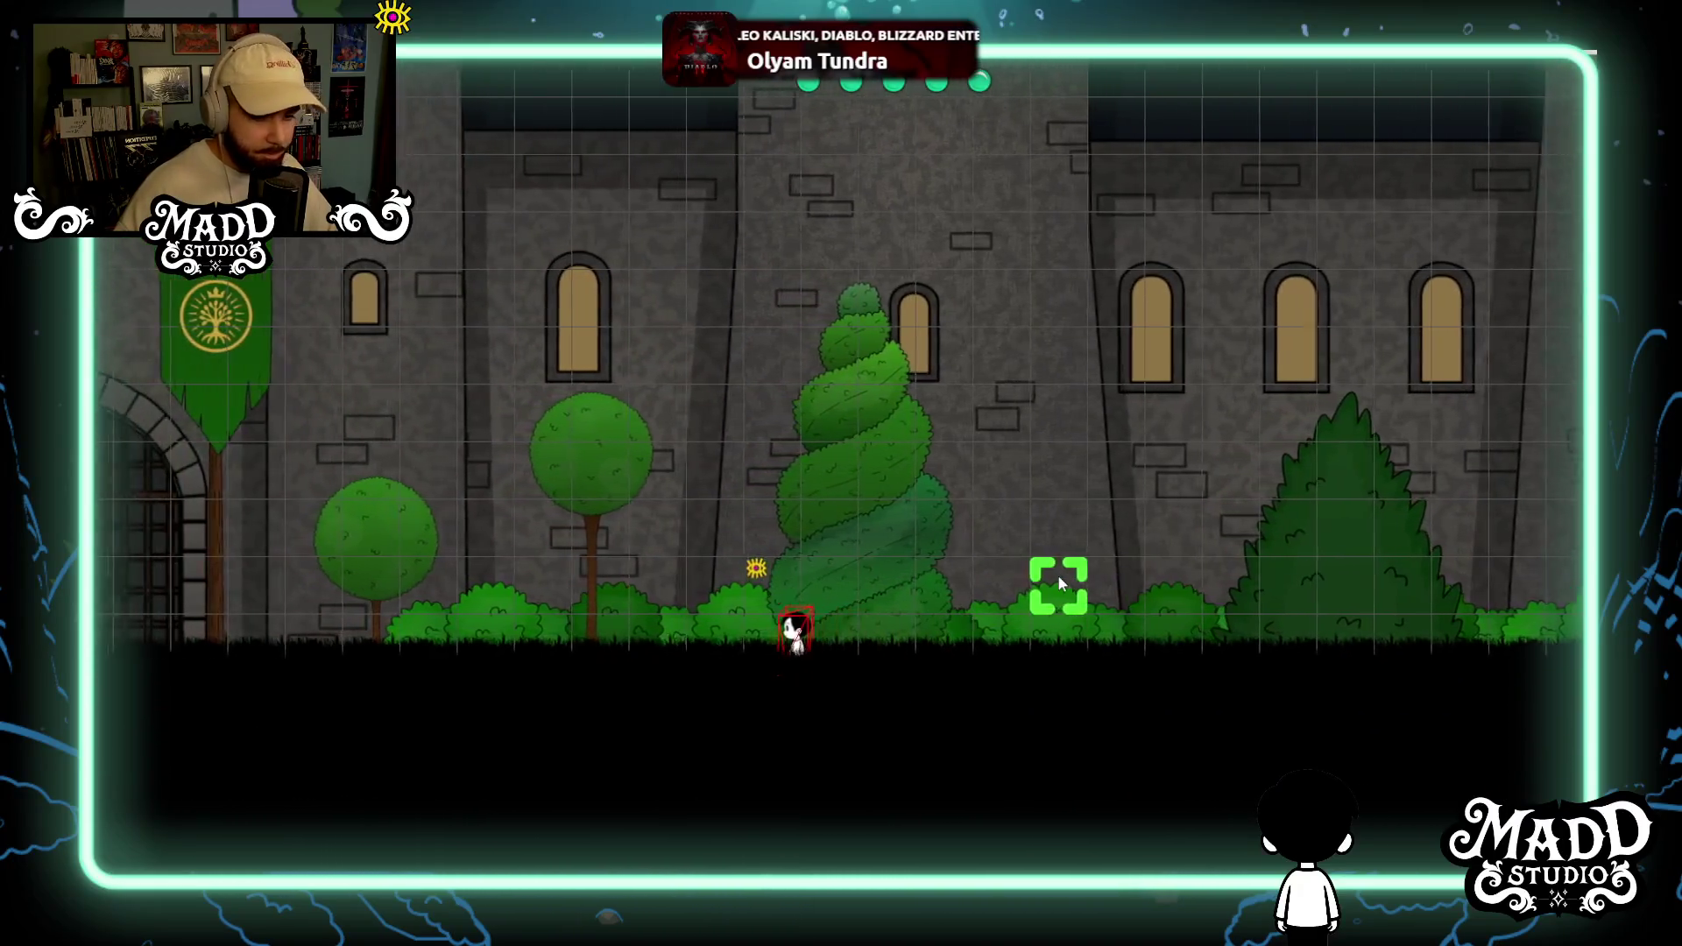
{"action": "key", "text": "a"}
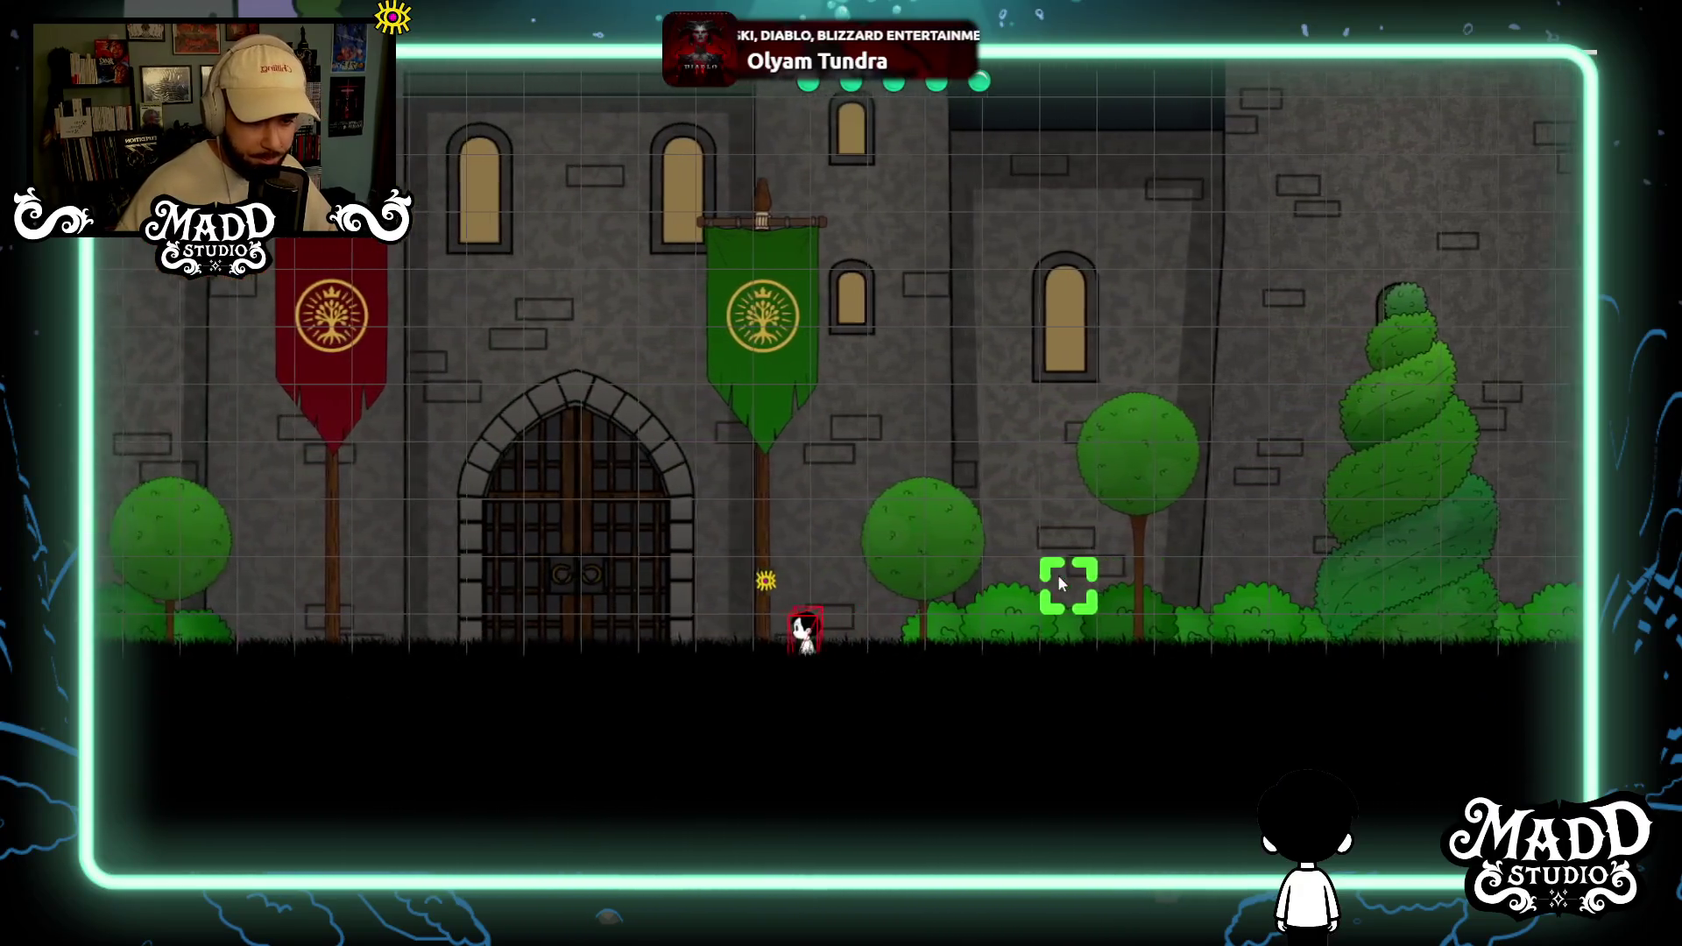
{"action": "key", "text": "a"}
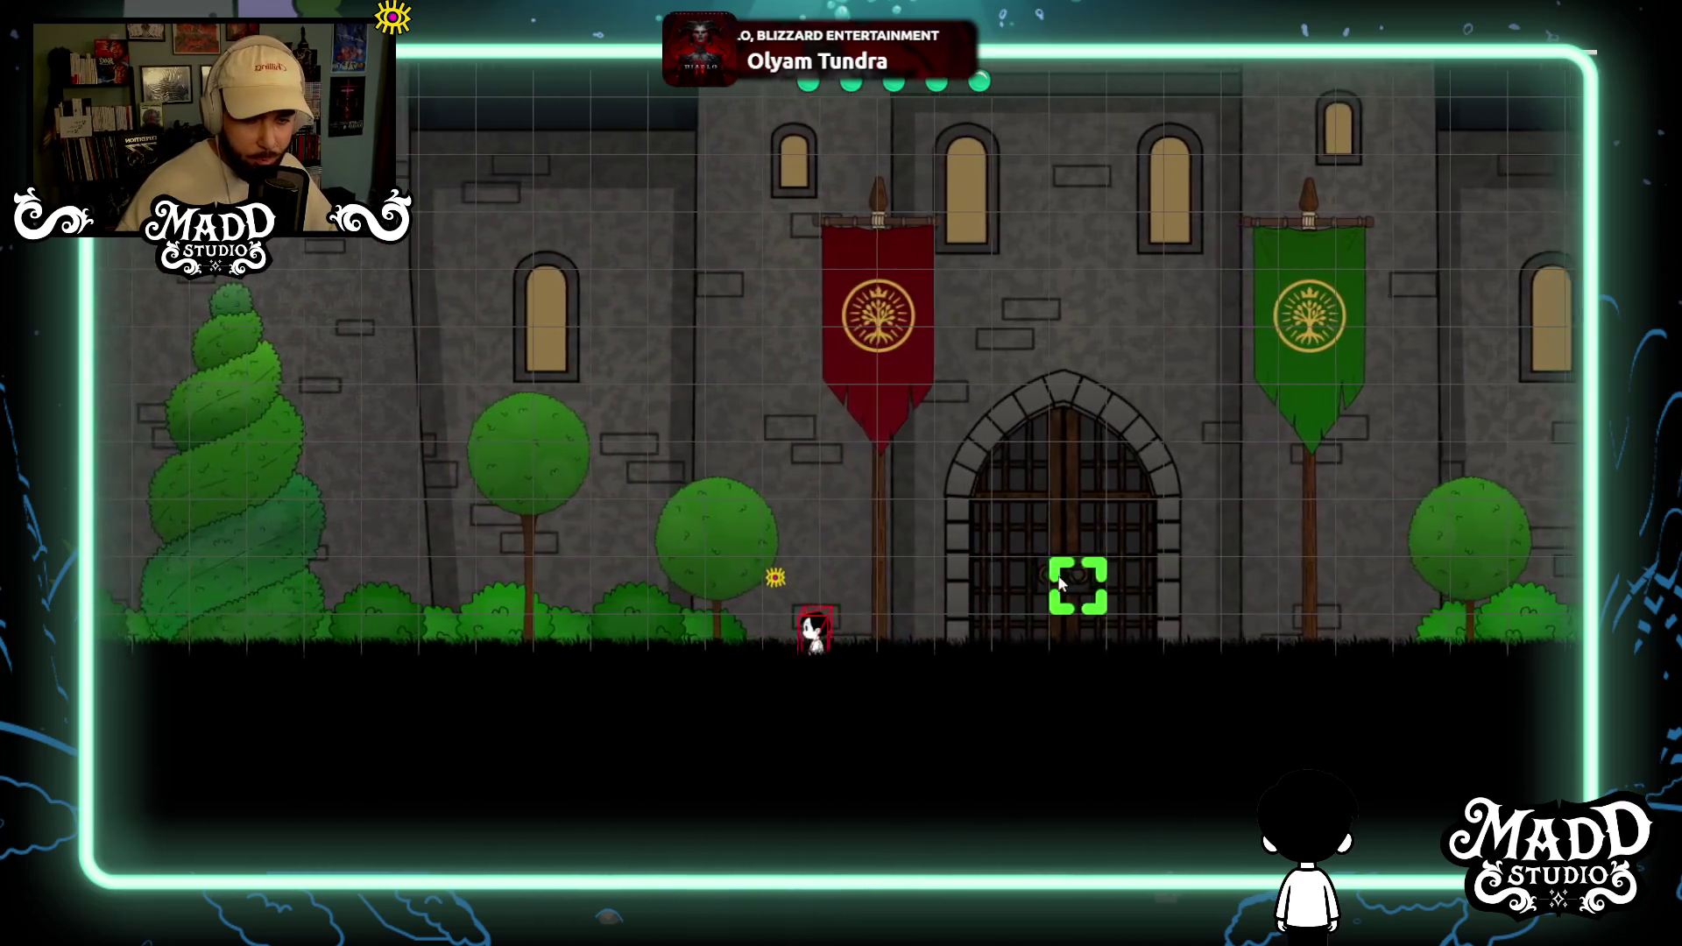
{"action": "key", "text": "a"}
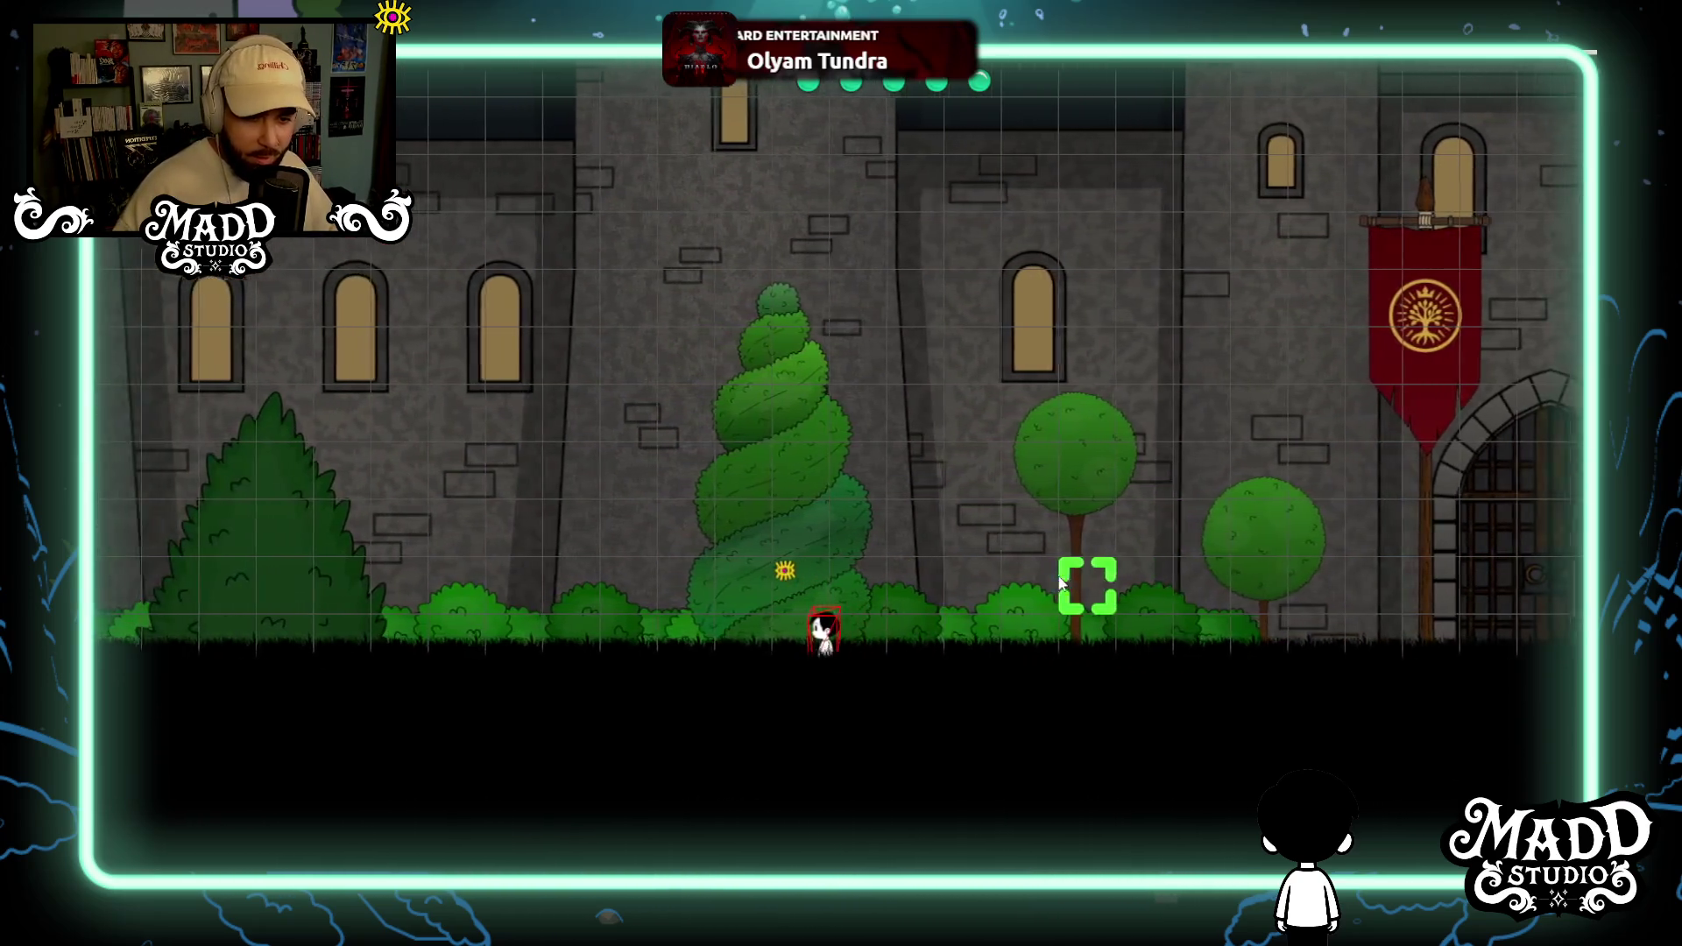
{"action": "key", "text": "a"}
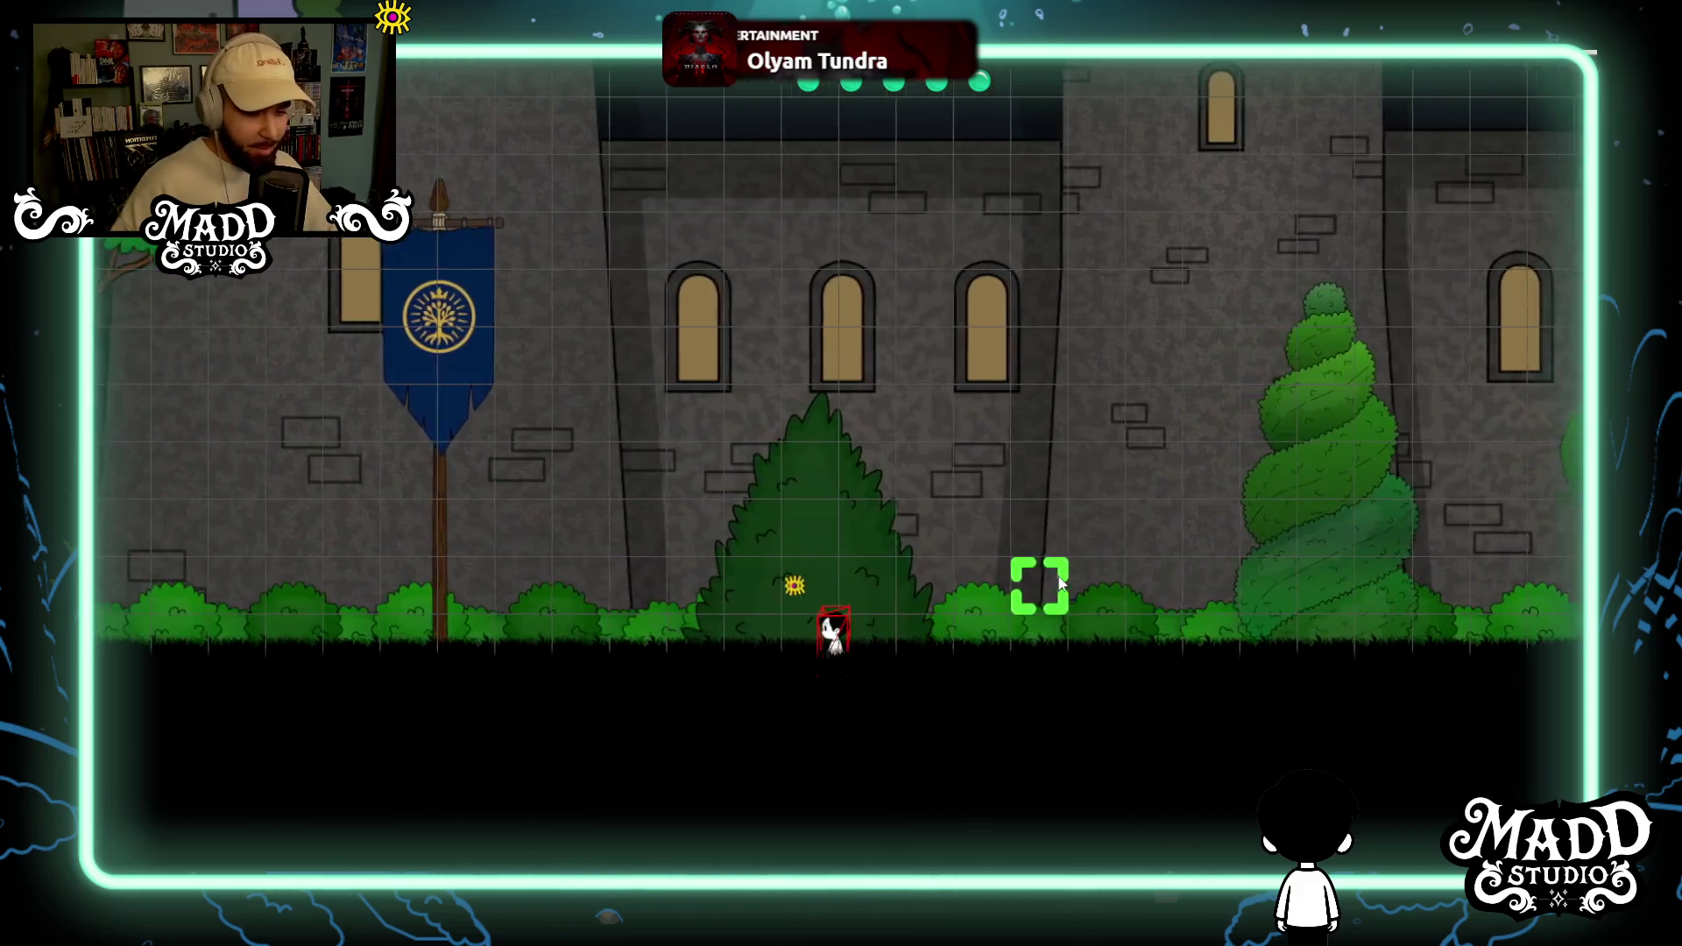
{"action": "key", "text": "a"}
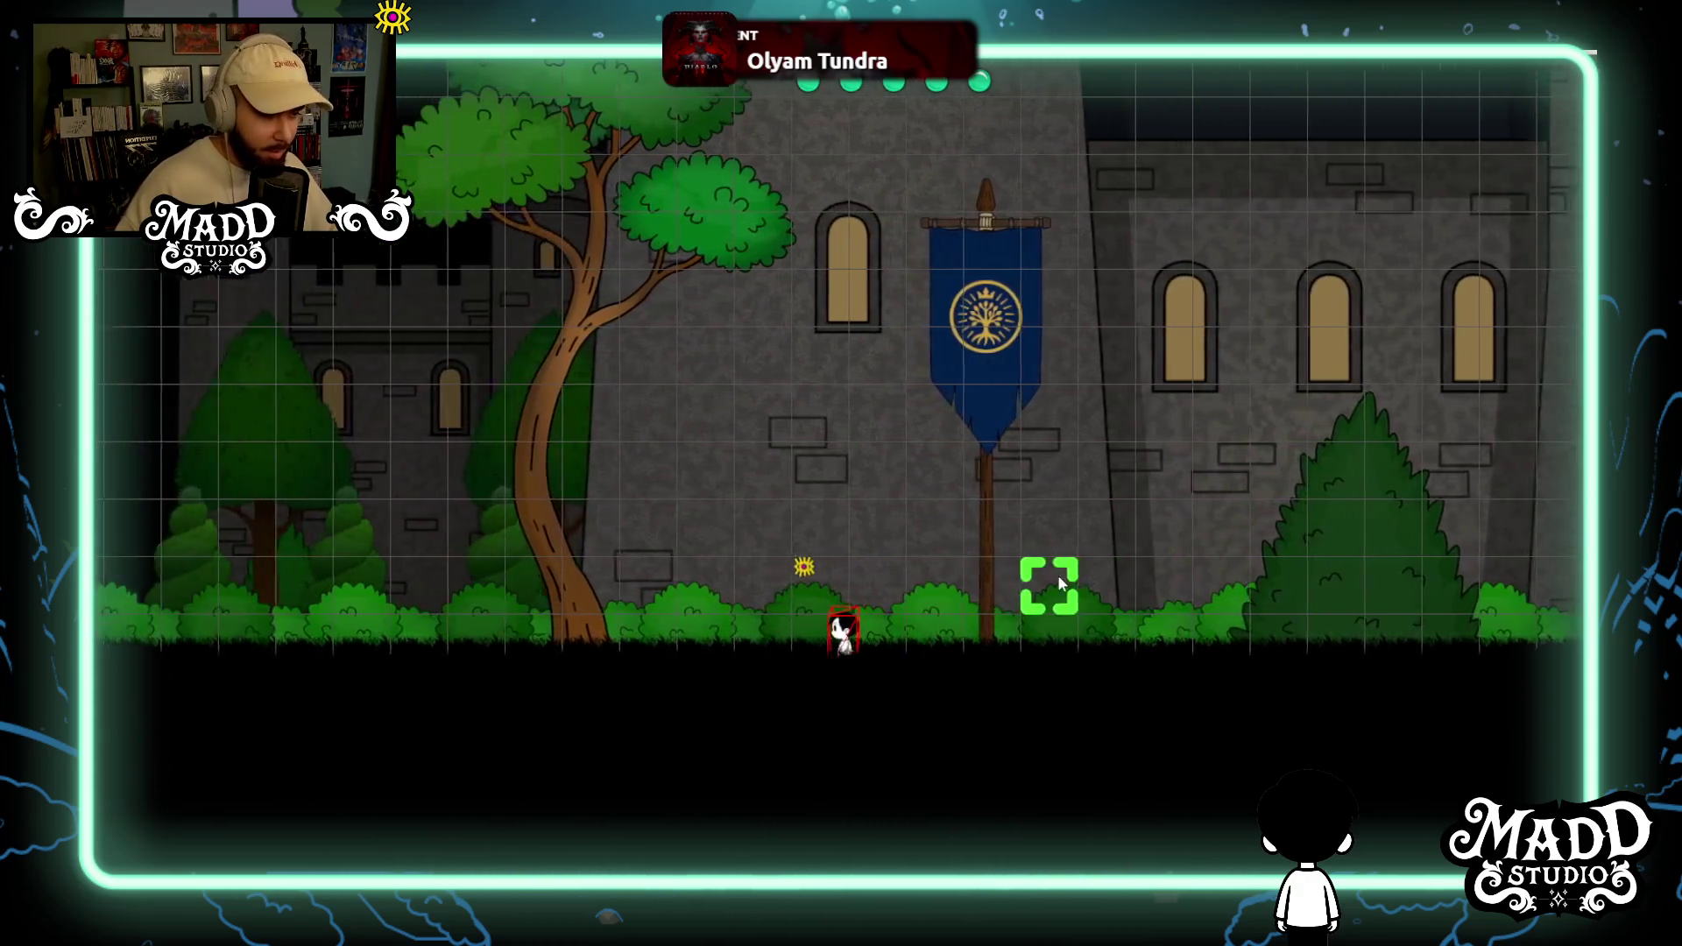
{"action": "key", "text": "a"}
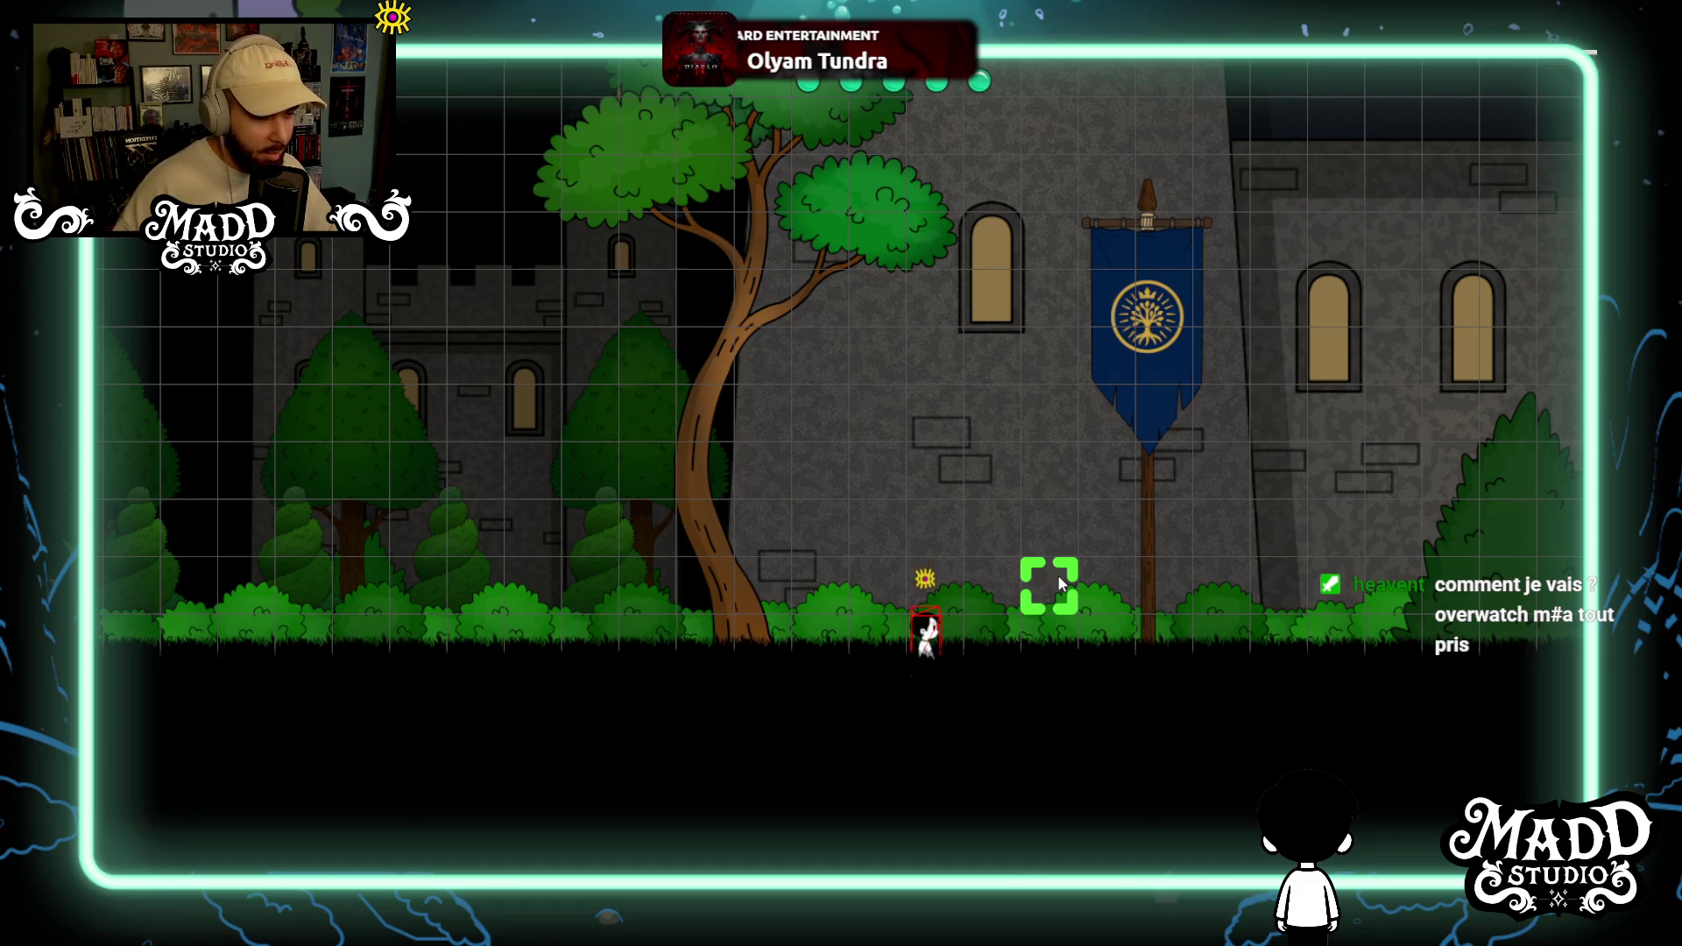
{"action": "key", "text": "a"}
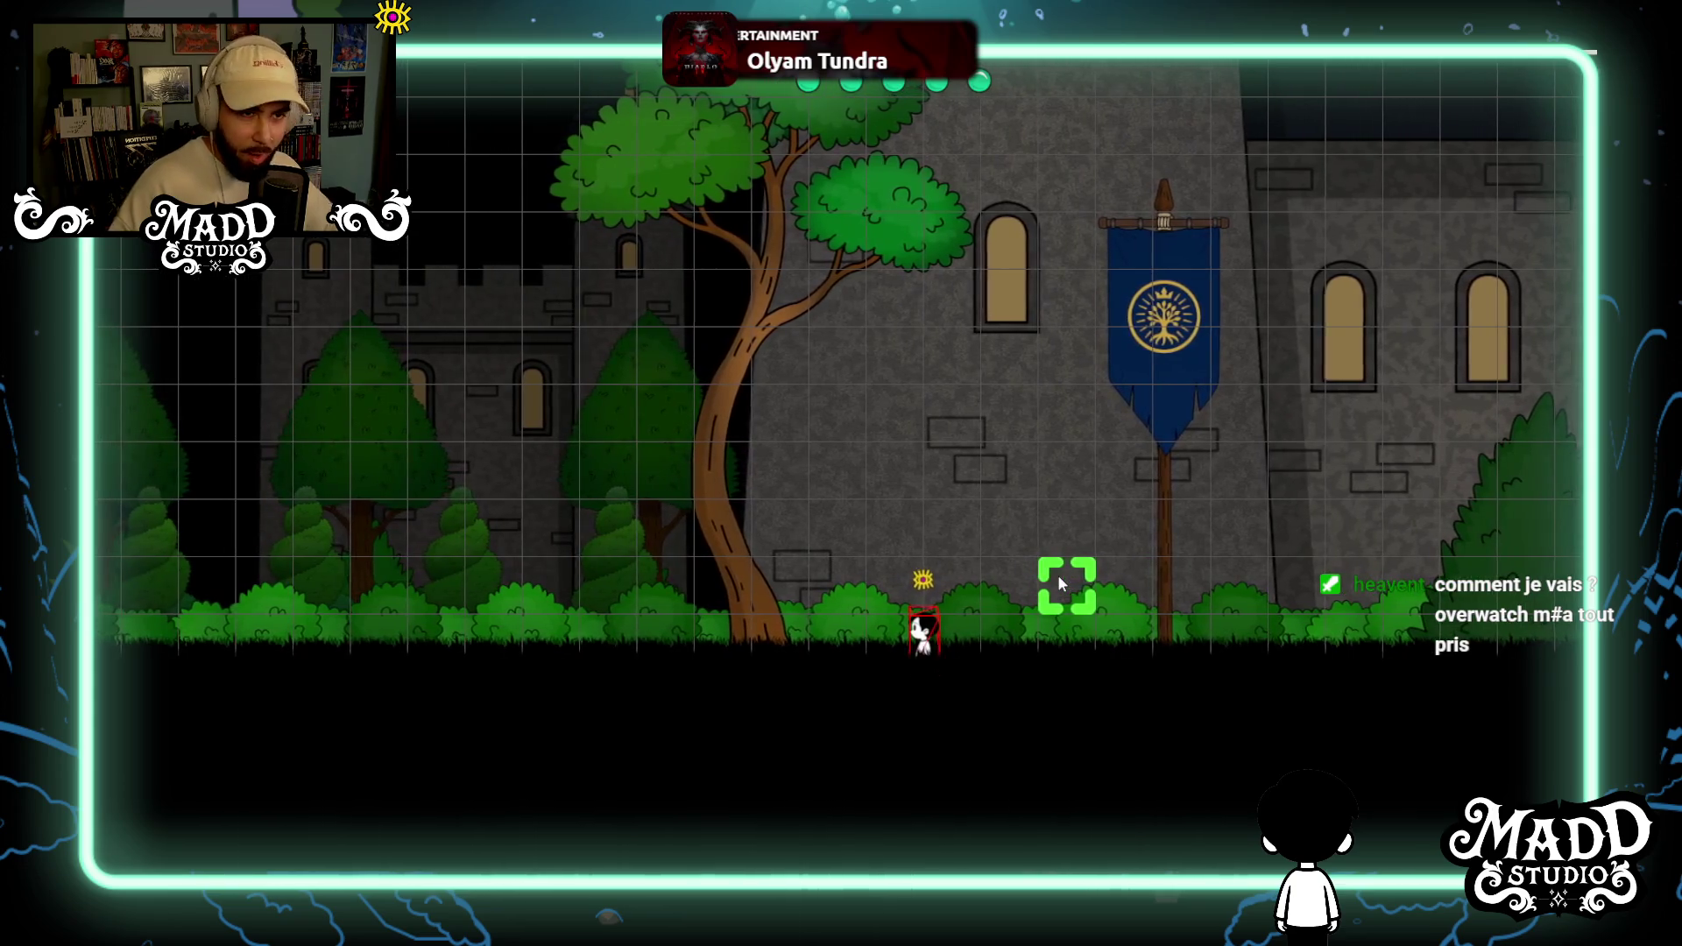
Walk left into the forest, then turn and walk right past the large tree and blue banner.
{"action": "key", "text": "a"}
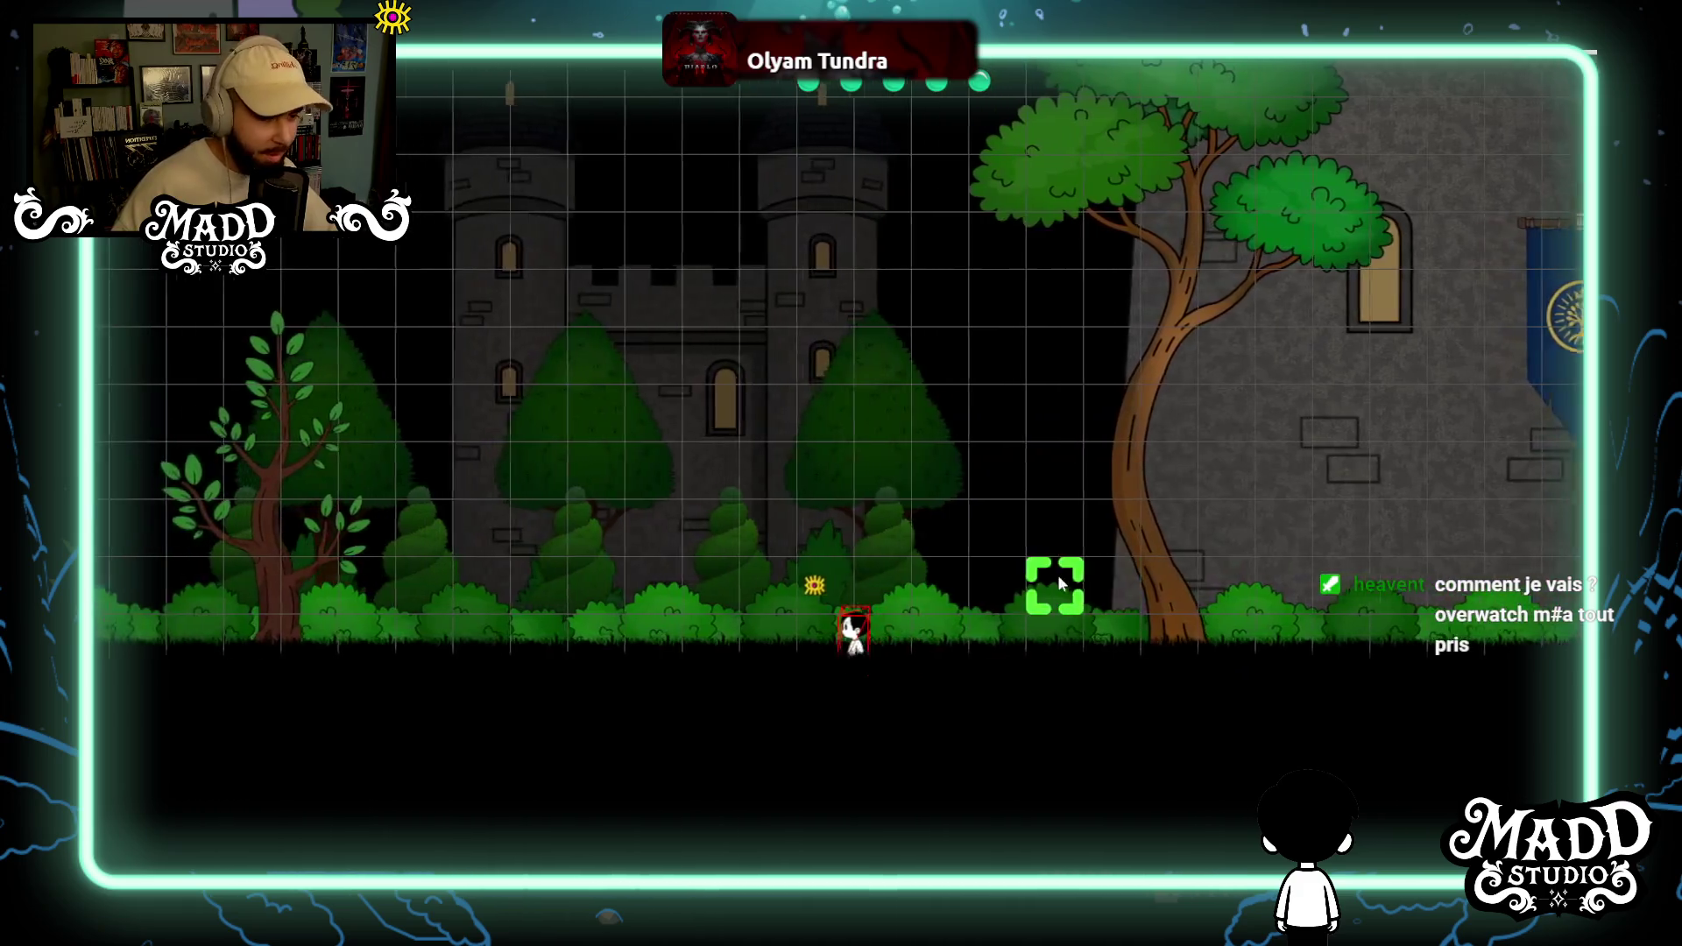
{"action": "key", "text": "a"}
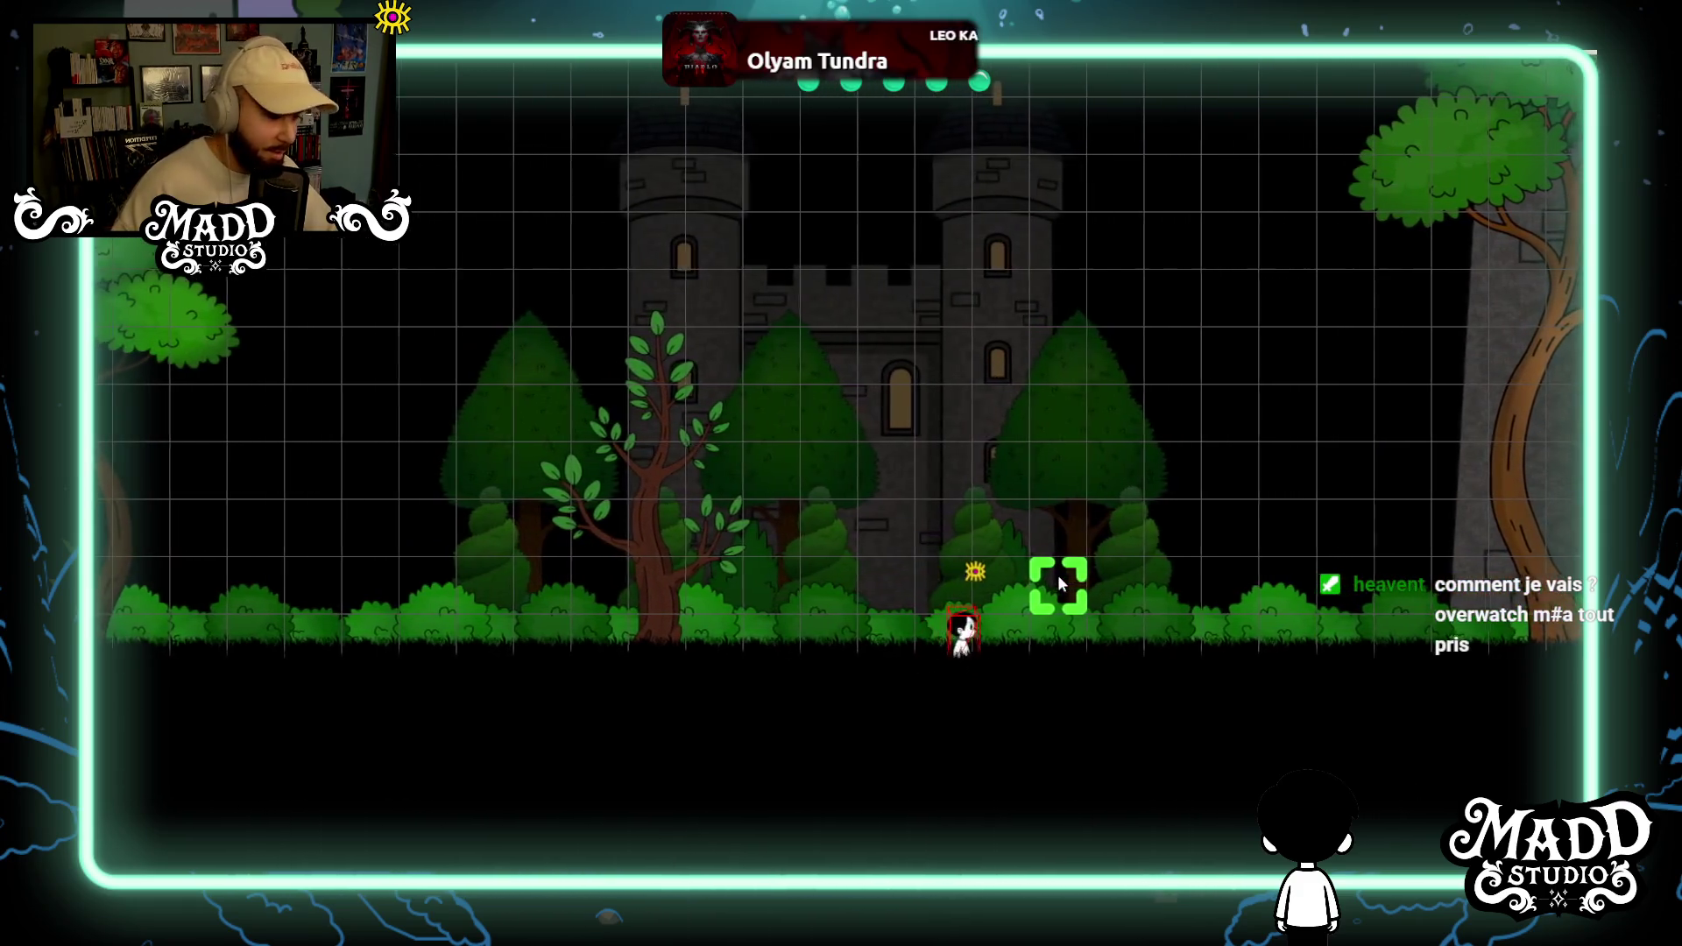
{"action": "key", "text": "d"}
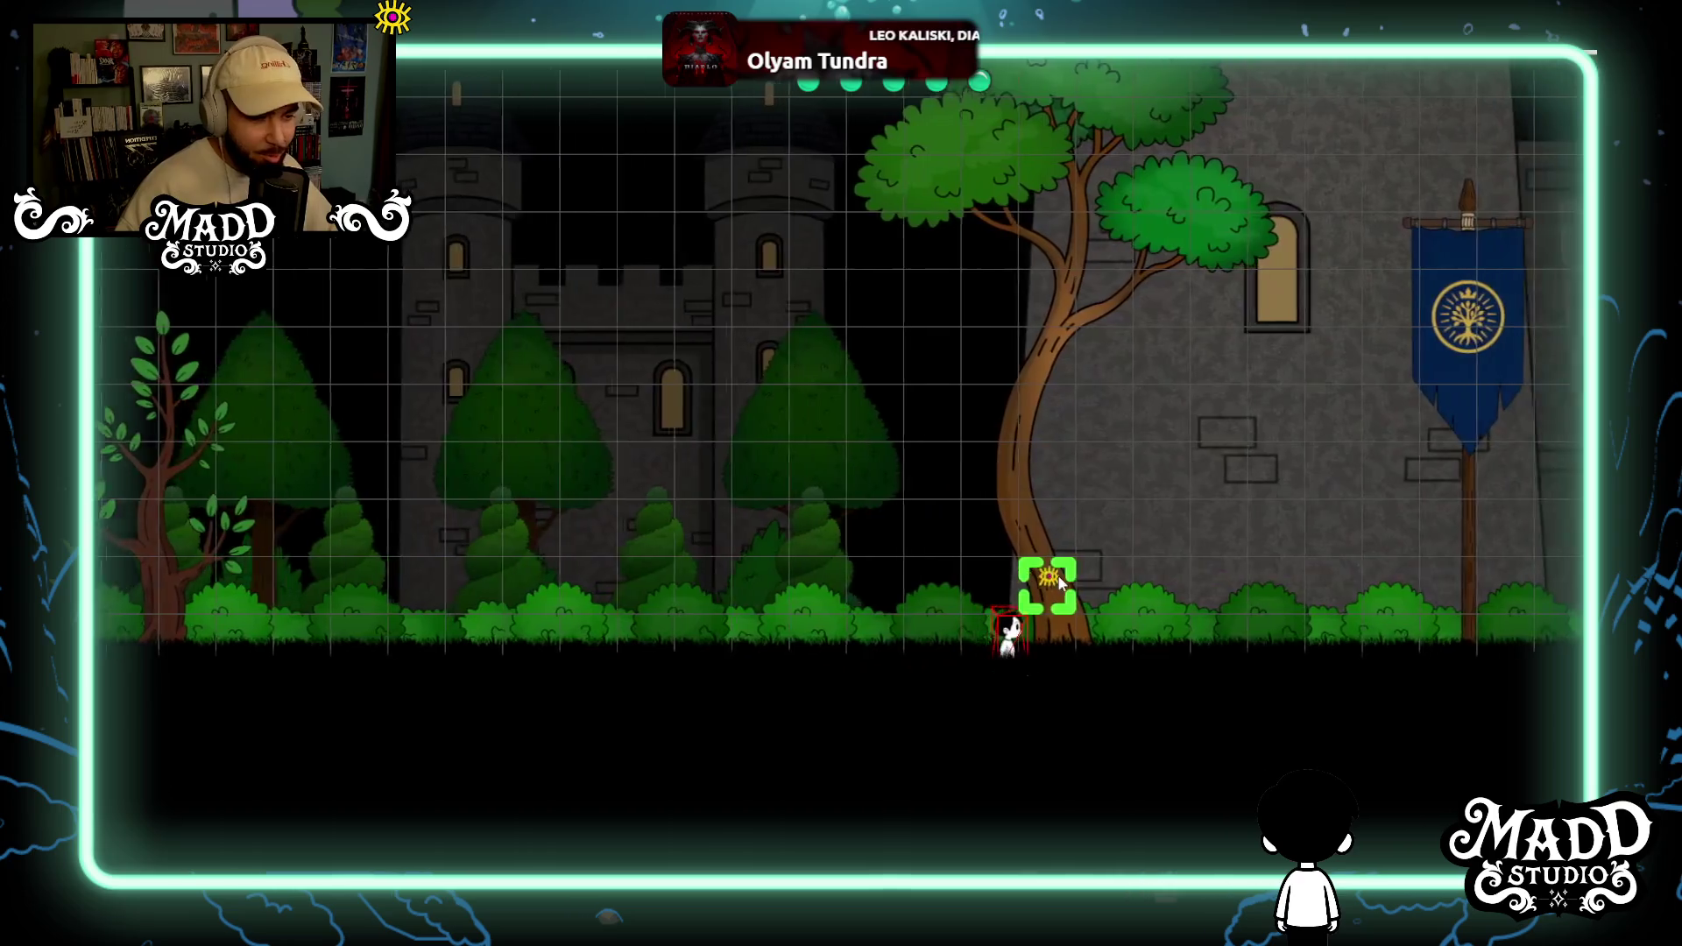
{"action": "key", "text": "d"}
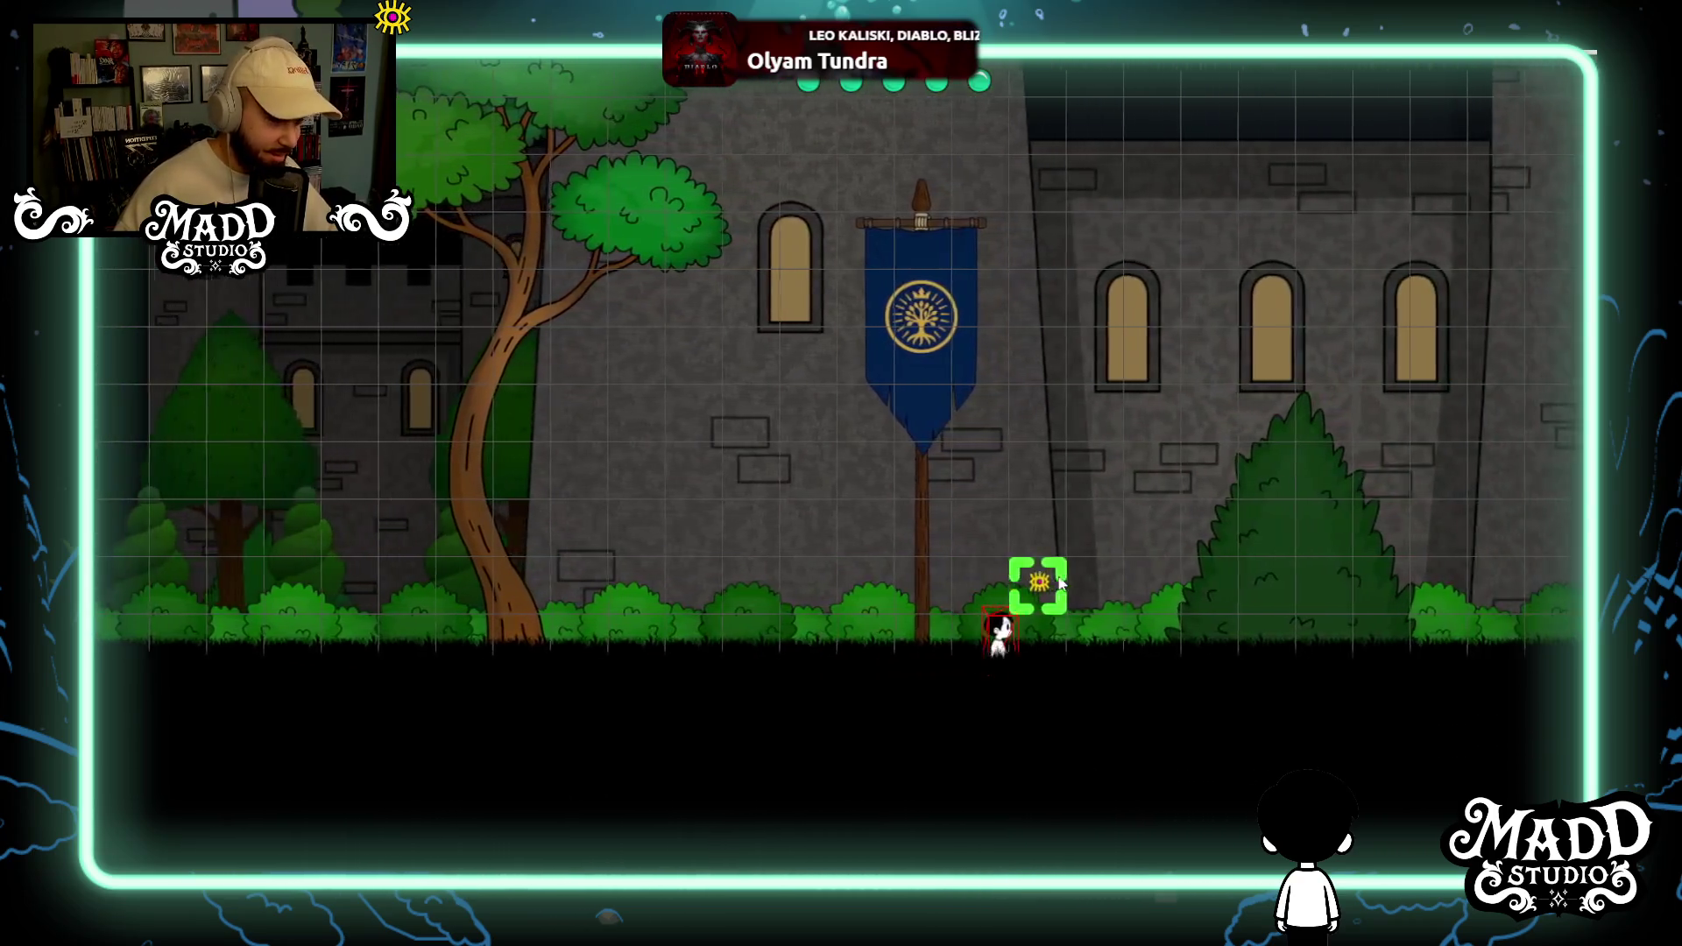
{"action": "key", "text": "d"}
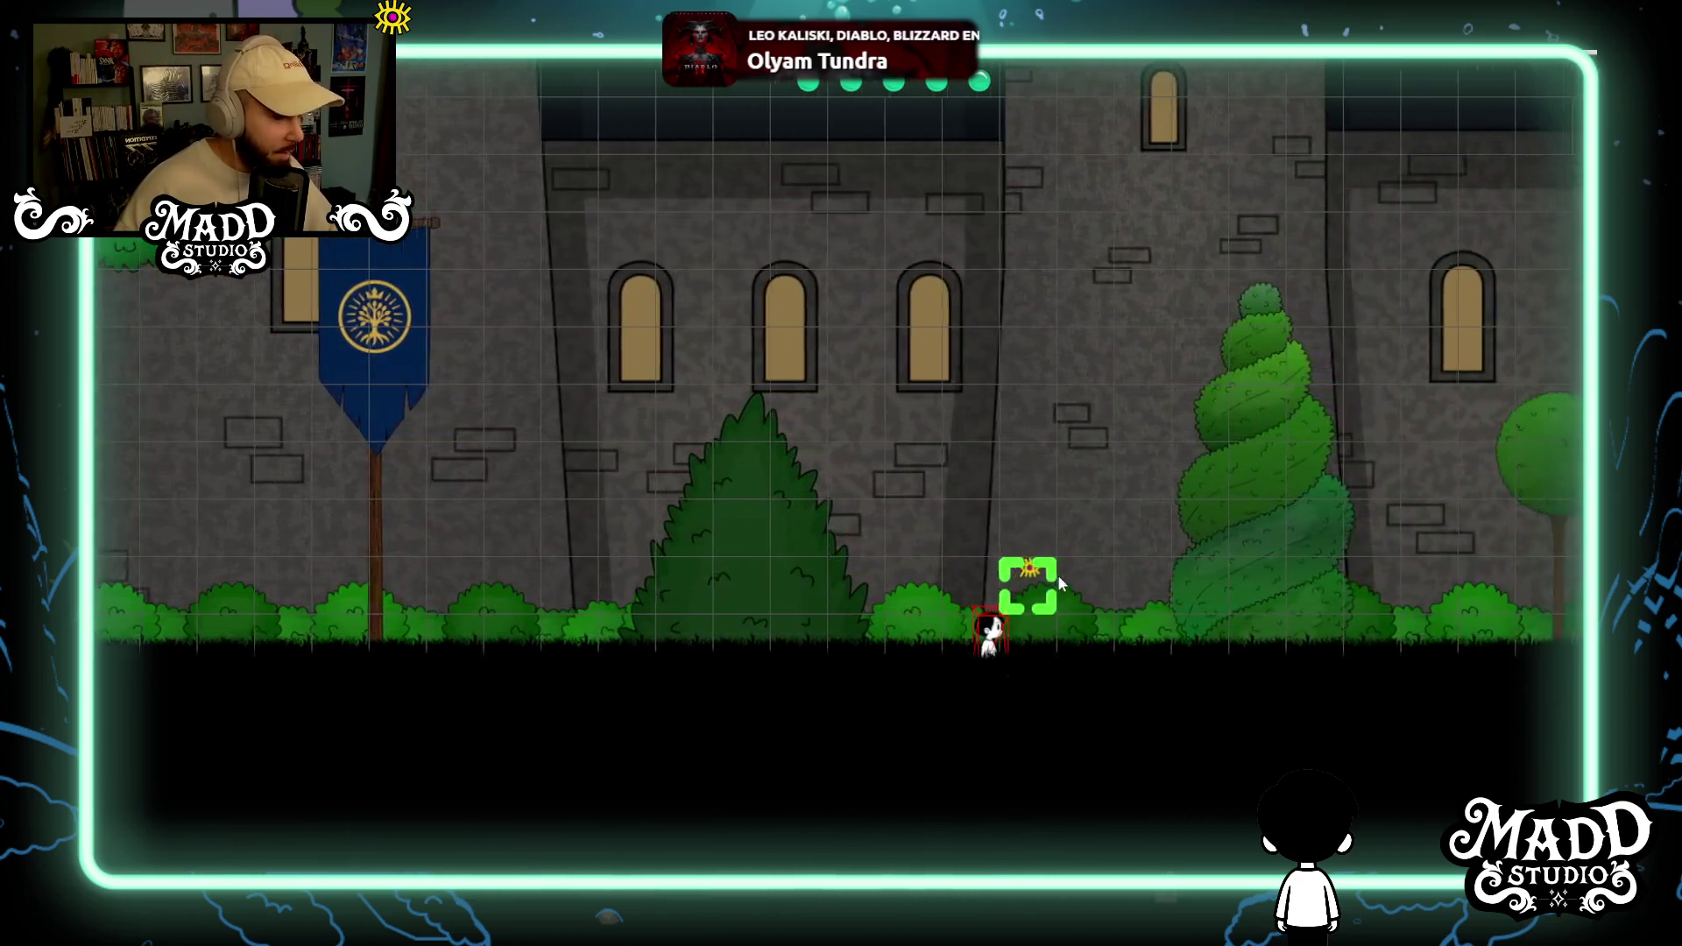
Continue right past the topiary, gate, banners and castle windows to the windmill.
{"action": "key", "text": "d"}
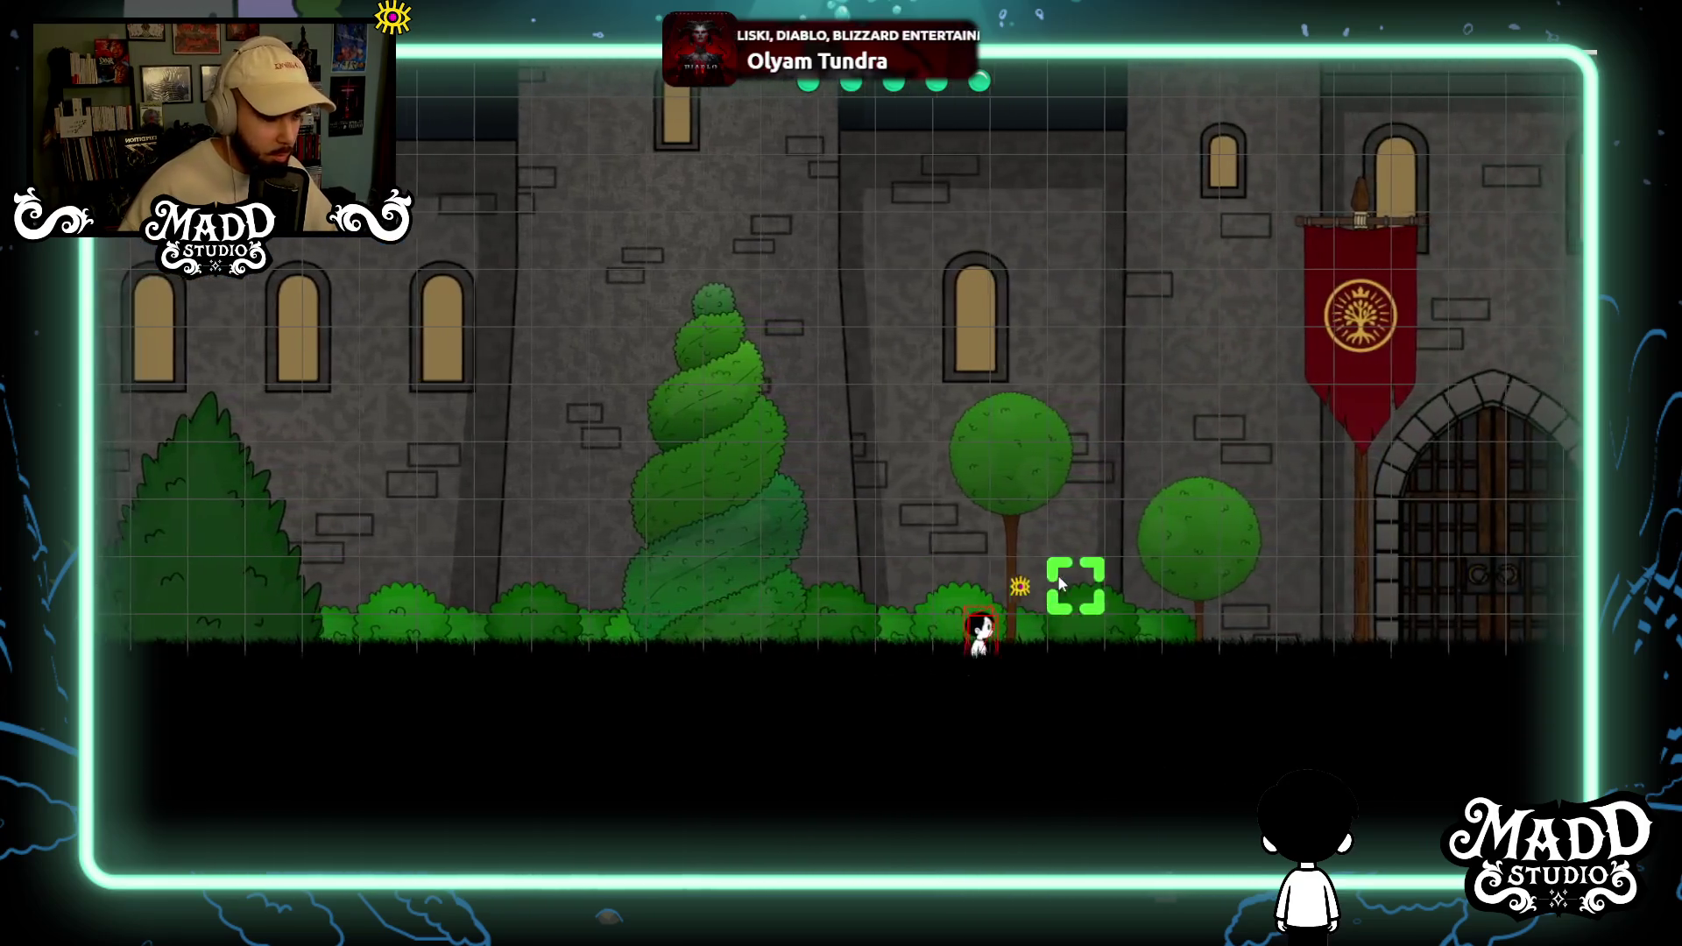
{"action": "key", "text": "d"}
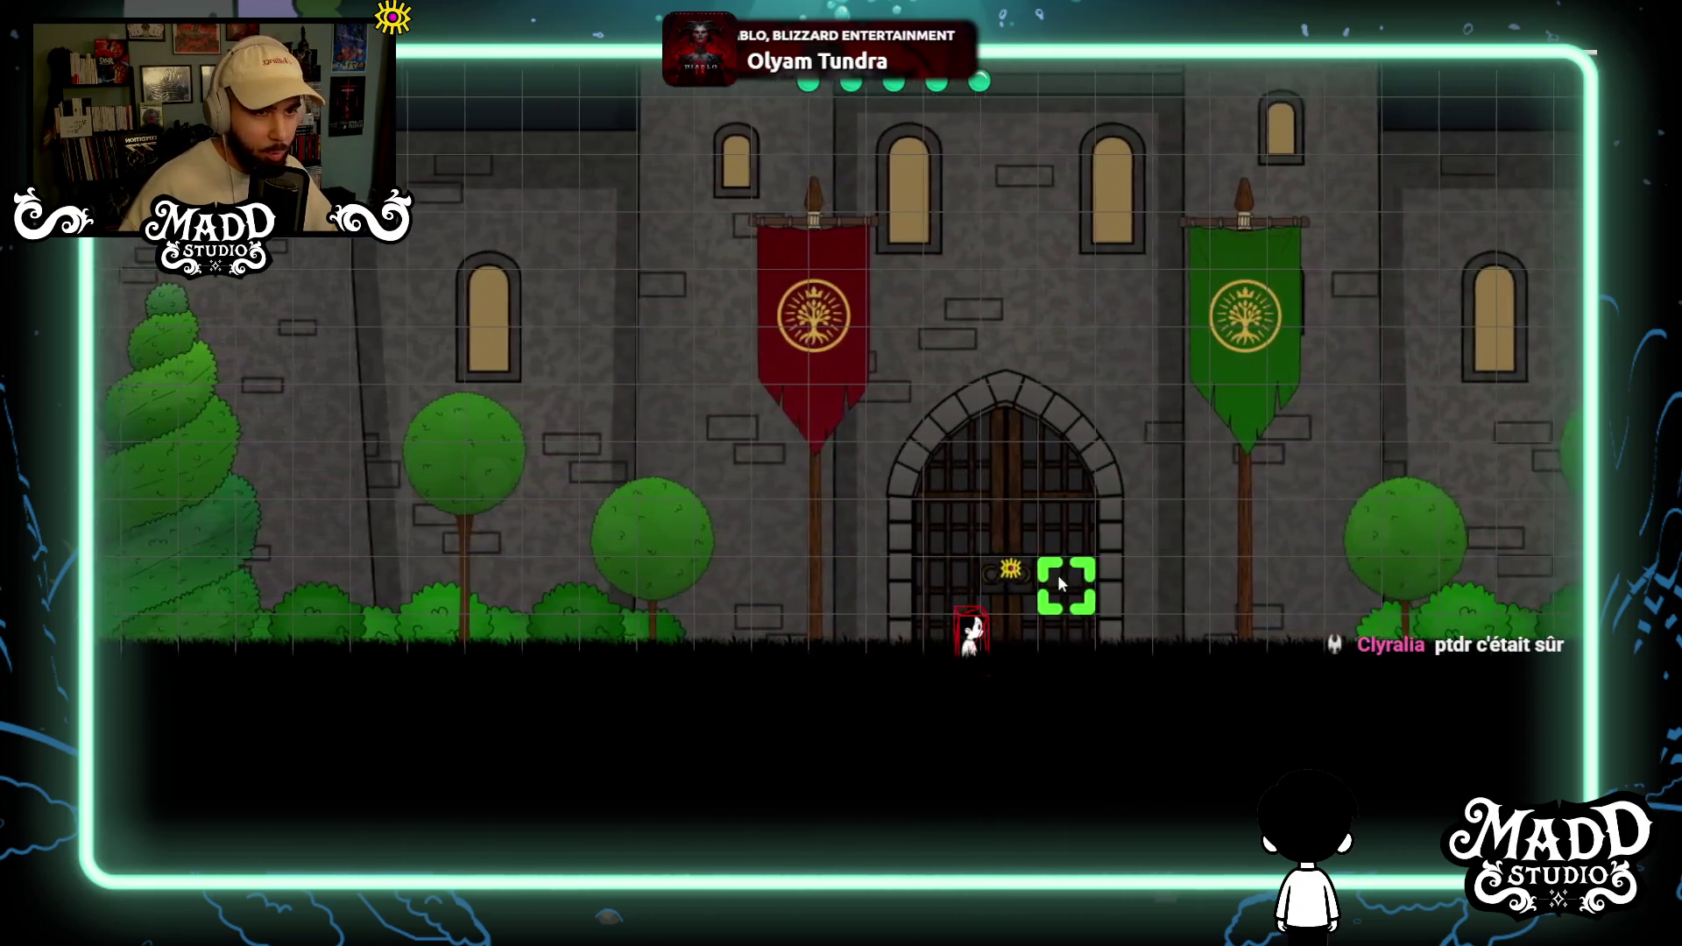
{"action": "key", "text": "d"}
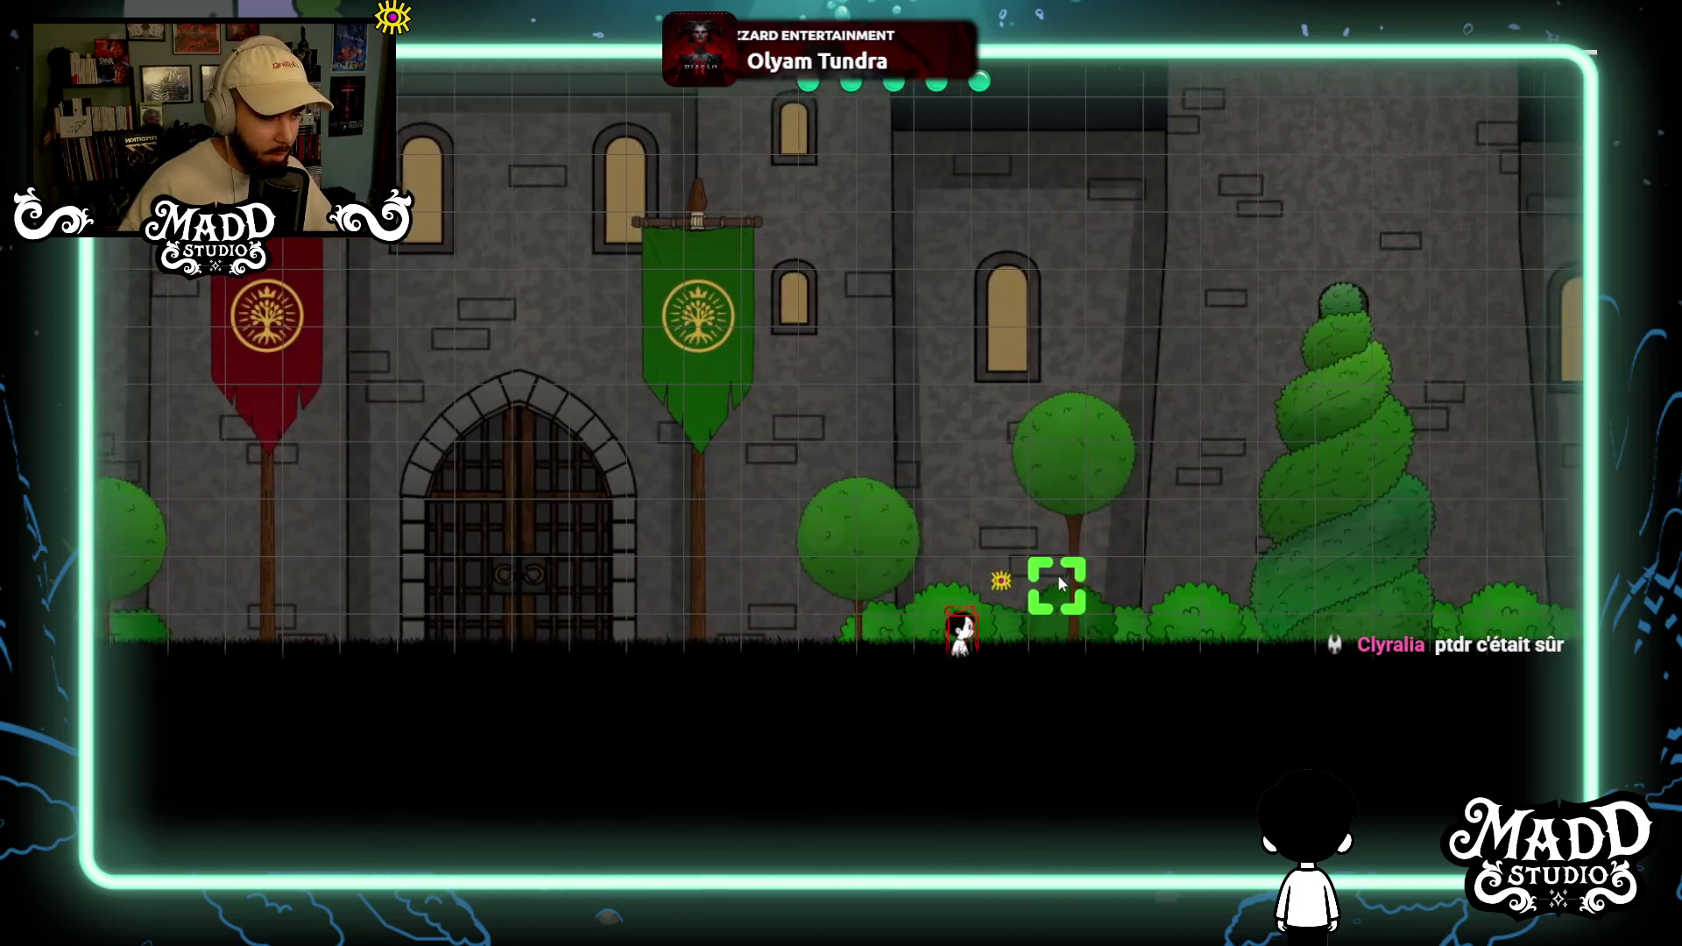
{"action": "key", "text": "d"}
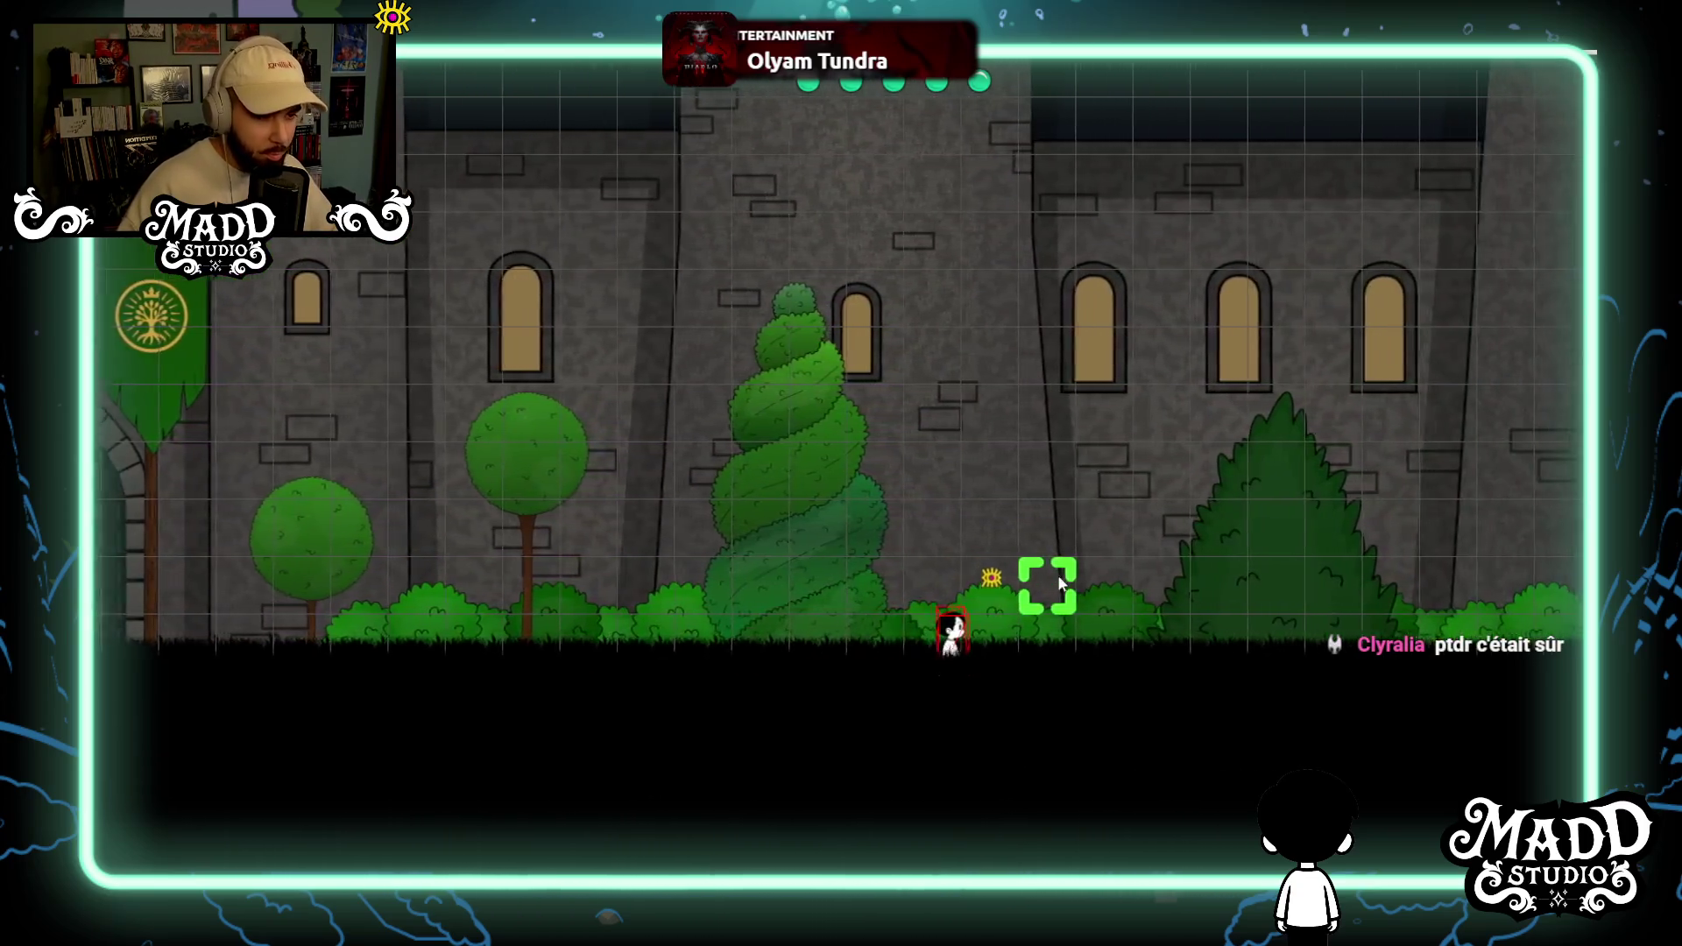
{"action": "key", "text": "d"}
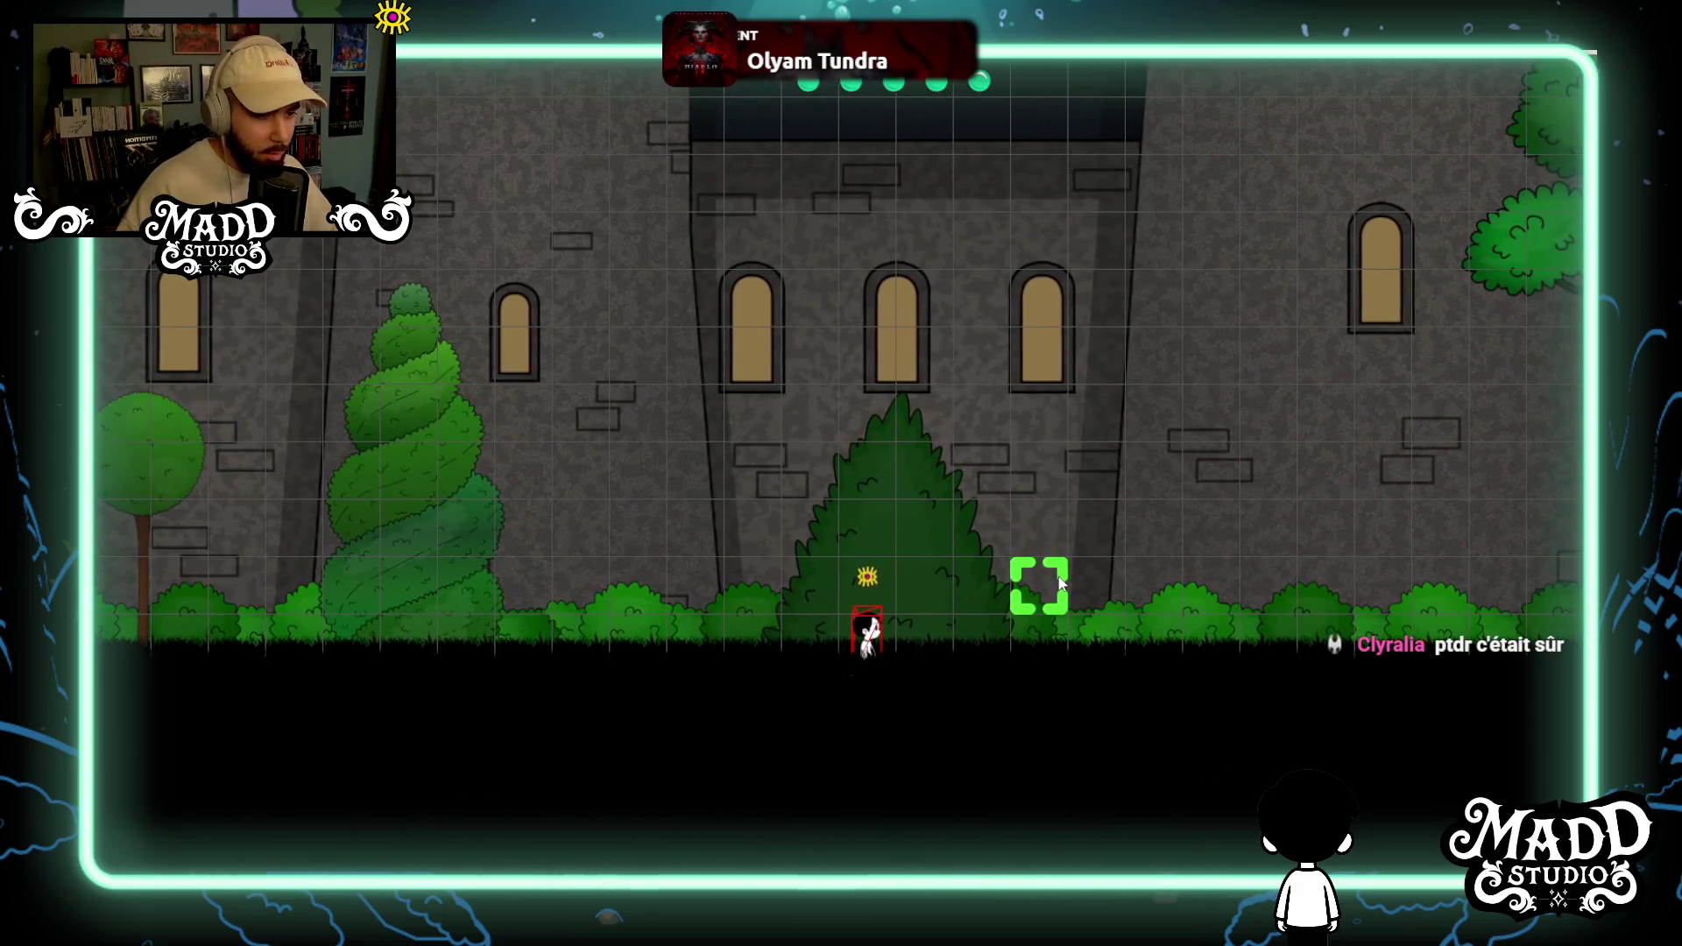
{"action": "key", "text": "d"}
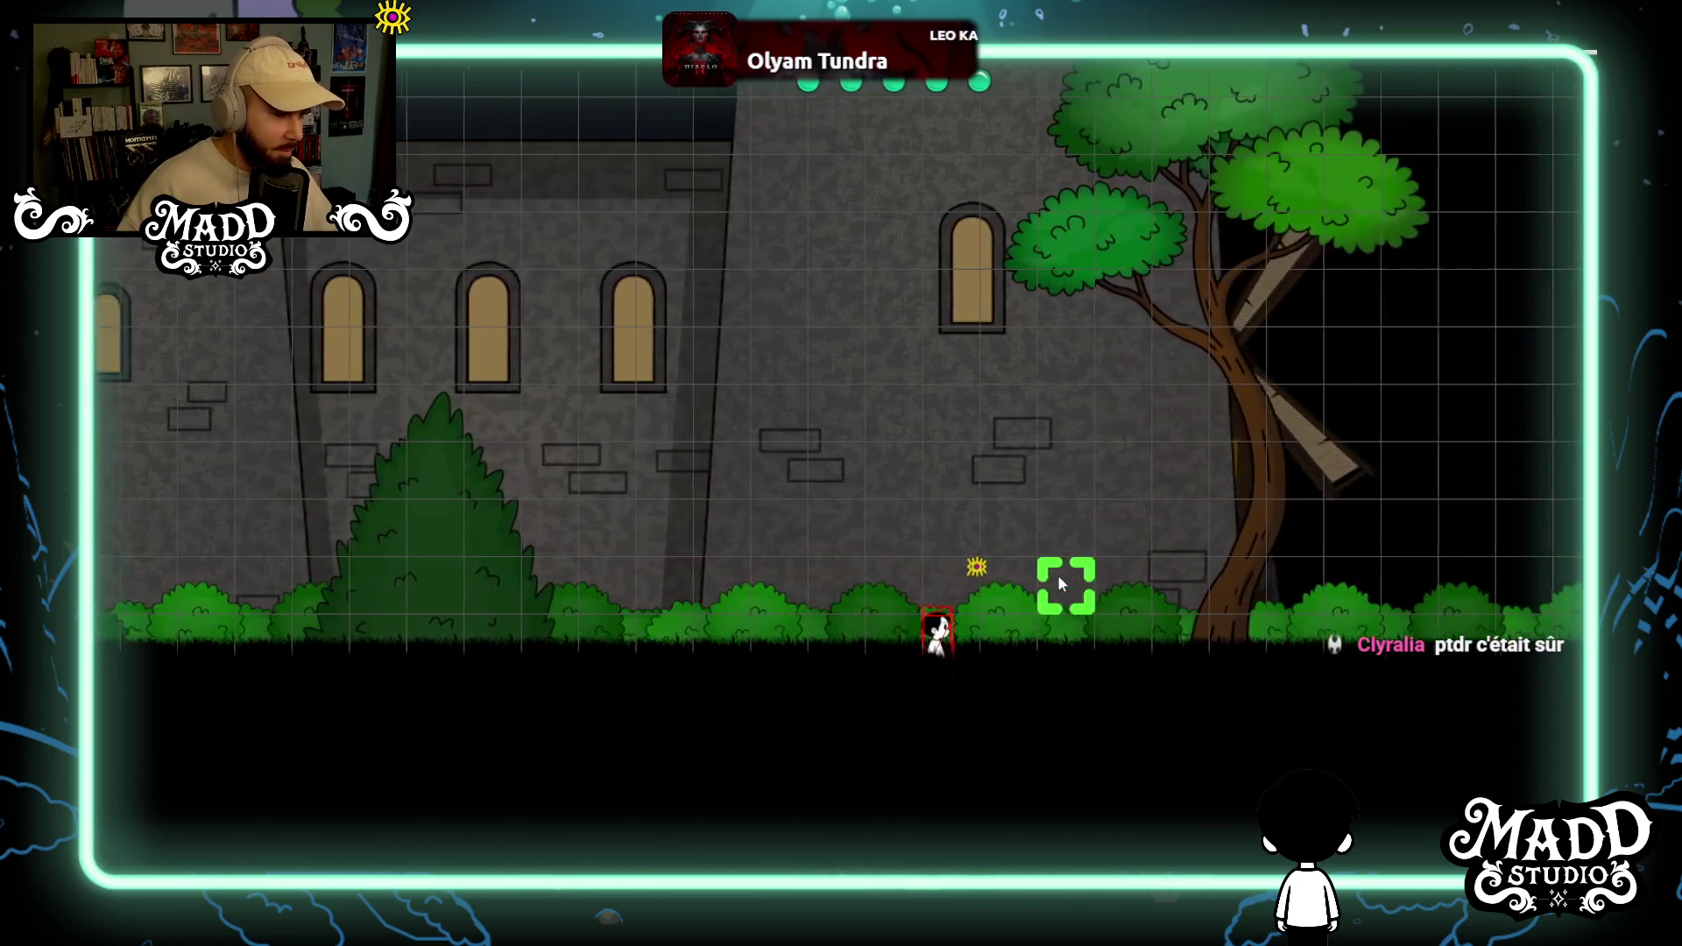
{"action": "key", "text": "d"}
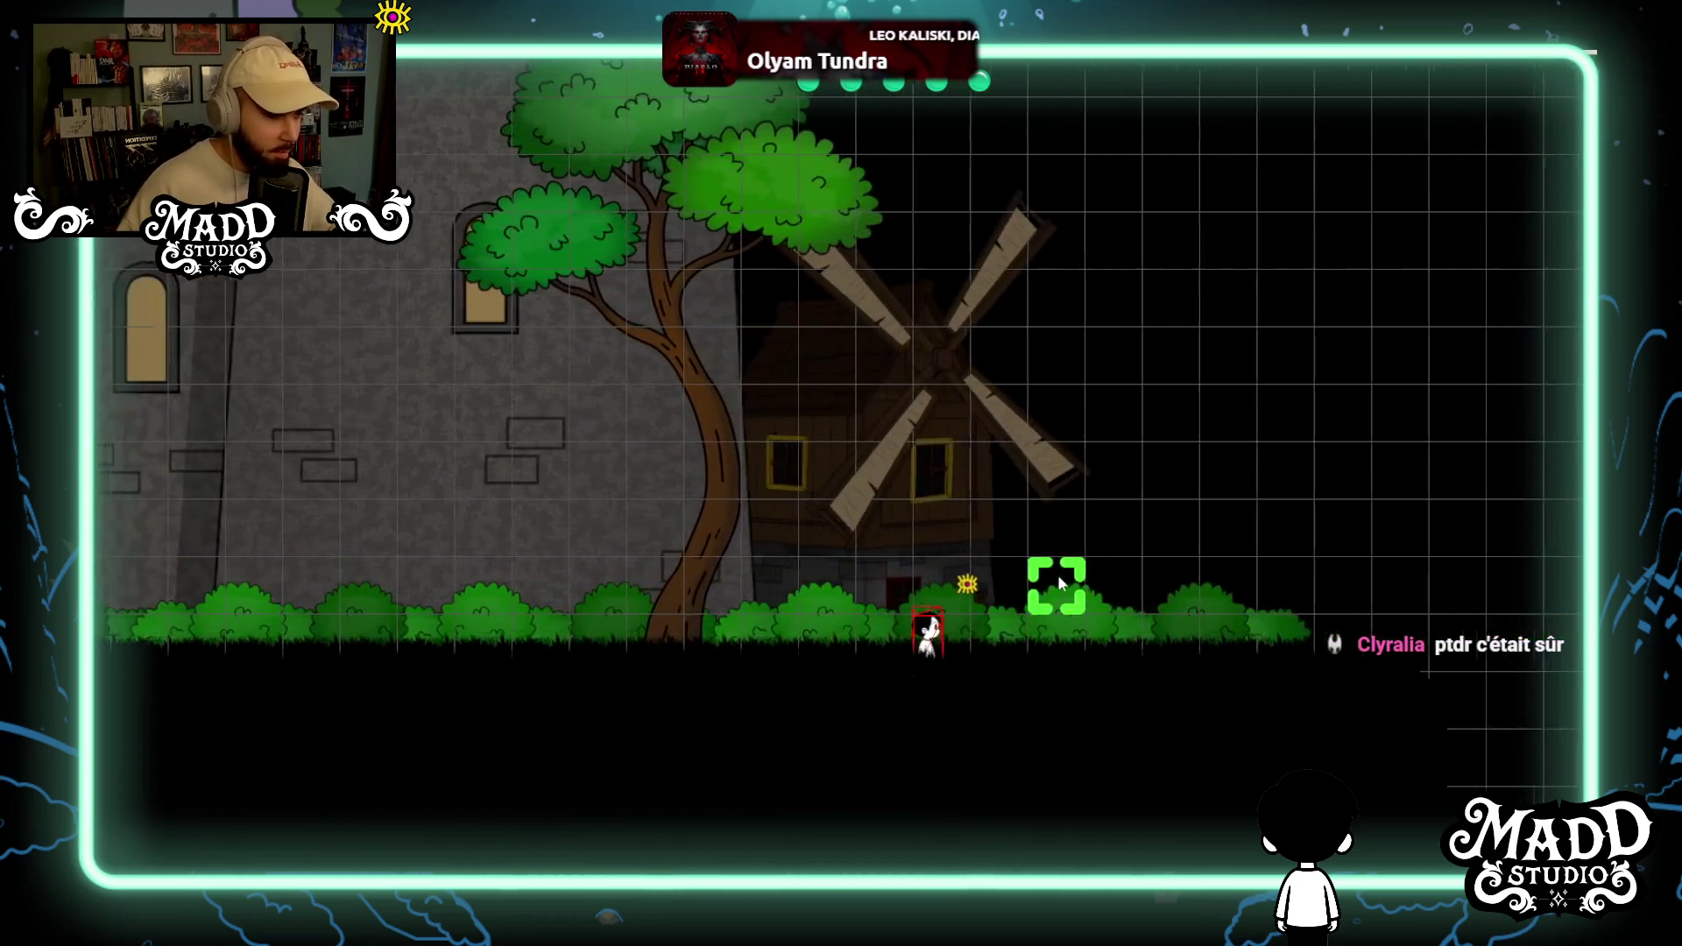
{"action": "key", "text": "d"}
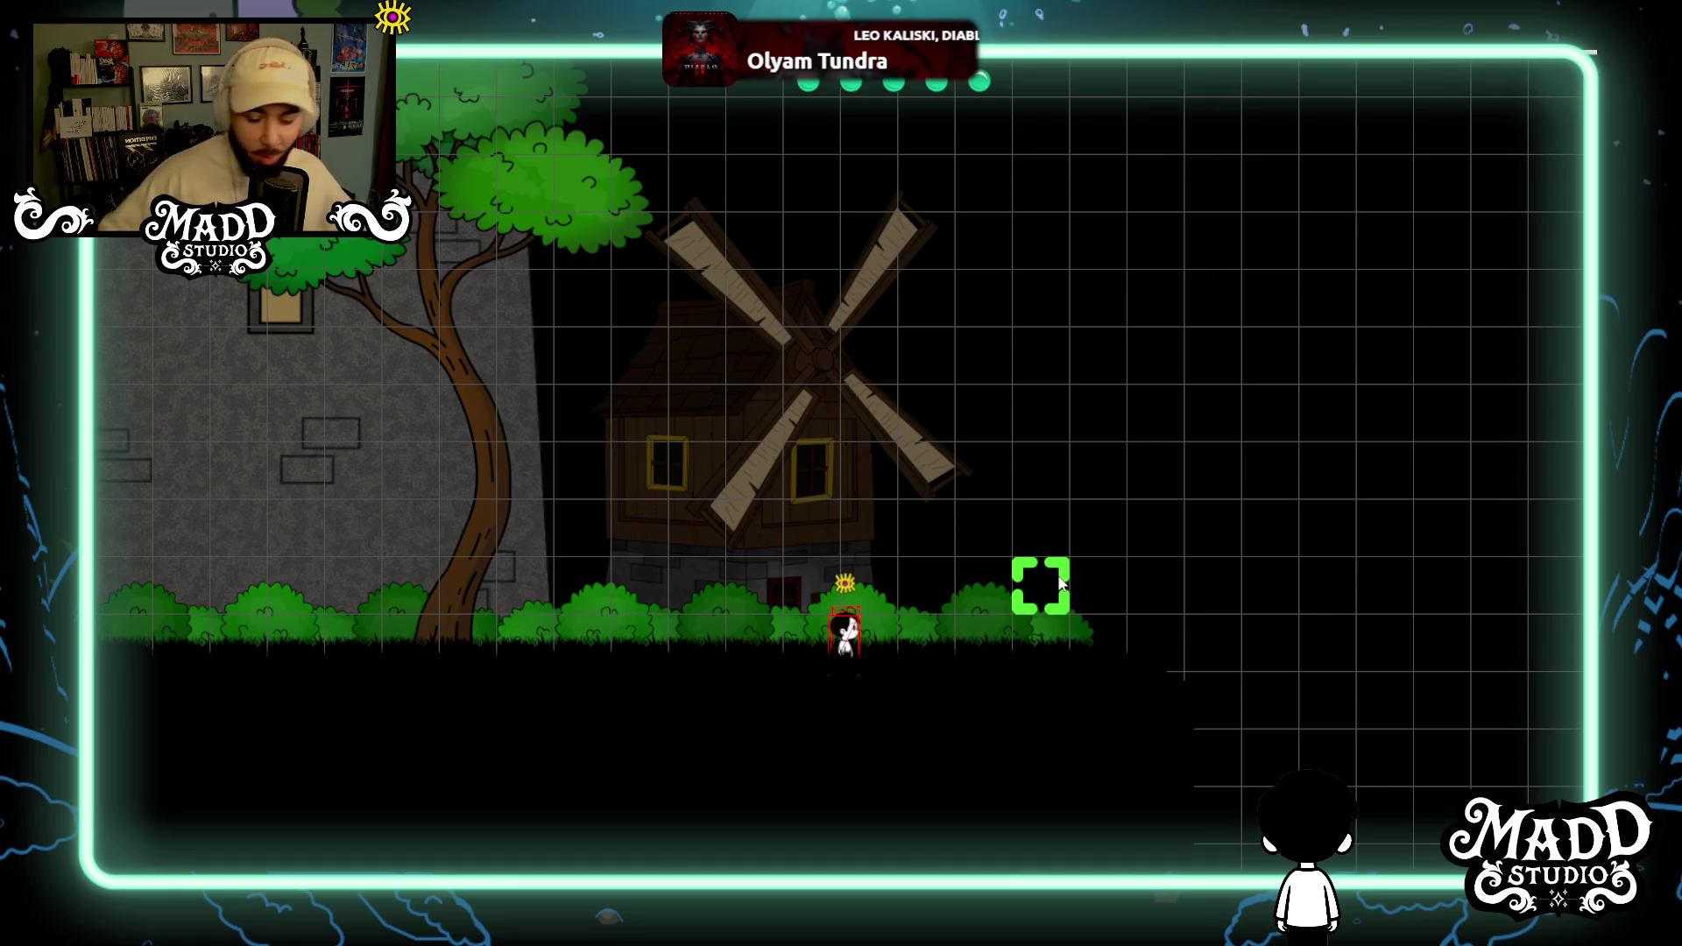
Step the character left, away from the windmill.
{"action": "key", "text": "Left"}
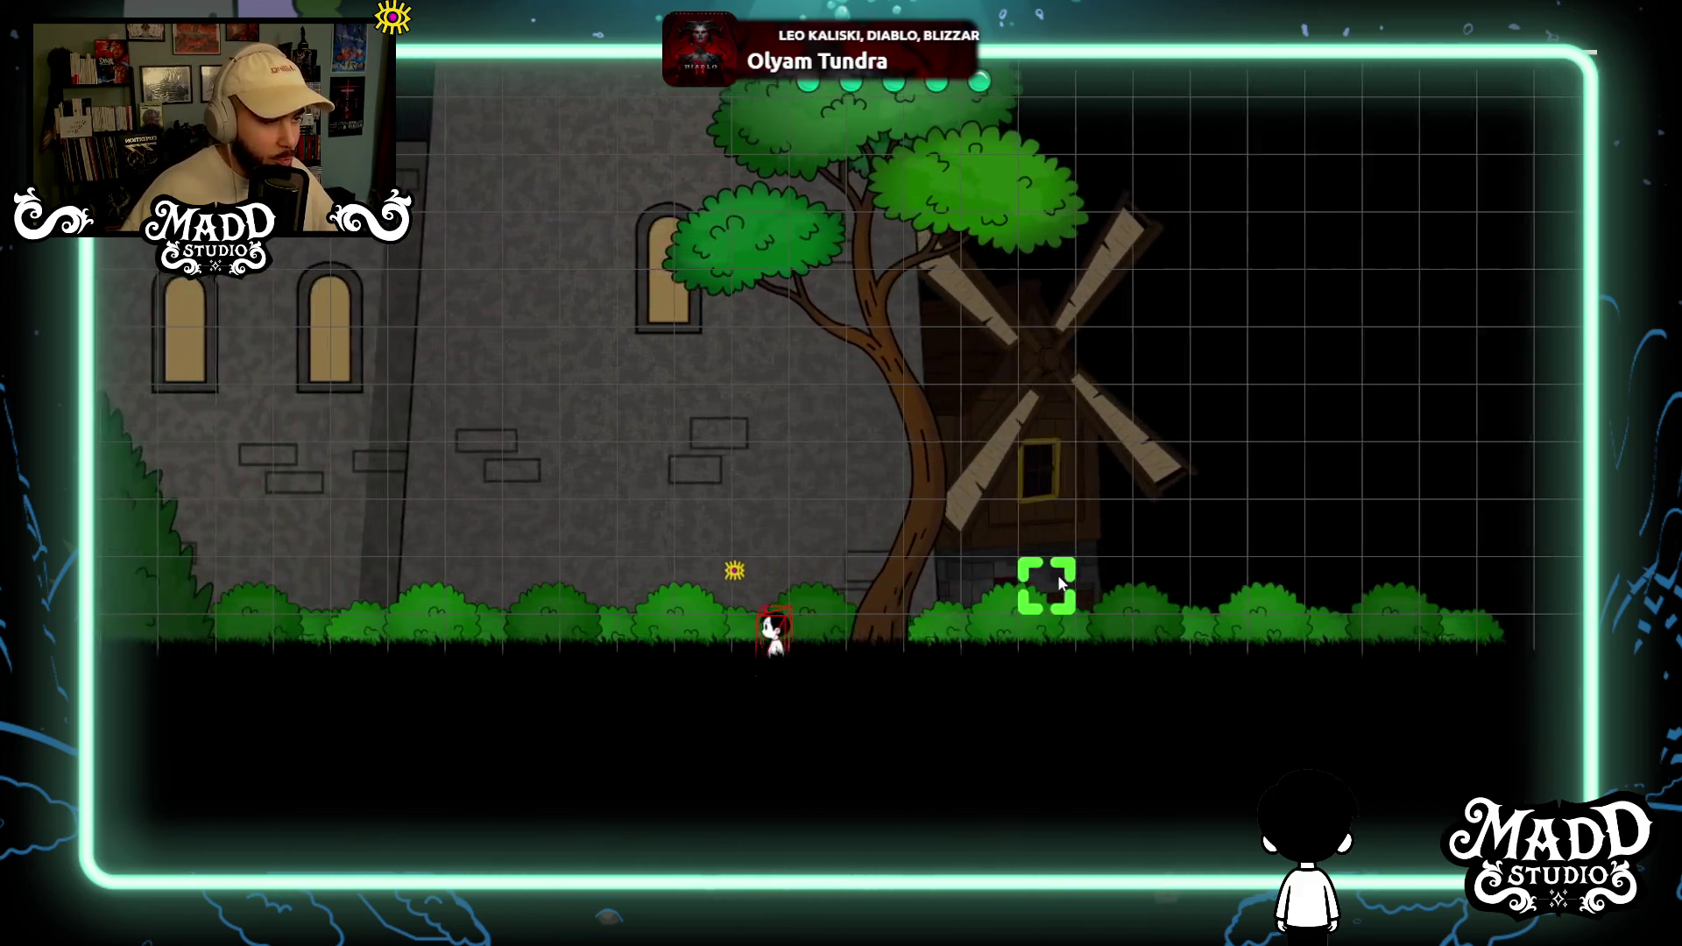
Walk the character left along the castle, through the gate and past the banners into the forest.
{"action": "key", "text": "Left"}
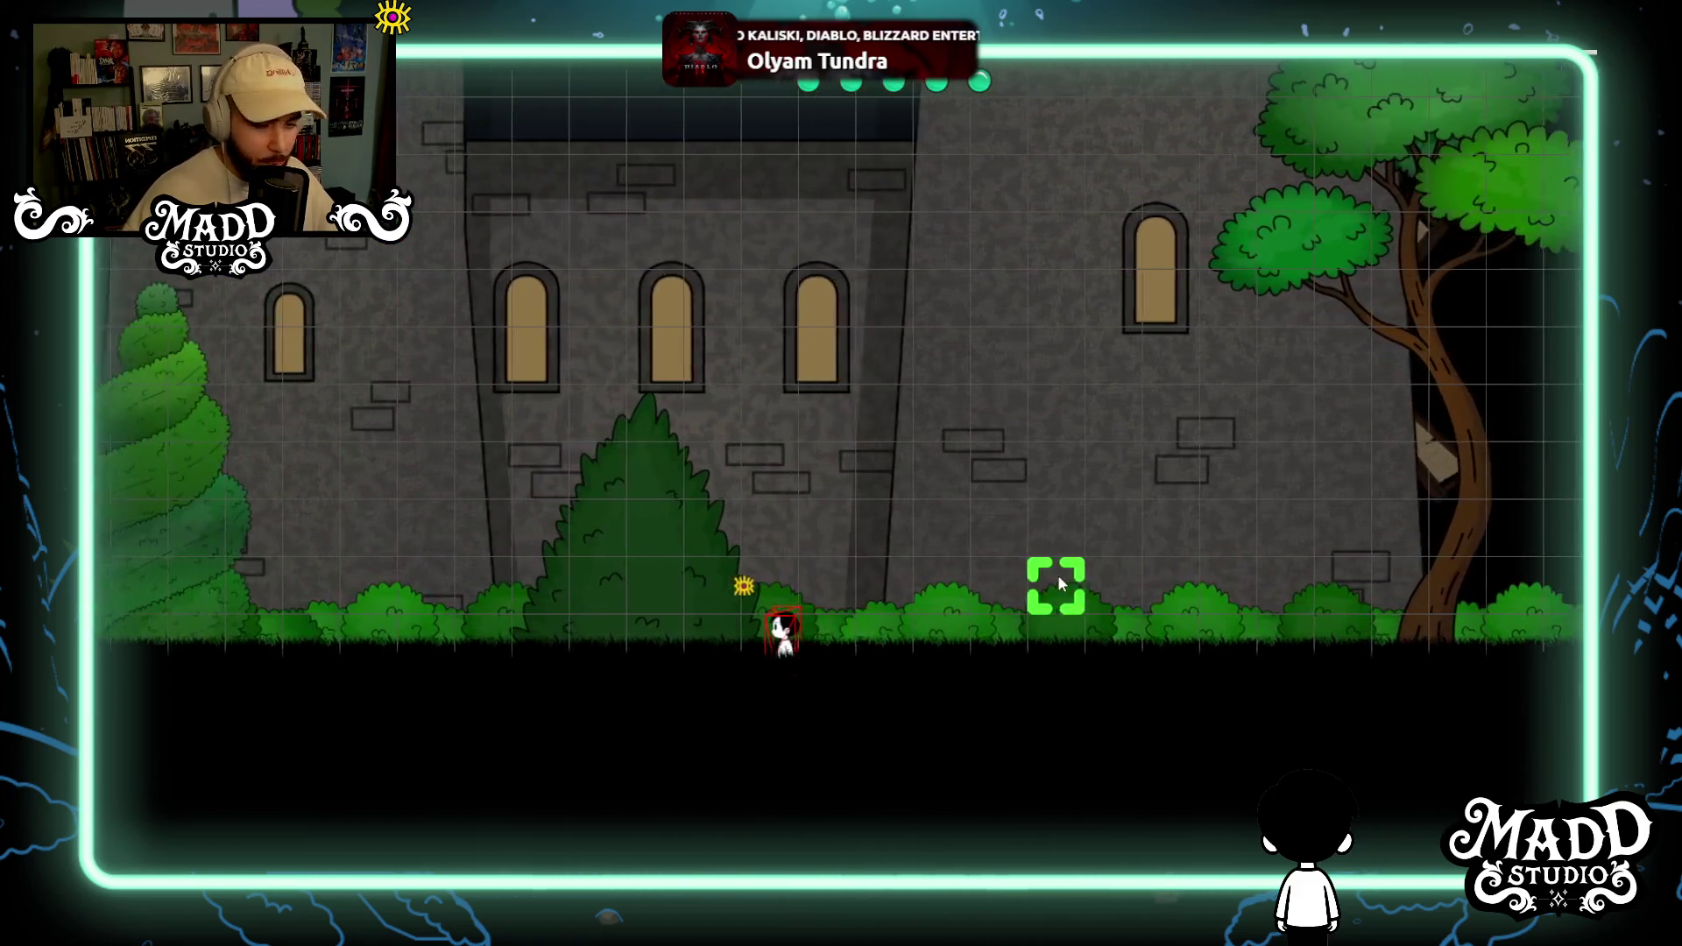
{"action": "key", "text": "Left"}
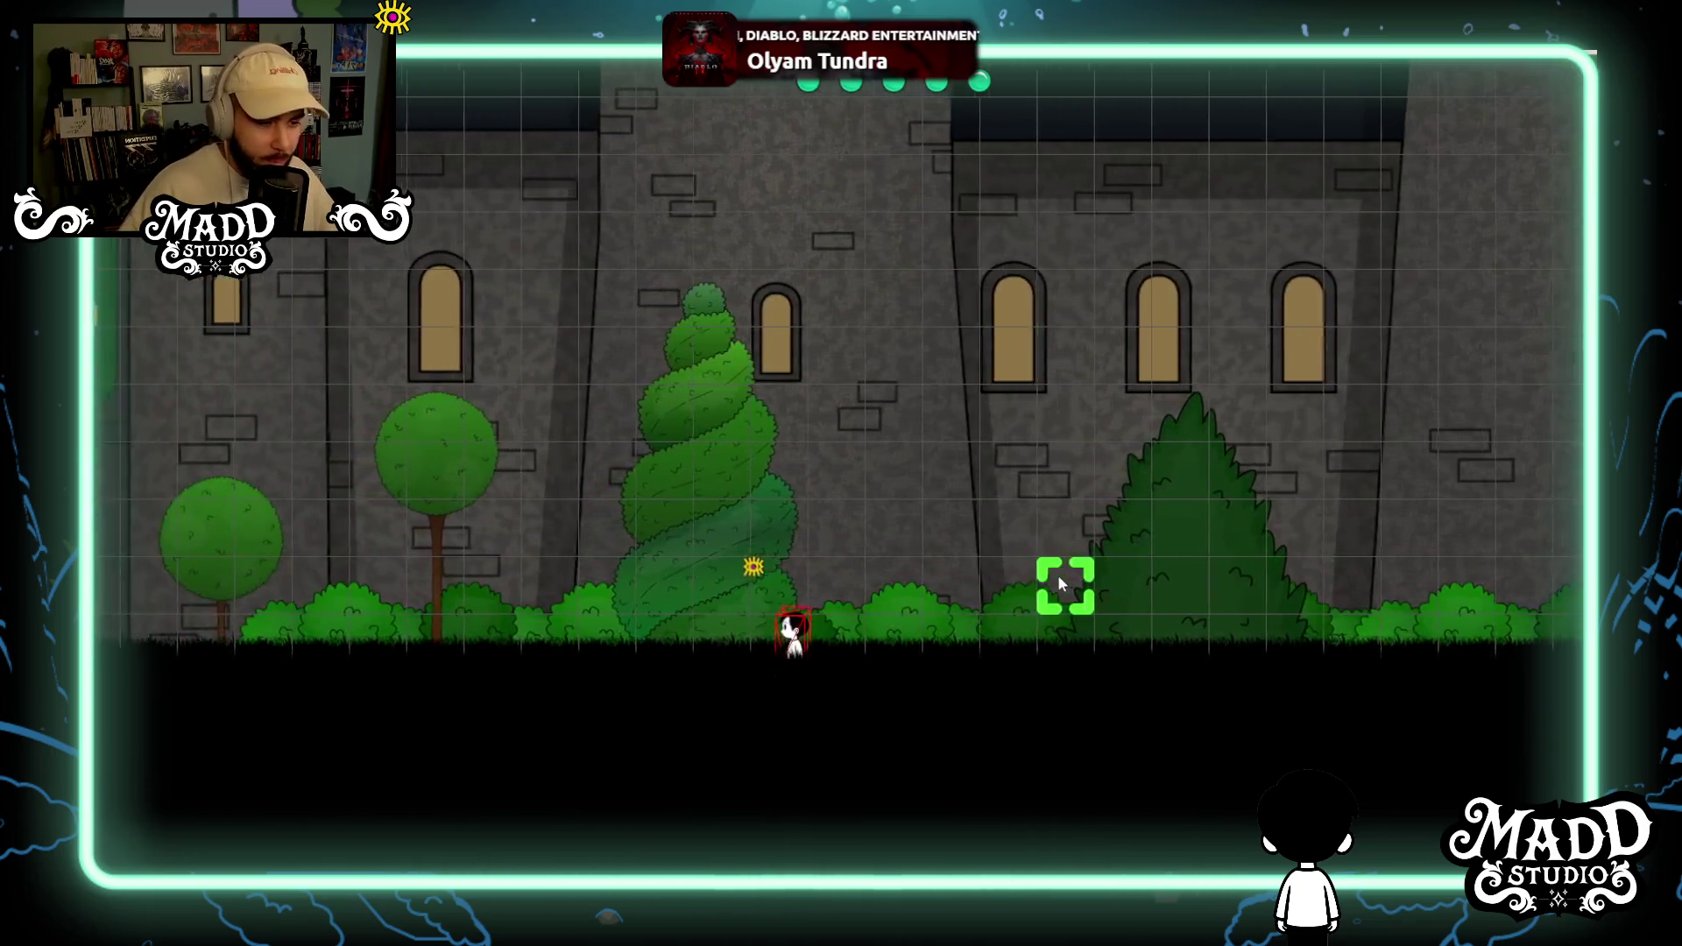
{"action": "key", "text": "Left"}
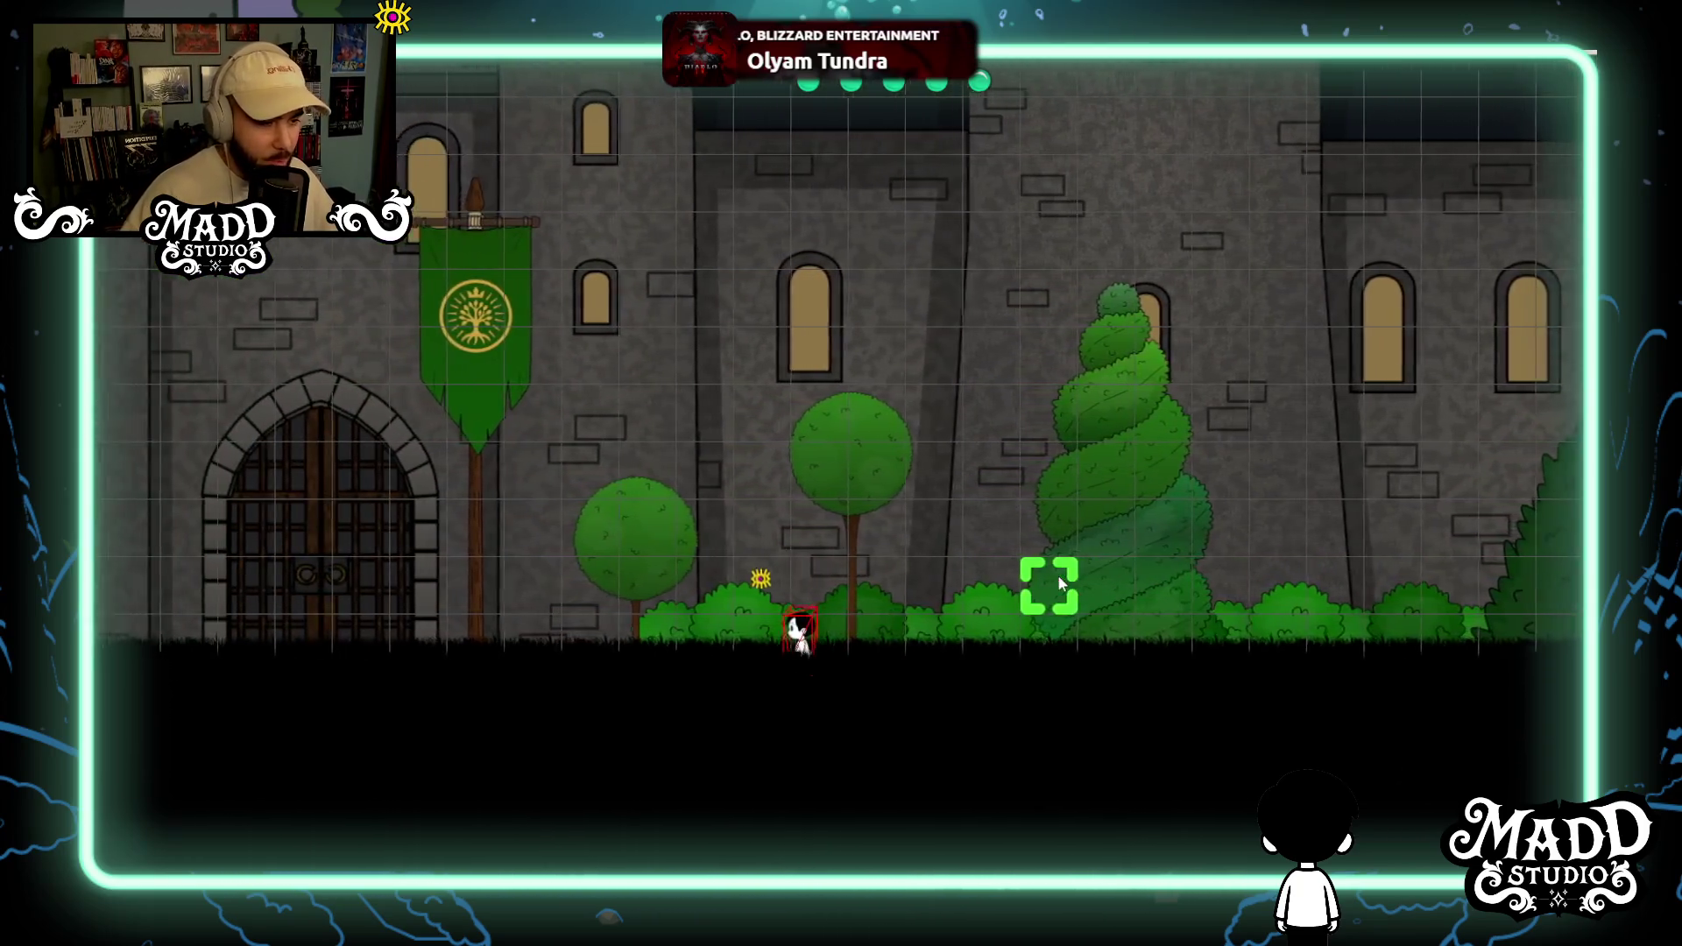
{"action": "key", "text": "Left"}
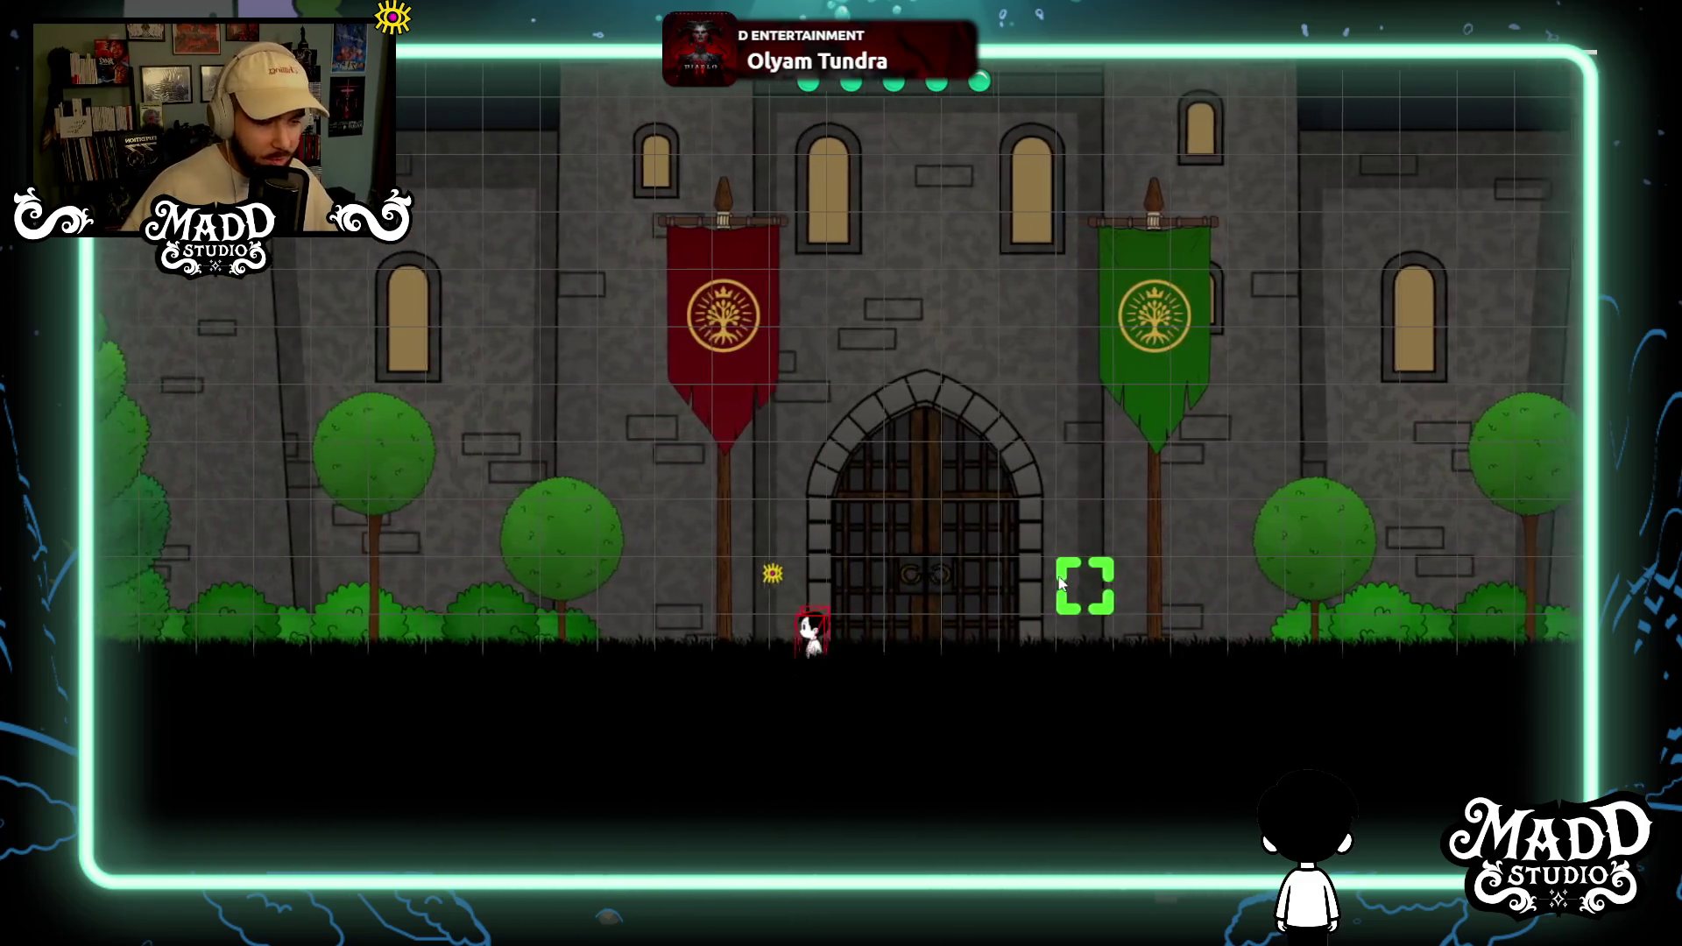
{"action": "key", "text": "Left"}
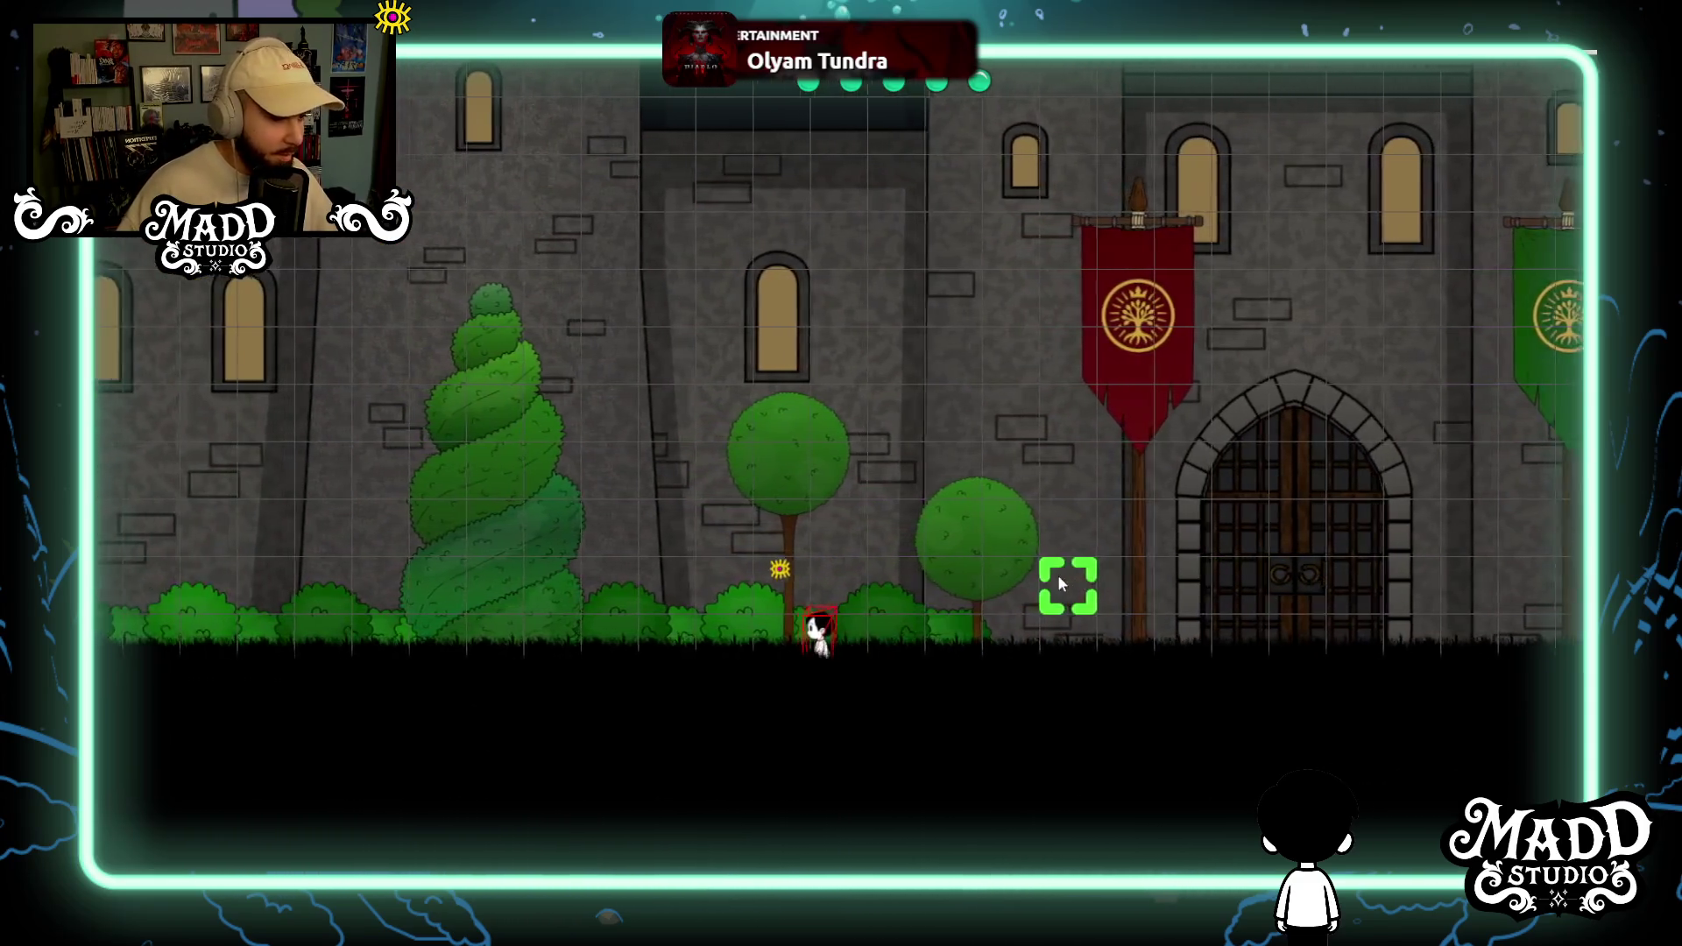
{"action": "key", "text": "Left"}
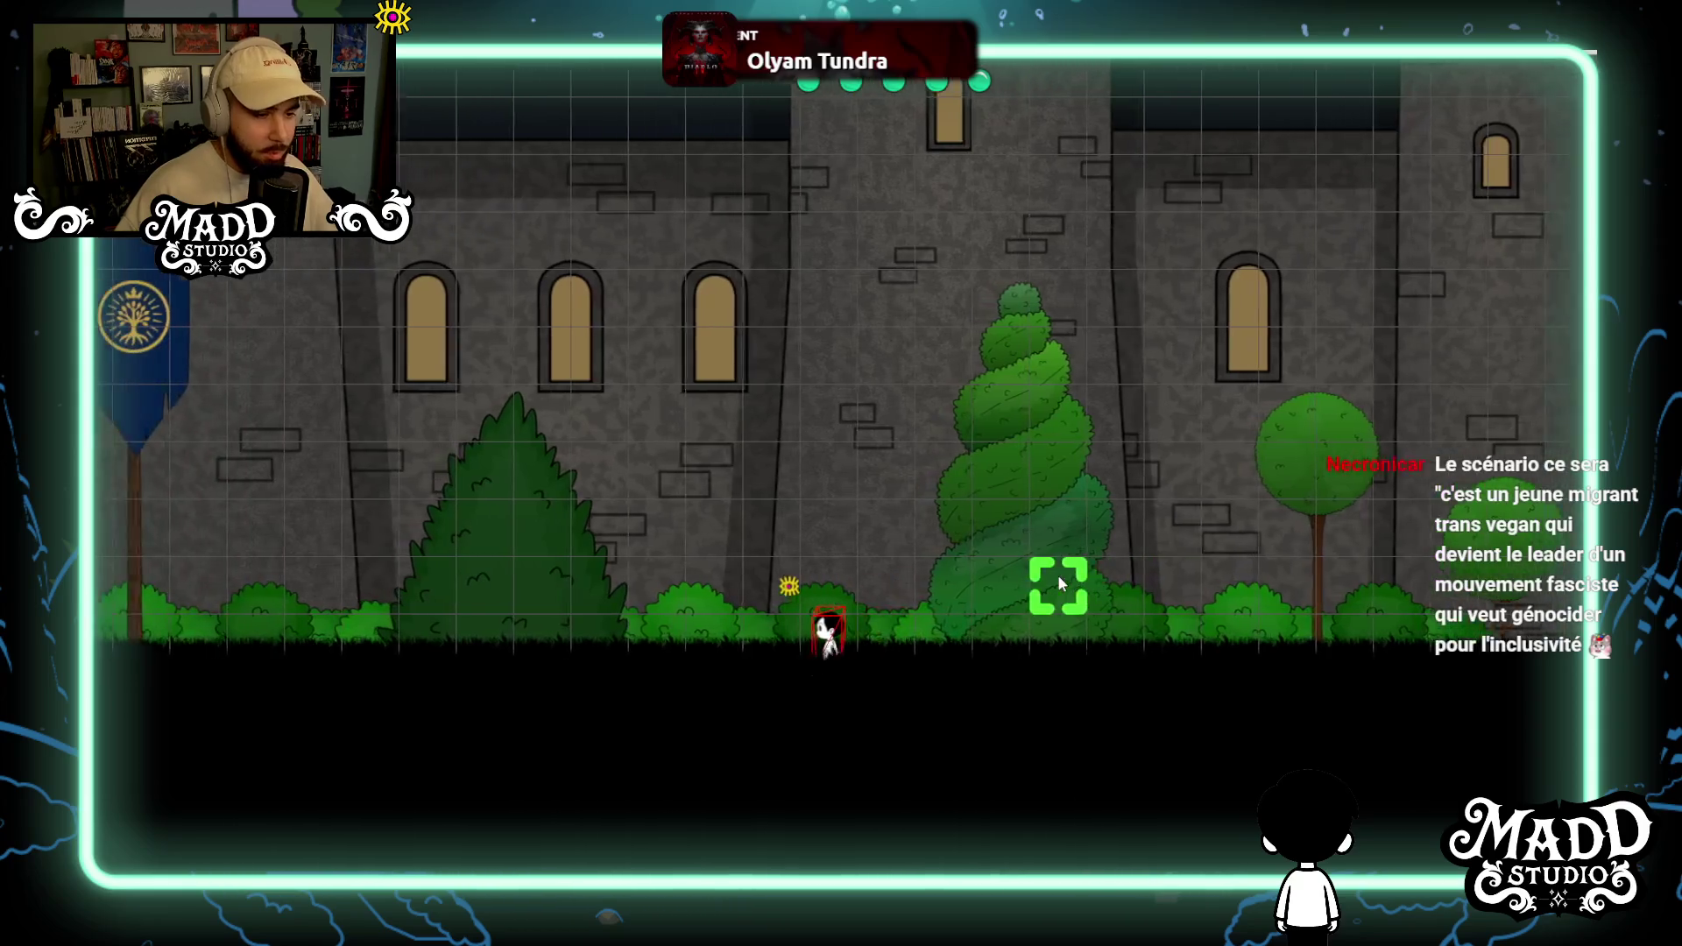
{"action": "key", "text": "Left"}
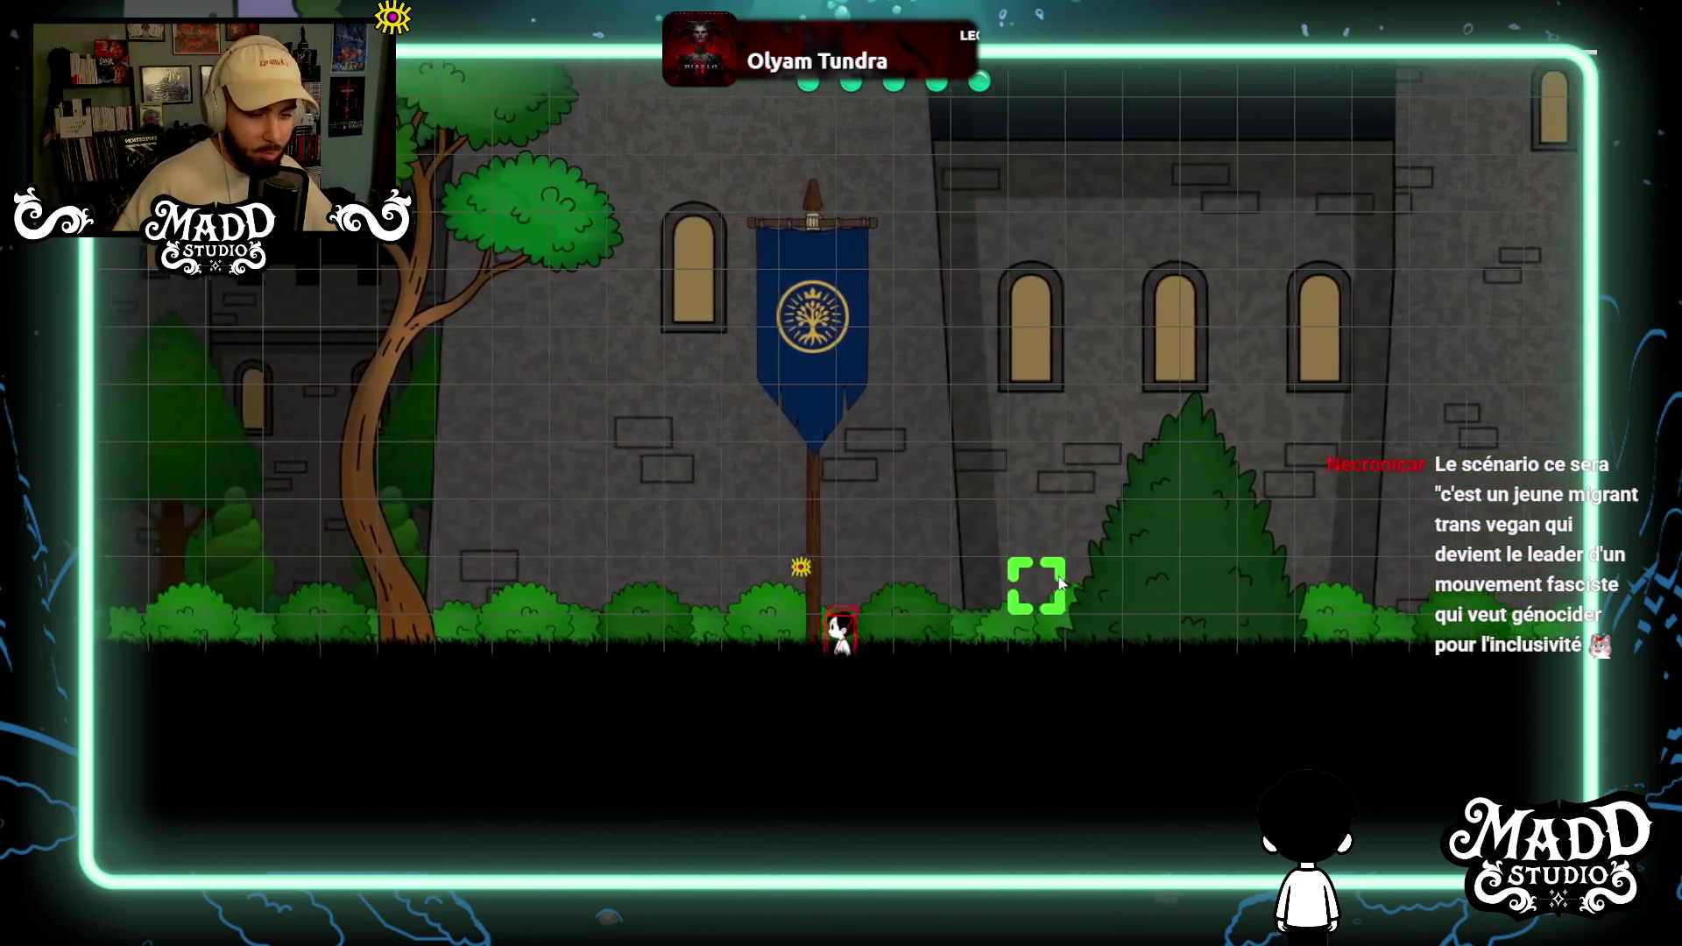
{"action": "key", "text": "Left"}
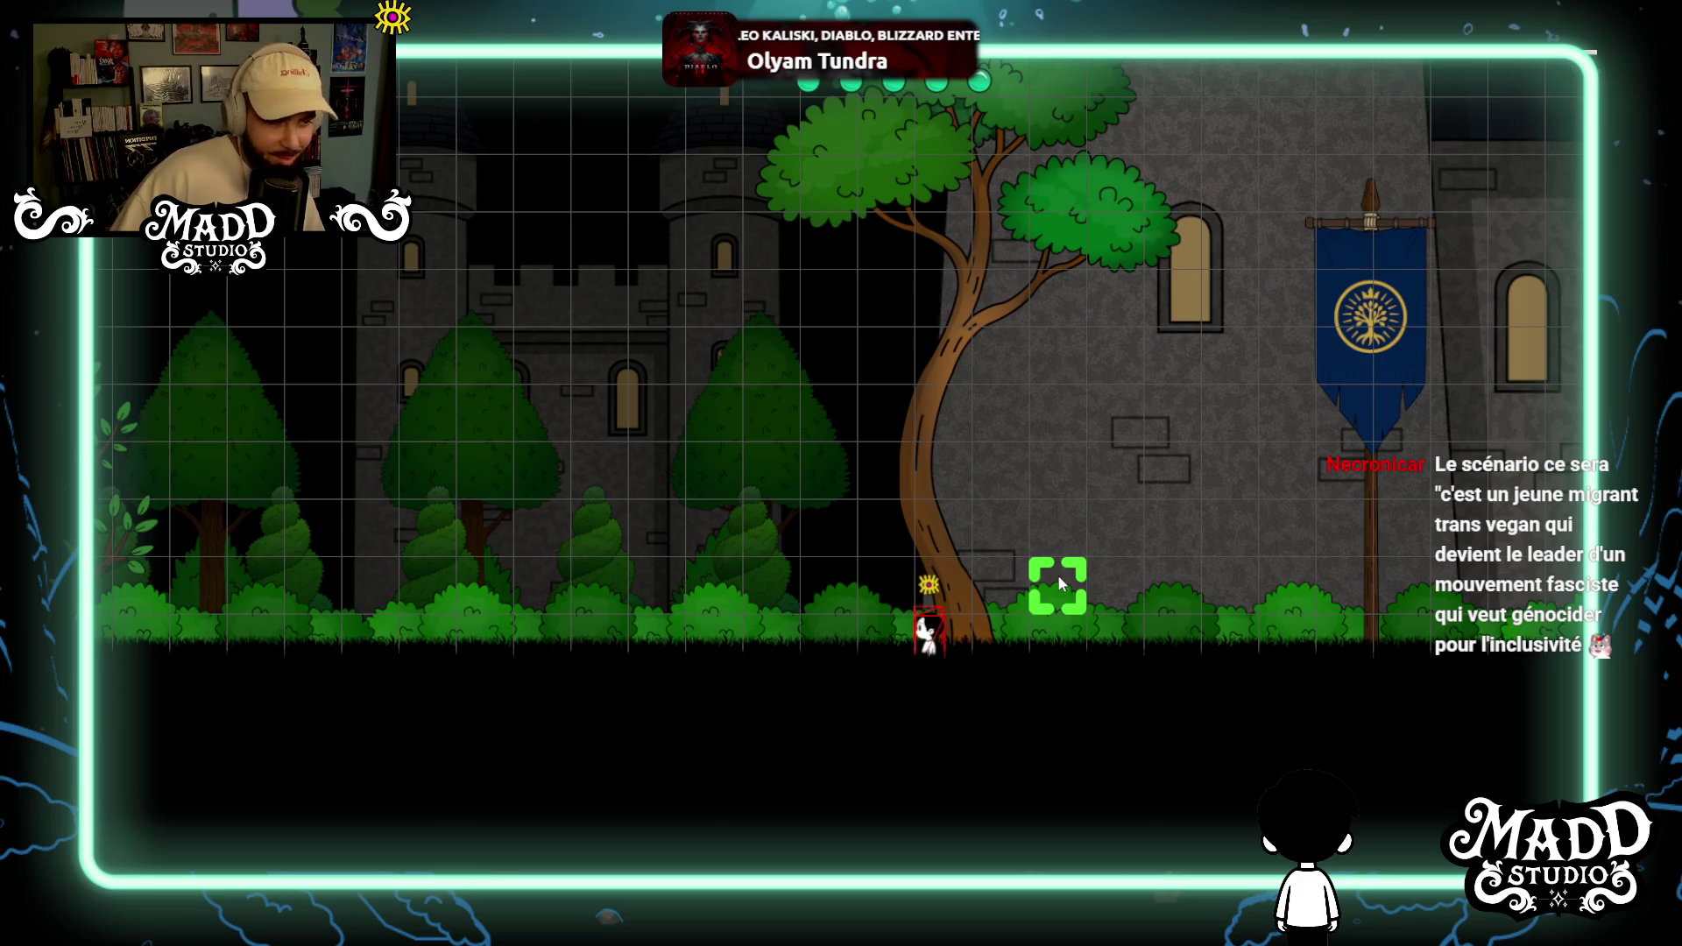
{"action": "key", "text": "Left"}
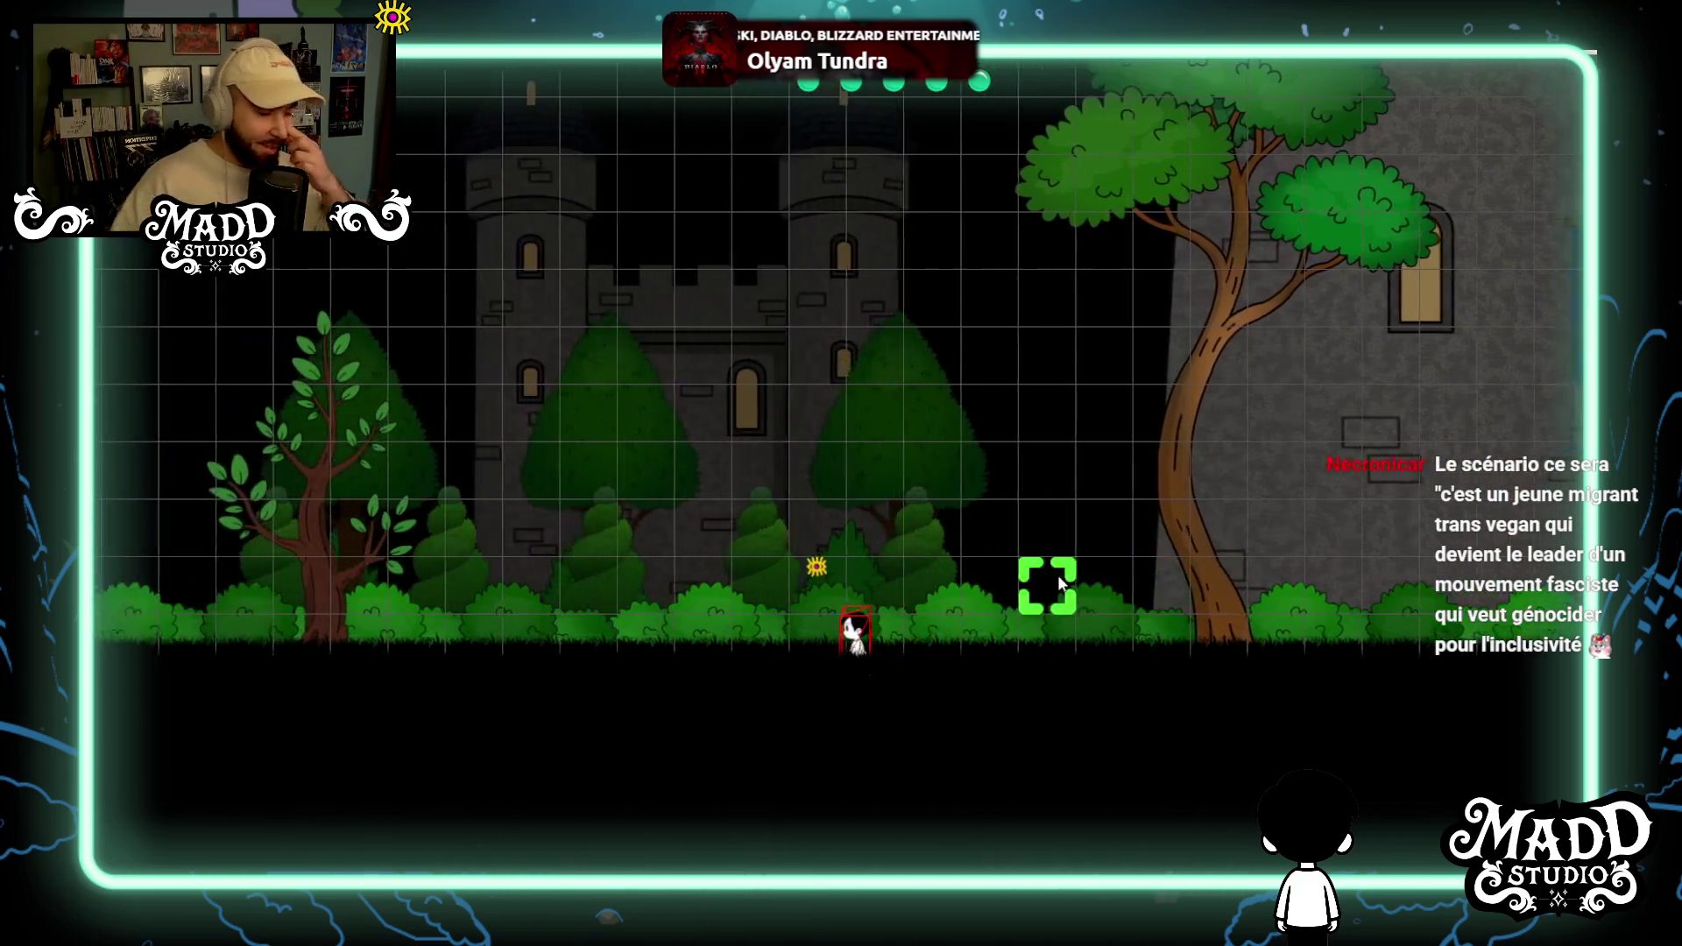
Turn around and walk right past the blue banner and topiary toward the castle gate.
{"action": "key", "text": "Right"}
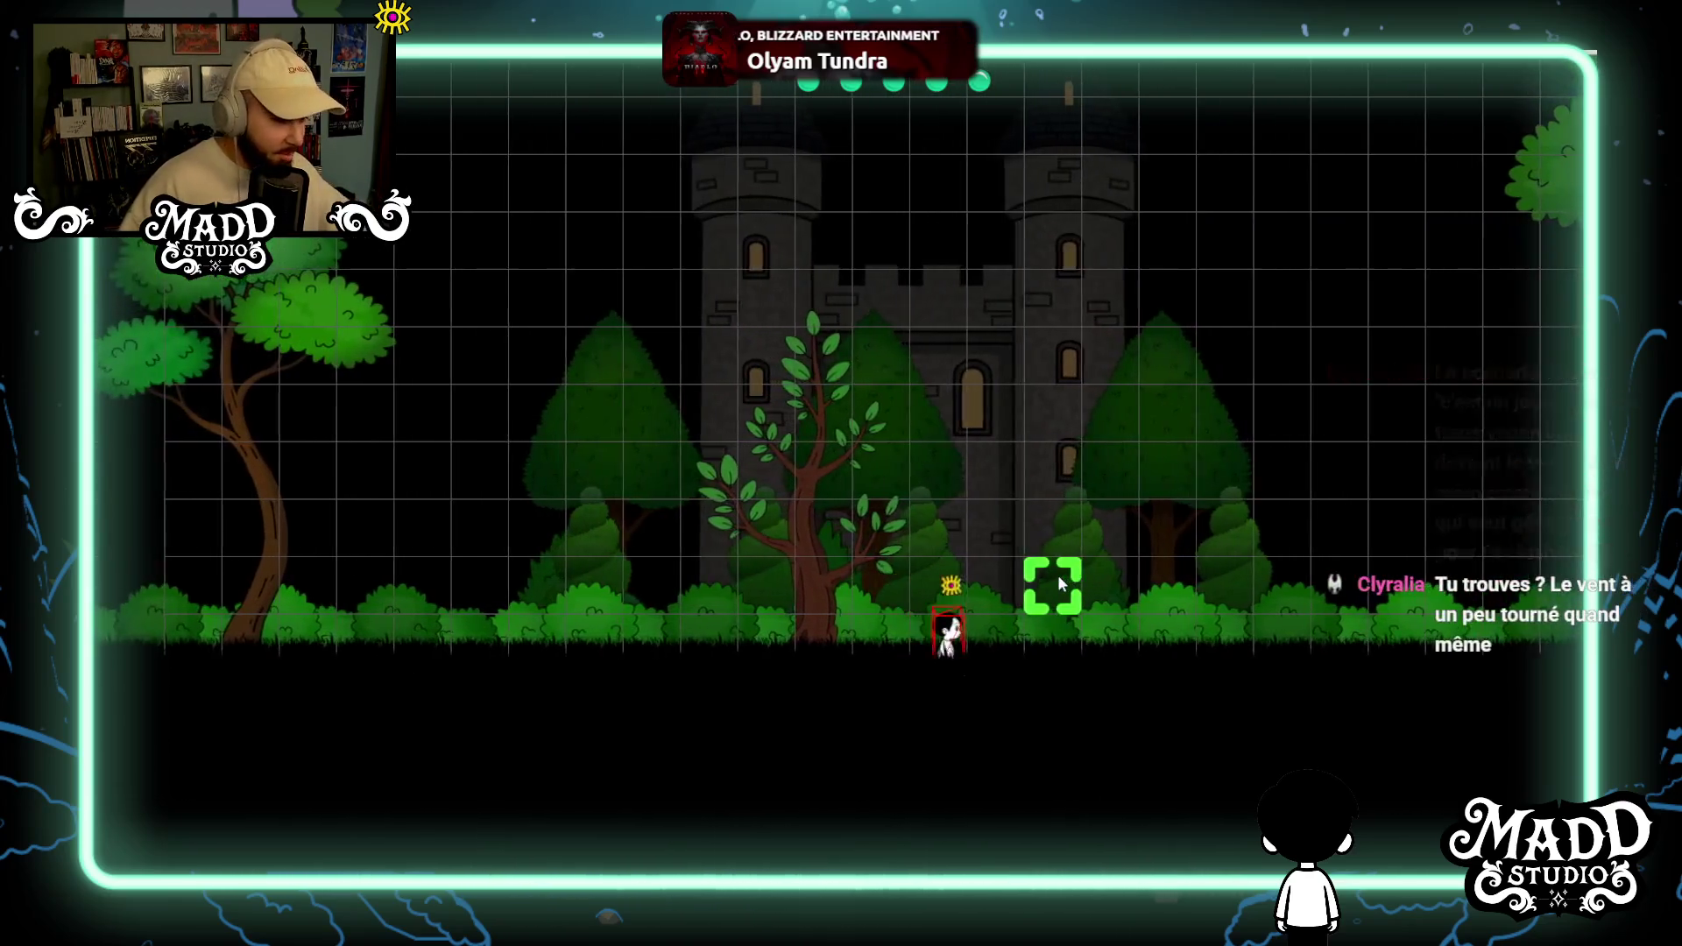
{"action": "key", "text": "Right"}
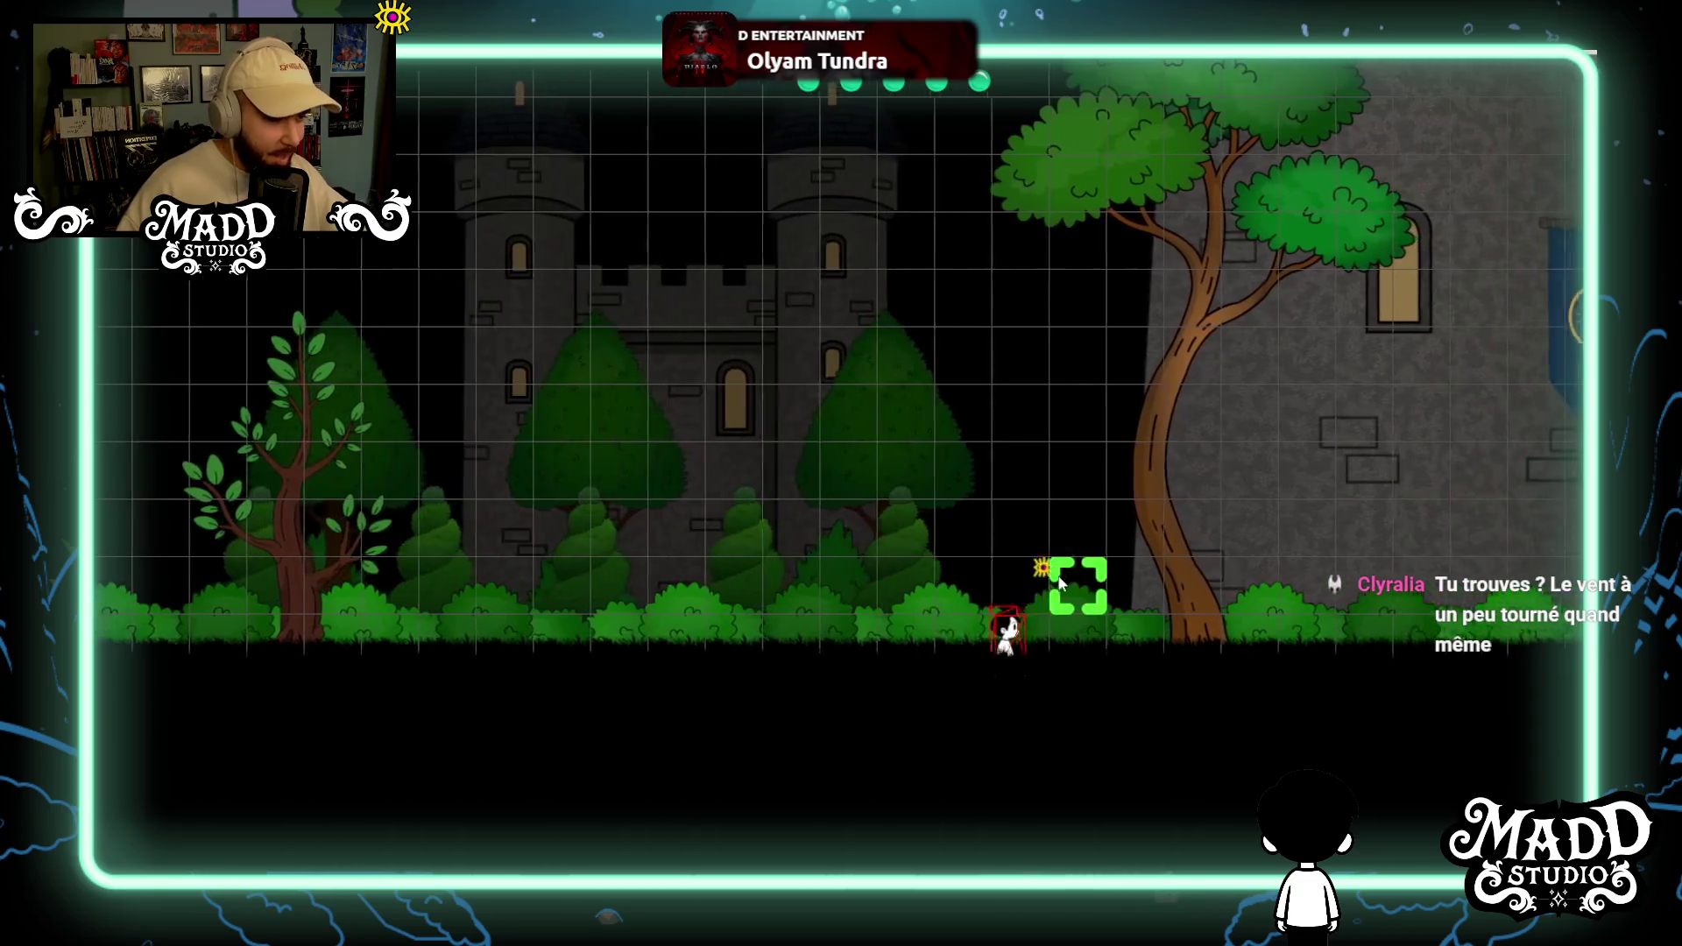
{"action": "key", "text": "Right"}
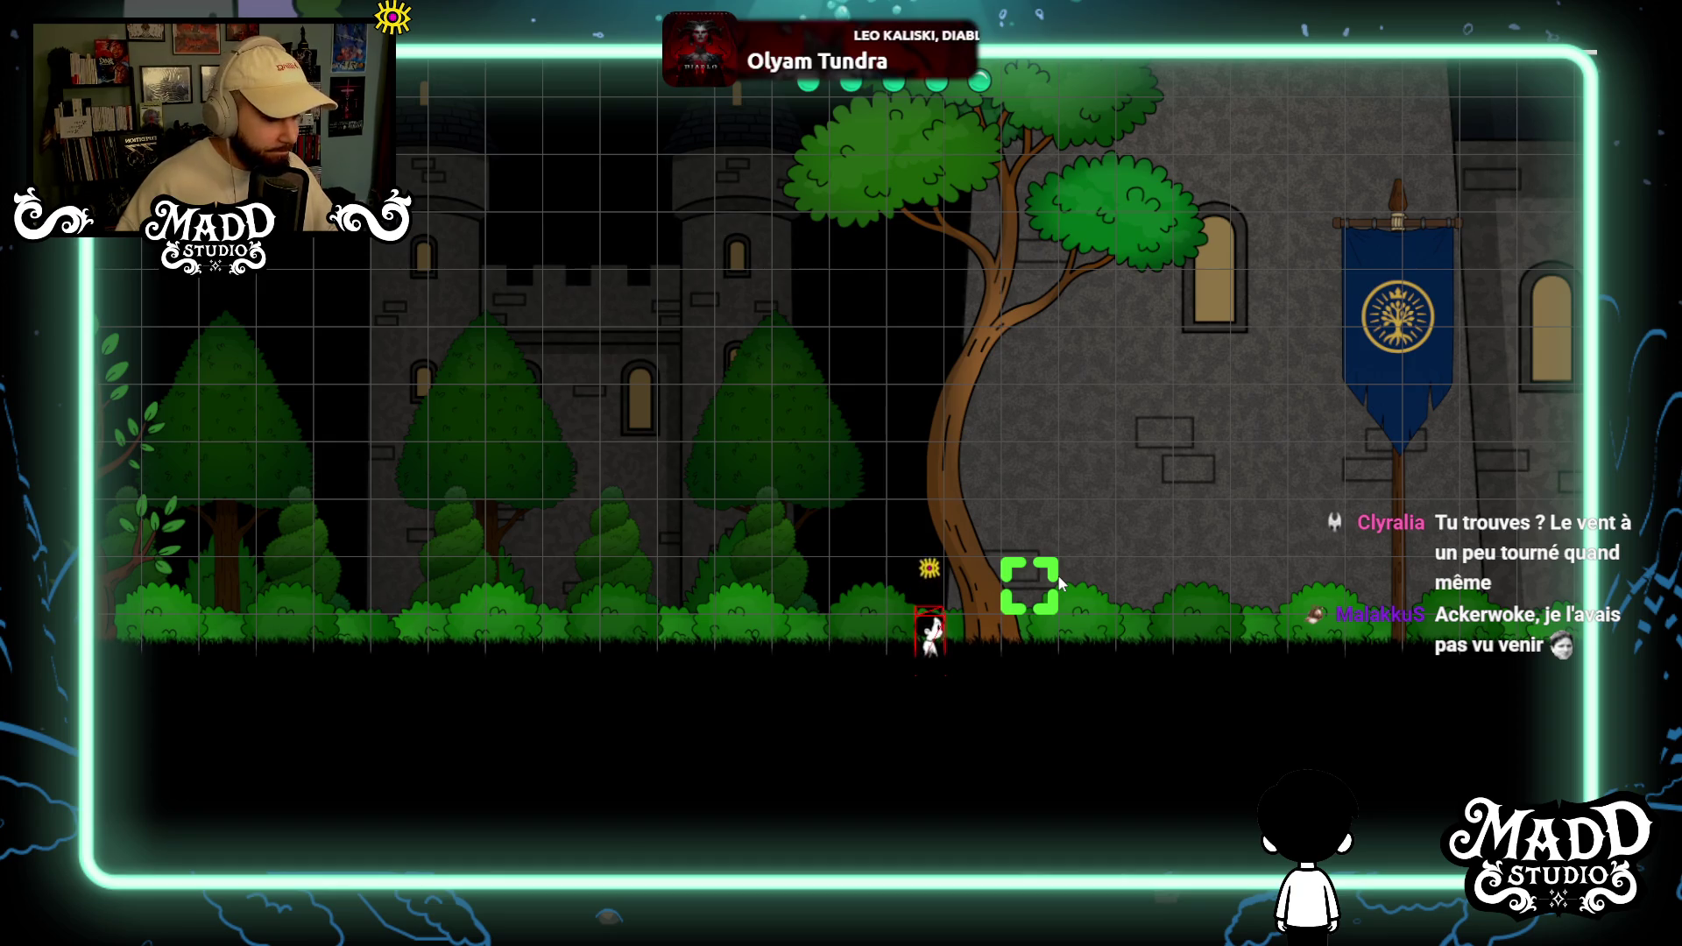
{"action": "key", "text": "Right"}
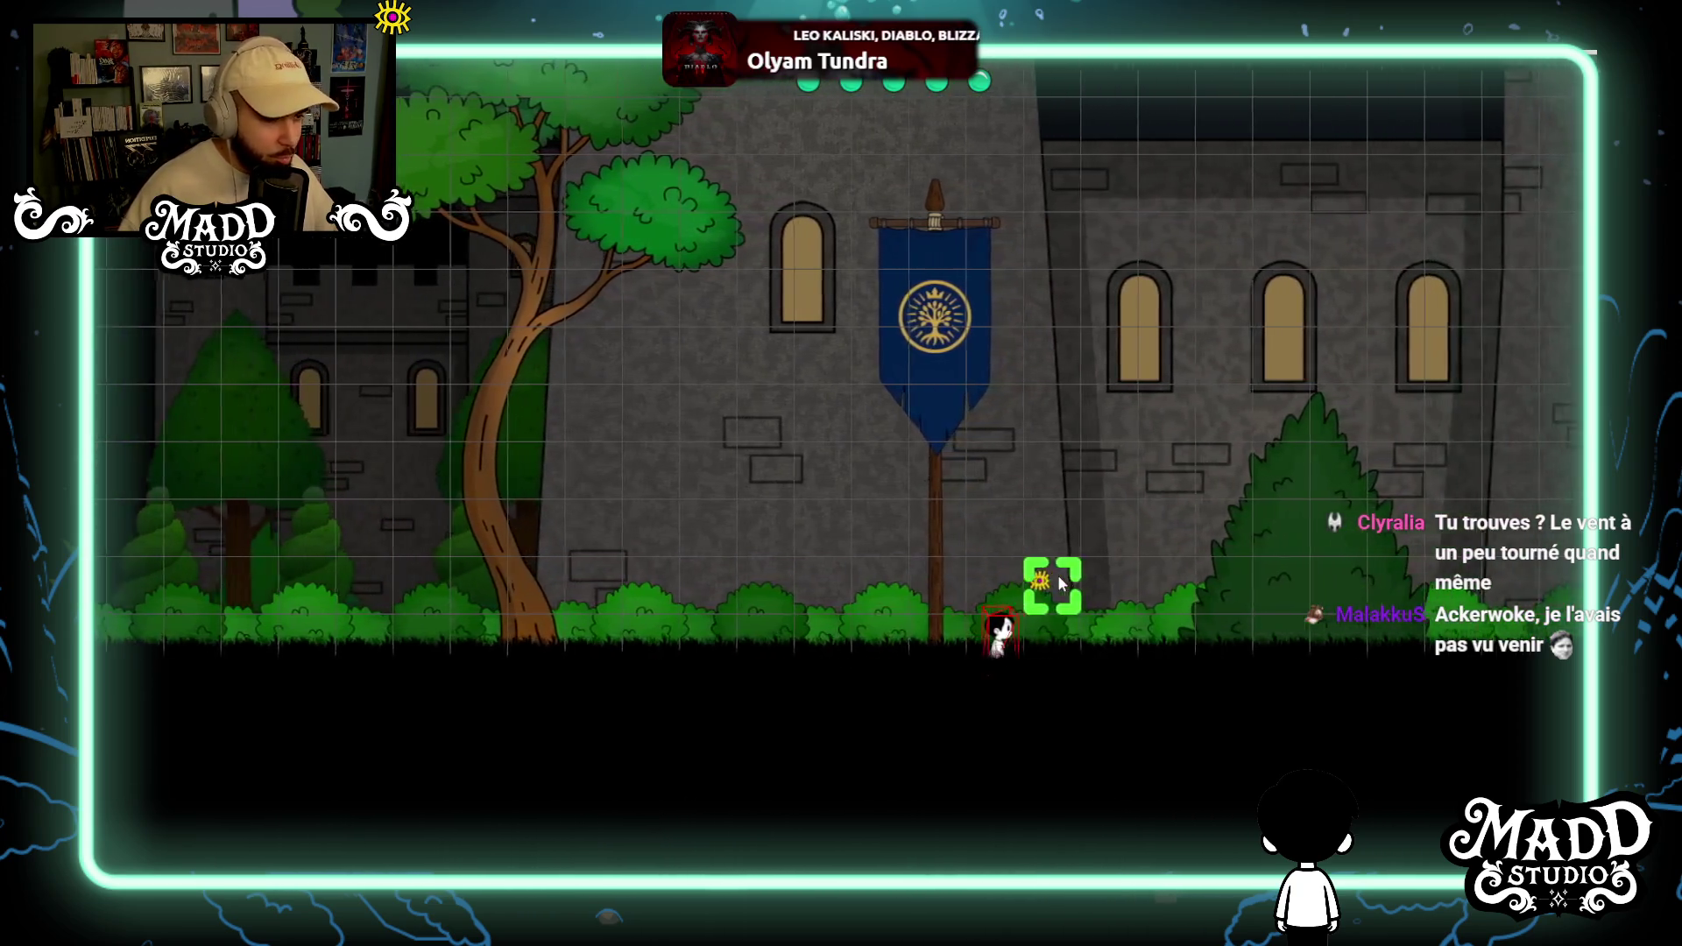
{"action": "key", "text": "Right"}
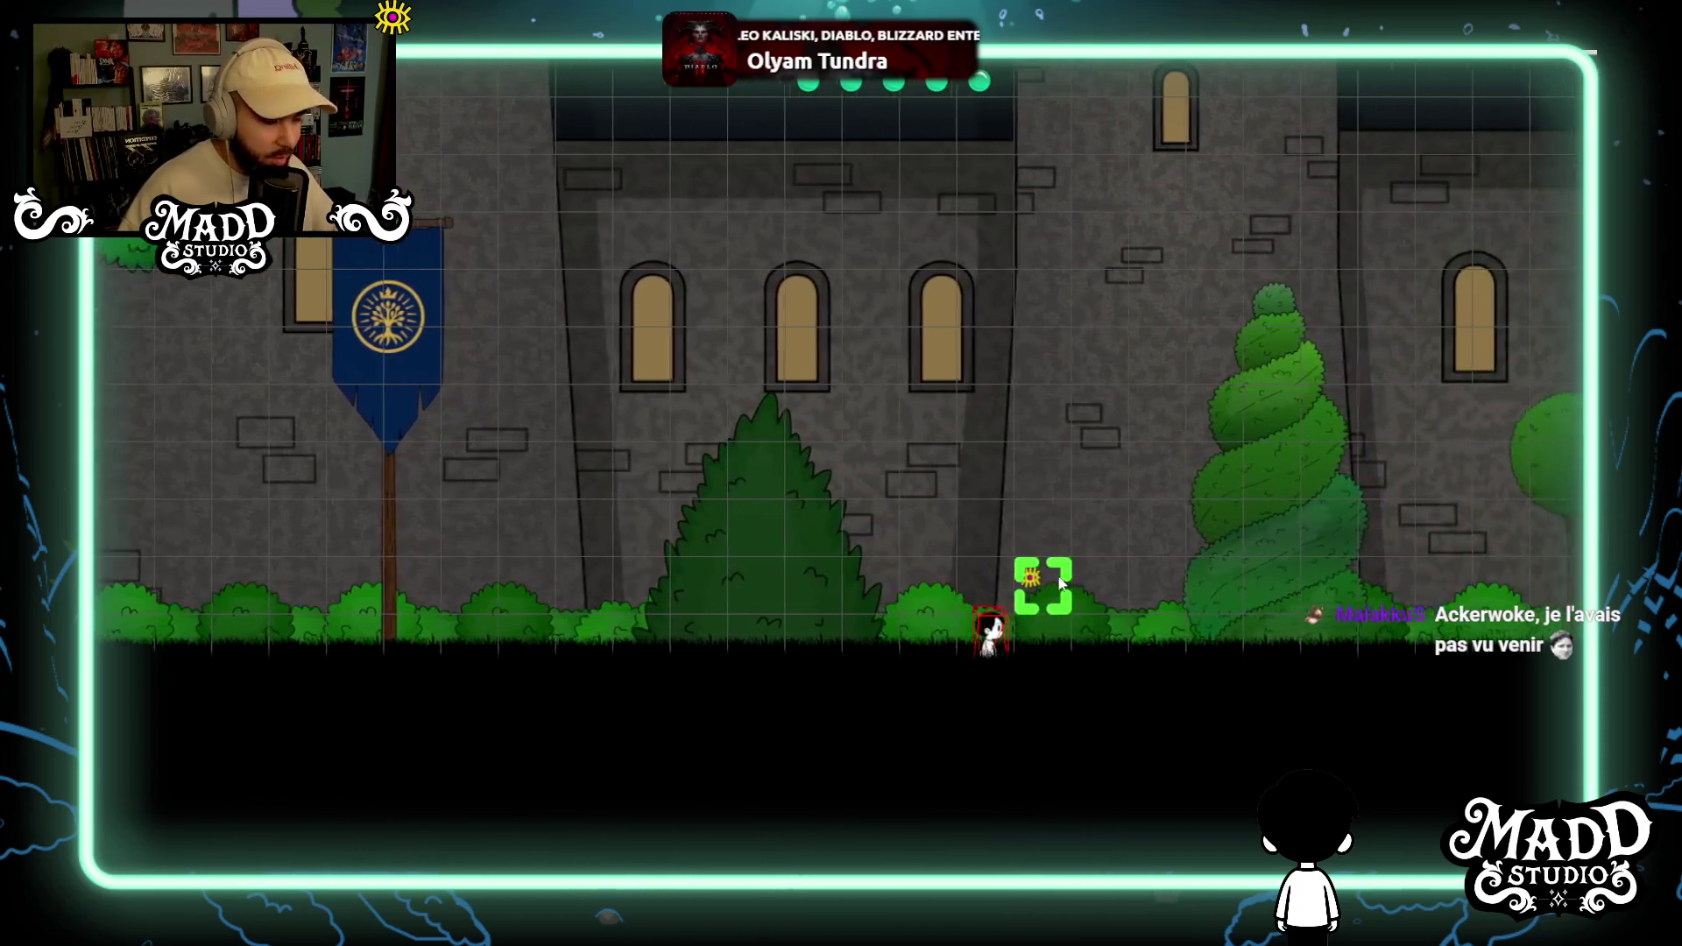
{"action": "key", "text": "Right"}
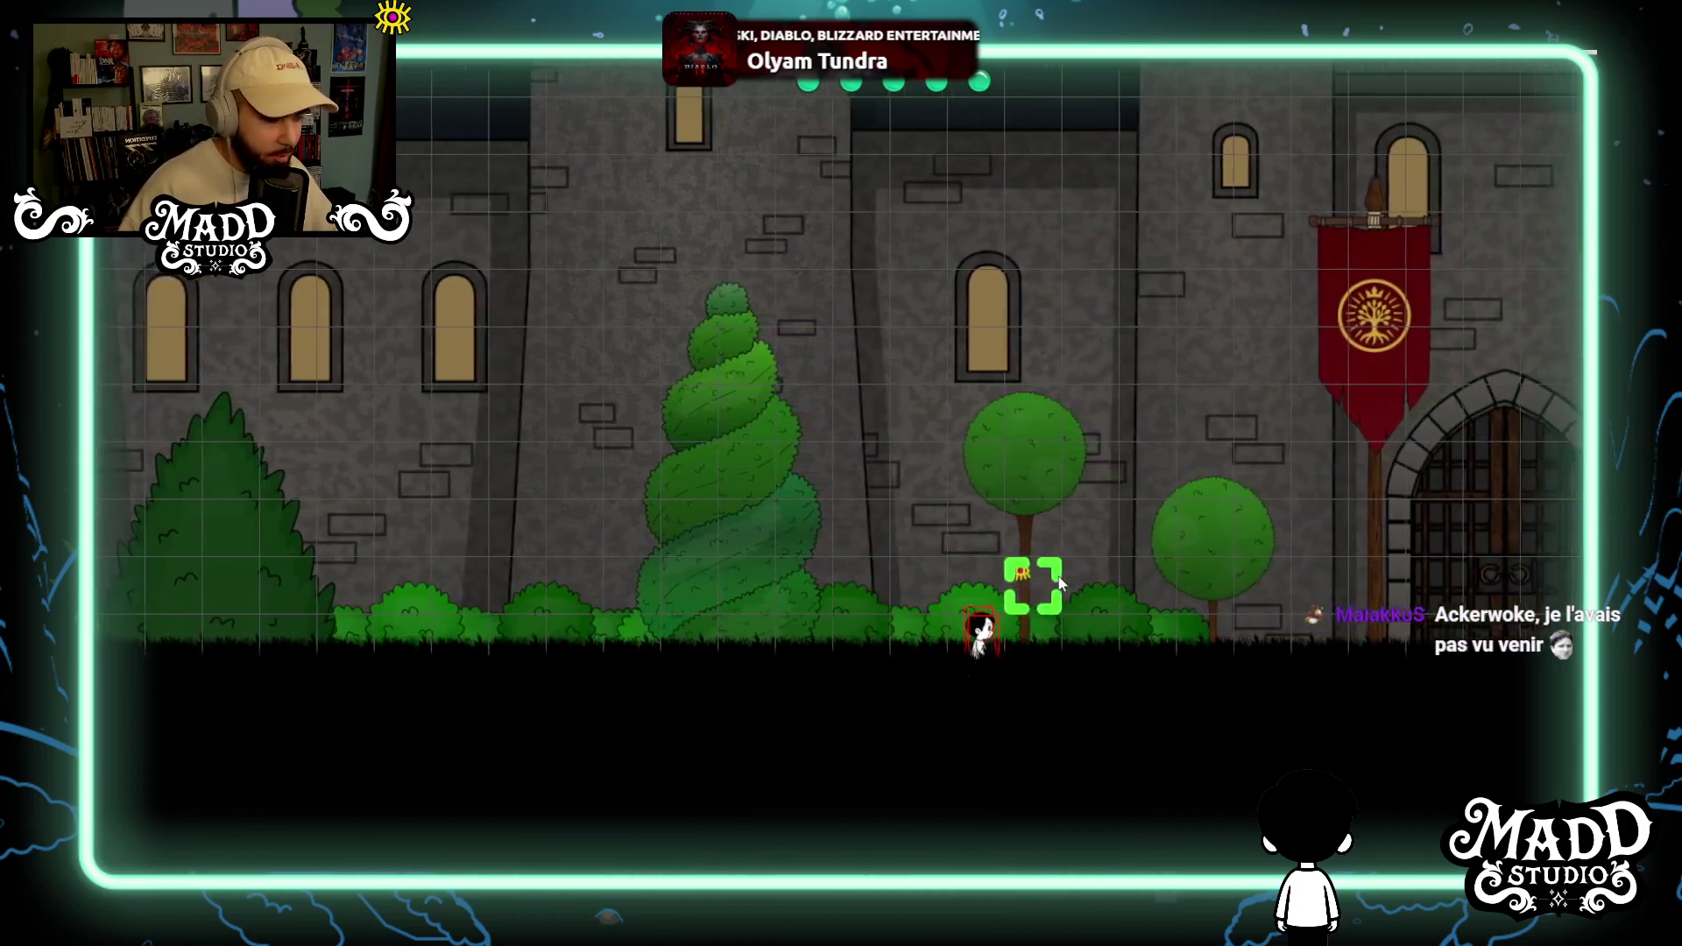
{"action": "key", "text": "Right"}
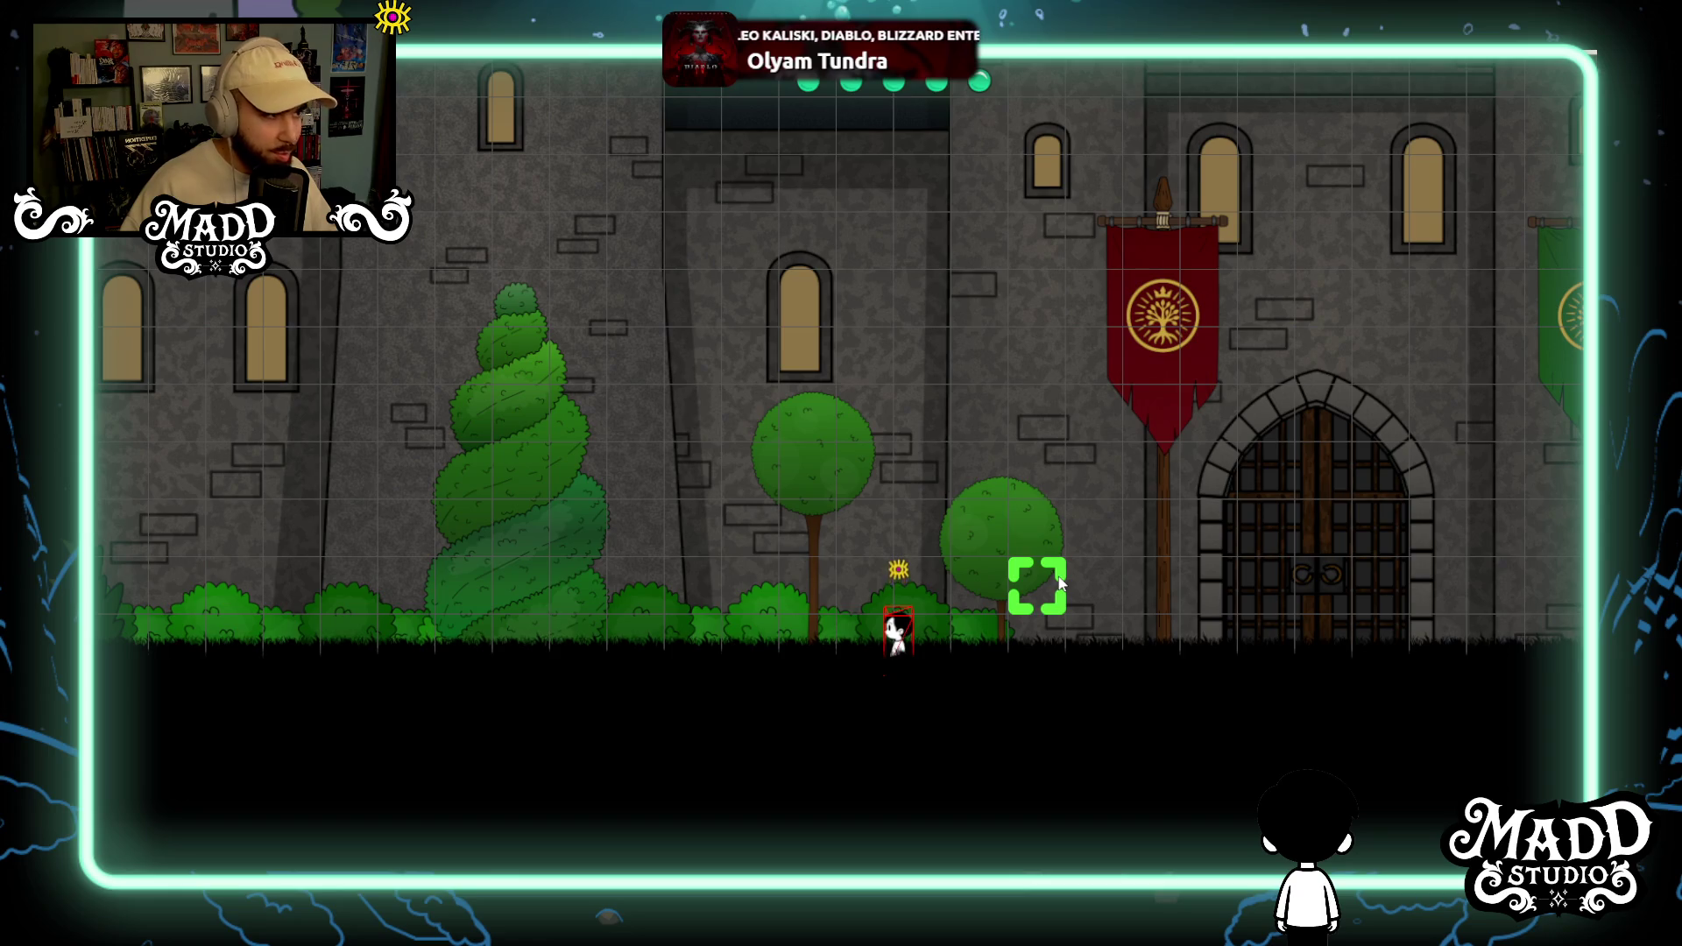
Walk back left past the blue banner and stop near the large tree.
{"action": "key", "text": "Left"}
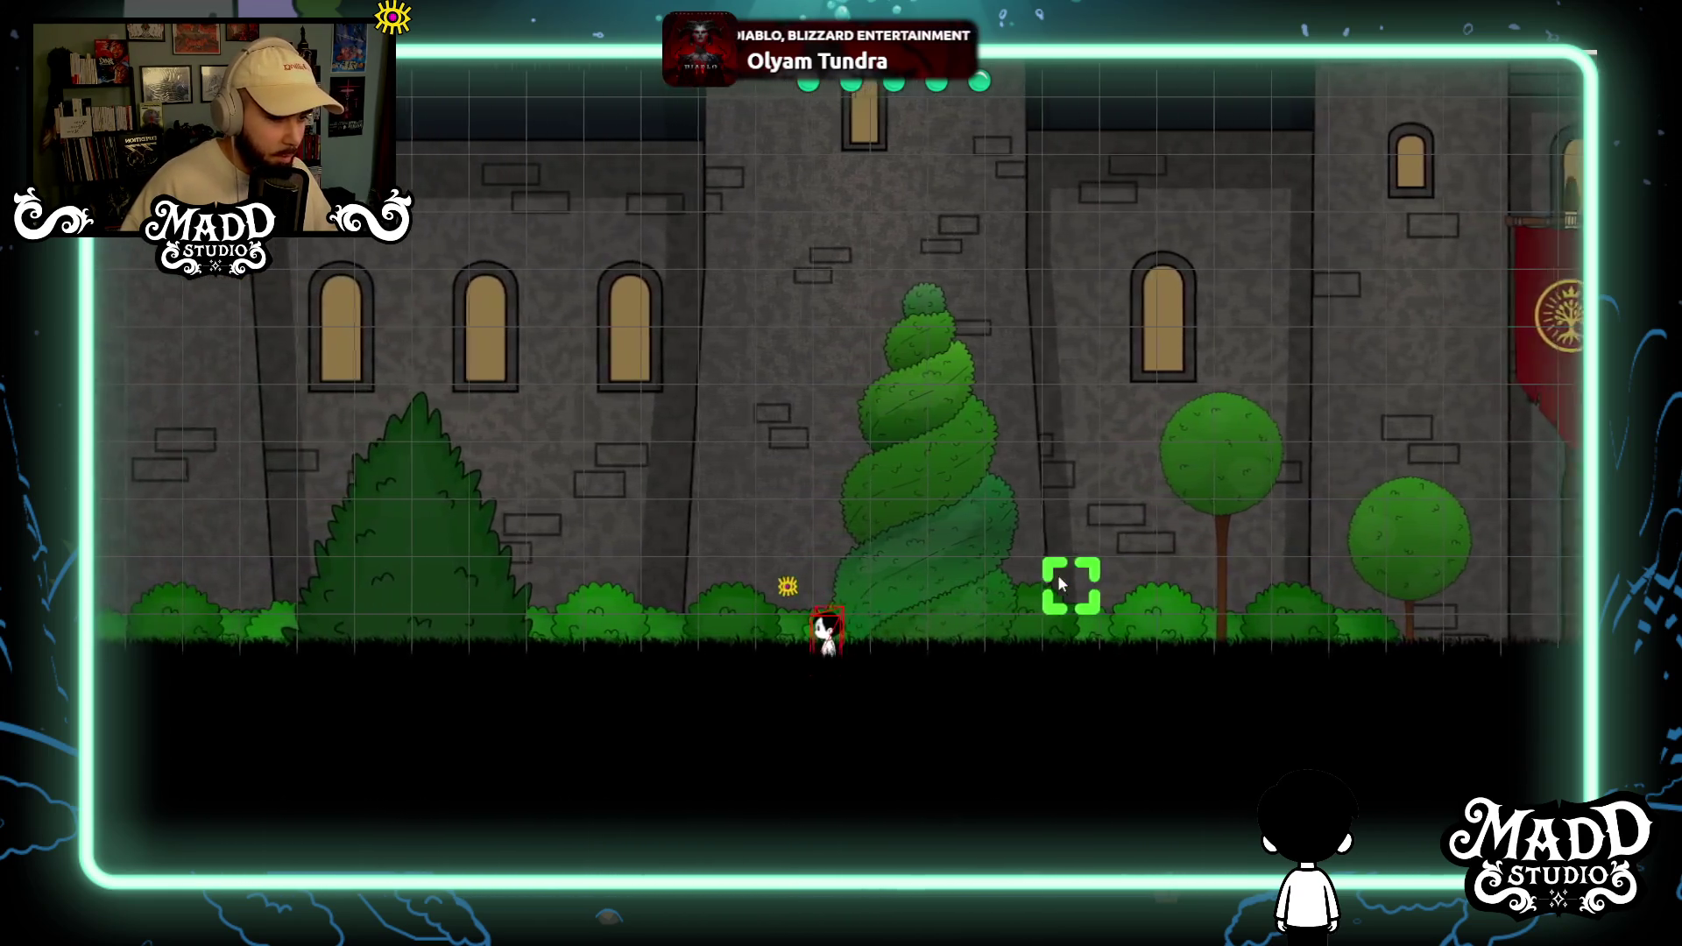
{"action": "key", "text": "Left"}
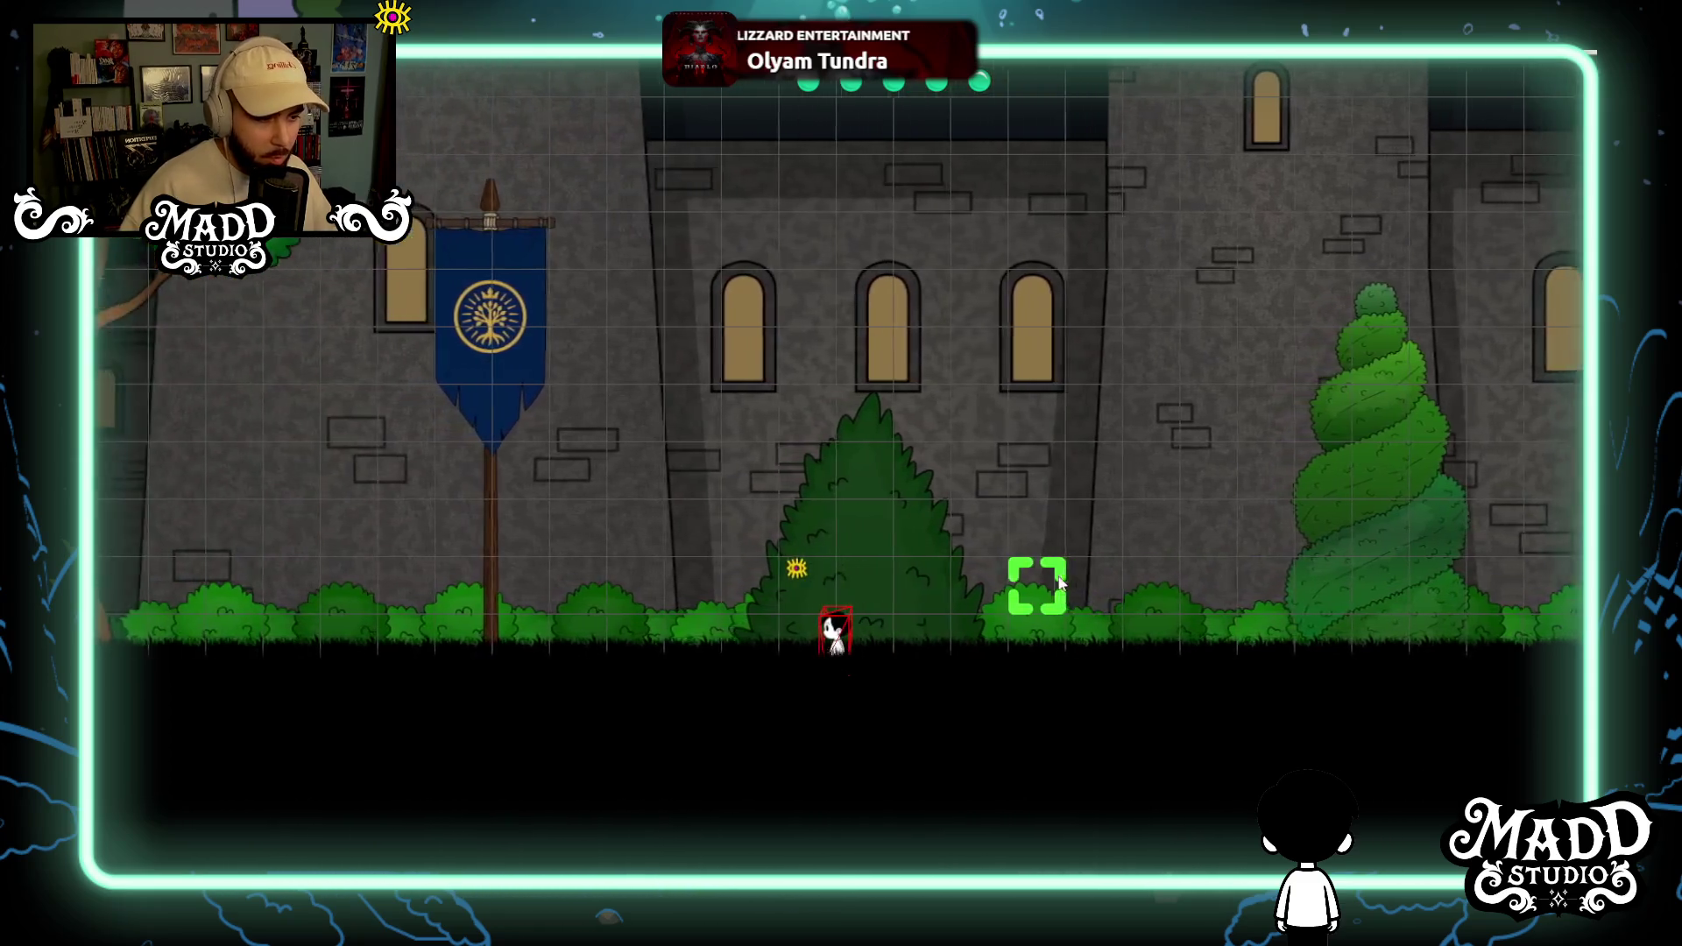
{"action": "key", "text": "Left"}
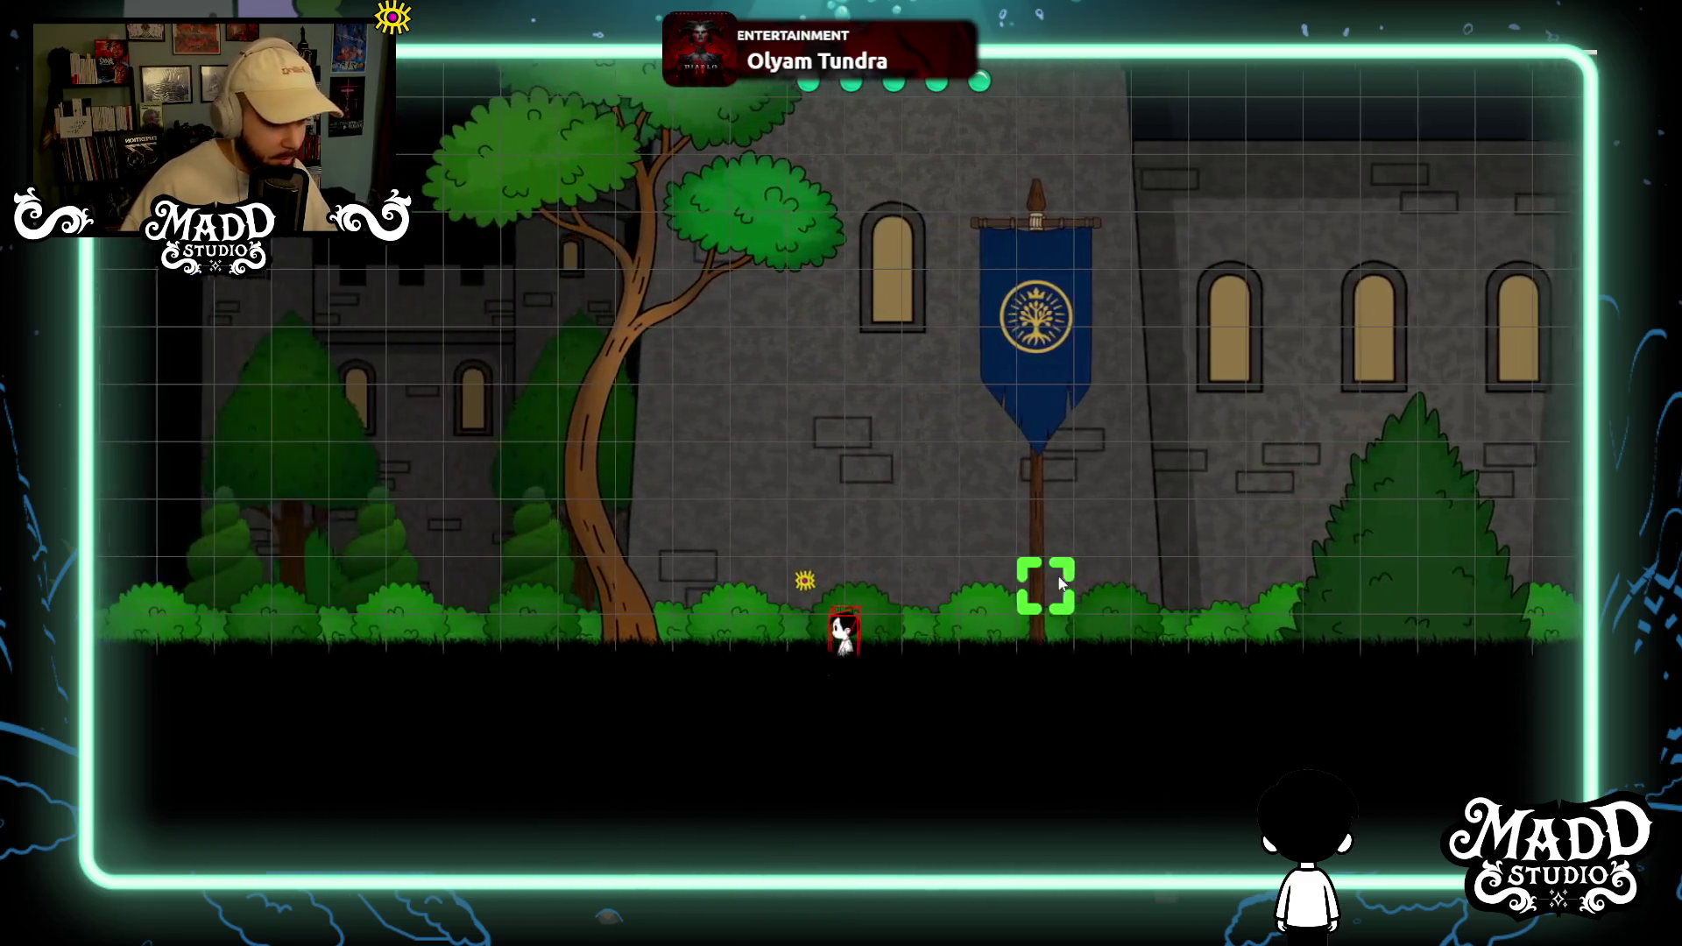
{"action": "key", "text": "Left"}
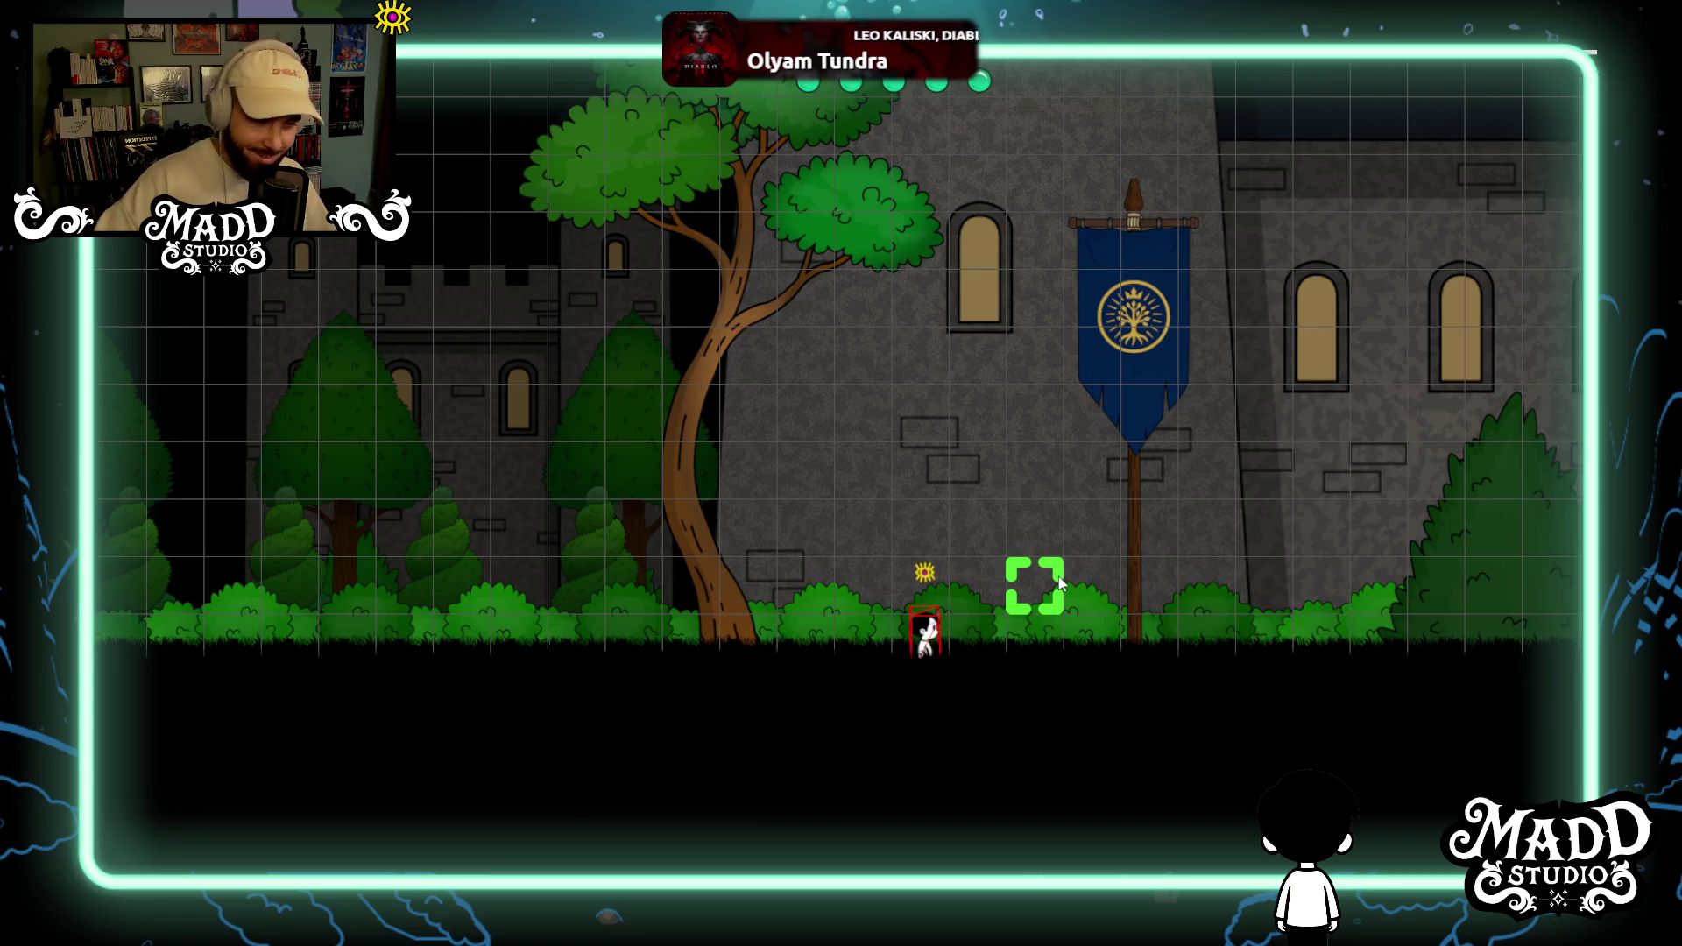
Walk briefly left into the forest, then right past the large tree, blue banner, topiary and gate.
{"action": "key", "text": "a"}
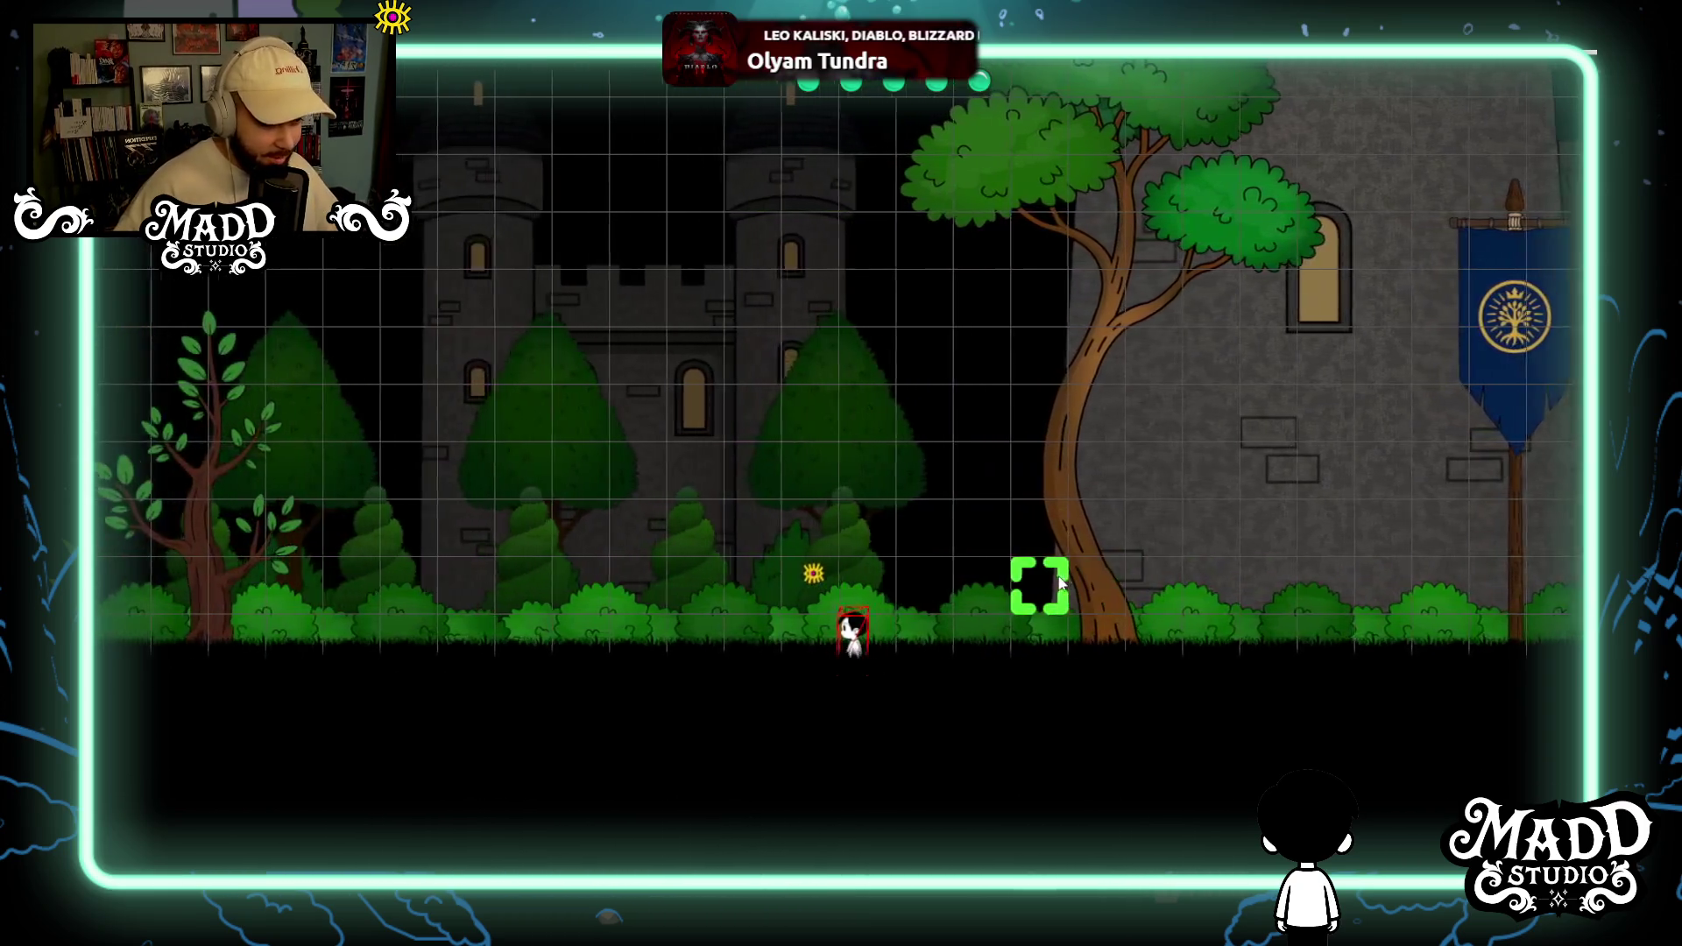
{"action": "key", "text": "a"}
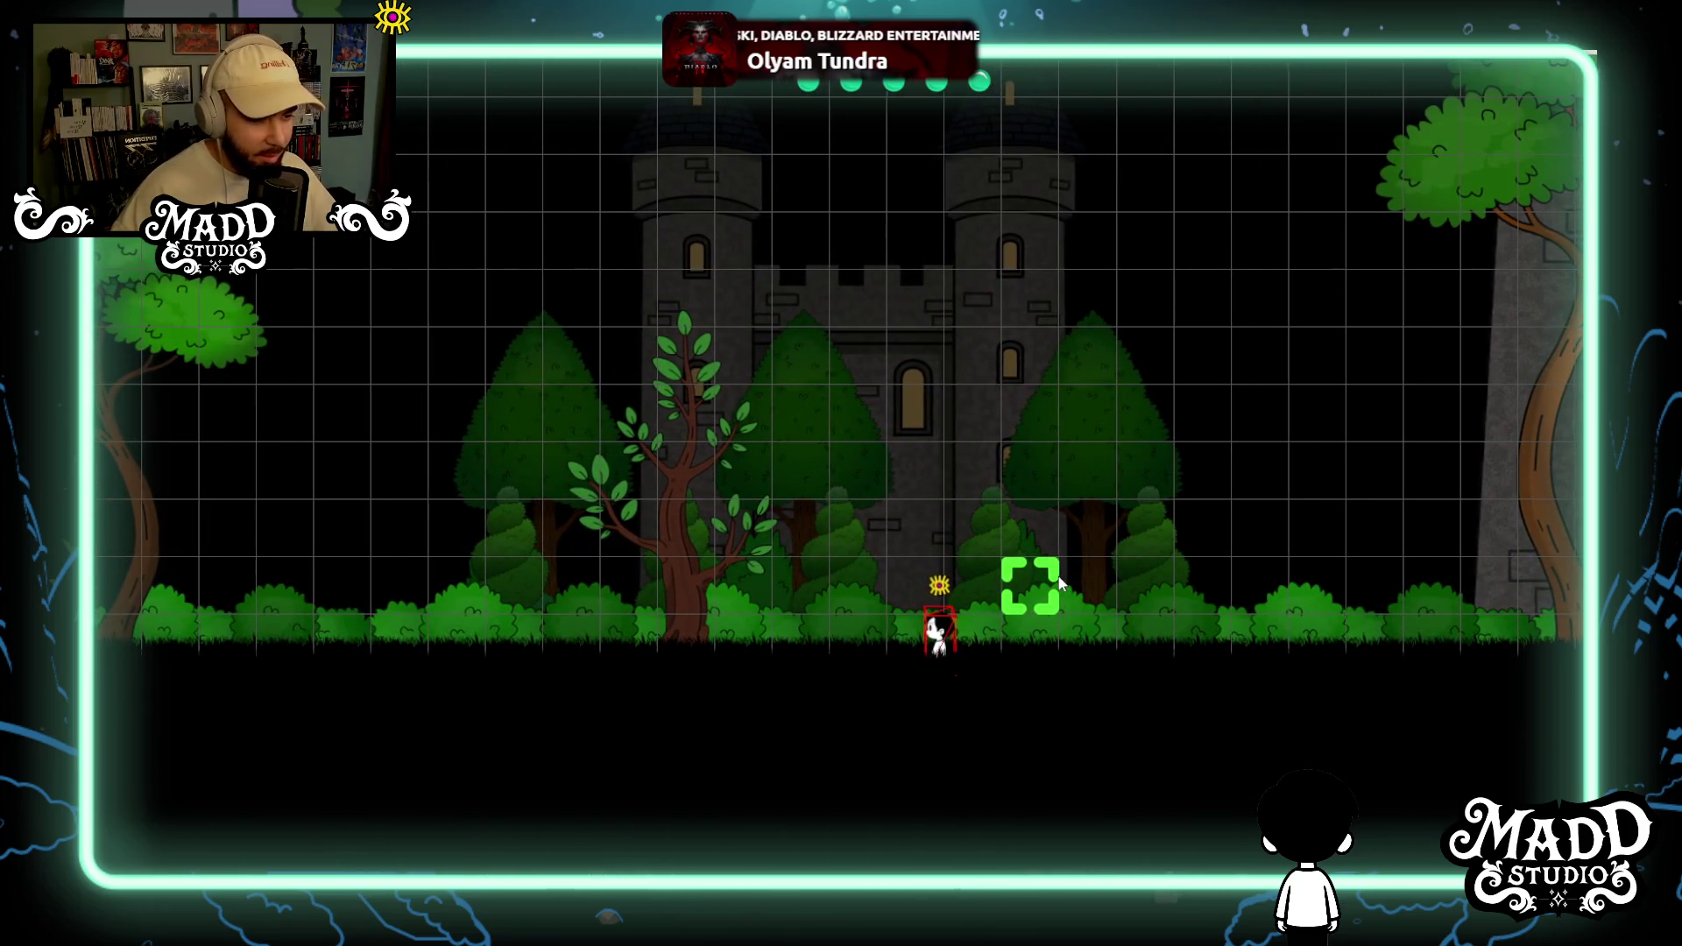
{"action": "key", "text": "d"}
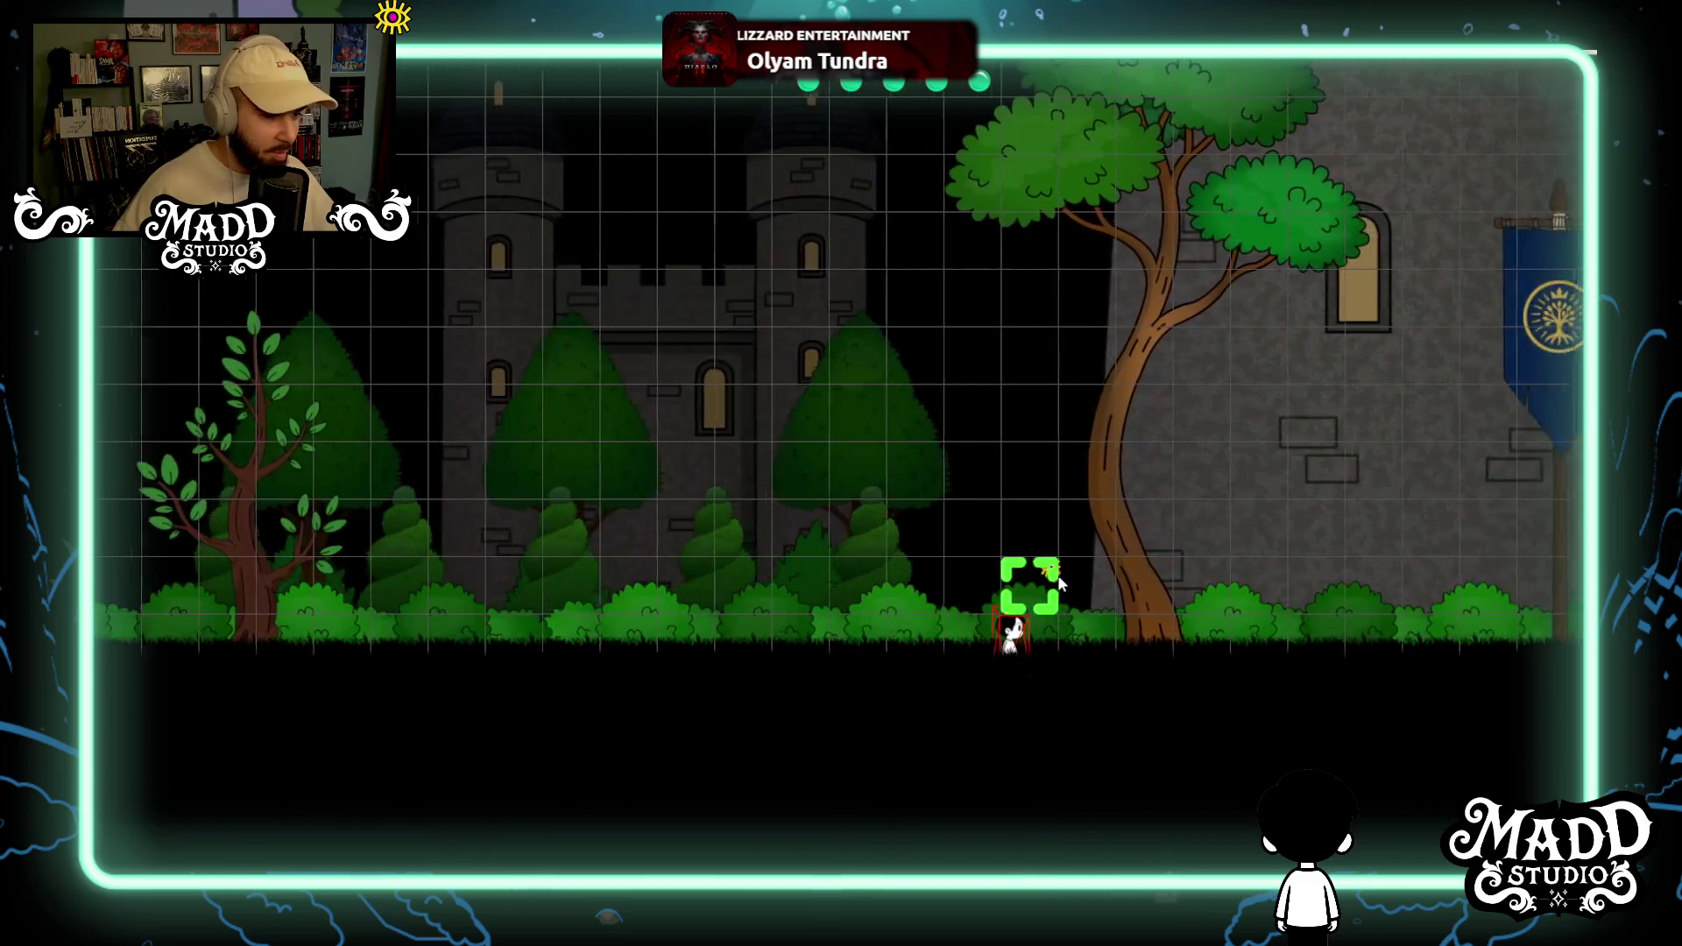
{"action": "key", "text": "d"}
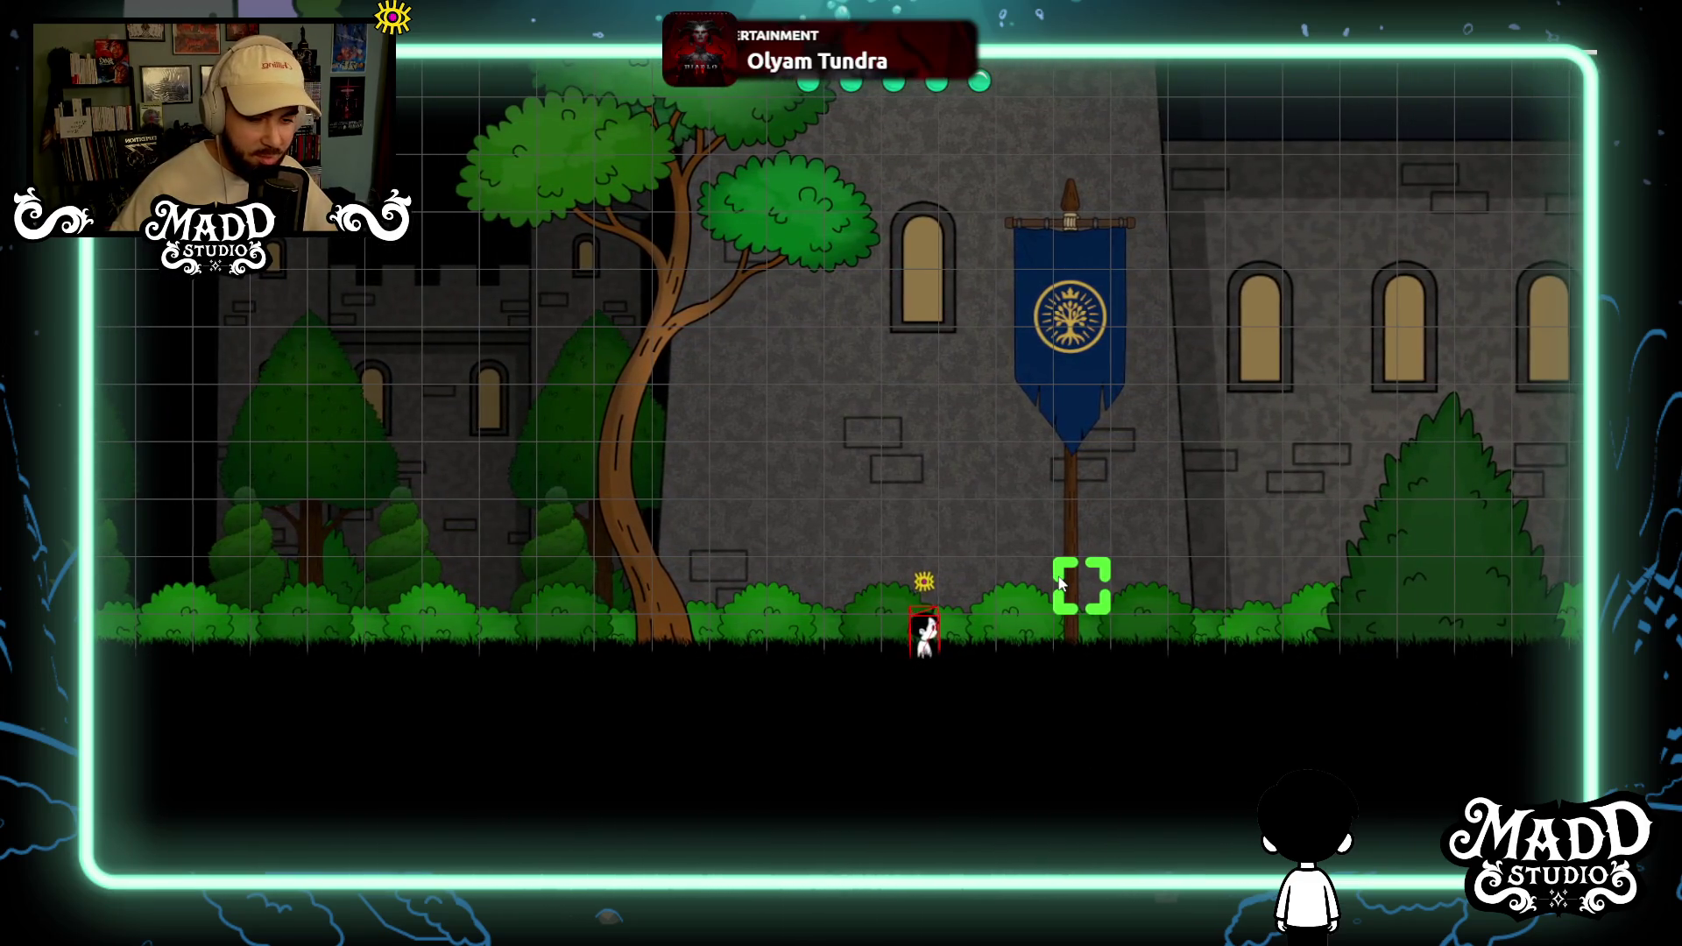
{"action": "key", "text": "d"}
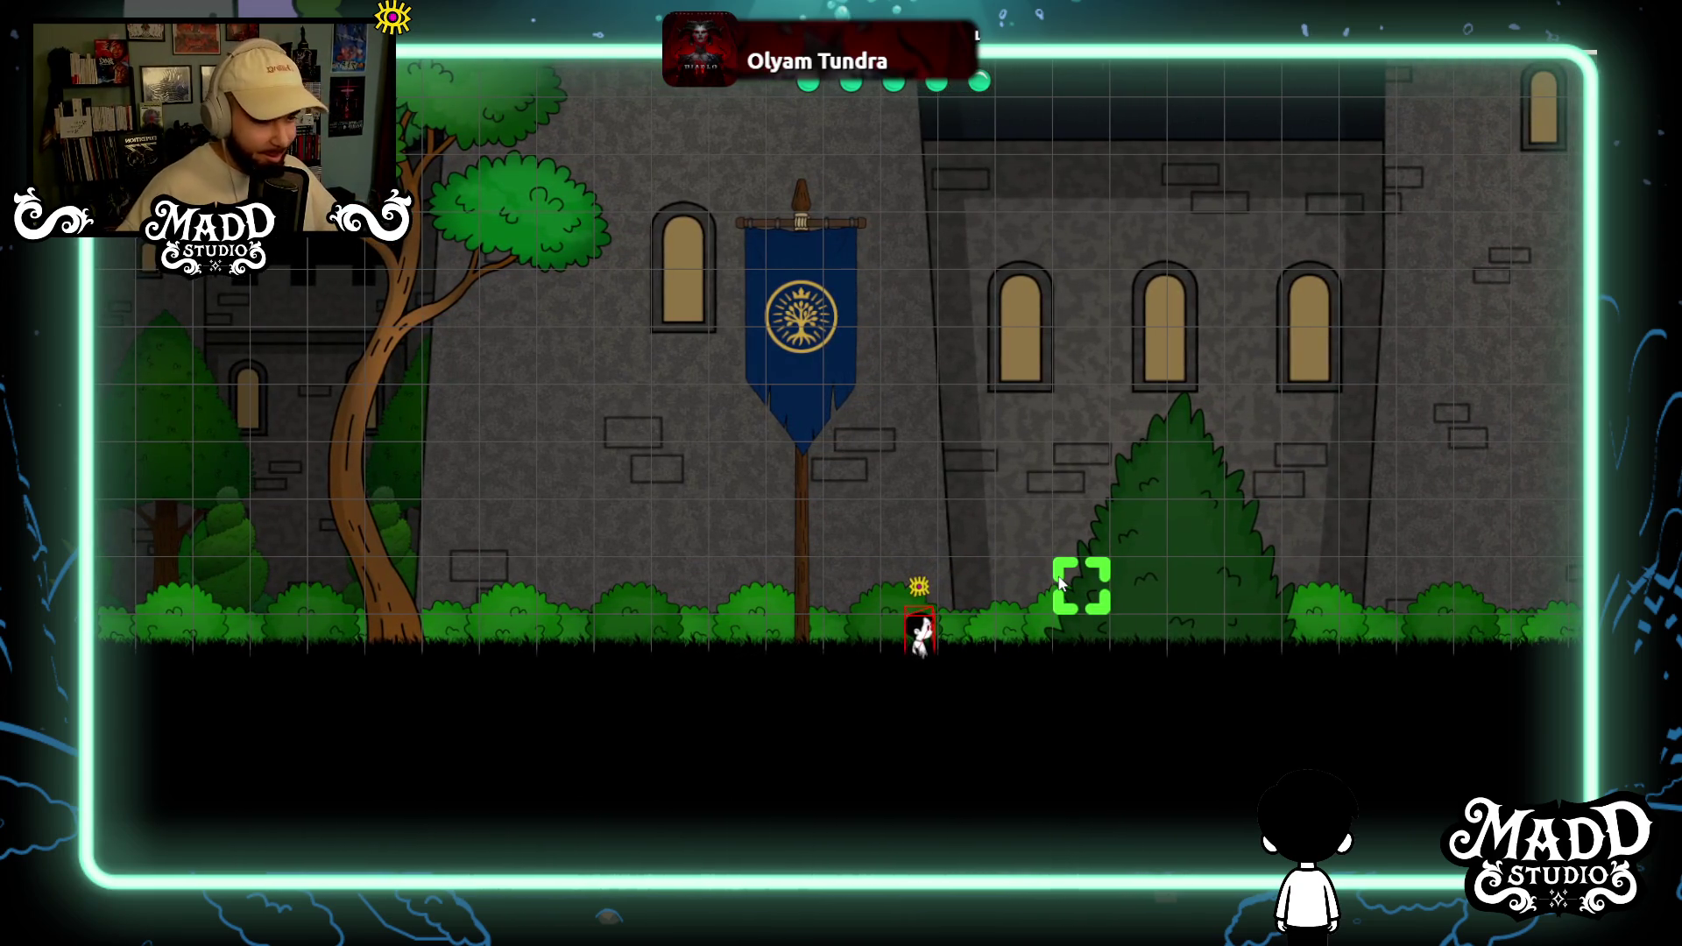
{"action": "key", "text": "d"}
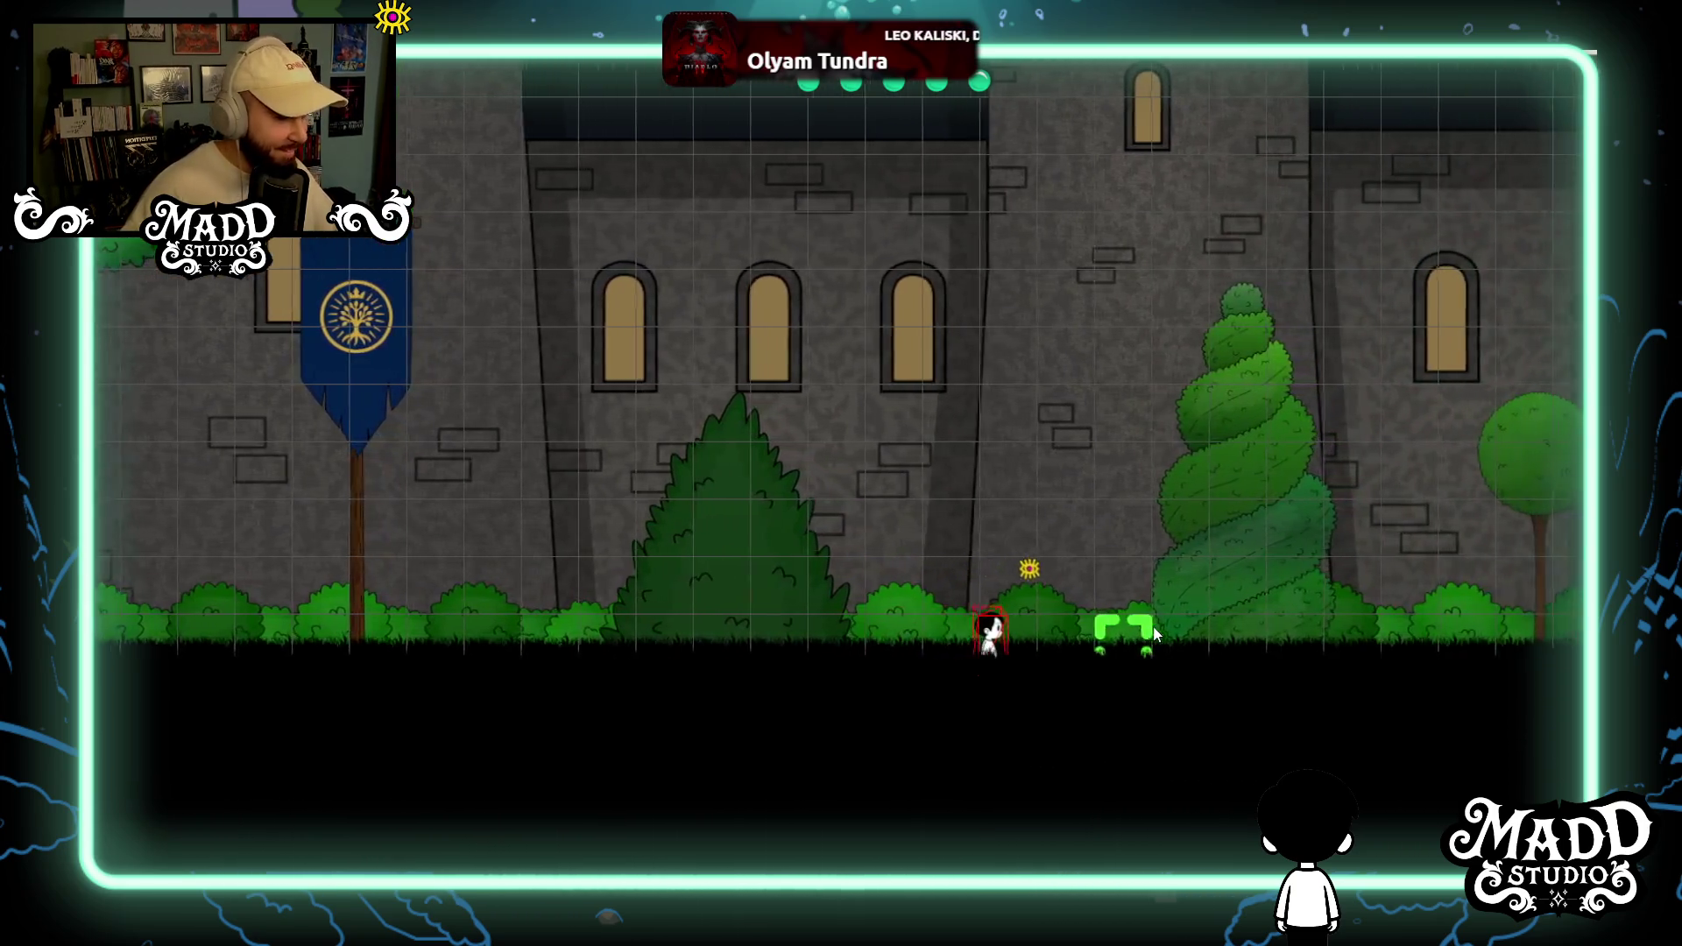
{"action": "key", "text": "d"}
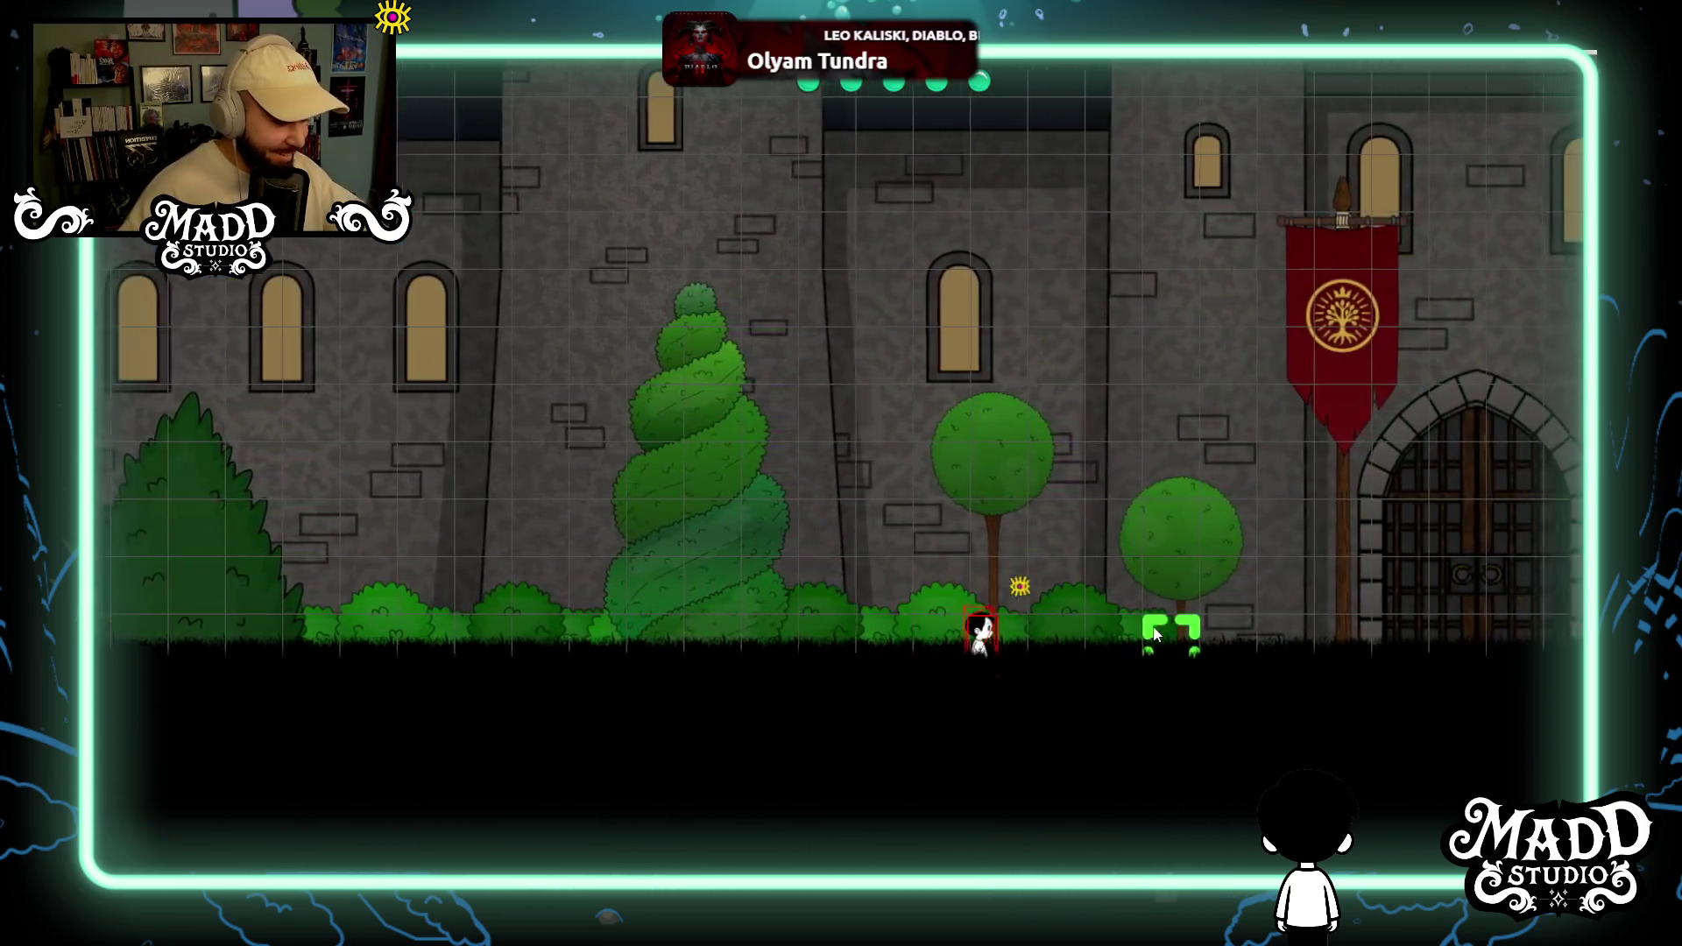
{"action": "key", "text": "d"}
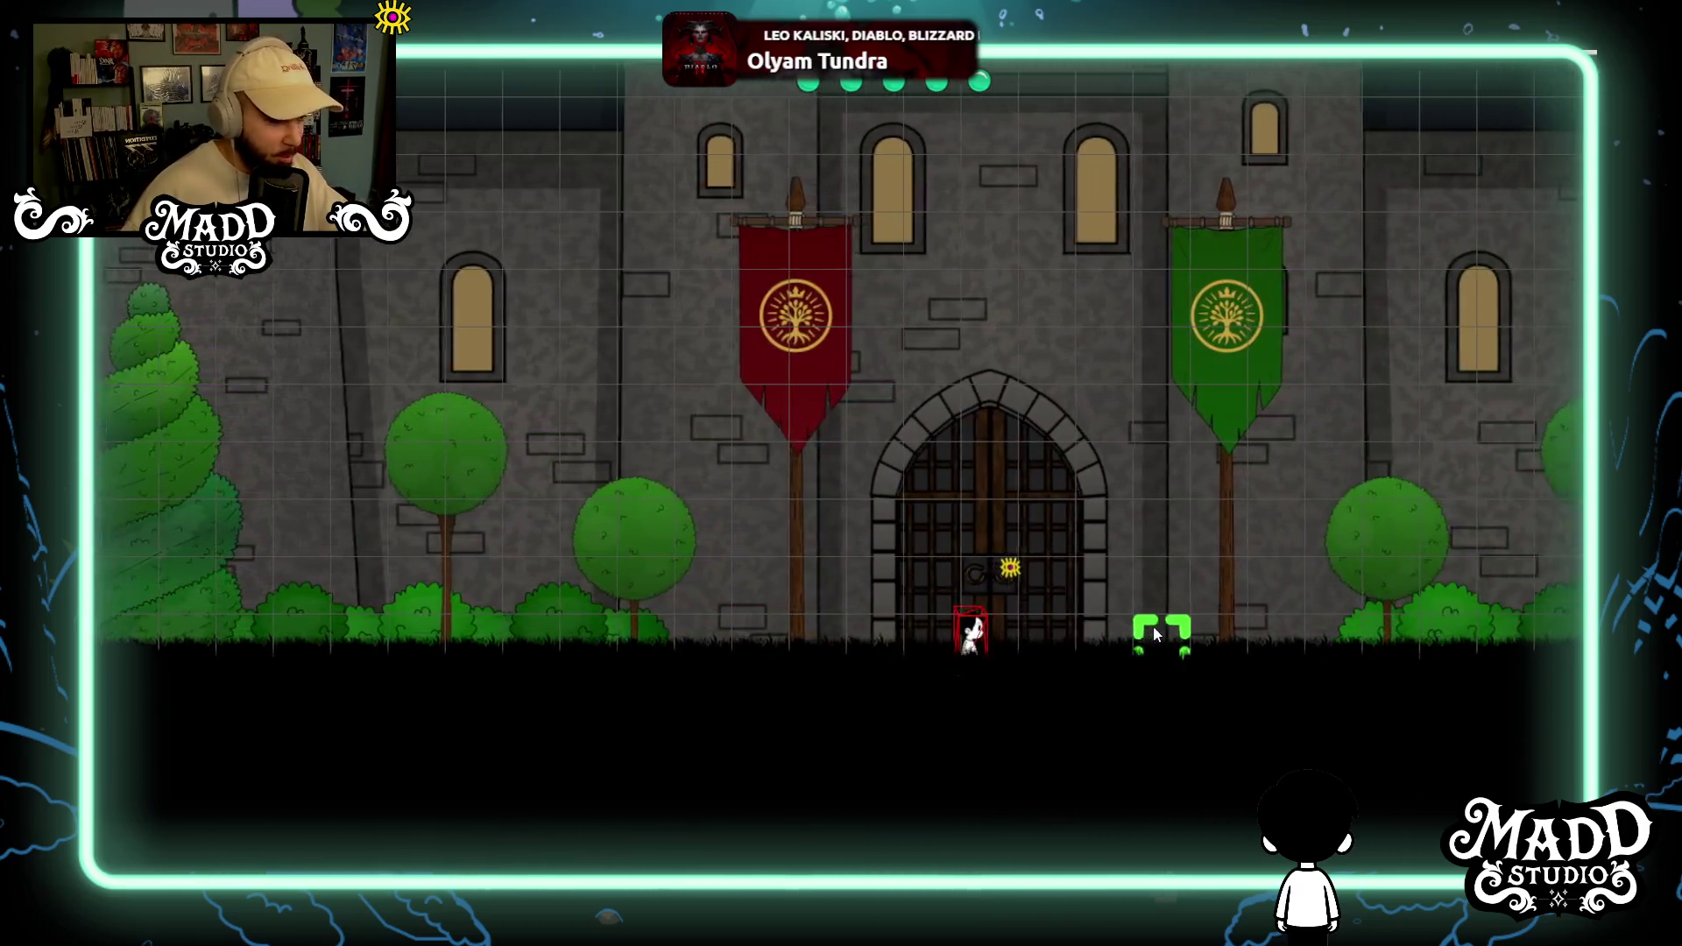
{"action": "key", "text": "d"}
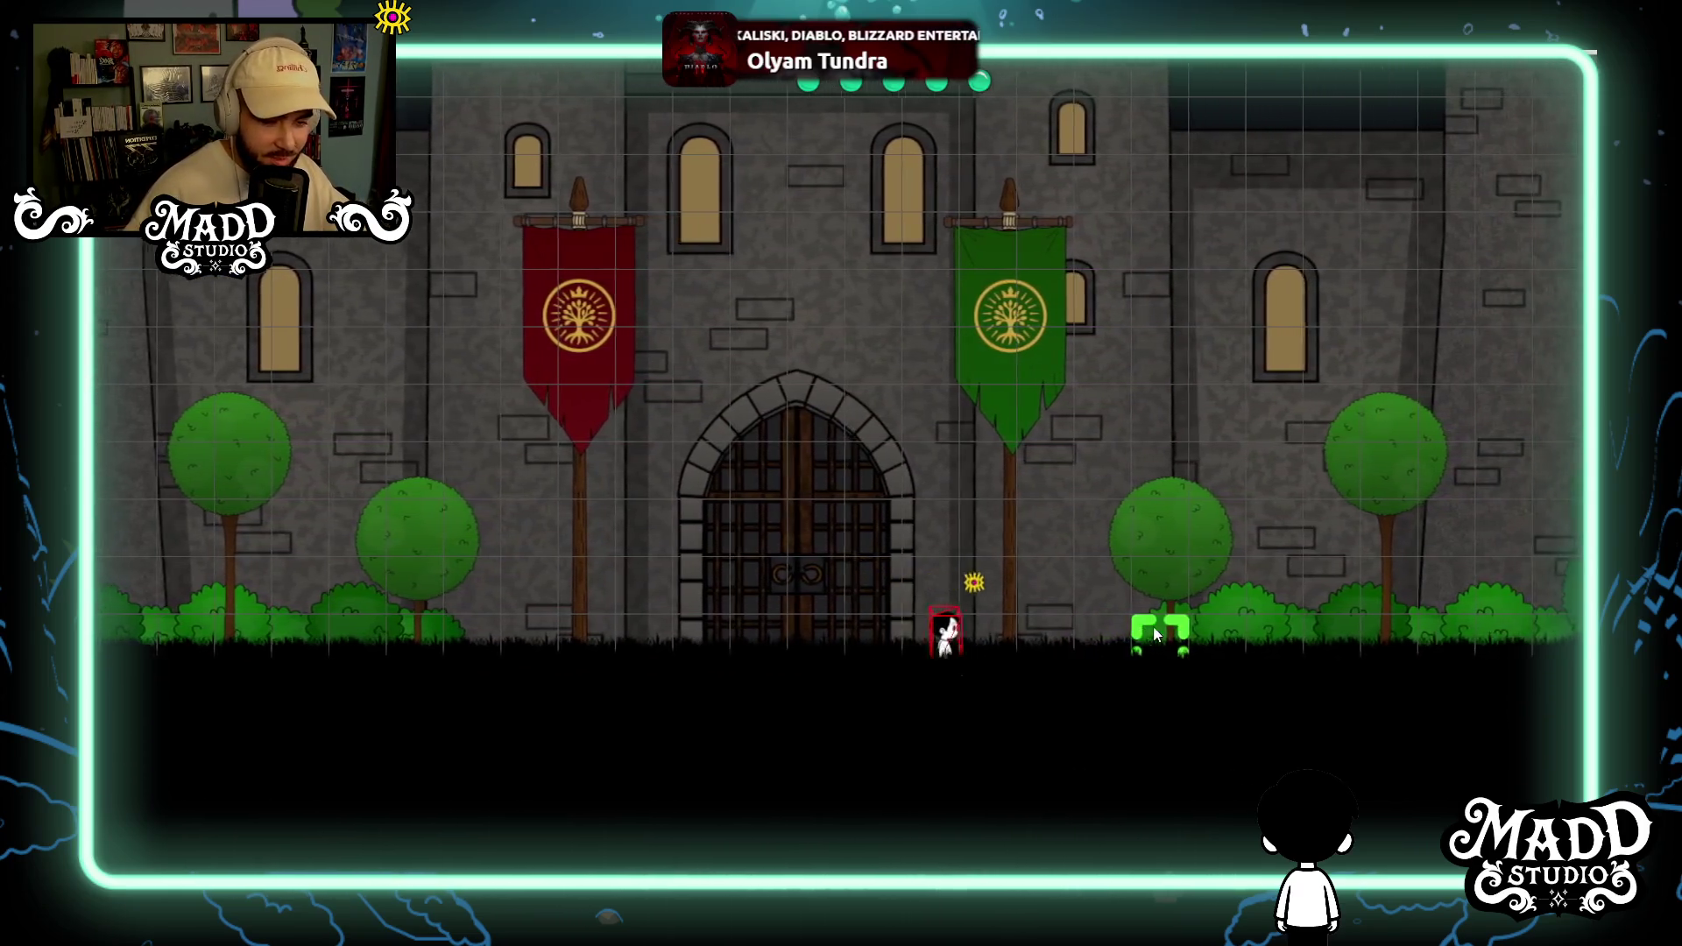
{"action": "key", "text": "d"}
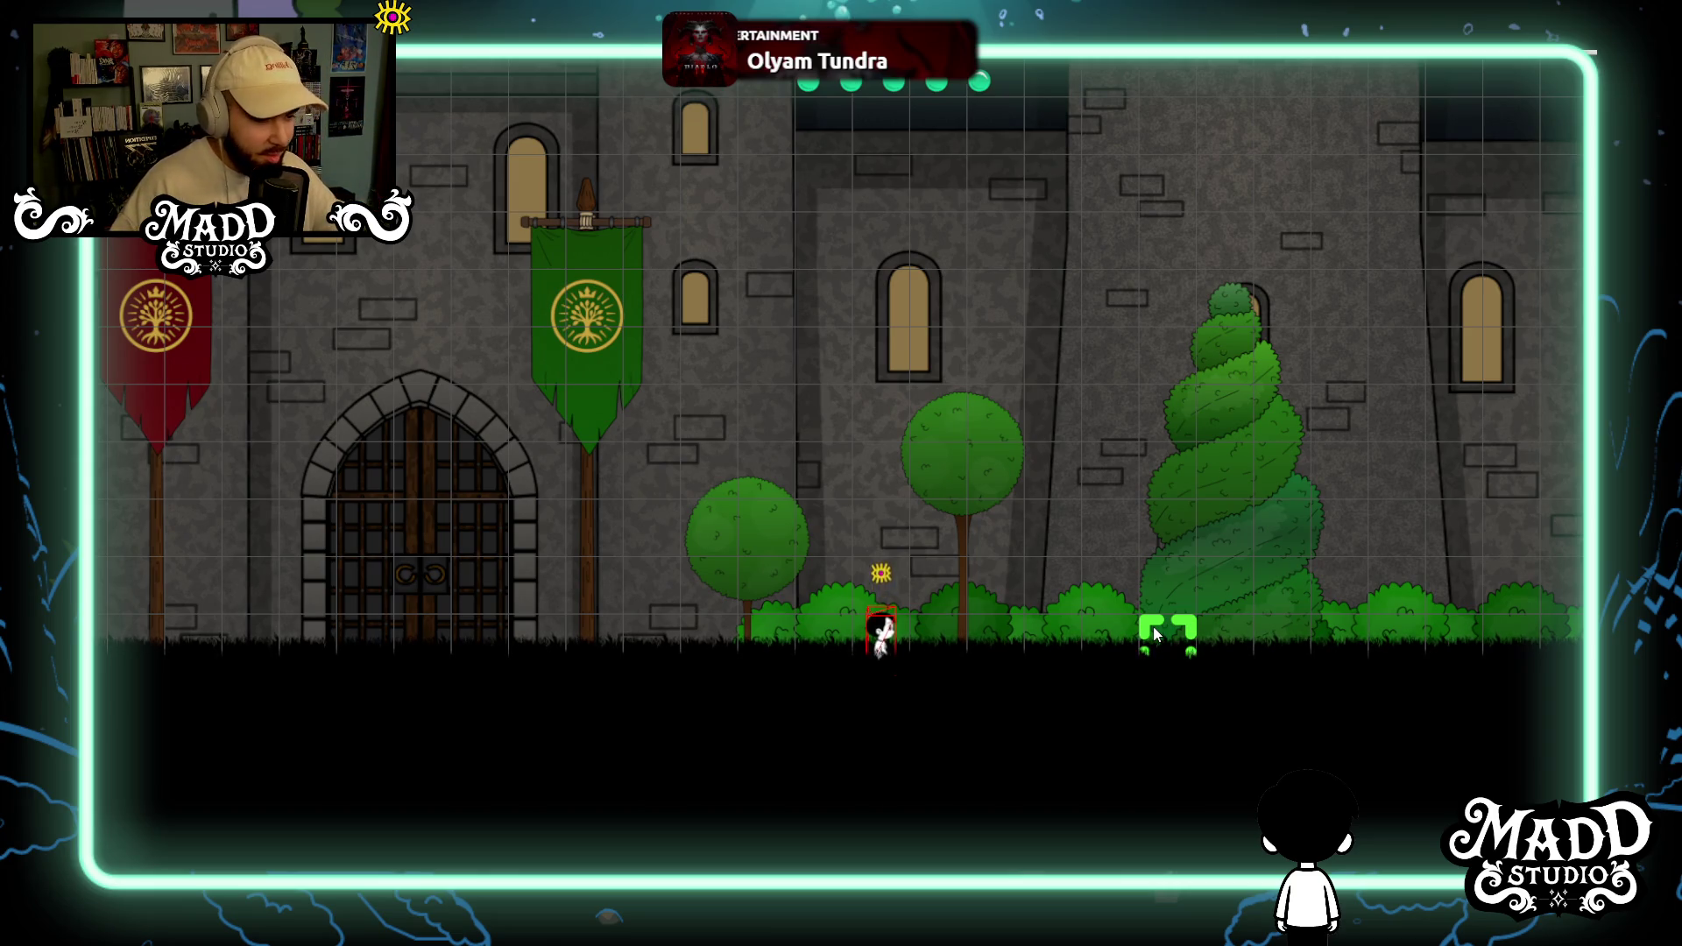
Walk the character left past the spiral topiary and blue banner to the large tree.
{"action": "key", "text": "a"}
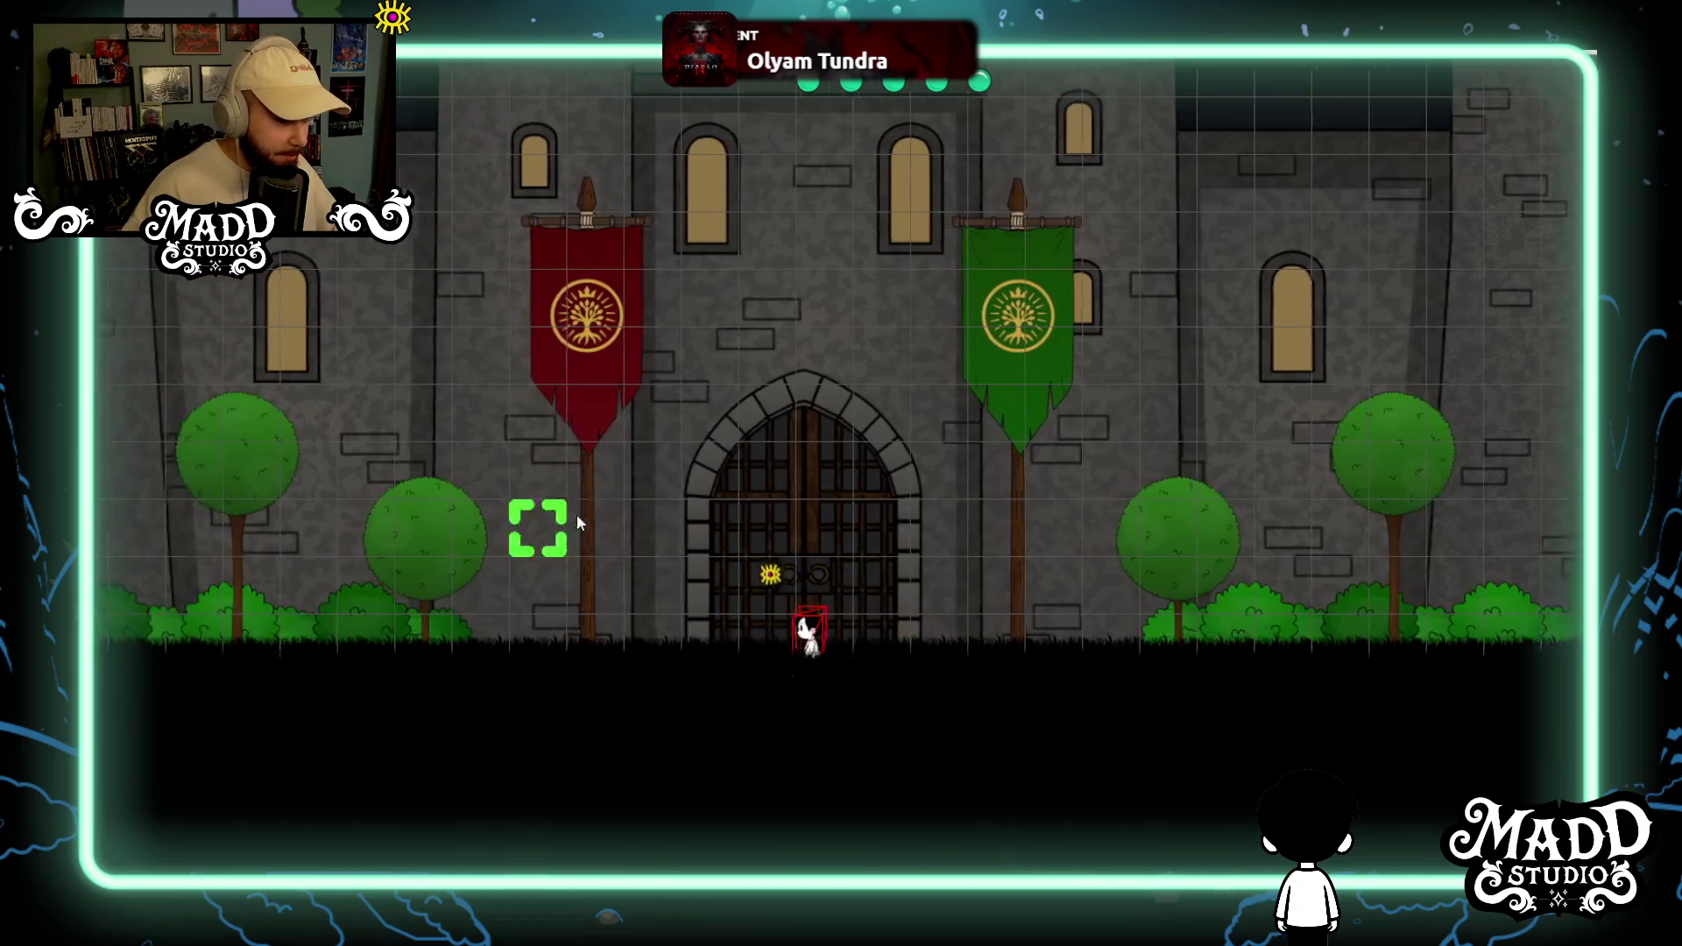
{"action": "key", "text": "a"}
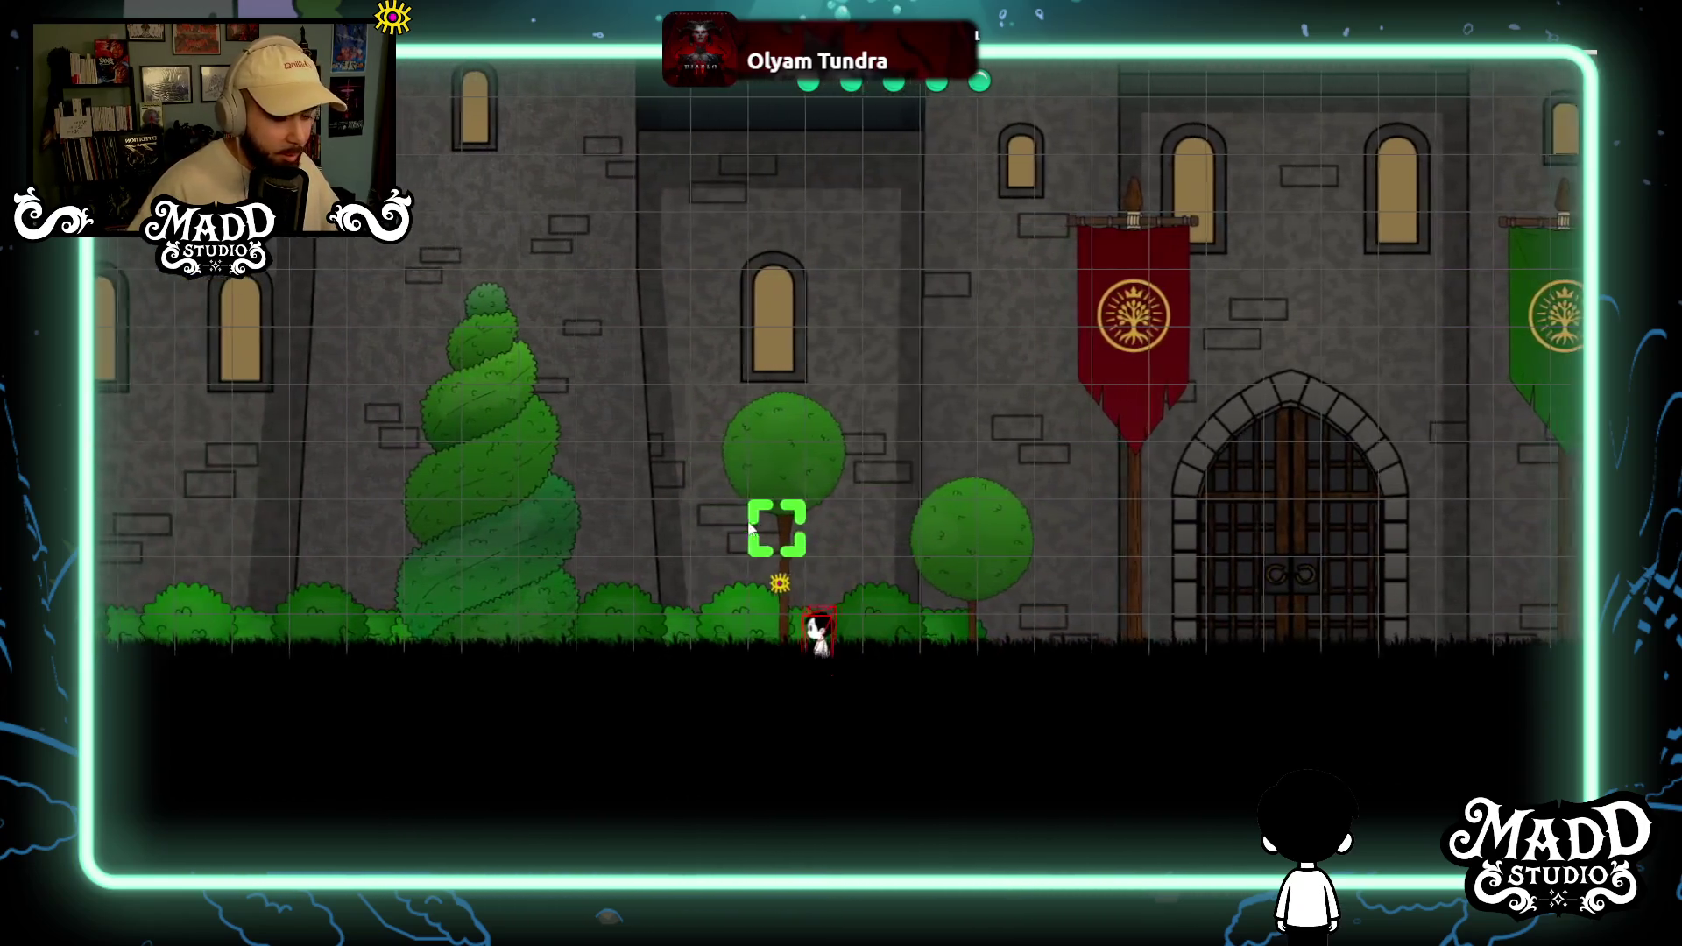
{"action": "key", "text": "a"}
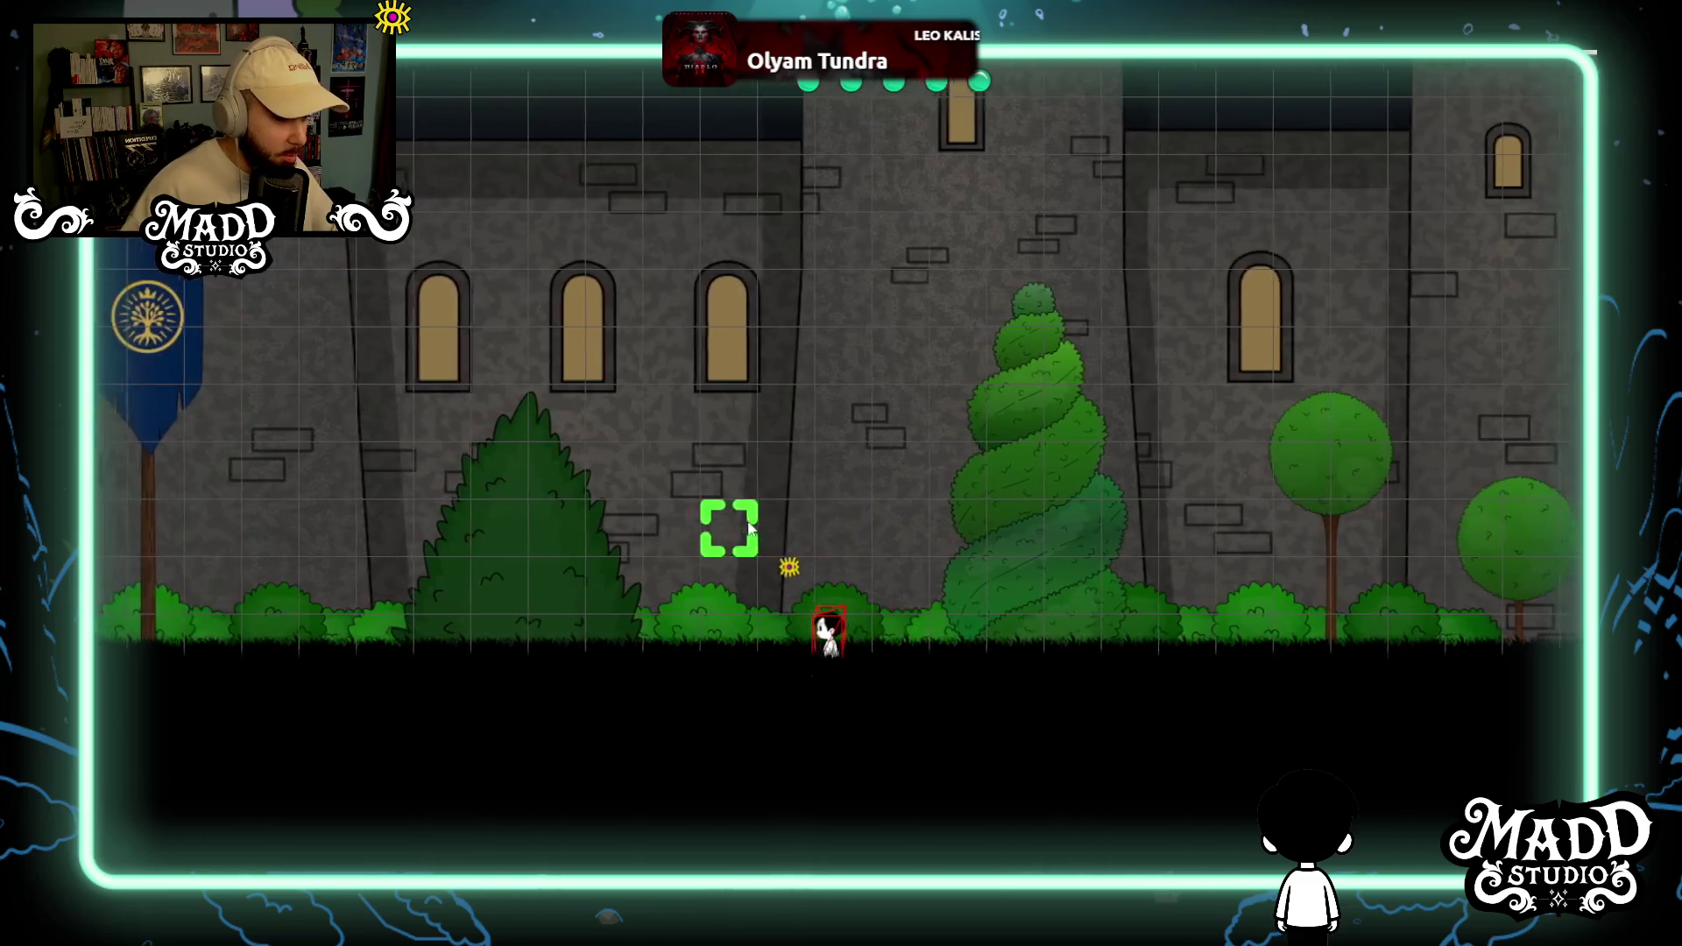
{"action": "key", "text": "a"}
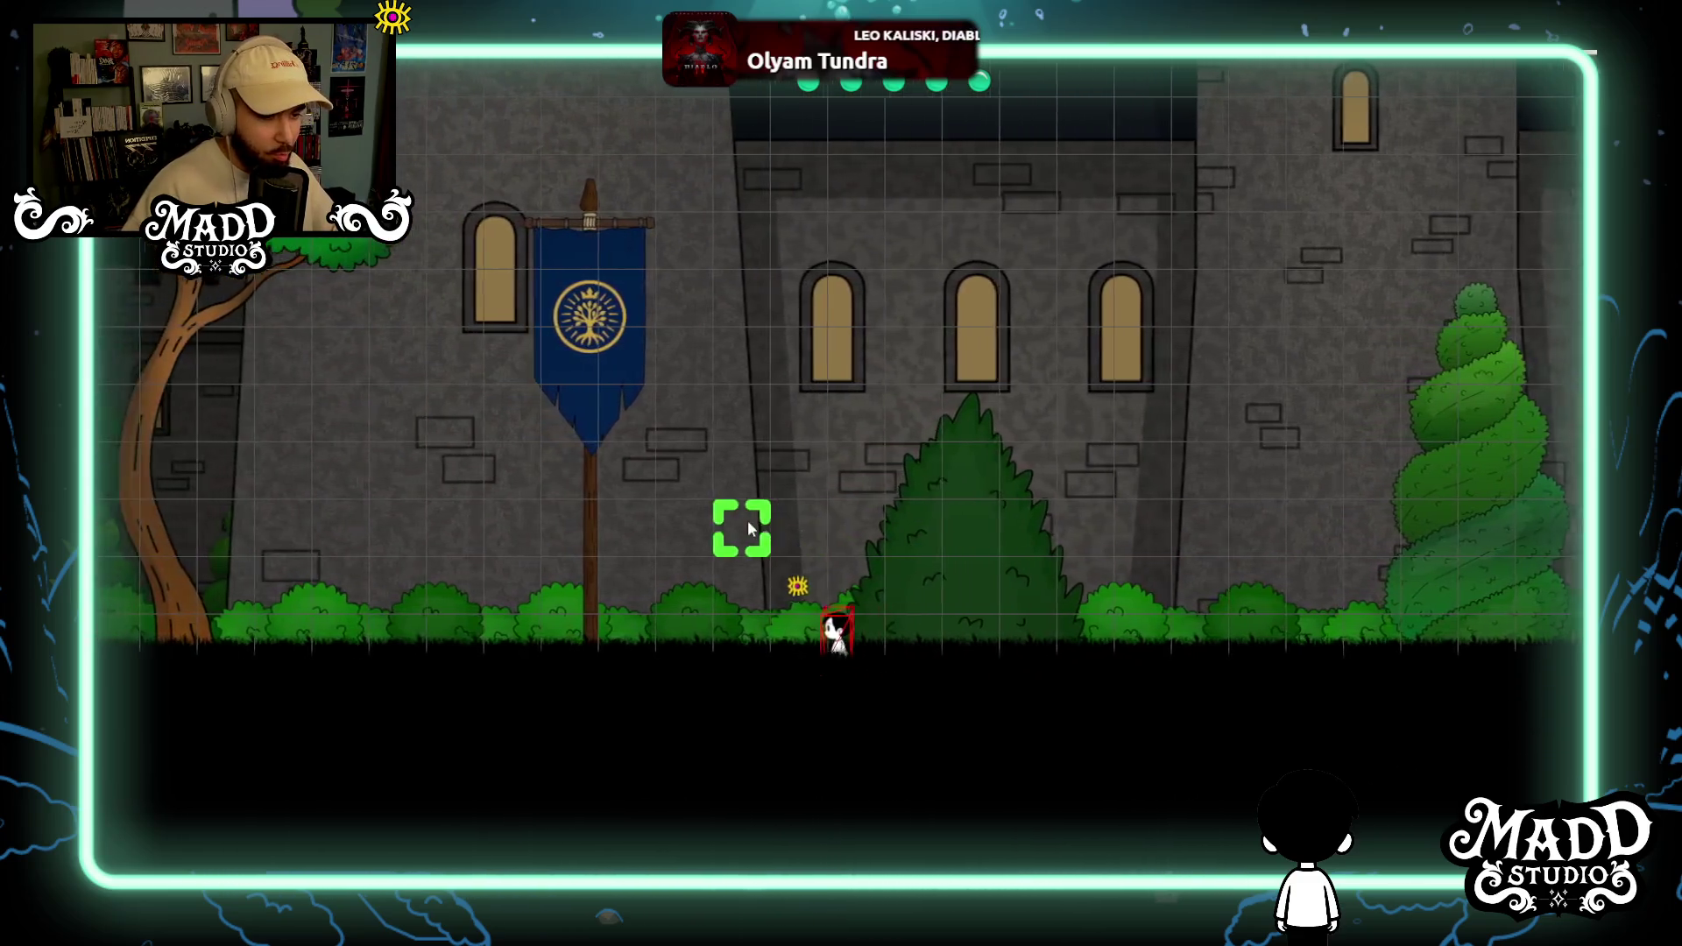
{"action": "key", "text": "a"}
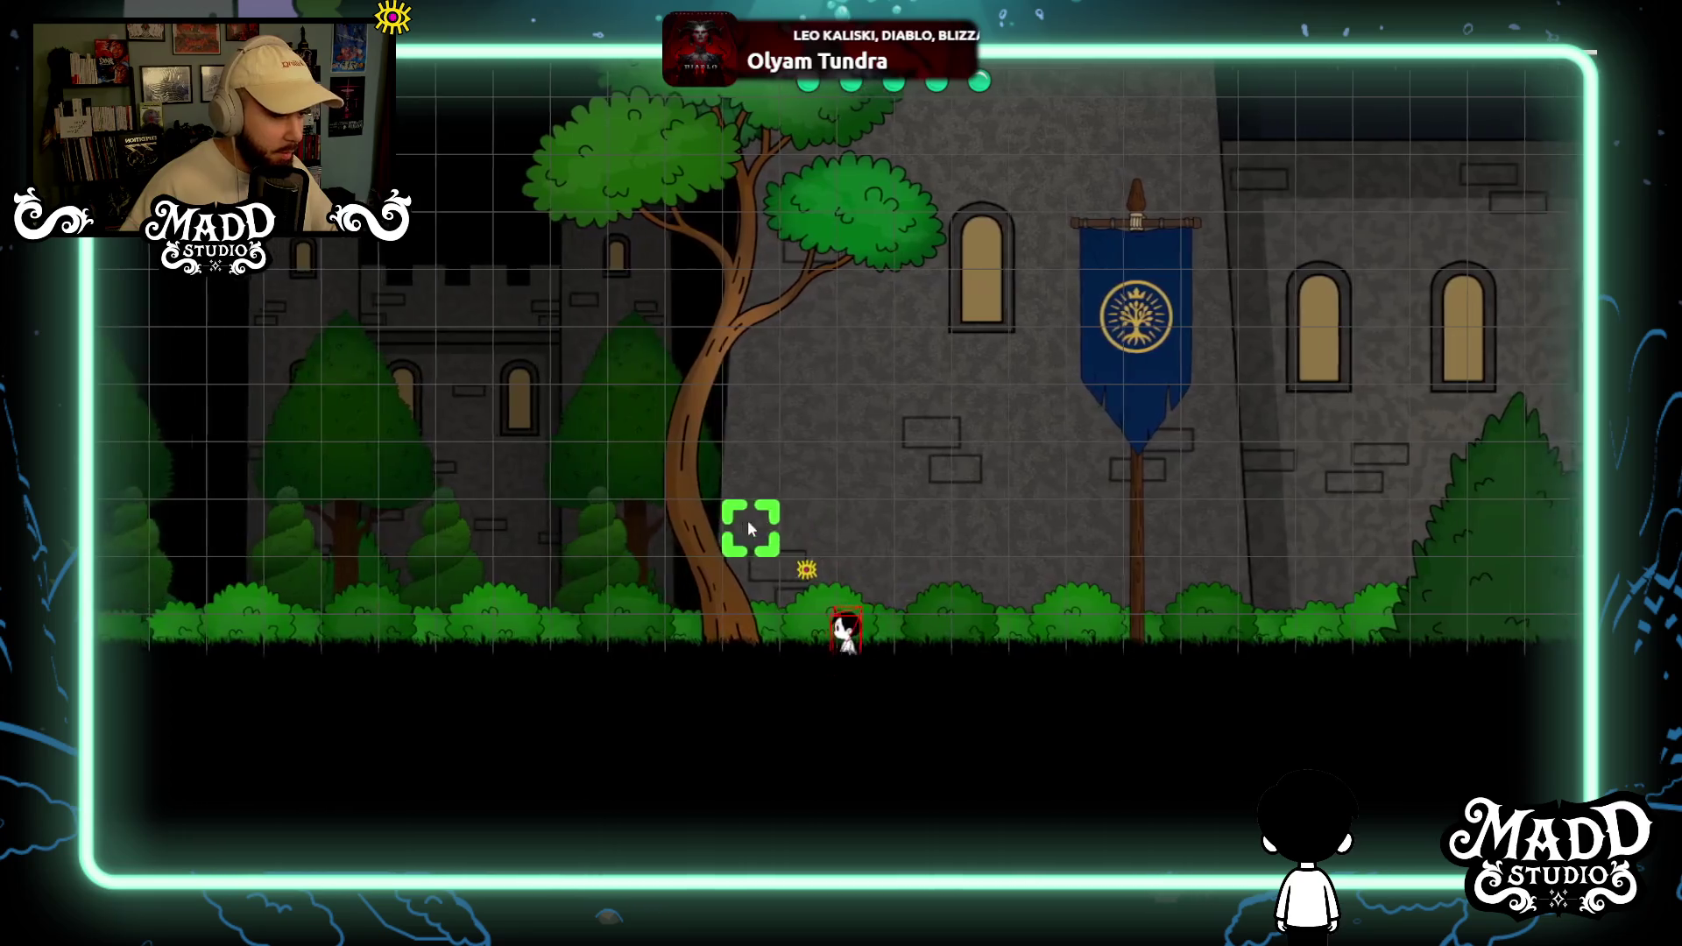
{"action": "key", "text": "a"}
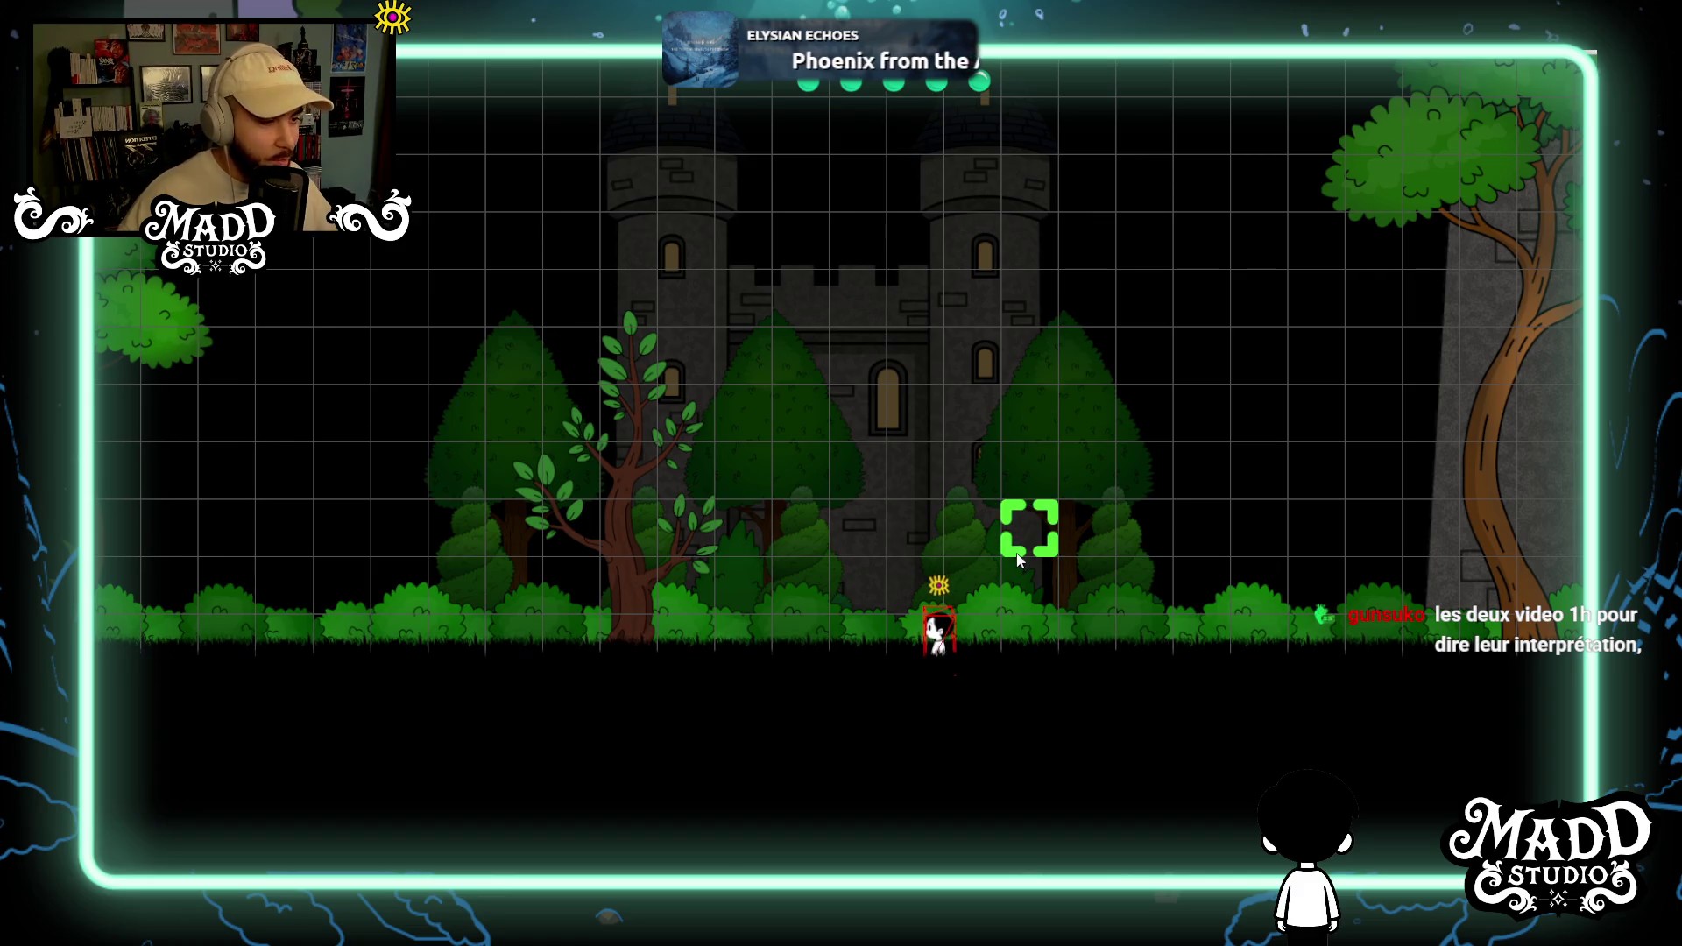
Walk the character right past the blue banner toward the spiral topiary.
{"action": "key", "text": "Right"}
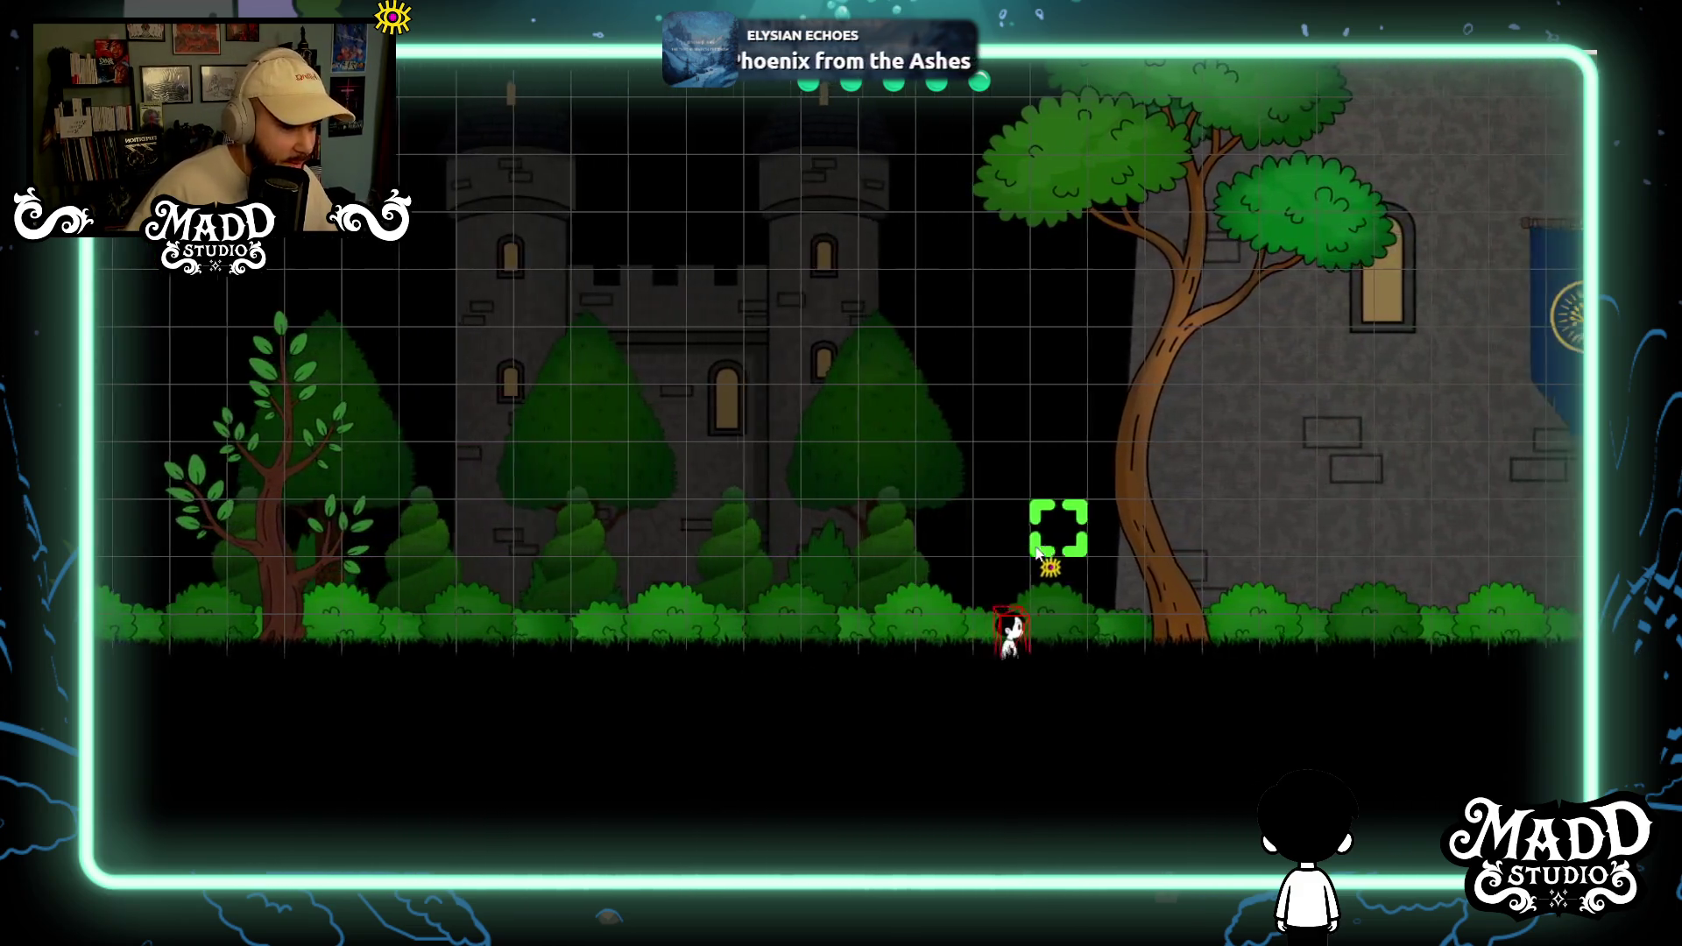
{"action": "key", "text": "Right"}
{"action": "key", "text": "Right"}
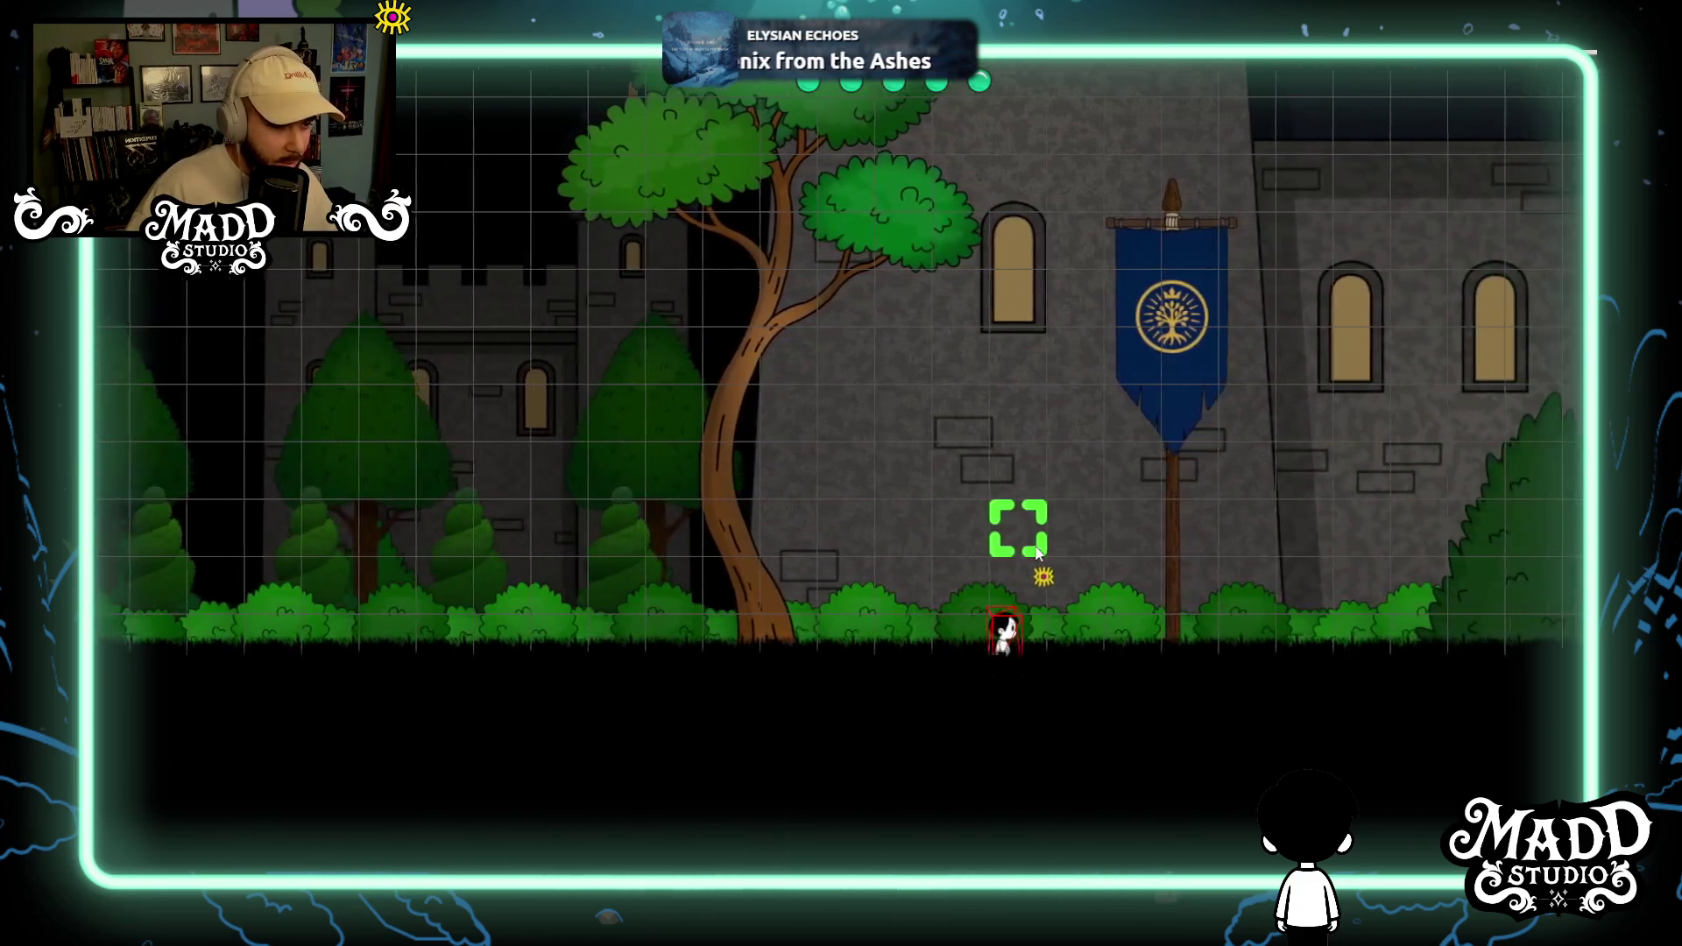
{"action": "key", "text": "Right"}
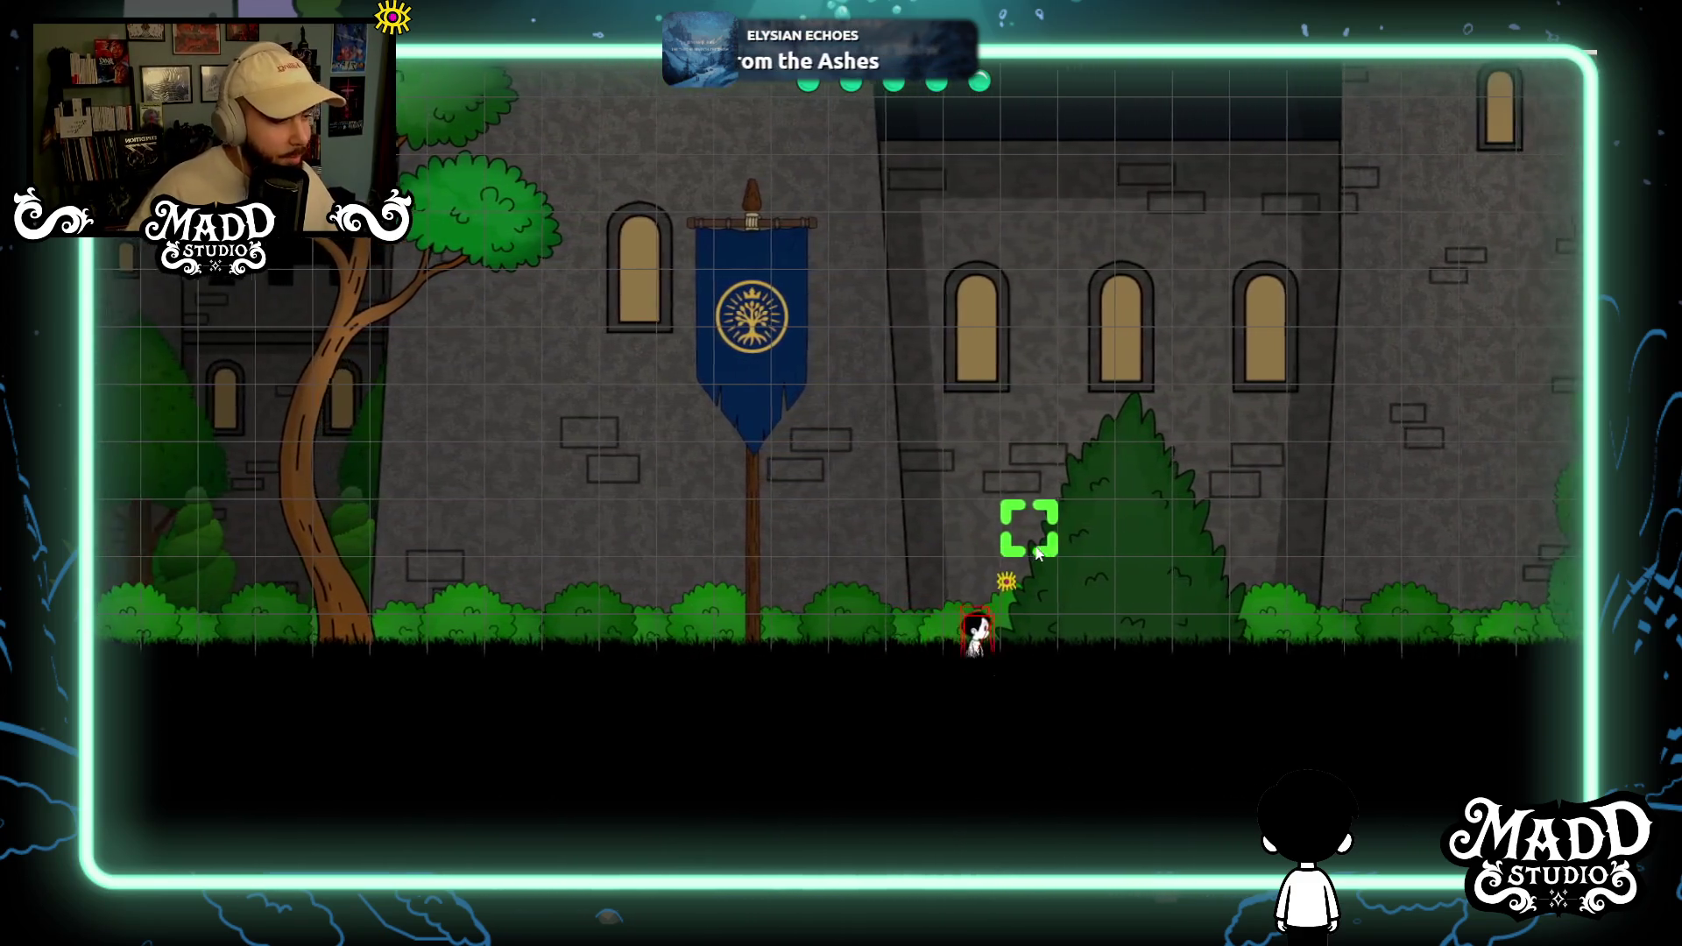
{"action": "key", "text": "Right"}
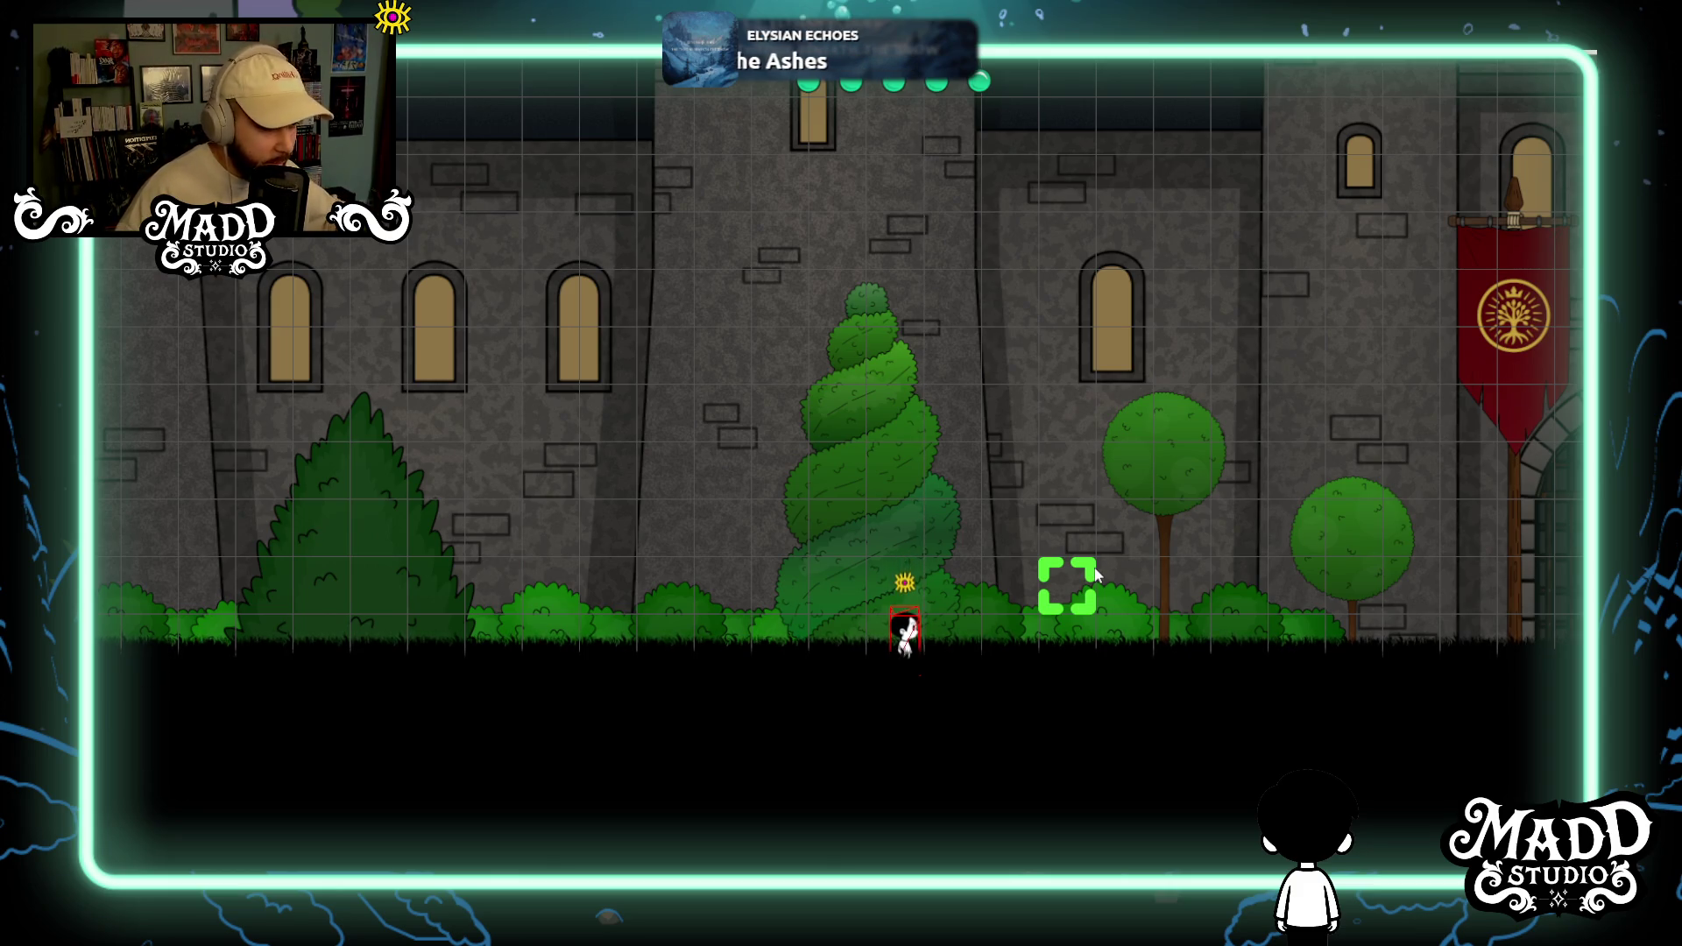
Walk the character back left into the forest to the curving-trunk tree, then end the play-test.
{"action": "key", "text": "a"}
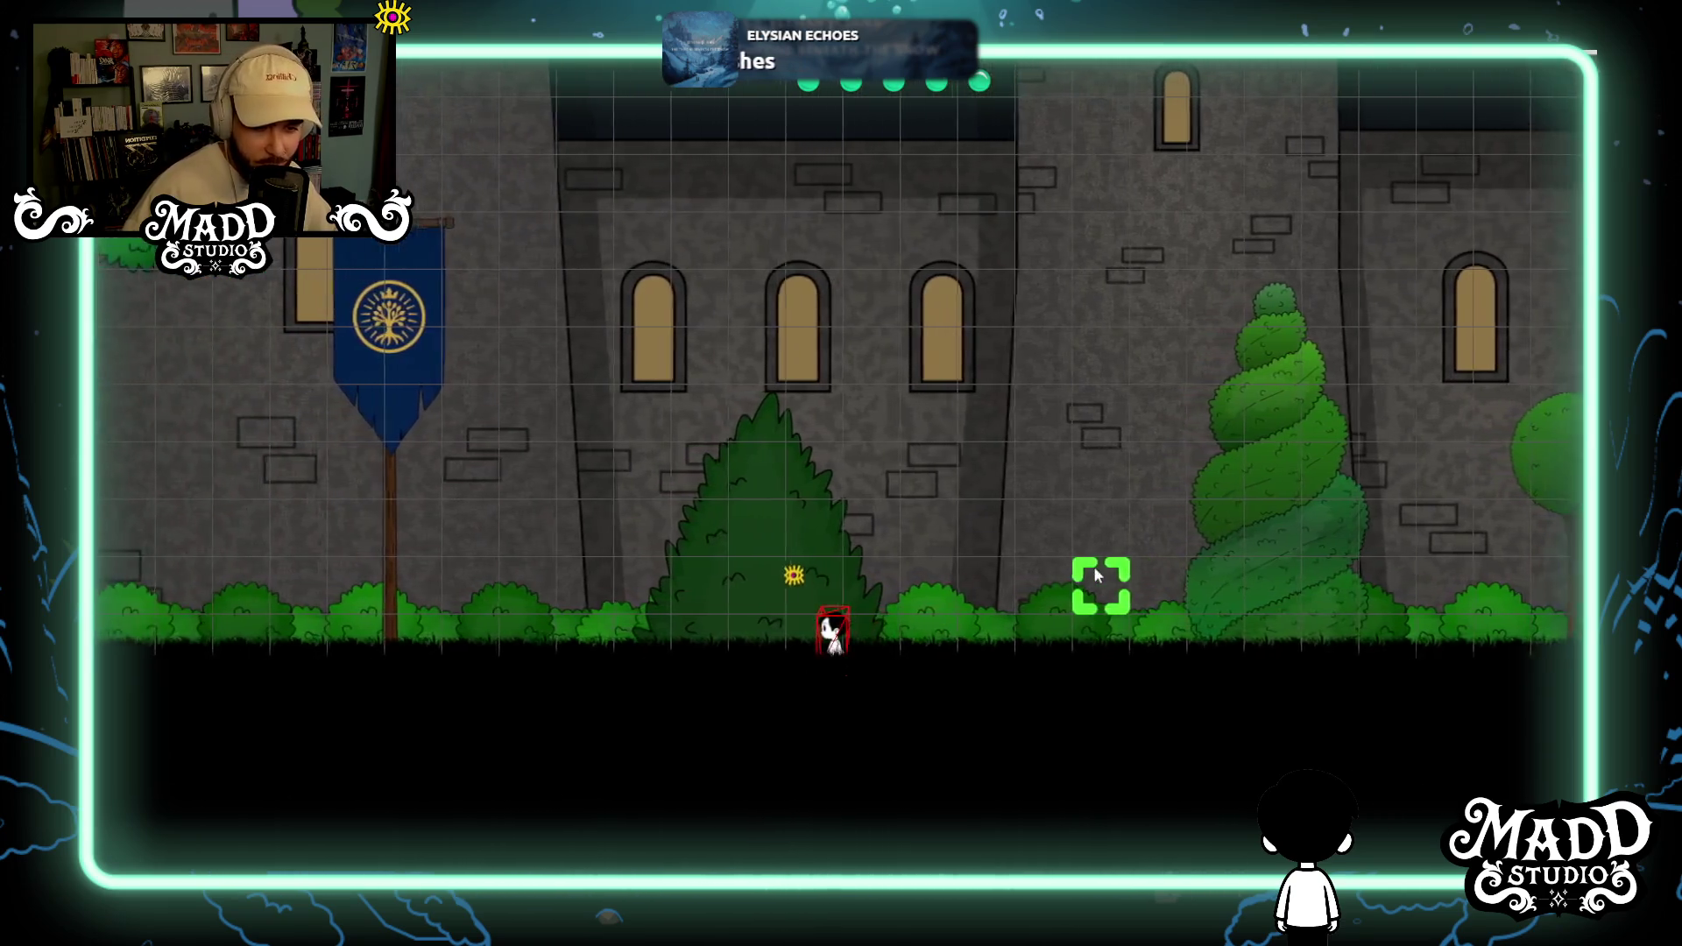
{"action": "key", "text": "a"}
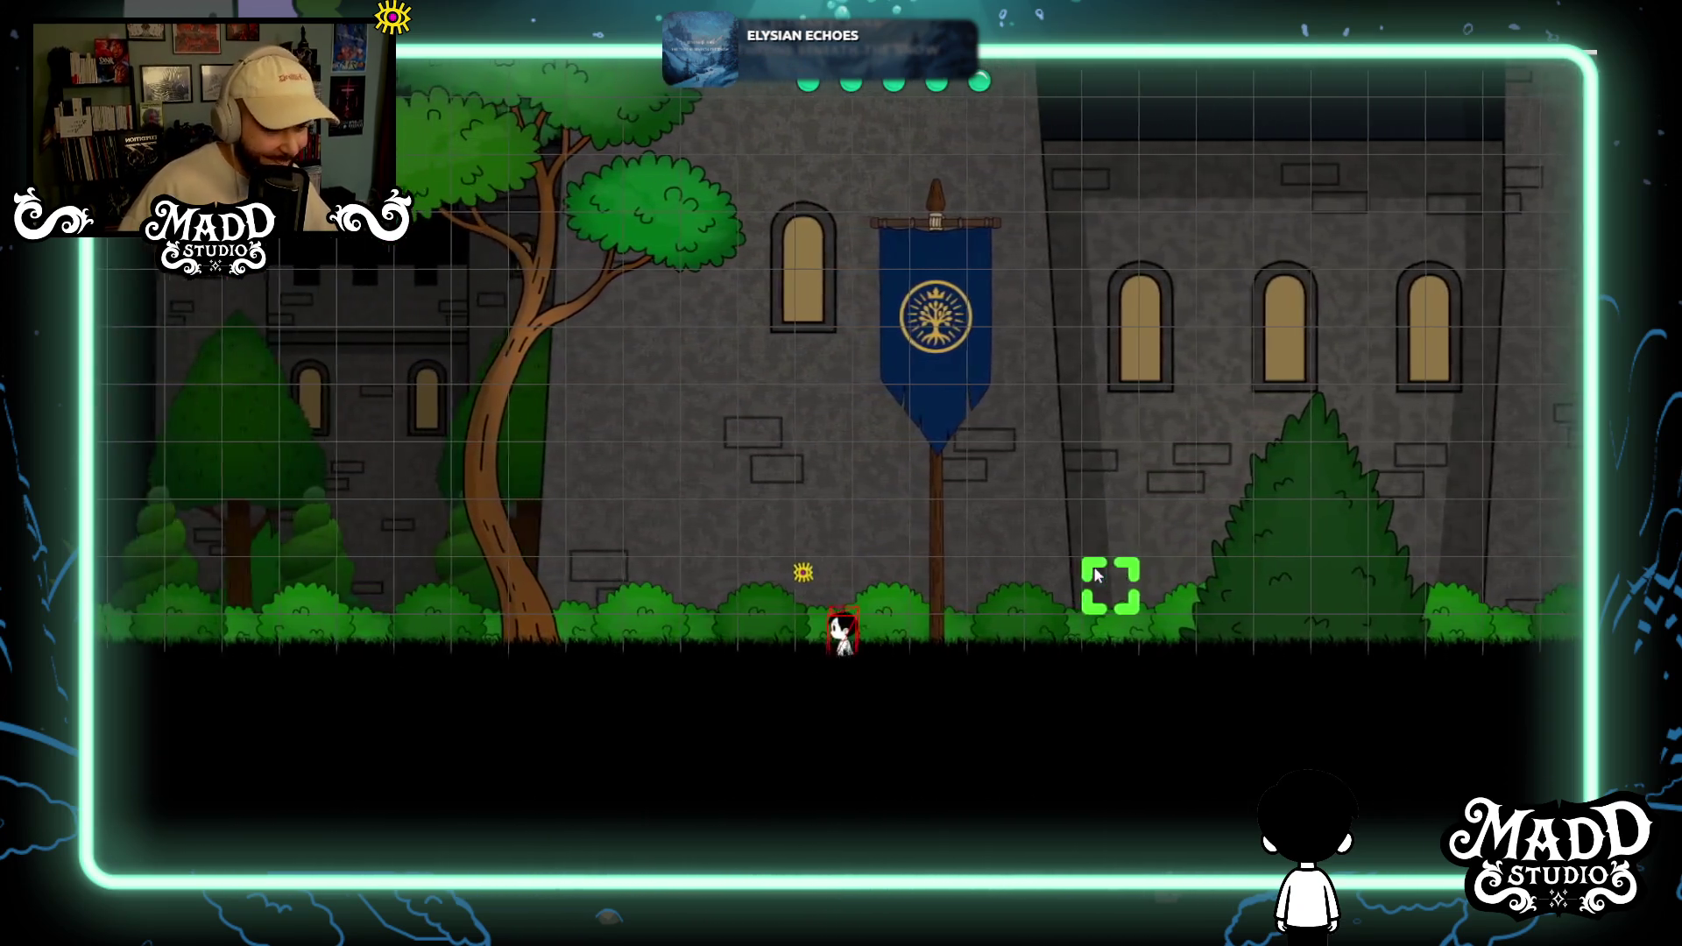
{"action": "key", "text": "a"}
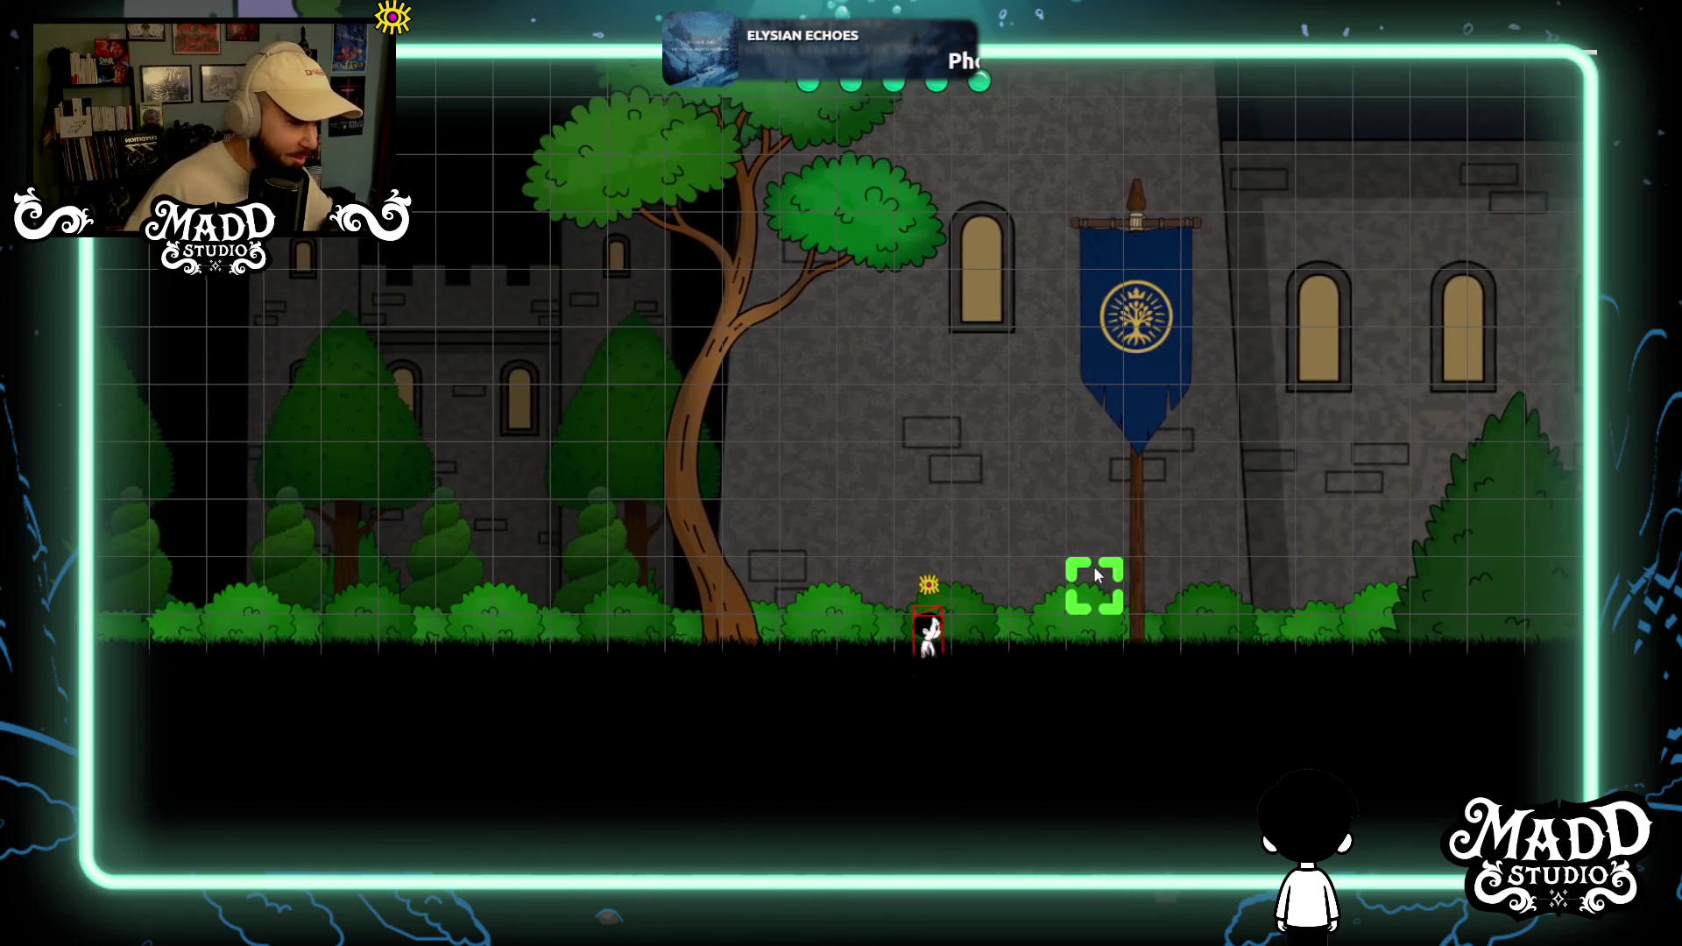
{"action": "key", "text": "a"}
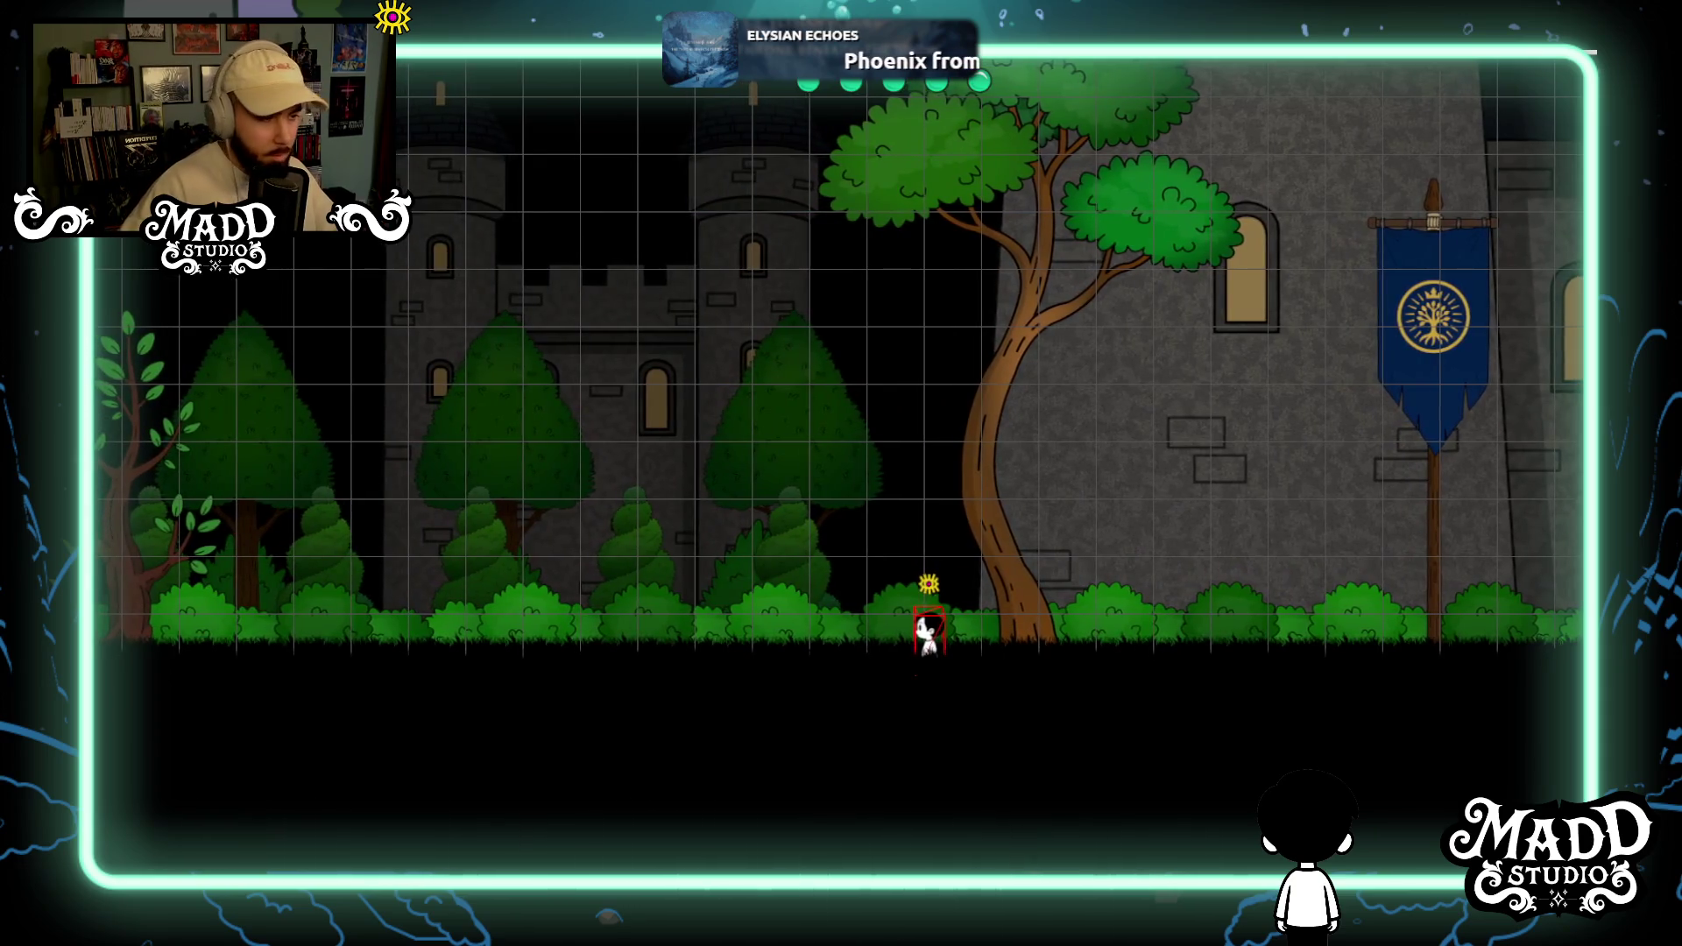
{"action": "key", "text": "Escape"}
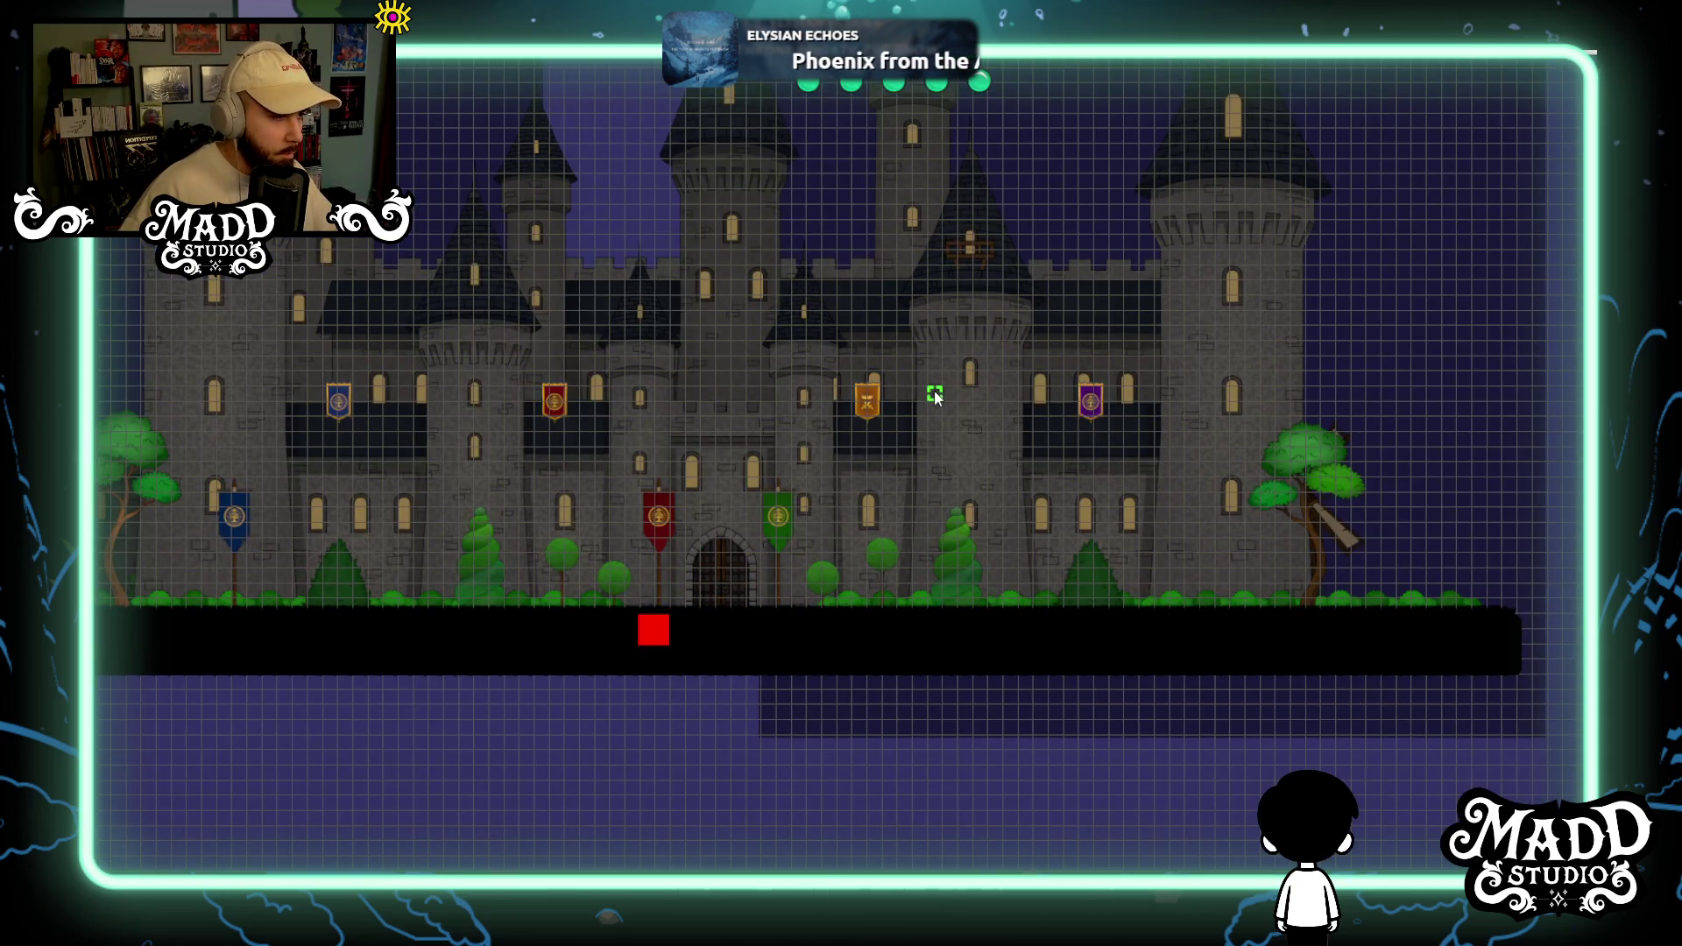
Respawn the player, return to editing, and shift the yellow level outline right with its bottom edge raised.
{"action": "left_click", "coordinate": [483, 445]}
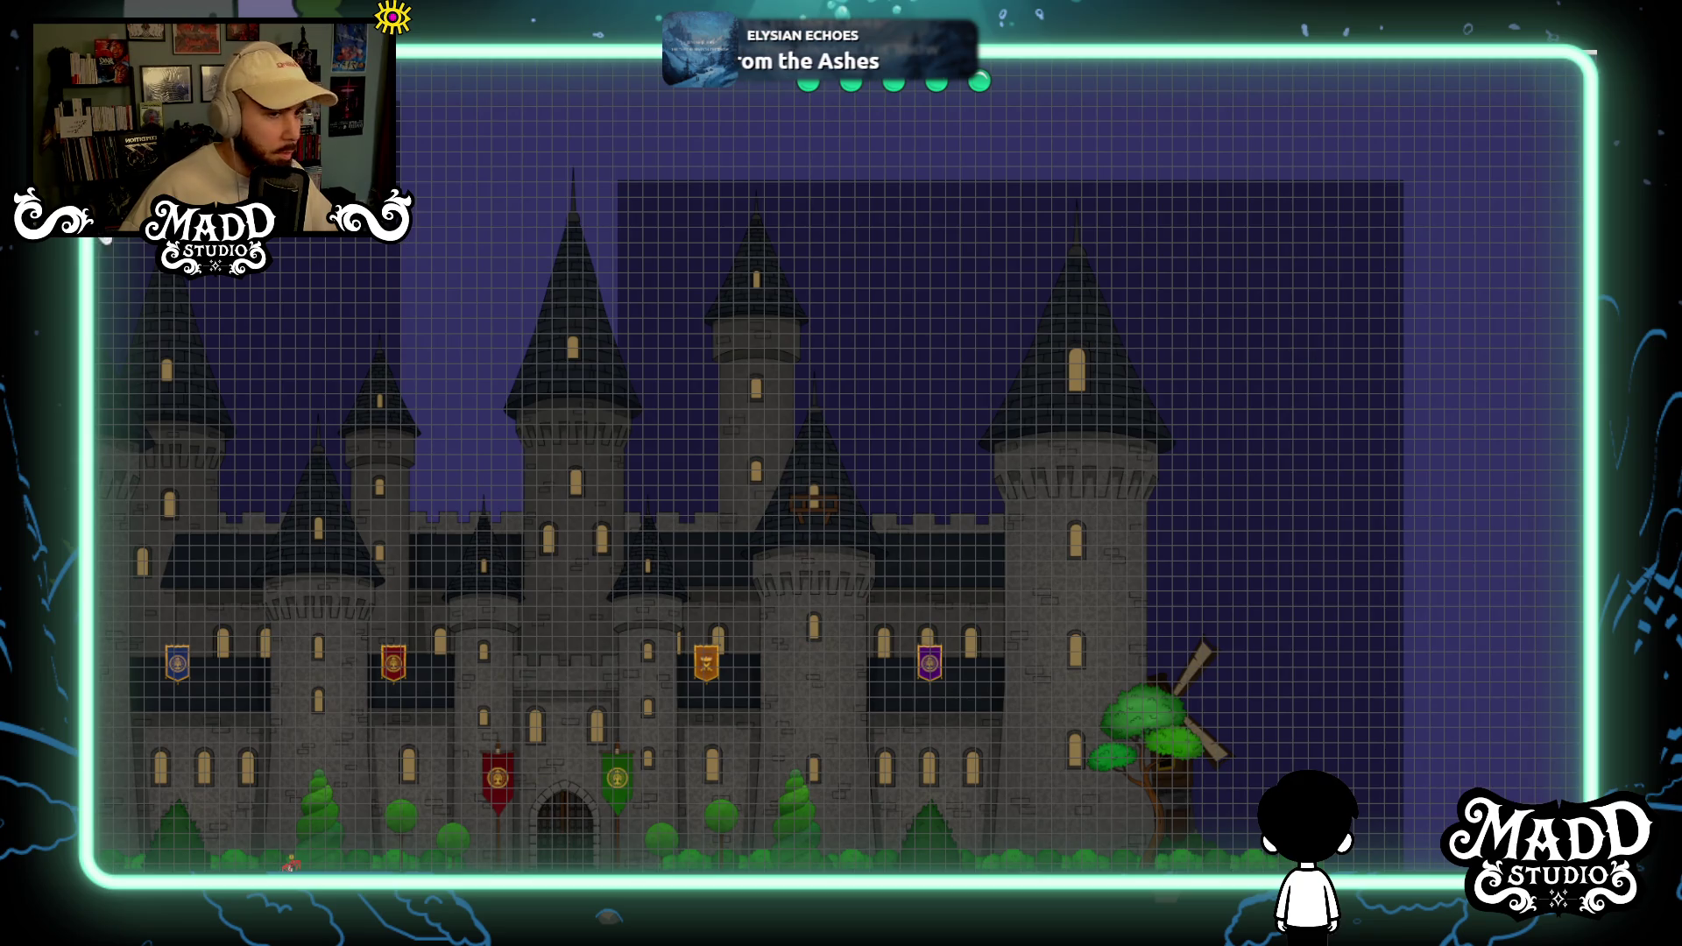
{"action": "key", "text": "Escape"}
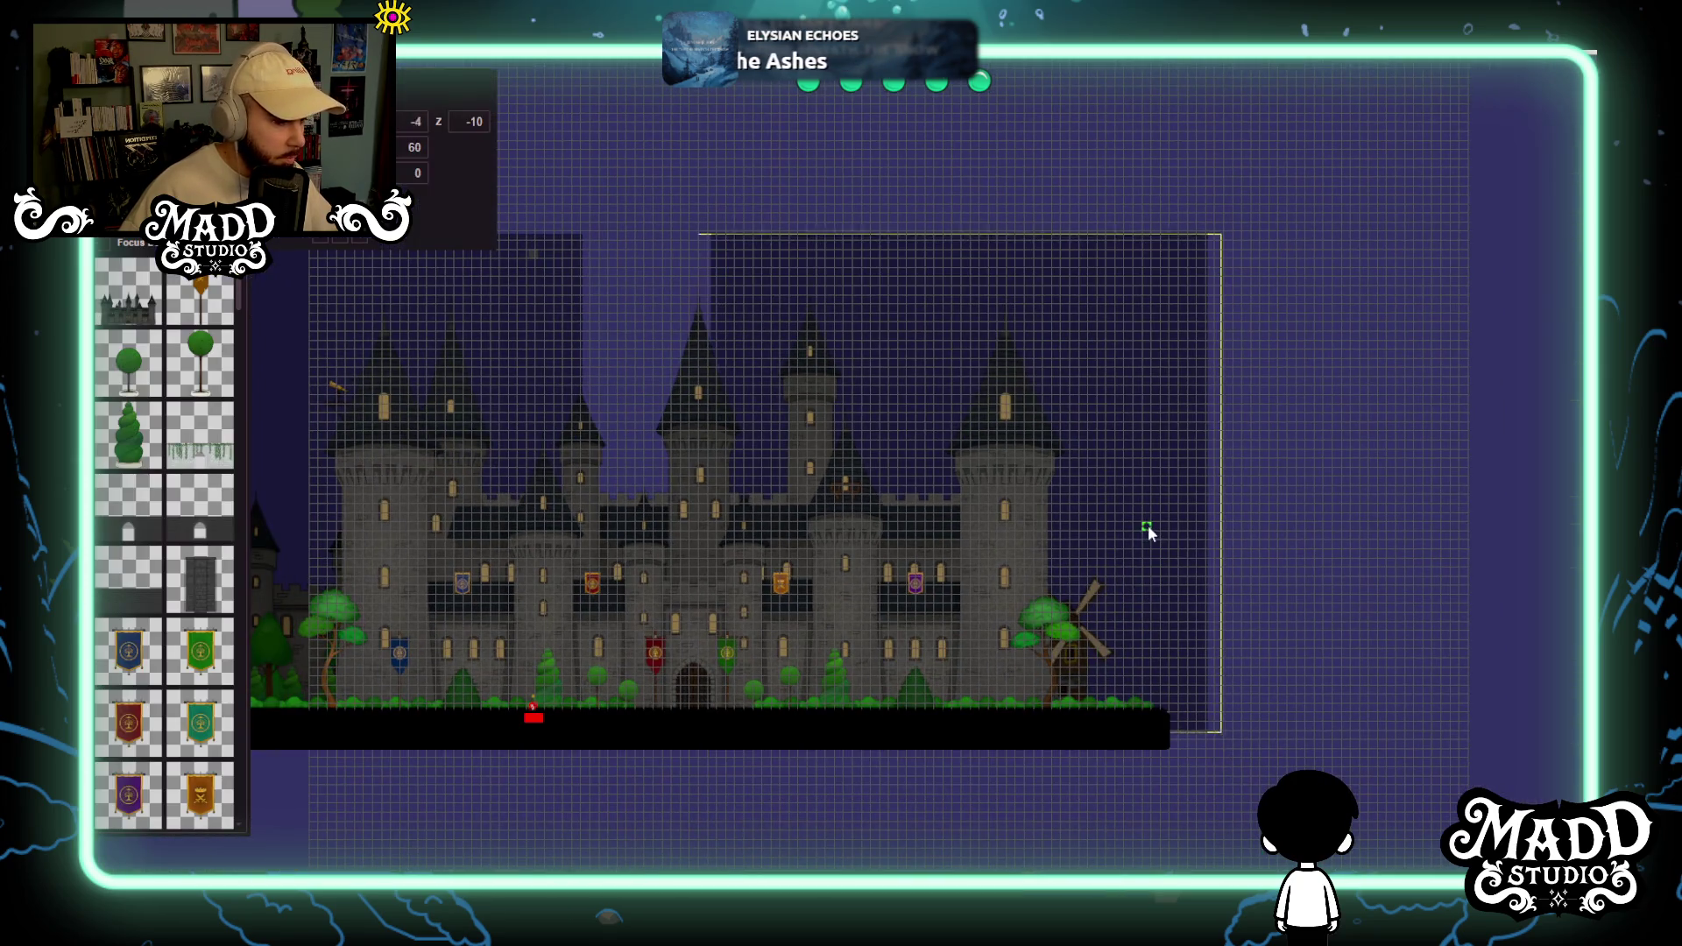
{"action": "mouse_move", "coordinate": [1041, 548]}
{"action": "left_mouse_down"}
{"action": "mouse_move", "coordinate": [1148, 544]}
{"action": "mouse_move", "coordinate": [975, 313]}
{"action": "left_mouse_up"}
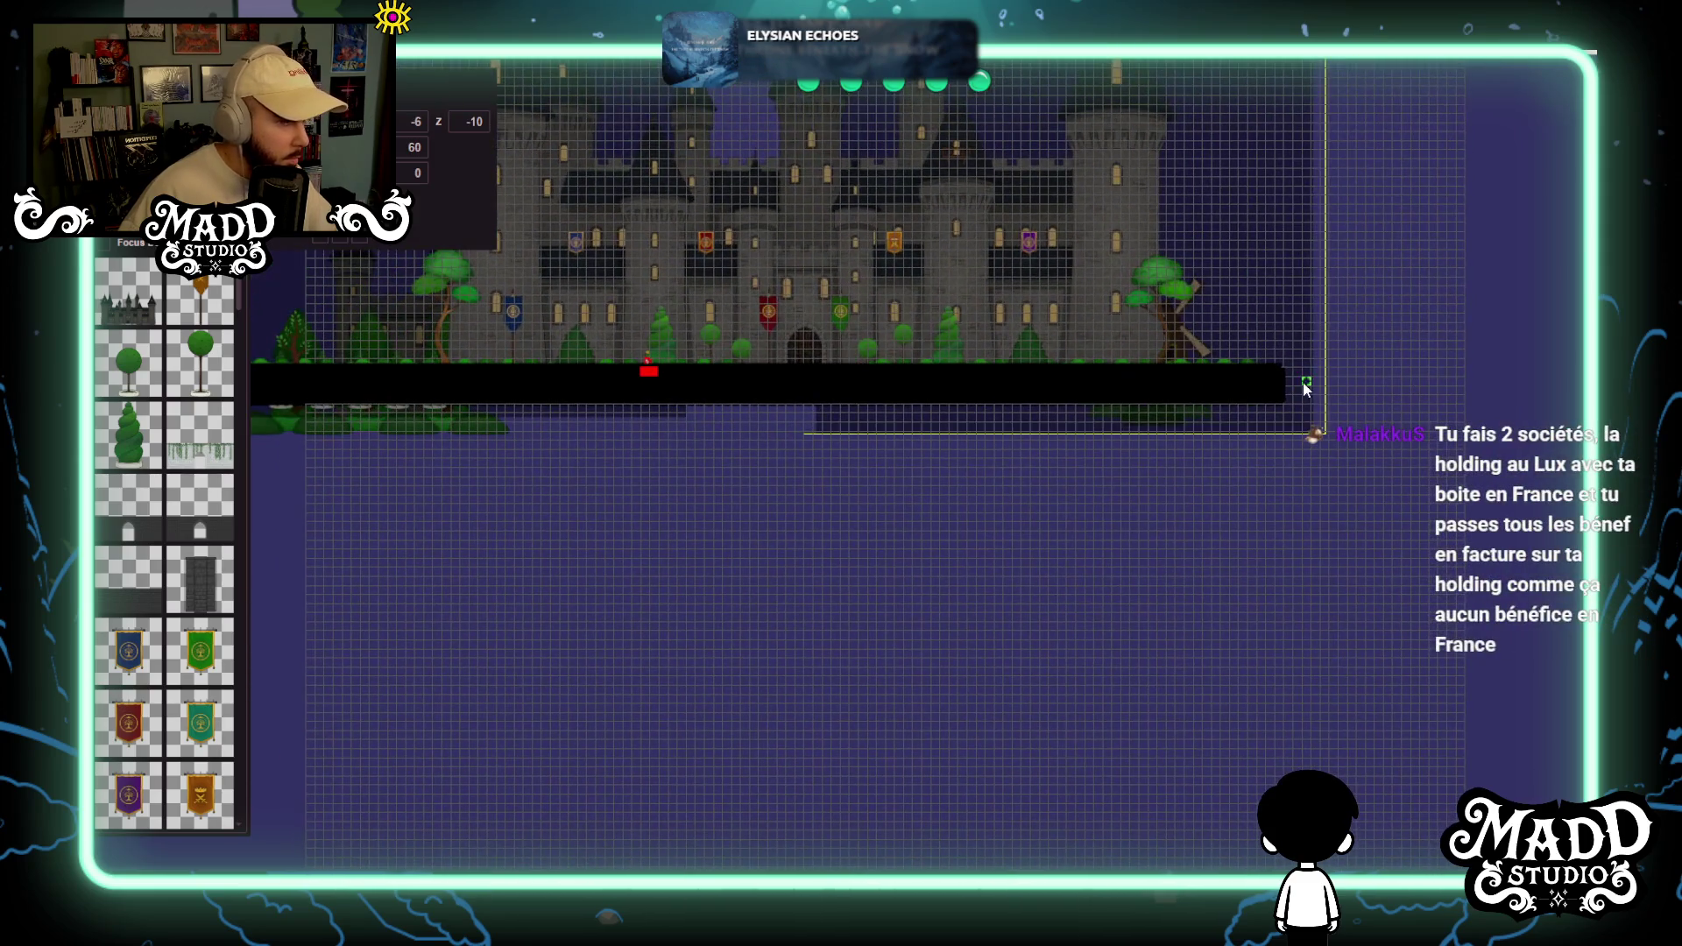
{"action": "left_click_drag", "start_coordinate": [1280, 312], "coordinate": [1275, 282]}
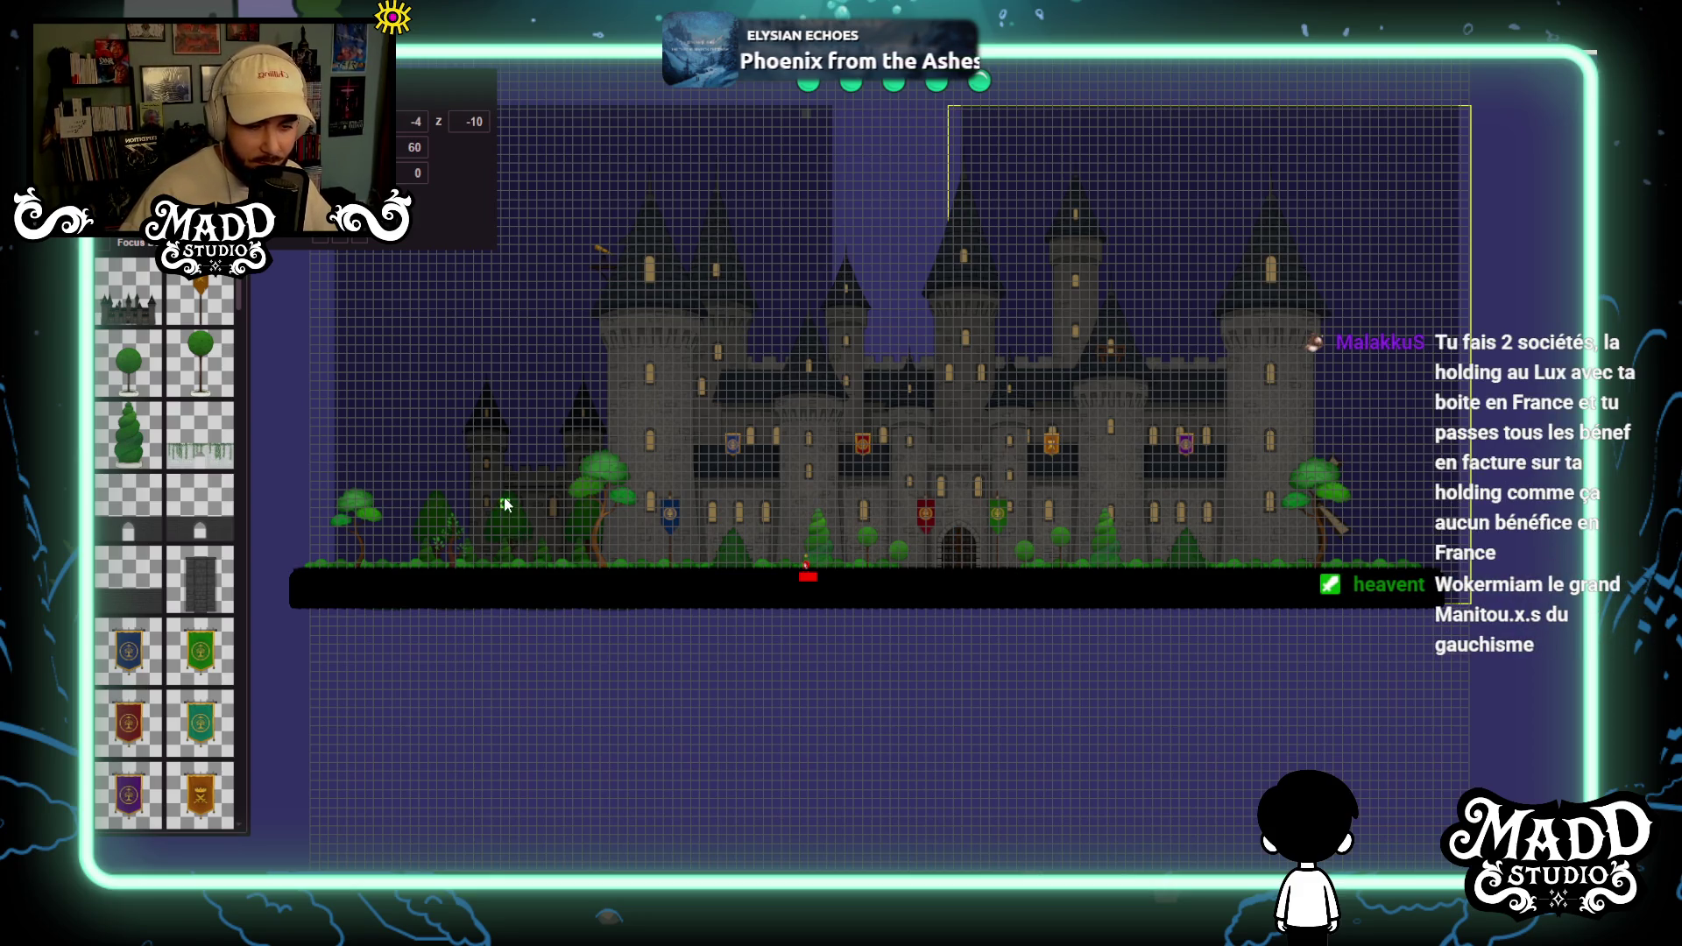
{"action": "scroll", "coordinate": [507, 505], "scroll_direction": "up", "scroll_amount": 5}
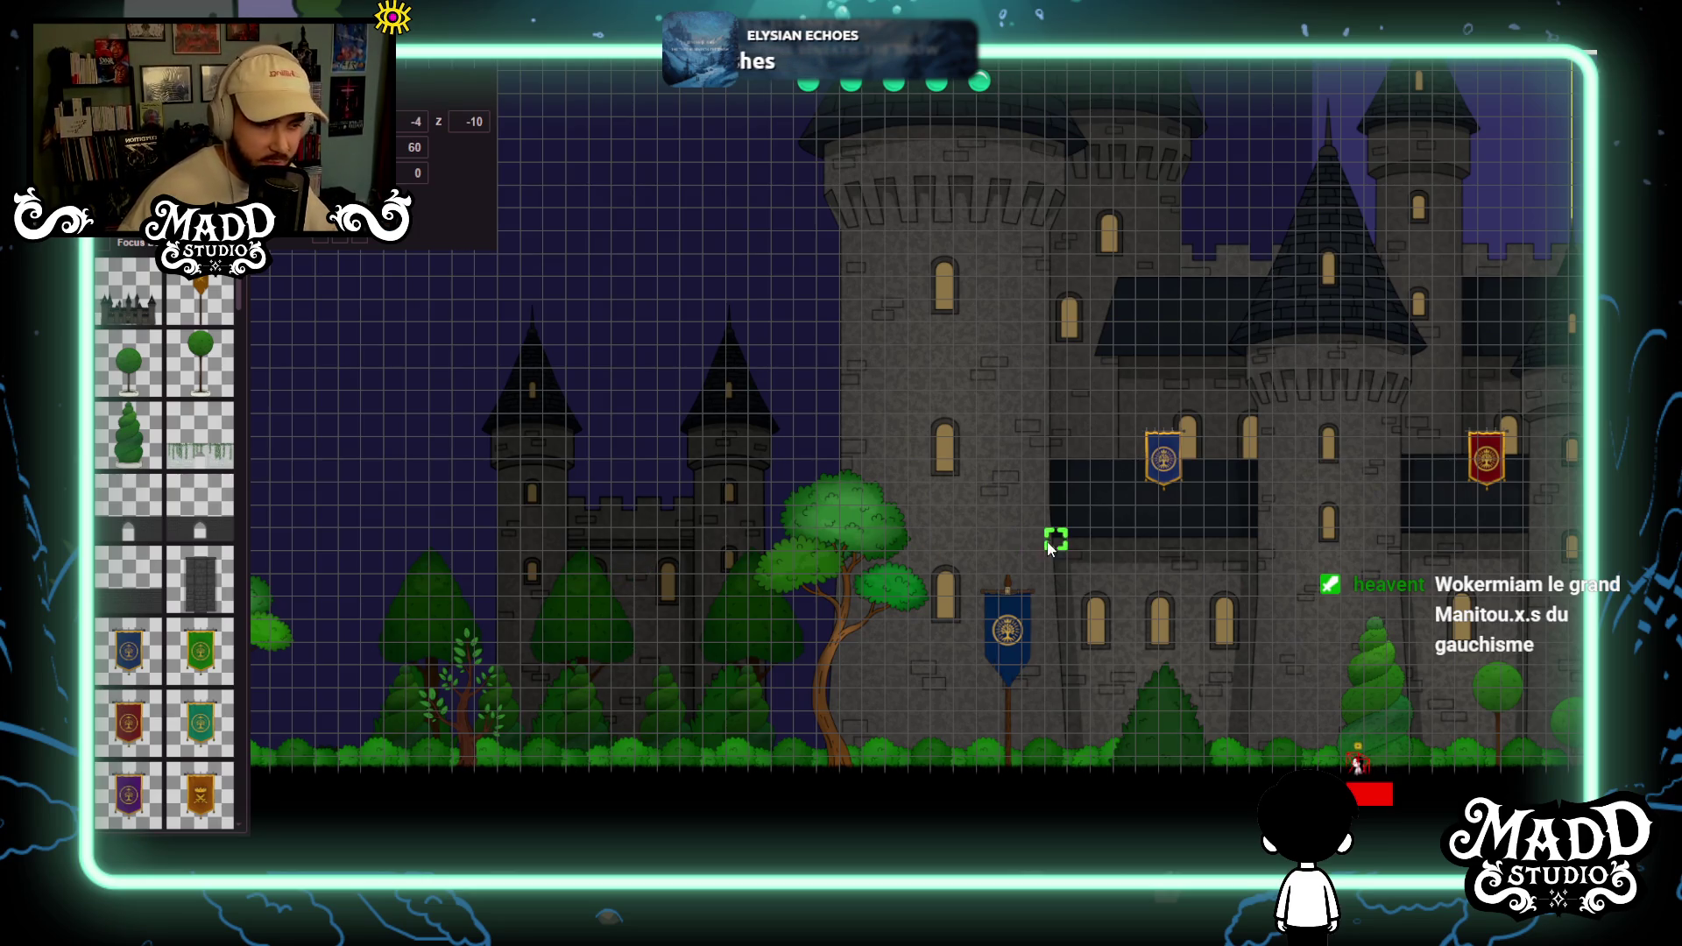
{"action": "scroll", "coordinate": [614, 736], "scroll_direction": "up", "scroll_amount": 3}
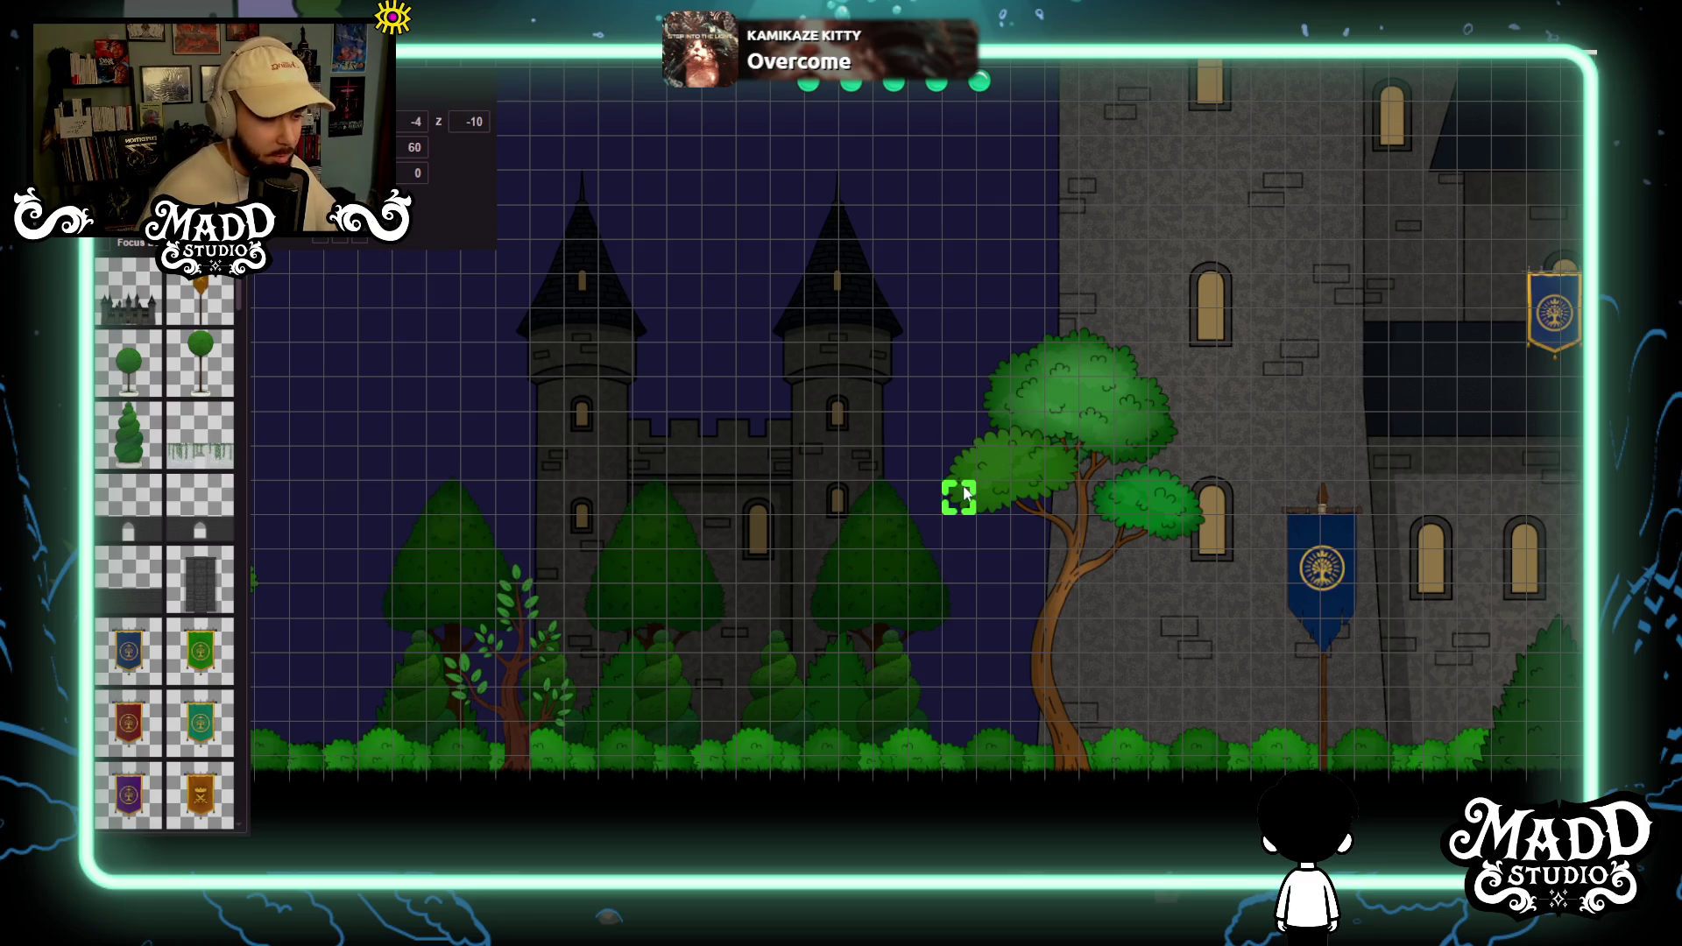
{"action": "mouse_move", "coordinate": [961, 461]}
{"action": "left_mouse_down"}
{"action": "mouse_move", "coordinate": [800, 413]}
{"action": "mouse_move", "coordinate": [619, 421]}
{"action": "left_mouse_up"}
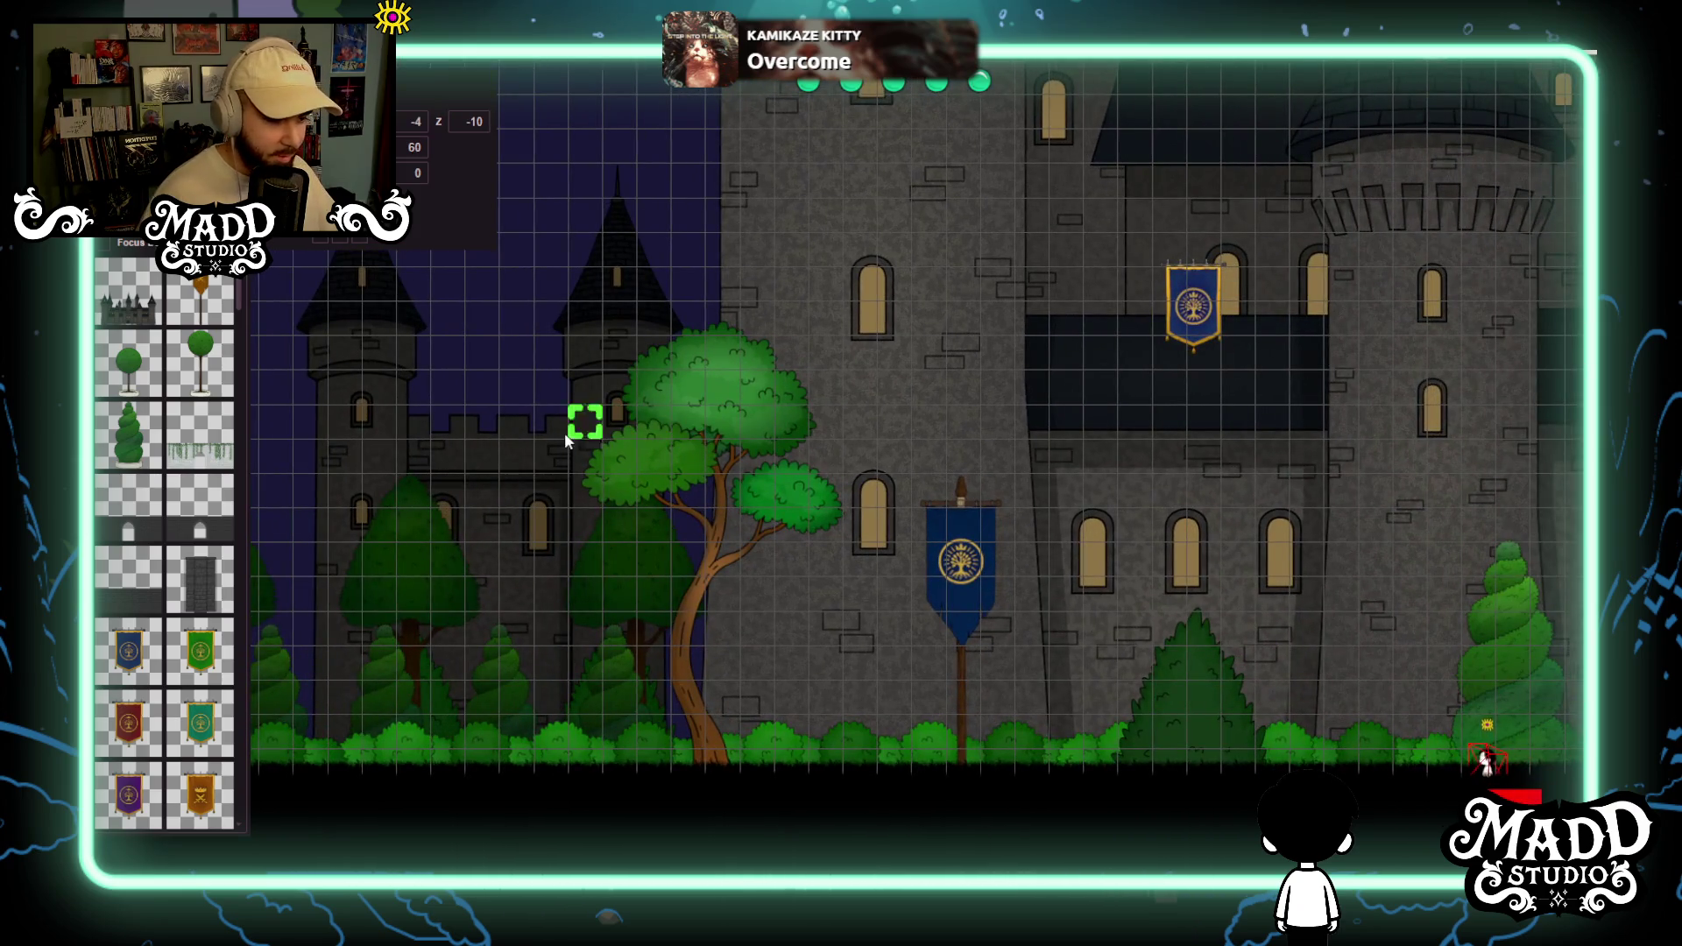
{"action": "left_click_drag", "start_coordinate": [565, 442], "coordinate": [856, 442]}
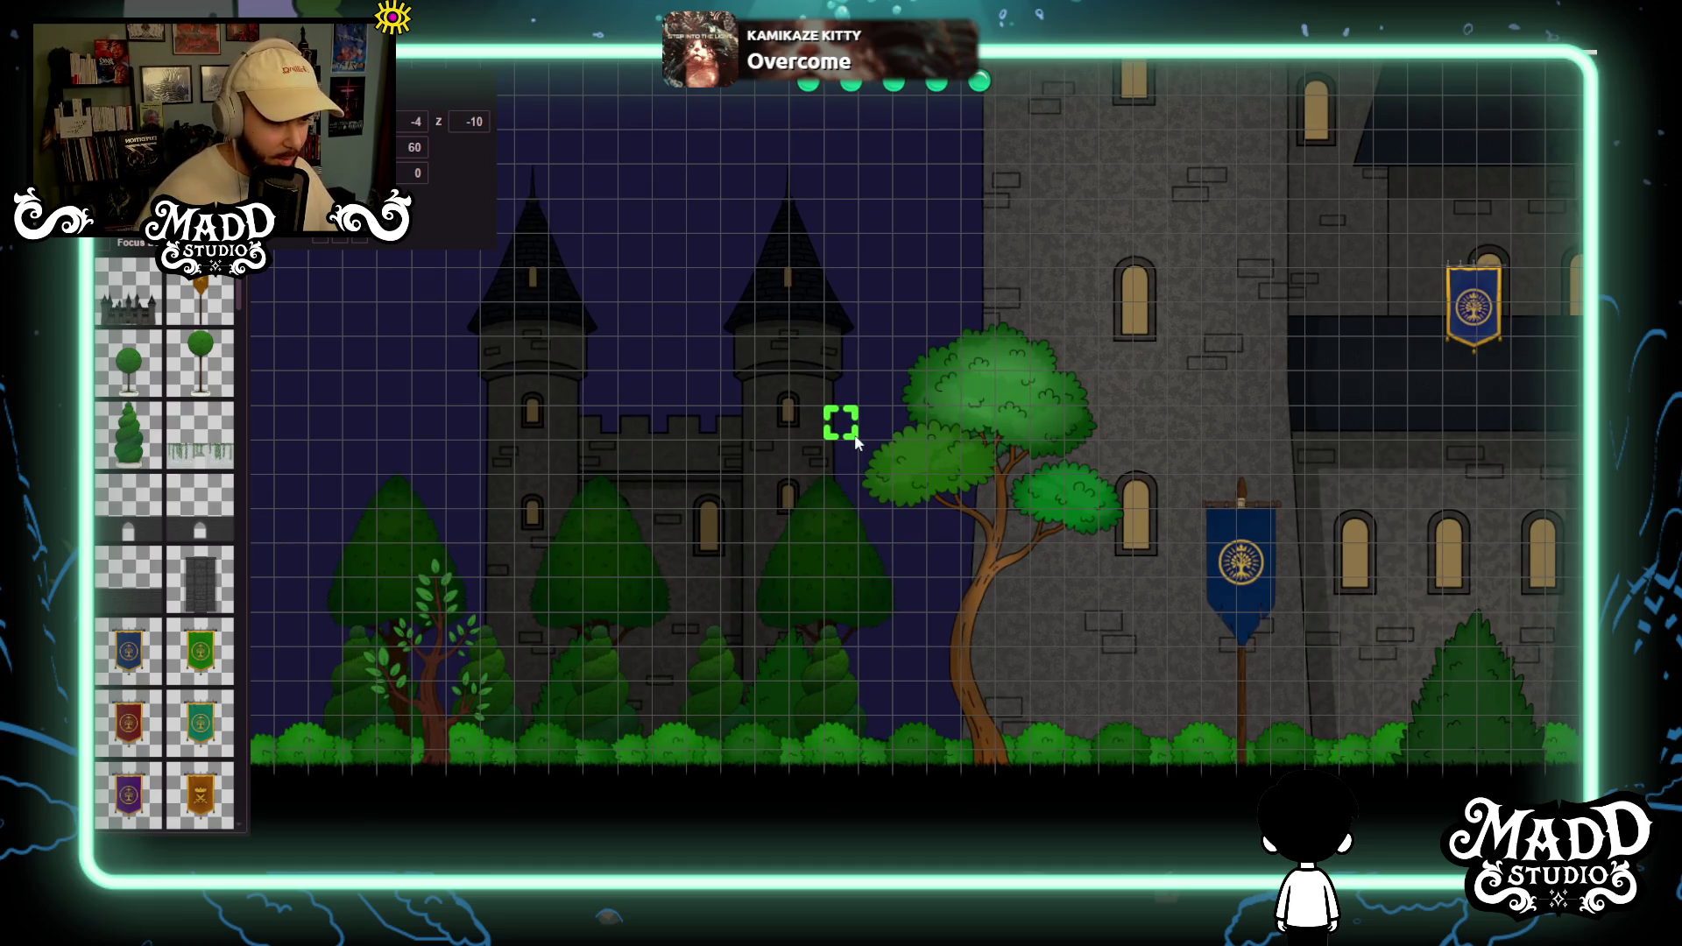